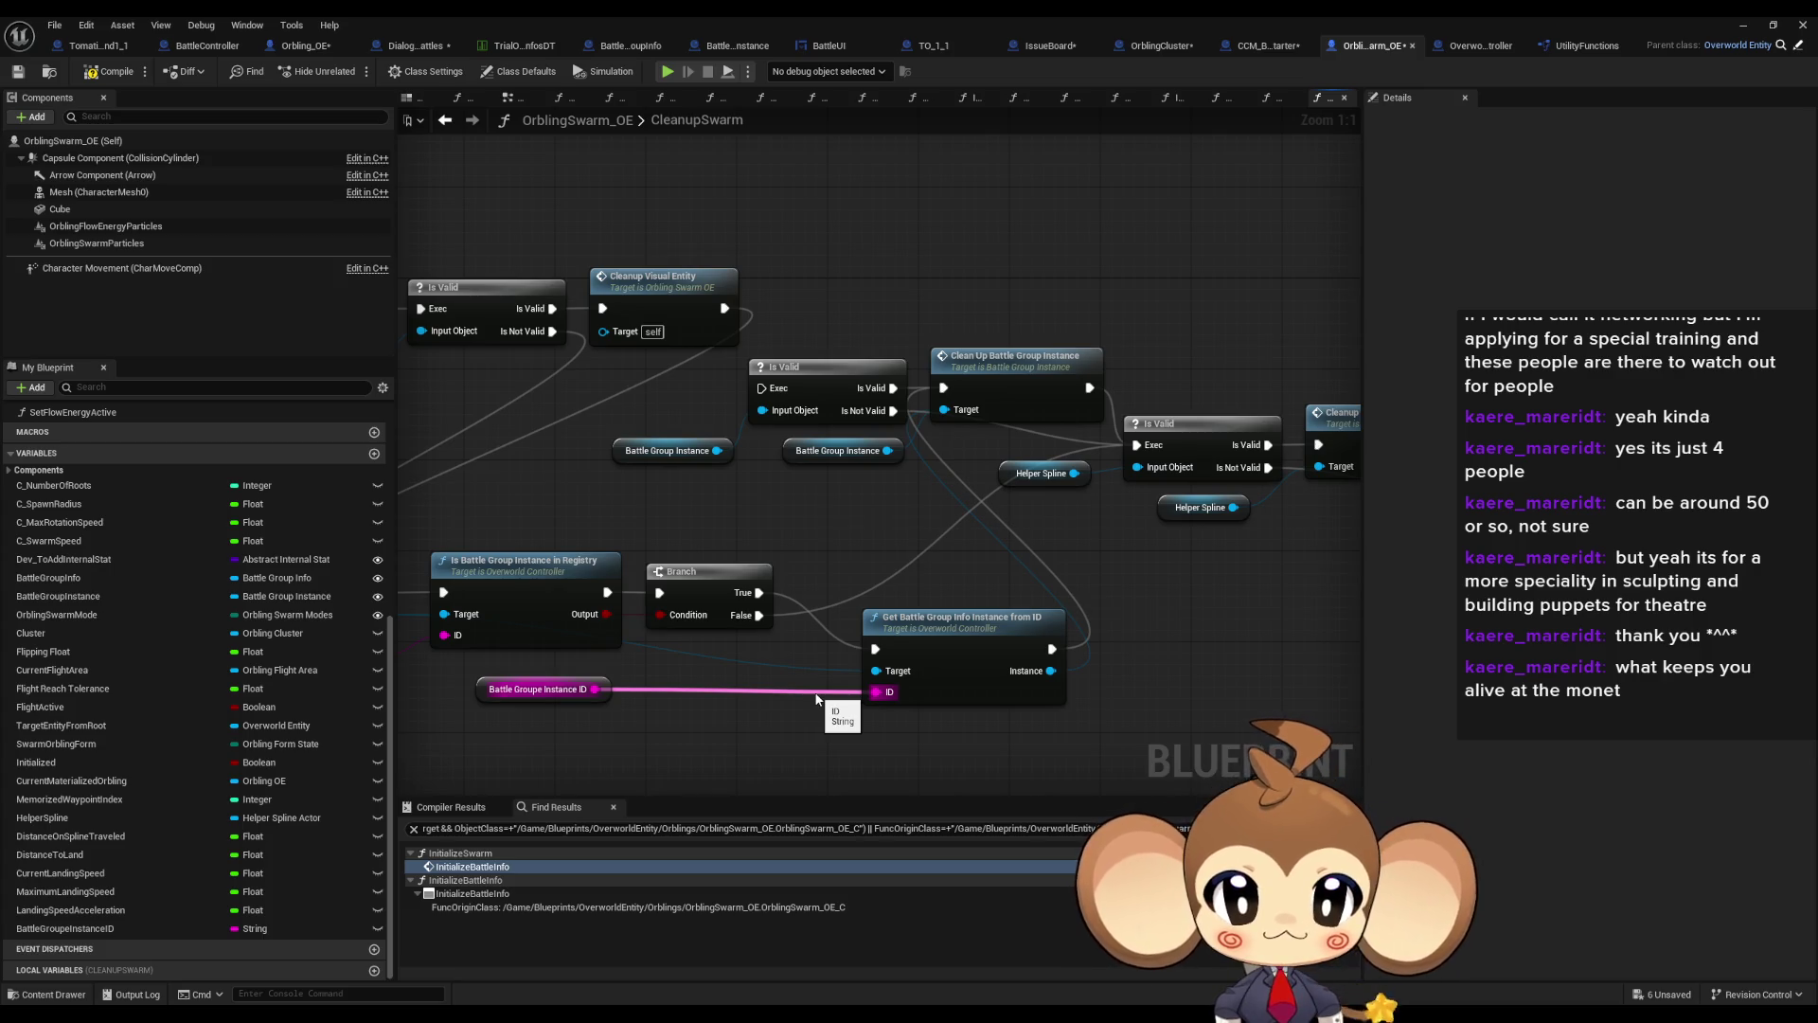
Move the Get Battle Group Info Instance from ID node up-left beside the Branch node
left_click_drag(901, 555, 994, 489)
left_click_drag(1033, 582, 986, 525)
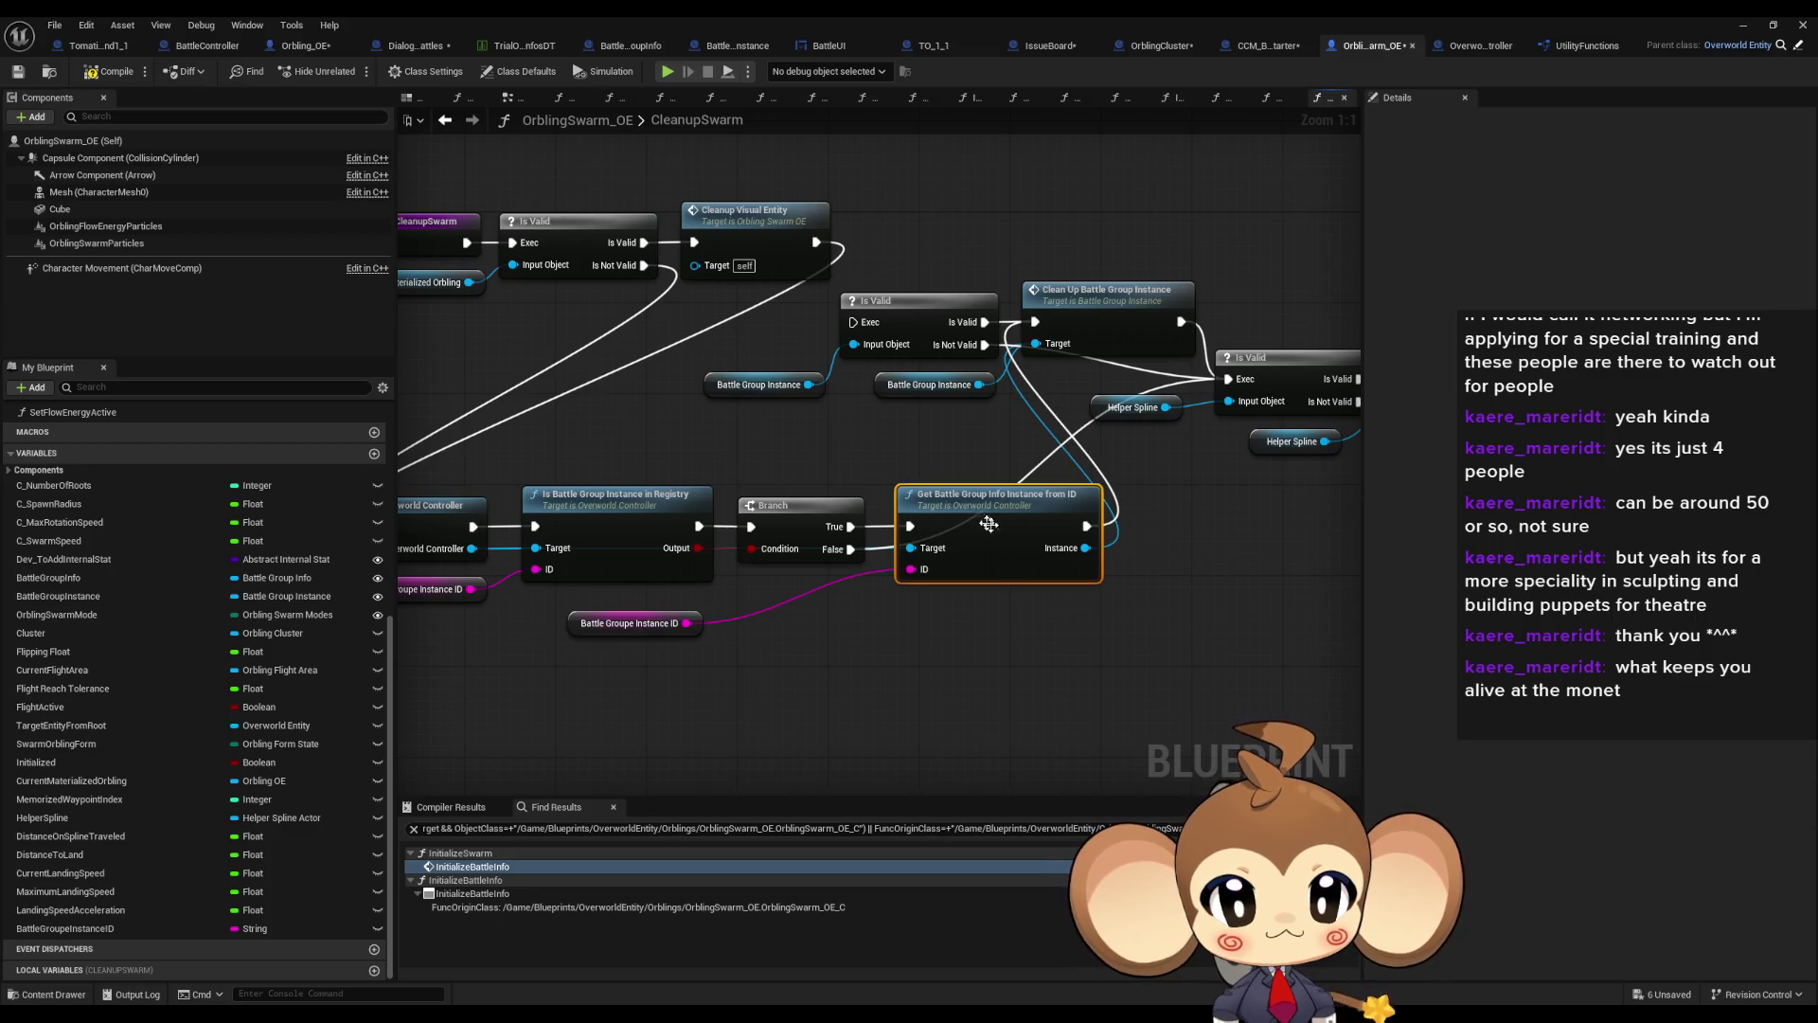
mouse_move(1191, 570)
left_mouse_down()
mouse_move(1156, 645)
mouse_move(1190, 594)
left_mouse_up()
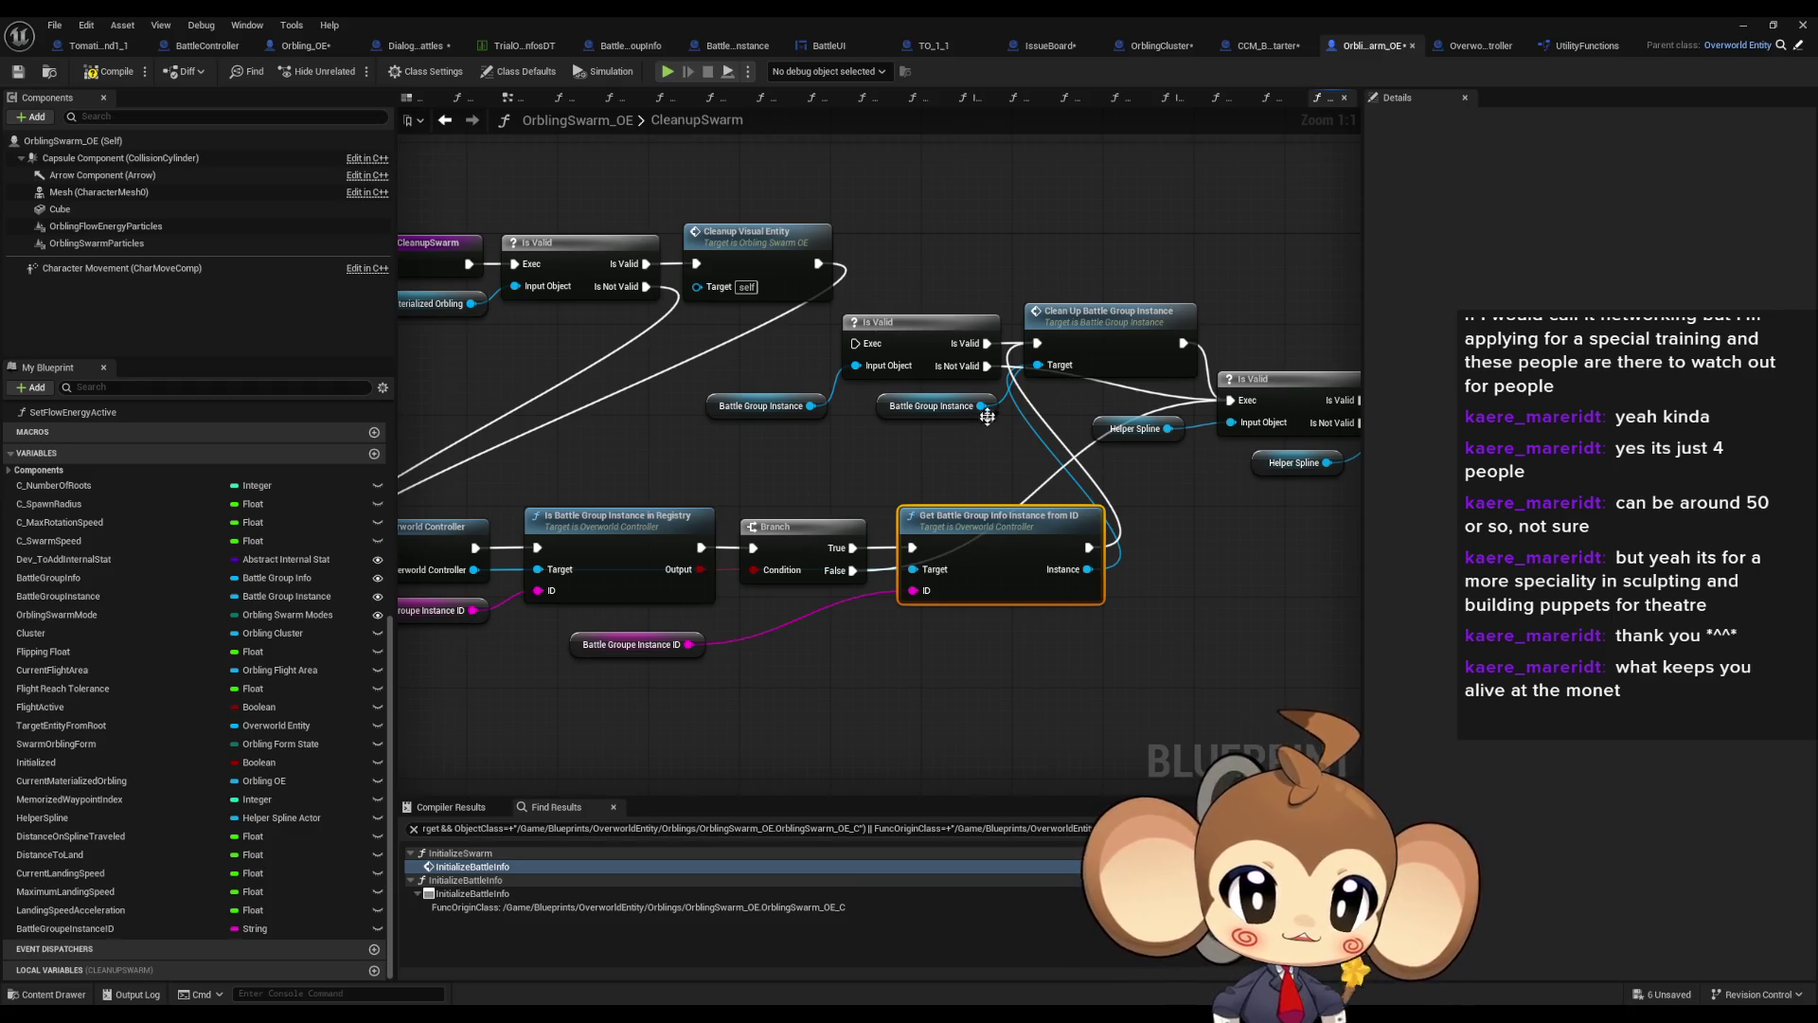
left_click(979, 468)
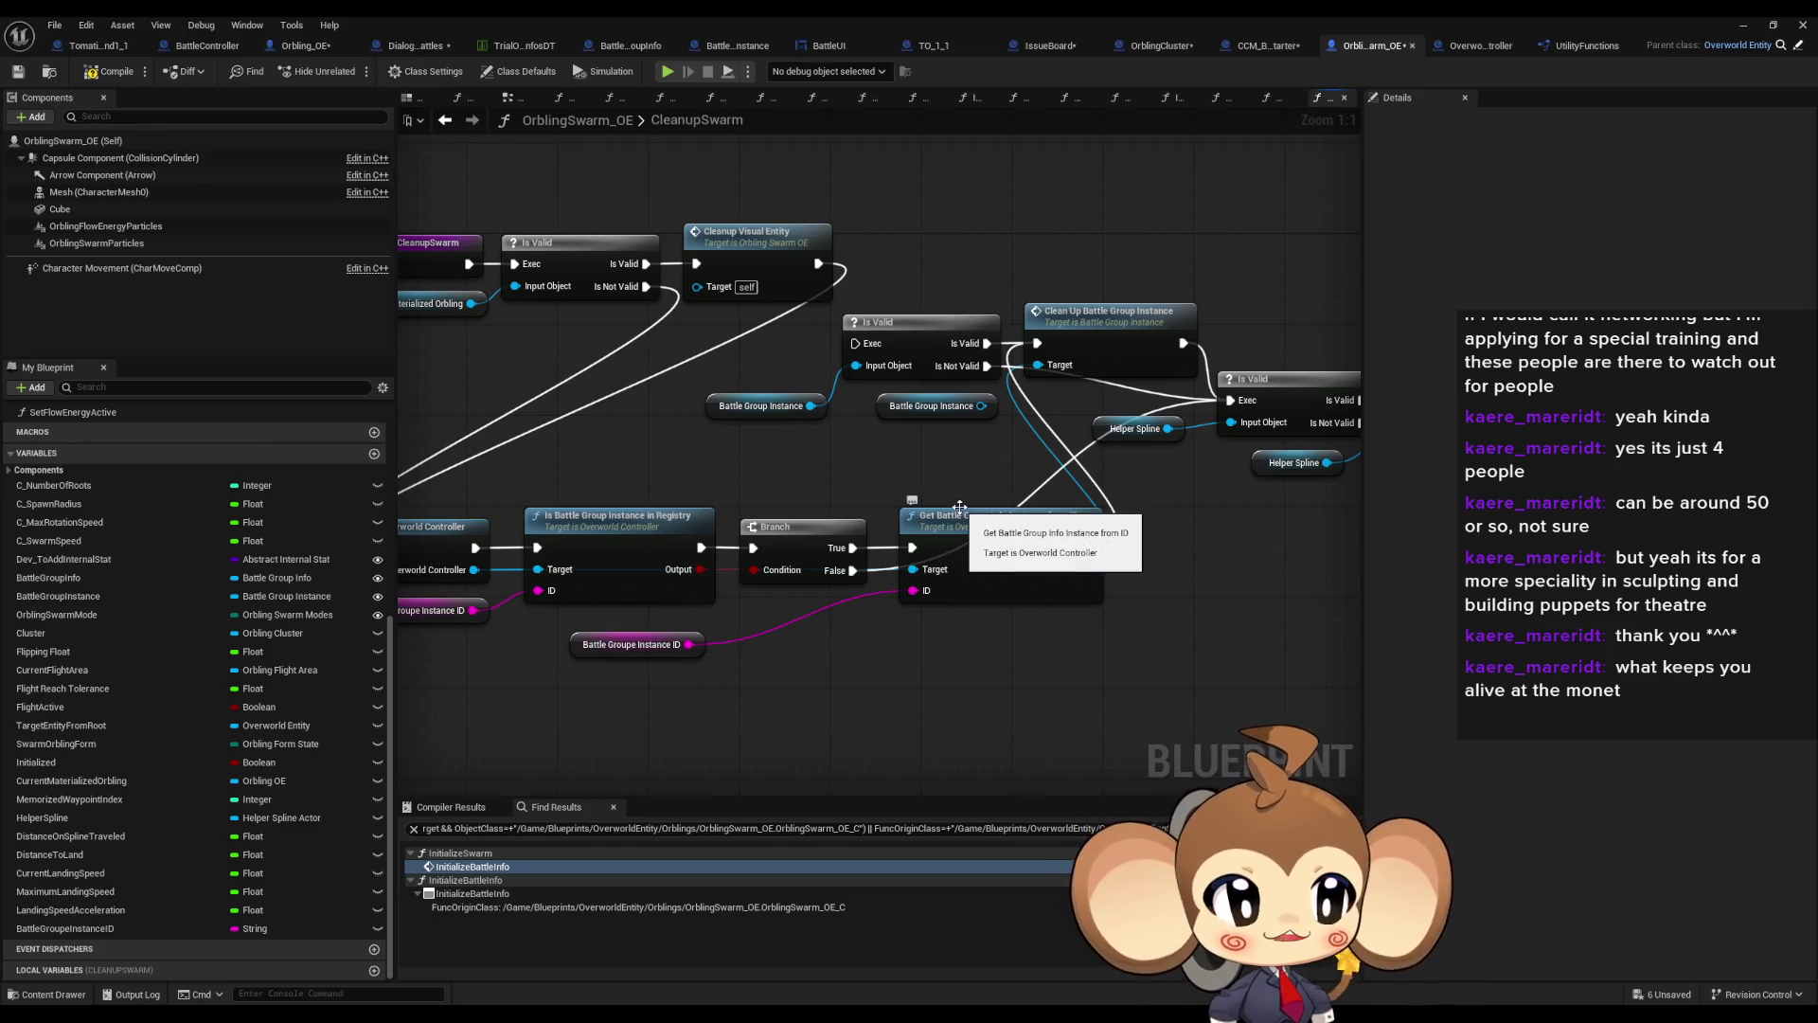
Pan across the CleanupSwarm chain from its entry node to Destroy Actor
left_click_drag(1086, 528, 1016, 522)
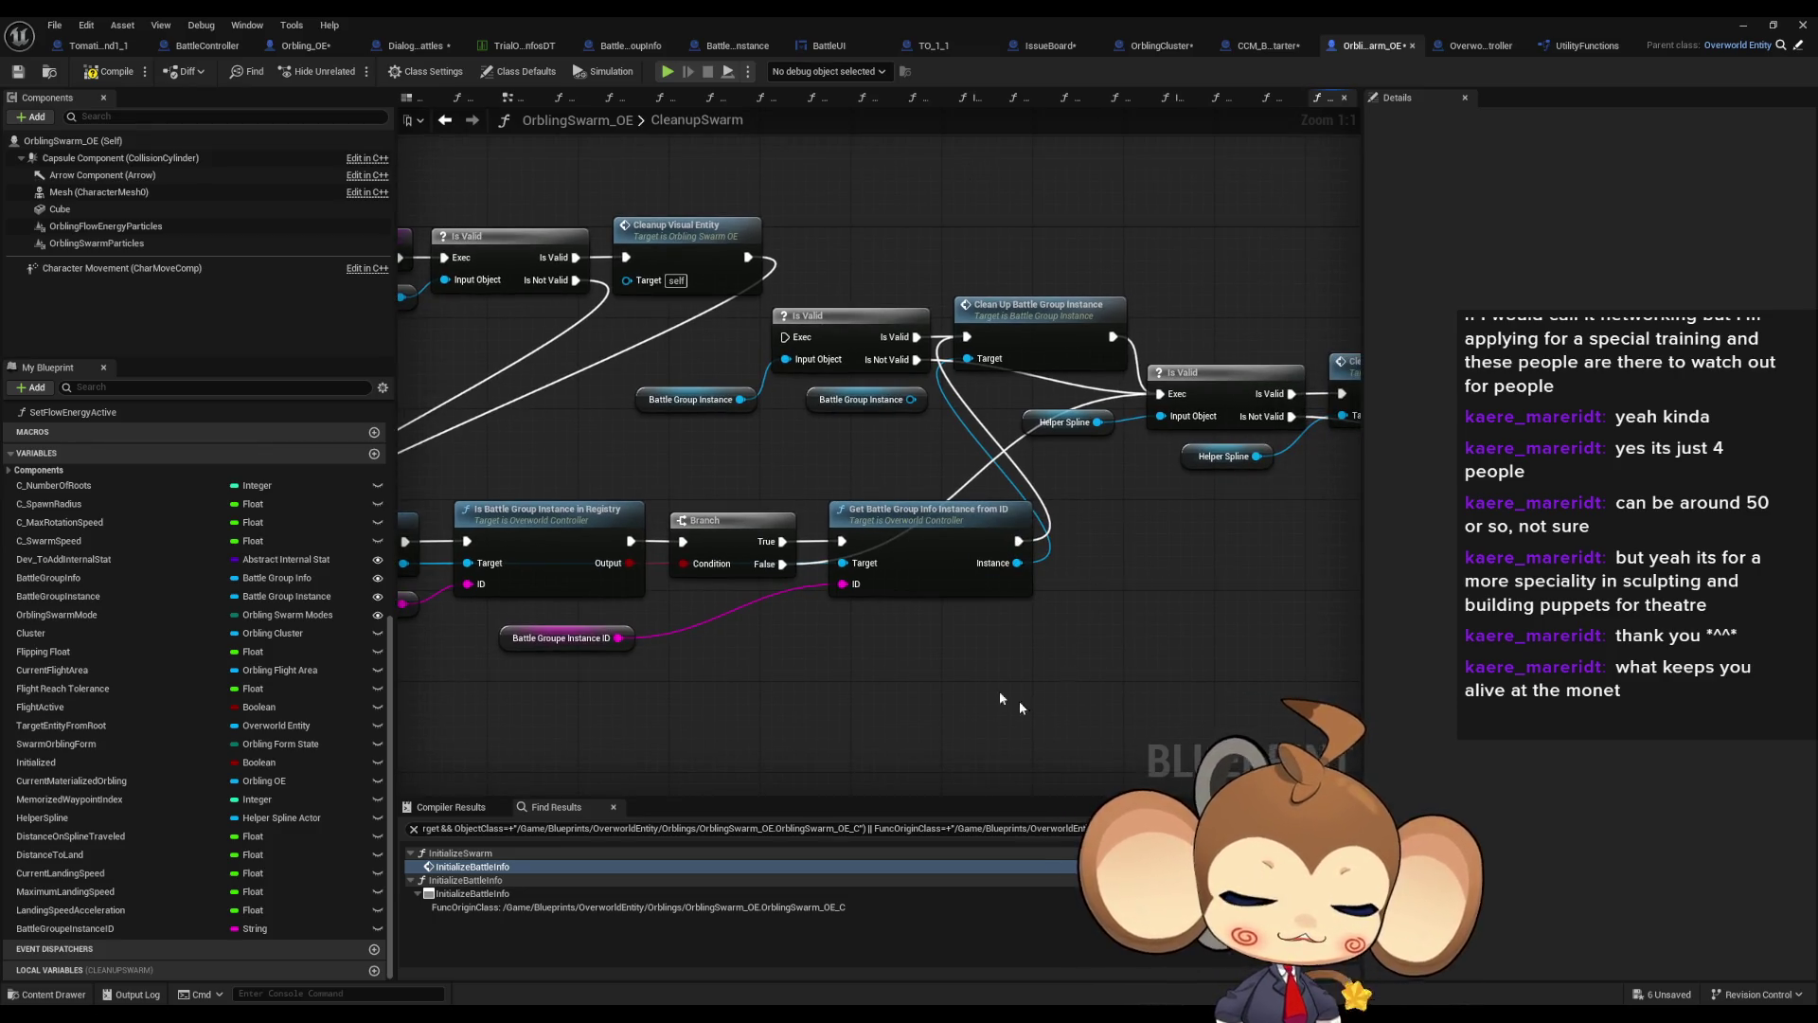
left_click_drag(1024, 666, 909, 681)
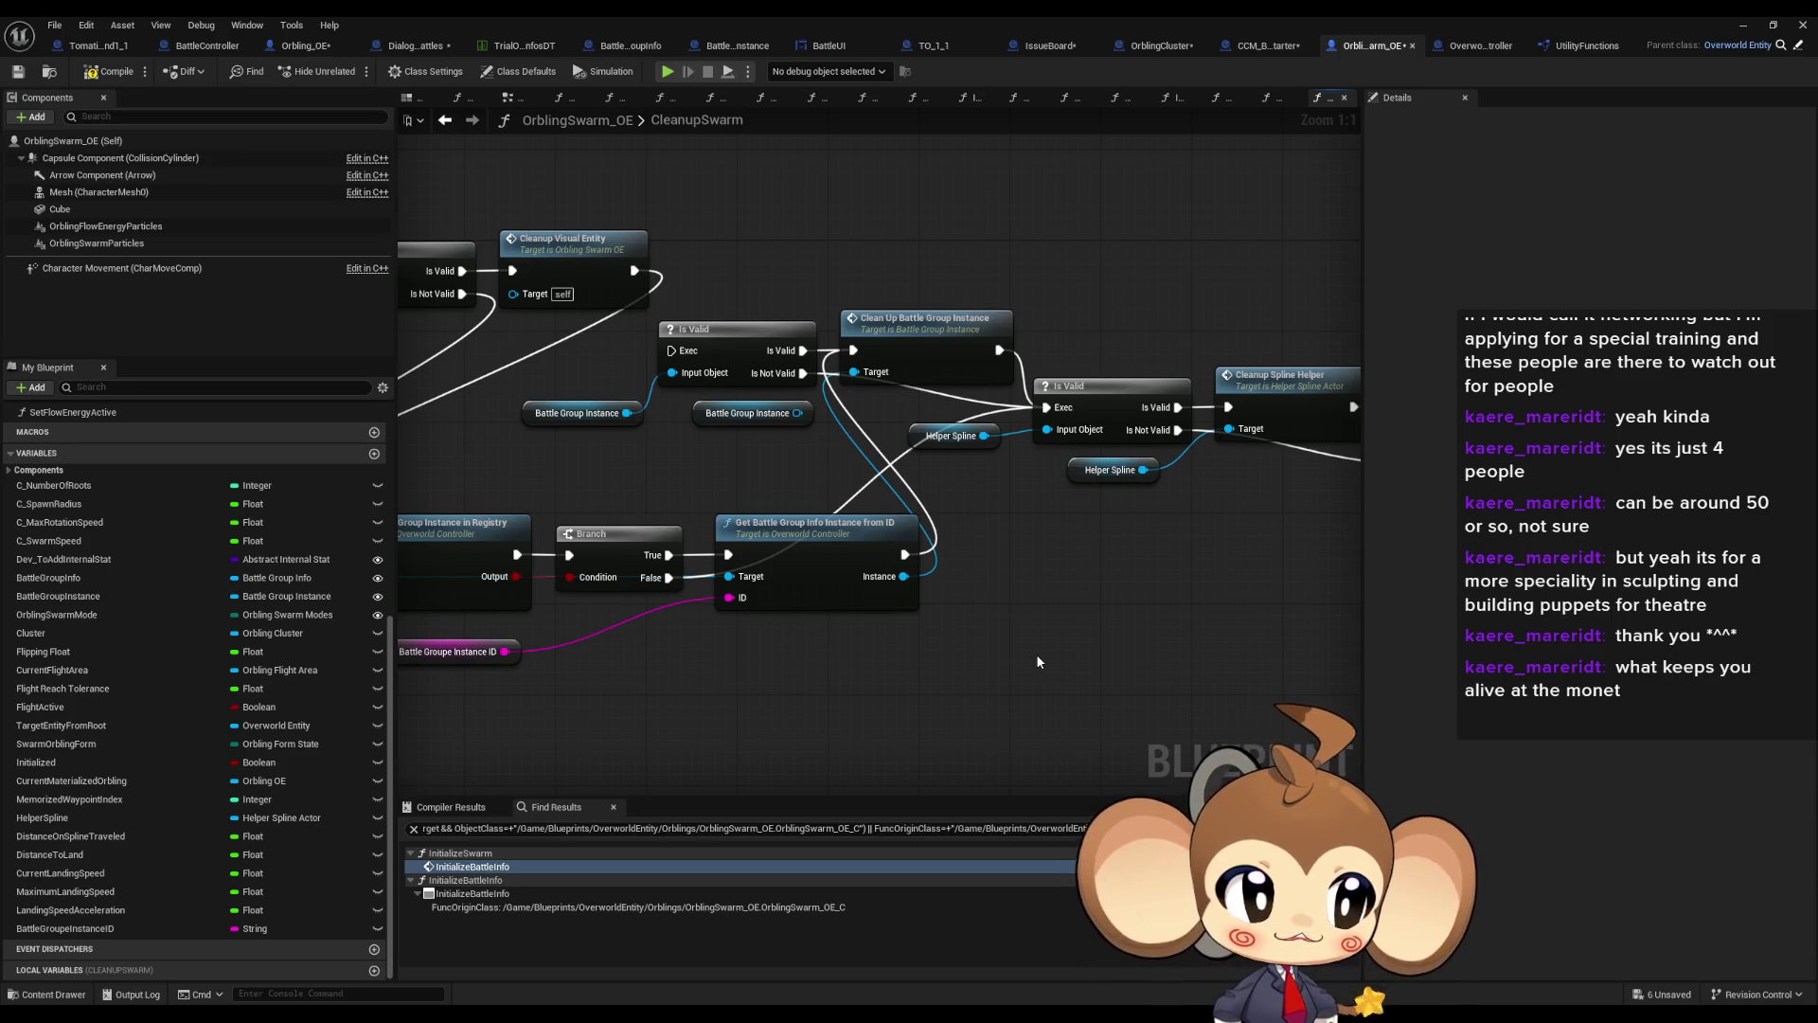
scroll(938, 464, "down", 1)
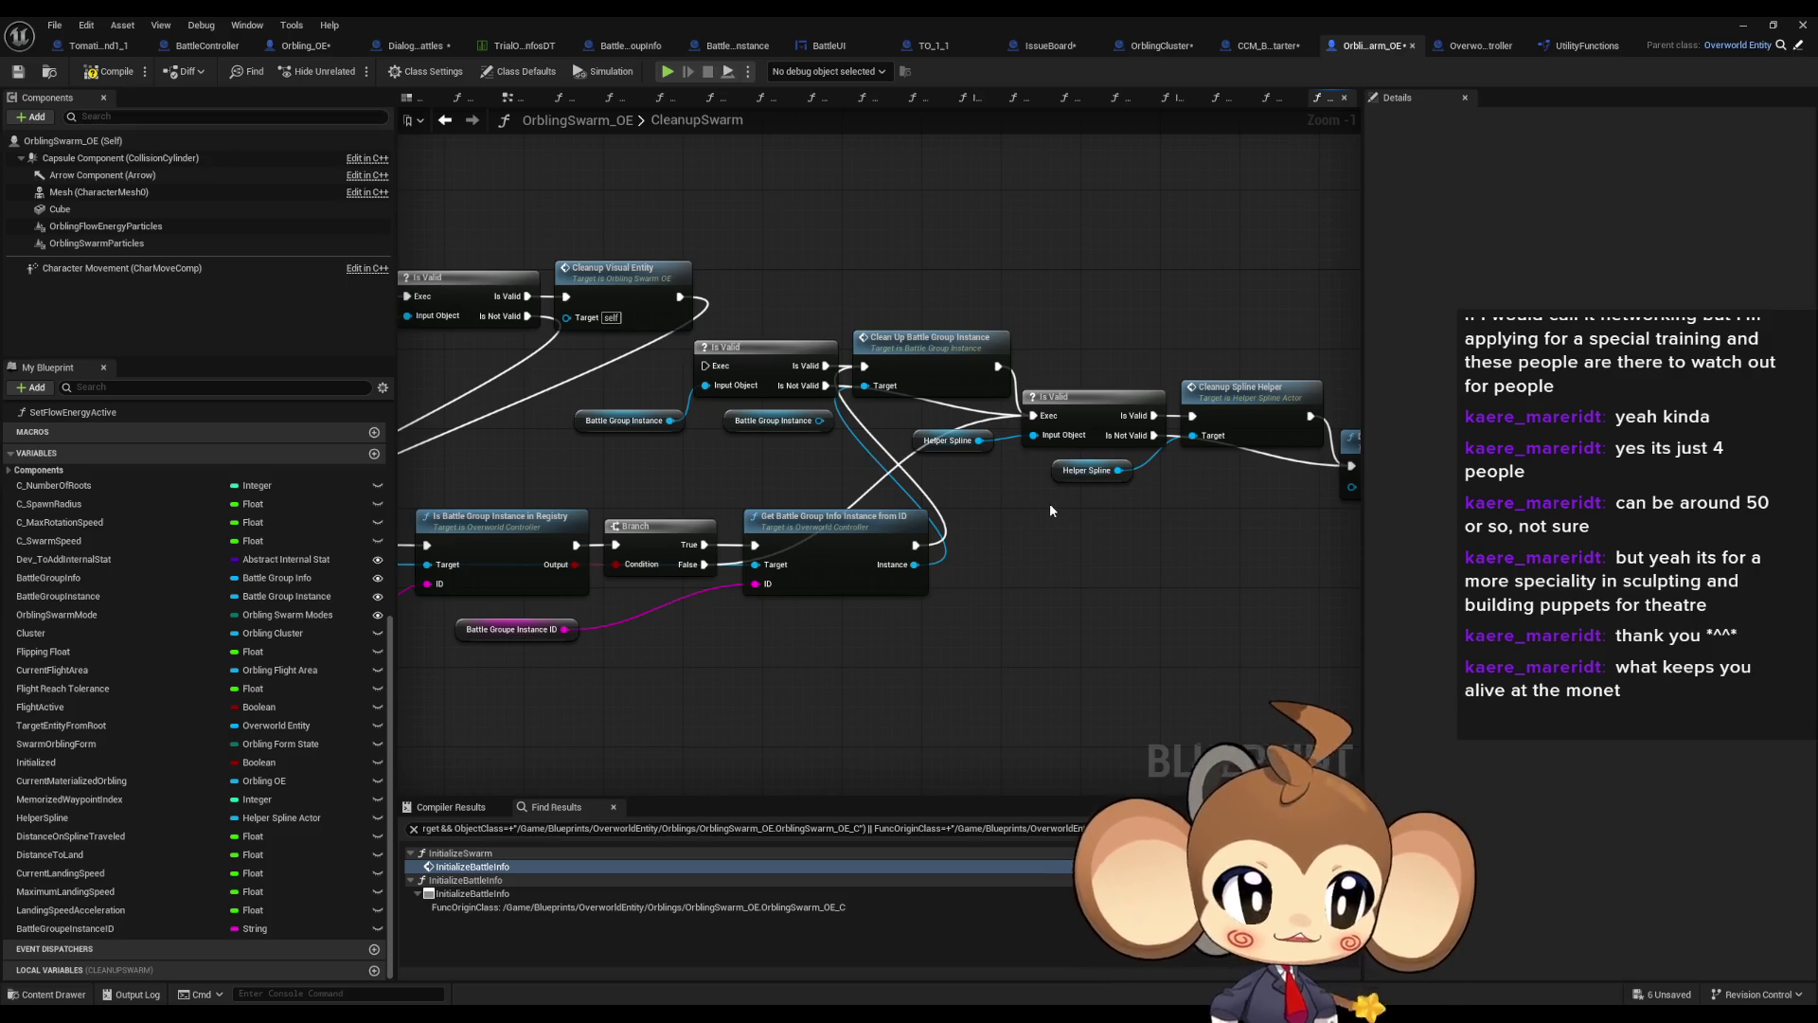
left_click_drag(1027, 502, 1077, 518)
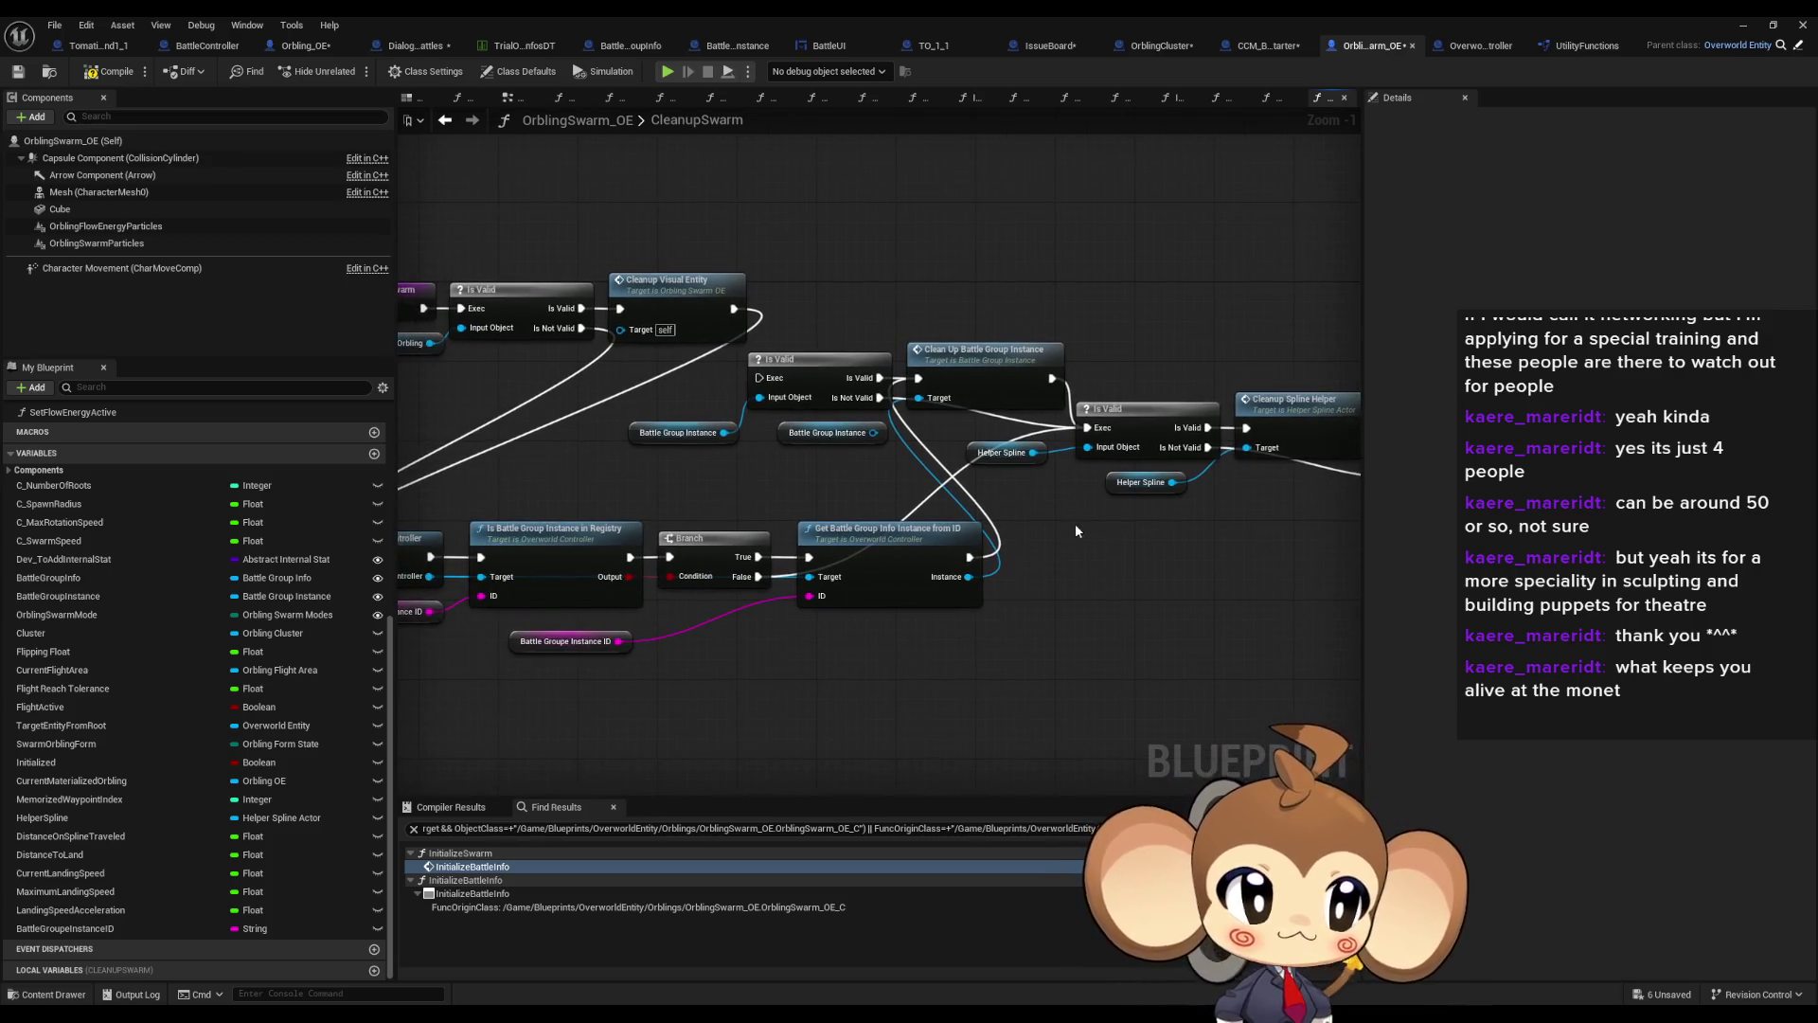
left_click_drag(687, 467, 876, 453)
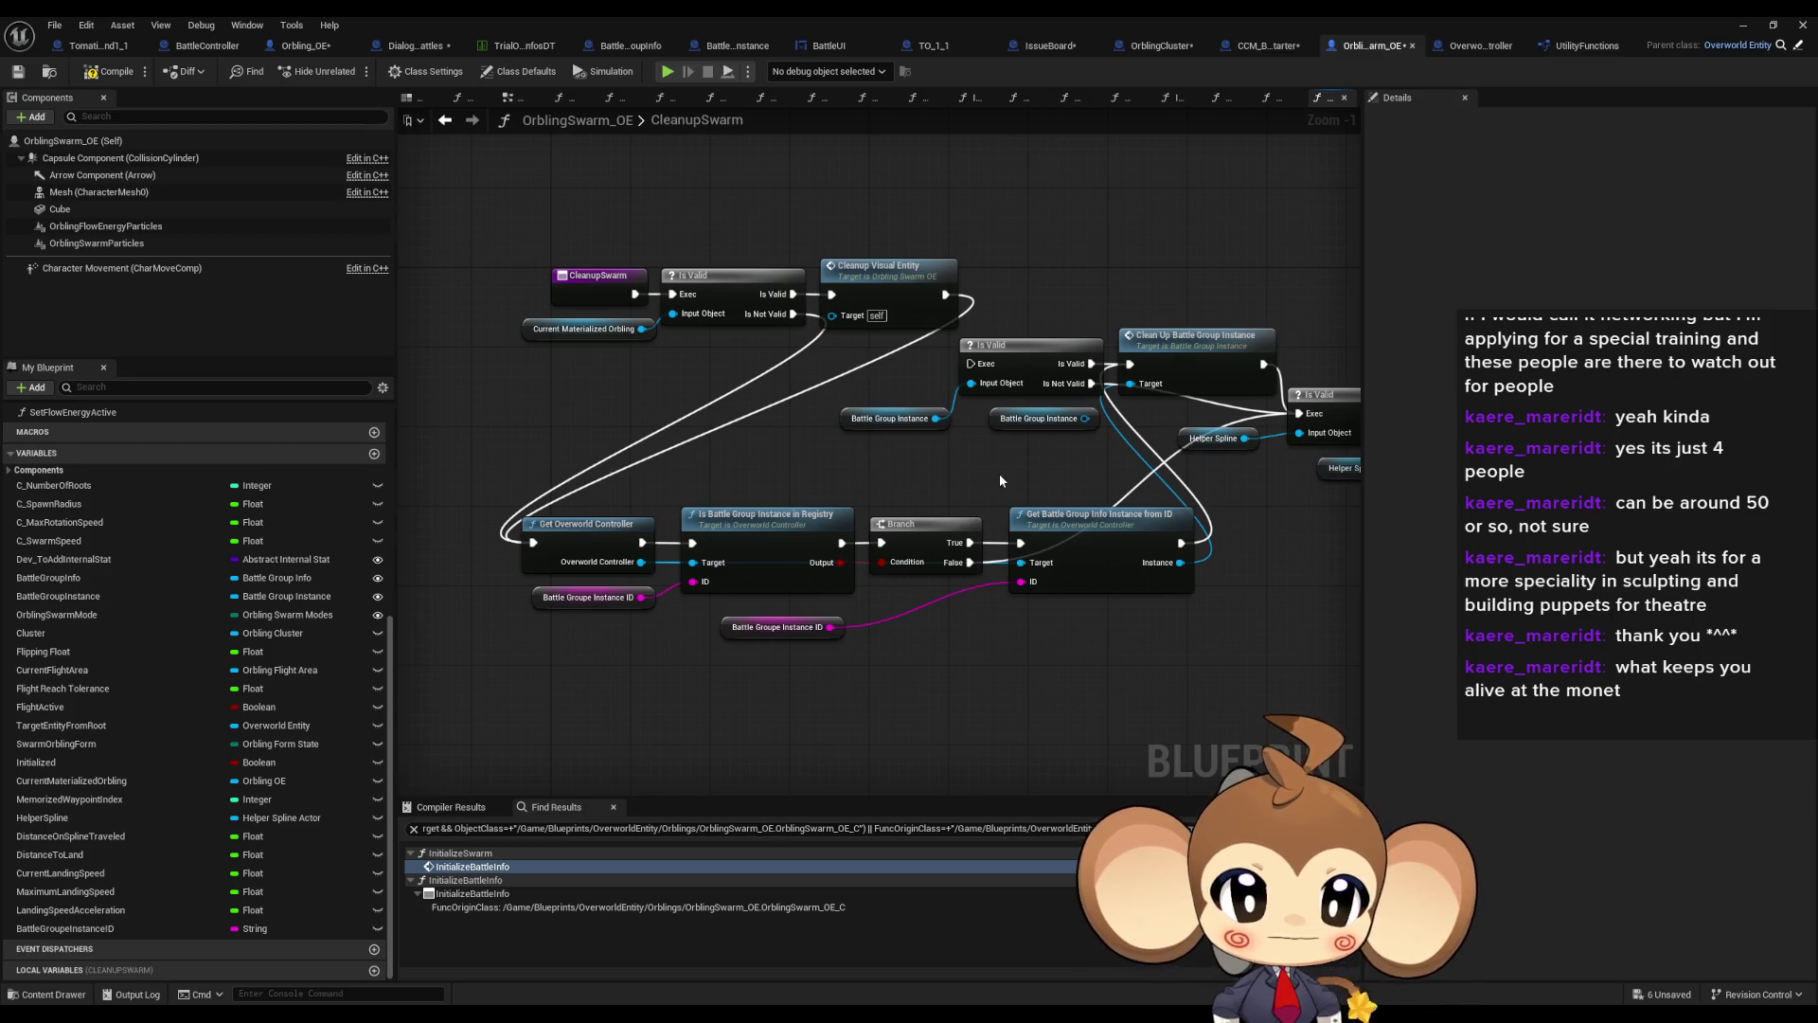
mouse_move(998, 473)
left_mouse_down()
mouse_move(1005, 437)
mouse_move(852, 440)
mouse_move(924, 443)
left_mouse_up()
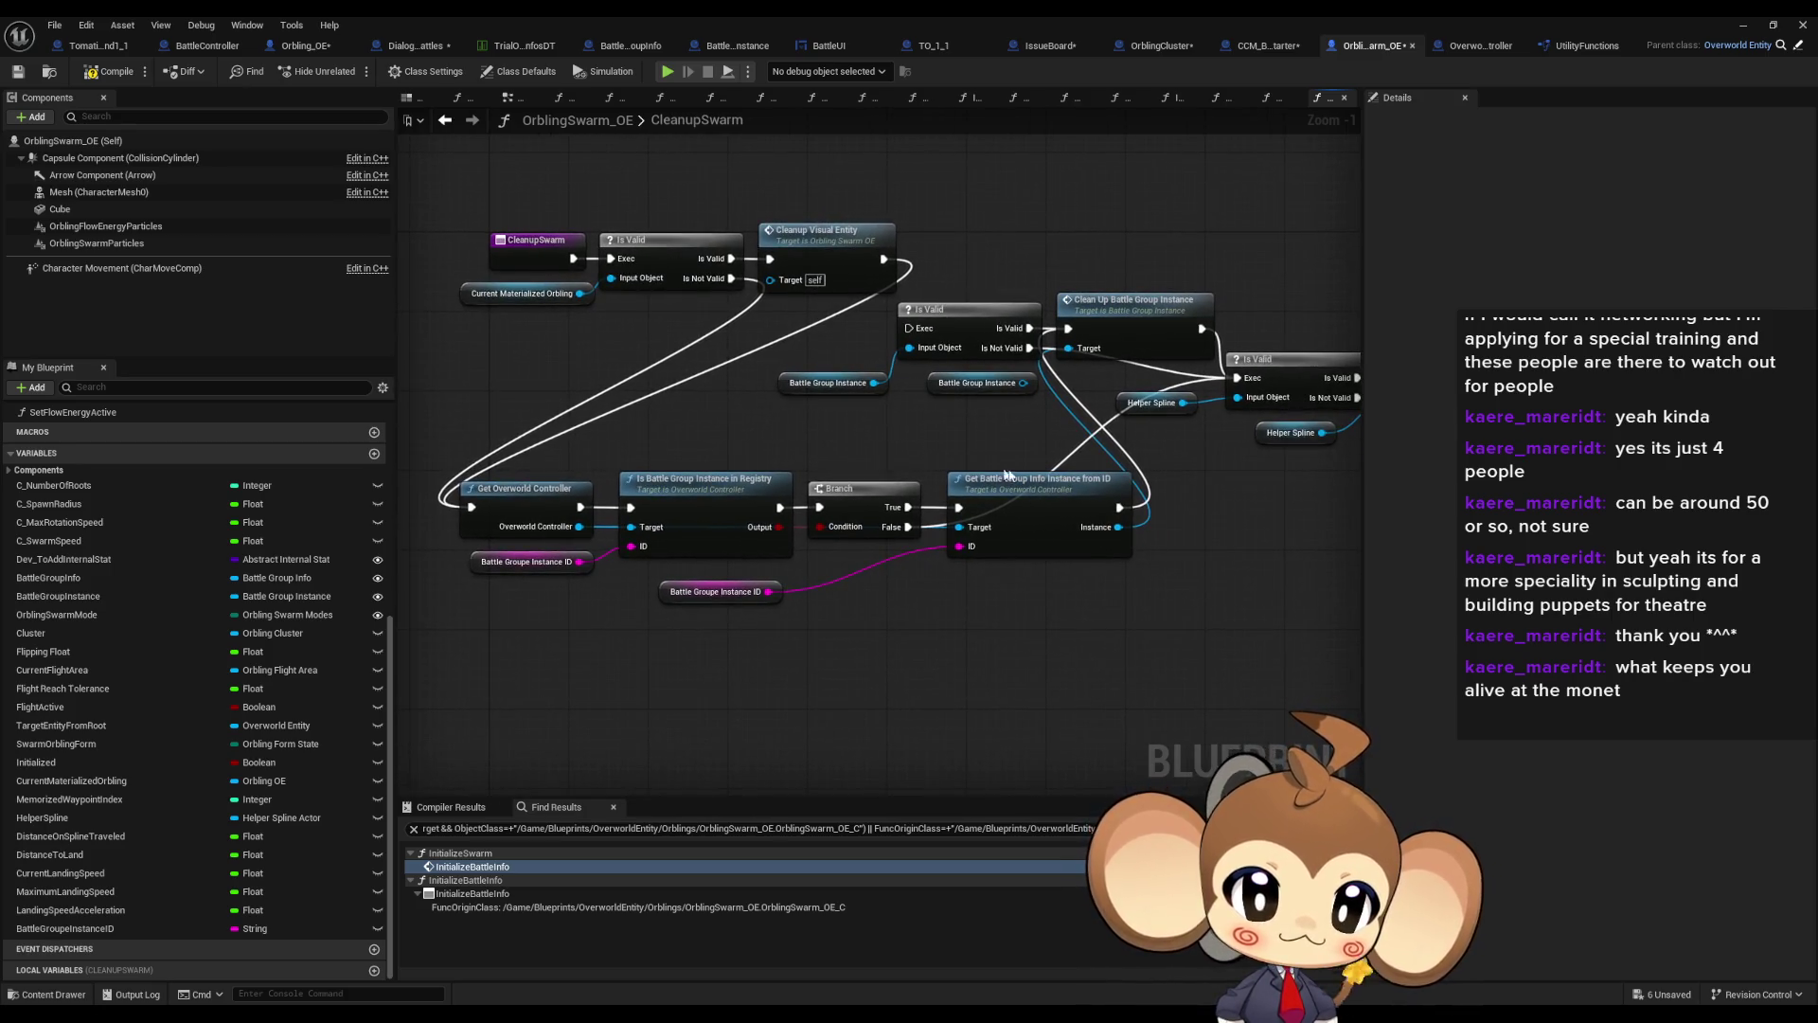
left_click_drag(1037, 487, 818, 495)
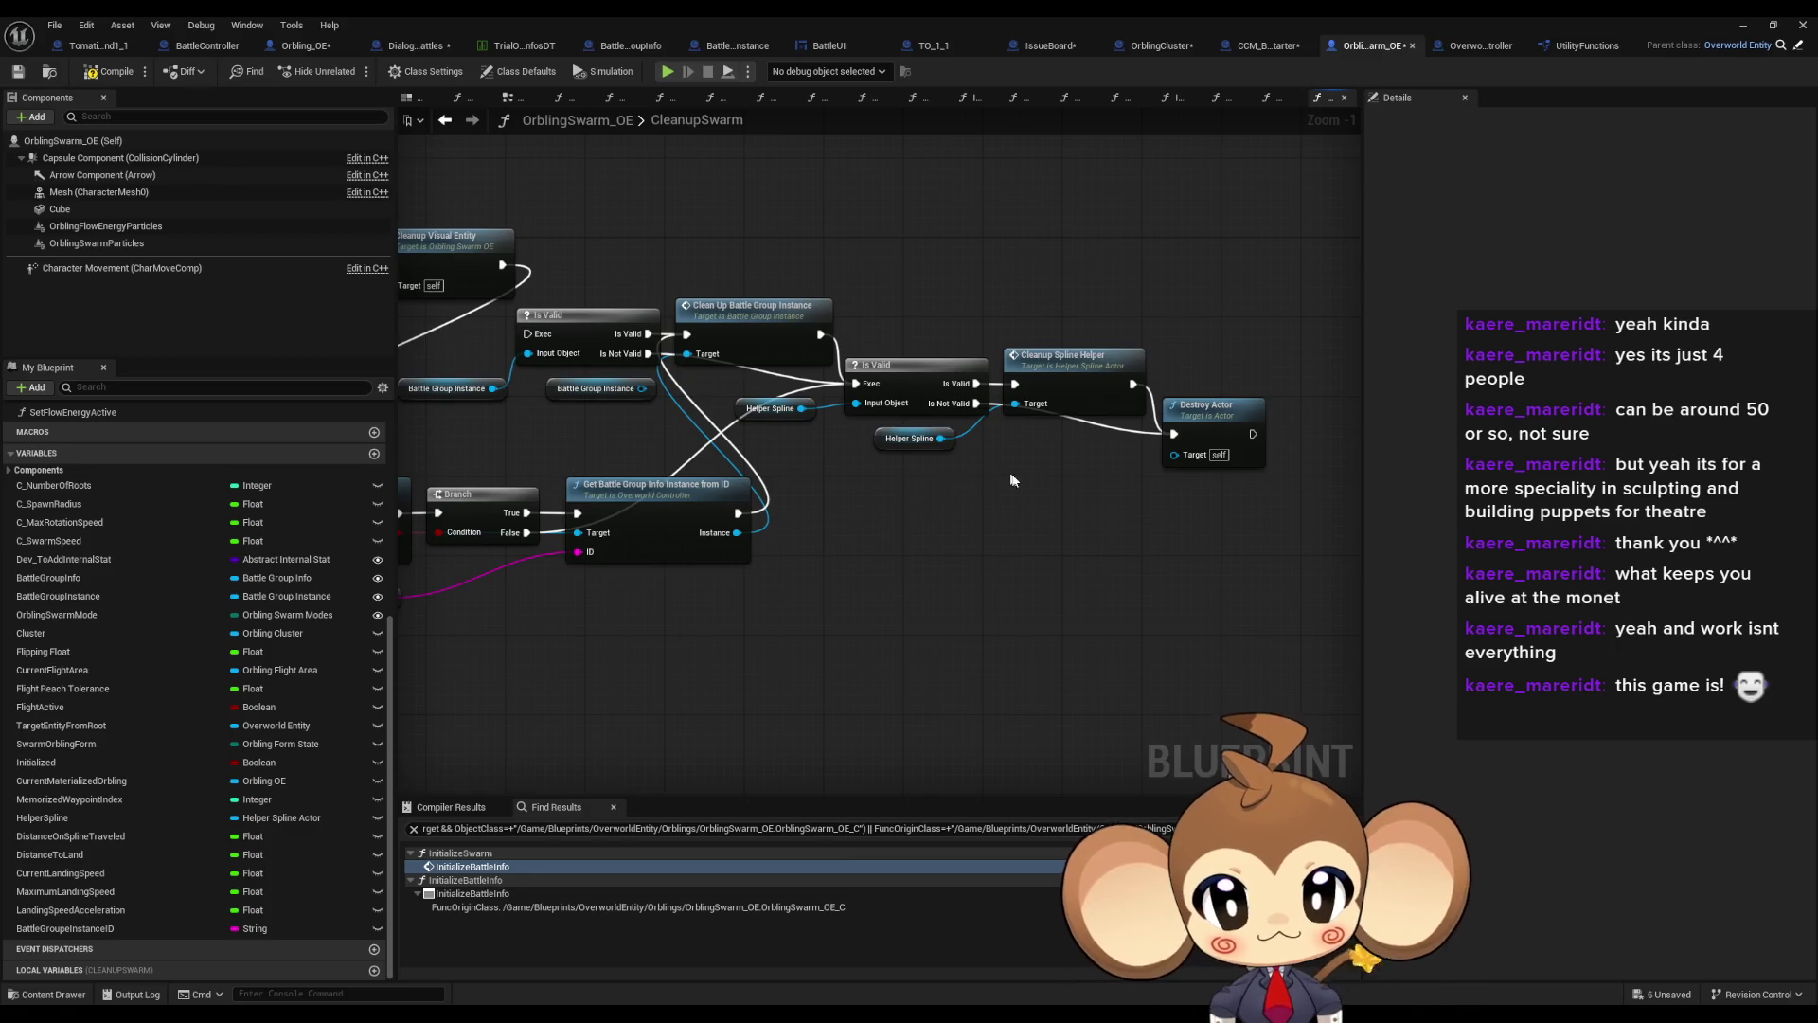
Move the Battle Groupe Instance ID getter node up-right, tucked beneath the Branch node
mouse_move(1014, 481)
left_mouse_down()
mouse_move(1088, 441)
mouse_move(1107, 453)
left_mouse_up()
mouse_move(706, 555)
left_mouse_down()
mouse_move(878, 581)
mouse_move(956, 539)
left_mouse_up()
scroll(654, 553, "up", 1)
left_click_drag(654, 554, 812, 534)
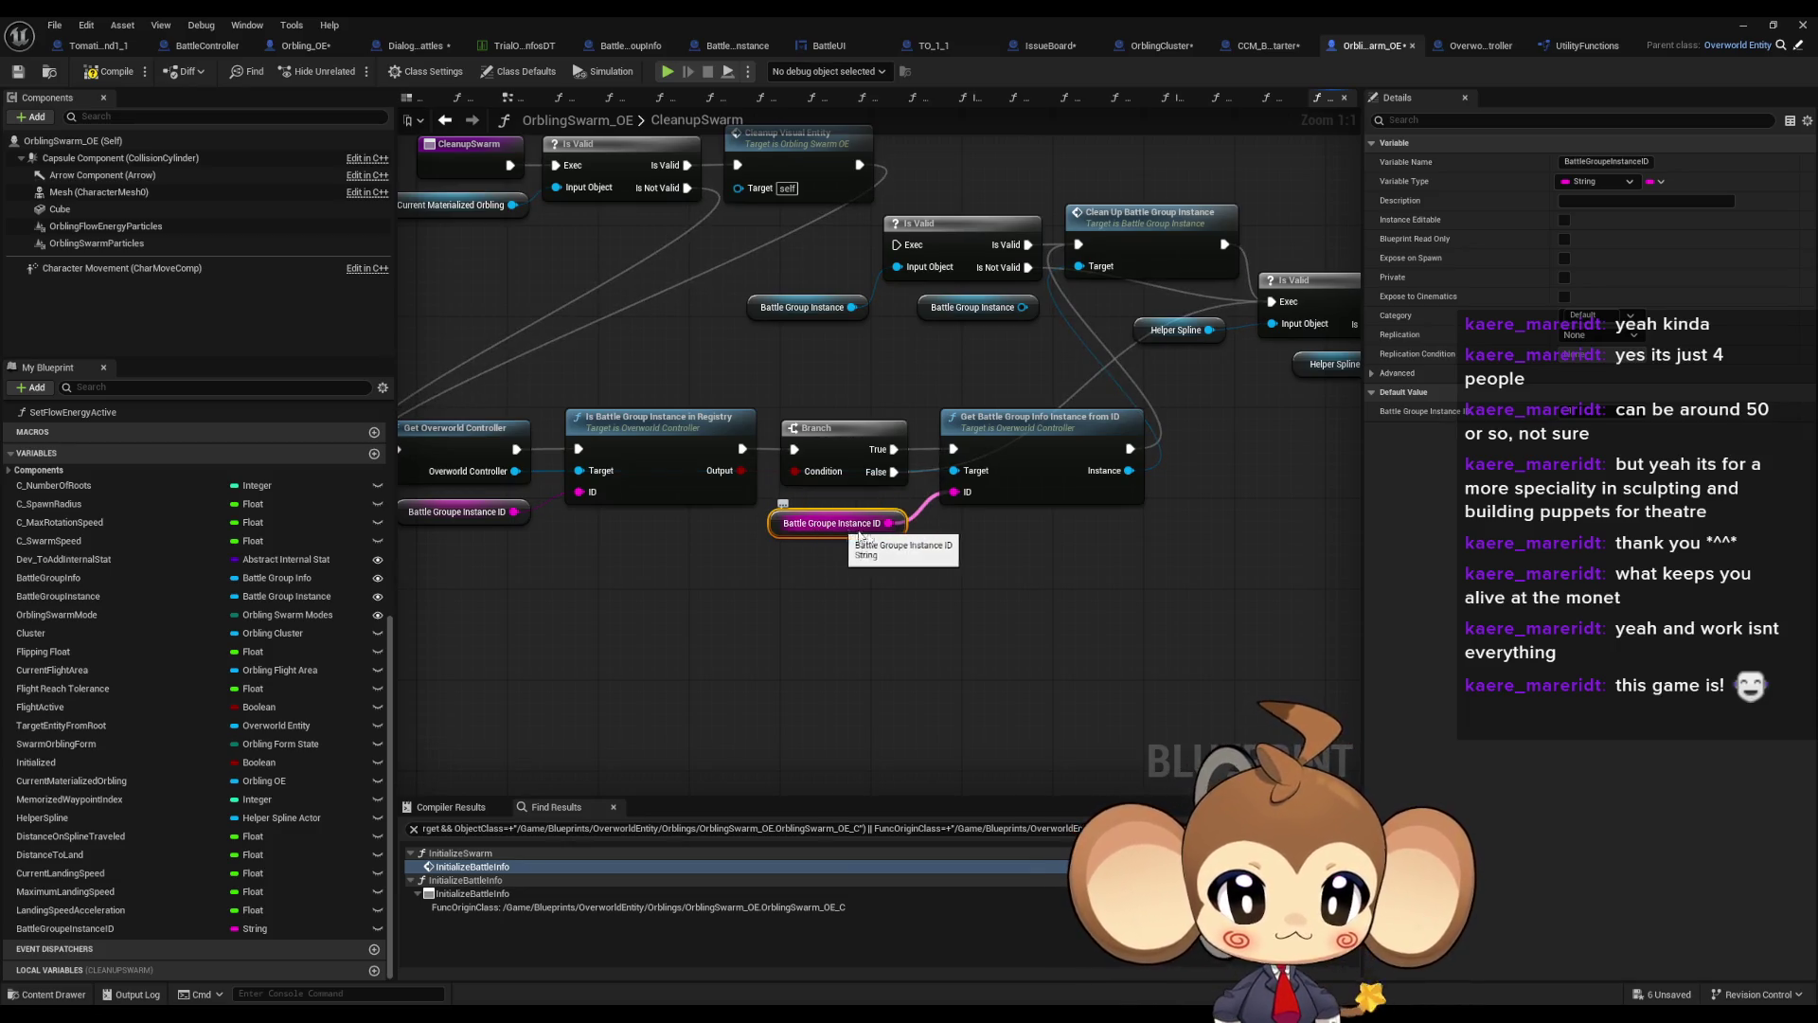
mouse_move(985, 667)
left_mouse_down()
mouse_move(1048, 640)
mouse_move(973, 483)
left_mouse_up()
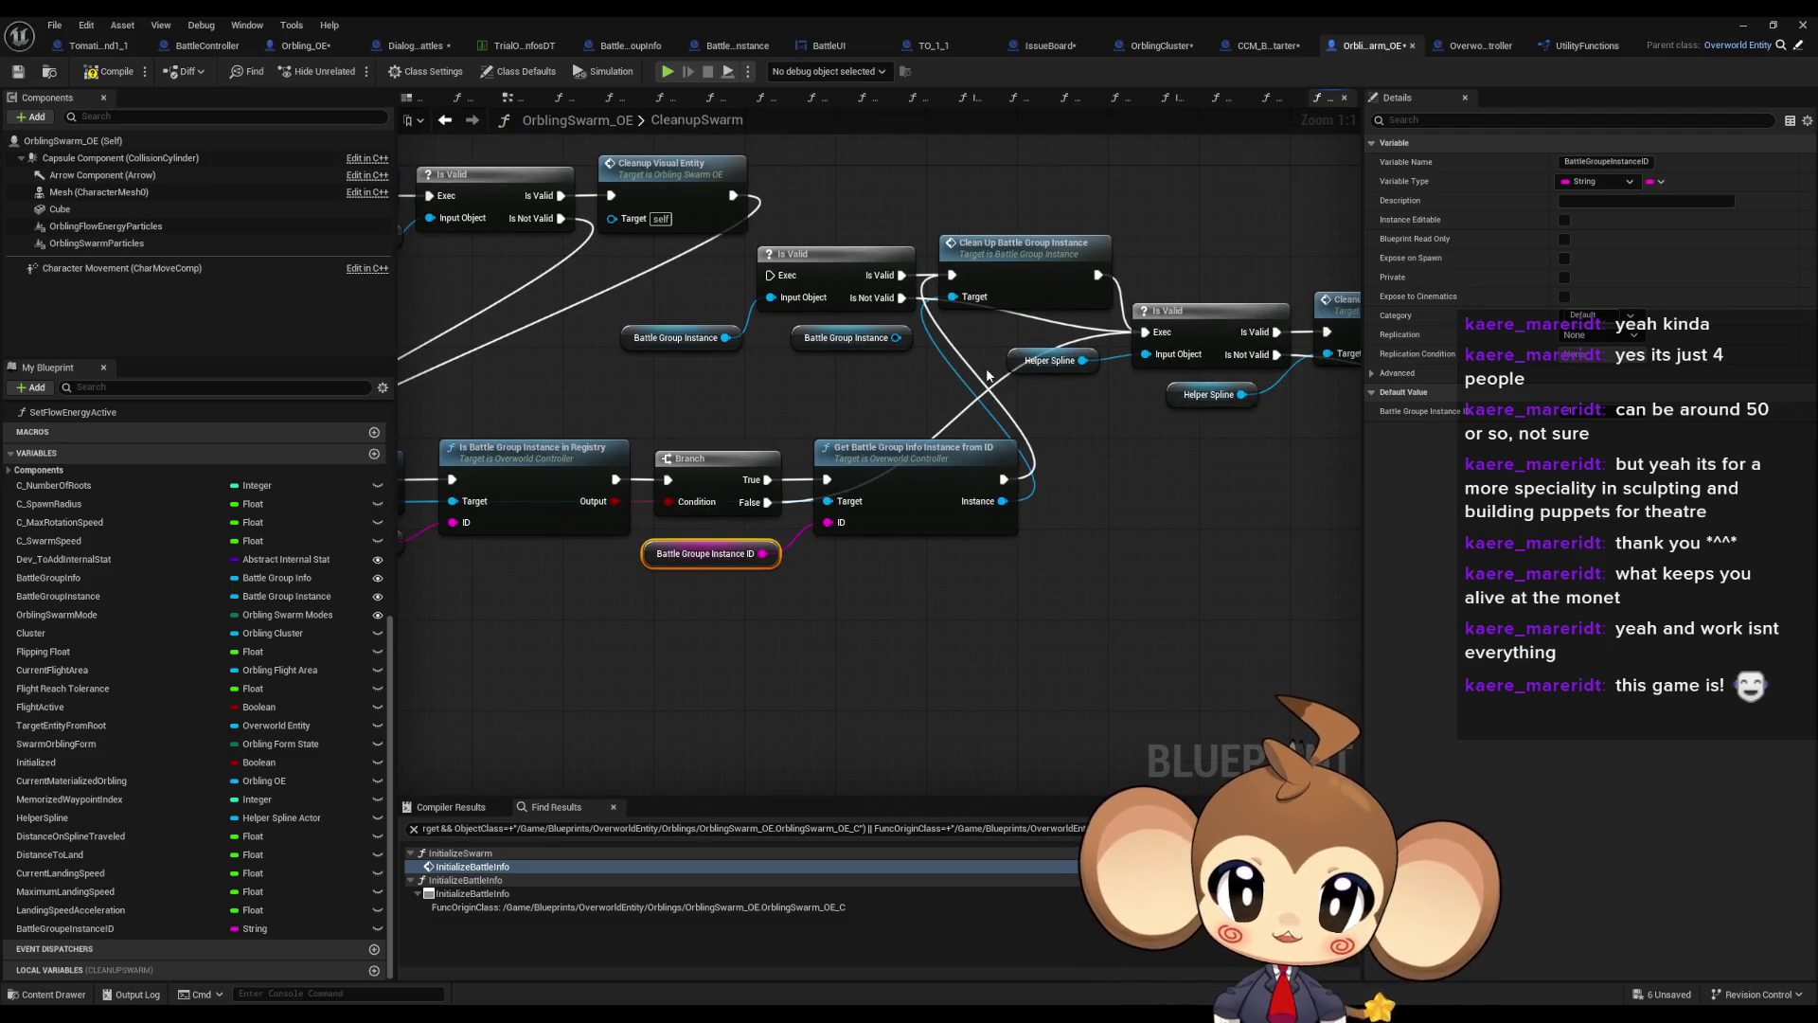
scroll(1022, 393, "down", 2)
mouse_move(1022, 392)
left_mouse_down()
mouse_move(1087, 508)
mouse_move(1098, 495)
left_mouse_up()
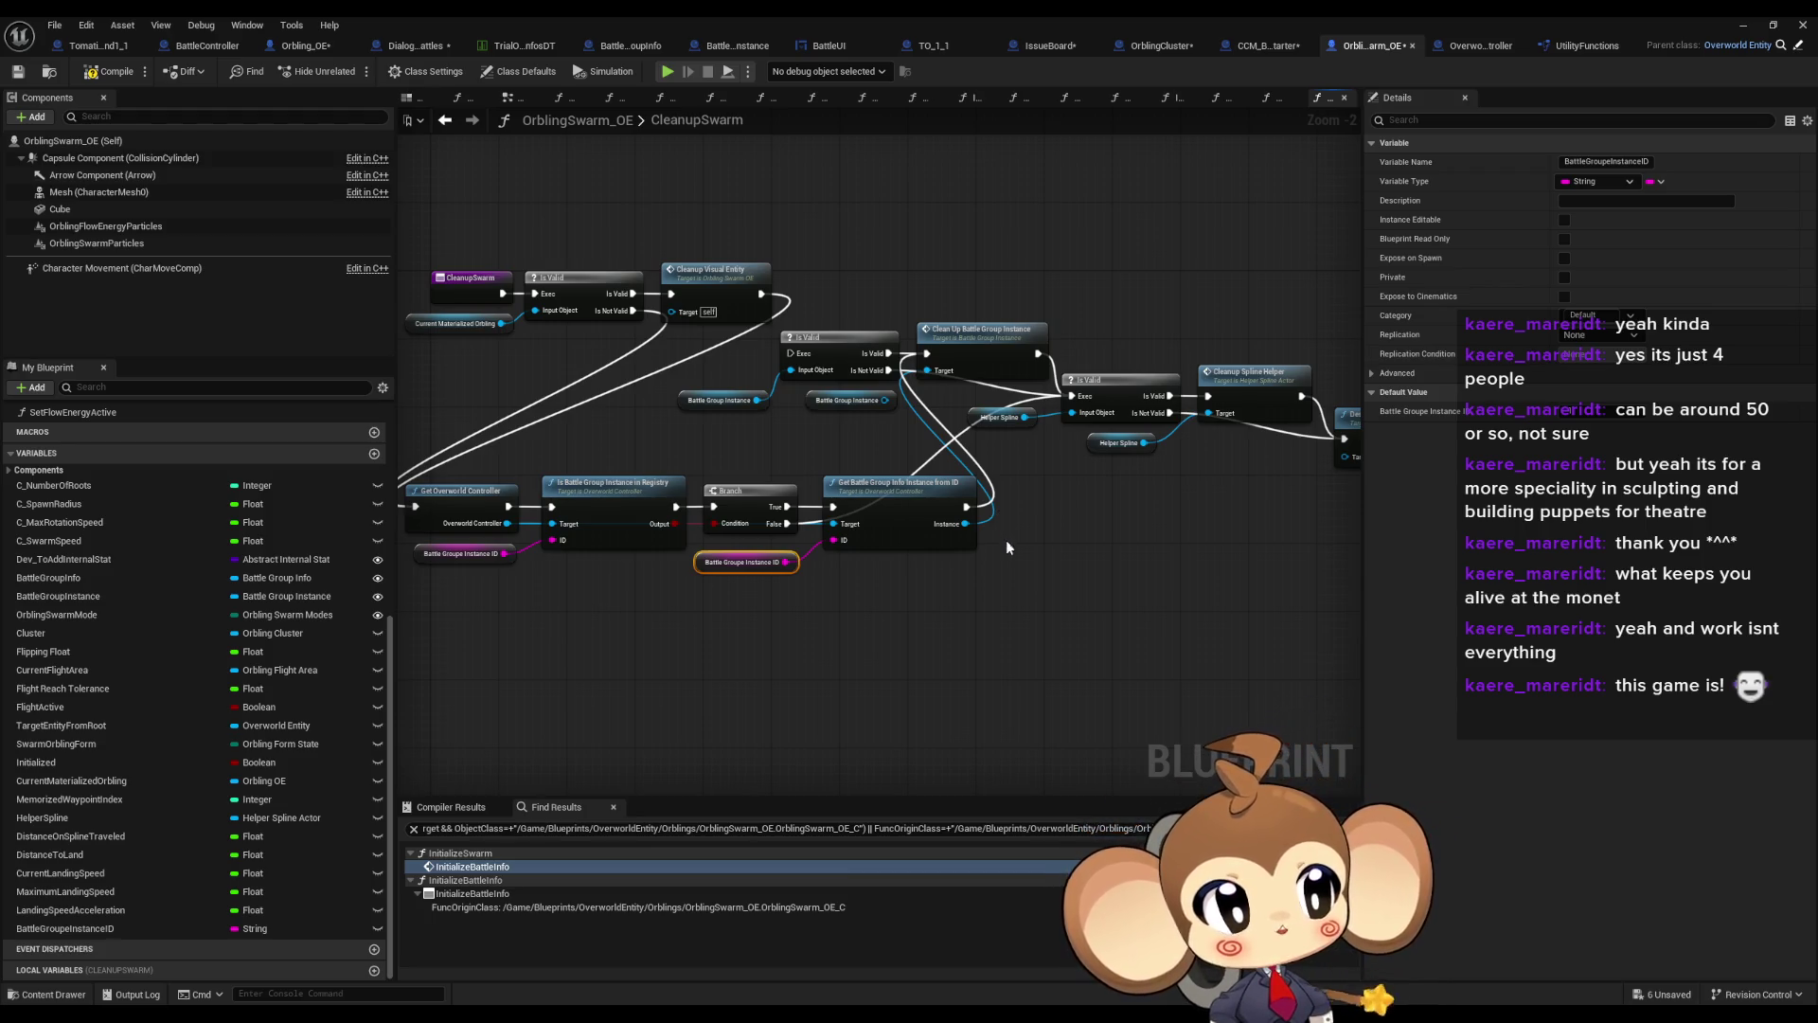
left_click(924, 599)
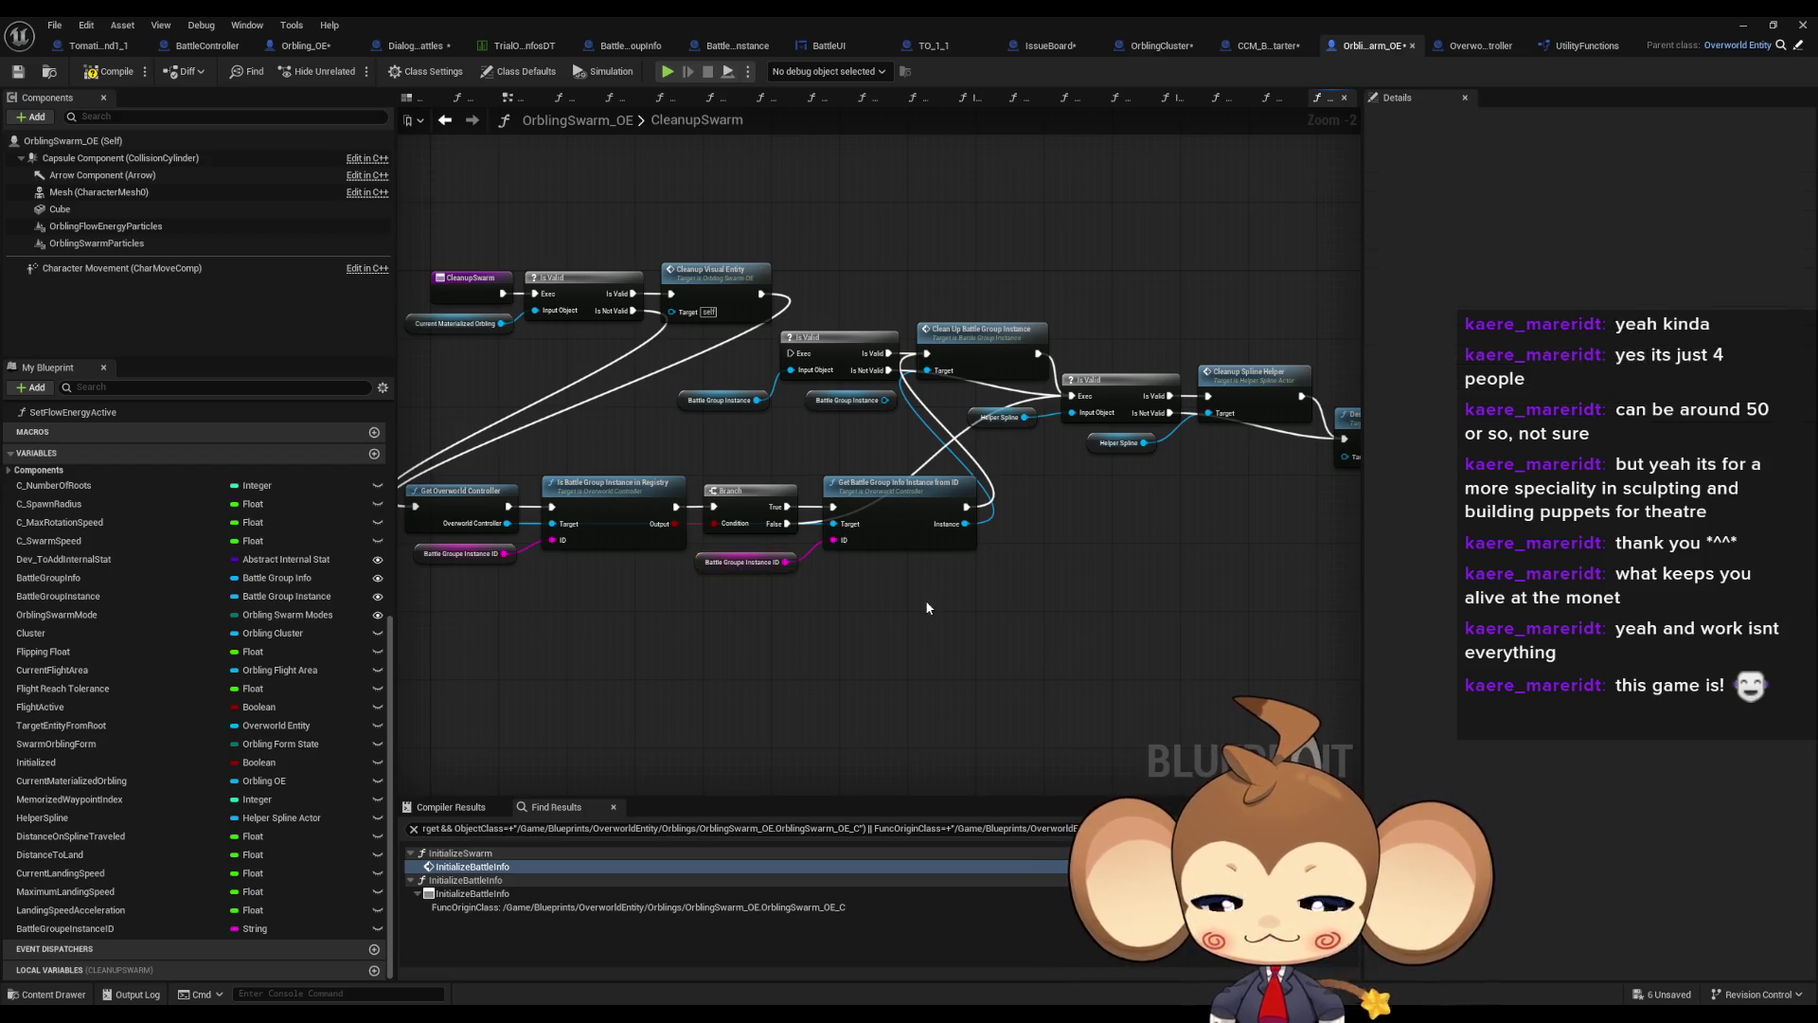
Pan through the CleanupSwarm graph to Destroy Actor and back to the left side
left_click_drag(924, 599, 1006, 629)
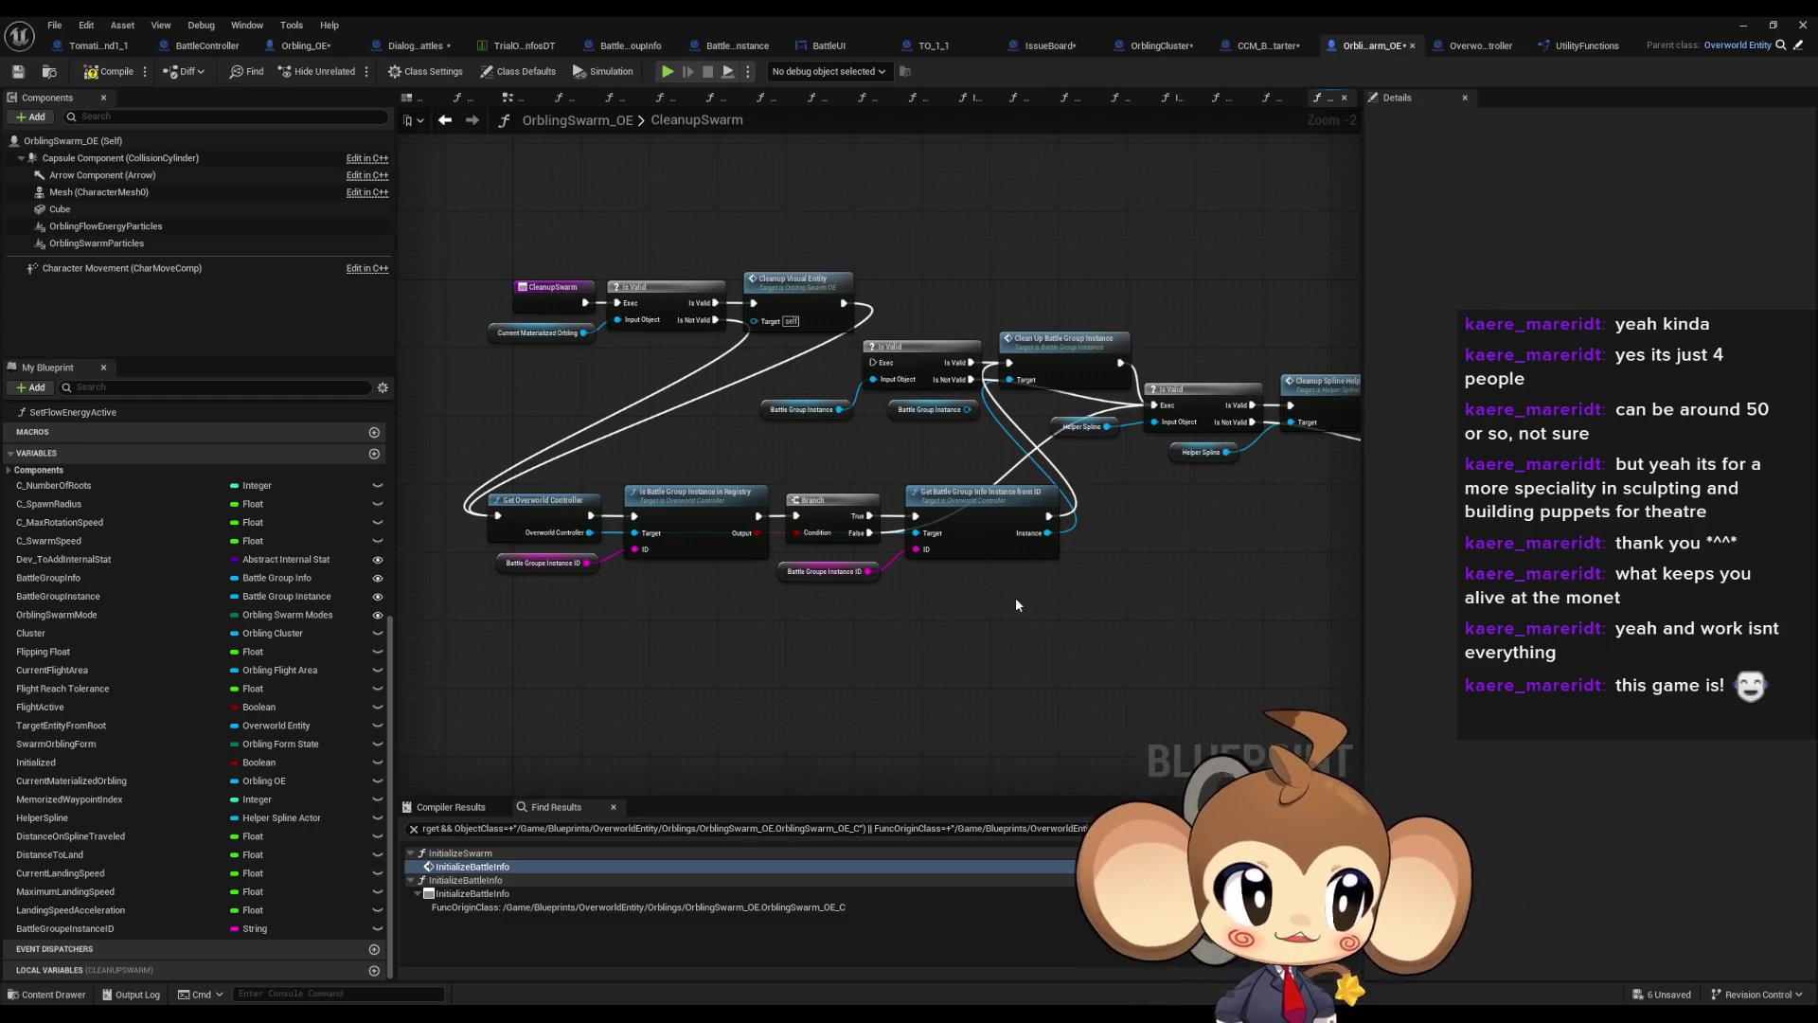
left_click_drag(1271, 576, 1060, 610)
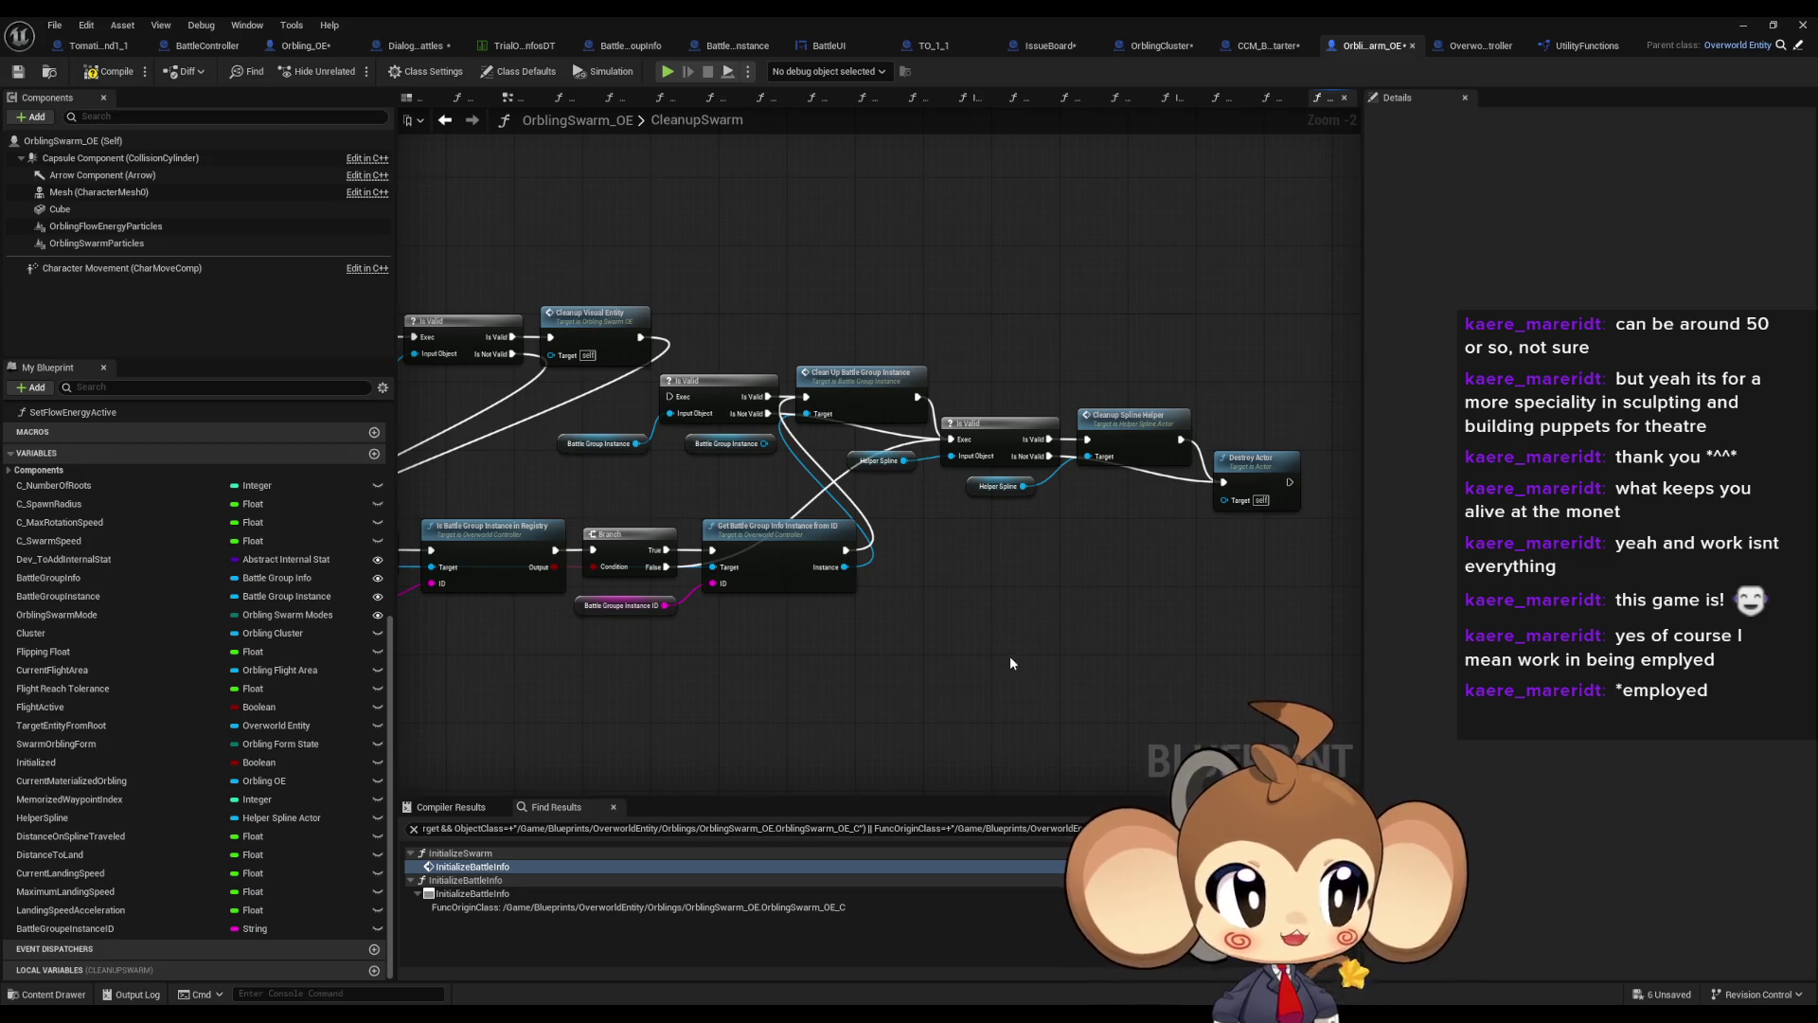
left_click_drag(1015, 649, 1047, 648)
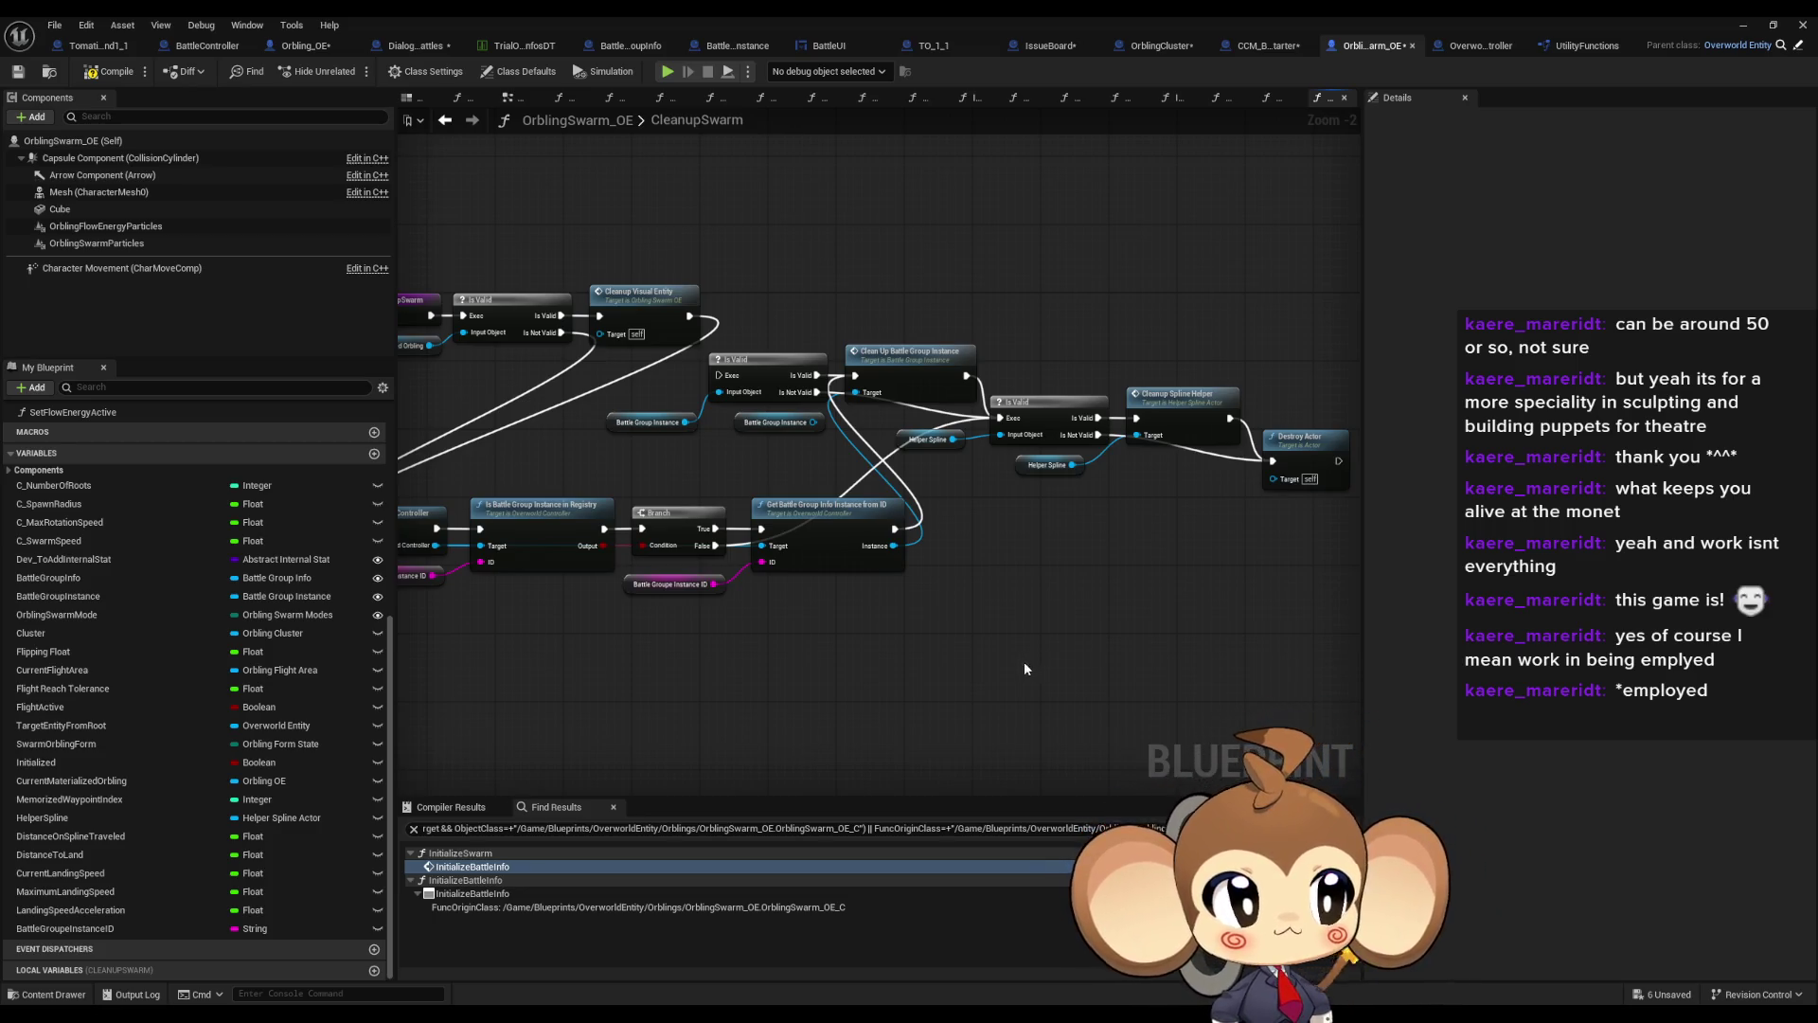
mouse_move(1024, 661)
left_mouse_down()
mouse_move(1011, 633)
mouse_move(909, 635)
mouse_move(957, 637)
left_mouse_up()
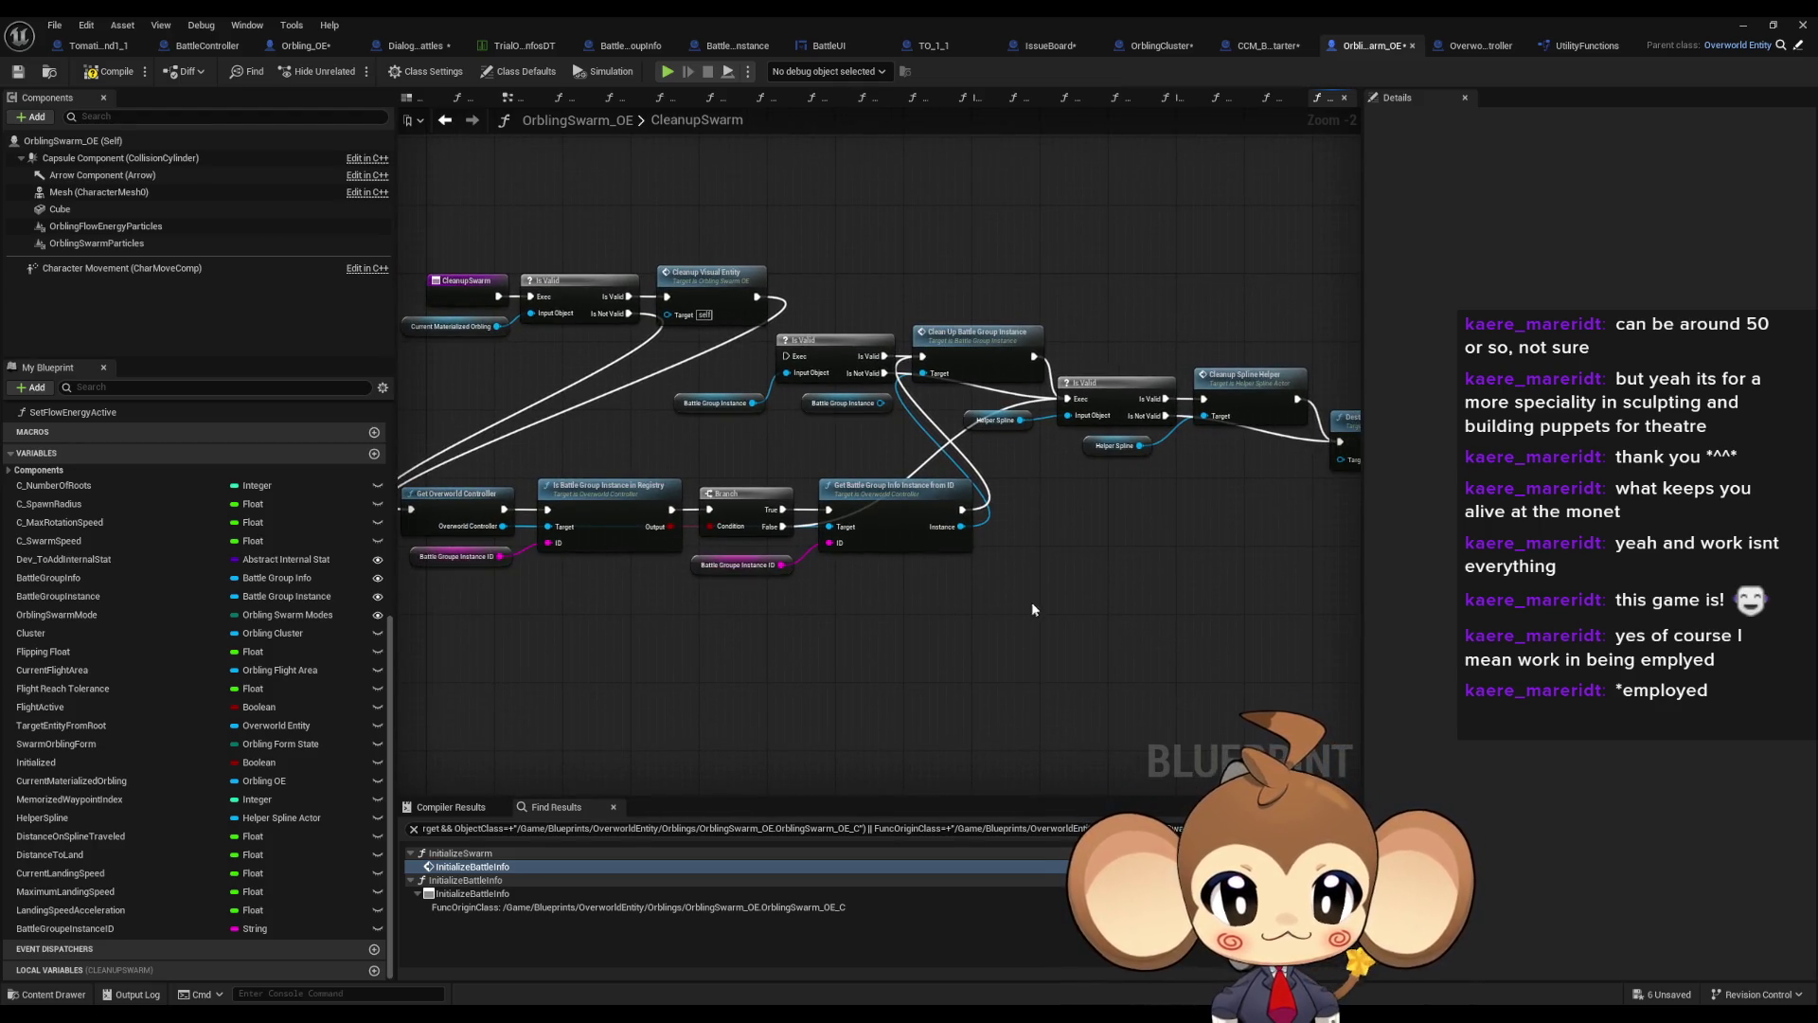
left_click_drag(1066, 587, 971, 554)
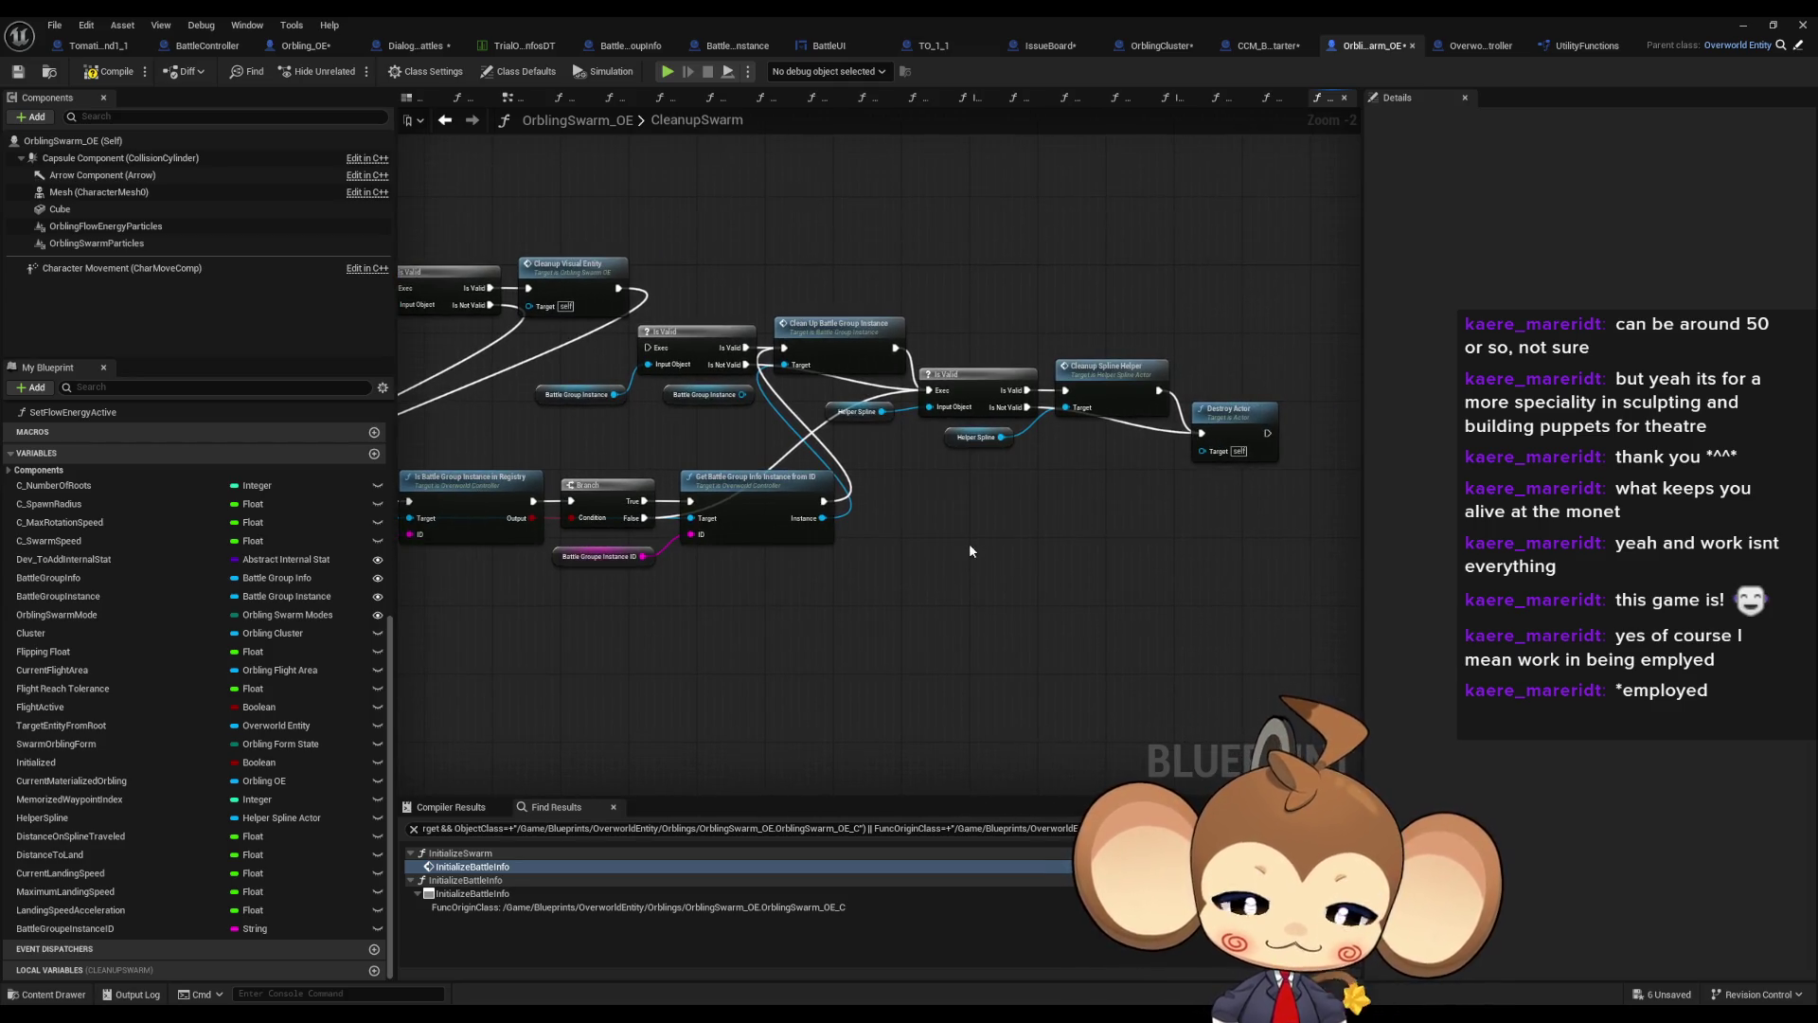
Move the cleanup nodes from Clean Up Battle Group Instance to Destroy Actor down into the lower row
scroll(970, 540, "up", 1)
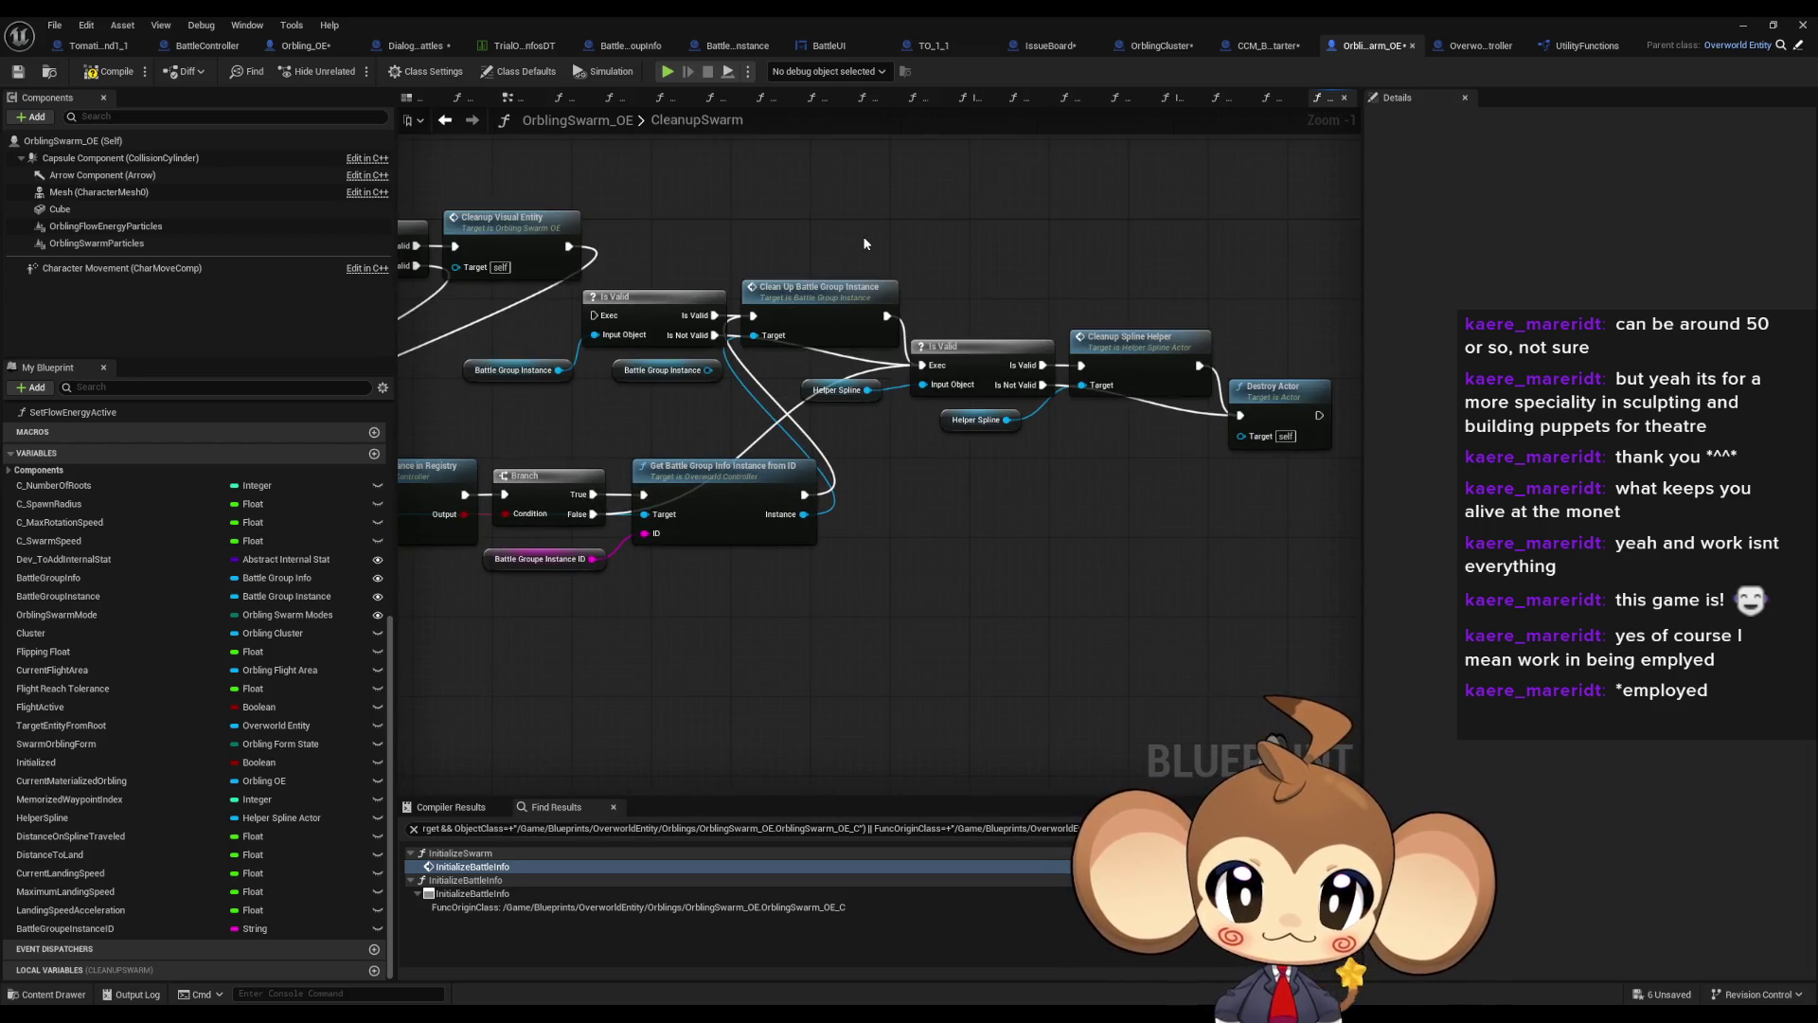
left_click_drag(865, 244, 1282, 511)
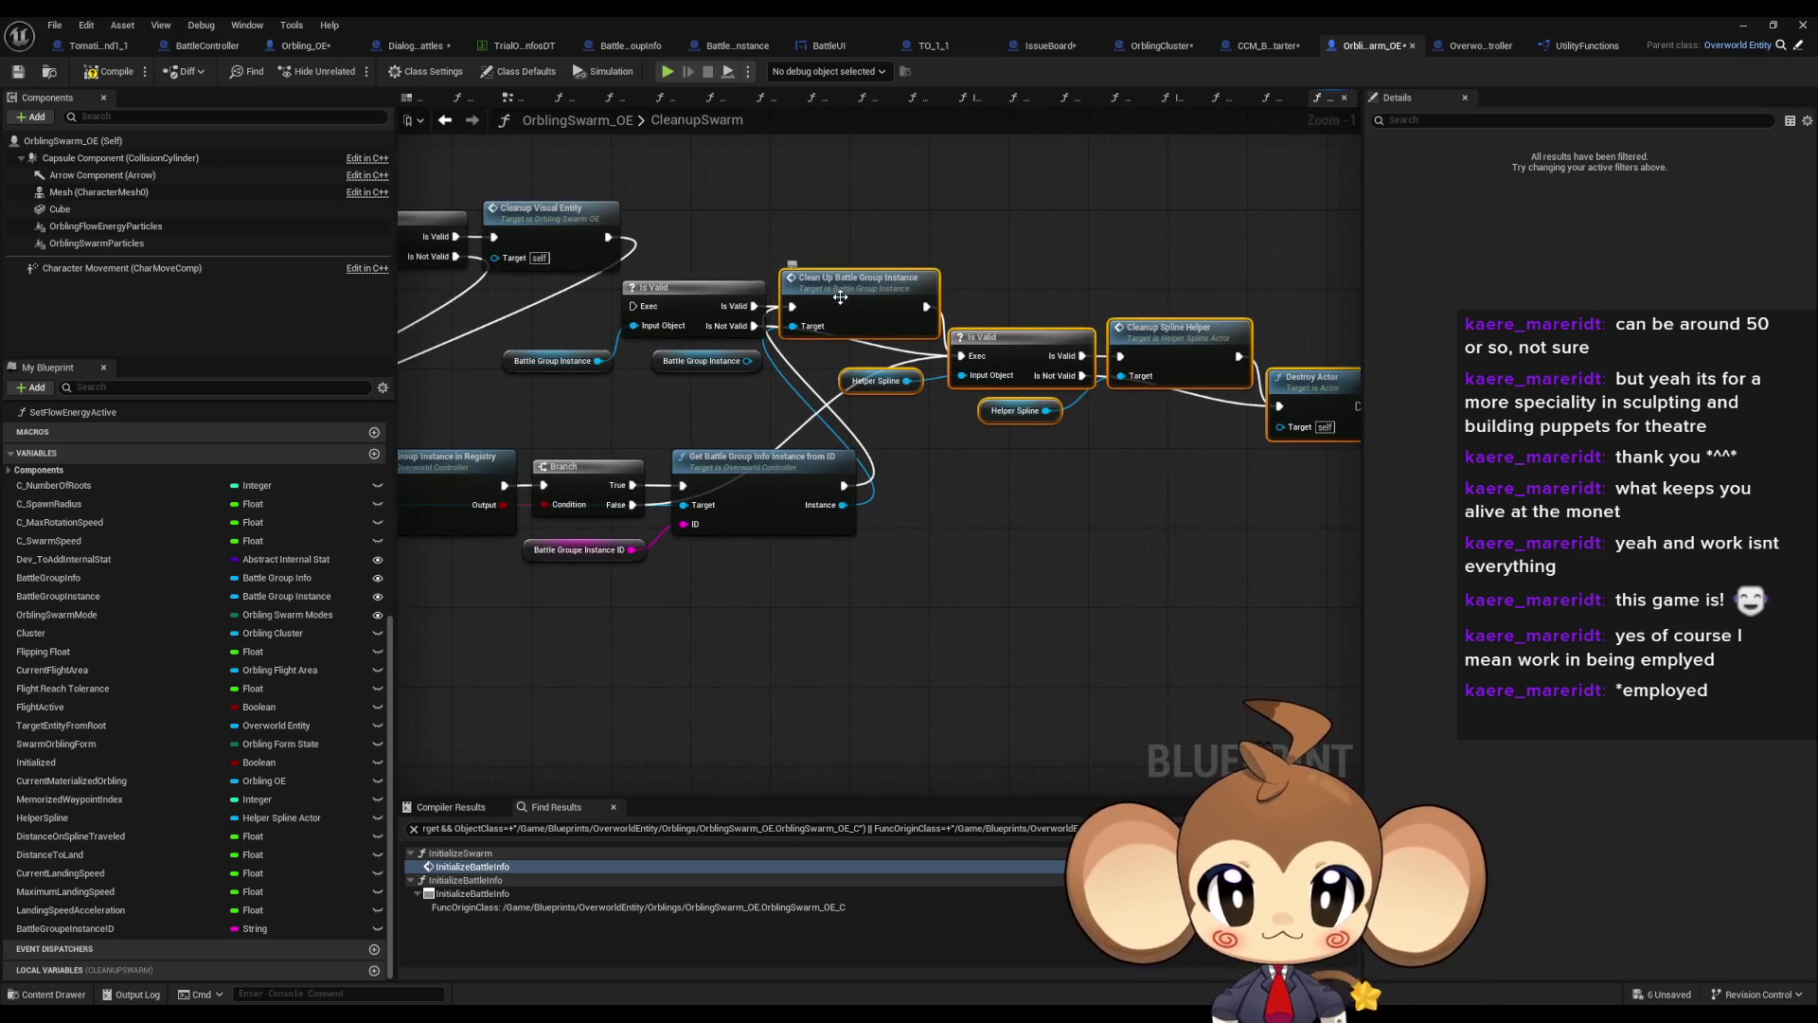
mouse_move(840, 296)
left_mouse_down()
mouse_move(866, 332)
mouse_move(866, 417)
mouse_move(939, 486)
mouse_move(934, 472)
left_mouse_up()
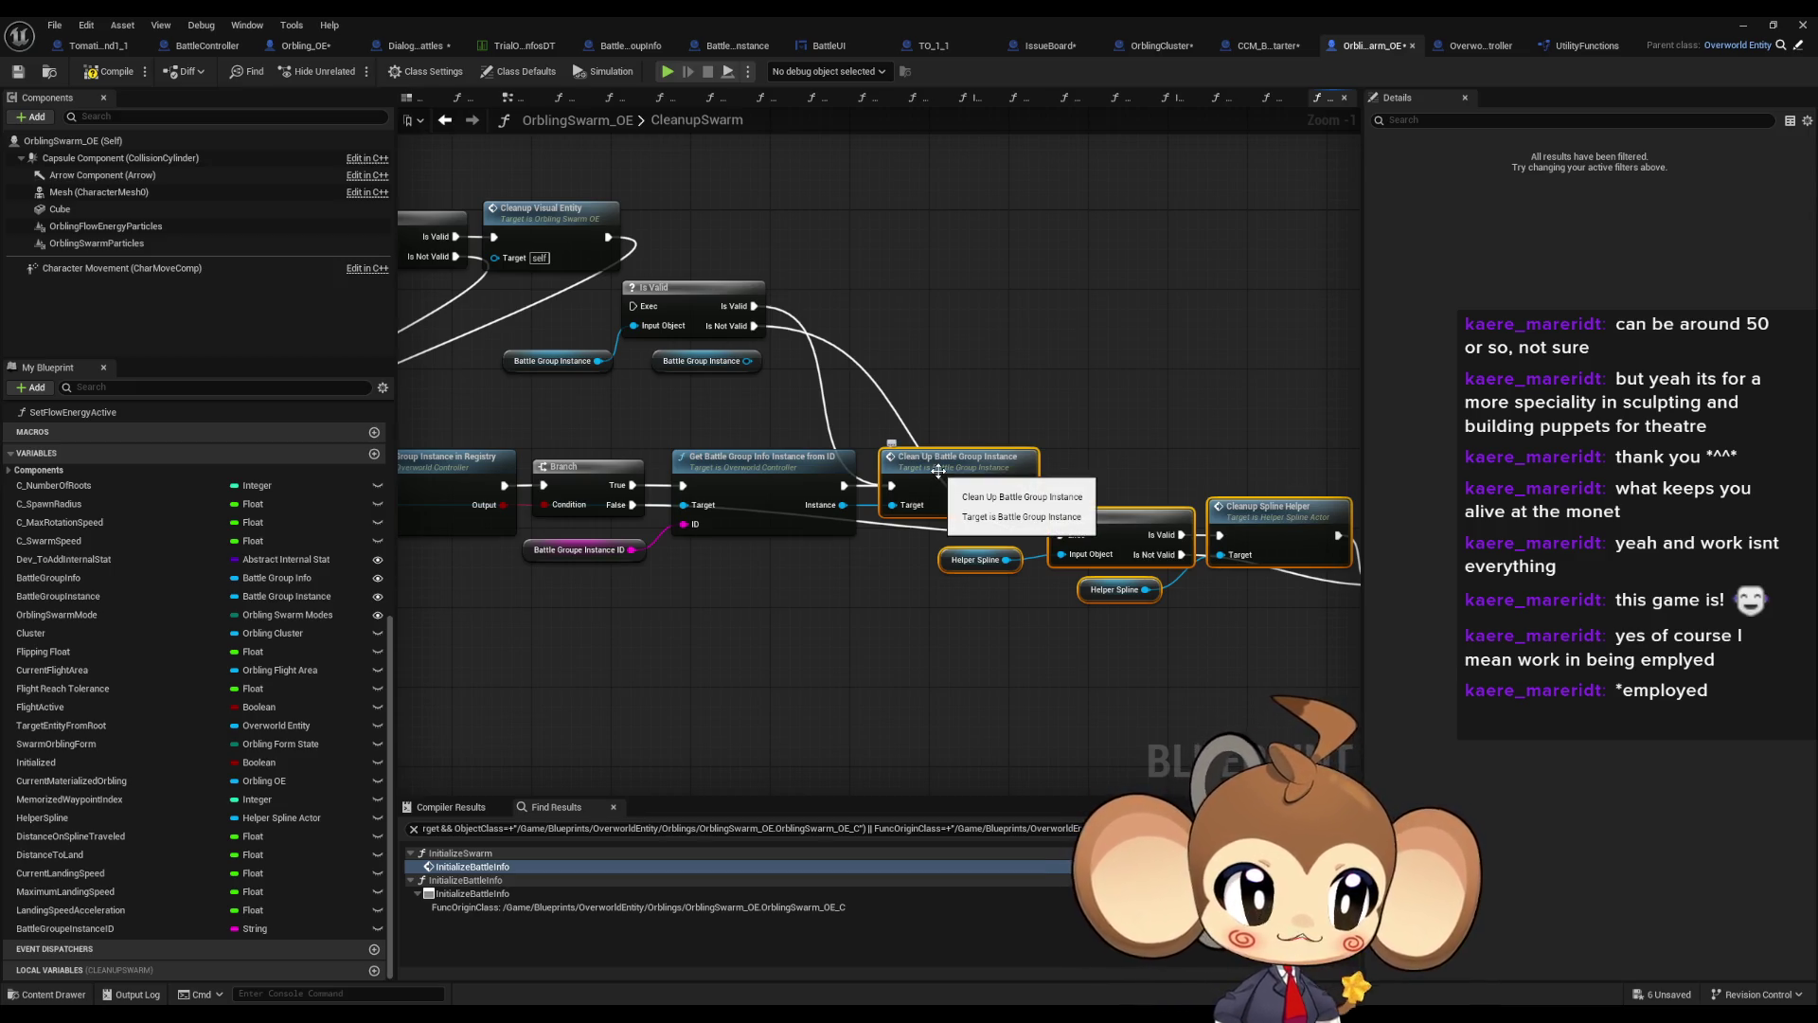
scroll(1045, 422, "down", 2)
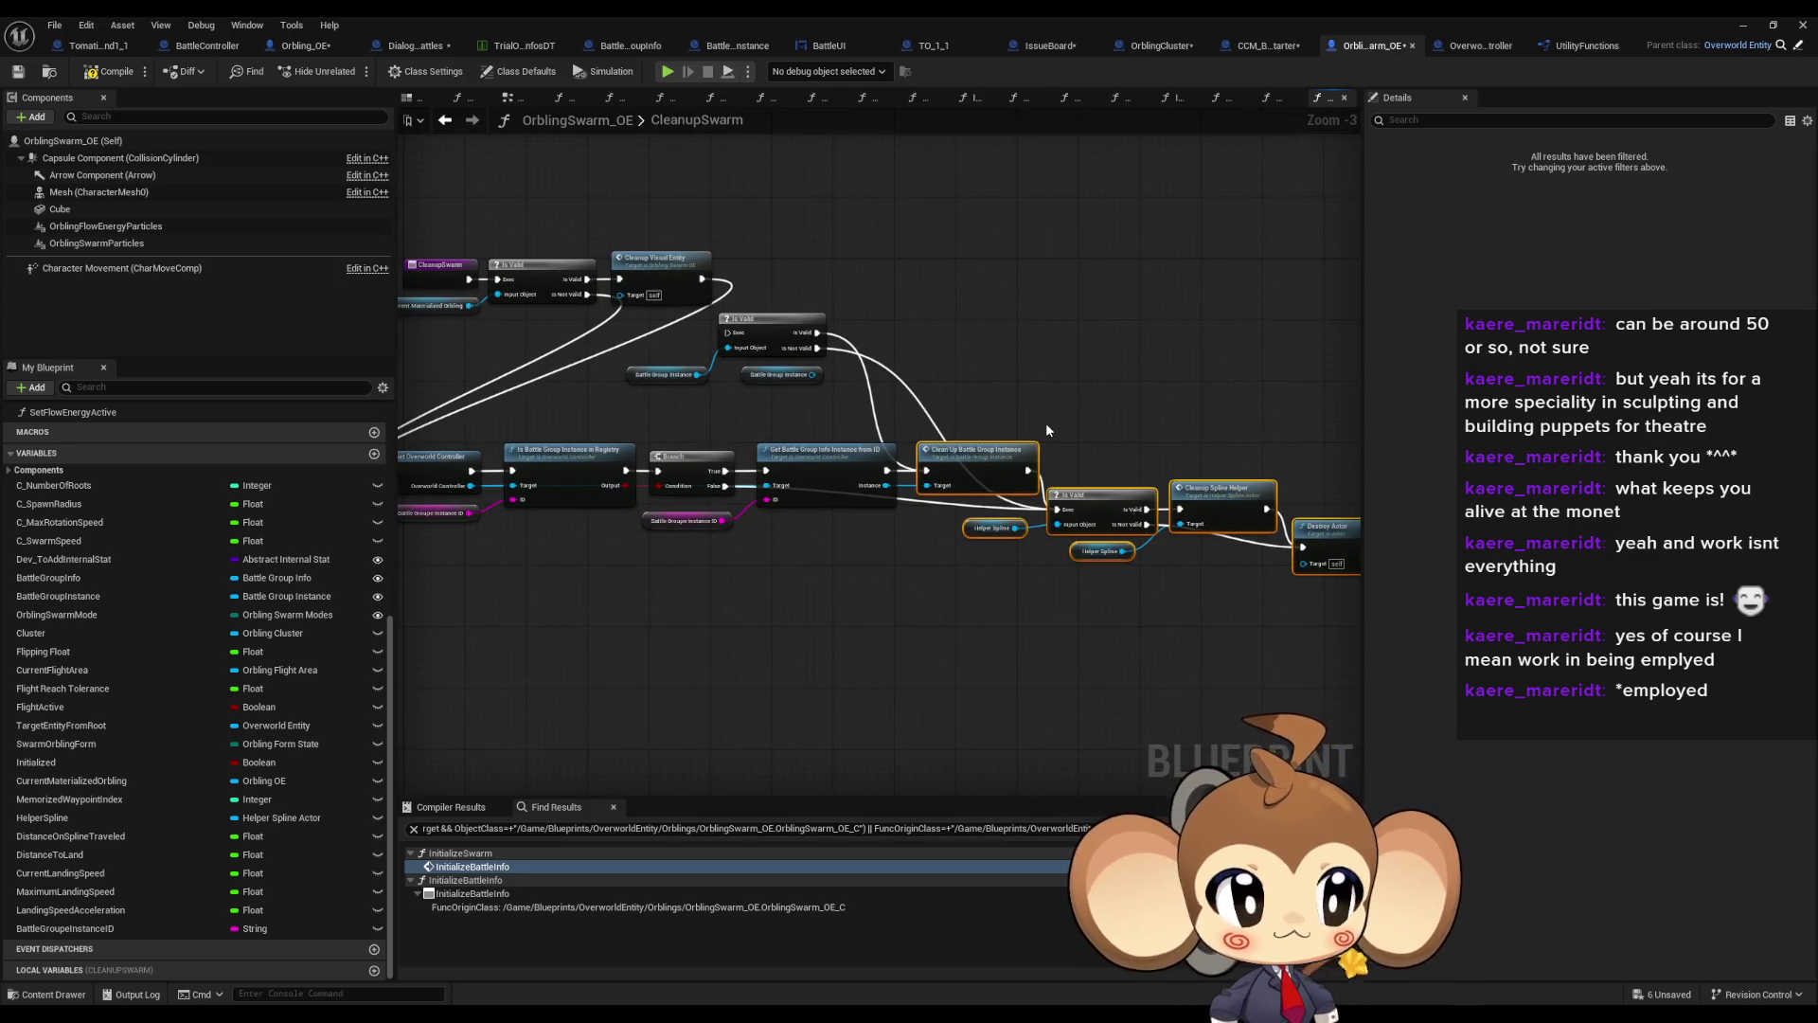
Wire the Clean Up Battle Group Instance execution output into the Is Valid check
left_click(1121, 401)
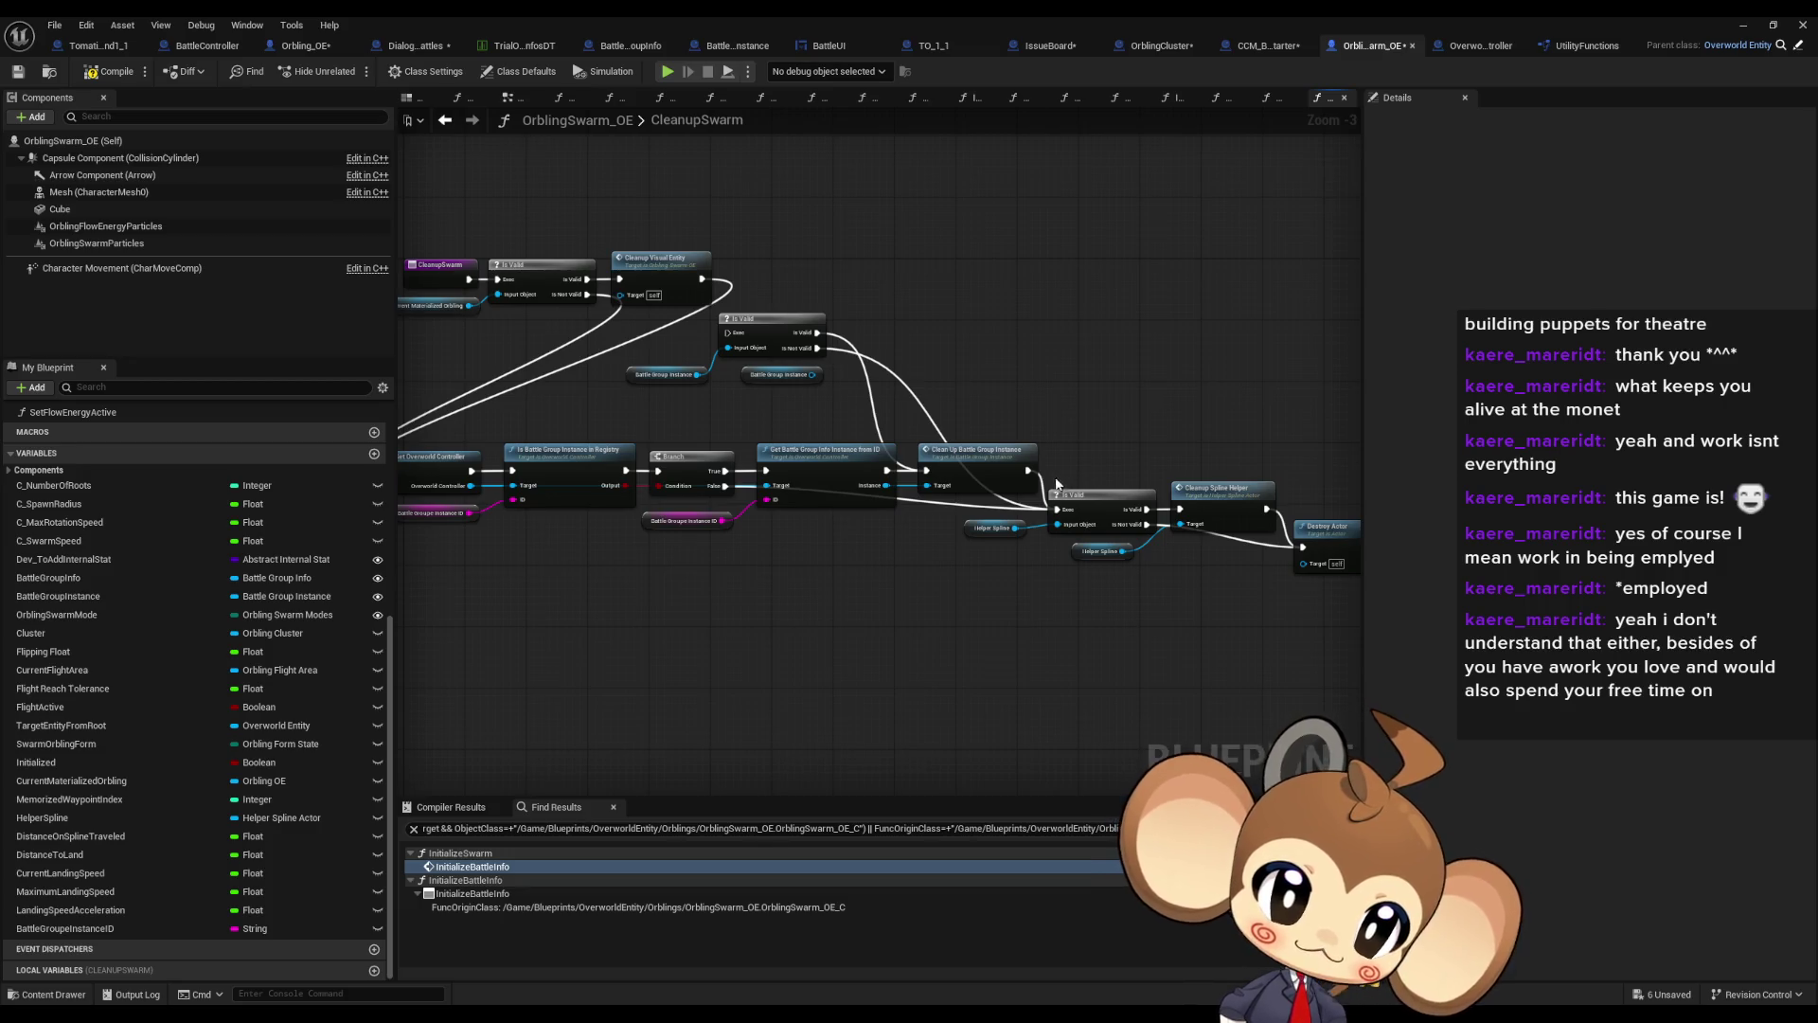
left_click_drag(1027, 471, 1057, 508)
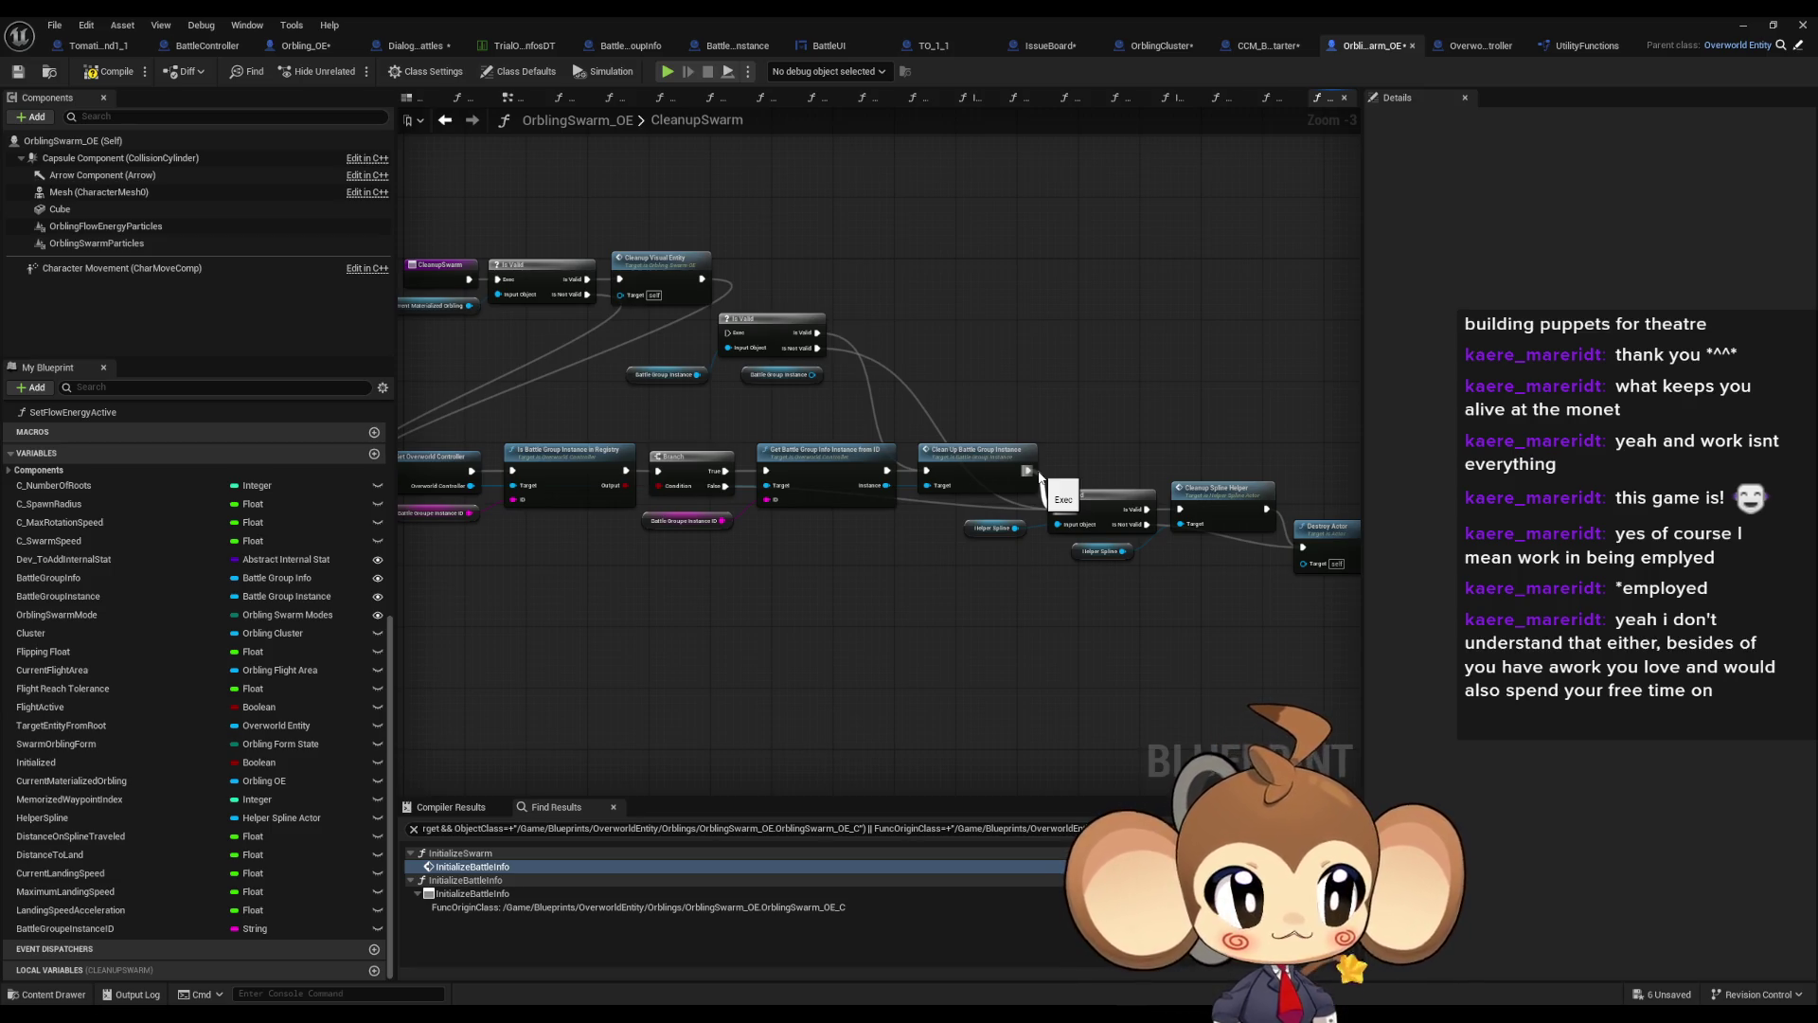
left_click_drag(1038, 476, 1058, 508)
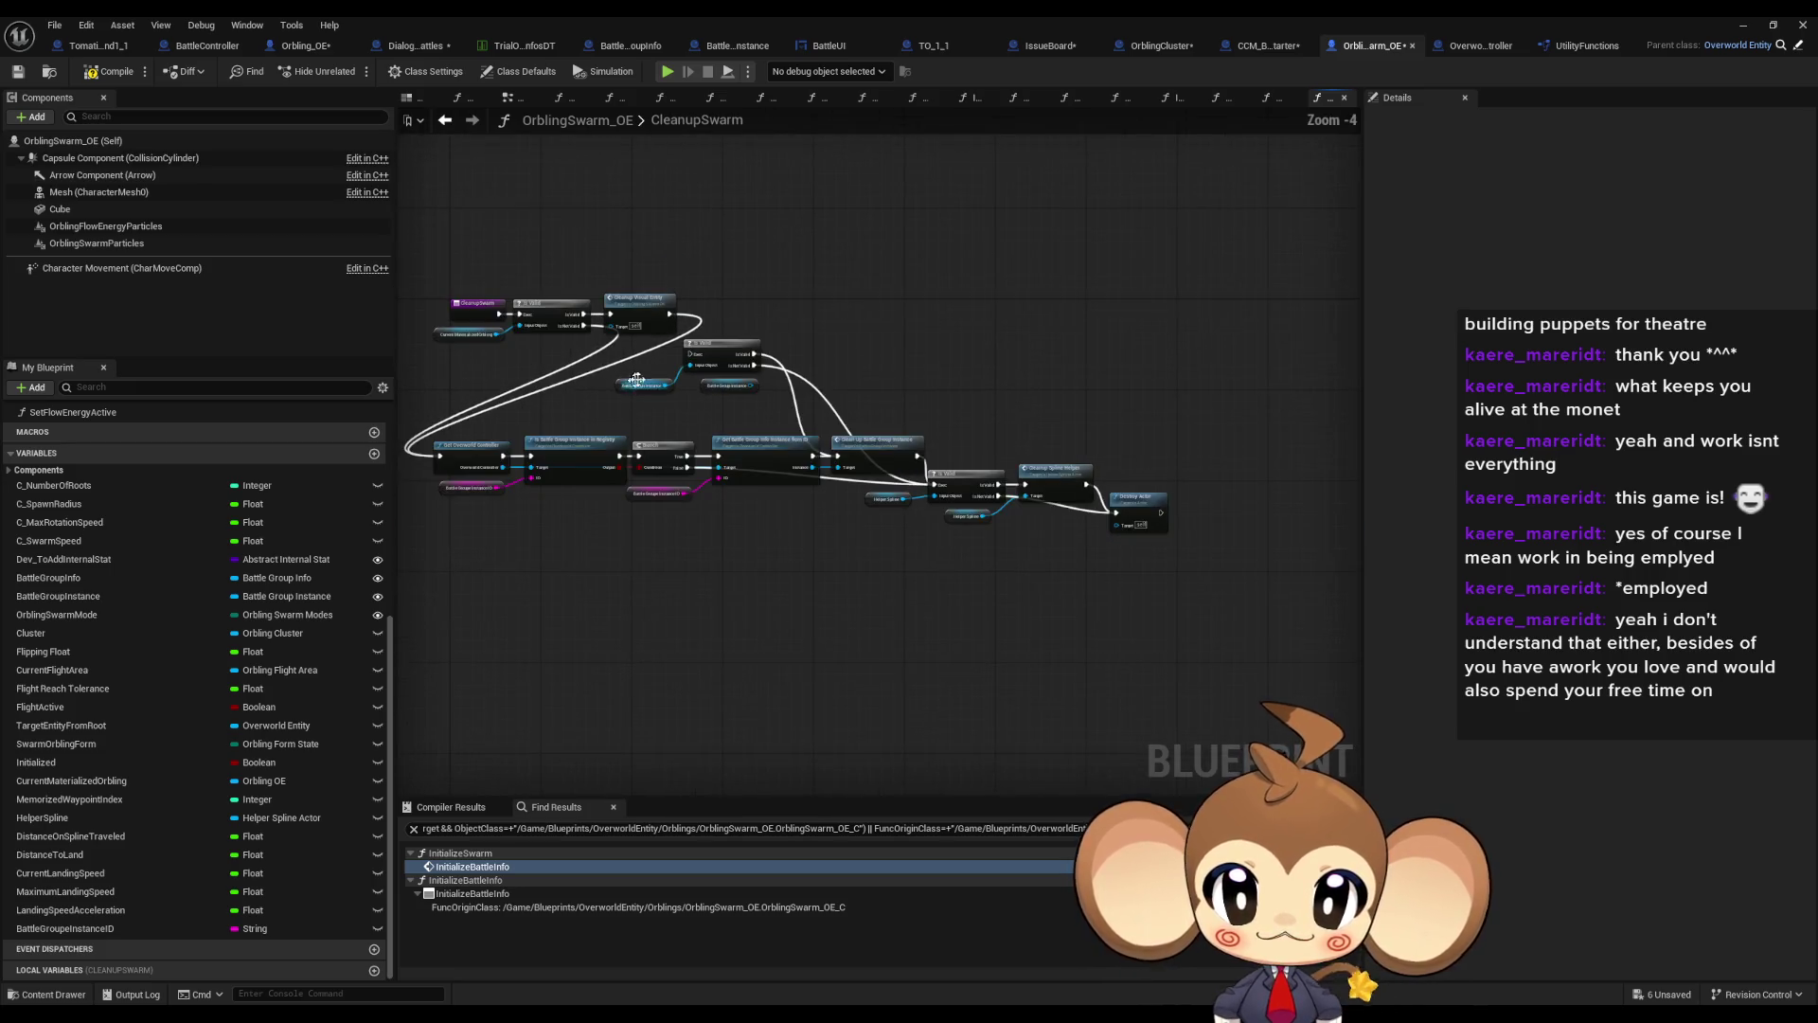
scroll(512, 374, "down", 1)
left_click_drag(511, 374, 1042, 609)
scroll(901, 333, "up", 3)
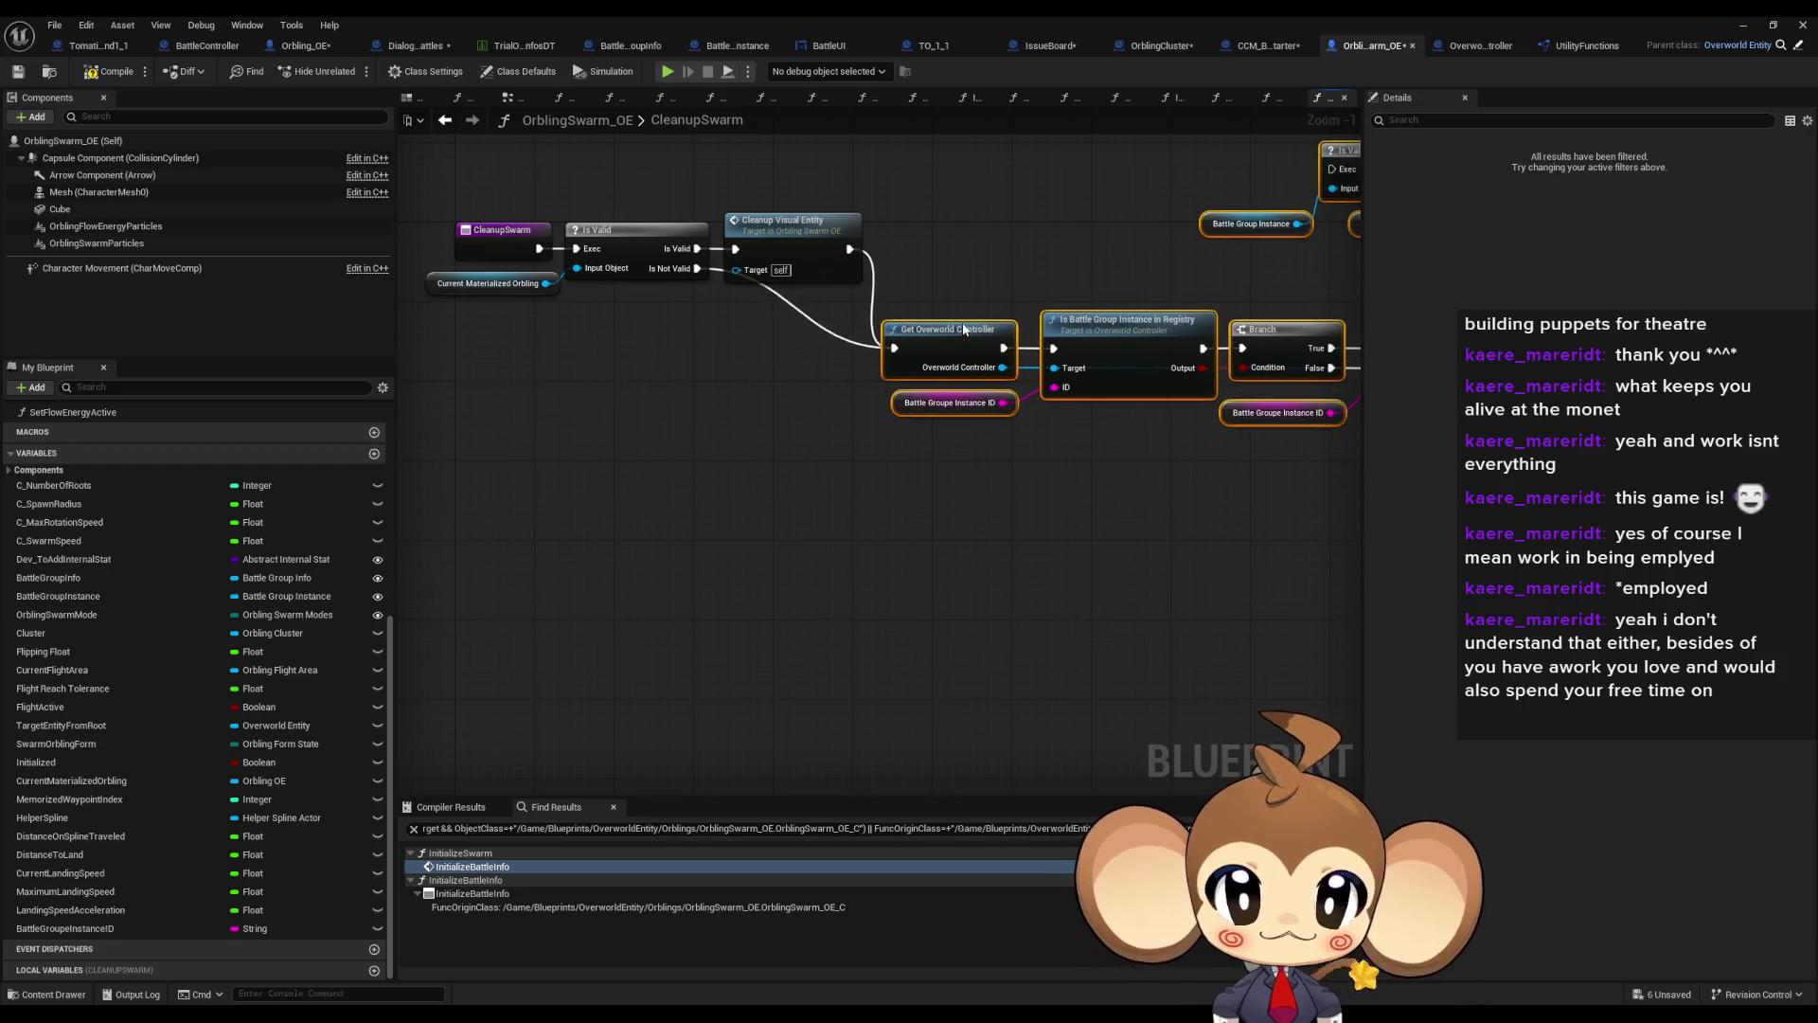
left_click_drag(901, 333, 441, 351)
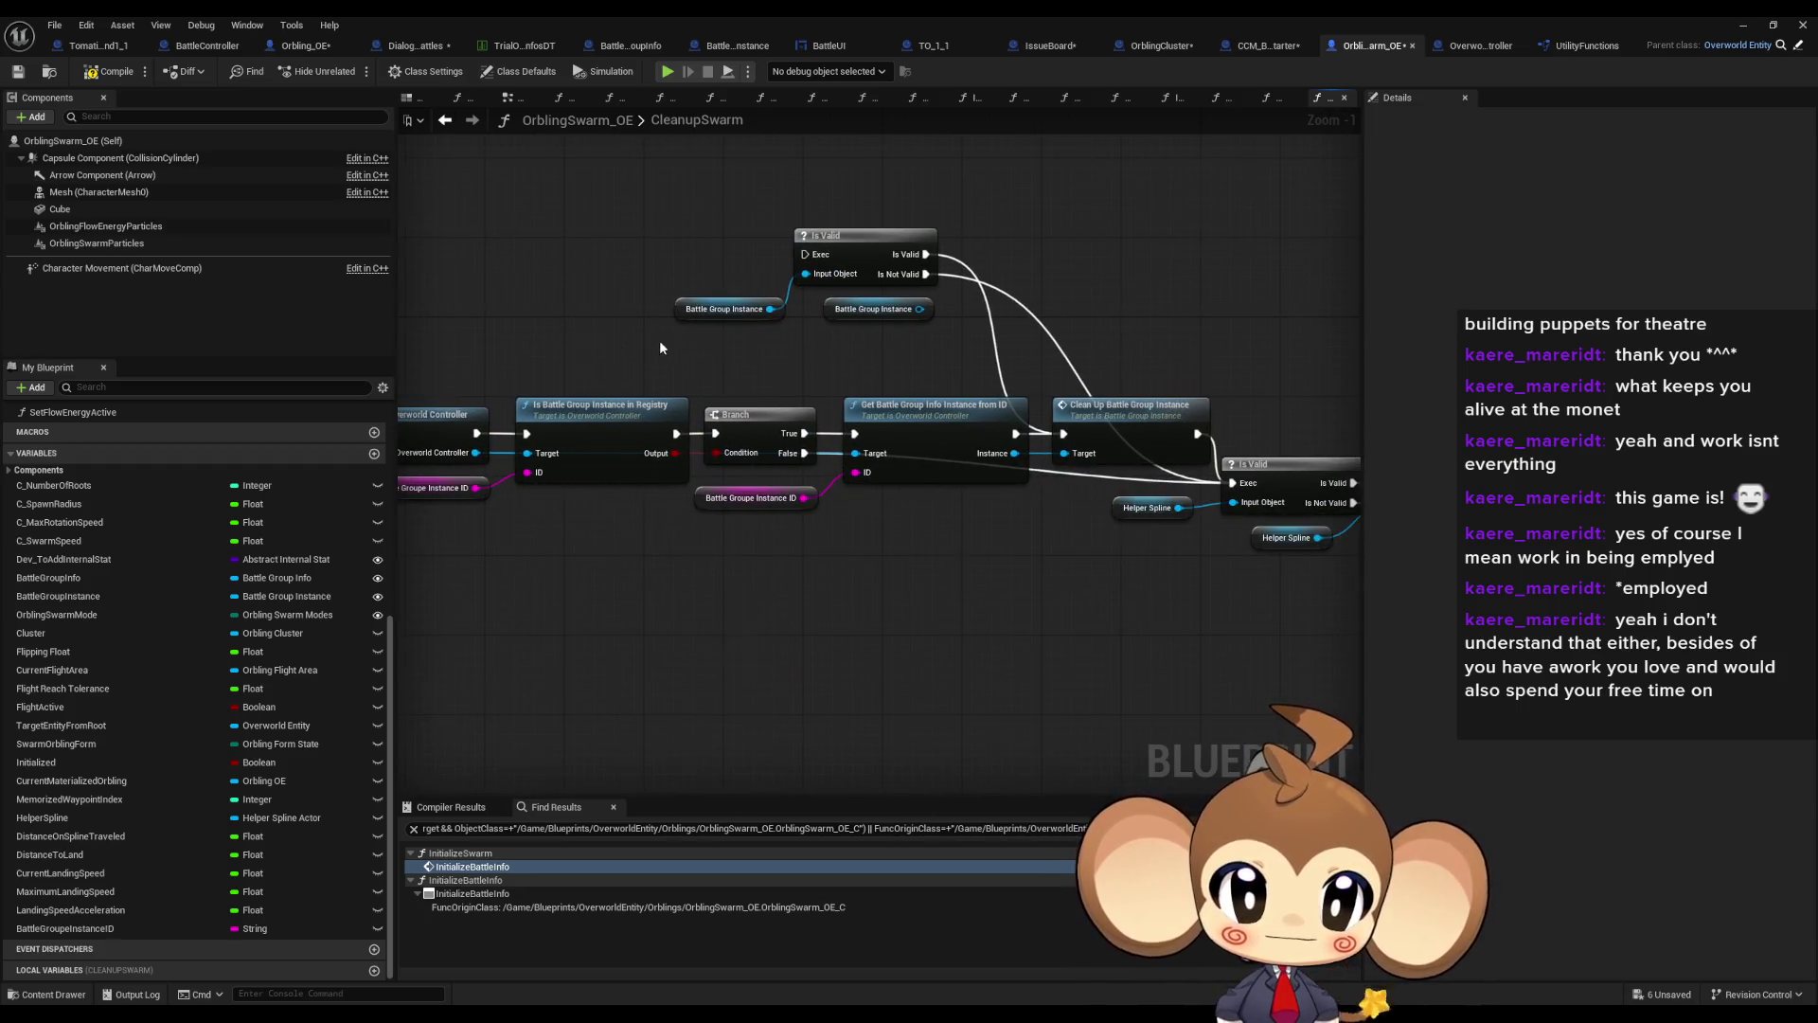
left_click_drag(659, 339, 468, 310)
mouse_move(1231, 379)
left_mouse_down()
mouse_move(869, 510)
mouse_move(587, 530)
left_mouse_up()
scroll(770, 452, "up", 1)
left_click_drag(770, 453, 786, 497)
left_click_drag(240, 136, 660, 277)
mouse_move(511, 202)
left_mouse_down()
mouse_move(815, 307)
mouse_move(812, 349)
left_mouse_up()
scroll(812, 350, "down", 2)
left_click(955, 325)
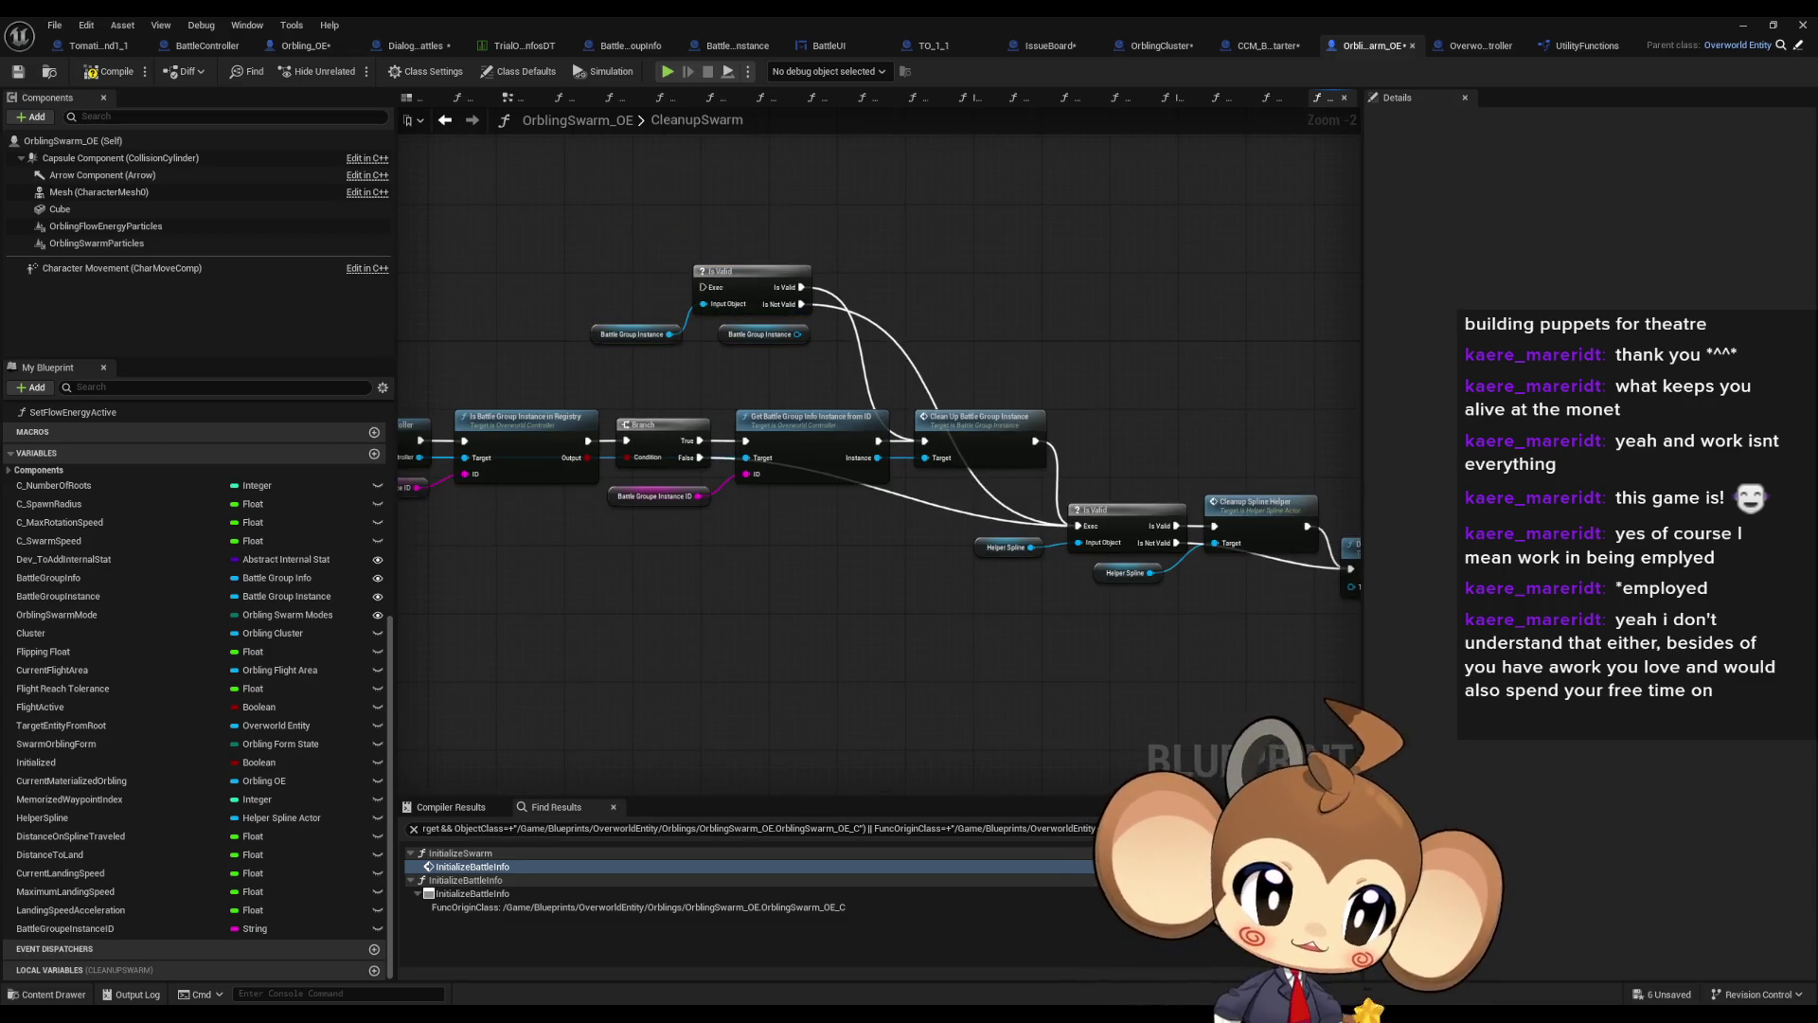
scroll(879, 693, "down", 1)
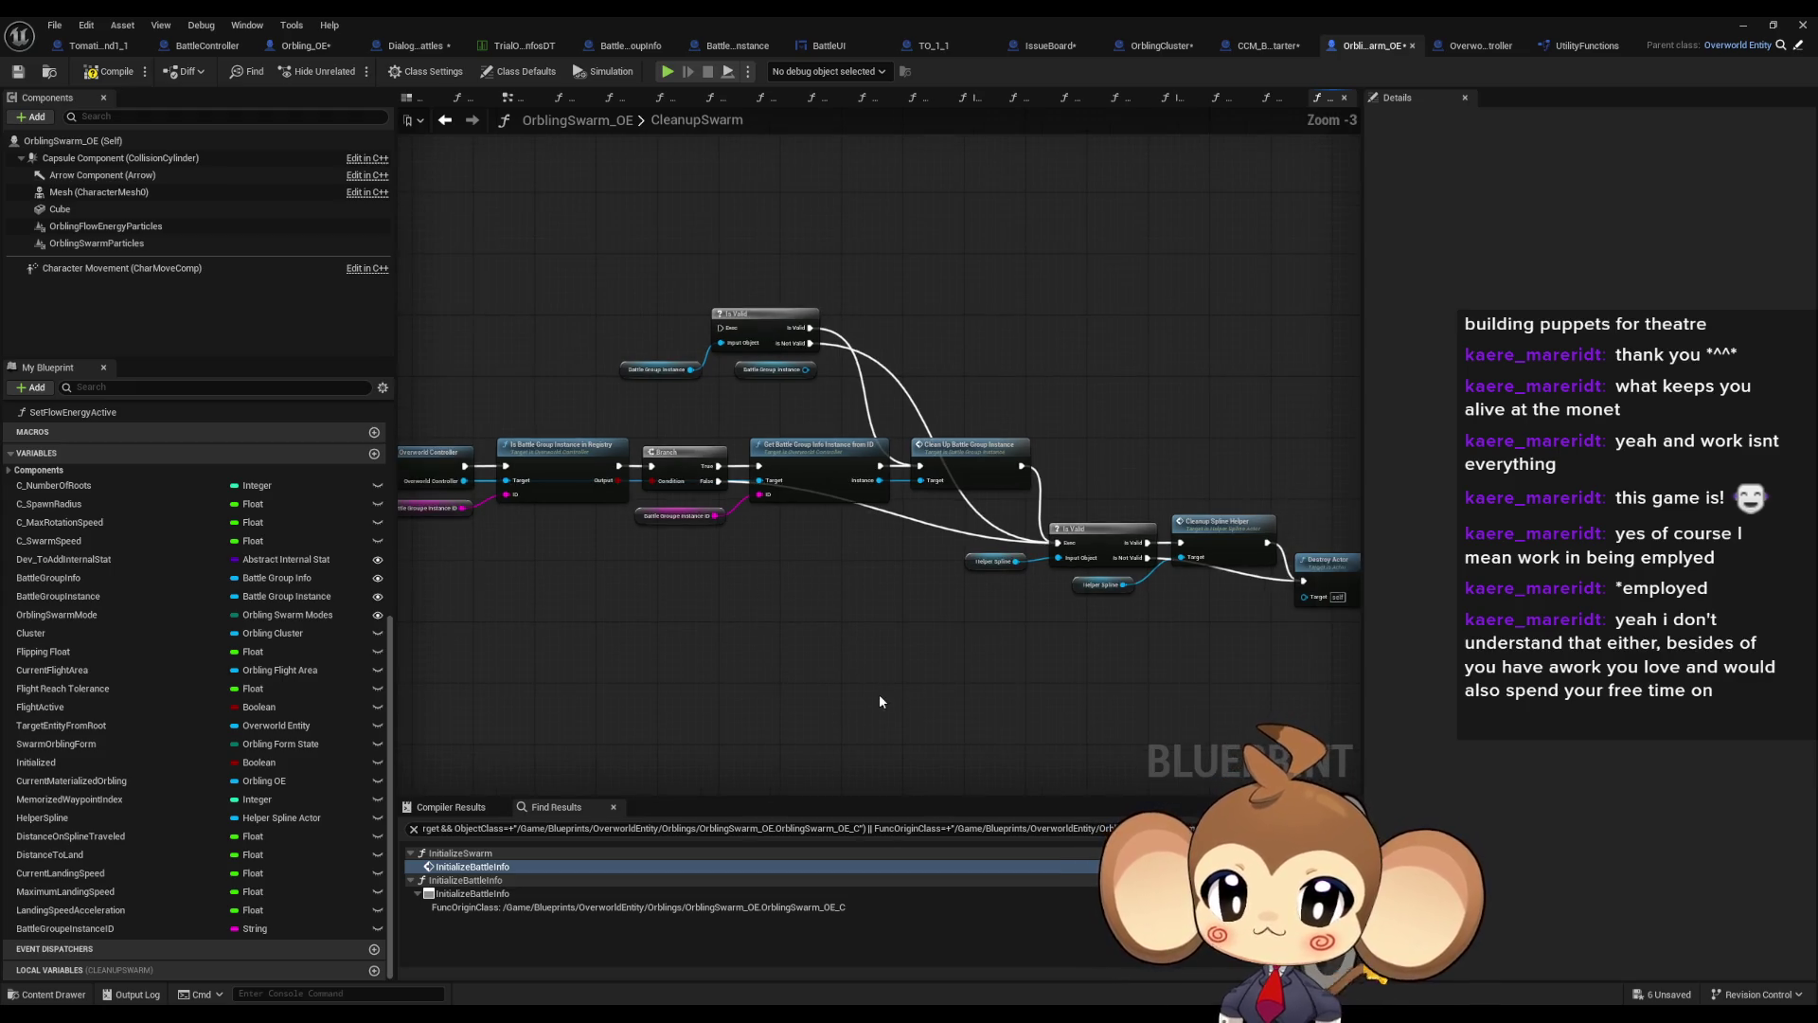
mouse_move(917, 680)
left_mouse_down()
mouse_move(1385, 652)
mouse_move(1360, 618)
left_mouse_up()
scroll(1345, 587, "up", 3)
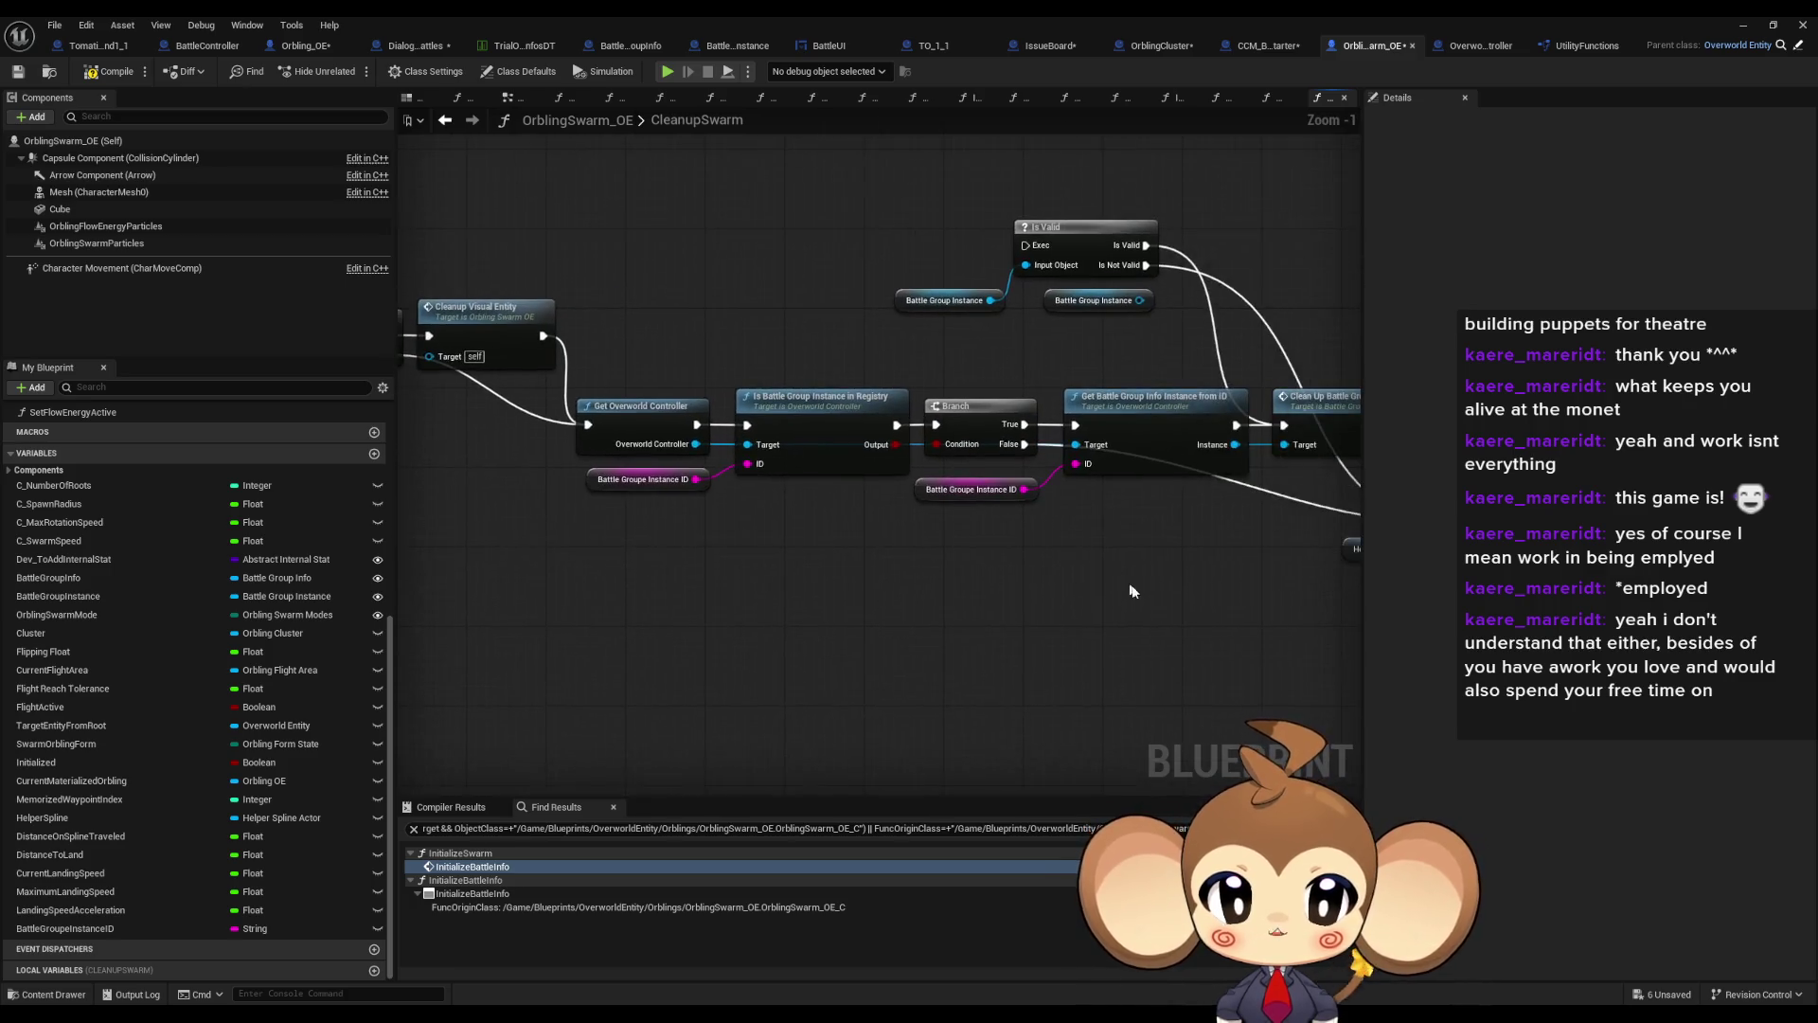
left_click_drag(1170, 575, 987, 459)
left_click(1163, 617)
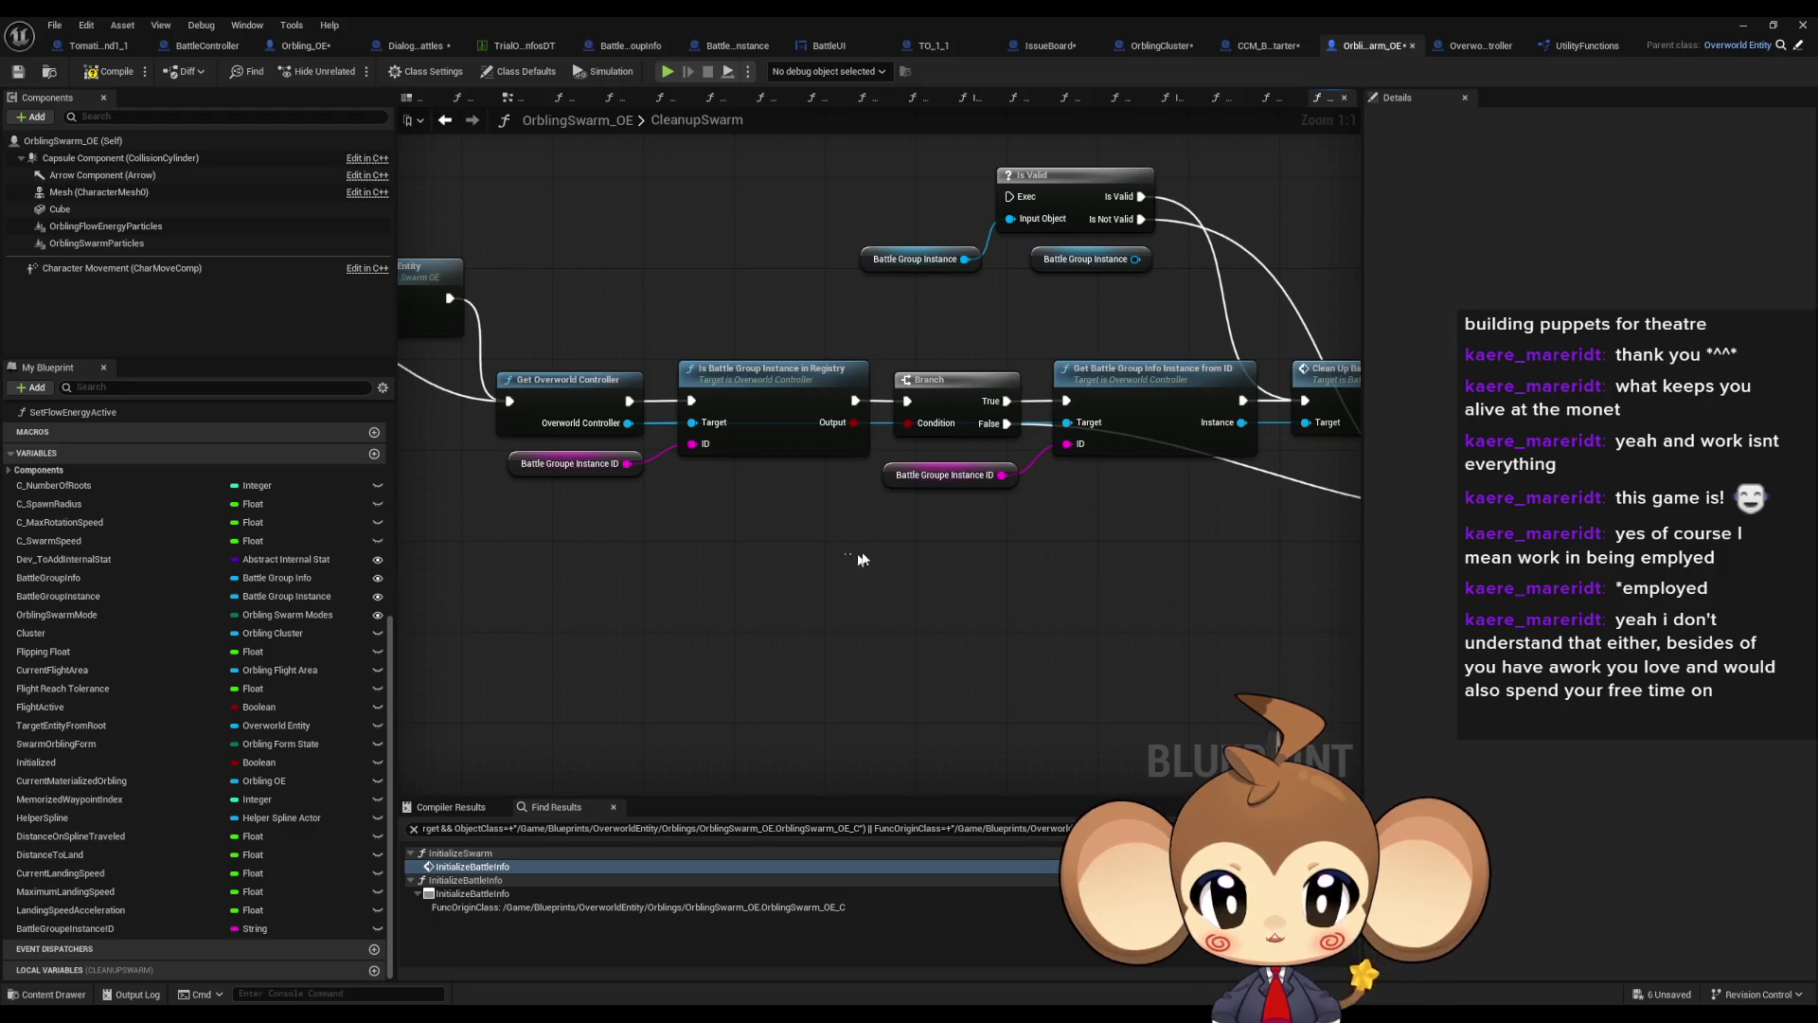
left_click_drag(855, 557, 1004, 469)
left_click(962, 600)
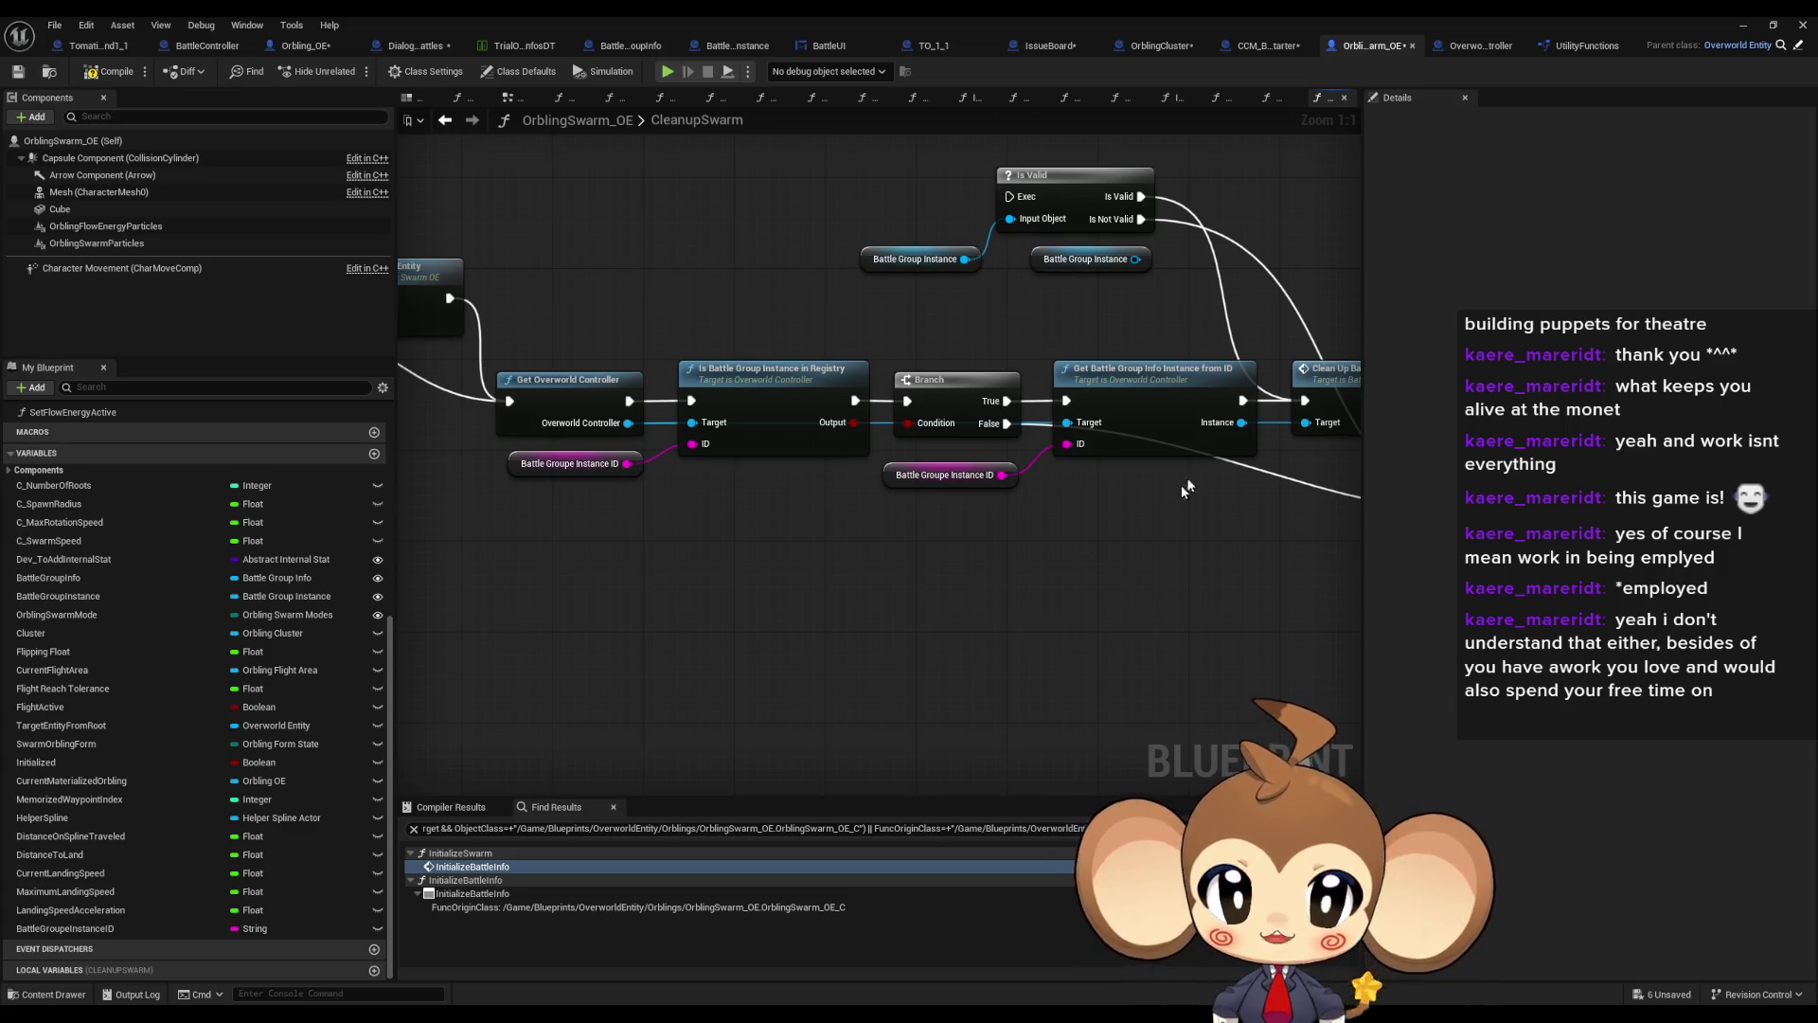
left_click(1183, 381)
mouse_move(1141, 489)
left_mouse_down()
mouse_move(904, 488)
mouse_move(1104, 514)
left_mouse_up()
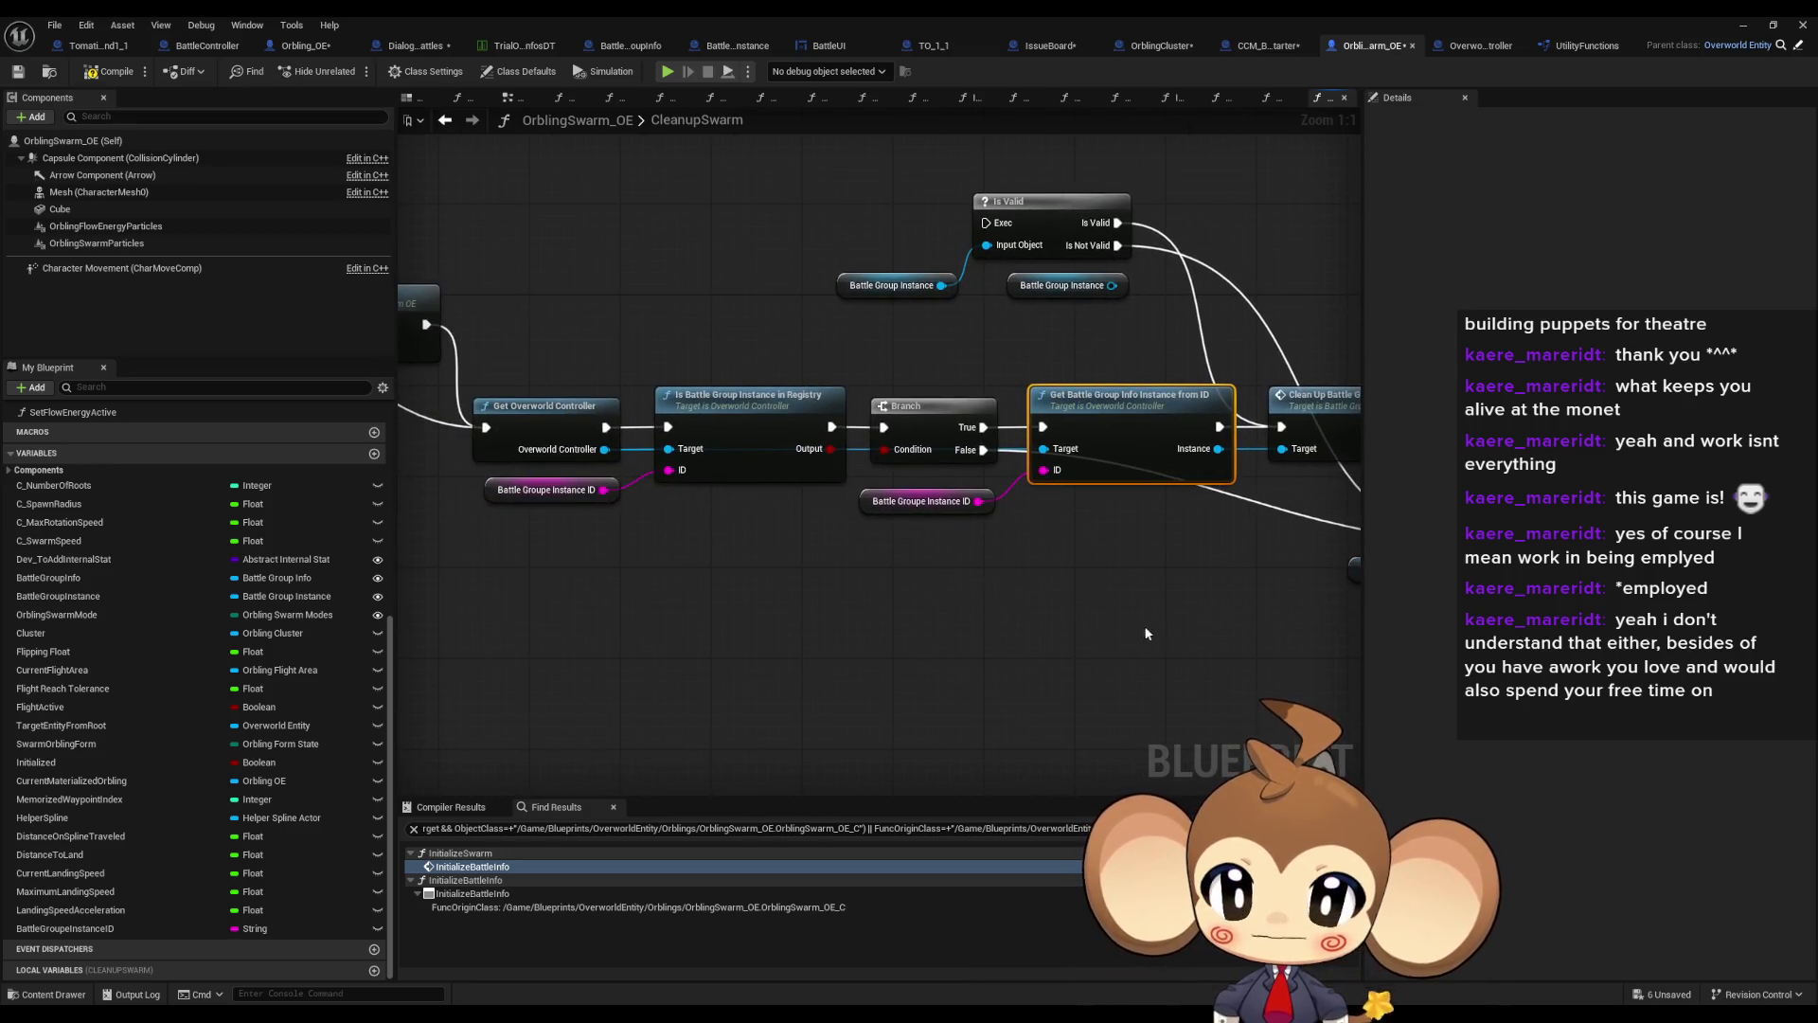
mouse_move(1107, 616)
left_mouse_down()
mouse_move(587, 606)
mouse_move(863, 621)
mouse_move(1007, 602)
left_mouse_up()
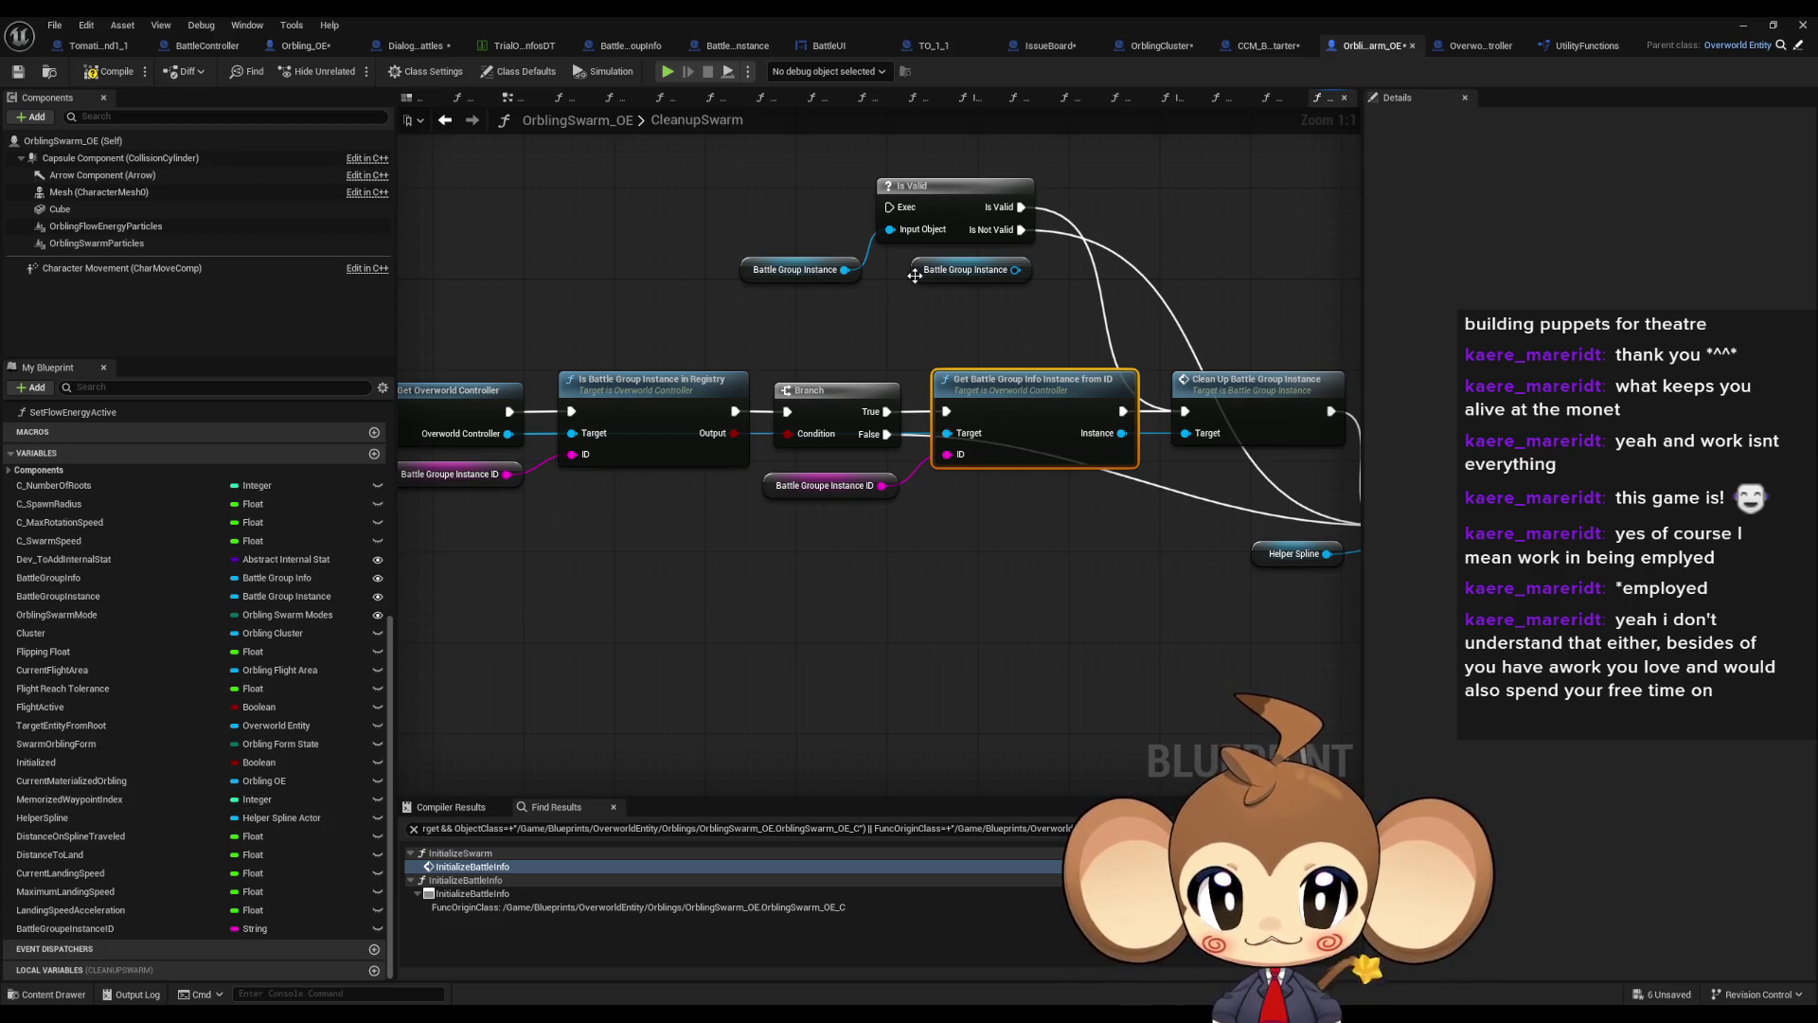
Jump from the Battle Group Instance getter to where it is set in InitializeBattleInfo
right_click(914, 272)
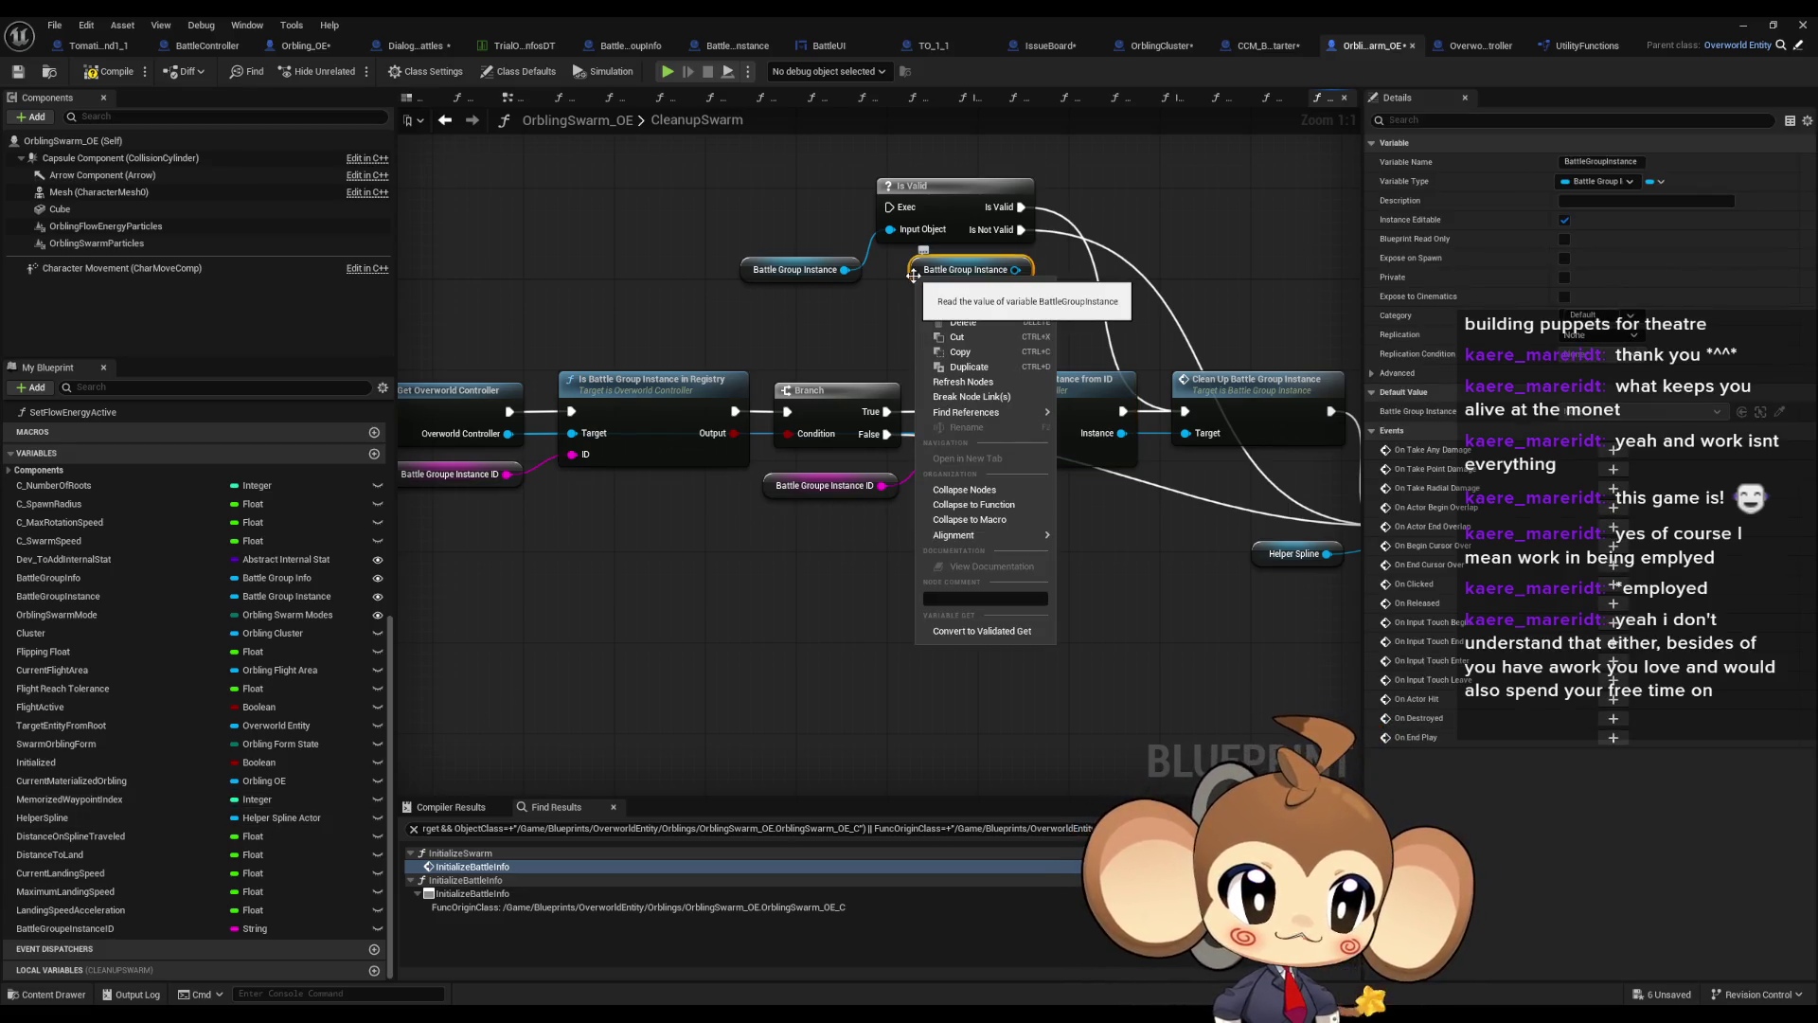
key("Escape")
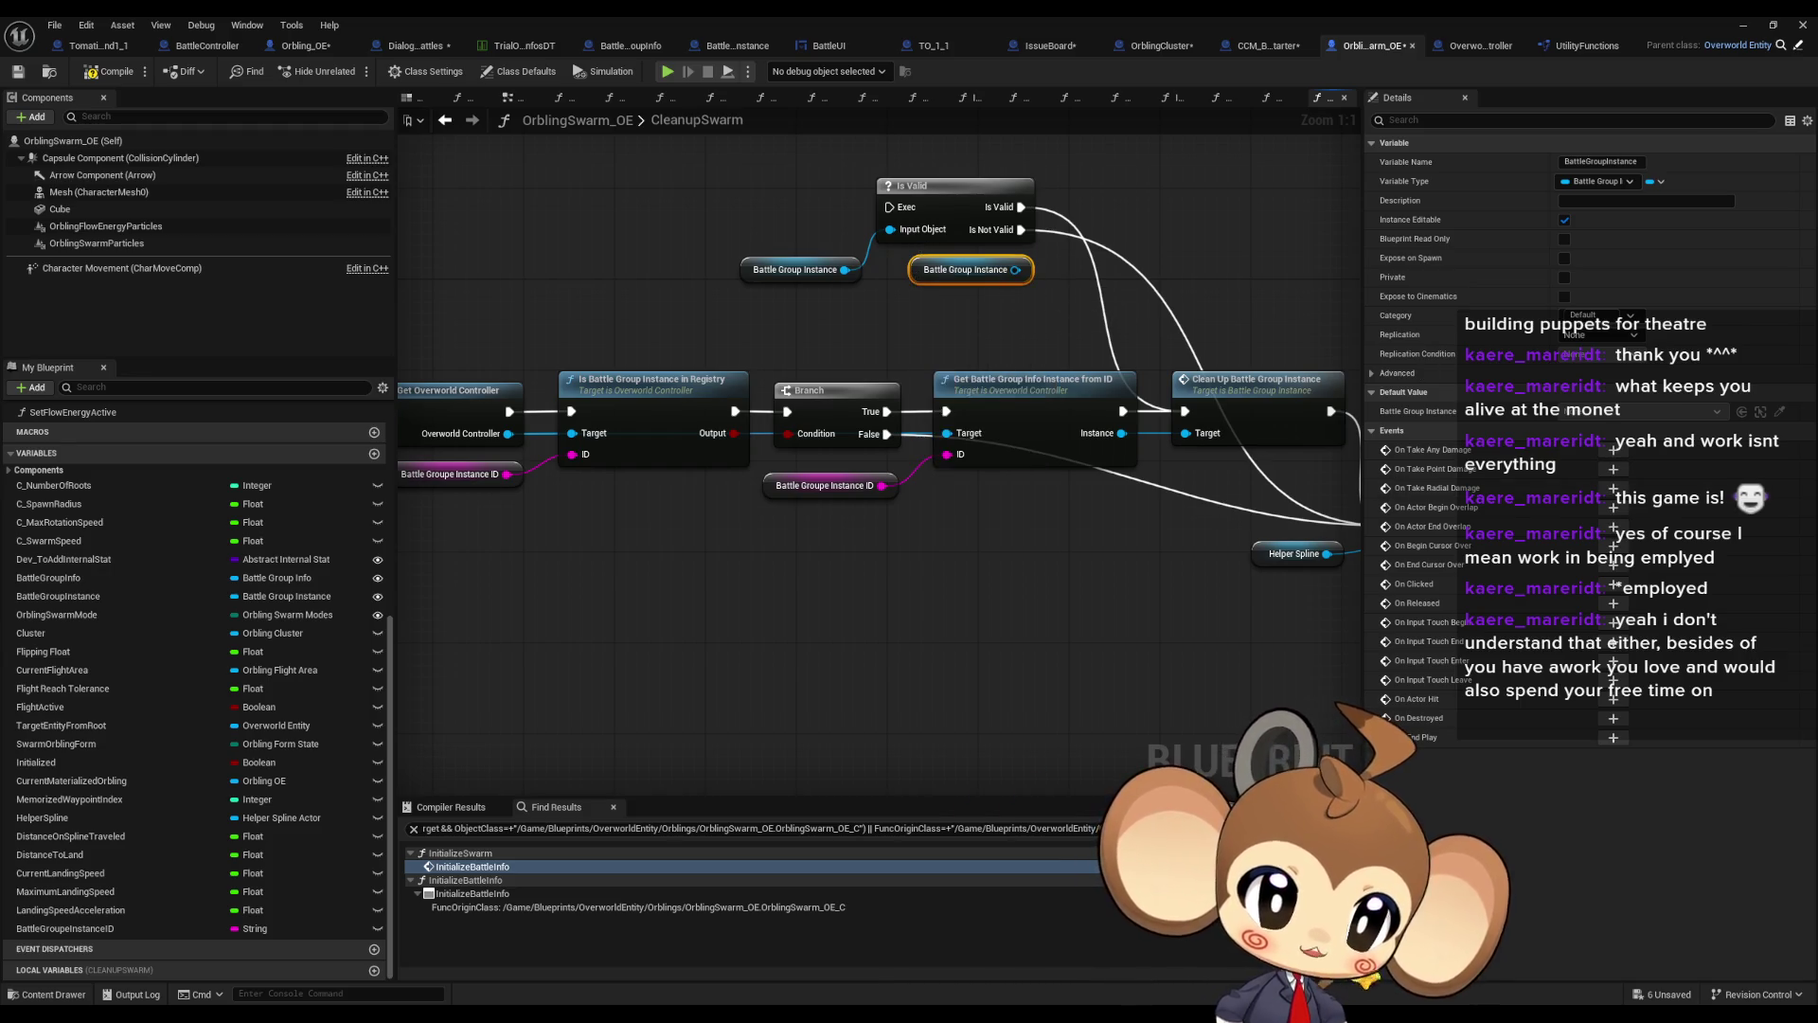
left_click(472, 867)
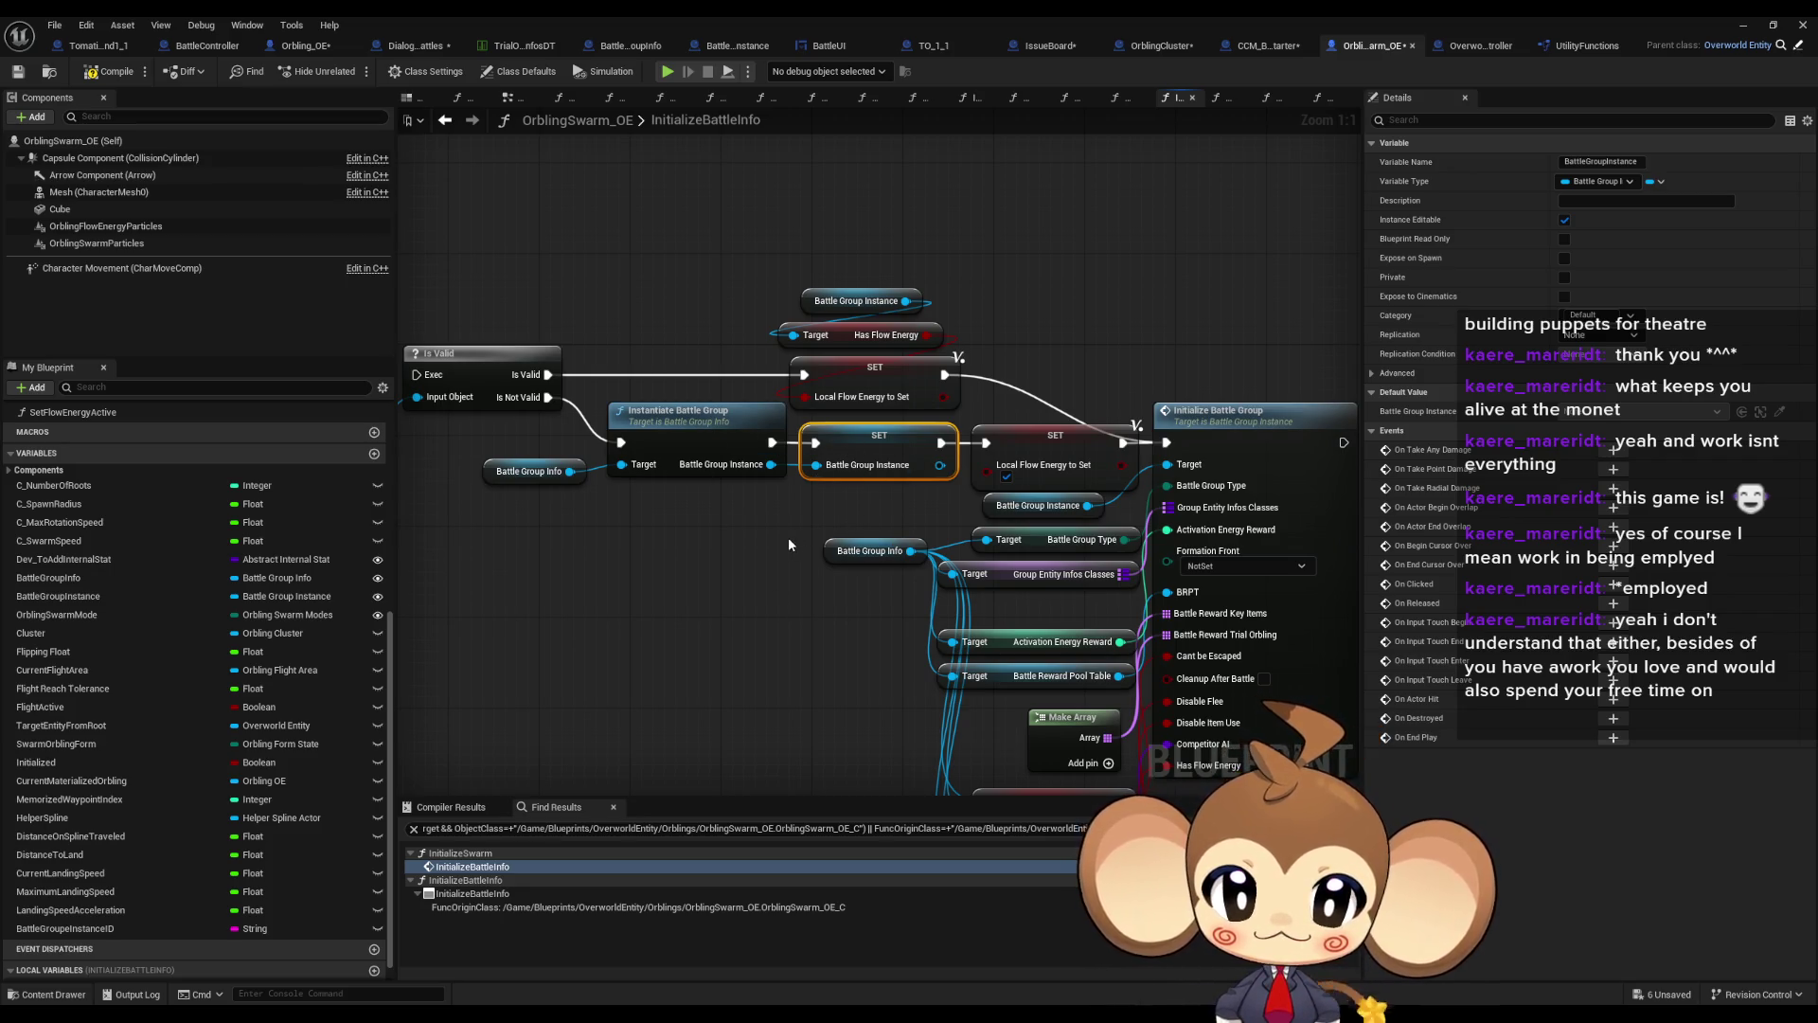
left_click_drag(789, 545, 928, 540)
Find references to Instantiate Battle Group and open the InstantiateBattleGroup function definition
left_click(949, 421)
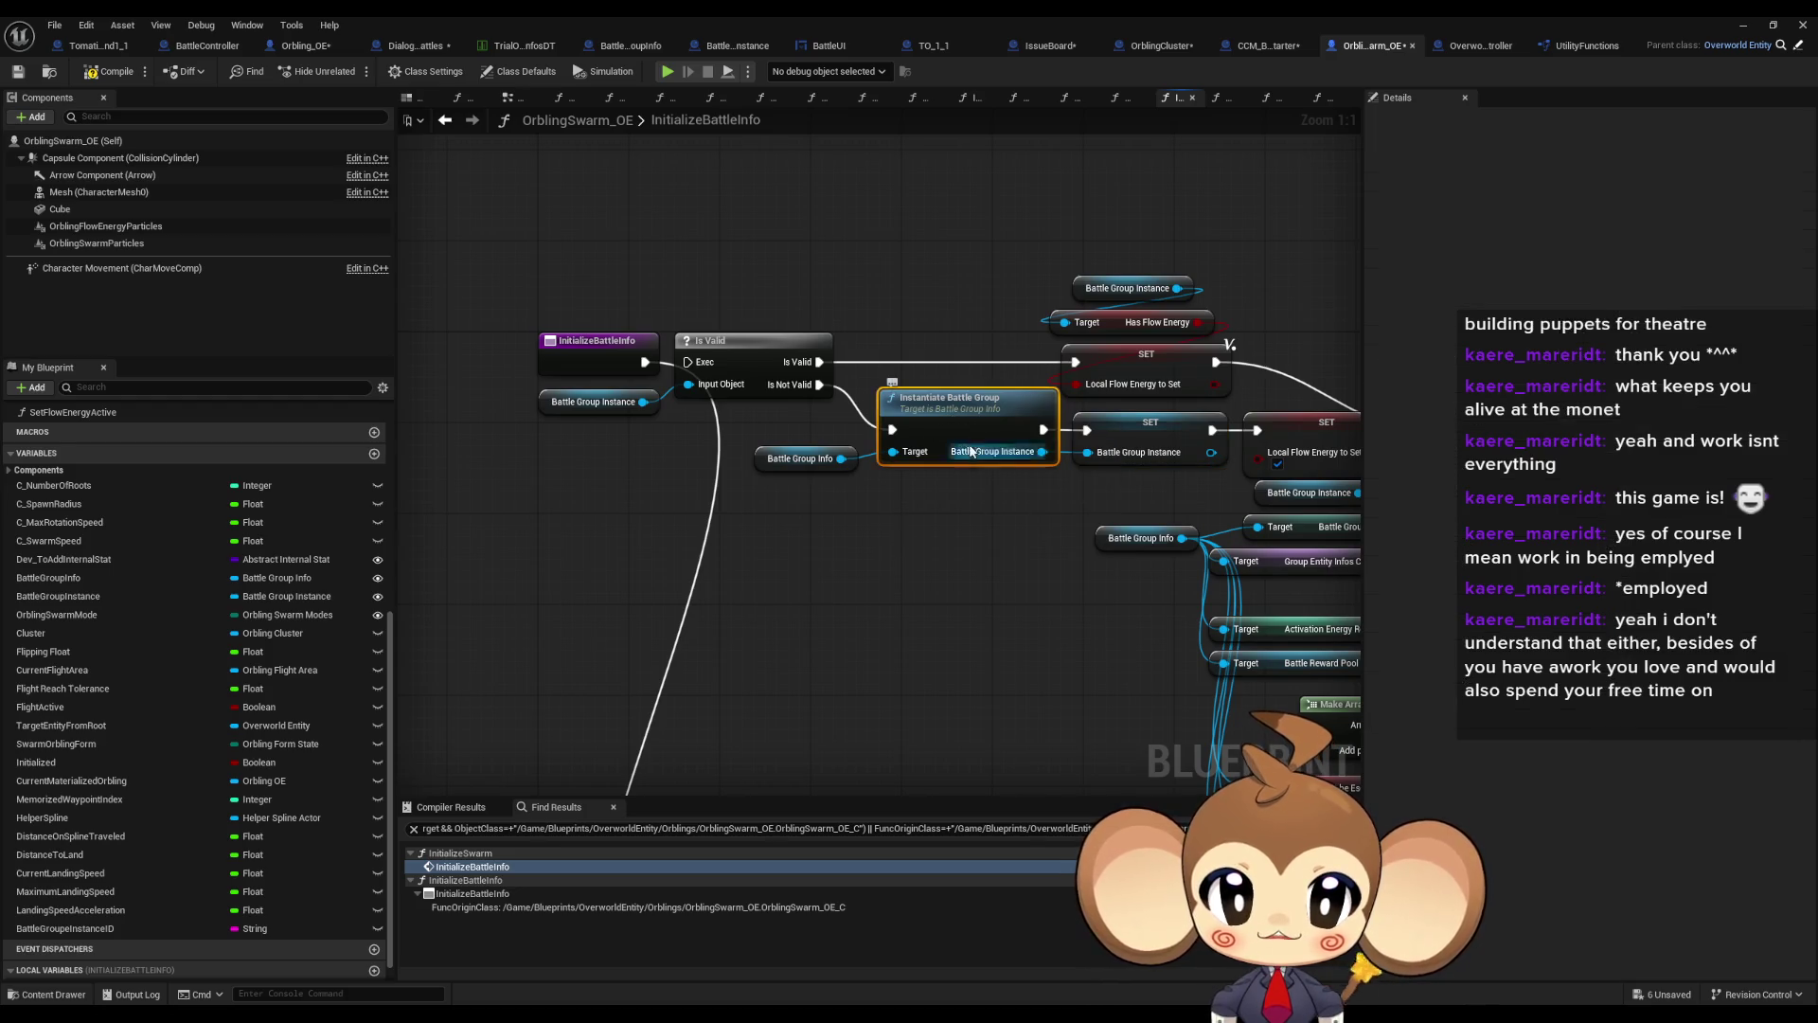
scroll(941, 518, "down", 5)
right_click(935, 455)
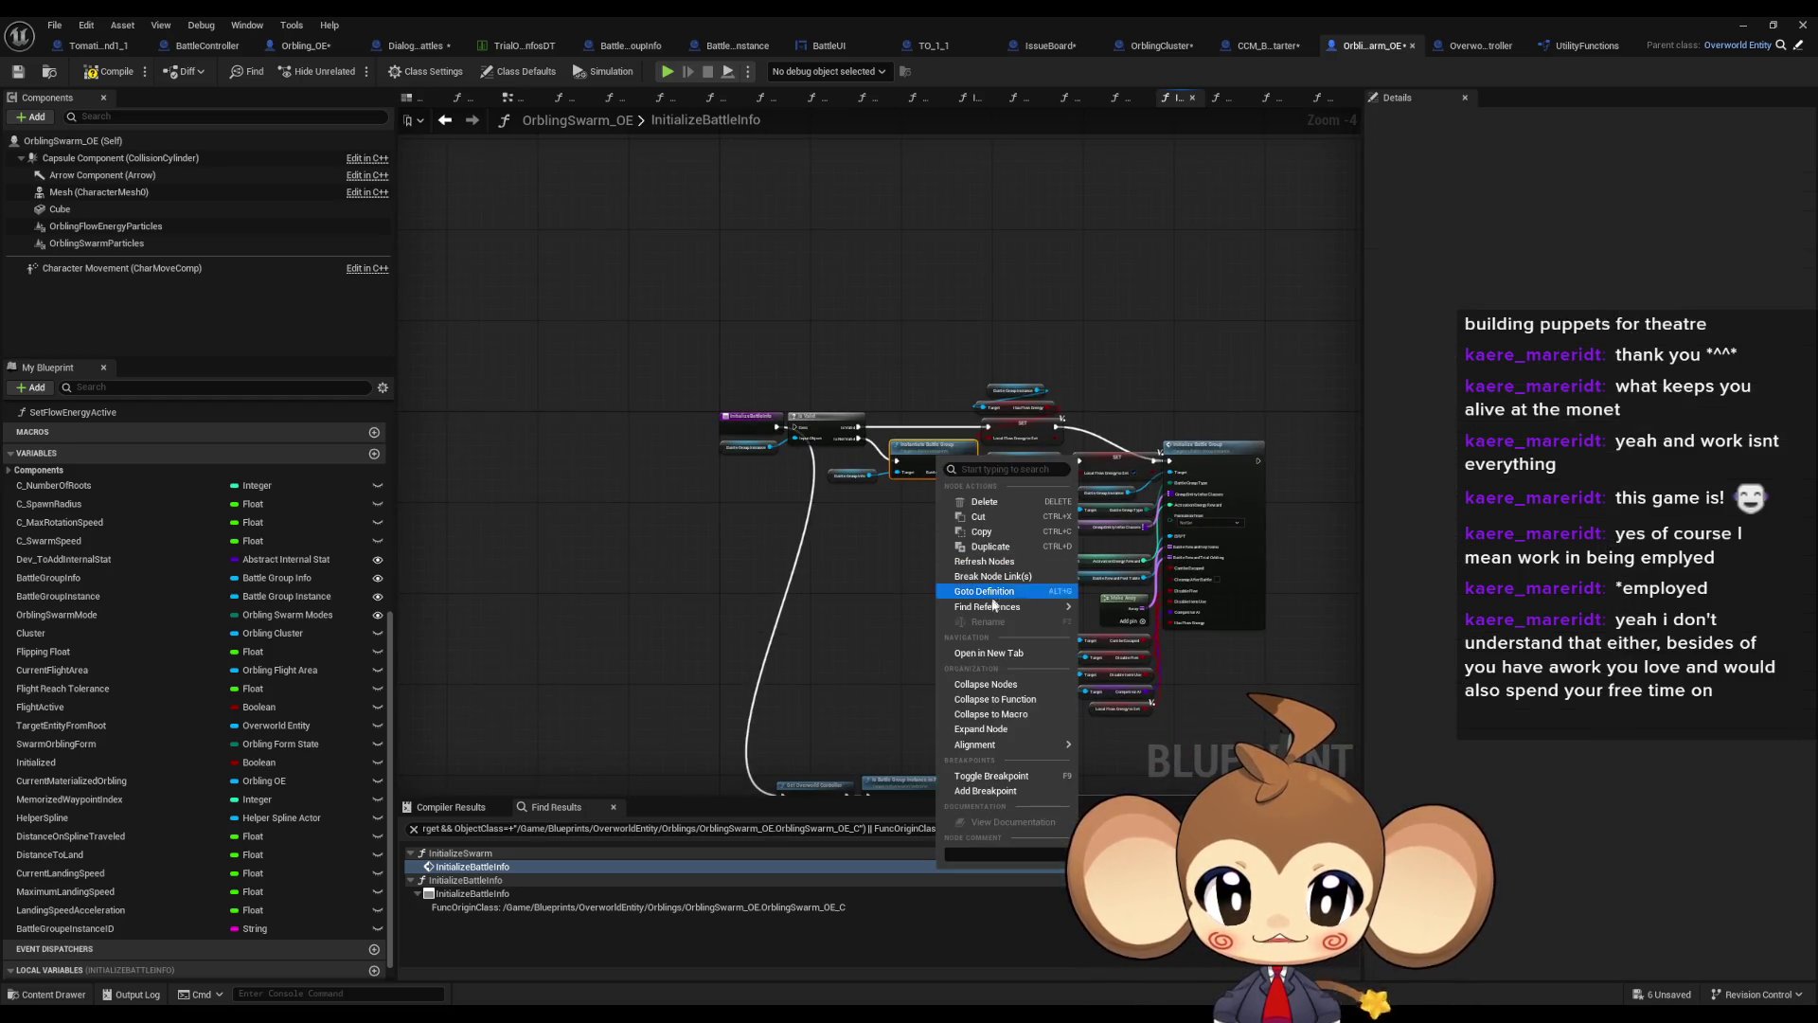
left_click(1070, 687)
left_click_drag(1069, 687, 904, 552)
scroll(904, 552, "up", 4)
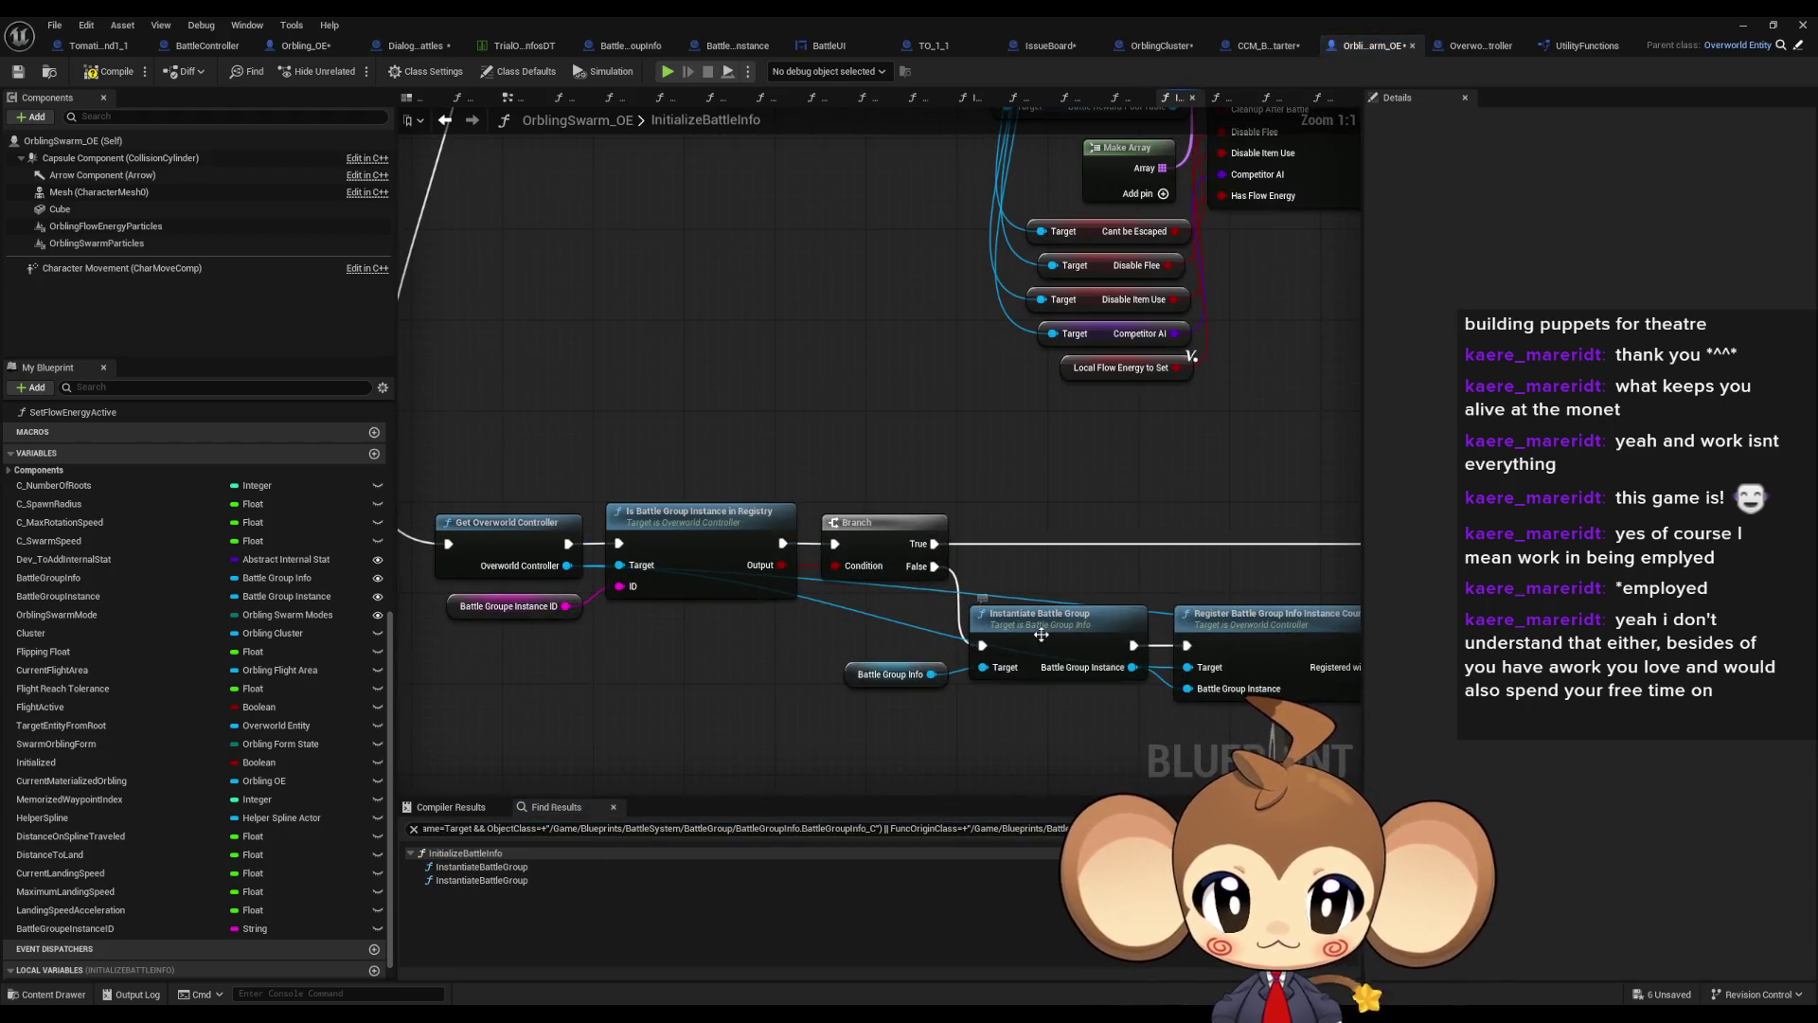
double_click(1040, 632)
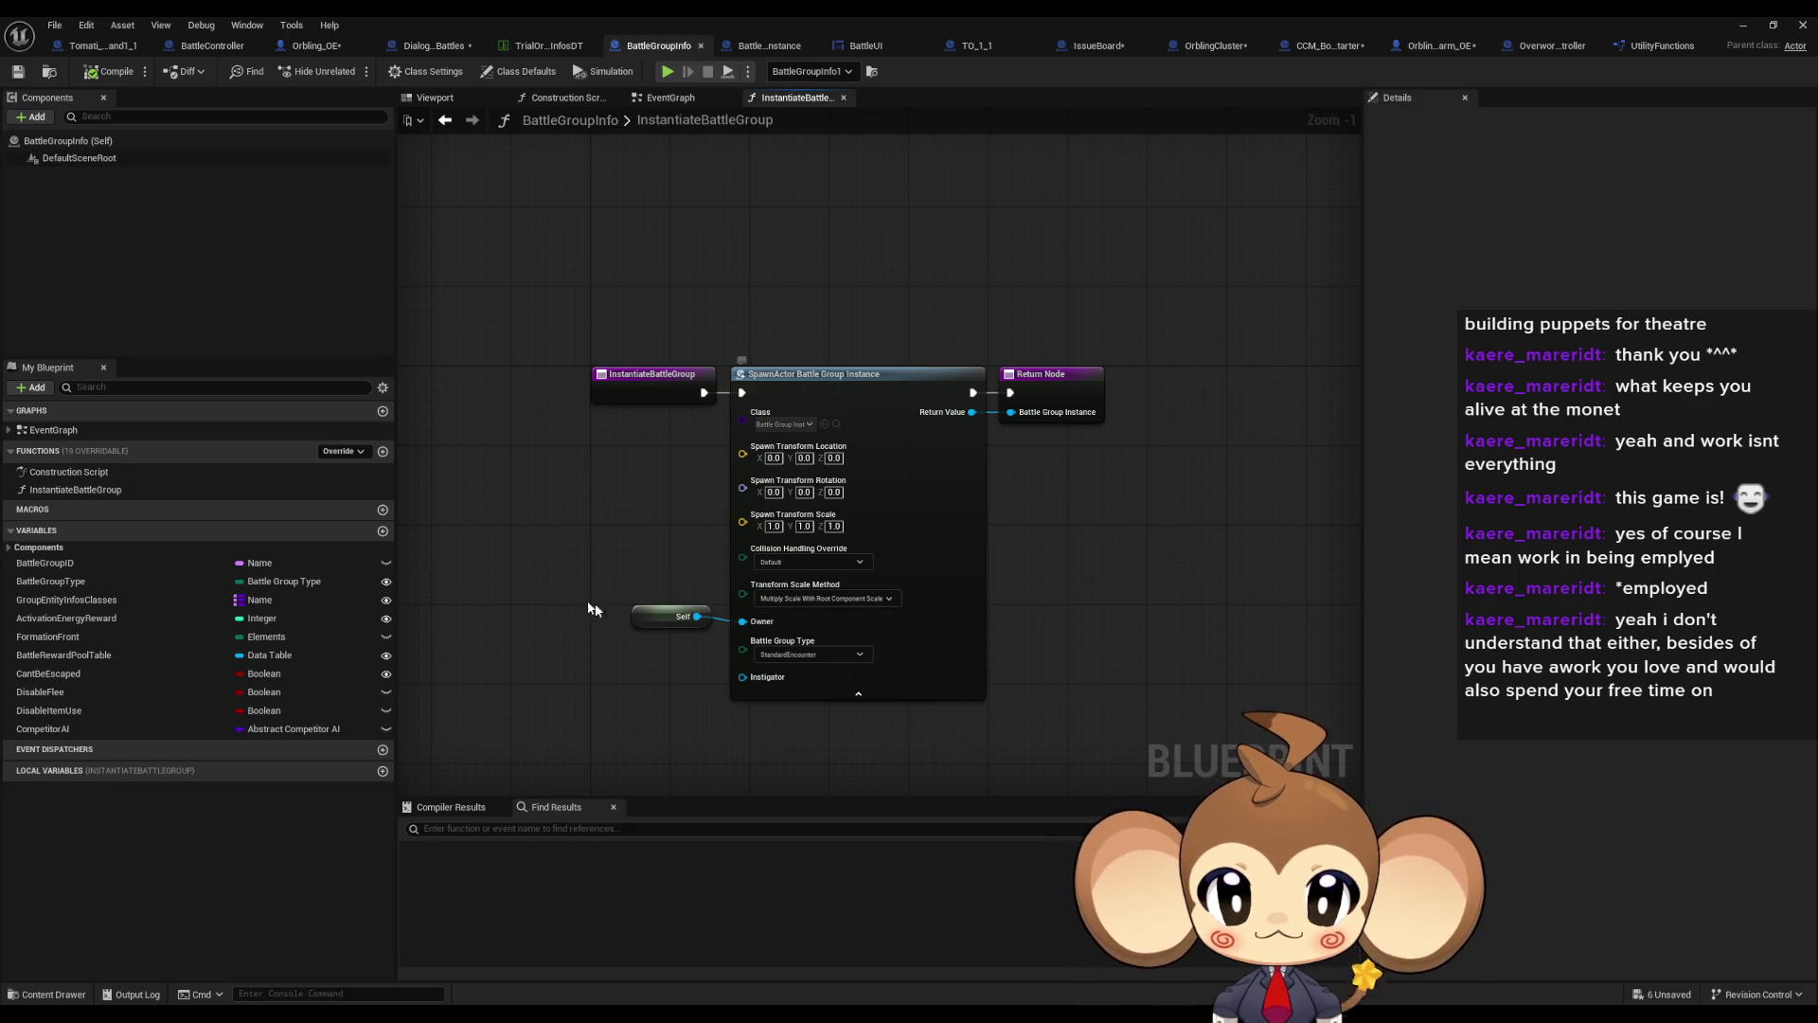
Break the Self link to the SpawnActor Battle Group Instance Owner pin and save BattleGroupInfo
left_click_drag(554, 566, 690, 733)
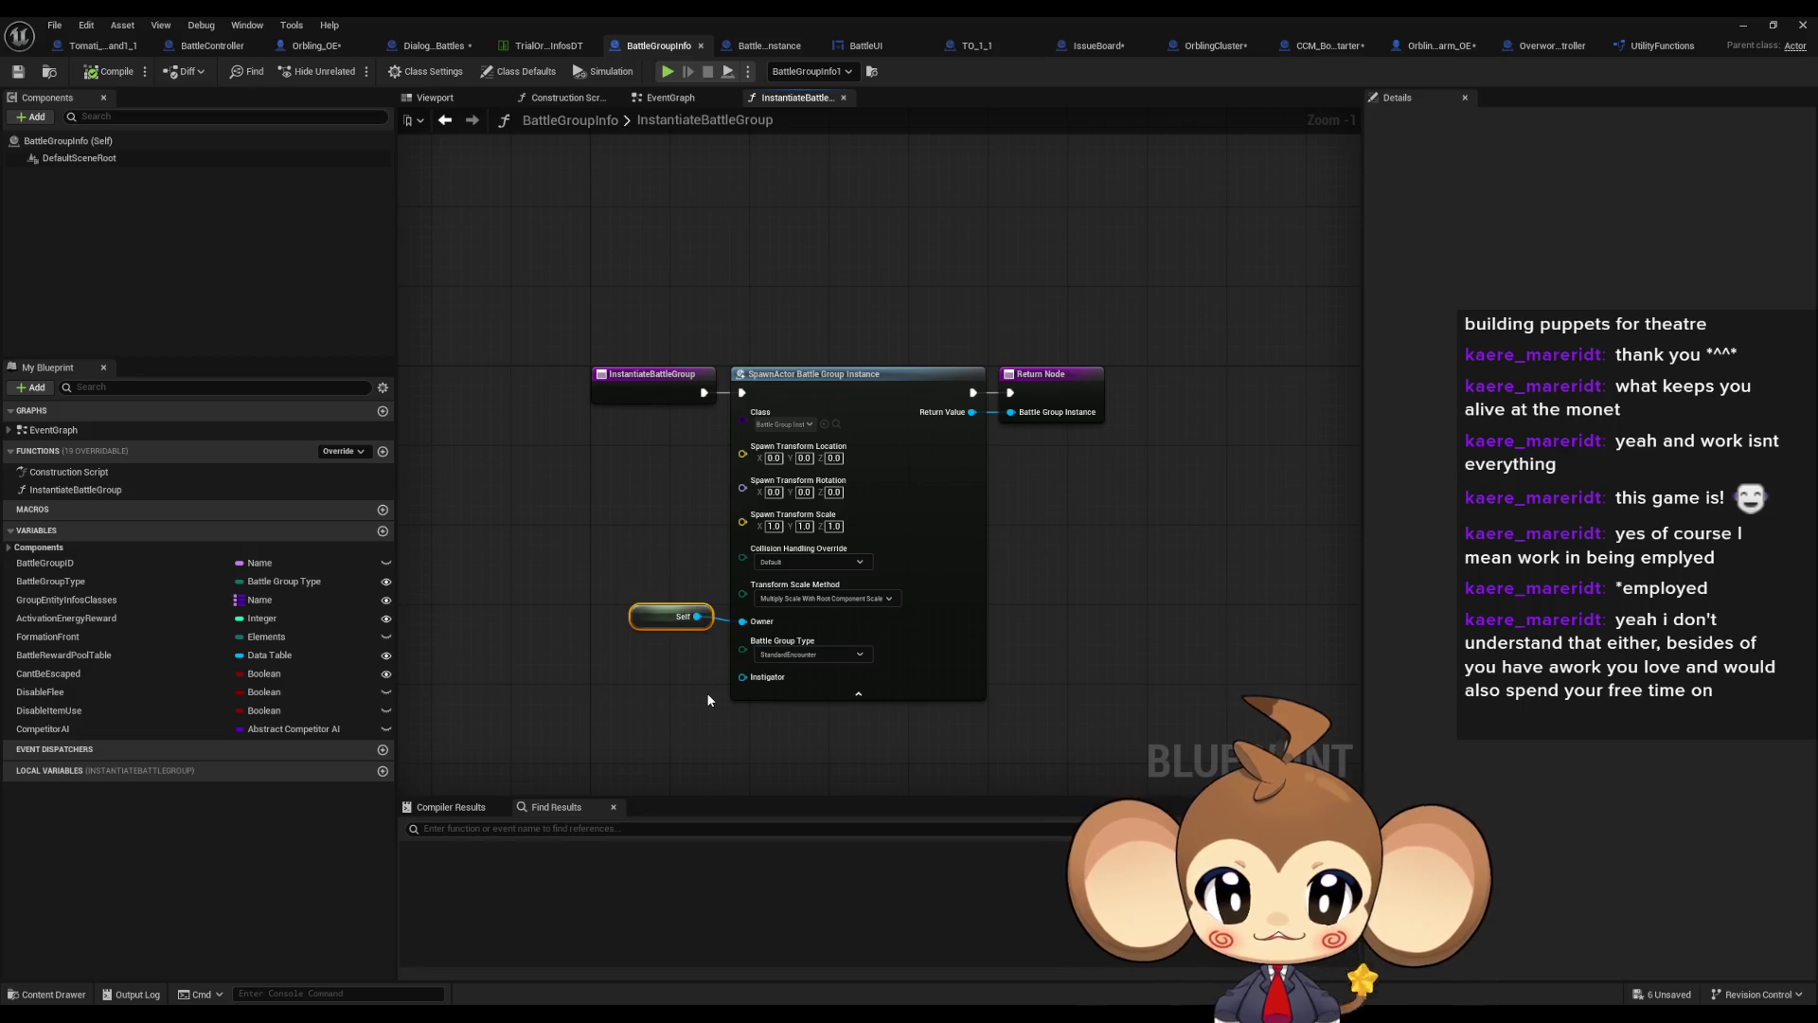
left_click(697, 616, "alt")
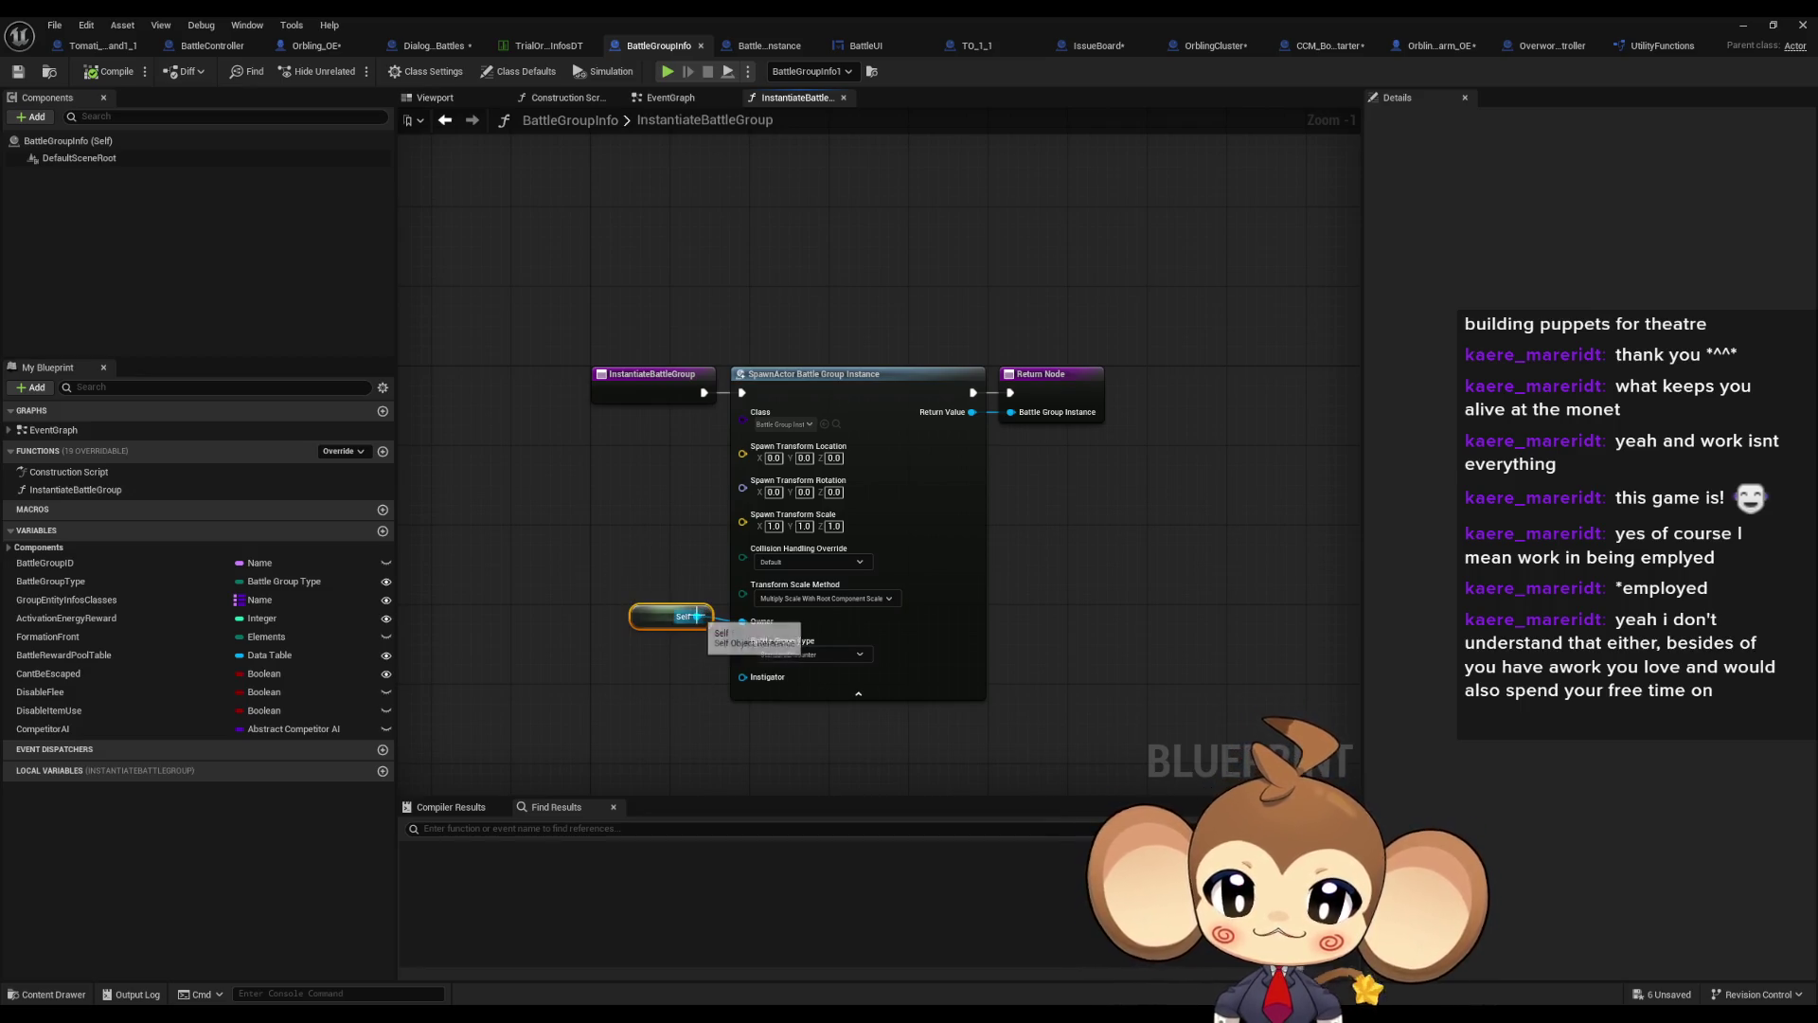
left_click(657, 702)
key("ctrl+s")
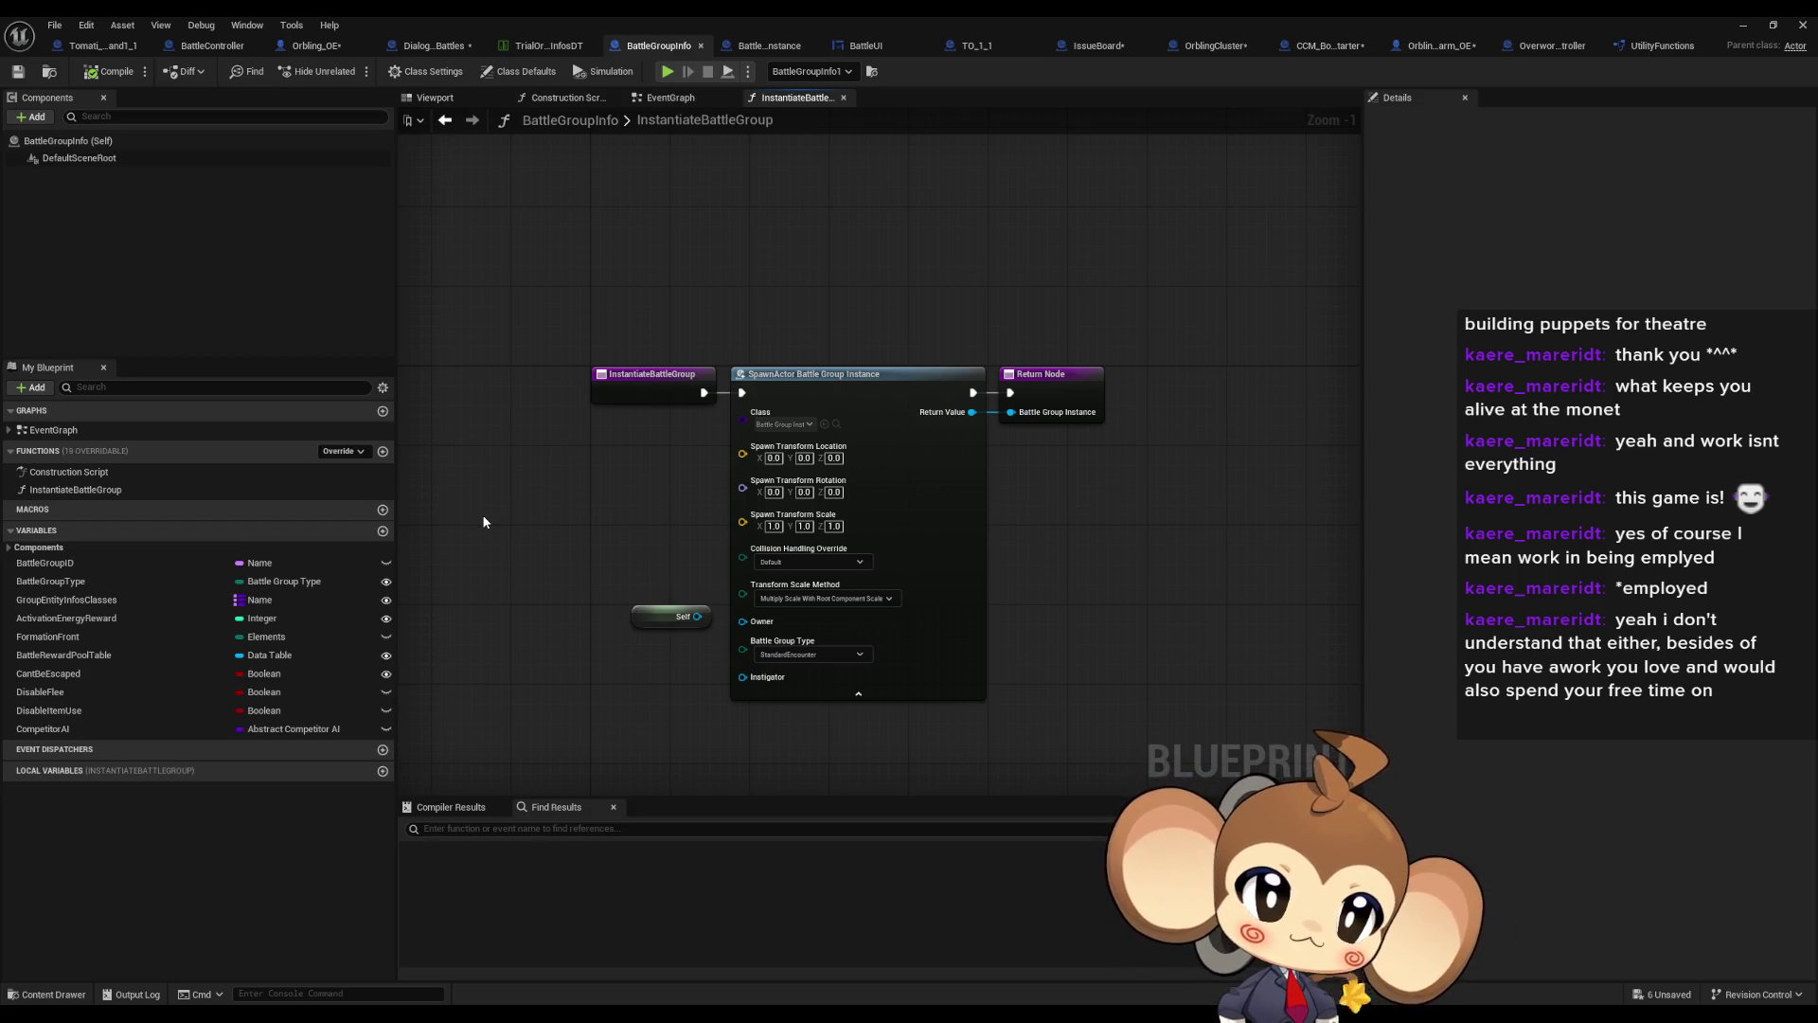
Open the Main level from the Content root, saving all six modified assets first
left_click(1732, 24)
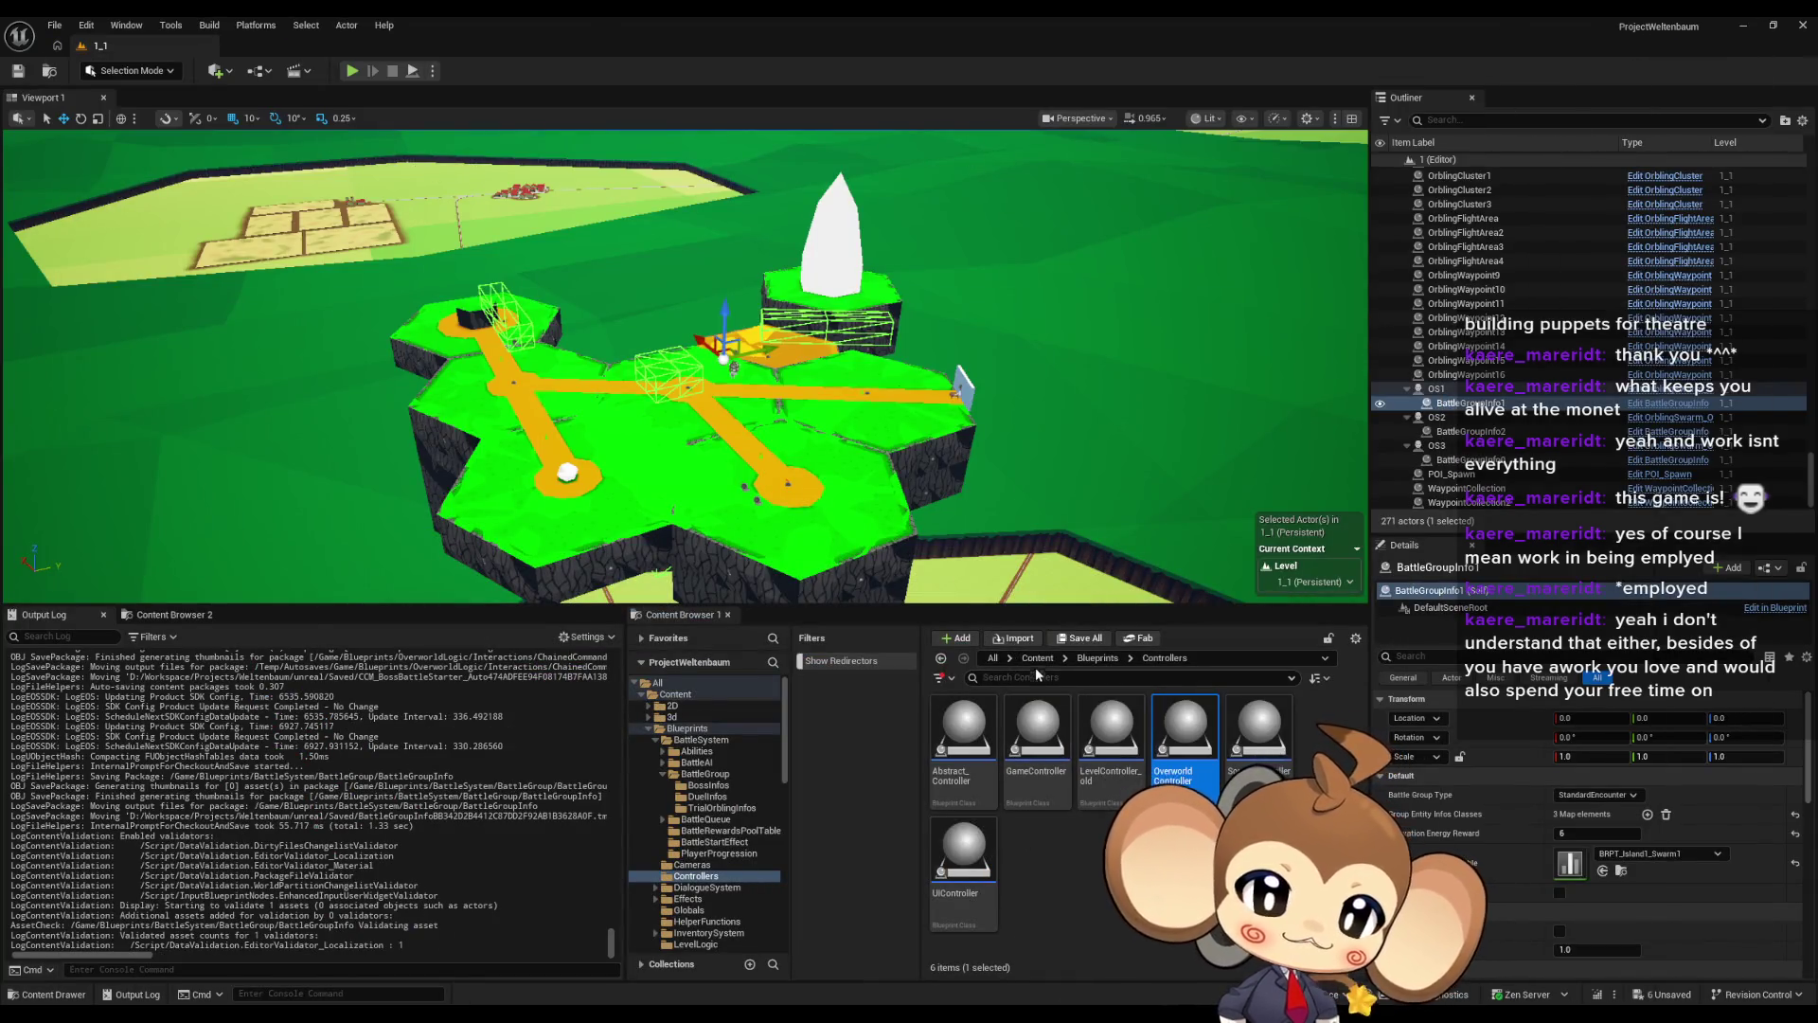
left_click(1037, 658)
scroll(1108, 824, "down", 1)
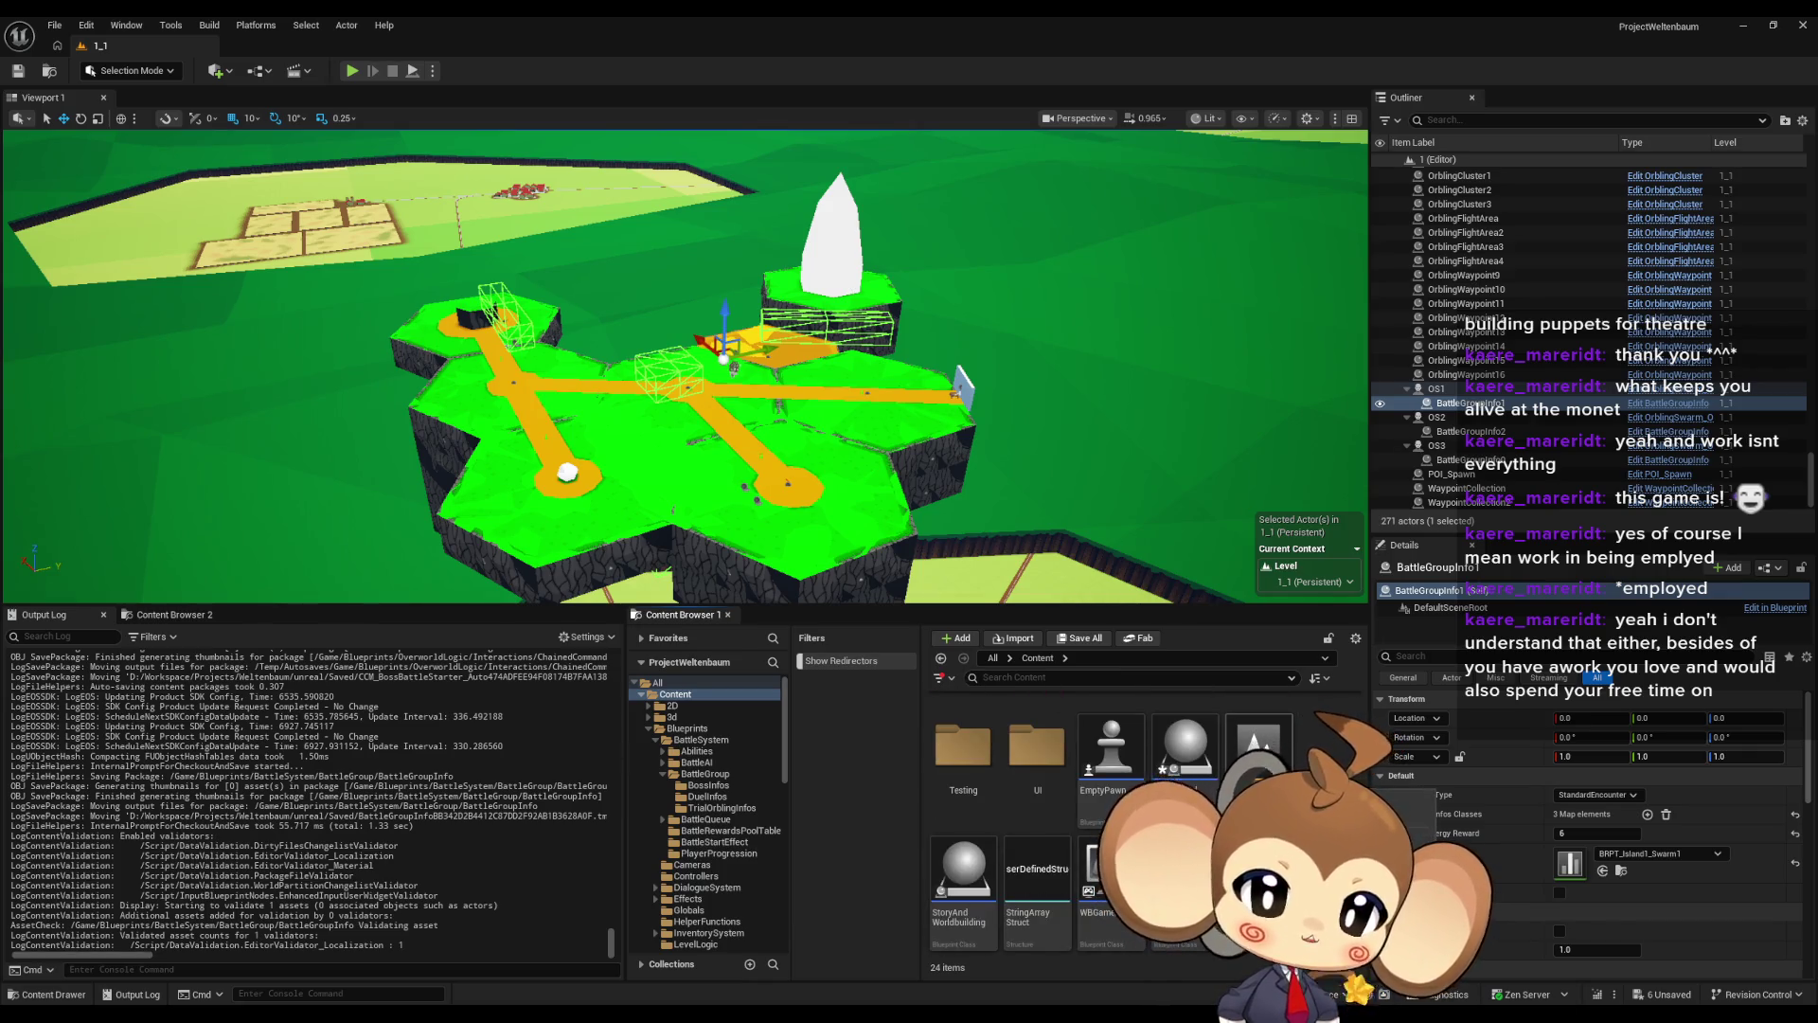
left_click(1258, 748)
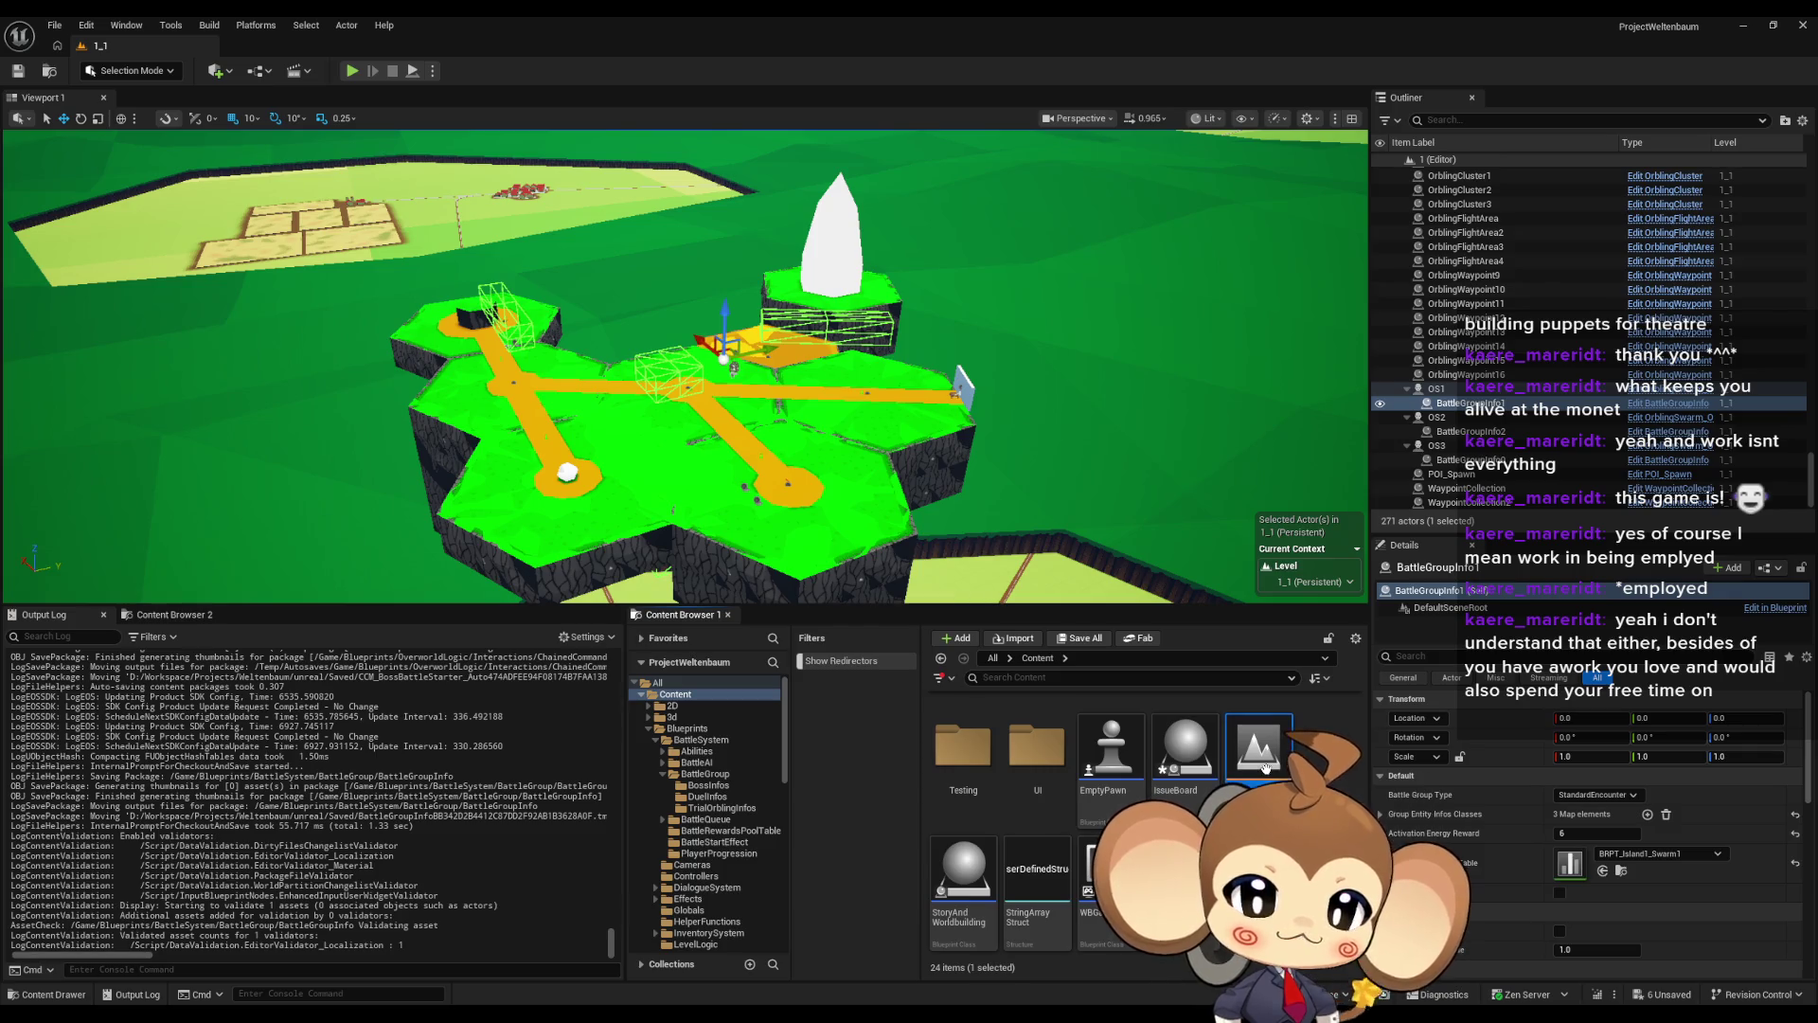
left_click(1079, 637)
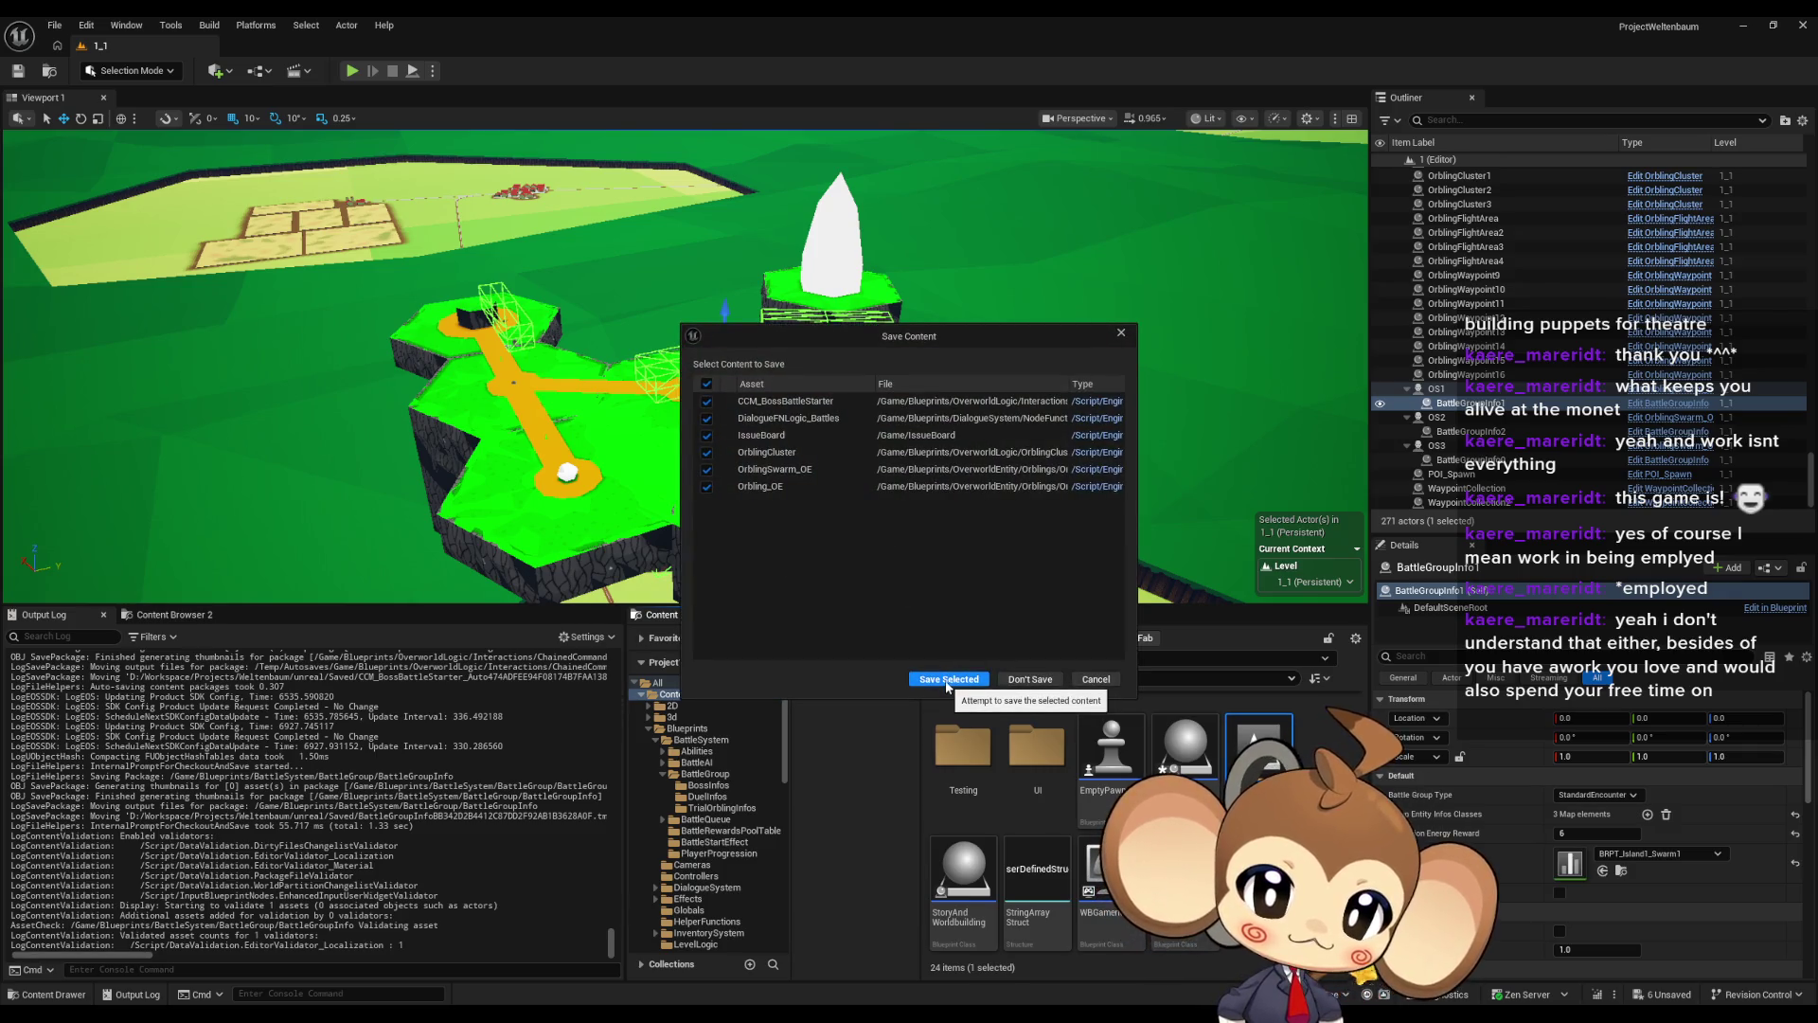
left_click(946, 679)
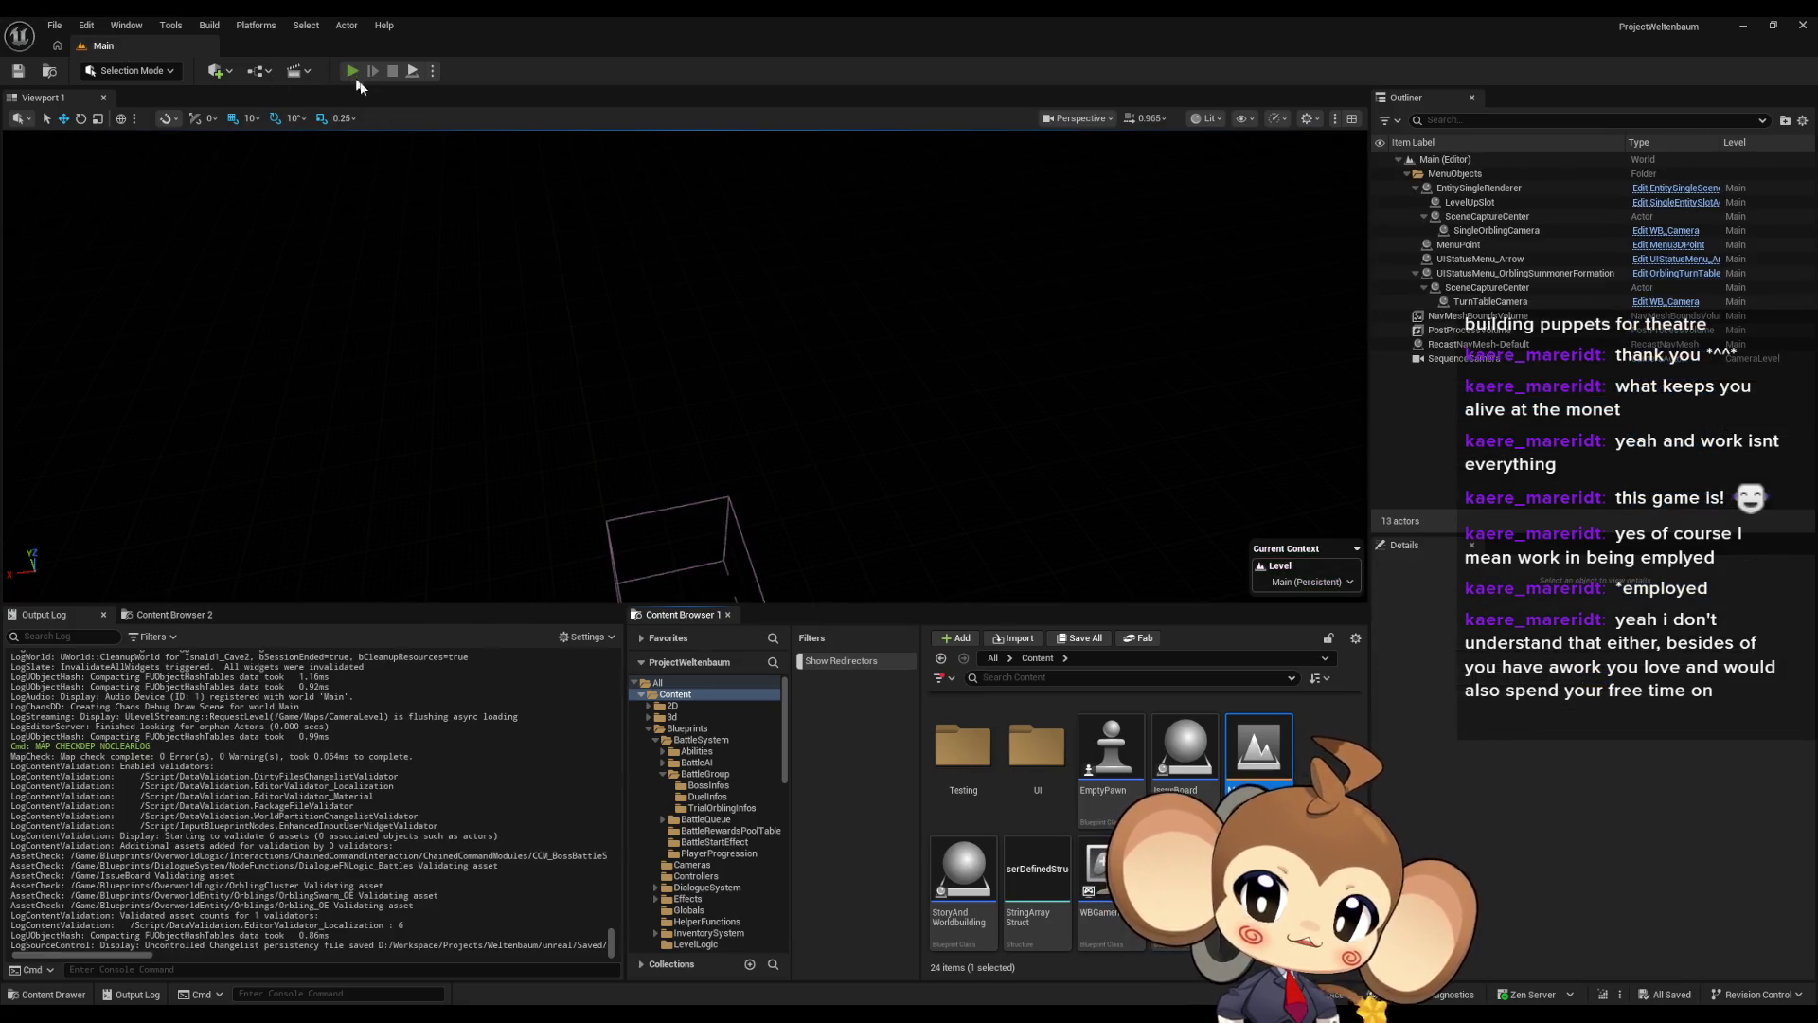
Run the Main level in Play in Editor with input focus in the viewport
left_click(354, 75)
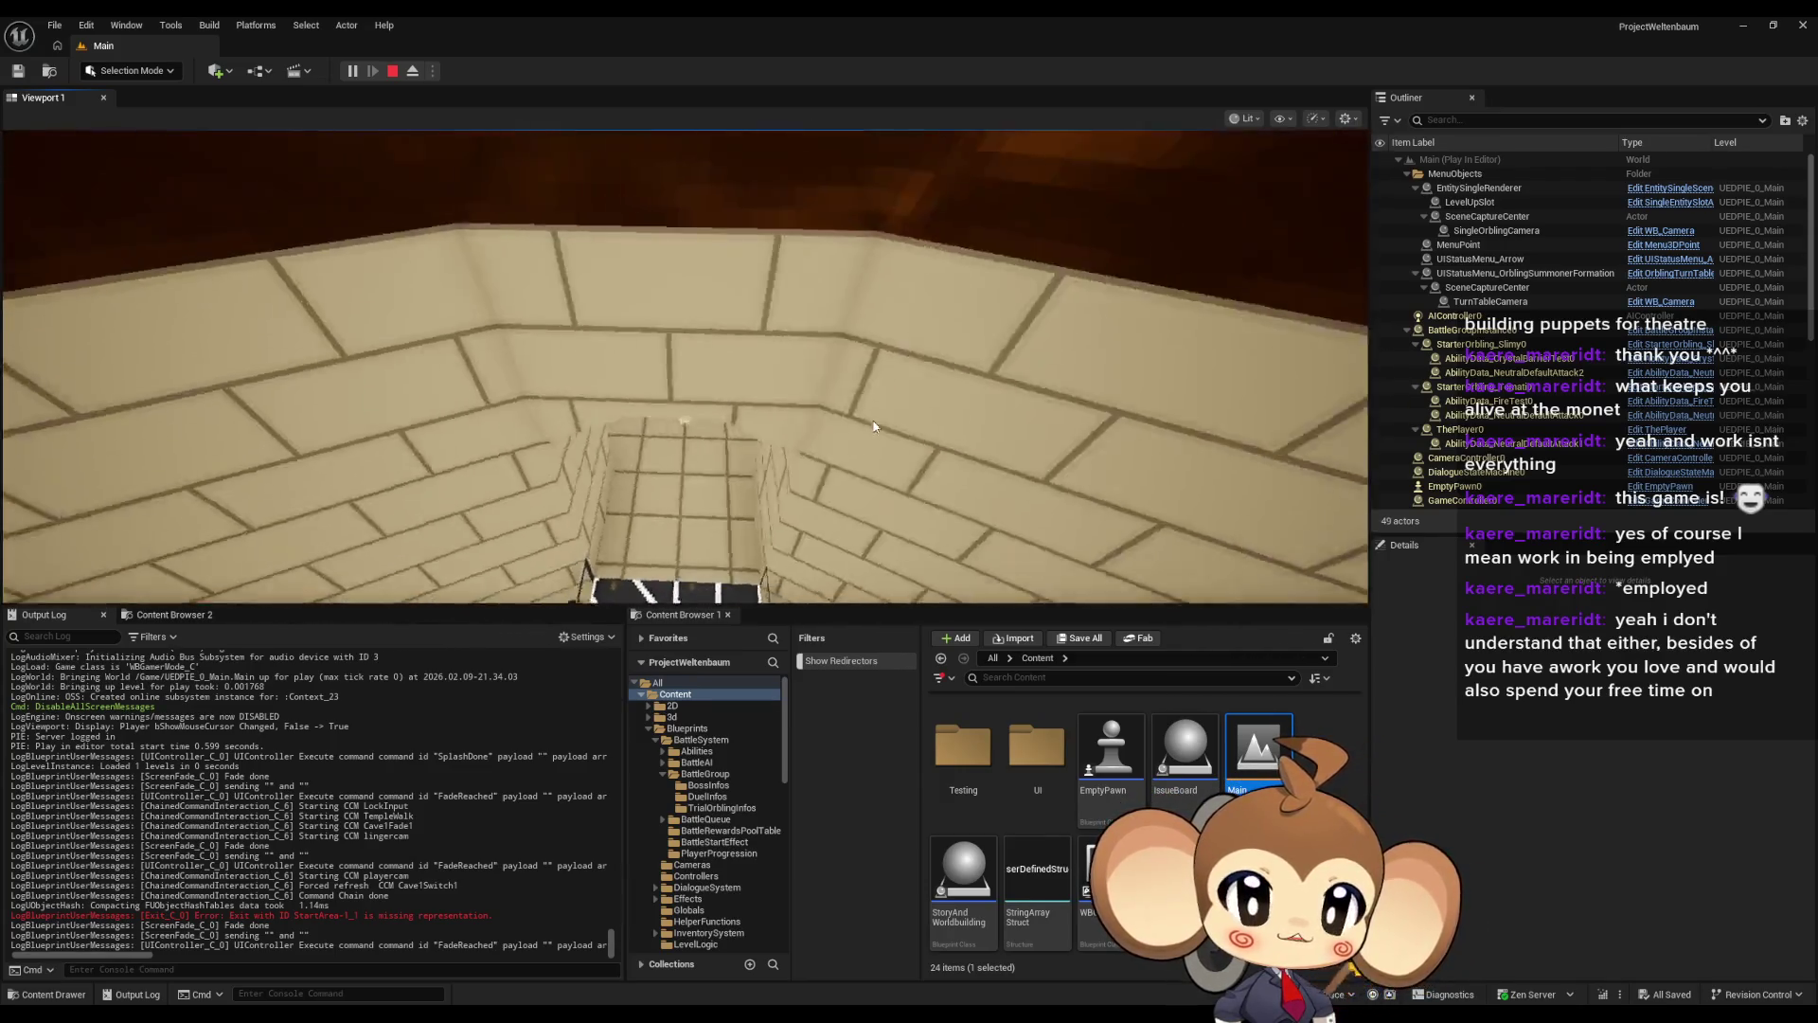
left_click(926, 513)
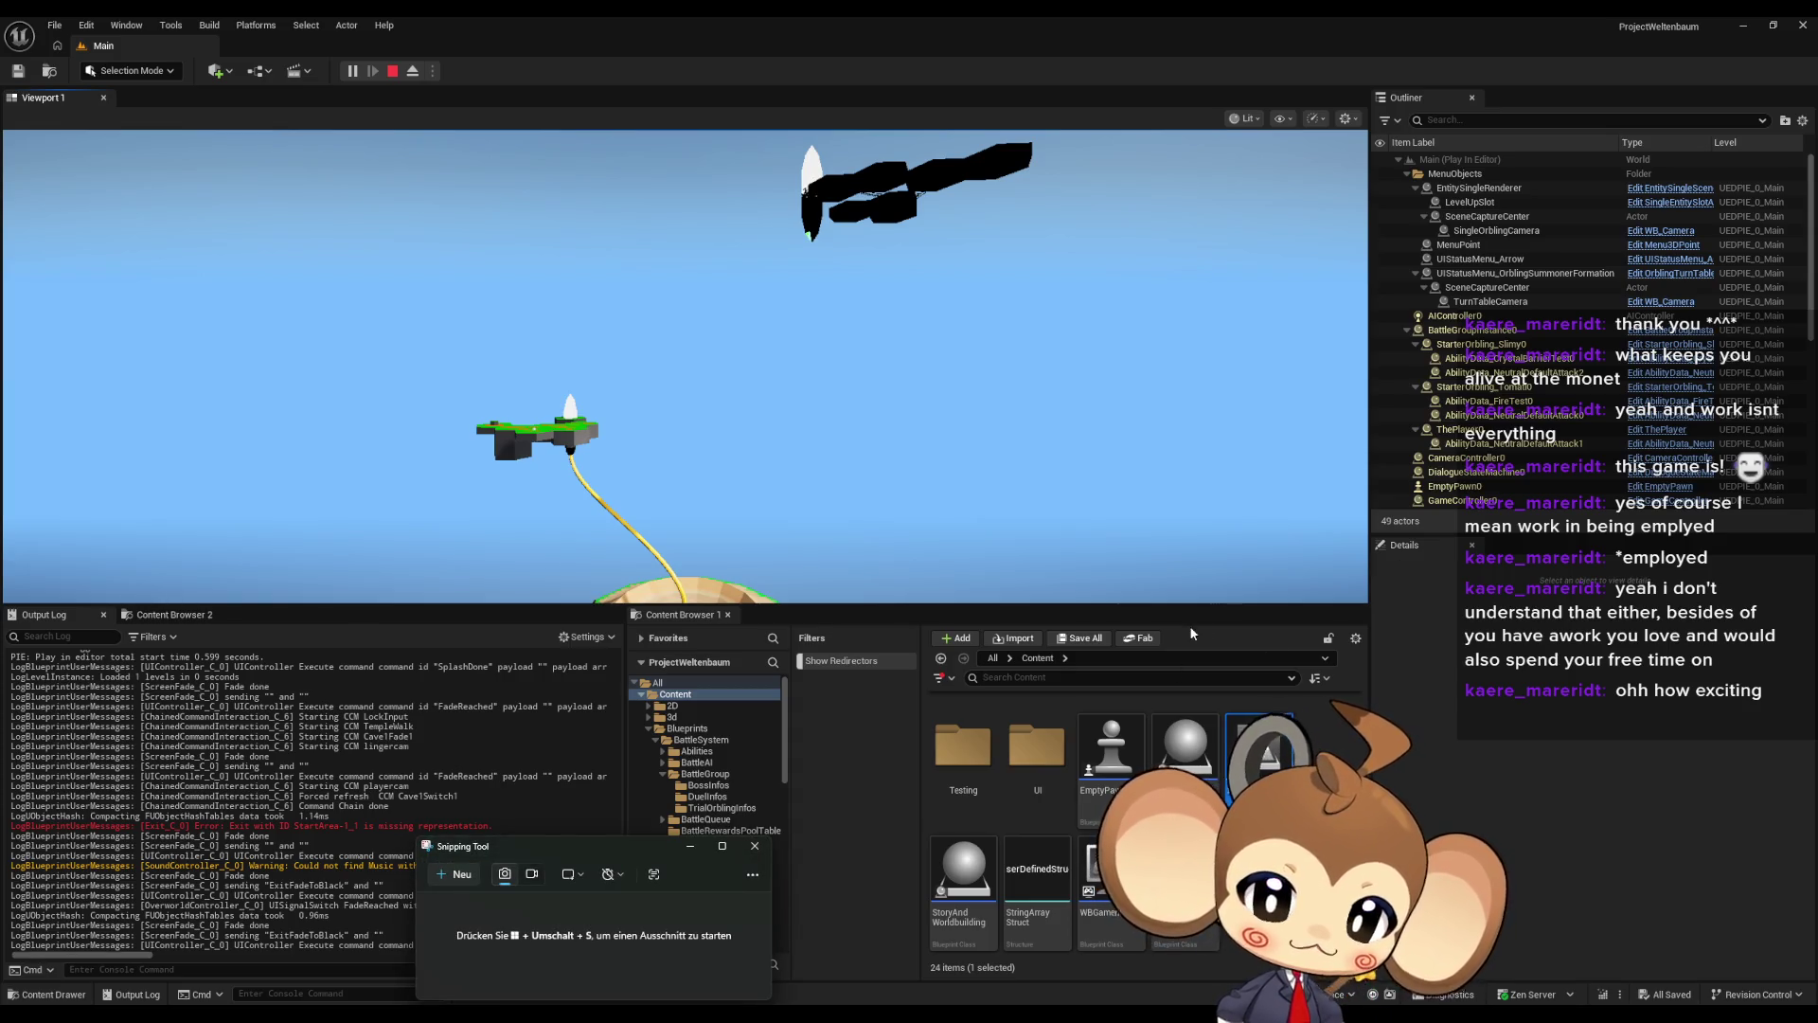
left_click(452, 864)
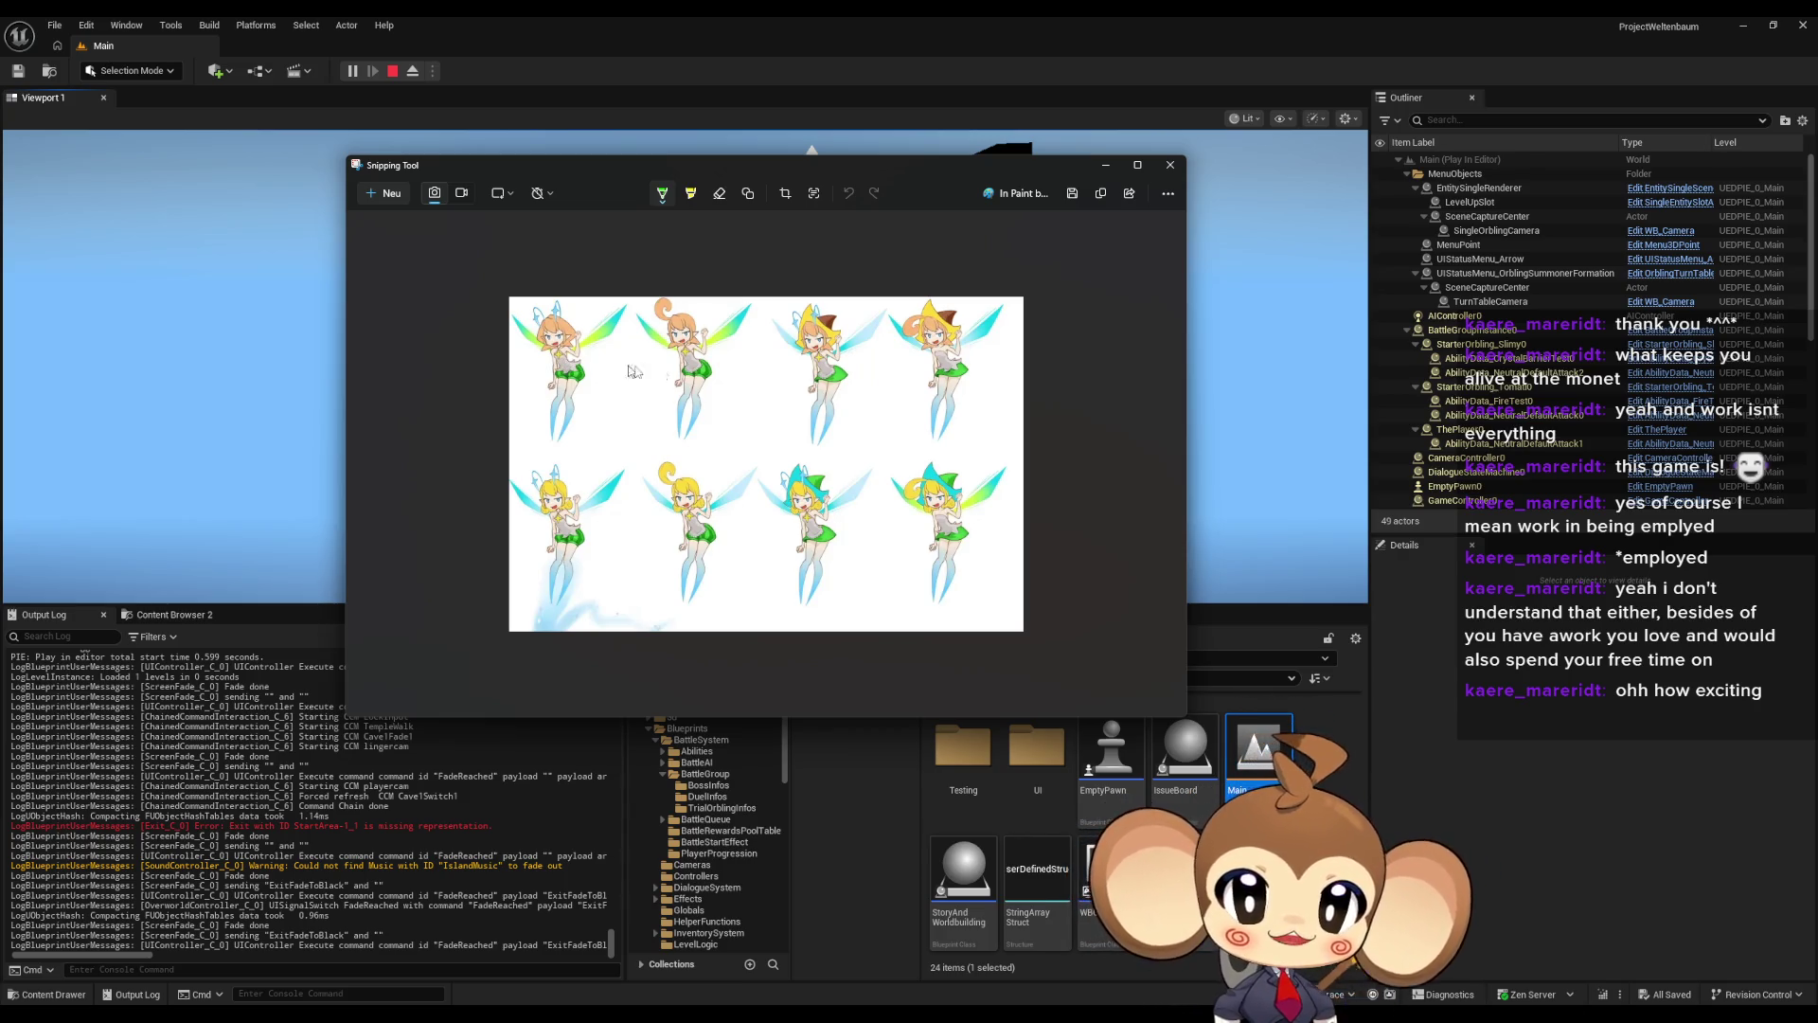
Snip the eight-fairy sprite sheet and close the snip preview window
left_click_drag(823, 175, 831, 183)
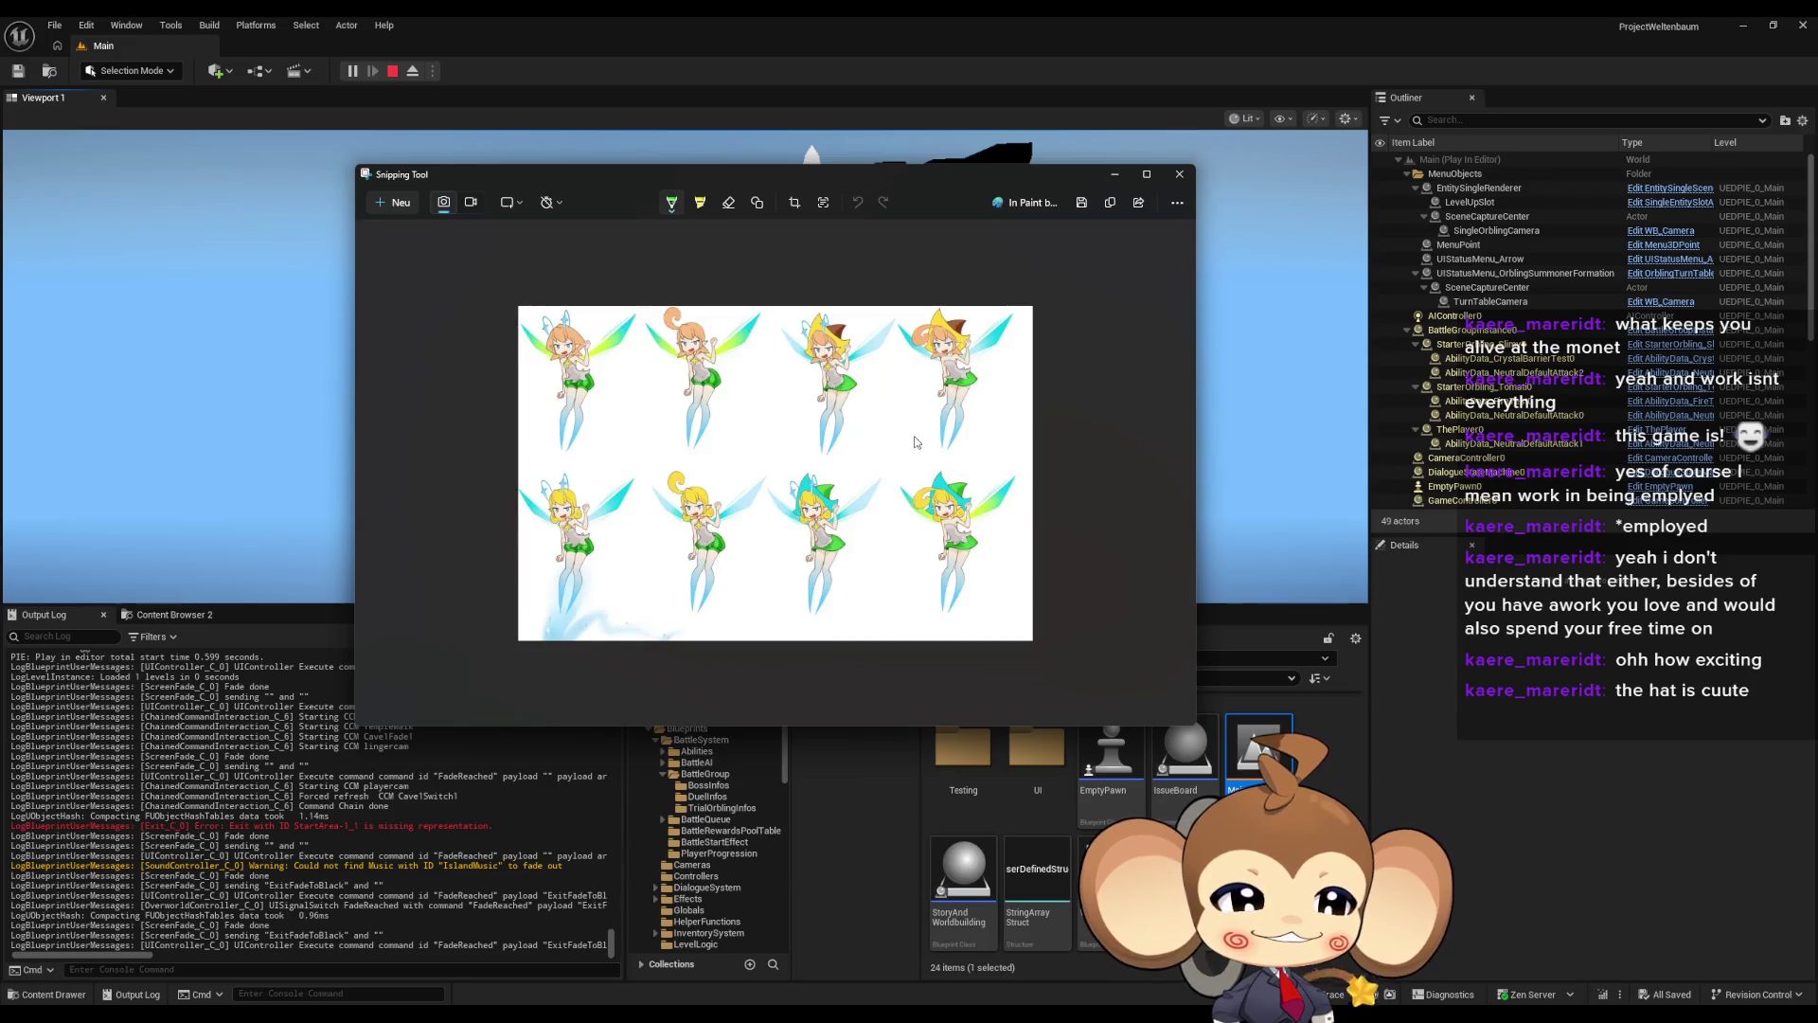
left_click(660, 142)
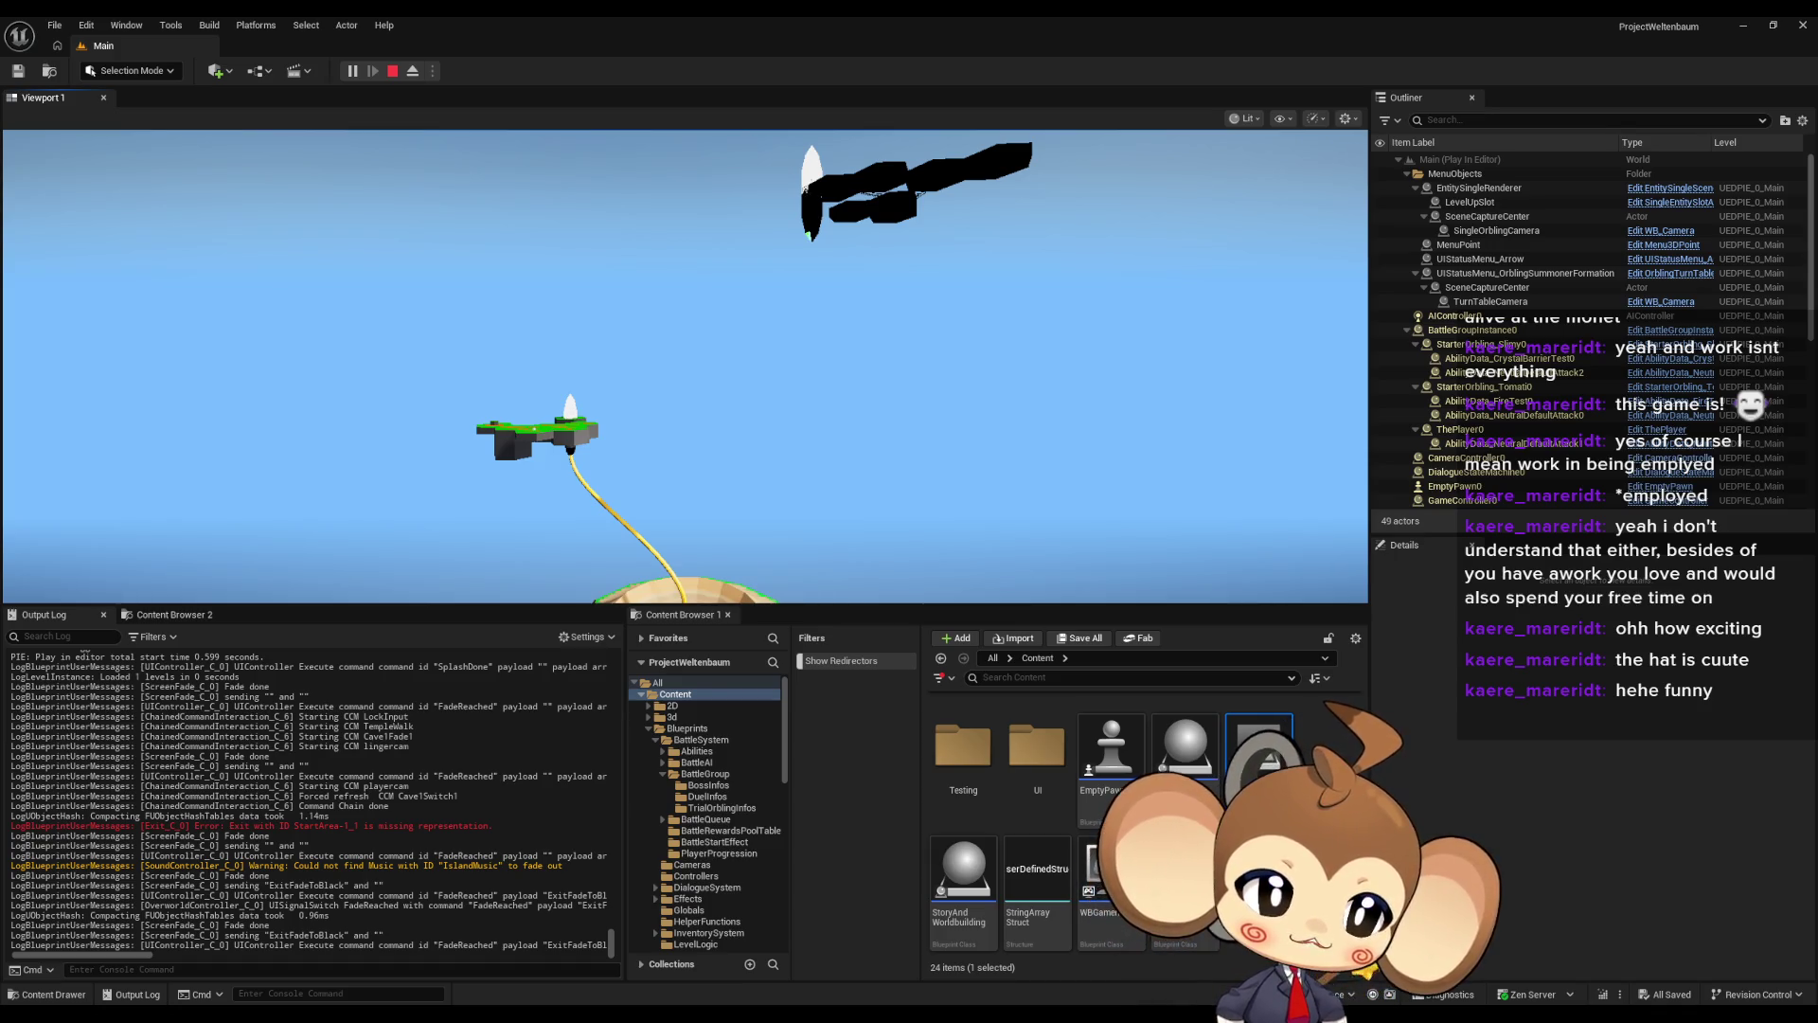
Cancel two screen captures, then move the fairy sketch window to the right screen edge
key("super+shift+s")
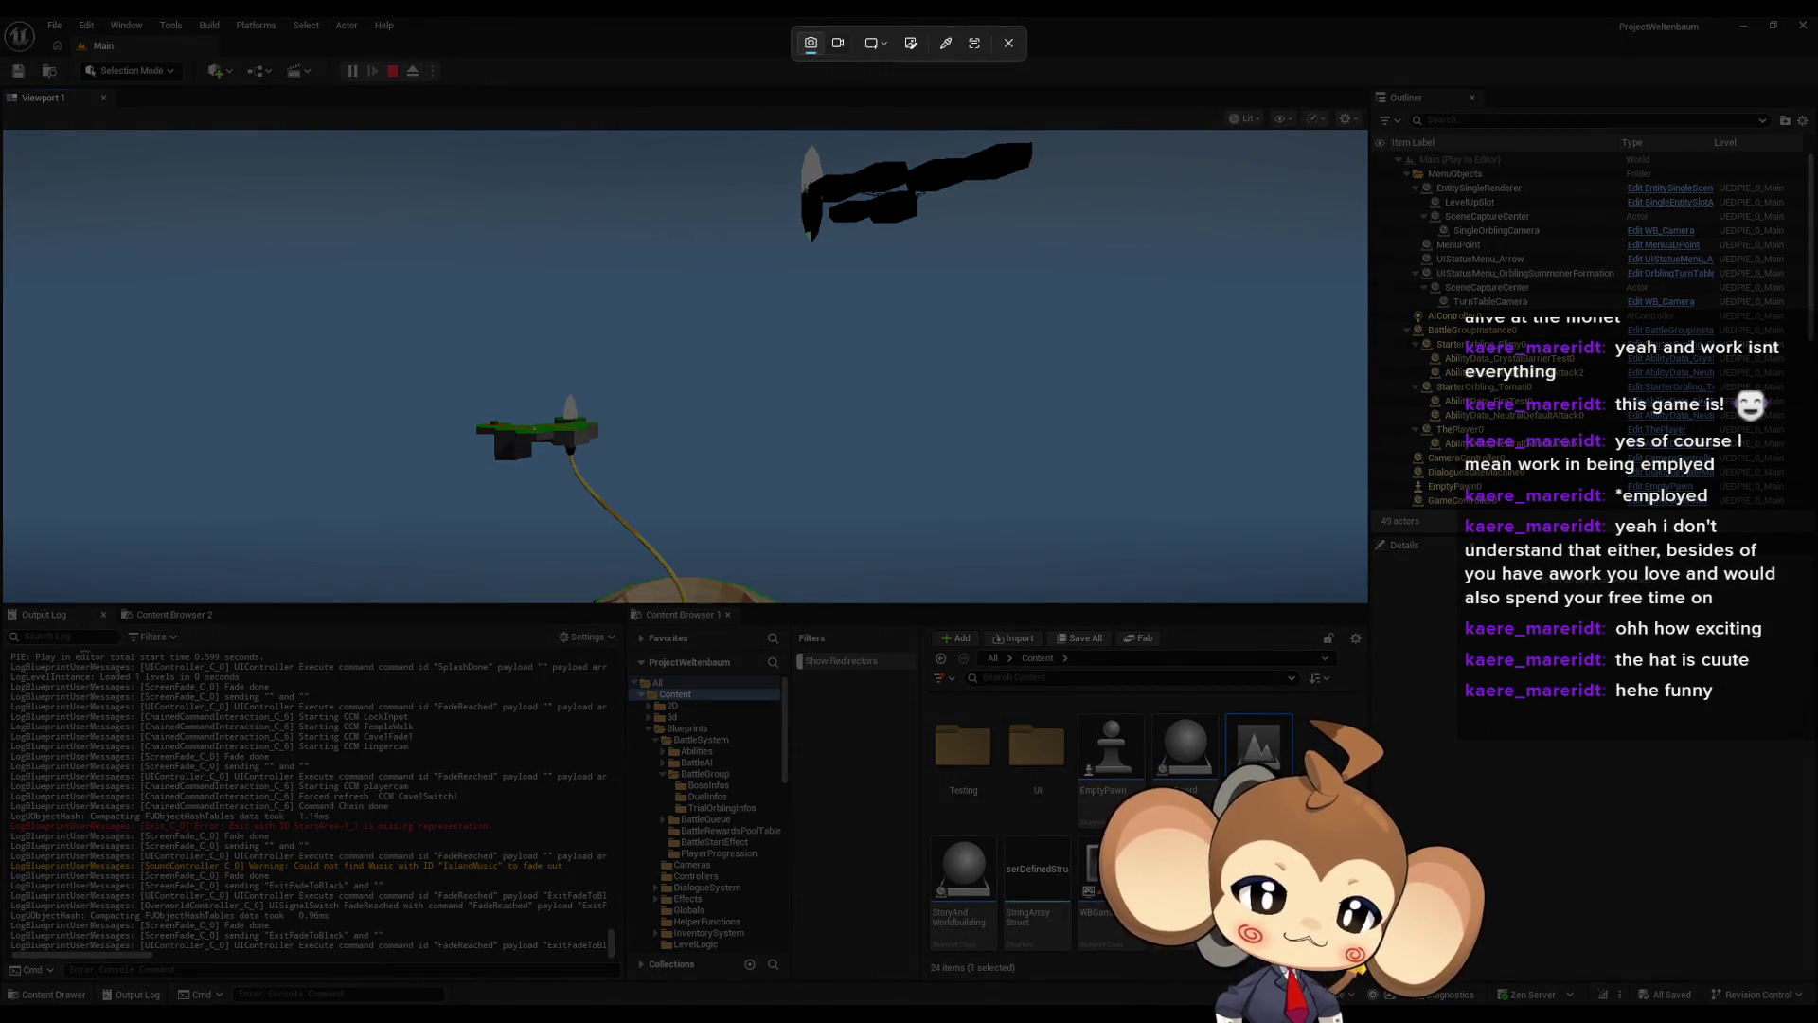
key("Escape")
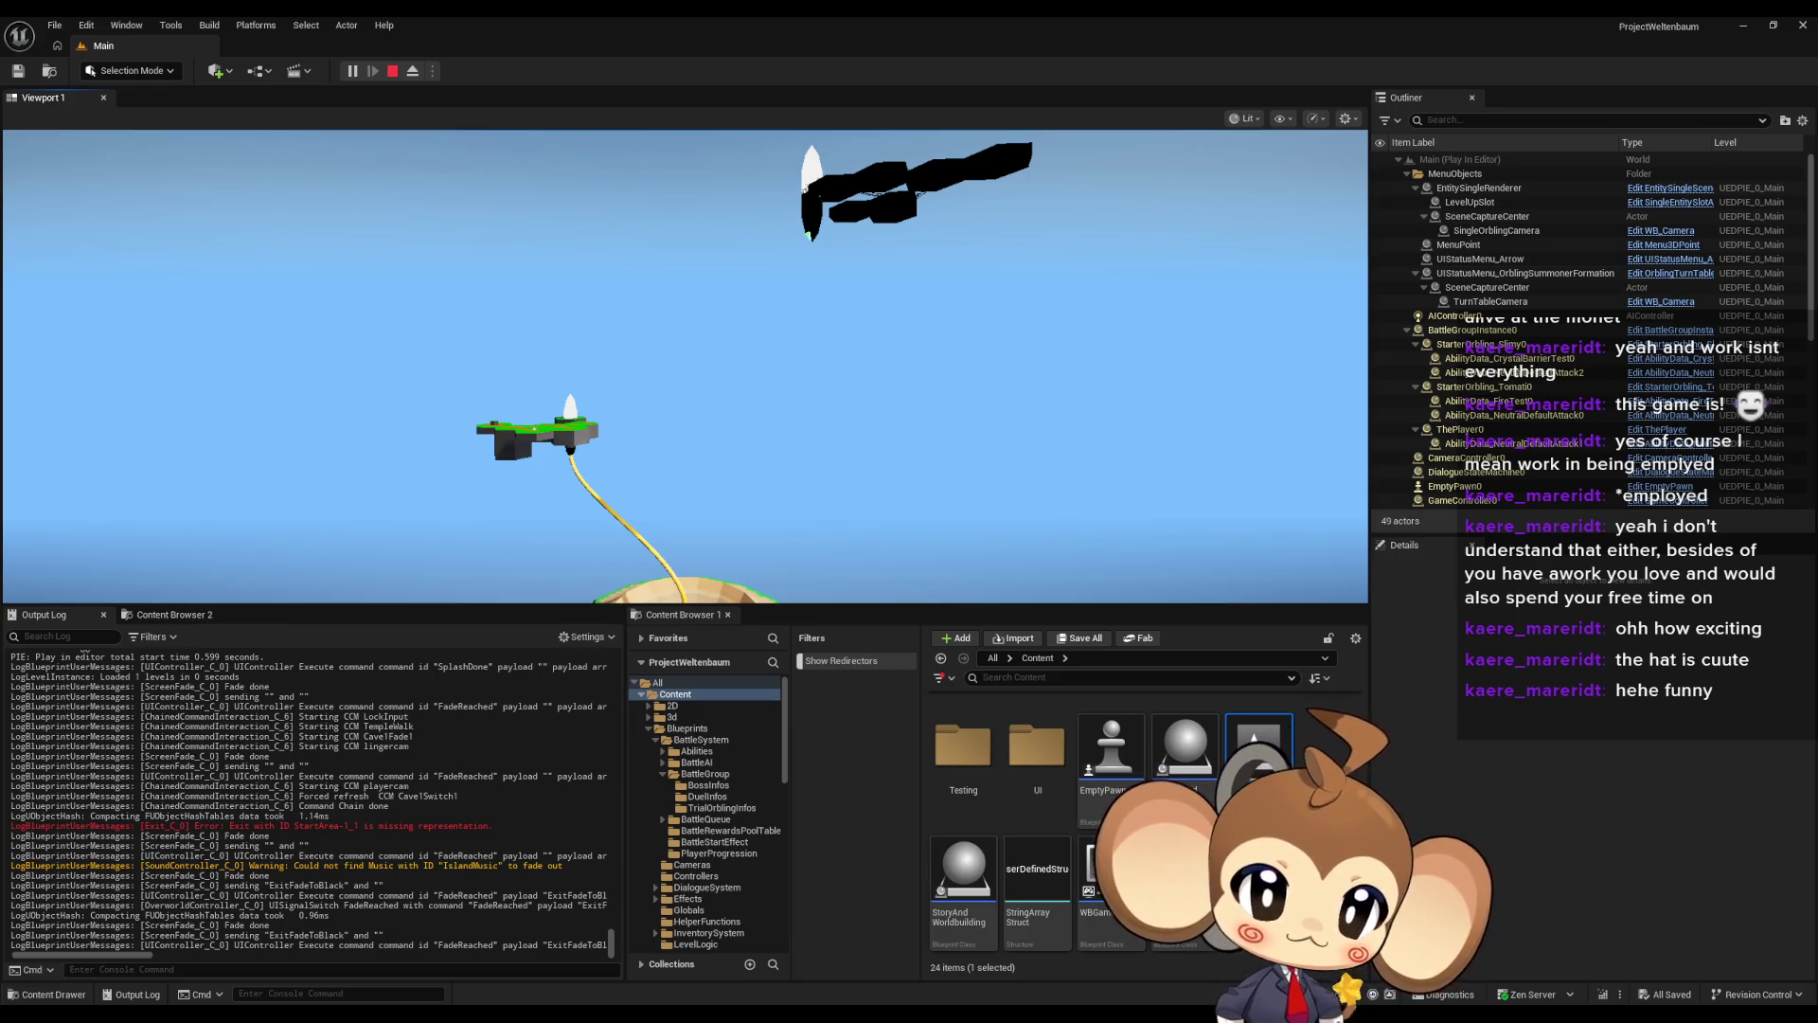
key("super+shift+s")
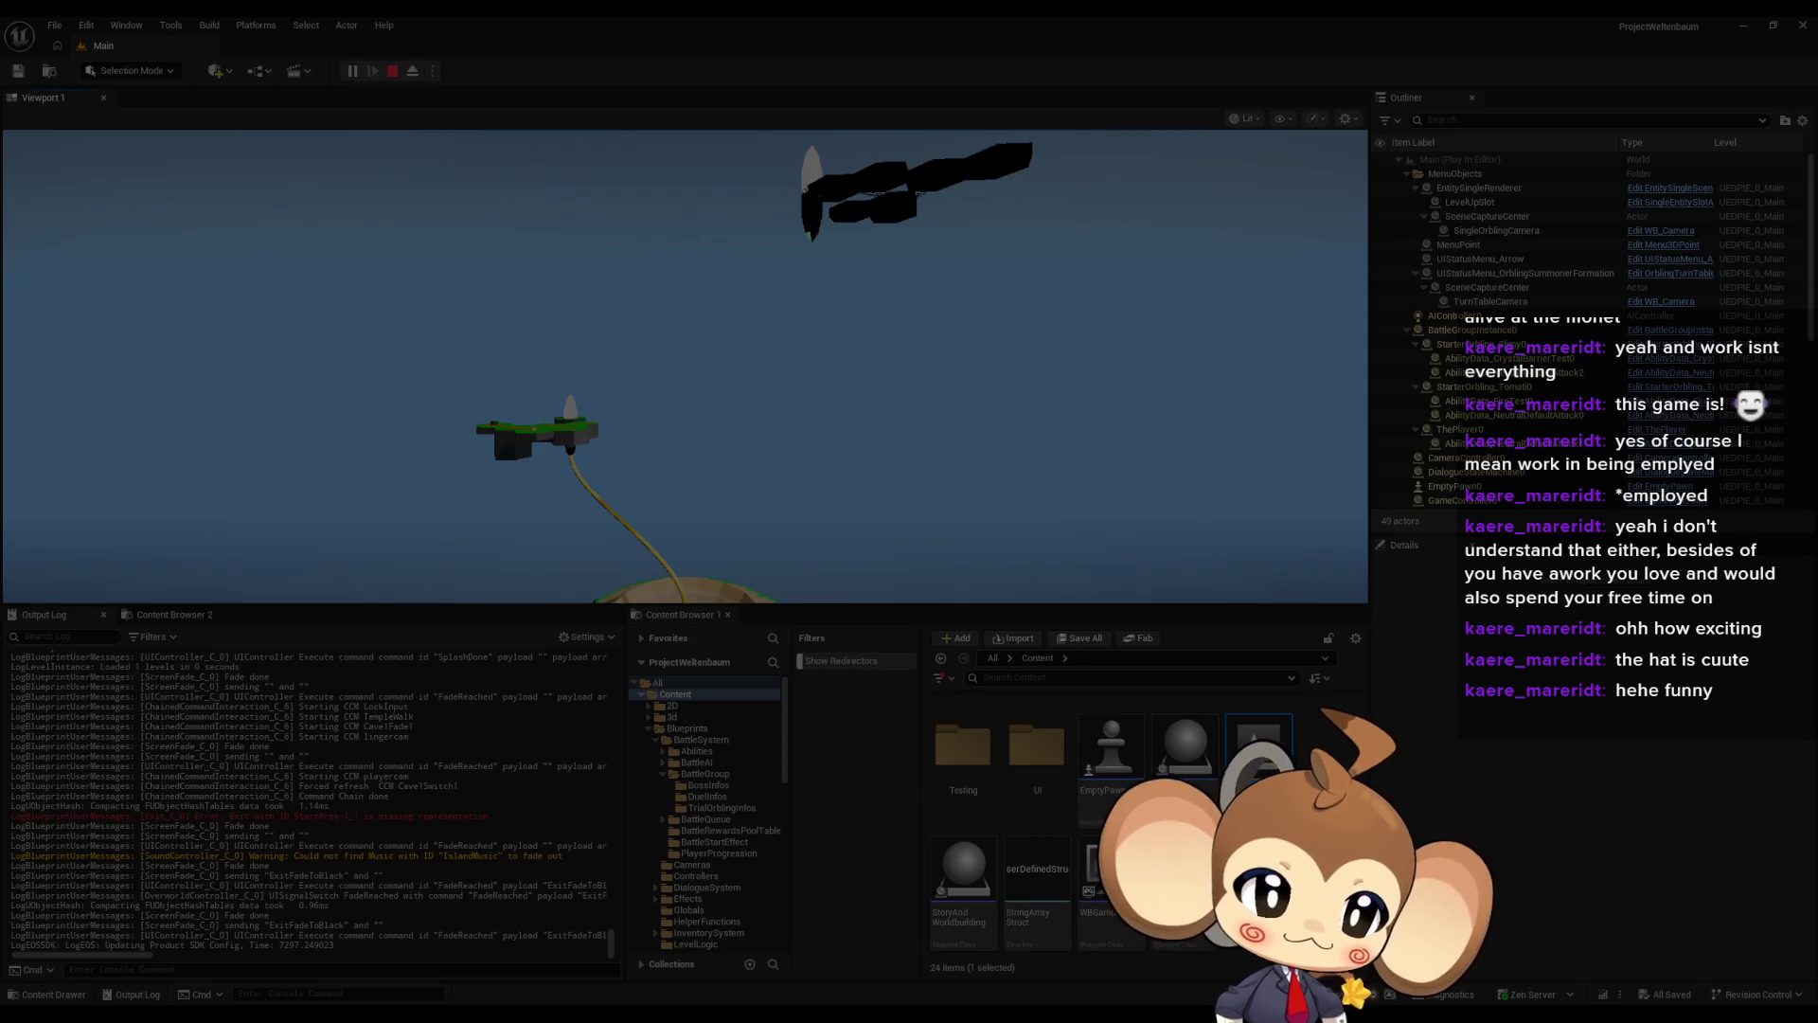
key("Escape")
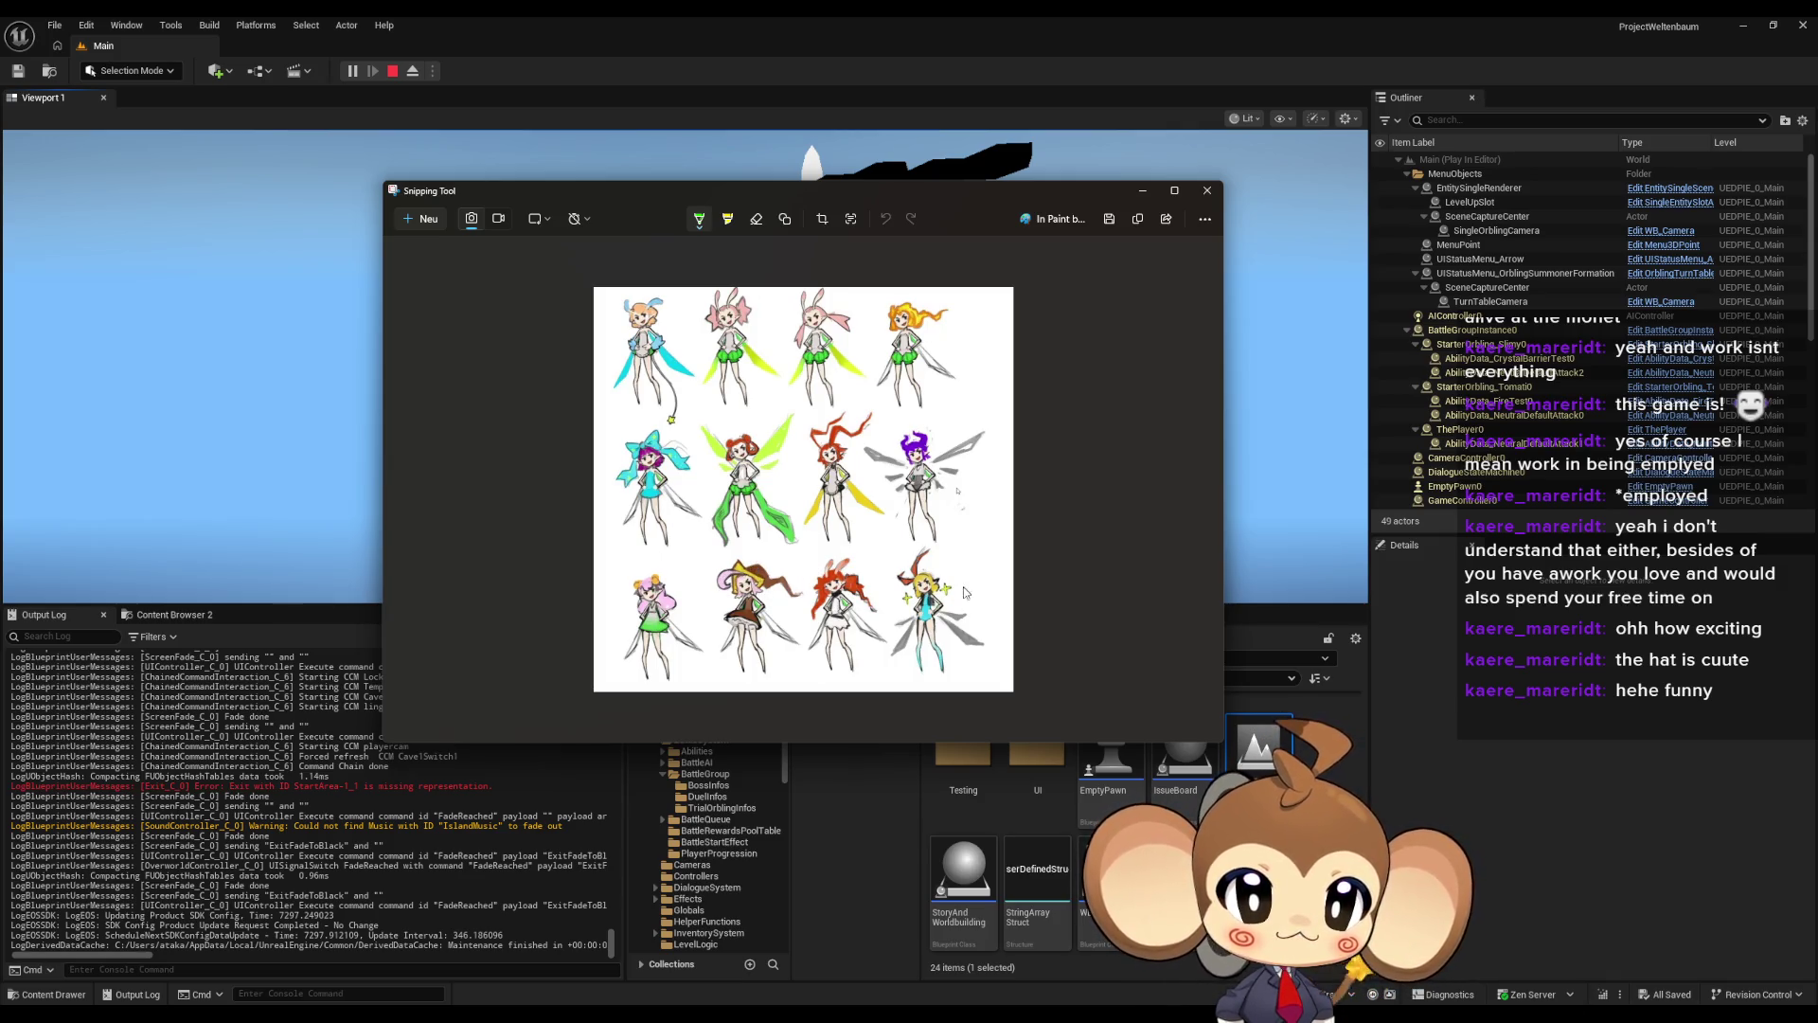
left_click_drag(918, 194, 930, 165)
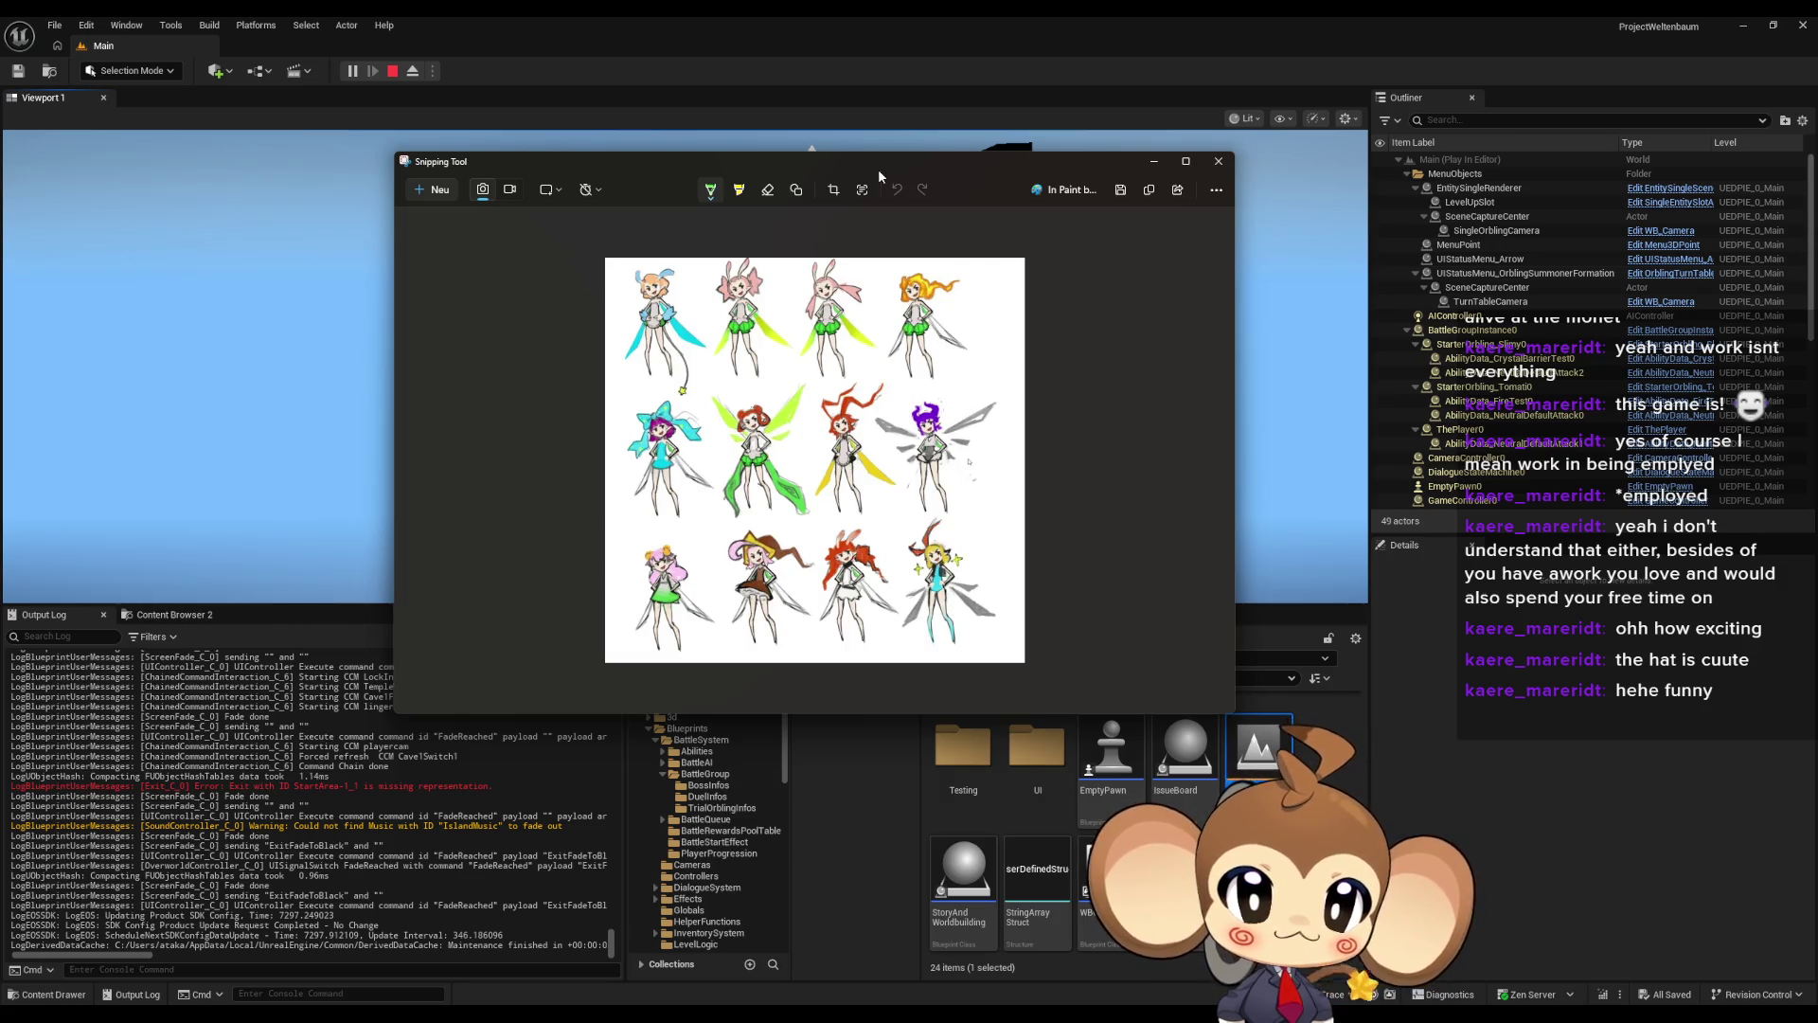
left_click_drag(878, 168, 1816, 219)
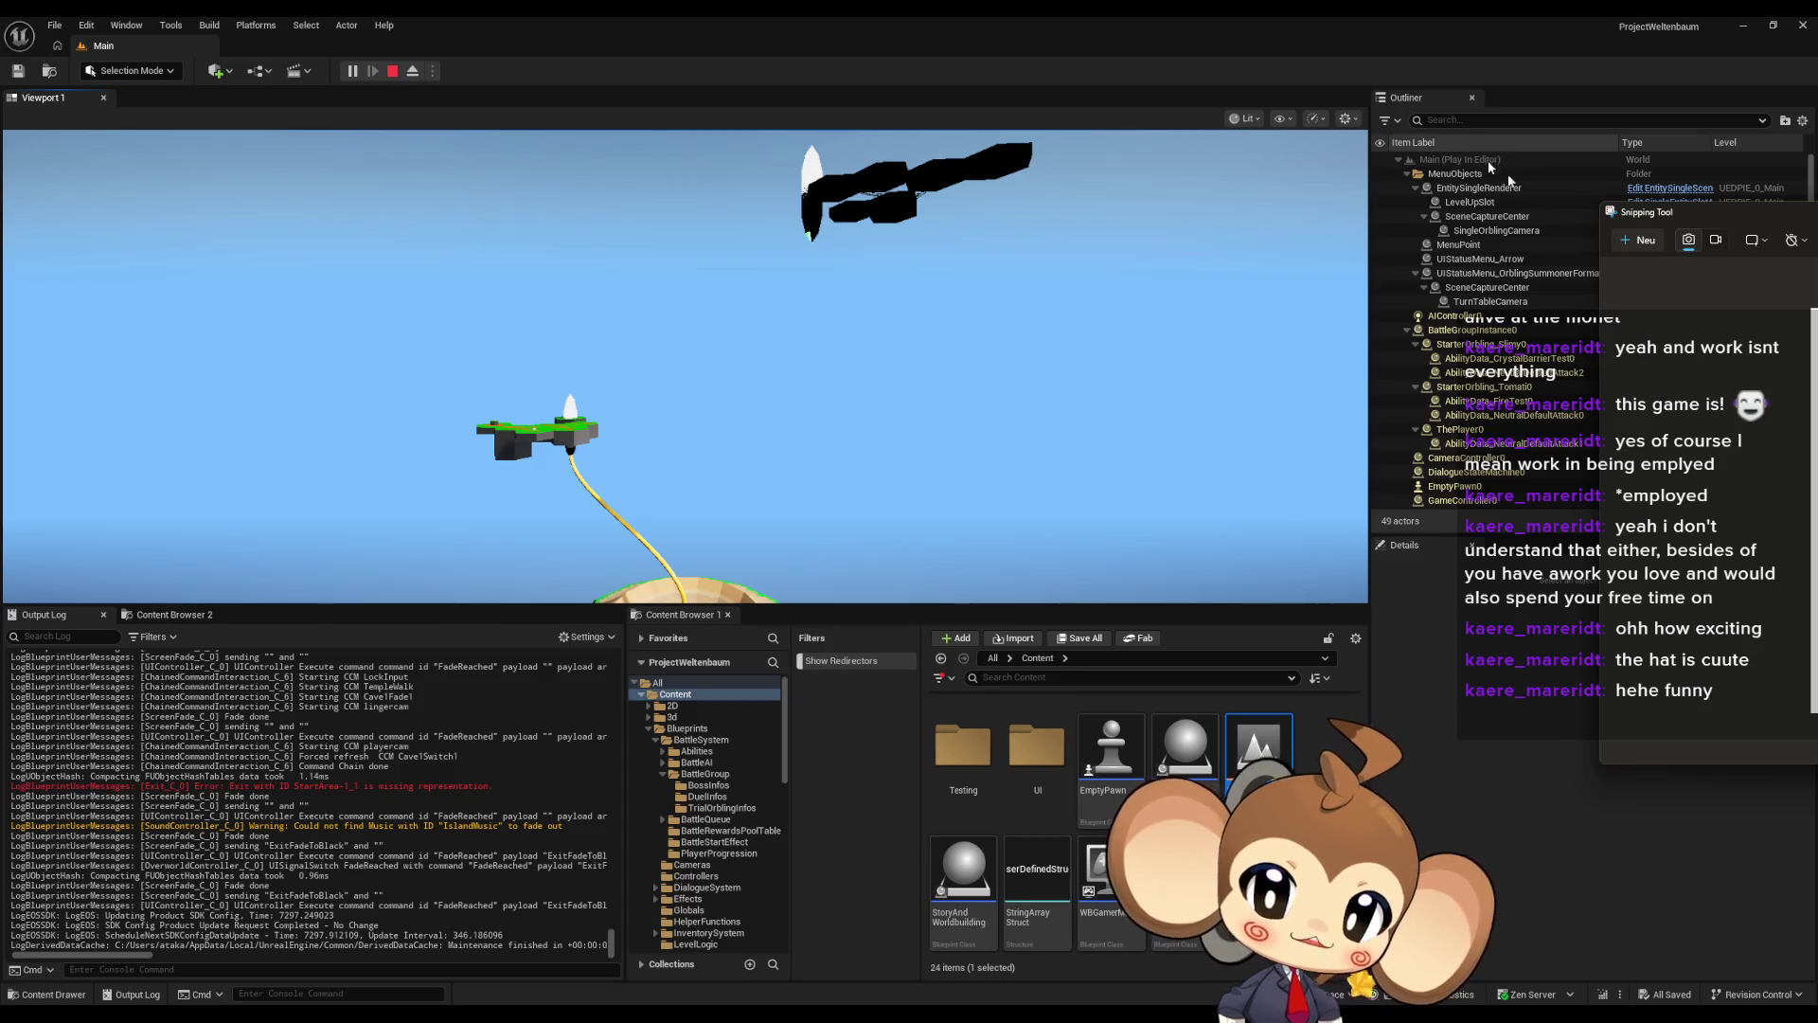
Snip the larger fairy sketch sheet, reposition the result, then close Snipping Tool
left_click(1640, 239)
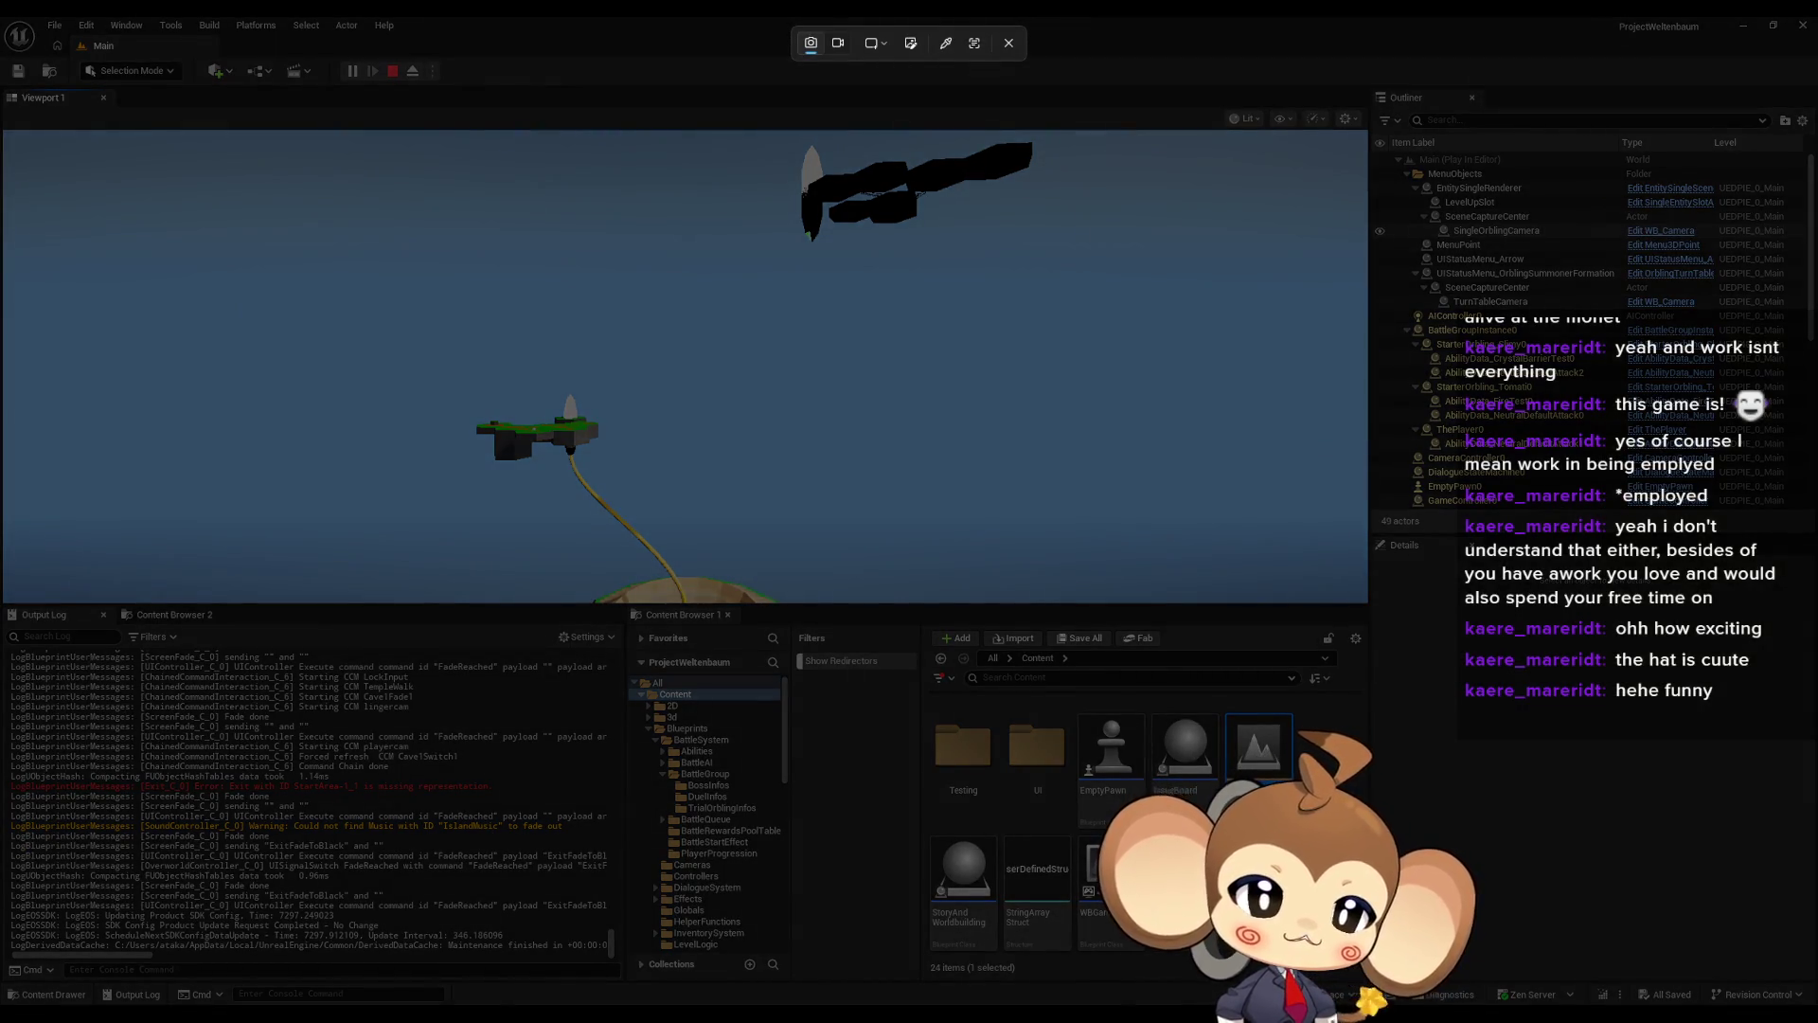
key("Escape")
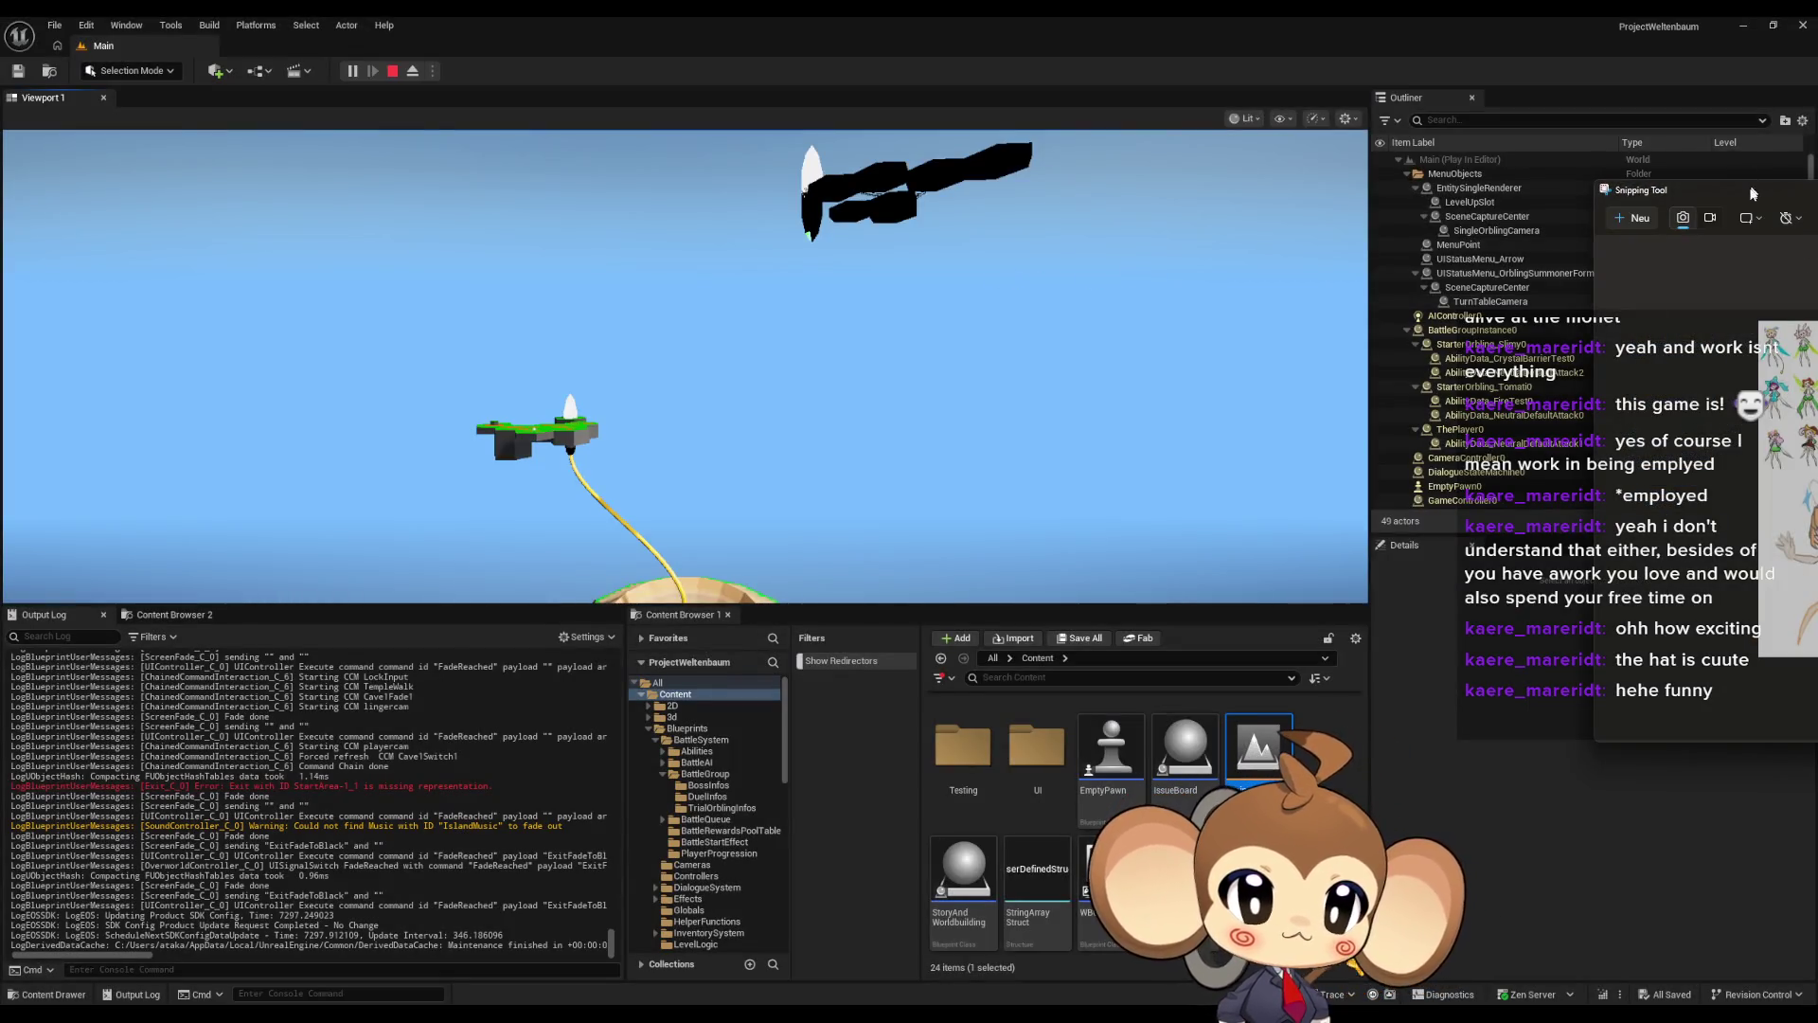
left_click_drag(1739, 185, 424, 192)
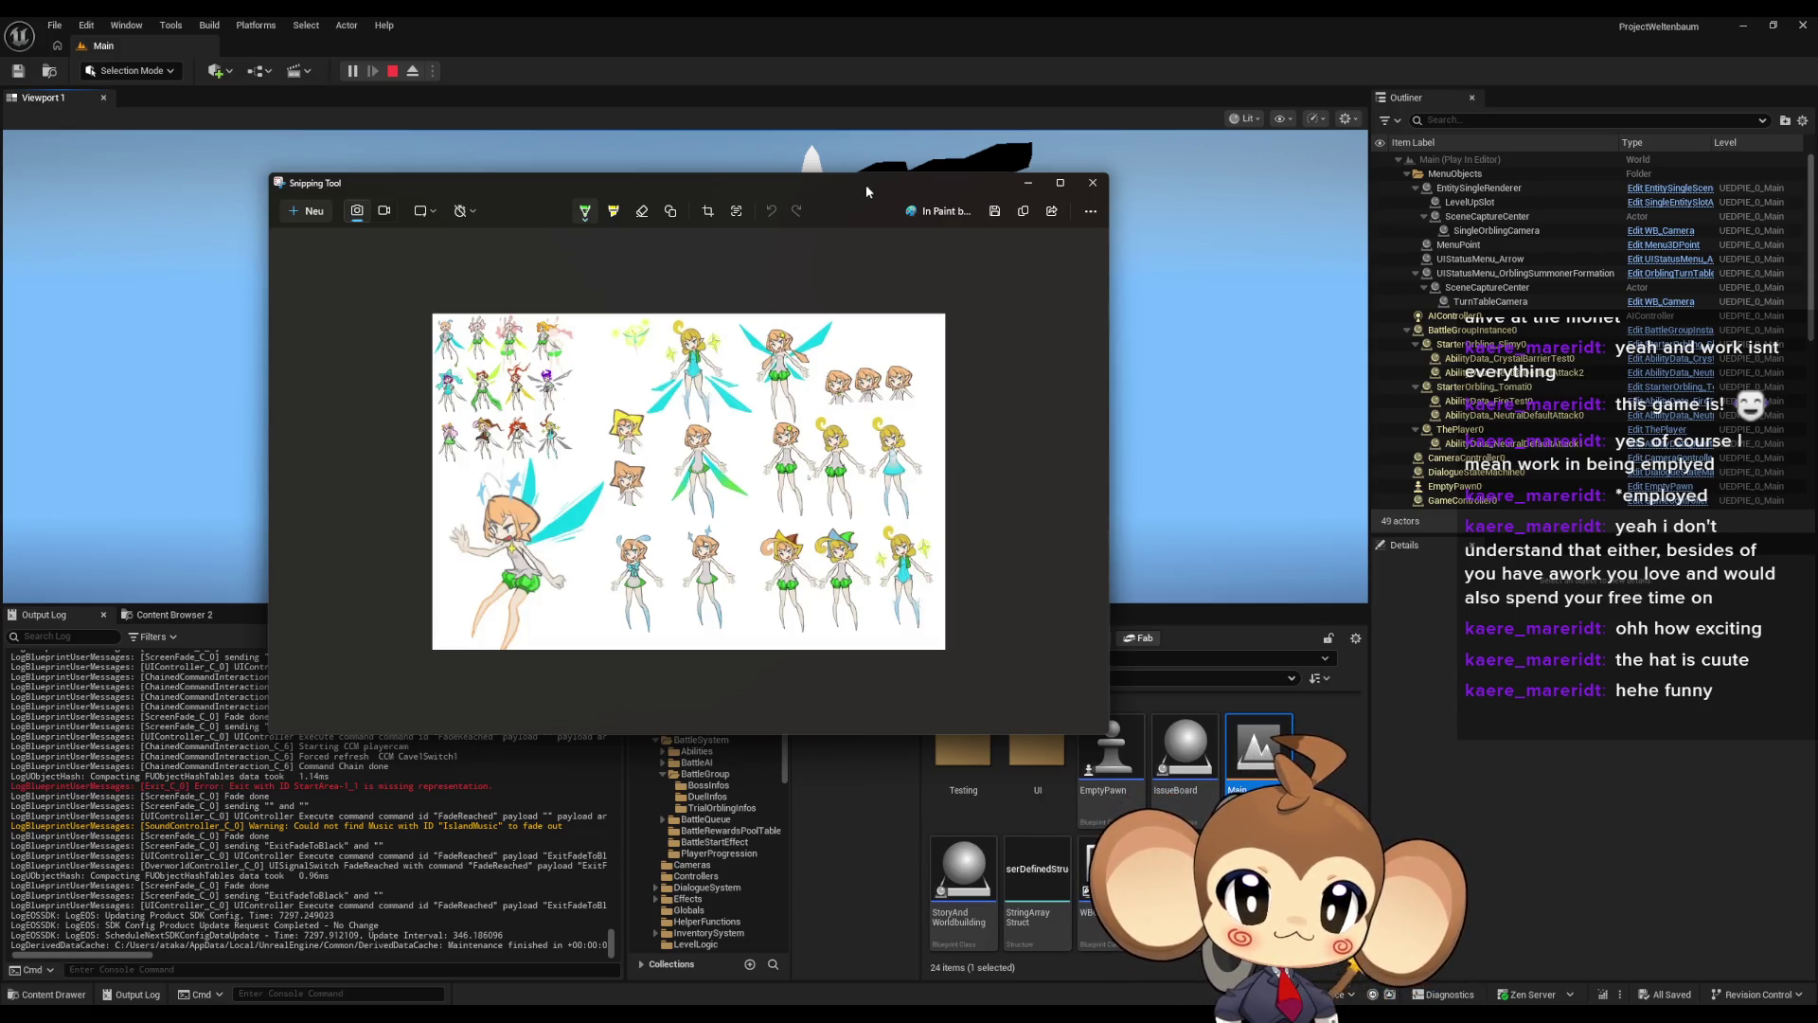
left_click_drag(863, 192, 956, 163)
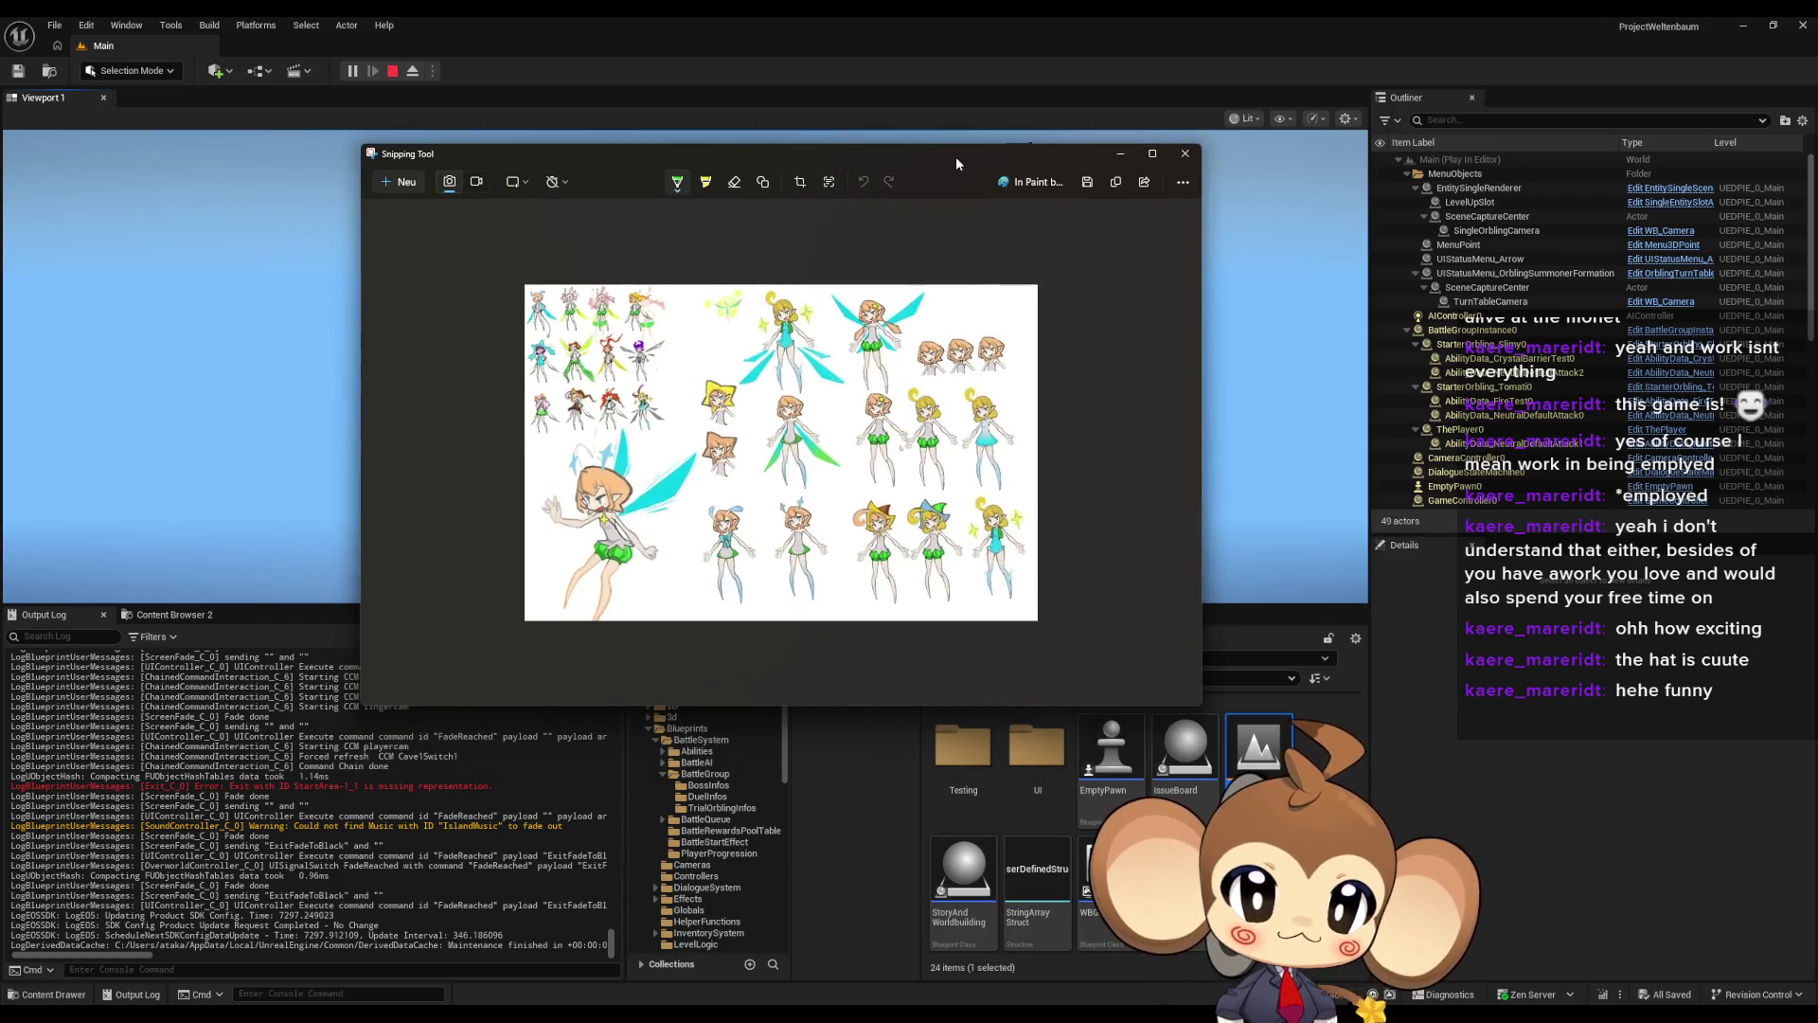
key("alt+F4")
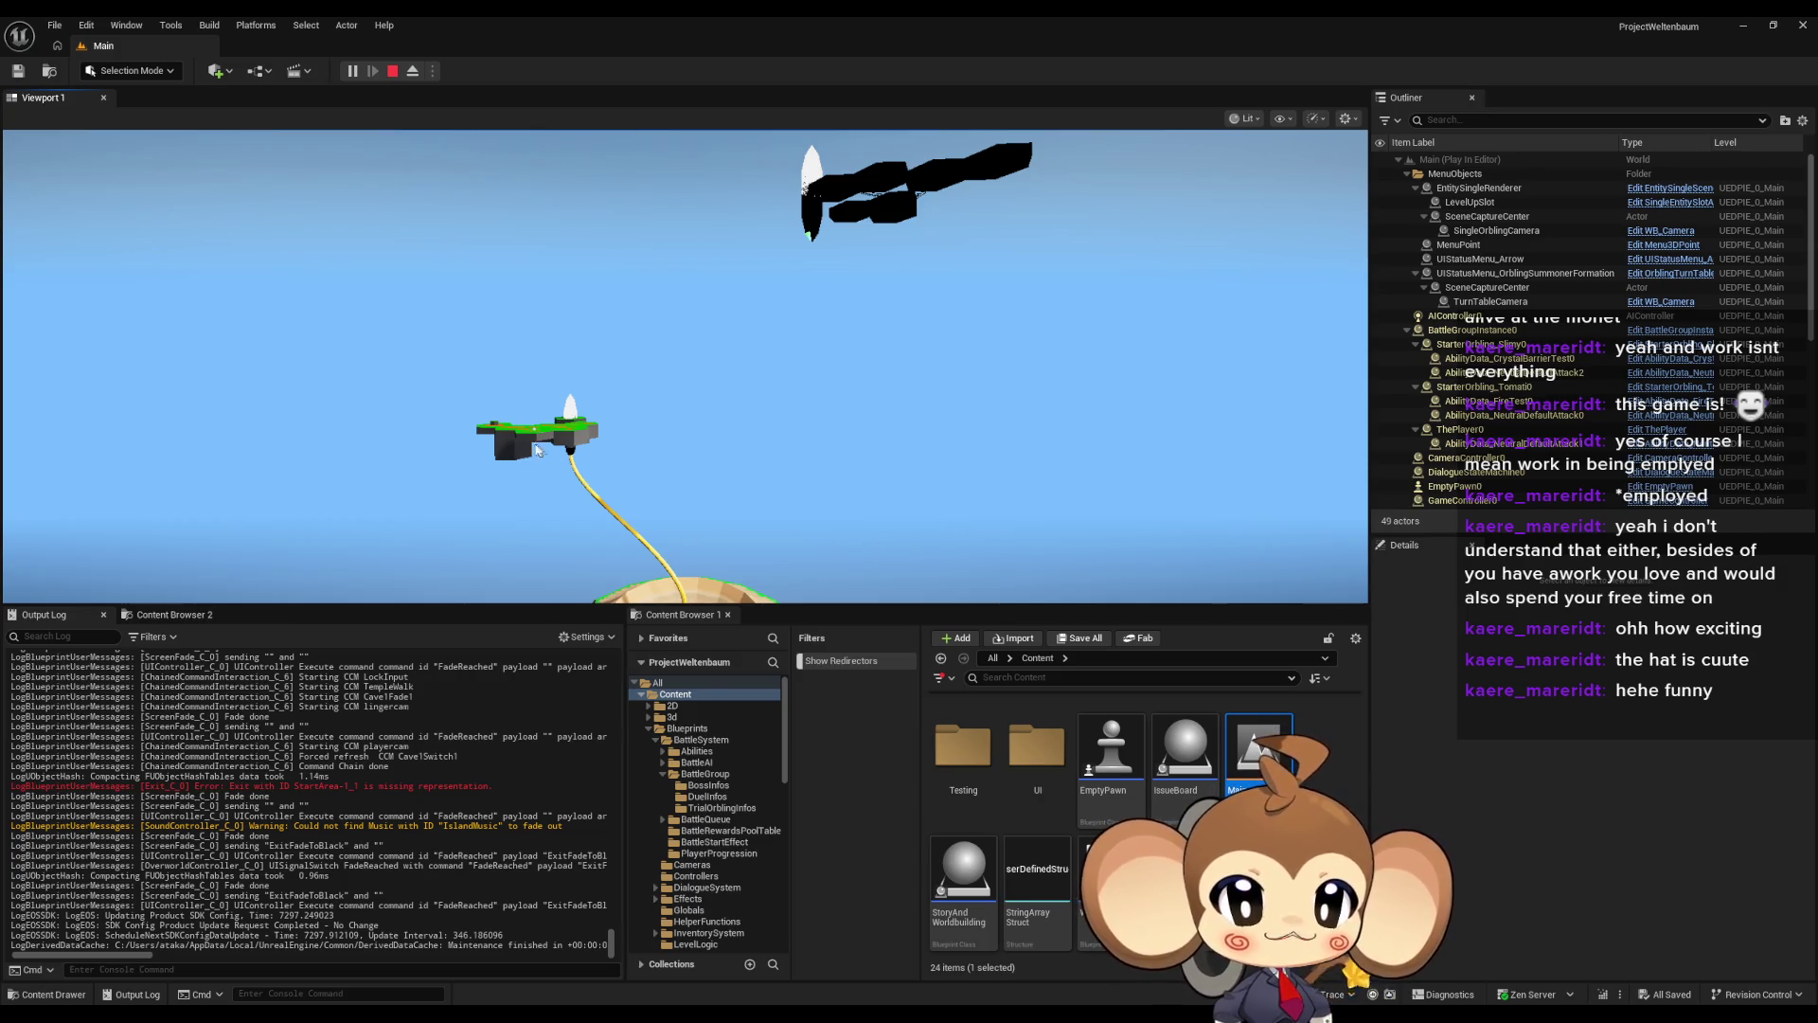
Refocus the game, then collapse BattleGroupInstance0, A00_Cave012, A00_Cave013, A02_FlowerPortal0 and BackgroundMap in the Outliner
left_click(549, 445)
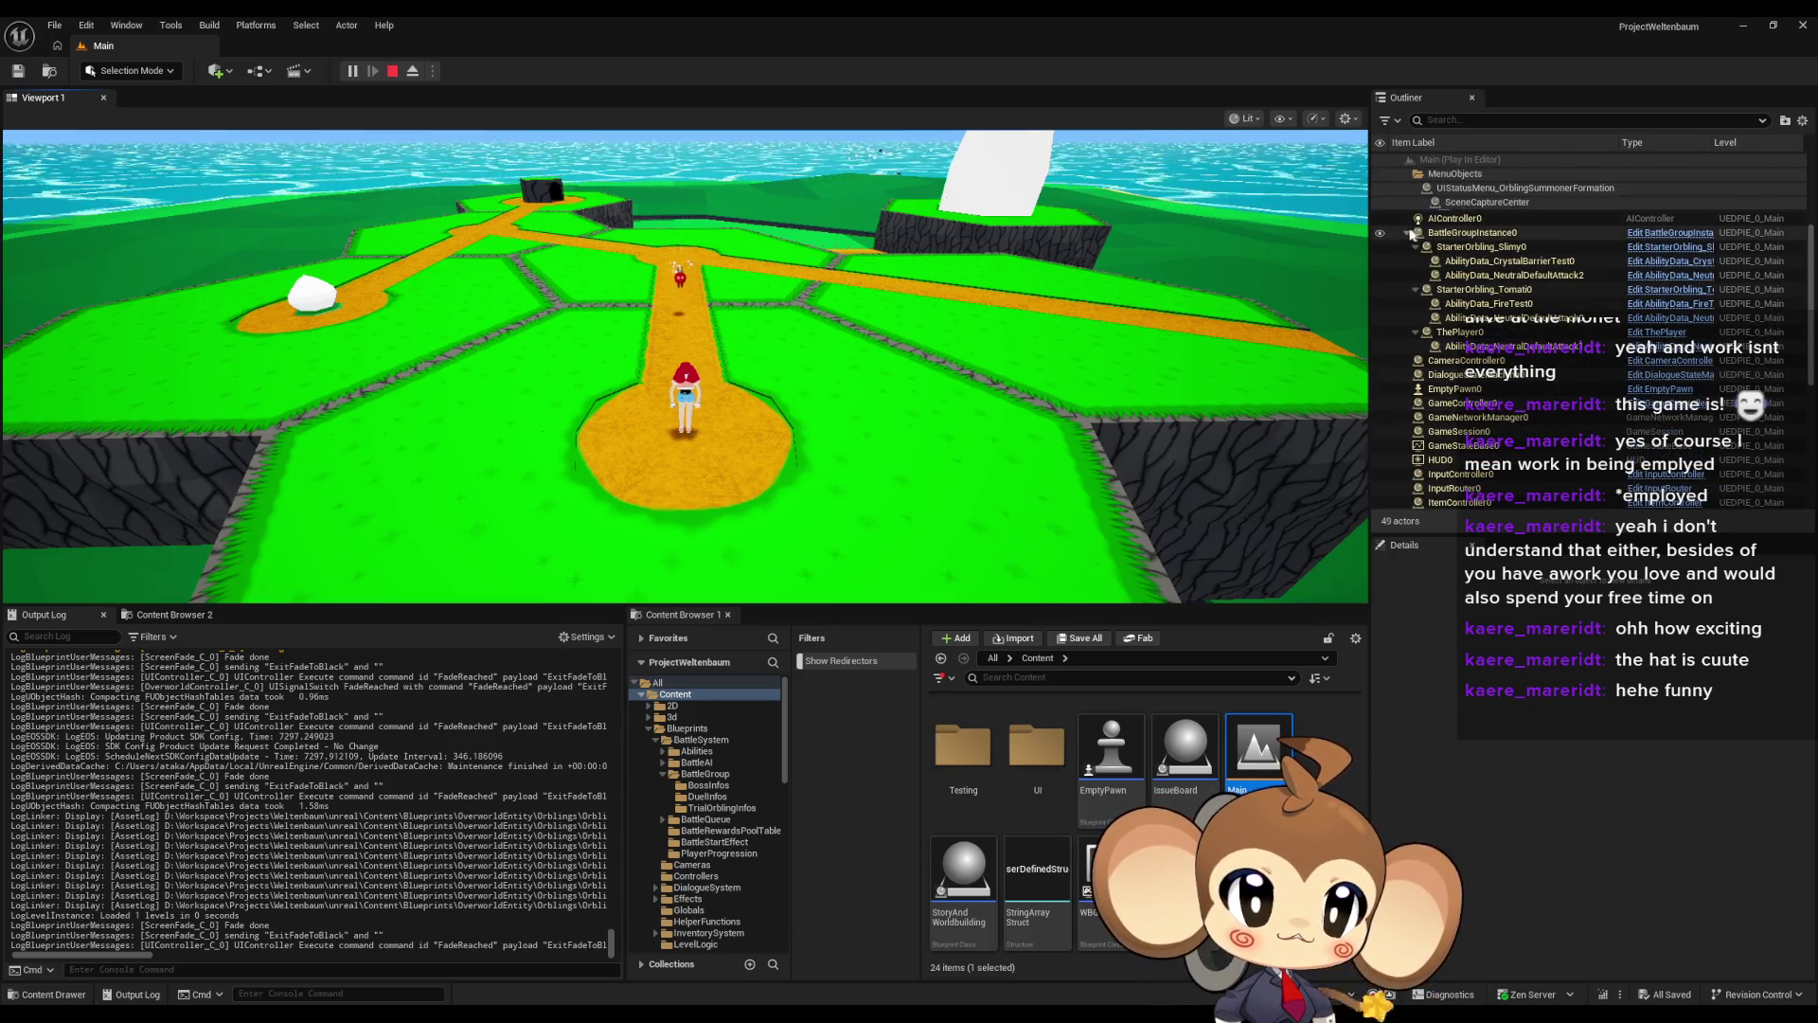
left_click(1407, 233)
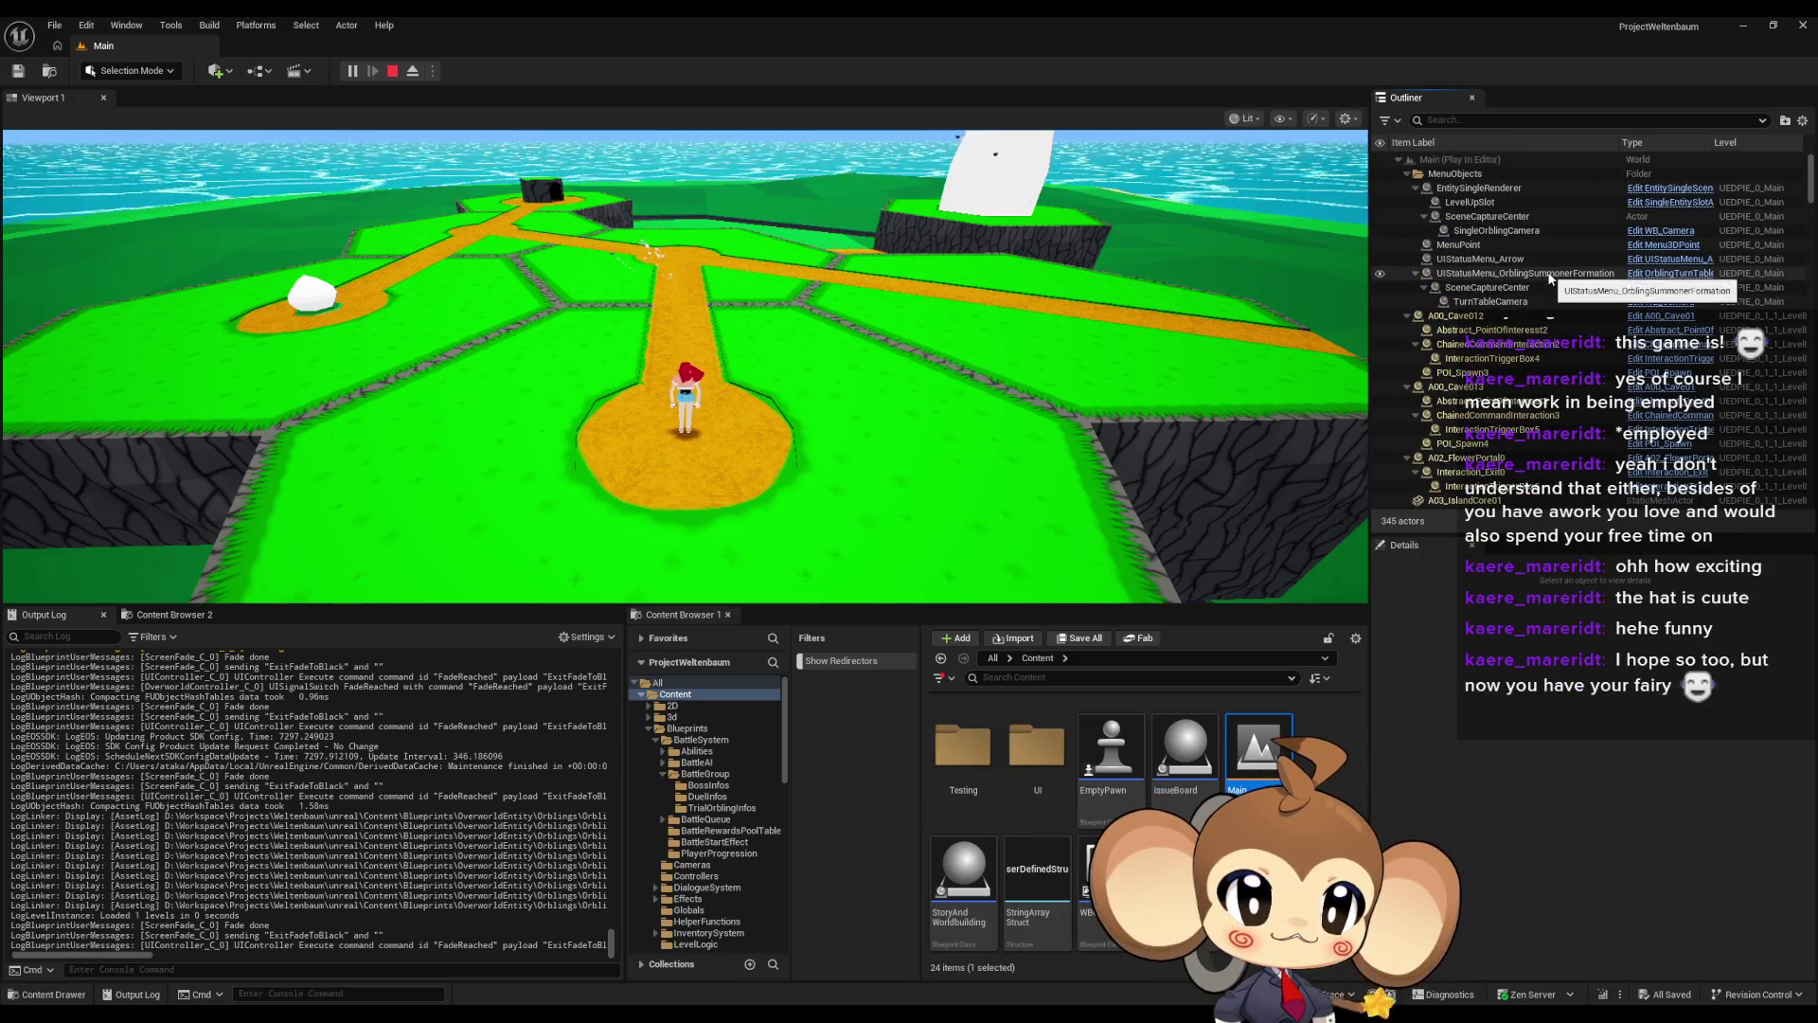
left_click(1407, 318)
left_click(1407, 330)
left_click(1407, 343)
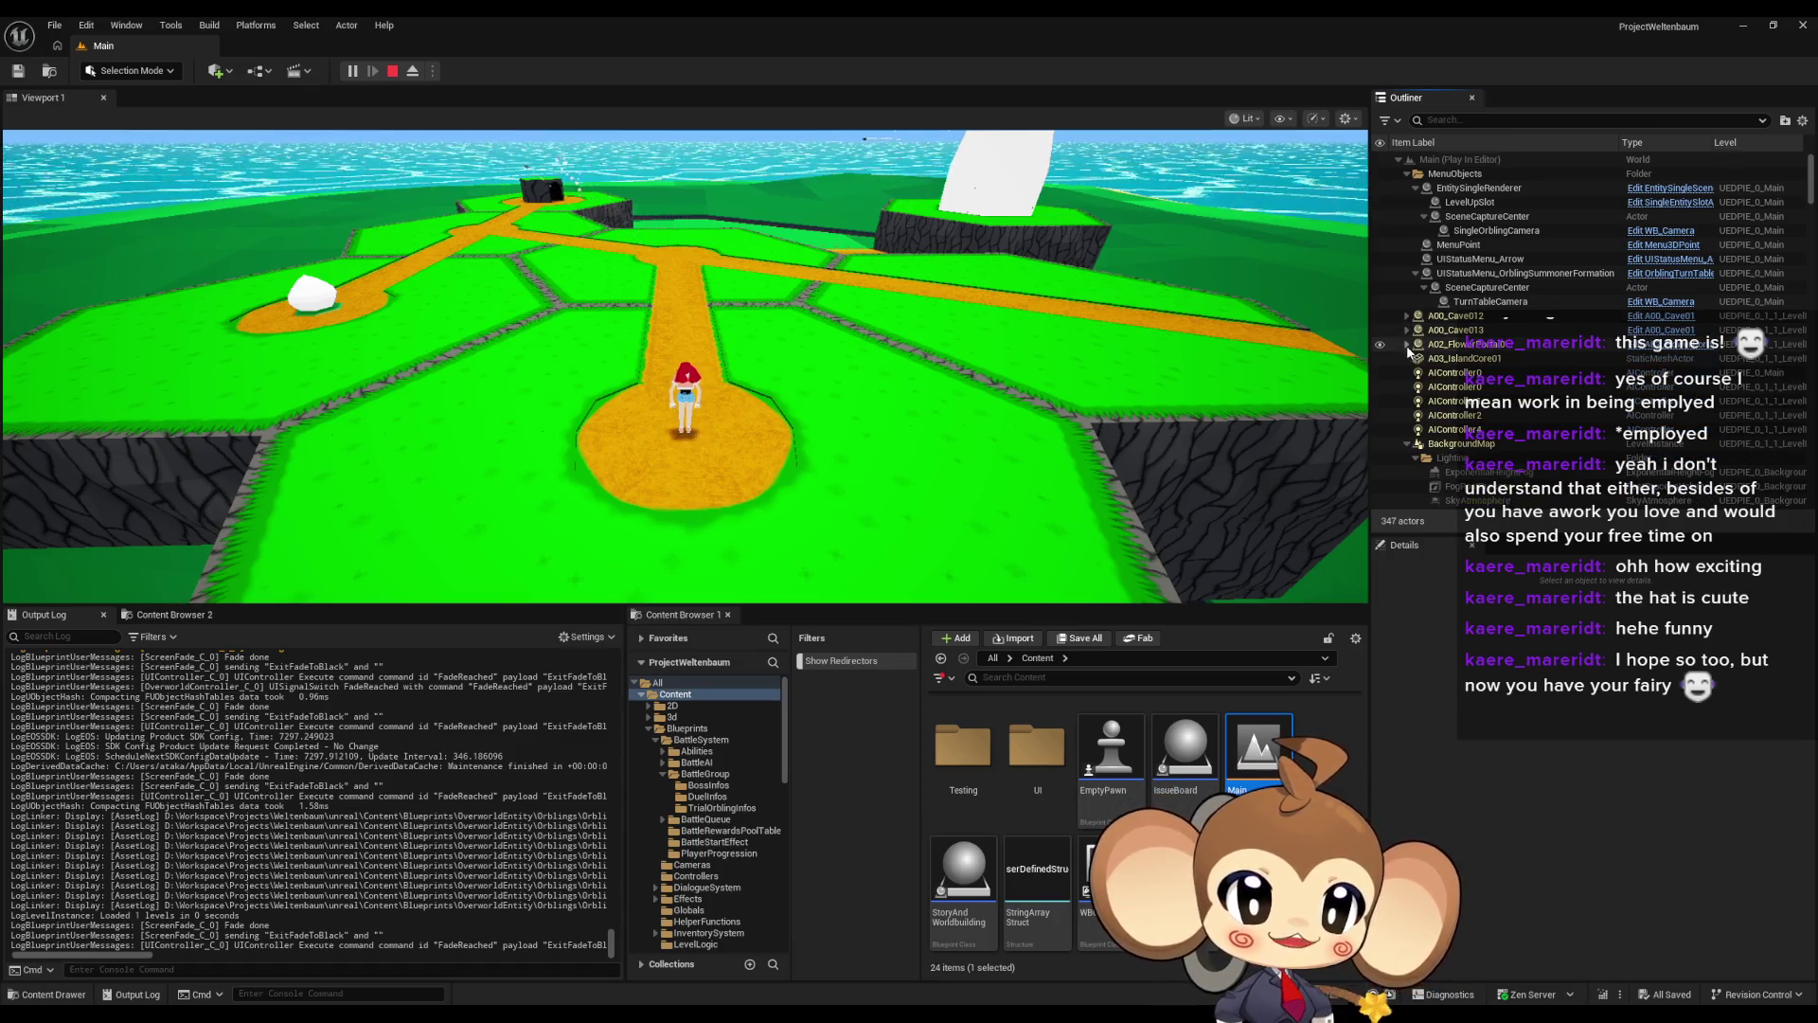
scroll(1420, 360, "down", 2)
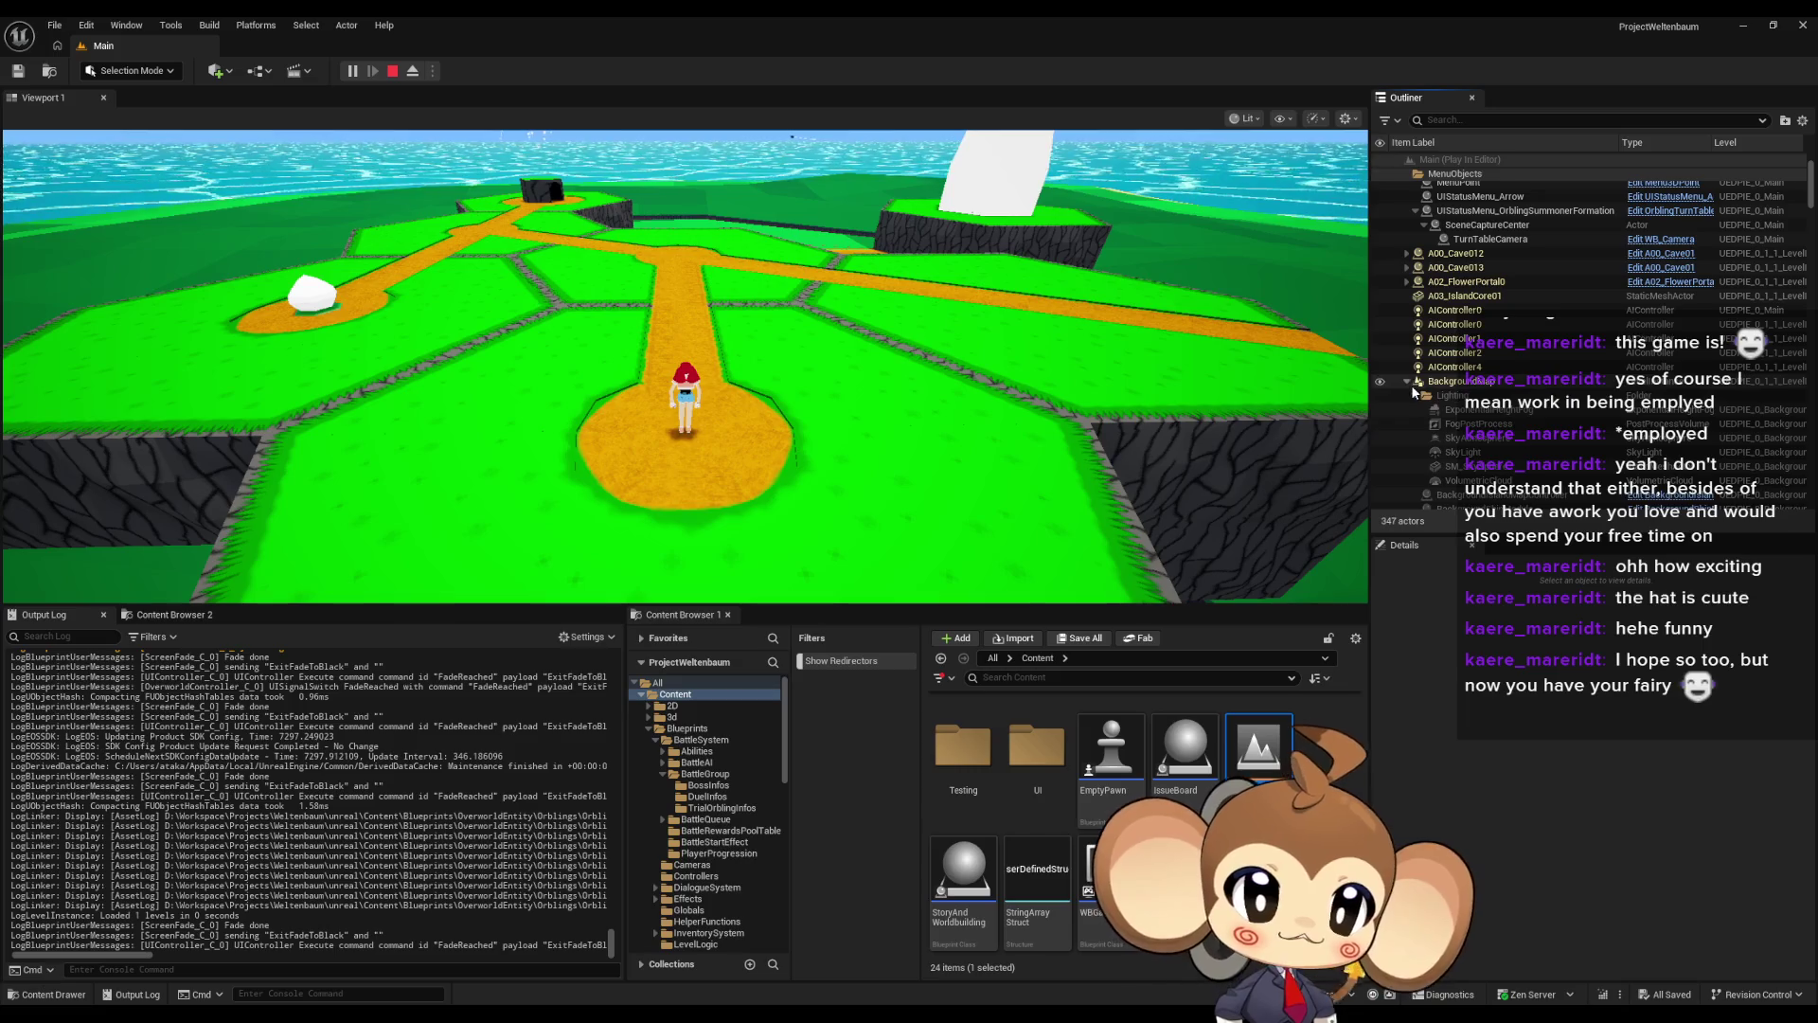
left_click(1408, 382)
scroll(1449, 360, "down", 3)
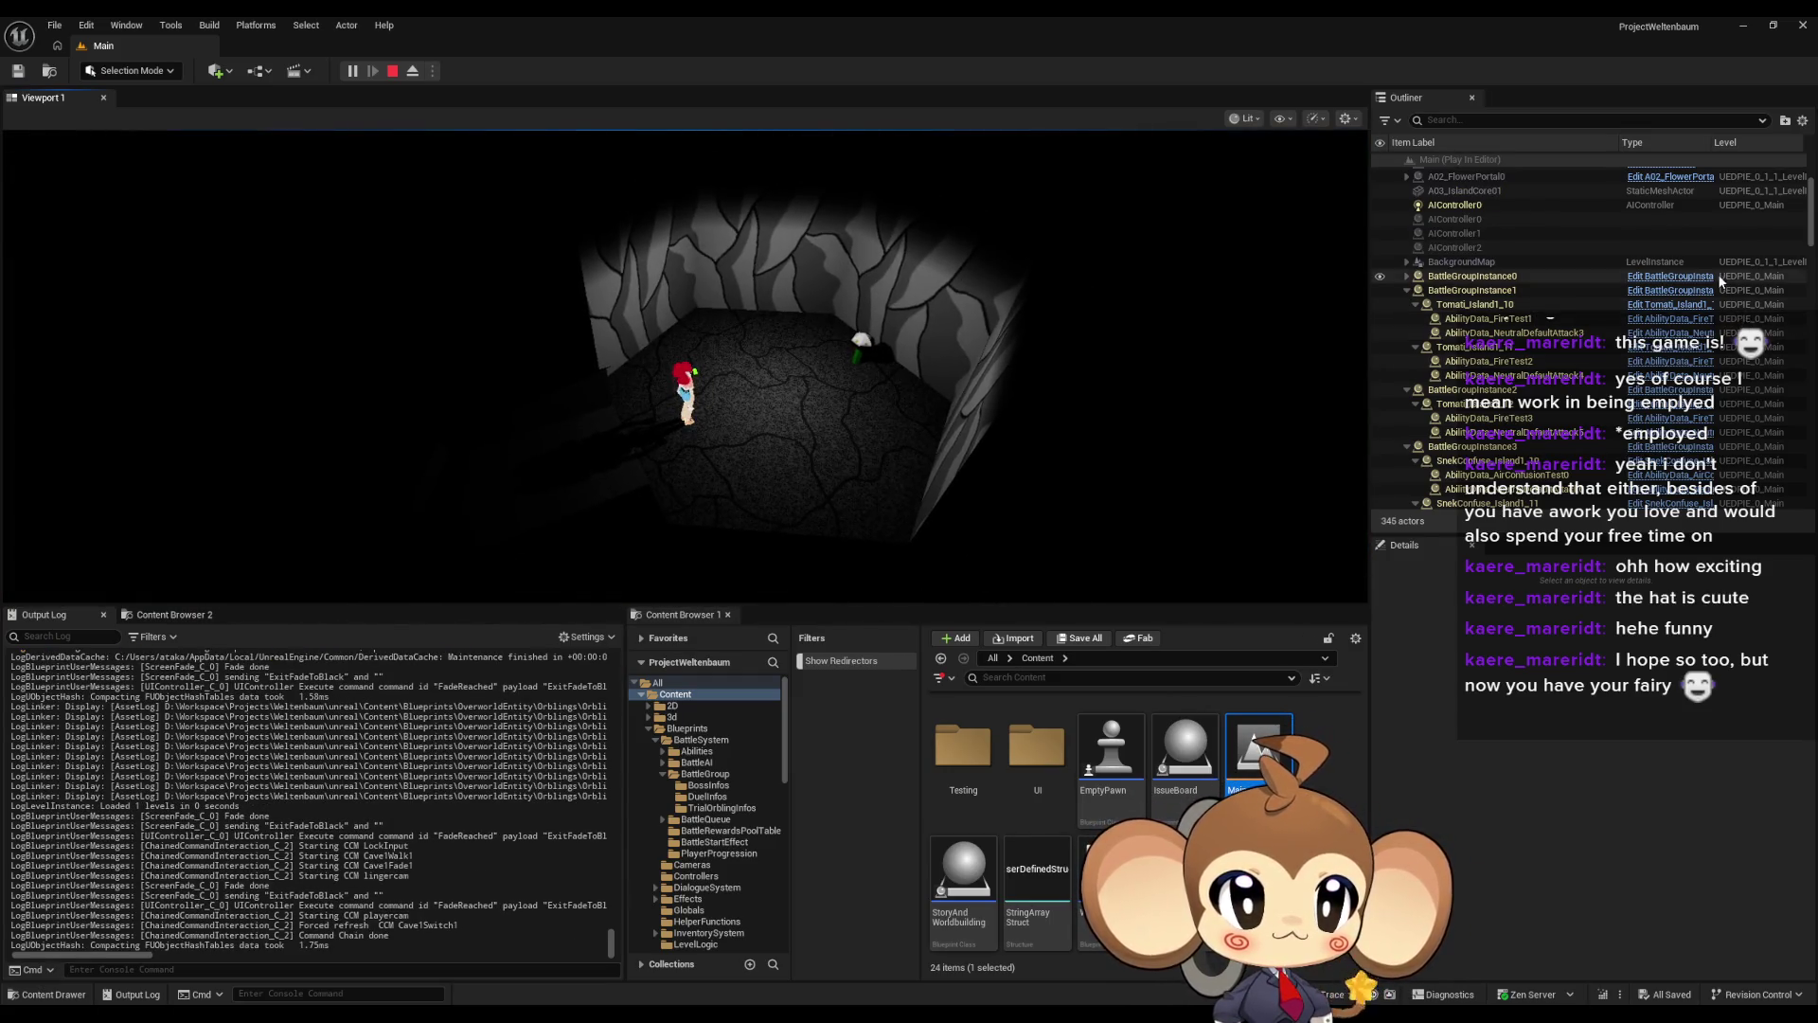
Select Tomati_Island1_10 in the Outliner, walk the character out of the cave, then select A03_IslandCore01
scroll(1474, 278, "down", 2)
scroll(1473, 279, "down", 3)
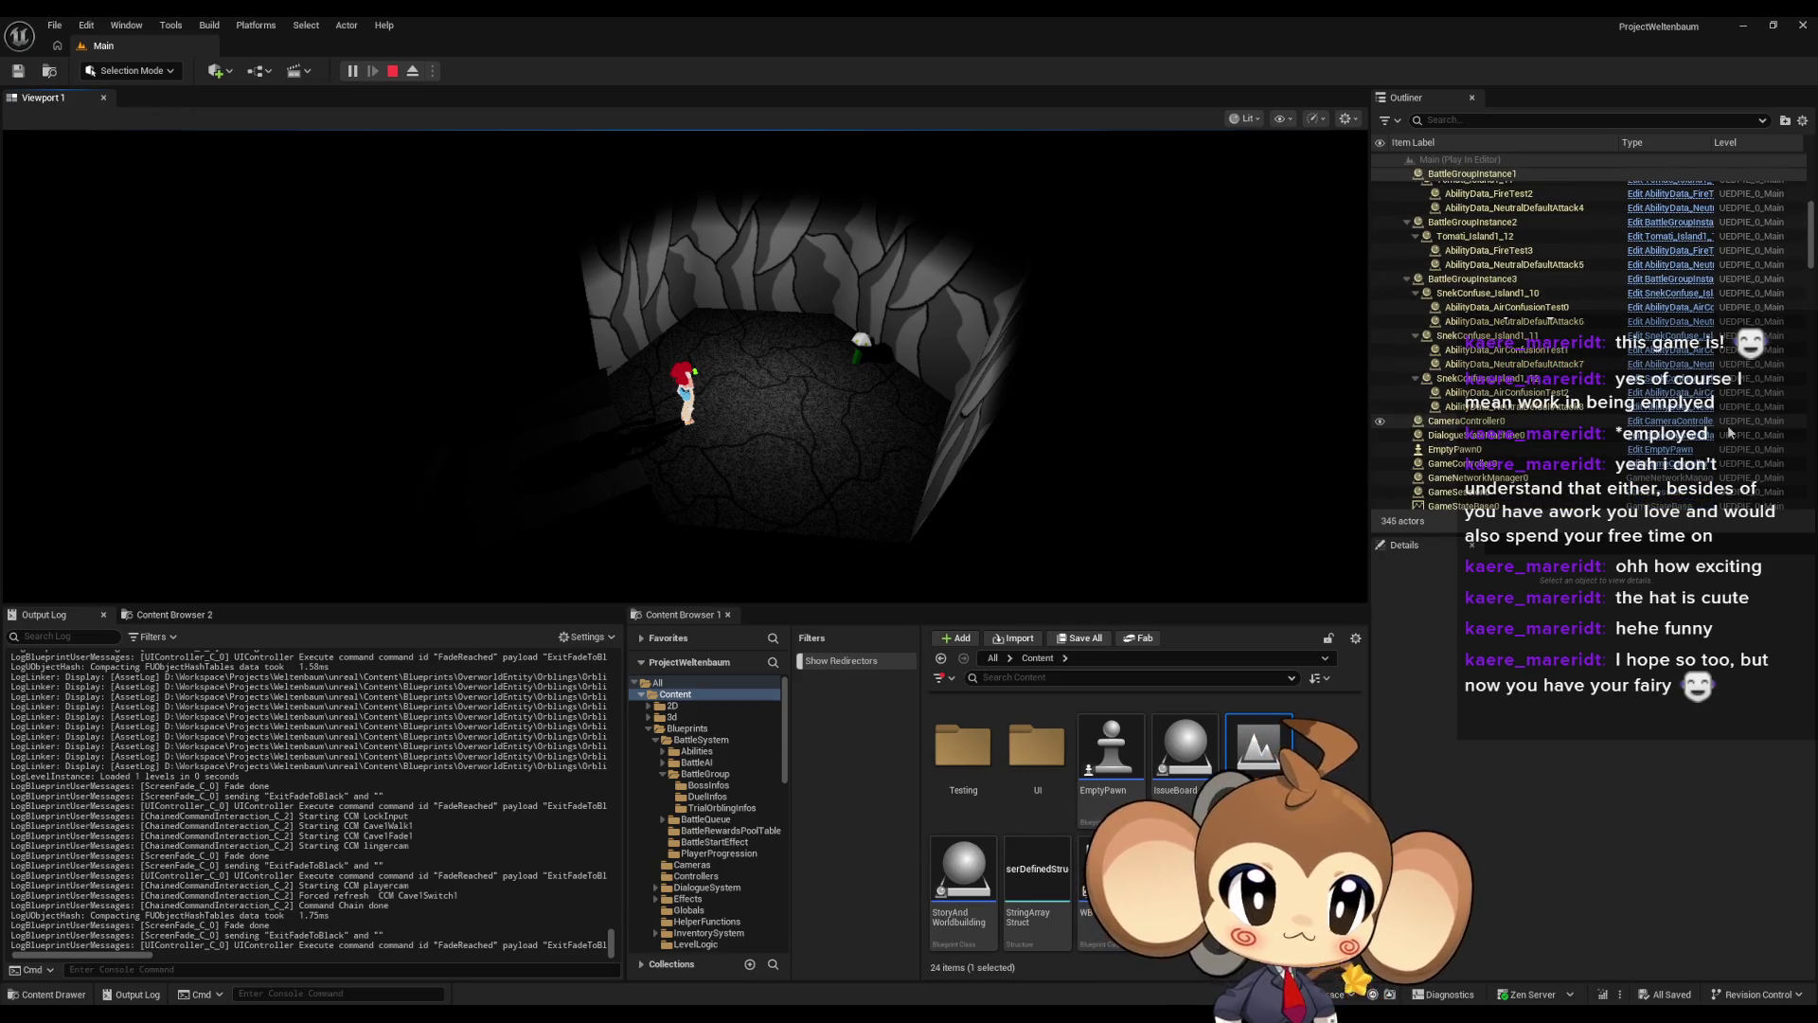
scroll(1561, 336, "up", 3)
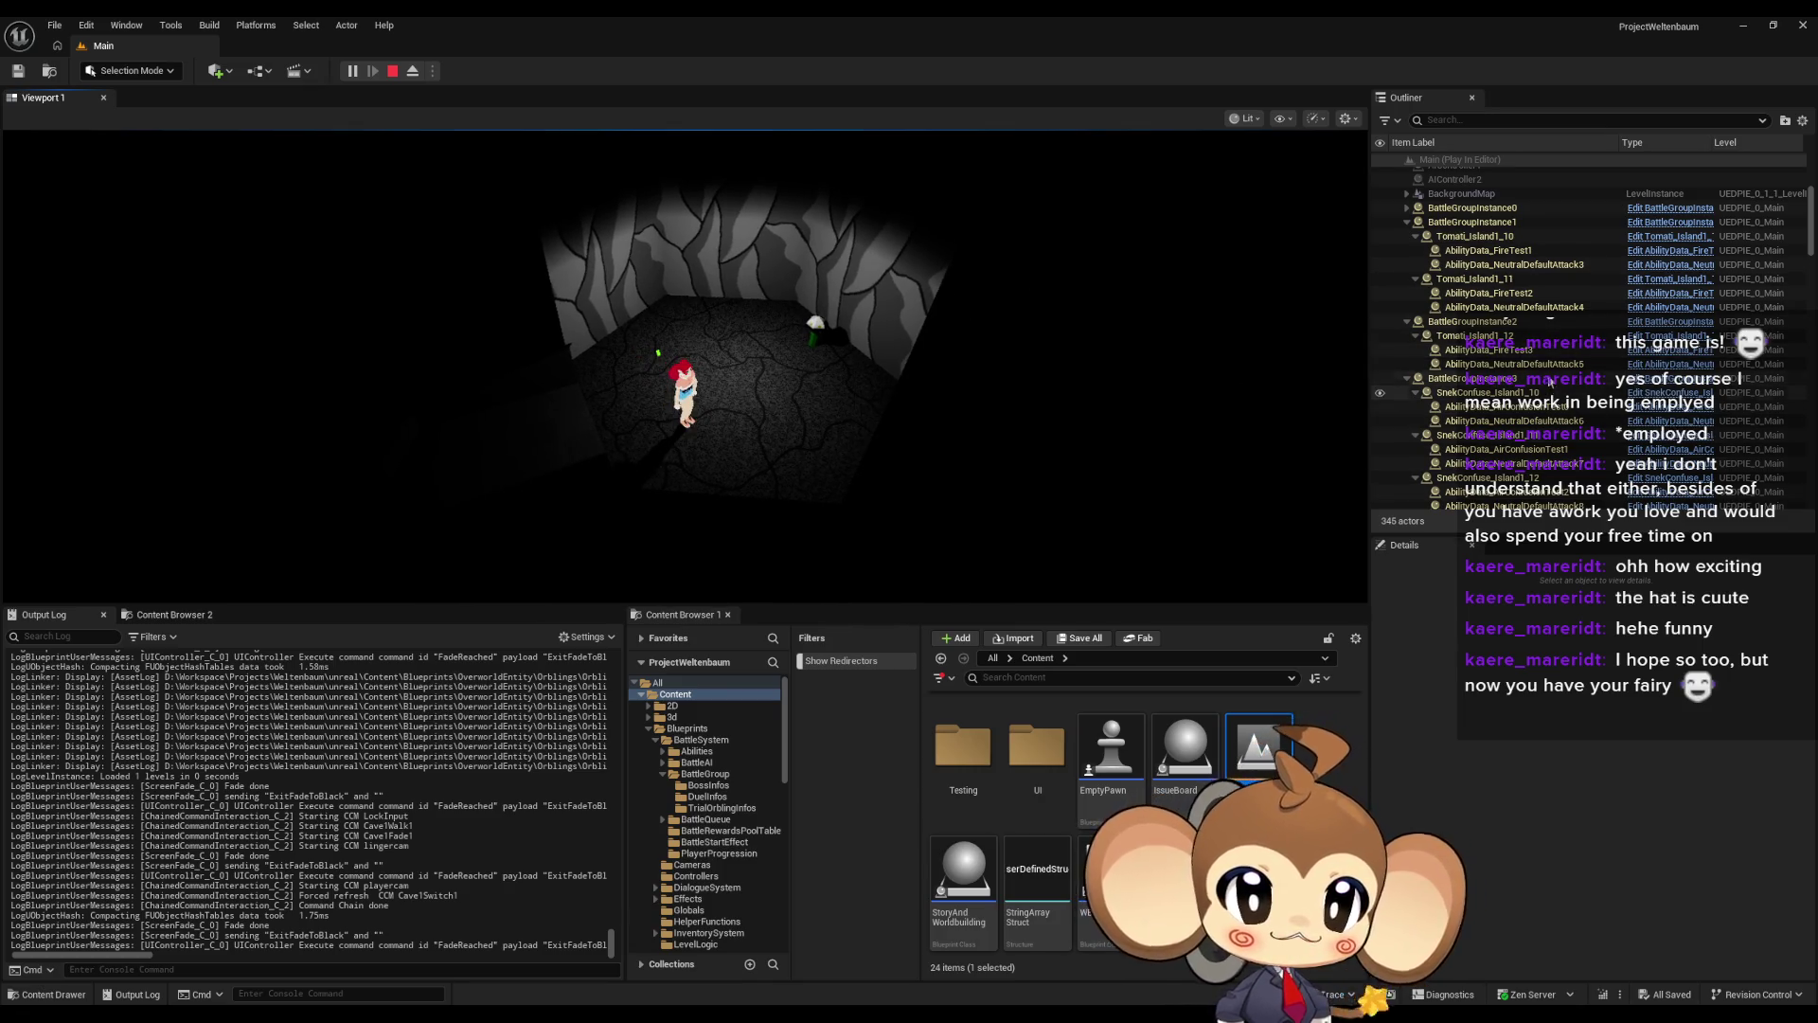
scroll(1555, 428, "down", 2)
scroll(1556, 428, "up", 2)
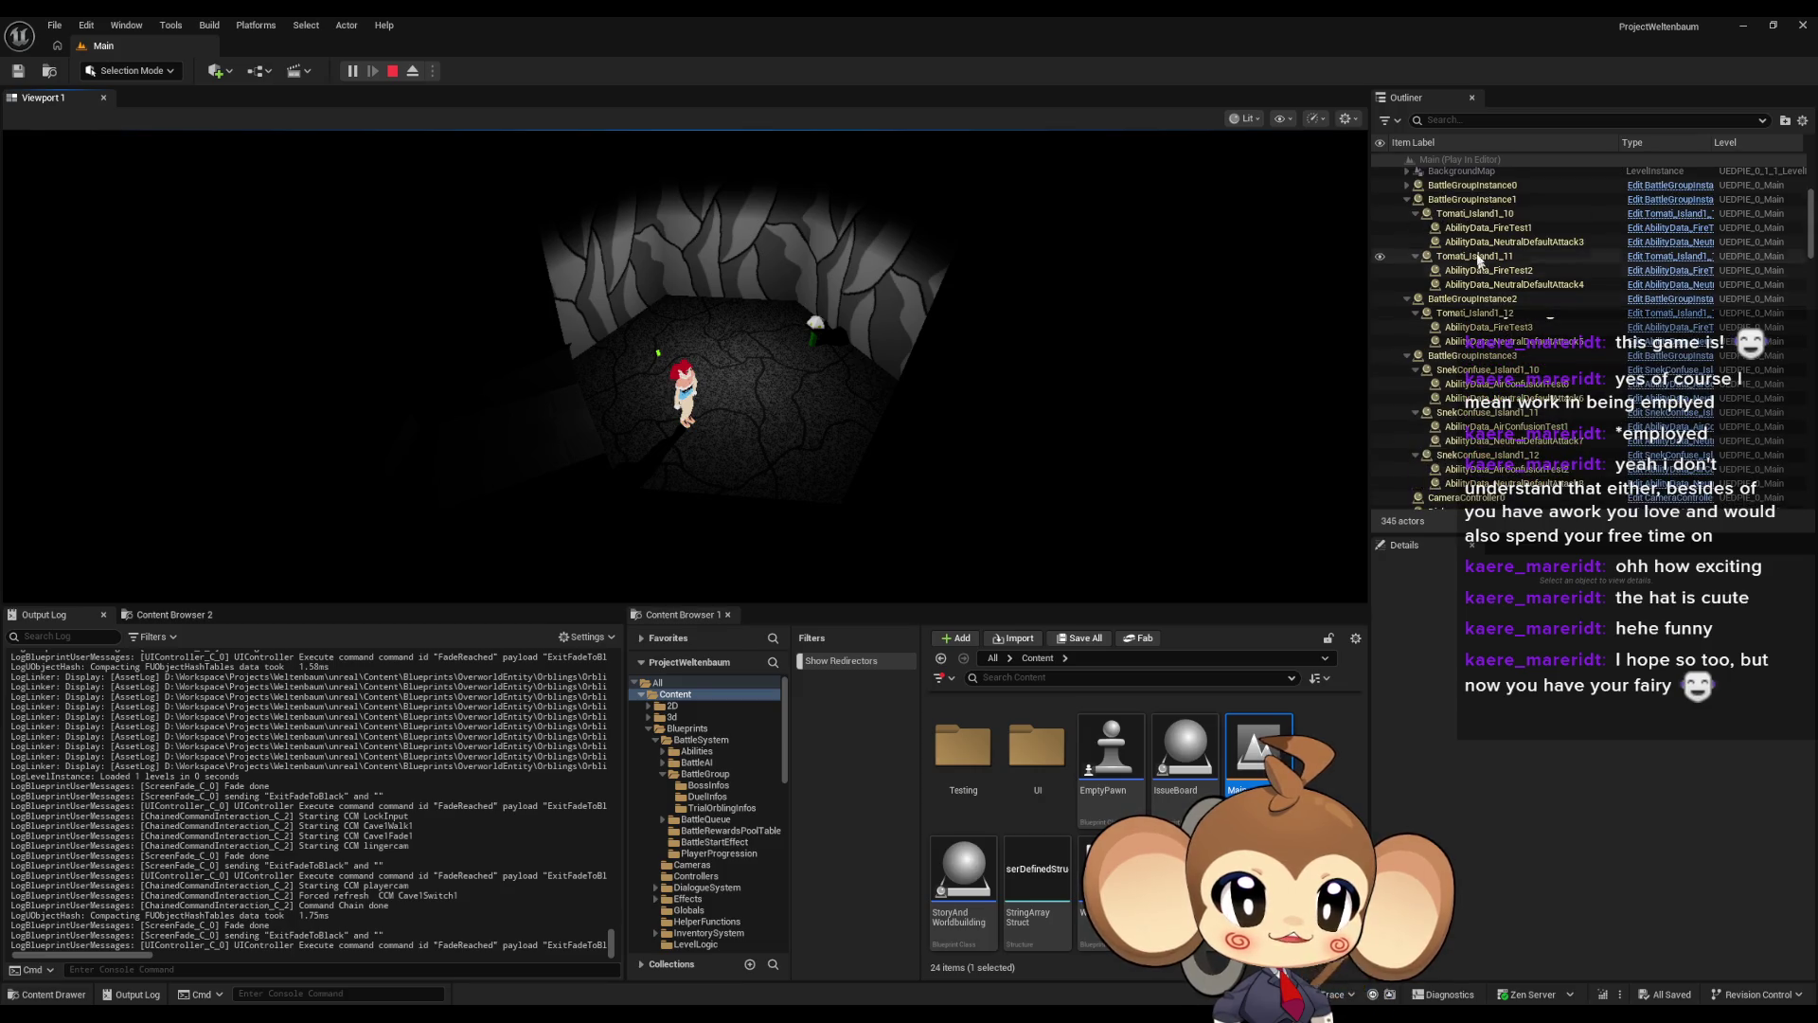
left_click(1499, 215)
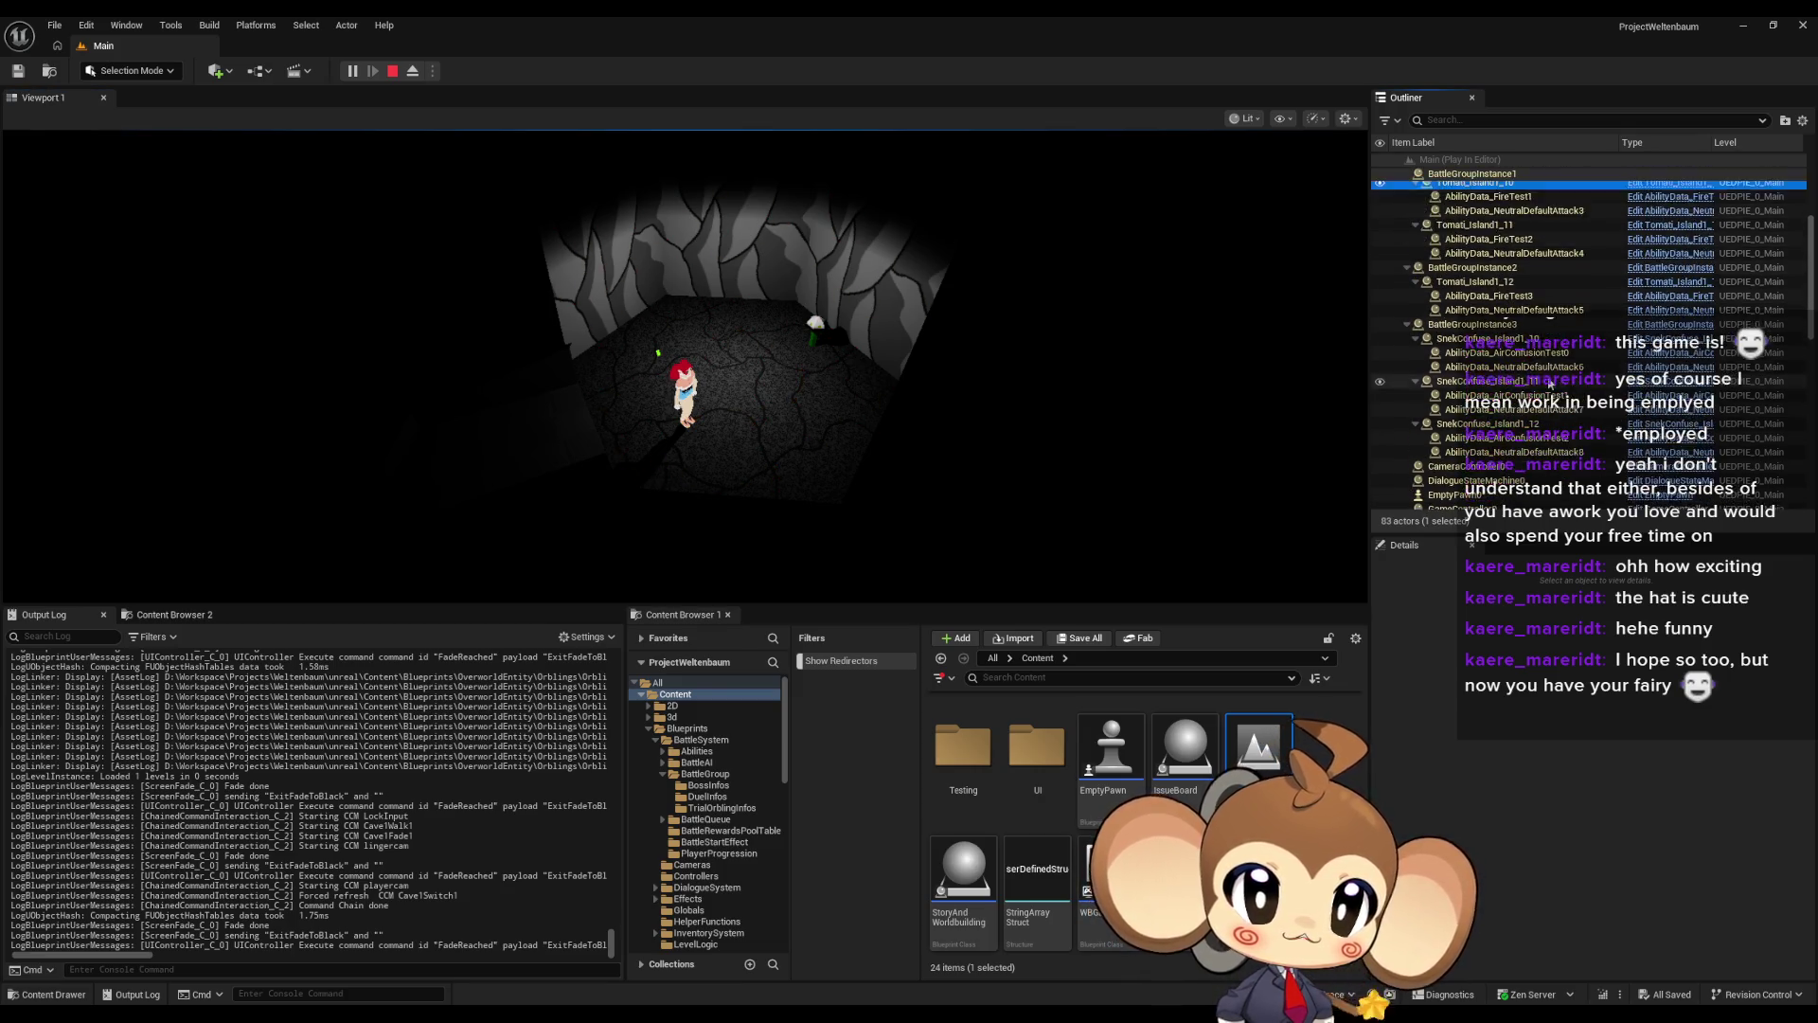
left_click(858, 410)
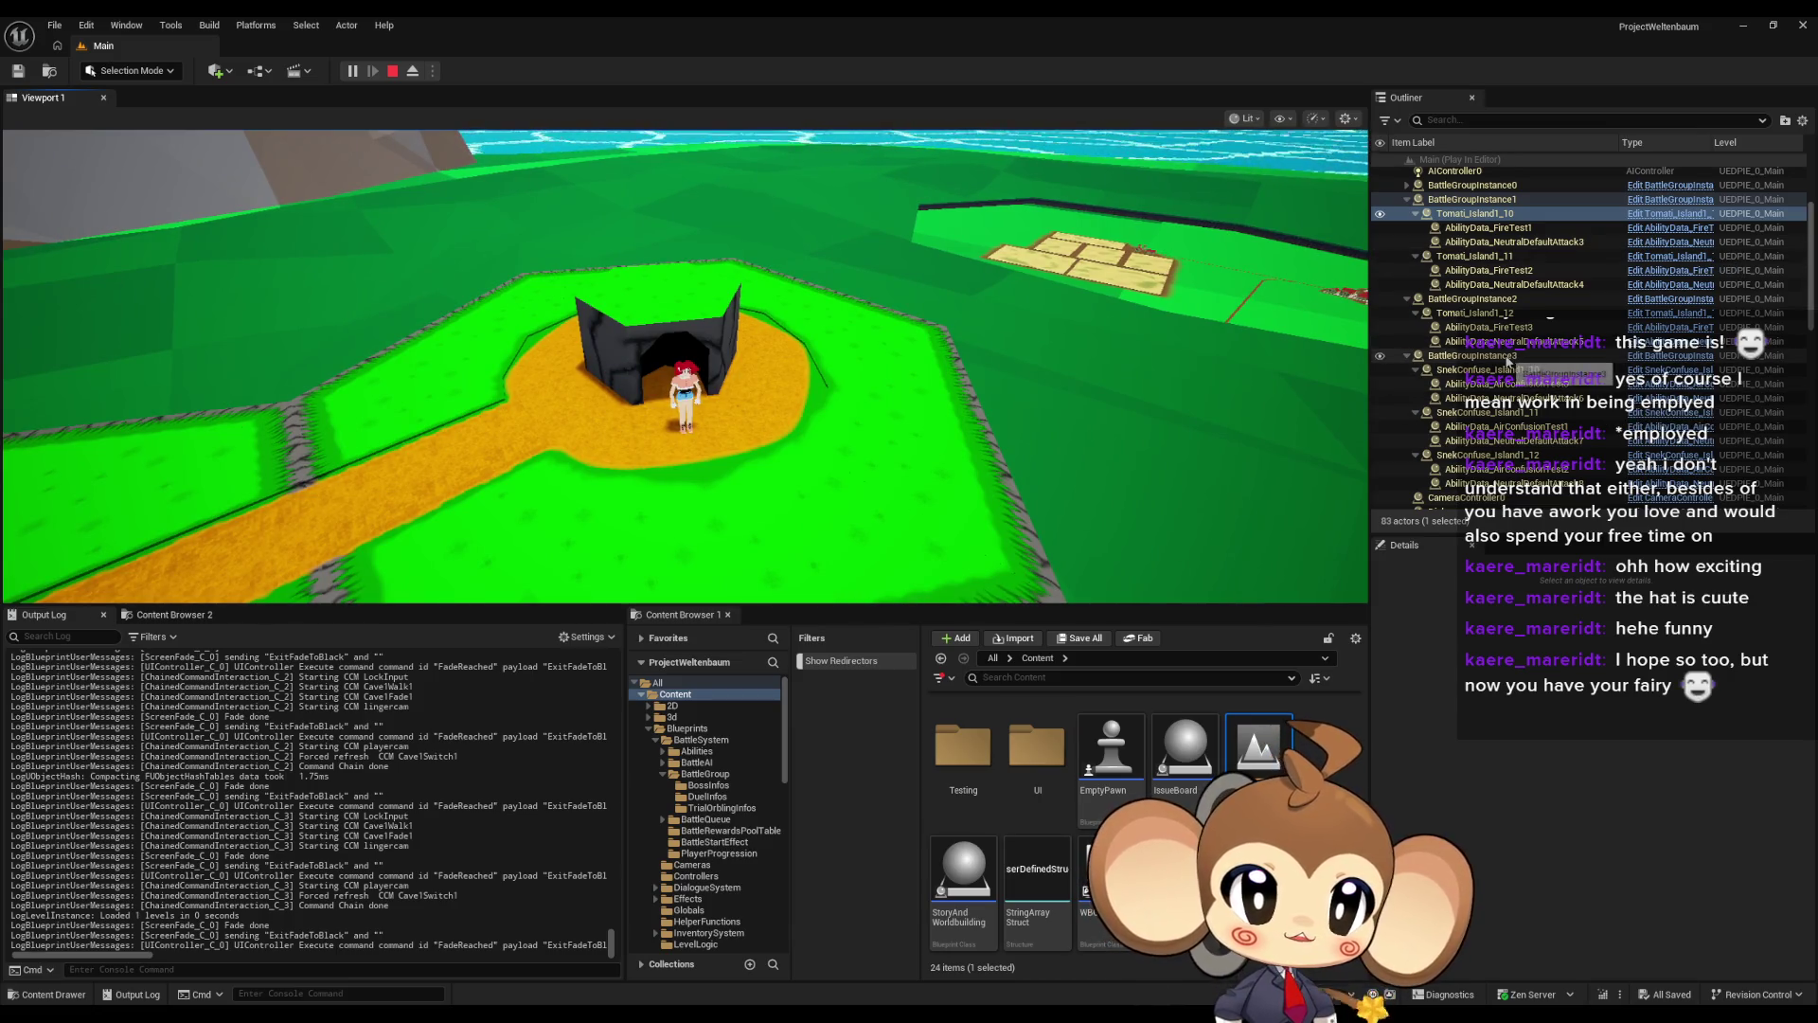
left_click(1479, 299)
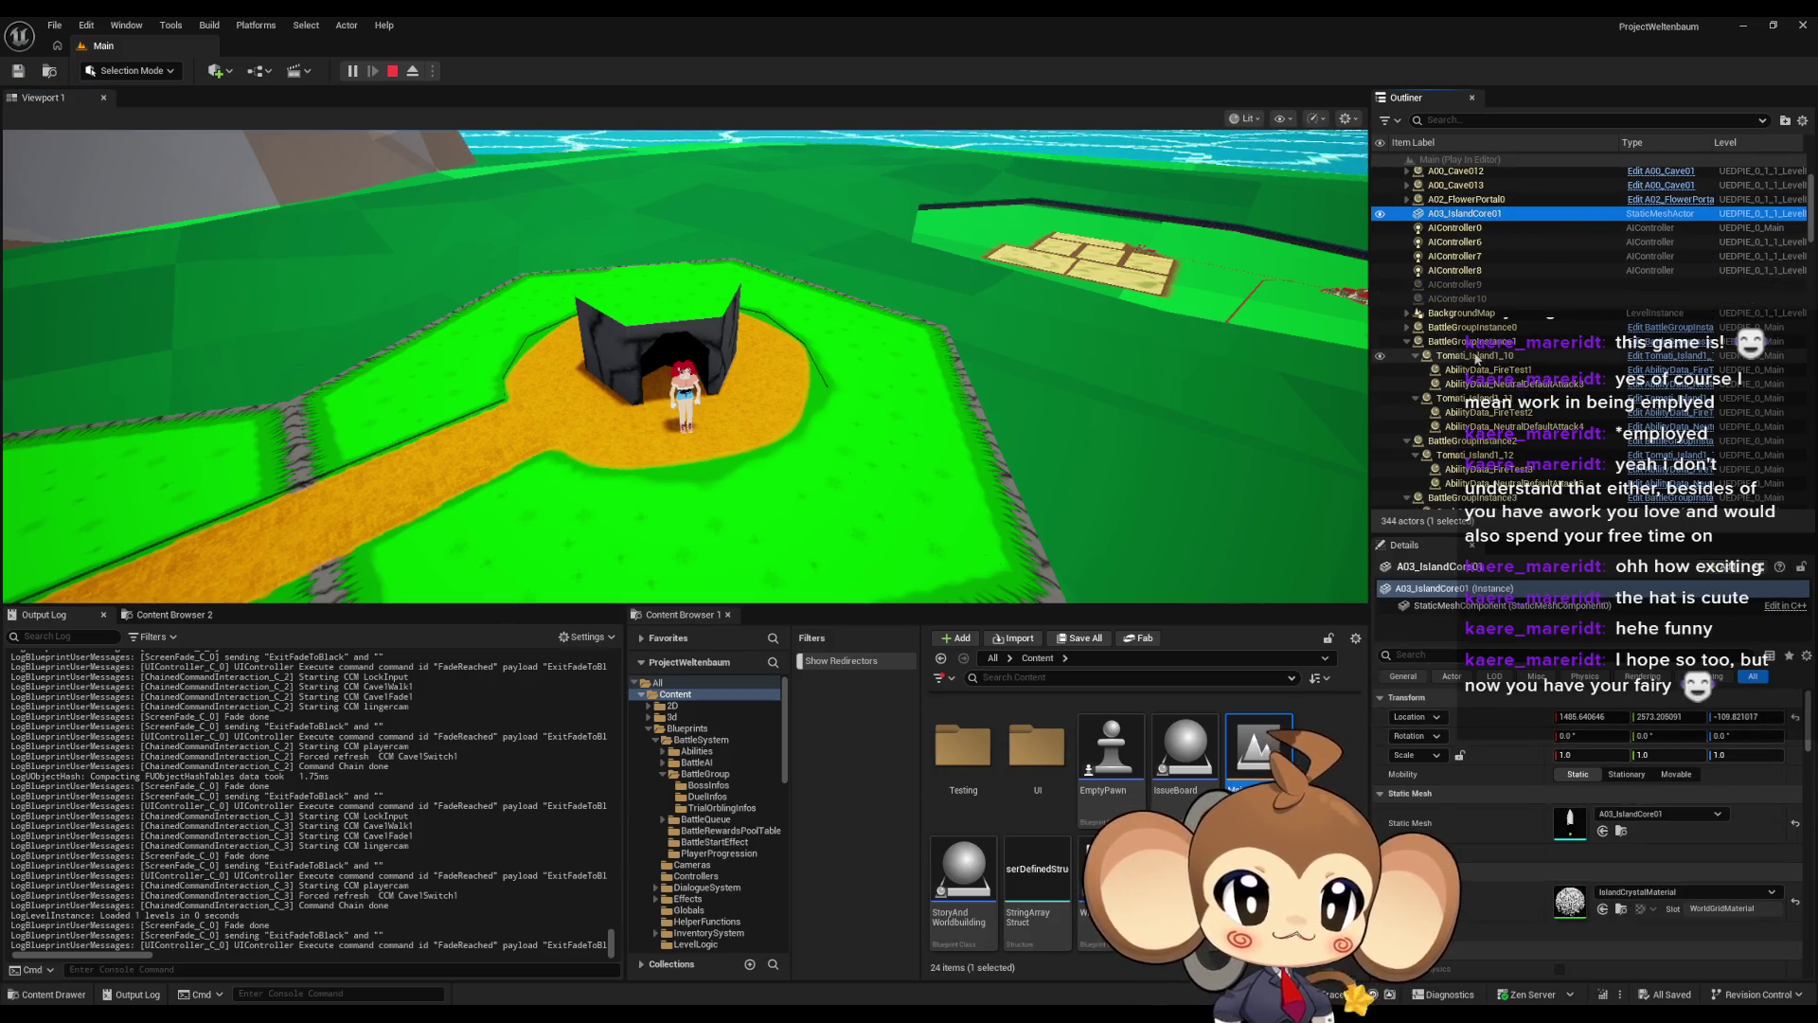
Inspect BattleGroupInstance0-1 and Tomati_Island1_10 details, and collapse BattleGroupInstance1, 2 and 3 in the Outliner
left_click(1478, 313)
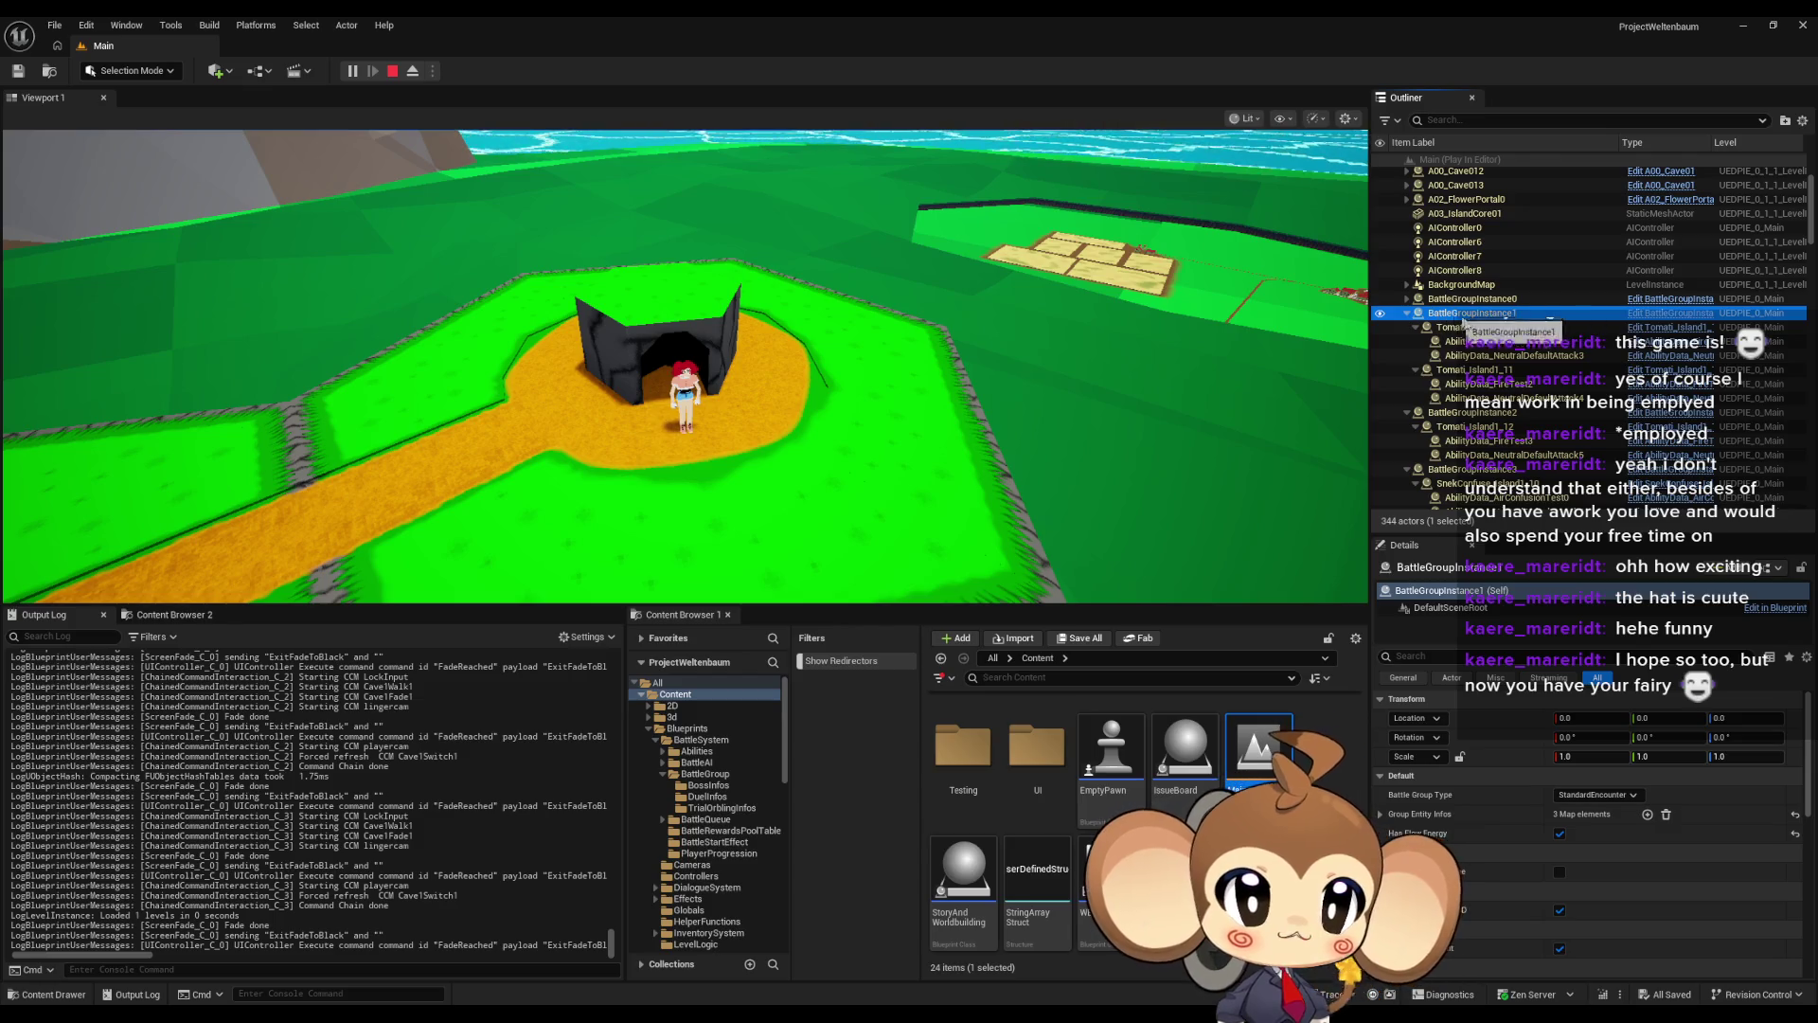
left_click(1477, 327)
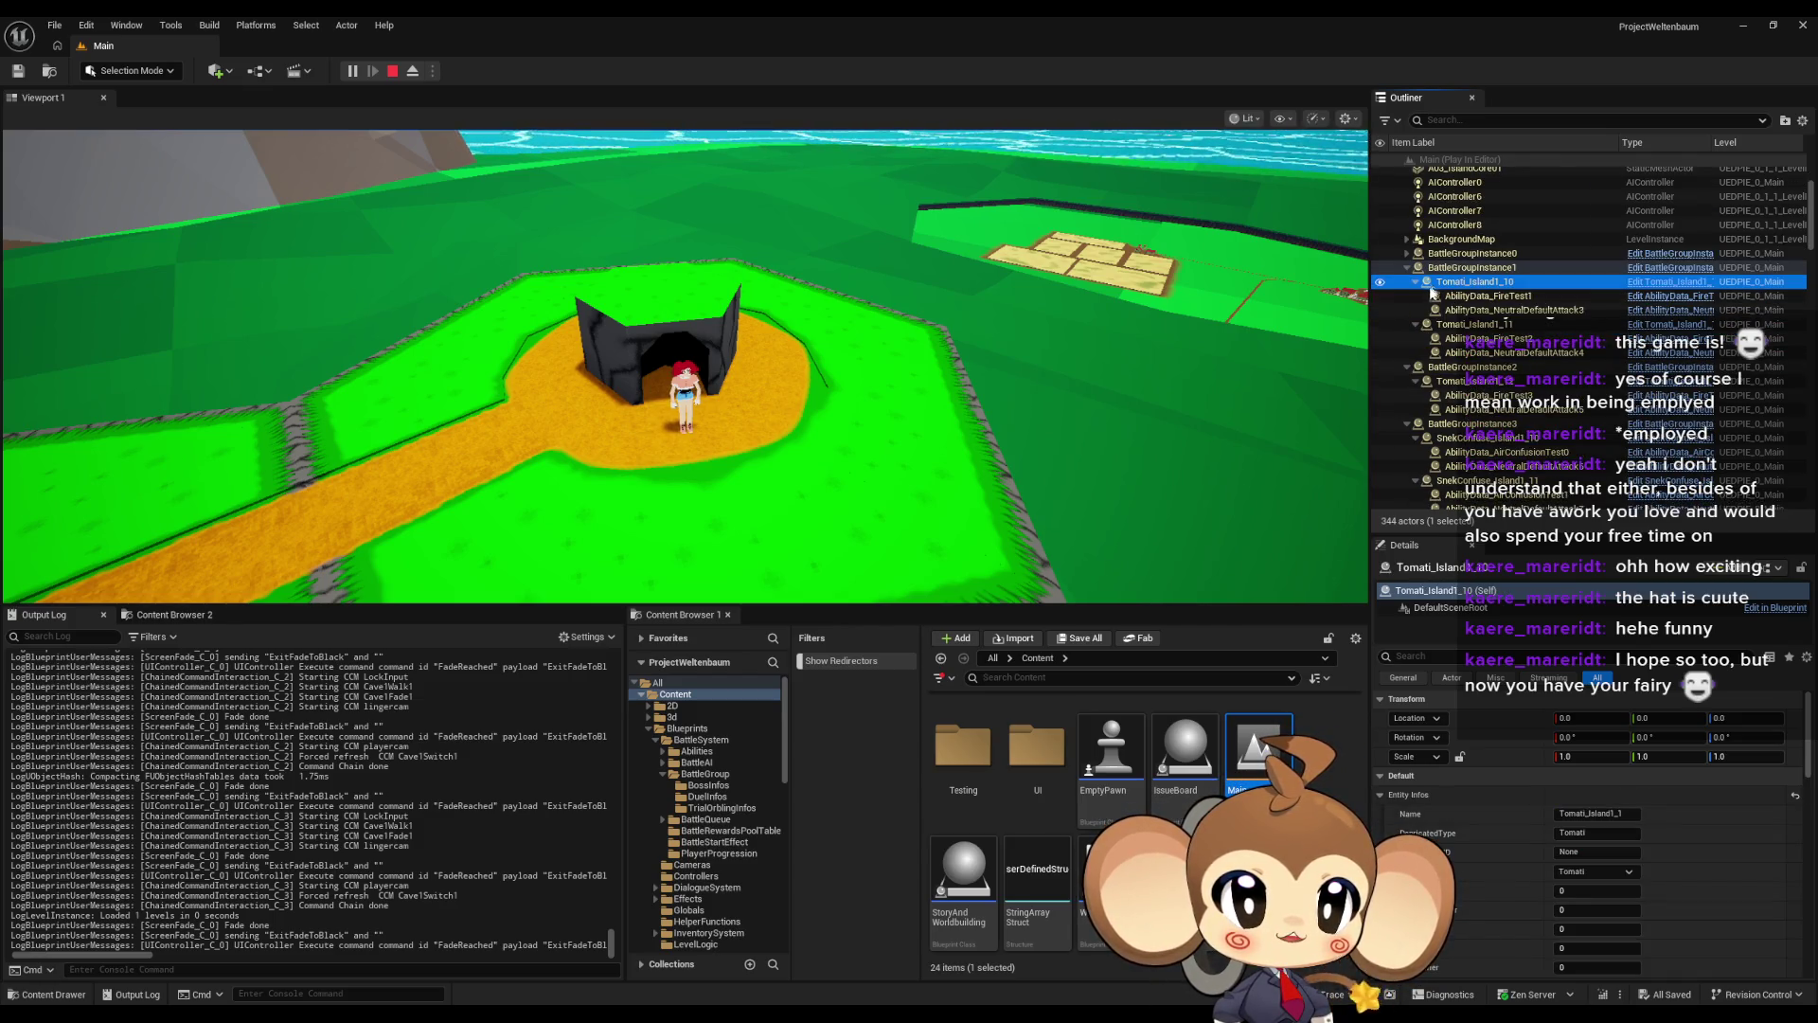
left_click(1407, 267)
left_click(1407, 282)
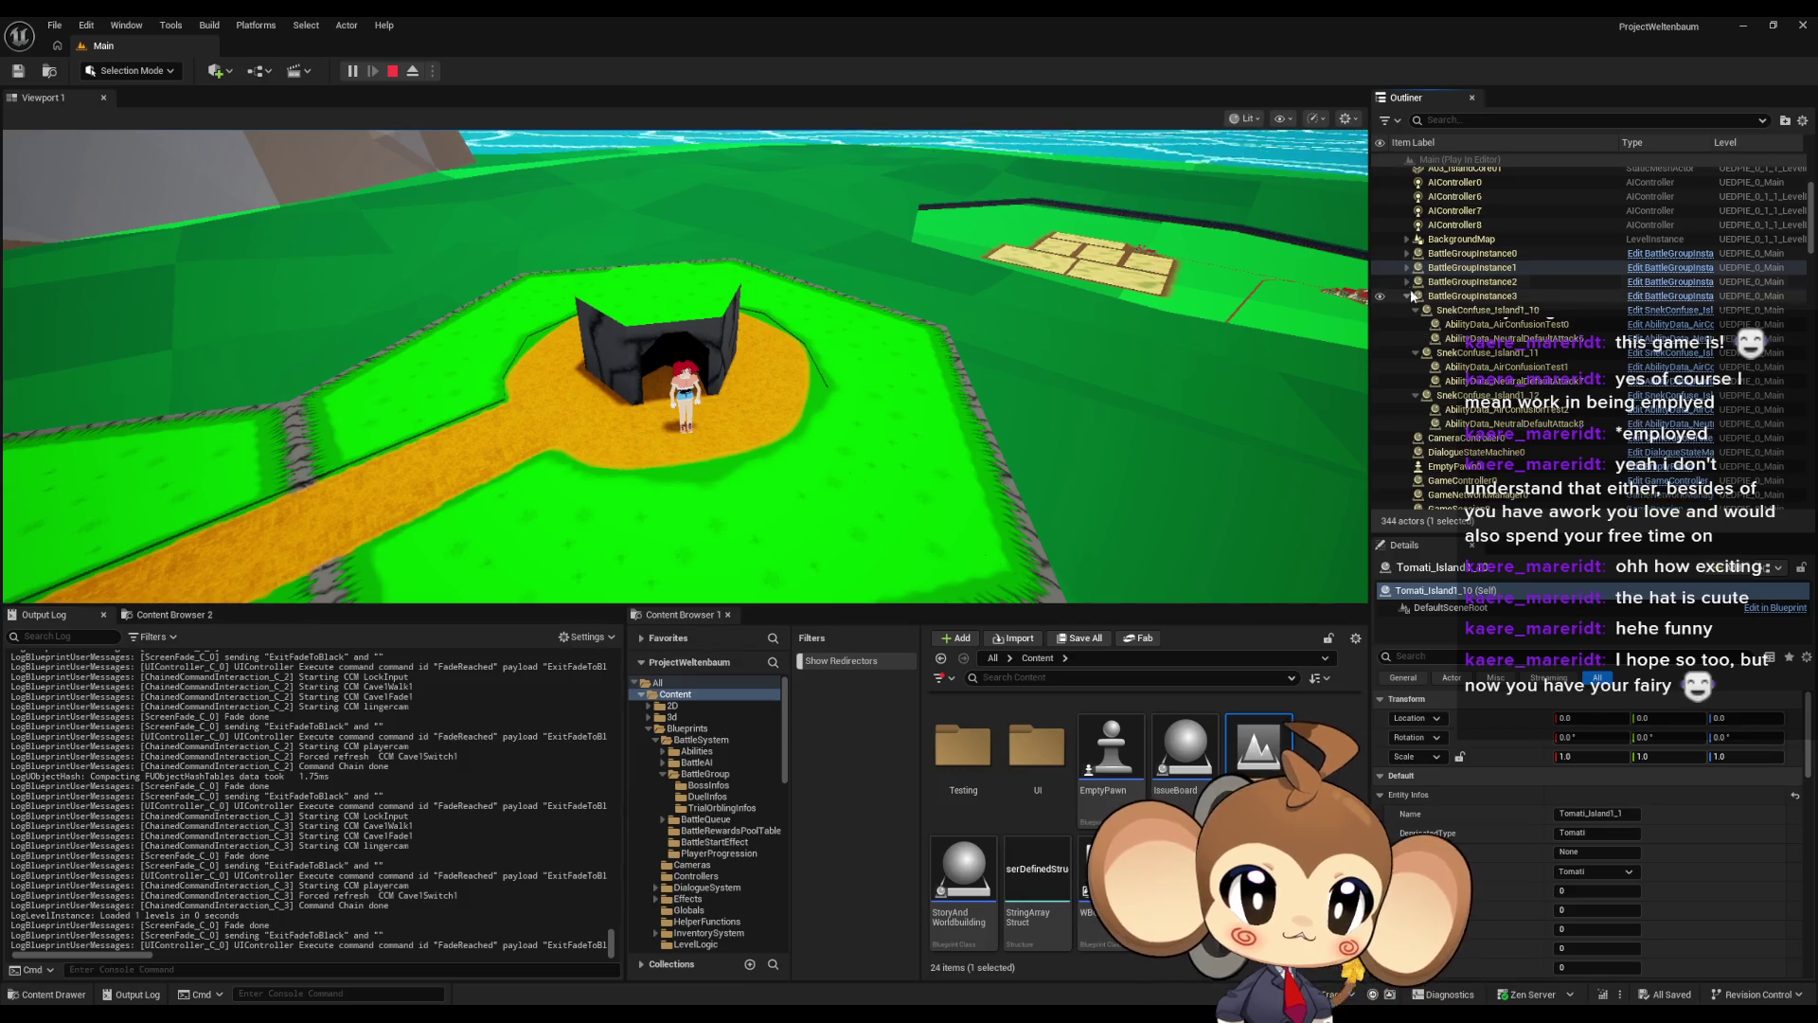
left_click(1407, 296)
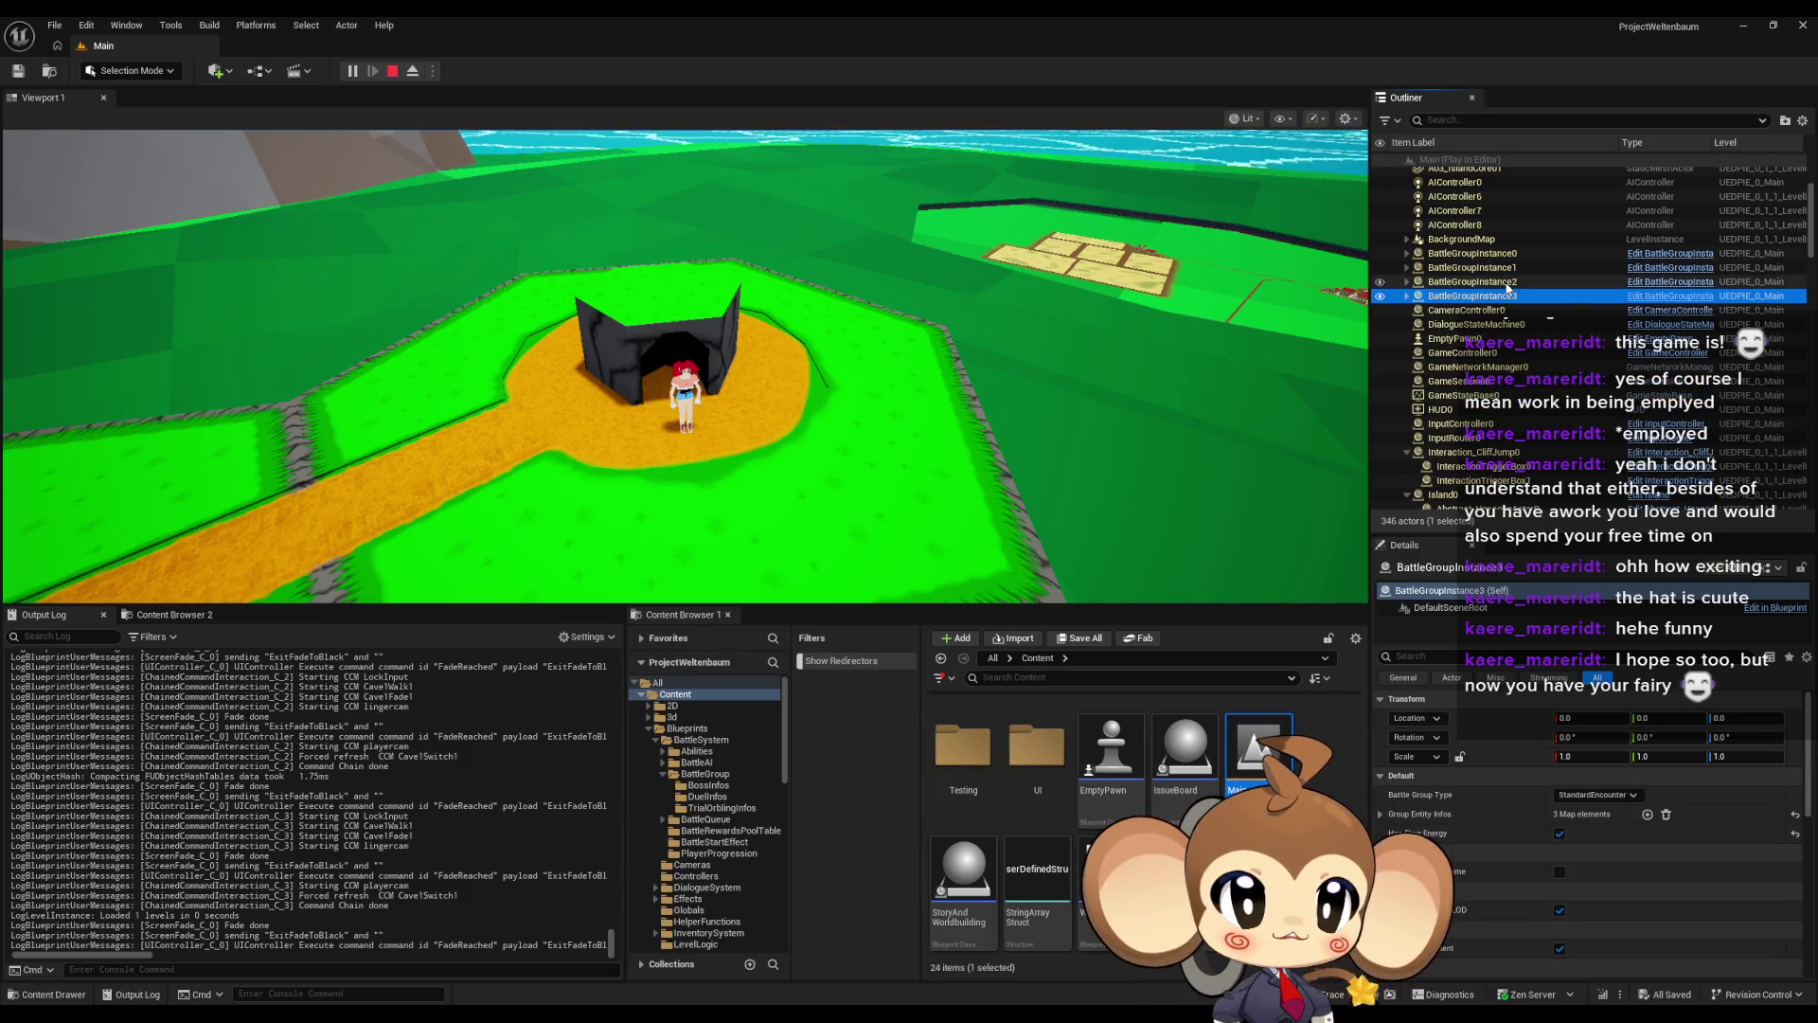
left_click(1513, 253)
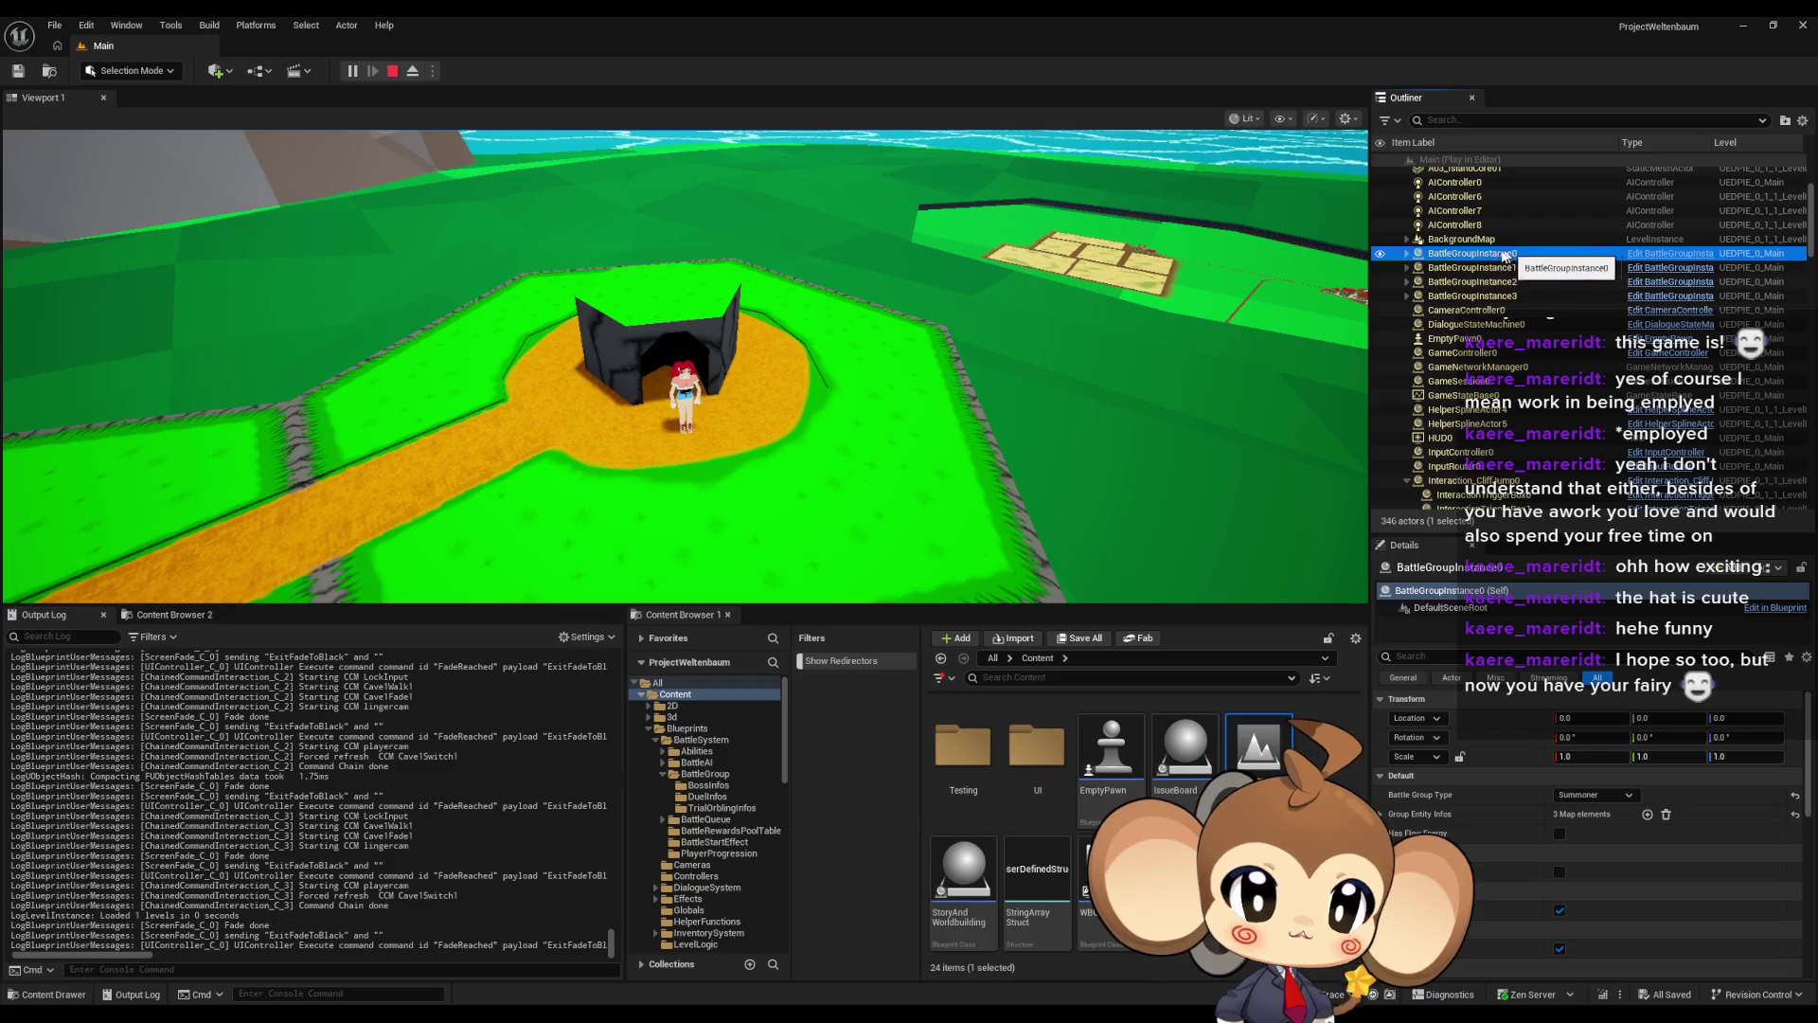
Stop the play session and clear the Content Browser asset selection
left_click(392, 71)
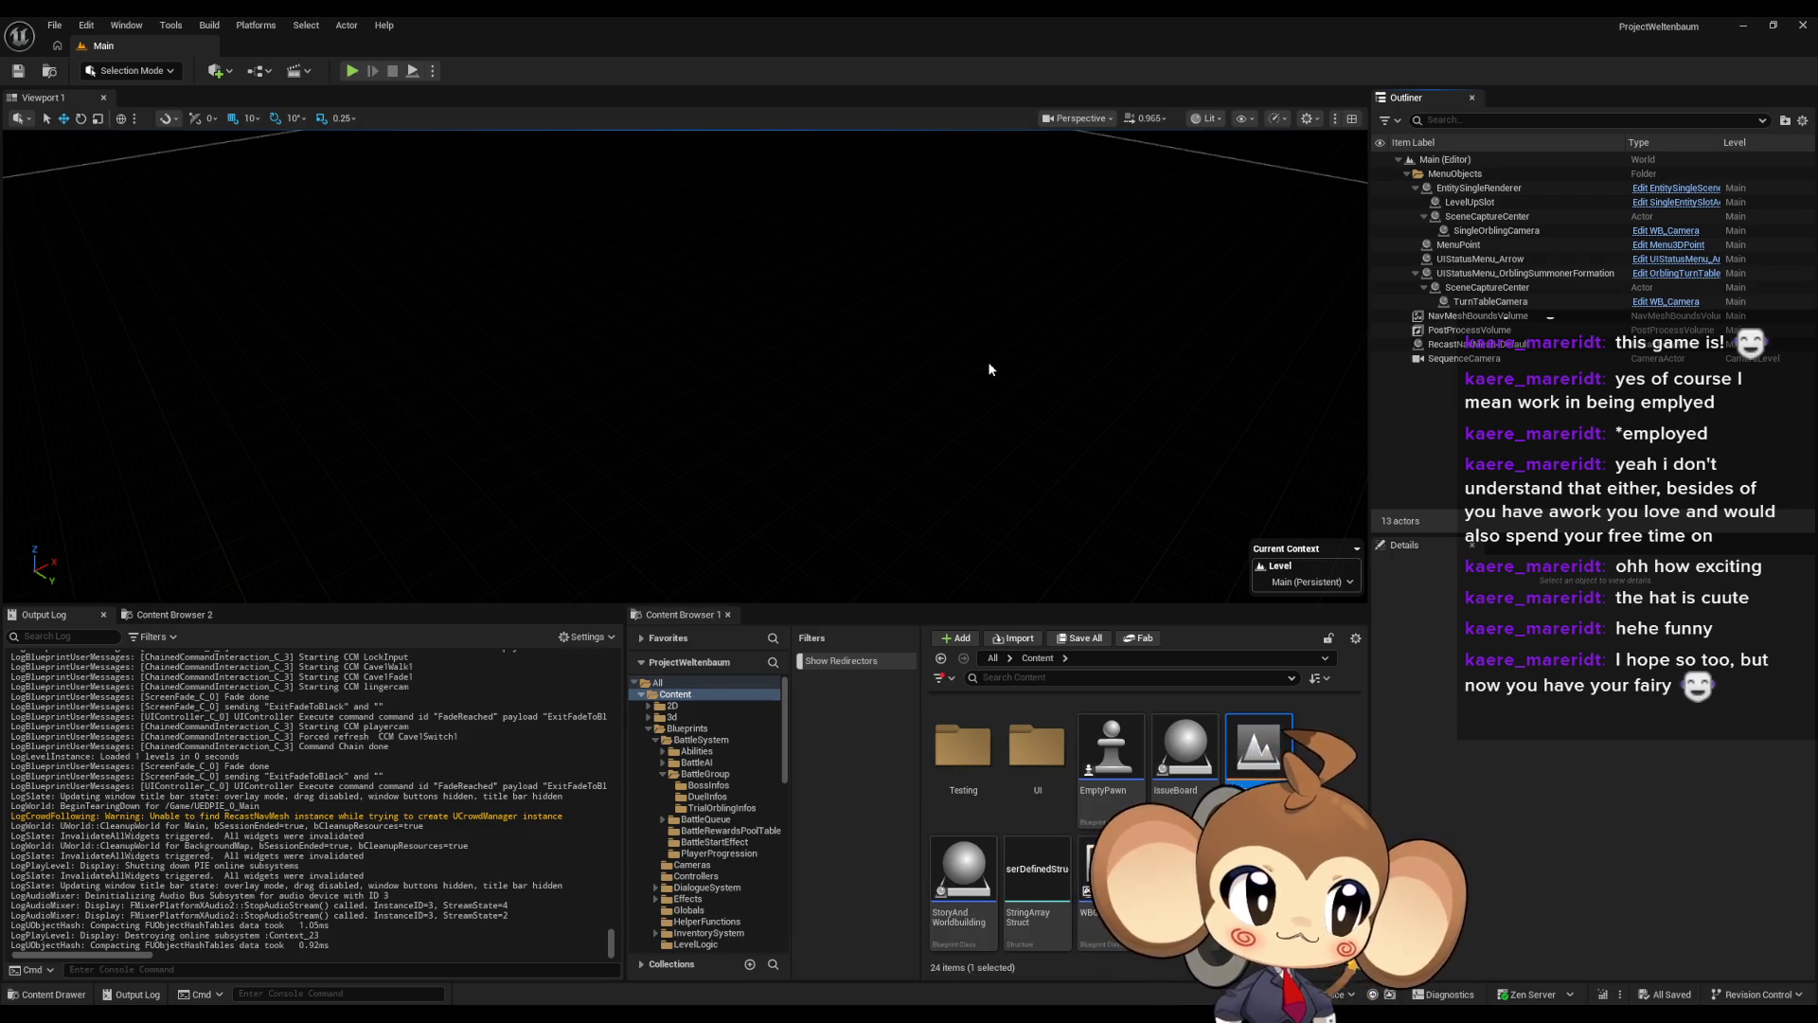
left_click(1346, 794)
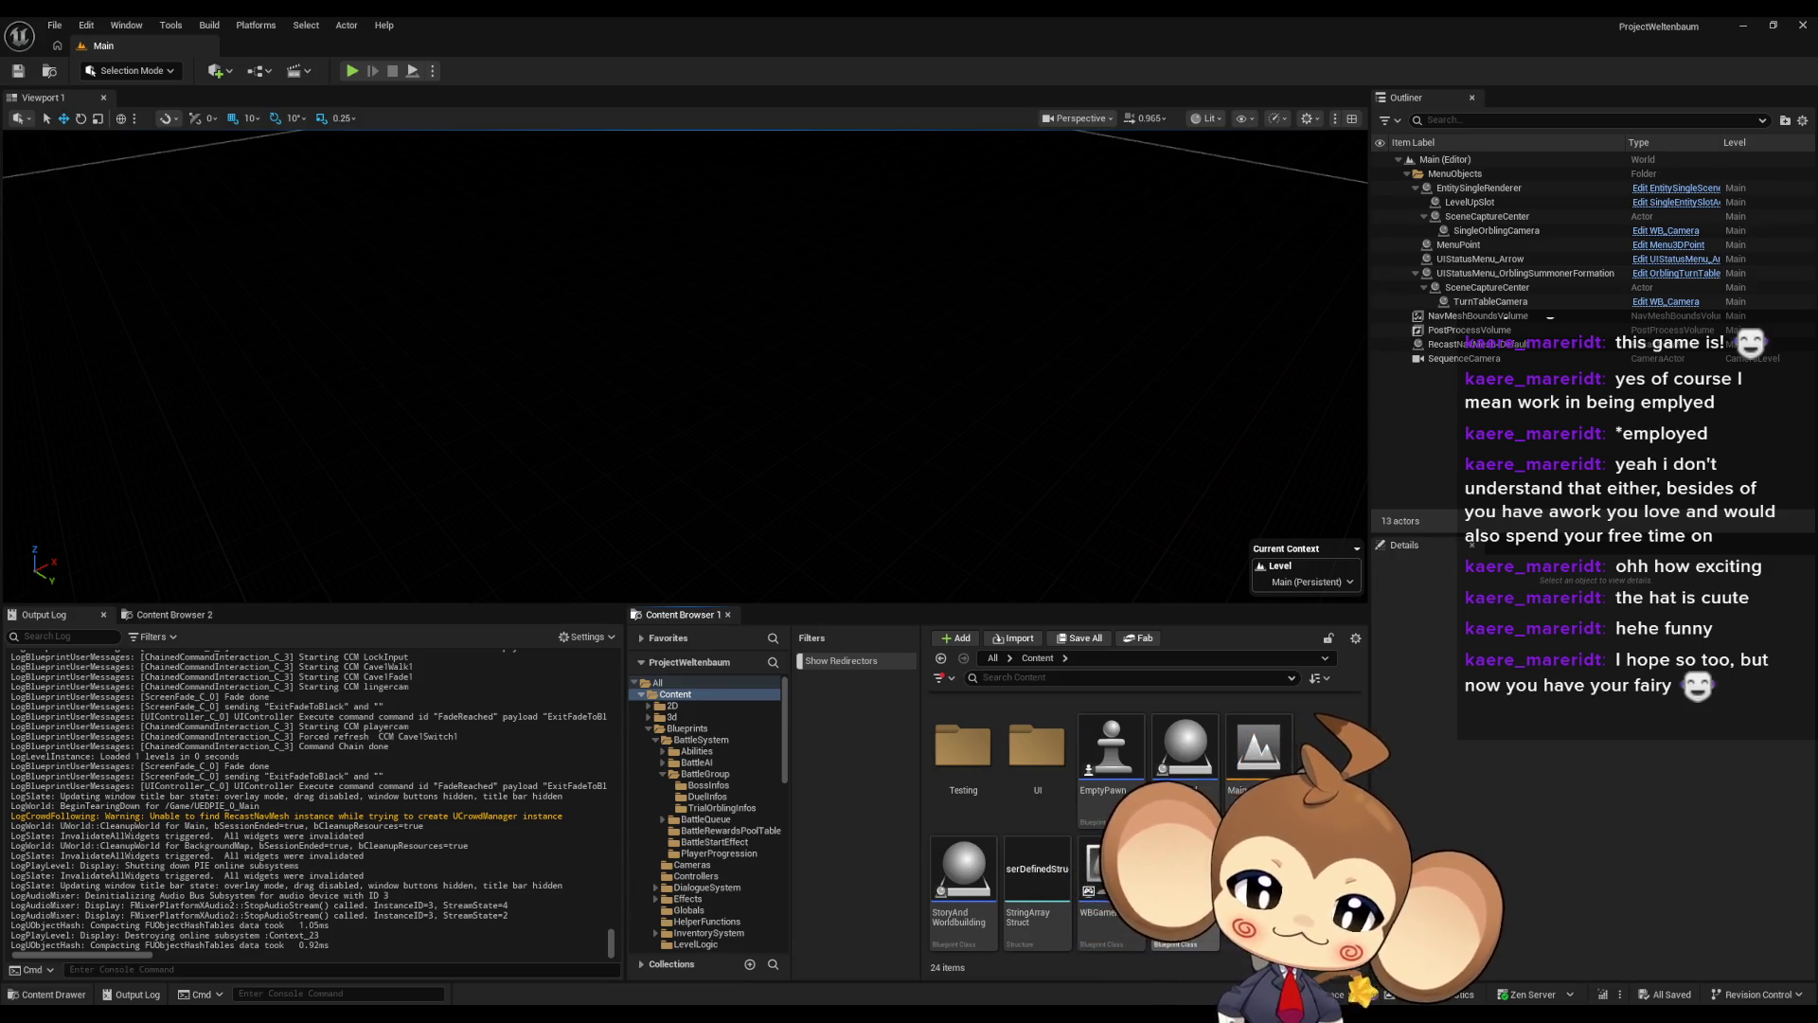
mouse_move(747, 1021)
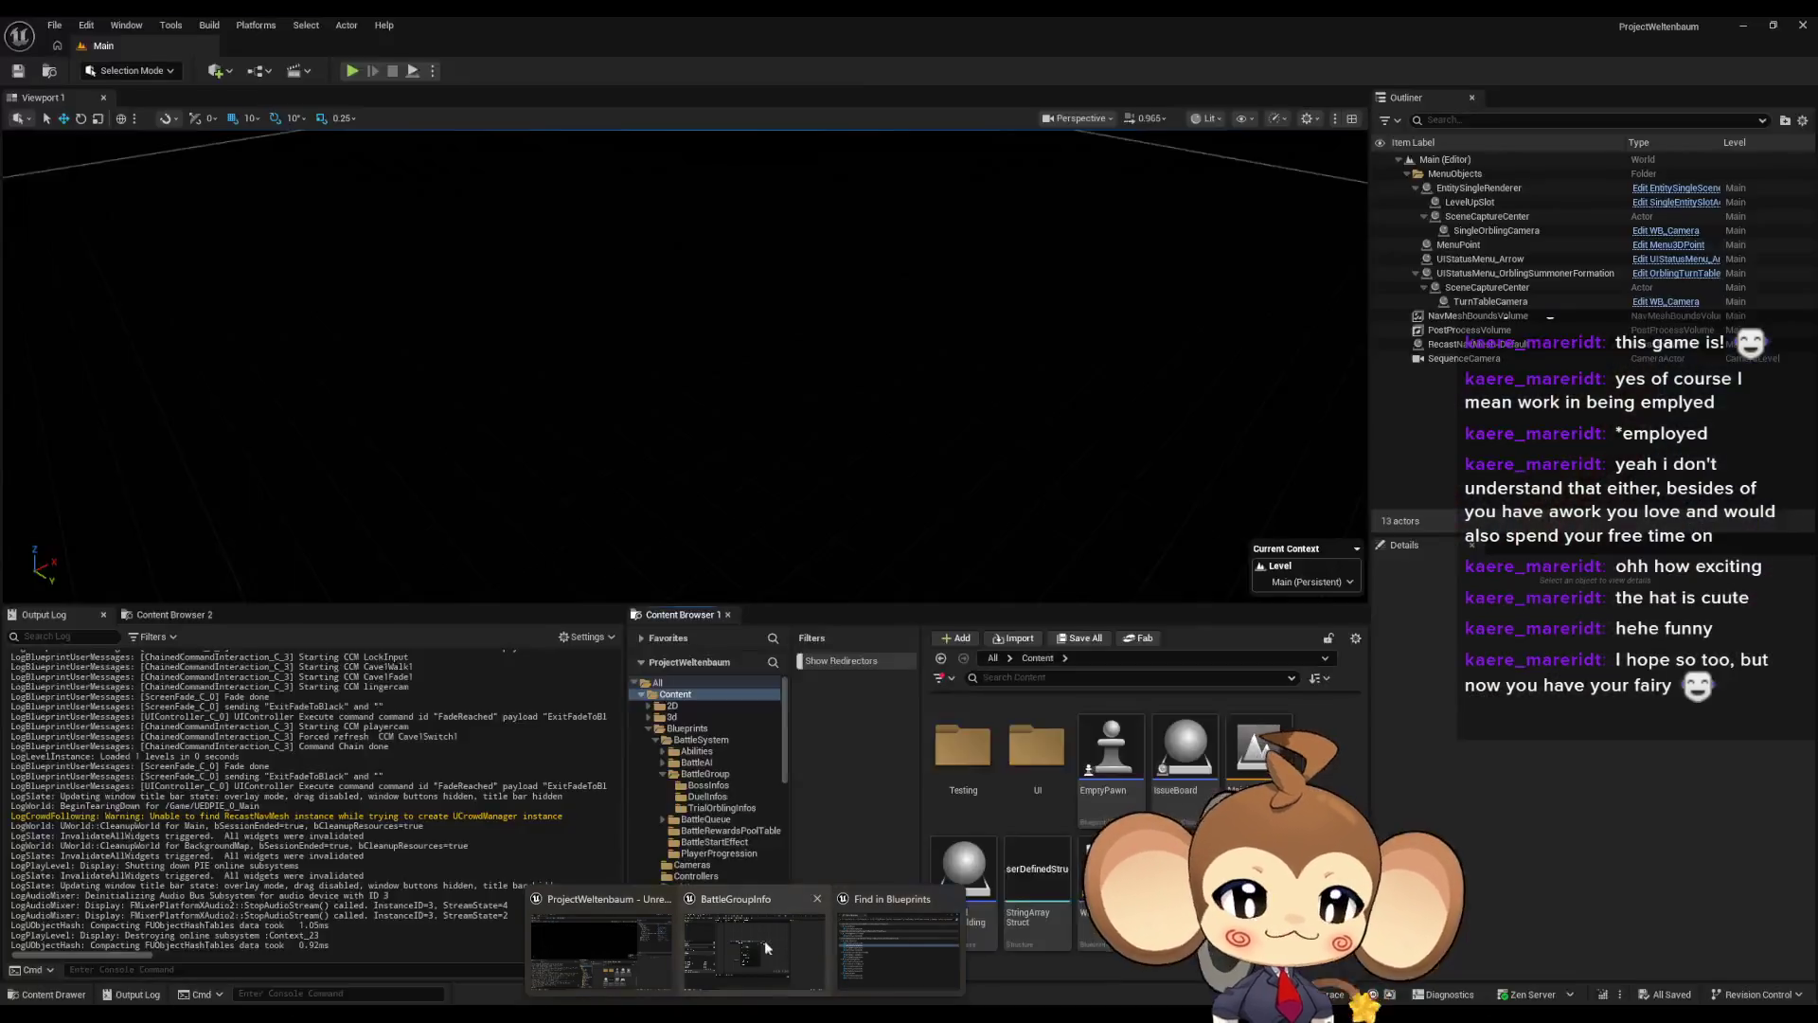
Bring up the BattleGroupInfo blueprint and pan its InstantiateBattleGroup graph to recentre the nodes
left_click(767, 947)
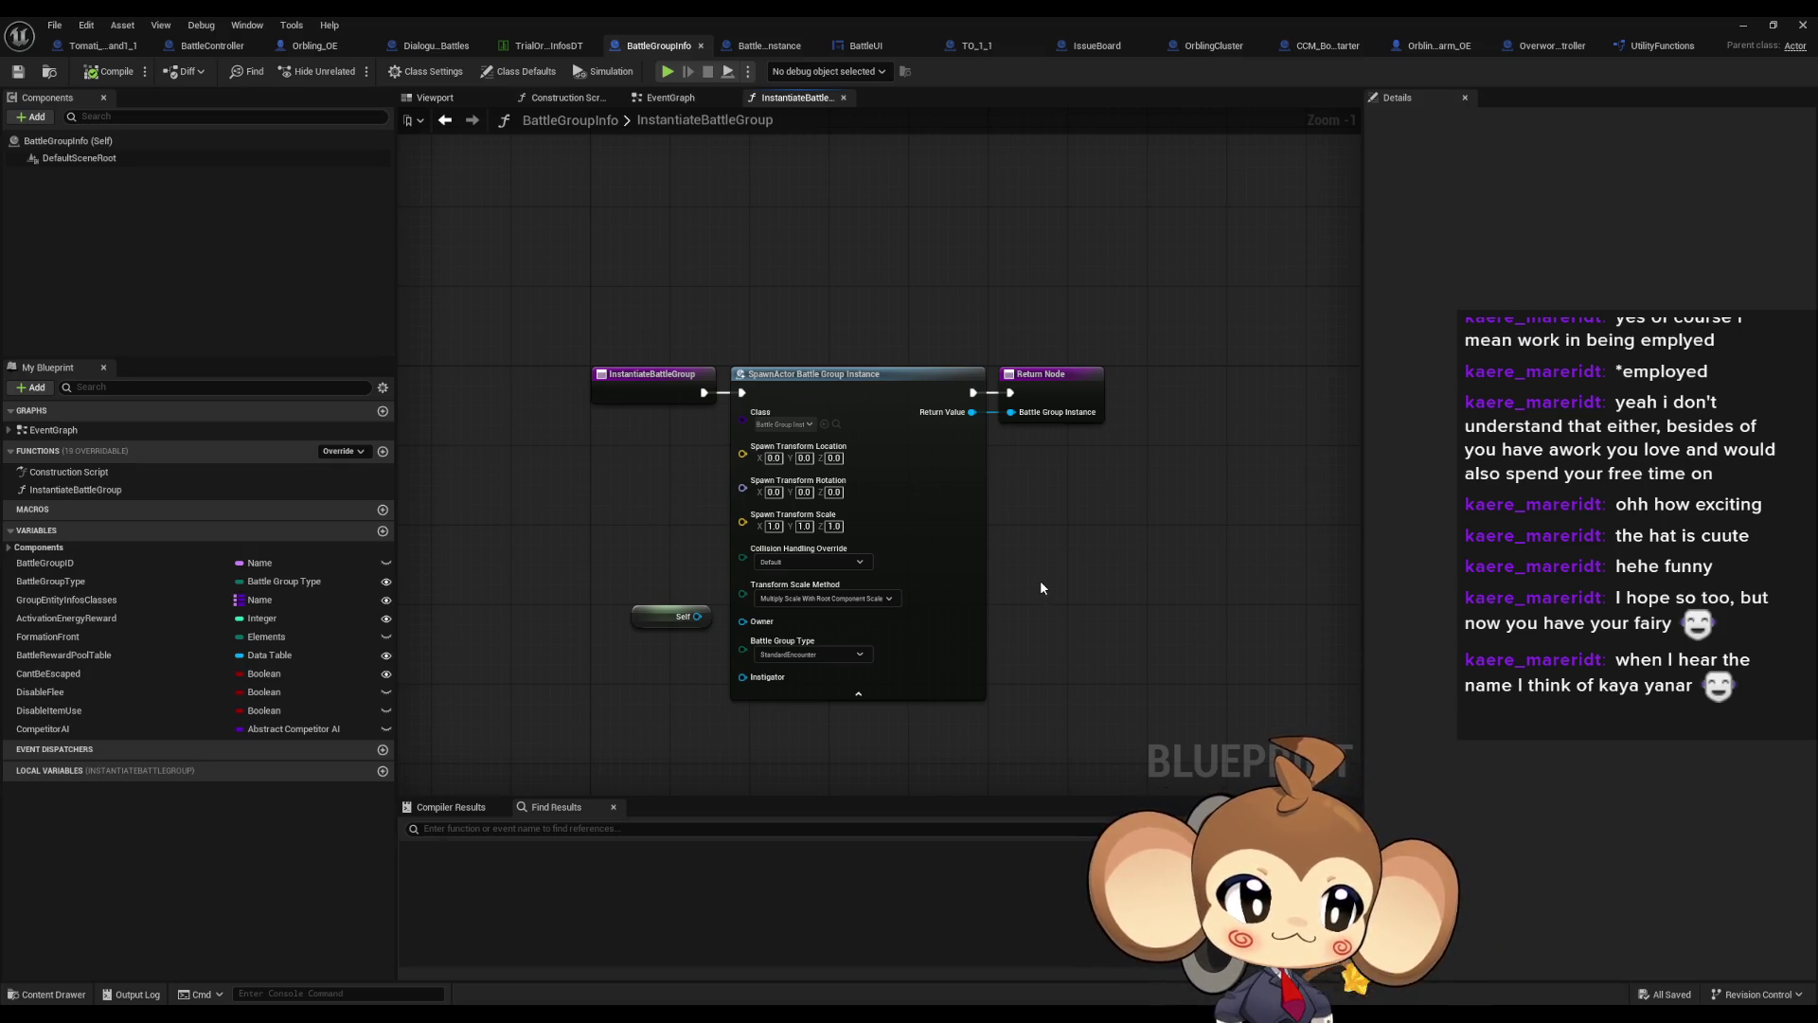
left_click_drag(1043, 597, 1026, 549)
mouse_move(1013, 466)
left_mouse_down()
mouse_move(1073, 598)
mouse_move(1044, 518)
mouse_move(1051, 442)
left_mouse_up()
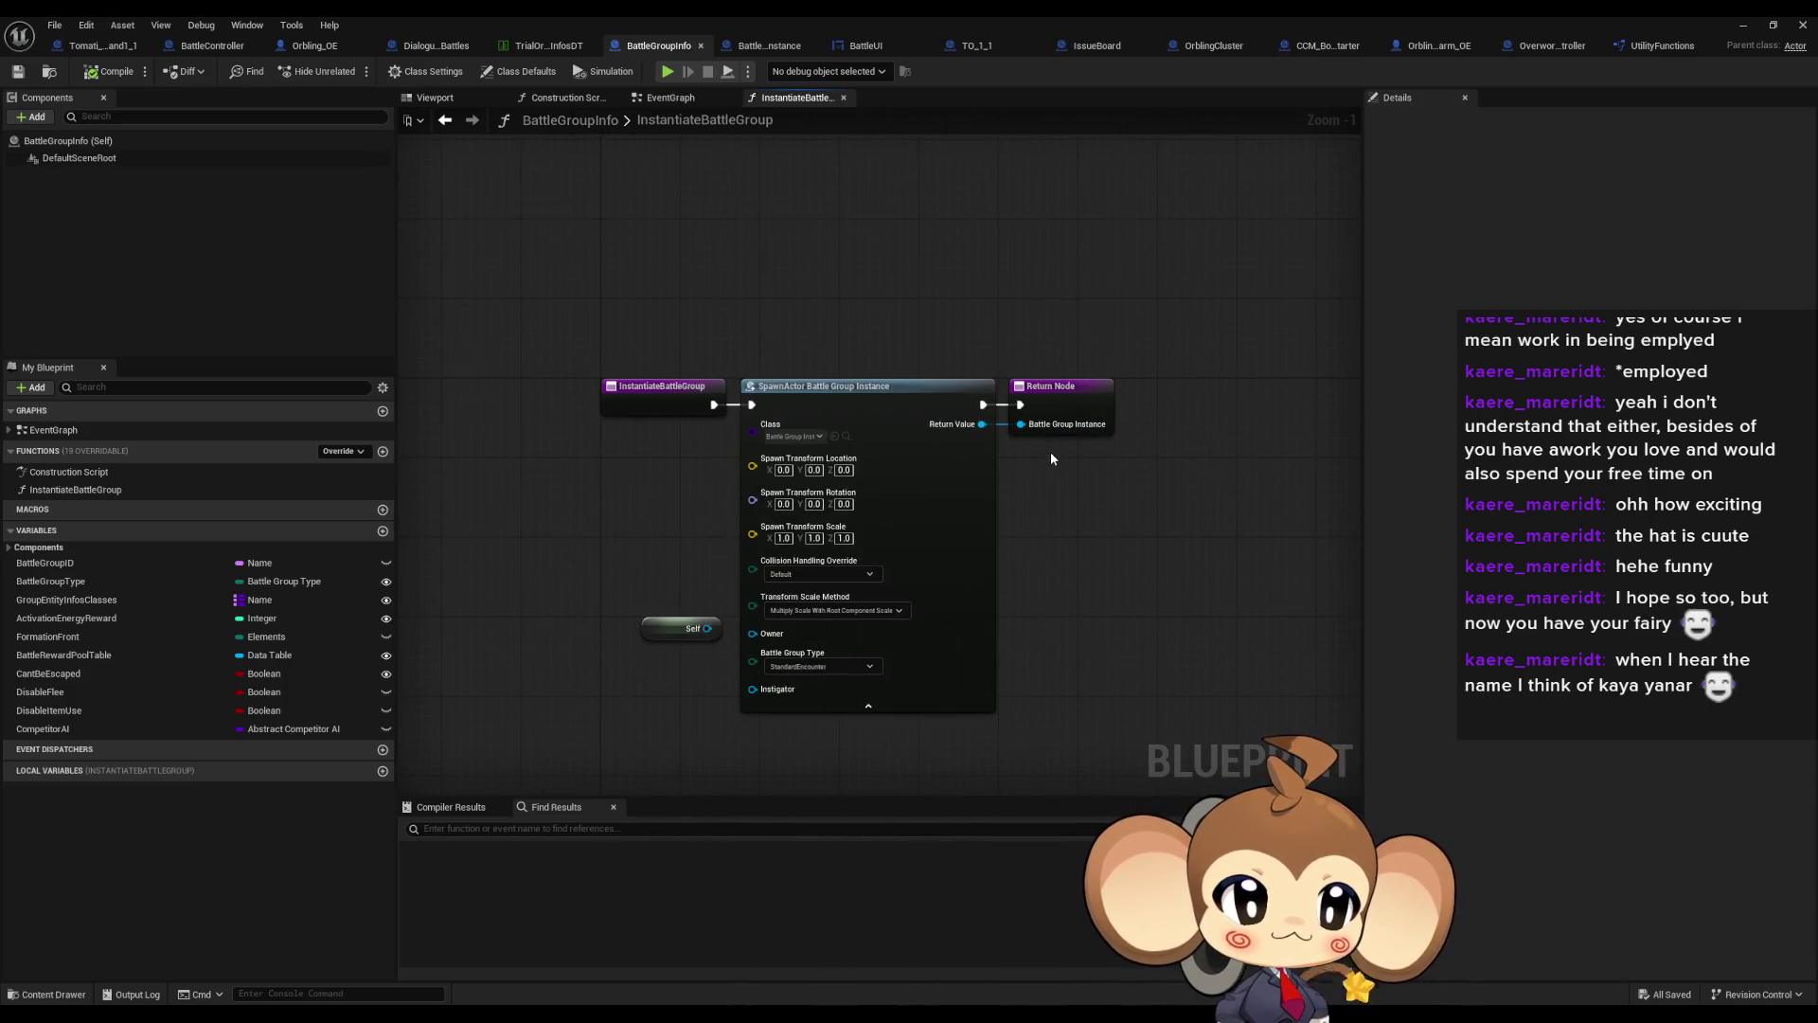
mouse_move(1087, 554)
left_mouse_down()
mouse_move(1067, 507)
mouse_move(1100, 490)
mouse_move(1094, 504)
left_mouse_up()
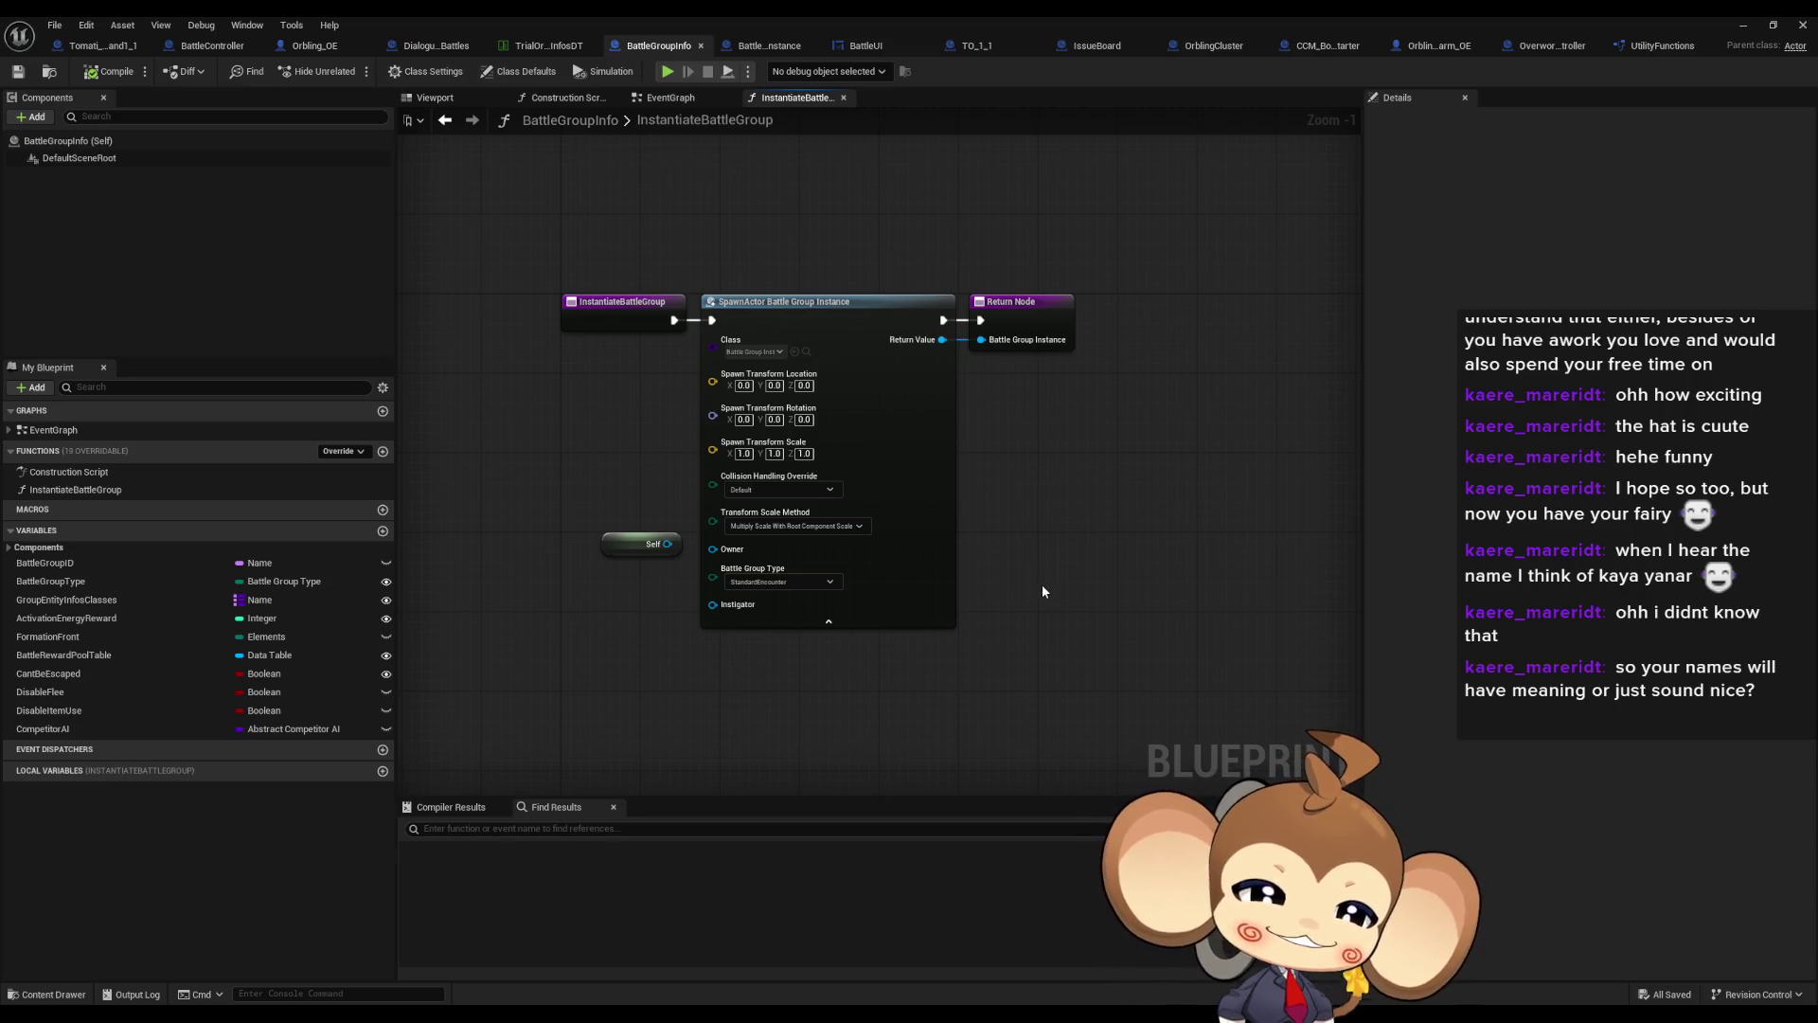
left_click_drag(1202, 568, 1191, 594)
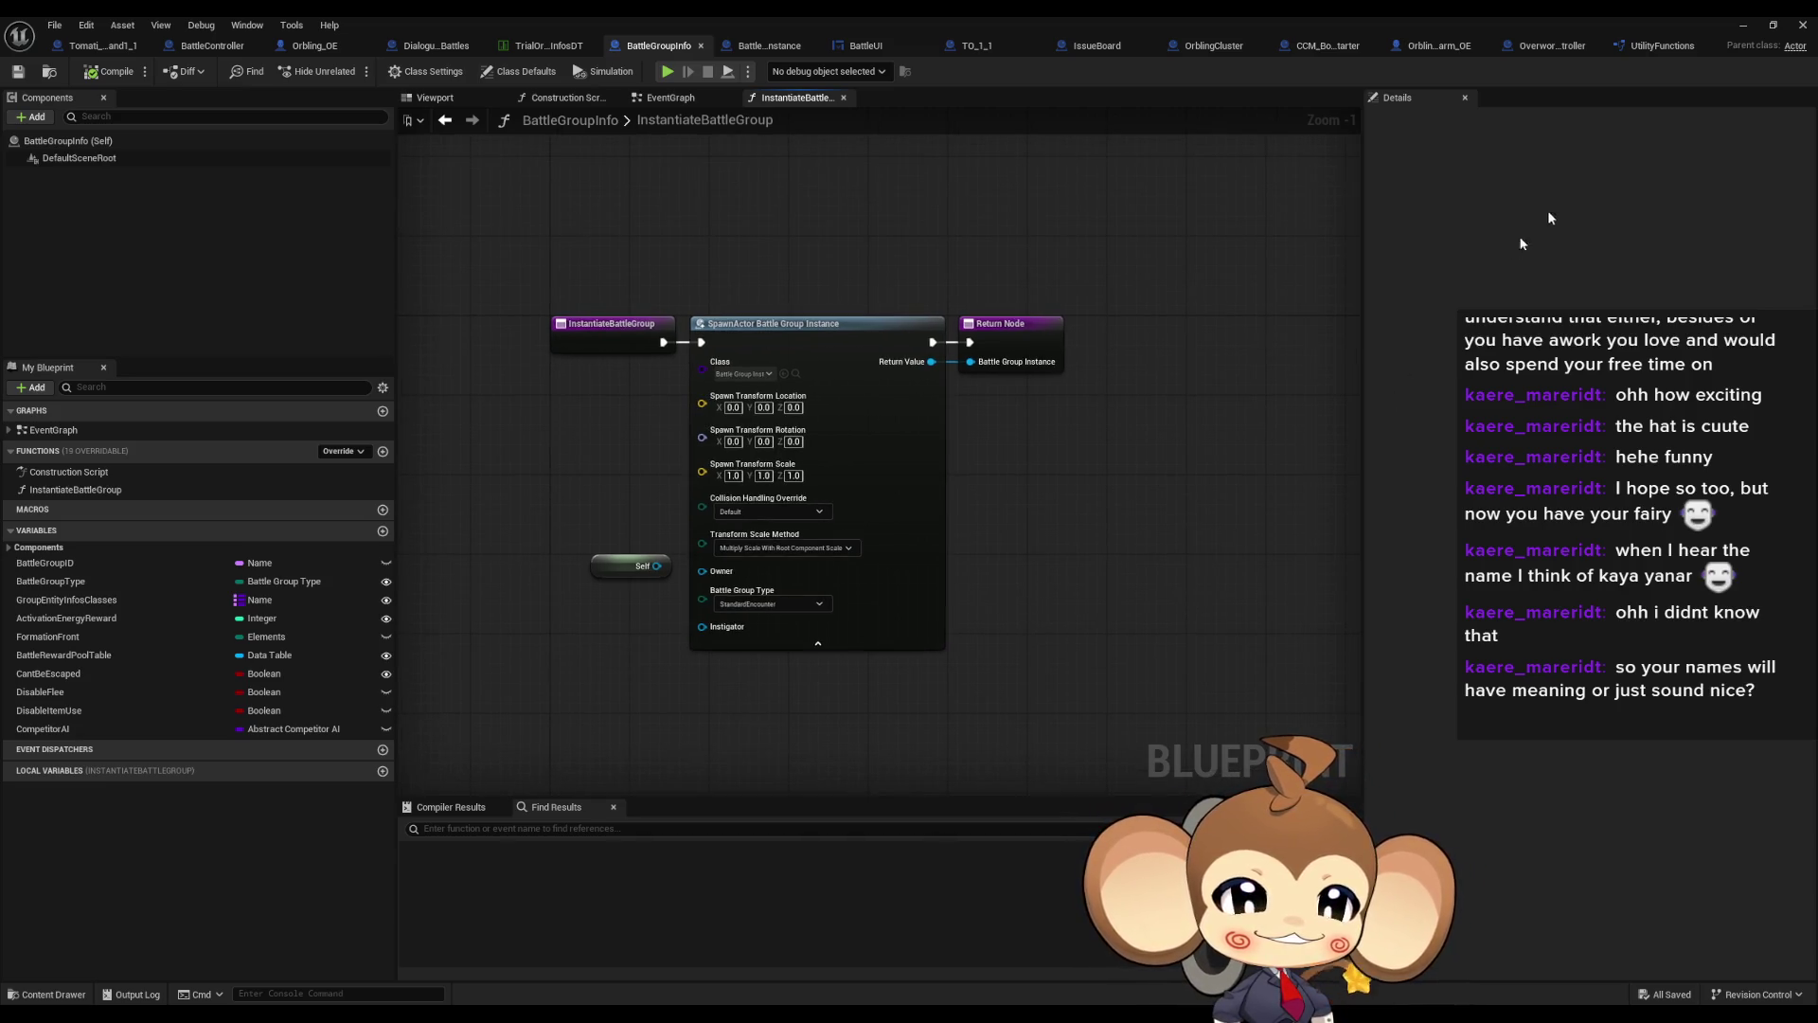
left_click(1743, 26)
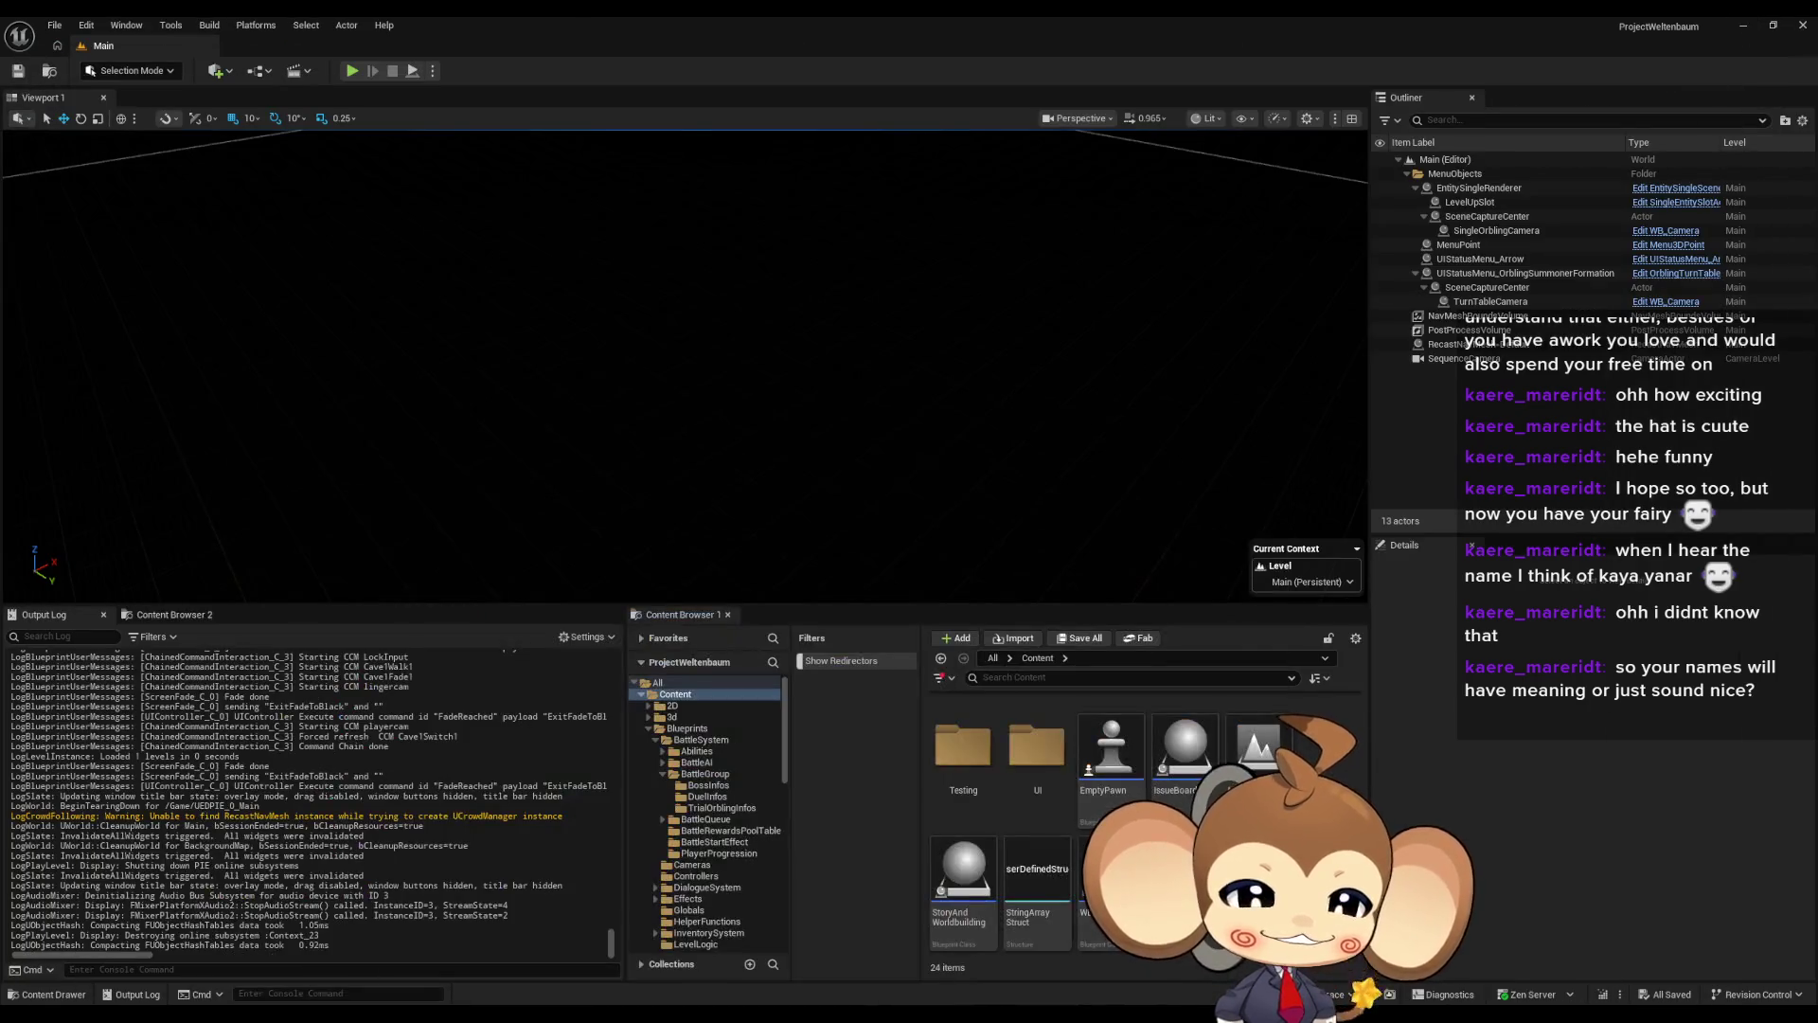
Browse the Content Browser into GameData > DialogueTrees > Characters
scroll(1137, 748, "up", 5)
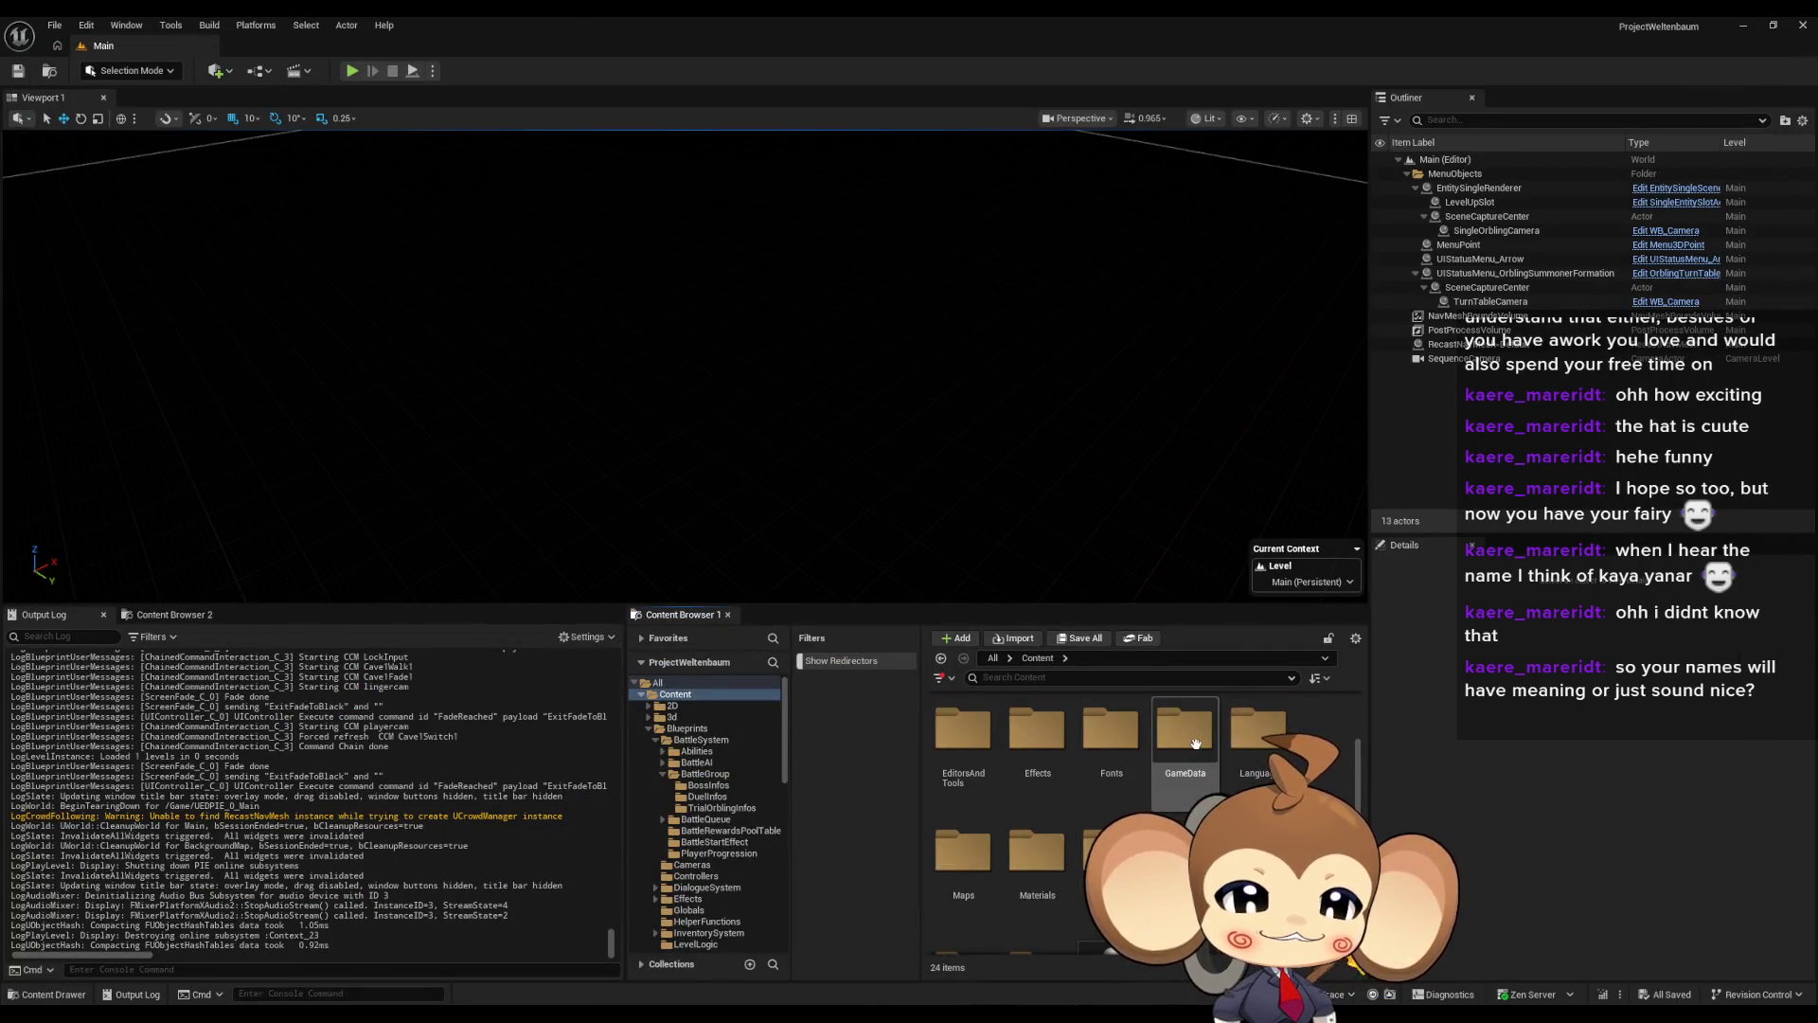
double_click(1193, 754)
double_click(963, 748)
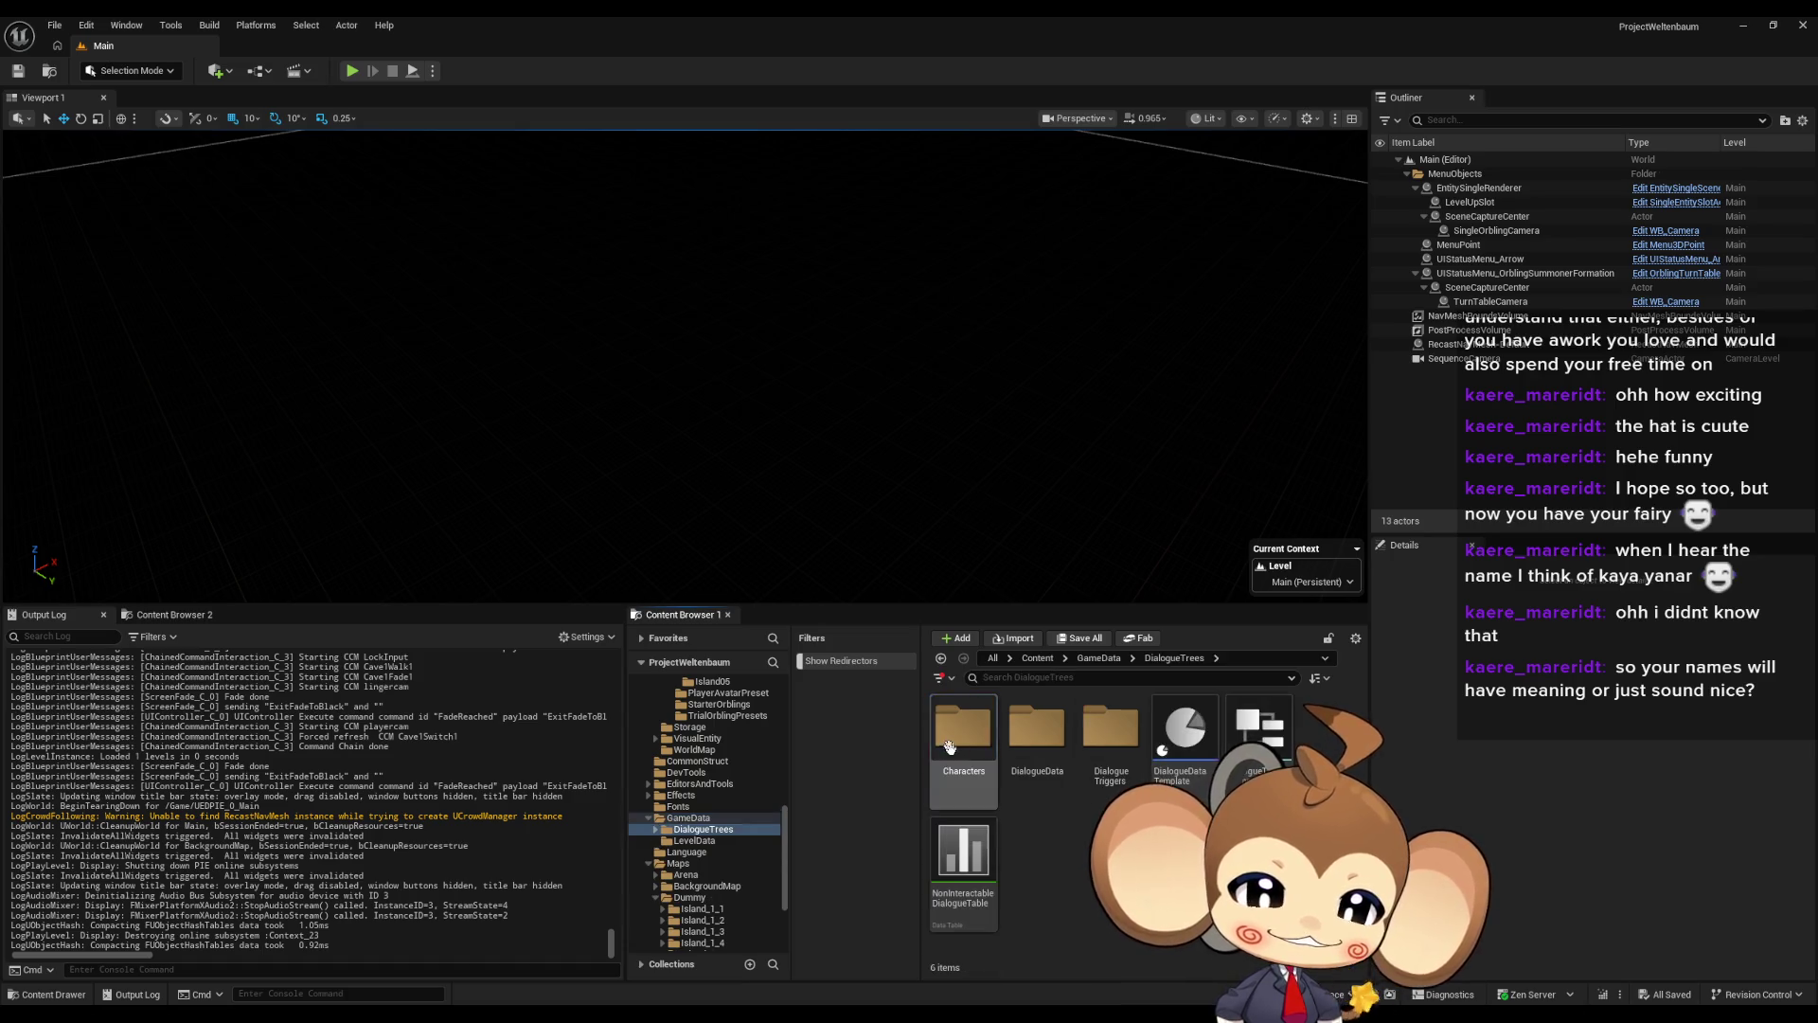
double_click(963, 748)
Select DiCh_ArenaLeft, DiCh_Ela, DiCh_Karon, DiCh_Nuru and DiCh_TrialOrbling, then return to the Content root
left_click(1185, 729)
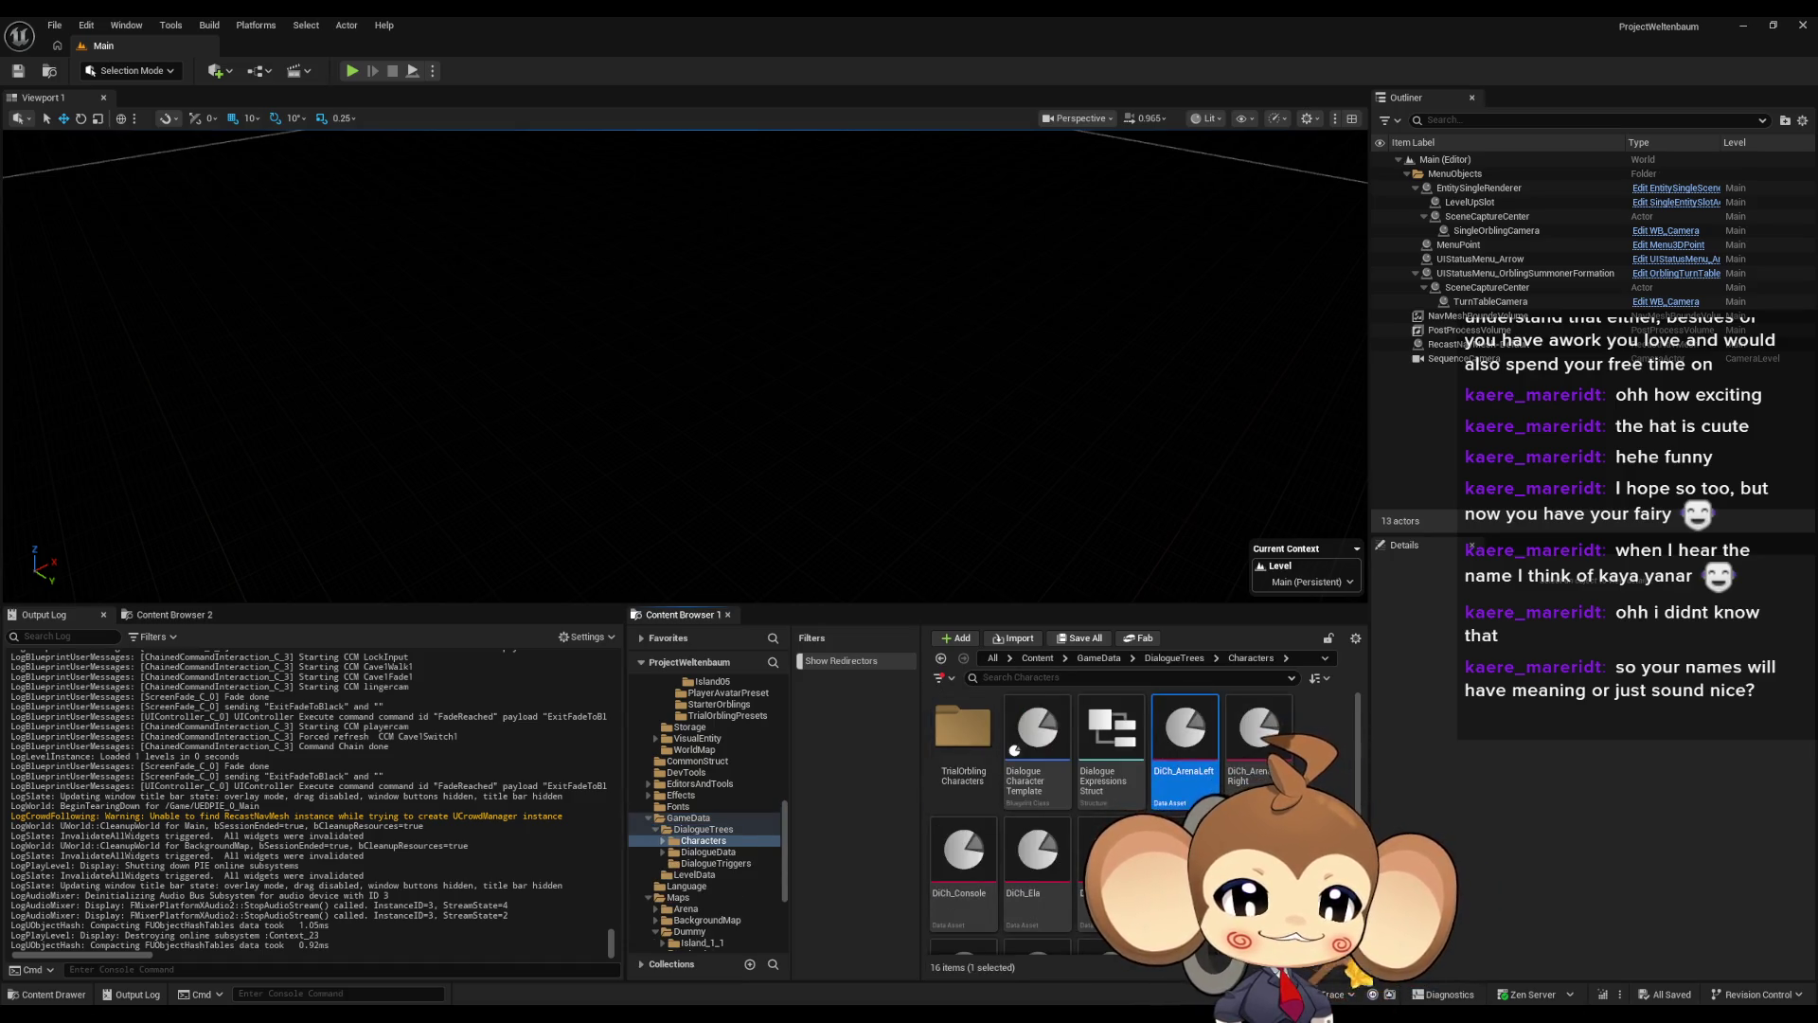
scroll(1042, 814, "down", 1)
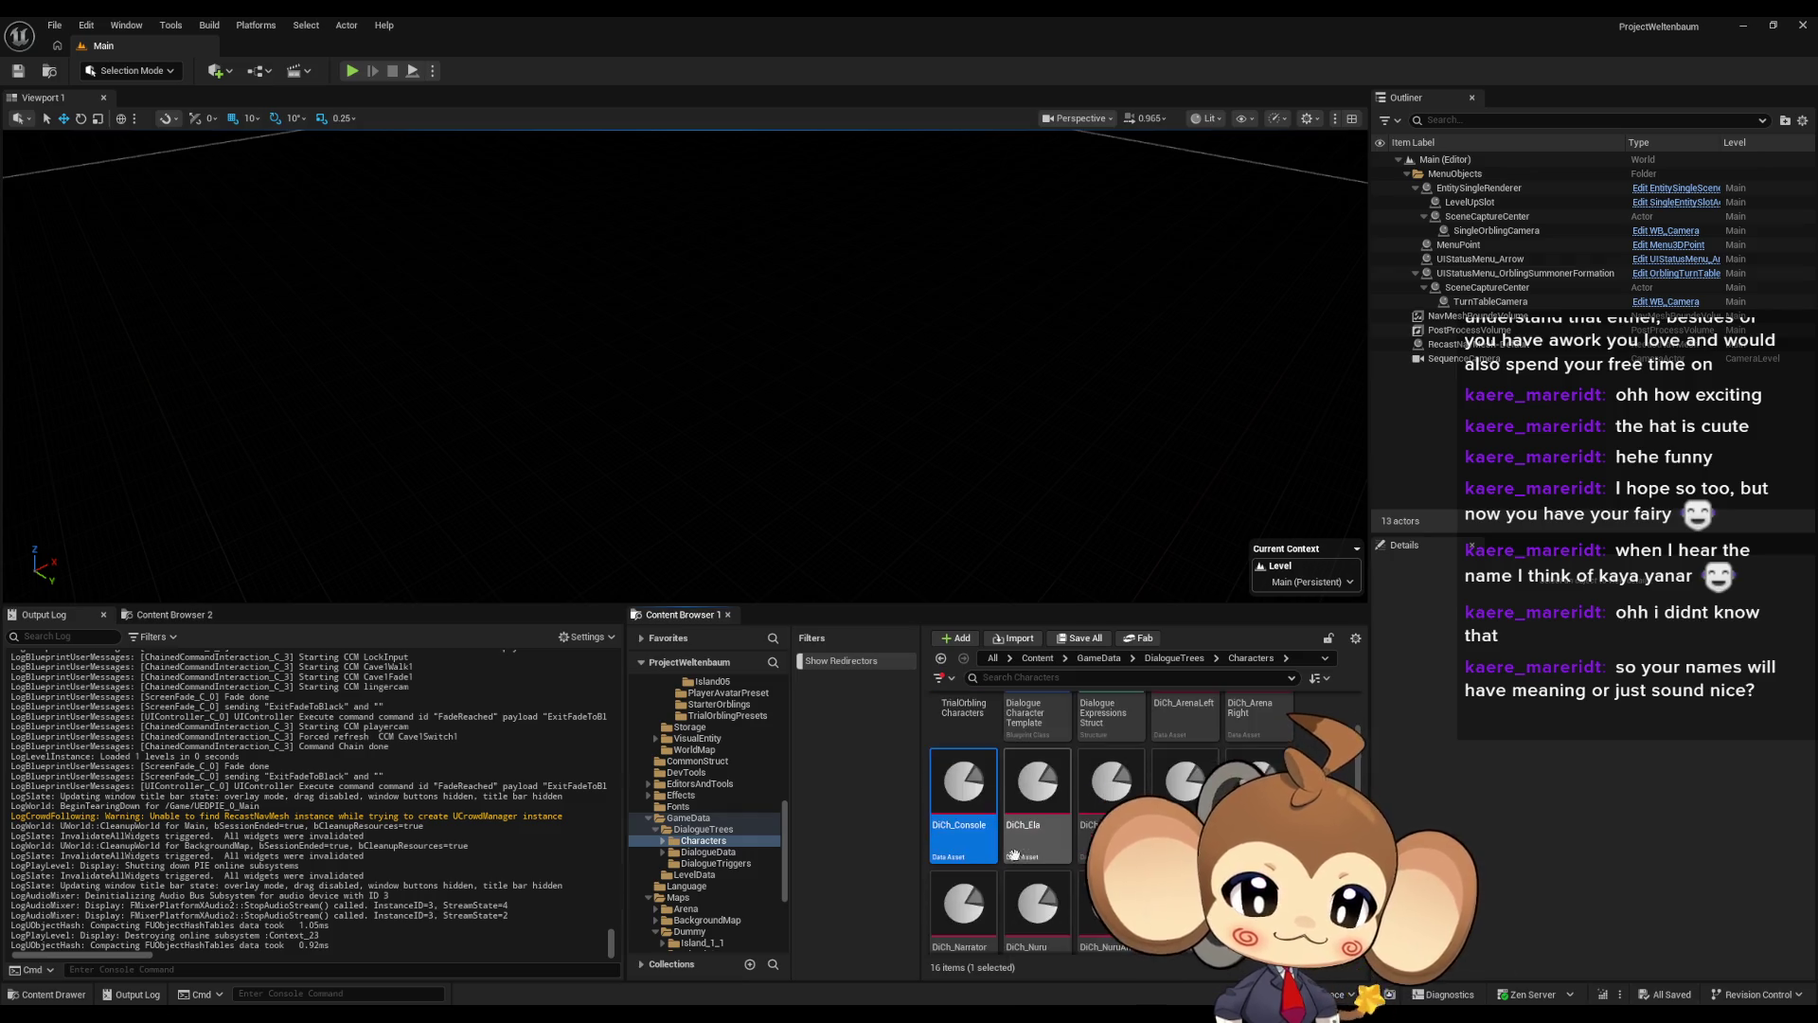
left_click(1055, 814)
left_click(1109, 800)
scroll(1193, 757, "down", 1)
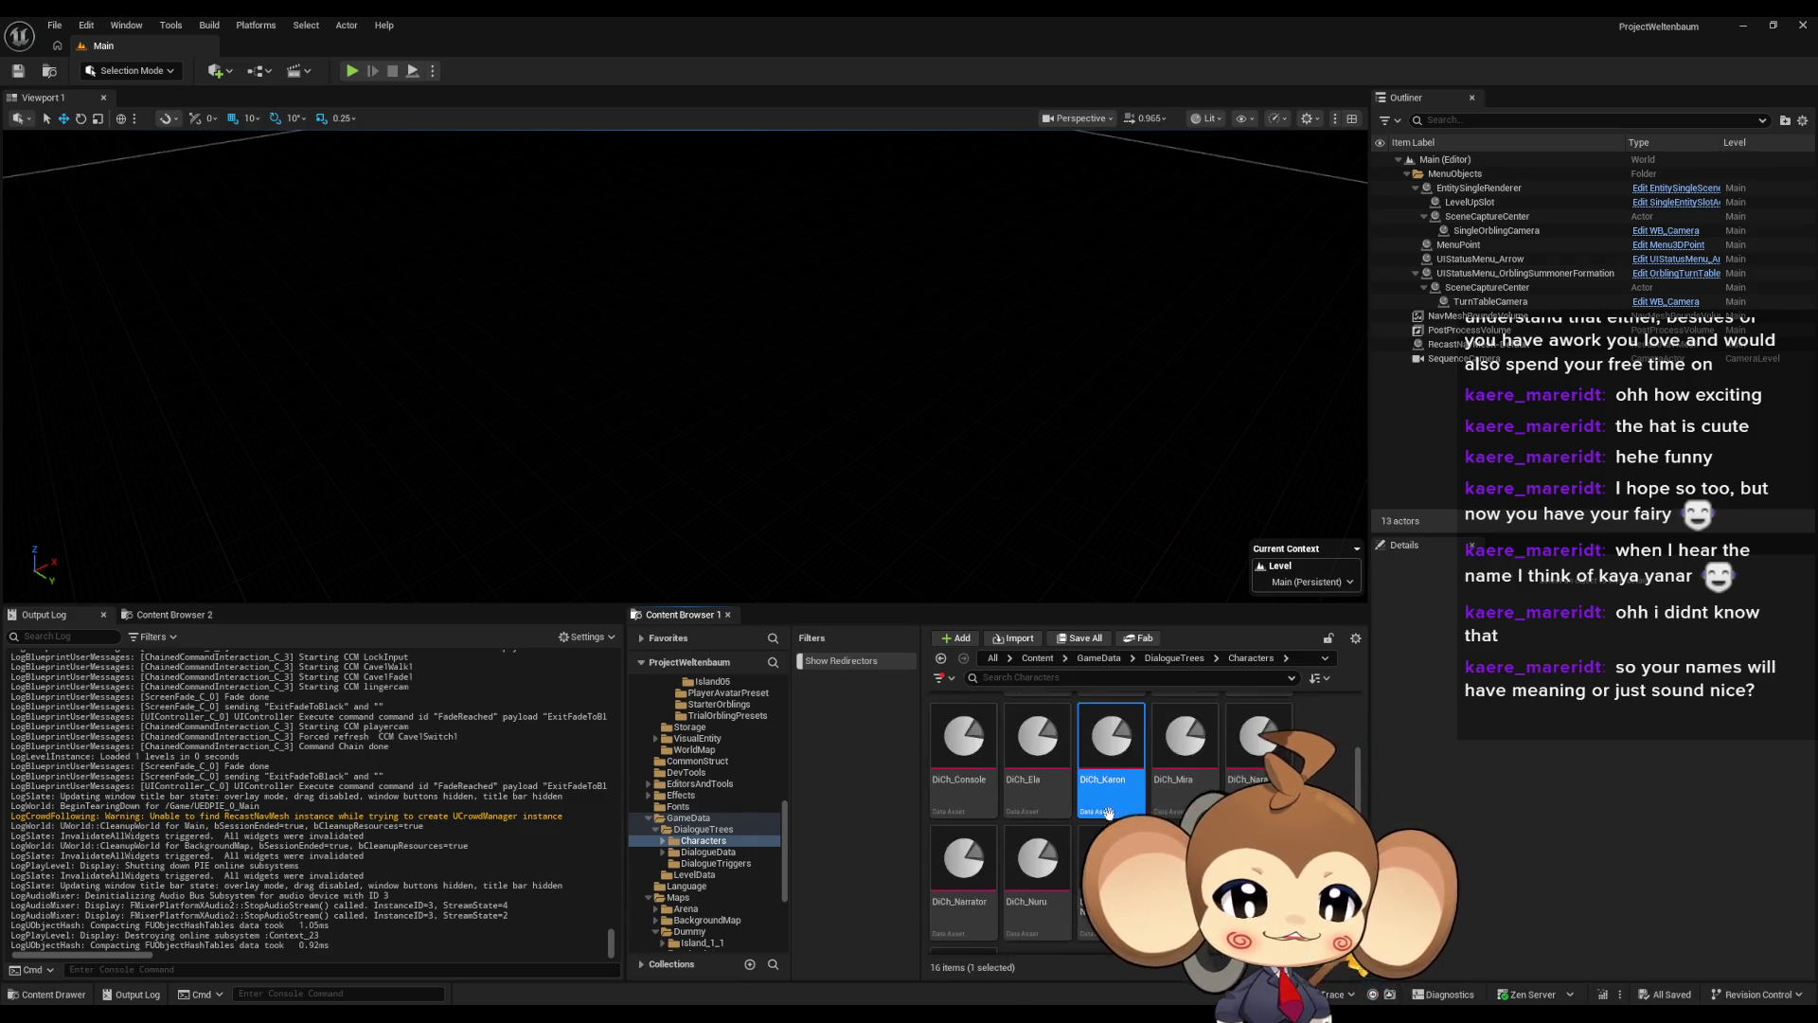
left_click(963, 847)
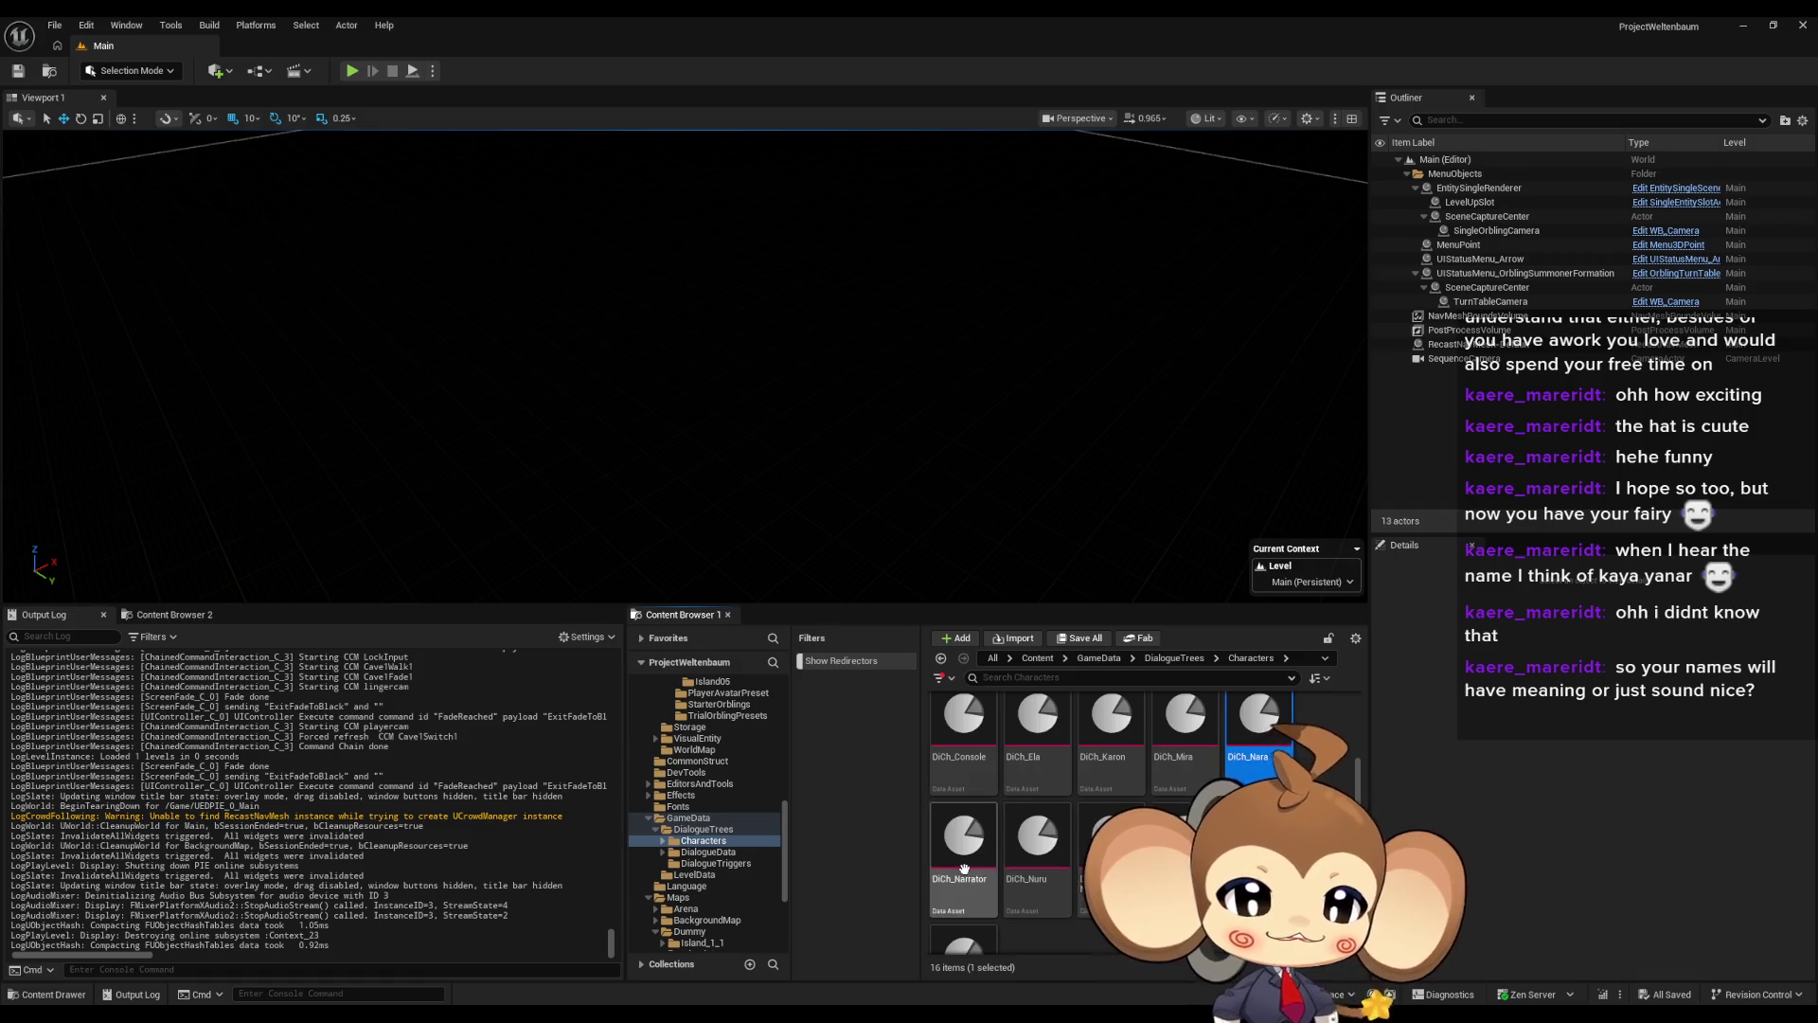
scroll(1049, 947, "down", 1)
left_click(1036, 805)
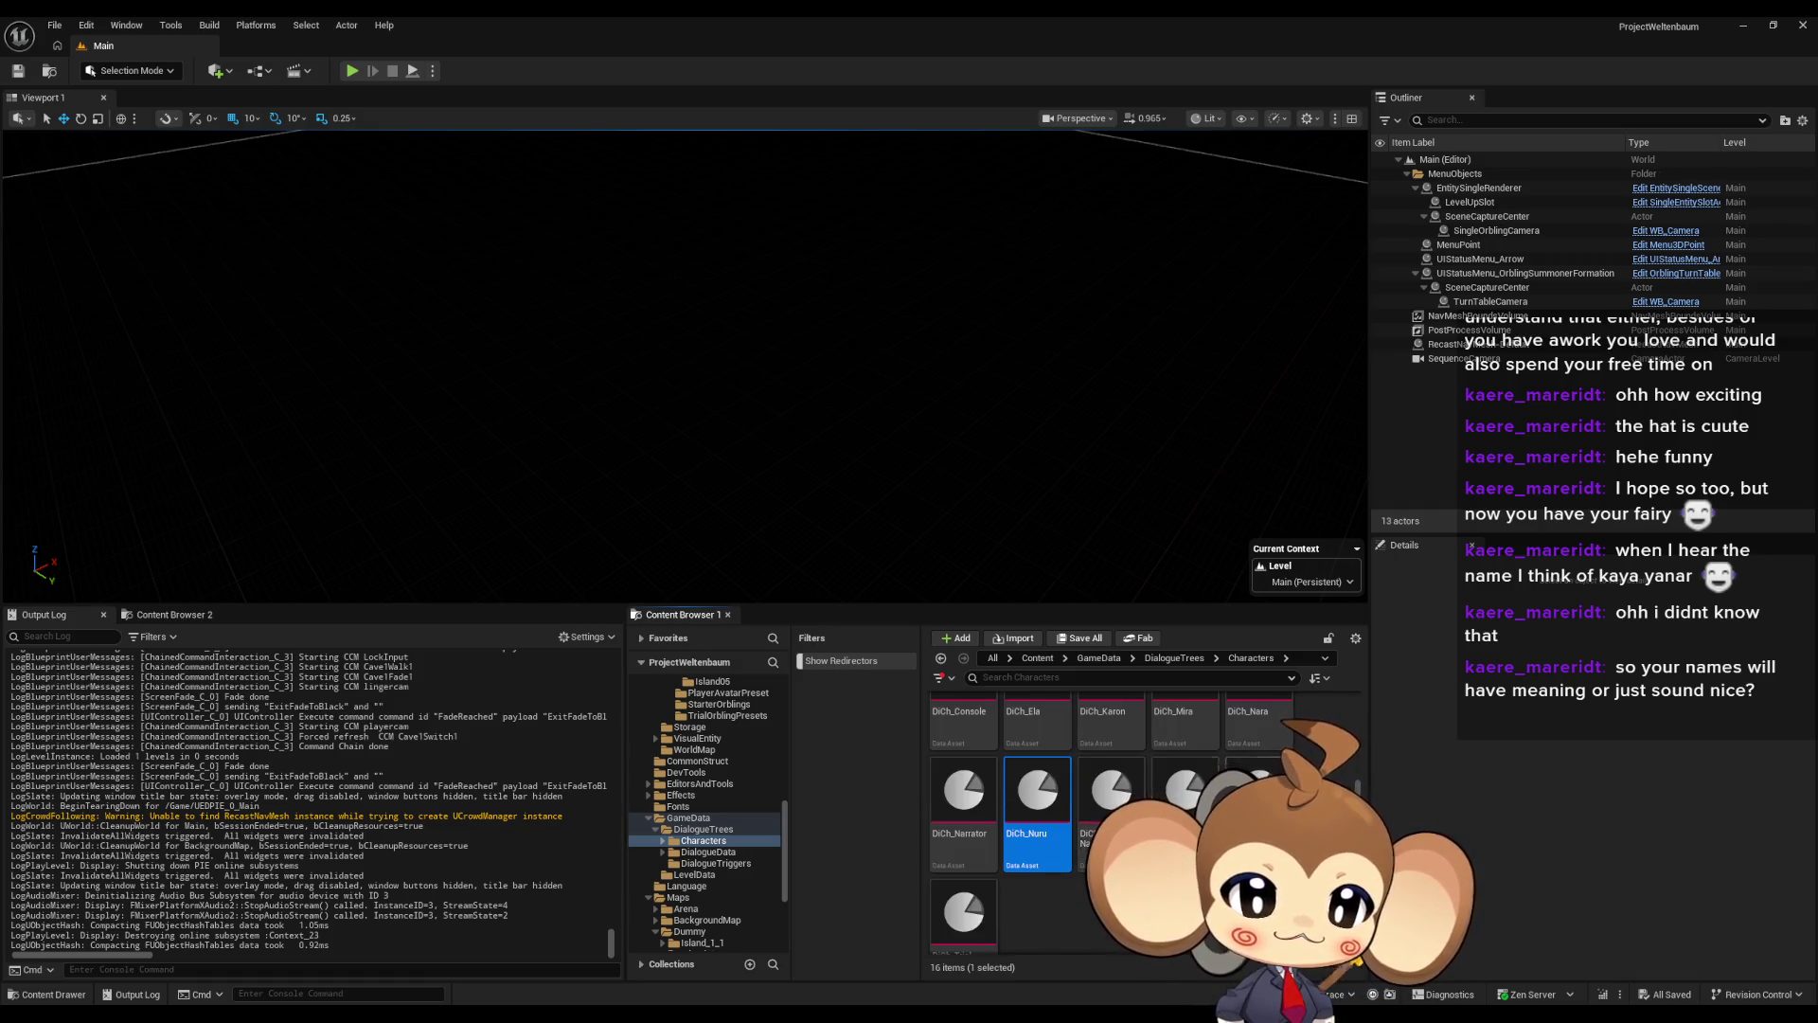
left_click(1259, 790)
scroll(963, 852, "down", 1)
left_click(963, 880)
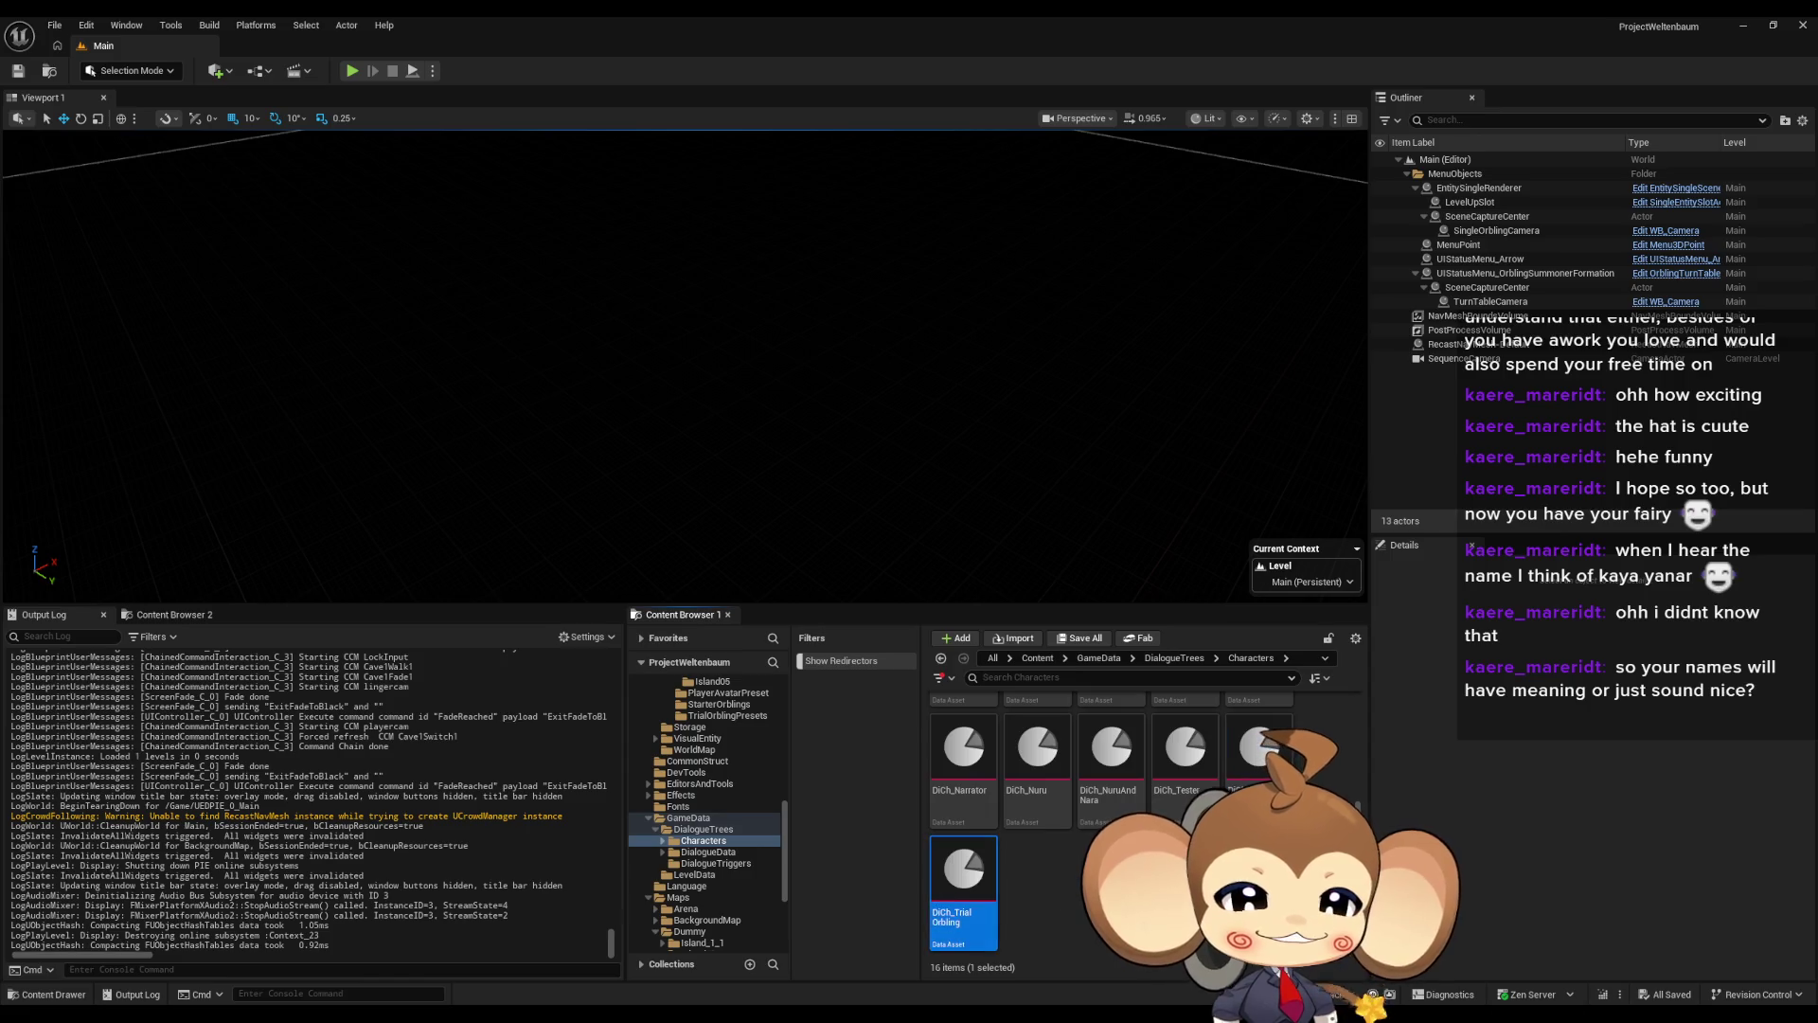
scroll(1108, 852, "up", 3)
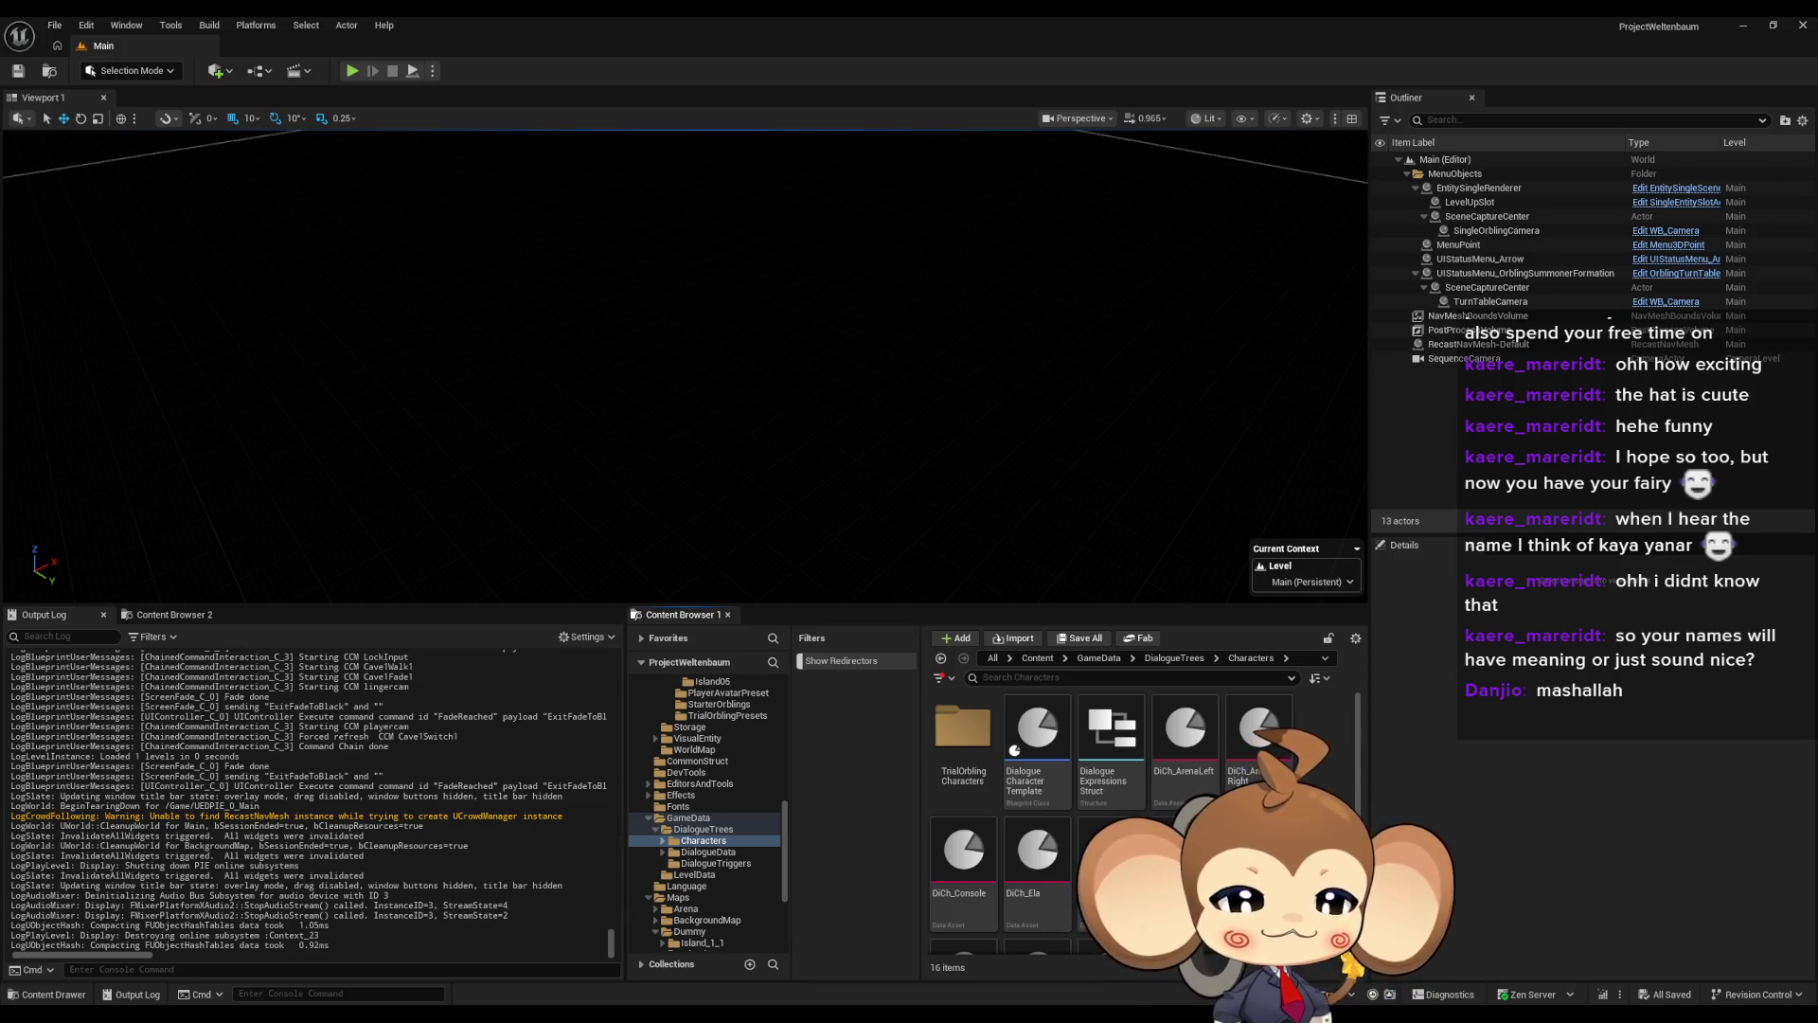
left_click(1034, 658)
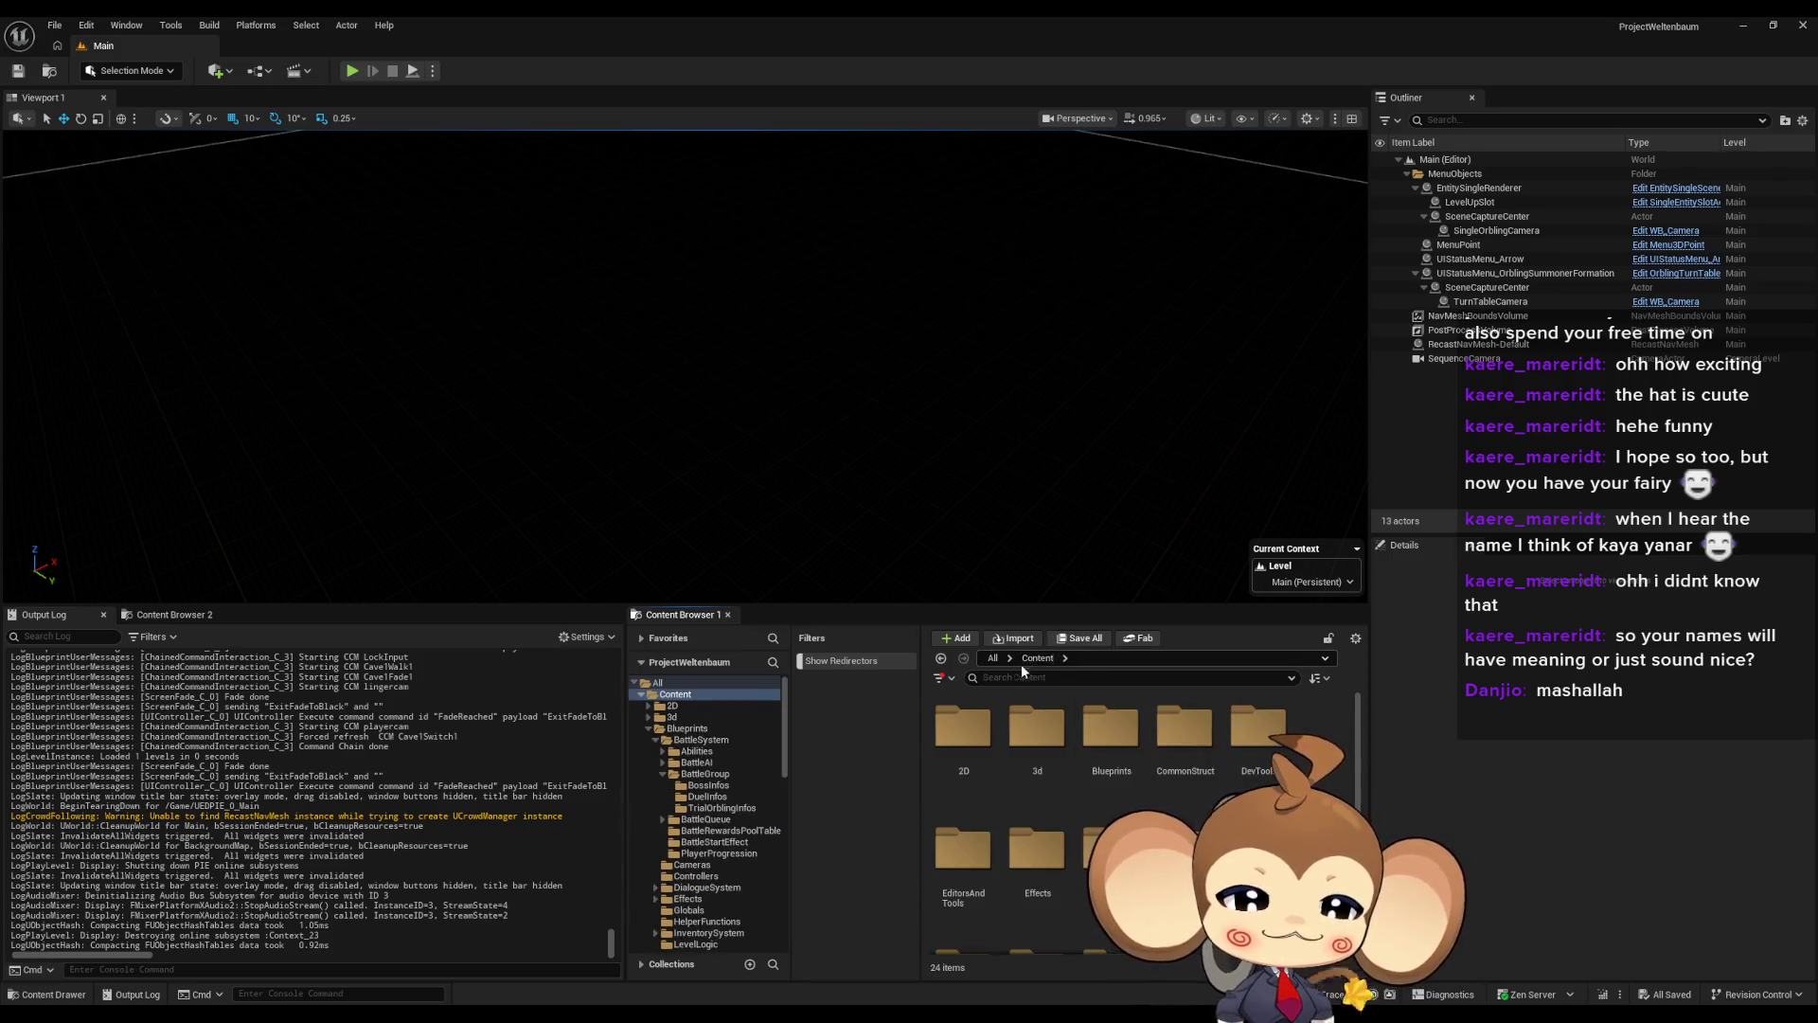
In BattleGroupInfo, pan to the spawn nodes, box-select then deselect the Self node, then move to BattleController
mouse_move(743, 1012)
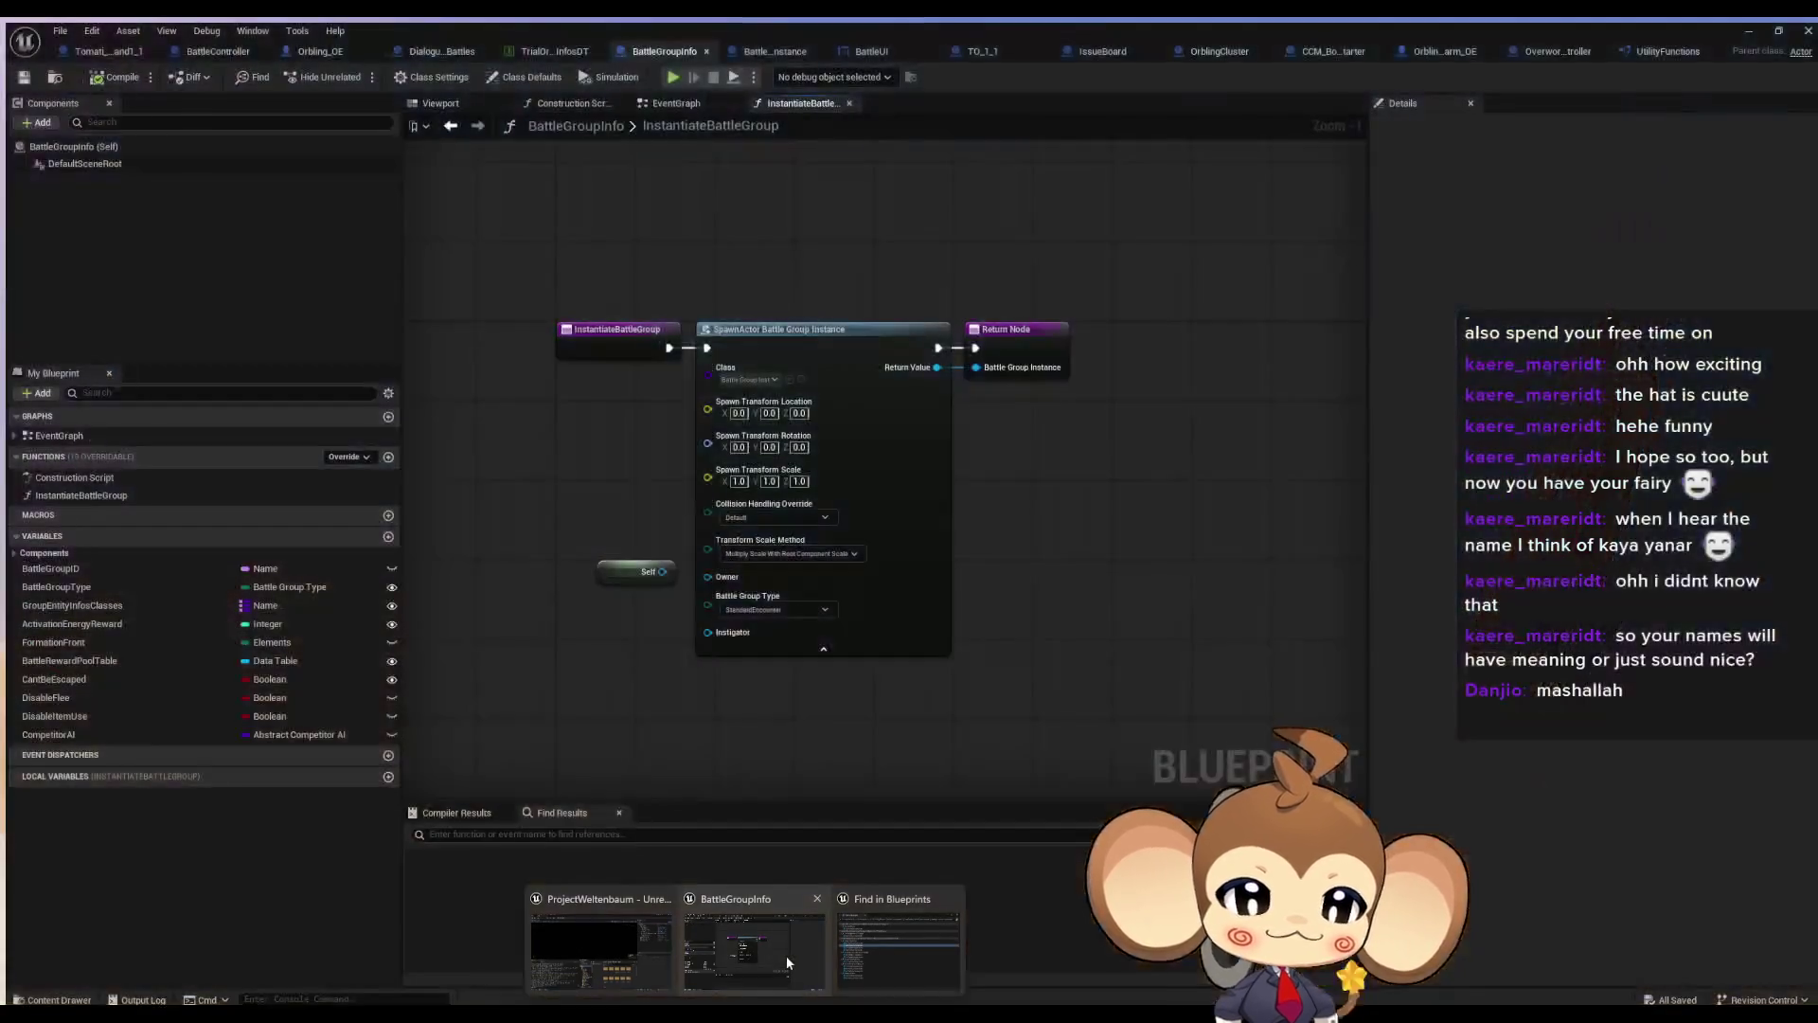
left_click(786, 957)
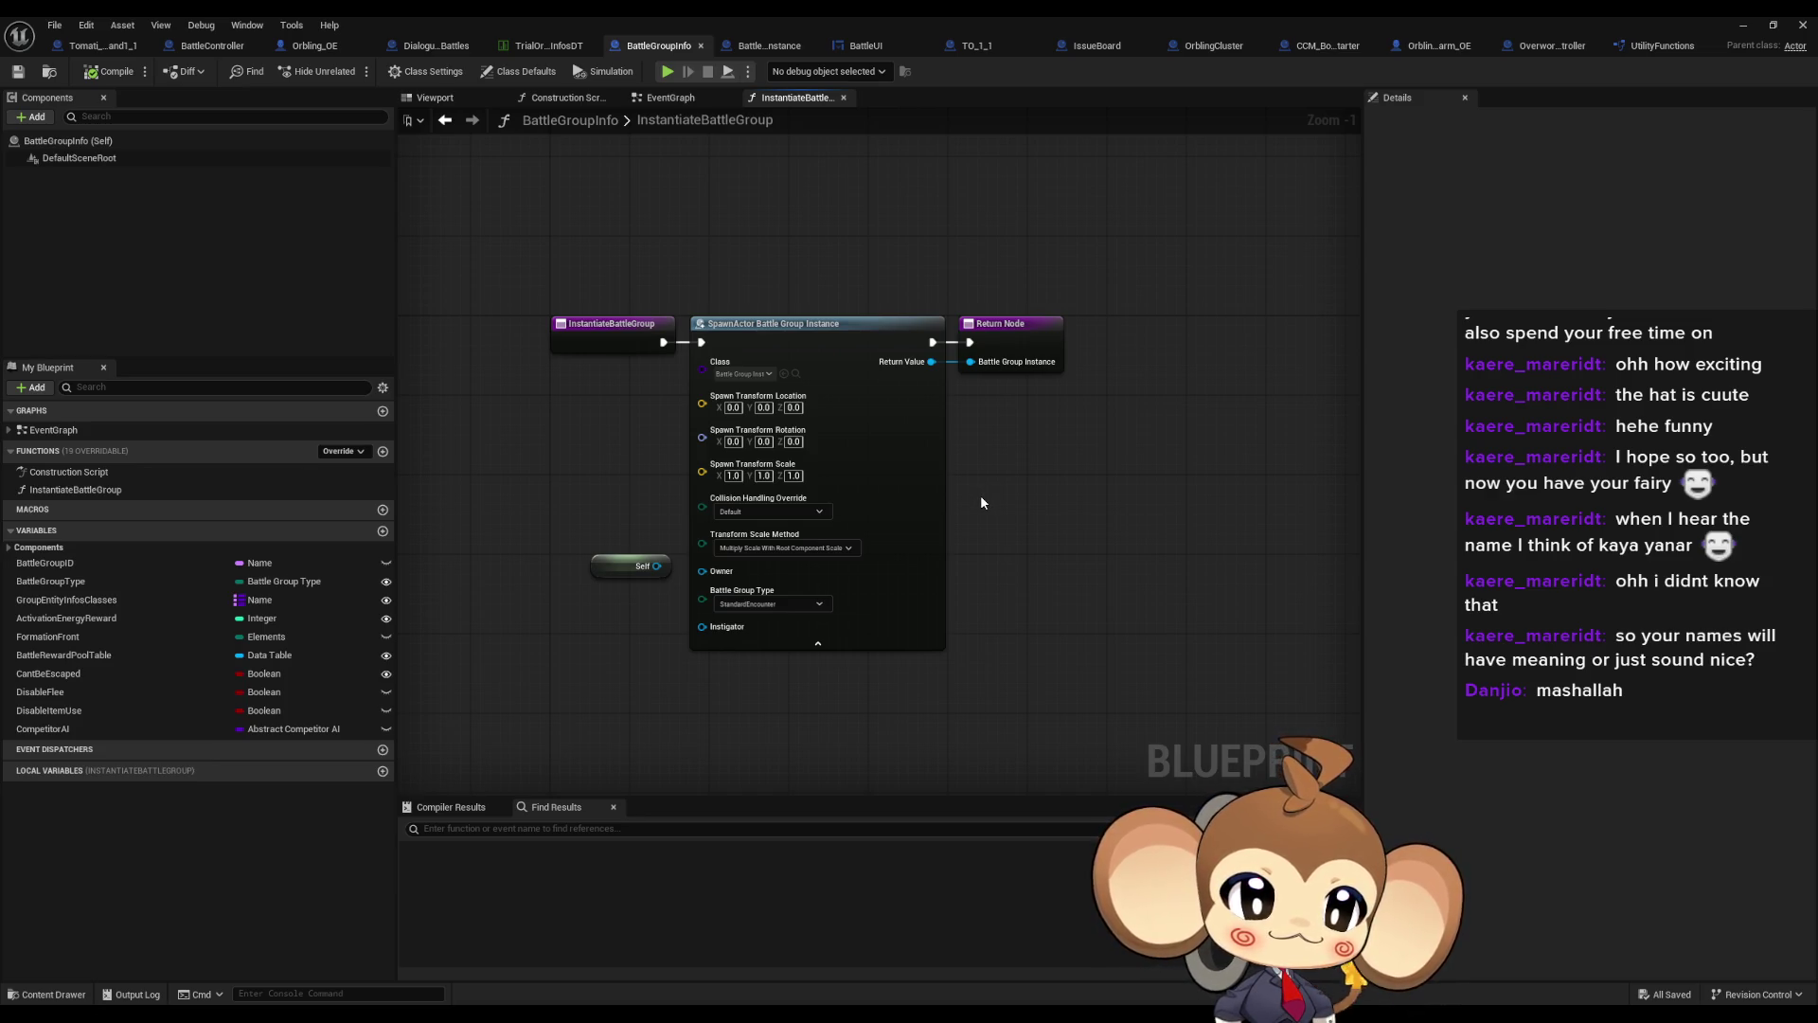
left_click_drag(980, 498, 1059, 464)
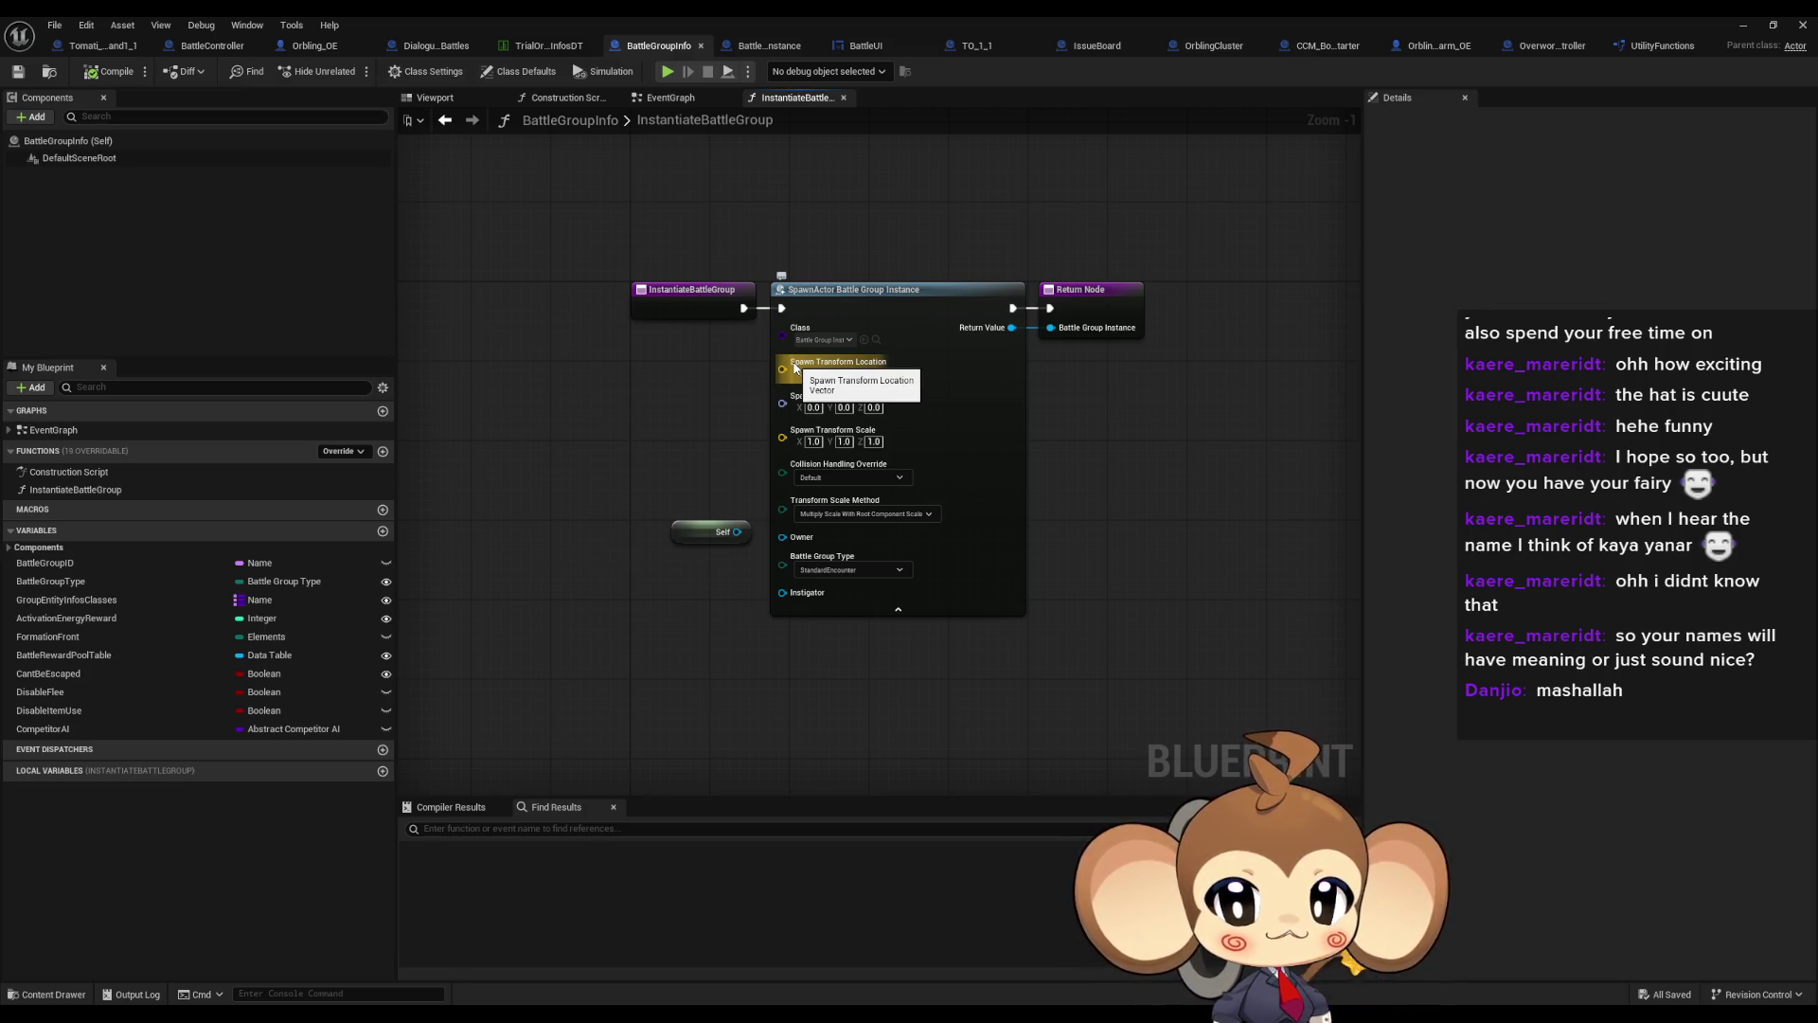
left_click_drag(547, 442, 758, 612)
left_click(741, 702)
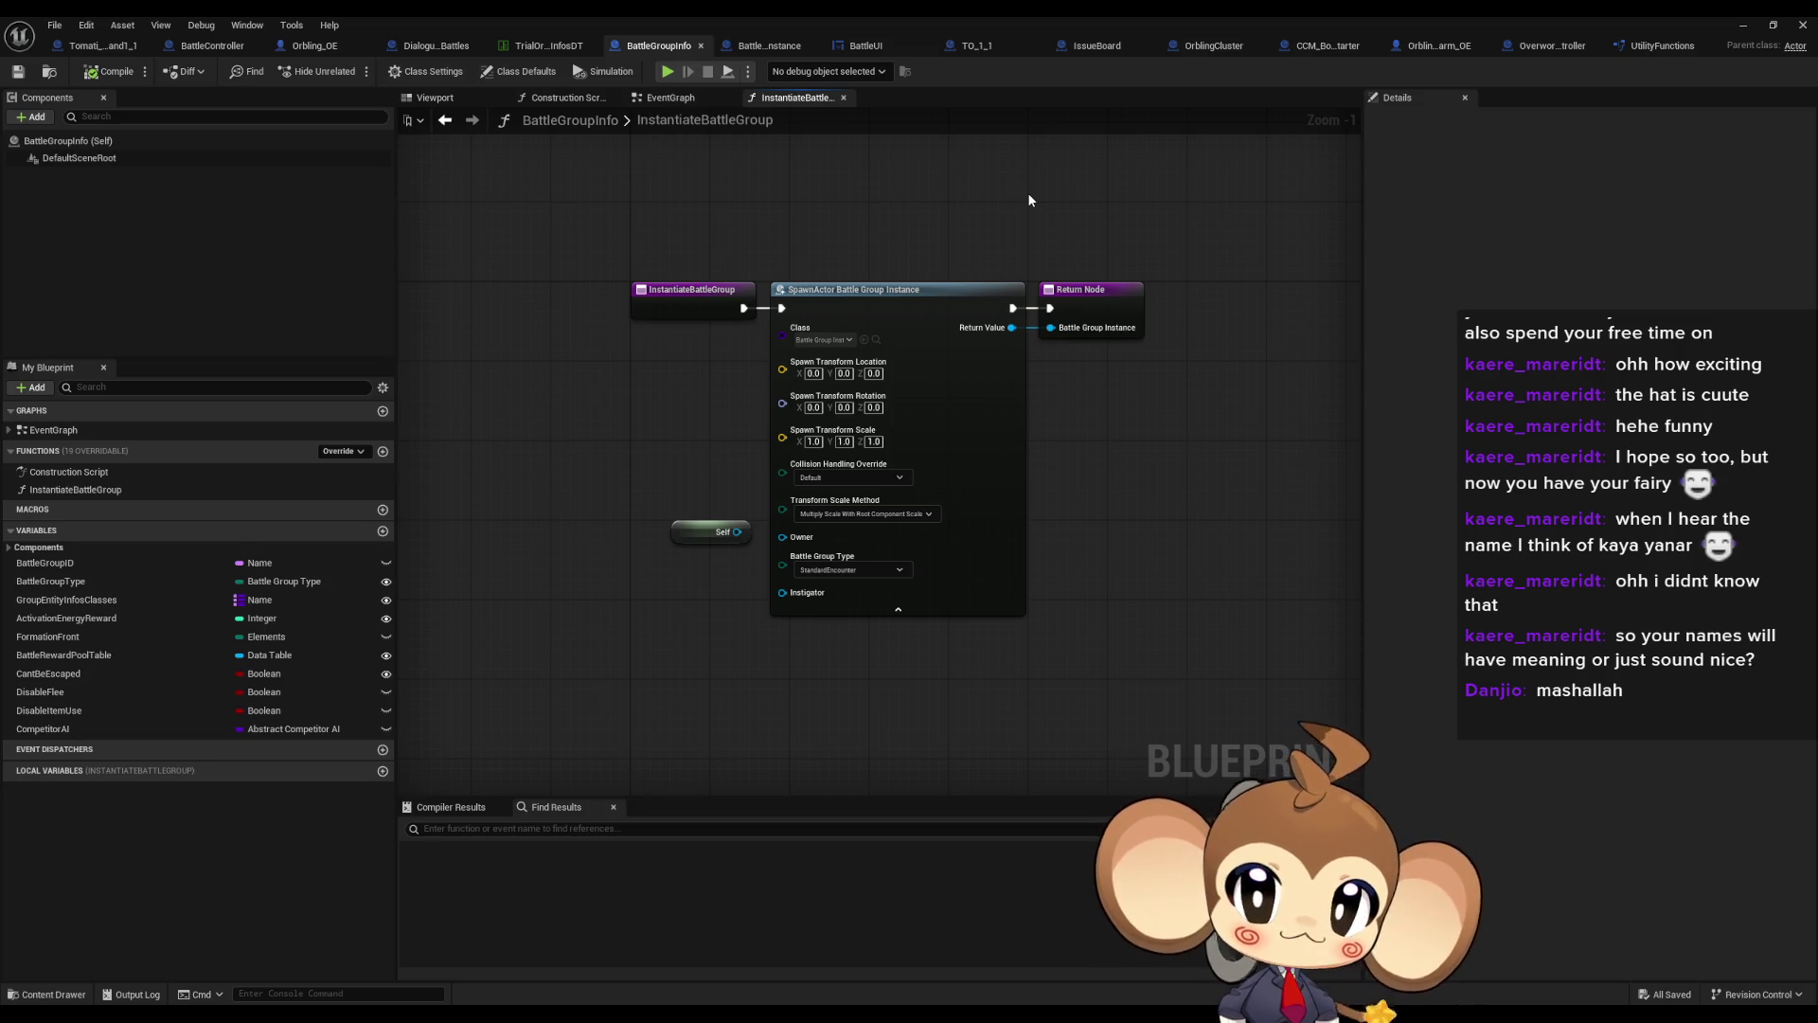
left_click(195, 45)
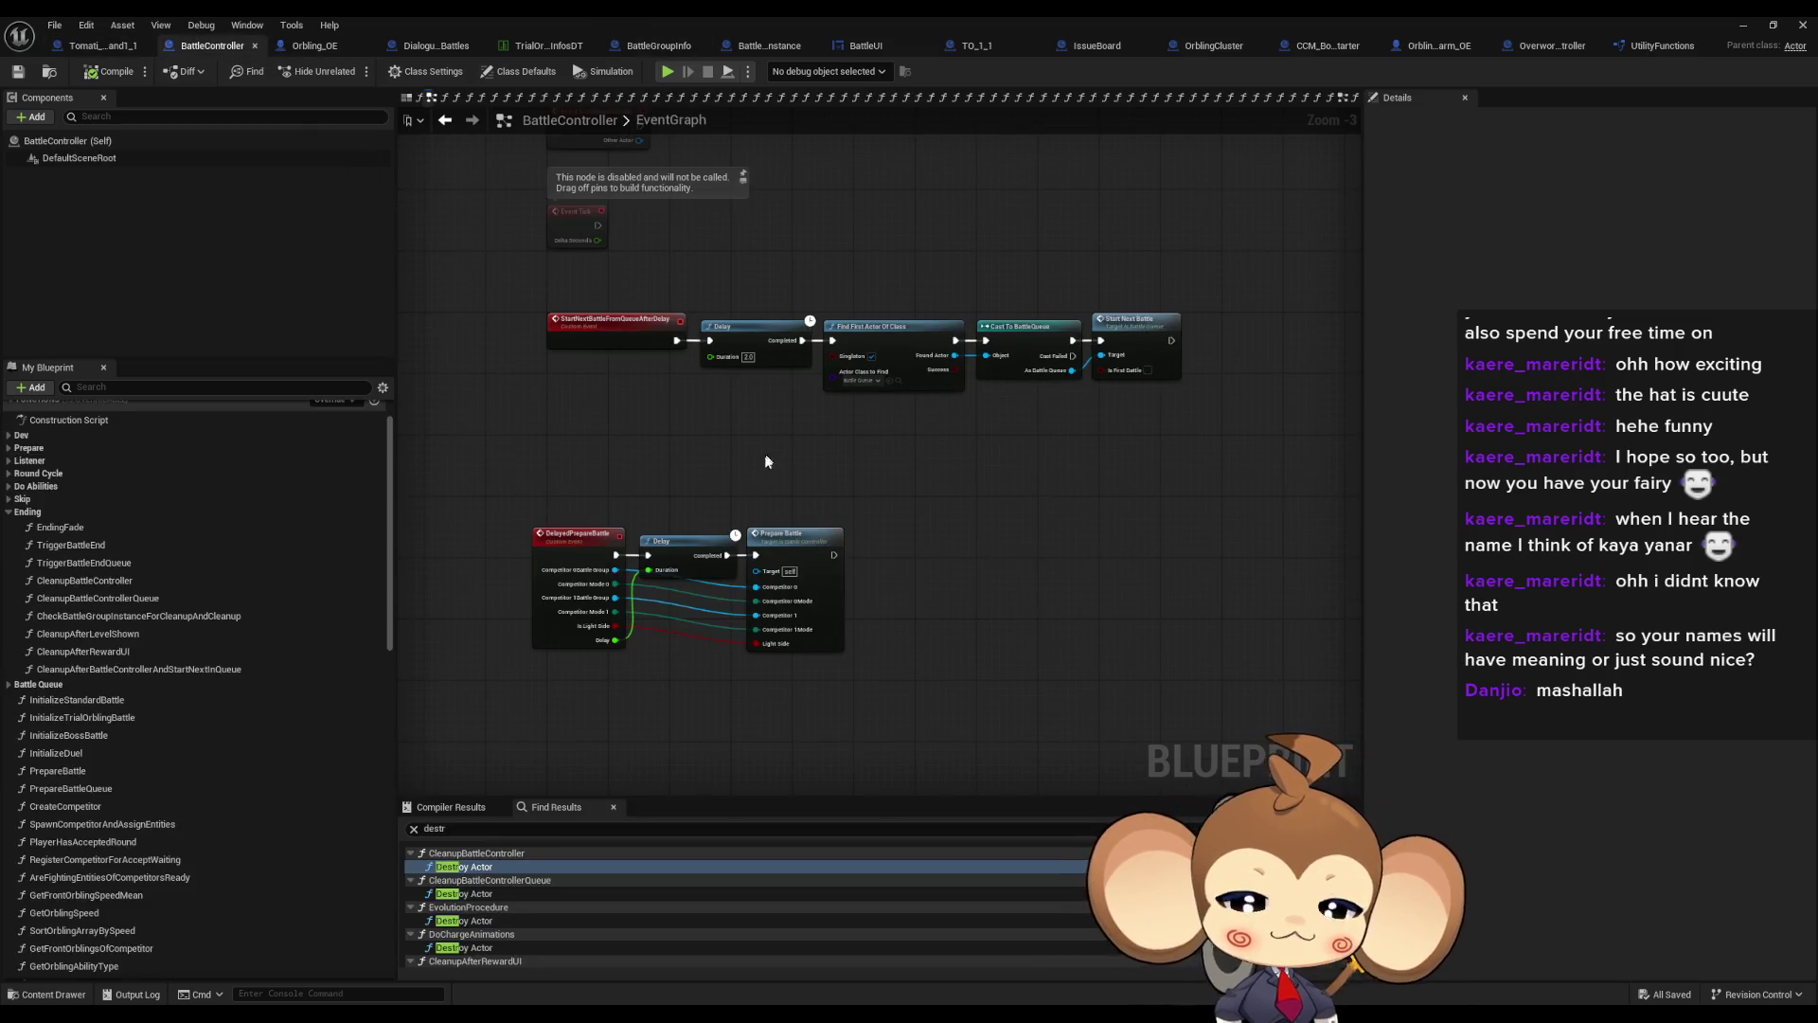
Search the BattleController blueprint for 'level load', then return to the main level editor
key("ctrl+f")
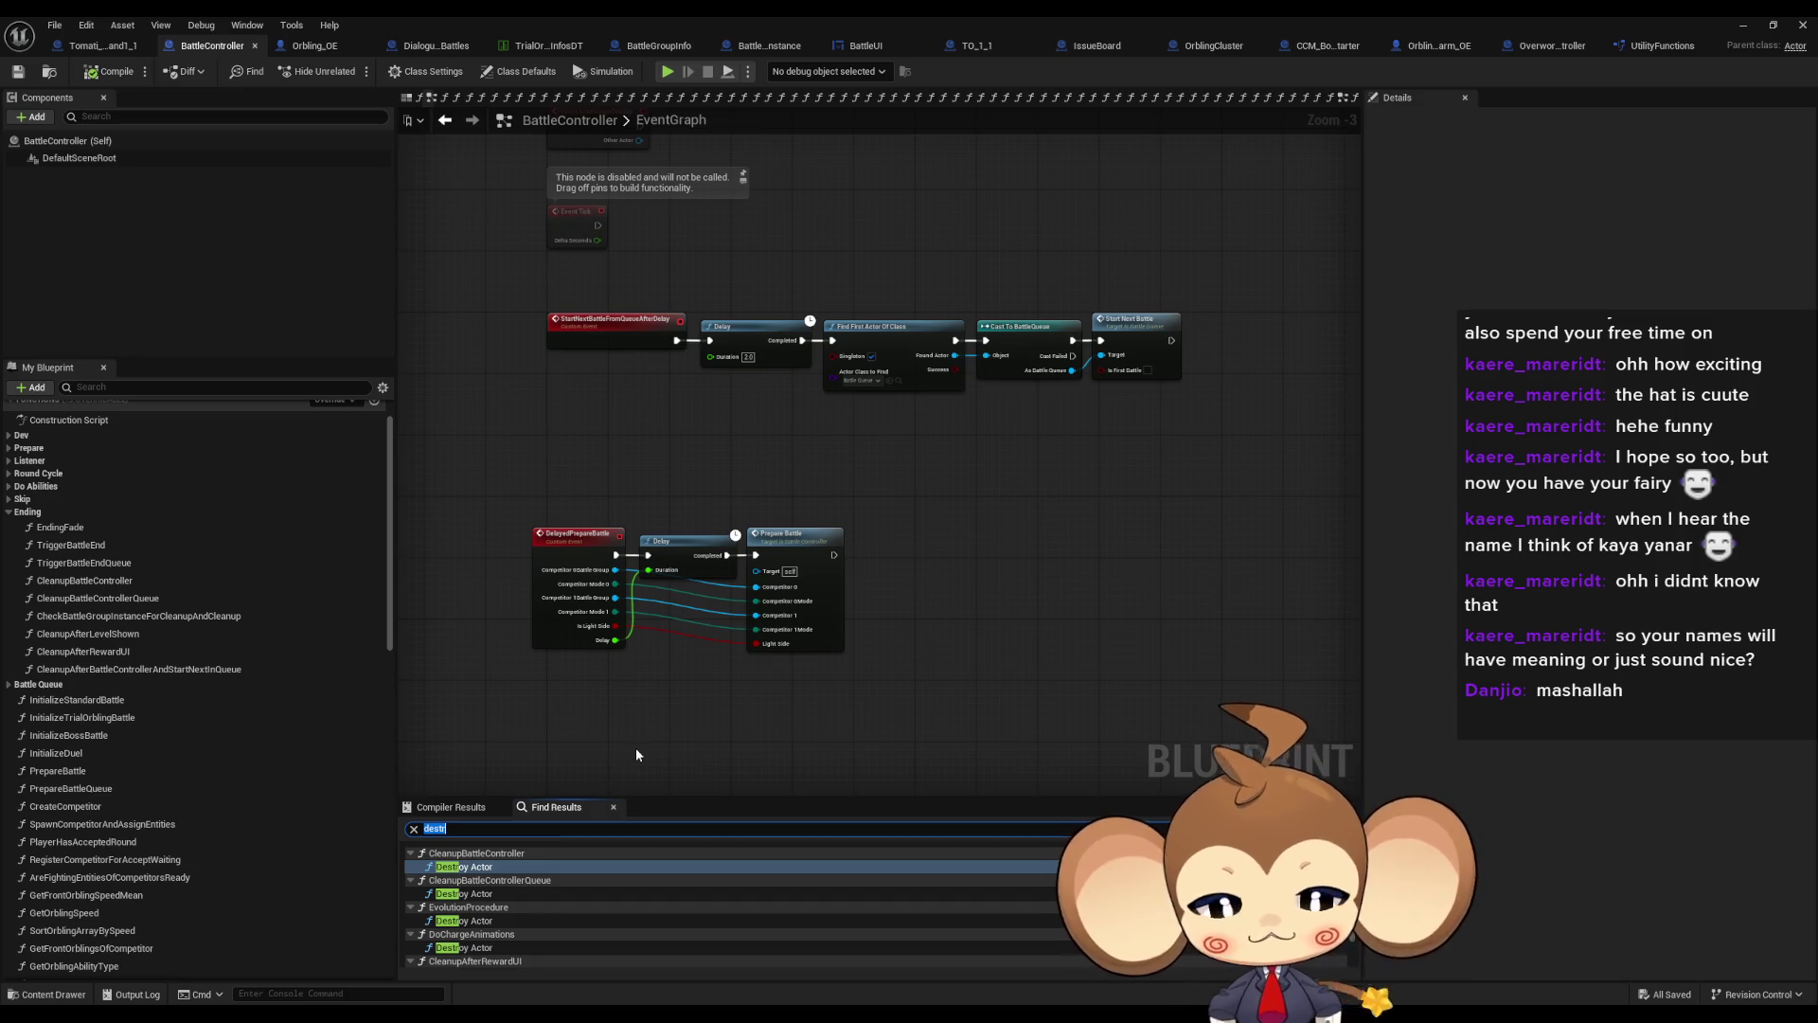
type("level load")
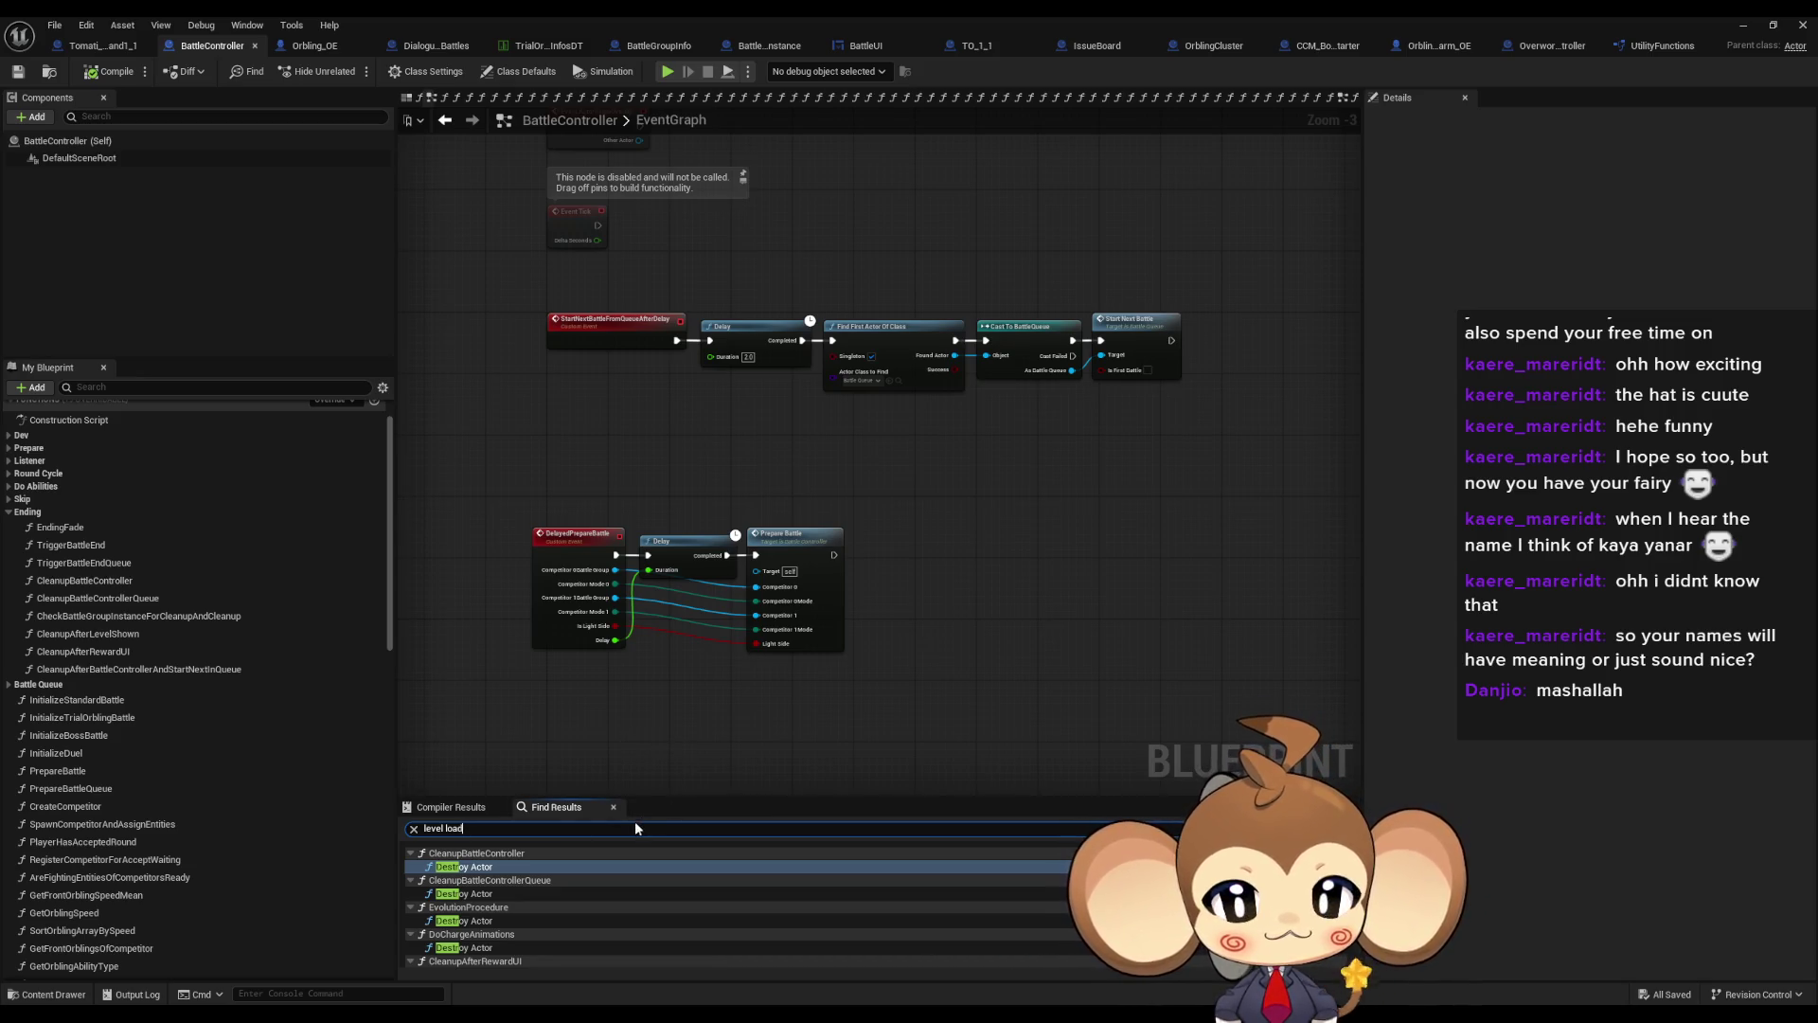
left_click_drag(417, 835, 320, 843)
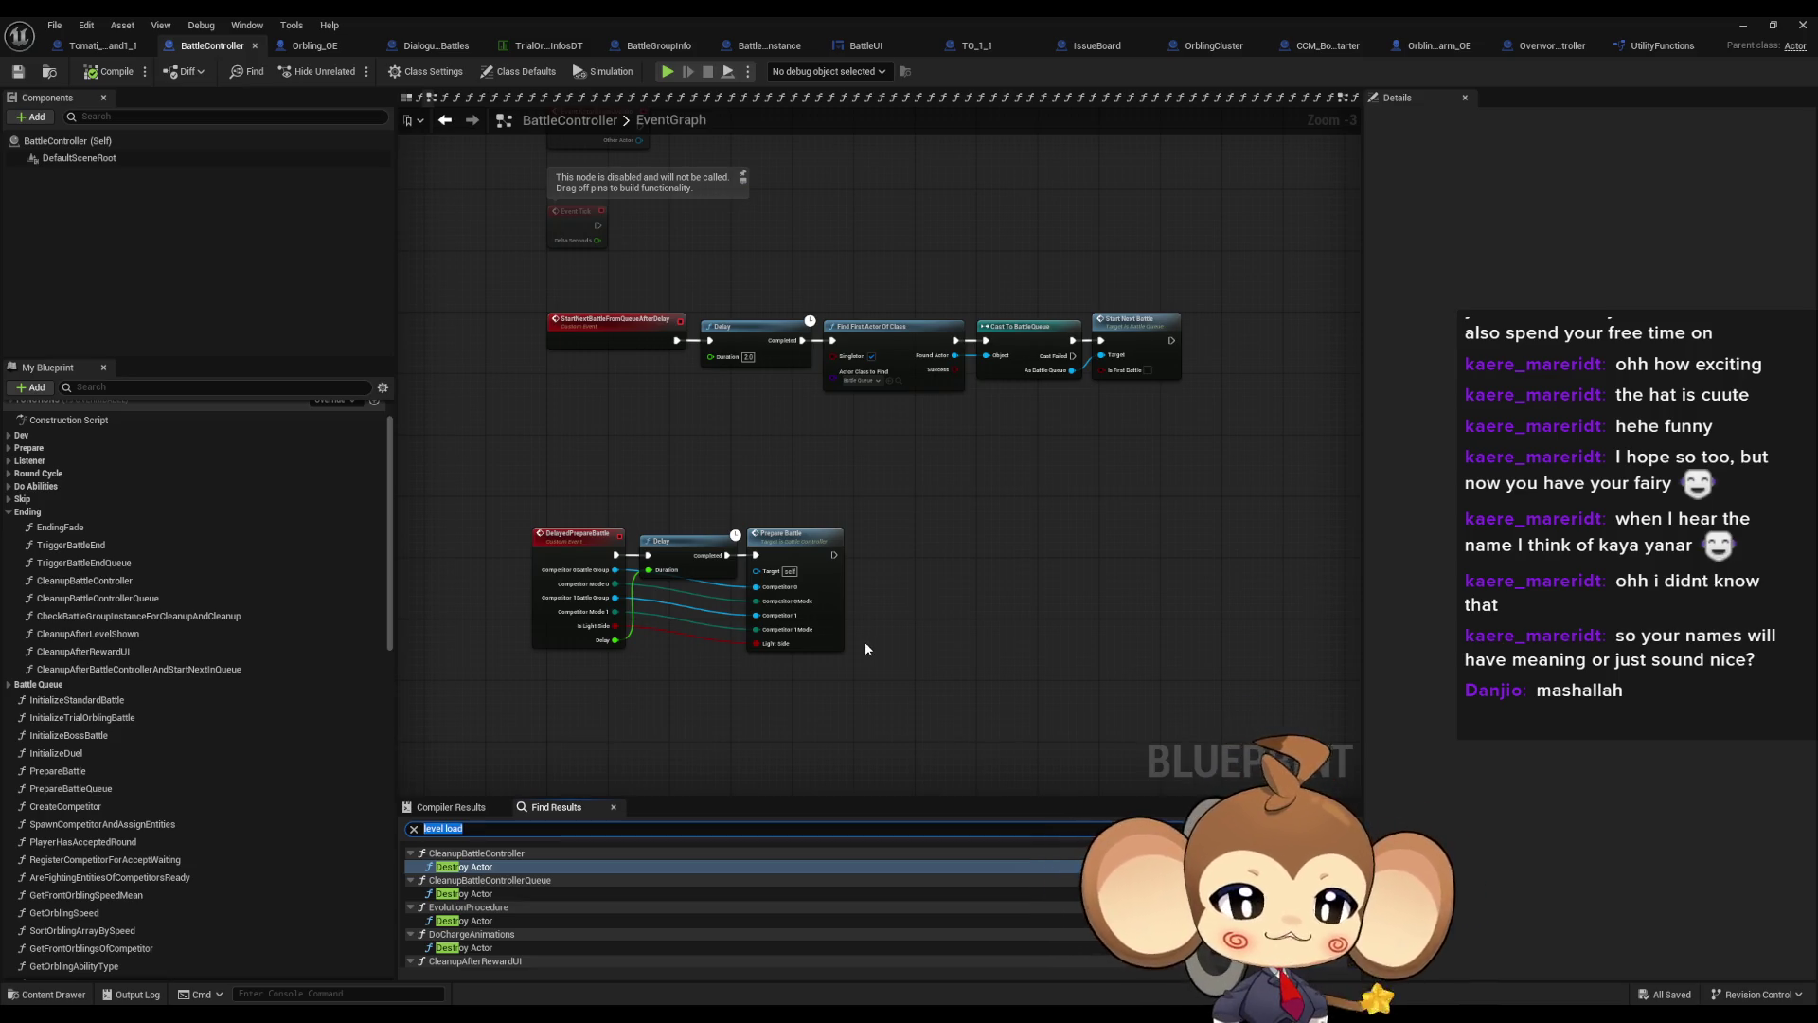
left_click(956, 657)
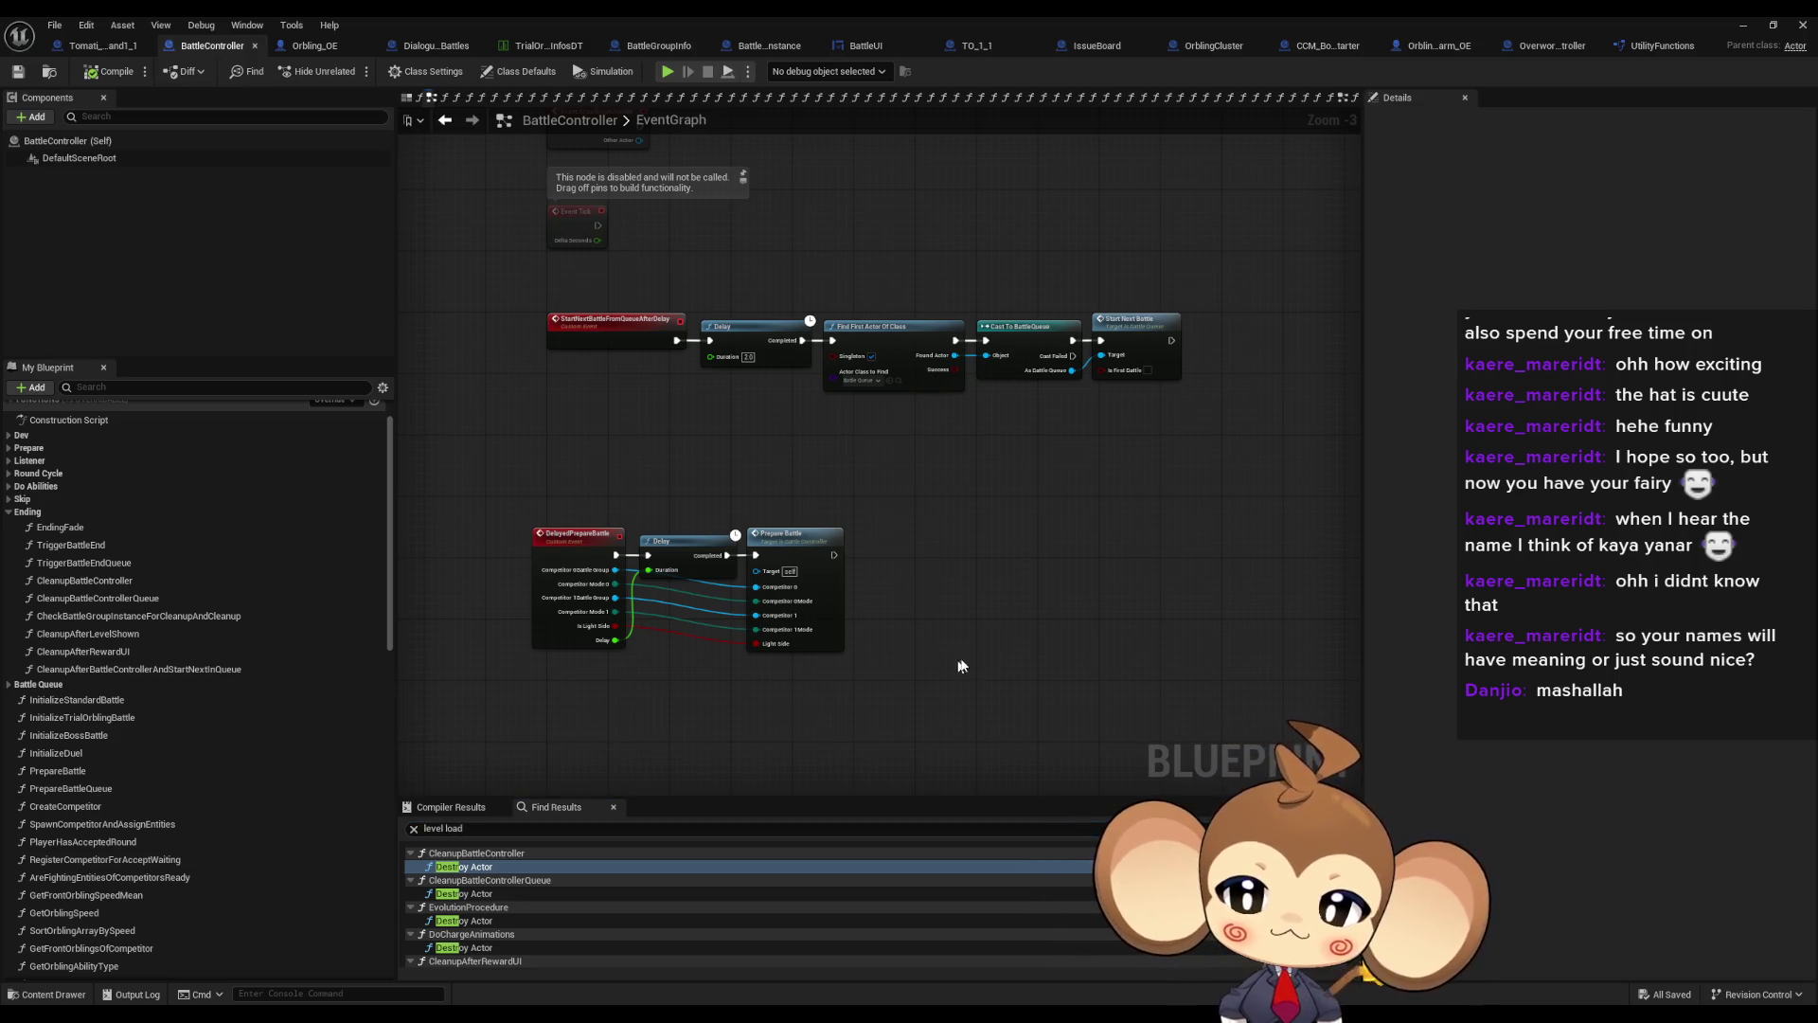
left_click(1741, 22)
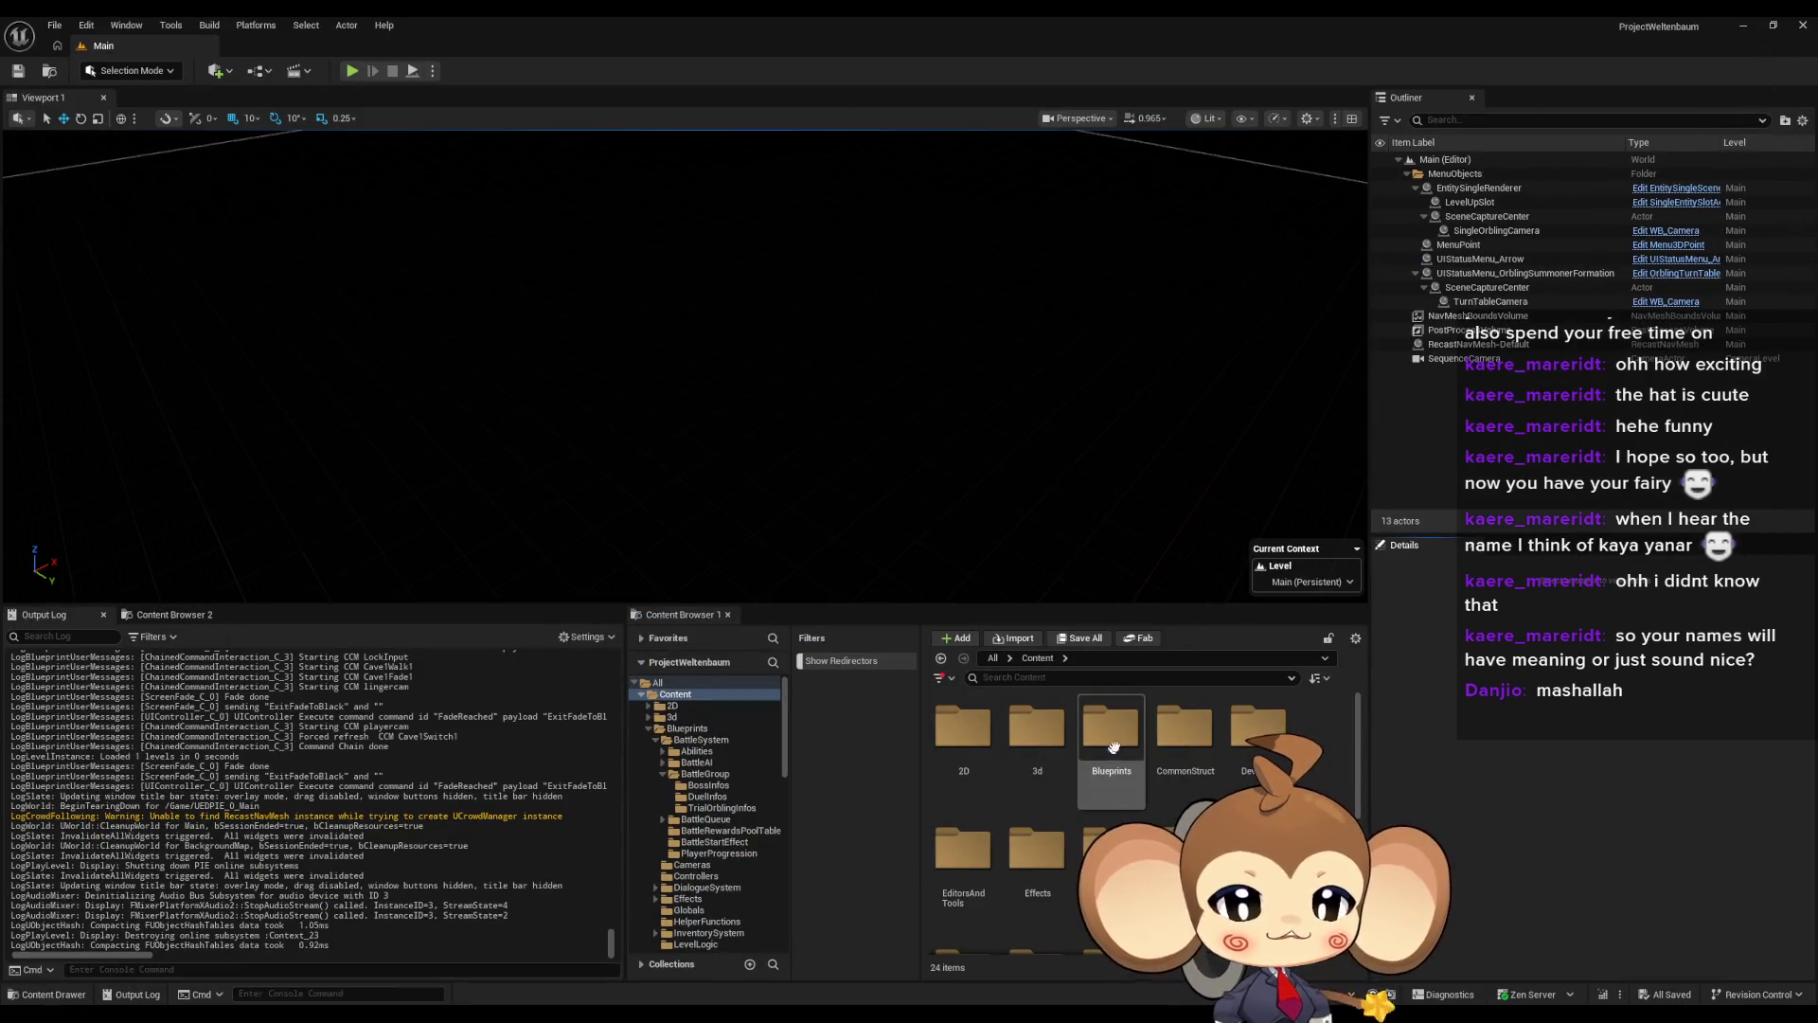
Browse Maps > Background Map, select the Ship folder, then go back to Maps
scroll(1136, 815, "down", 5)
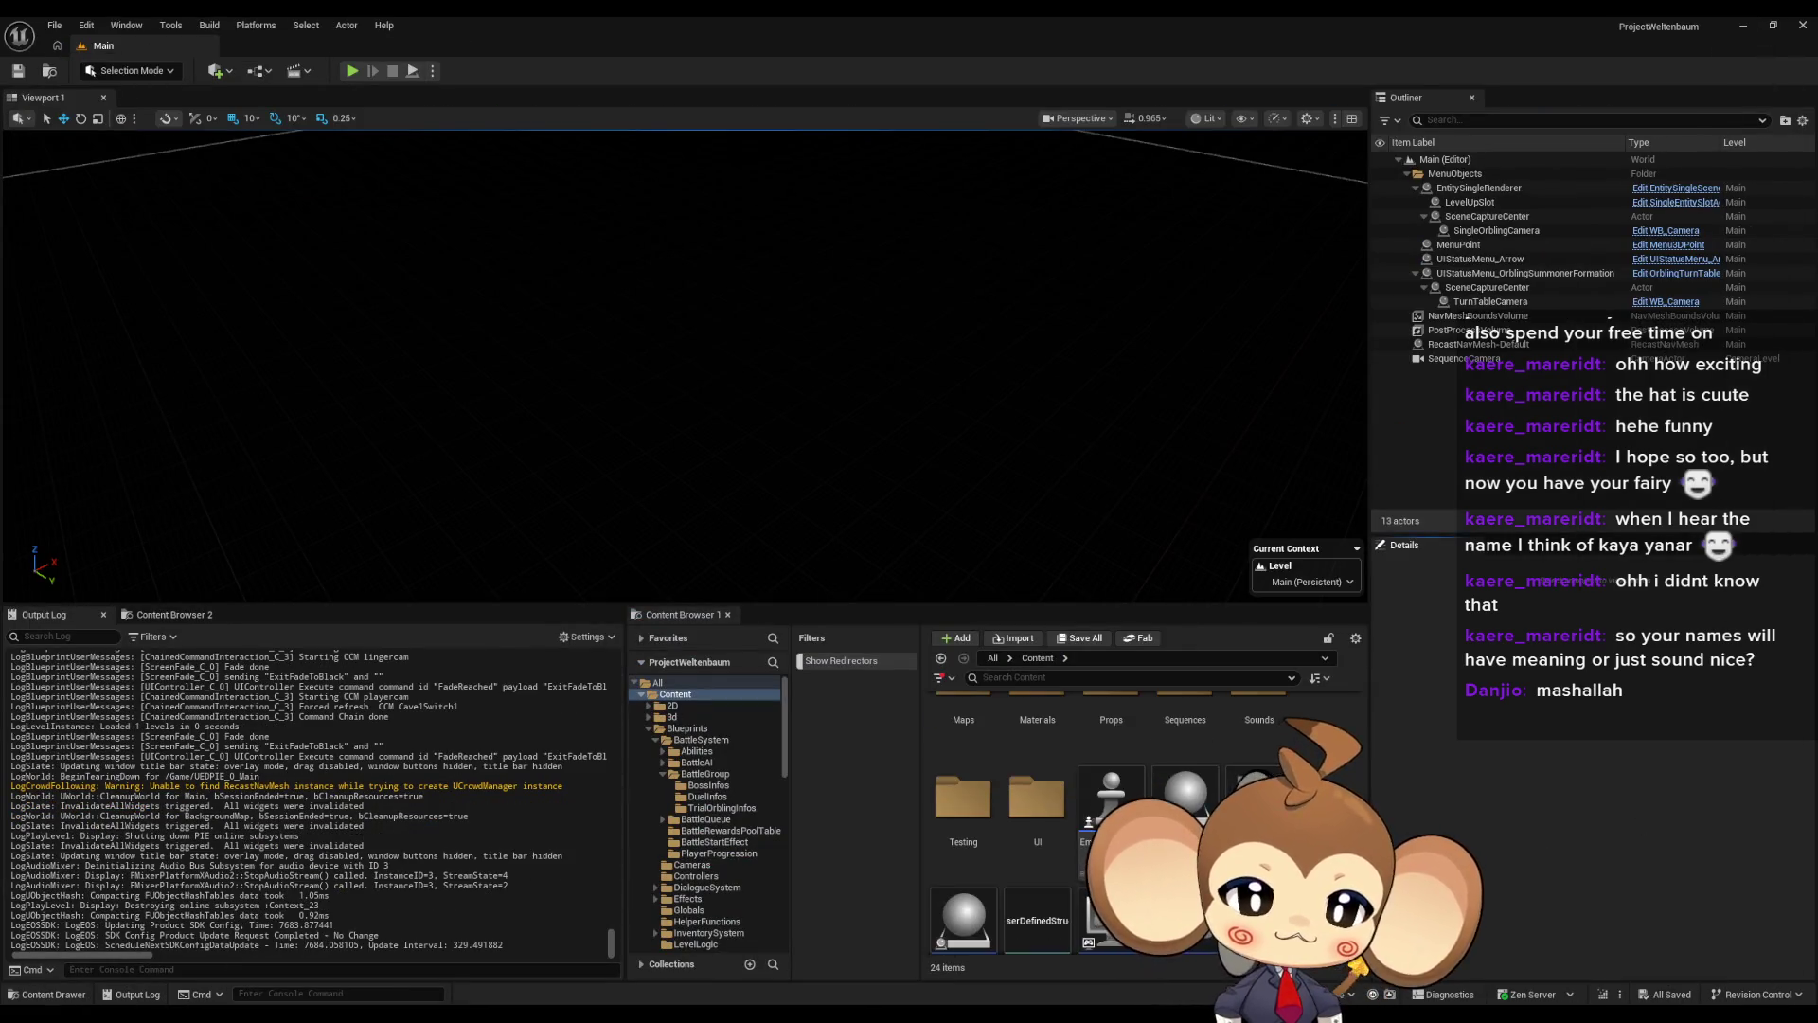
scroll(1136, 814, "up", 1)
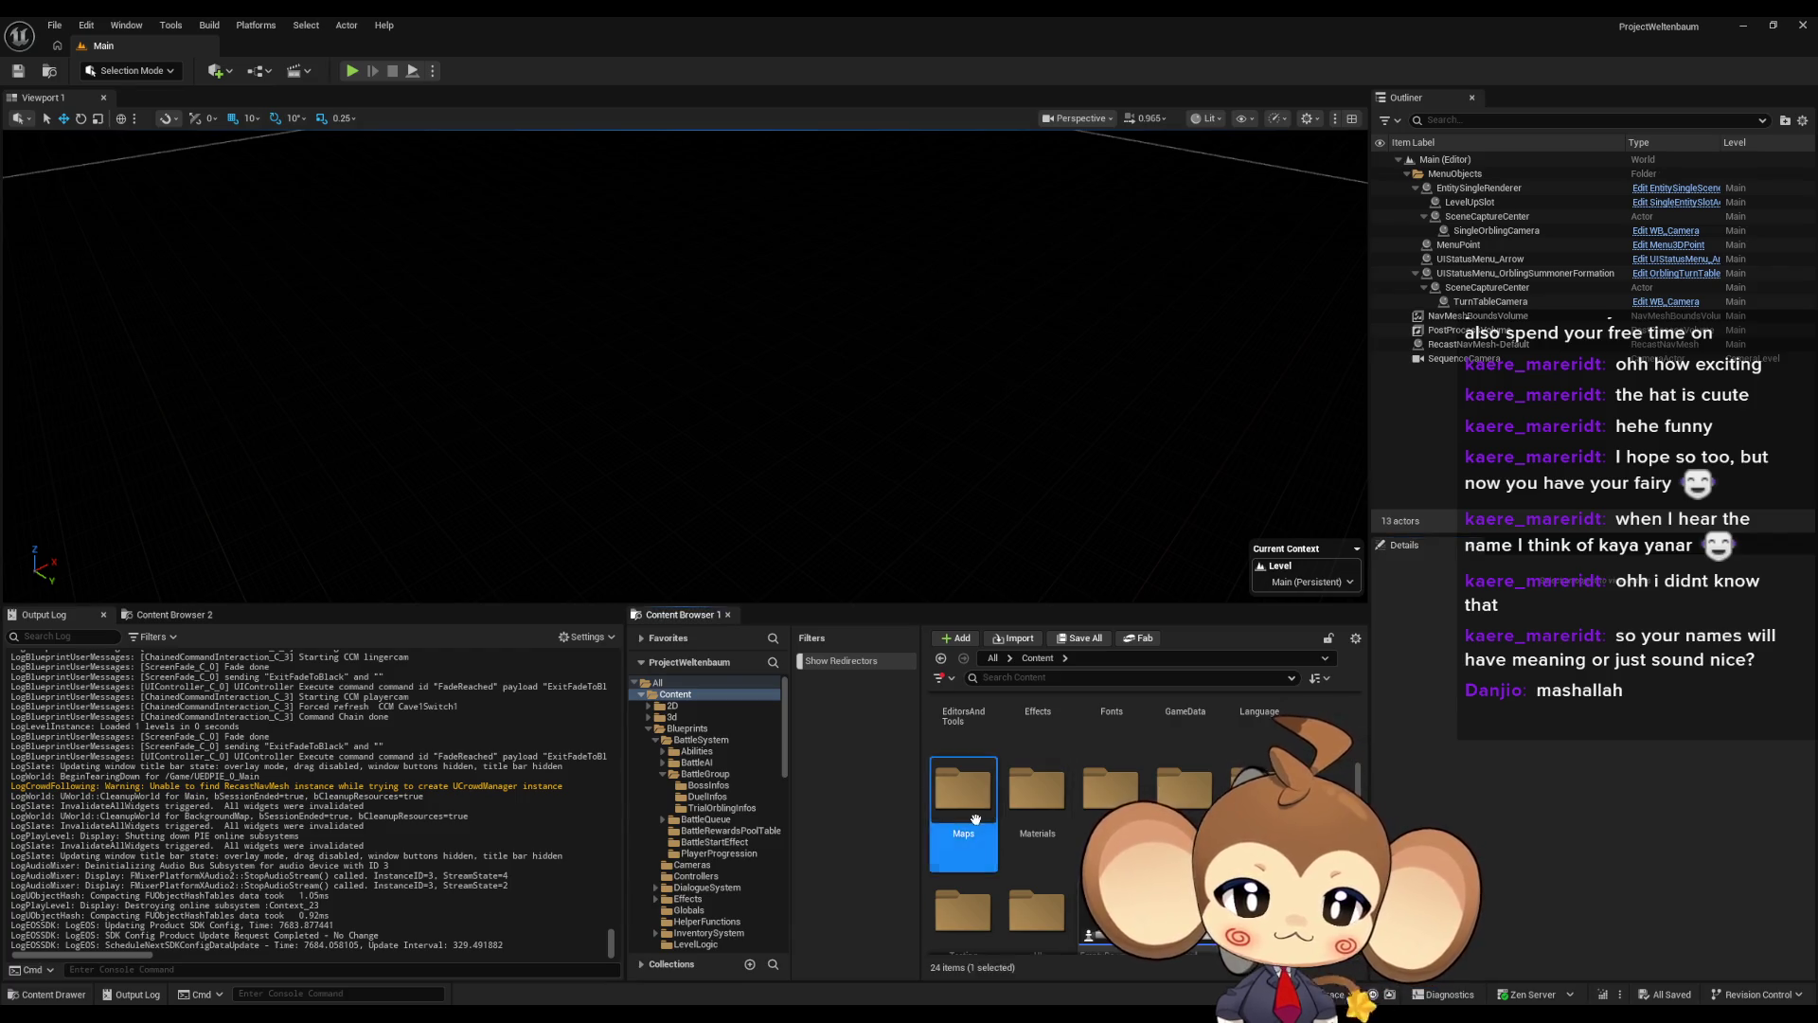
double_click(963, 790)
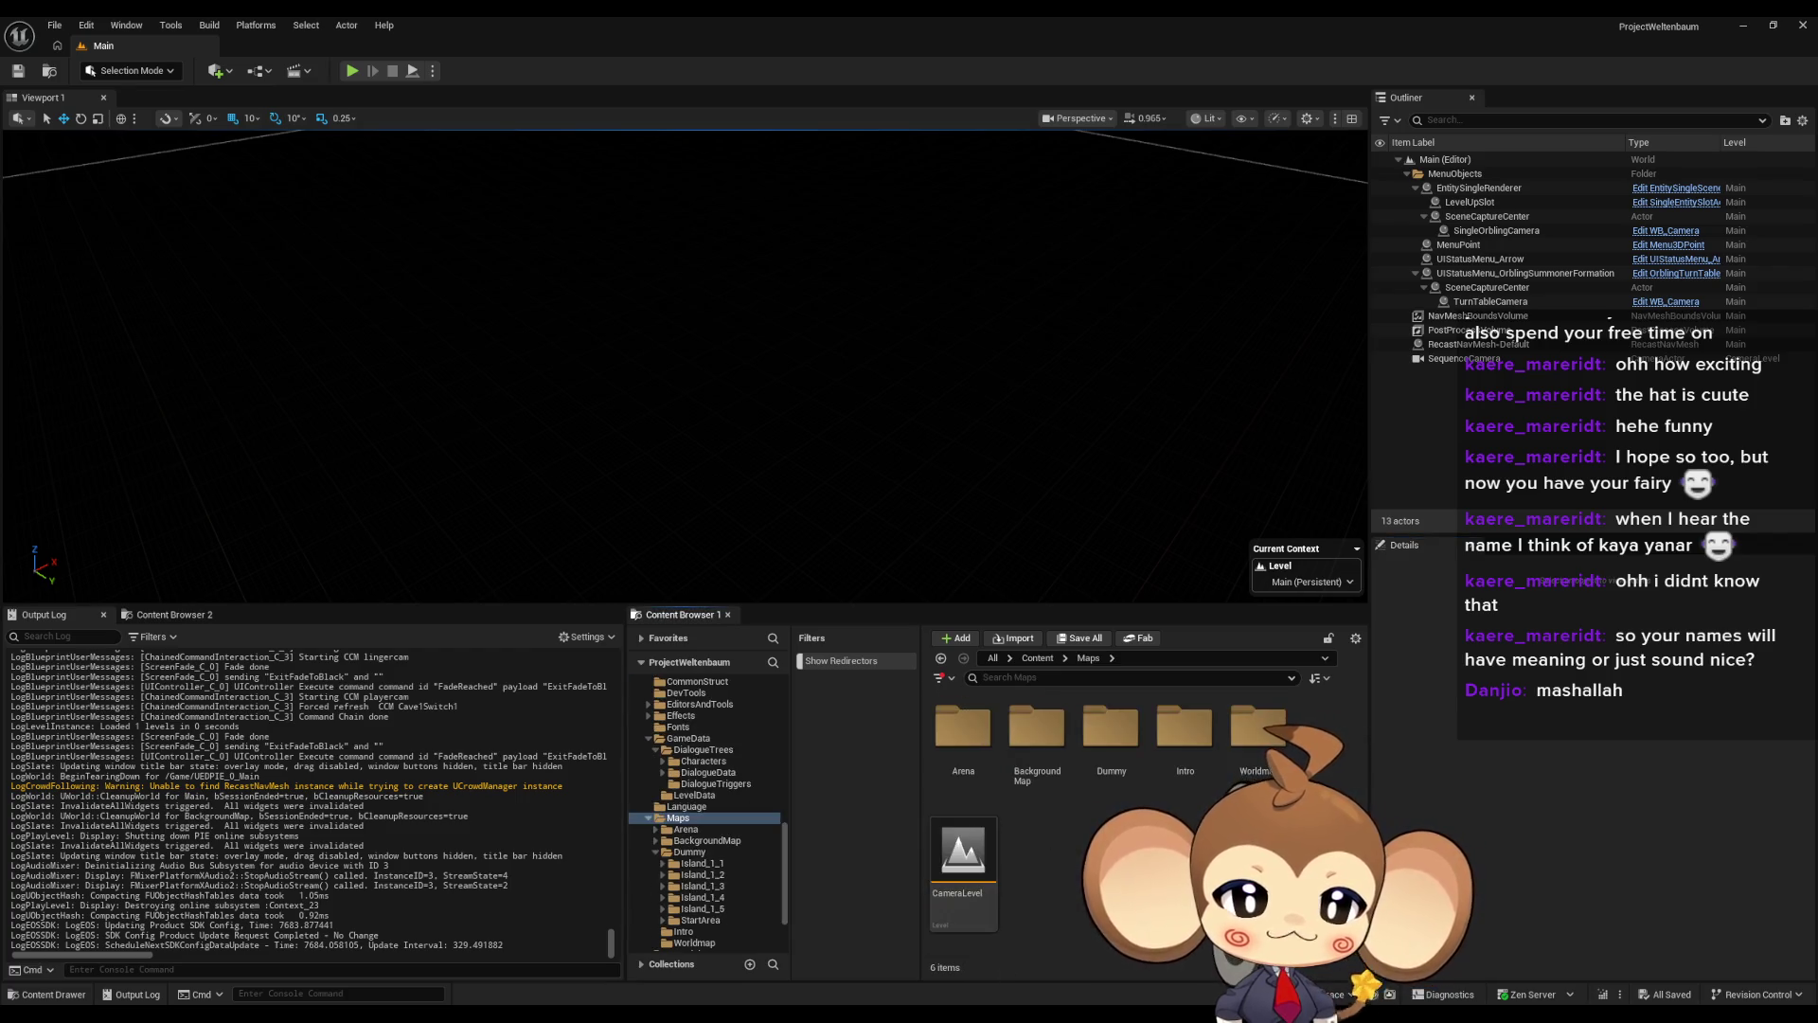
double_click(1037, 734)
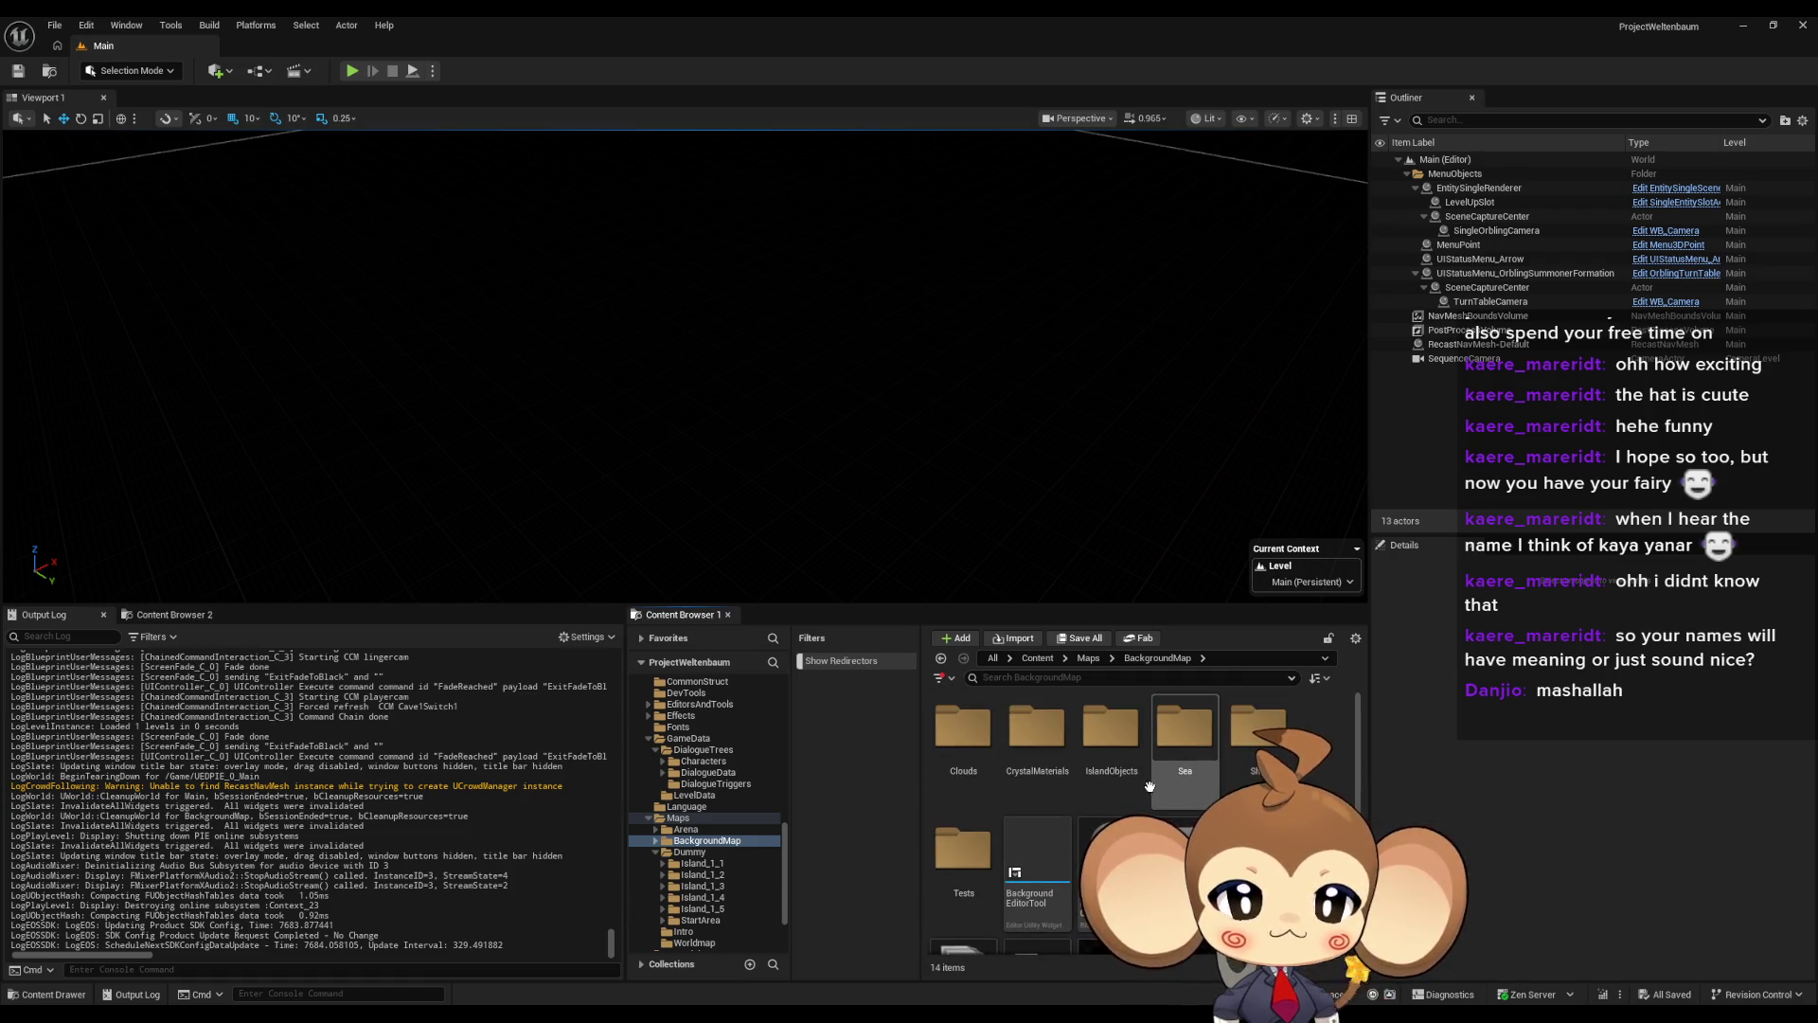
left_click(1184, 871)
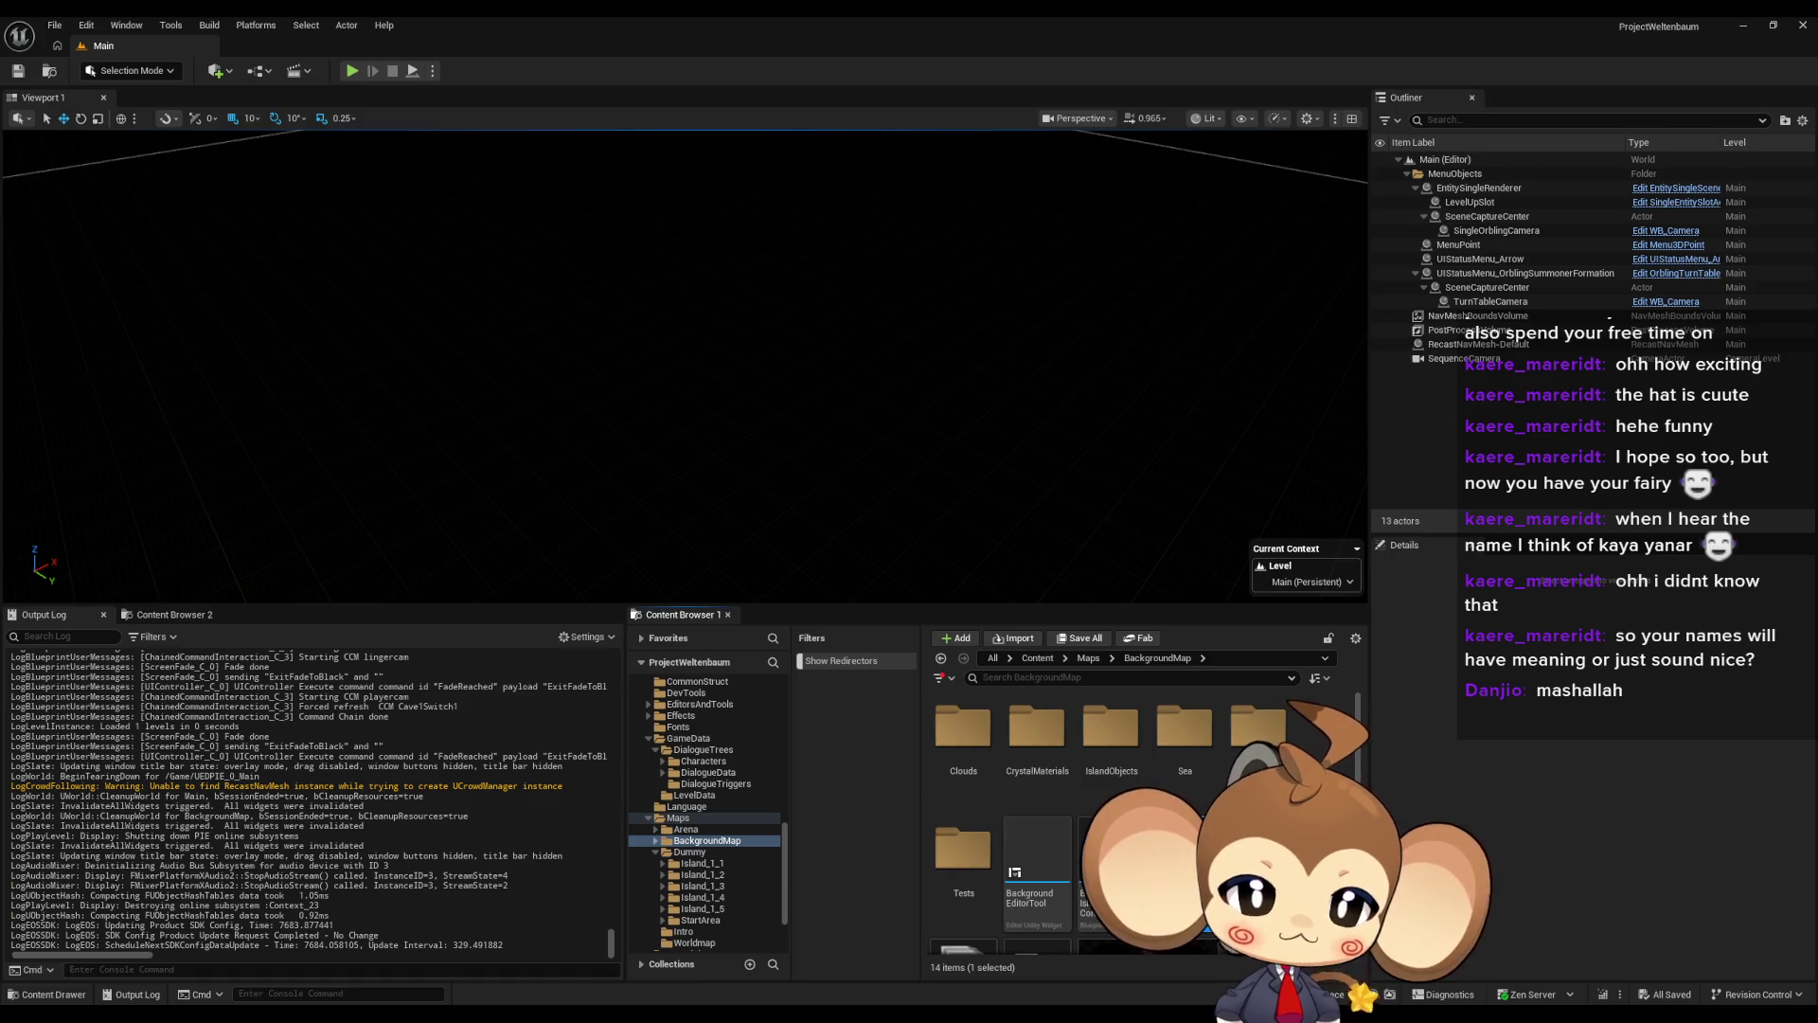
left_click(1263, 735)
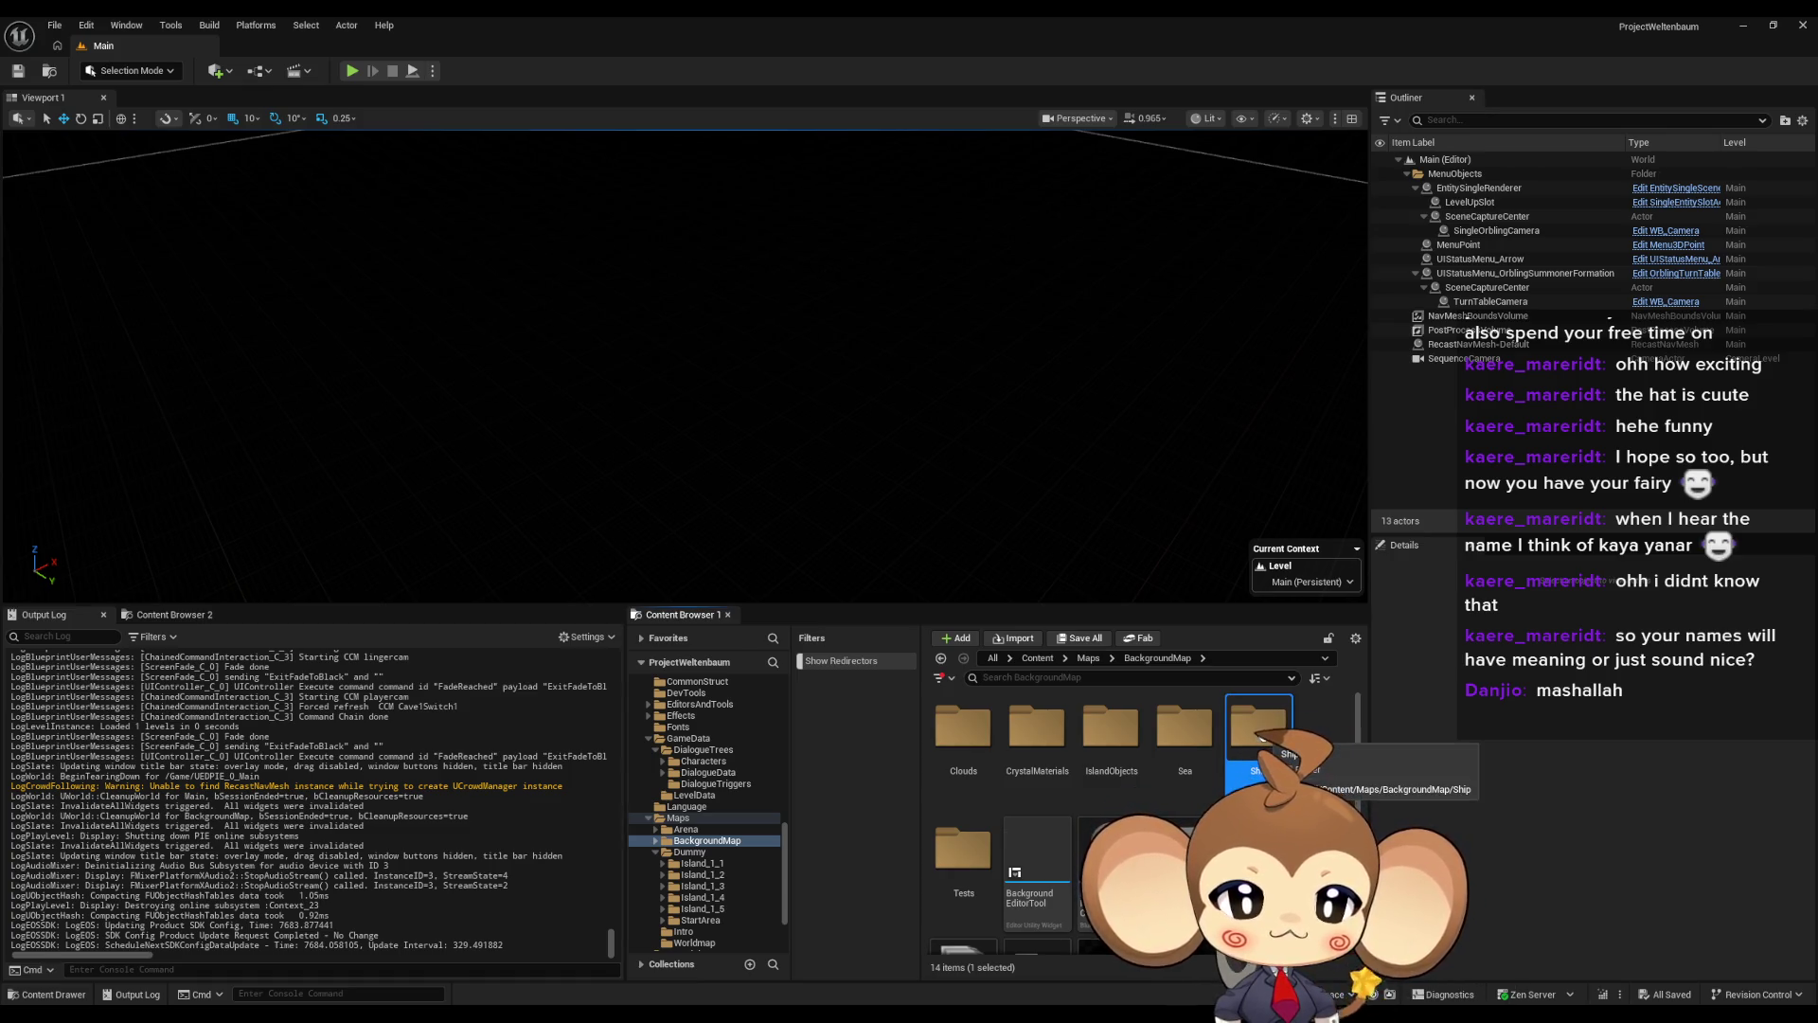
key("alt+Left")
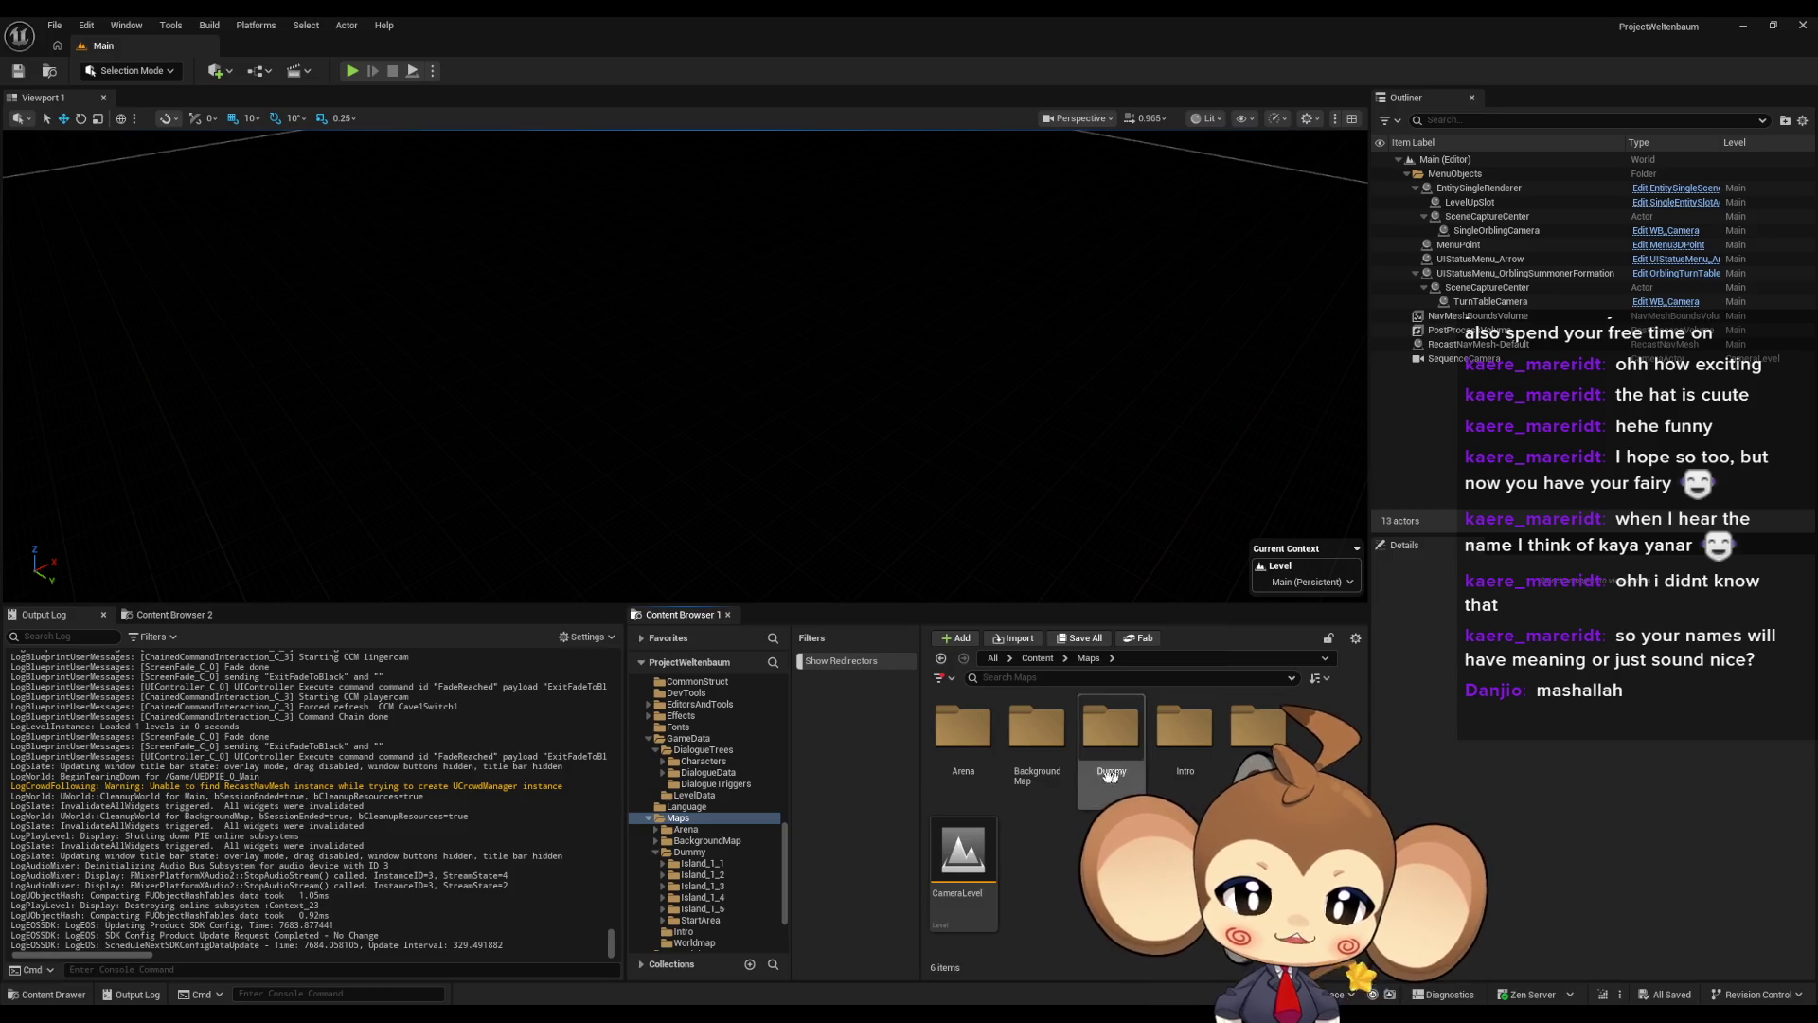
Check BattleEnv_1 in Arena > Env and the Arena Cameras folder, then bring BattleController back
double_click(985, 726)
double_click(1037, 729)
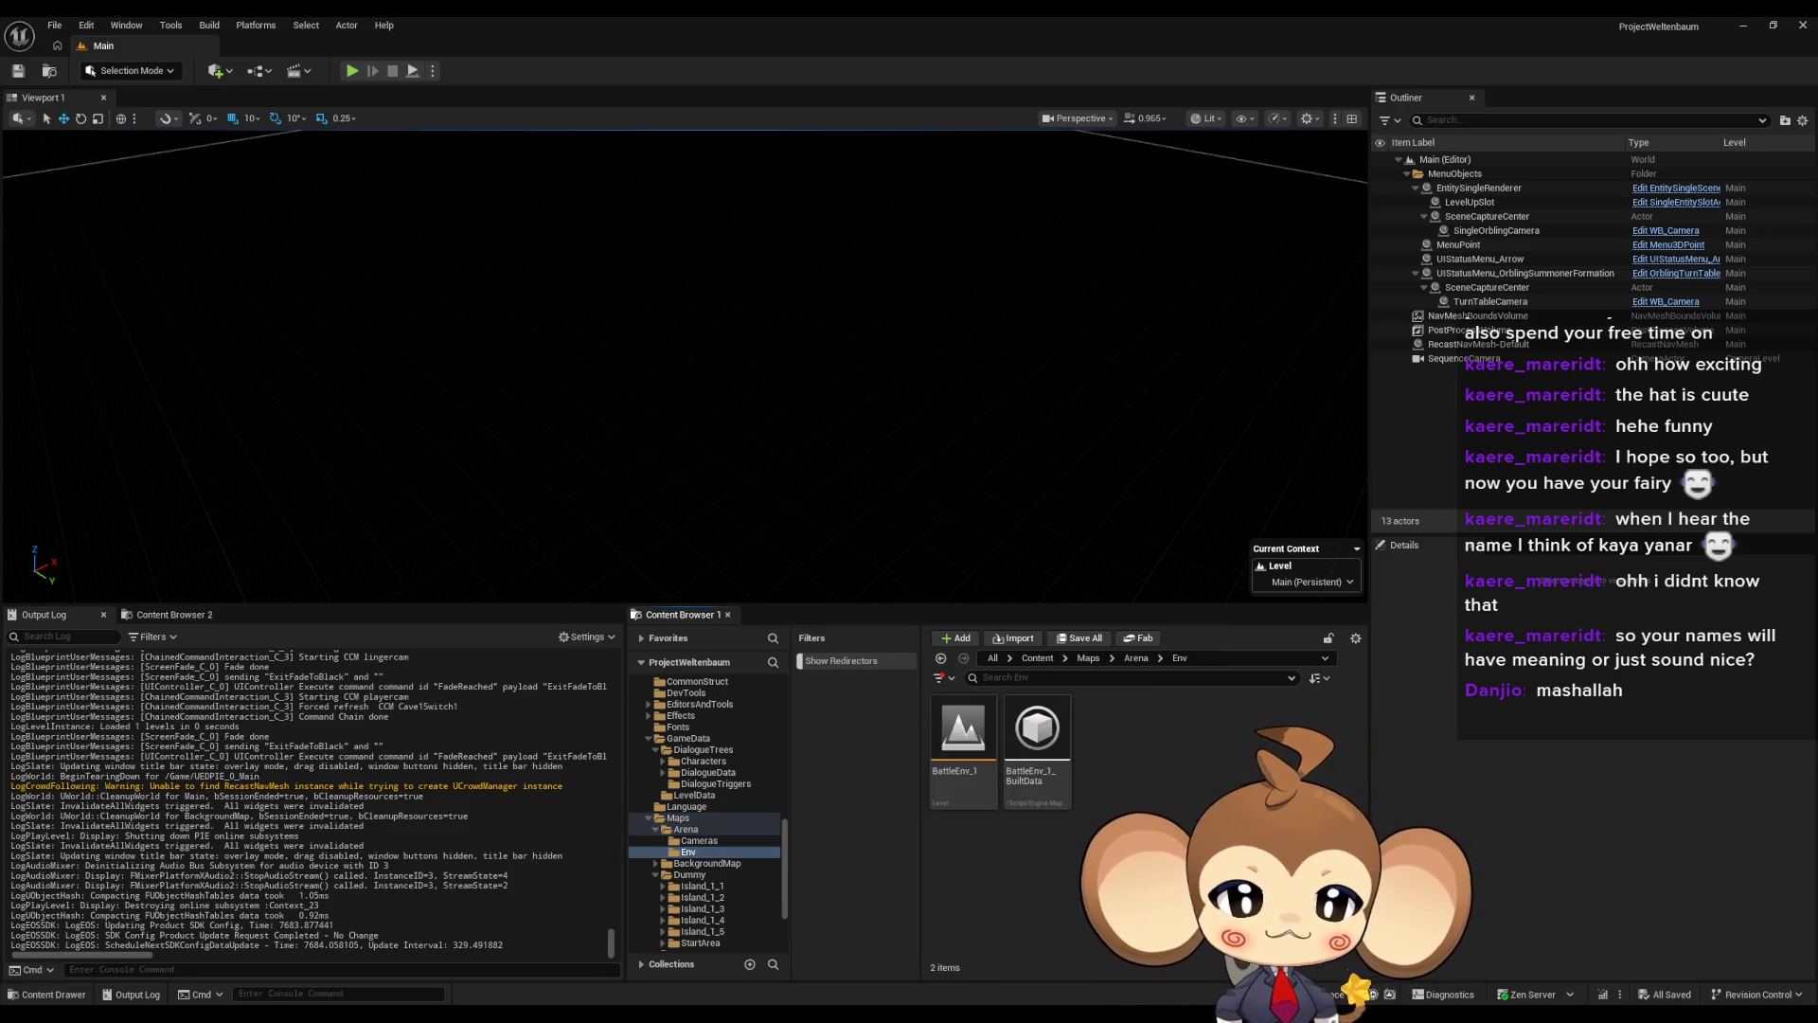
left_click(964, 739)
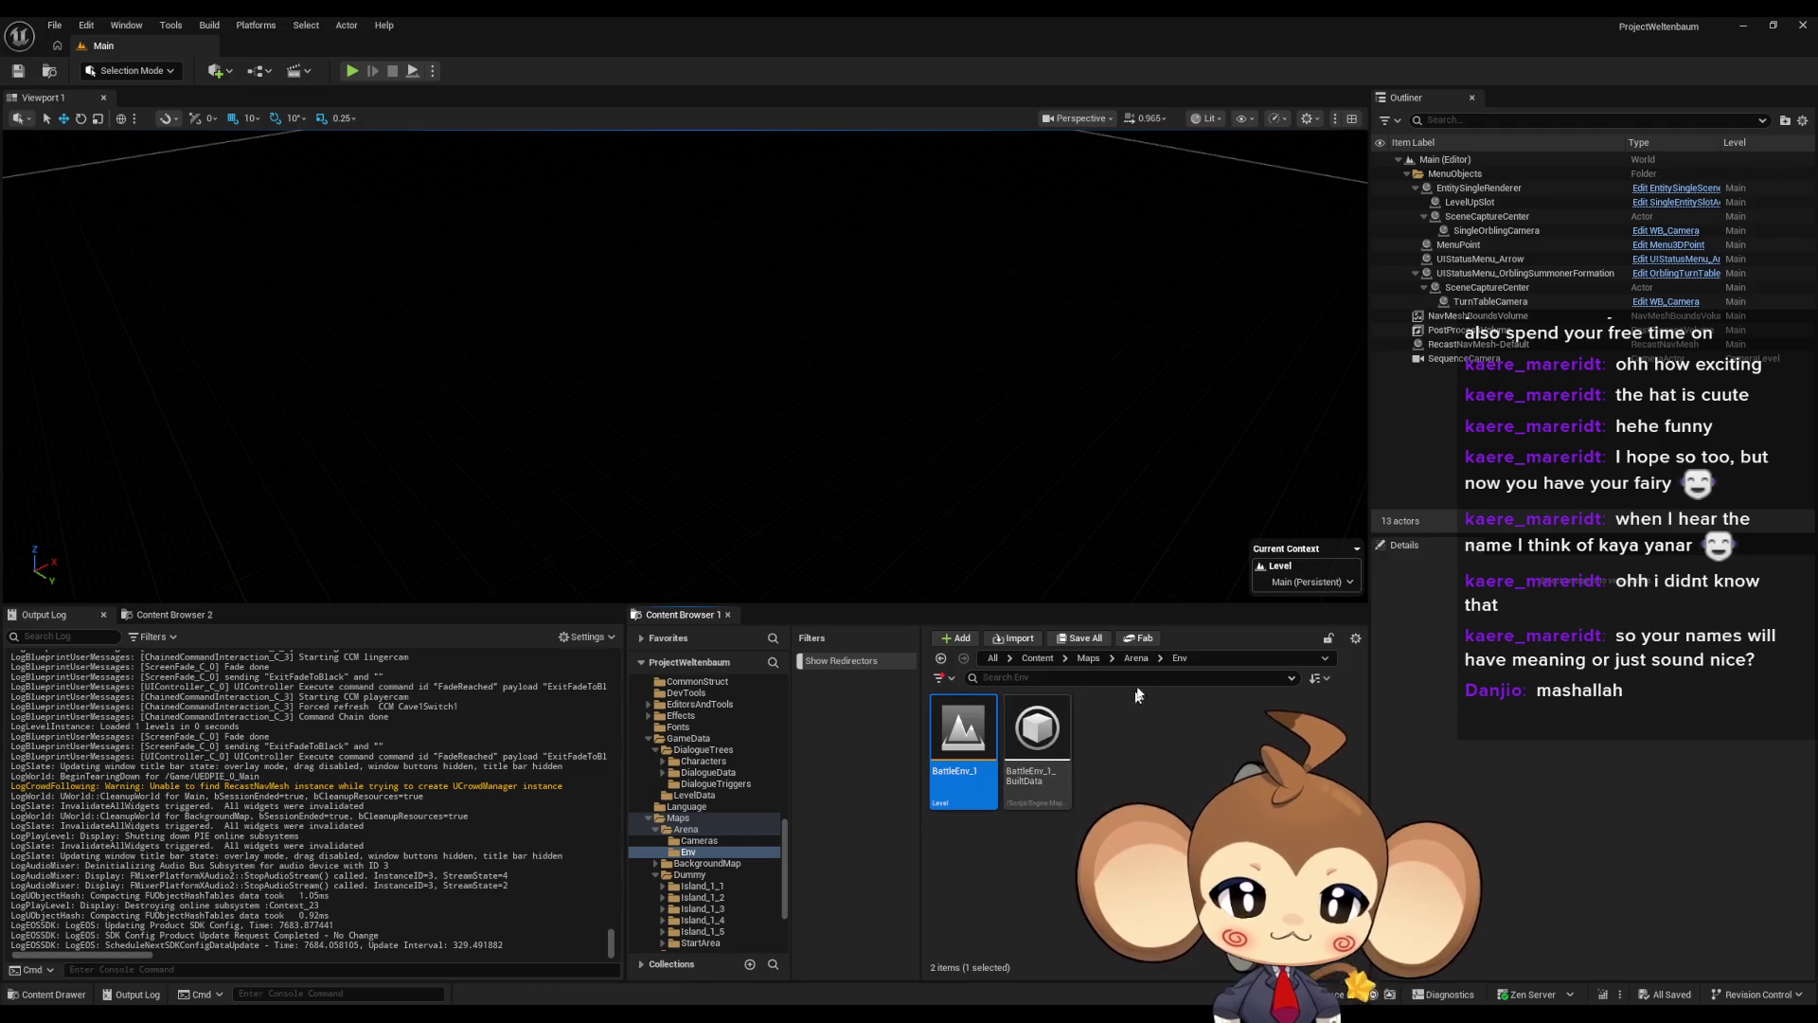
left_click(1135, 658)
double_click(963, 729)
left_click(963, 738)
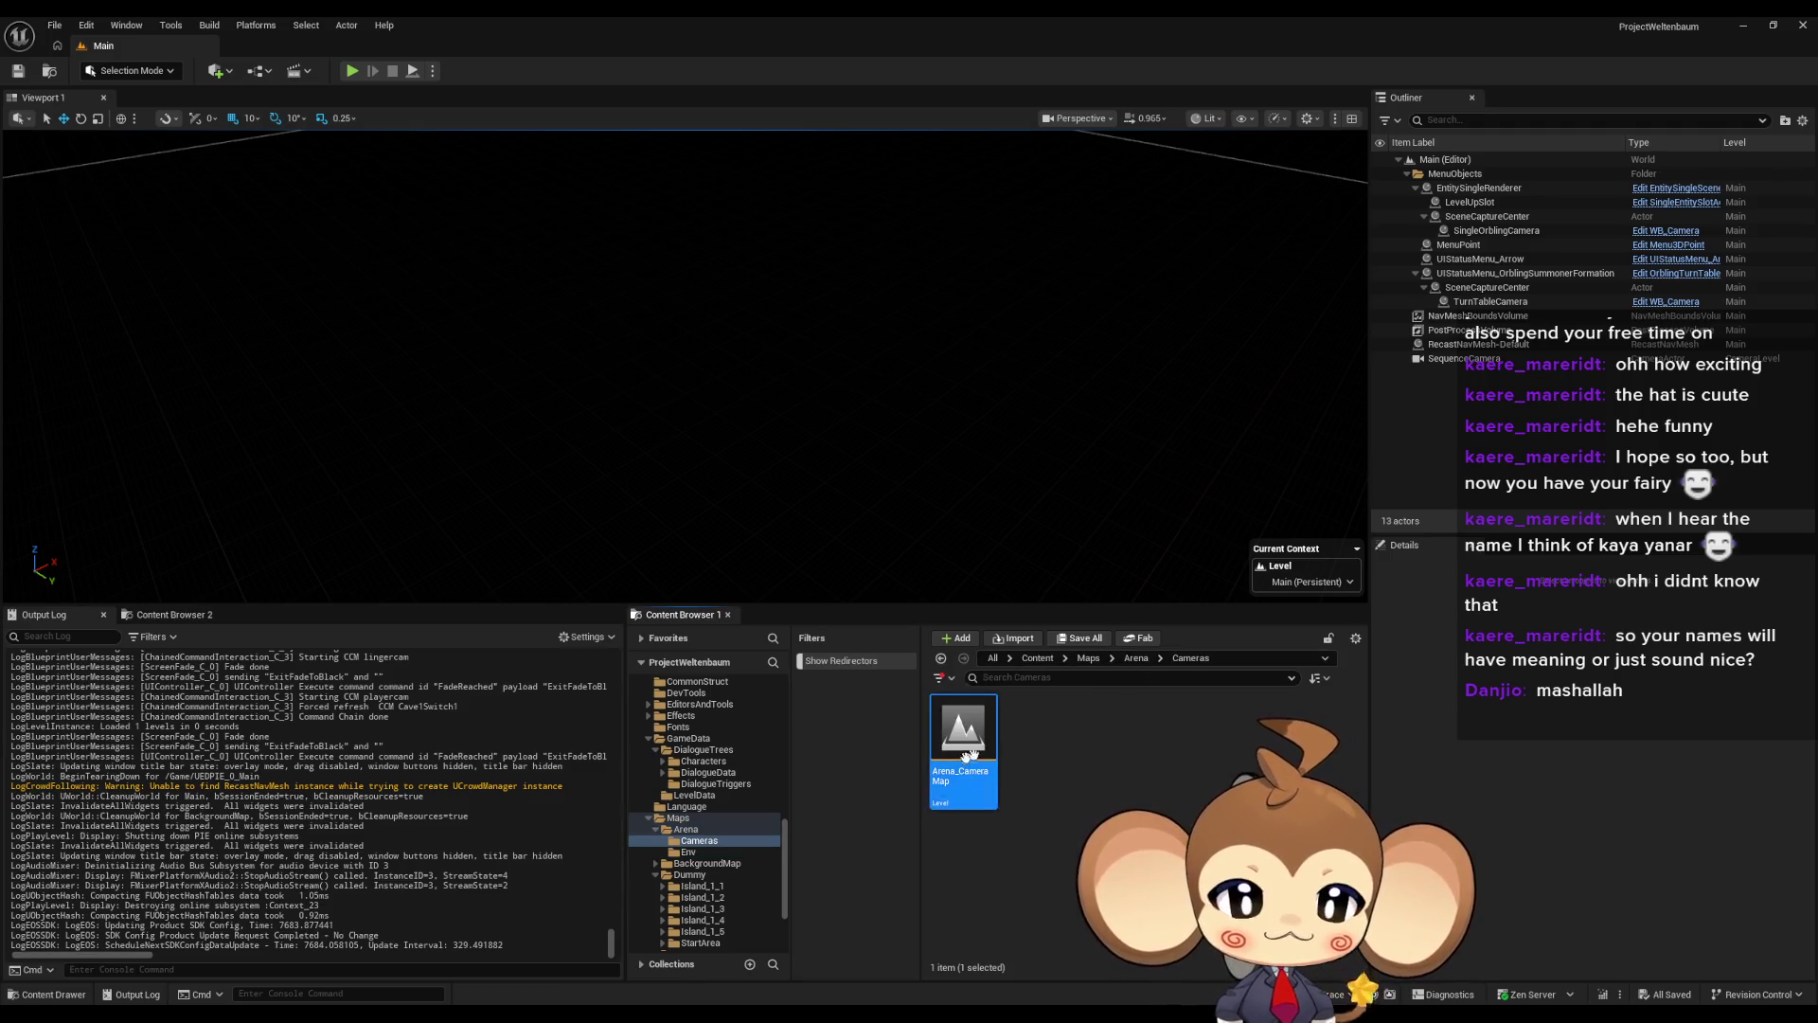
key("alt+Left")
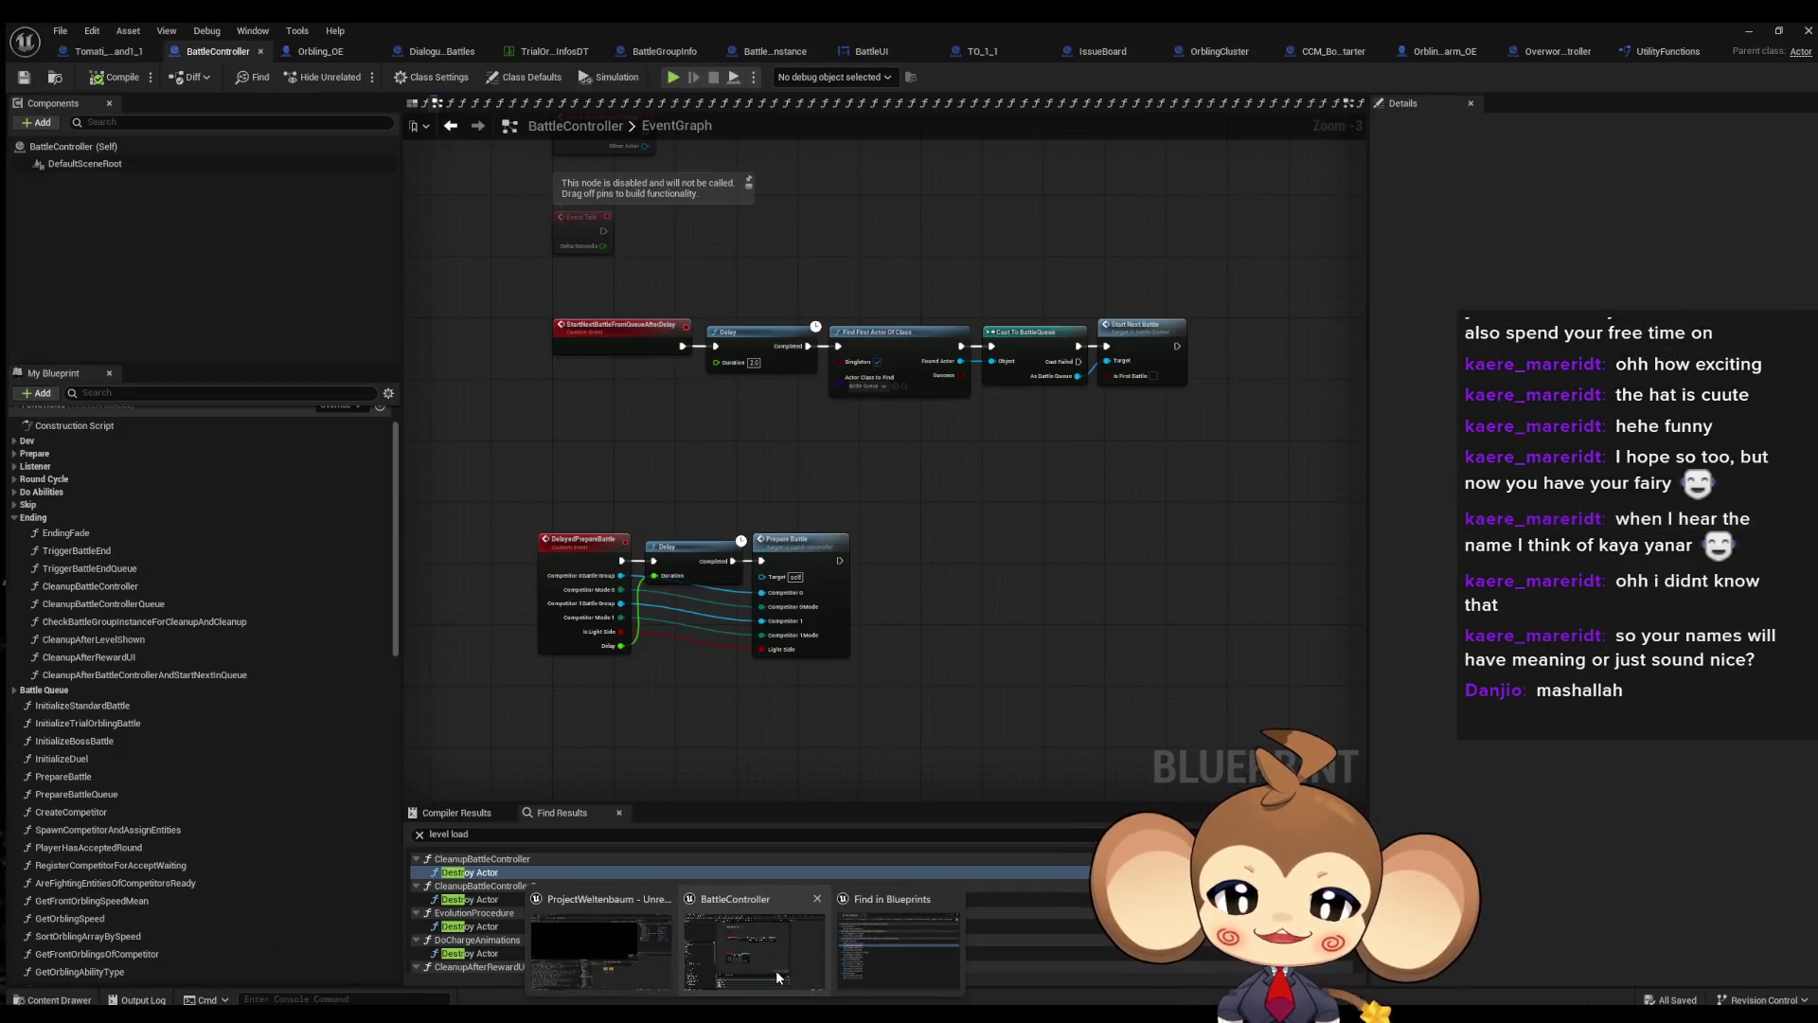
left_click(784, 977)
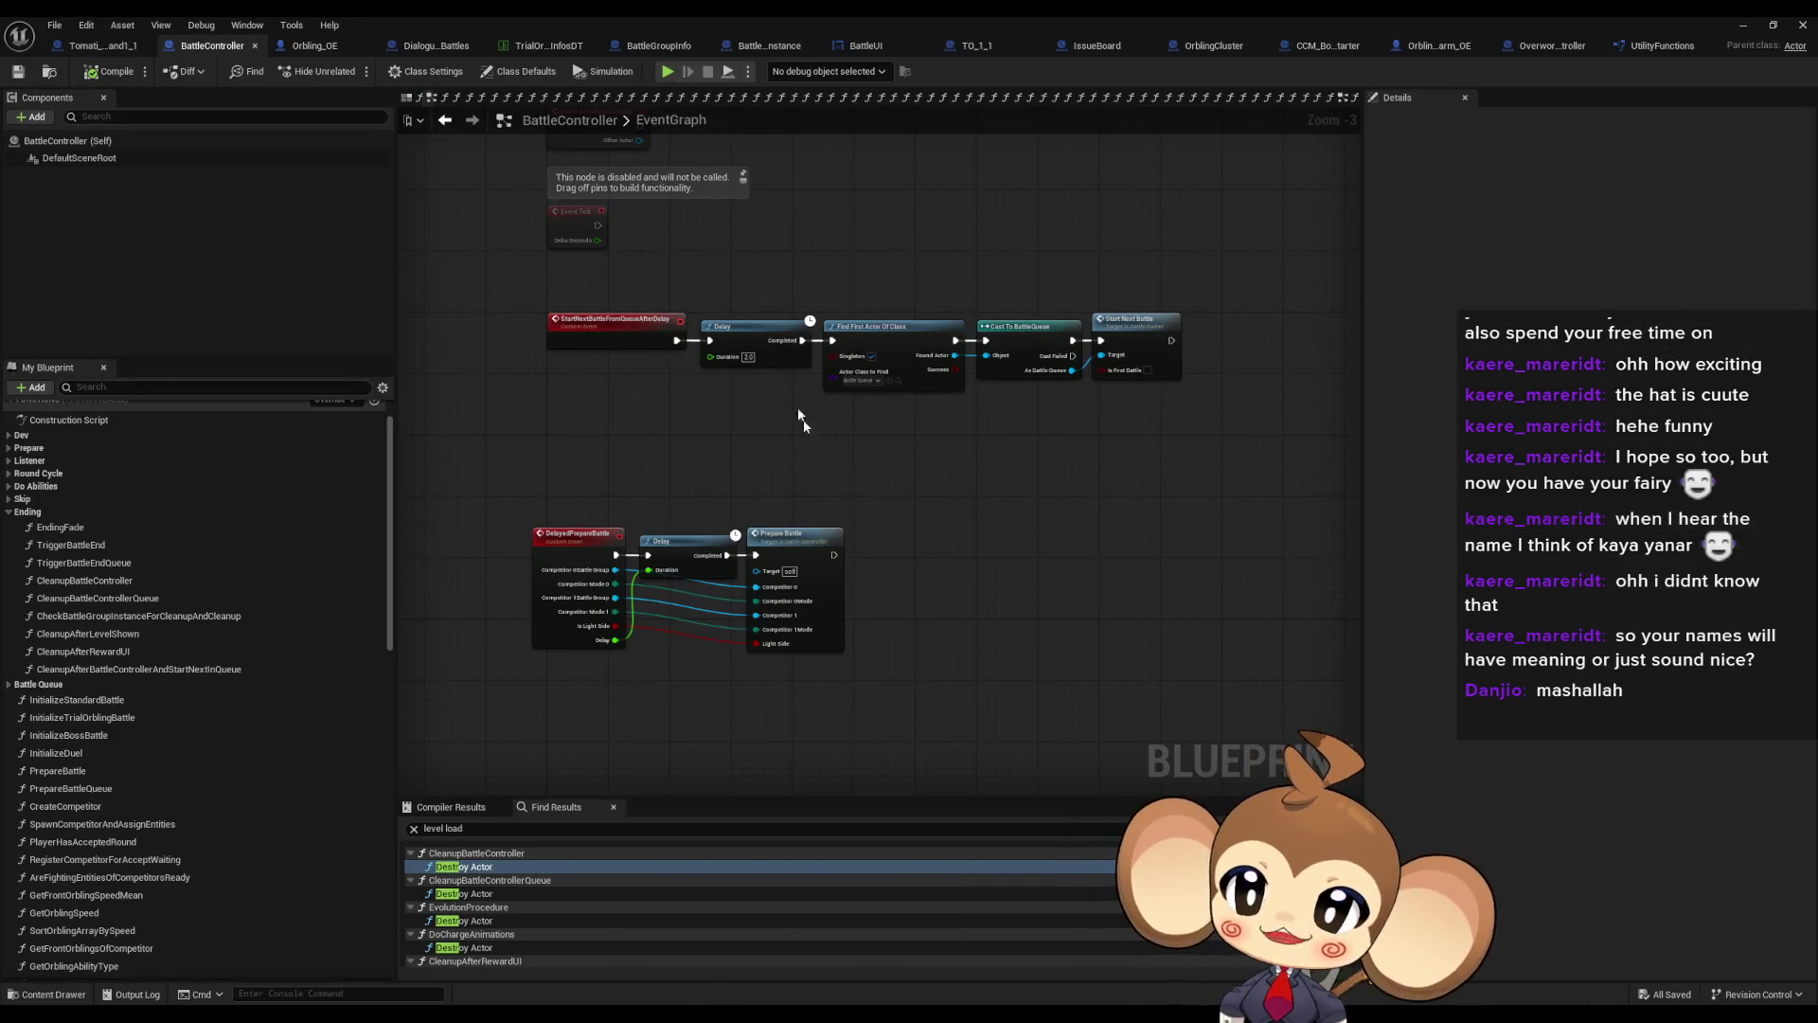
Copy the Arena_CameraMap asset name and search the BattleController blueprint for it
left_click(474, 828)
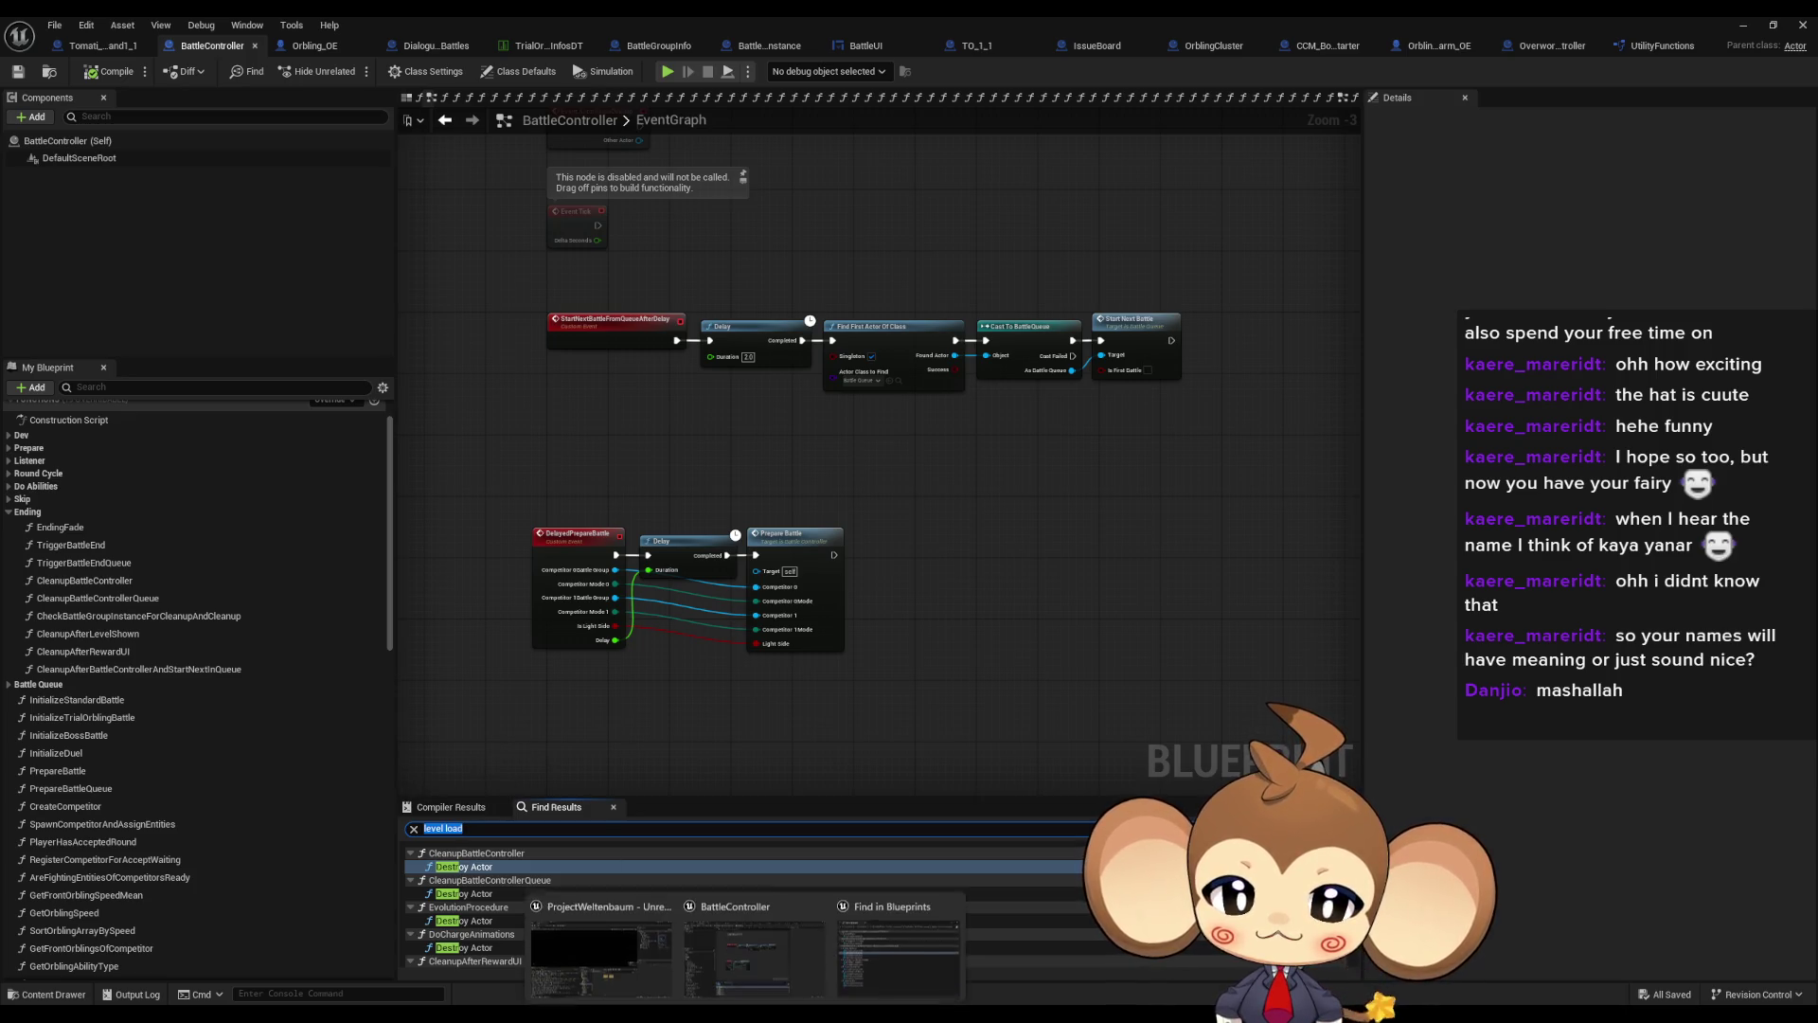
mouse_move(745, 1018)
double_click(1337, 15)
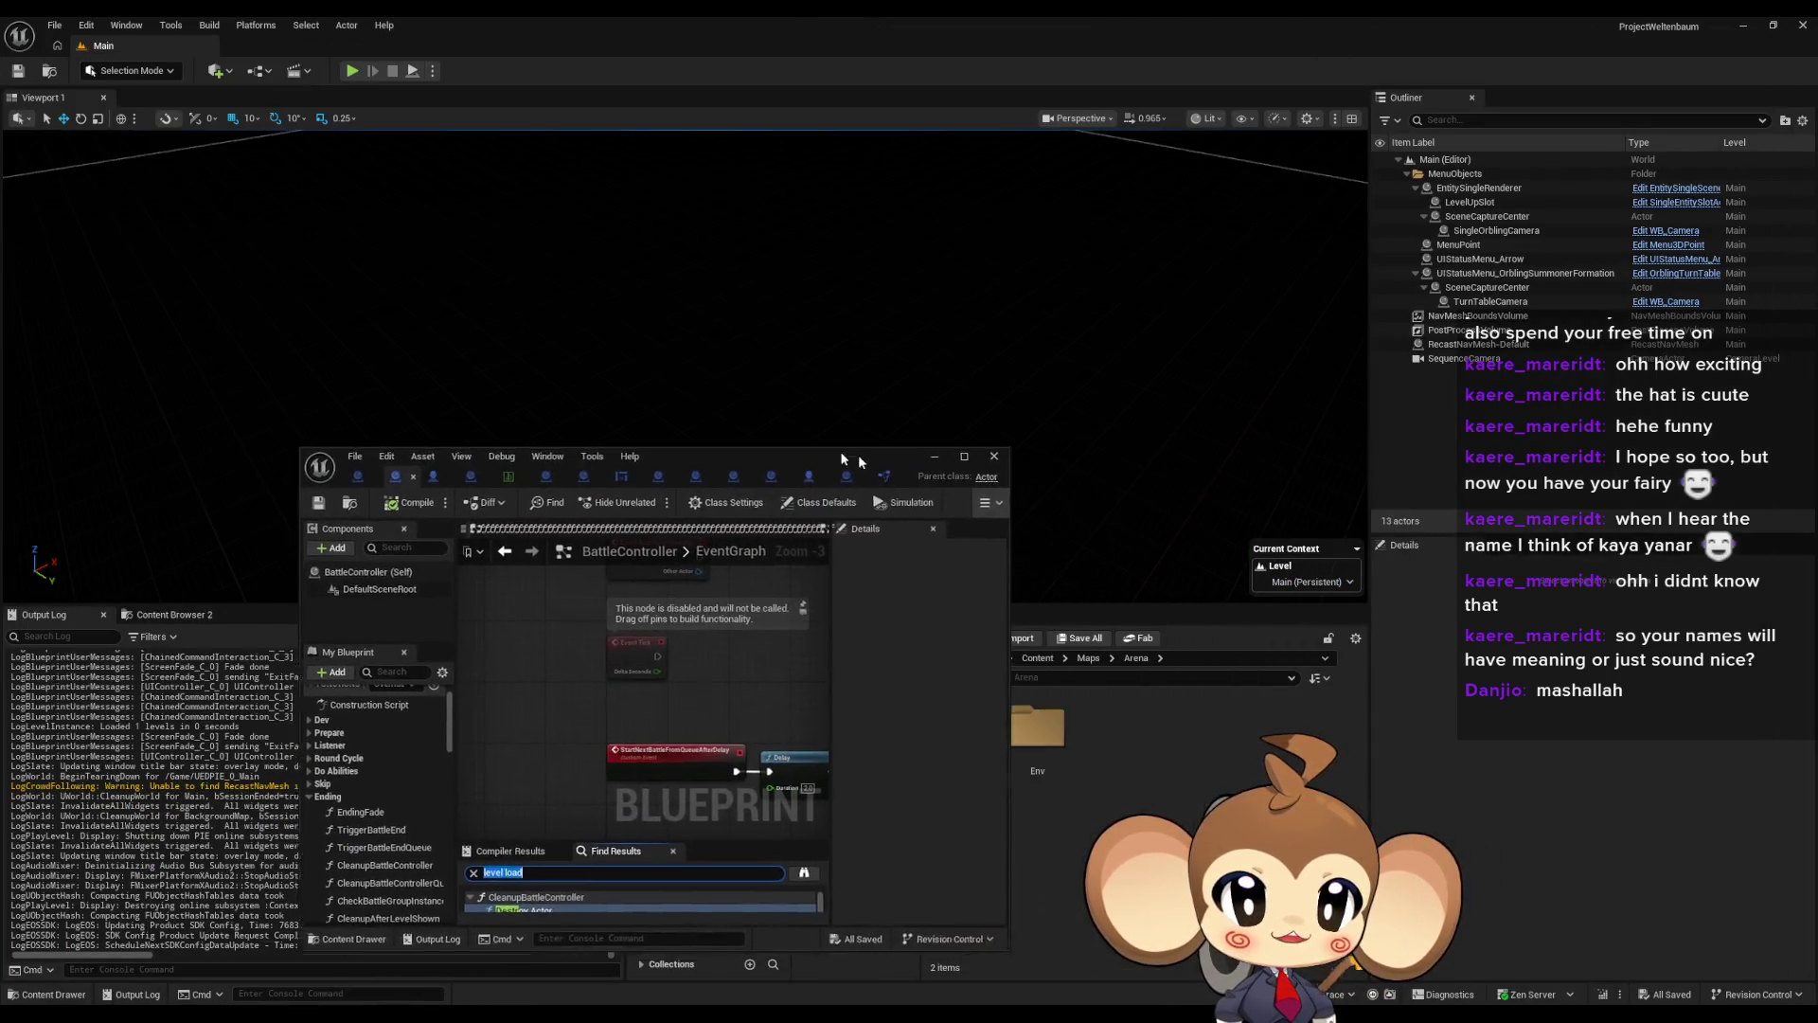
double_click(985, 748)
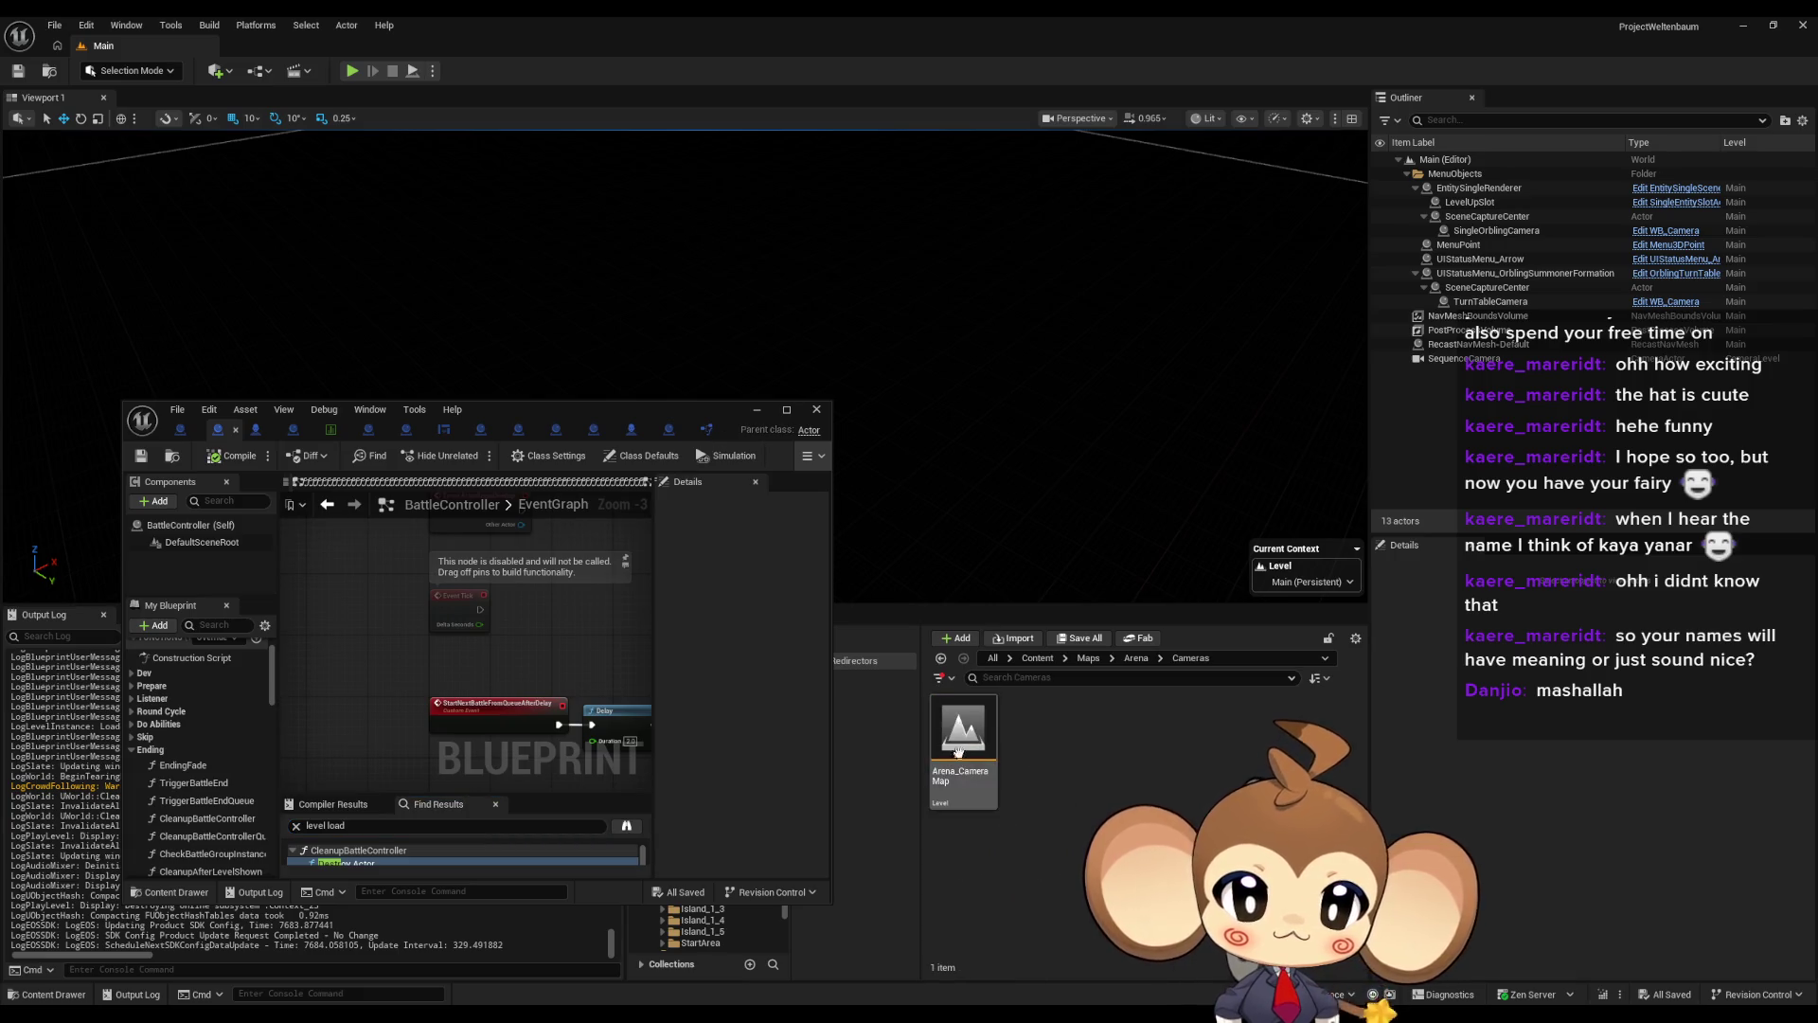
left_click(976, 748)
key("F2")
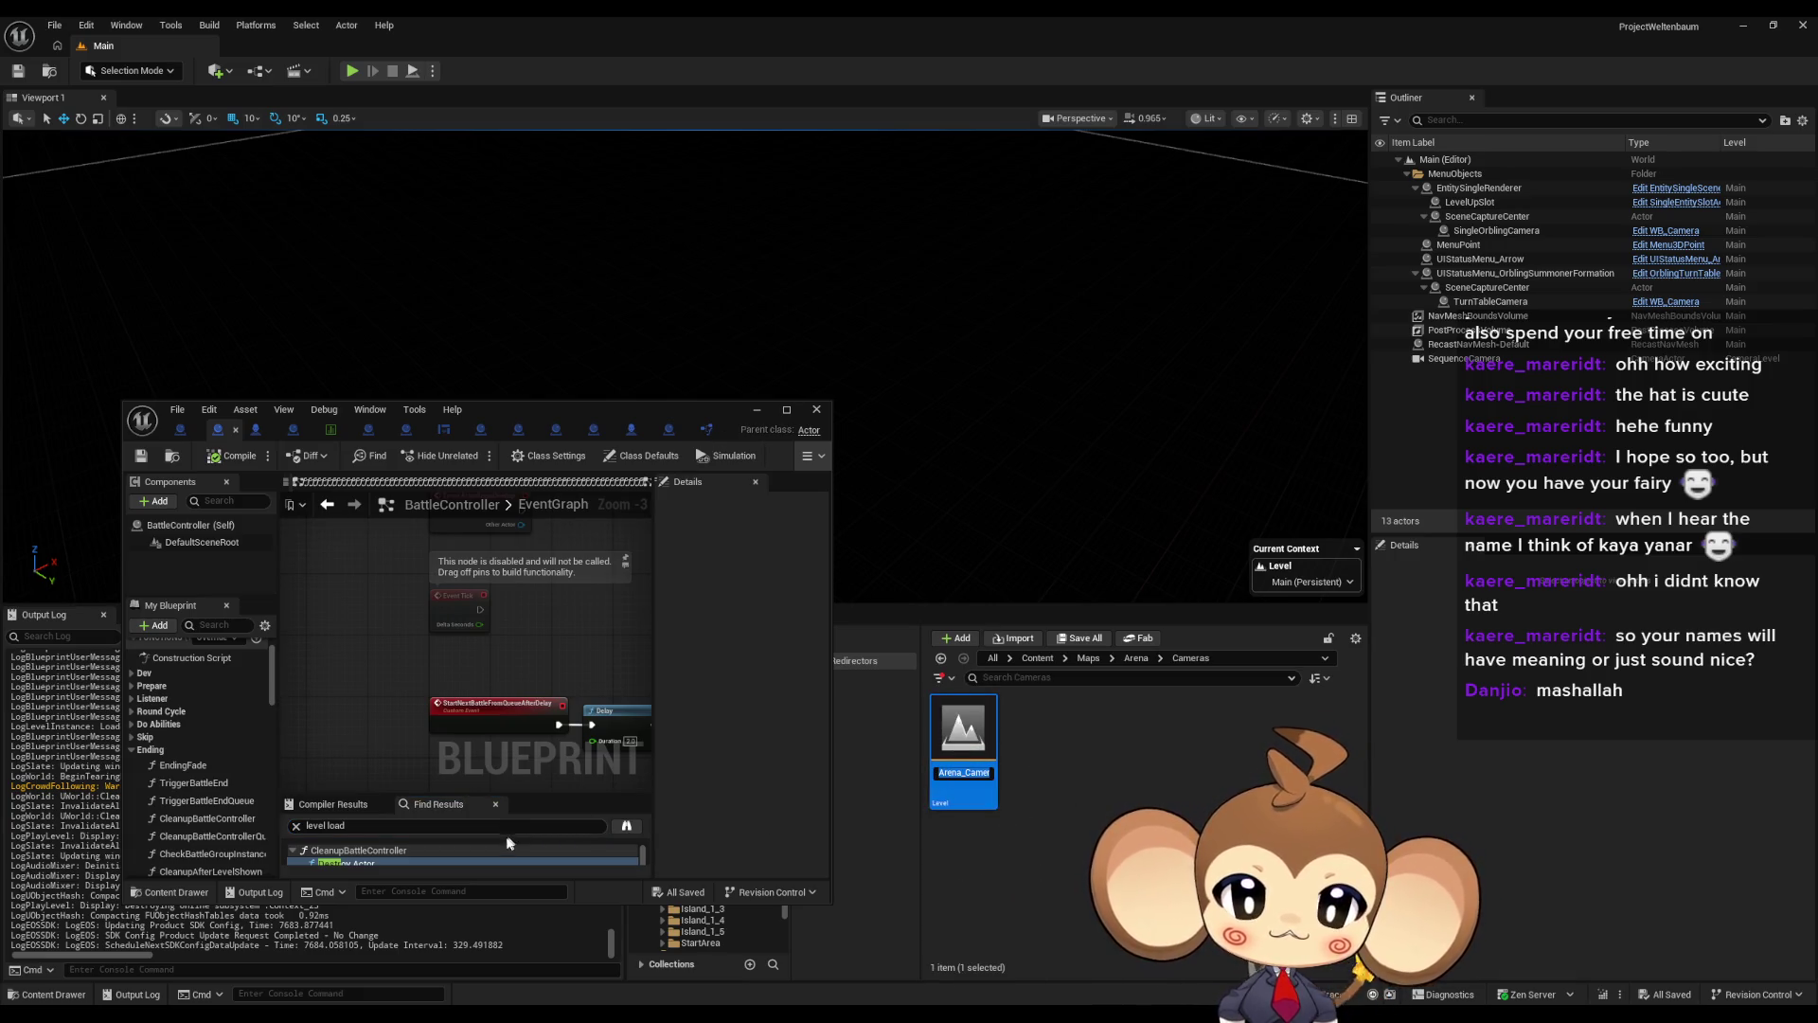
left_click(459, 825)
key("ctrl+a")
type("Arena_CameraMap")
key("Return")
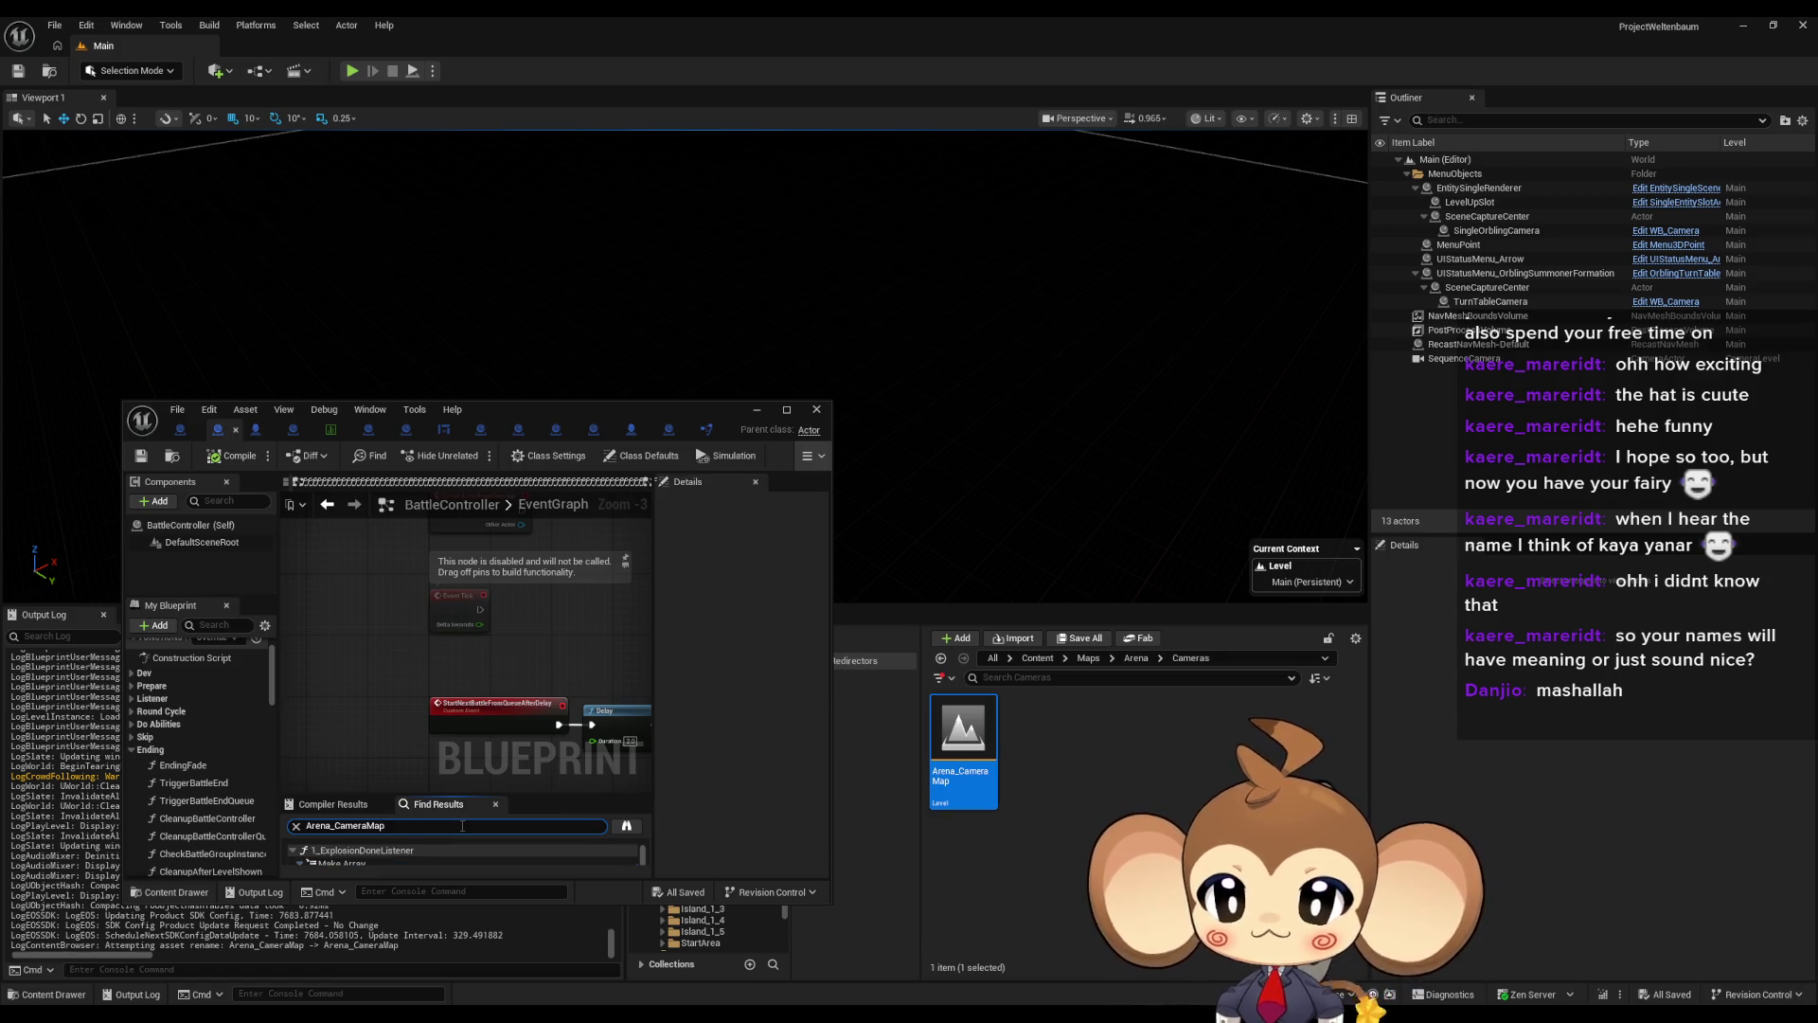
Visit each Arena_CameraMap use: 1_ExplosionDoneListener, 1_NextFightInQueue, CleanupBattleController and CleanupBattleControllerQueue
double_click(551, 404)
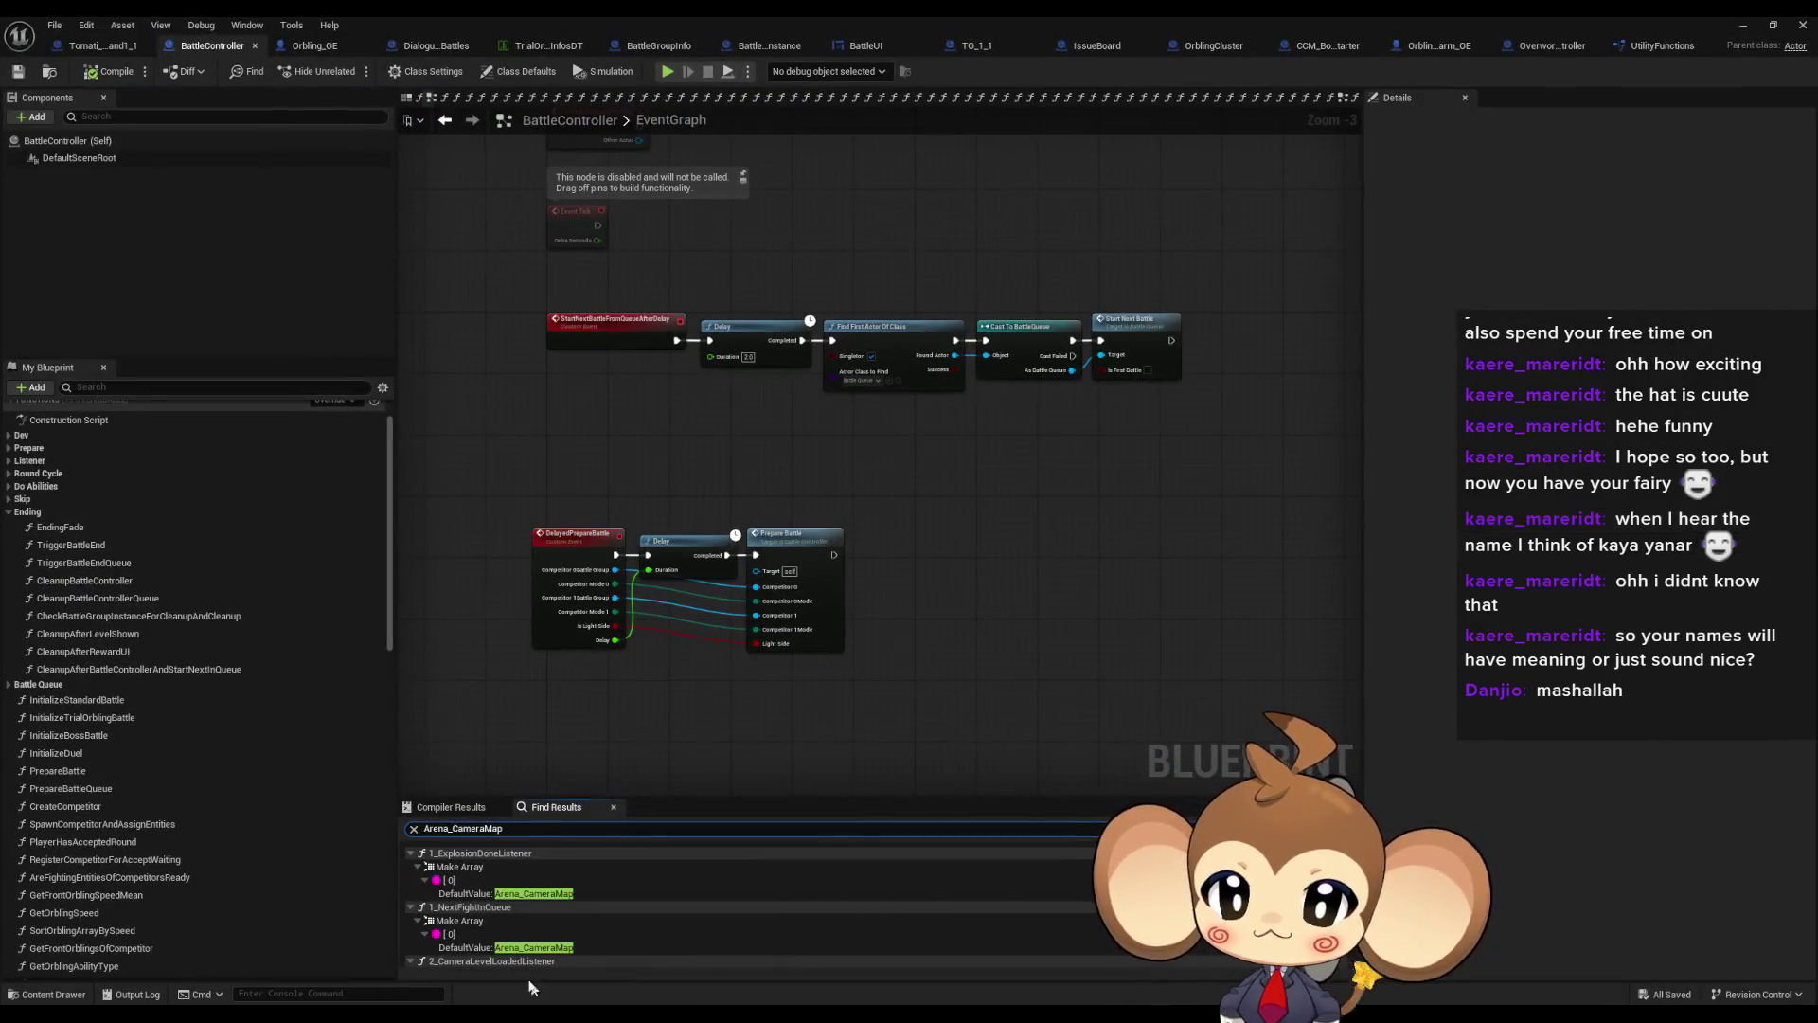
double_click(554, 895)
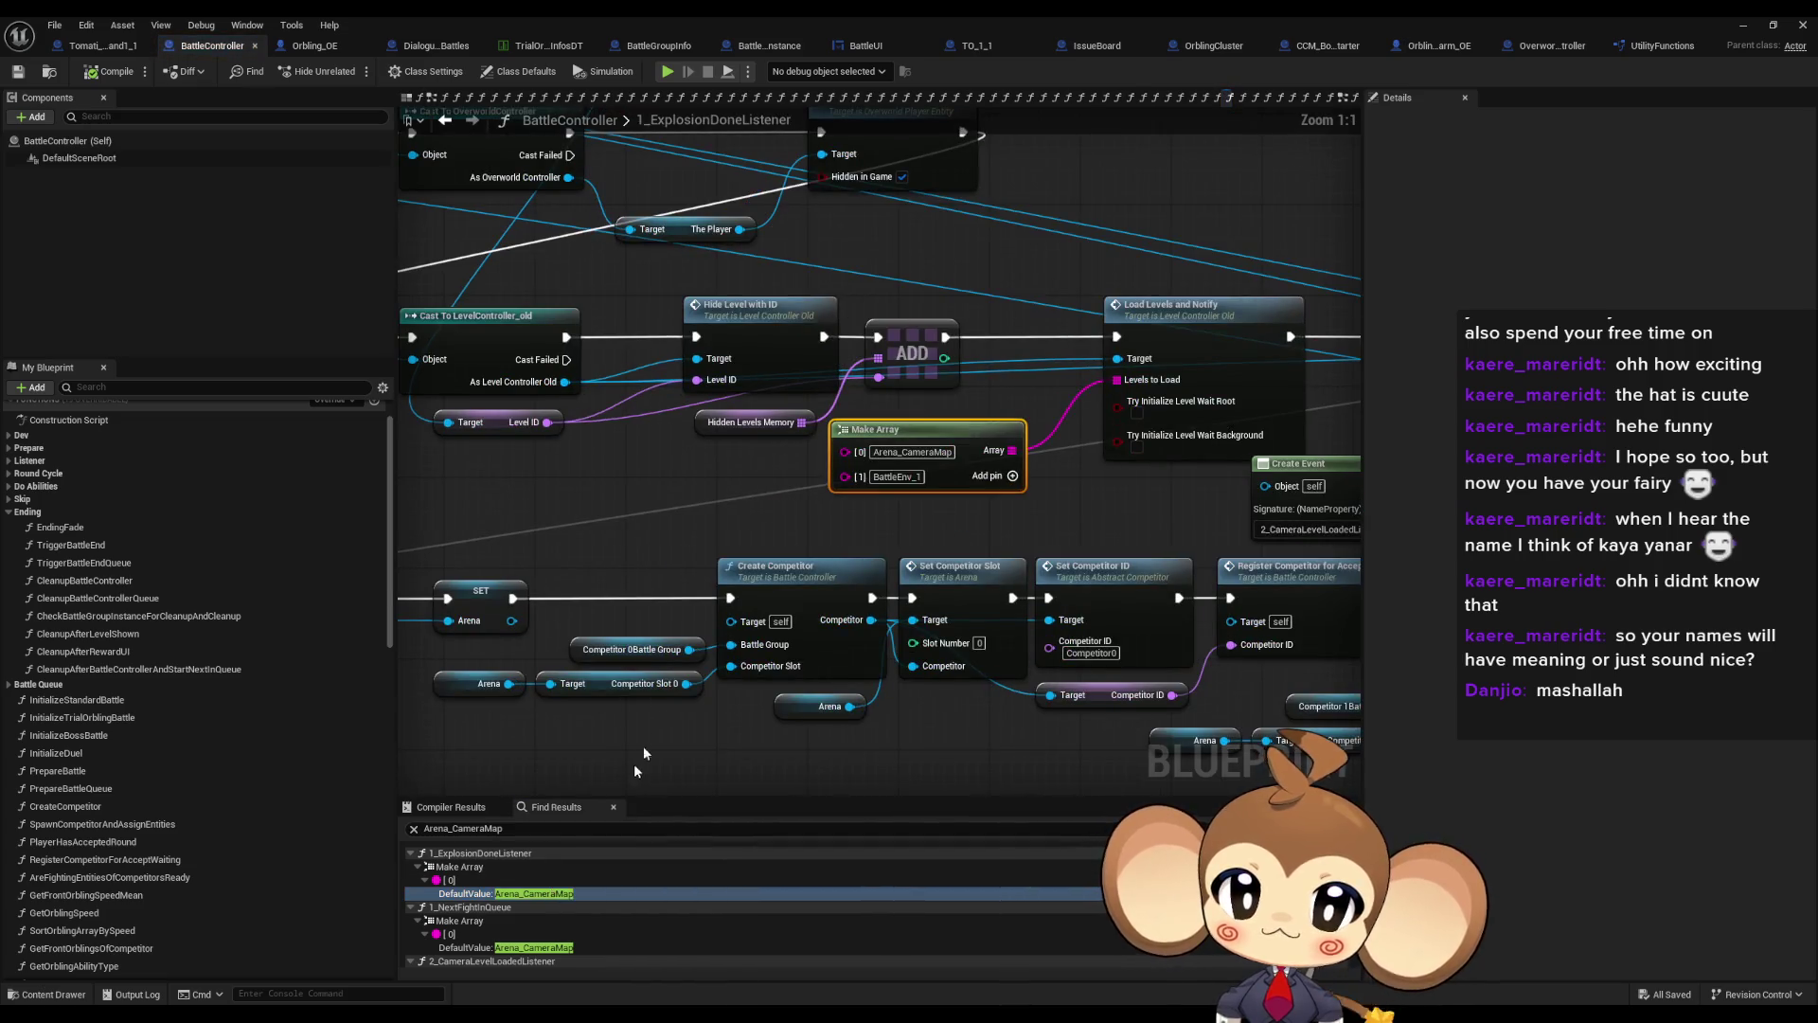
left_click(1193, 358)
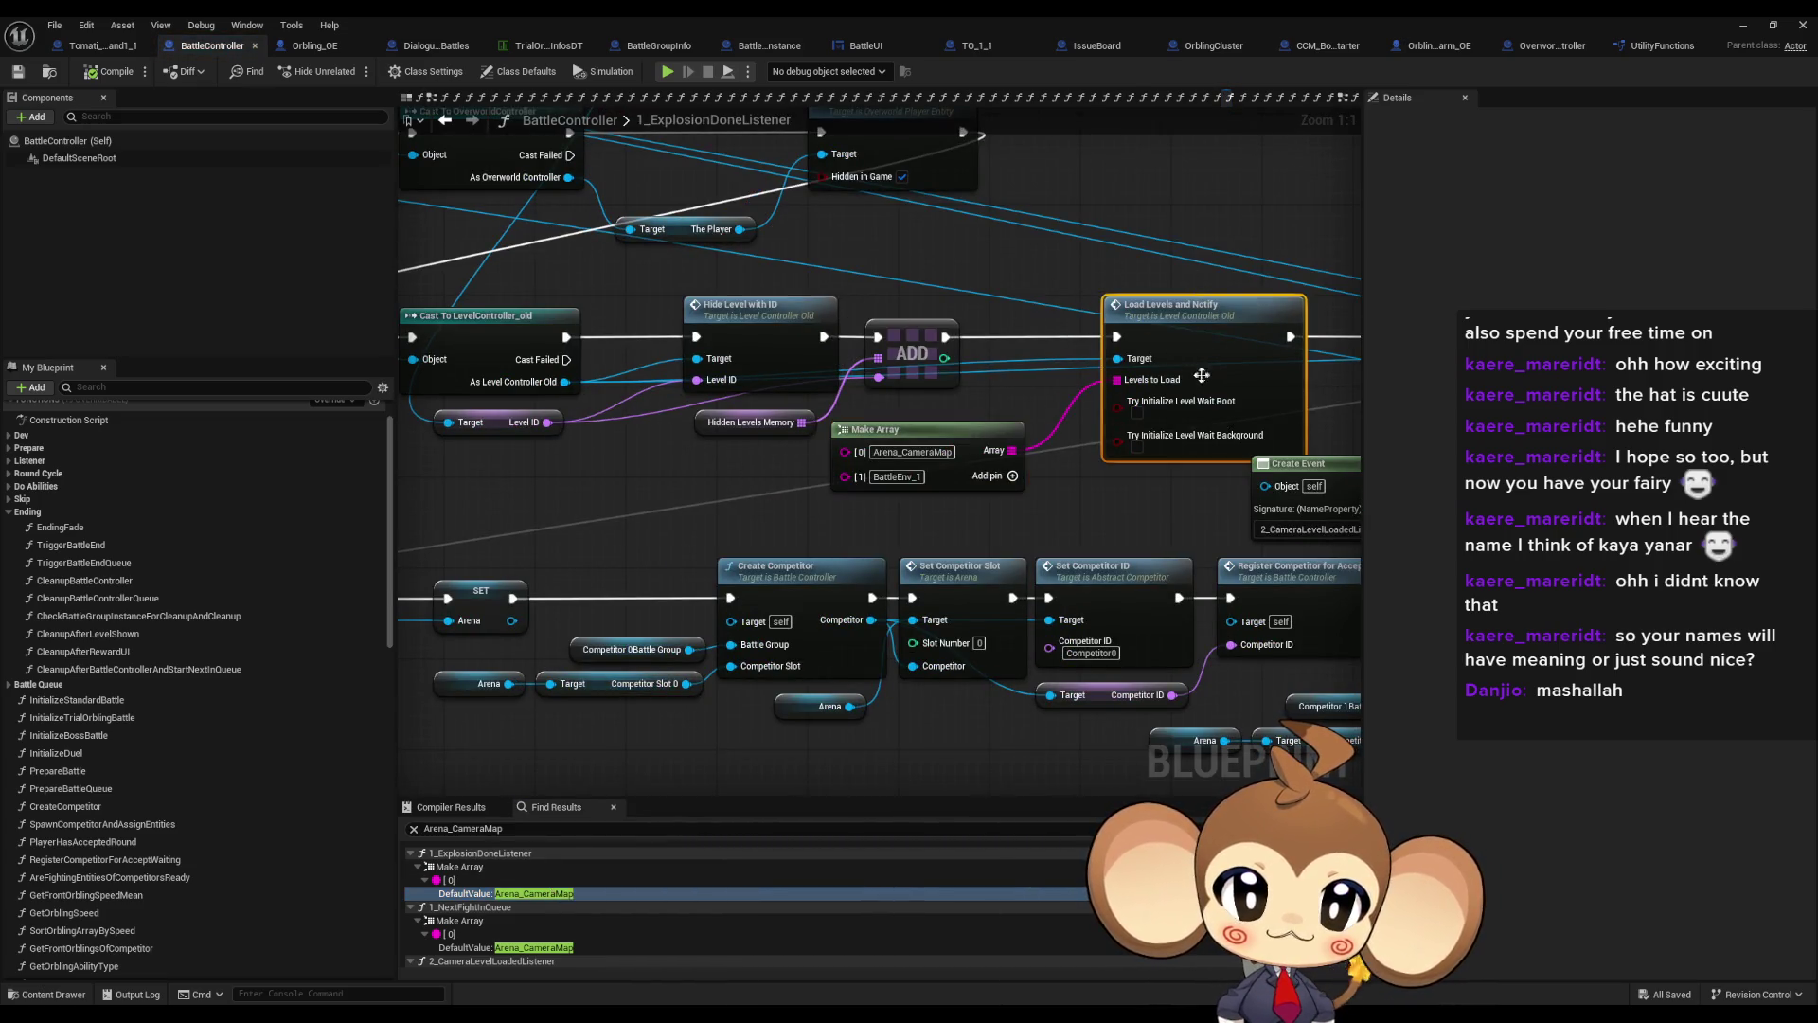
scroll(1086, 353, "down", 3)
scroll(568, 900, "down", 1)
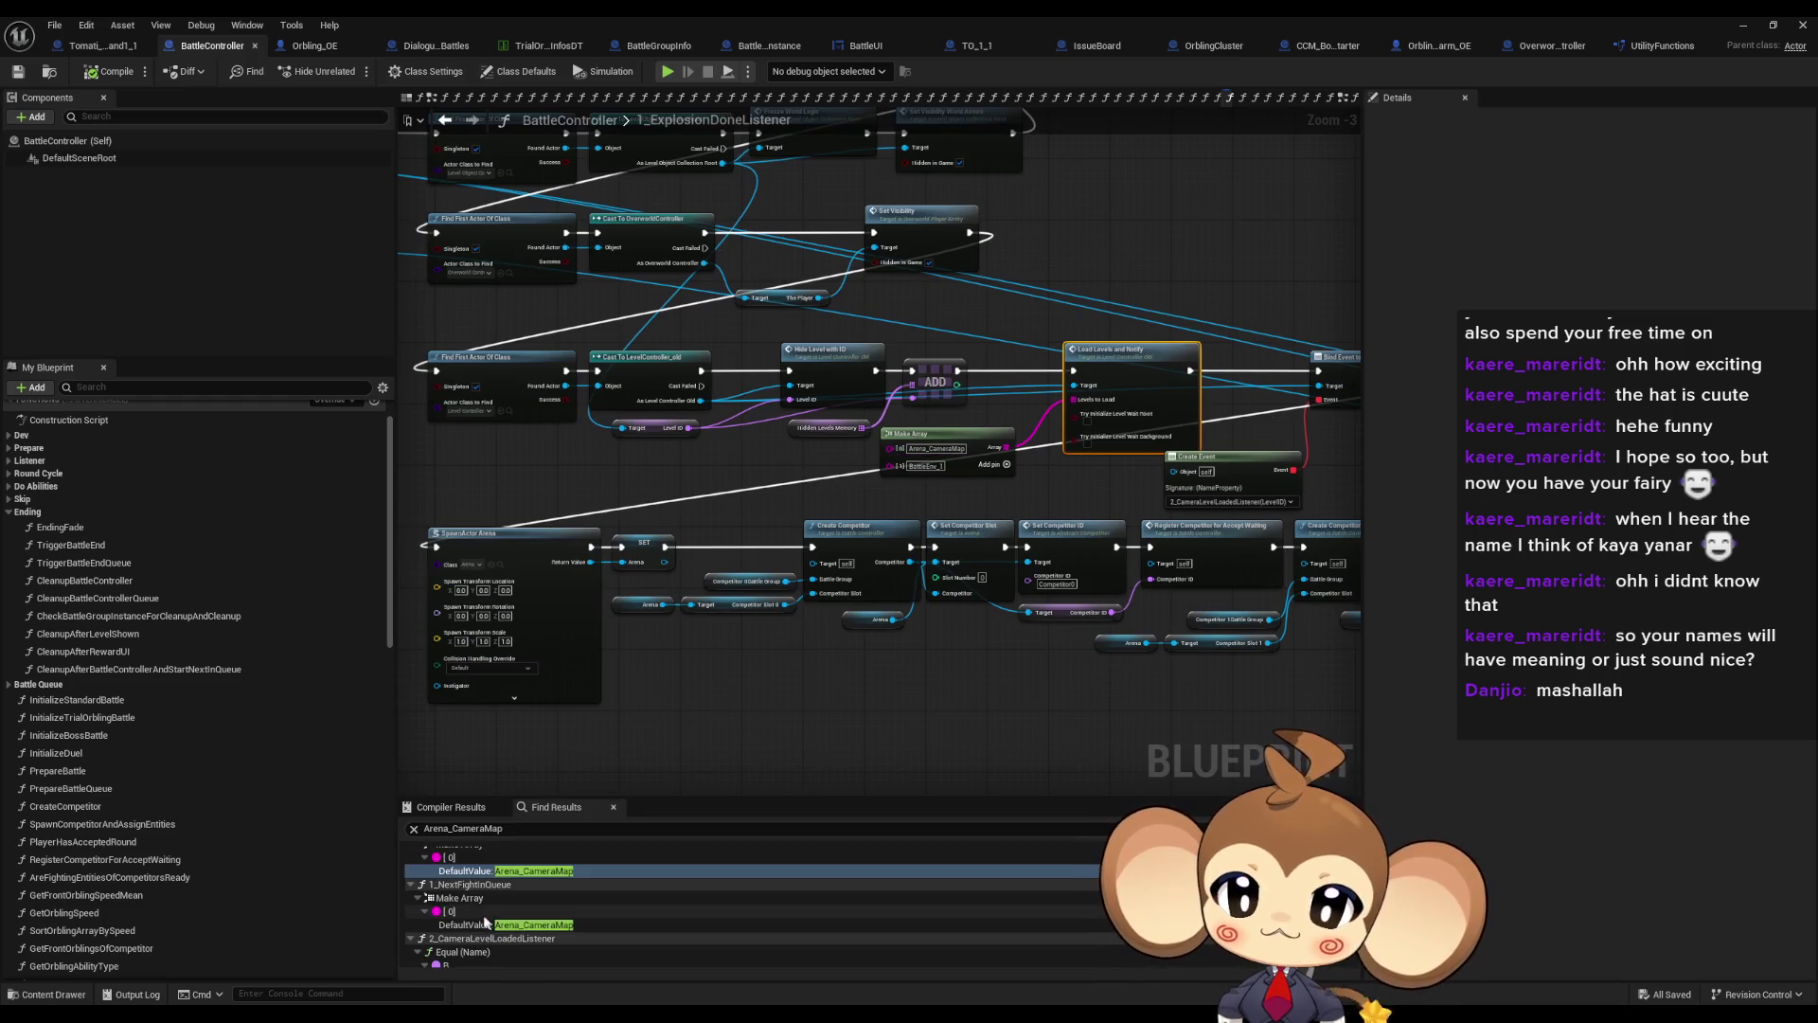
left_click(466, 912)
double_click(466, 915)
scroll(1041, 577, "down", 1)
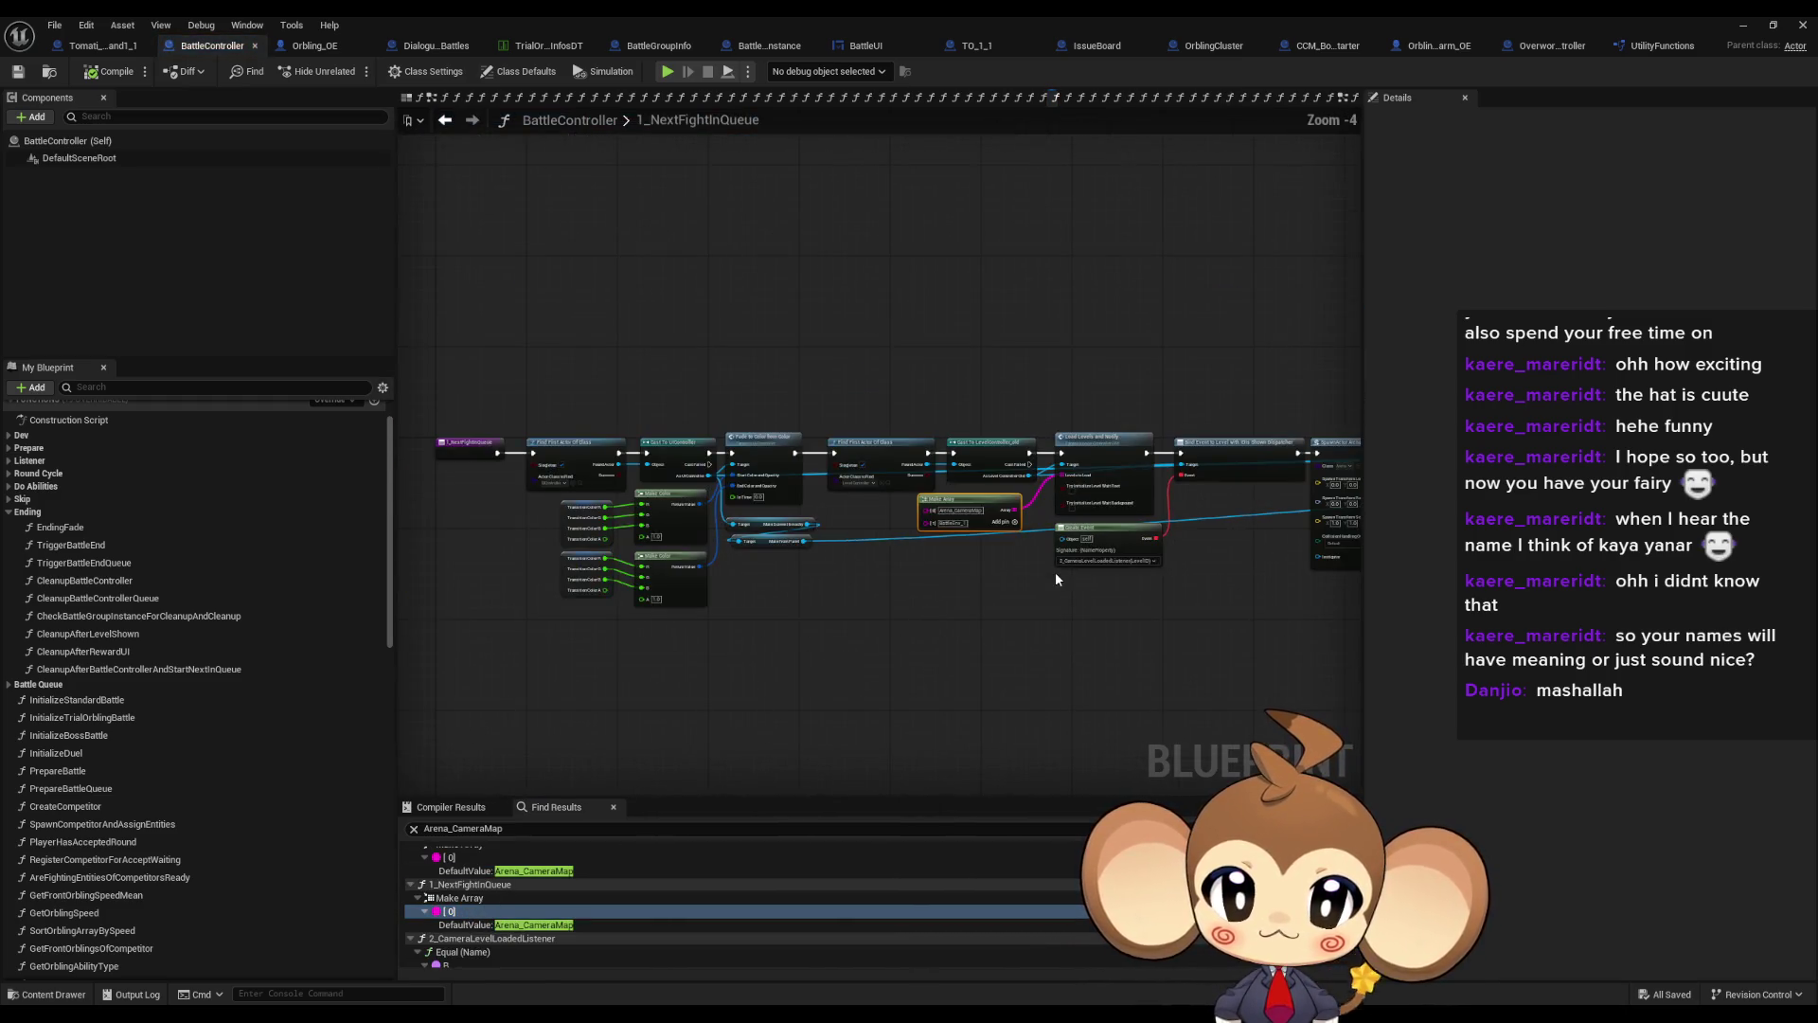
scroll(568, 909, "up", 1)
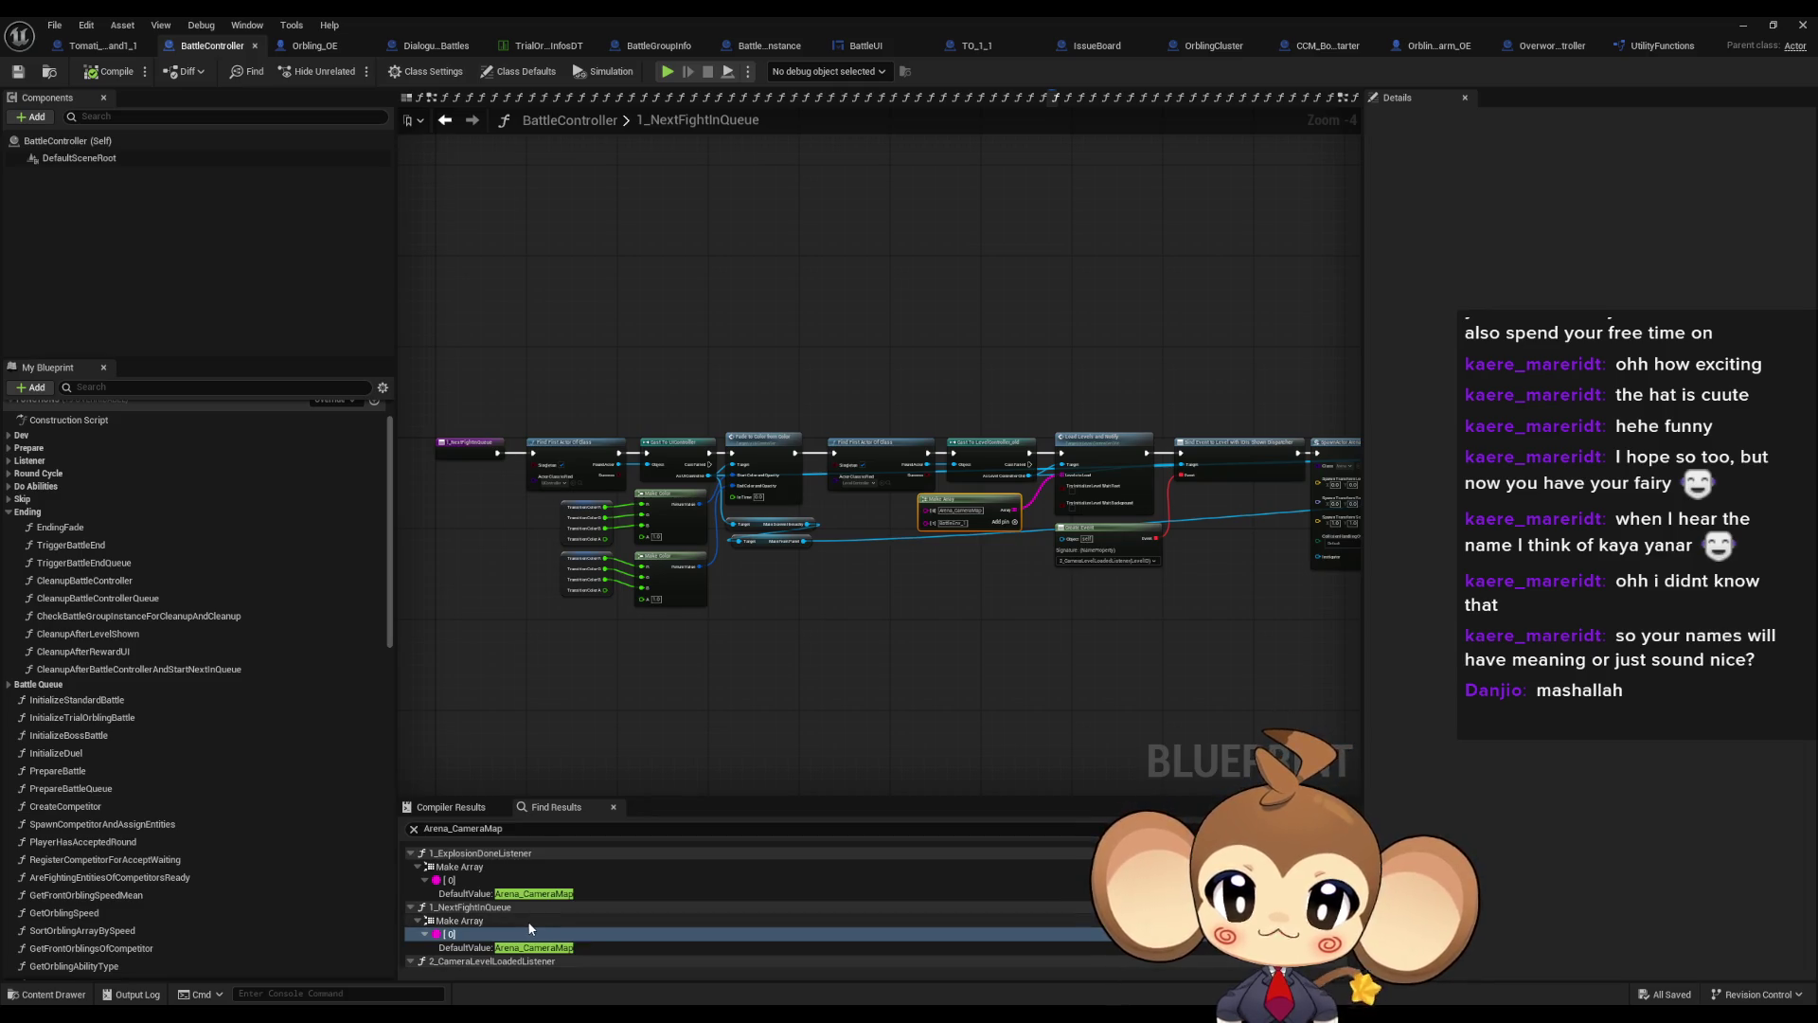
scroll(502, 923, "down", 5)
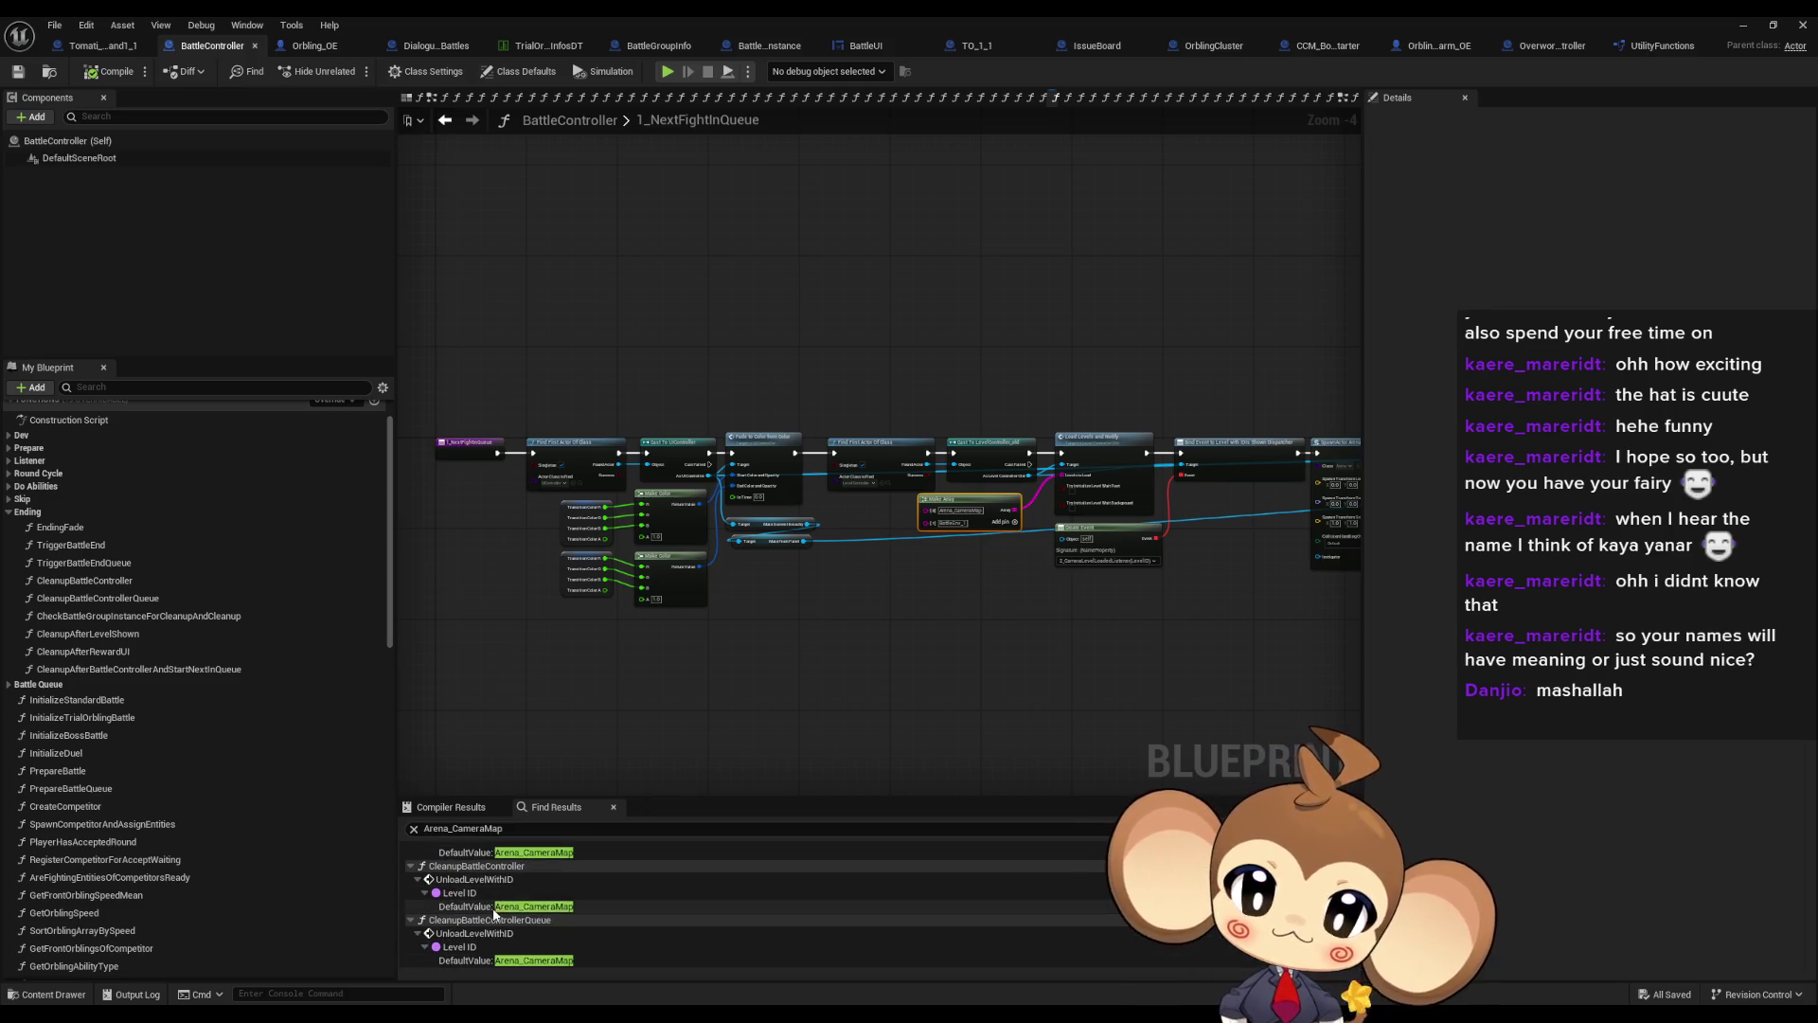
double_click(532, 909)
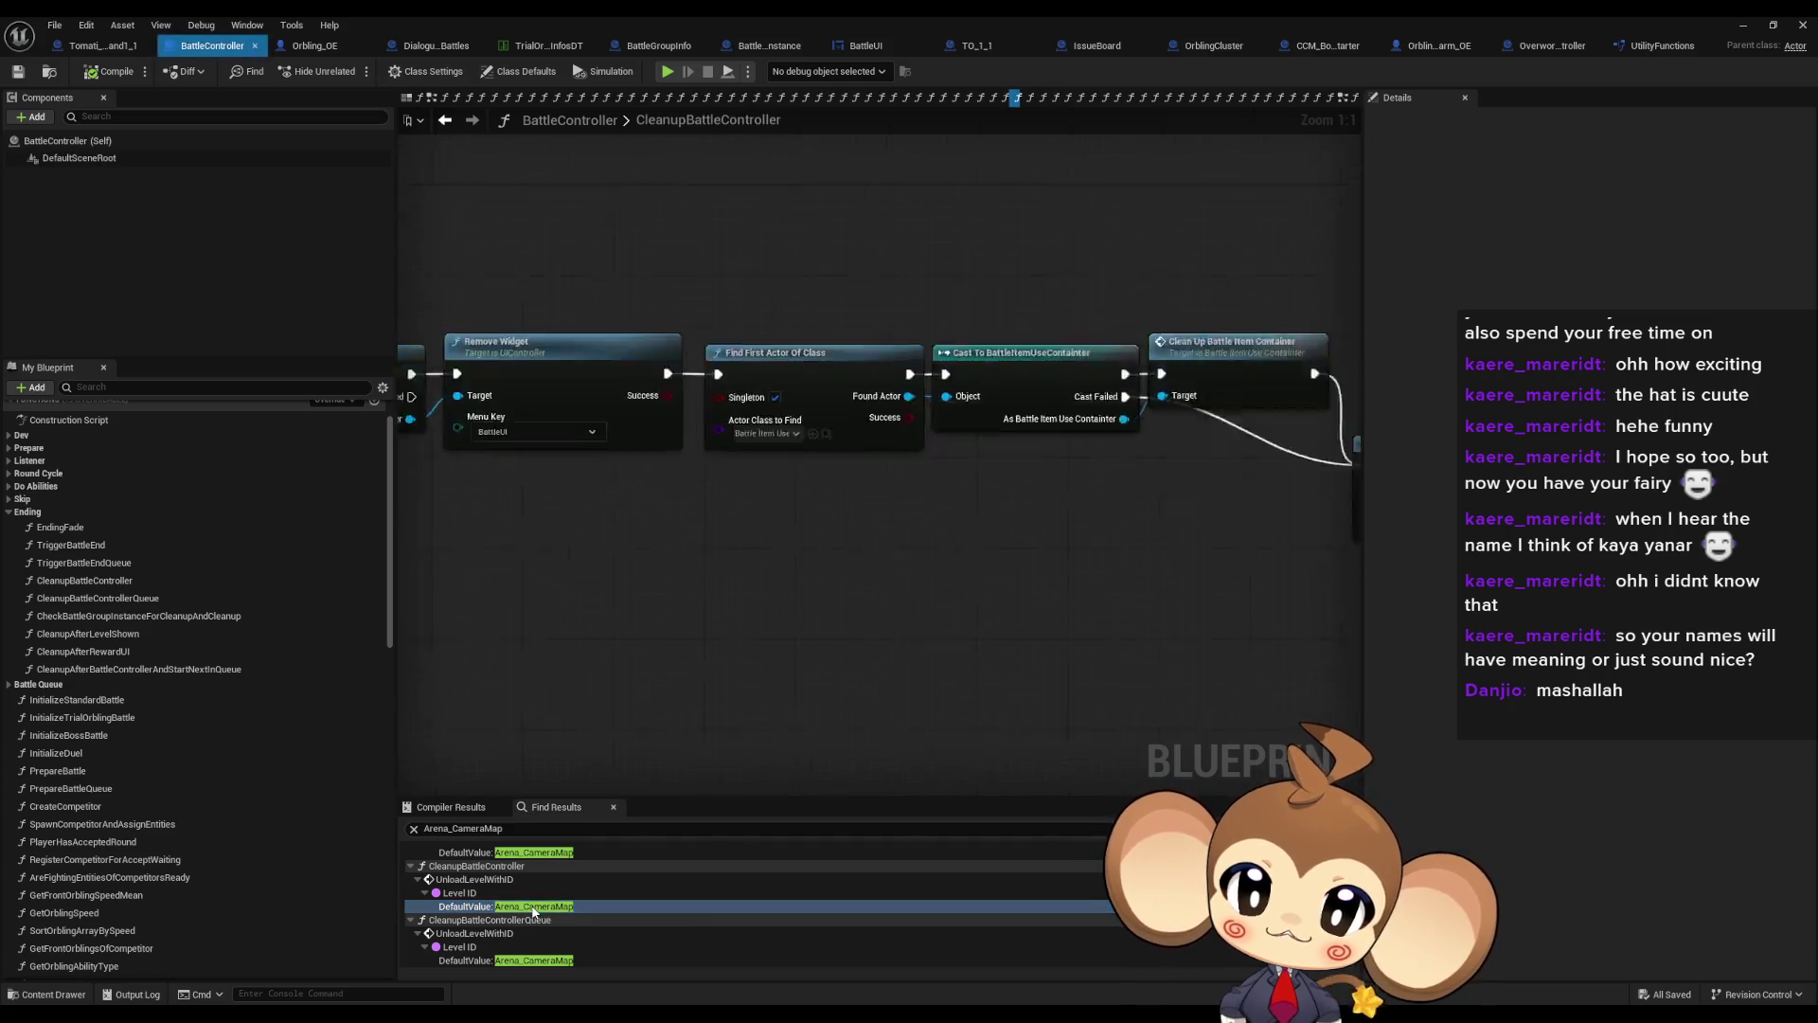
double_click(517, 961)
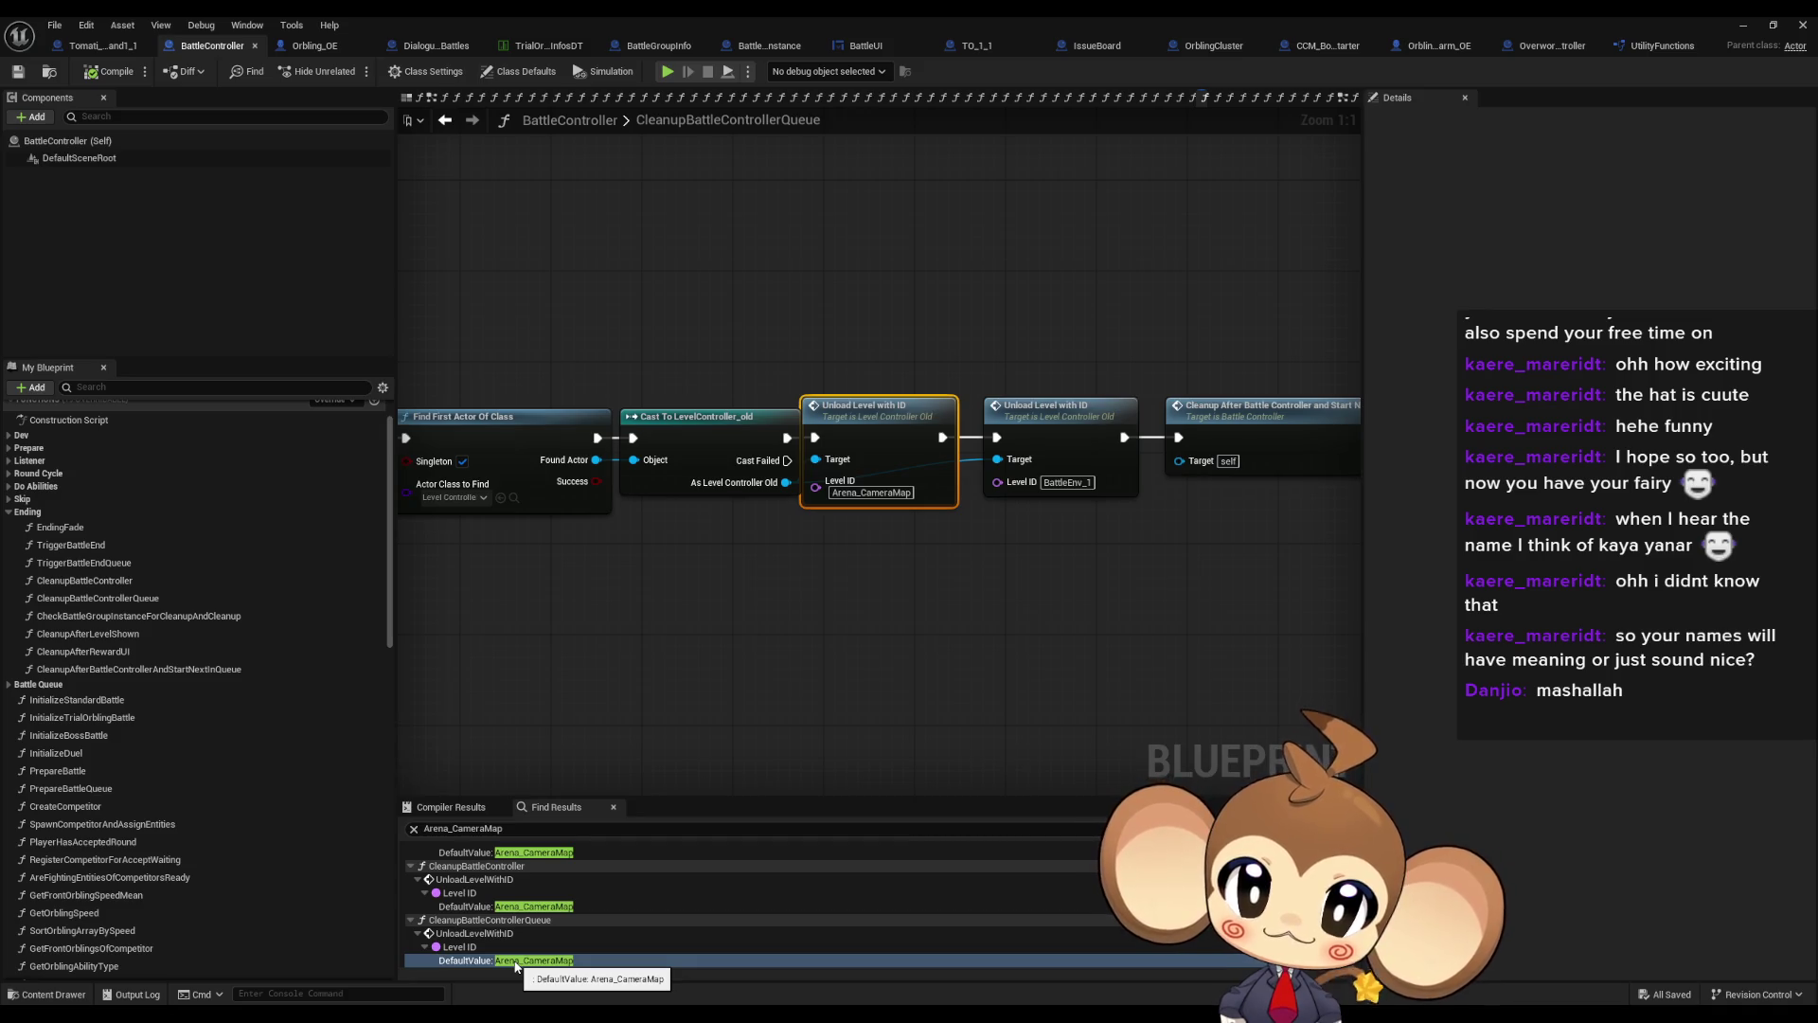
Find references to the Cast To LevelController_old node and jump to its 1_ExplosionDoneListener use
right_click(670, 488)
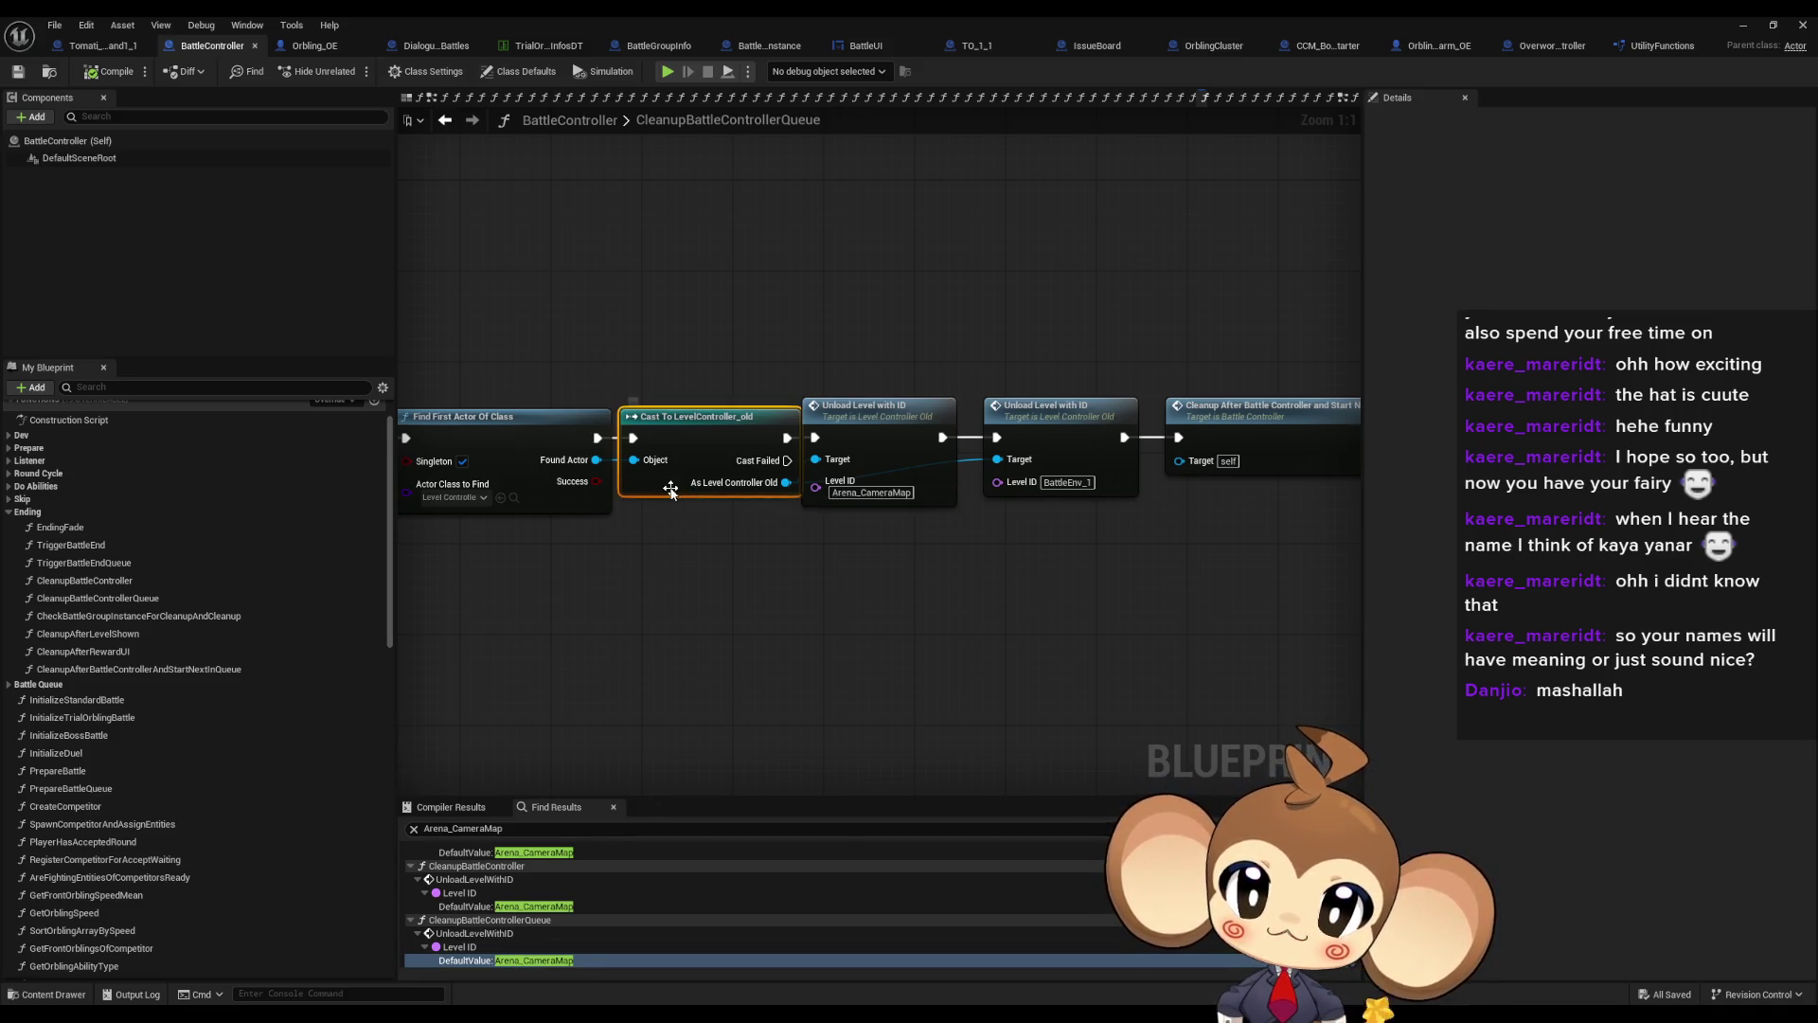
left_click(755, 625)
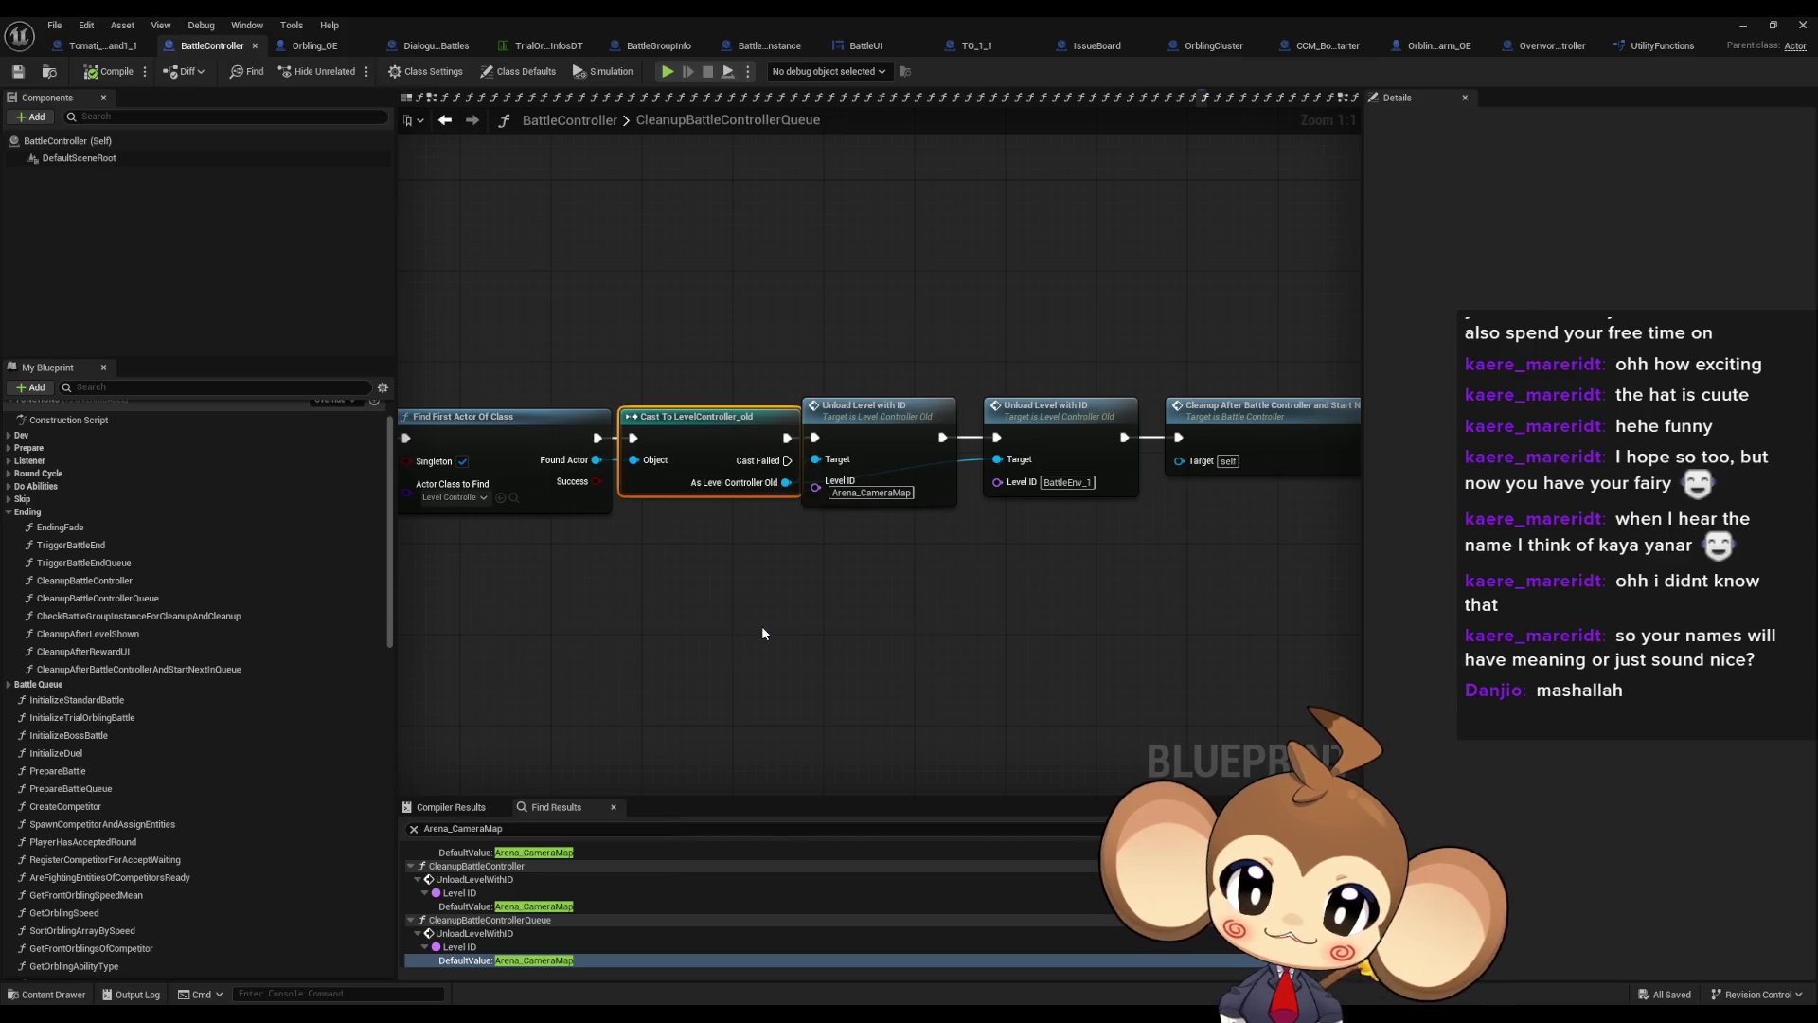
left_click(486, 867)
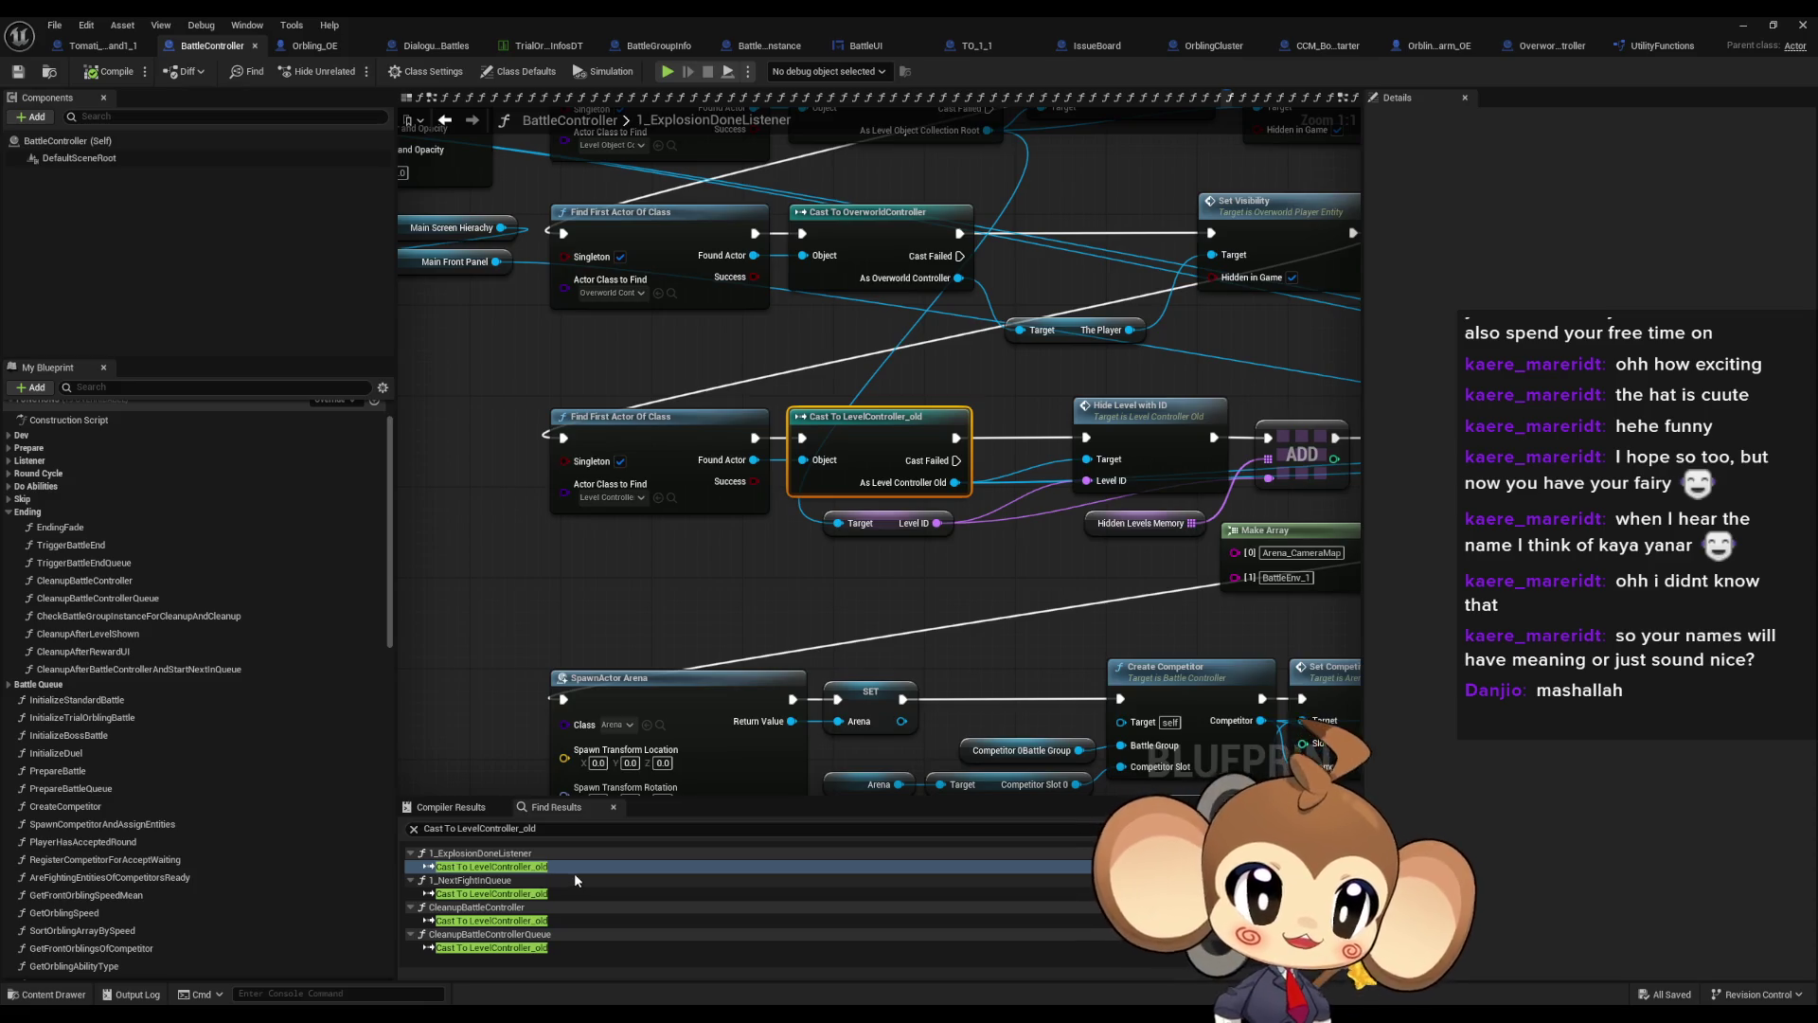
Inspect the LevelController_old cast and level loading nodes in 1_NextFightInQueue
left_click(490, 893)
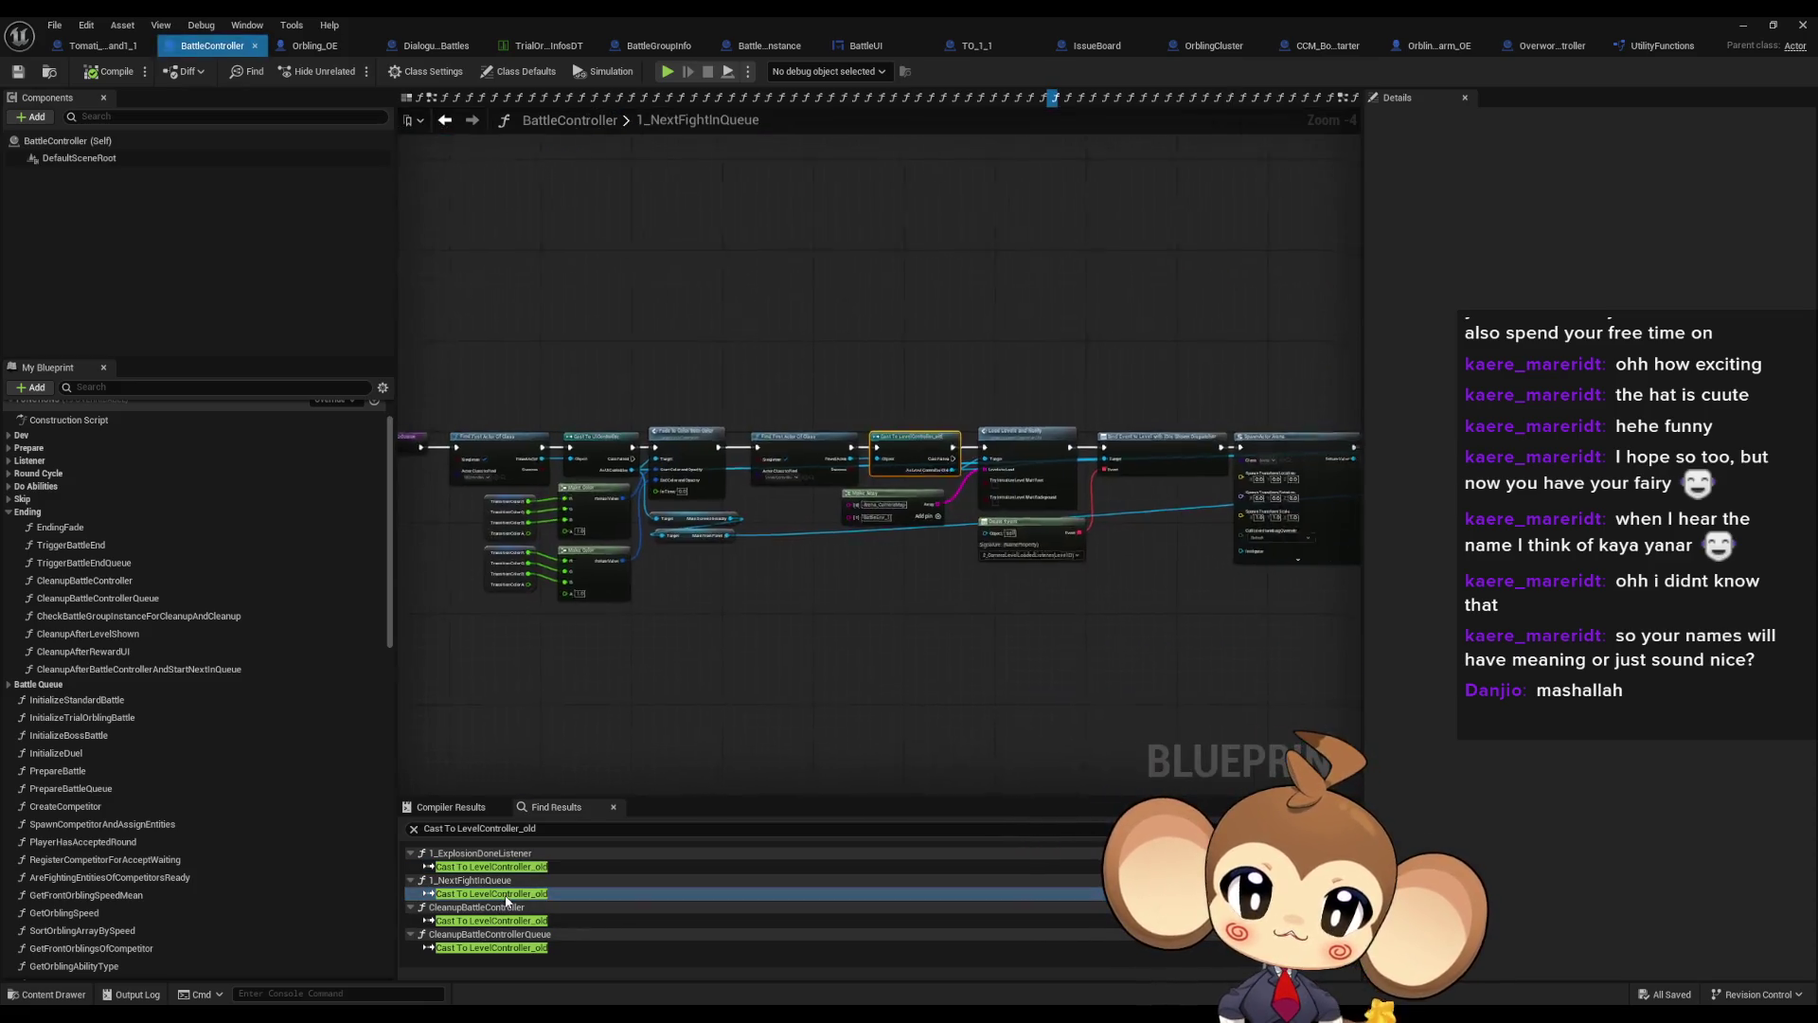
scroll(864, 658, "down", 2)
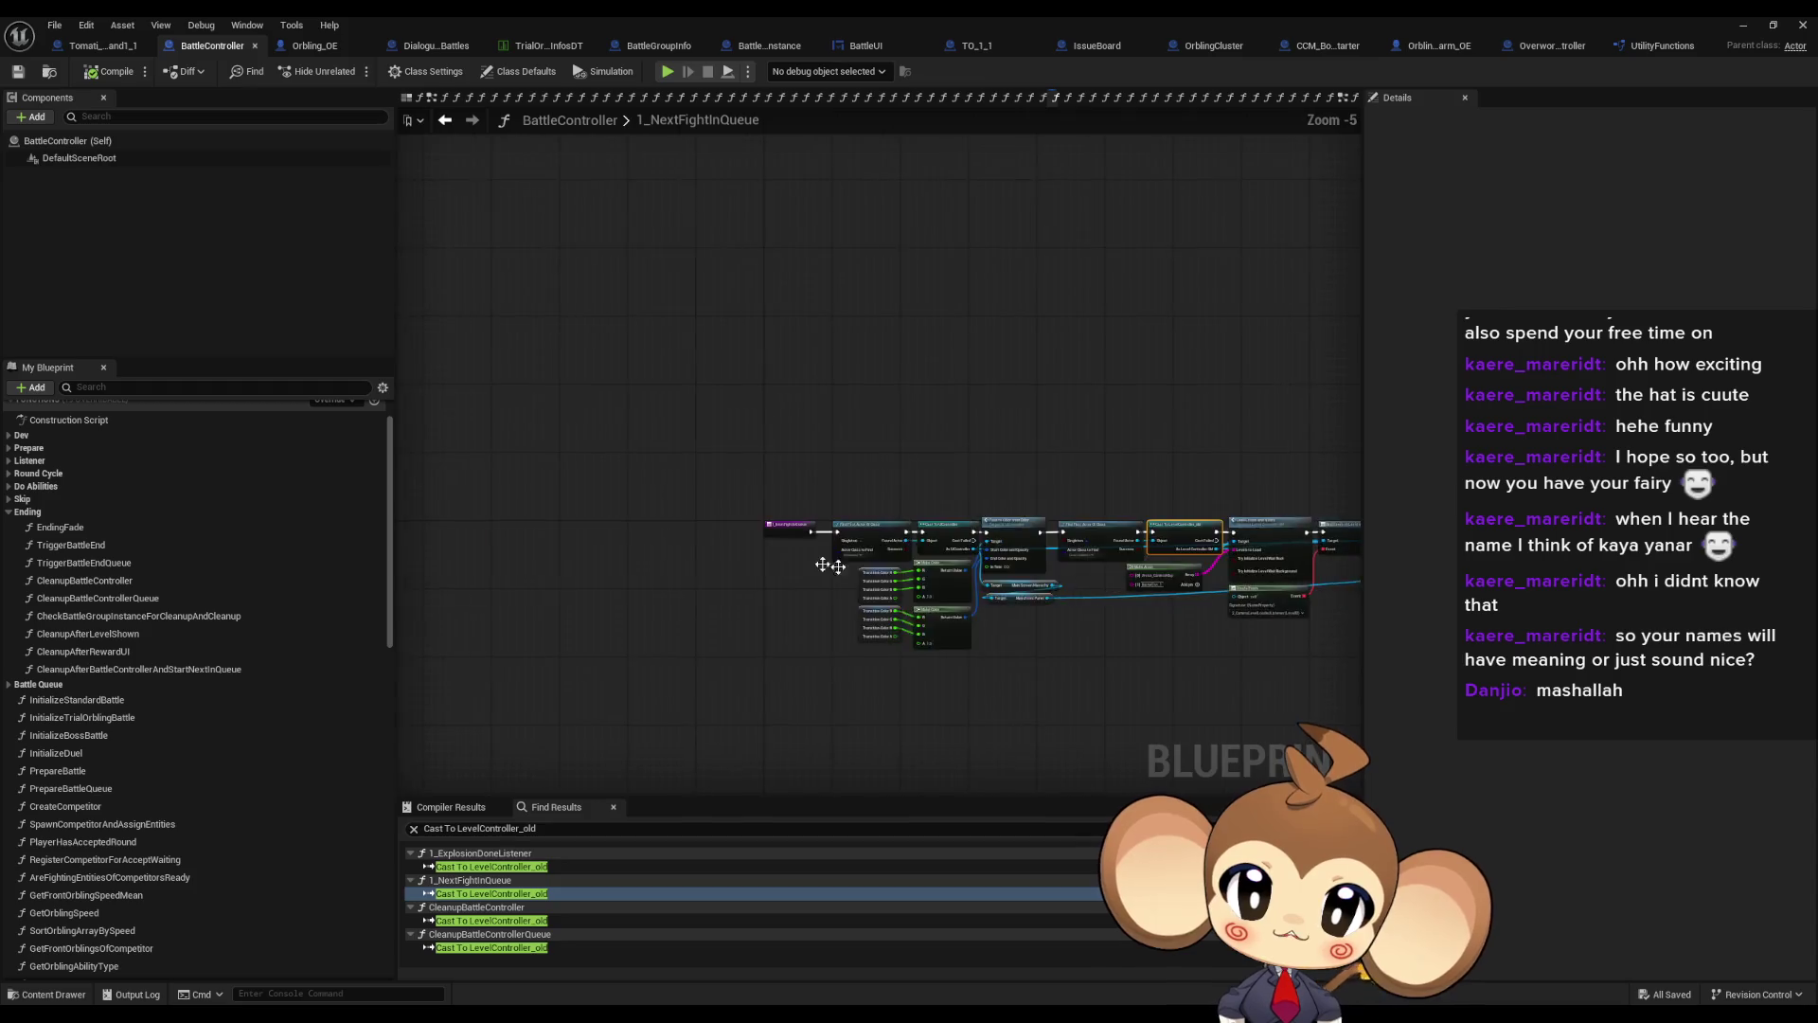
scroll(824, 559, "up", 3)
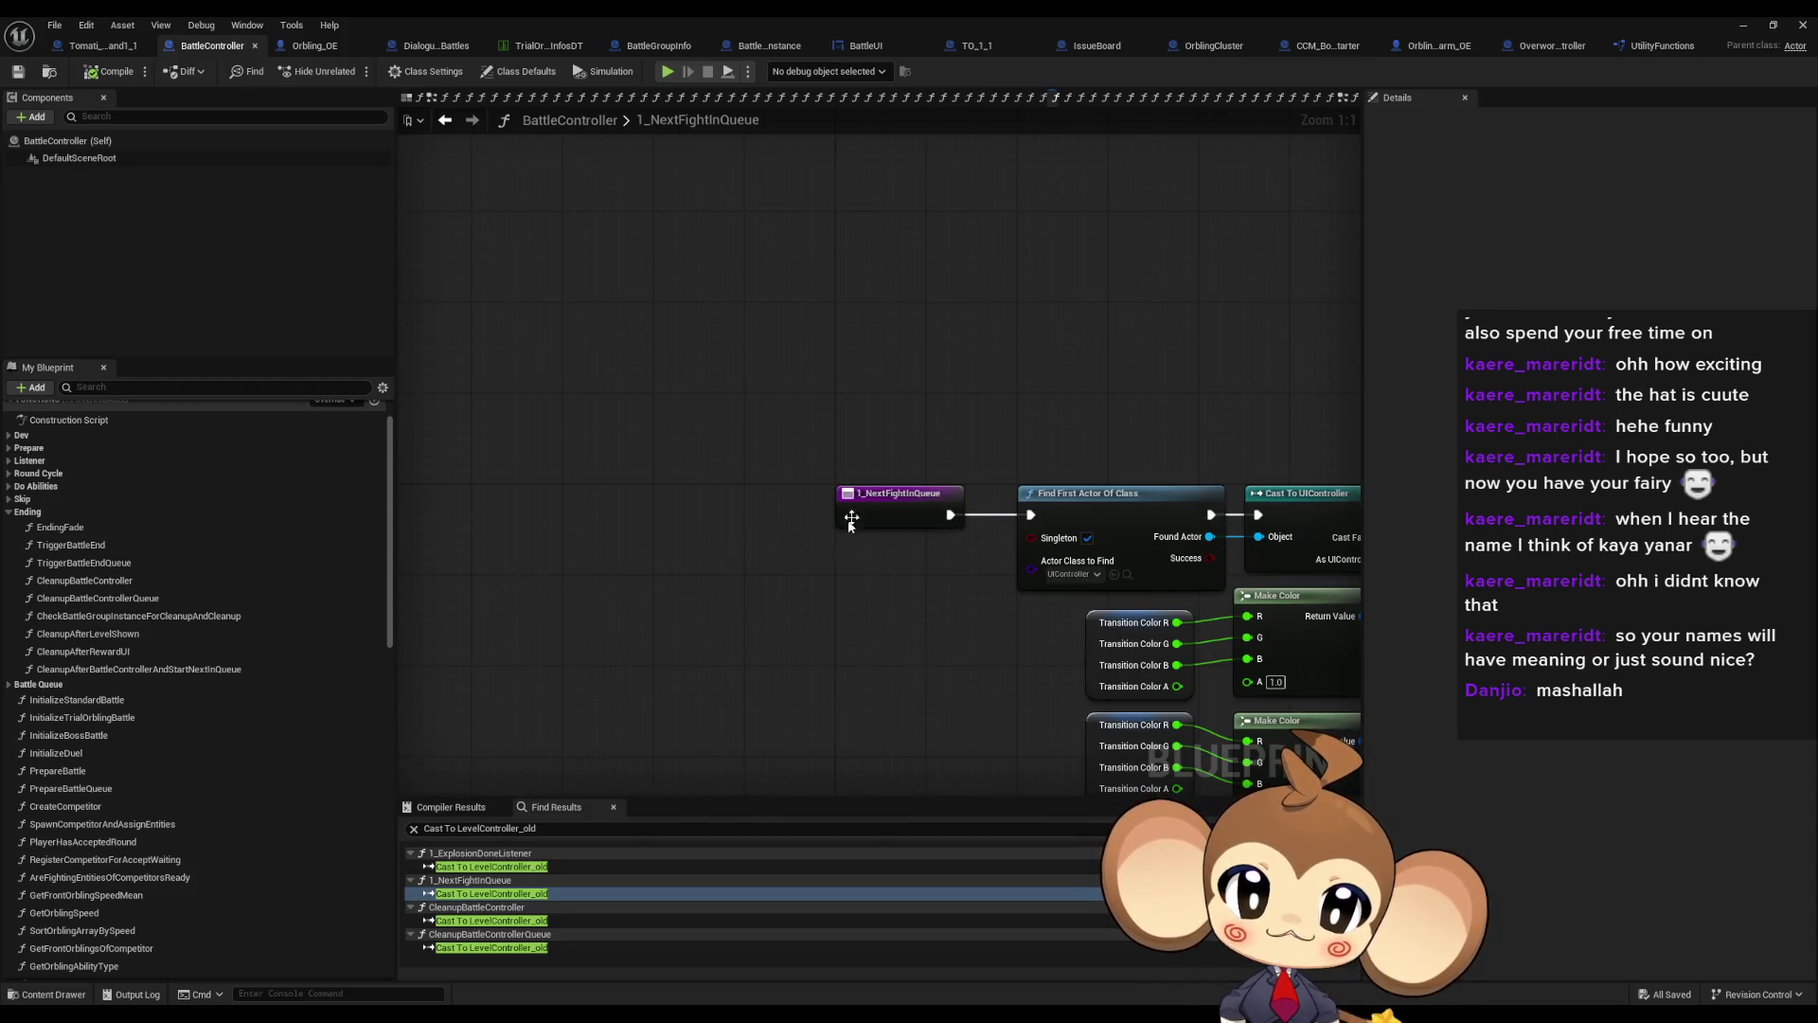
mouse_move(1361, 527)
left_mouse_down()
mouse_move(887, 535)
mouse_move(828, 477)
left_mouse_up()
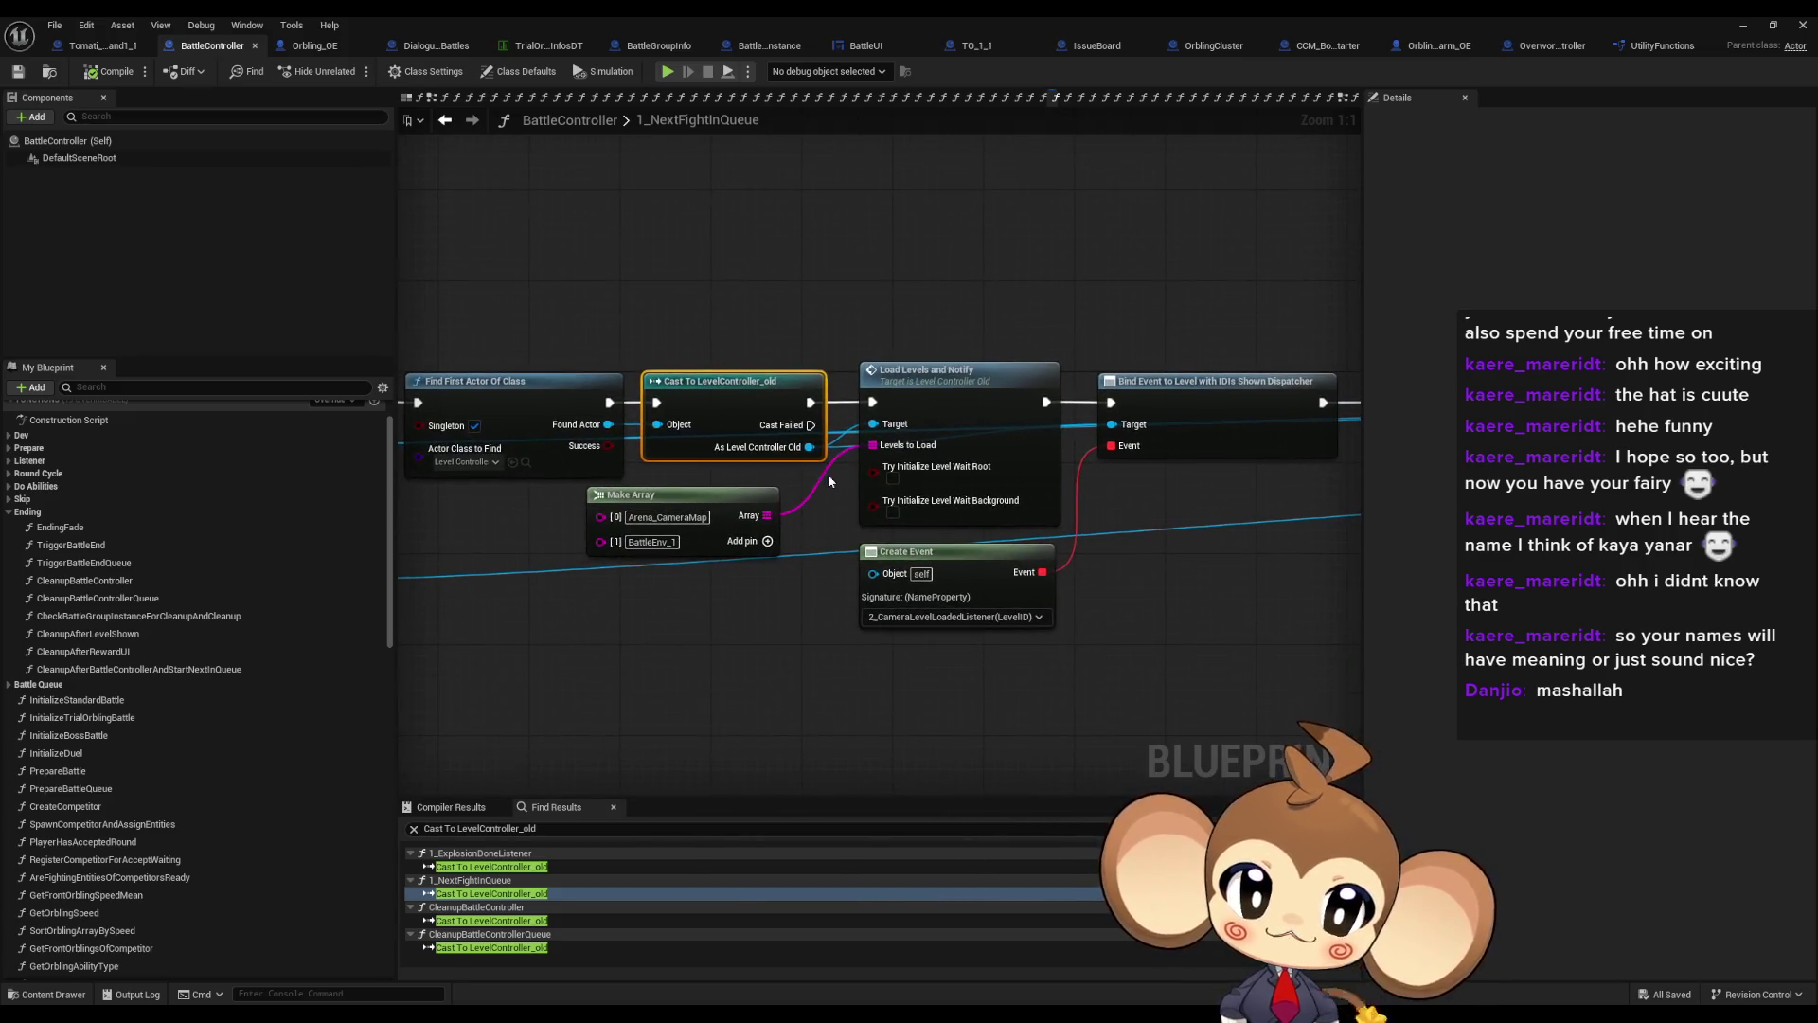
Inspect the whole CleanupBattleController cast chain, then shrink the blueprint window to reveal the level editor
left_click(514, 920)
left_click(514, 921)
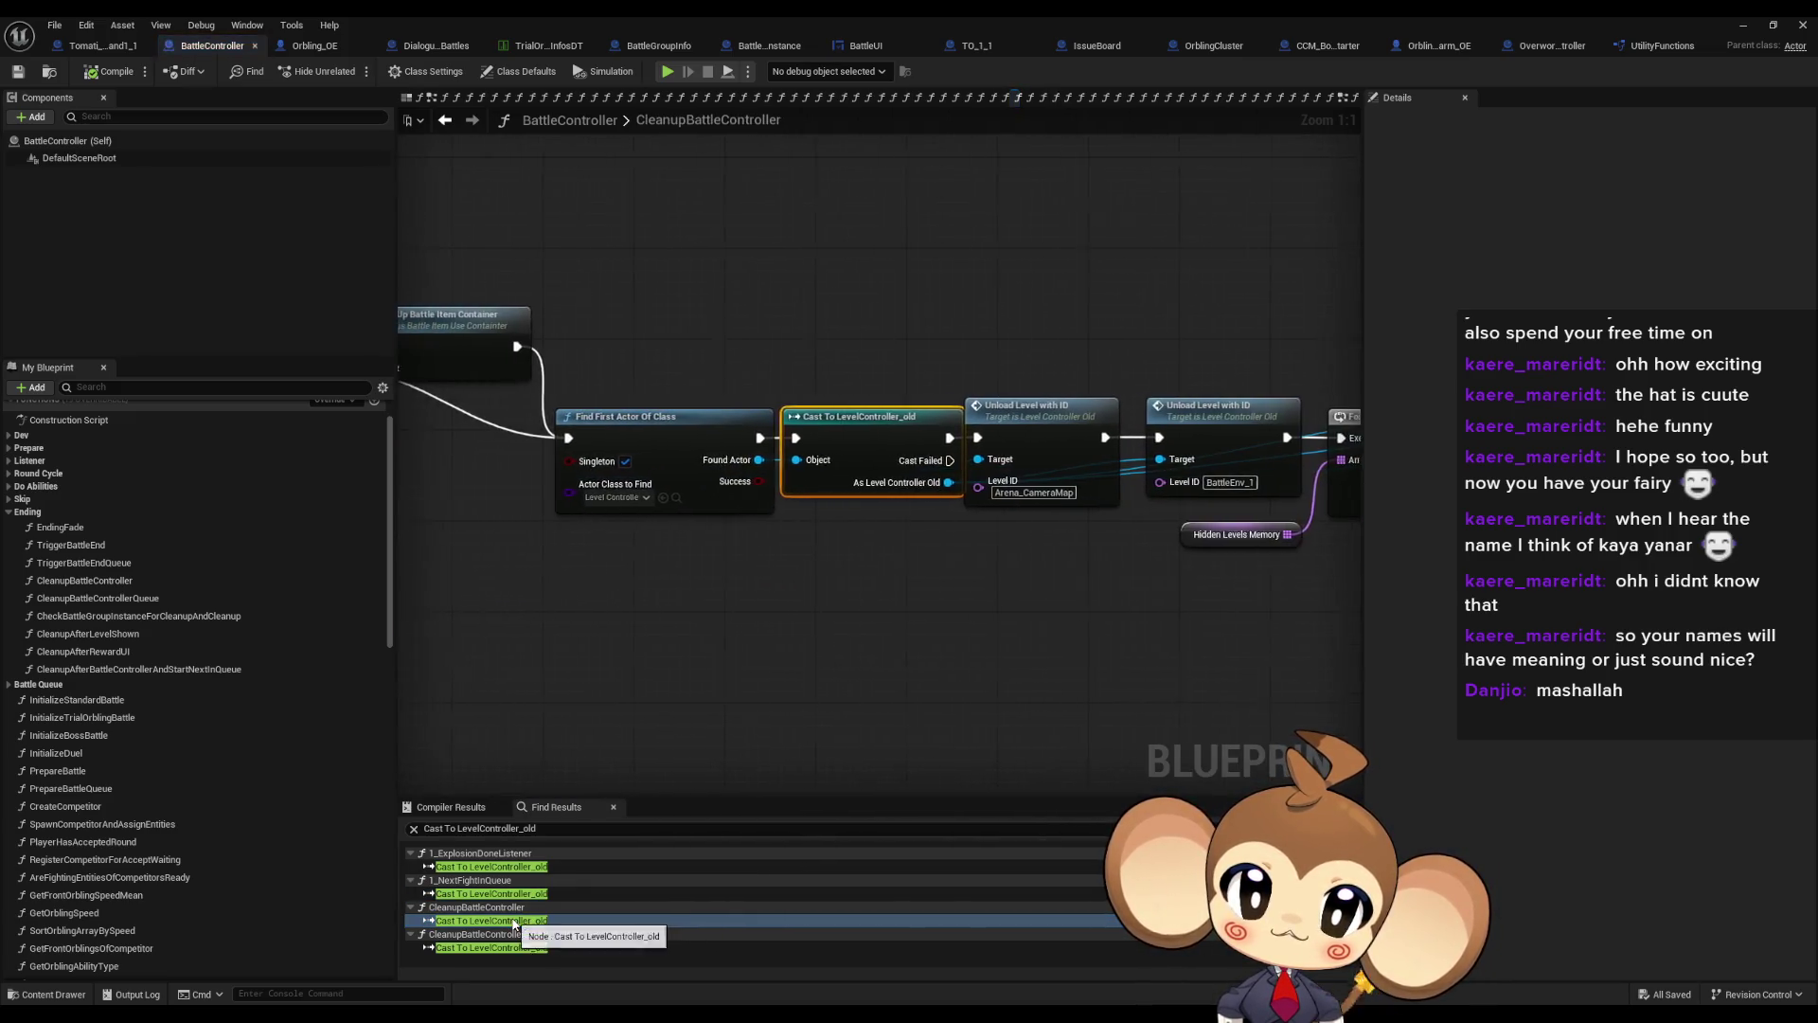
scroll(786, 579, "down", 3)
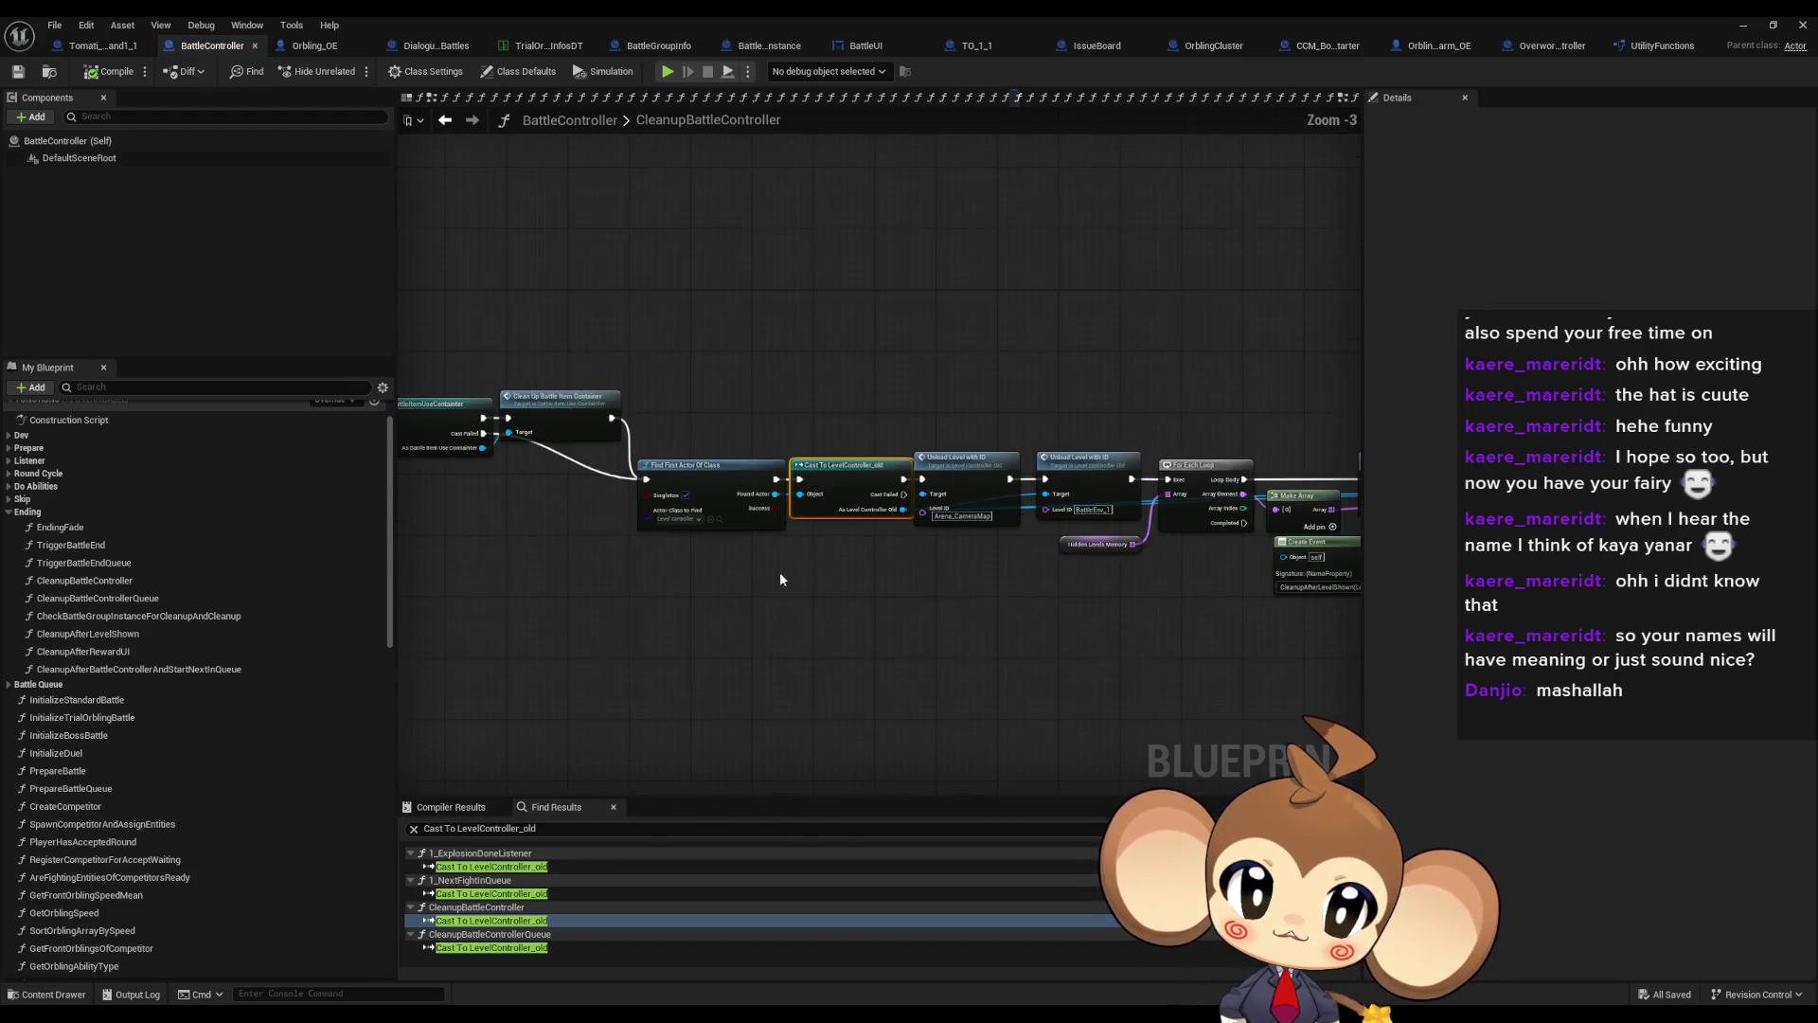
mouse_move(783, 575)
left_mouse_down()
mouse_move(917, 540)
mouse_move(1281, 568)
mouse_move(1563, 473)
left_mouse_up()
scroll(1014, 313, "up", 3)
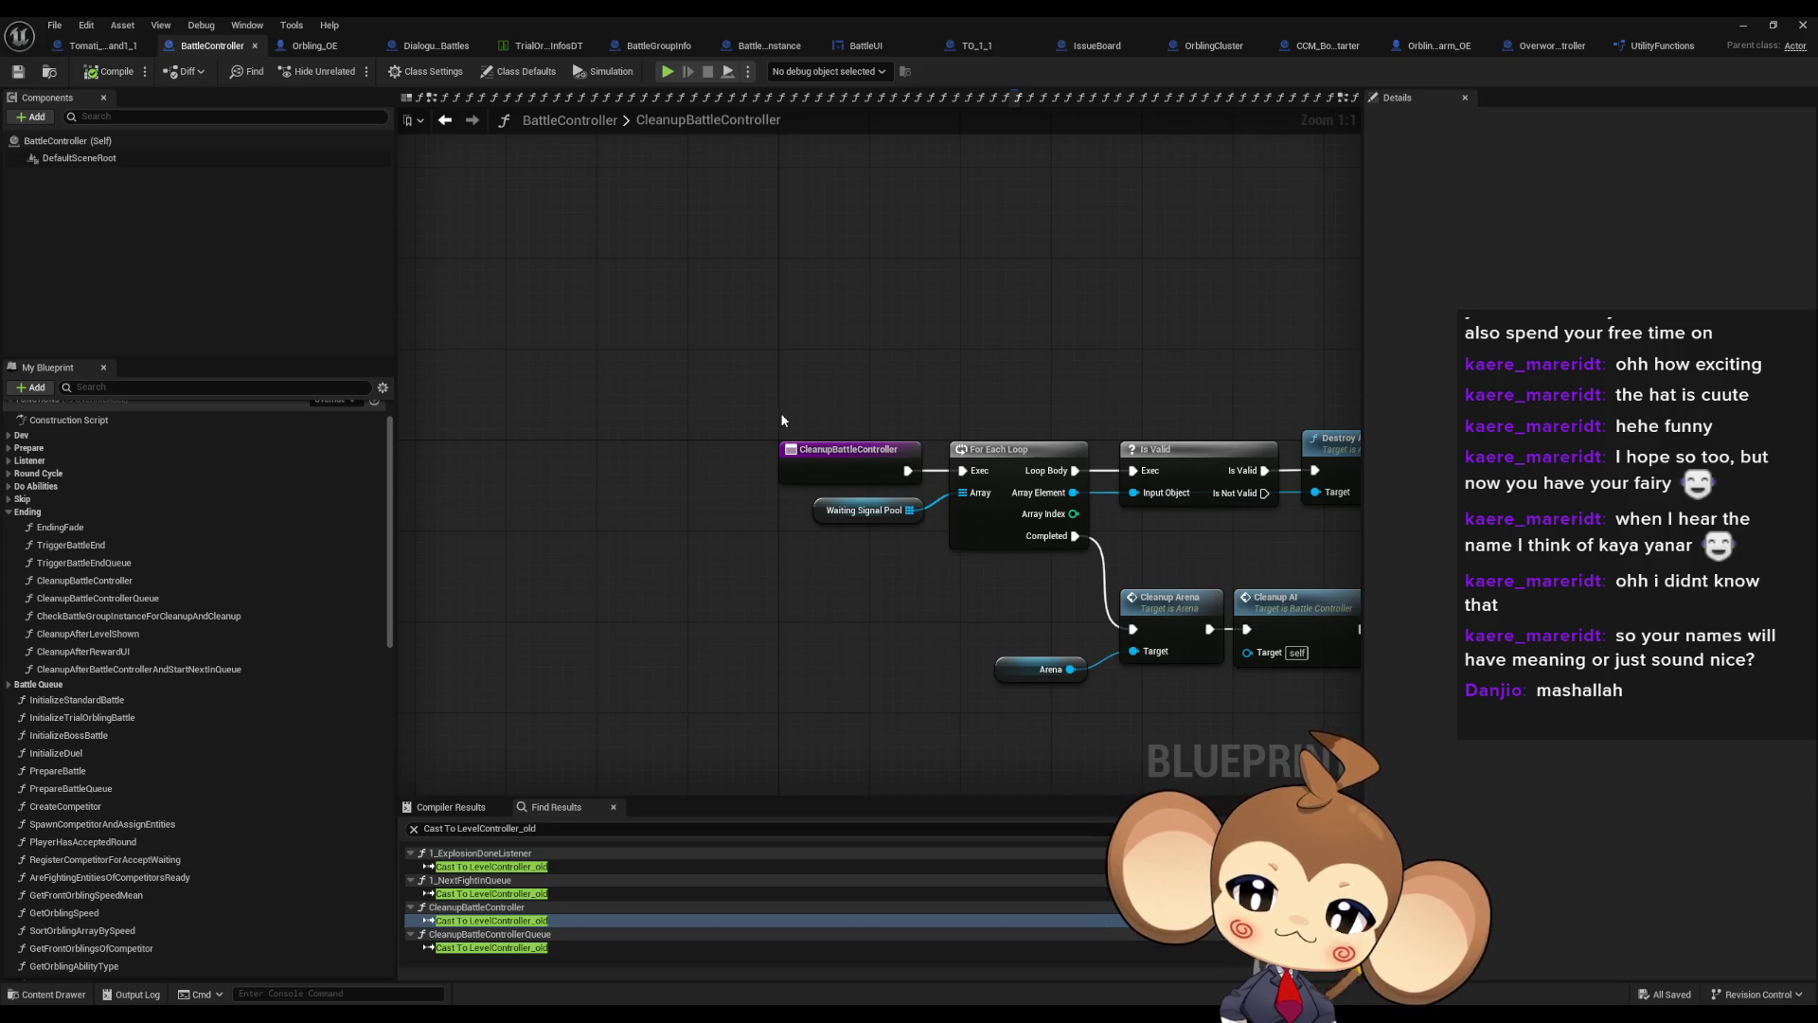
double_click(536, 15)
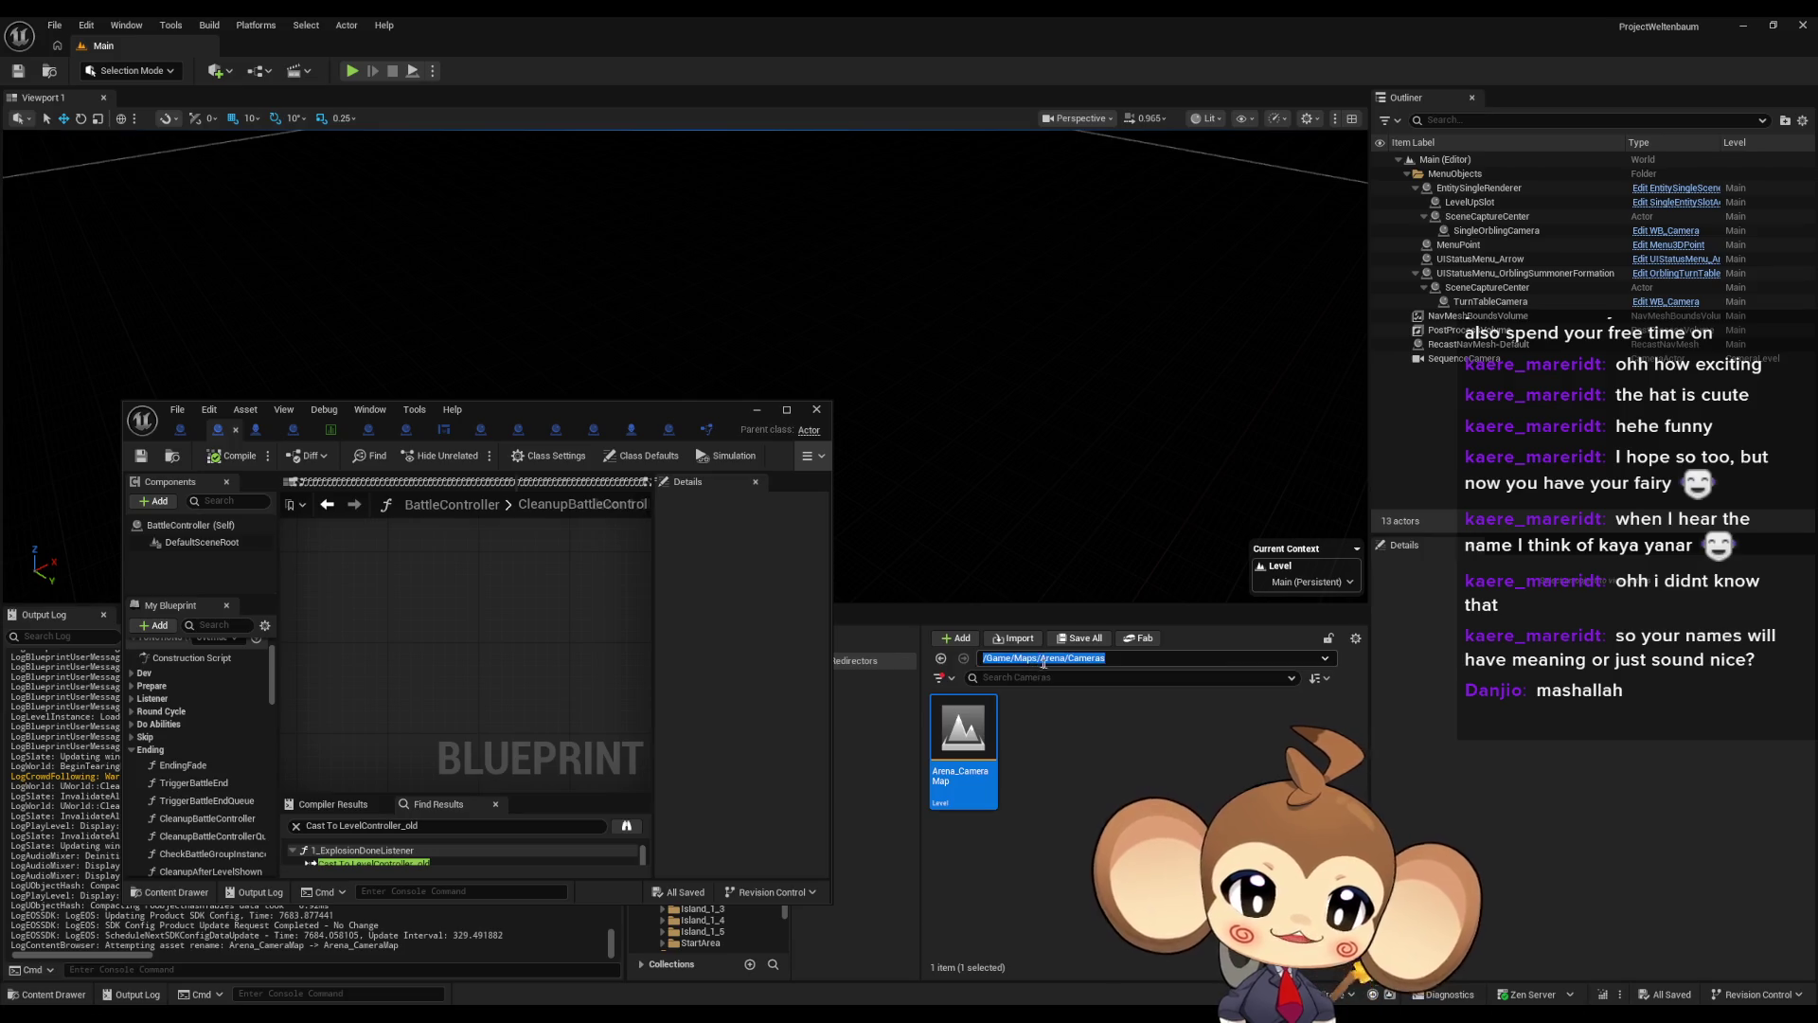
Close the LevelBundleTemplate blueprint and open the LevelLoadingController blueprint full screen
left_click(1037, 657)
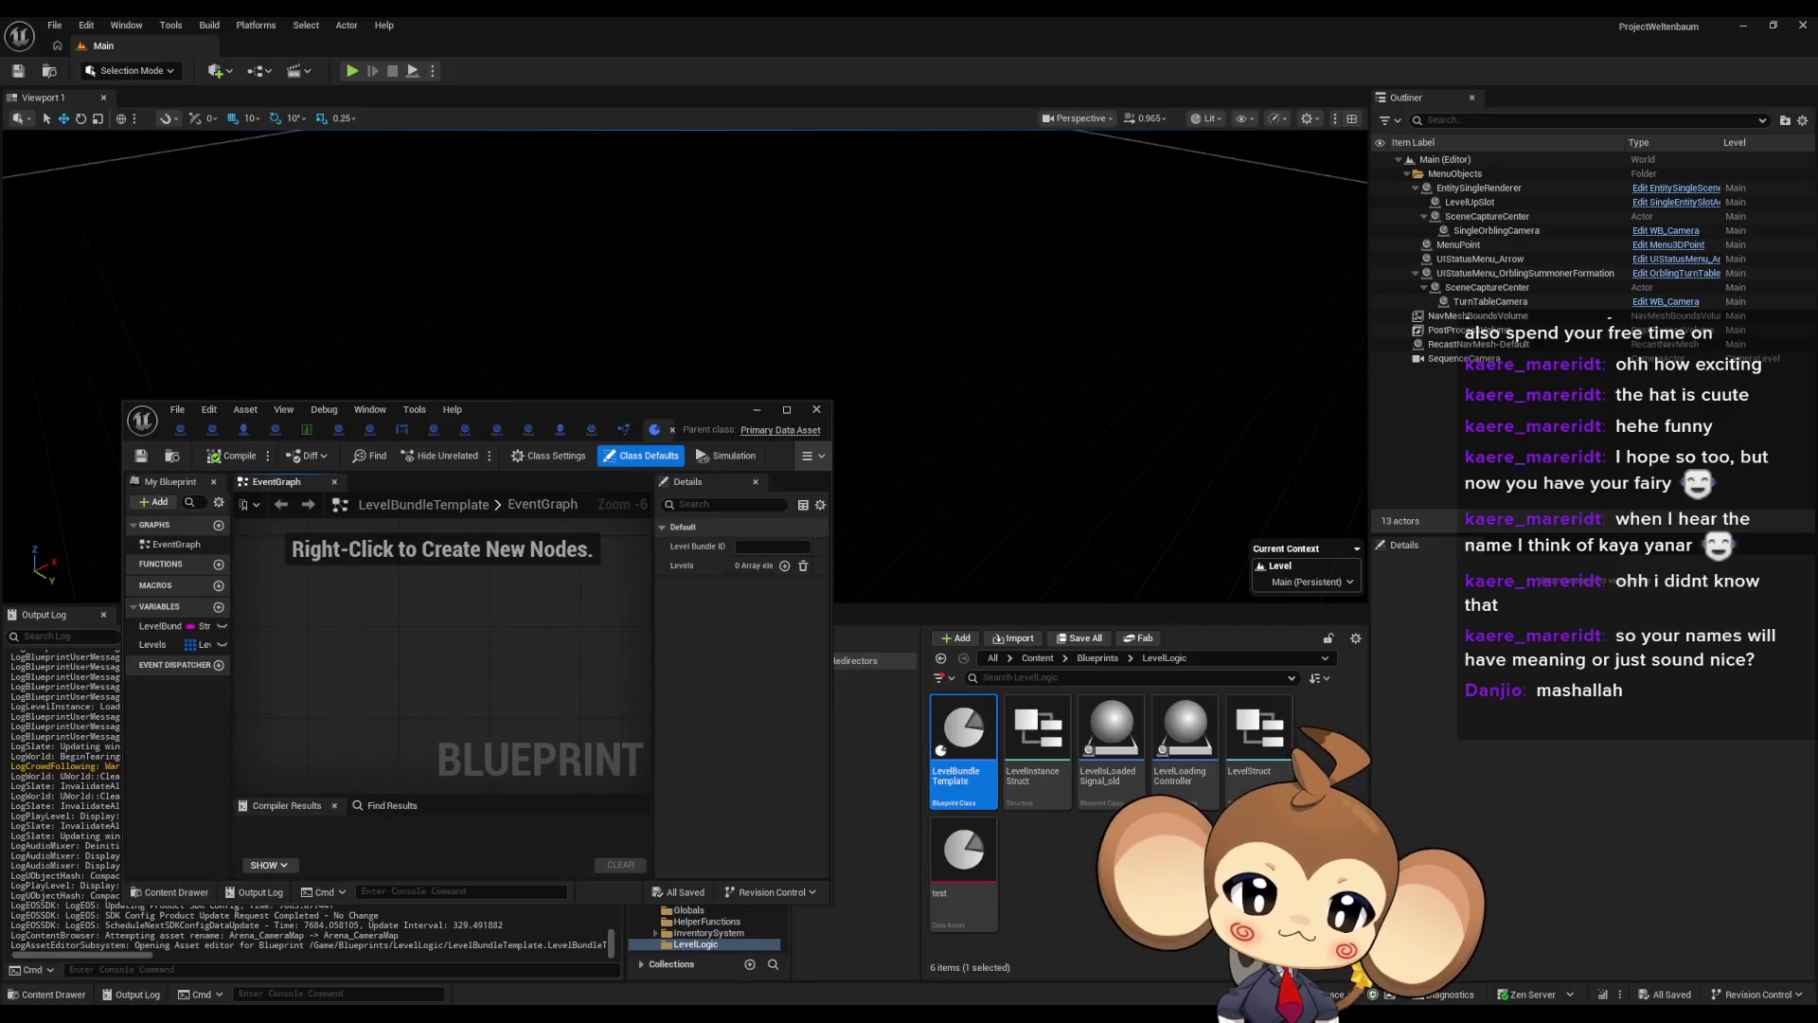
left_click(672, 430)
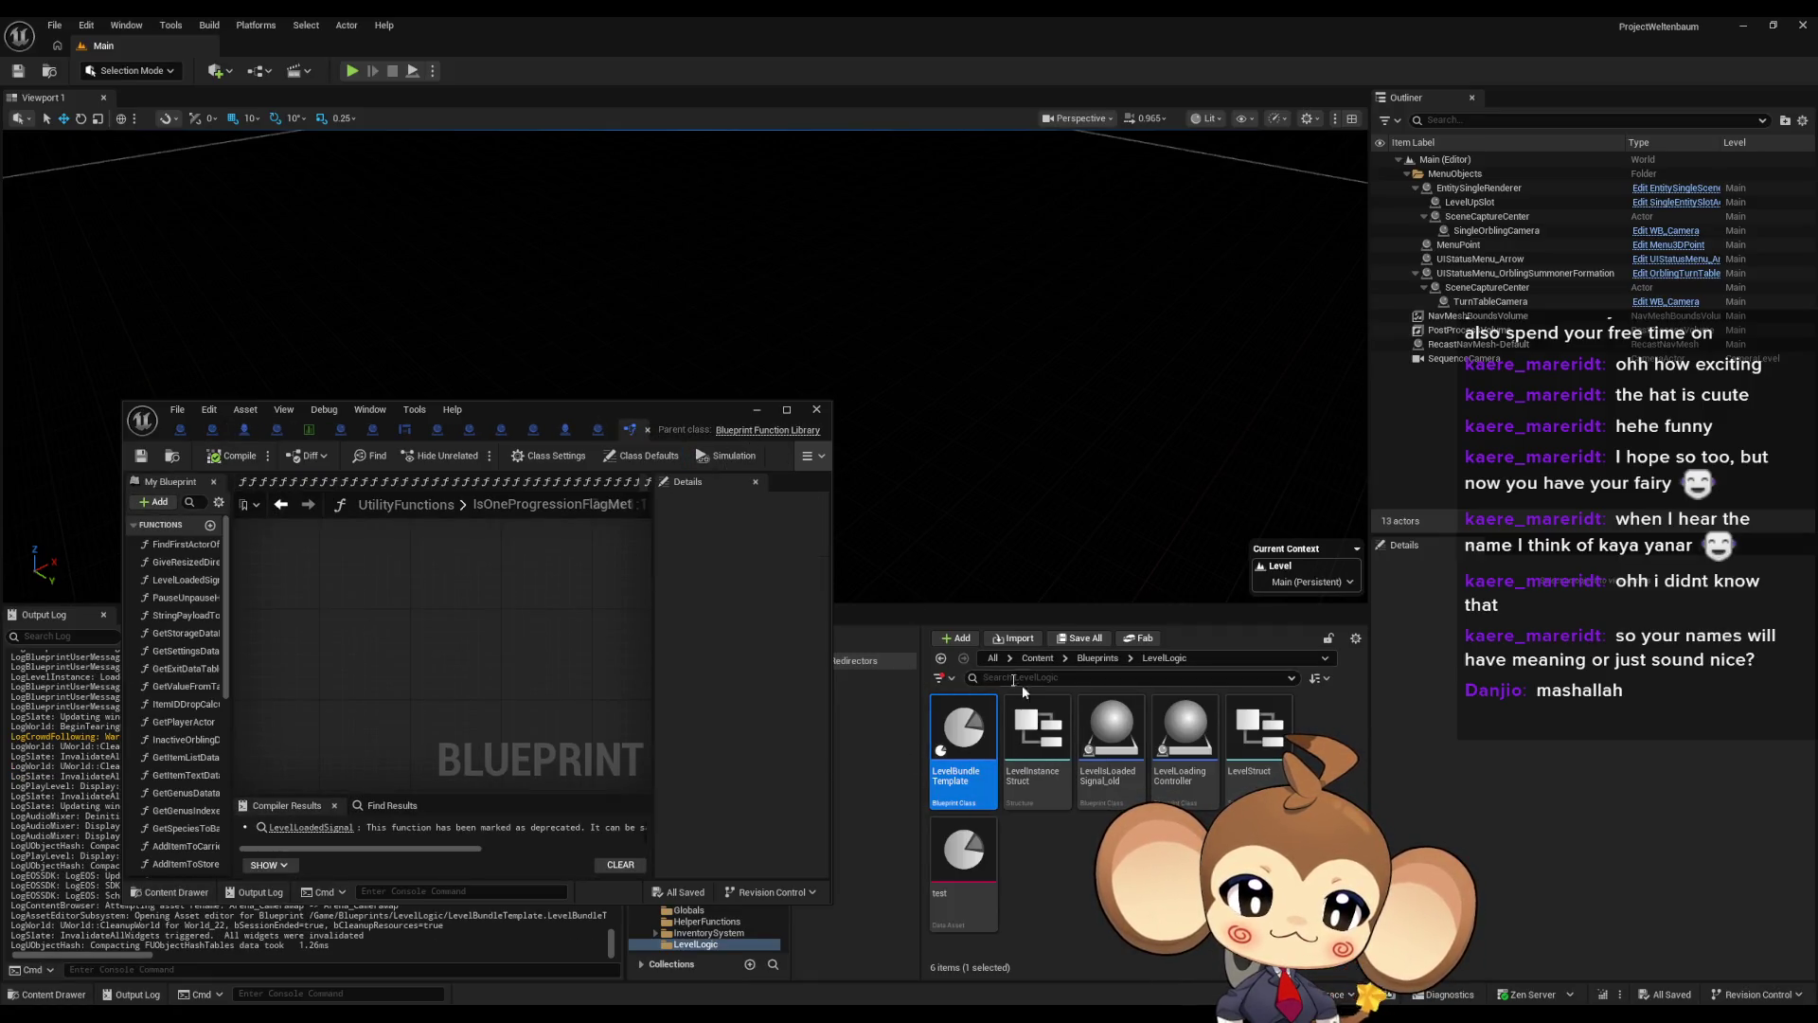
double_click(1200, 722)
left_click_drag(596, 409, 741, 417)
double_click(741, 418)
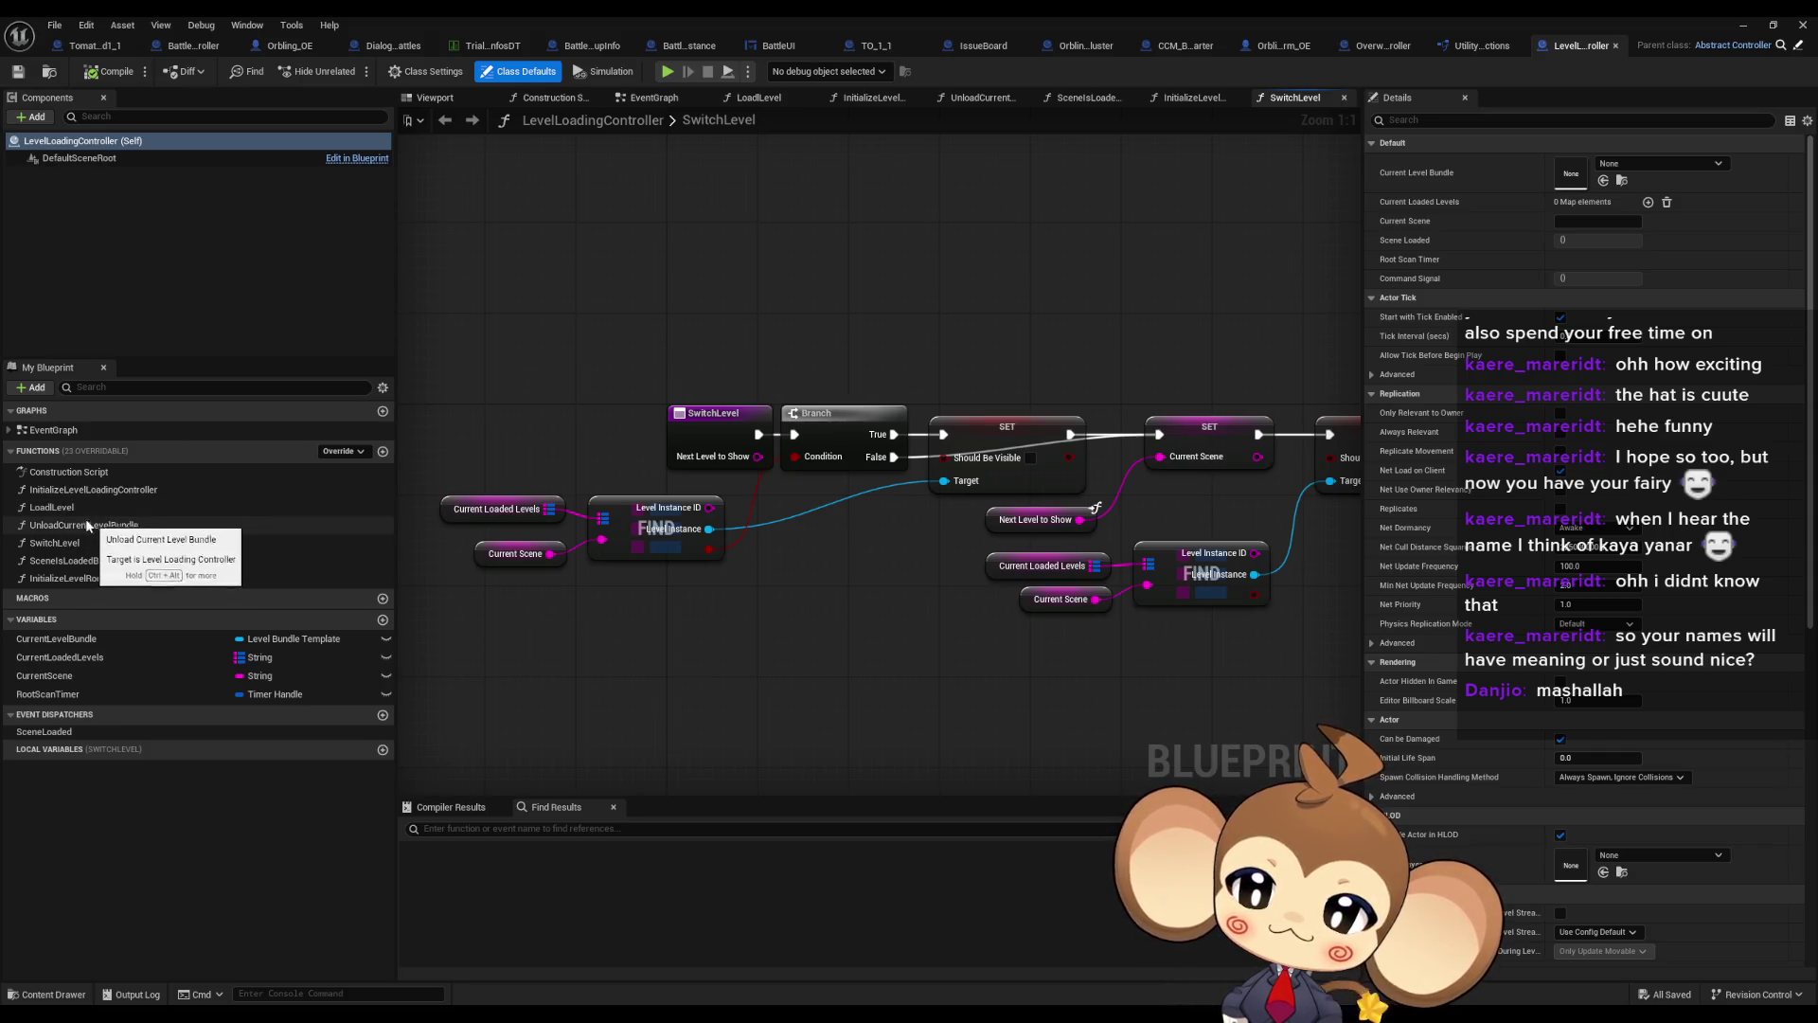
Open the InitializeLevelLoadingController function graph and select its entry node
left_click(75, 493)
double_click(75, 492)
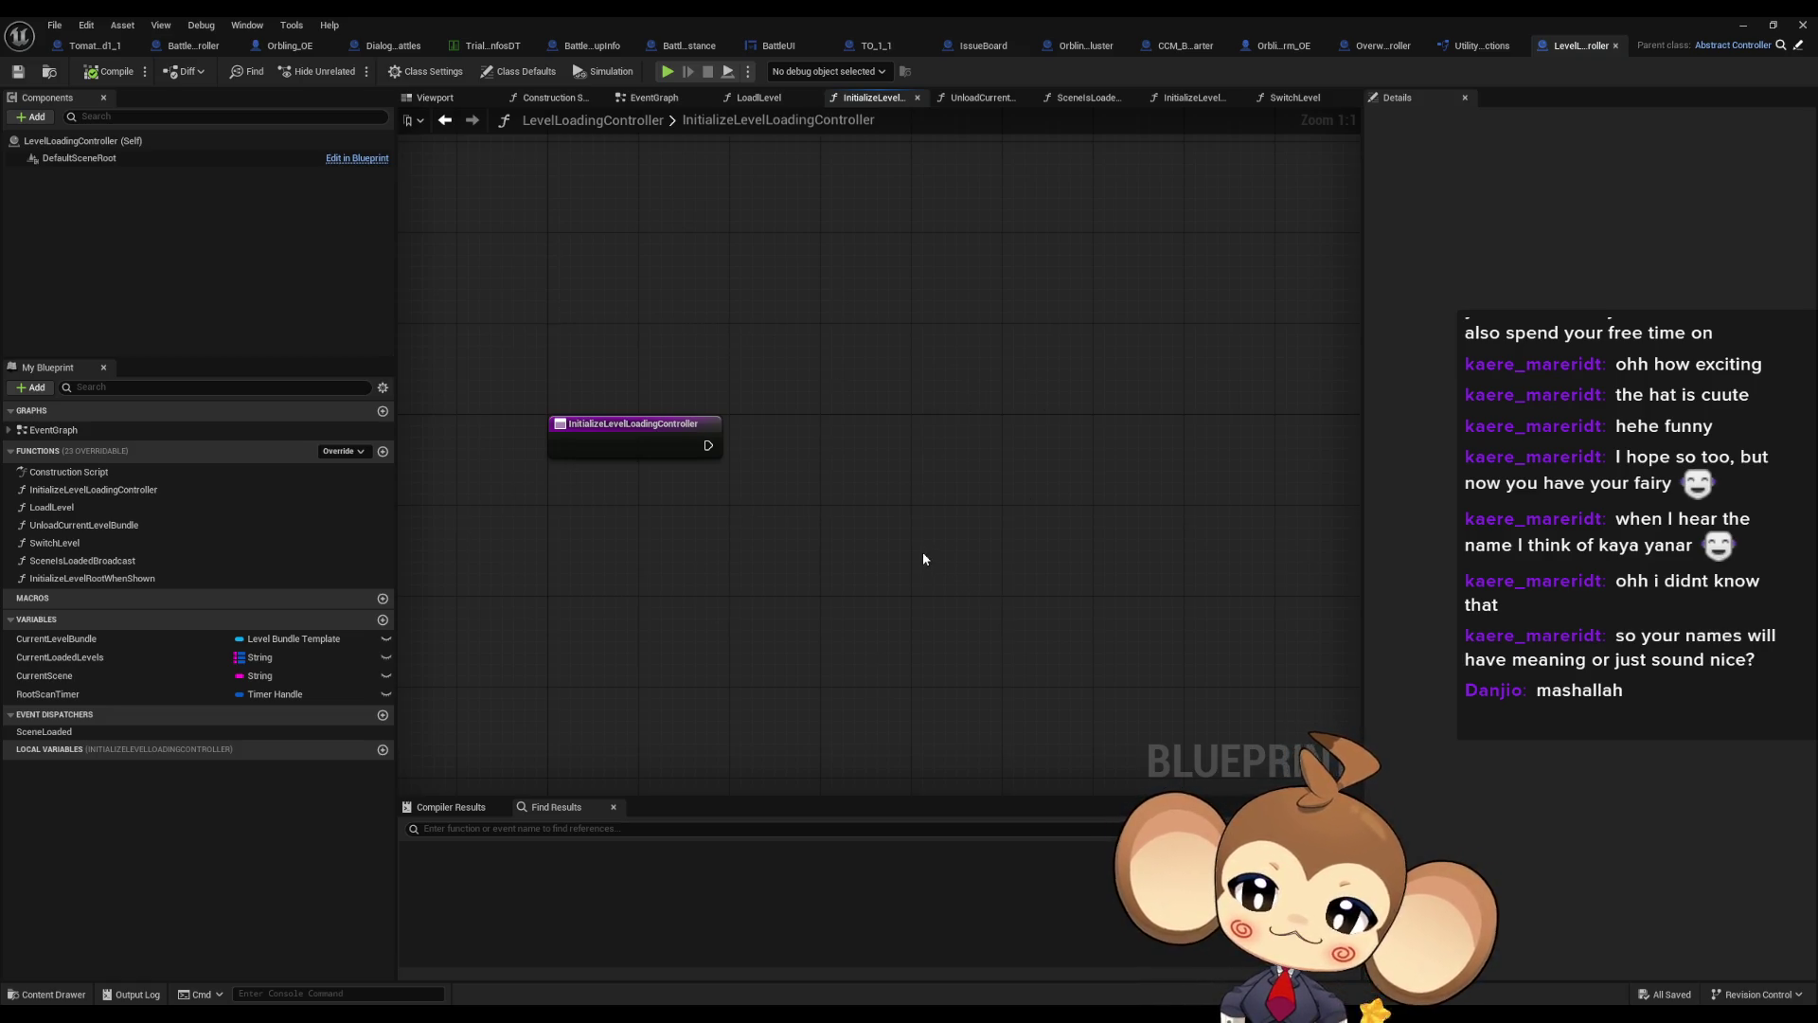
left_click(588, 437)
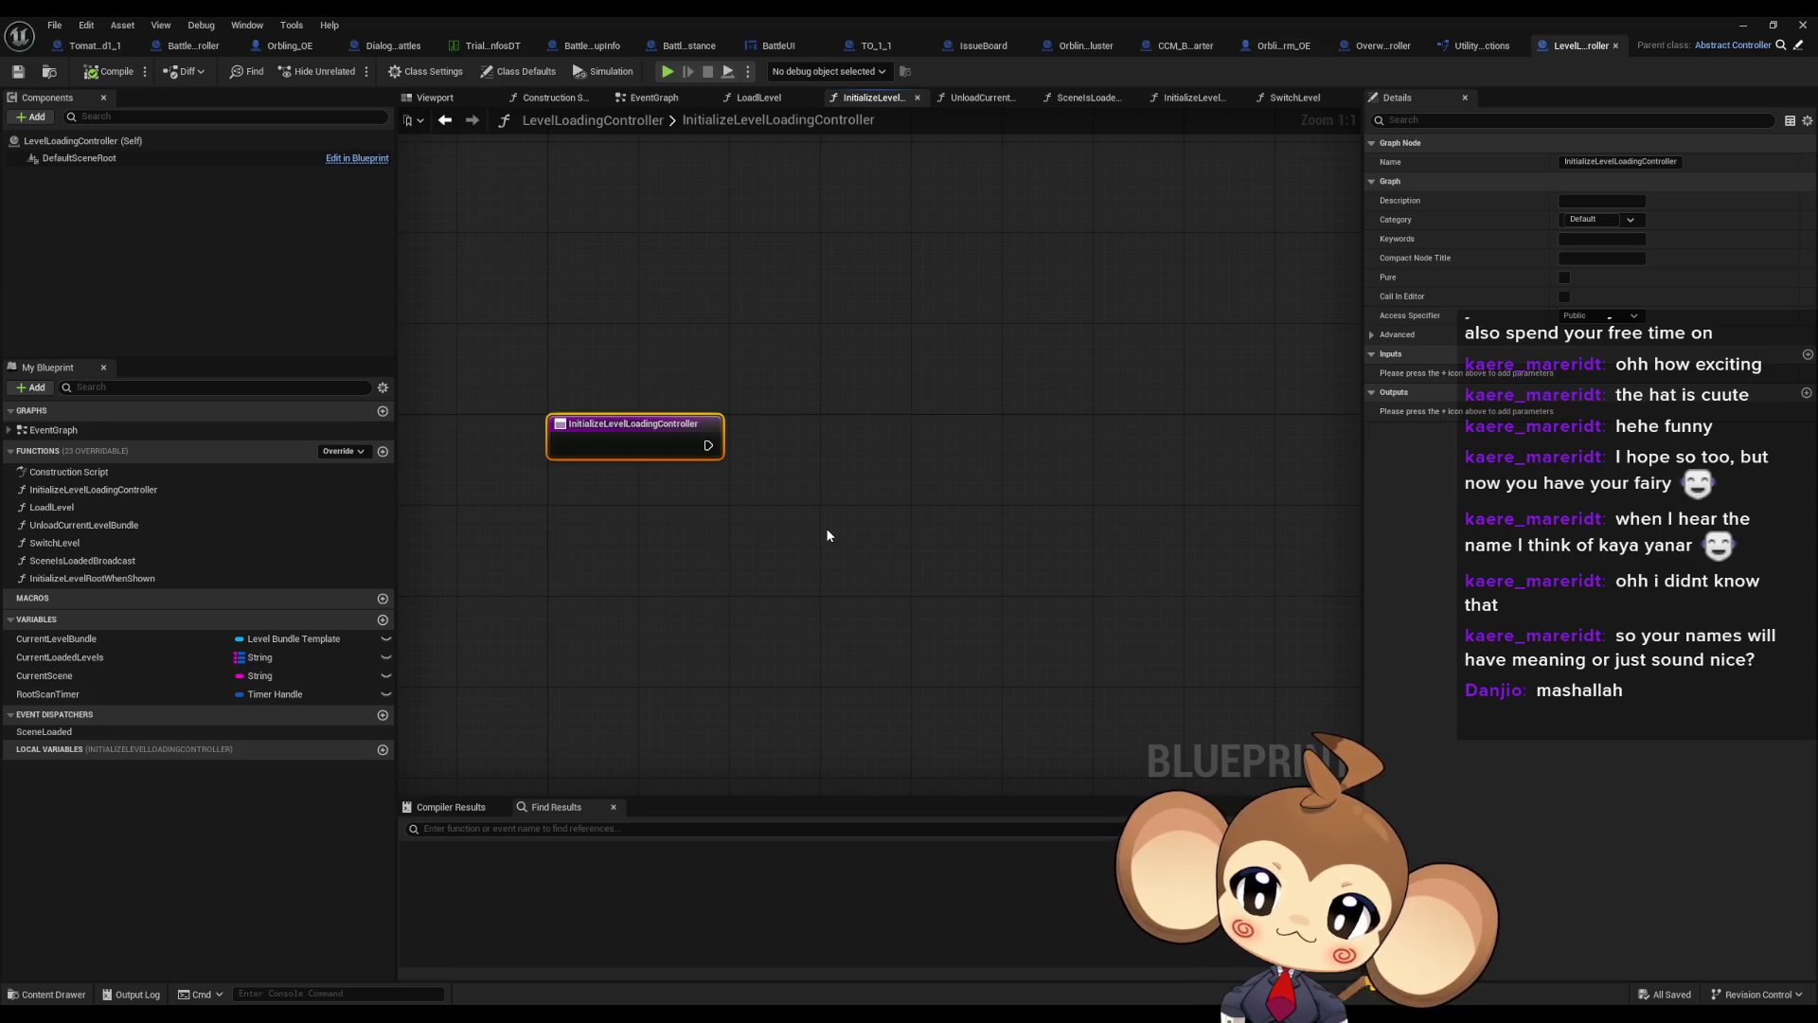
left_click_drag(821, 539, 786, 528)
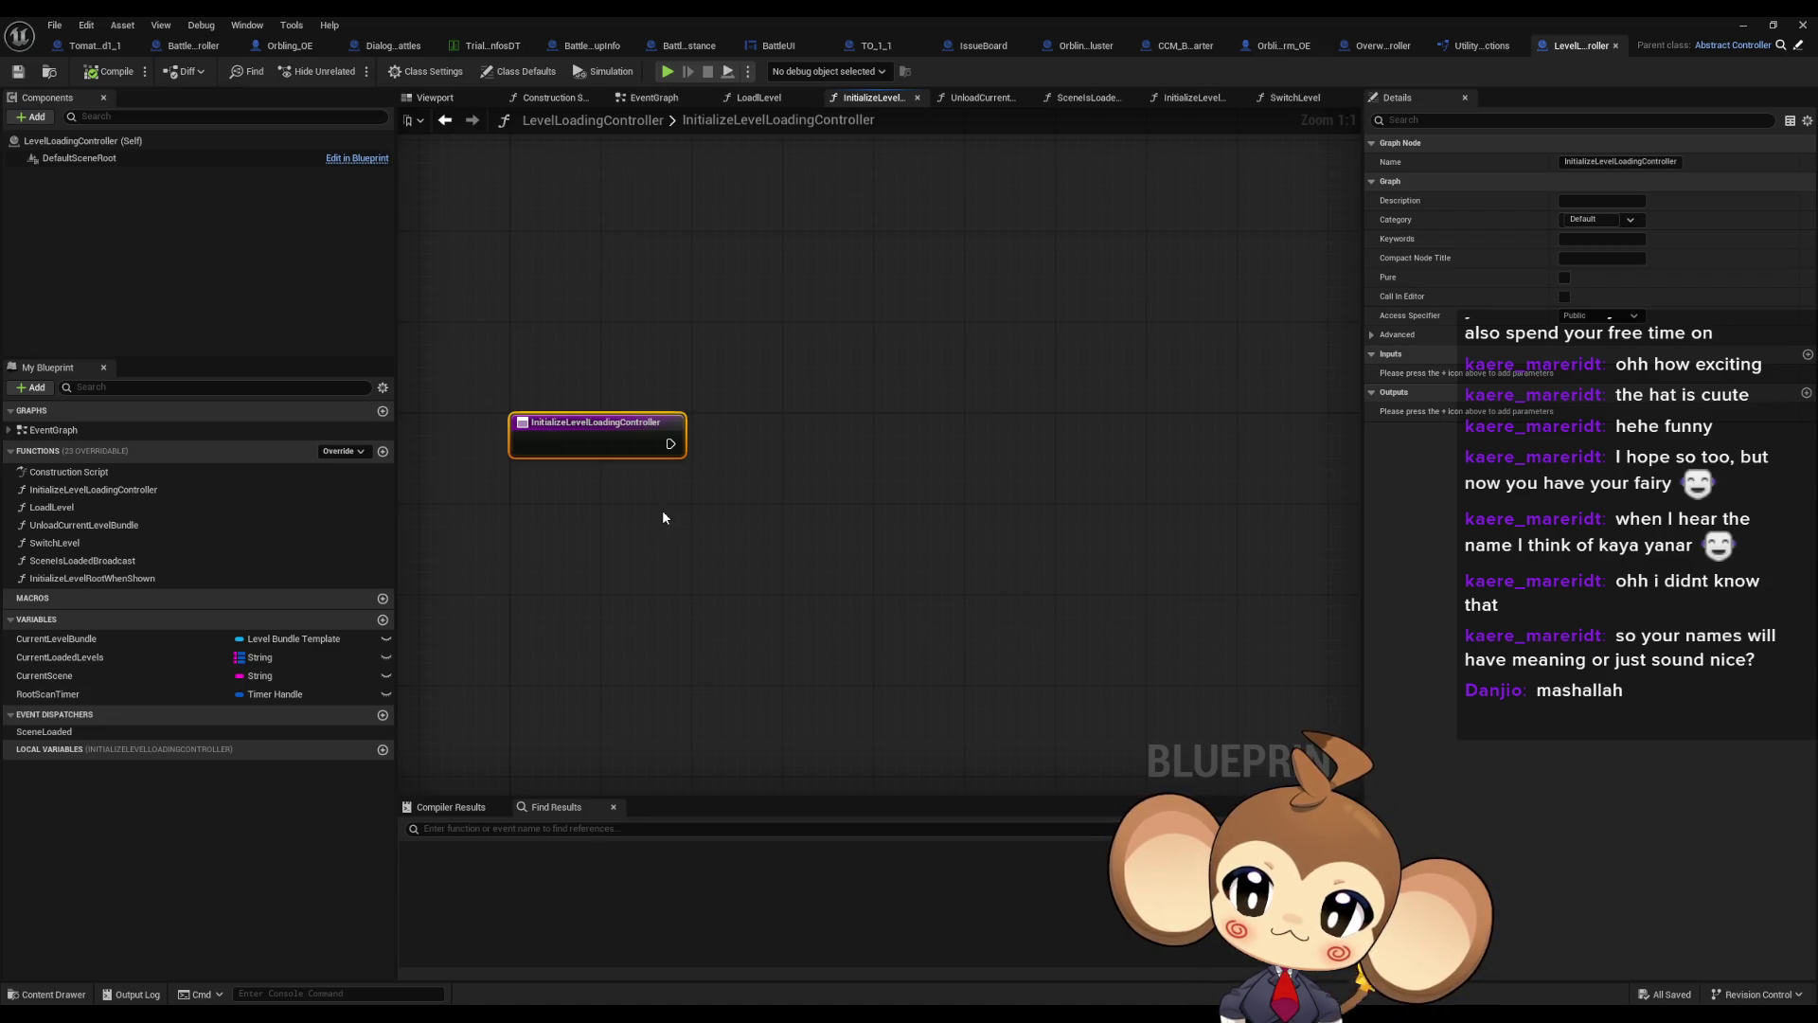
Add a new function named InitializePermanentlyLoadedLevels
left_click(380, 458)
left_click(381, 453)
type("Initiali")
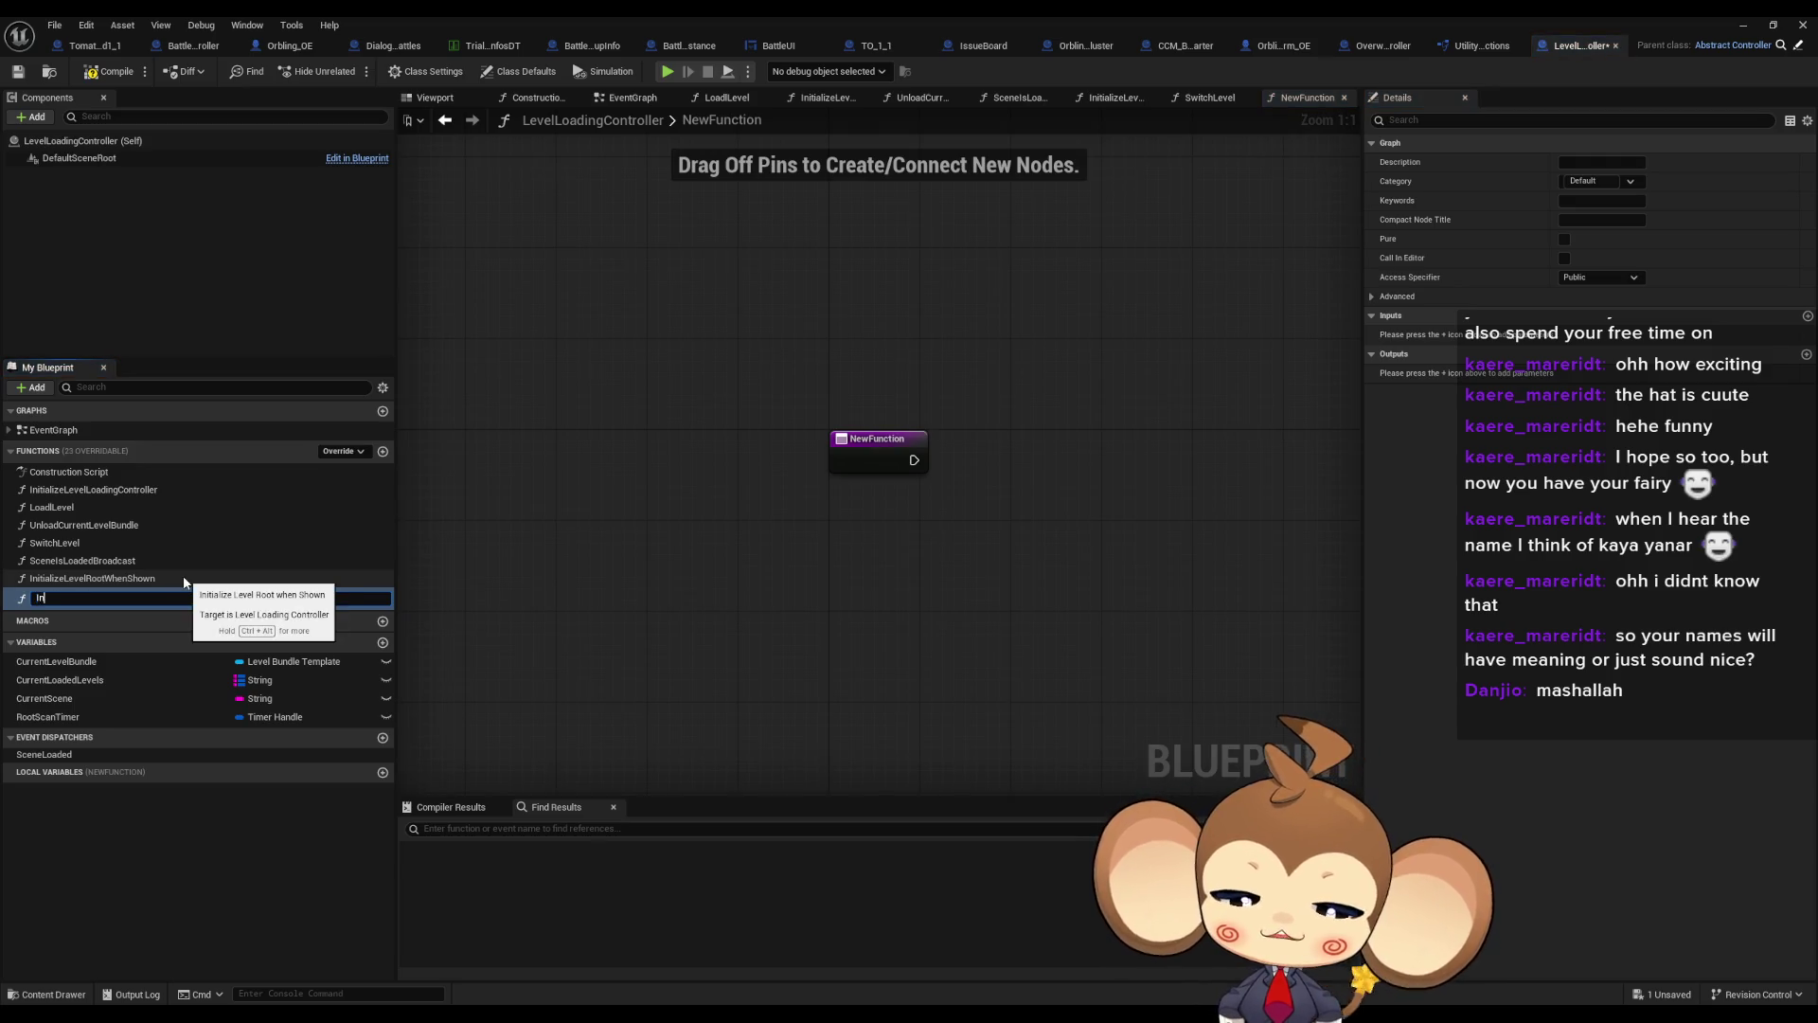
type("ze")
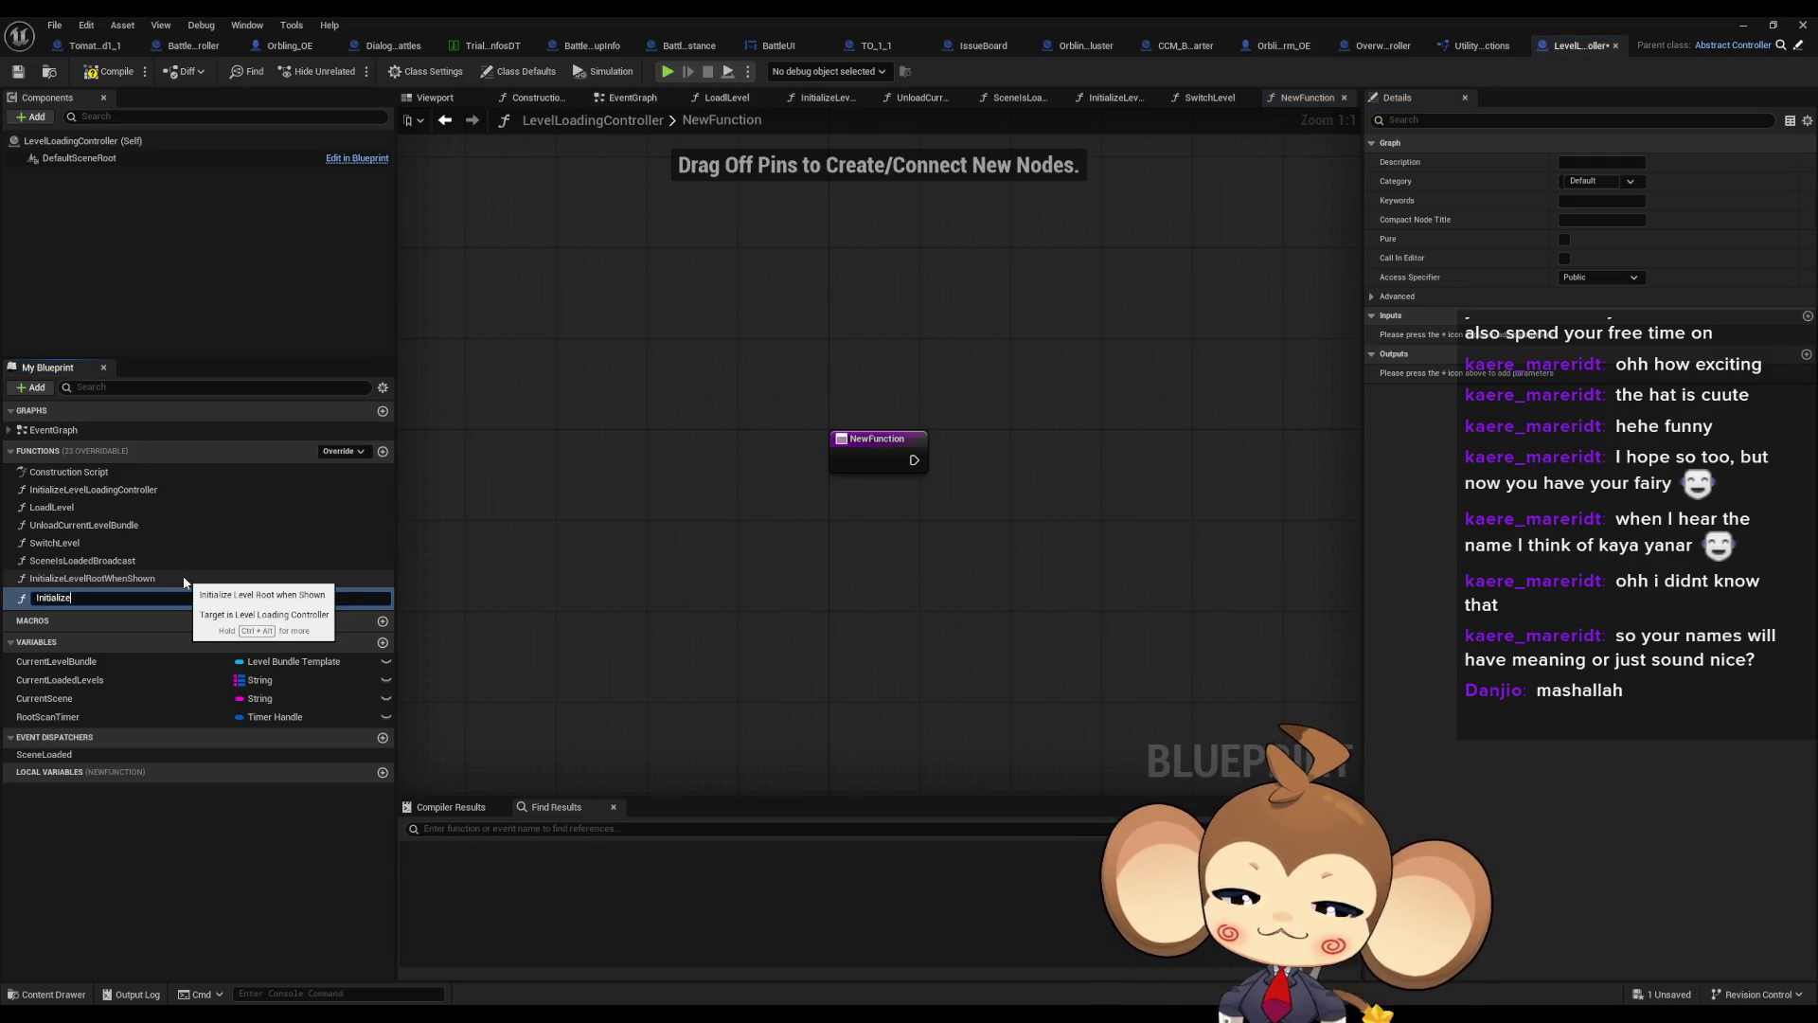
type("PermanentlyLoad")
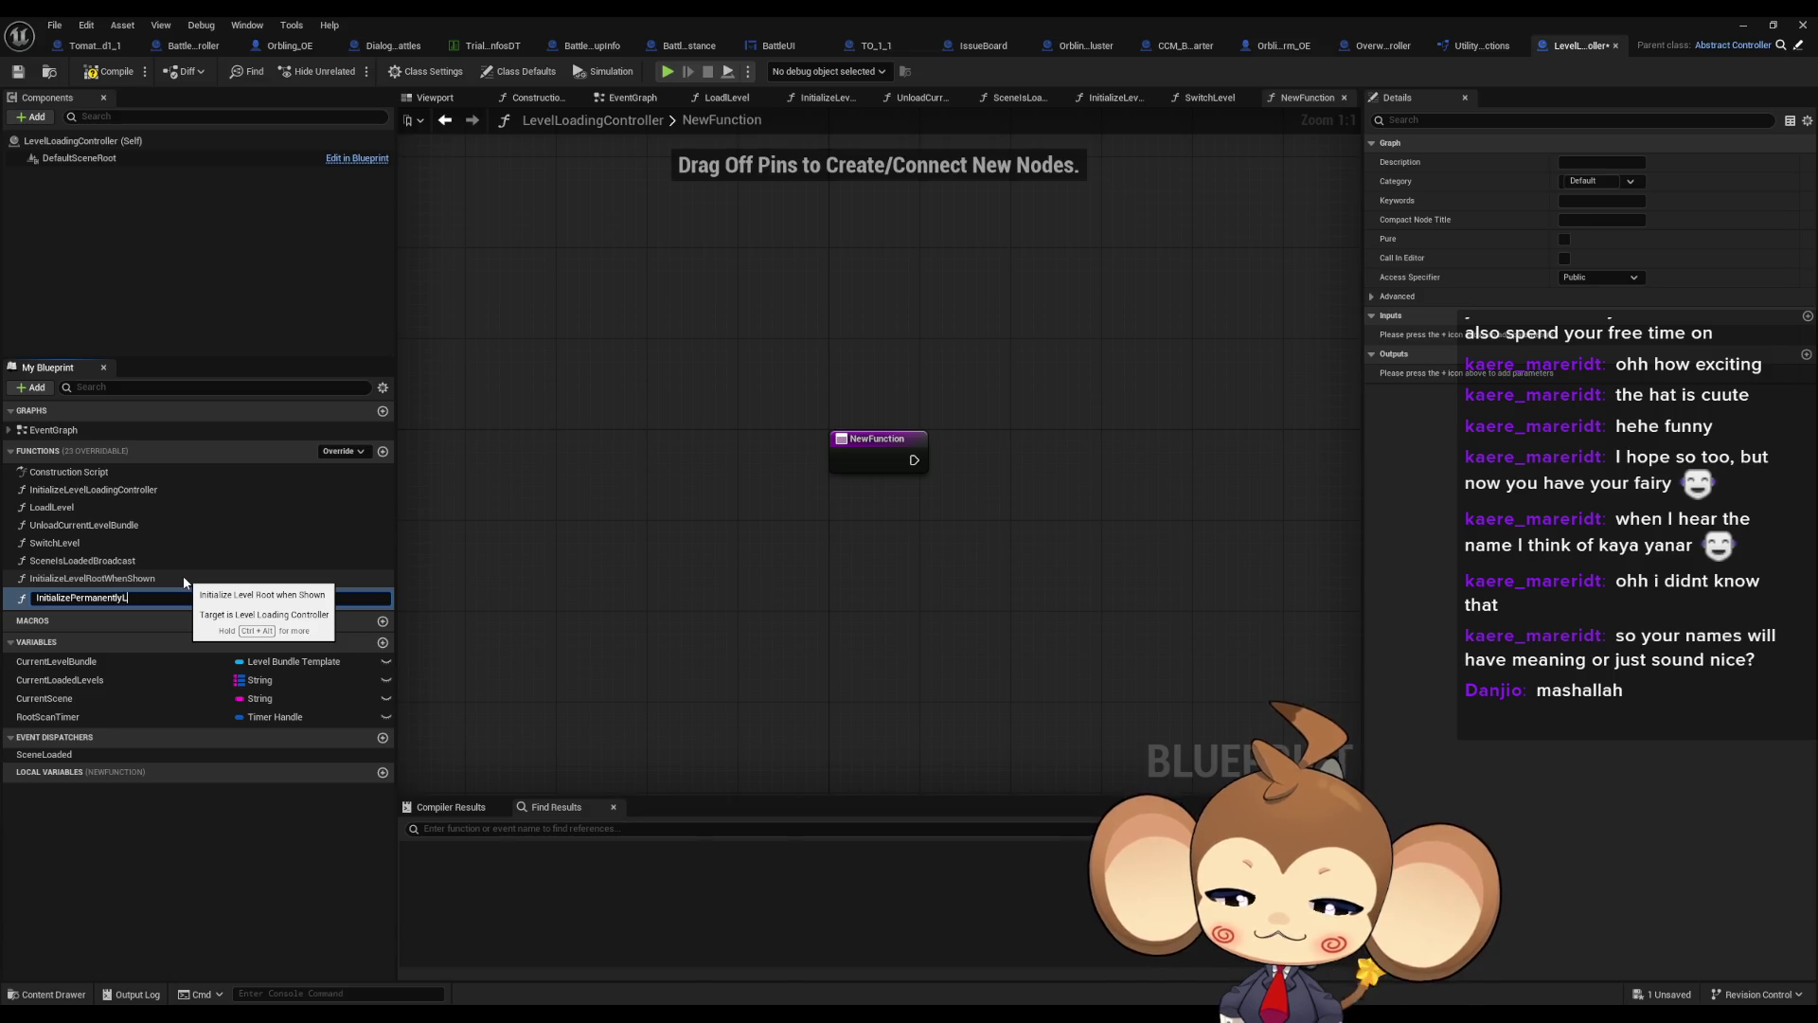
key("BackSpace")
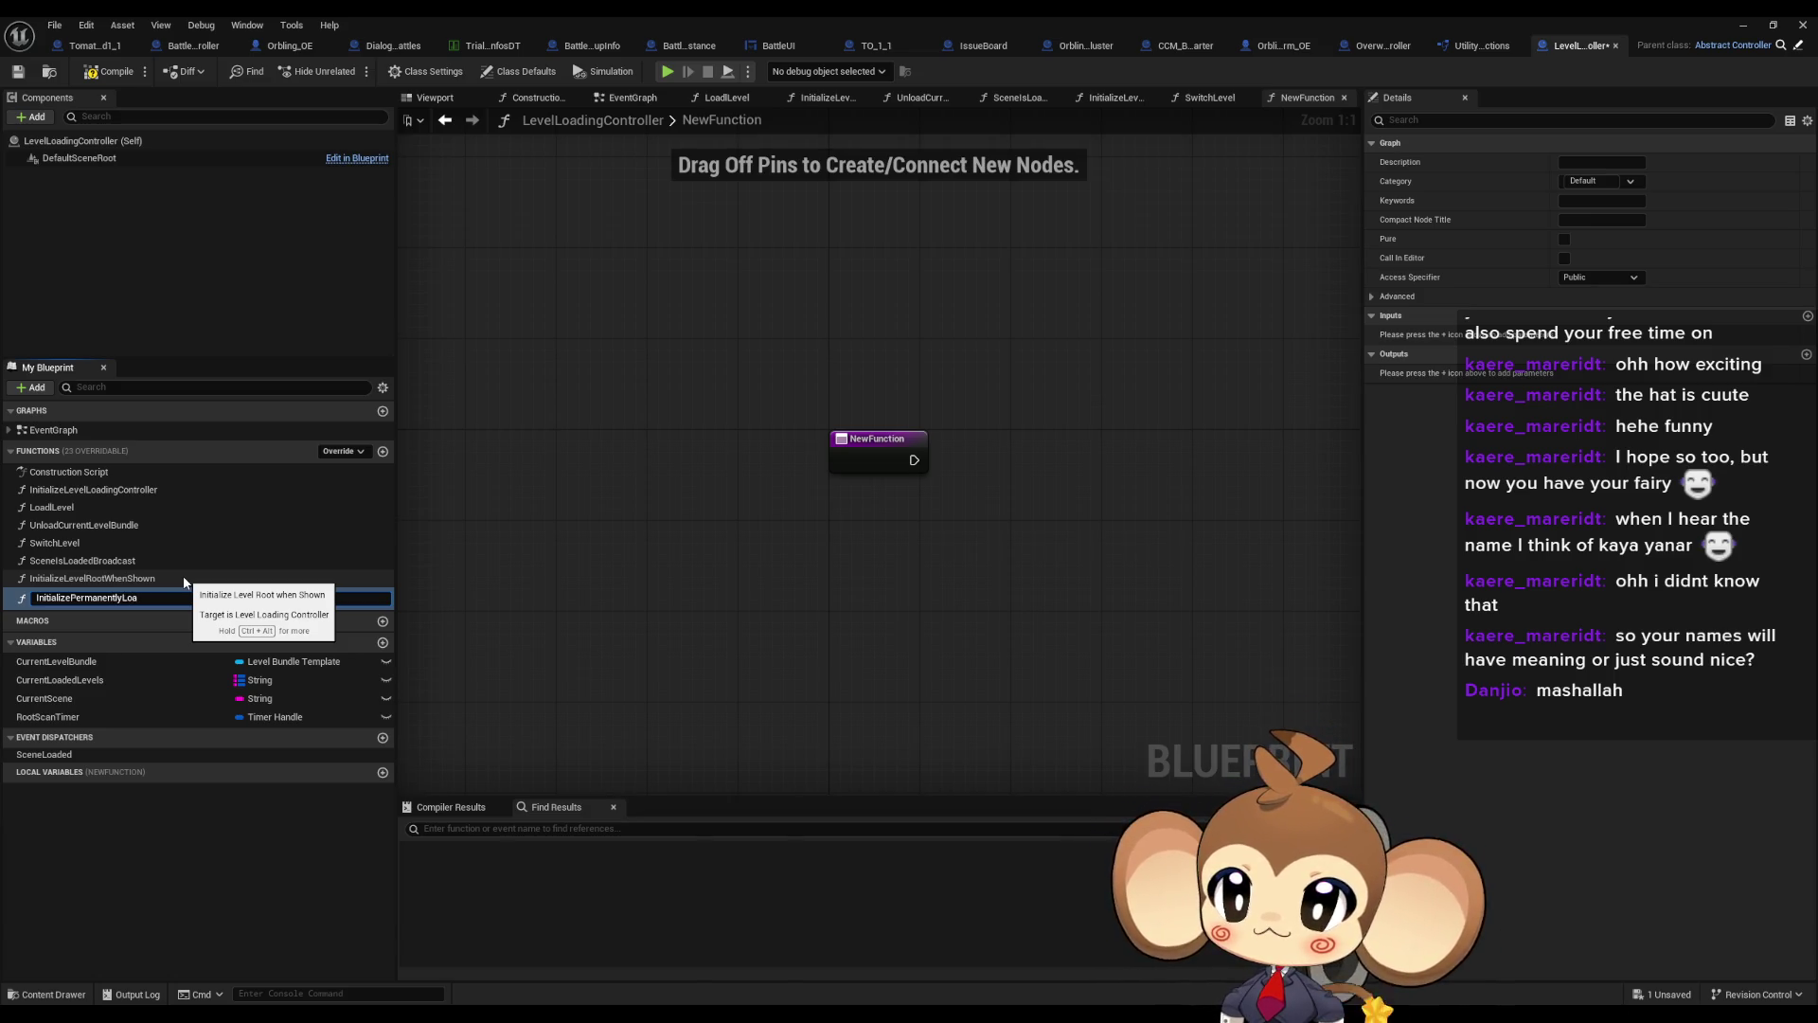
type("ded")
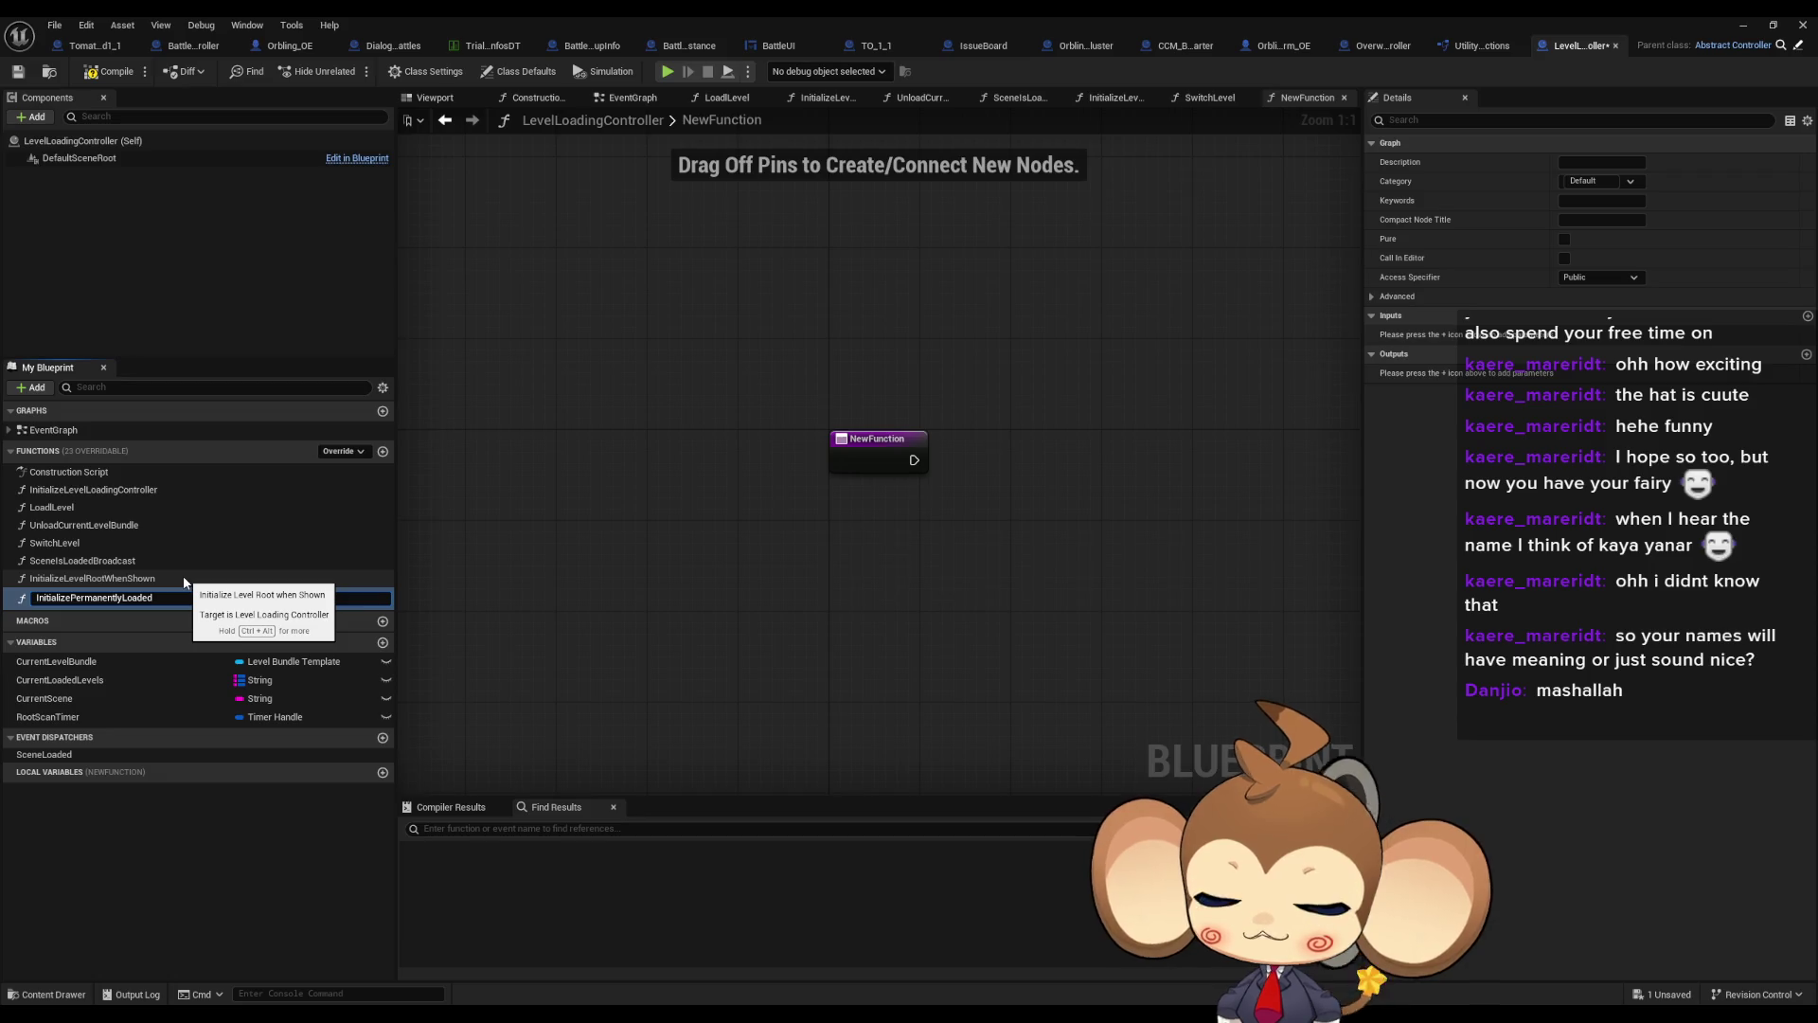
type("Levels")
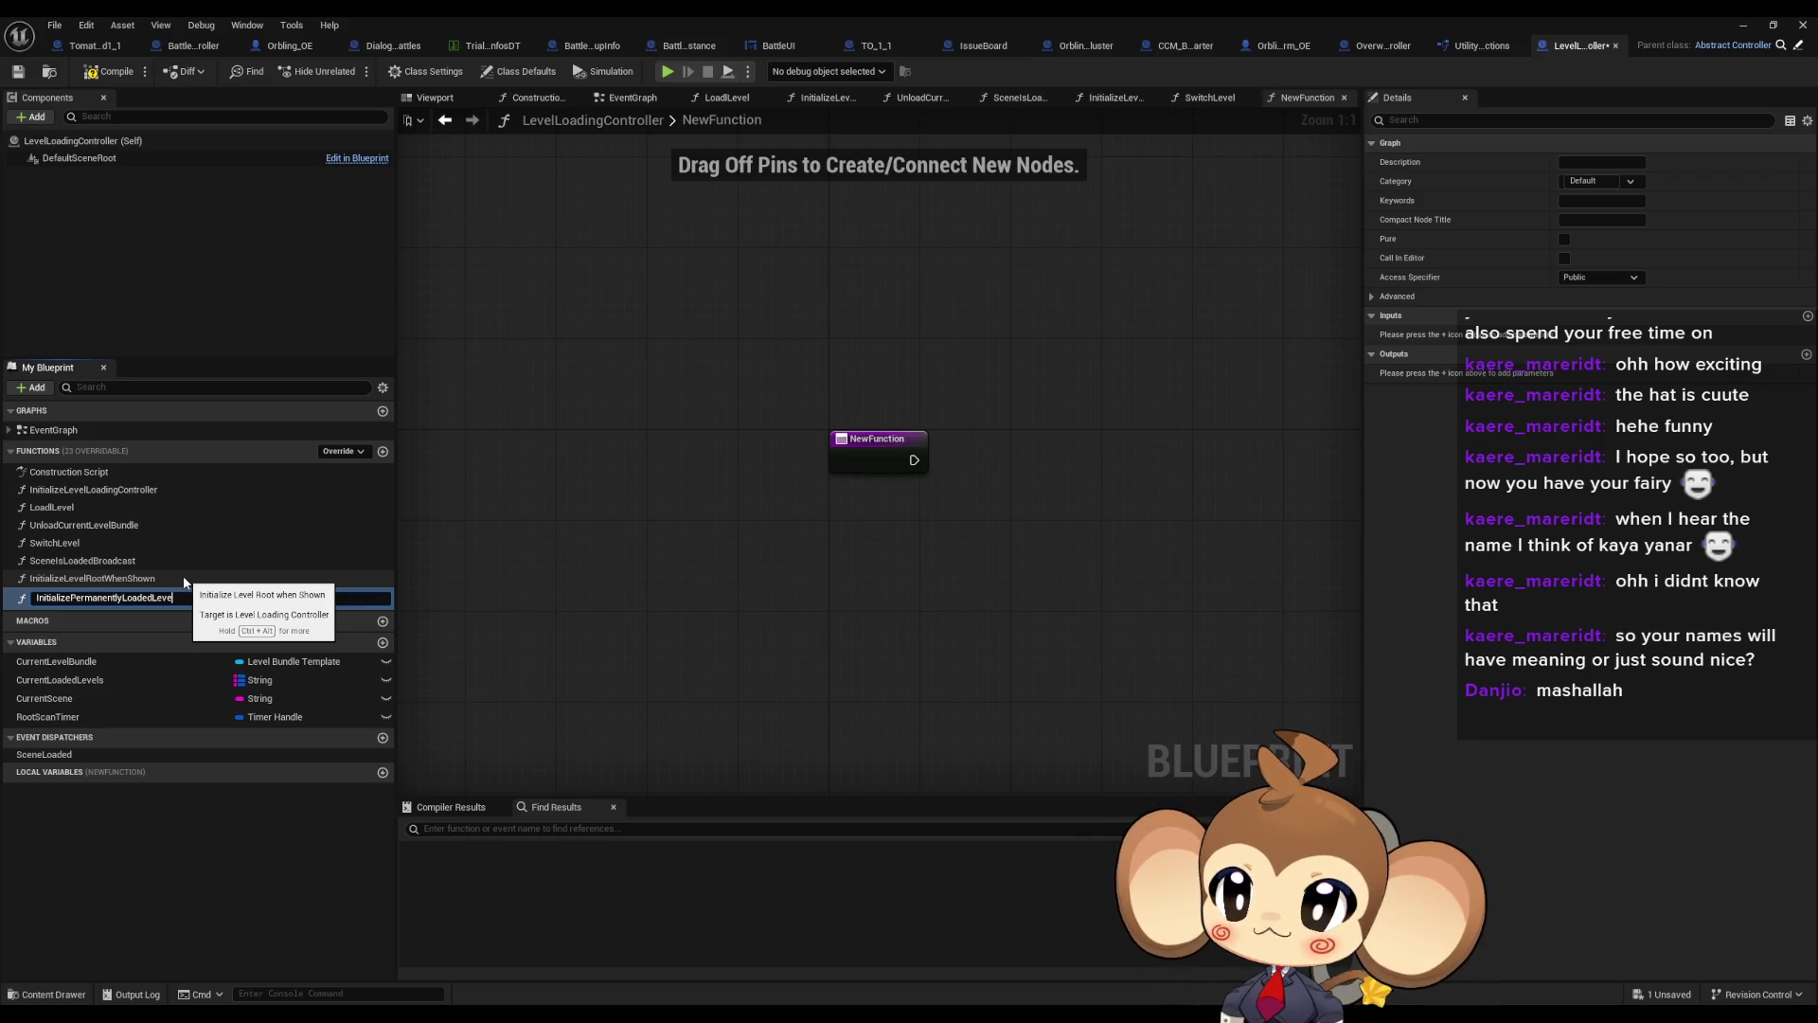
key("Return")
Move InitializePermanentlyLoadedLevels to second place in the functions list
mouse_move(134, 596)
left_mouse_down()
mouse_move(128, 529)
mouse_move(237, 504)
left_mouse_up()
left_click_drag(684, 519, 551, 518)
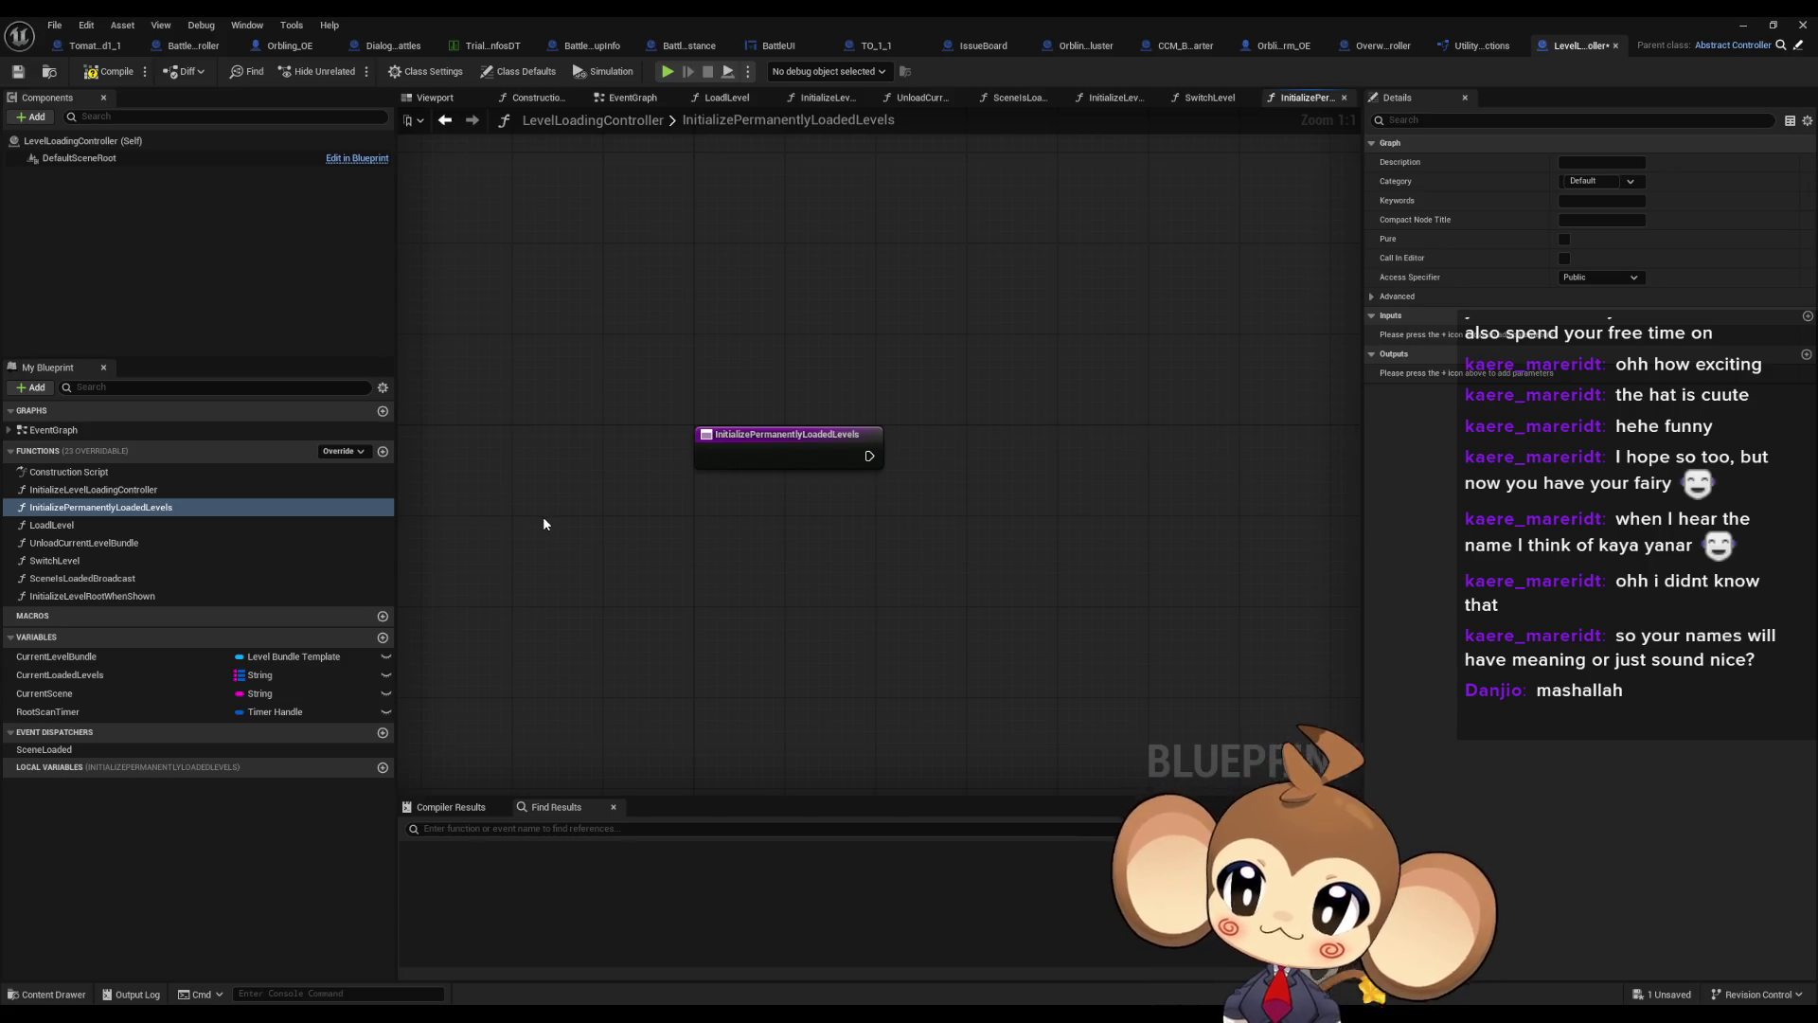
mouse_move(634, 531)
left_mouse_down()
mouse_move(383, 540)
mouse_move(556, 518)
mouse_move(562, 489)
left_mouse_up()
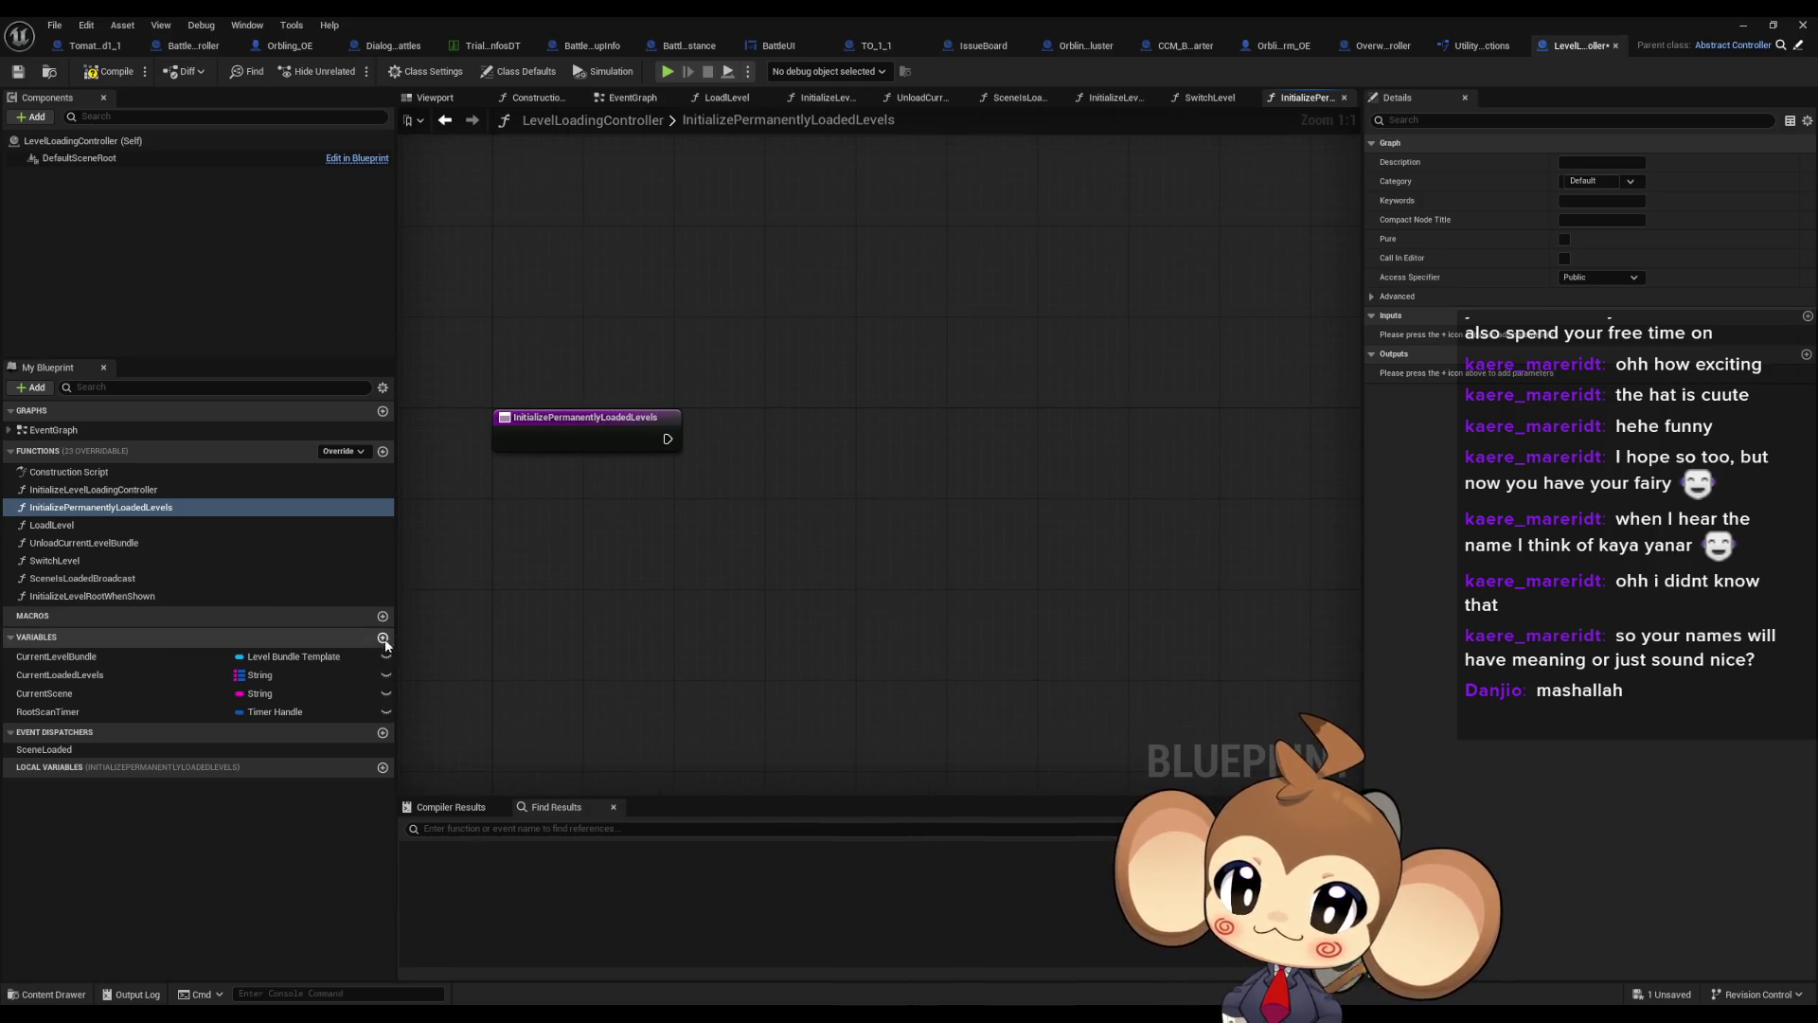
left_click_drag(635, 540, 748, 540)
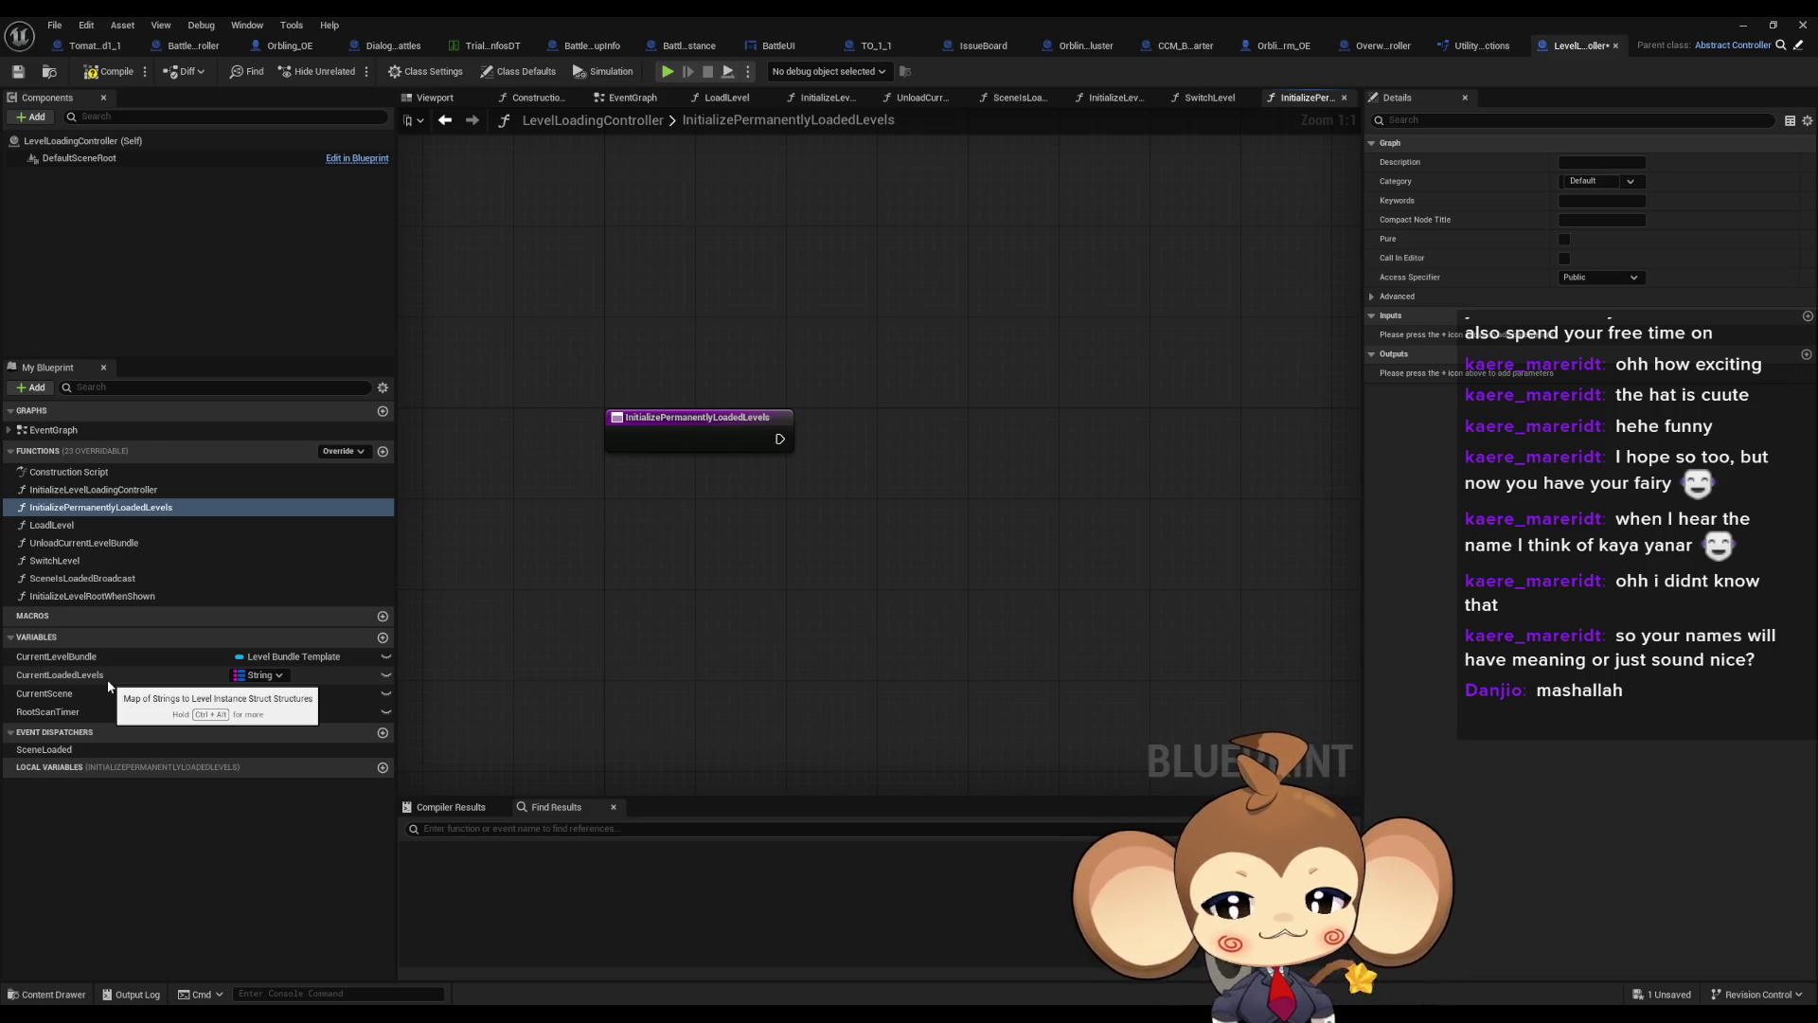
In SwitchLevel, inspect the Find lookups on Current Loaded Levels and the Should Be Visible setter
double_click(55, 524)
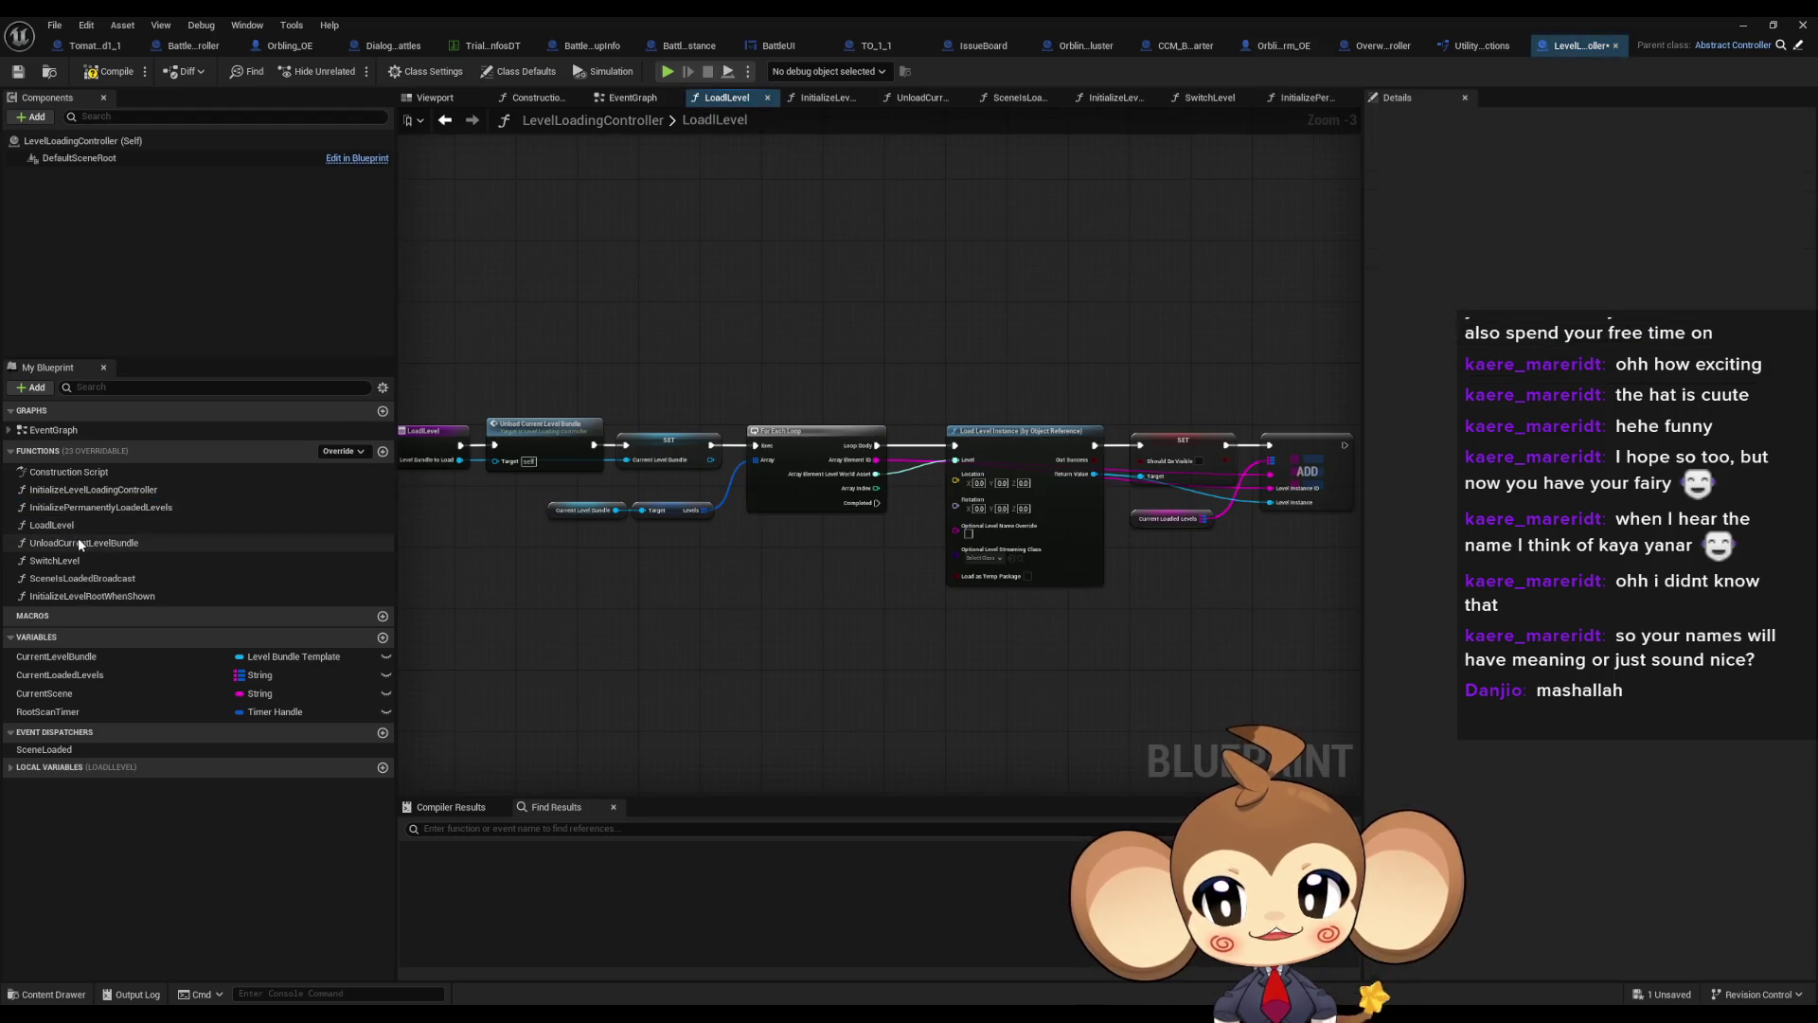
double_click(55, 560)
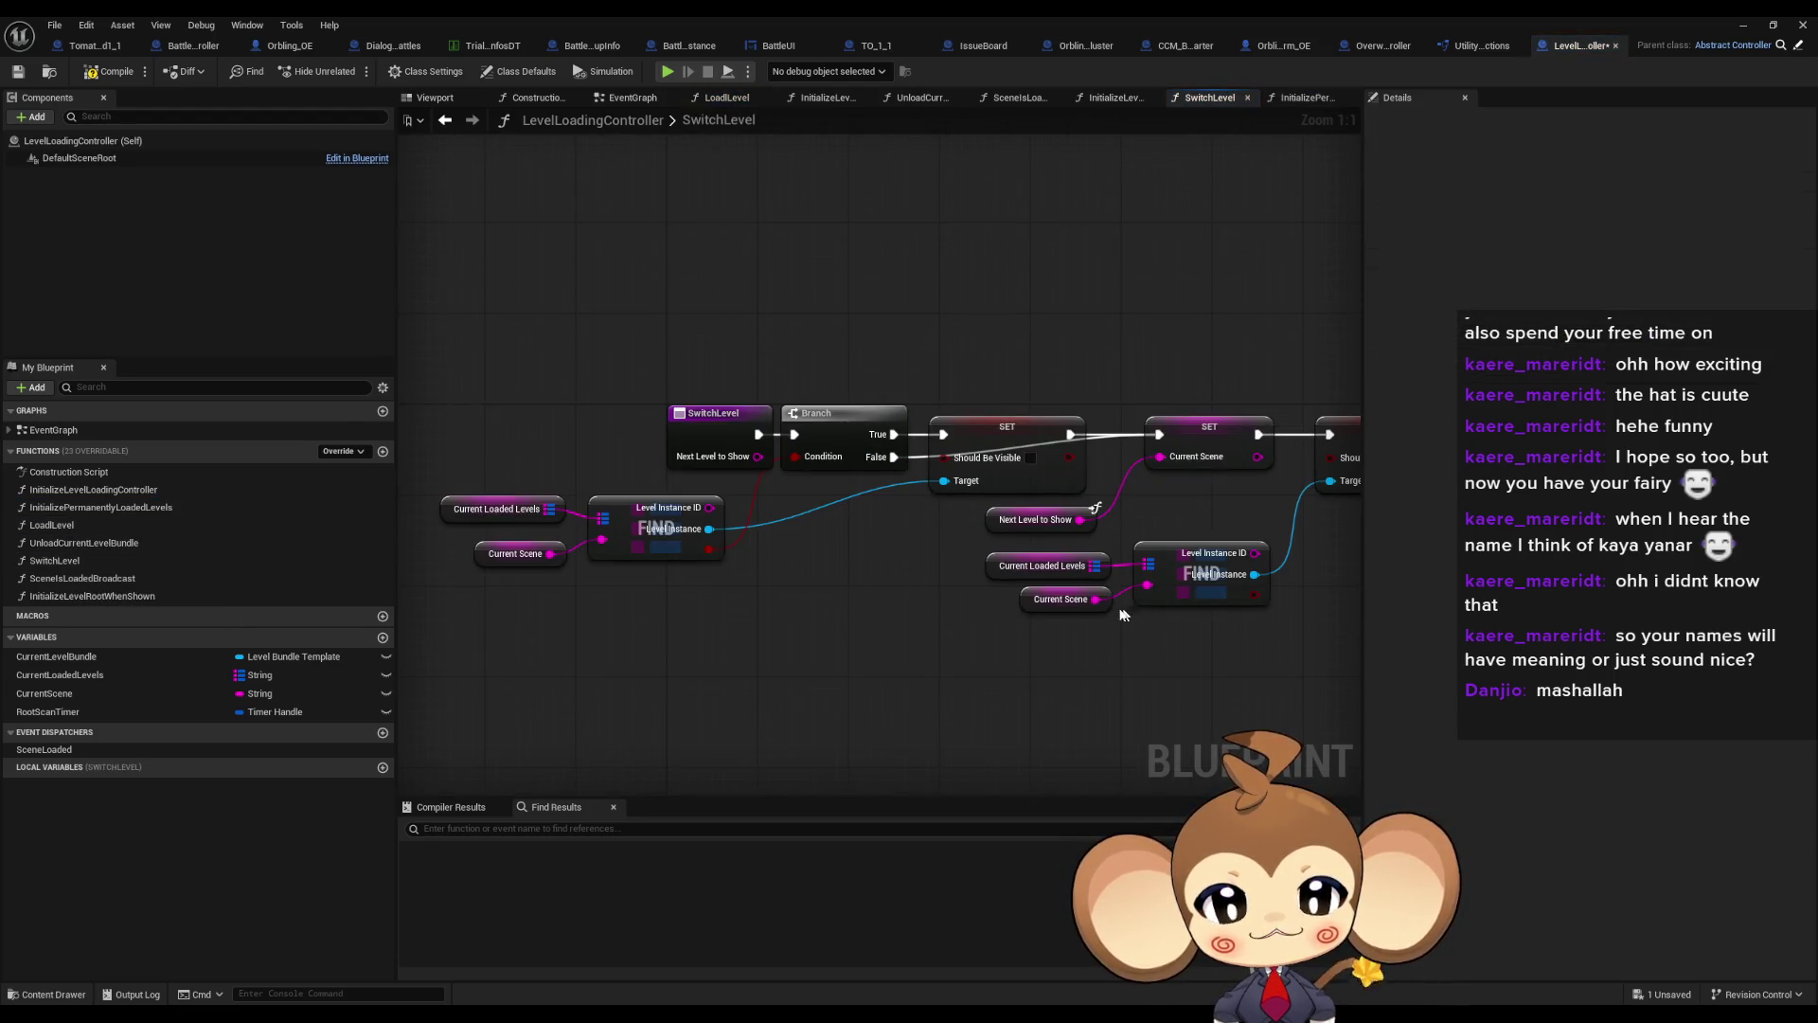
left_click_drag(703, 566, 507, 433)
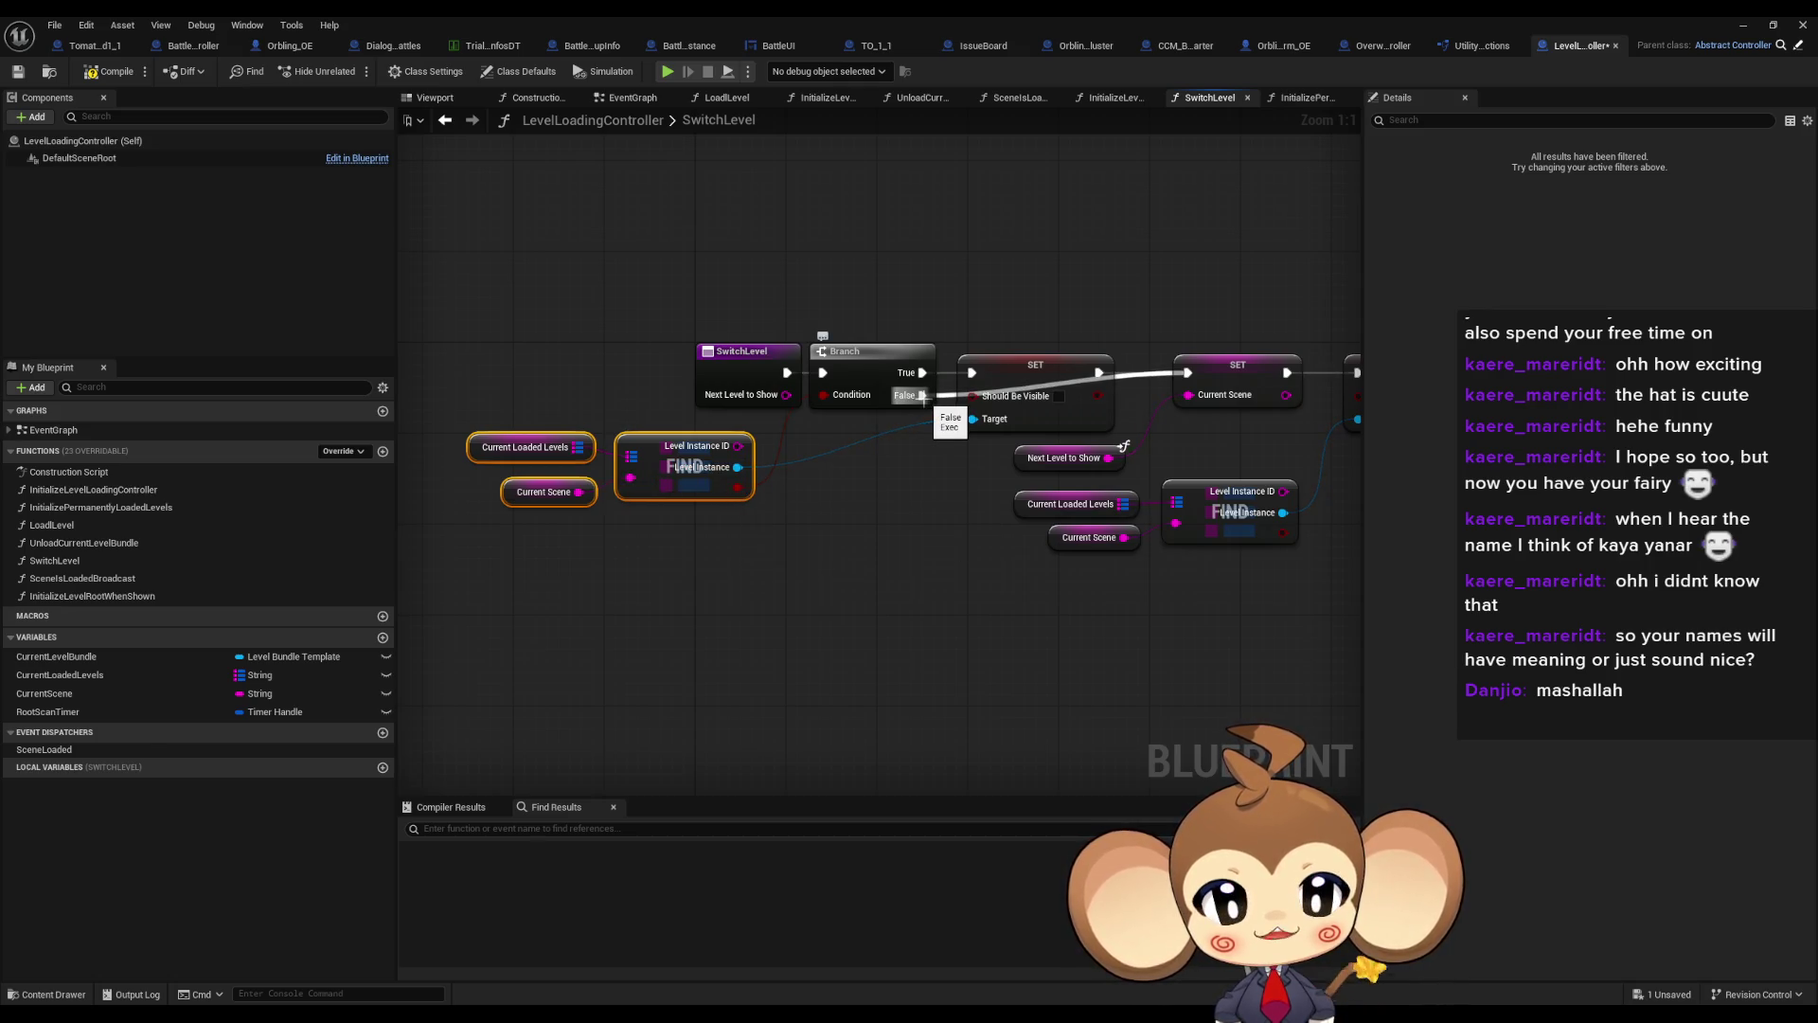
mouse_move(922, 396)
left_mouse_down()
mouse_move(562, 424)
mouse_move(793, 617)
left_mouse_up()
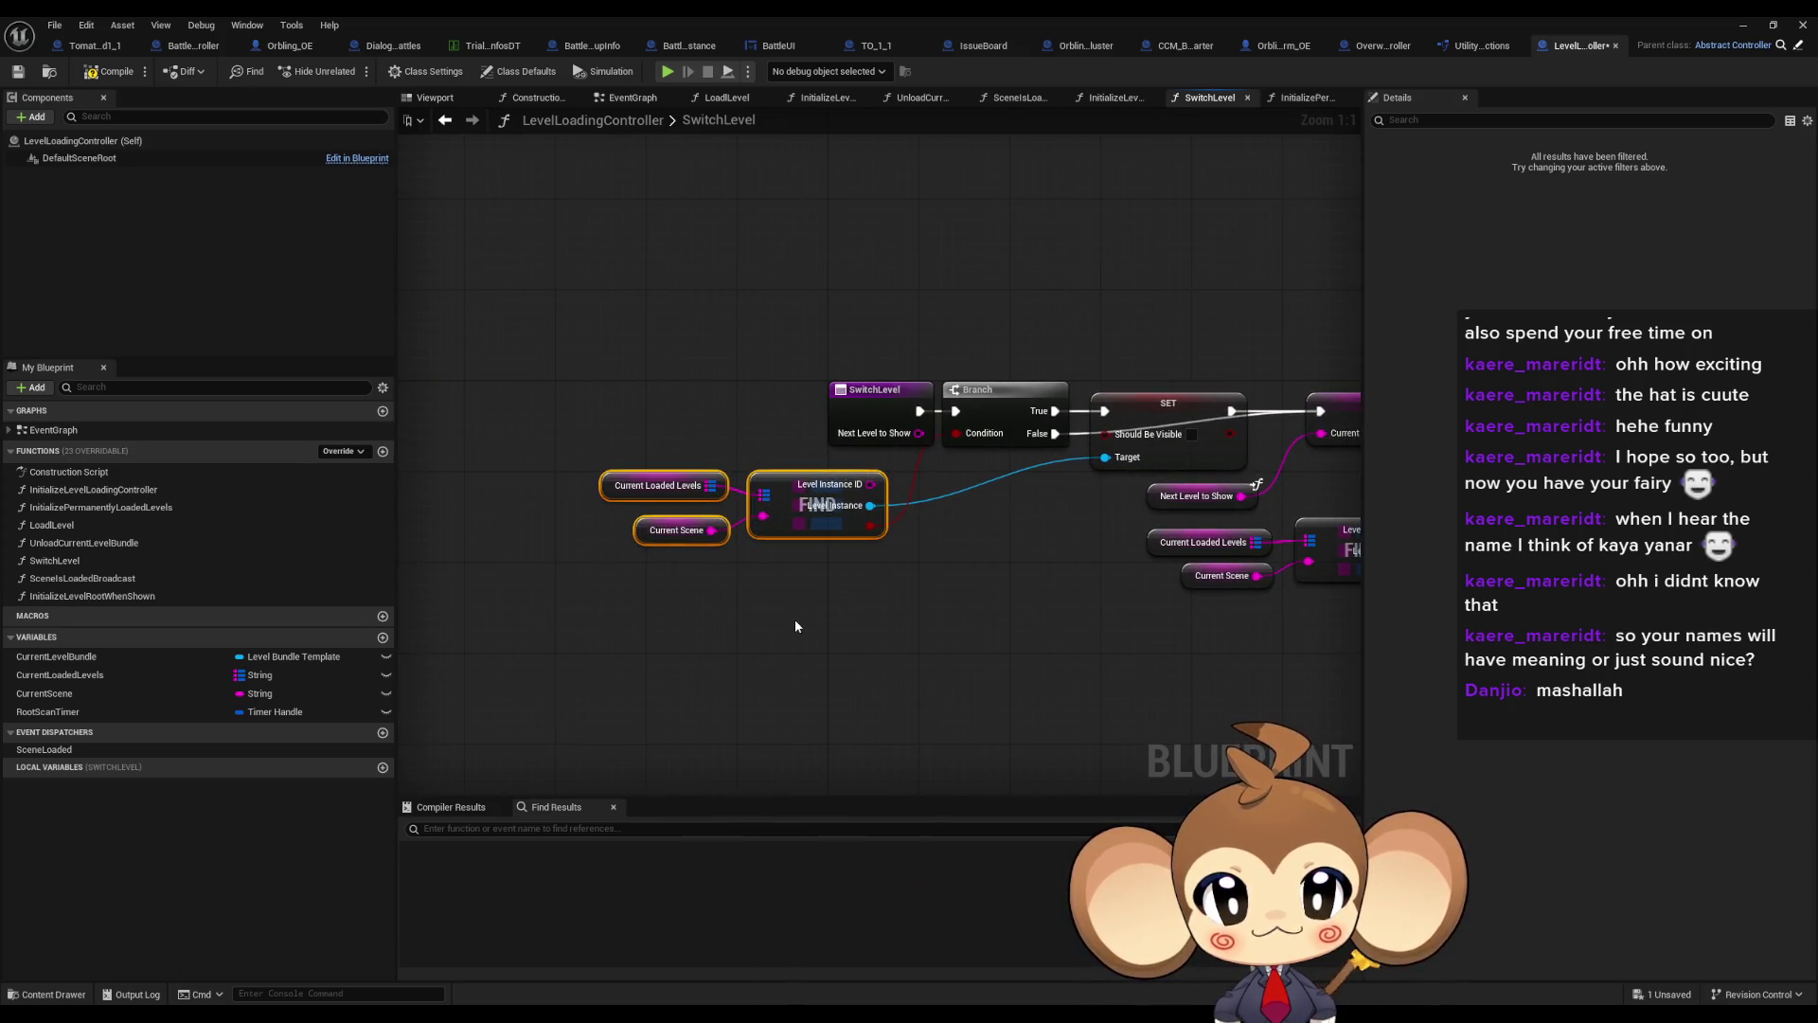
left_click_drag(794, 617, 620, 489)
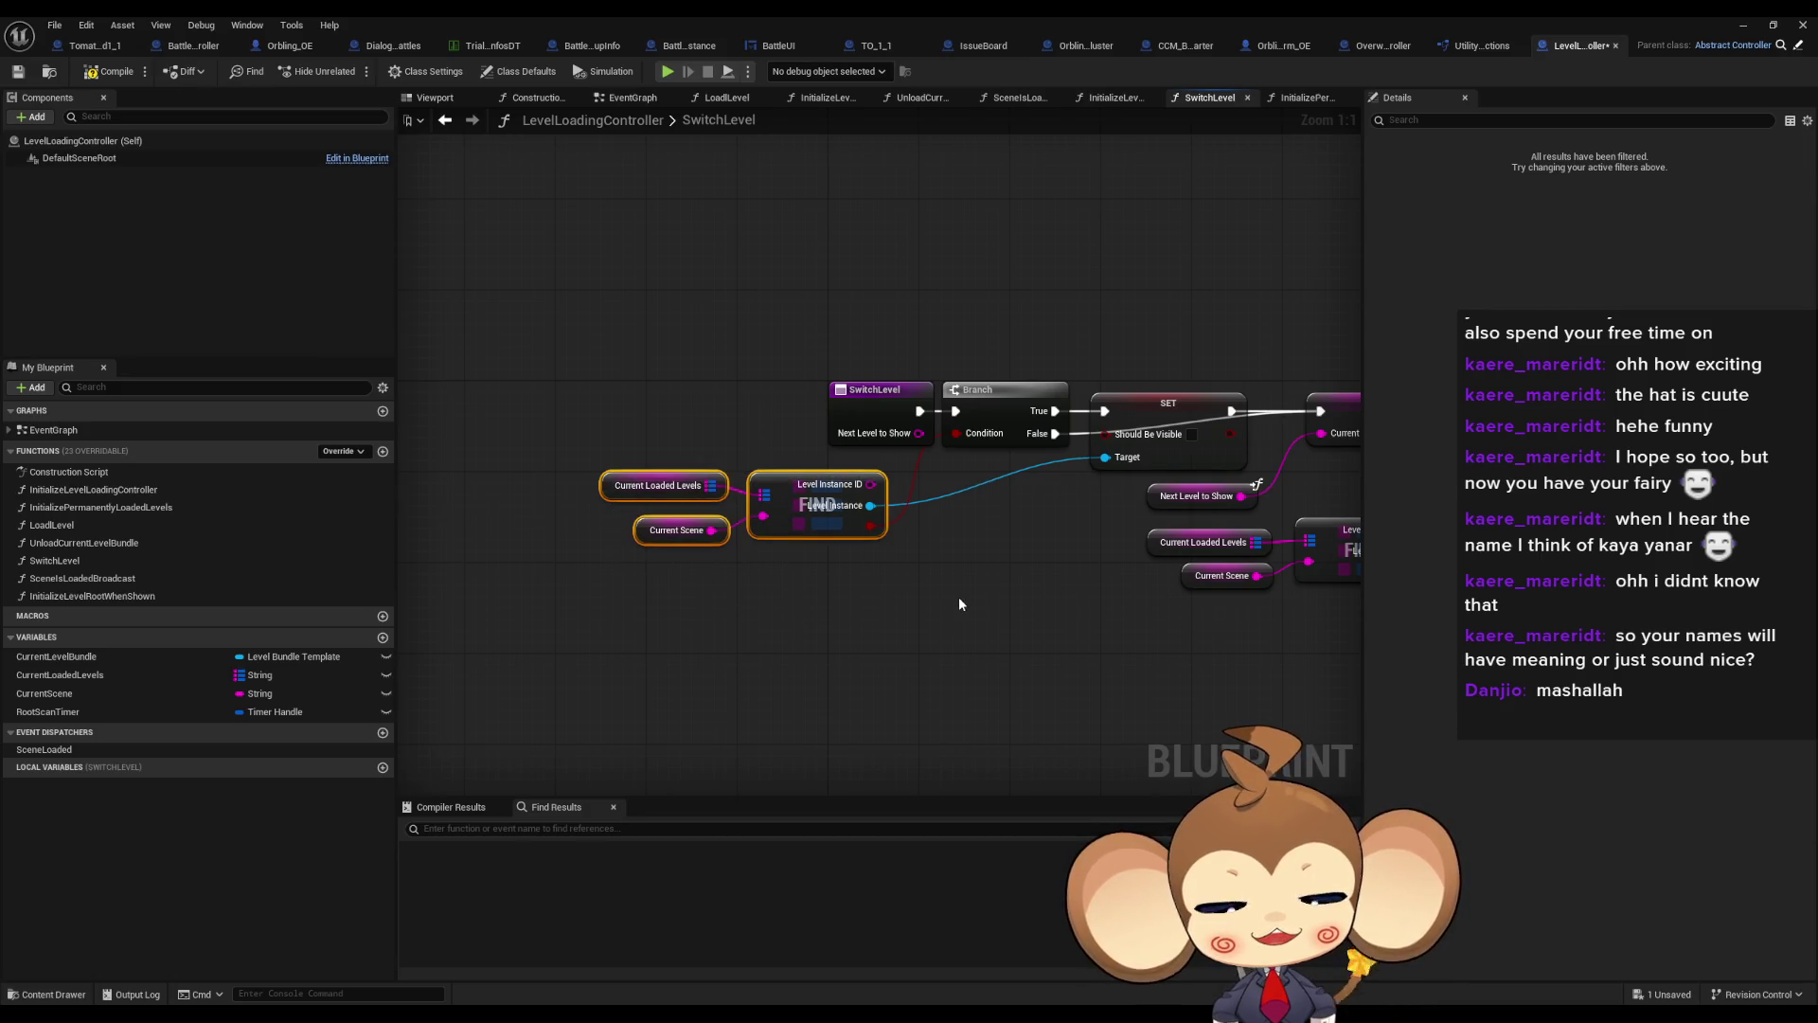
left_click_drag(941, 633, 813, 645)
left_click(1082, 439)
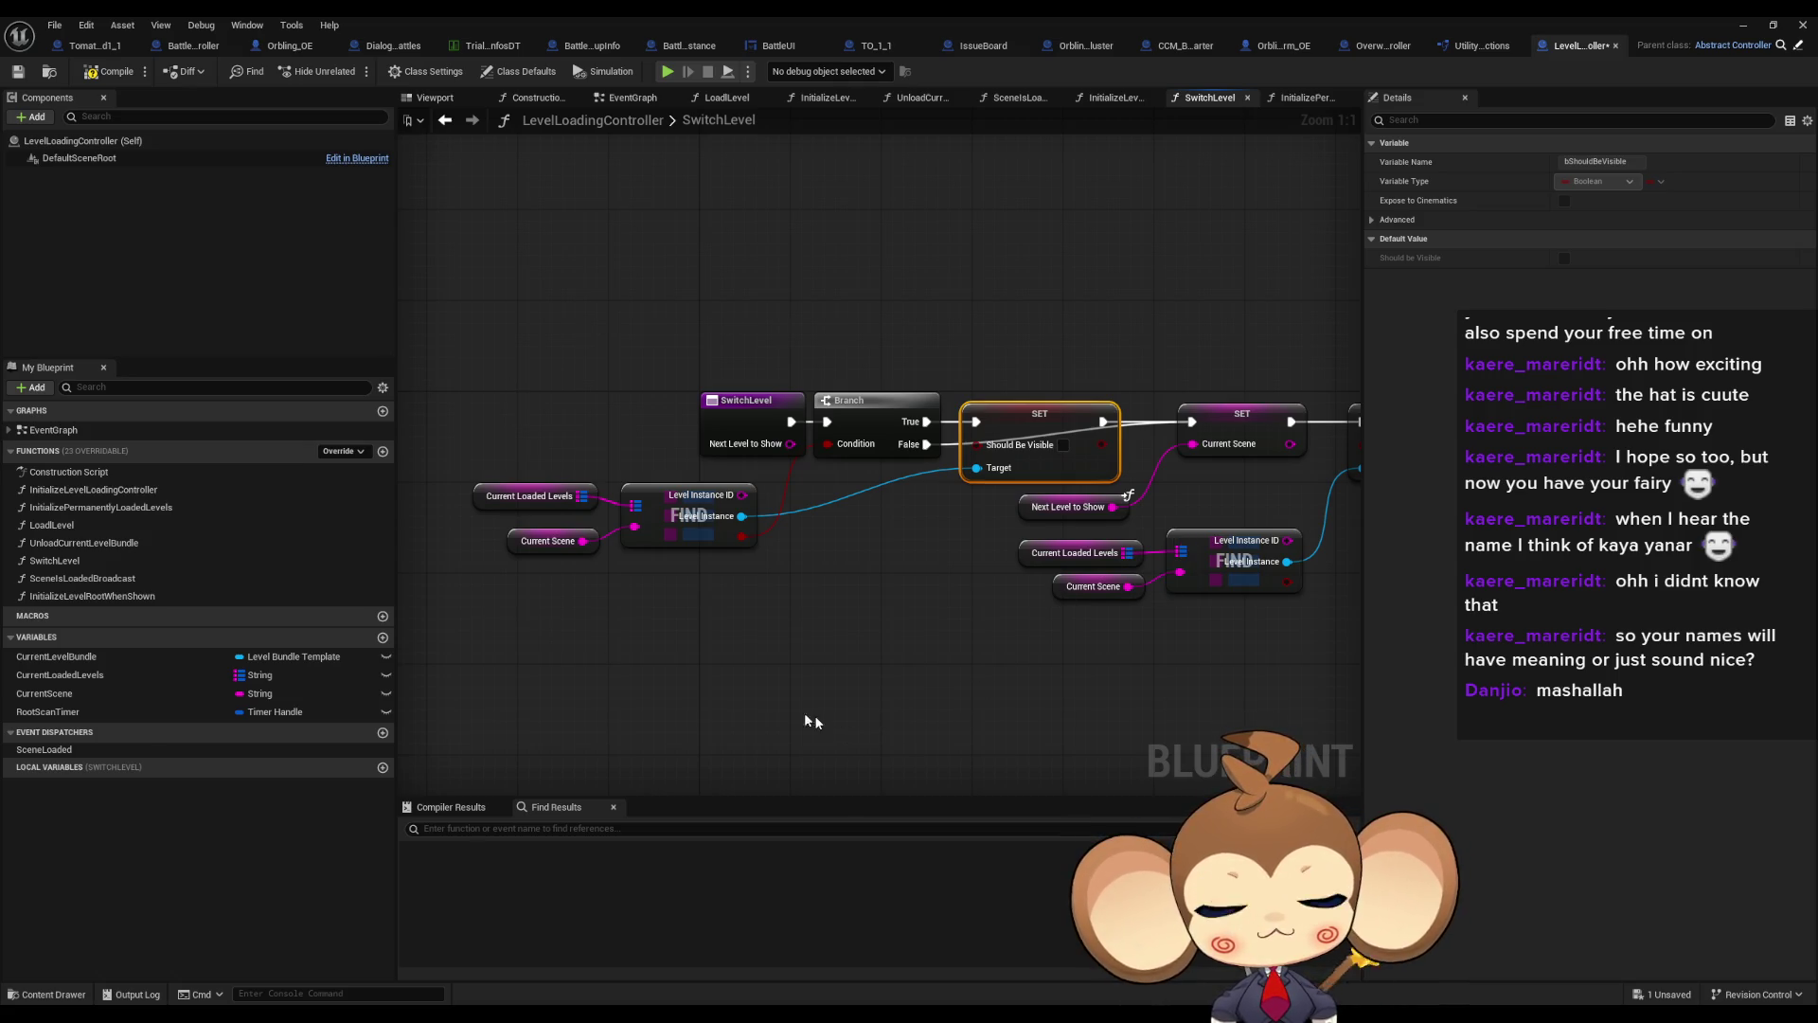
left_click(717, 626)
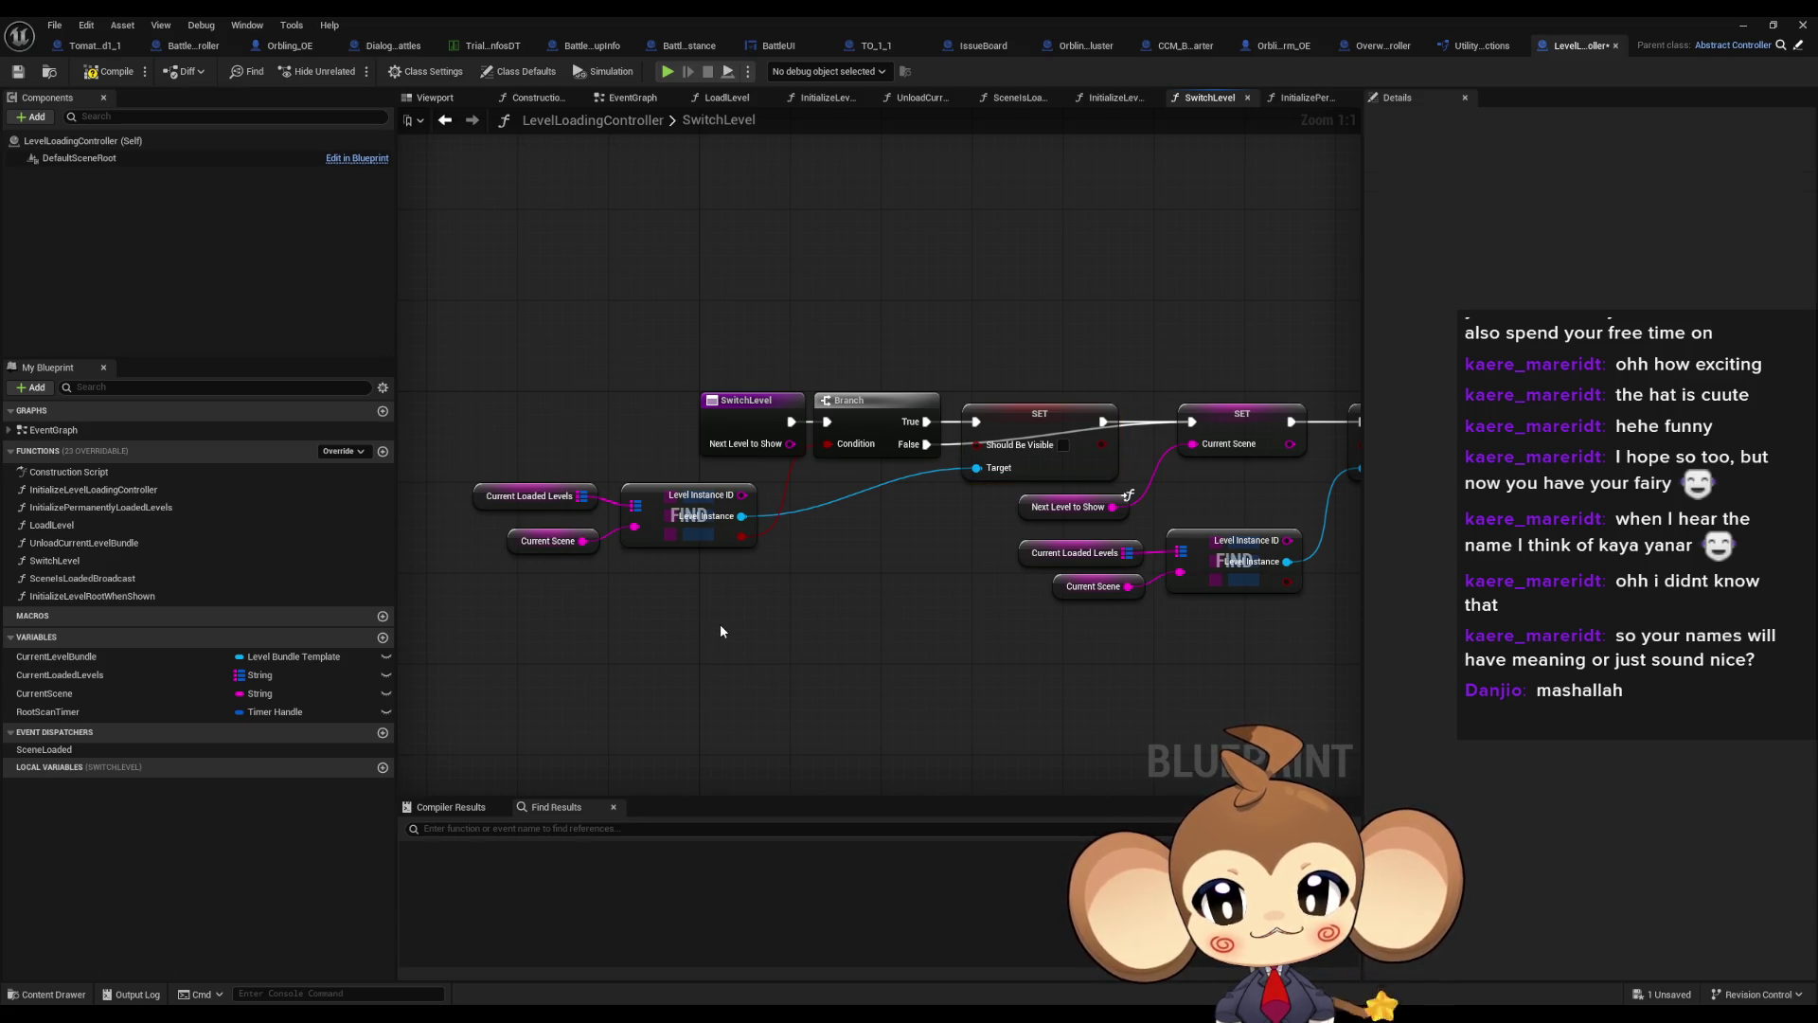
mouse_move(719, 623)
left_mouse_down()
mouse_move(637, 653)
mouse_move(445, 488)
left_mouse_up()
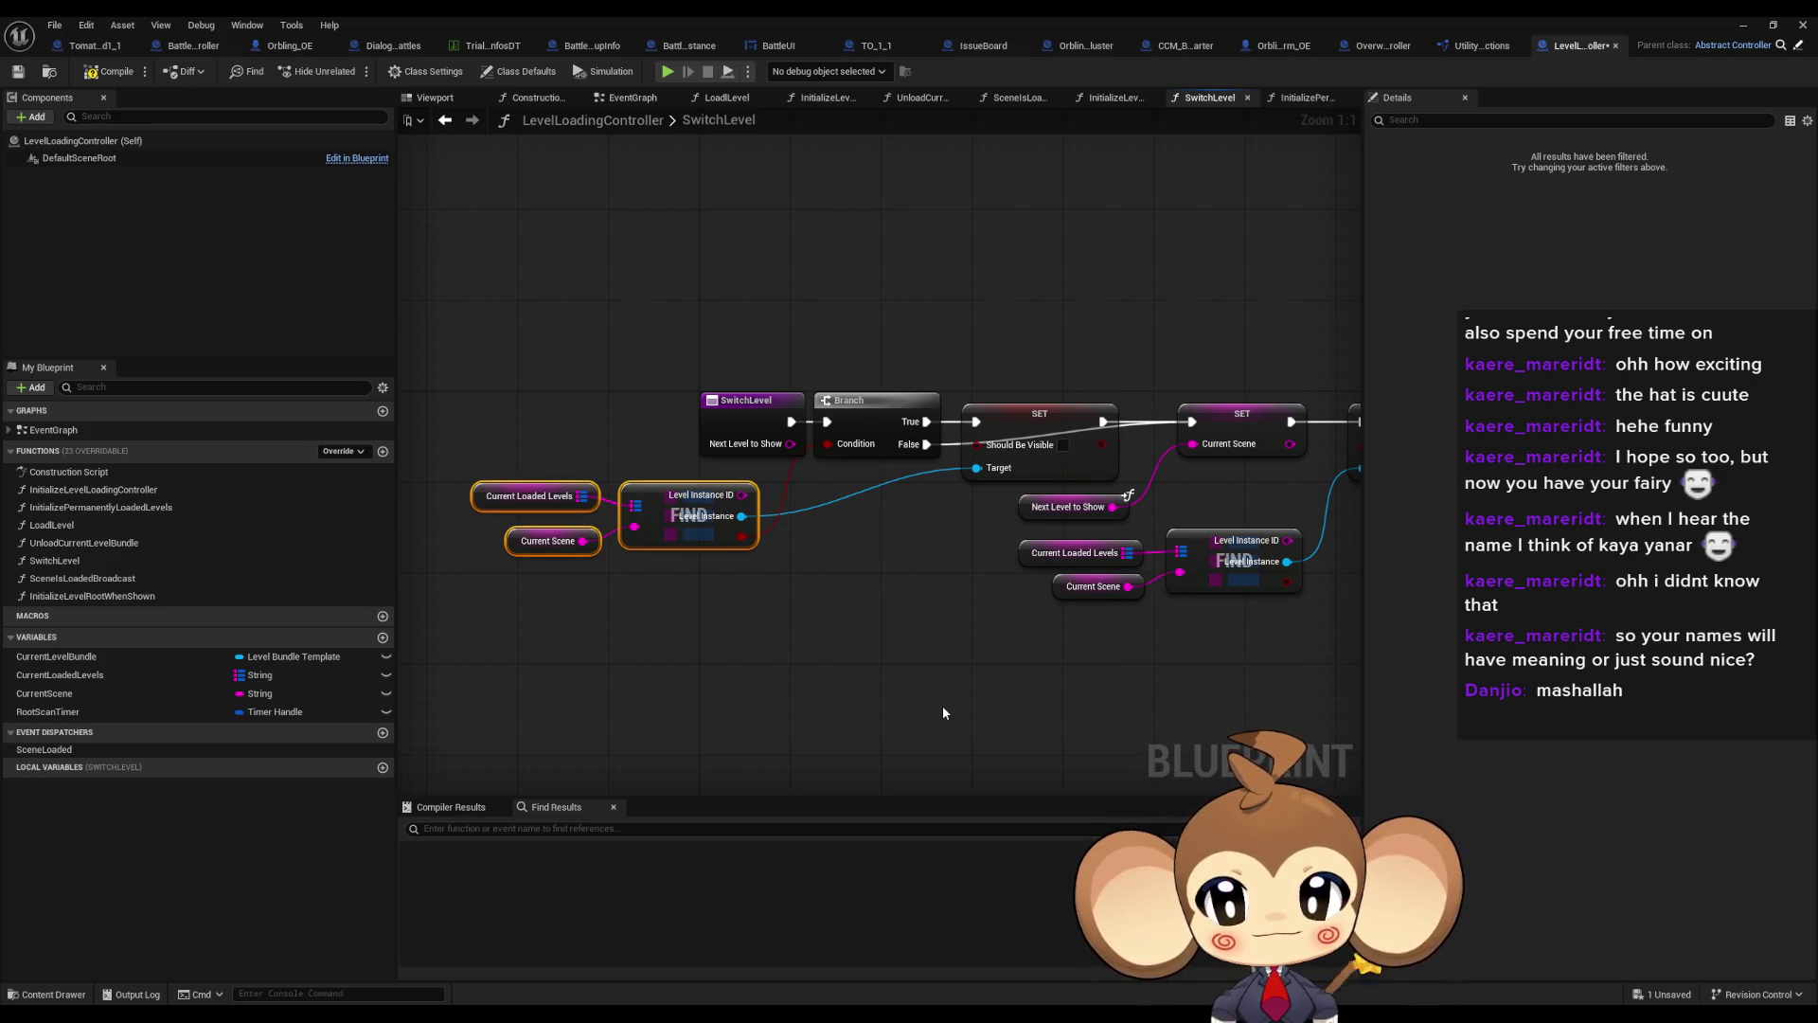
Create a String variable named PermanentlyLoadedLevels
left_click(382, 637)
type("P")
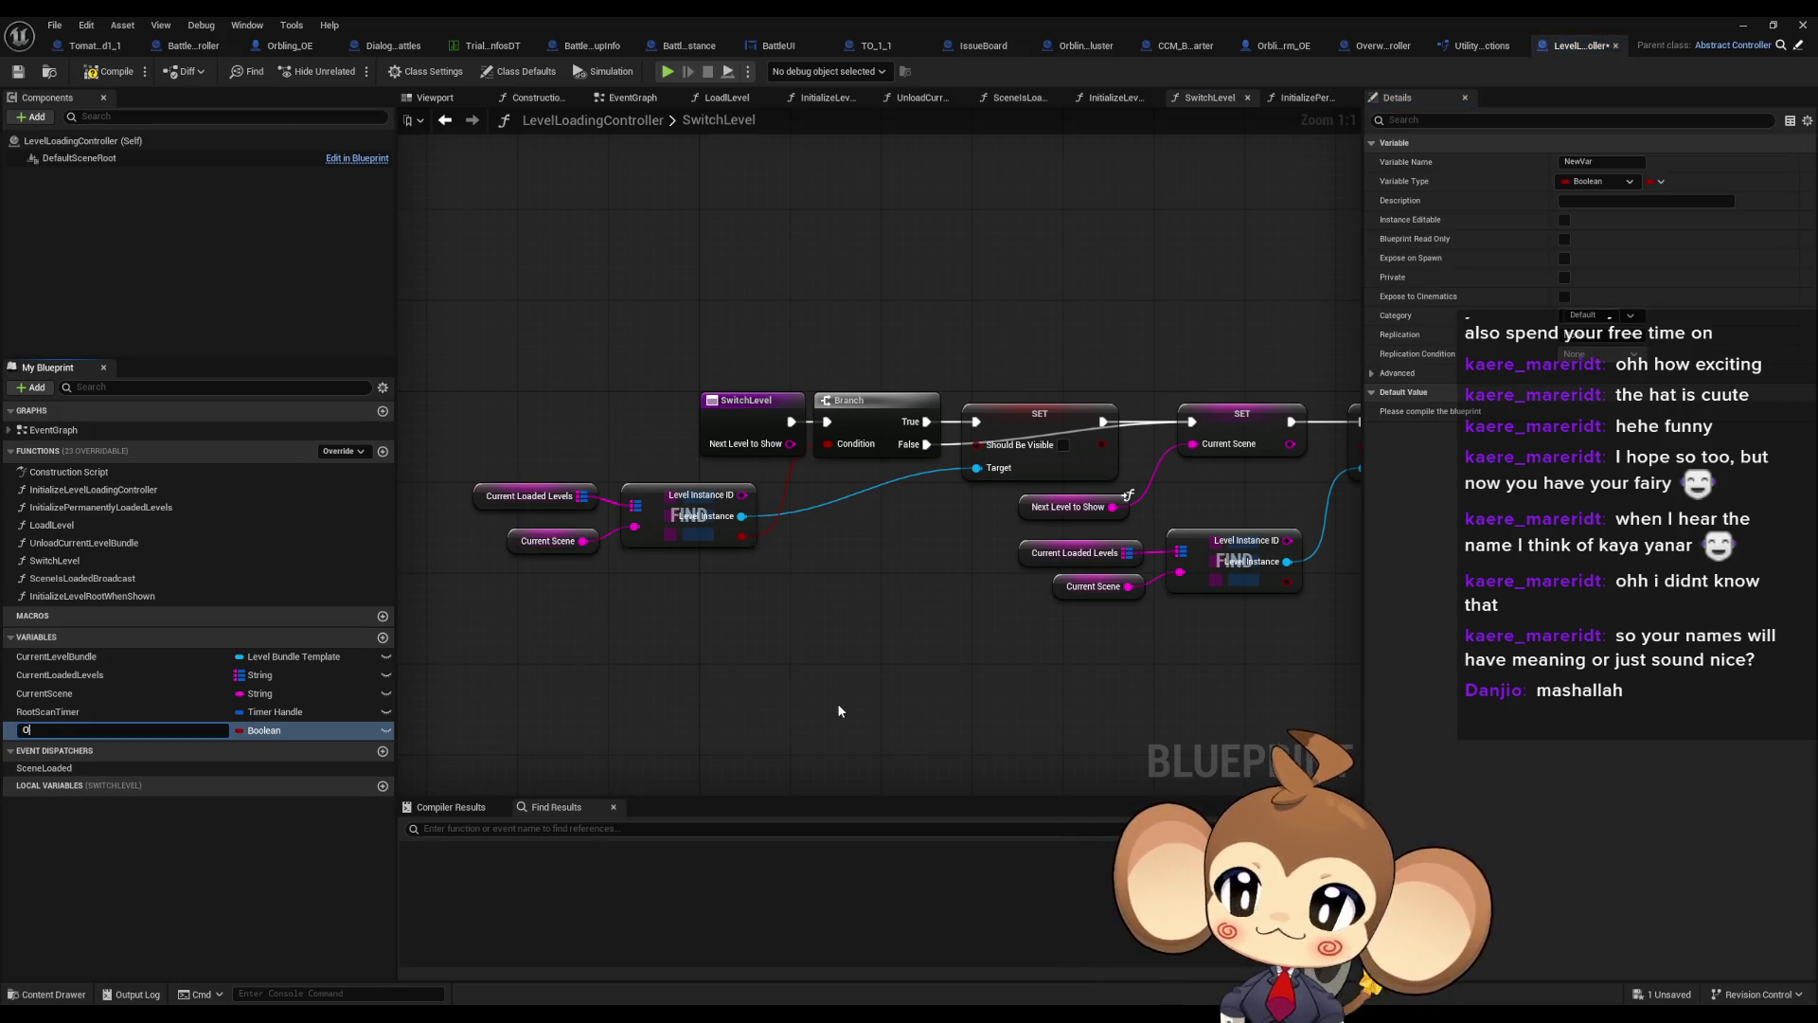
type("ermanentlyLo")
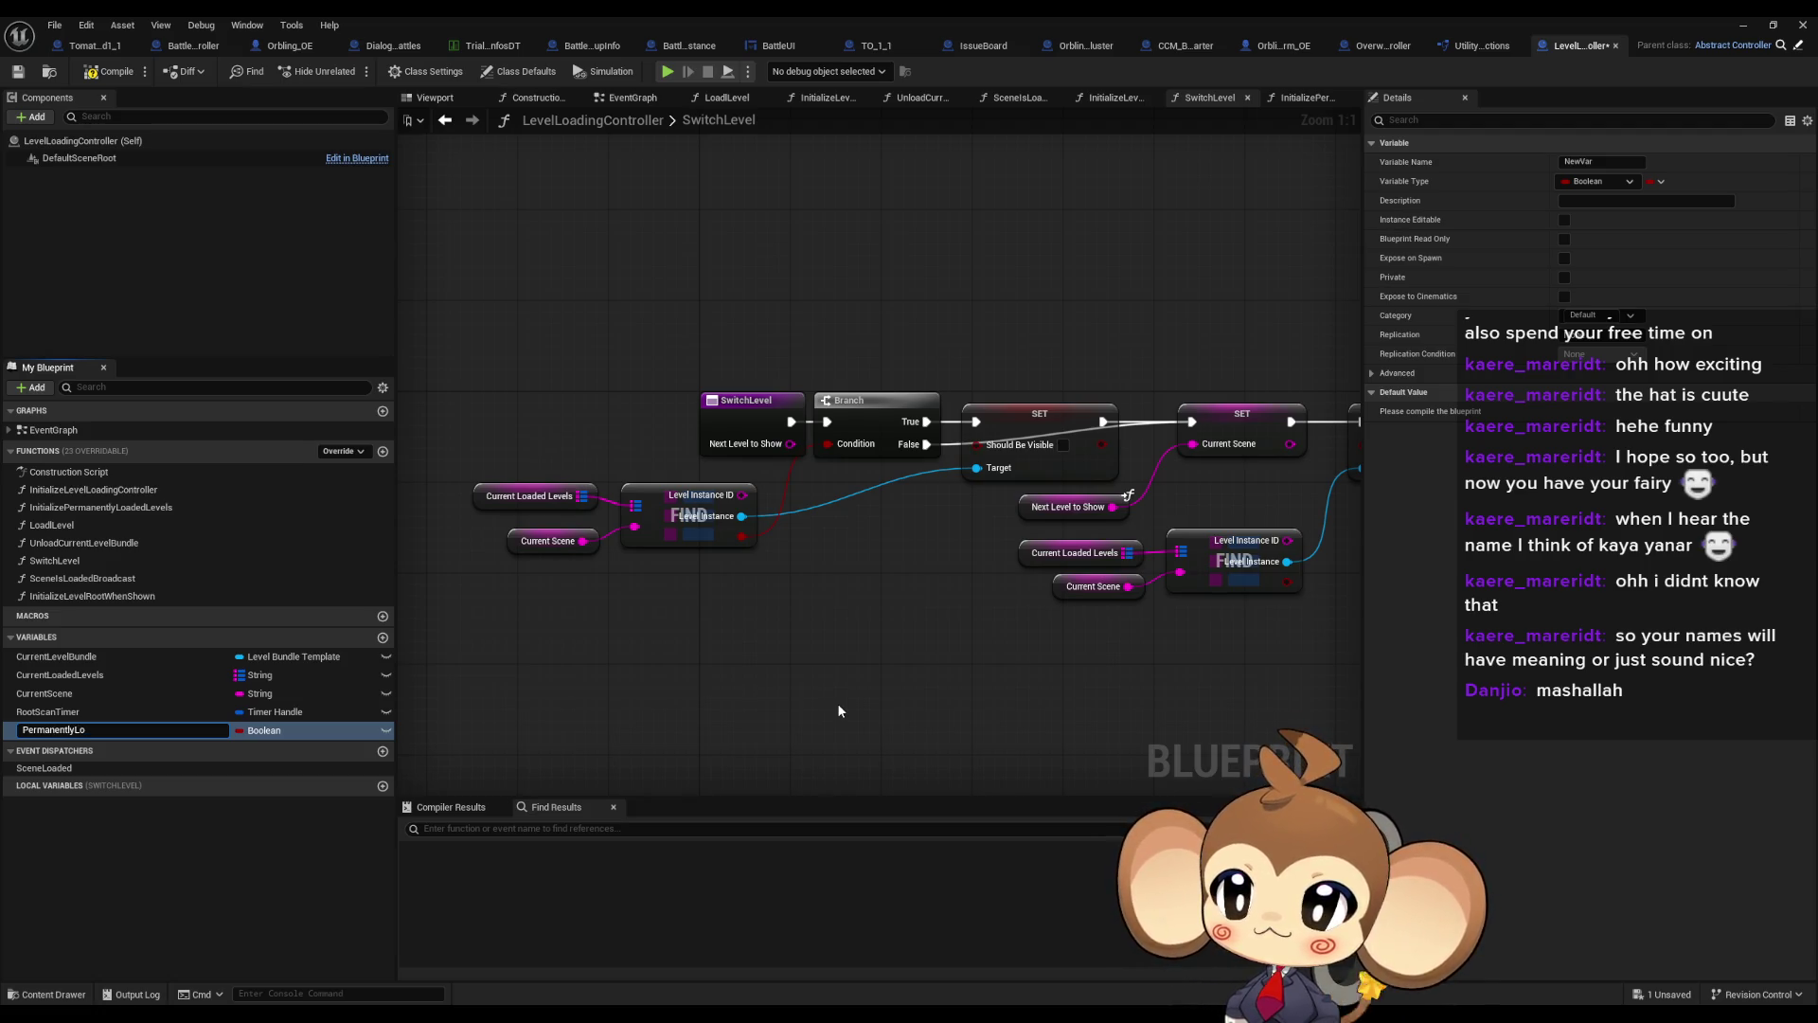
type("adedLevels")
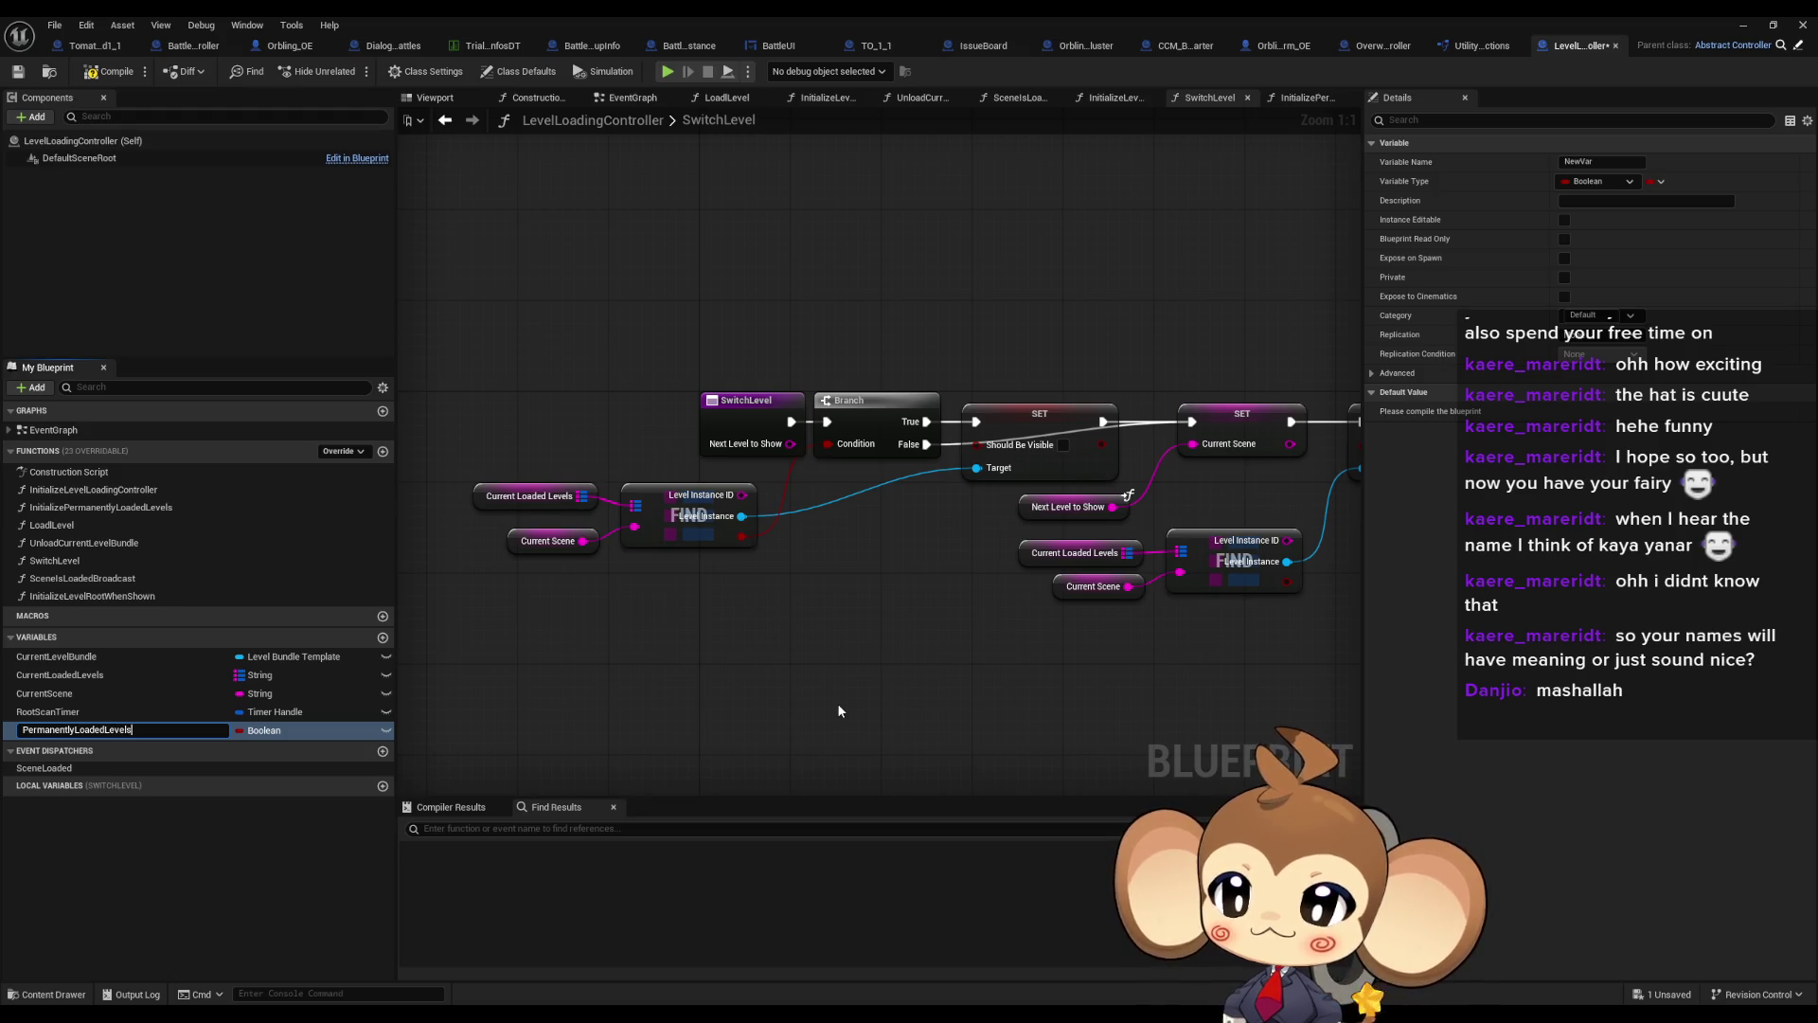
key("Return")
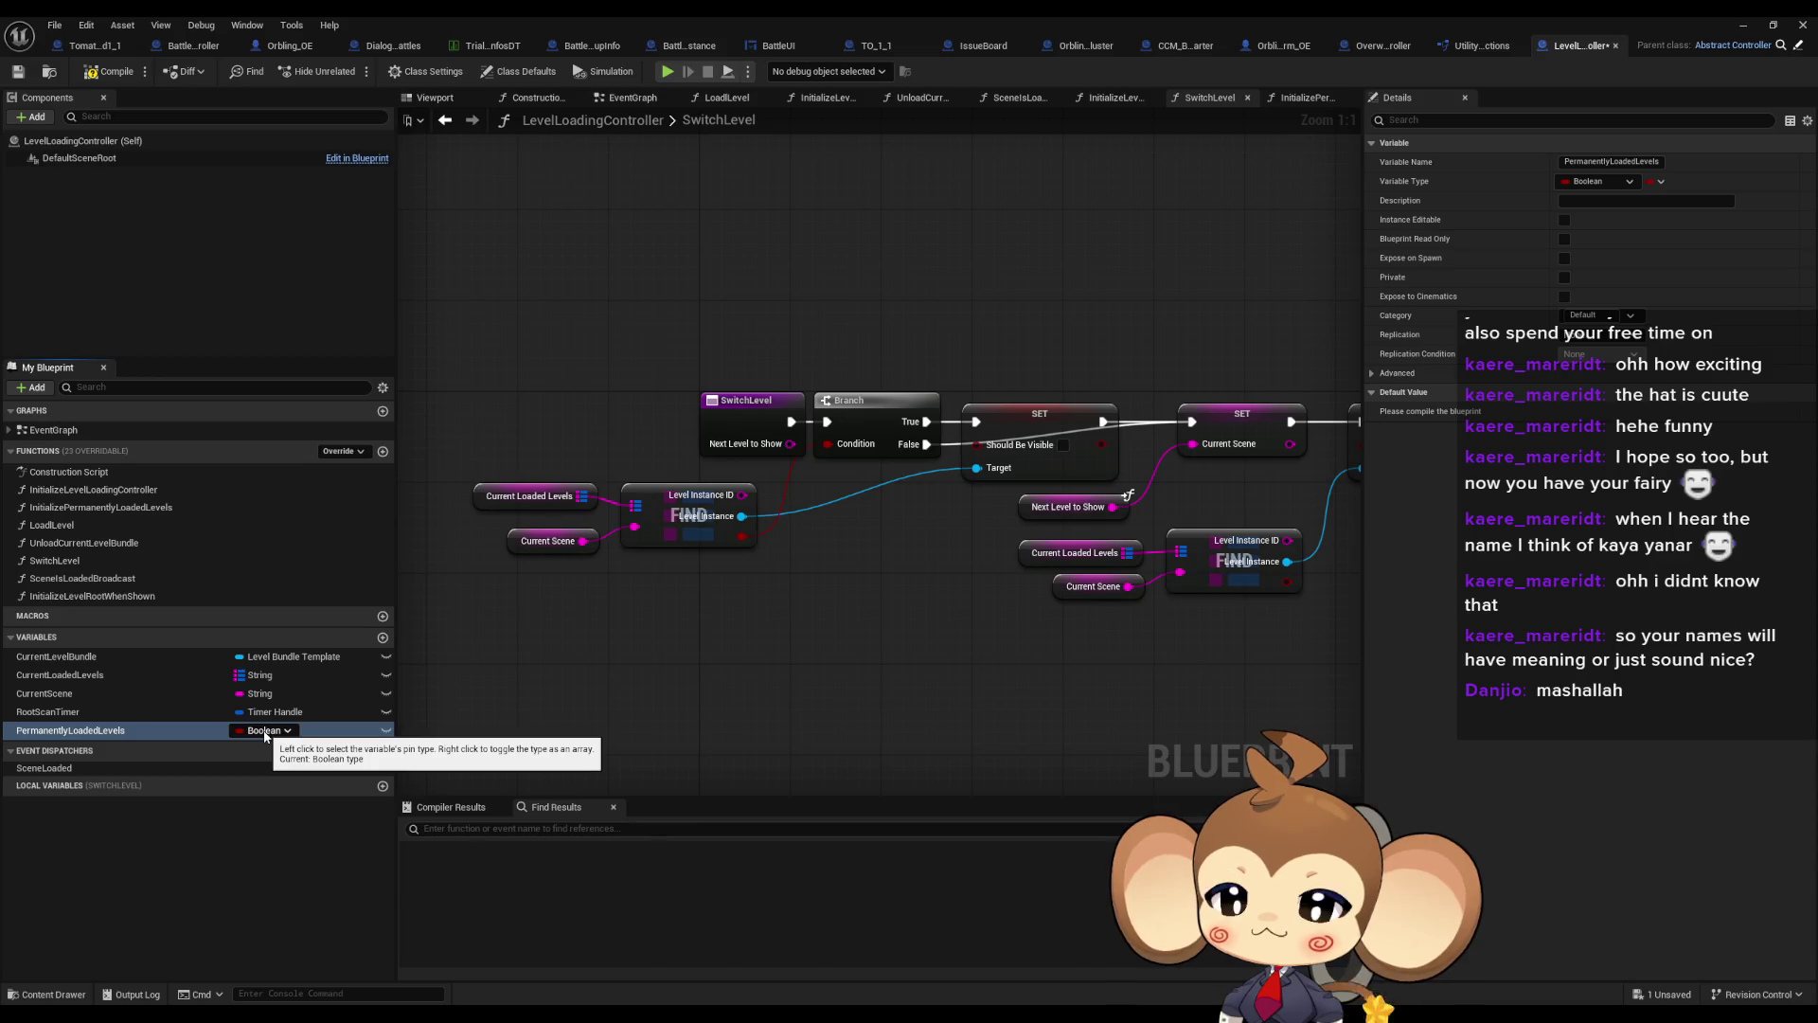
left_click(264, 731)
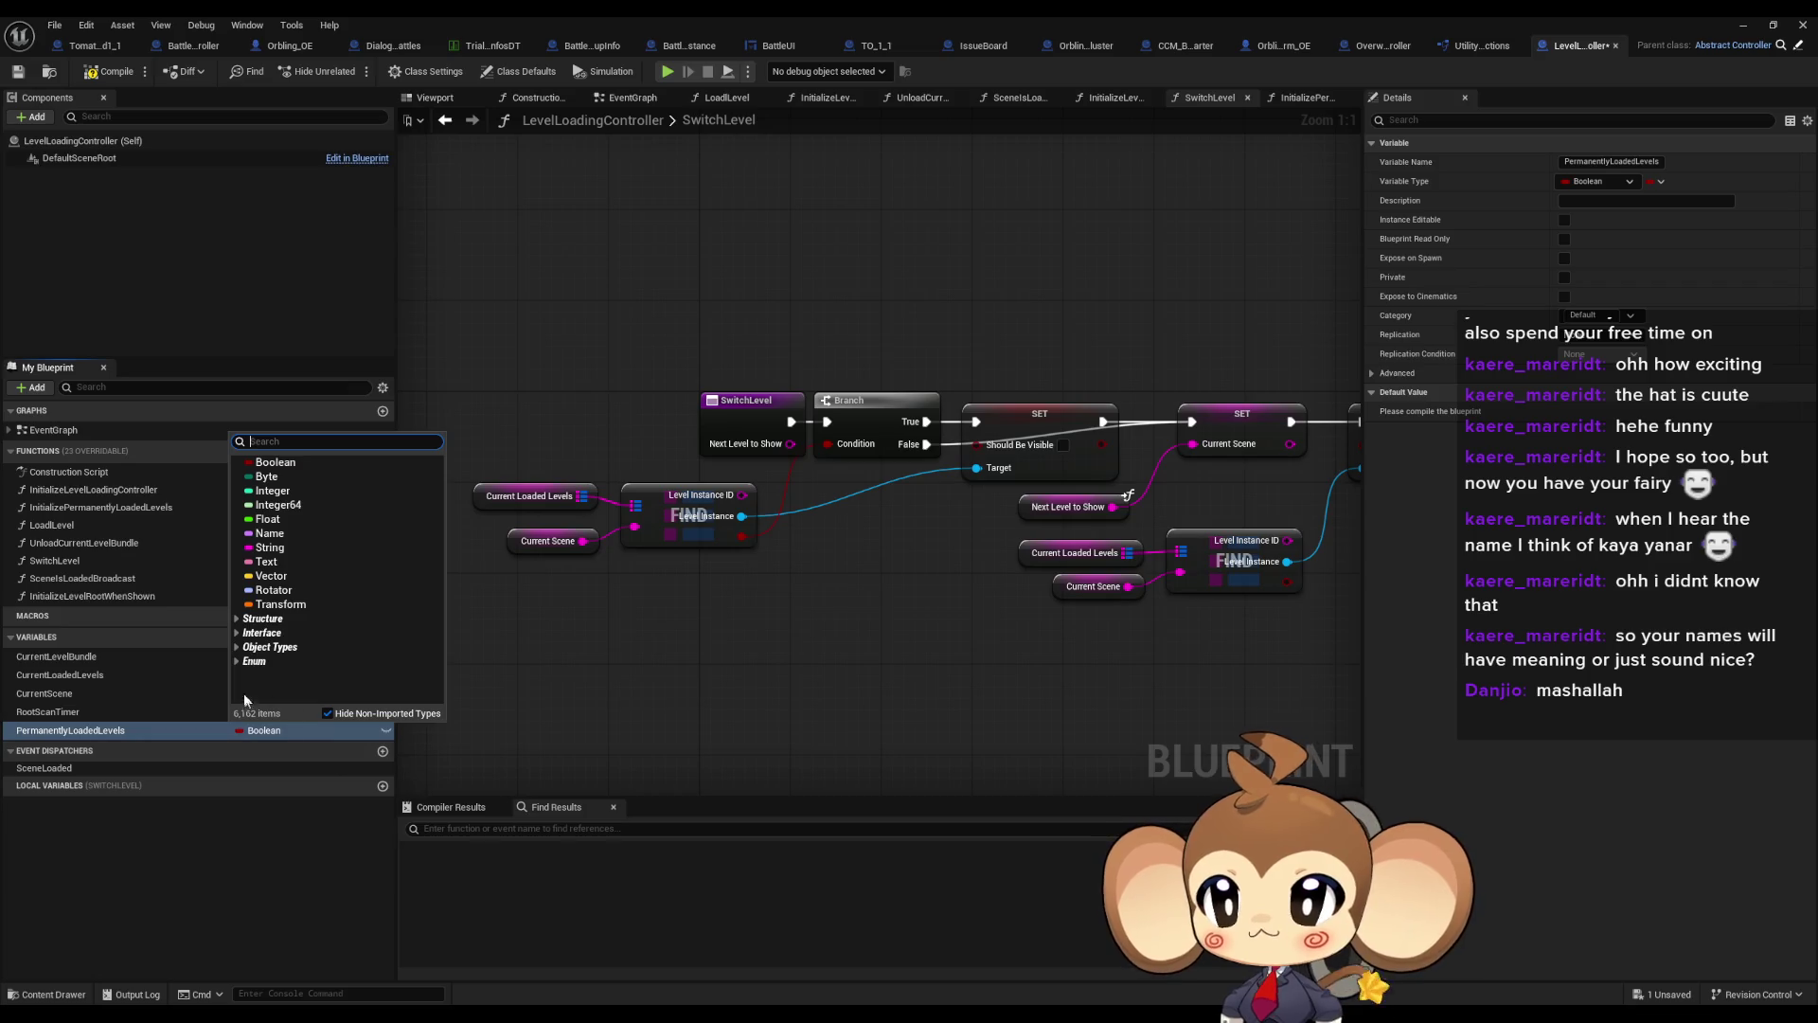
left_click(267, 548)
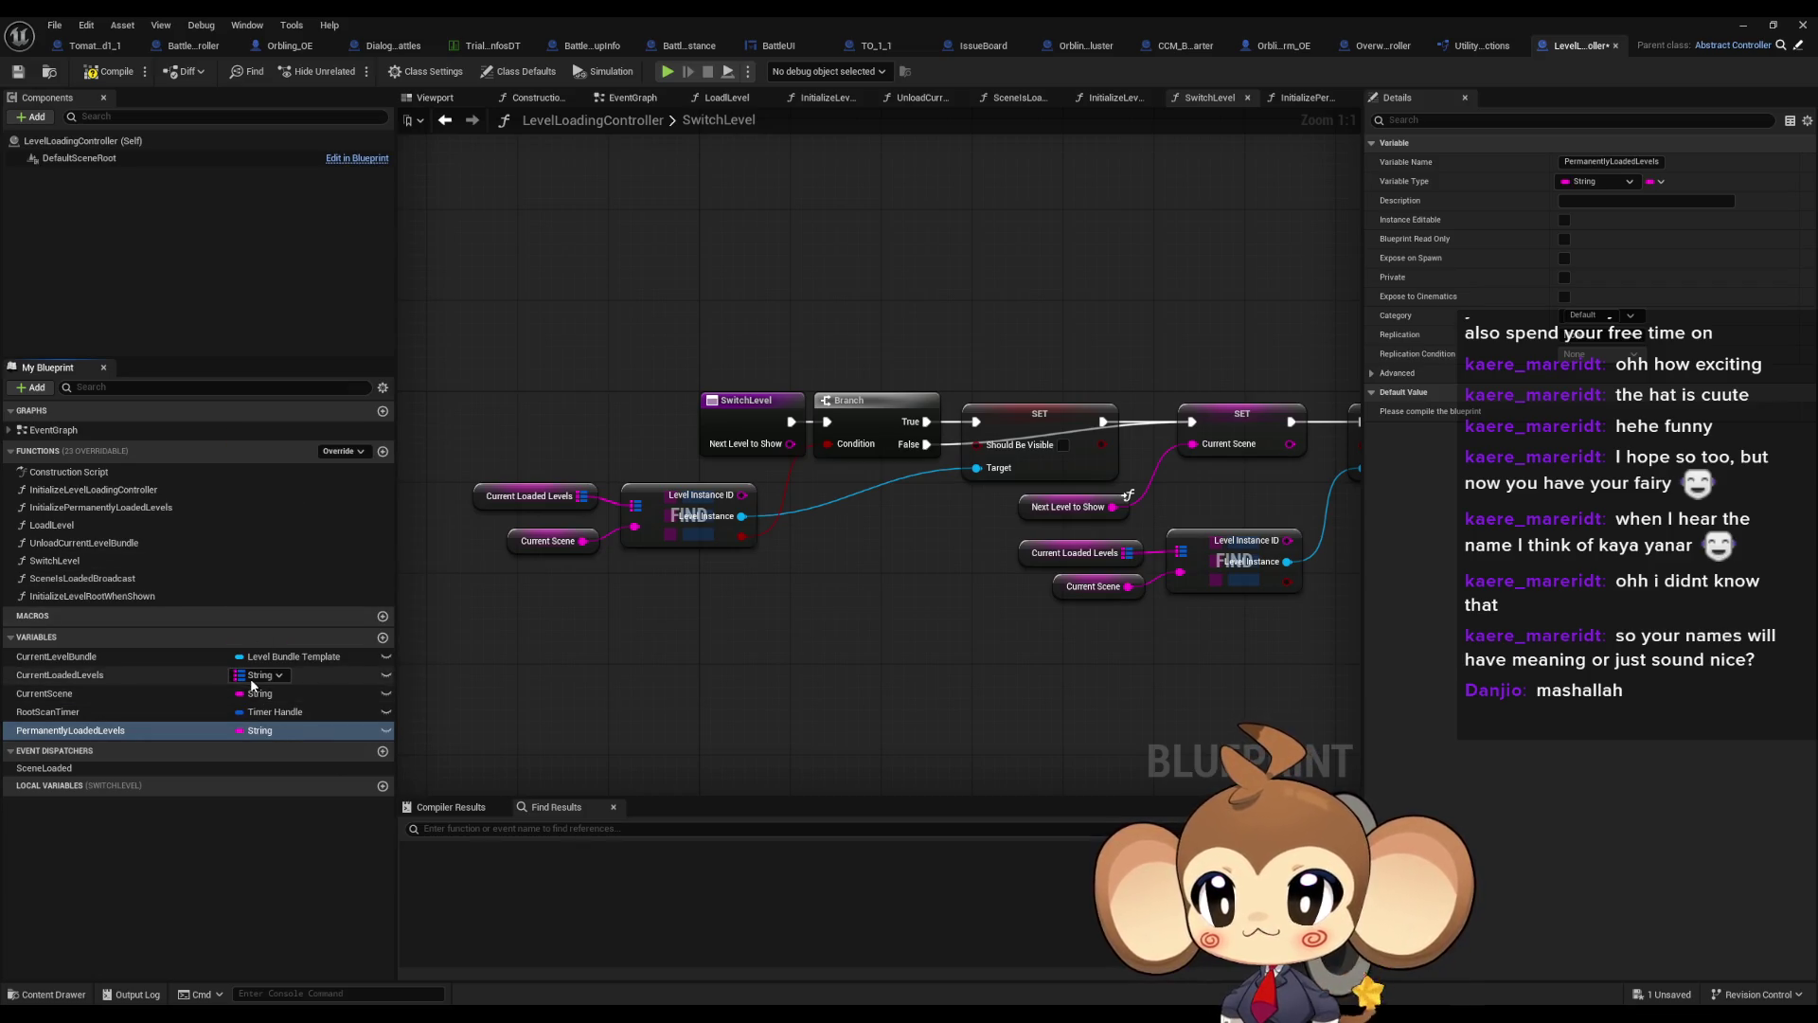
left_click(187, 676)
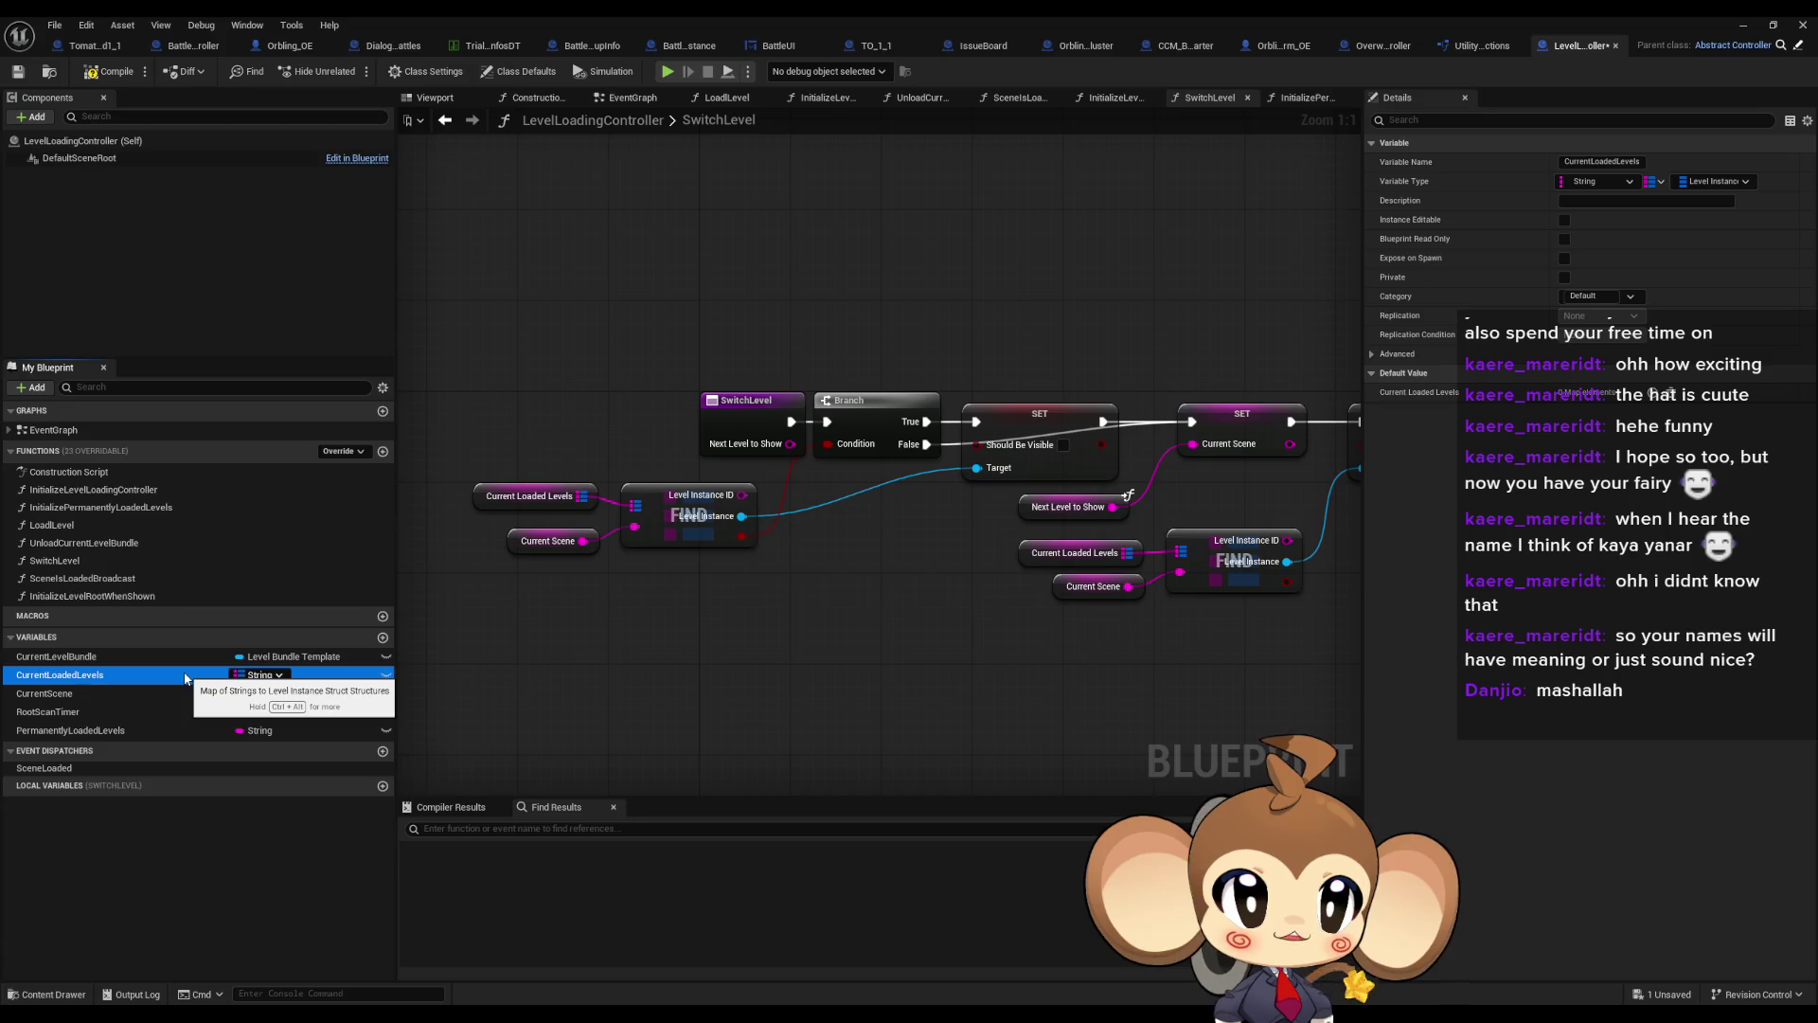
left_click(175, 730)
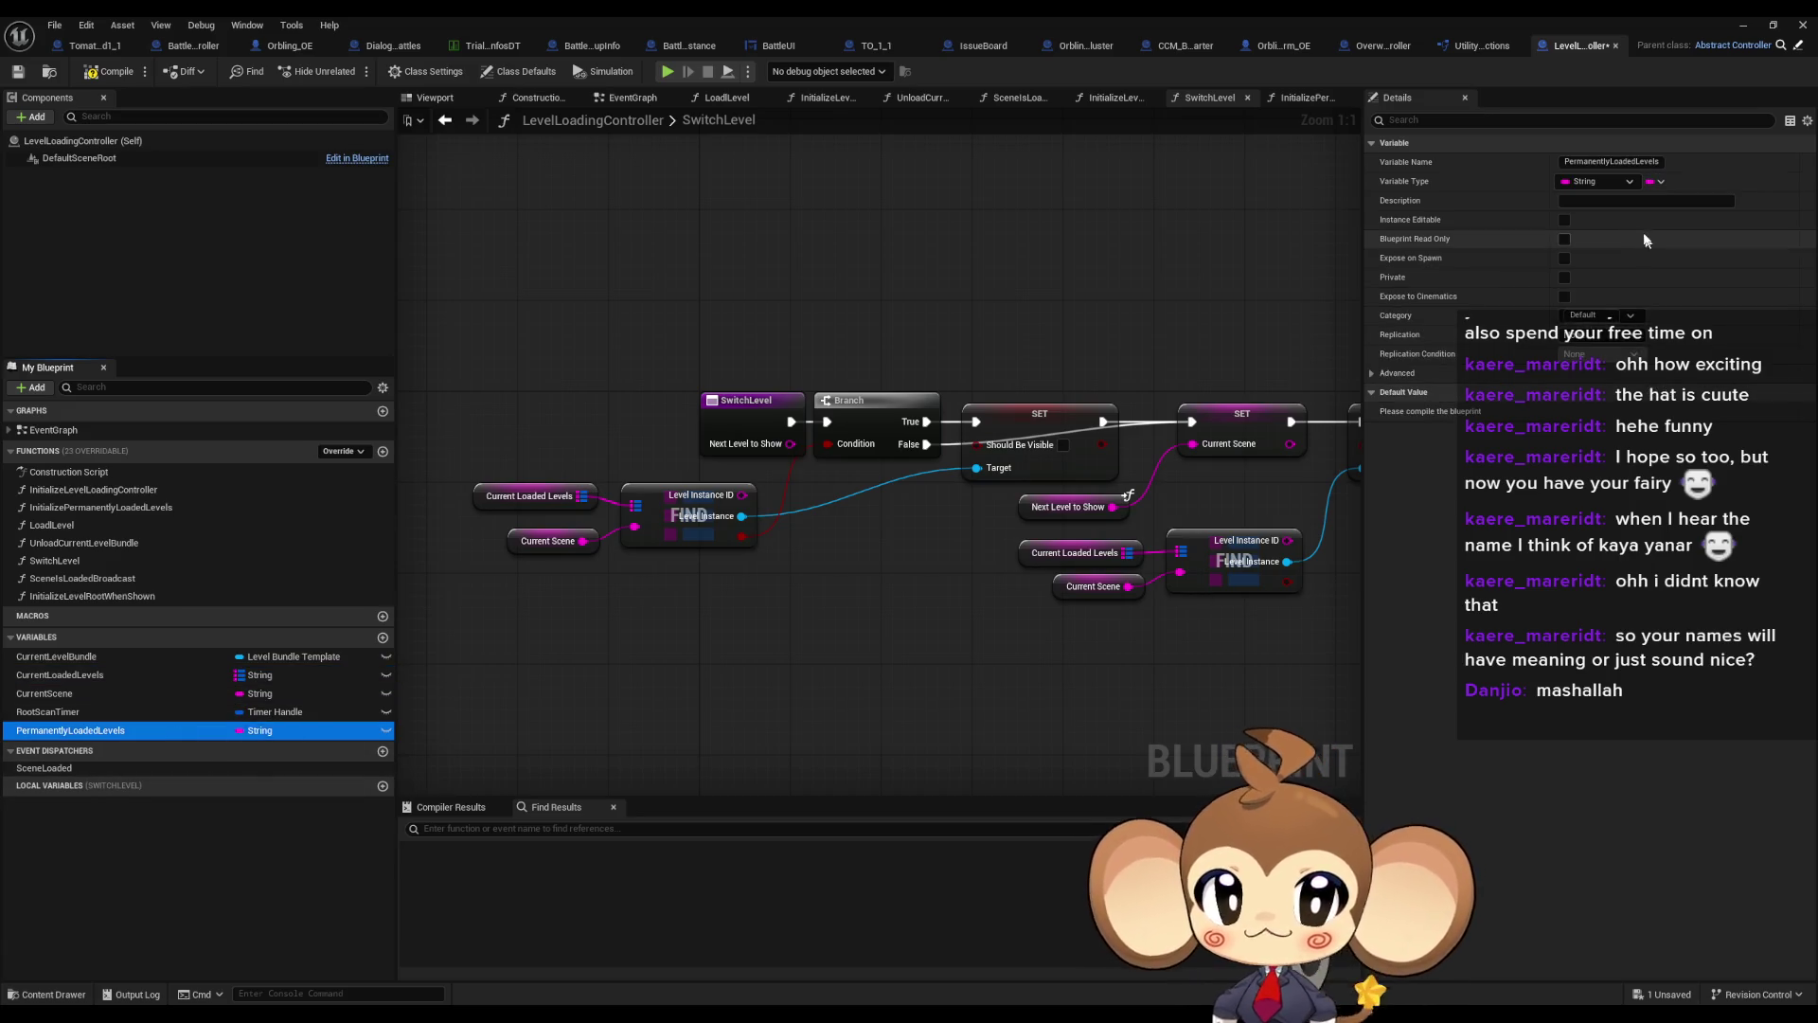
Make PermanentlyLoadedLevels a Map with Level Instance Struct values
left_click(1652, 182)
left_click(1657, 184)
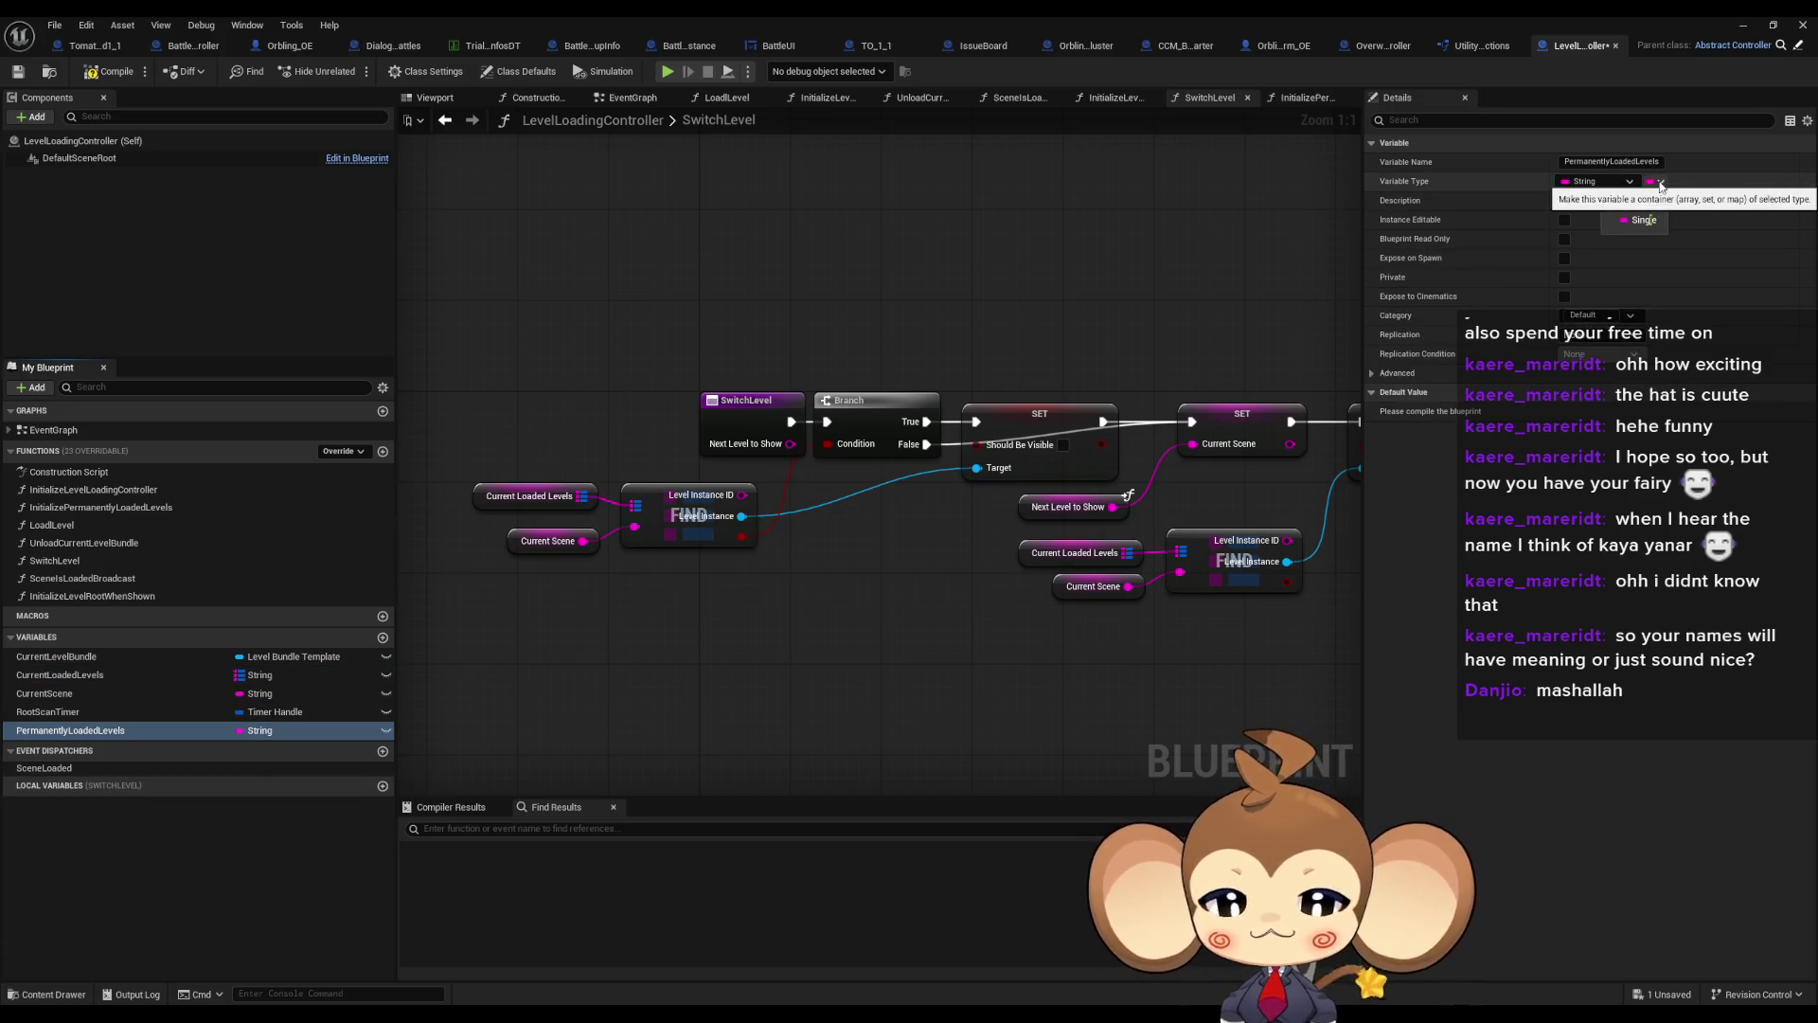
left_click(1659, 183)
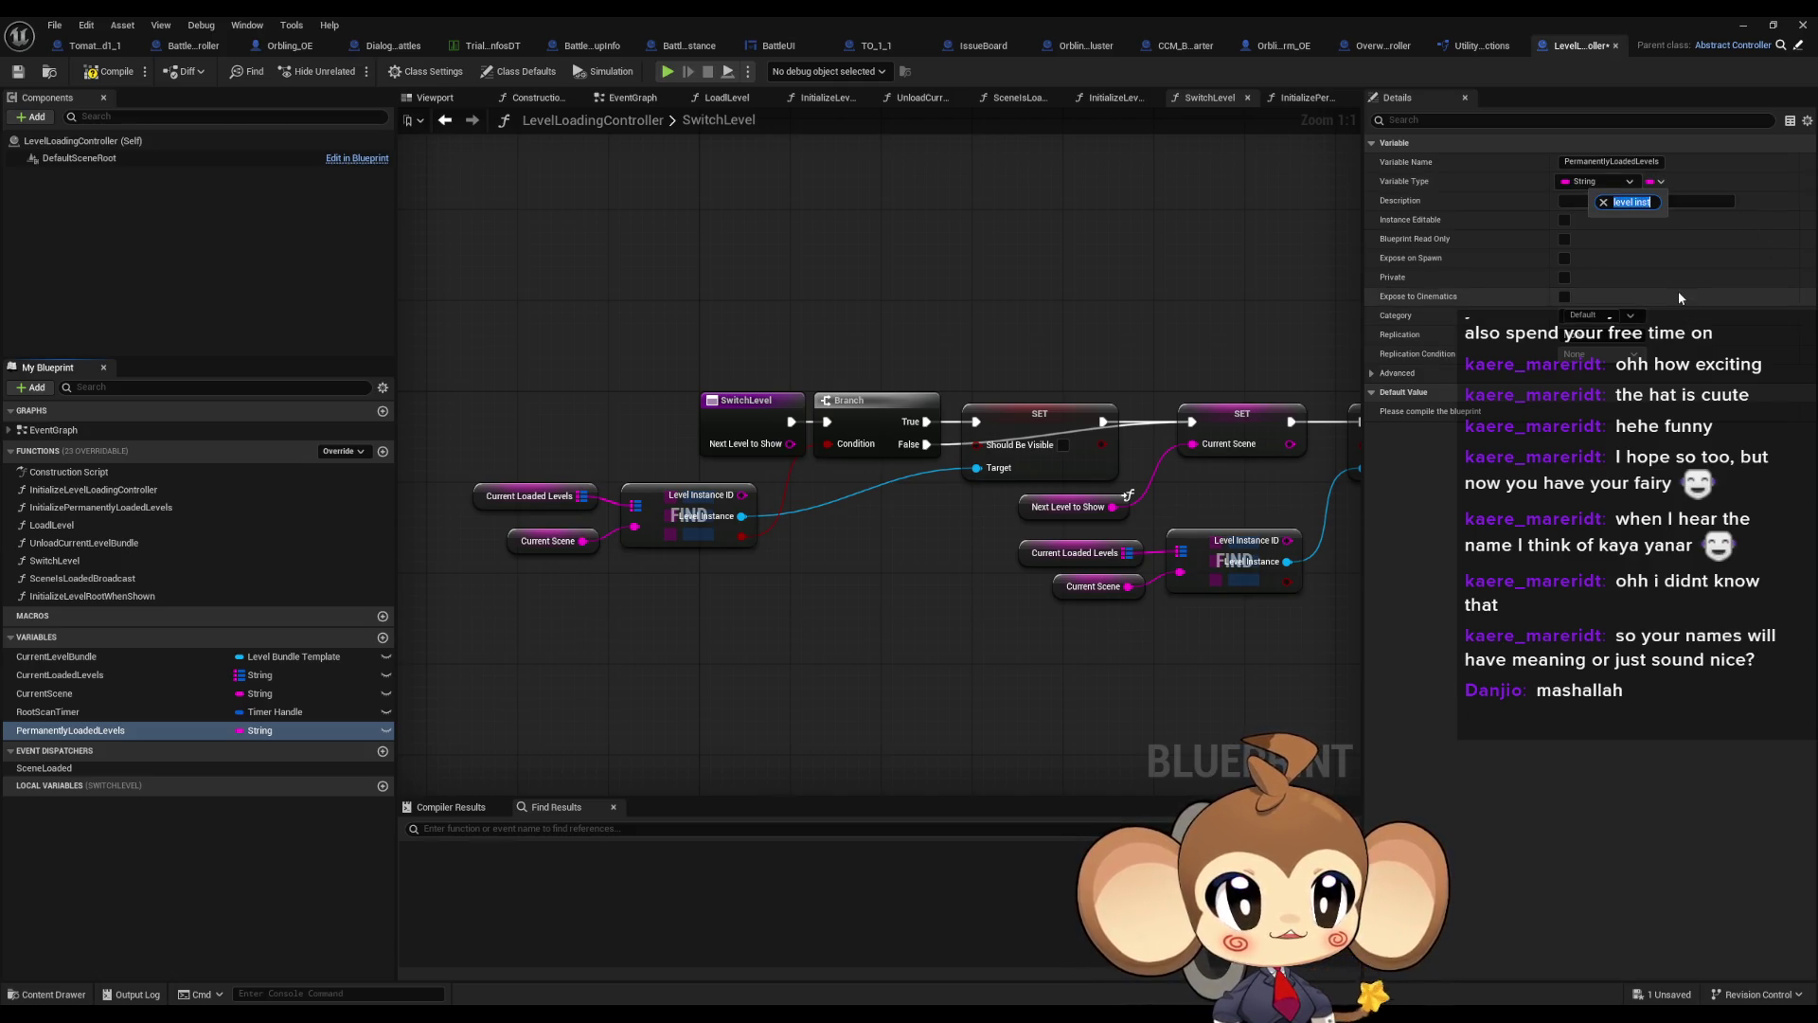
left_click(1657, 182)
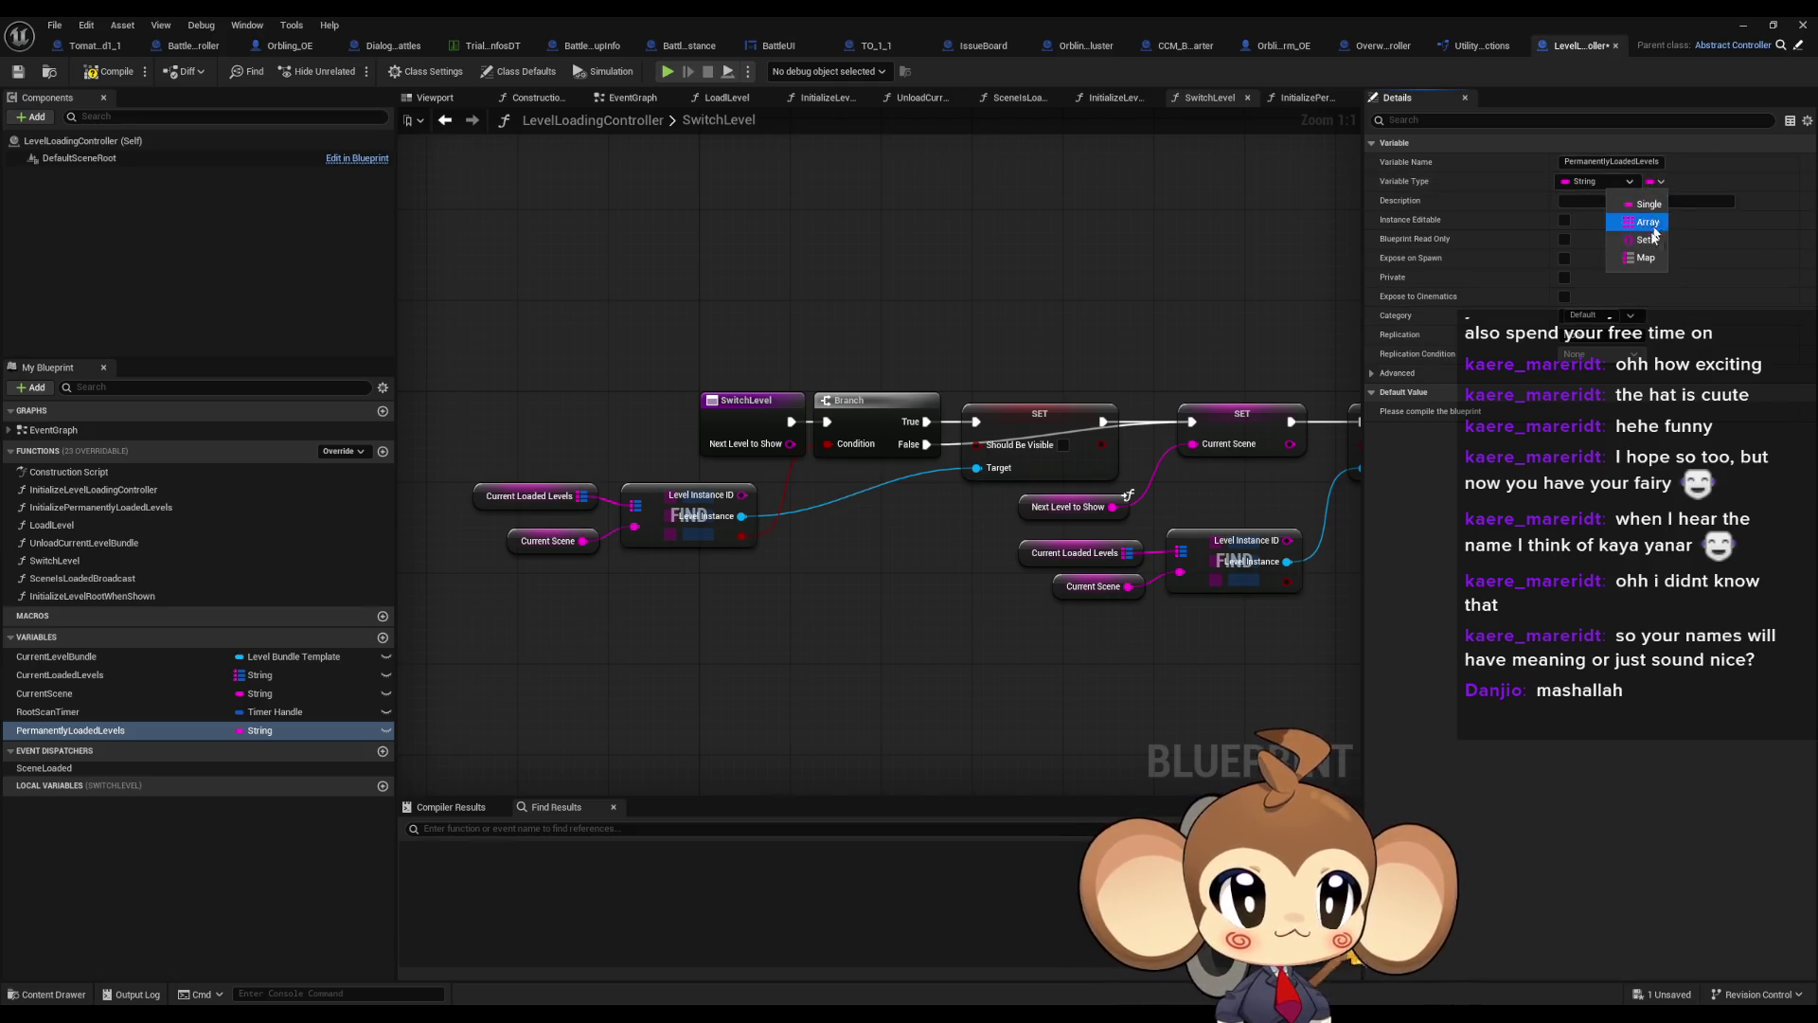
key("Escape")
left_click(1716, 181)
type("lev")
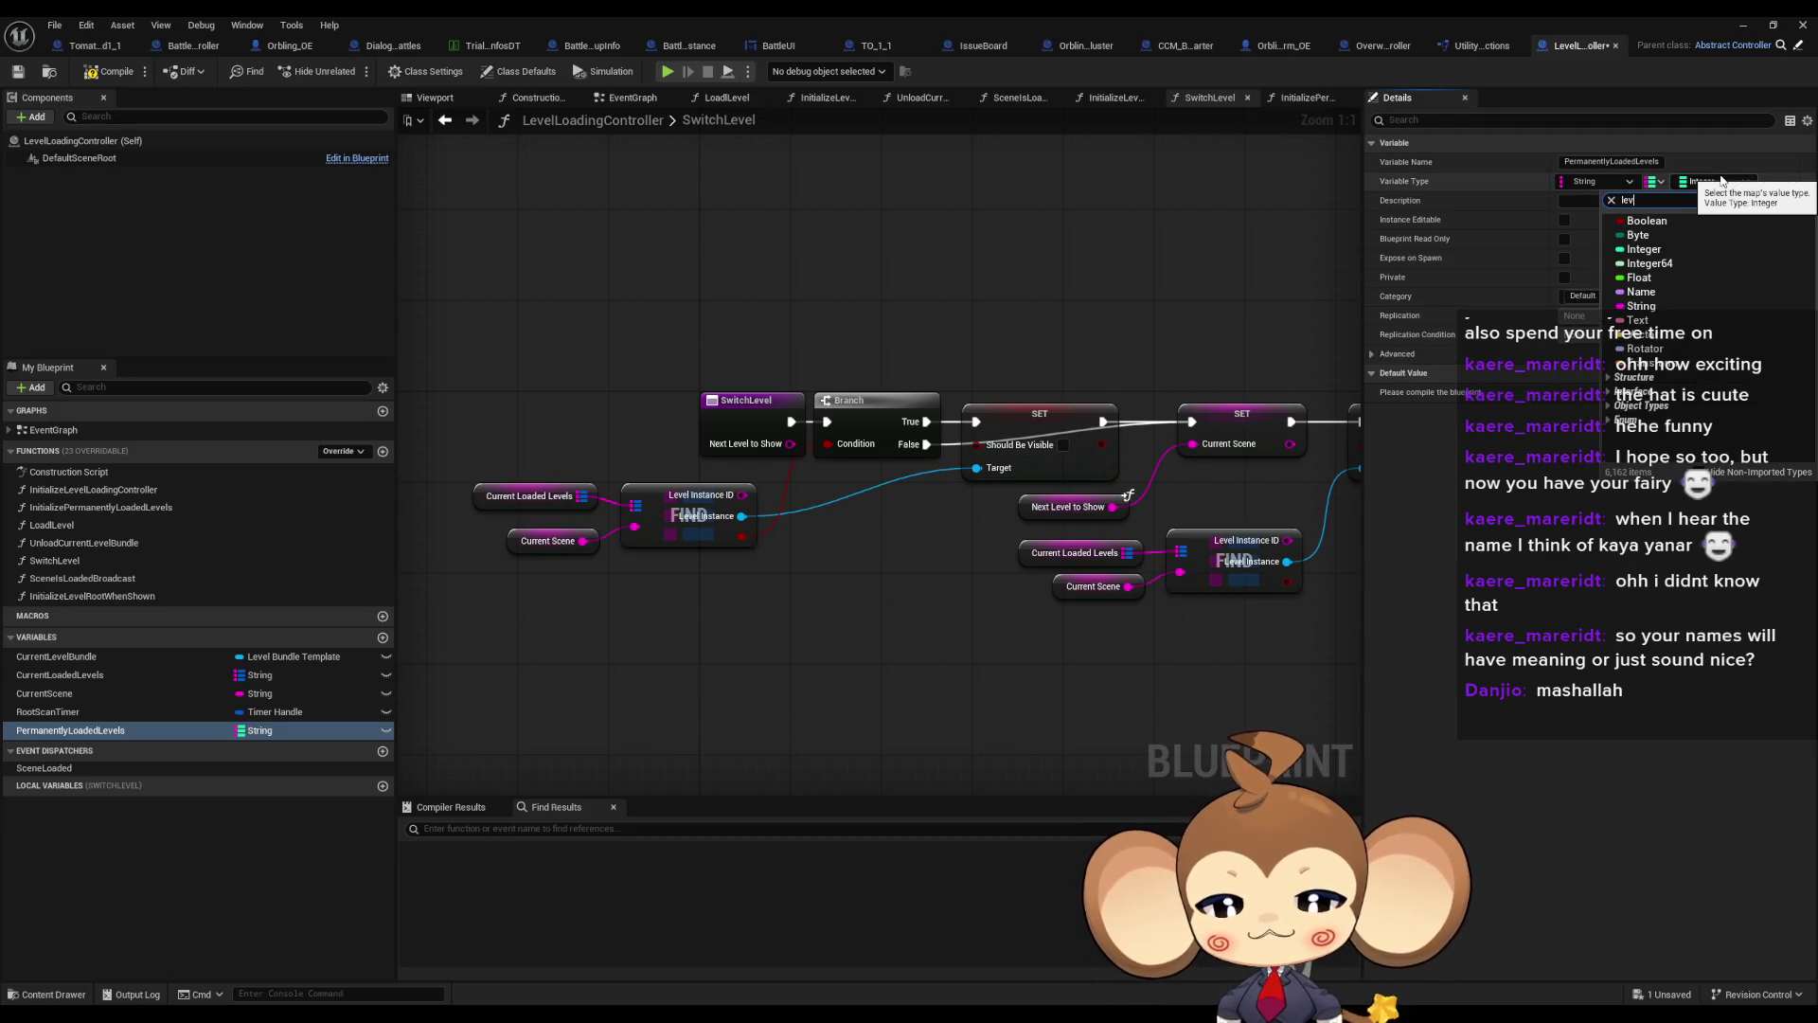
type("el instan")
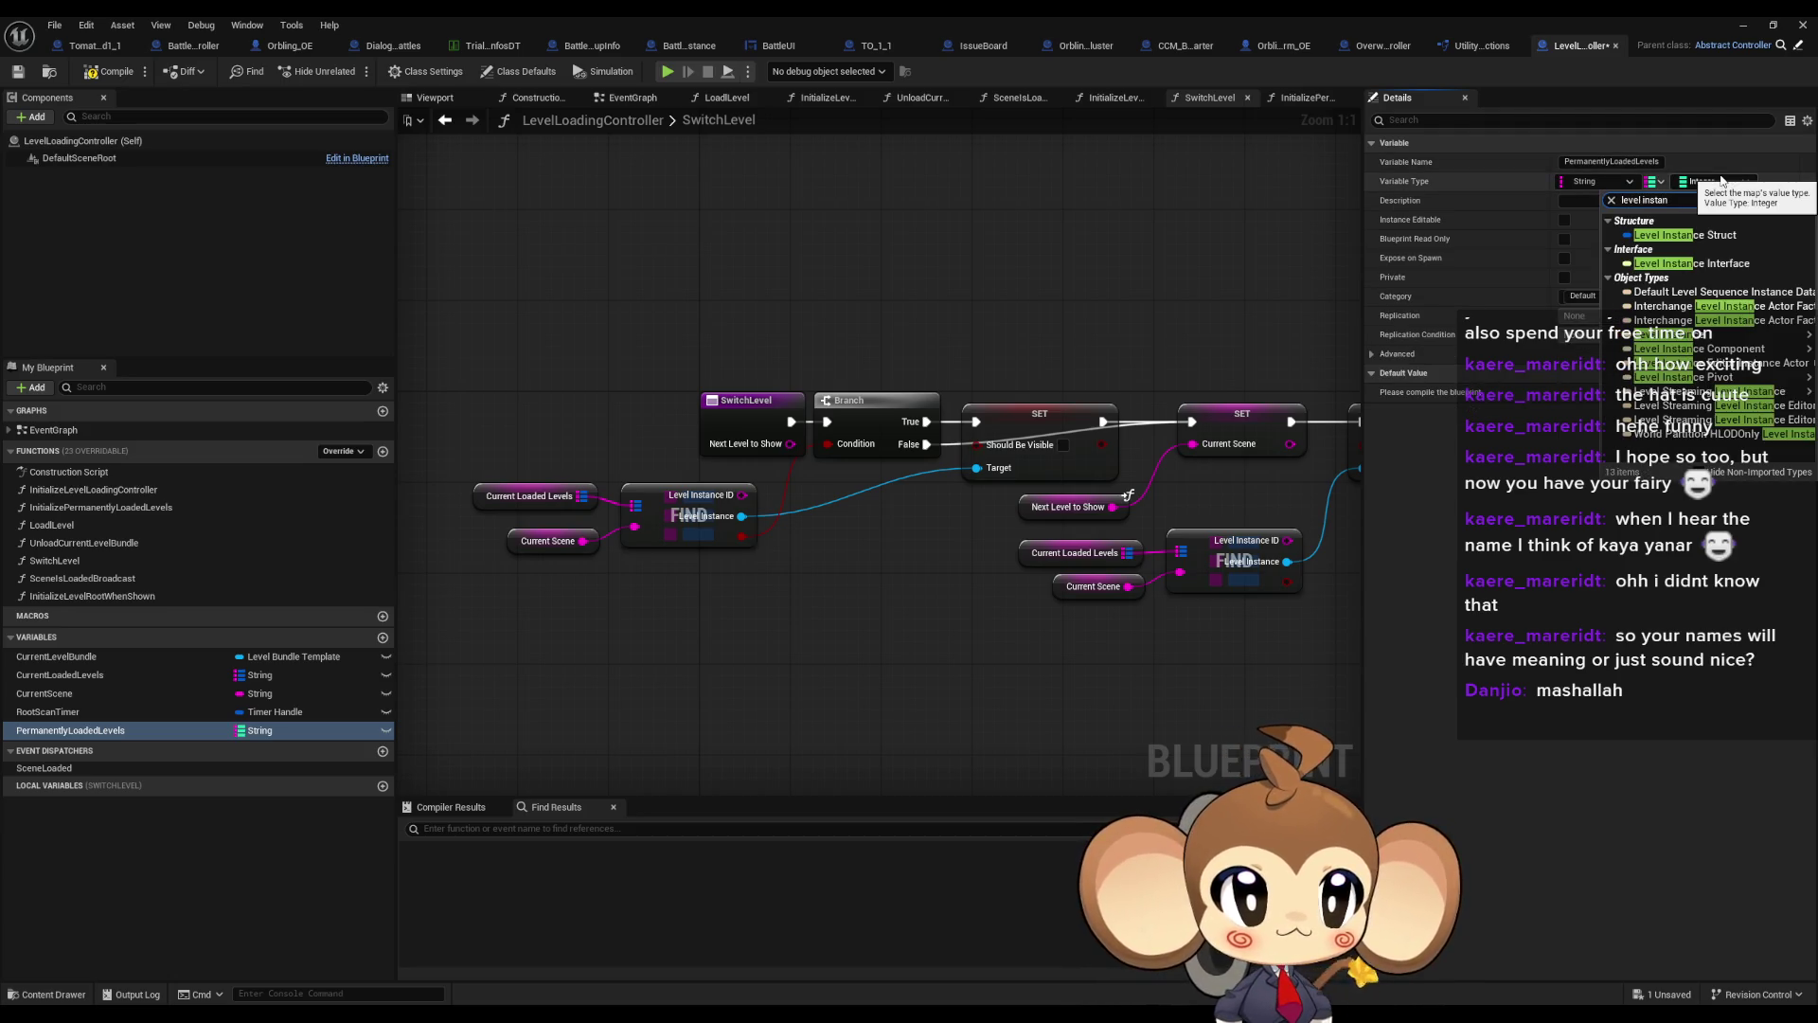
left_click(1757, 235)
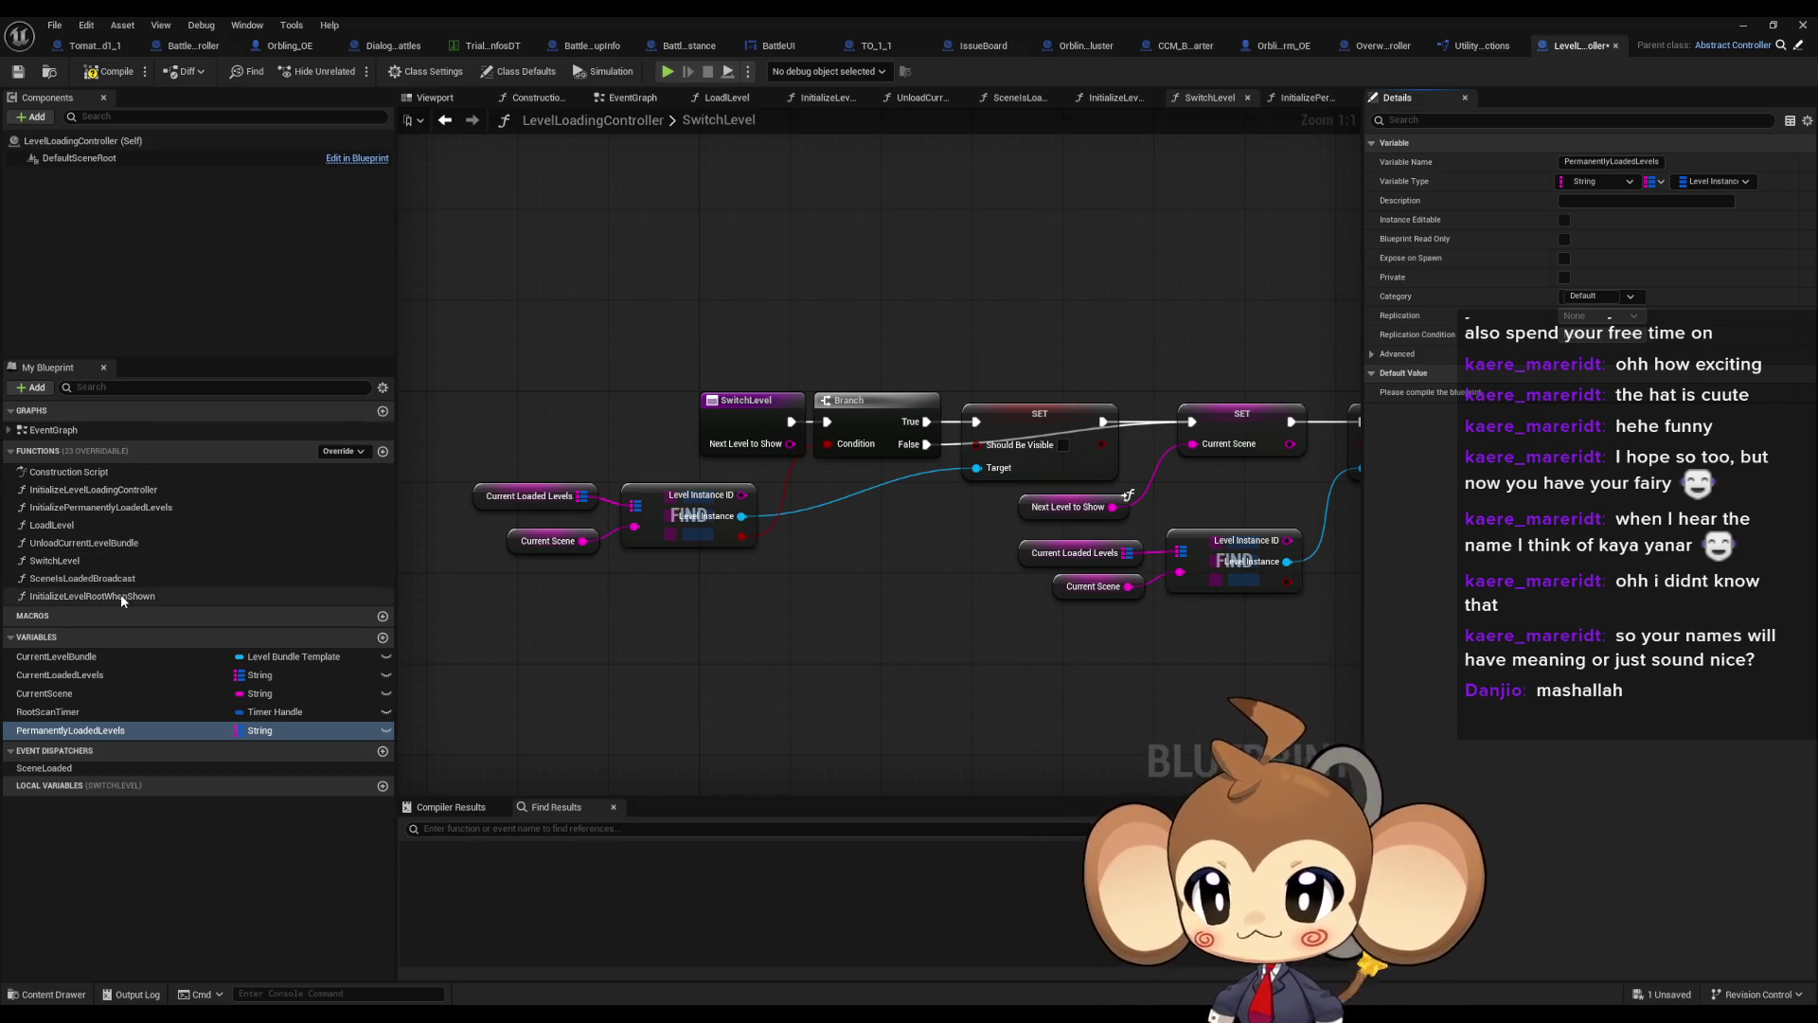
Move InitializeLevelRootWhenShown up the functions list and call it from the init graph
mouse_move(122, 594)
left_mouse_down()
mouse_move(118, 504)
mouse_move(816, 455)
left_mouse_up()
double_click(93, 490)
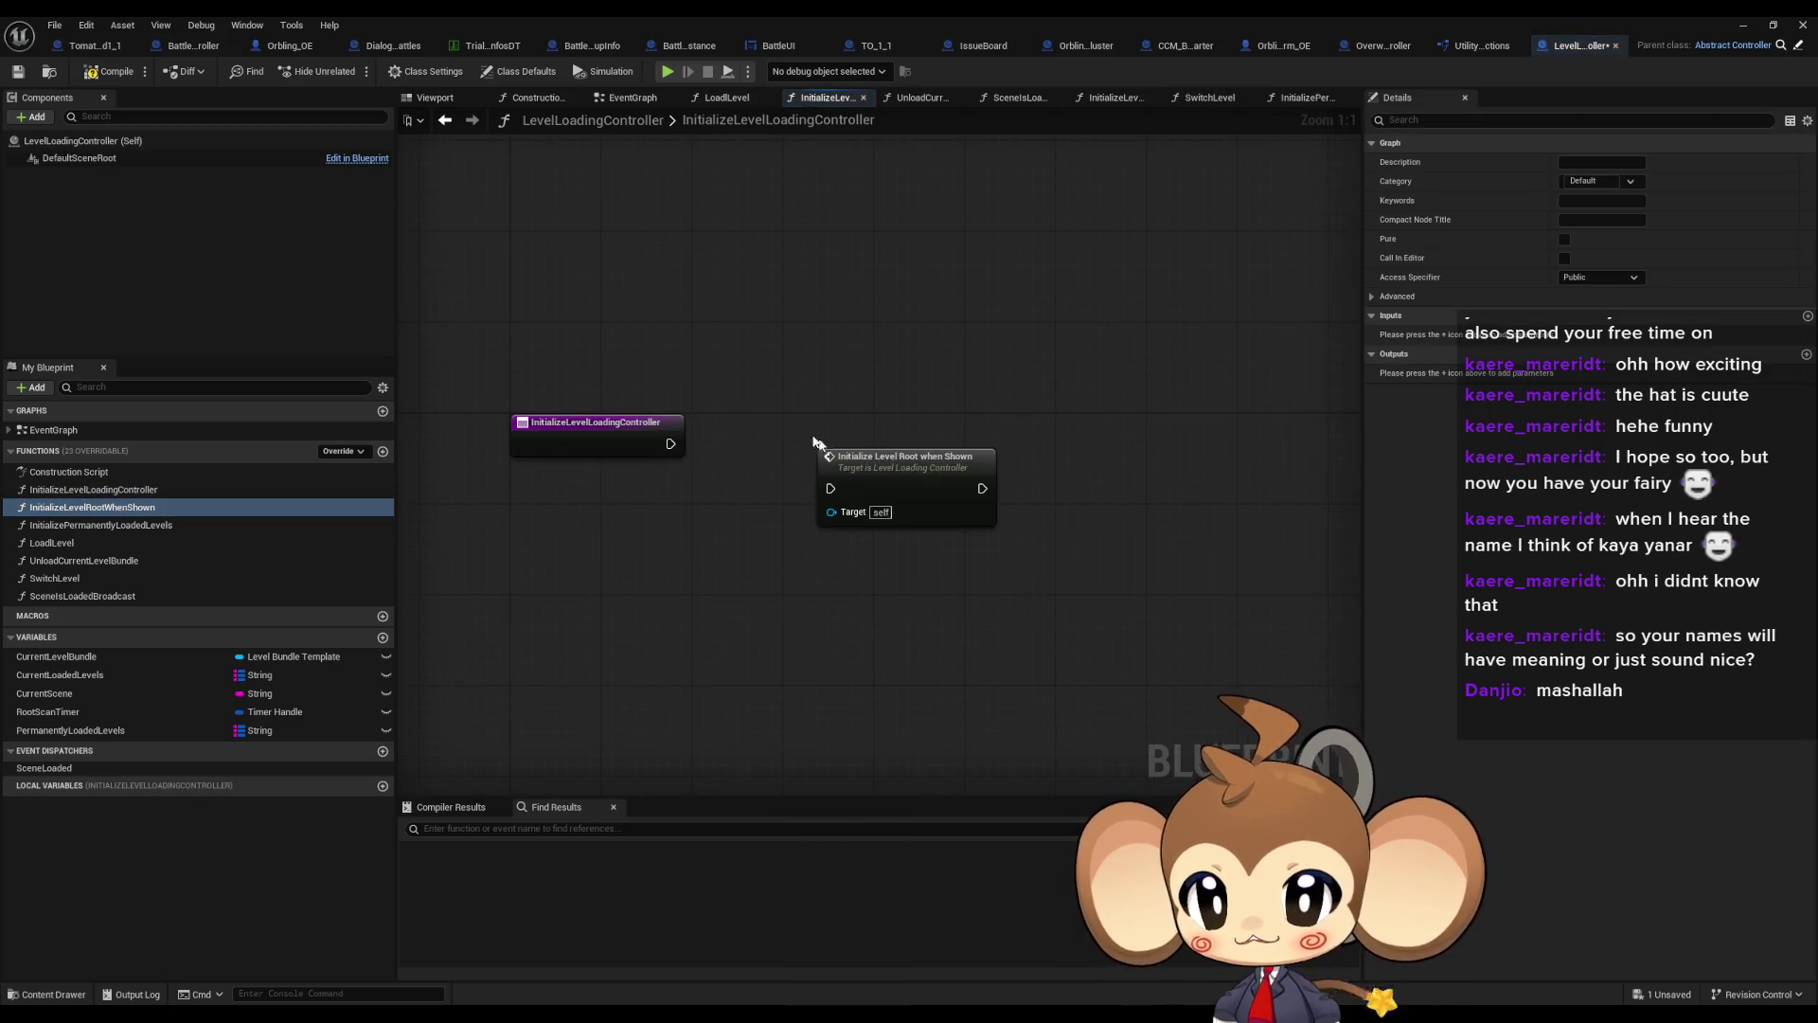
mouse_move(669, 443)
left_mouse_down()
mouse_move(830, 487)
mouse_move(786, 430)
left_mouse_up()
double_click(786, 430)
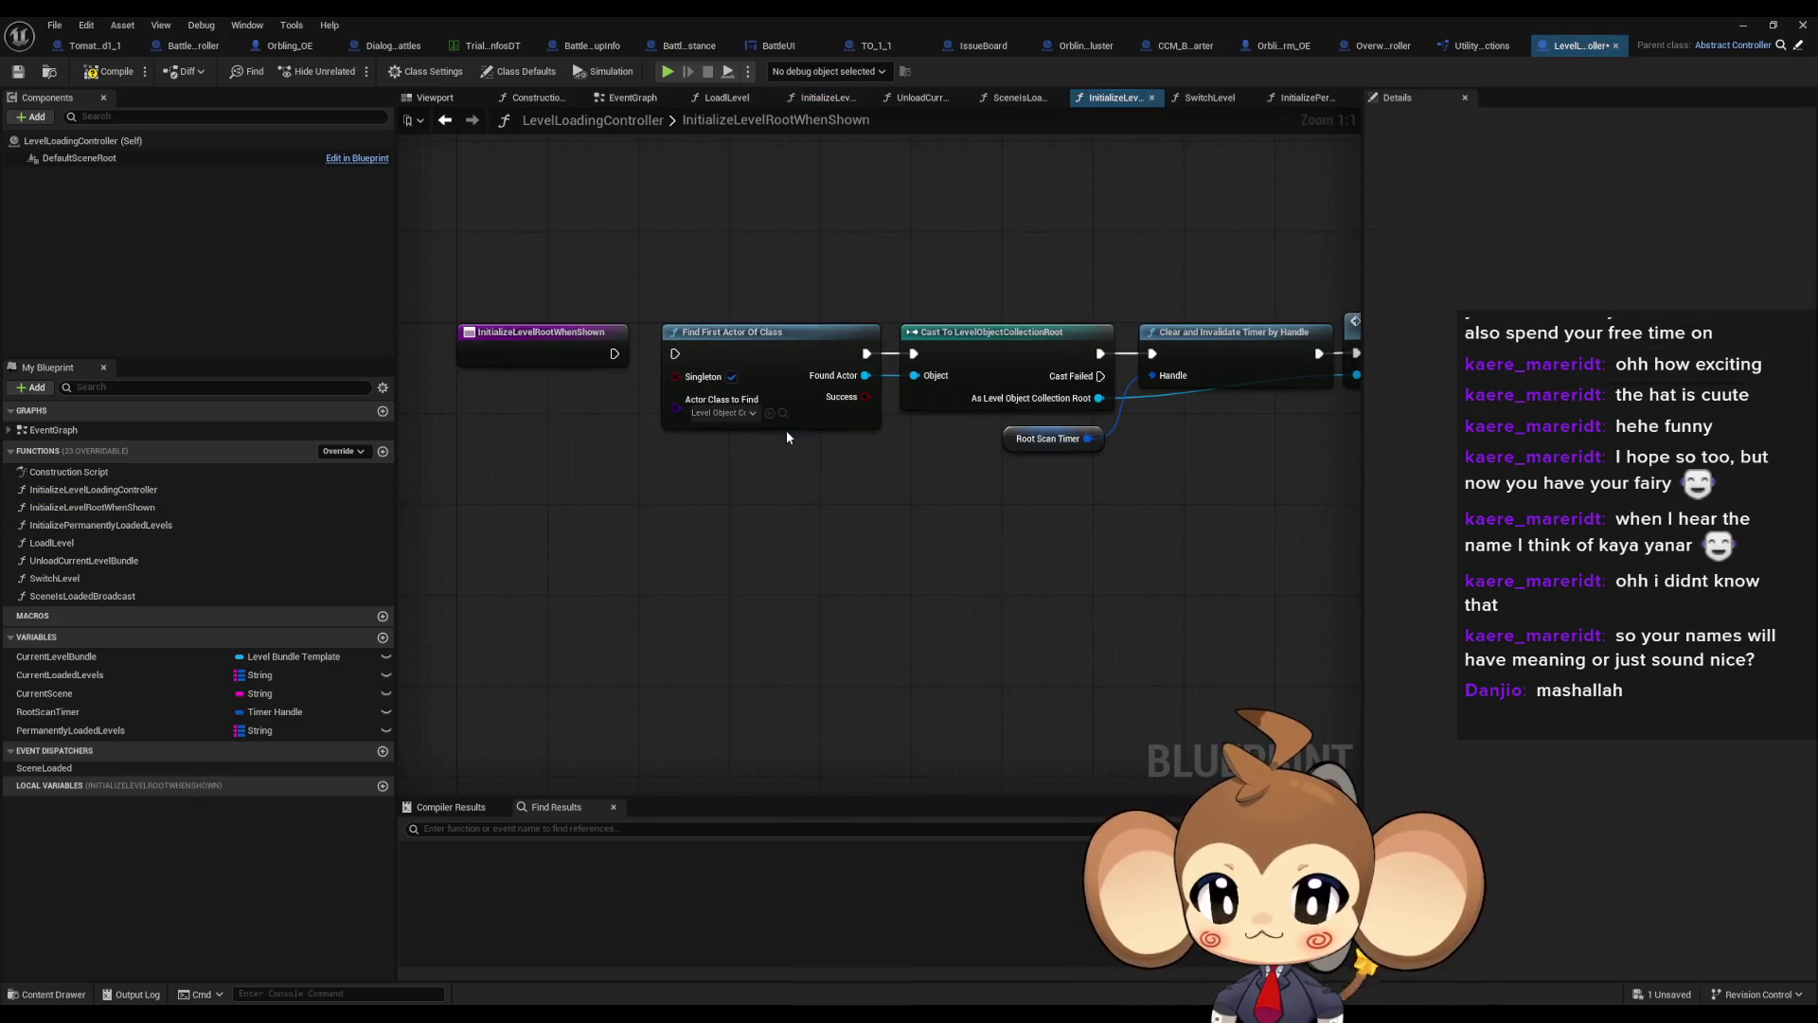
left_click_drag(919, 514, 900, 556)
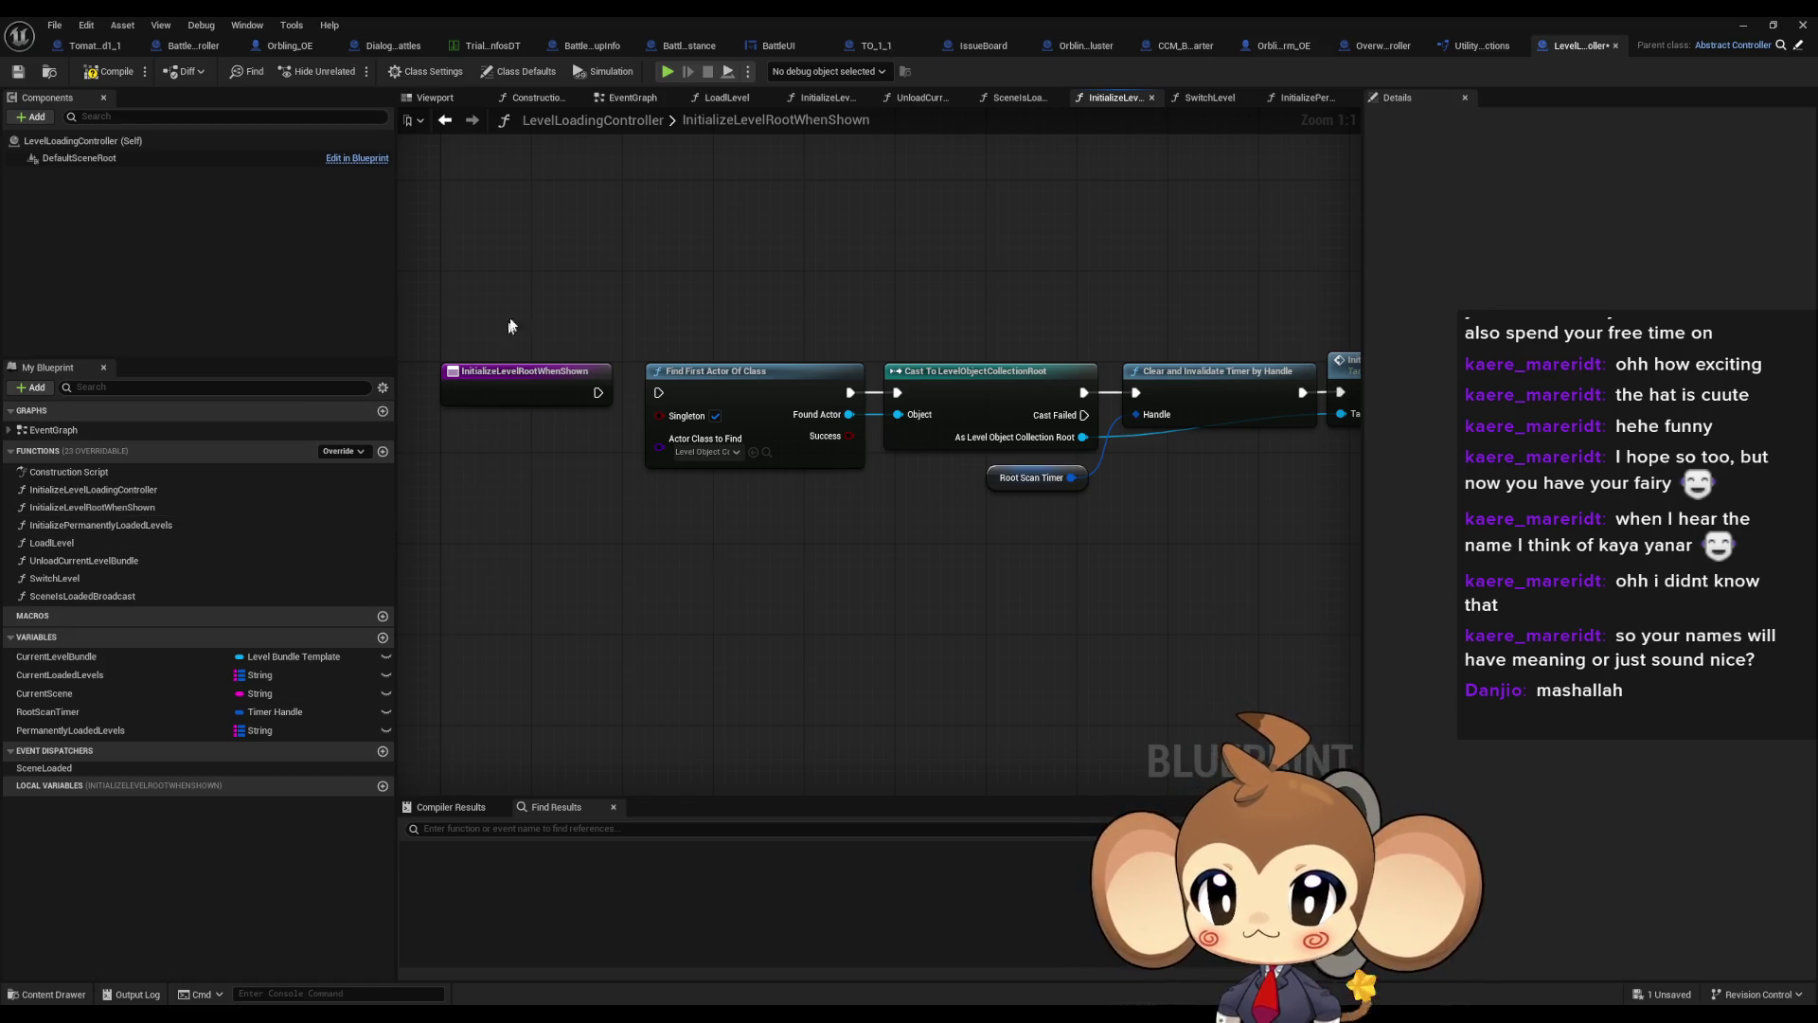
Look up where InitializeLevelRootWhenShown is referenced from its entry node
left_click_drag(518, 279, 604, 496)
scroll(758, 501, "down", 2)
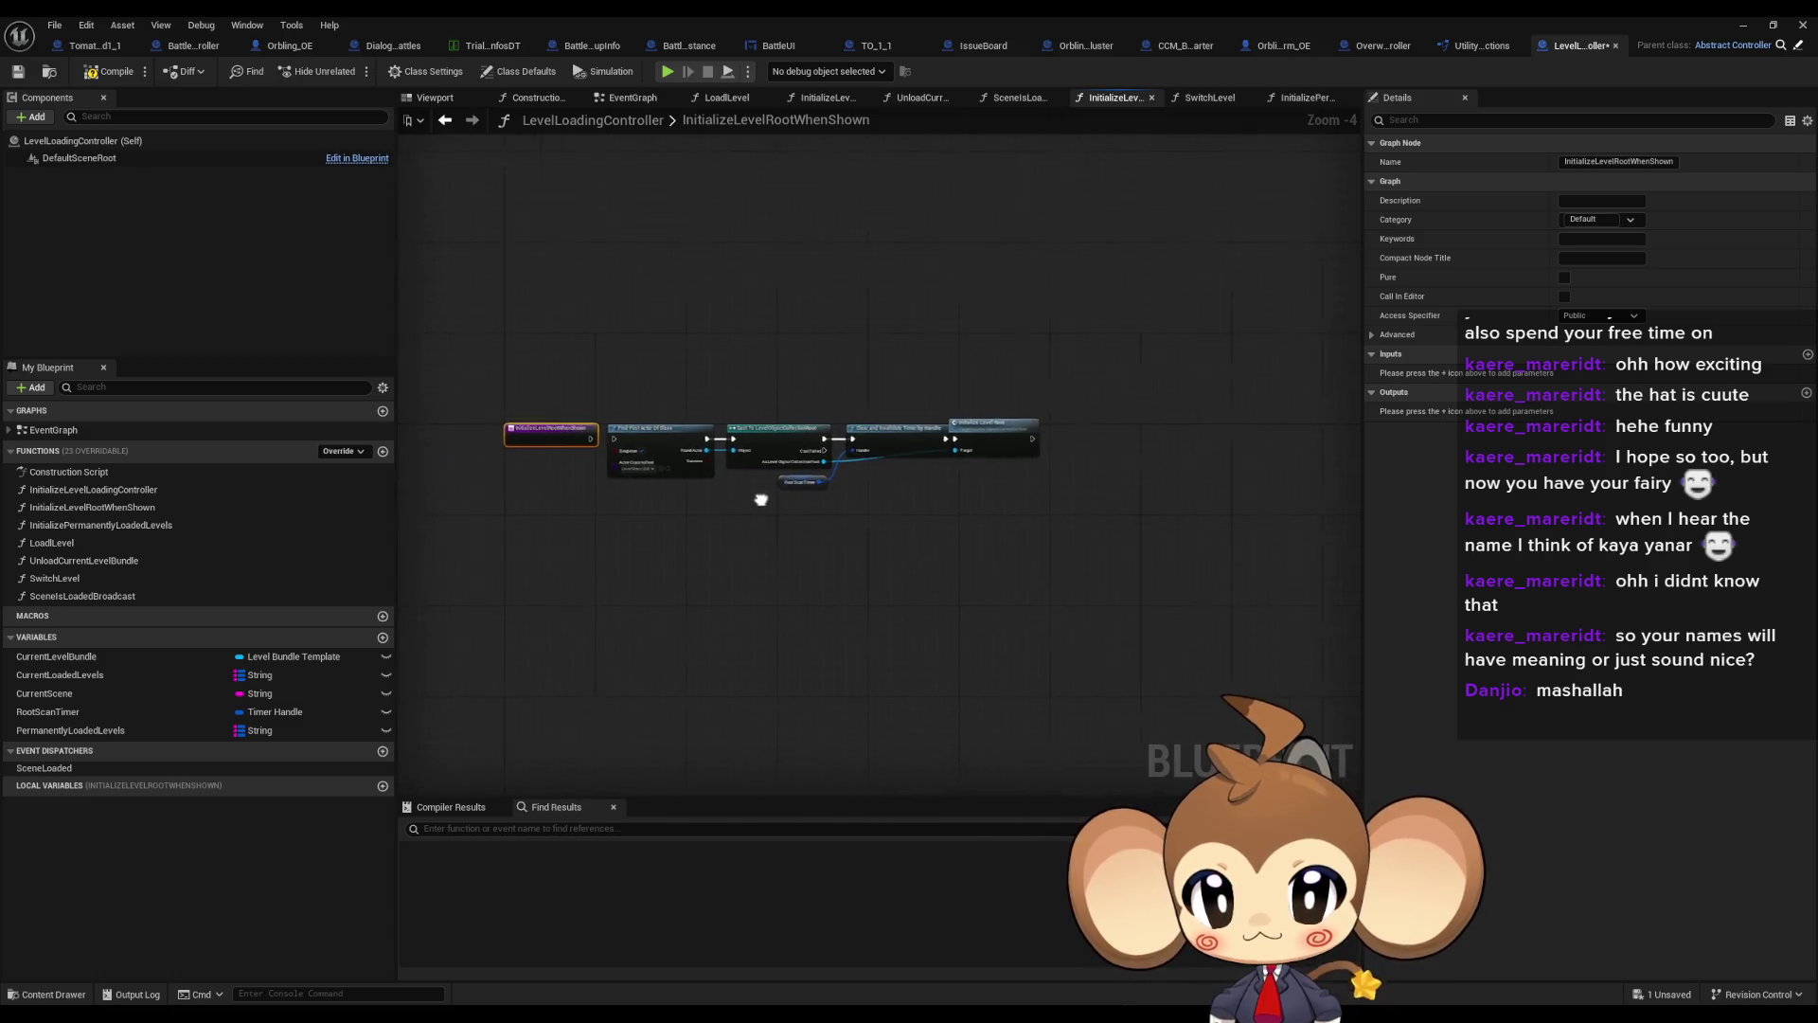
scroll(606, 435, "up", 2)
scroll(746, 524, "down", 2)
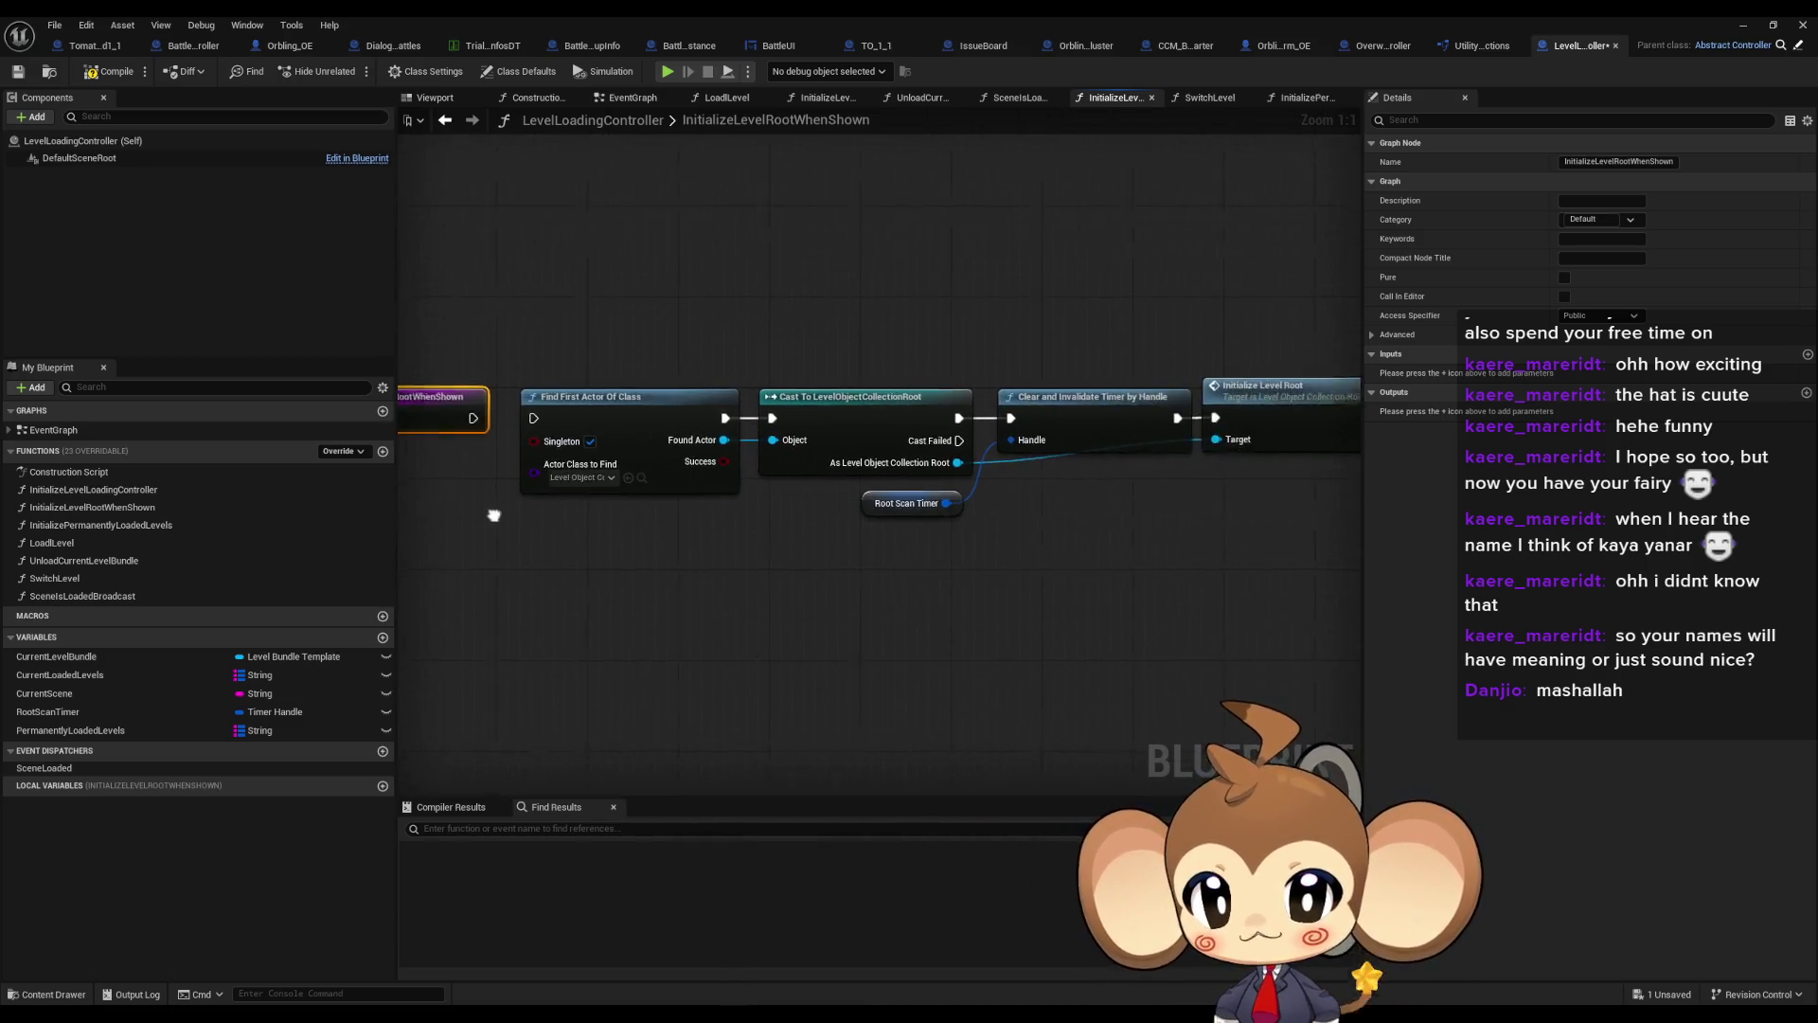
scroll(759, 546, "up", 2)
right_click(723, 436)
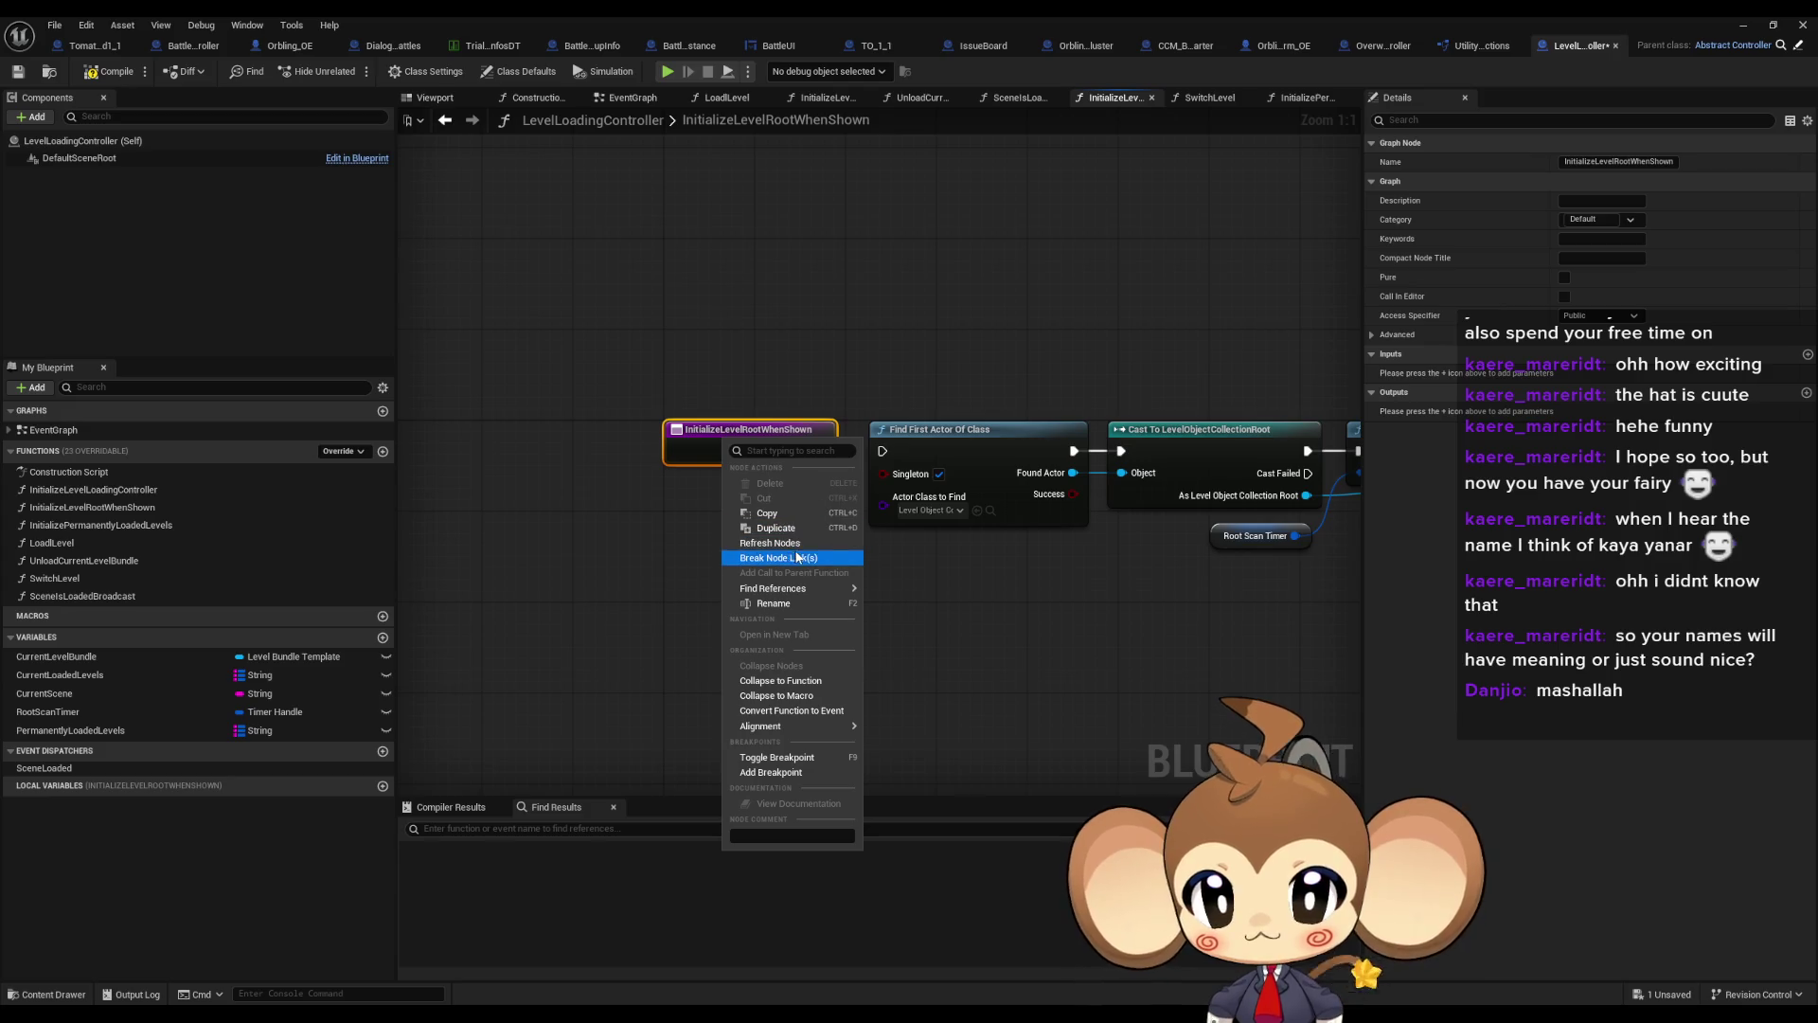
mouse_move(838, 591)
left_click(925, 639)
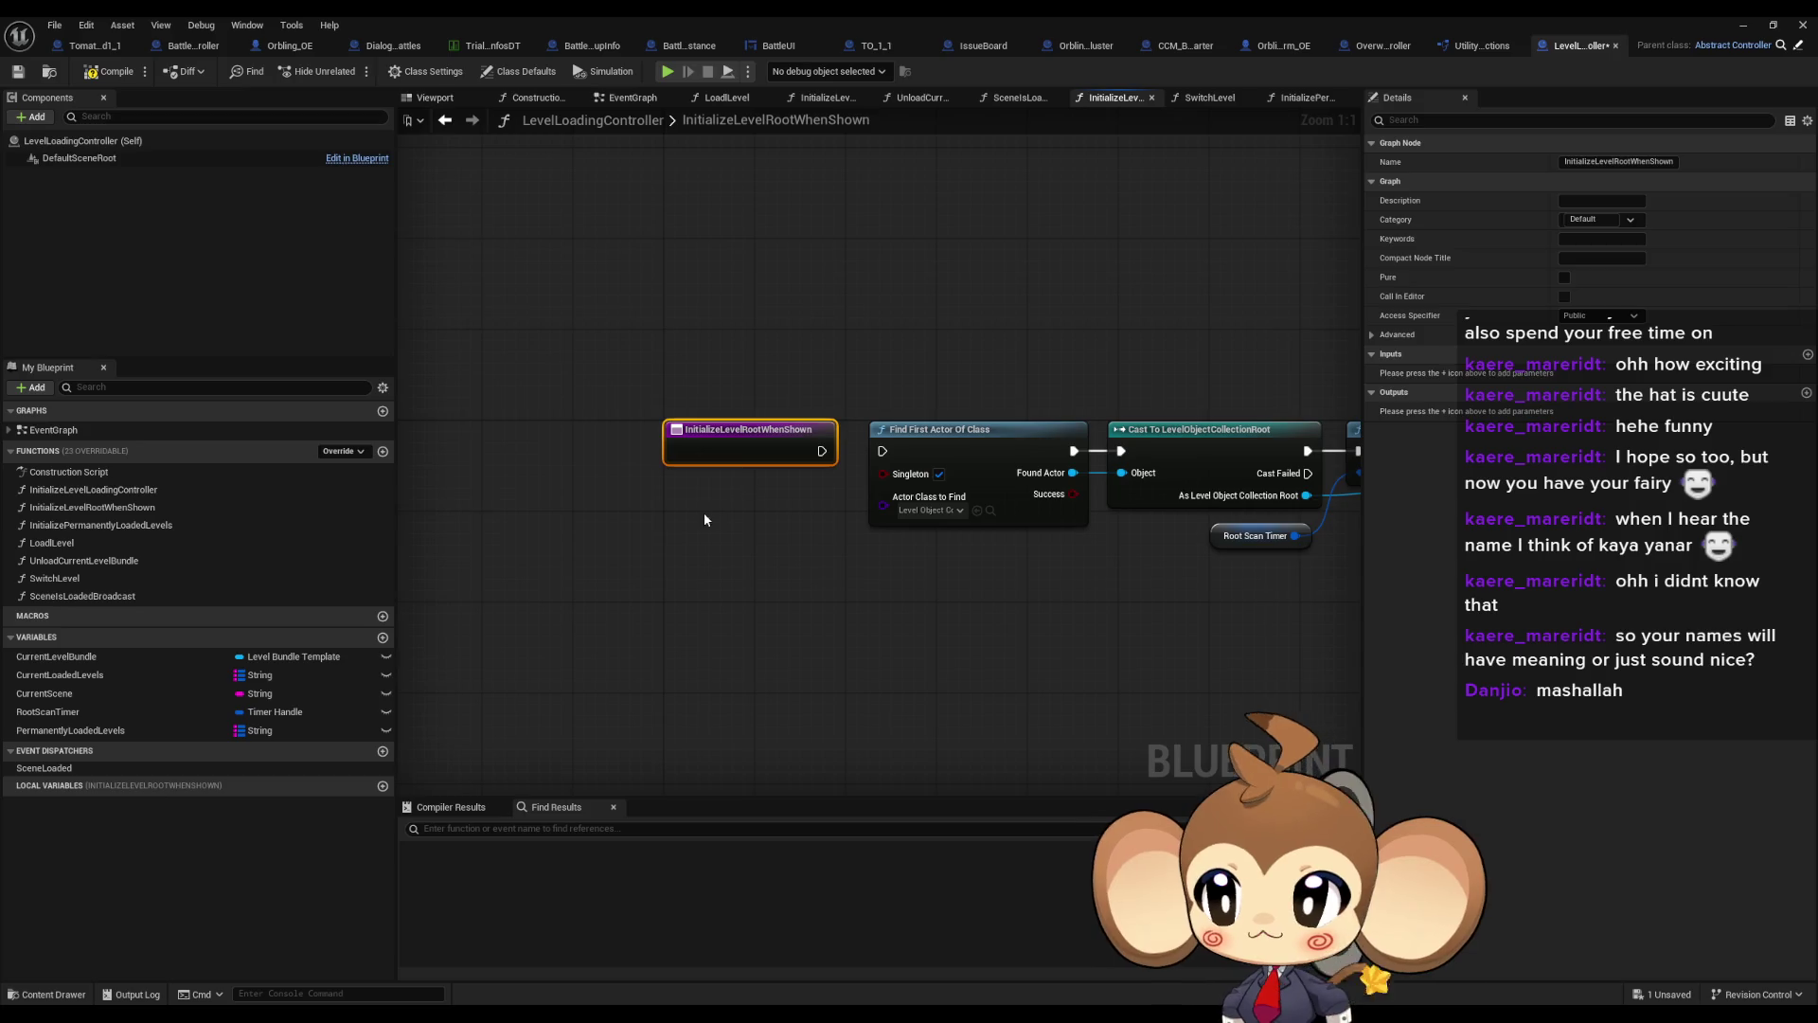
Remove the InitializeLevelRootWhenShown call from the init graph and compile, keeping the function
left_click(85, 507)
key("Delete")
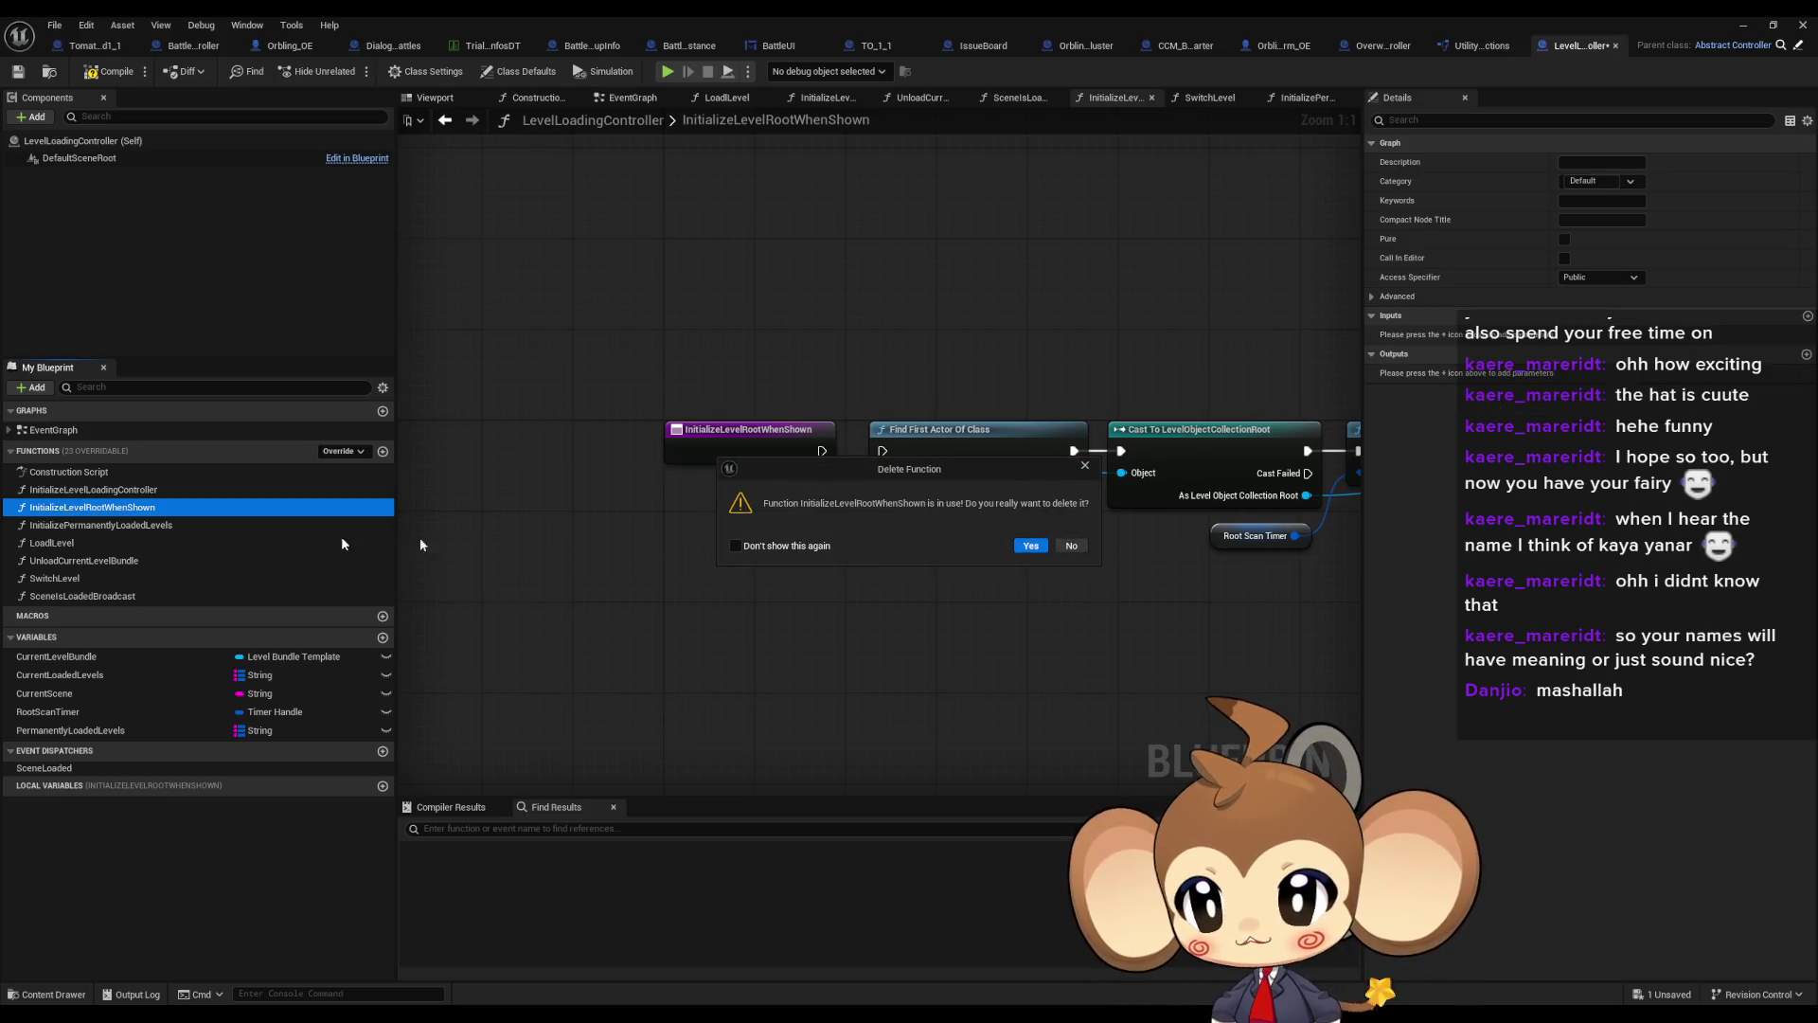
left_click(1085, 465)
double_click(93, 489)
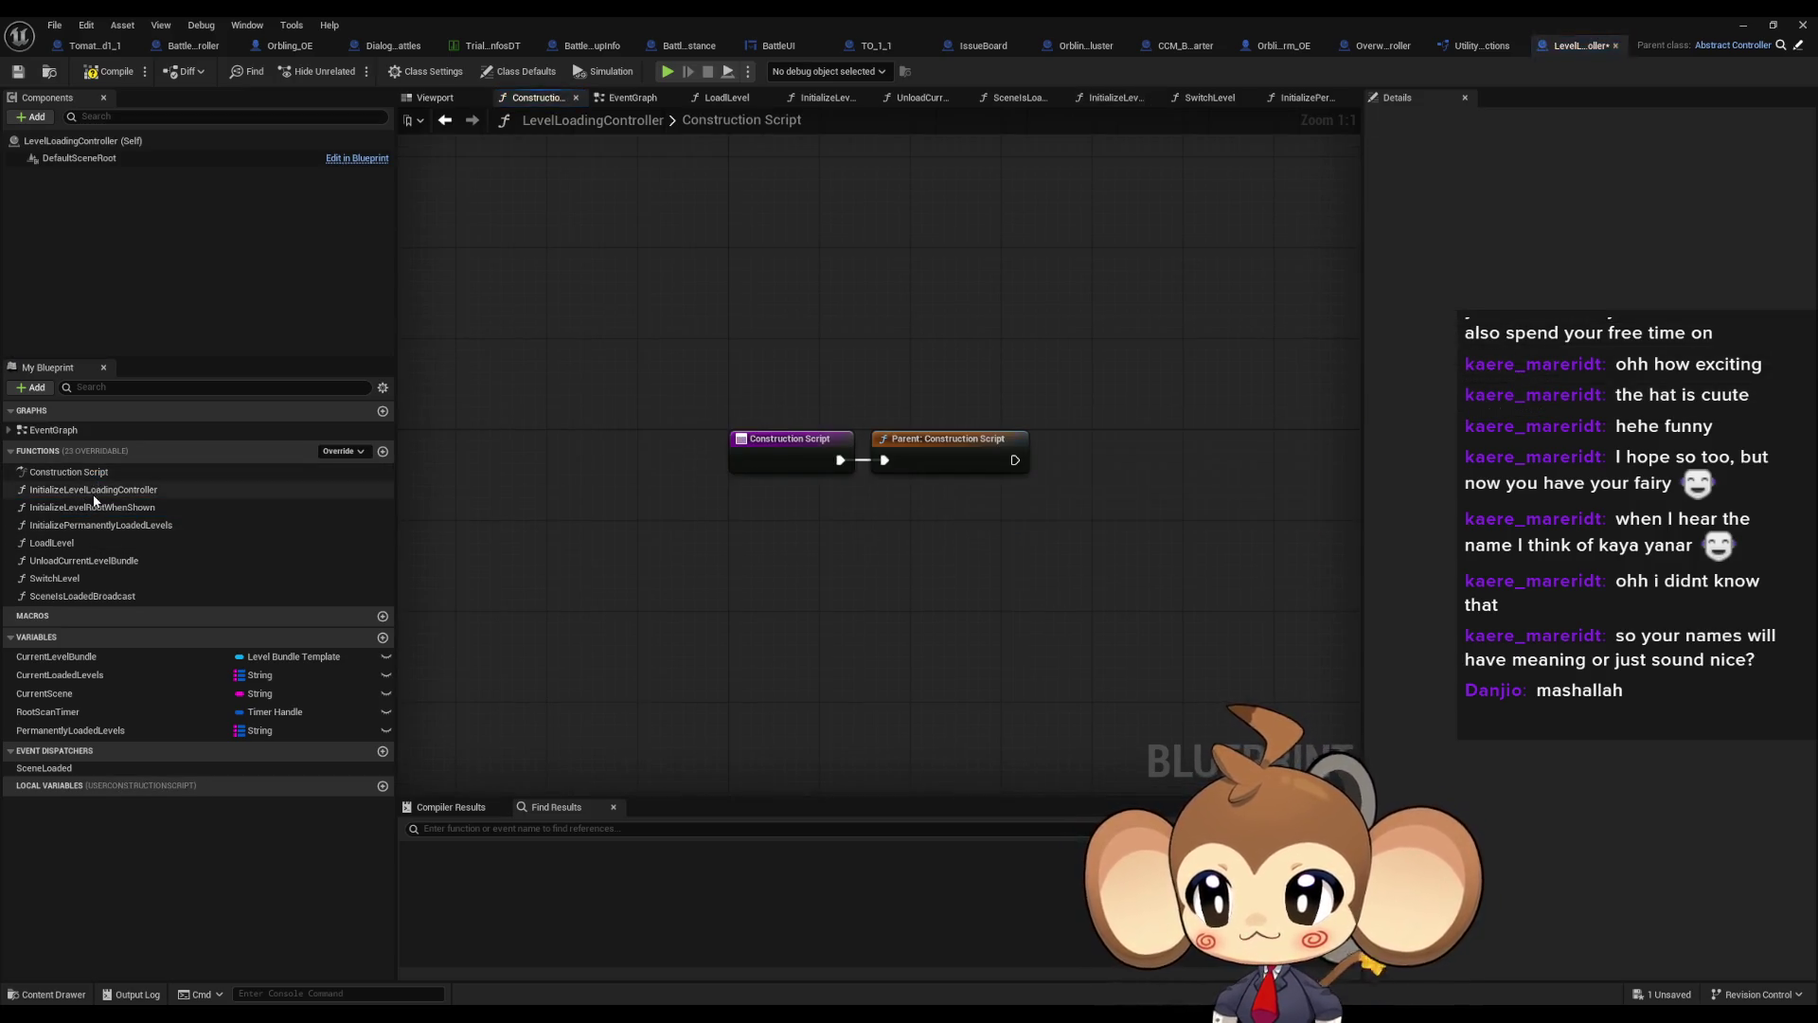
left_click(803, 445)
key("Delete")
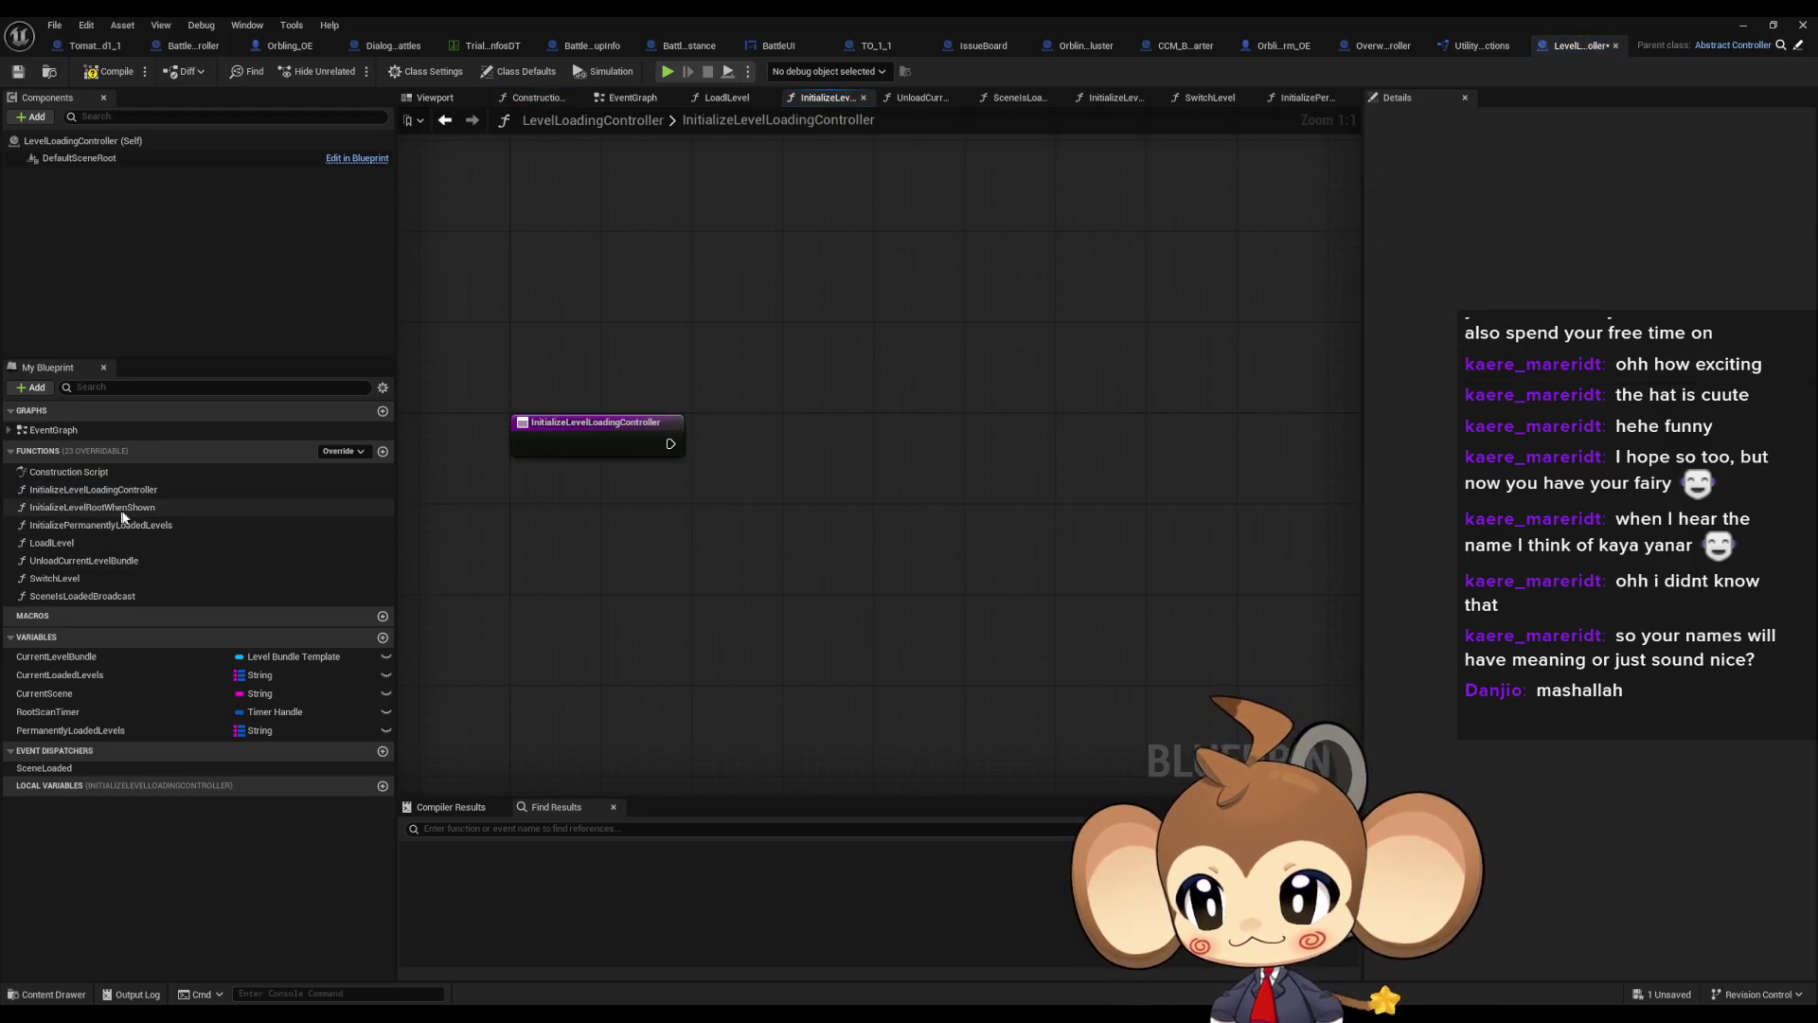
left_click(116, 73)
left_click(125, 509)
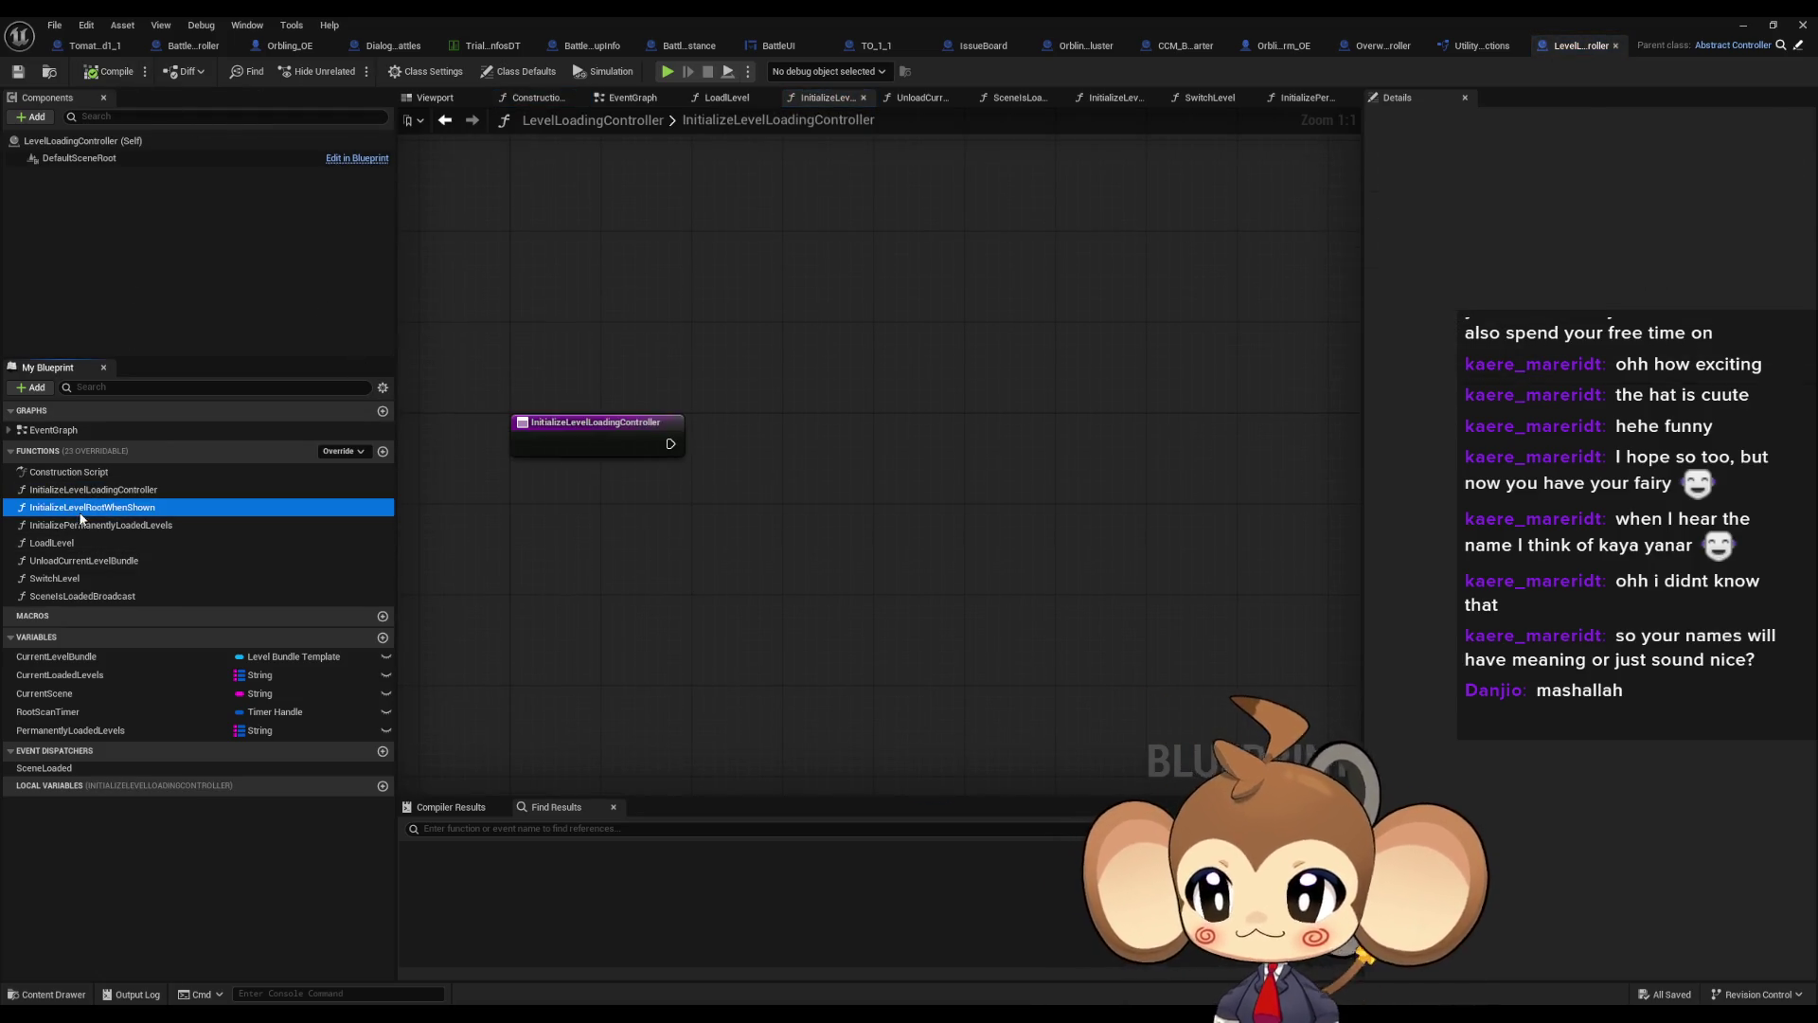
Delete InitializeLevelRootWhenShown and call InitializePermanentlyLoadedLevels from the init graph
key("Delete")
mouse_move(115, 515)
left_mouse_down()
mouse_move(651, 492)
mouse_move(753, 453)
mouse_move(771, 487)
left_mouse_up()
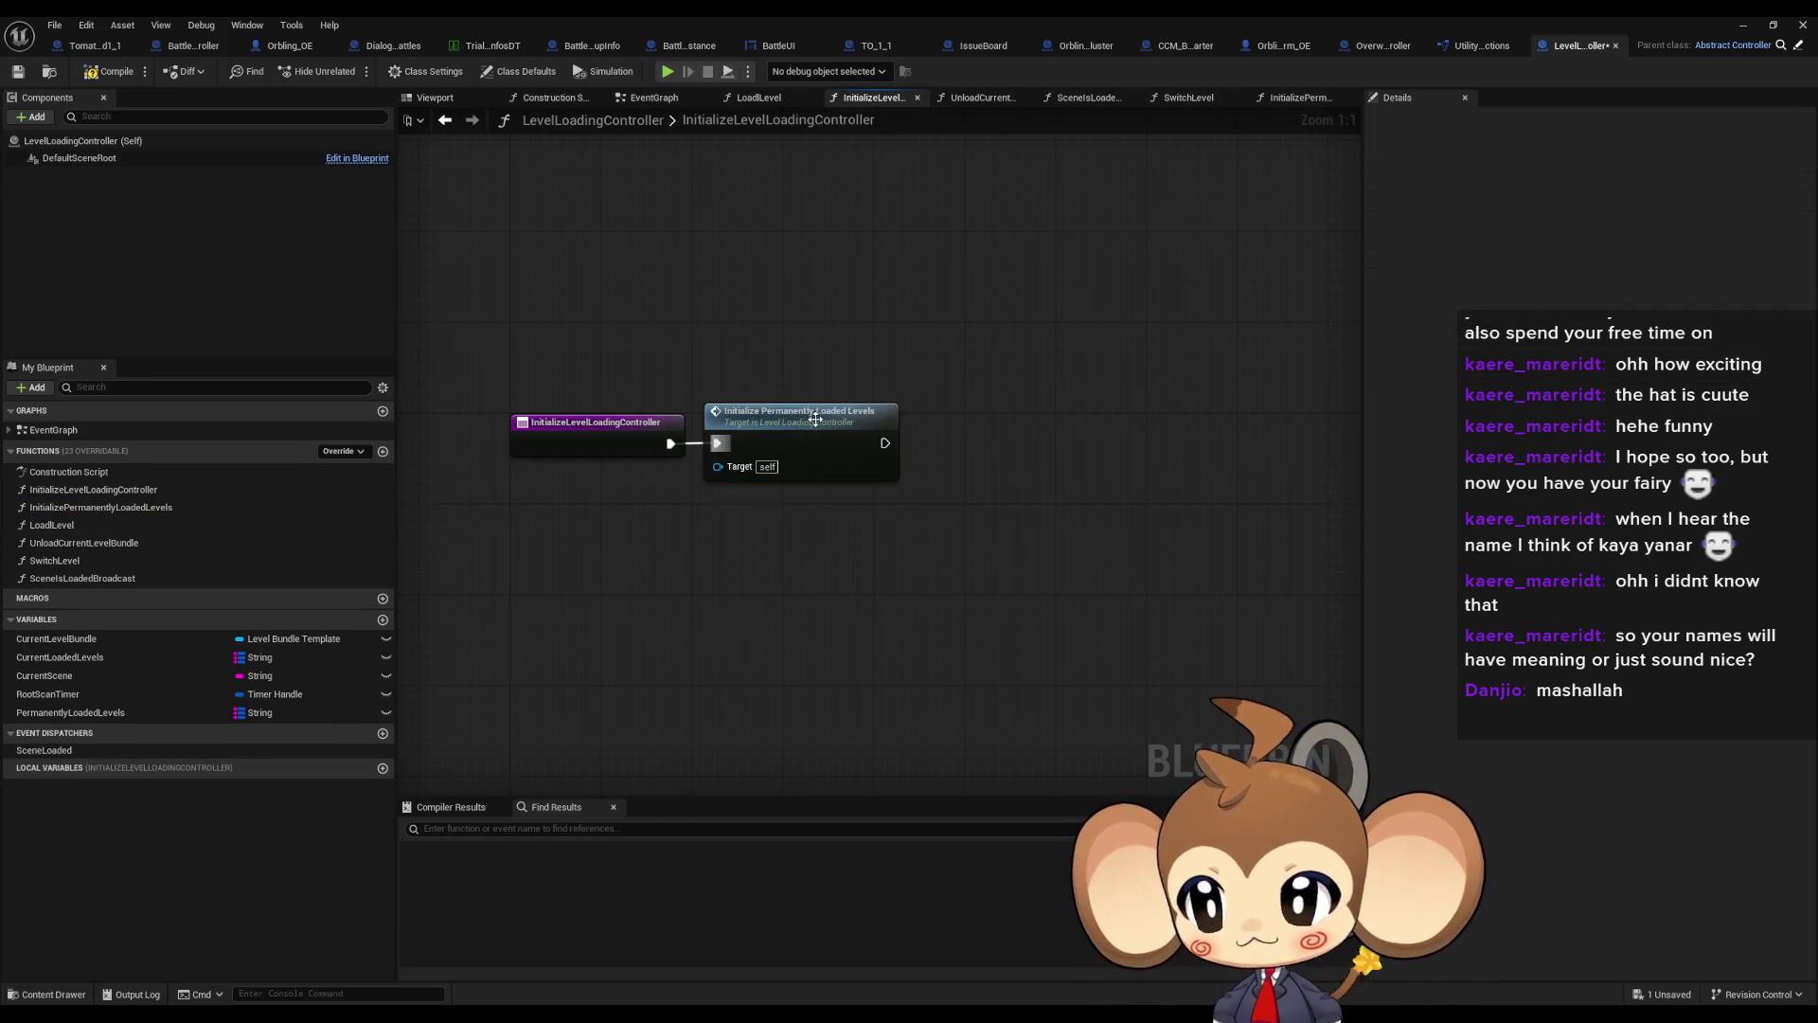
double_click(812, 437)
Add a map Add node on Permanently Loaded Levels, wired to the function entry
mouse_move(94, 712)
left_mouse_down()
mouse_move(663, 585)
mouse_move(926, 485)
mouse_move(922, 469)
left_mouse_up()
type("add")
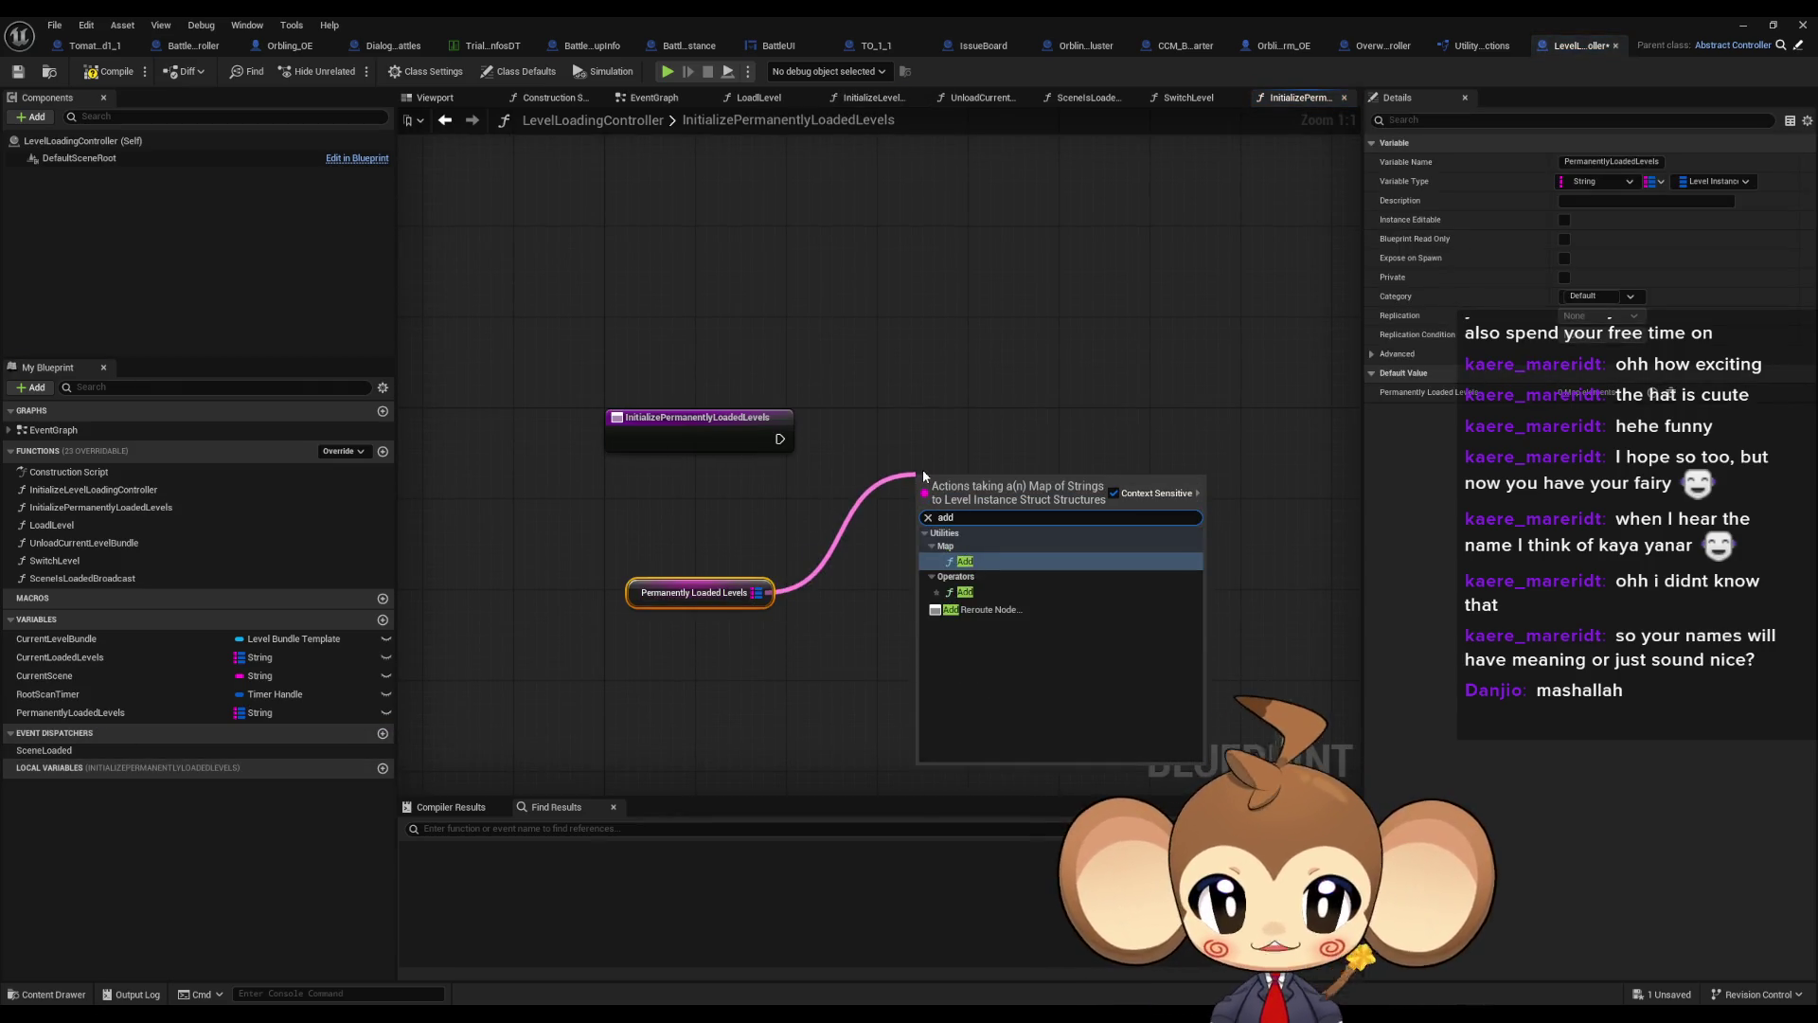
key("Return")
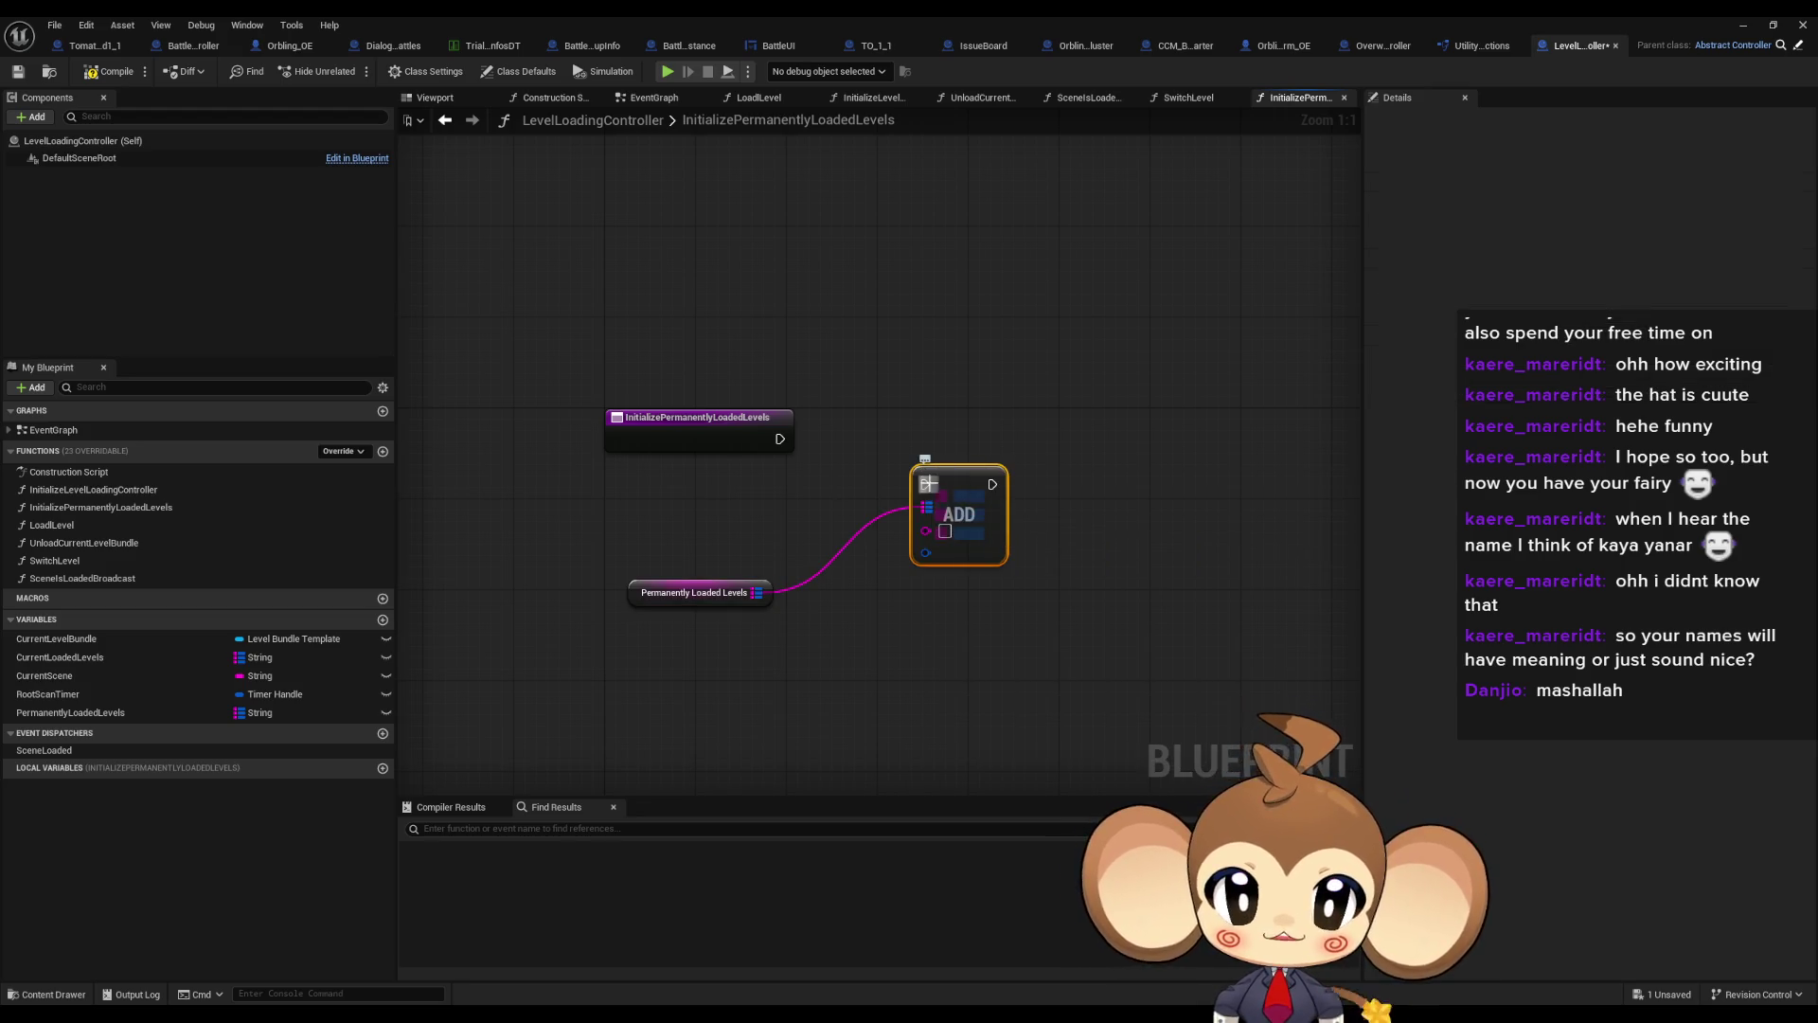
mouse_move(924, 484)
left_mouse_down()
mouse_move(779, 440)
mouse_move(954, 451)
left_mouse_up()
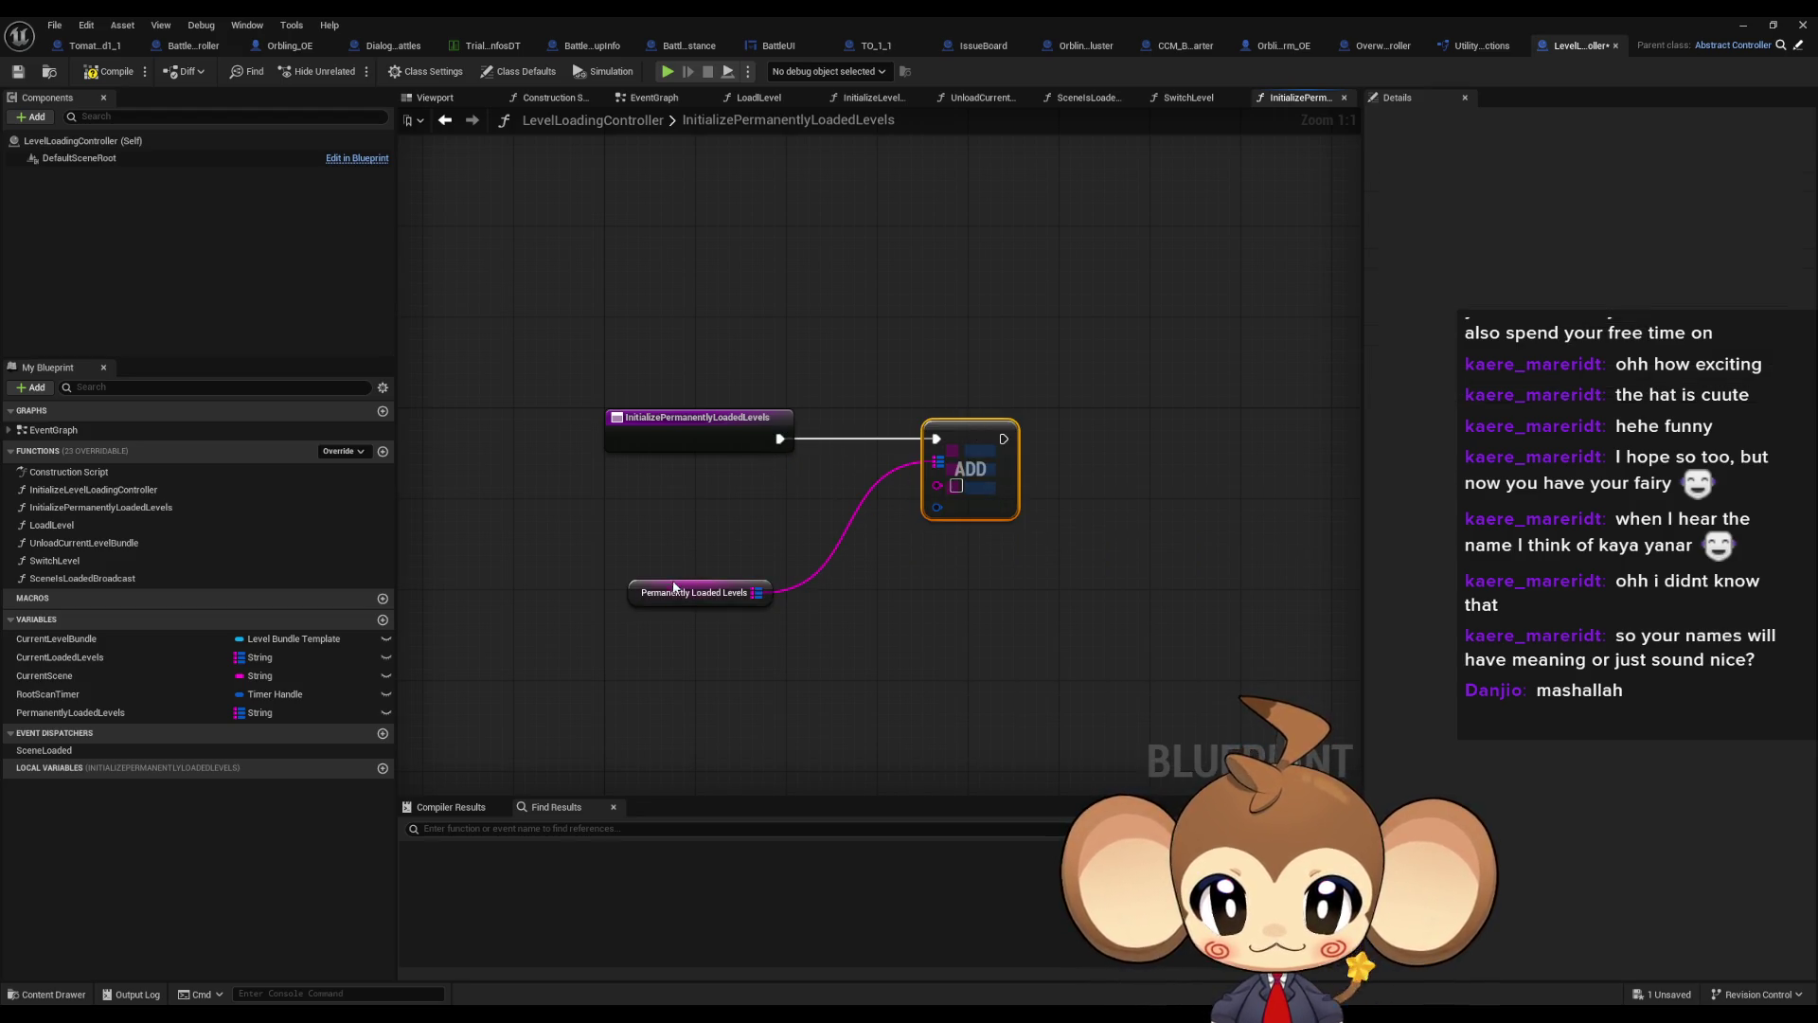
left_click_drag(668, 594, 691, 479)
left_click_drag(952, 441, 940, 441)
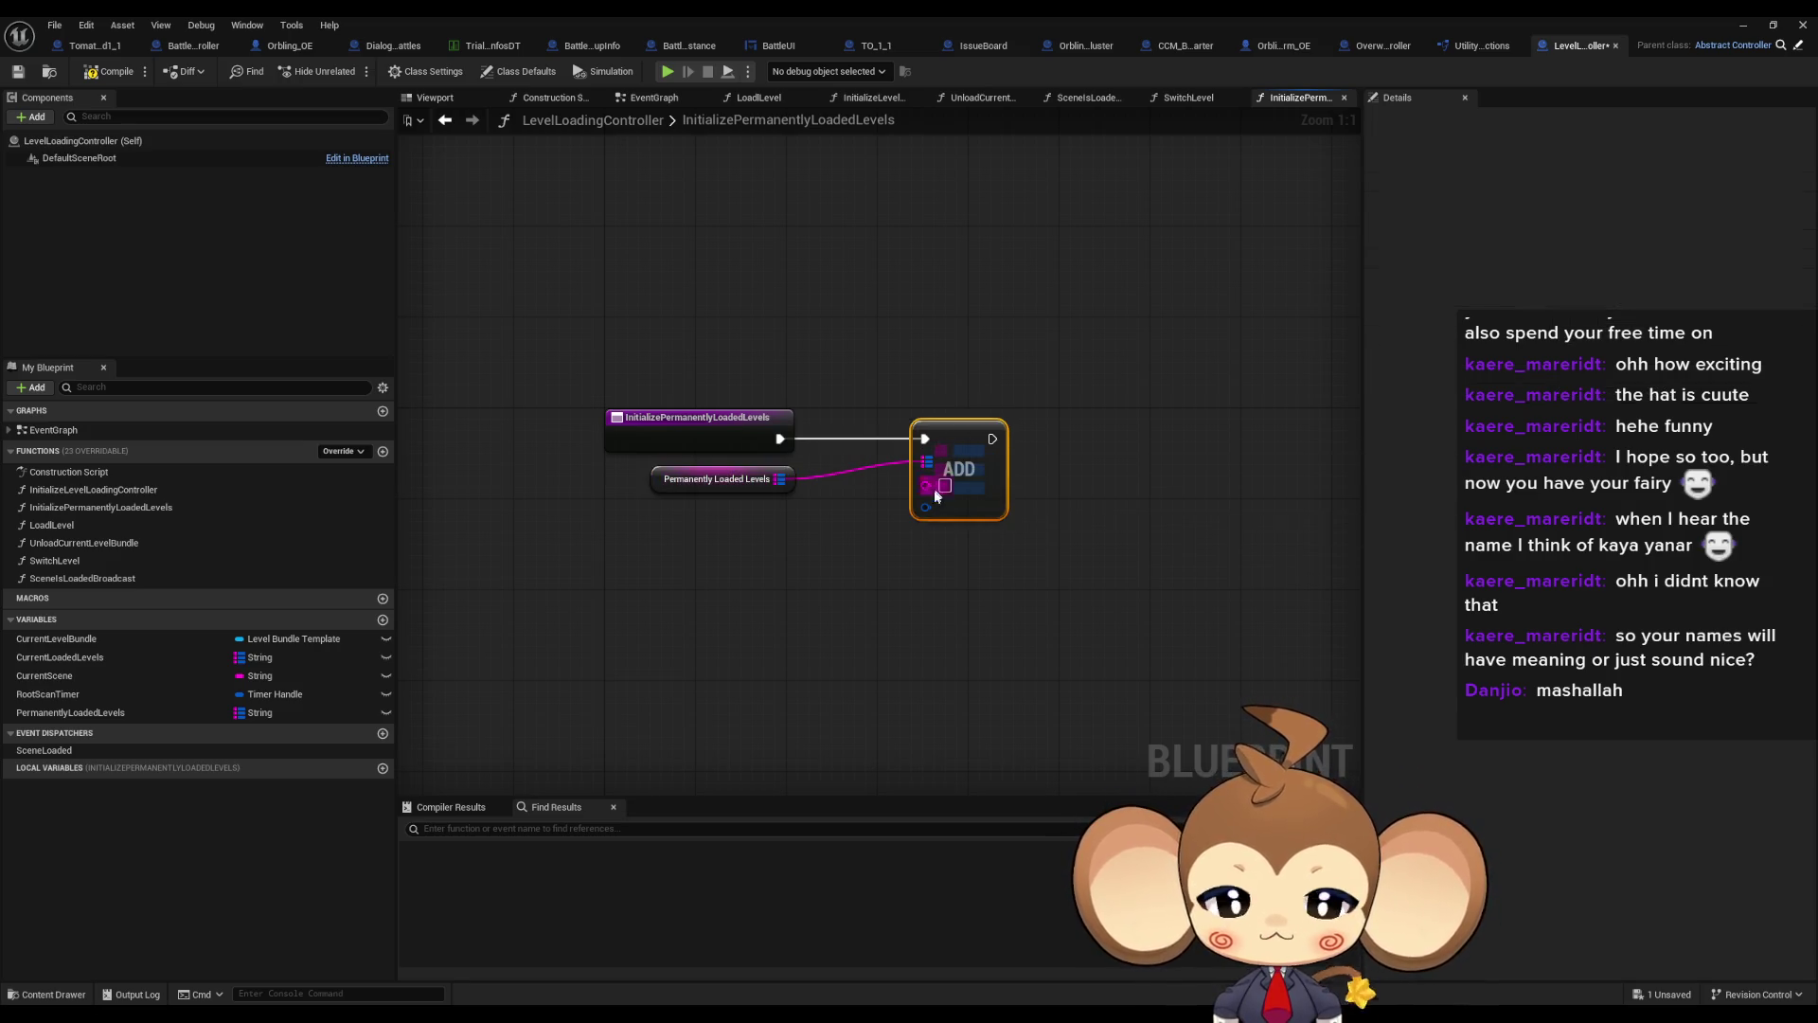
left_click_drag(925, 506, 804, 559)
Place a Make Level Instance Struct node feeding the Add value input
type("make")
key("Return")
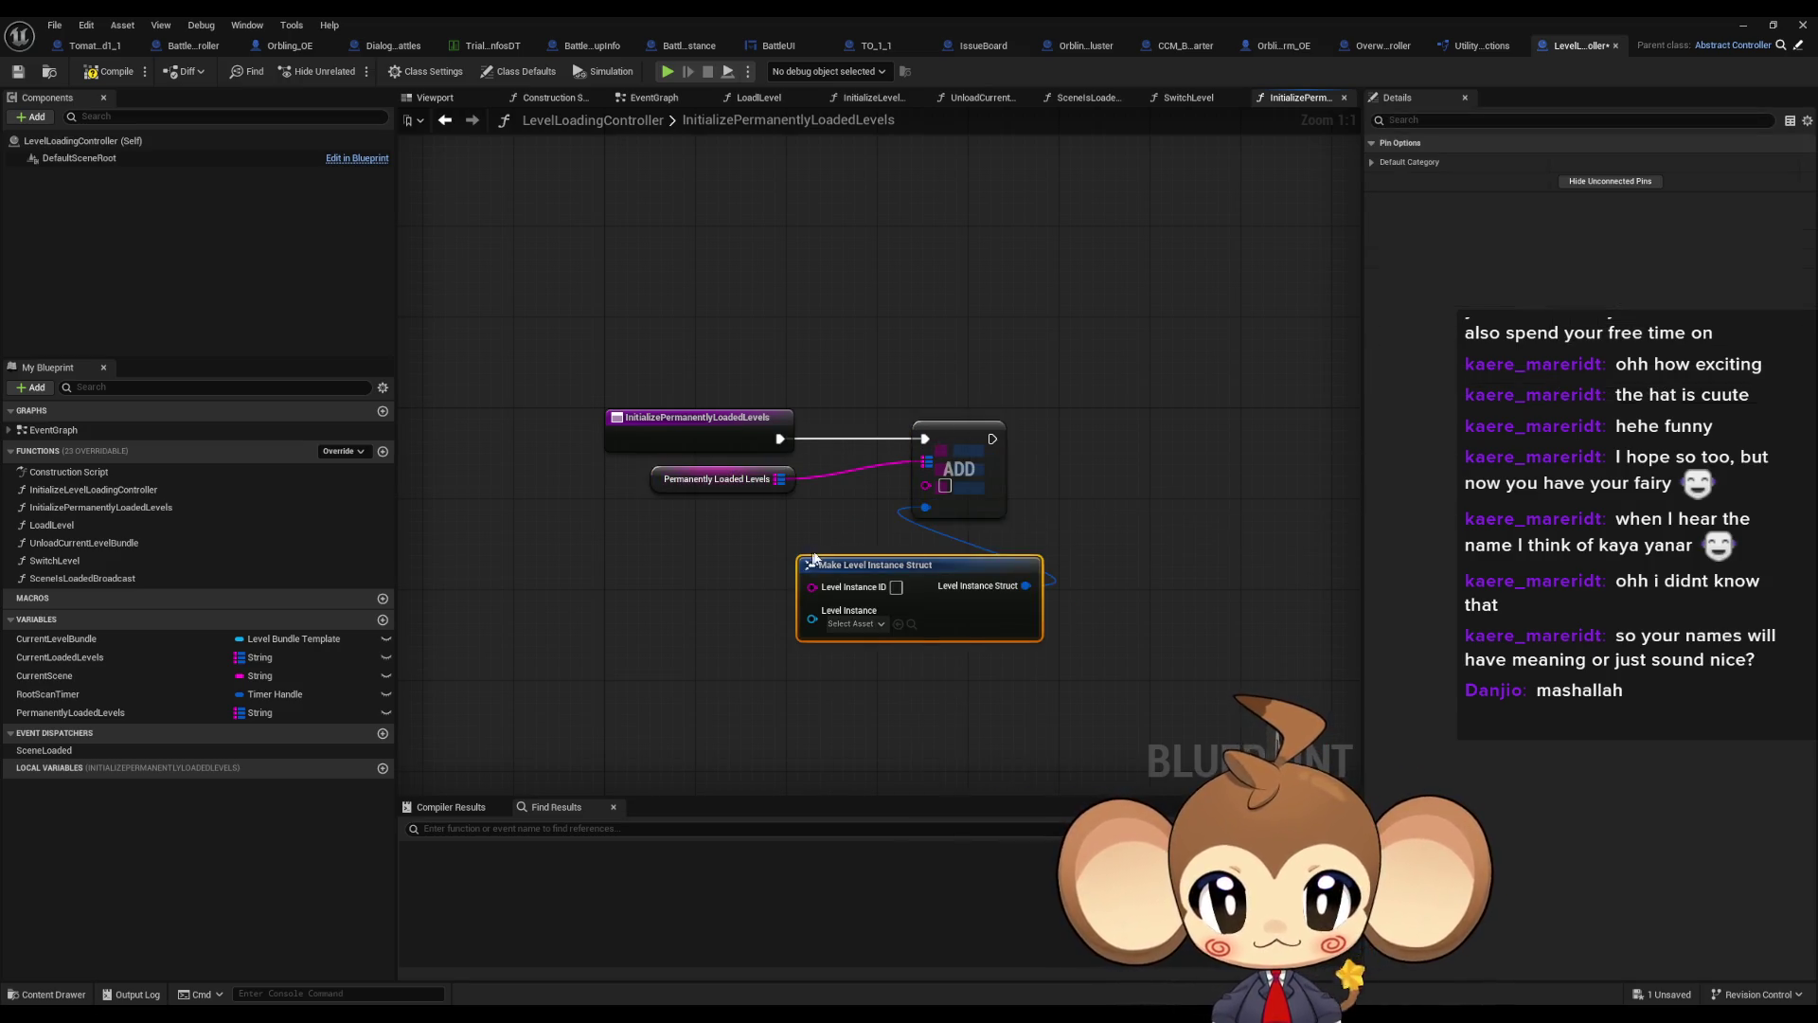
left_click_drag(958, 566, 794, 553)
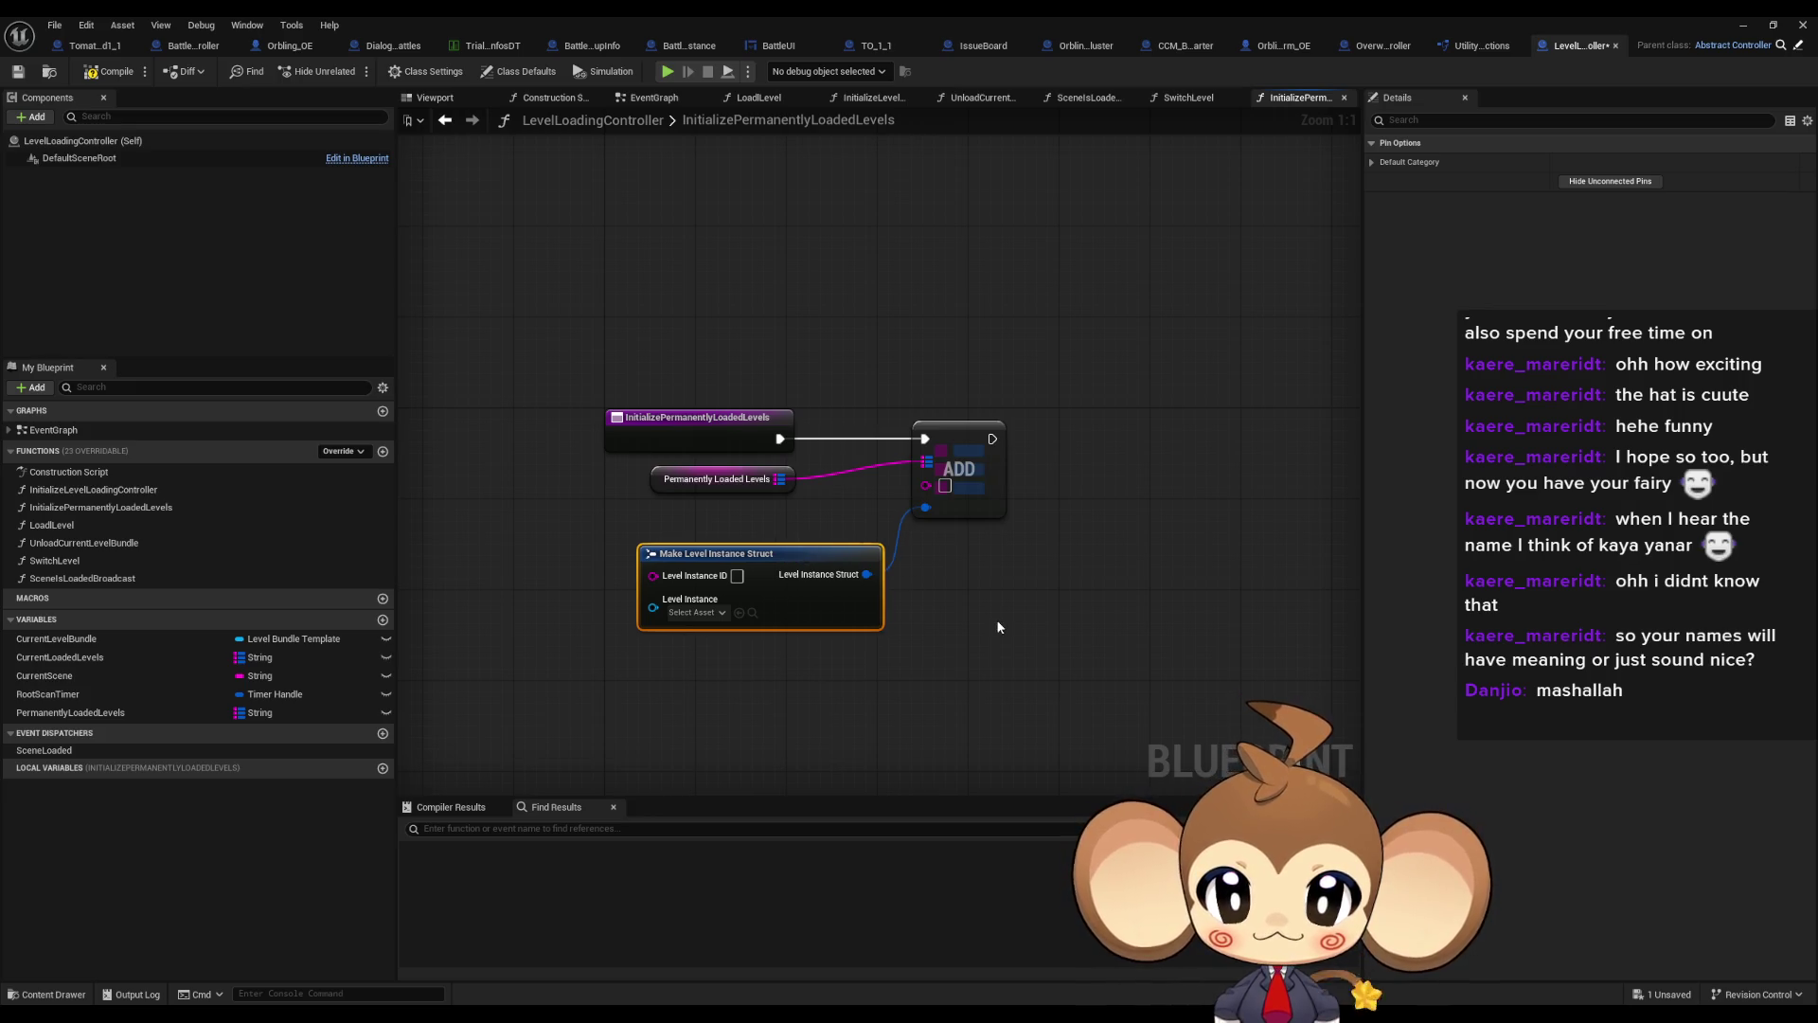
left_click(880, 530)
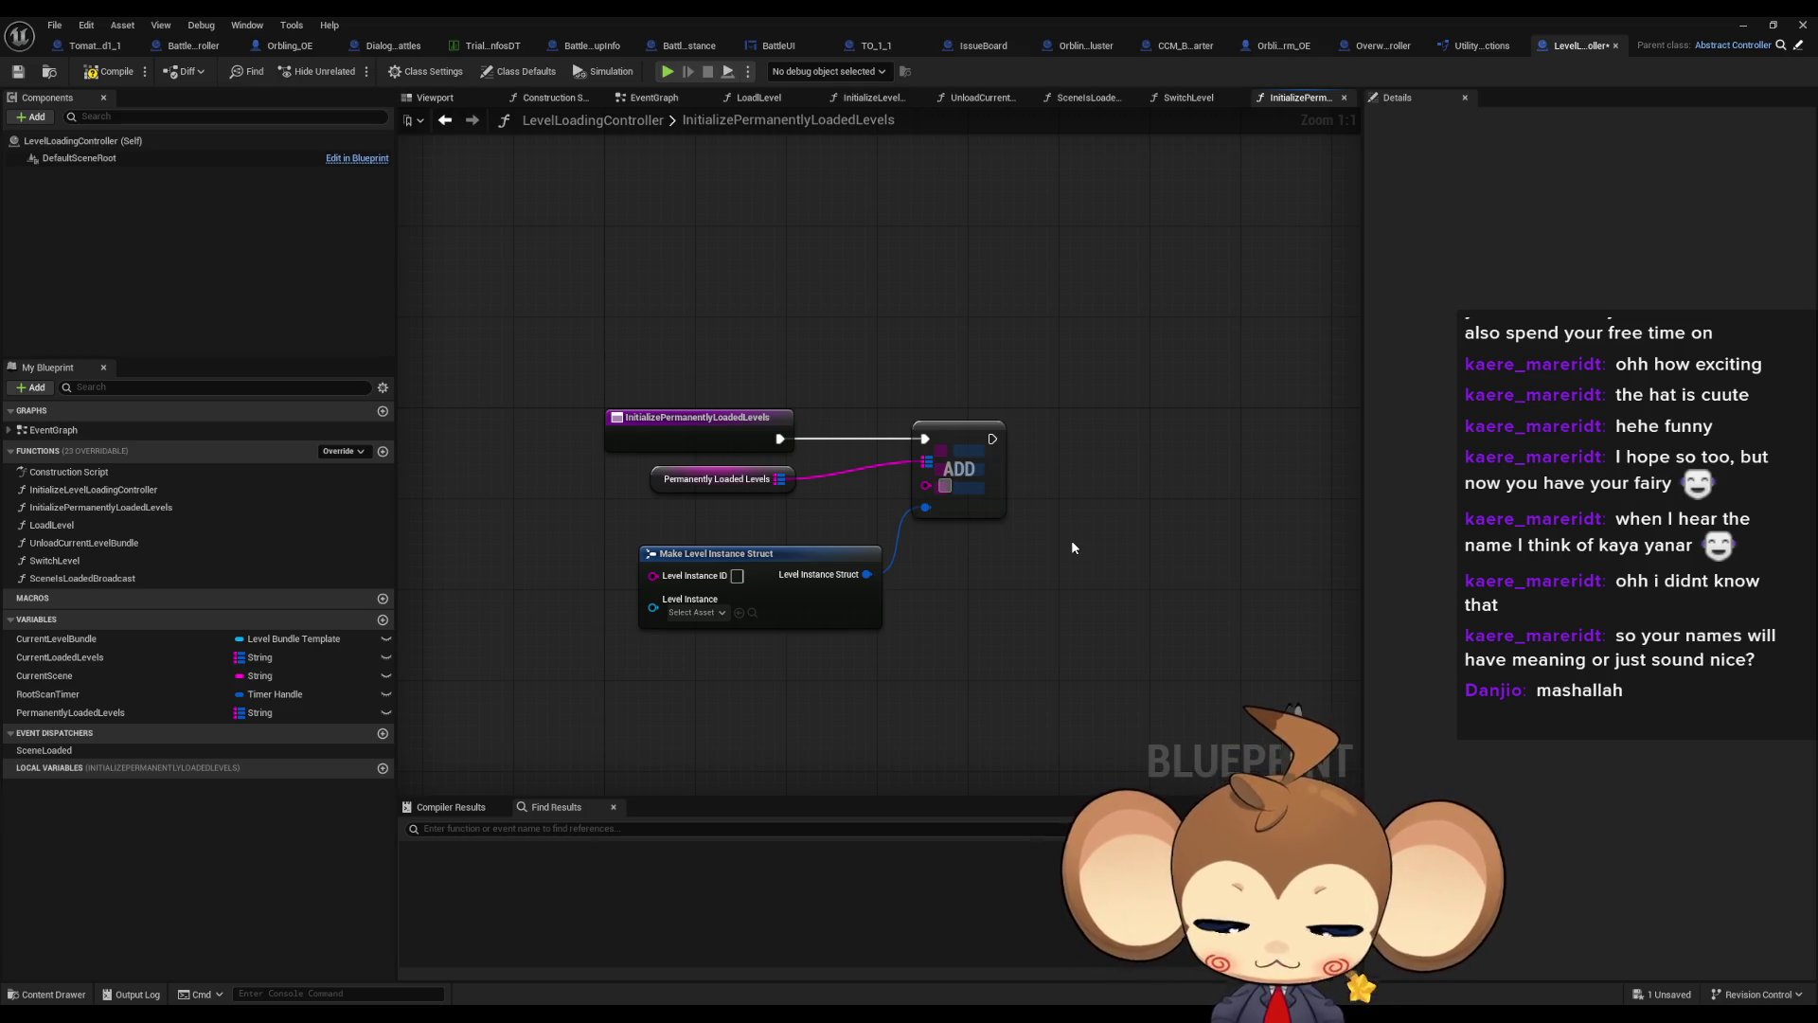
Enter BattleMap as both the map key and the struct's Level Instance ID
type("Battle")
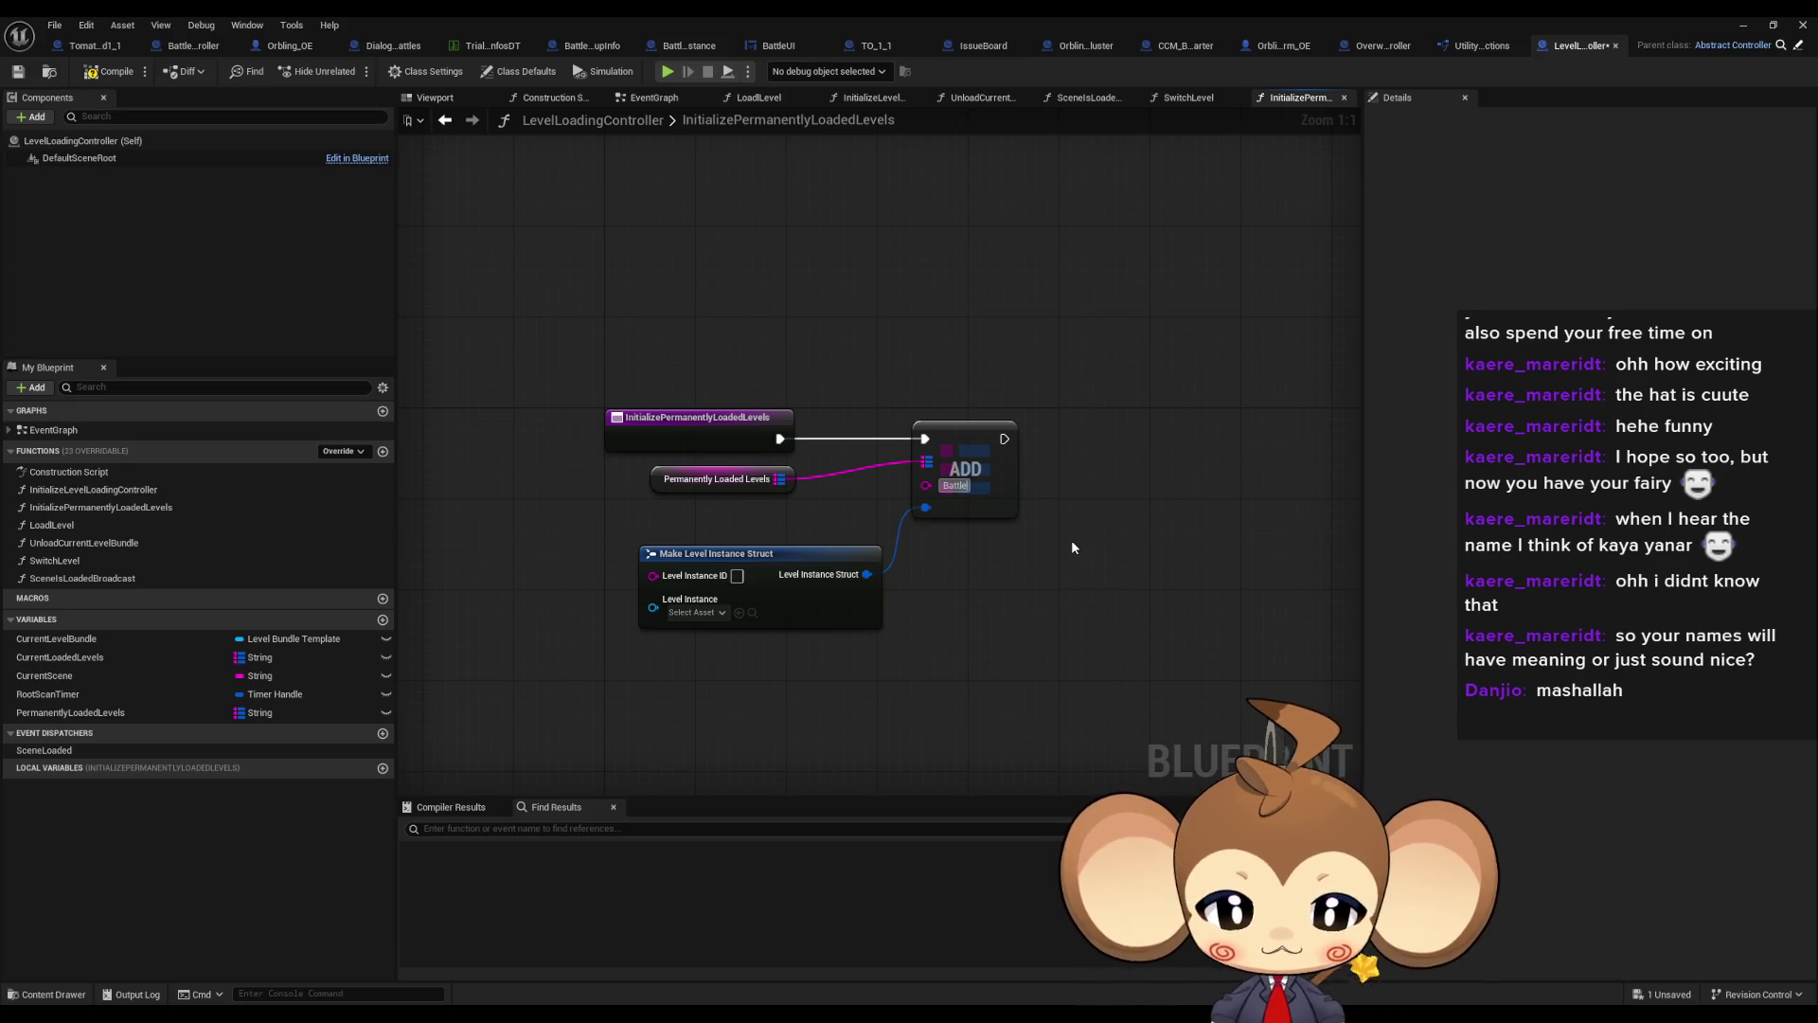
type("Map")
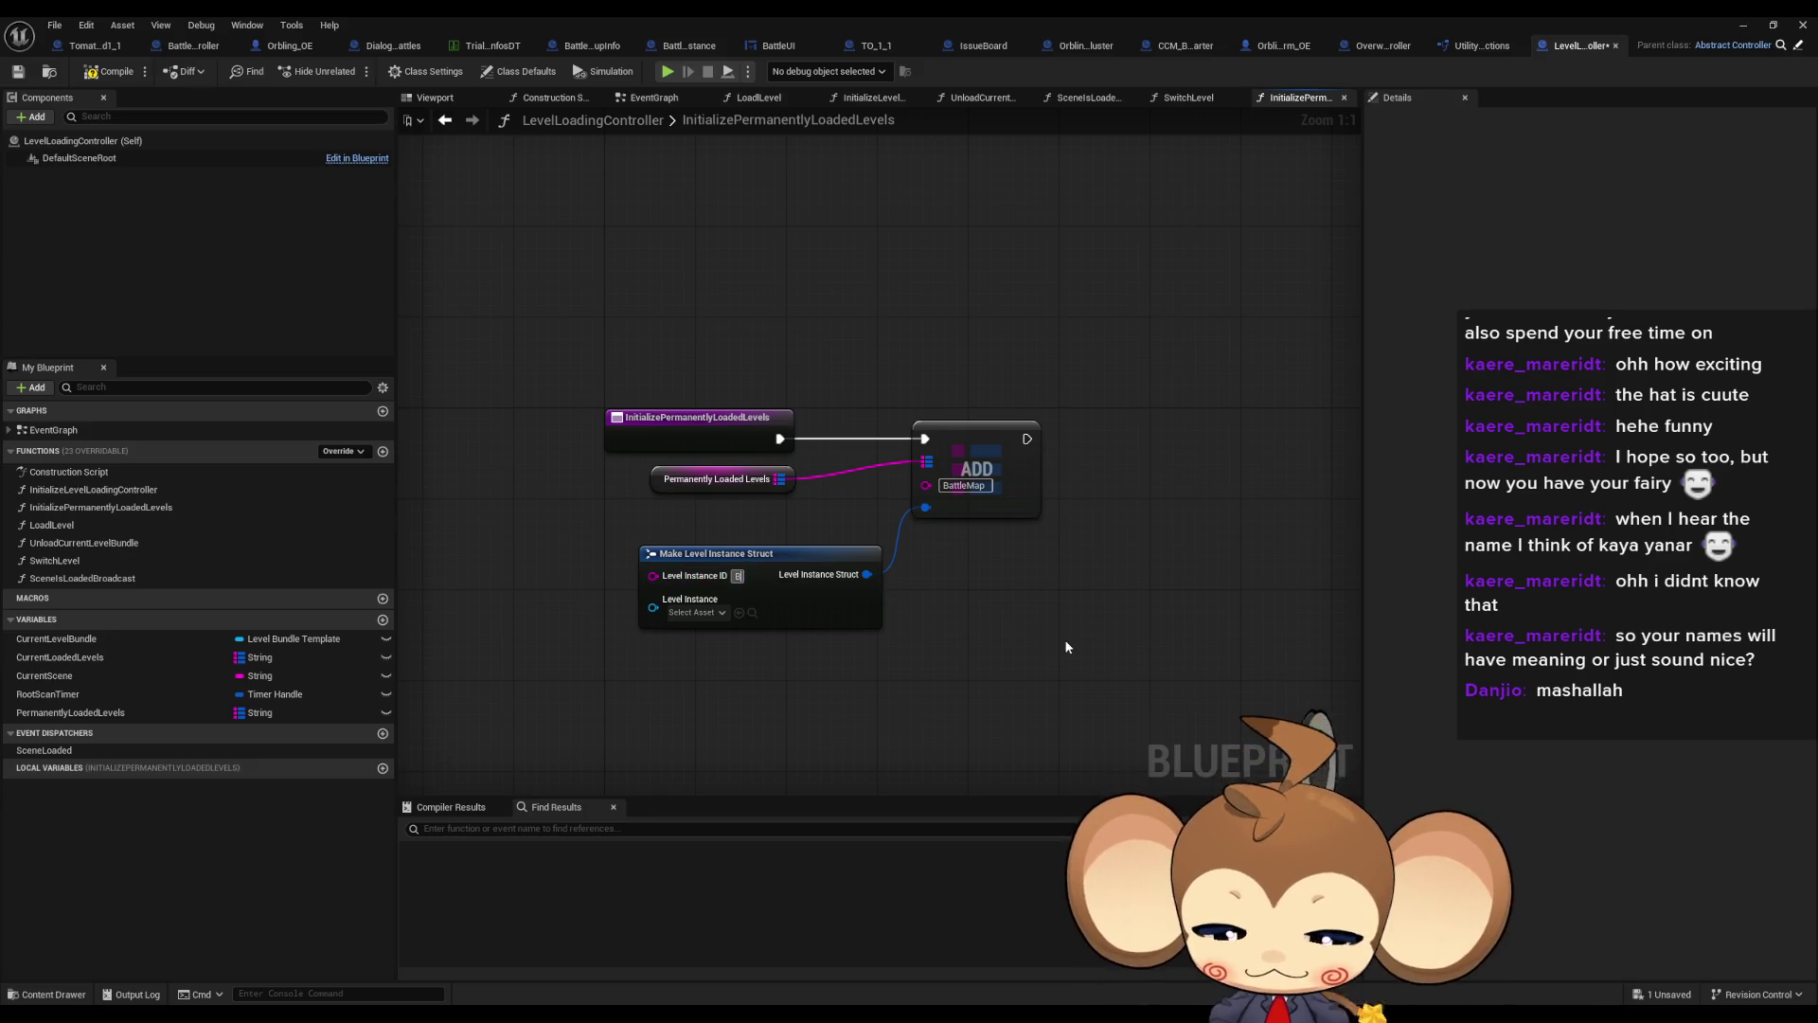
type("tleMap")
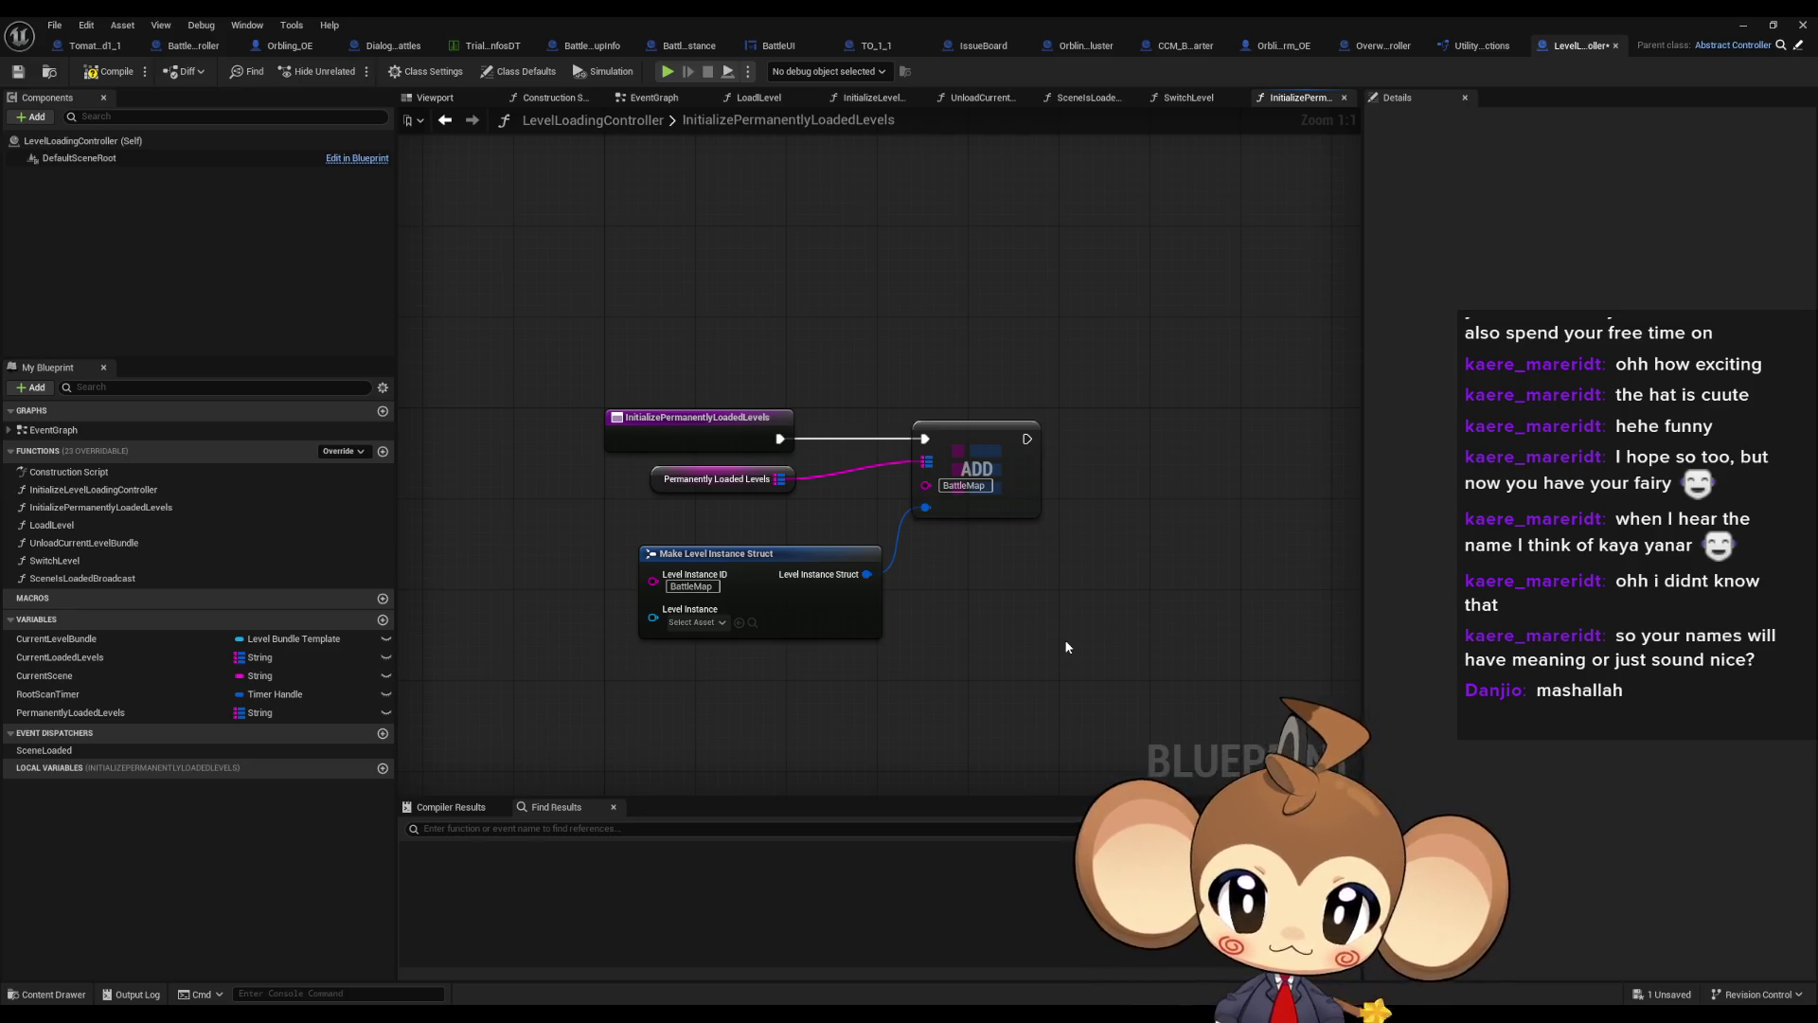
left_click(695, 623)
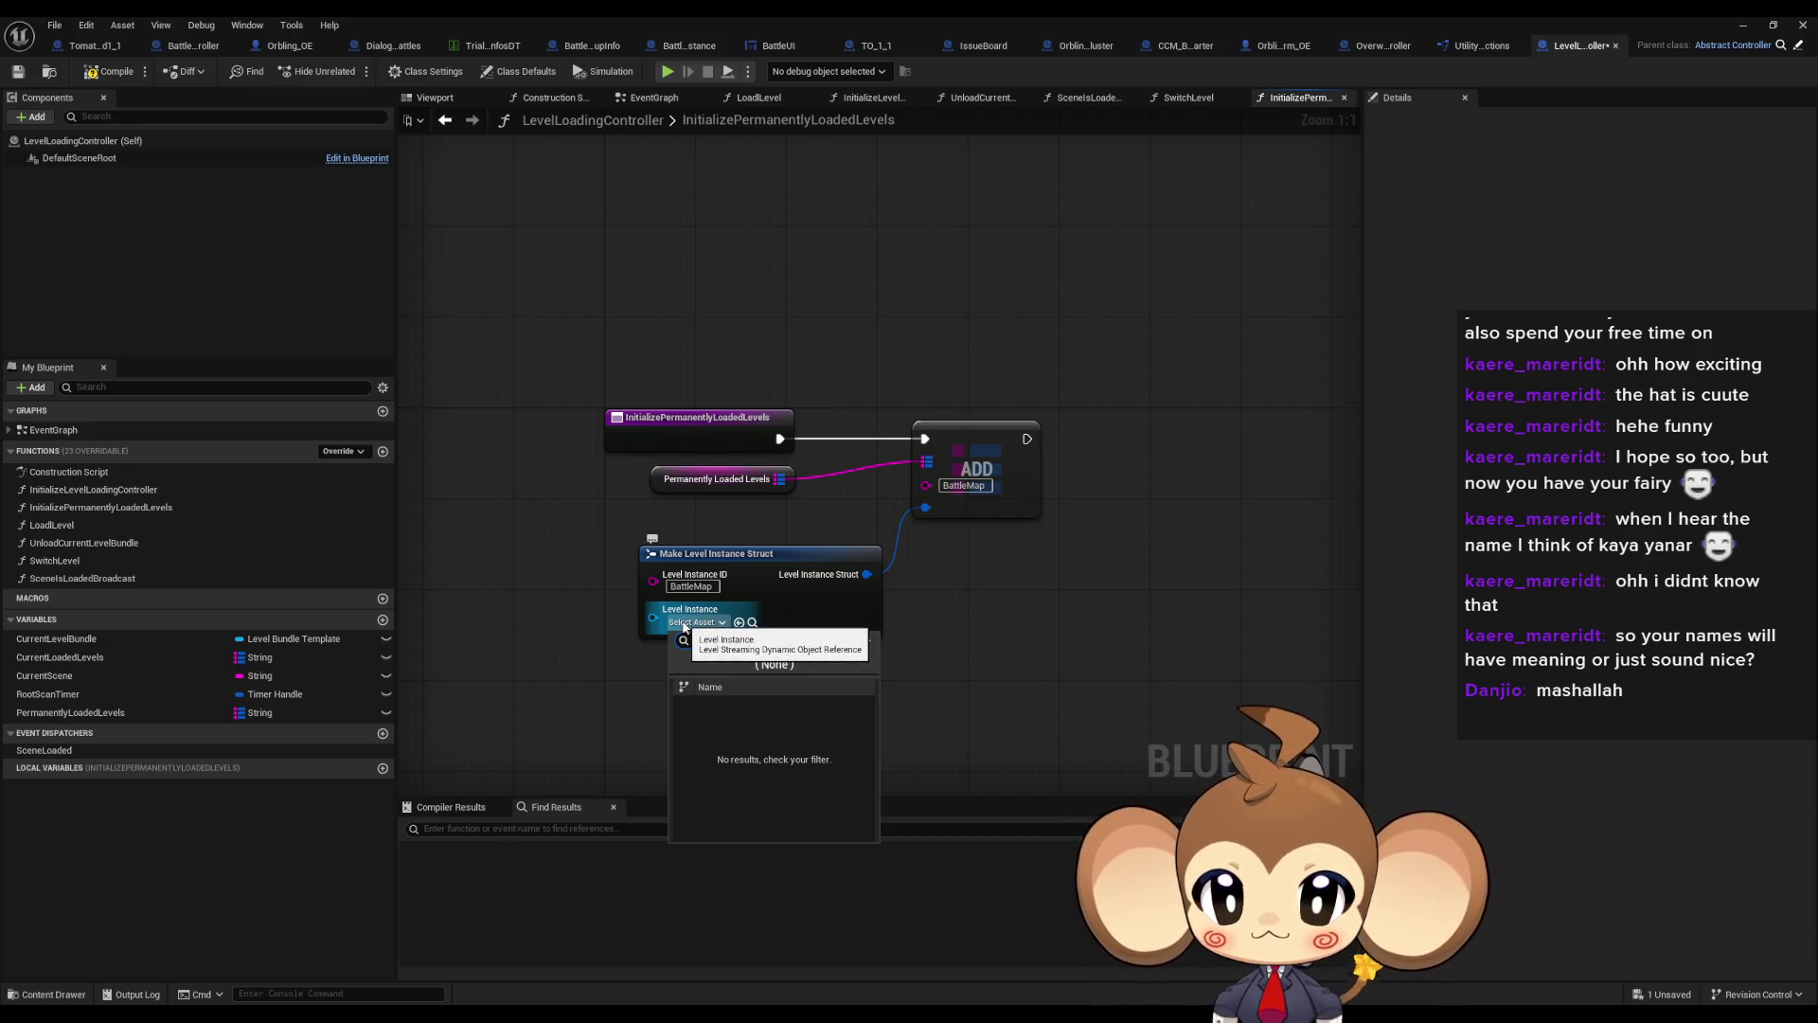
left_click(574, 723)
left_click_drag(587, 714, 709, 656)
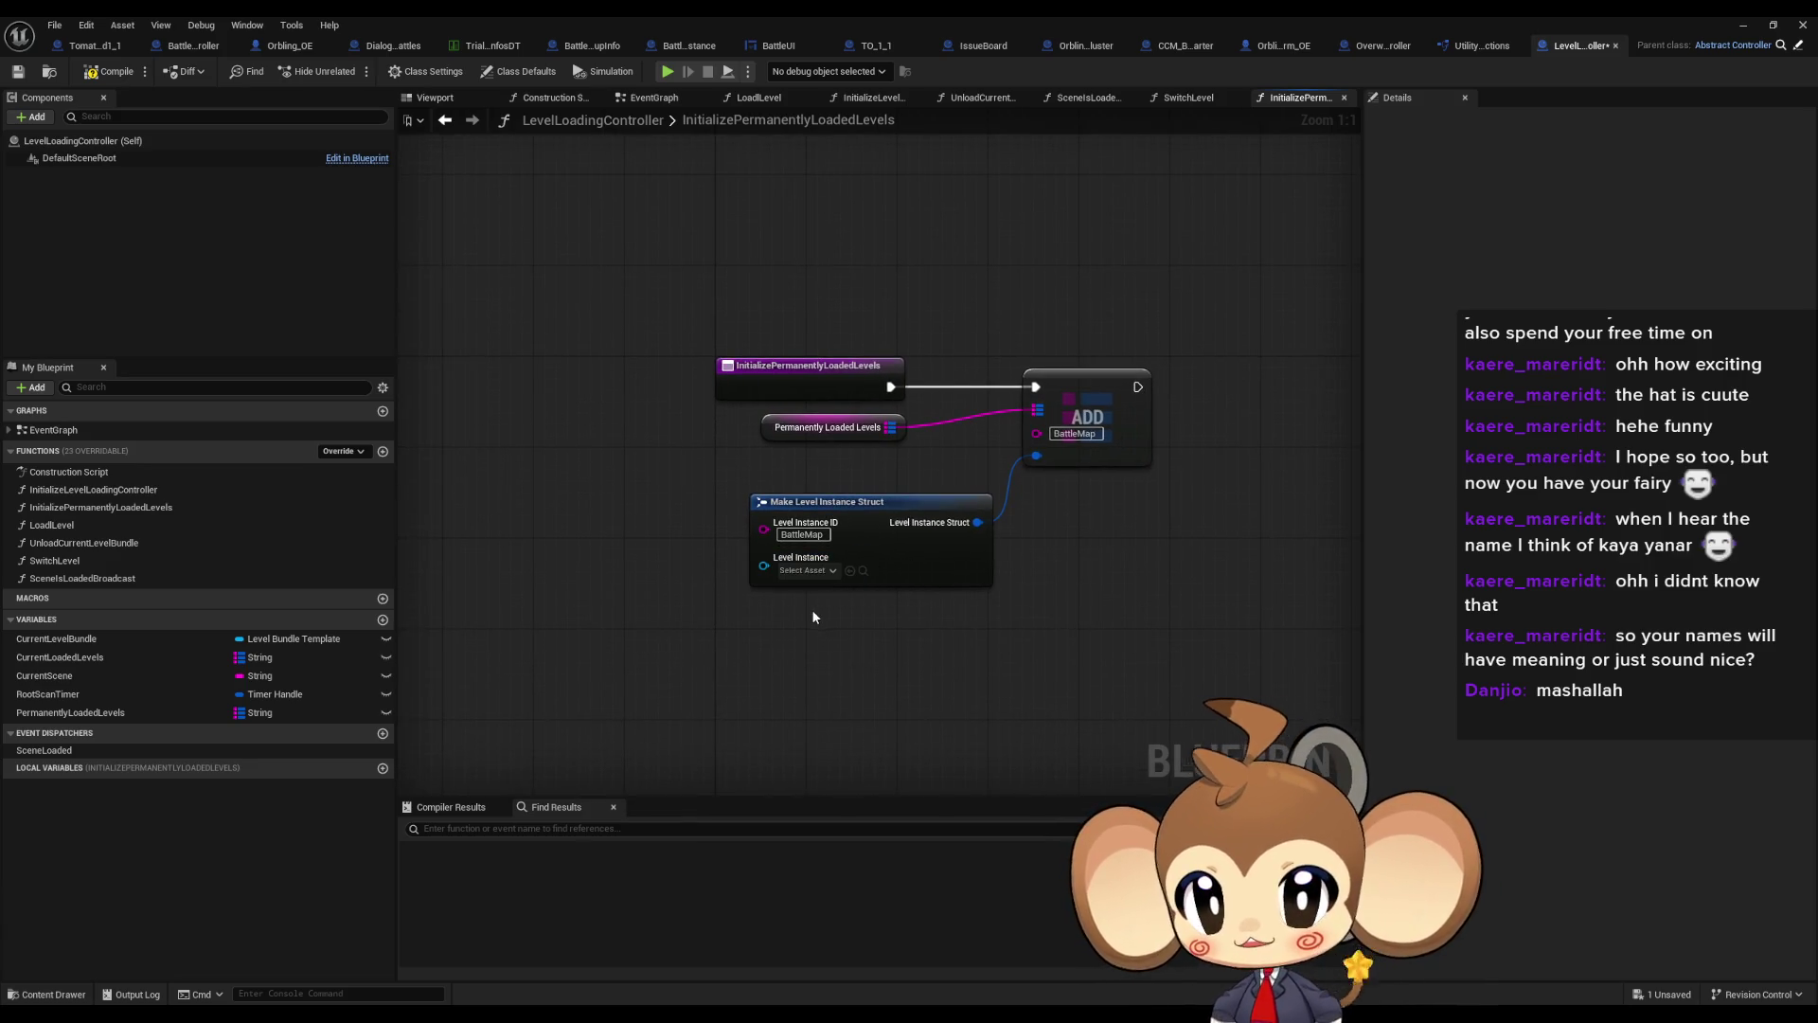
left_click_drag(810, 610, 841, 599)
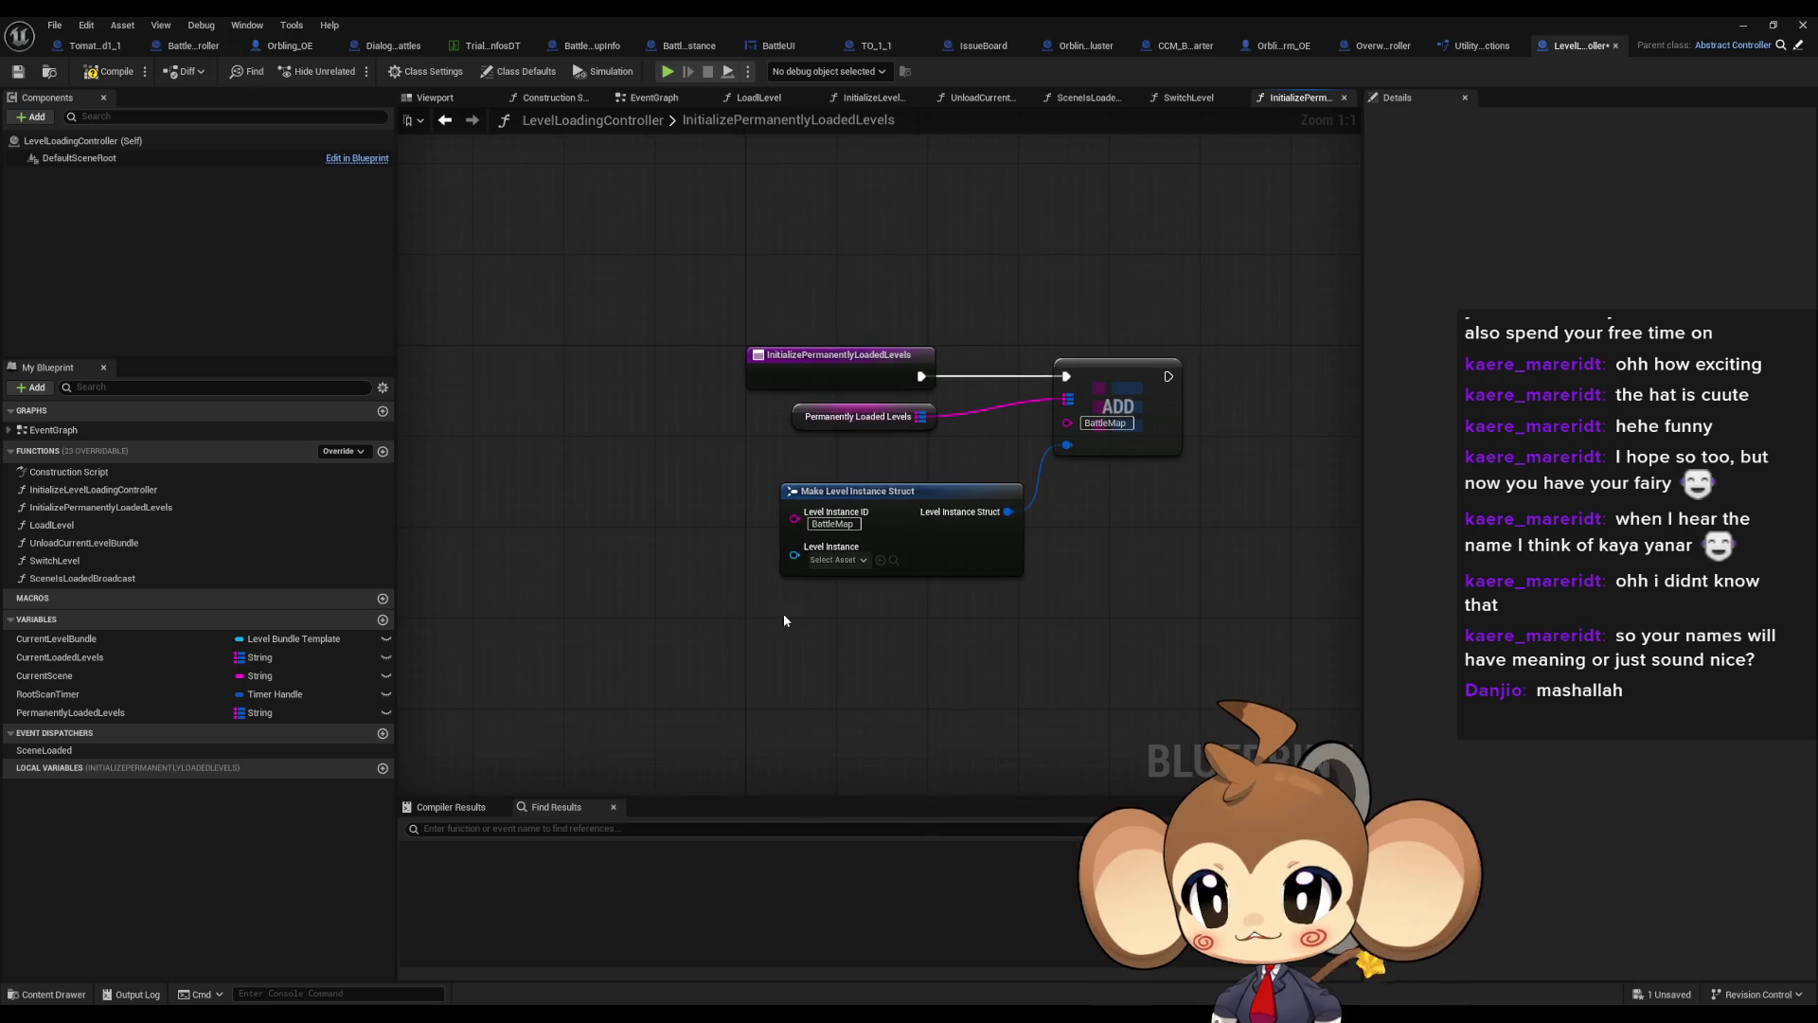
Add a Load Level Instance (by Object Reference) node loading BattleEnv_1
right_click(535, 610)
type("load level i")
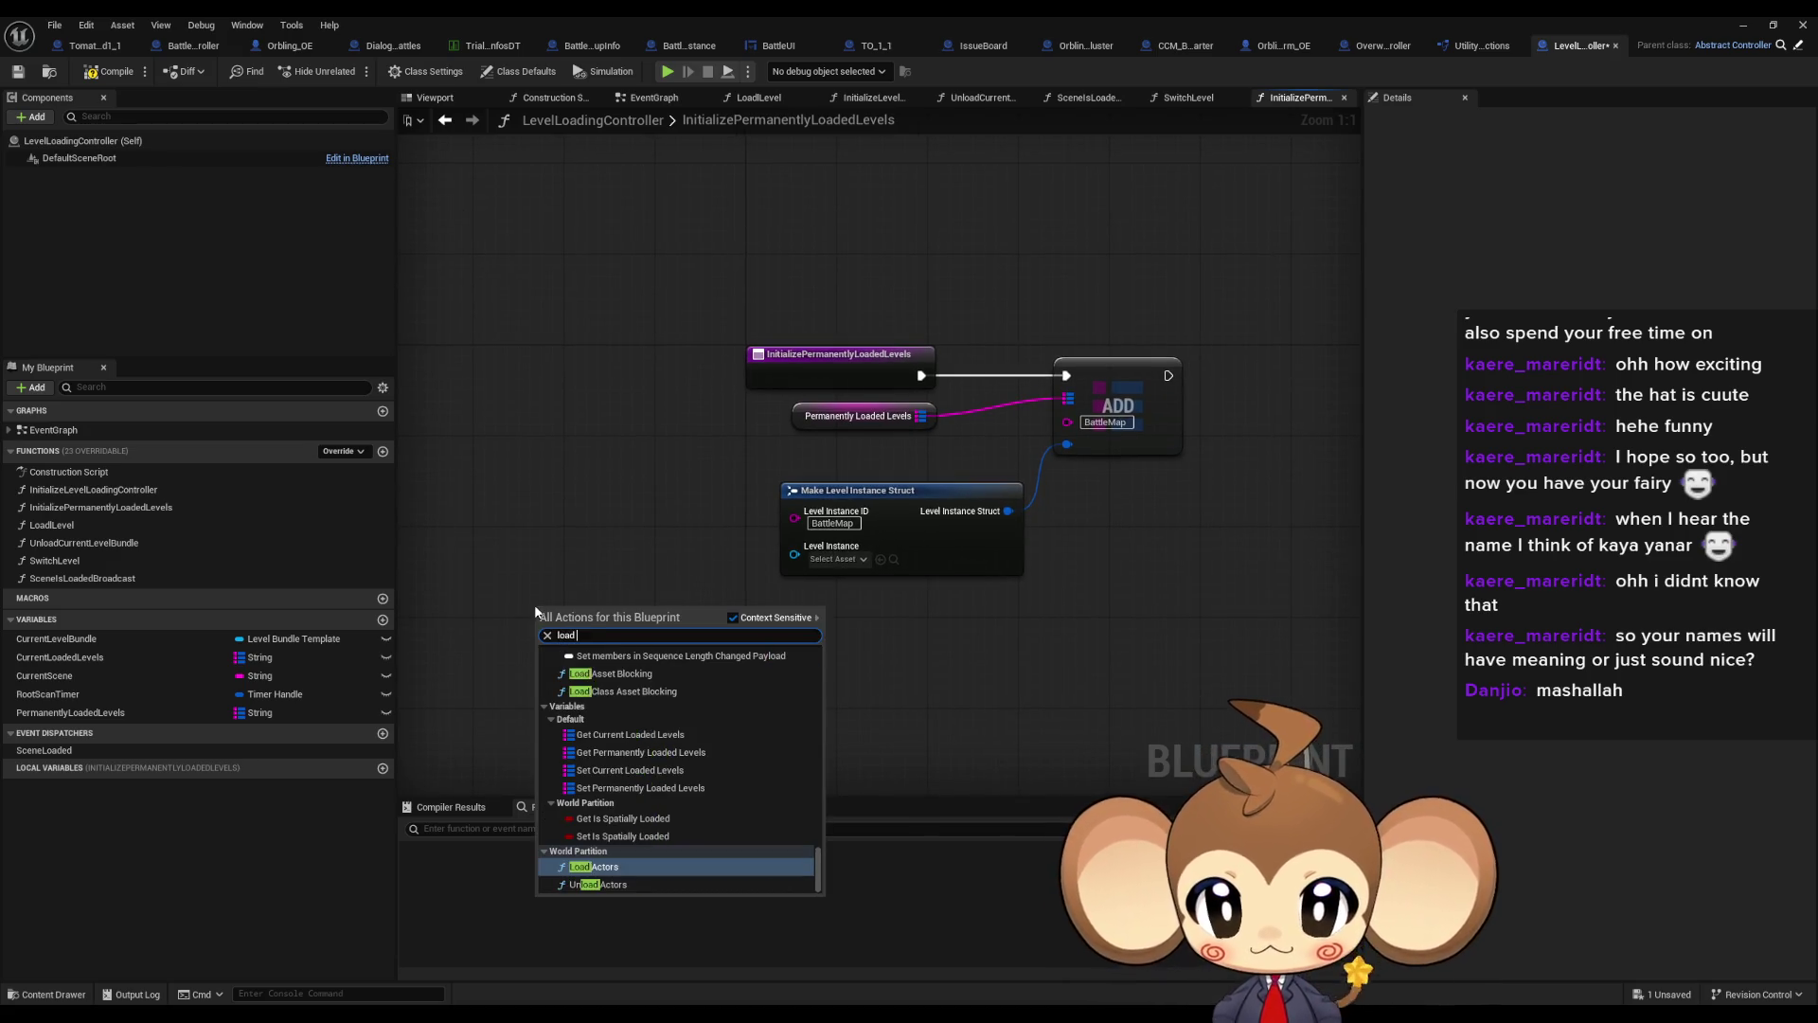
type("ns")
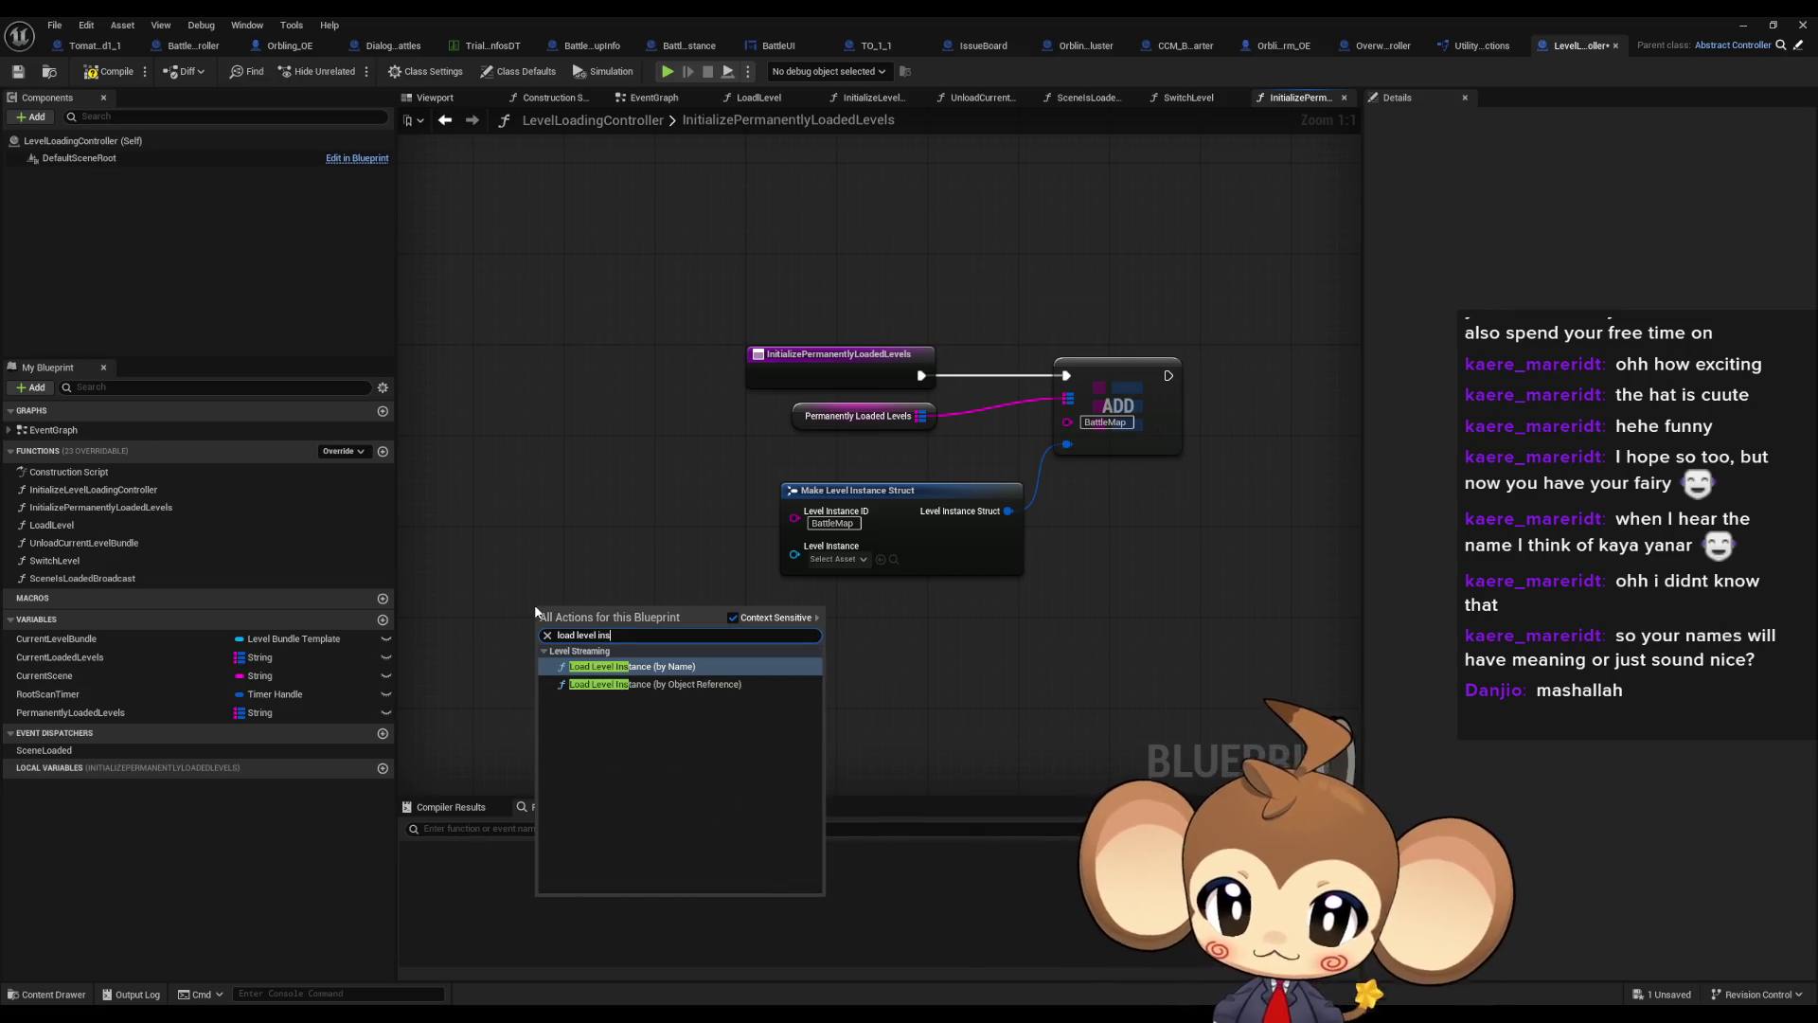
key("Down")
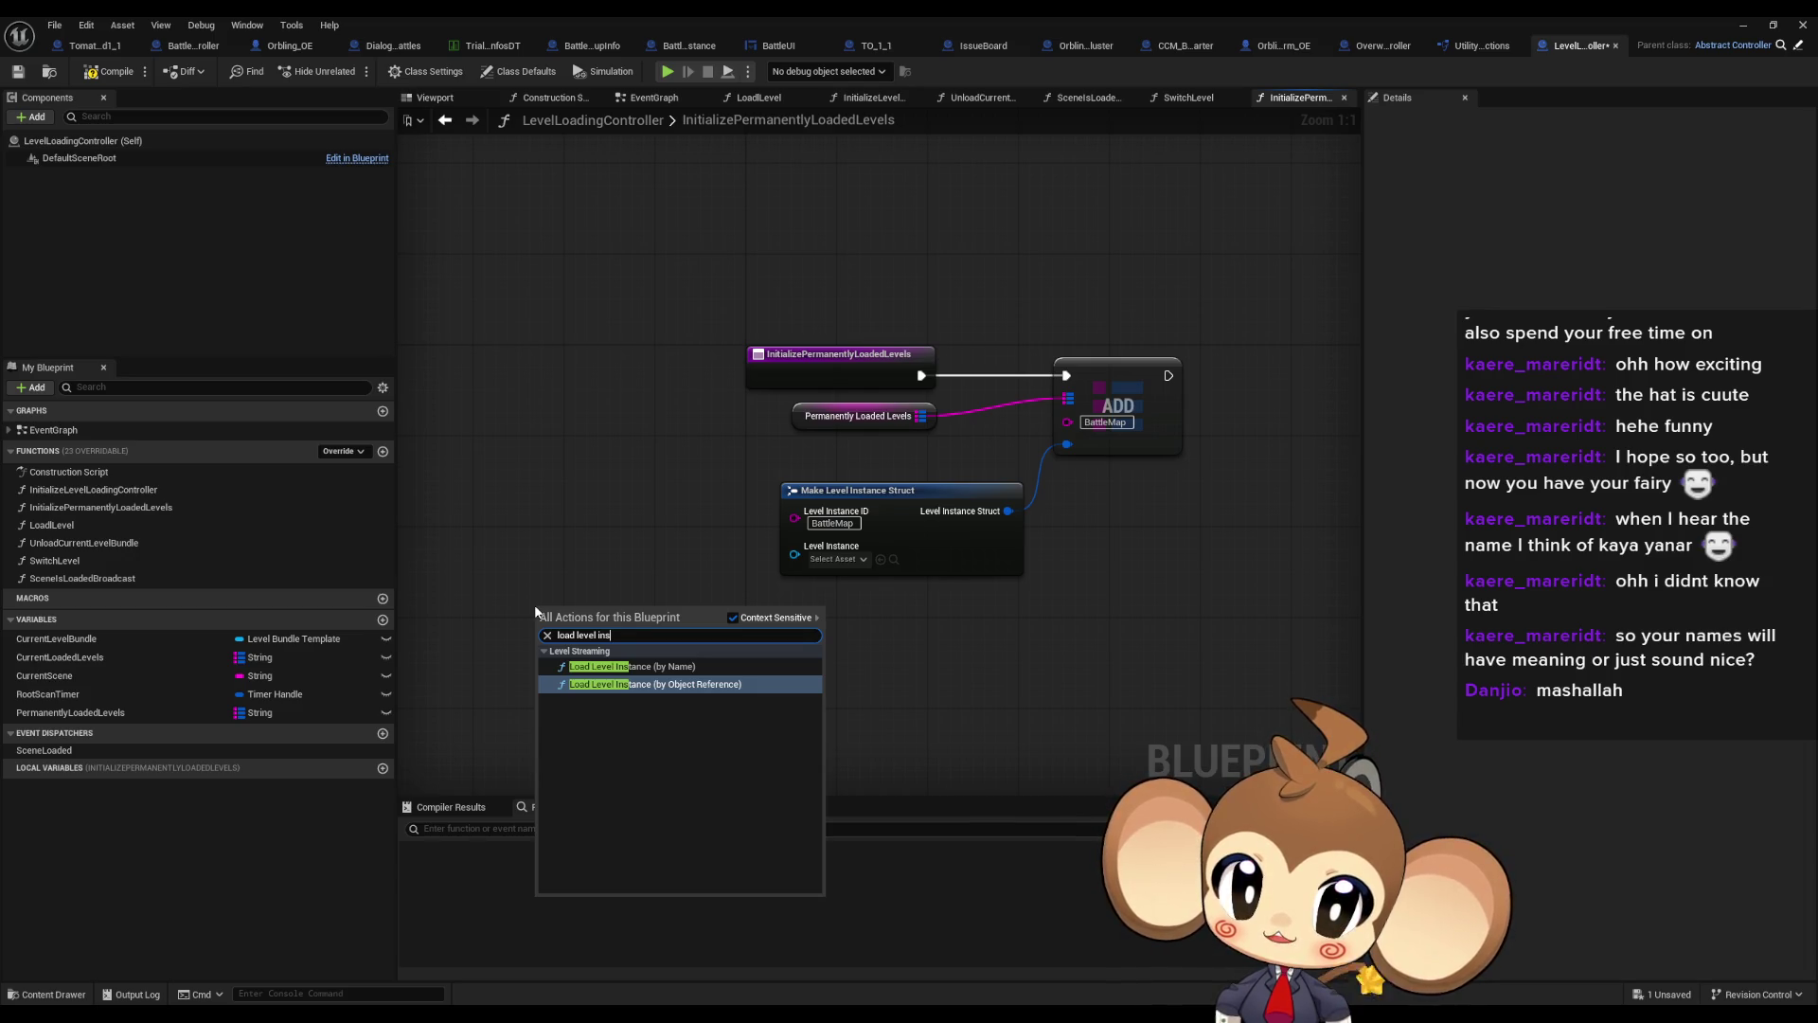
key("Return")
left_click_drag(474, 571, 789, 476)
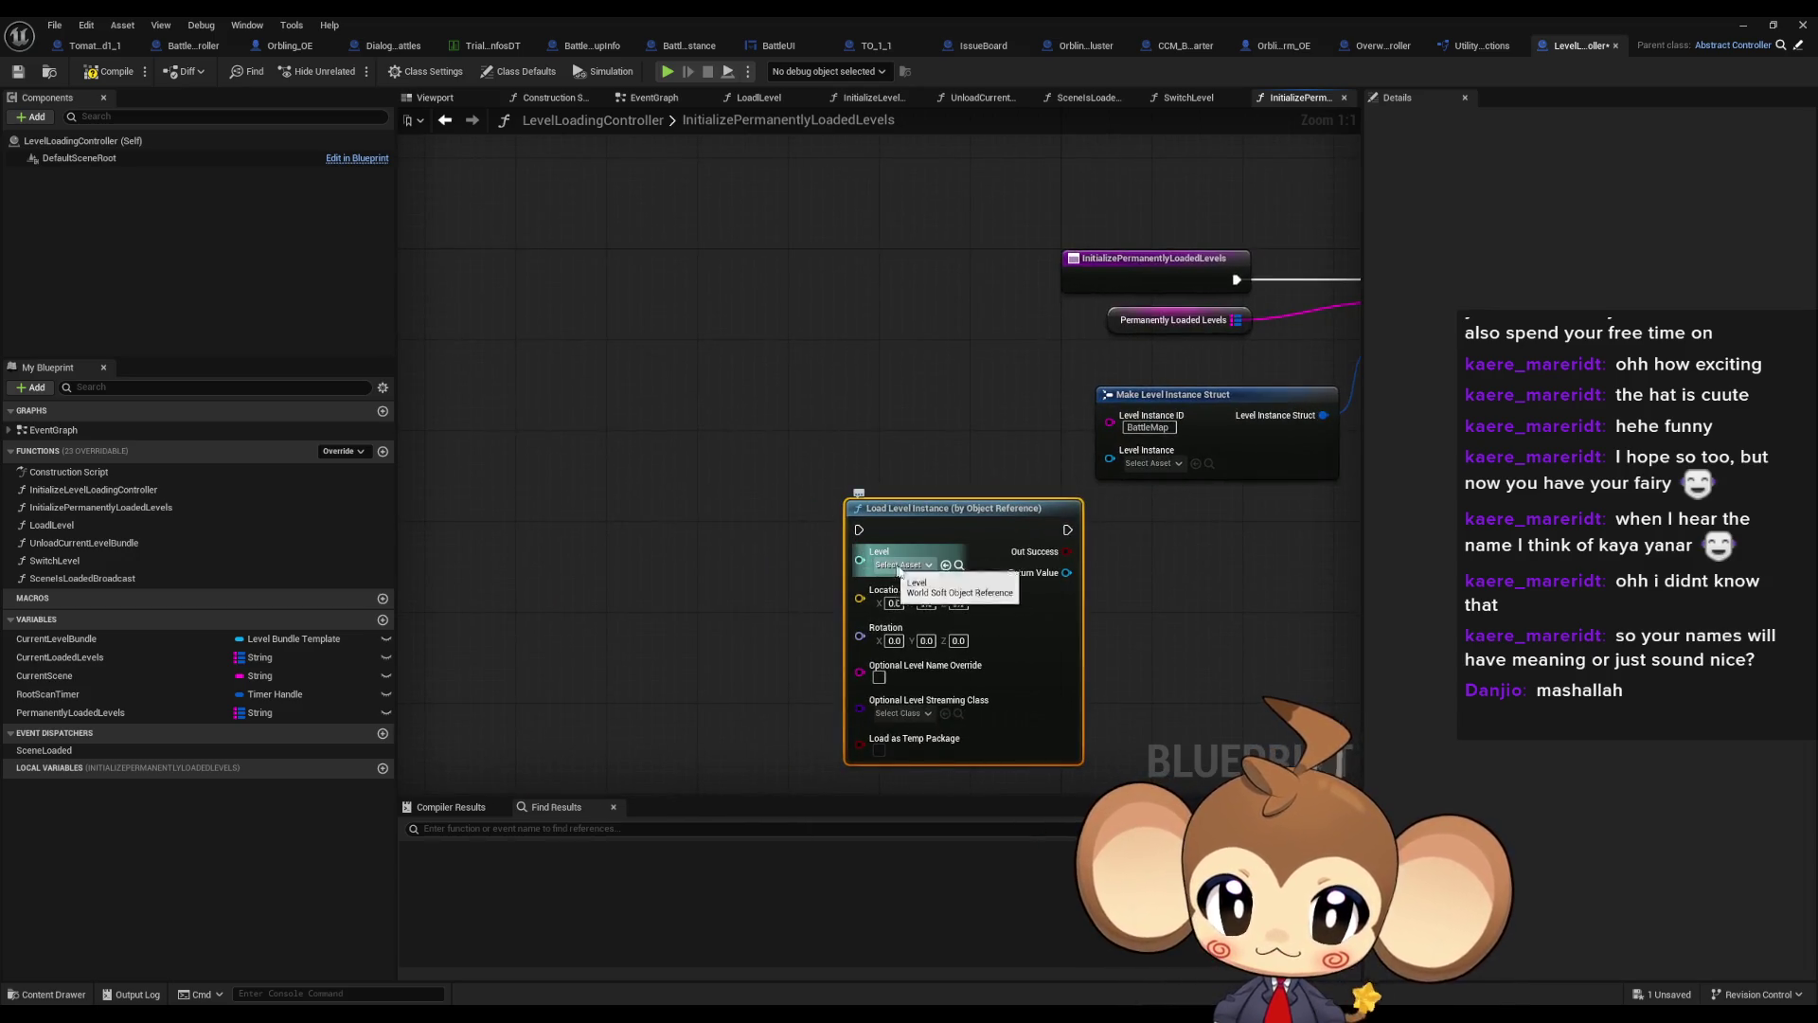
left_click(902, 564)
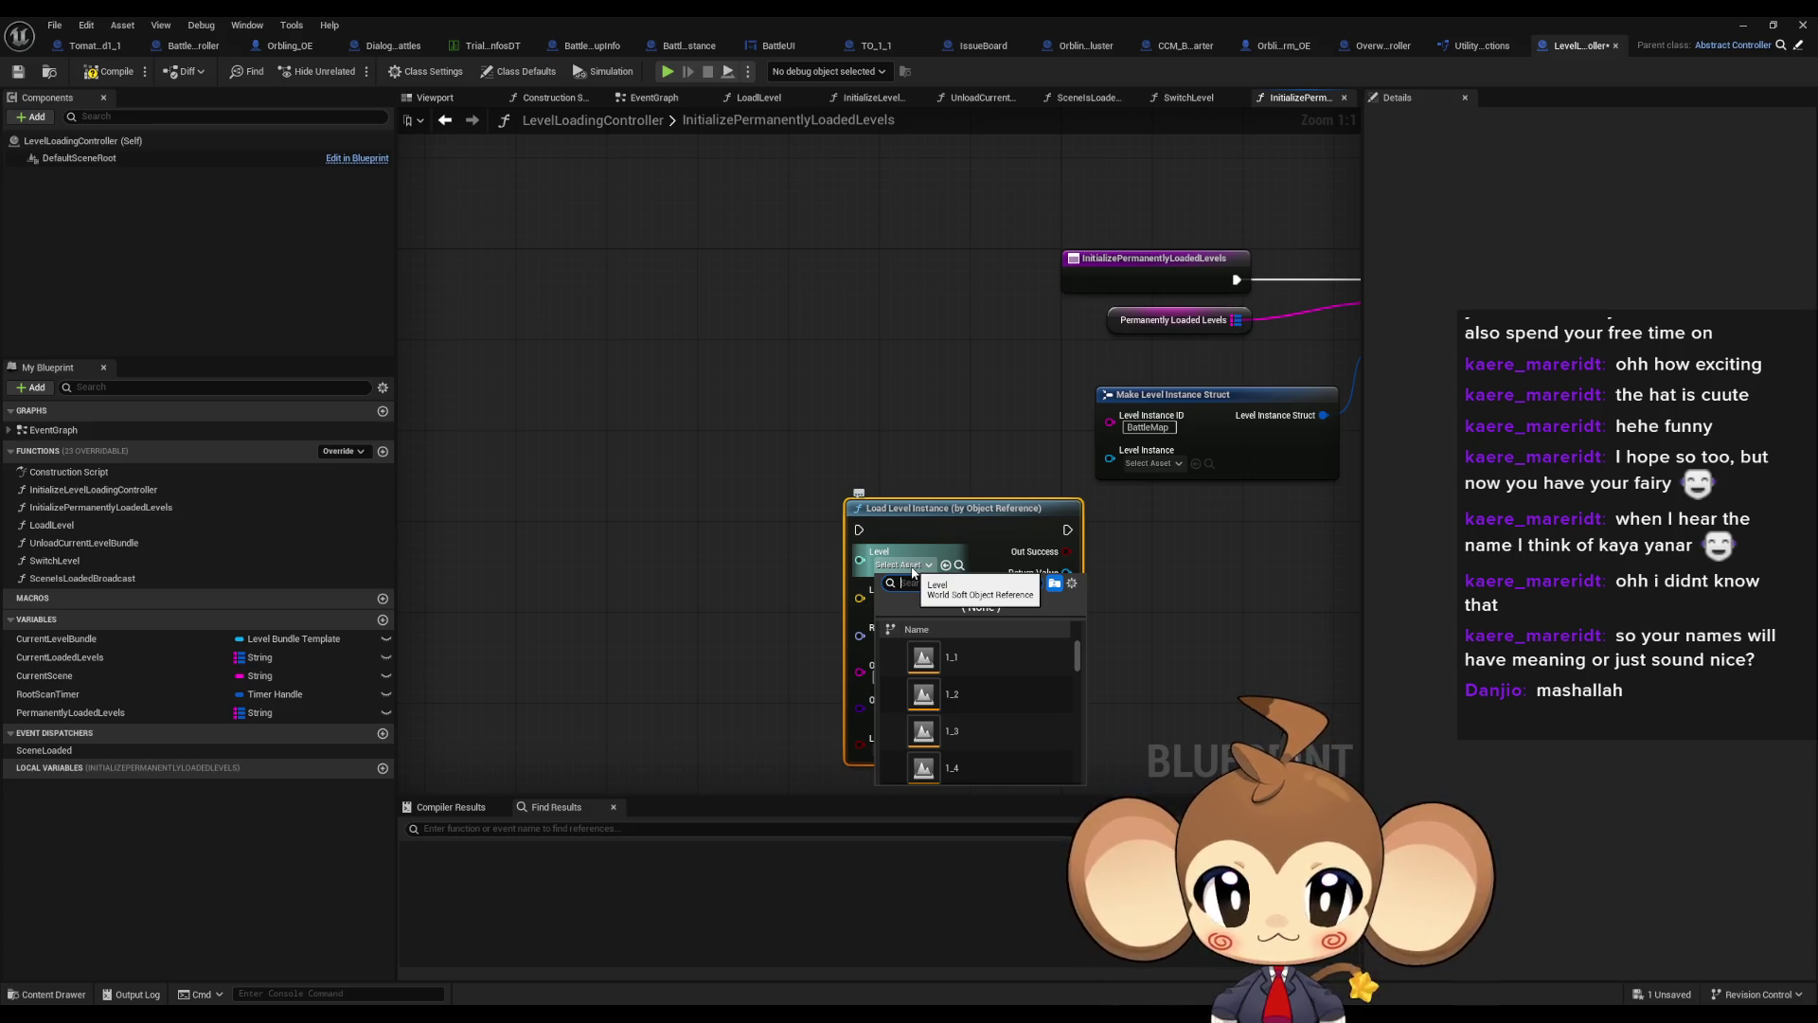
type("aren")
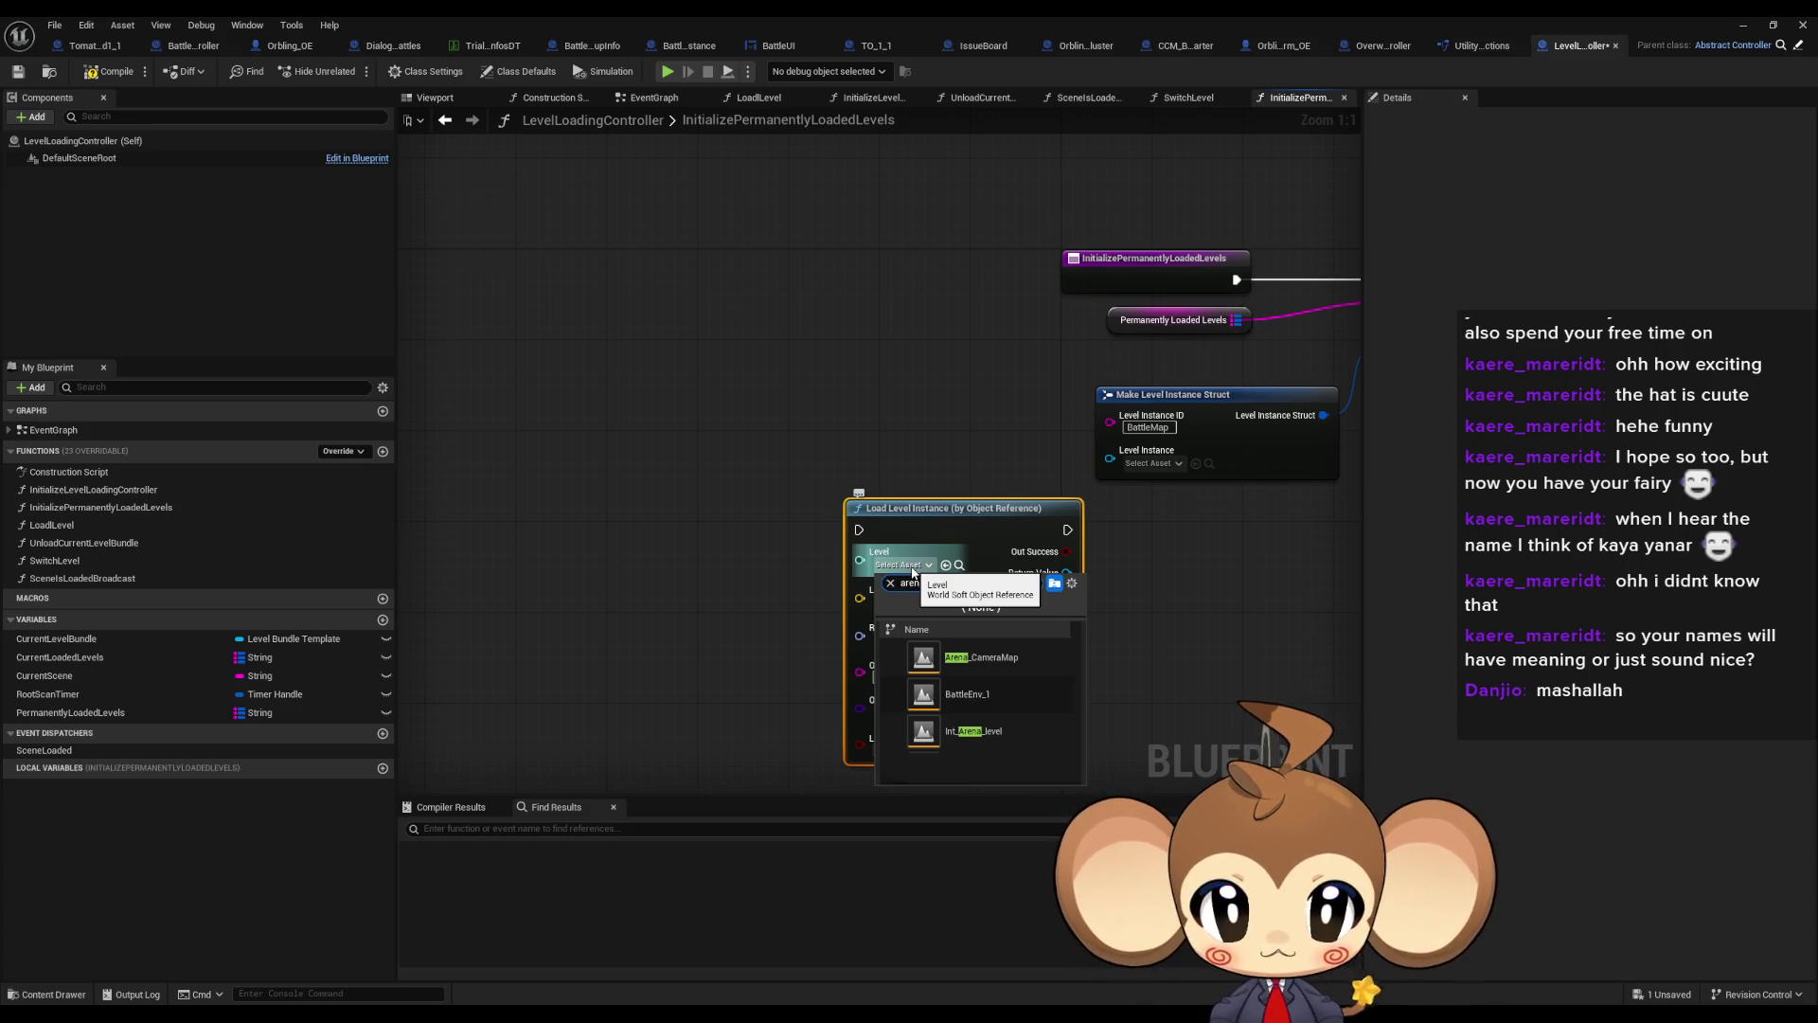
type("a")
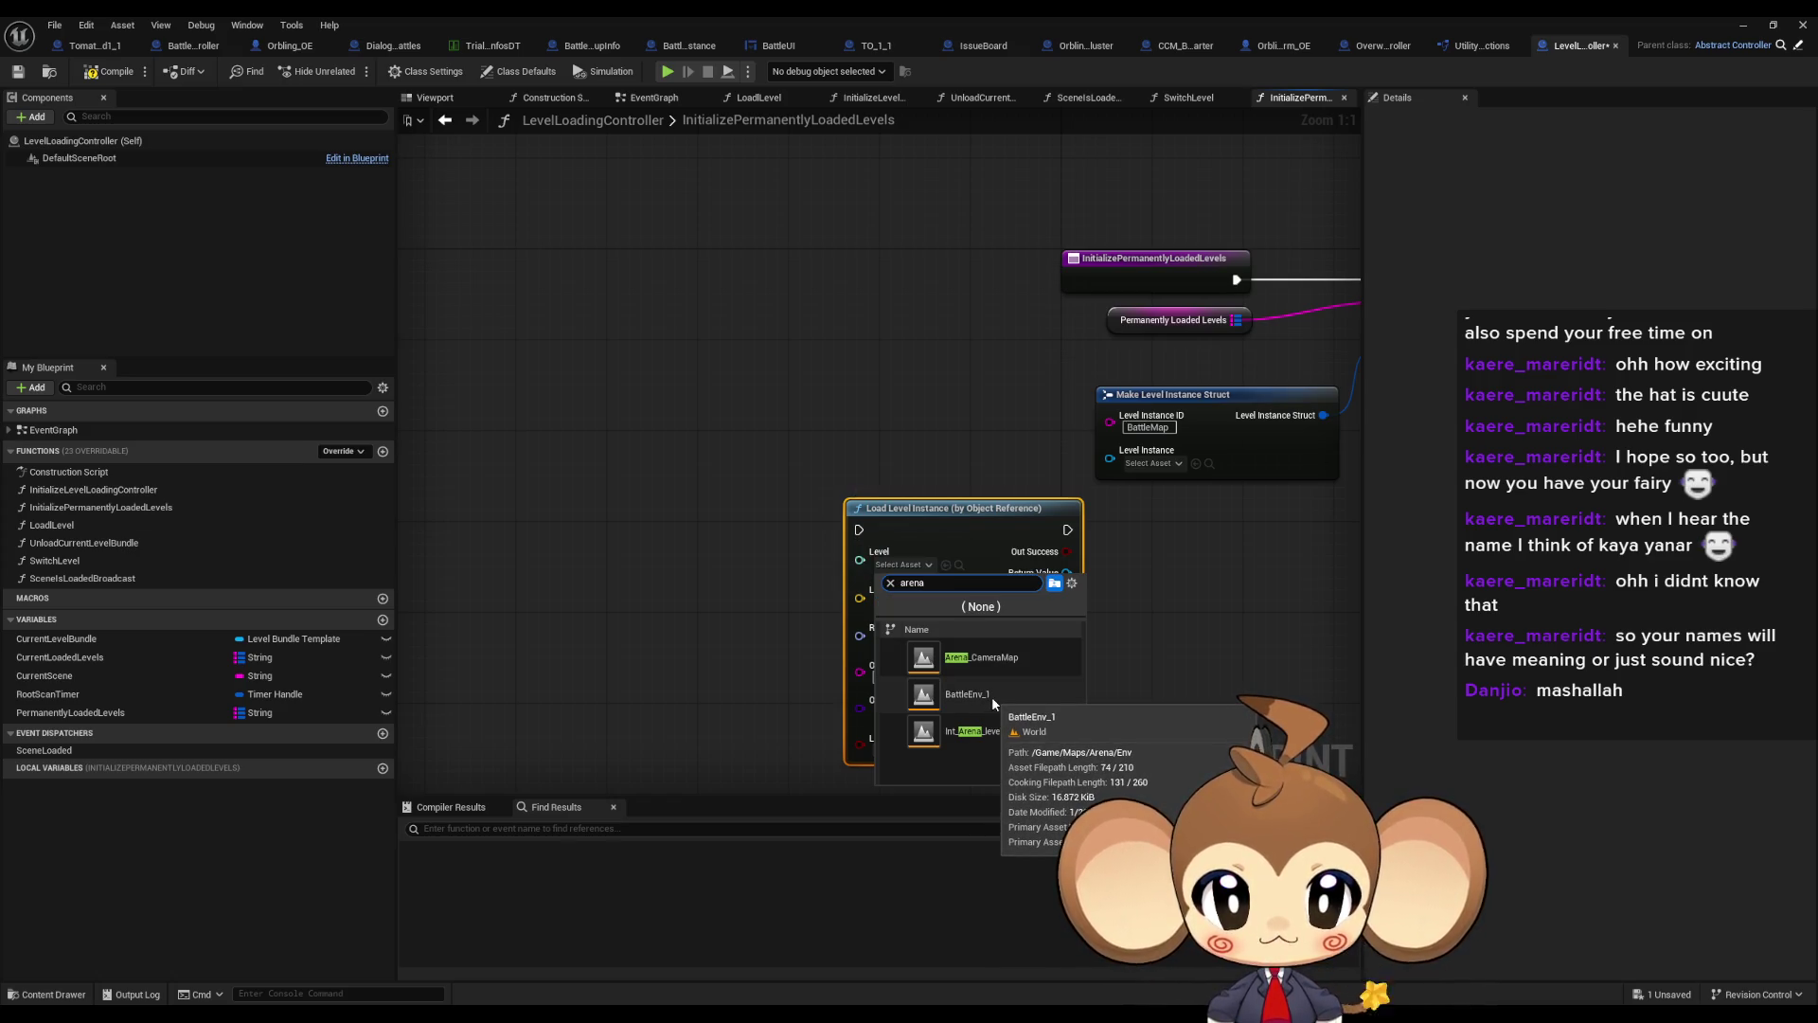
left_click(990, 693)
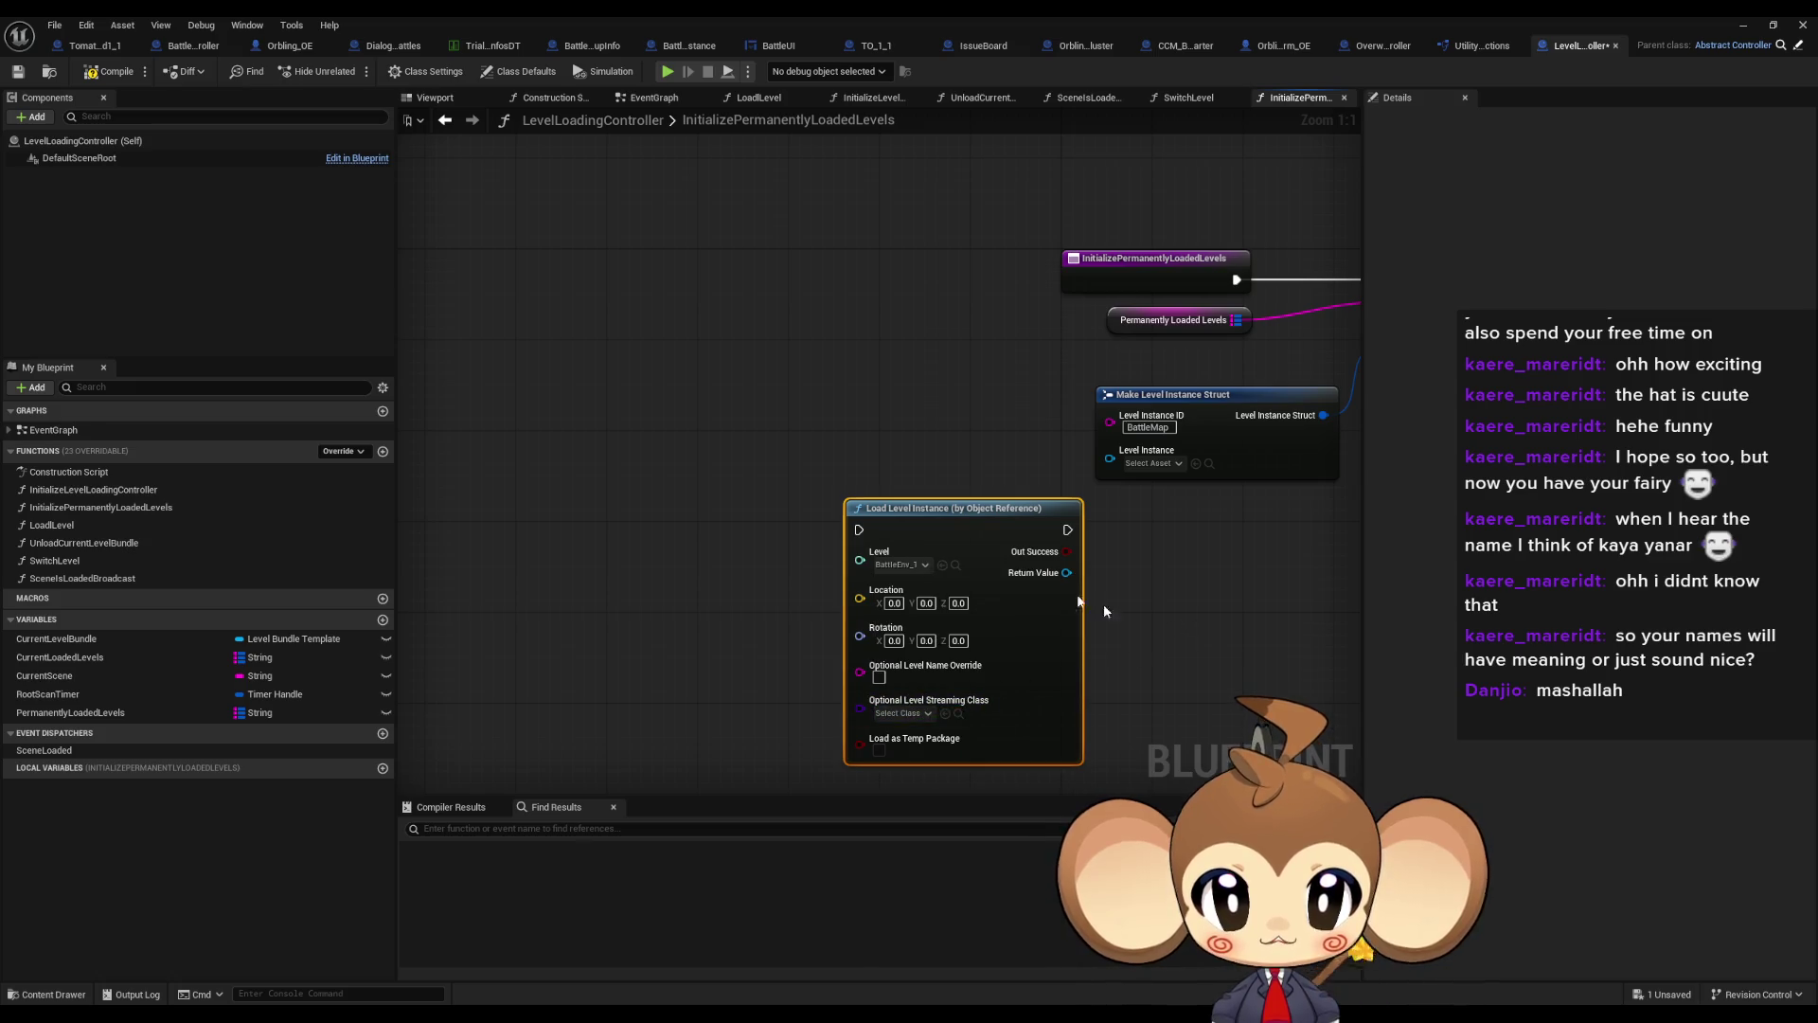
Wire the loaded instance into the struct's Level Instance and the entry into the load node
left_click_drag(968, 525, 915, 482)
left_click_drag(1117, 524, 832, 585)
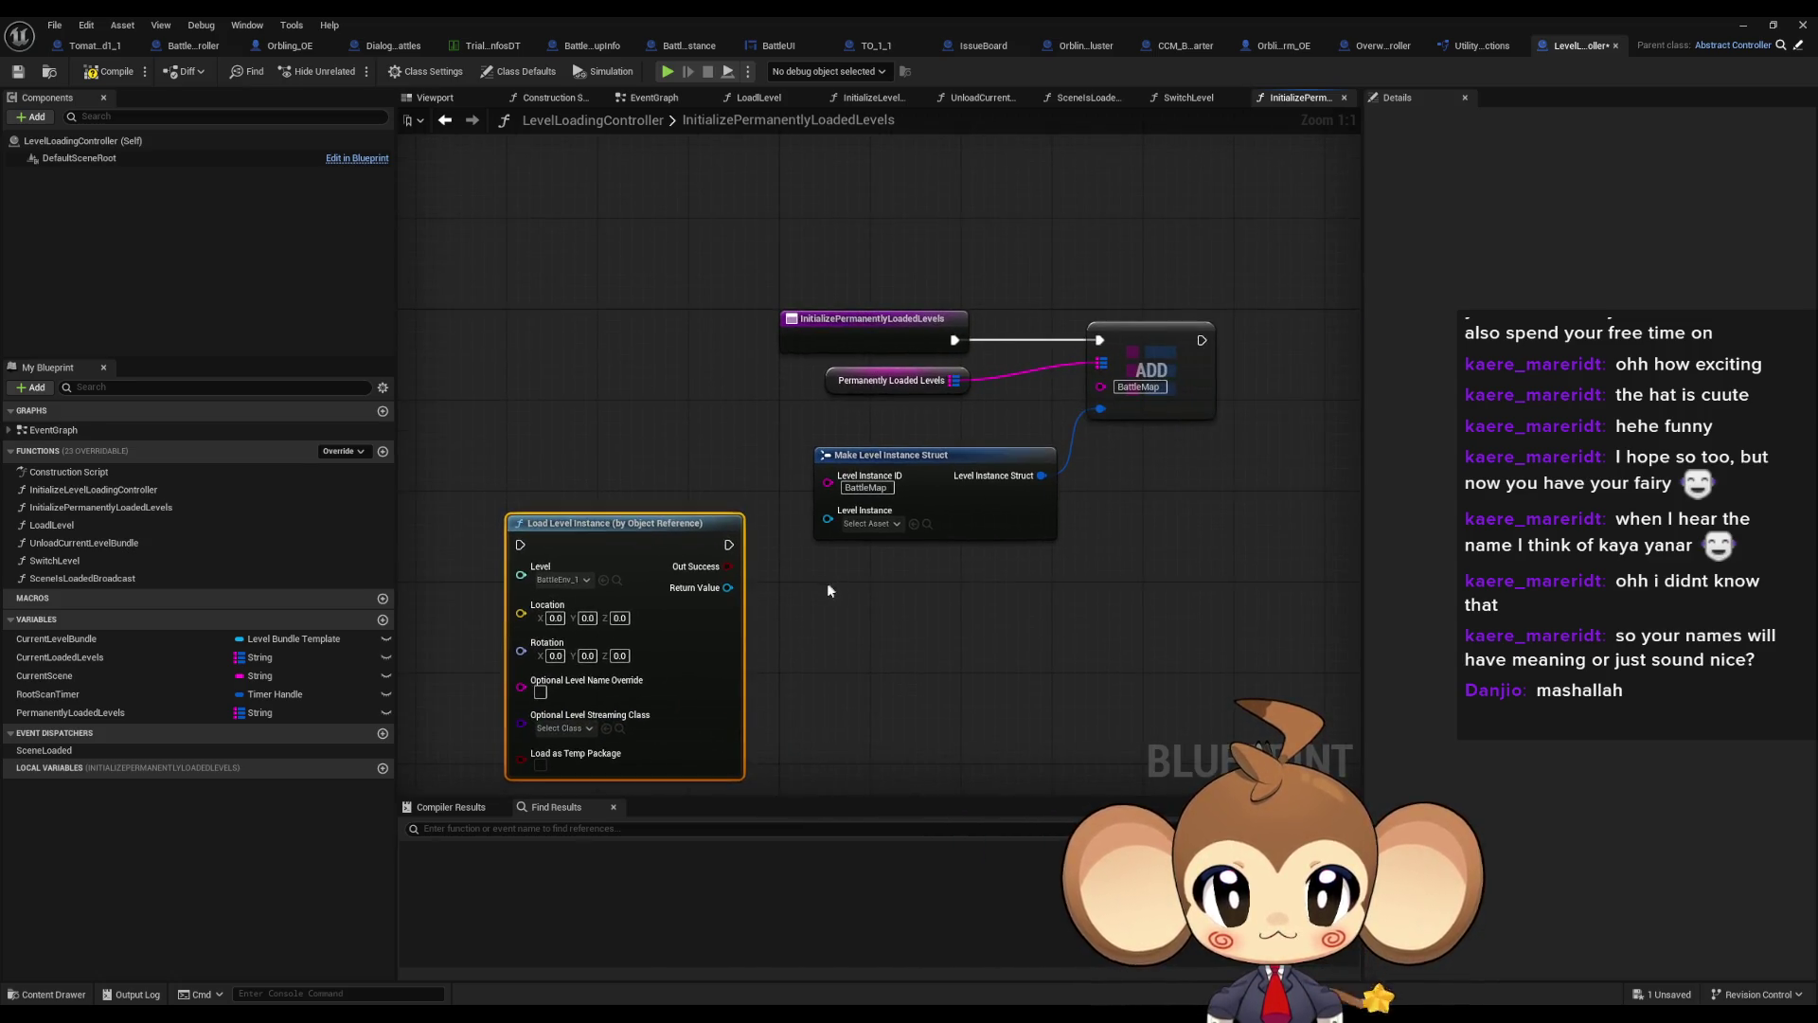
mouse_move(717, 589)
left_mouse_down()
mouse_move(824, 544)
mouse_move(829, 511)
mouse_move(1042, 474)
mouse_move(1132, 356)
mouse_move(1353, 360)
left_mouse_up()
left_click_drag(906, 447, 1171, 436)
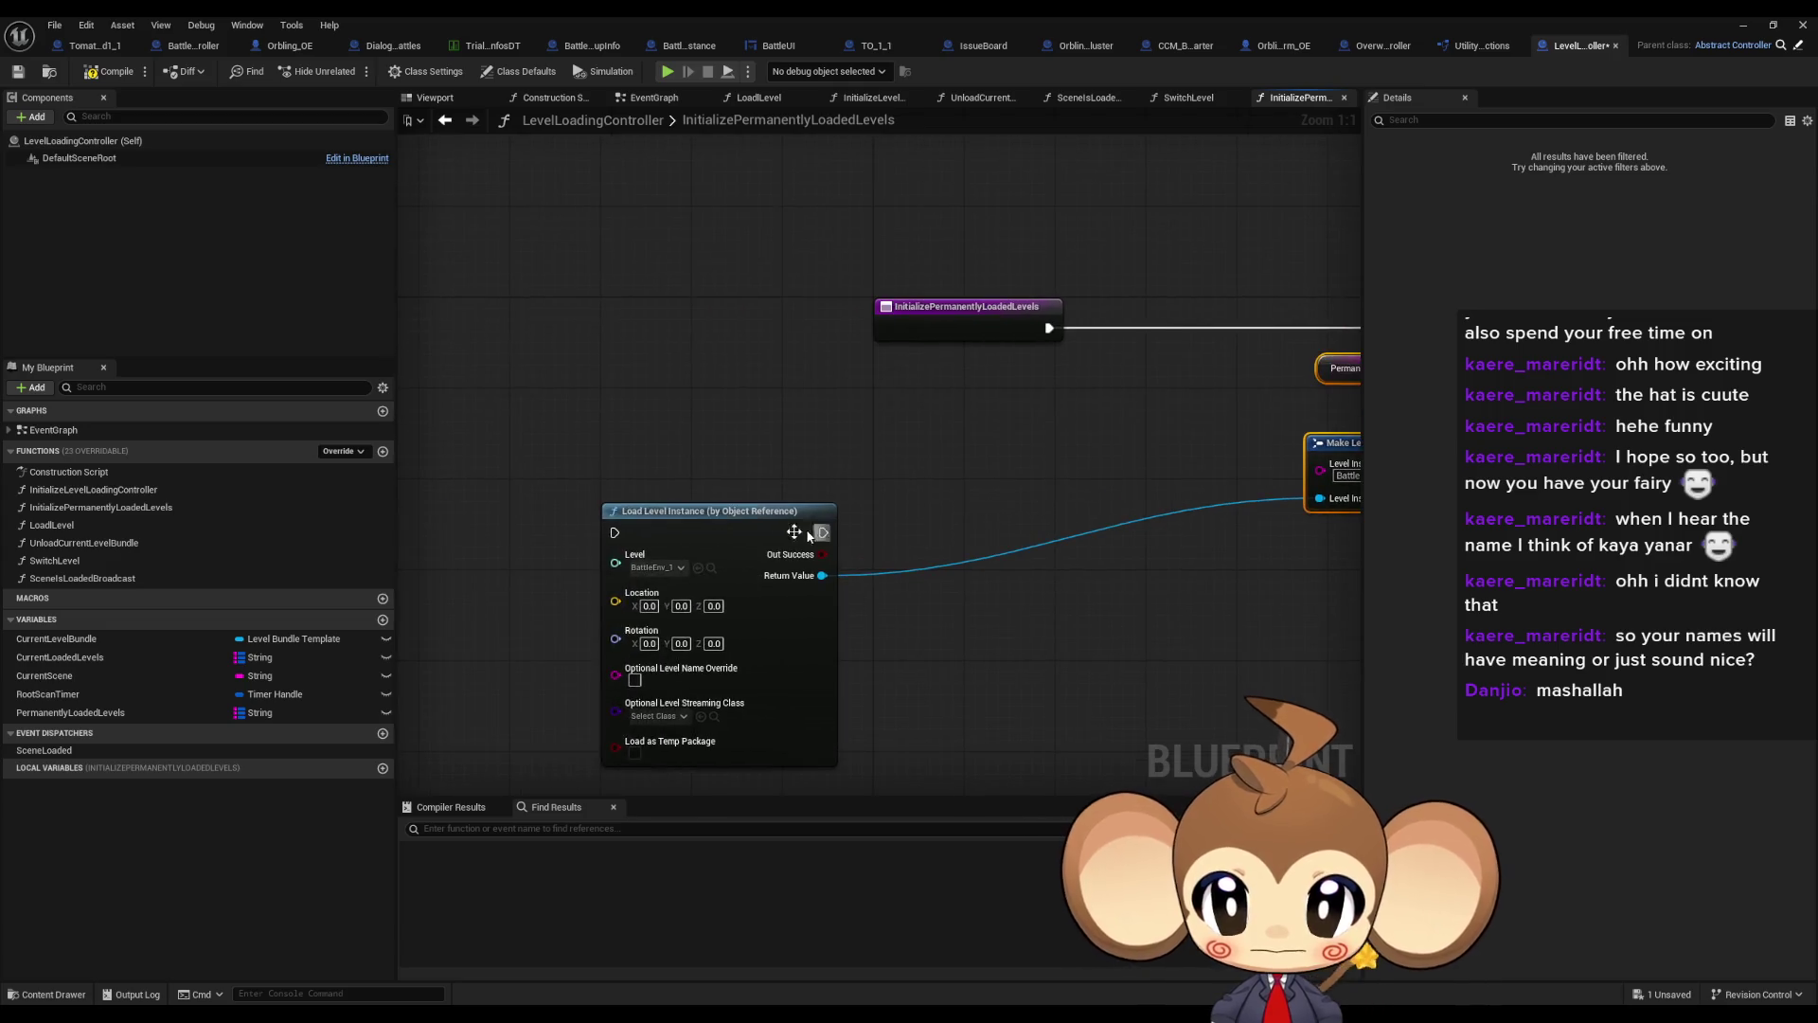
mouse_move(758, 508)
left_mouse_down()
mouse_move(1089, 433)
mouse_move(1003, 408)
mouse_move(824, 442)
left_mouse_up()
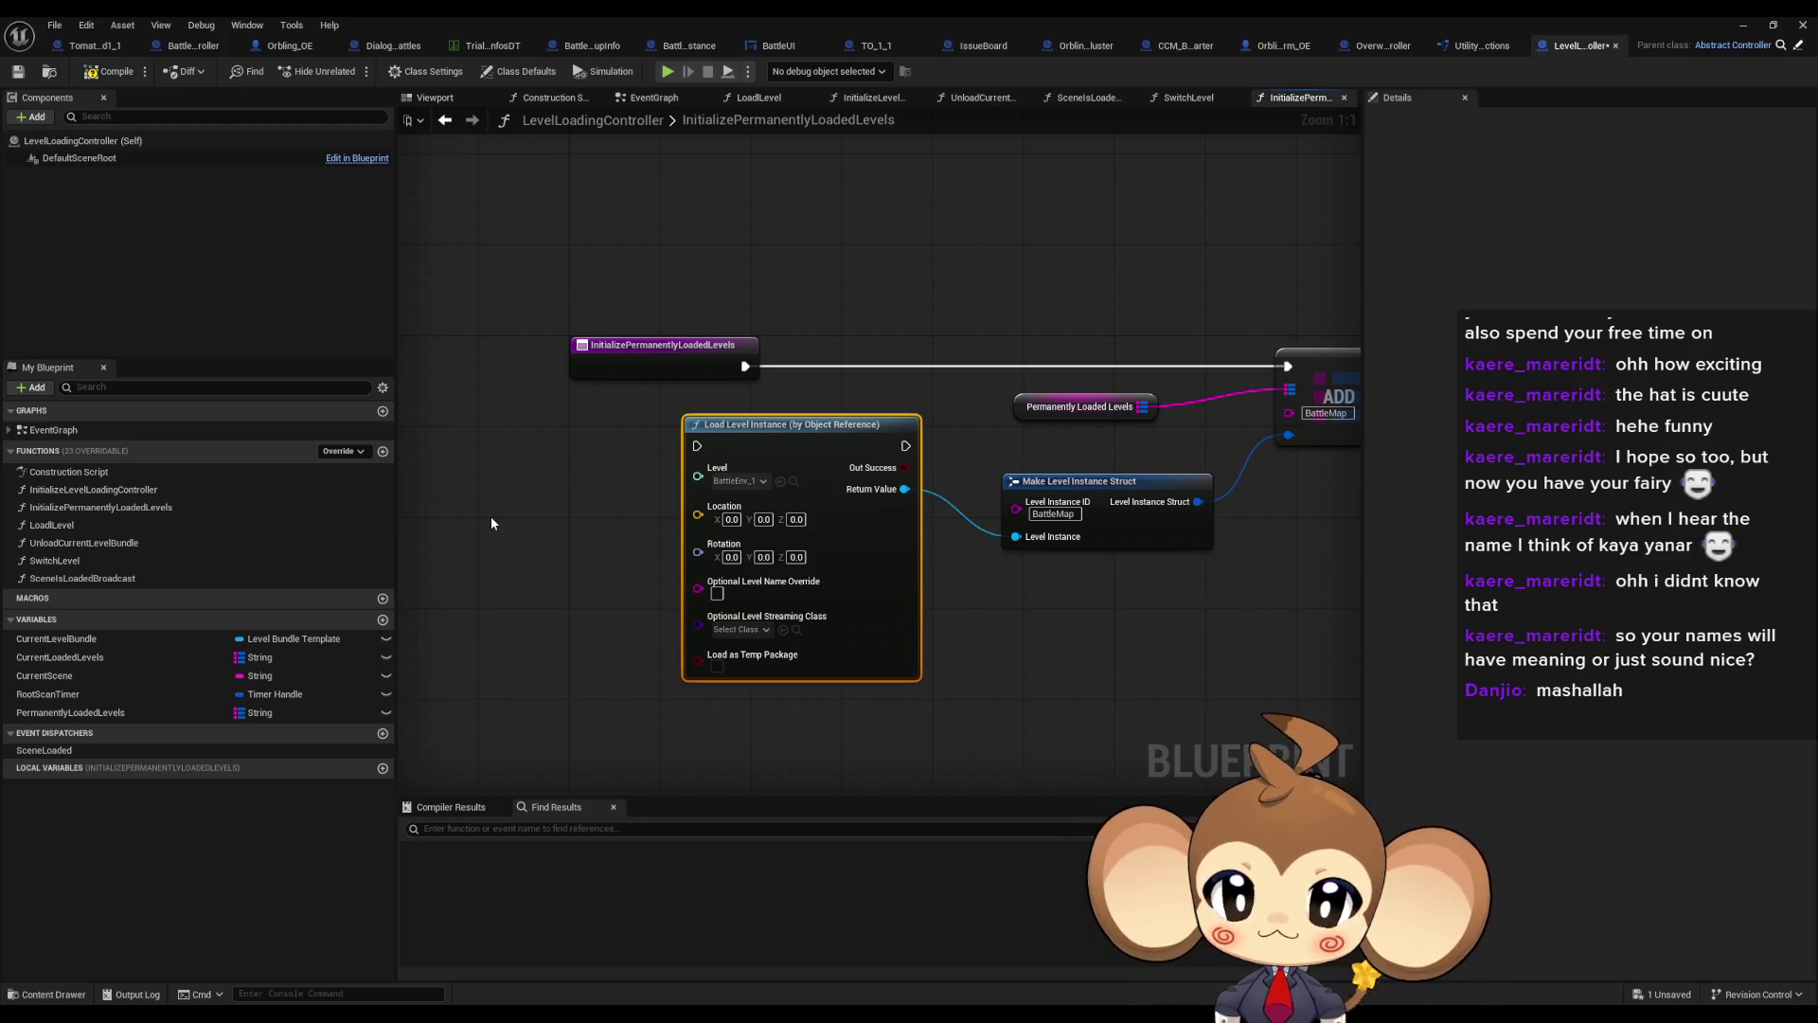
mouse_move(849, 437)
left_mouse_down()
mouse_move(767, 508)
mouse_move(1172, 432)
left_mouse_up()
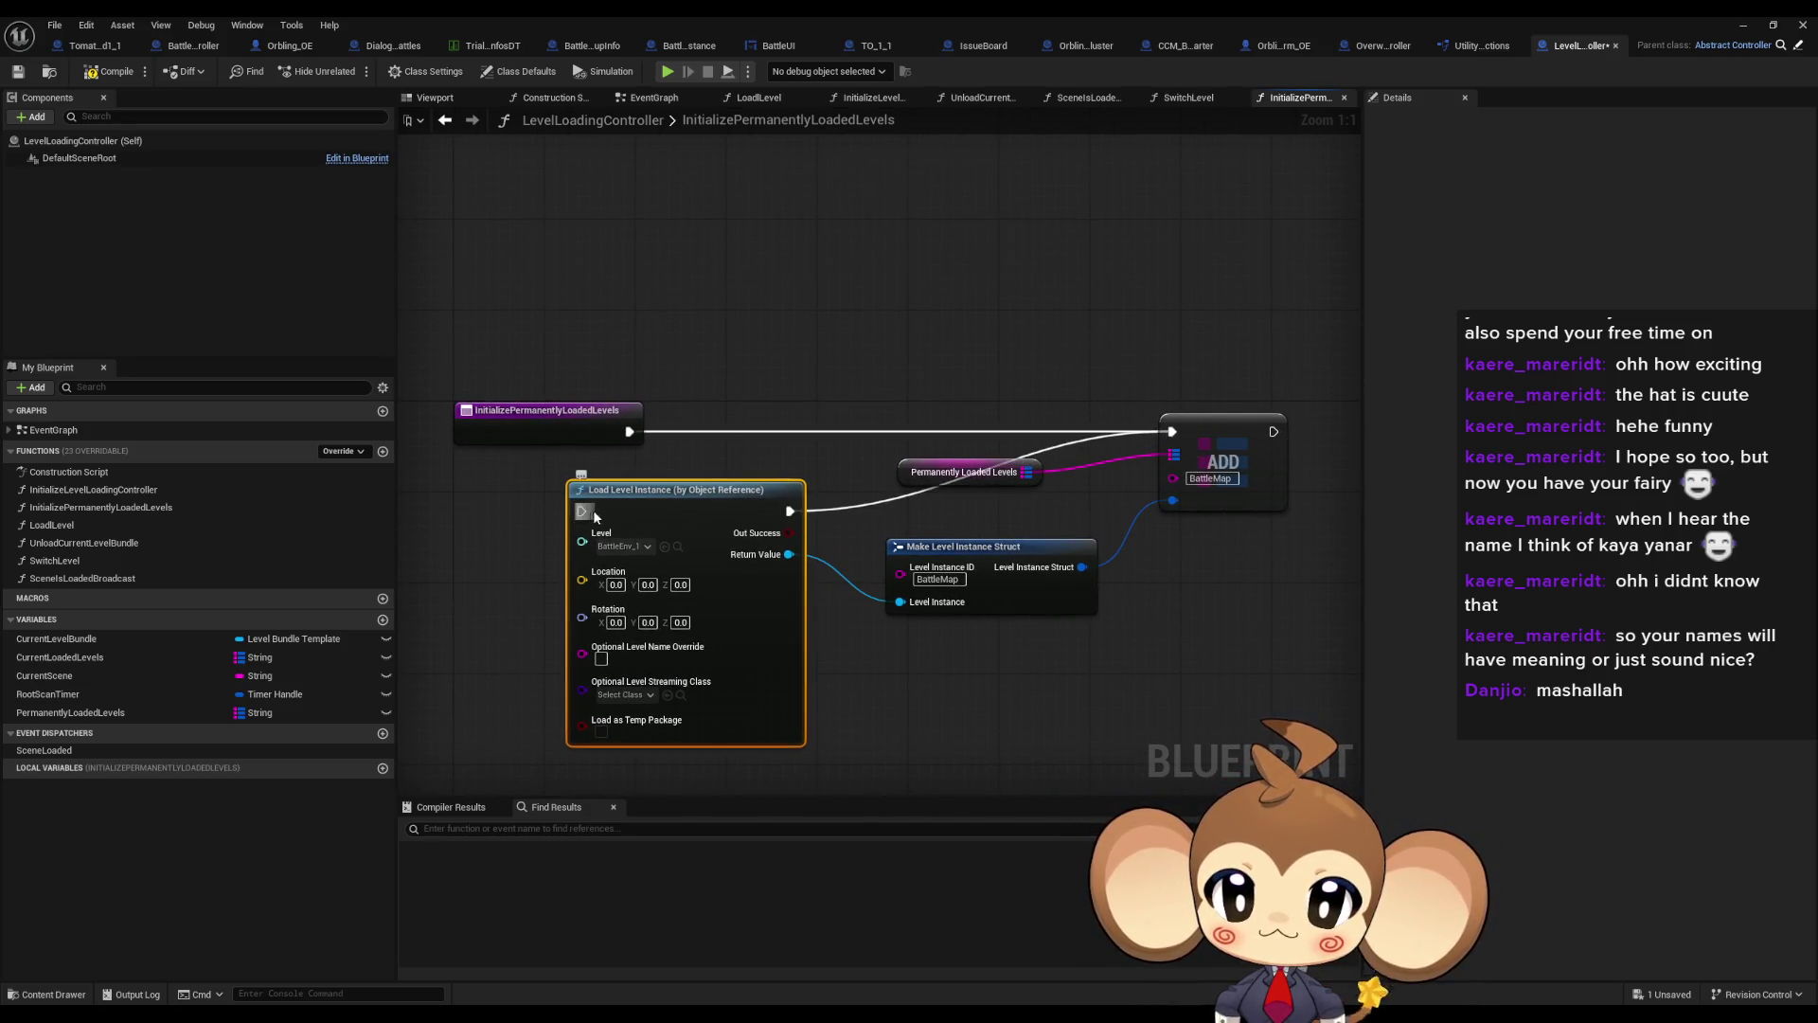
left_click_drag(592, 510, 630, 431)
Tidy the InitializePermanentlyLoadedLevels nodes and frame them all in view
mouse_move(1306, 379)
left_mouse_down()
mouse_move(682, 531)
mouse_move(826, 461)
mouse_move(782, 418)
left_mouse_up()
left_click_drag(976, 345, 1147, 479)
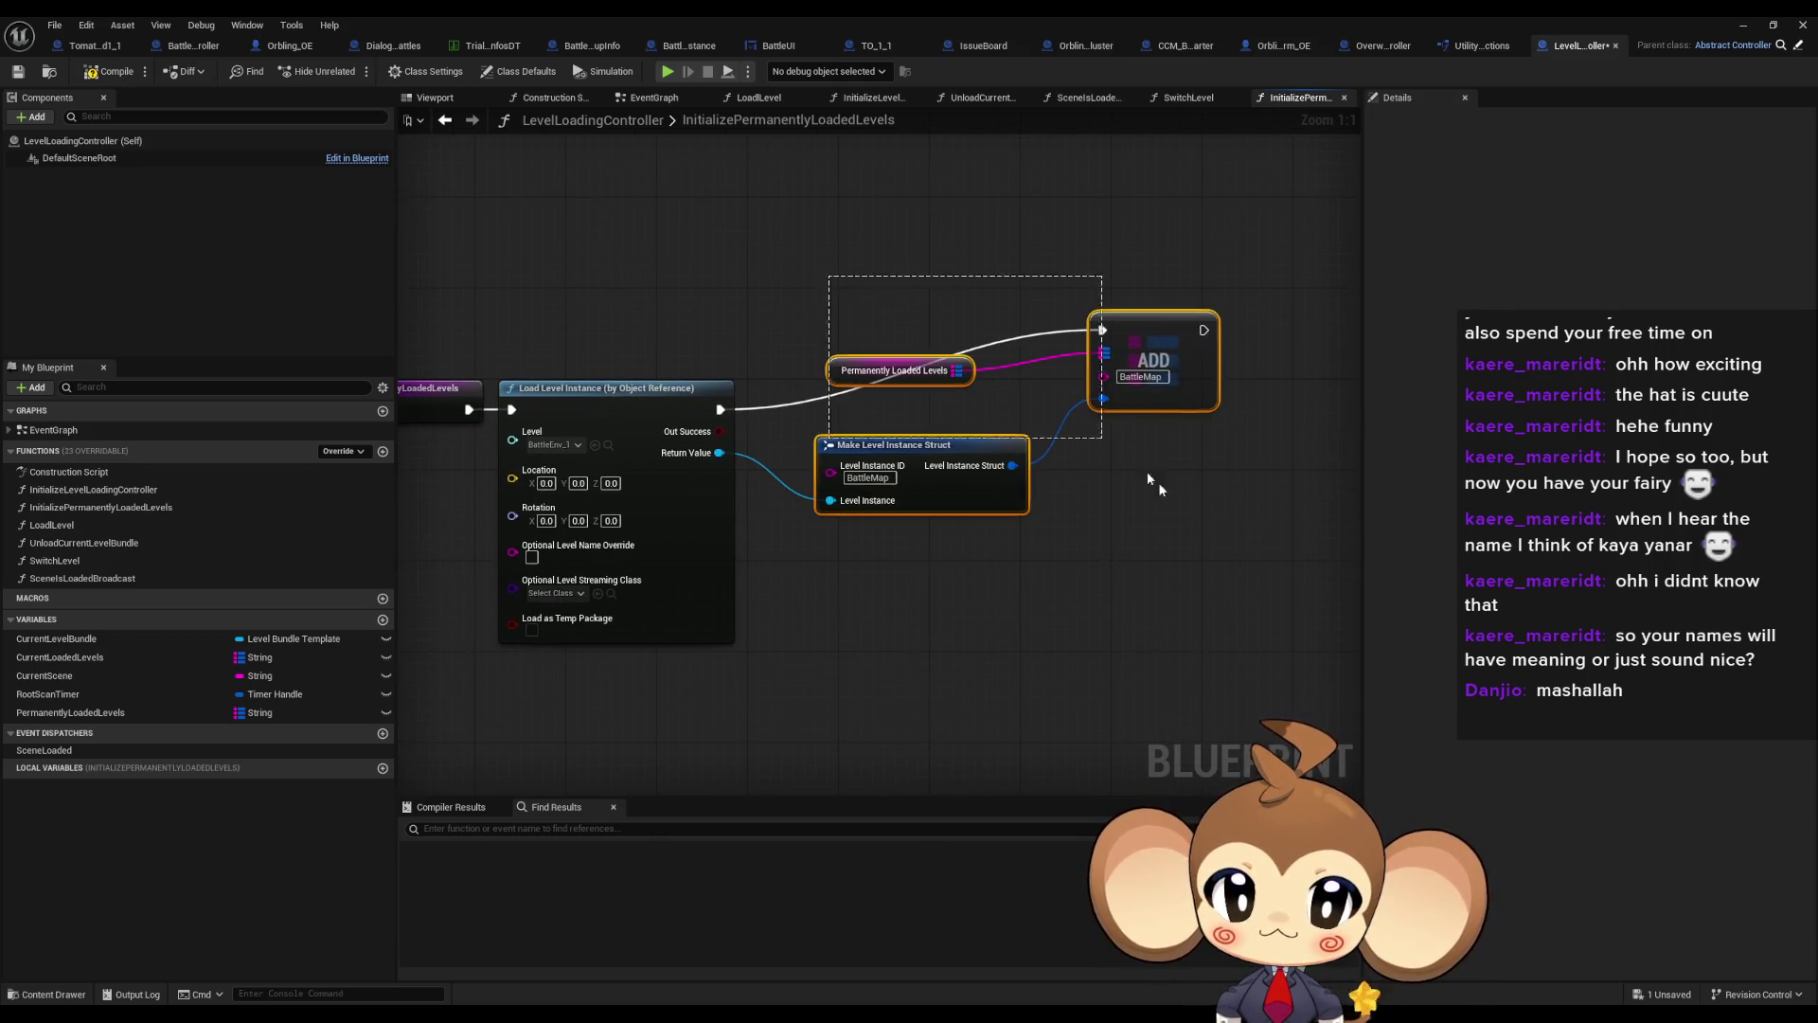
left_click_drag(1140, 342, 1082, 405)
scroll(724, 484, "down", 3)
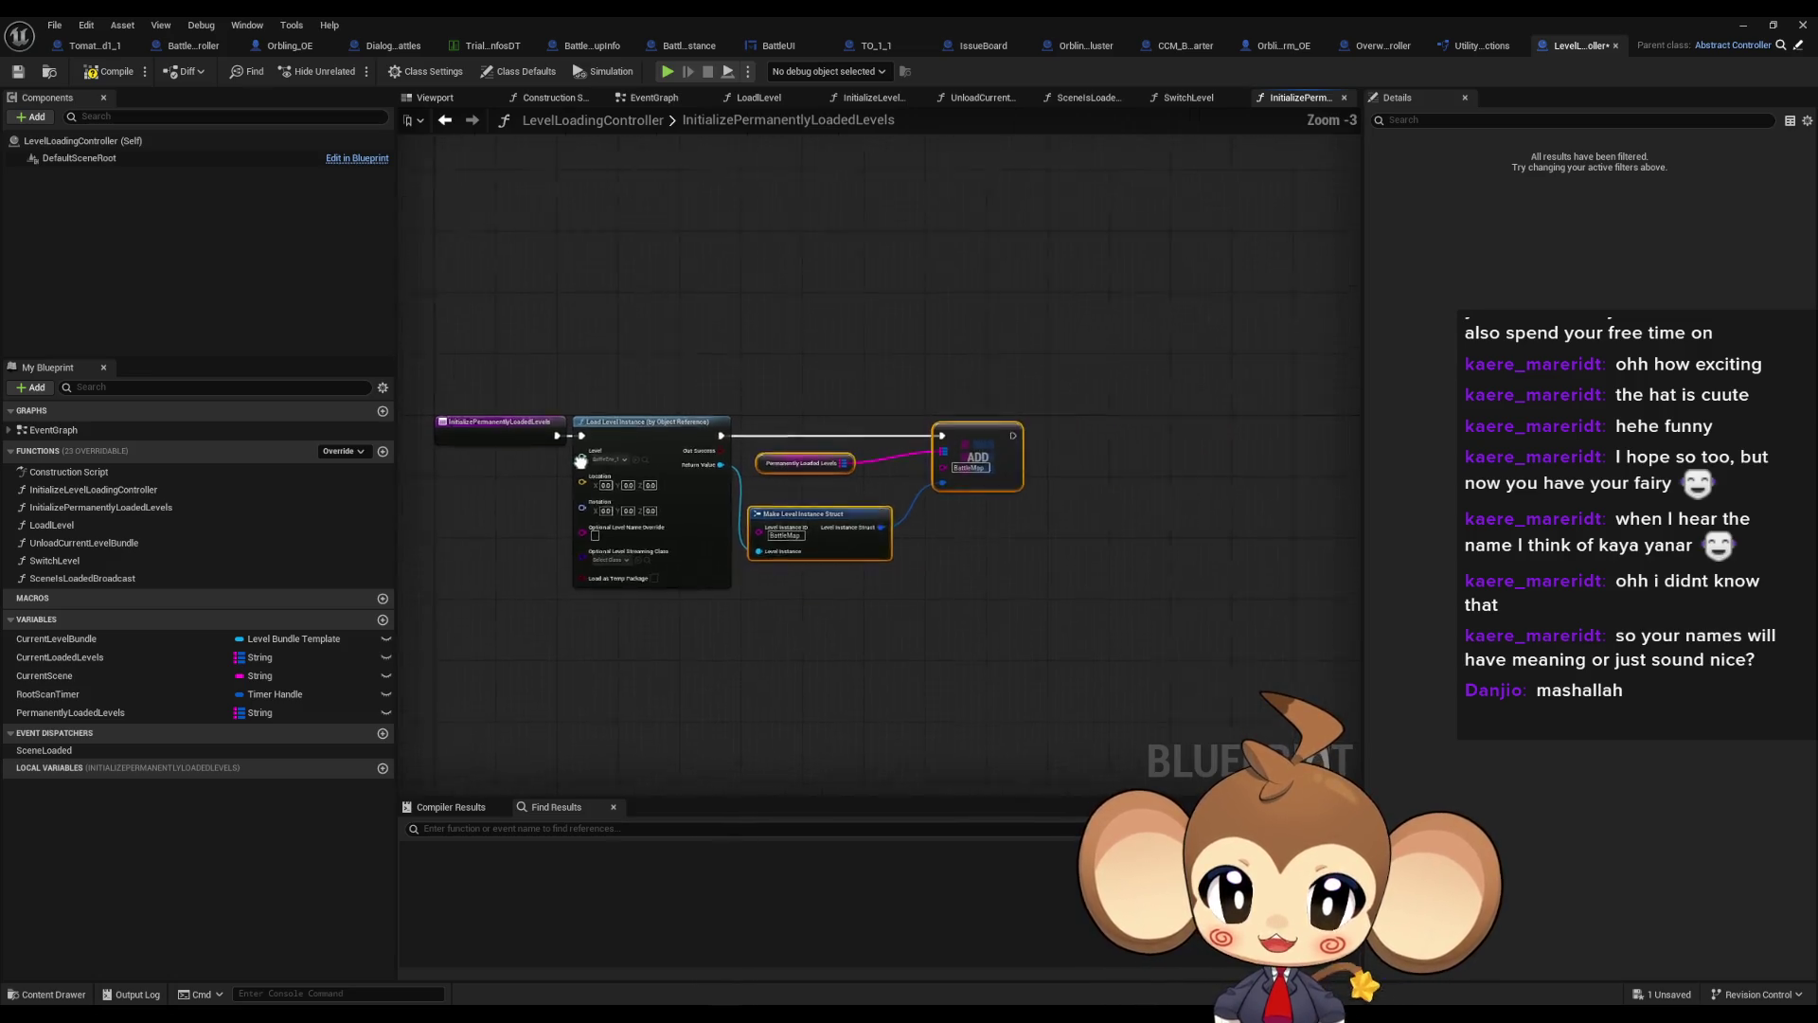
scroll(720, 502, "down", 7)
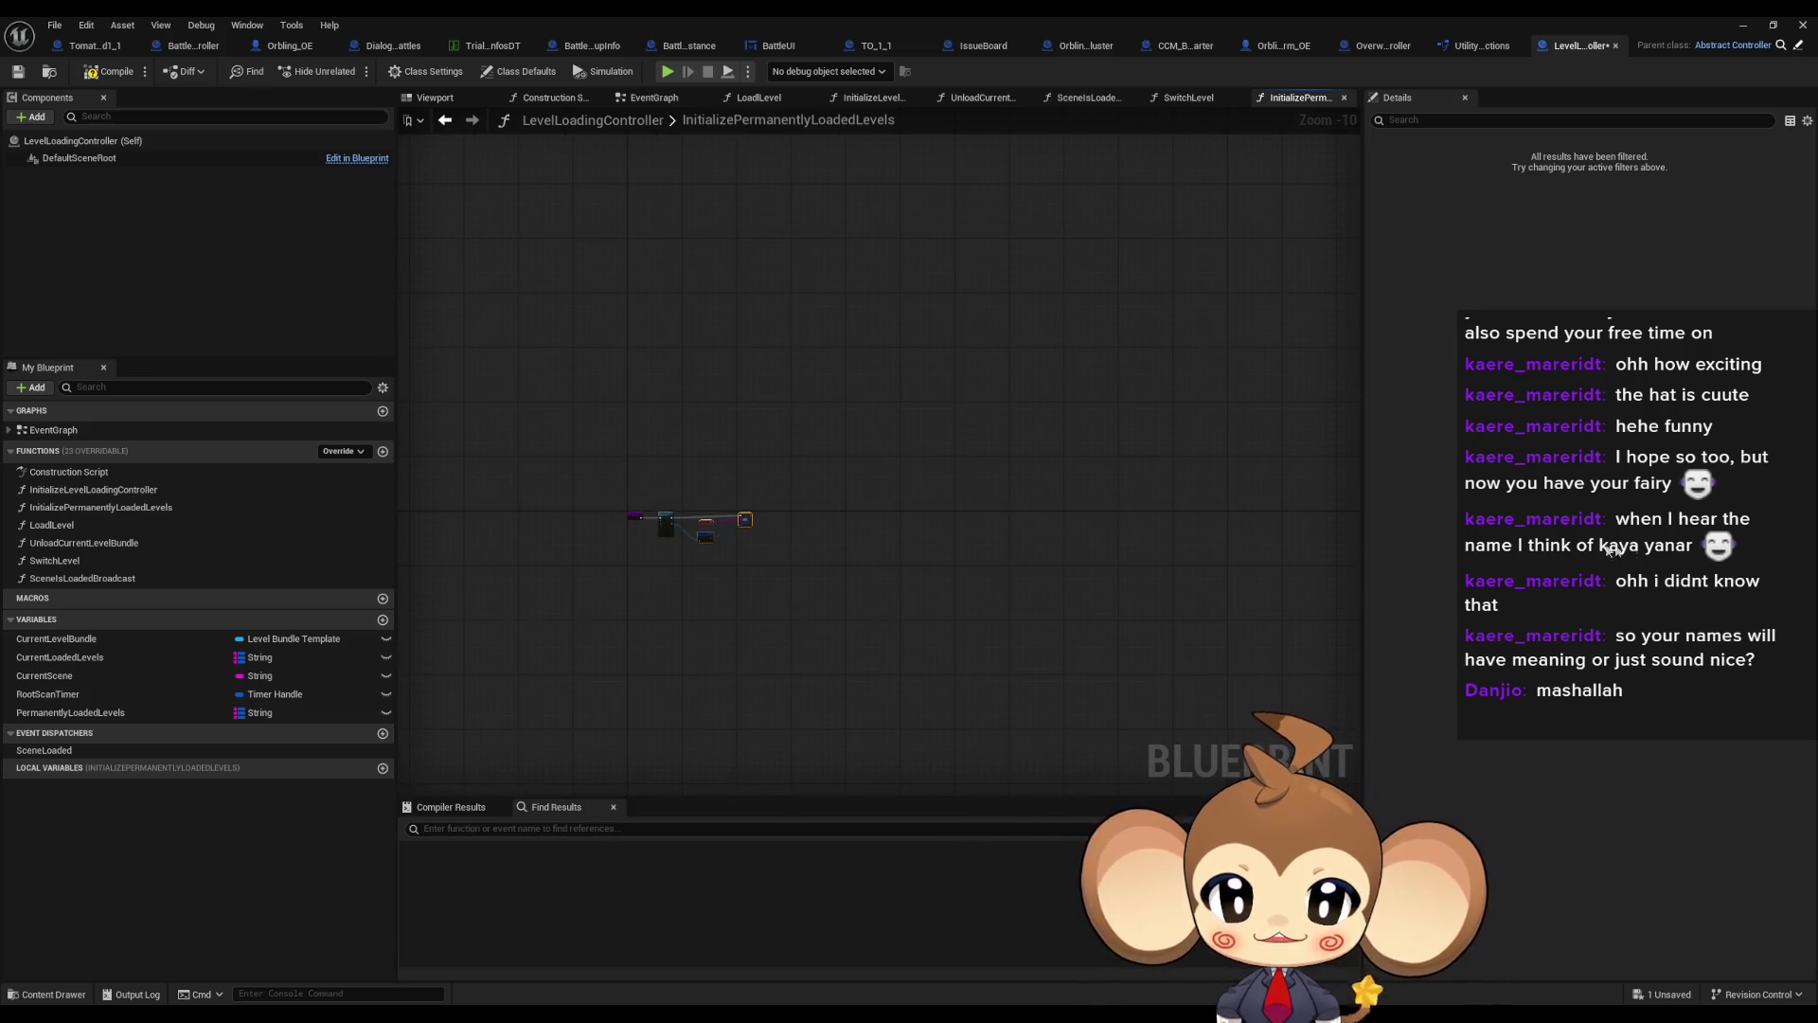
key("Home")
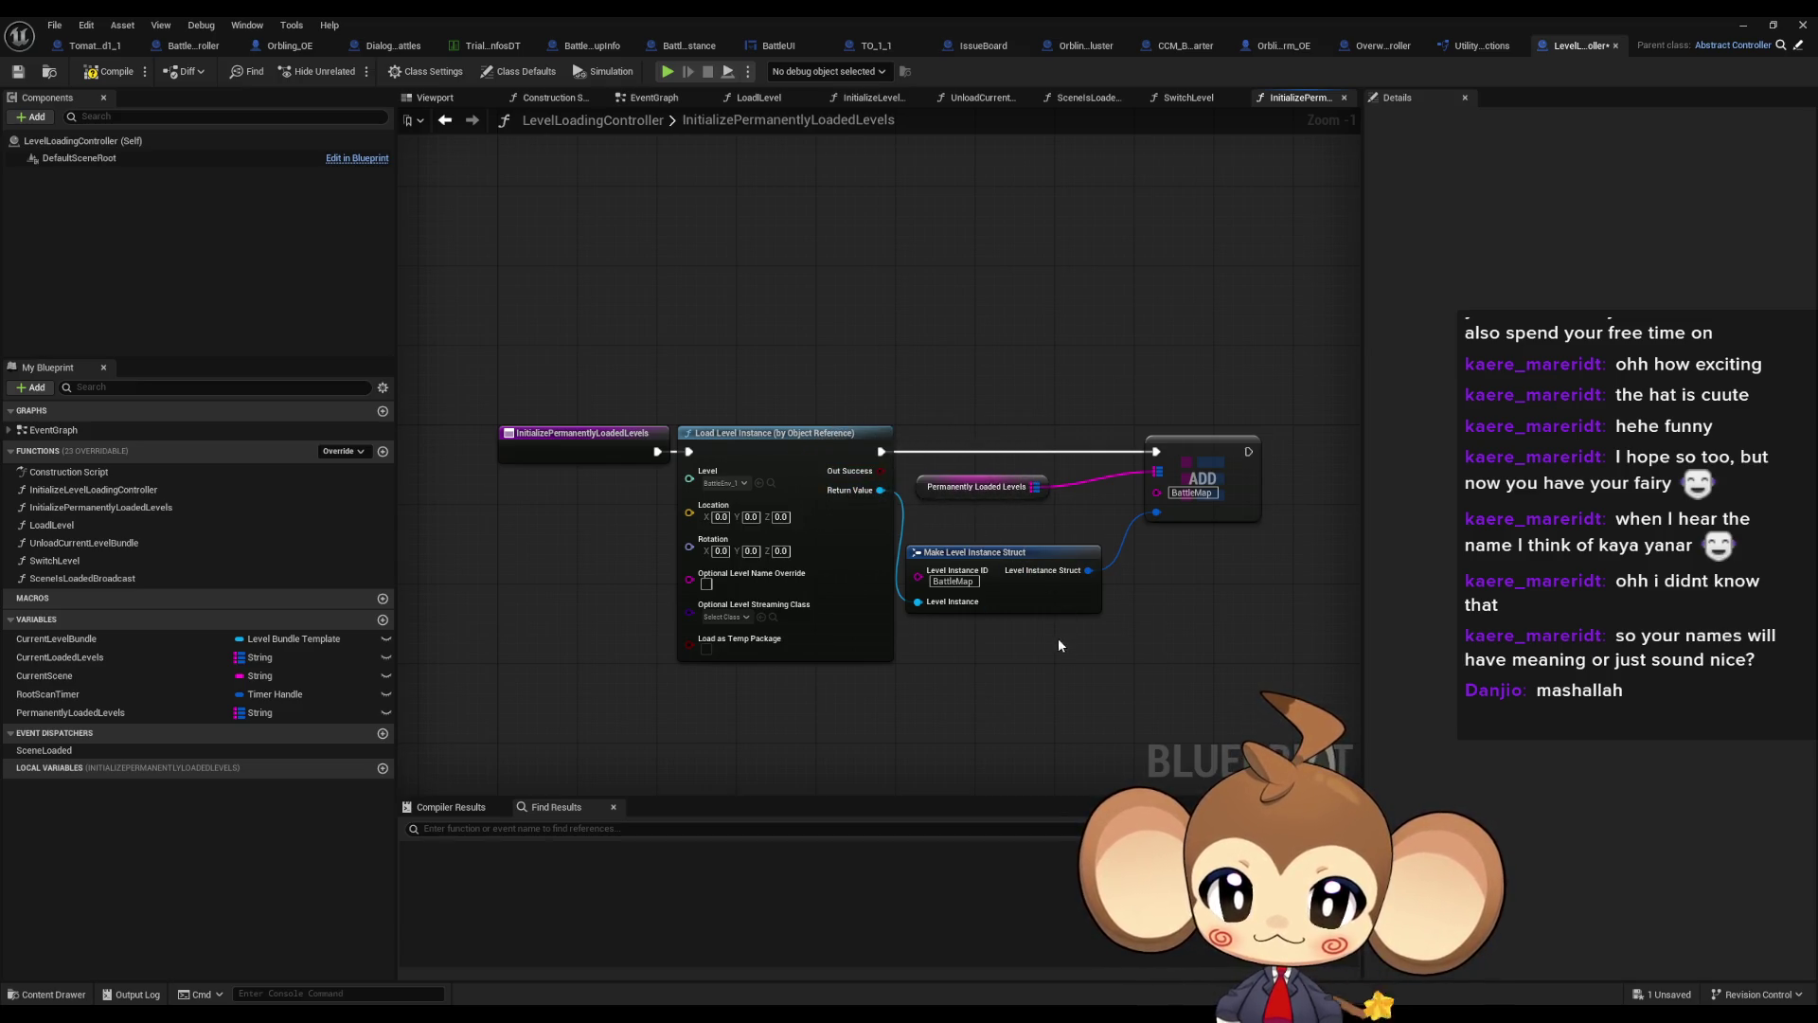
left_click_drag(500, 372, 616, 594)
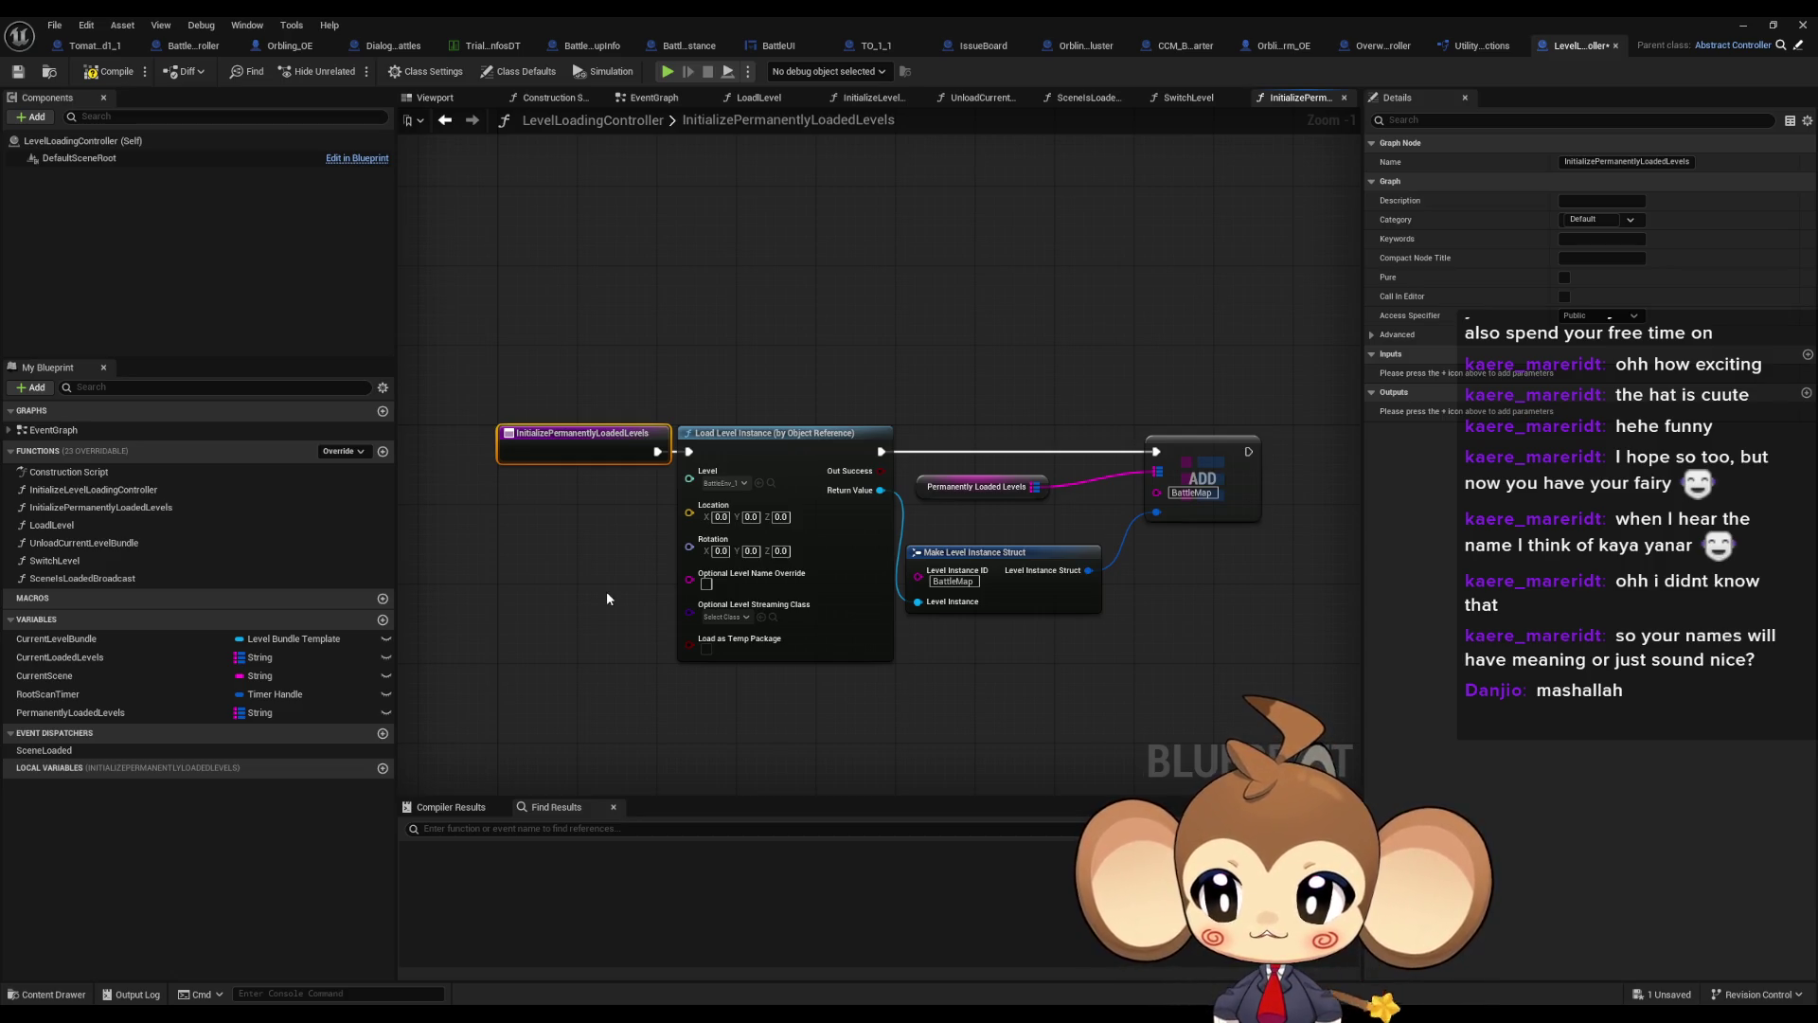
Go back to the SwitchLevel function graph via UnloadCurrentLevelBundle
double_click(68, 544)
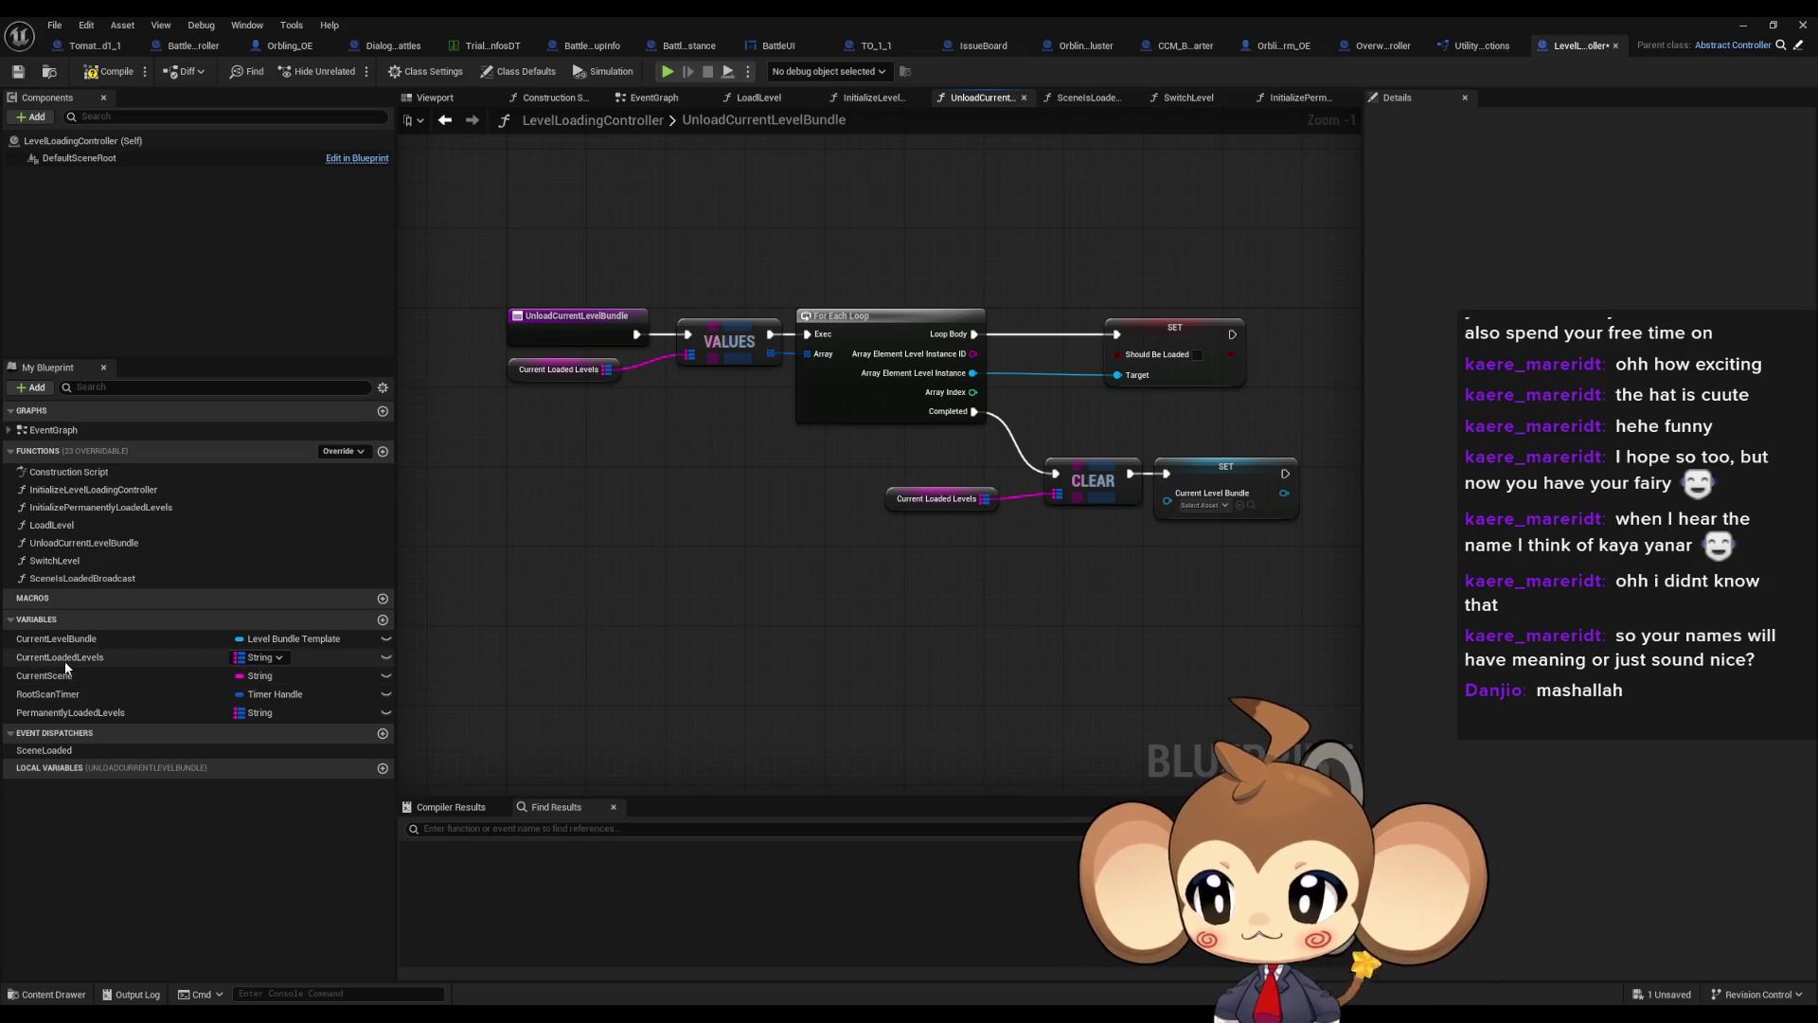
double_click(86, 569)
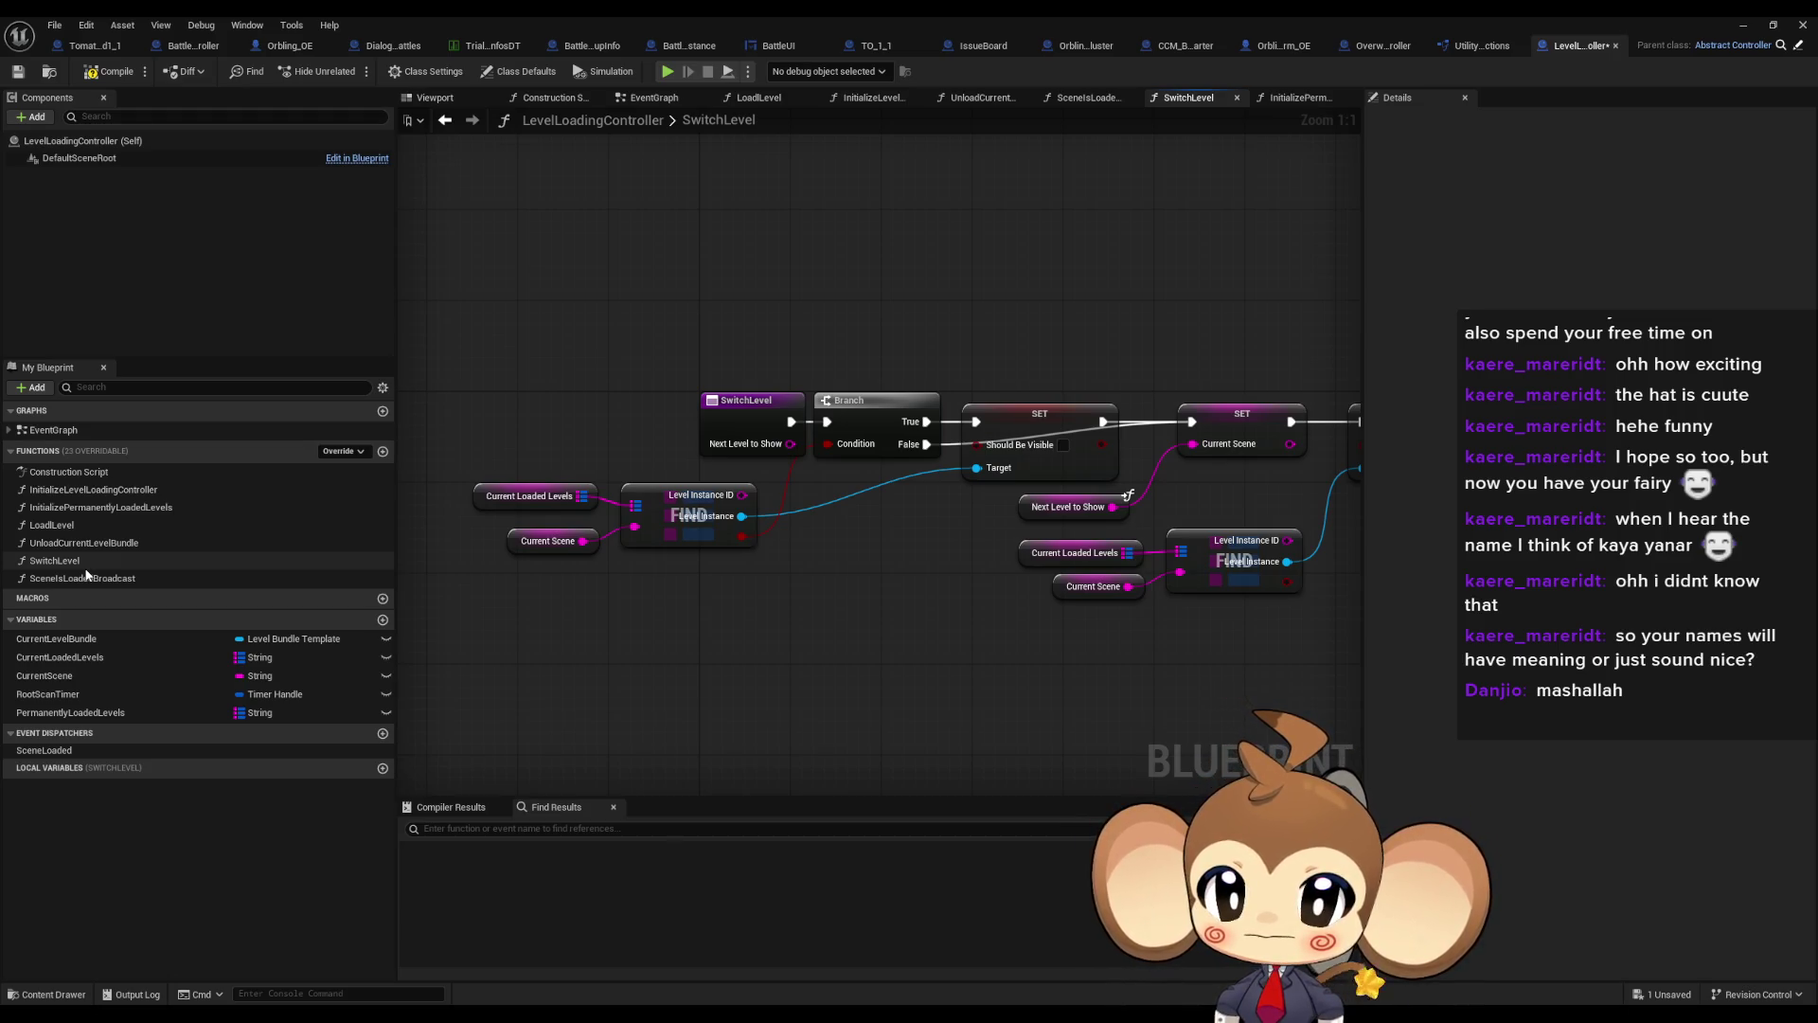
Add a Find on Permanently Loaded Levels keyed by a copied Current Scene getter
left_click_drag(66, 712, 572, 722)
mouse_move(652, 616)
left_mouse_down()
mouse_move(724, 624)
mouse_move(816, 594)
mouse_move(793, 598)
left_mouse_up()
type("find")
key("Return")
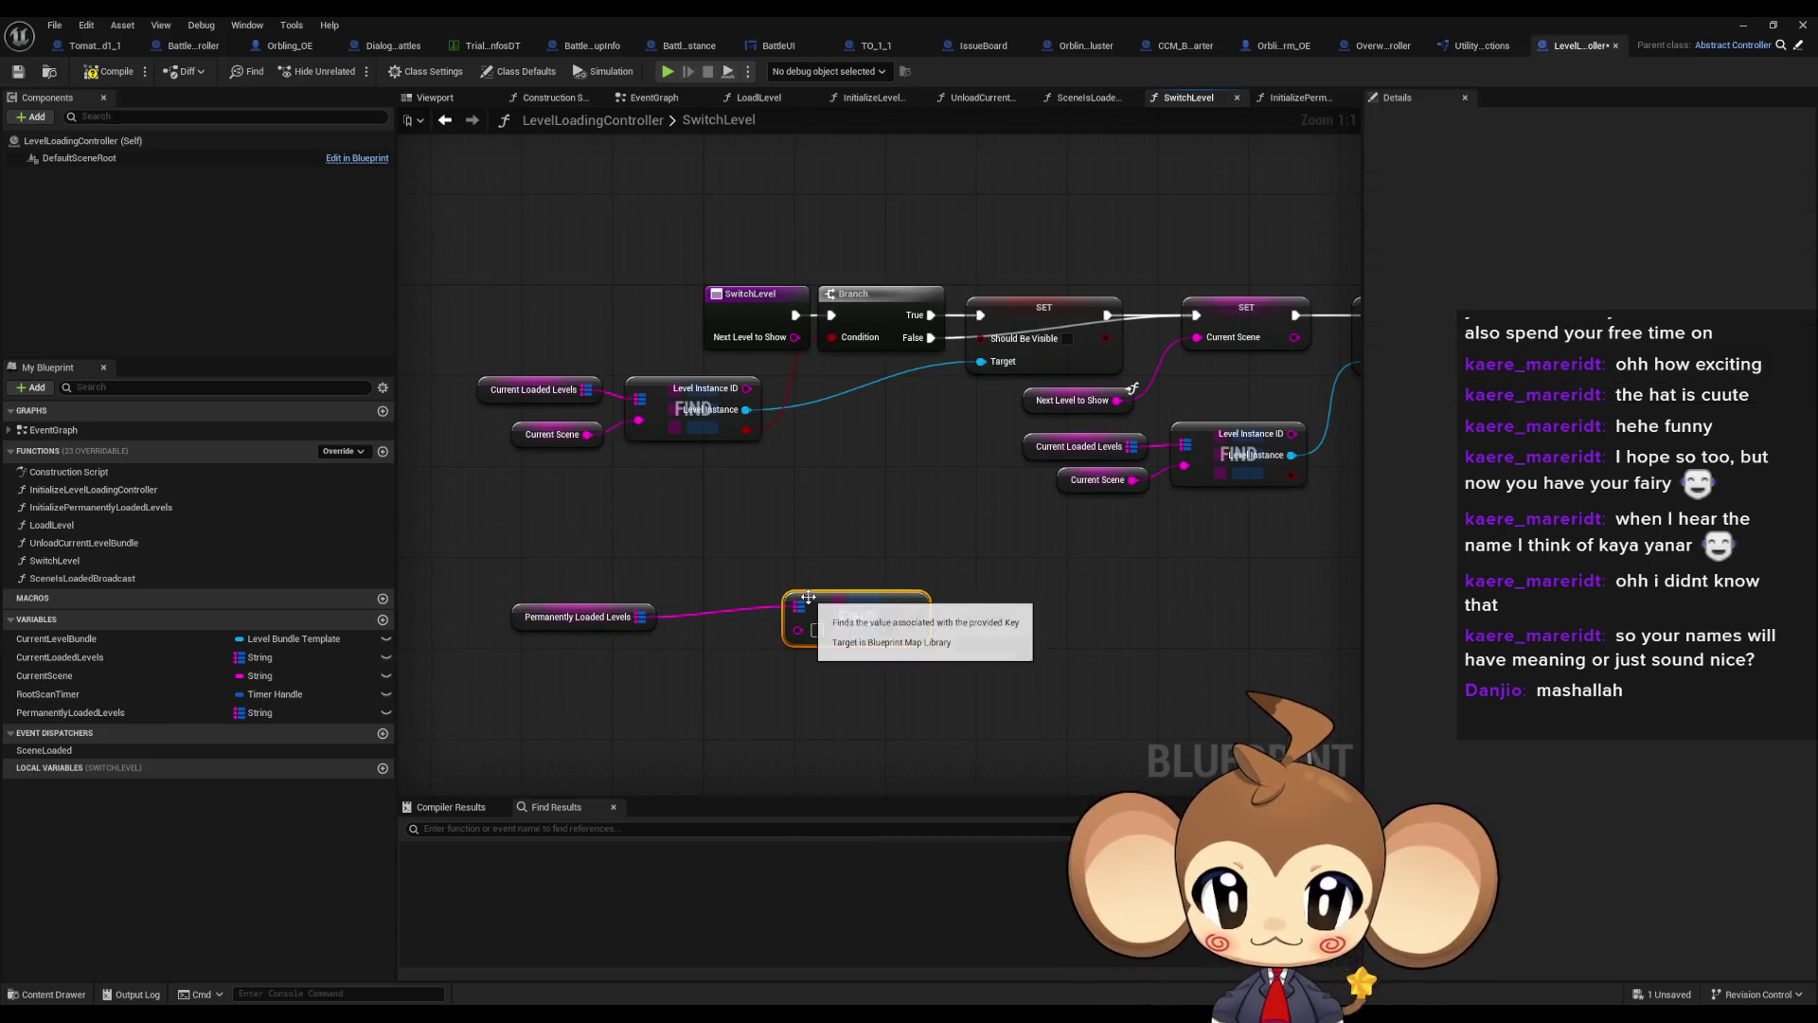
left_click(552, 433)
key("ctrl+c")
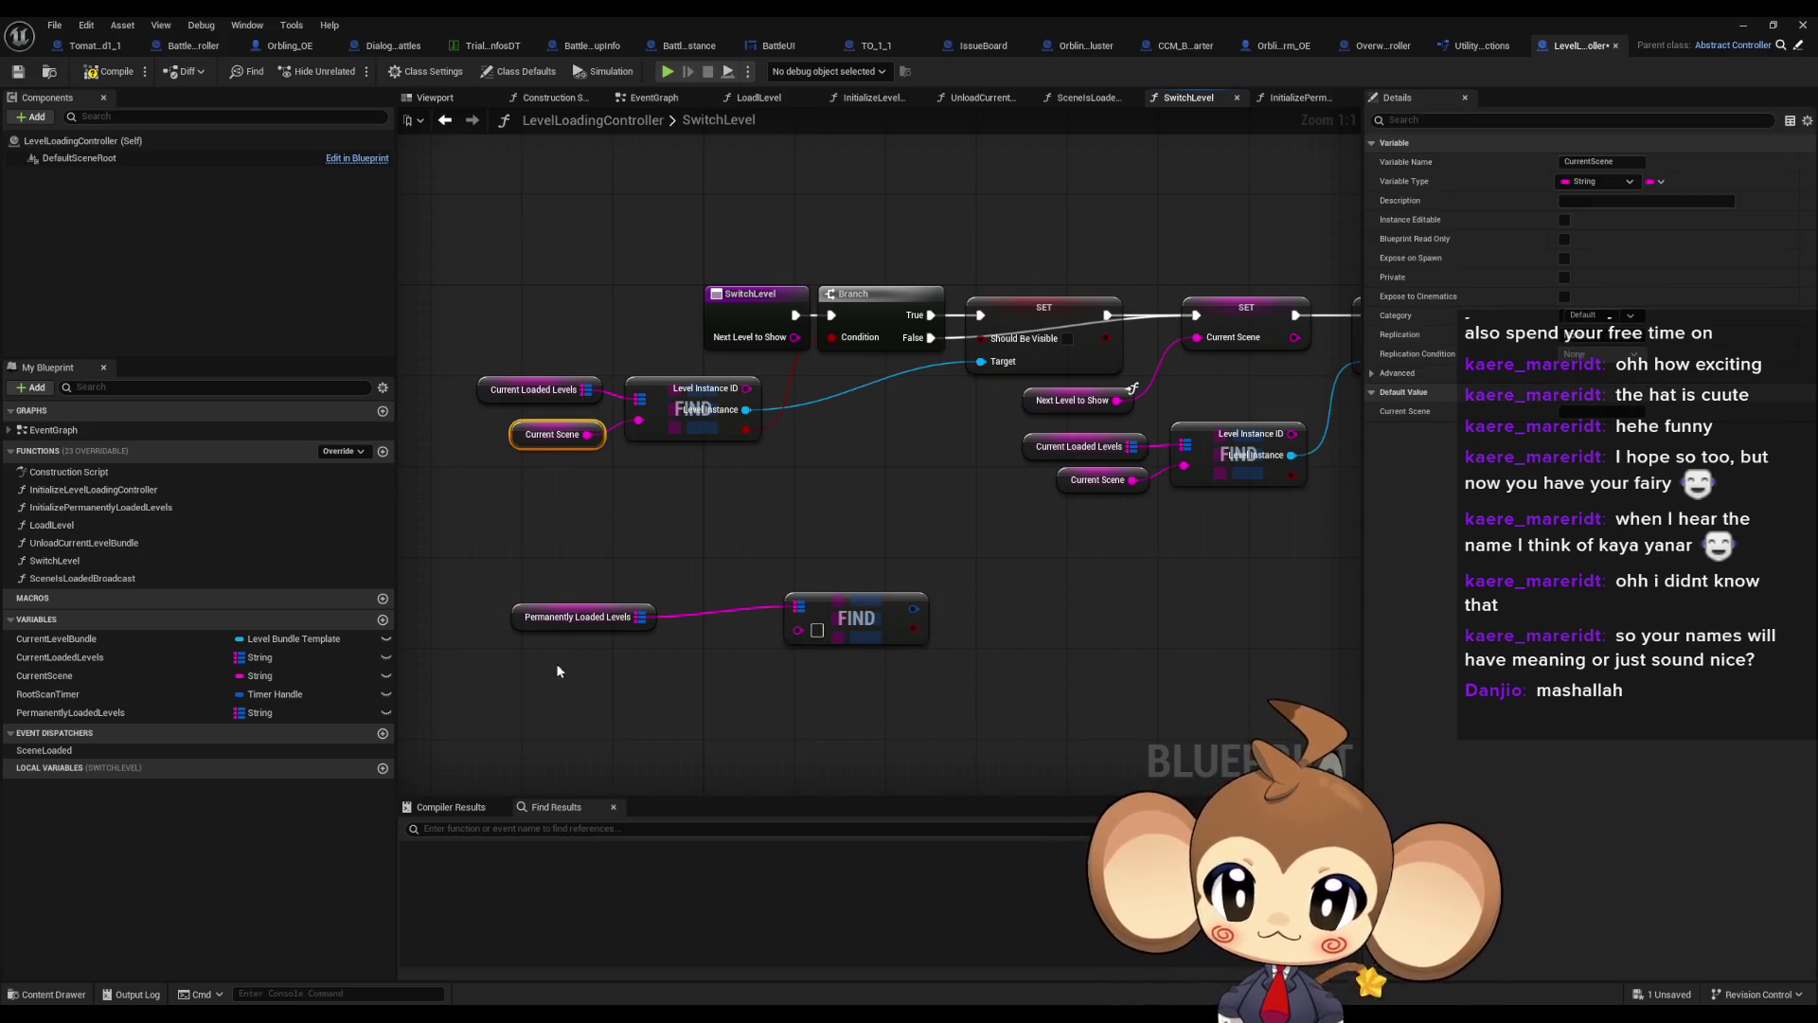
key("ctrl+v")
mouse_move(568, 661)
left_mouse_down()
mouse_move(798, 629)
mouse_move(724, 638)
left_mouse_up()
mouse_move(630, 594)
left_mouse_down()
mouse_move(700, 663)
mouse_move(828, 606)
left_mouse_up()
Split the Find output pin and add a Set Should Be Visible node
right_click(876, 600)
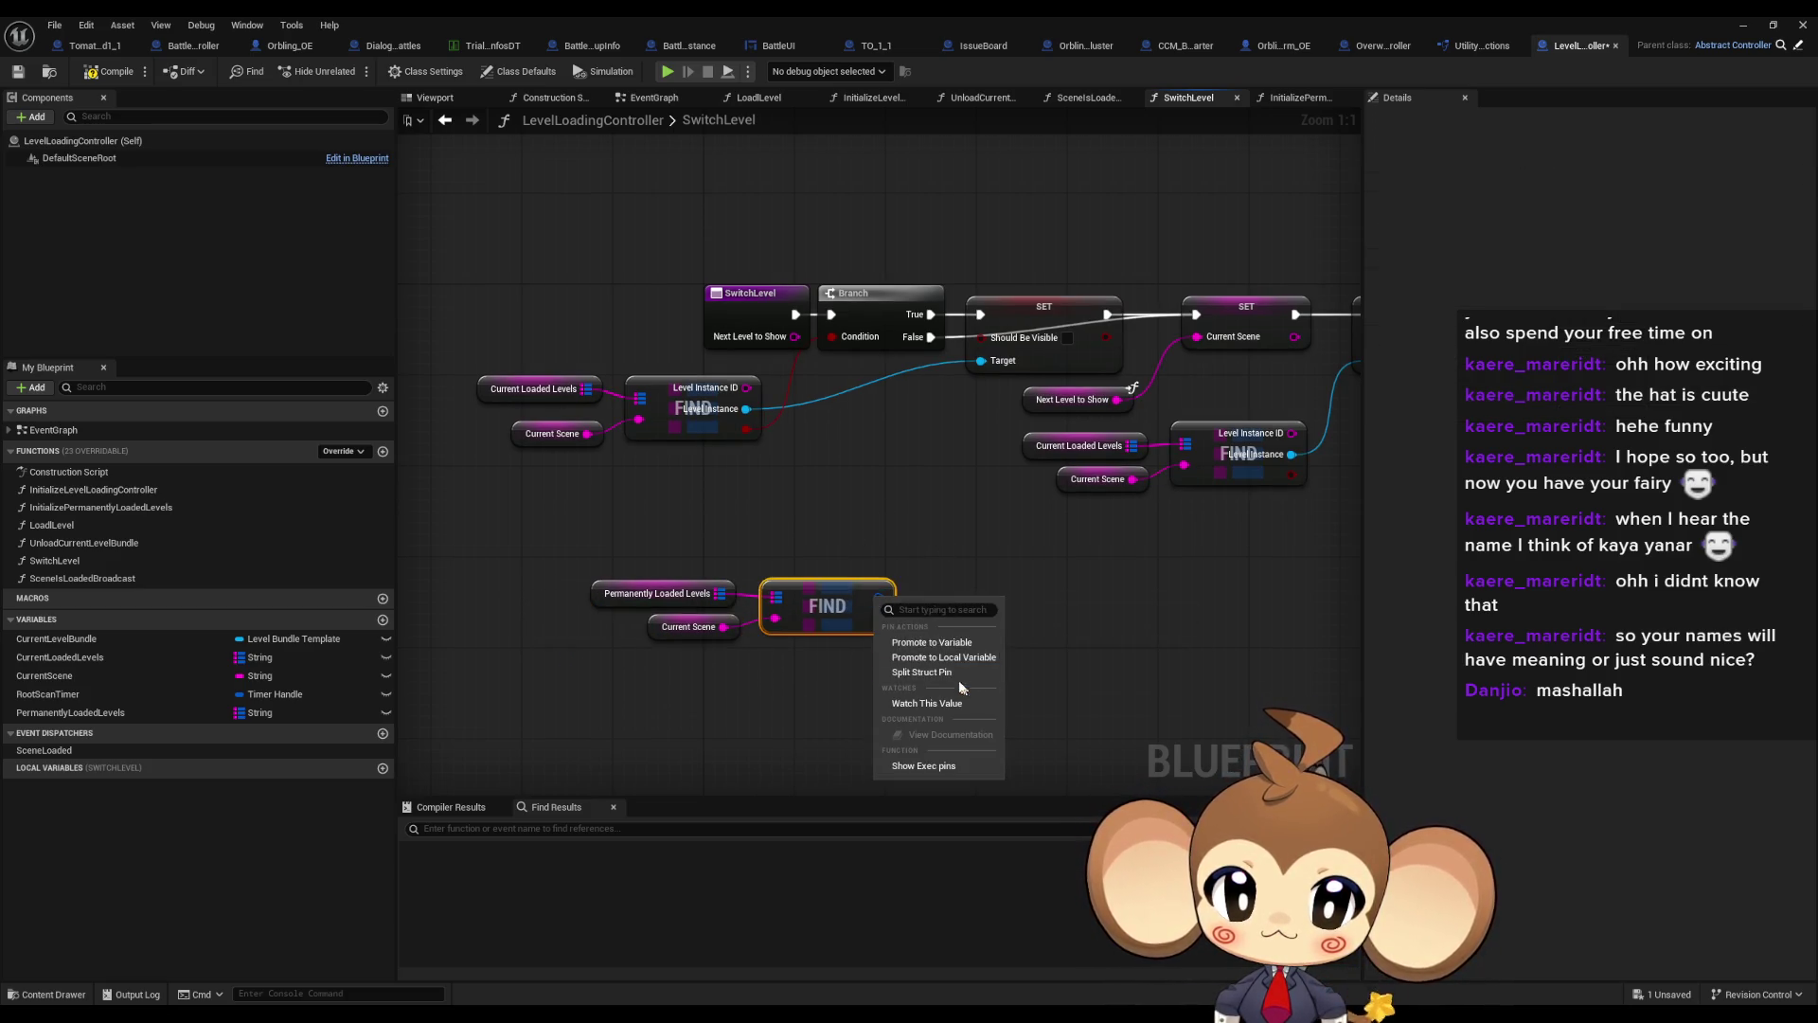
left_click(923, 672)
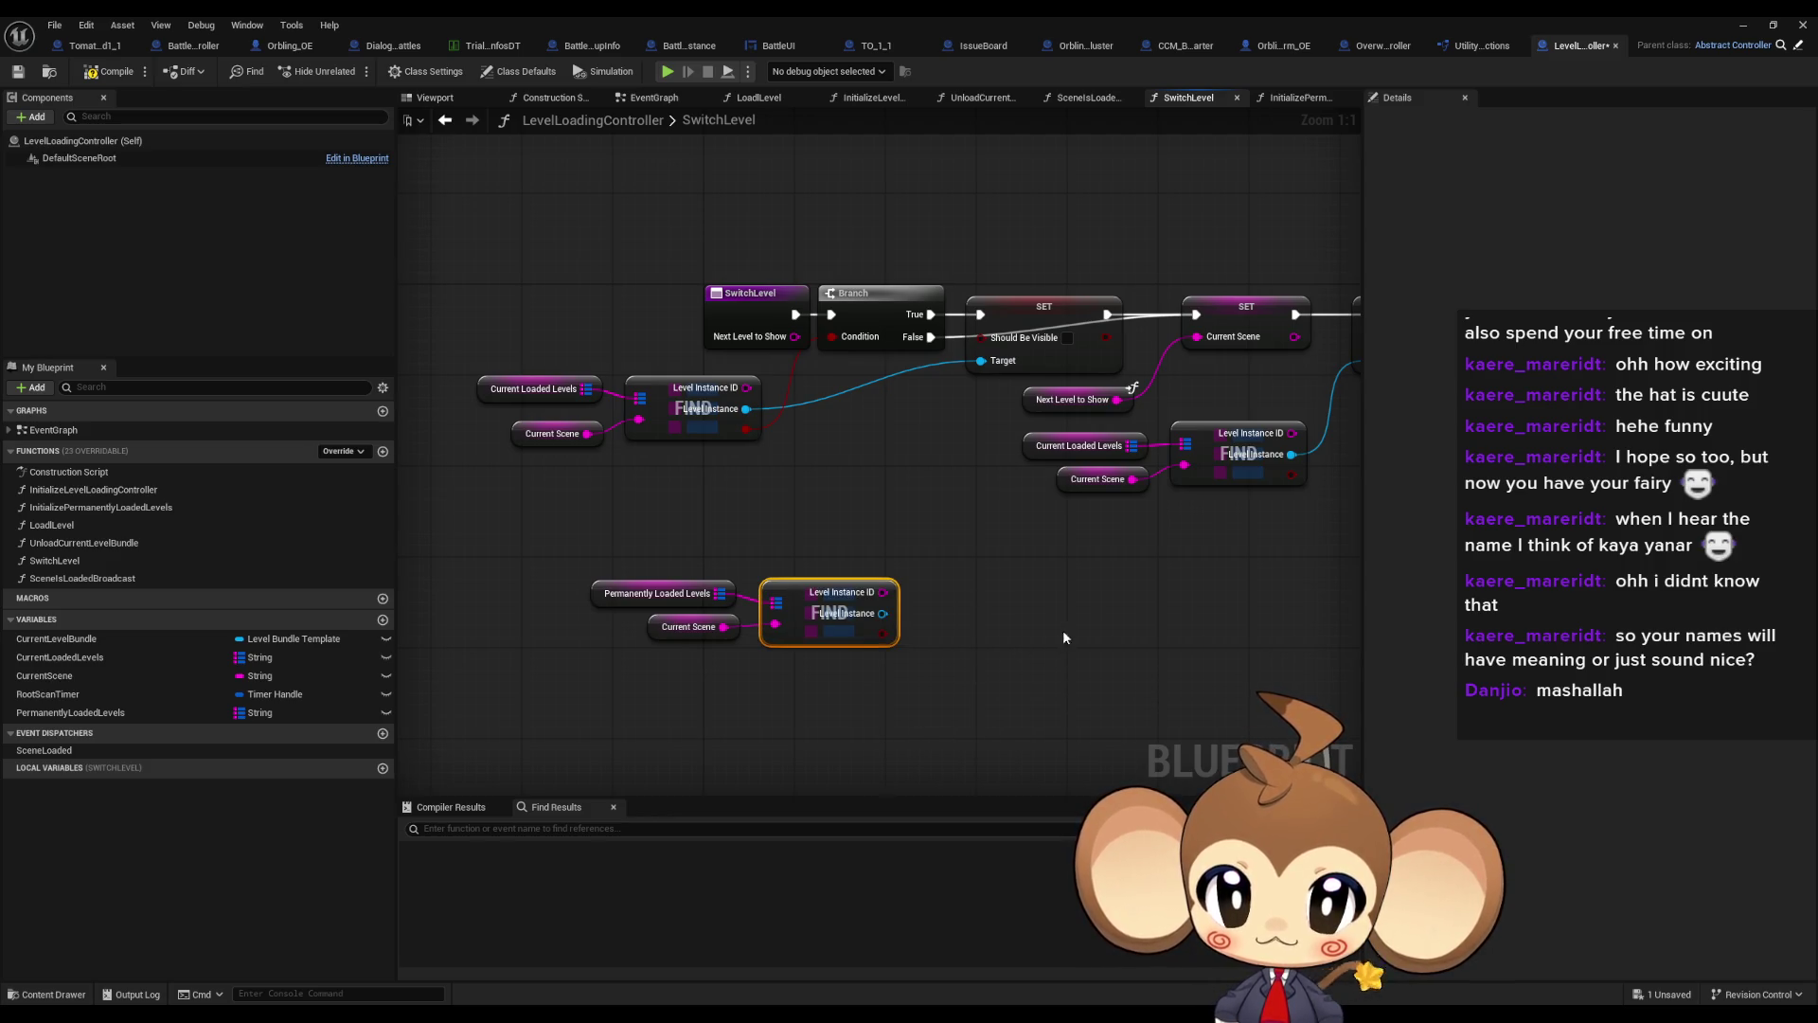
mouse_move(1063, 637)
left_mouse_down()
mouse_move(888, 585)
mouse_move(926, 596)
mouse_move(807, 611)
mouse_move(984, 606)
mouse_move(896, 583)
left_mouse_up()
type("s")
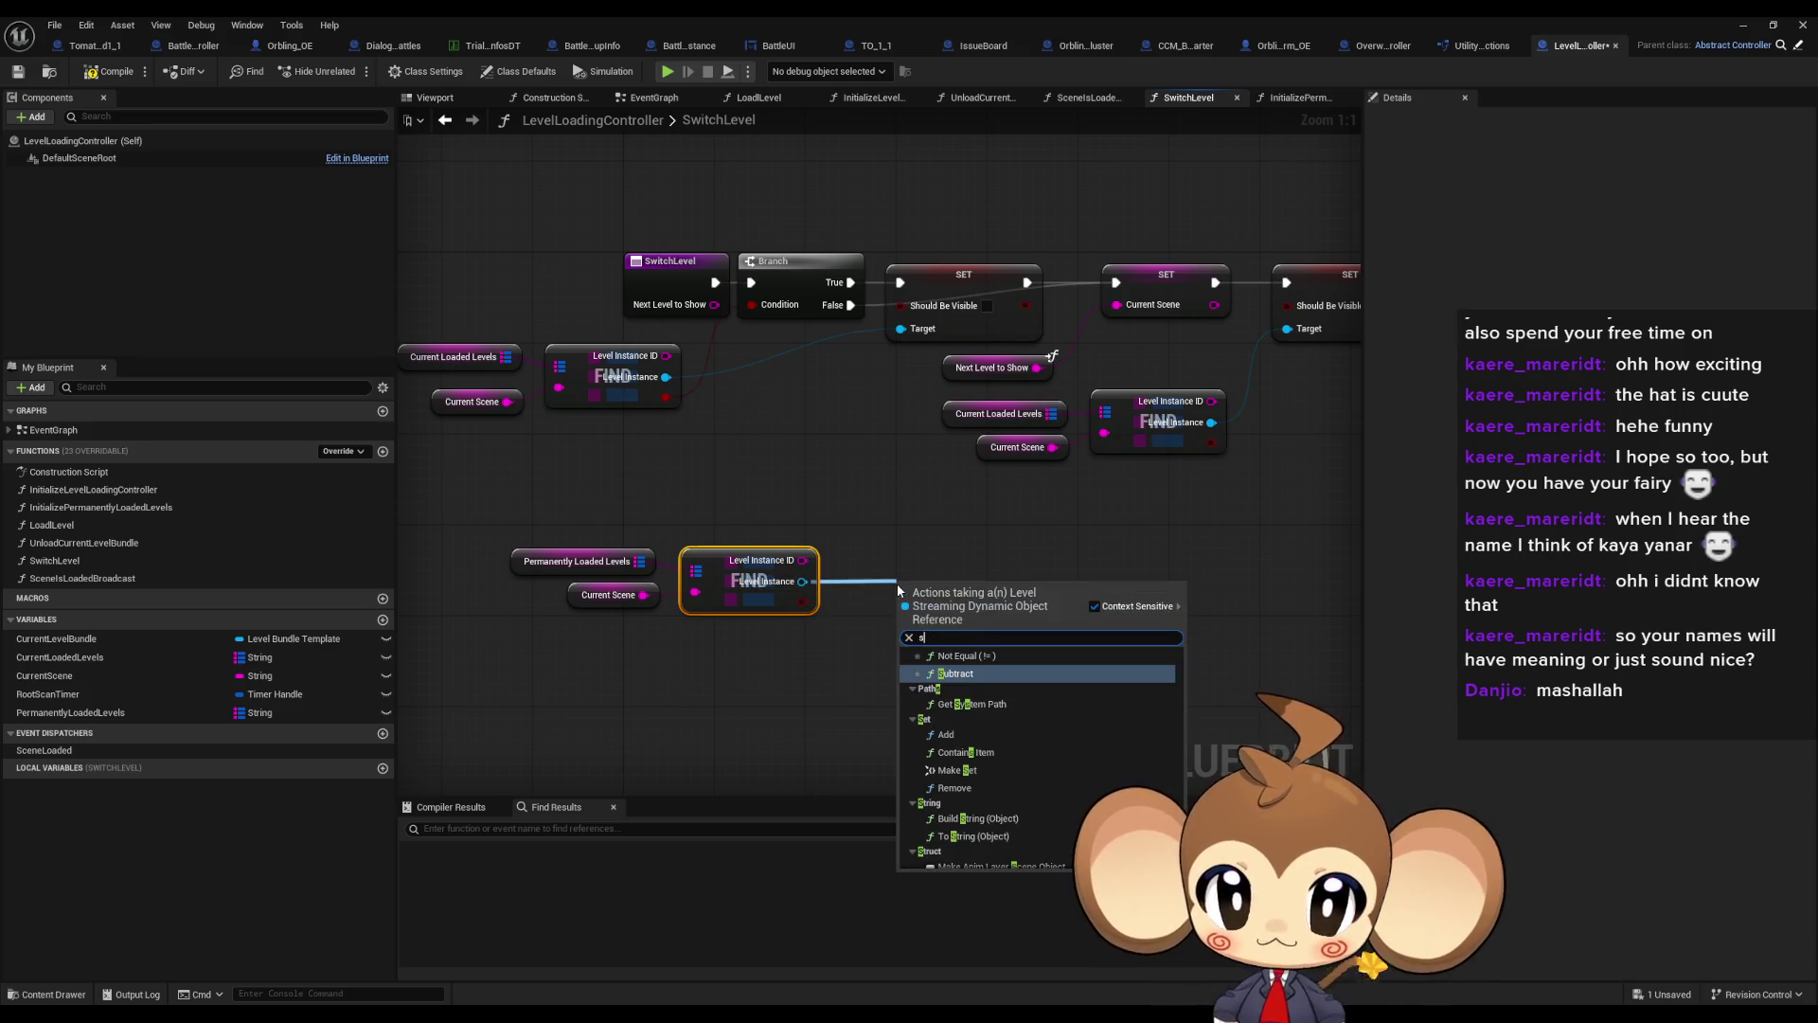
type("hould be")
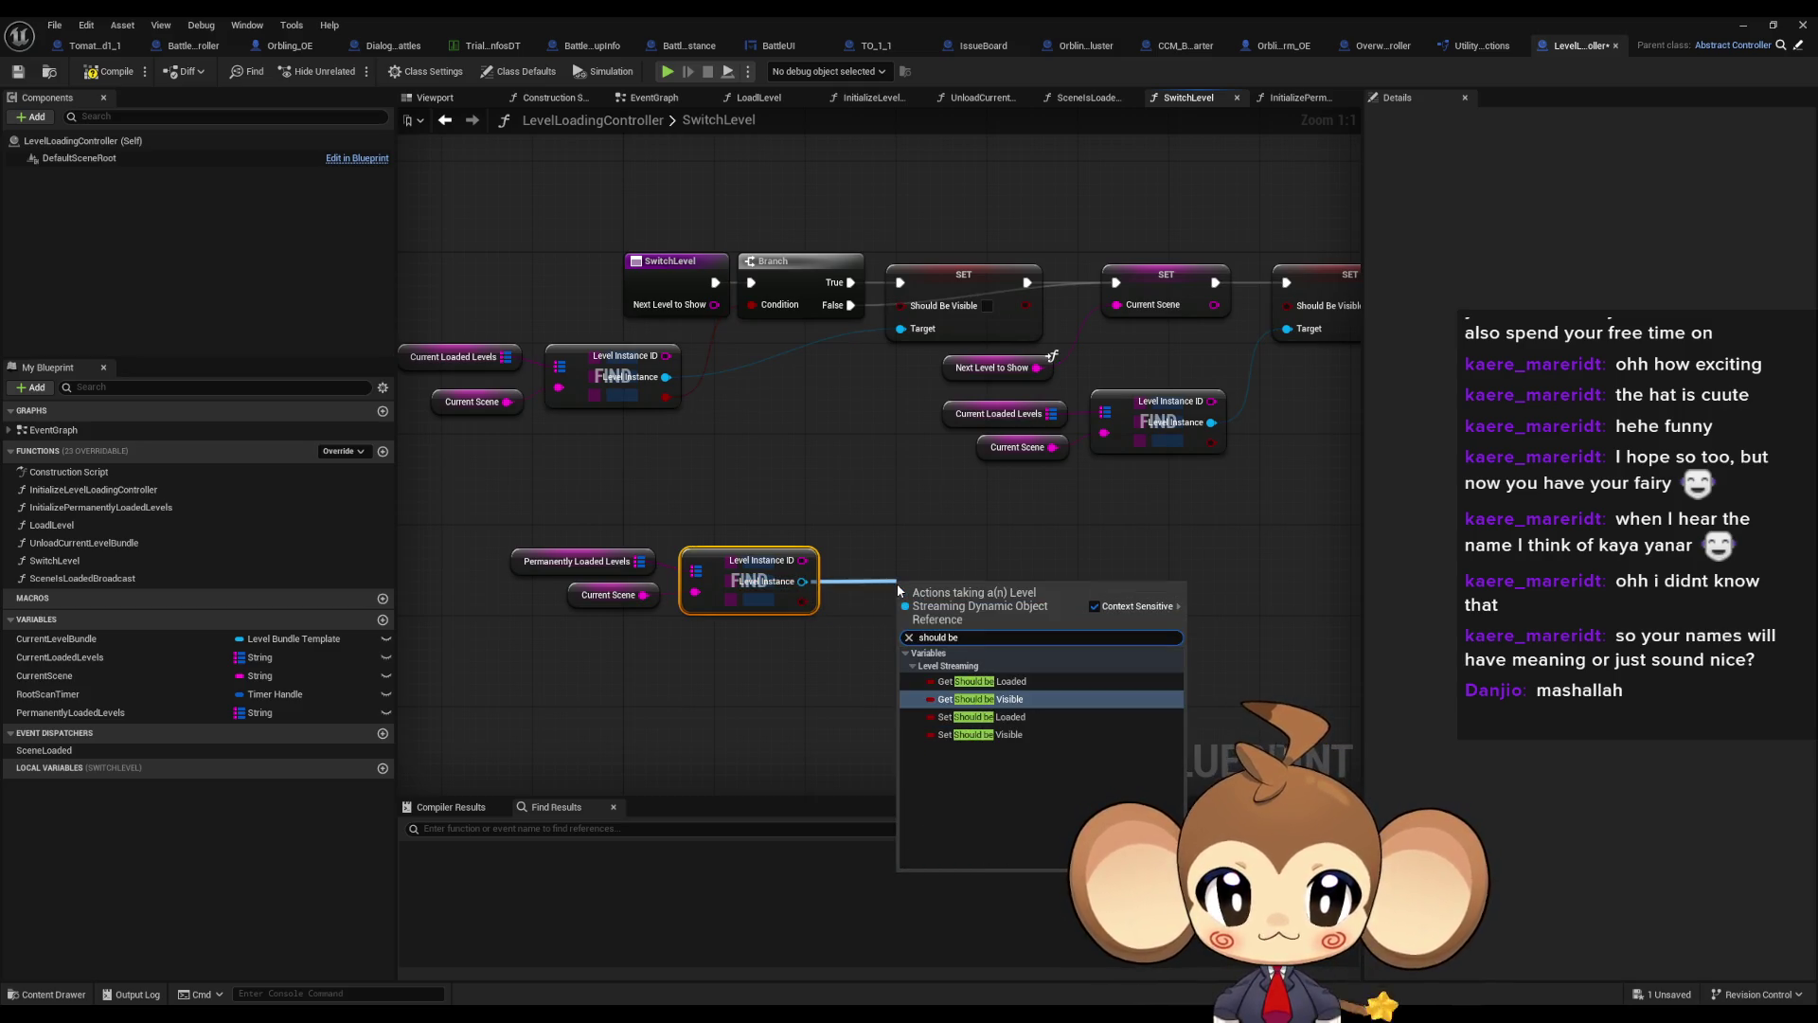
key("Down")
key("Down")
key("Return")
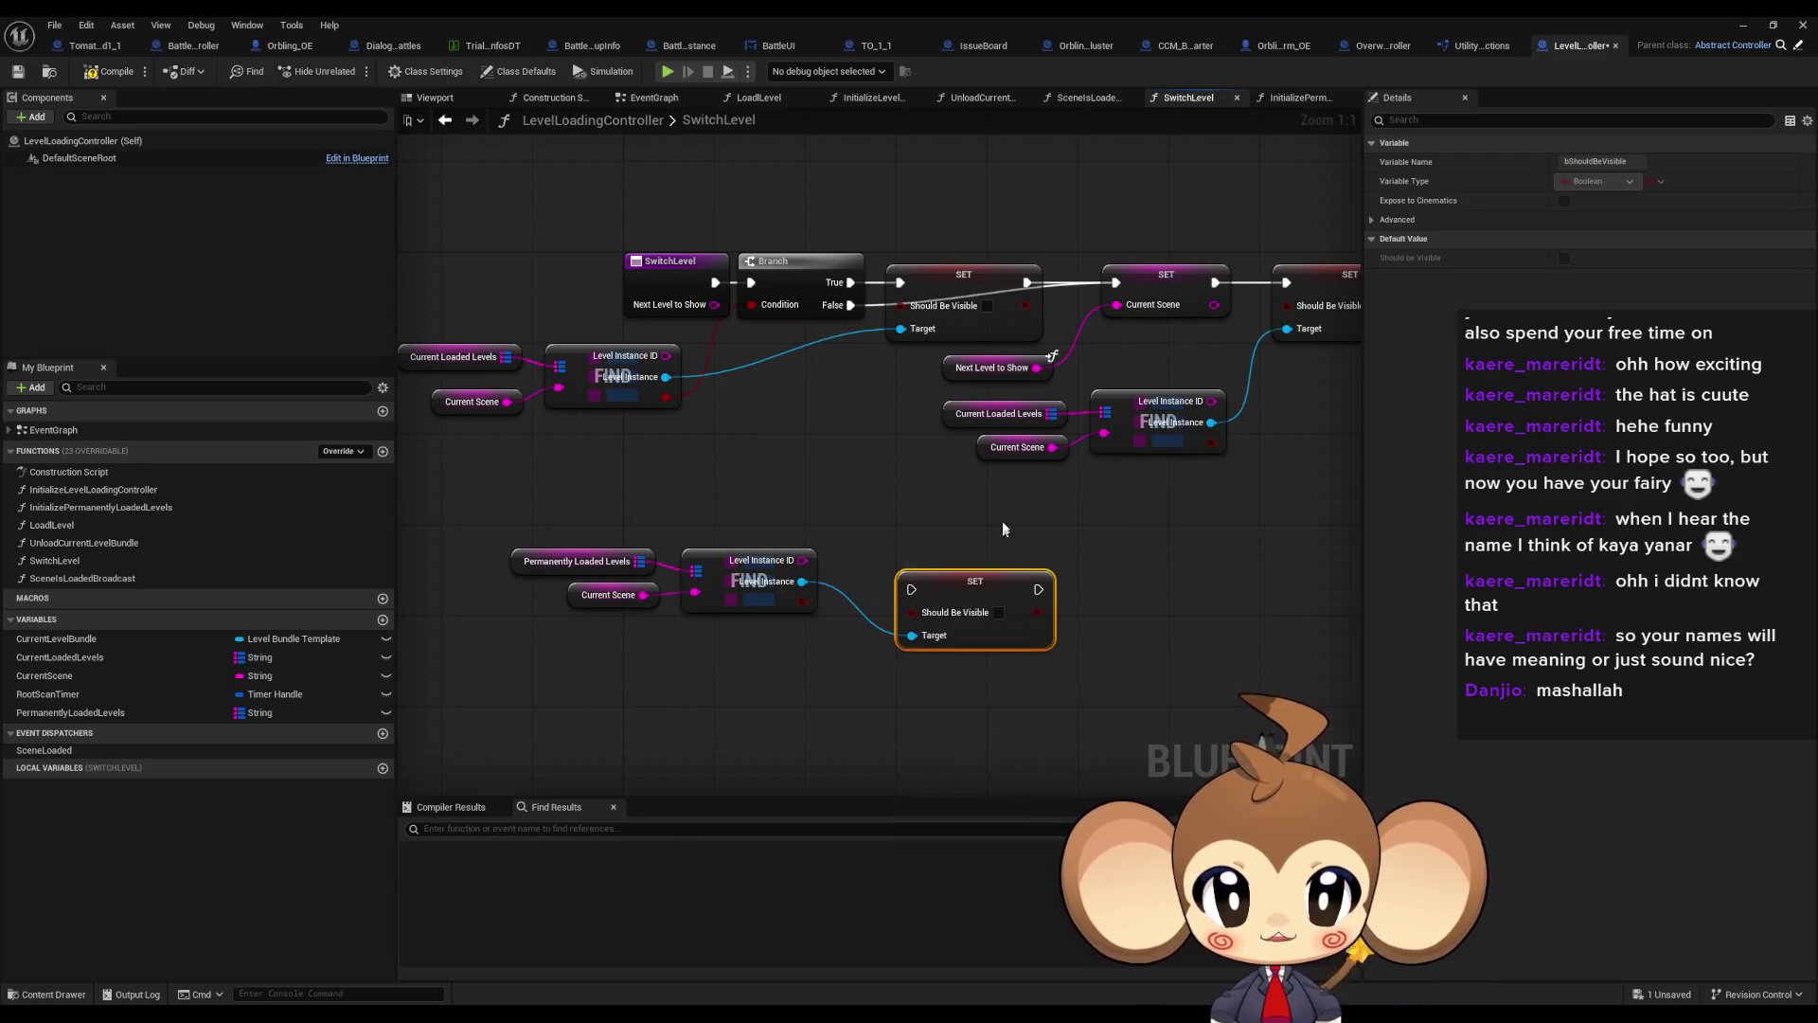
left_click_drag(979, 578, 969, 541)
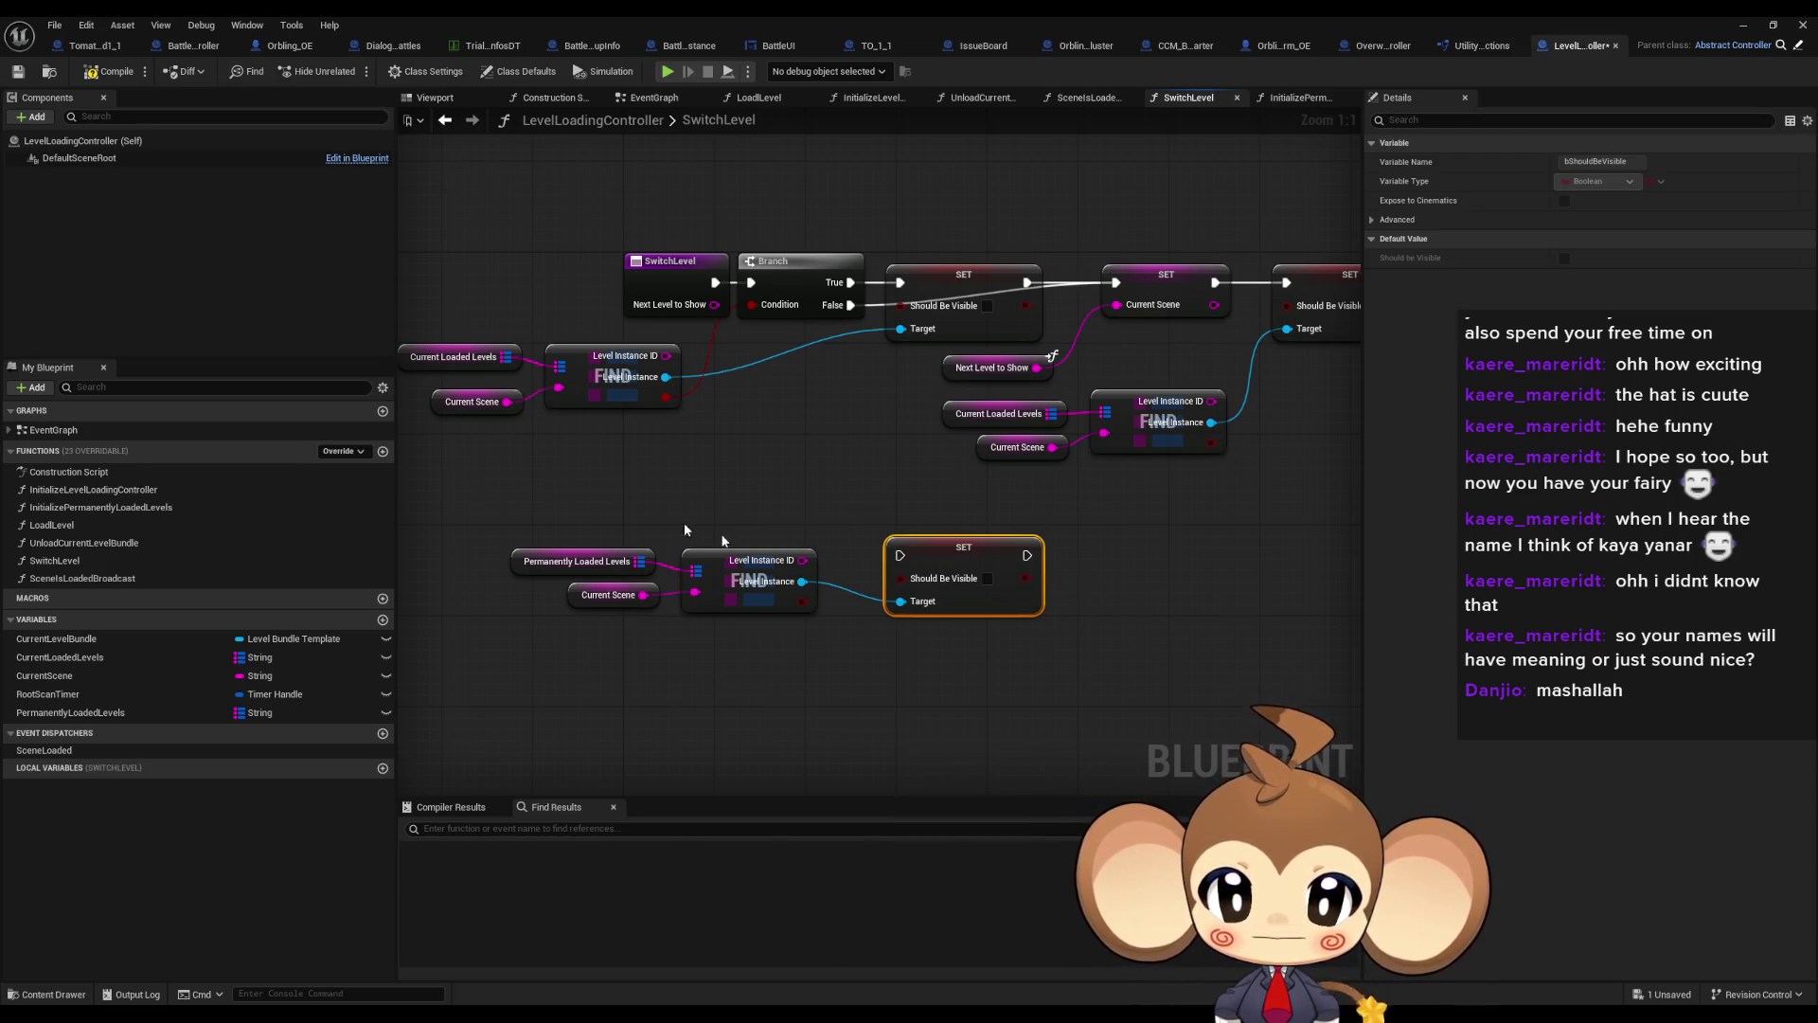
Arrange the new nodes and add a Branch on the Find result
left_click_drag(684, 529, 616, 597)
left_click_drag(745, 556, 745, 601)
left_click_drag(807, 505, 732, 504)
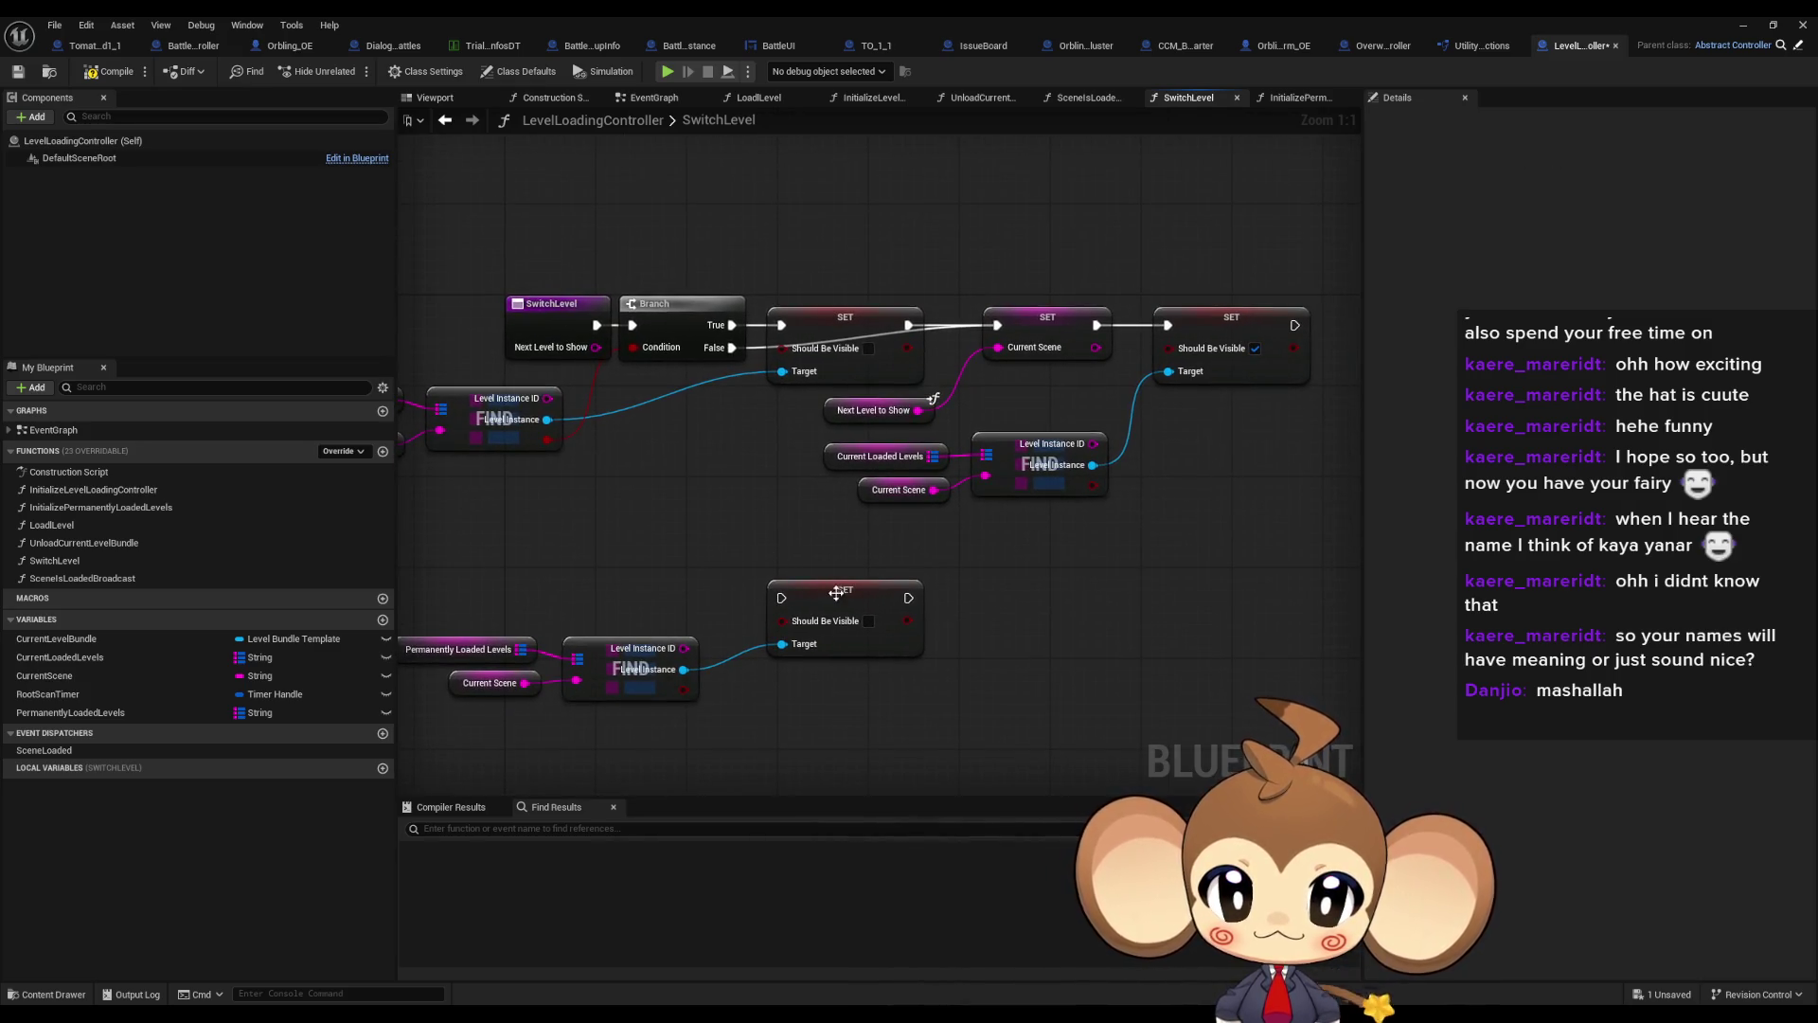
left_click_drag(837, 598, 826, 602)
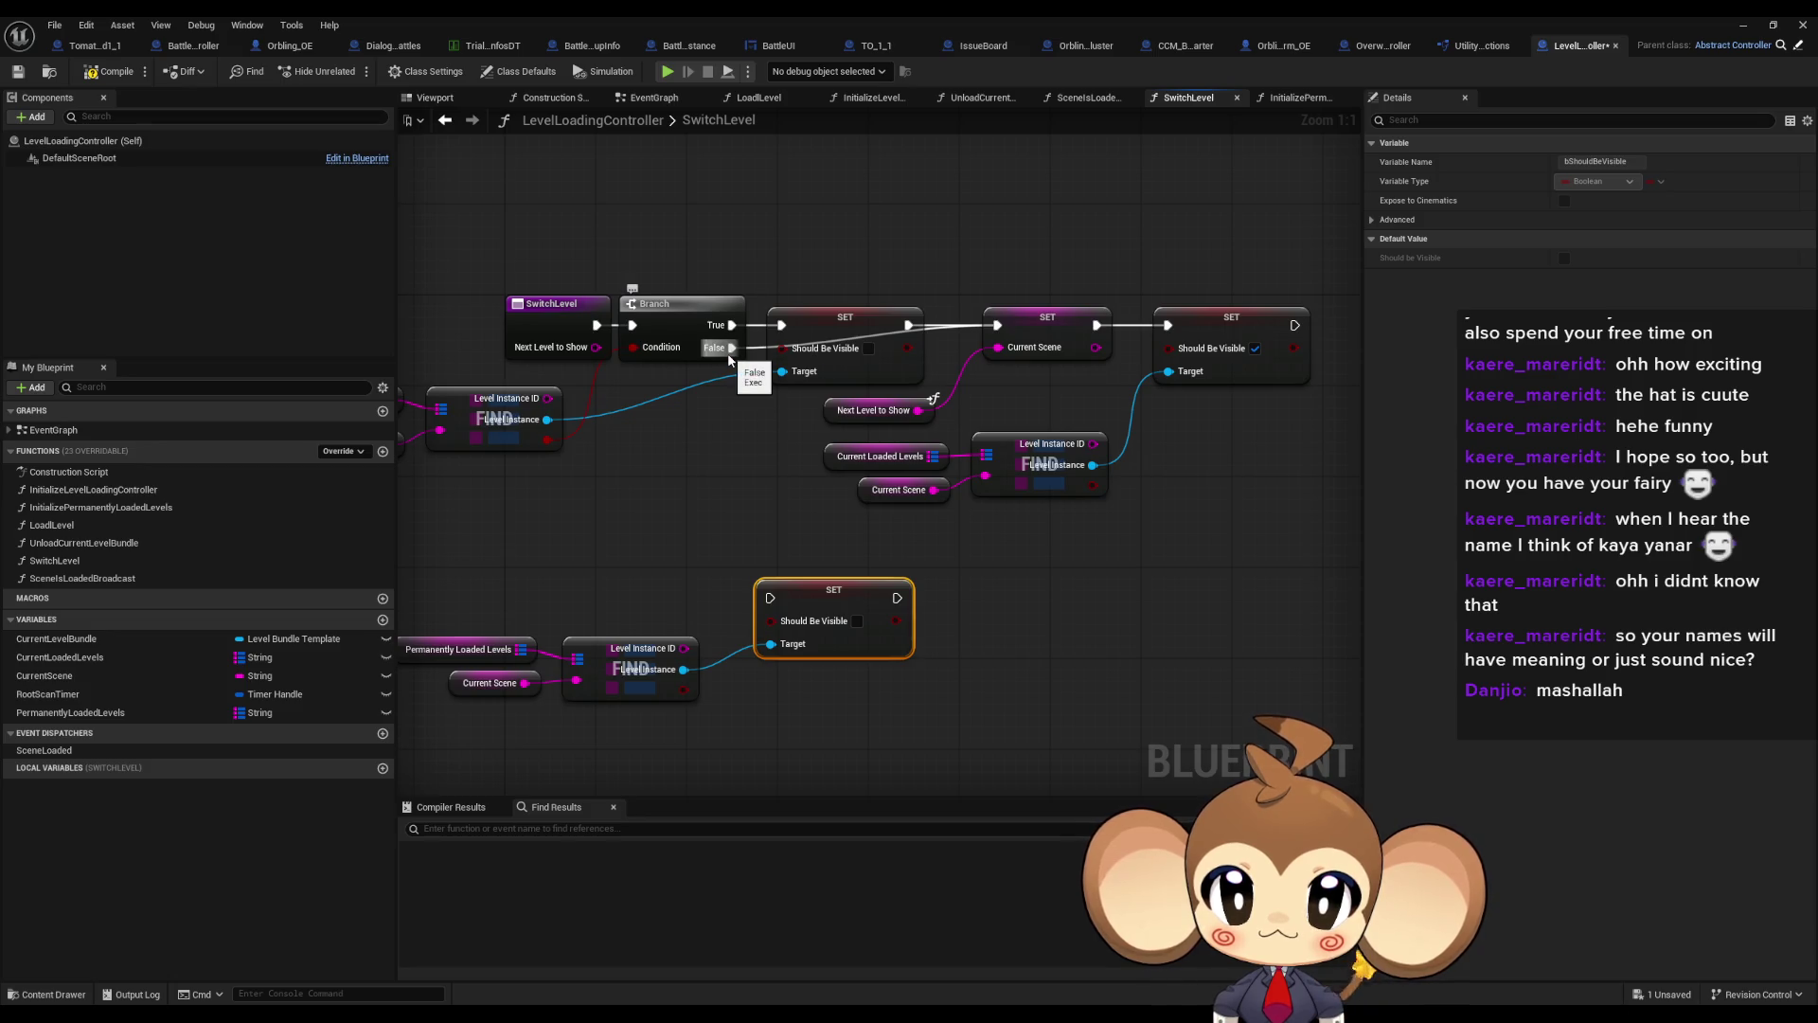
left_click_drag(752, 408, 806, 406)
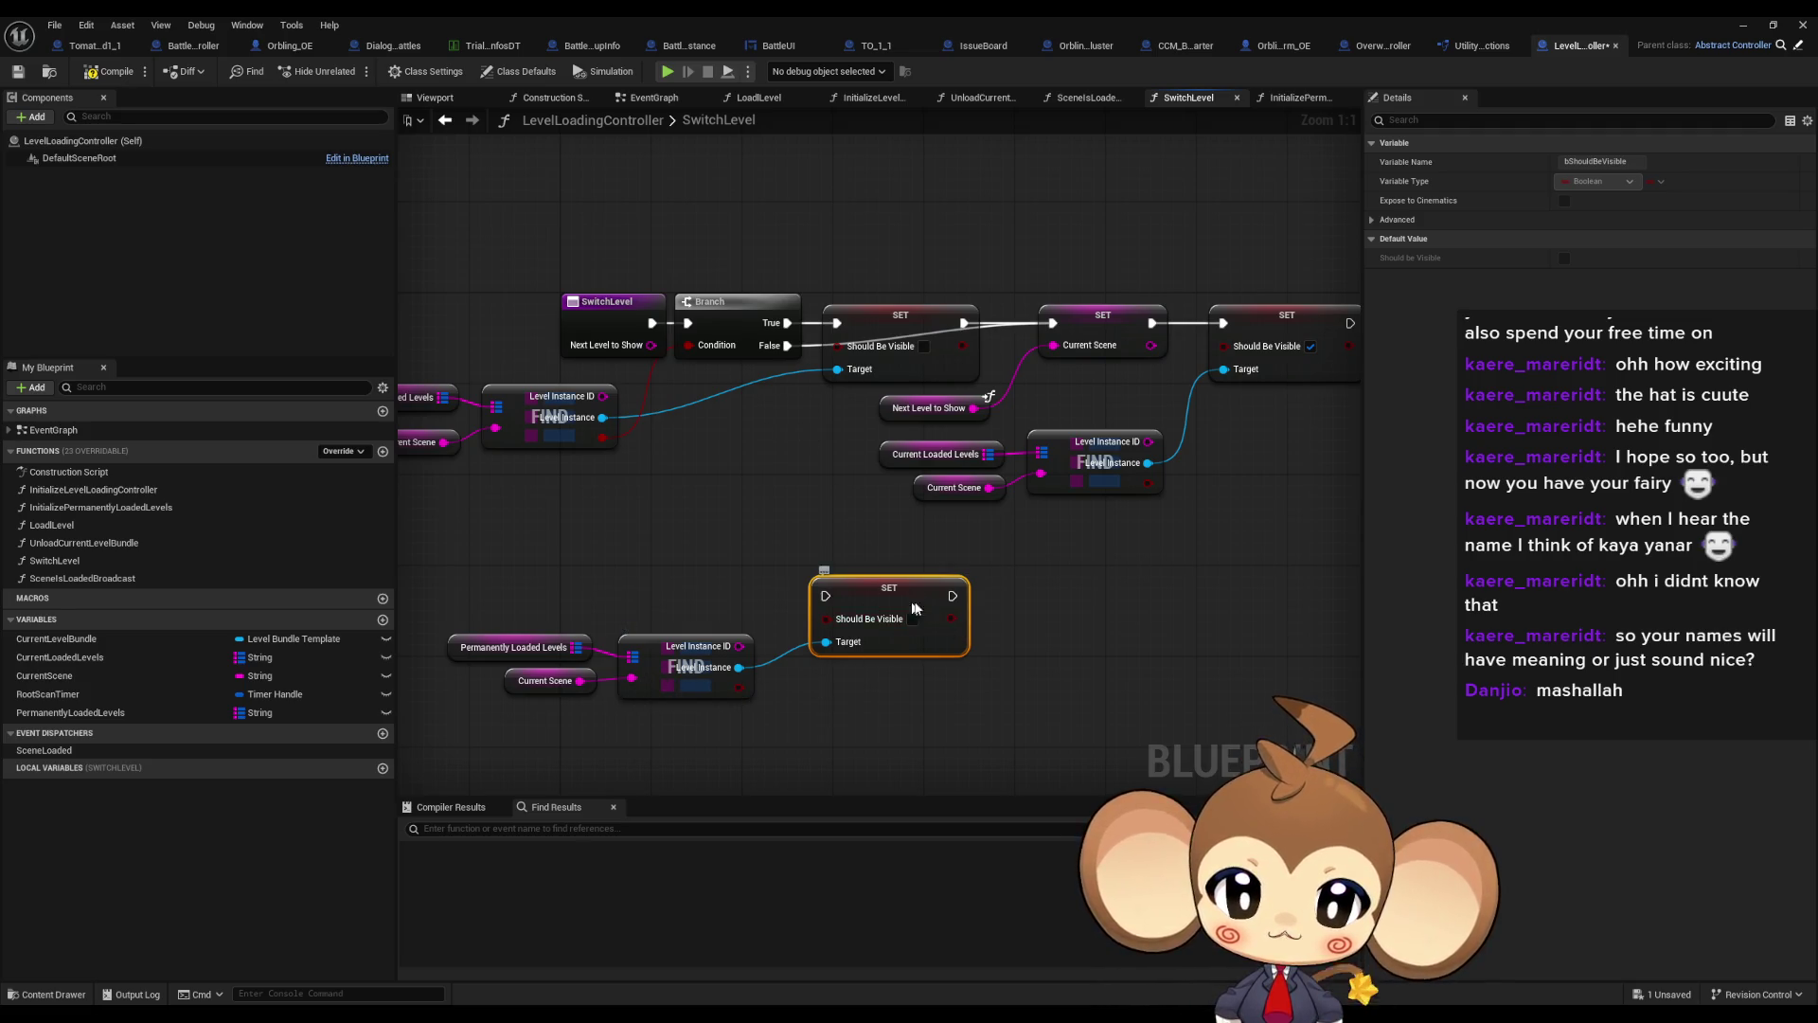
left_click_drag(915, 607, 1063, 608)
mouse_move(738, 687)
left_mouse_down()
mouse_move(843, 710)
mouse_move(782, 671)
left_mouse_up()
type("branch")
key("Return")
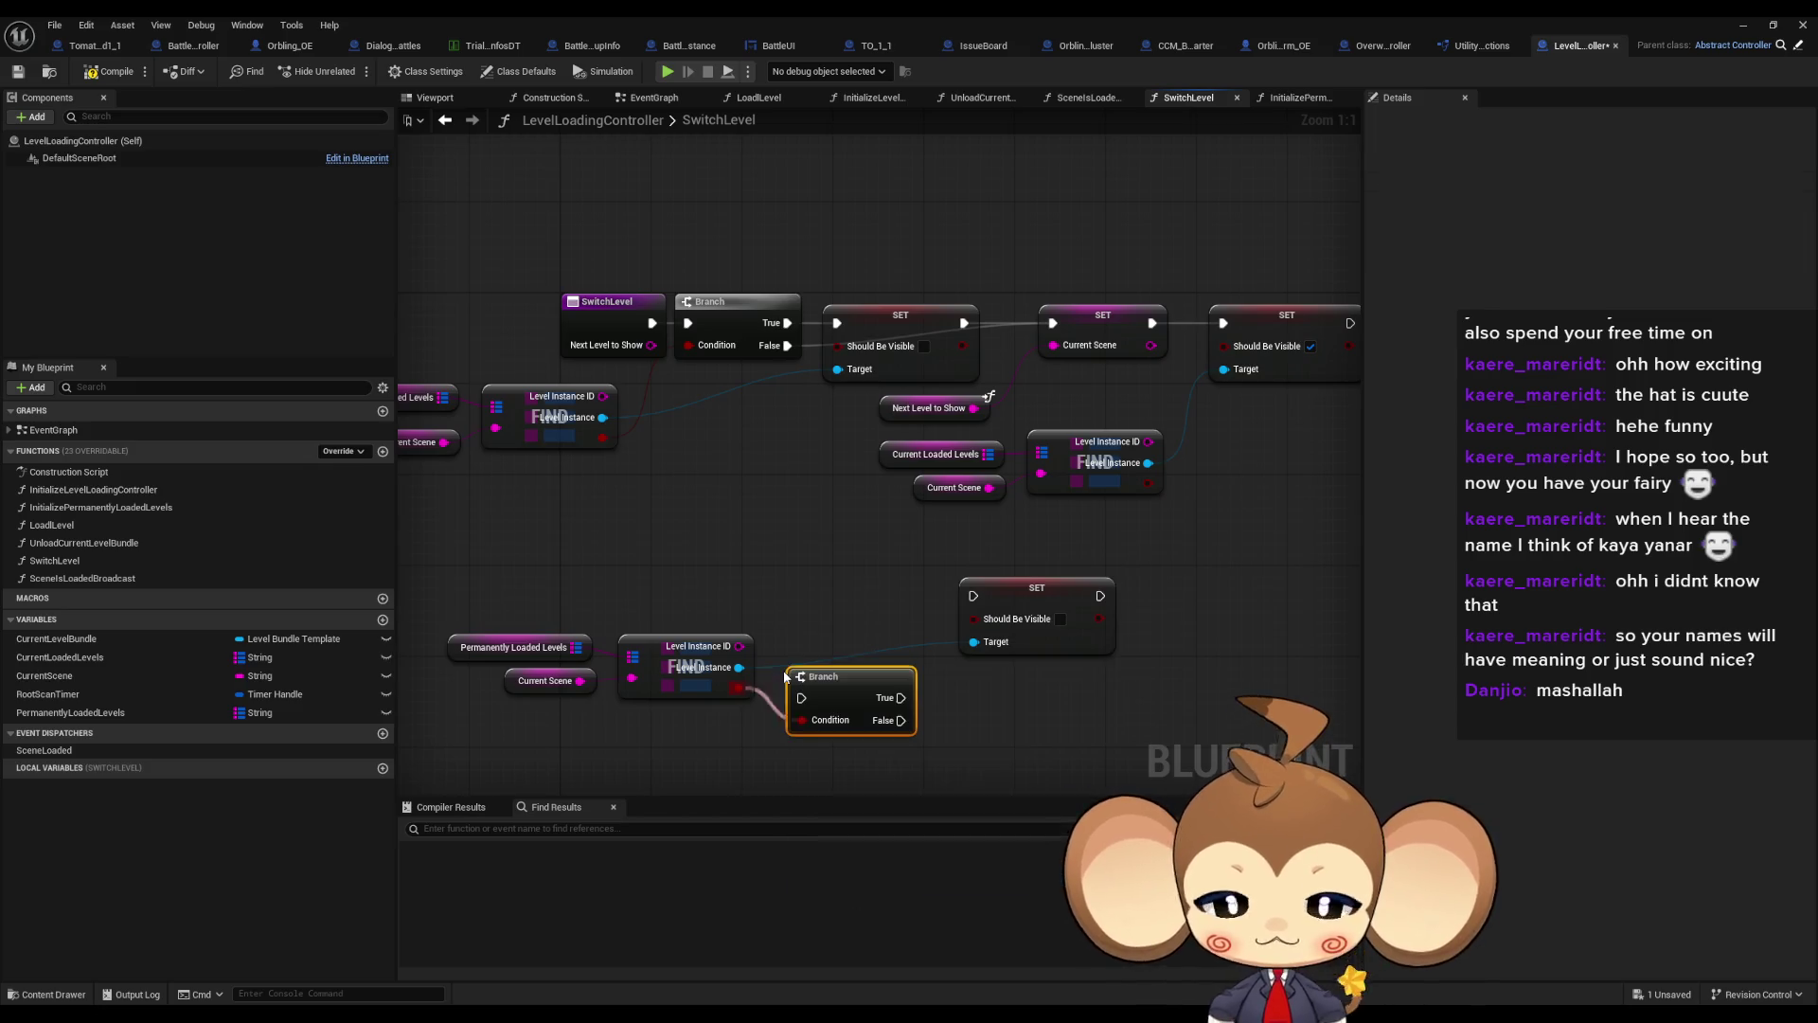
Wire the new Branch: first Branch False into it, True to the lower visibility set, False to Current Scene
left_click_drag(901, 720, 1053, 323)
mouse_move(787, 345)
left_mouse_down()
mouse_move(767, 624)
mouse_move(801, 698)
mouse_move(973, 595)
left_mouse_up()
mouse_move(1088, 595)
left_mouse_down()
mouse_move(1089, 640)
mouse_move(1053, 323)
left_mouse_up()
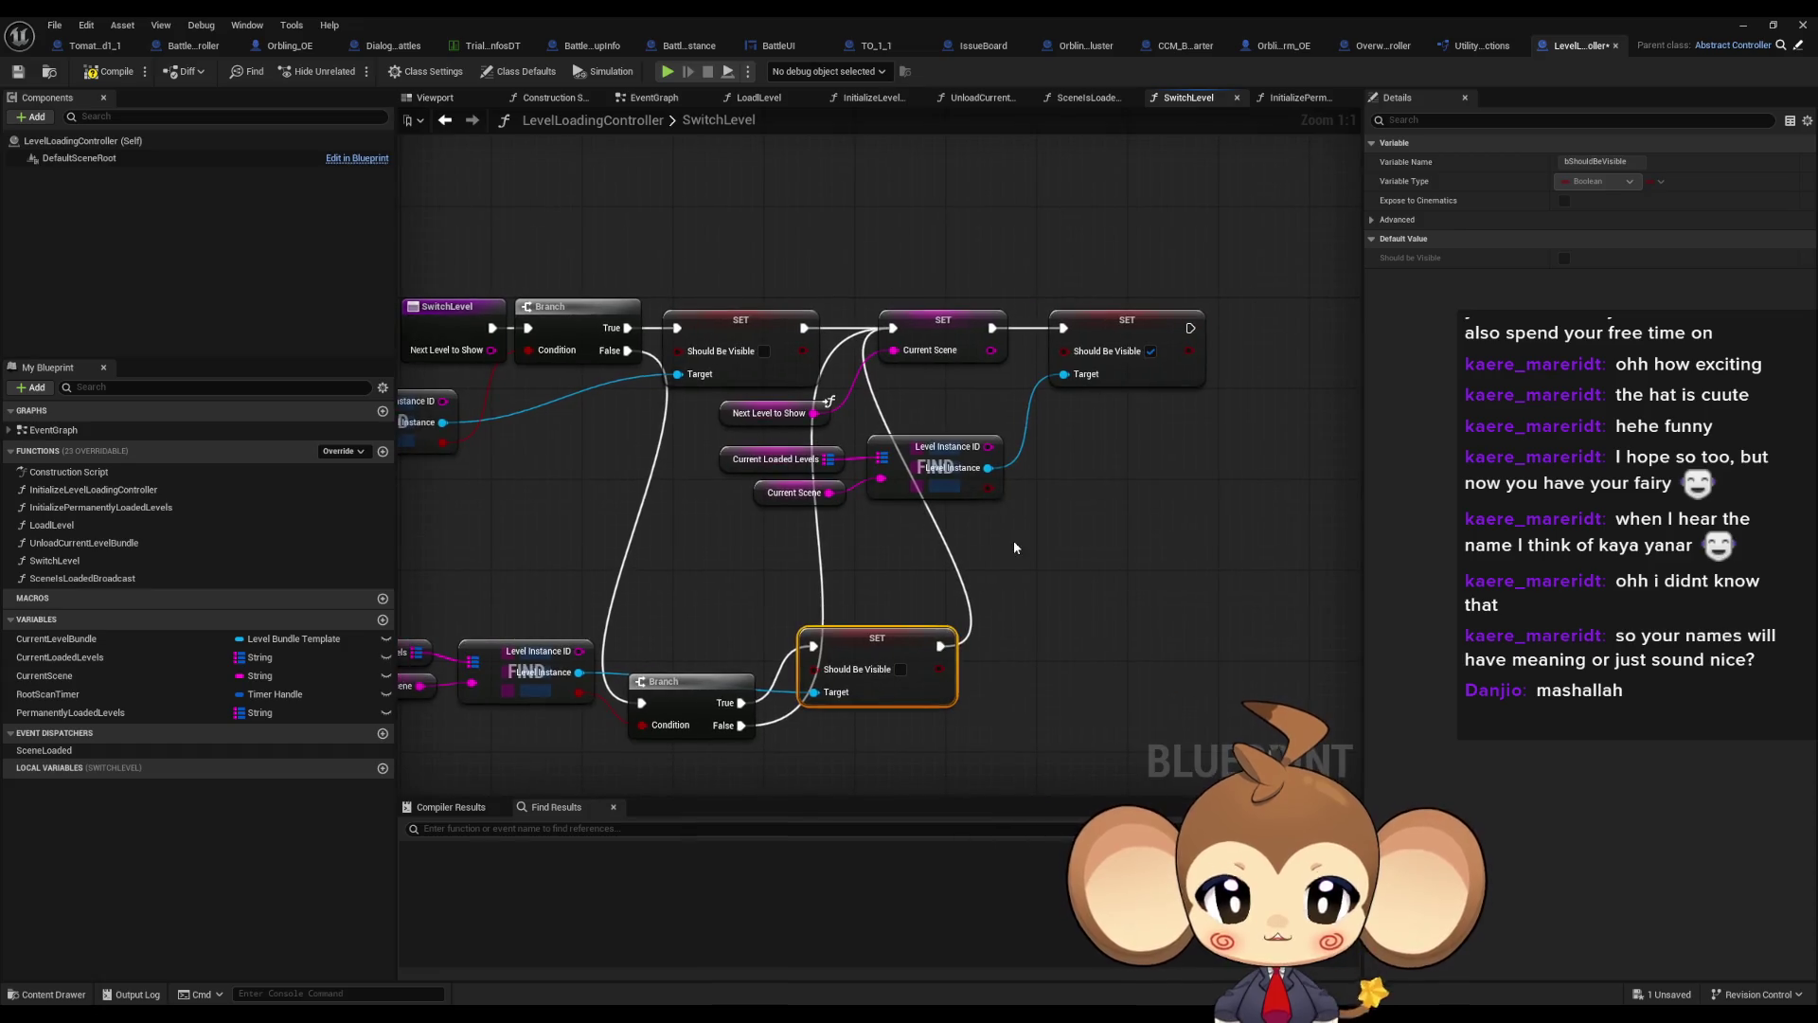
Move the lower Branch up and shift the right-hand set and Find nodes right to make room
left_click_drag(682, 681, 693, 624)
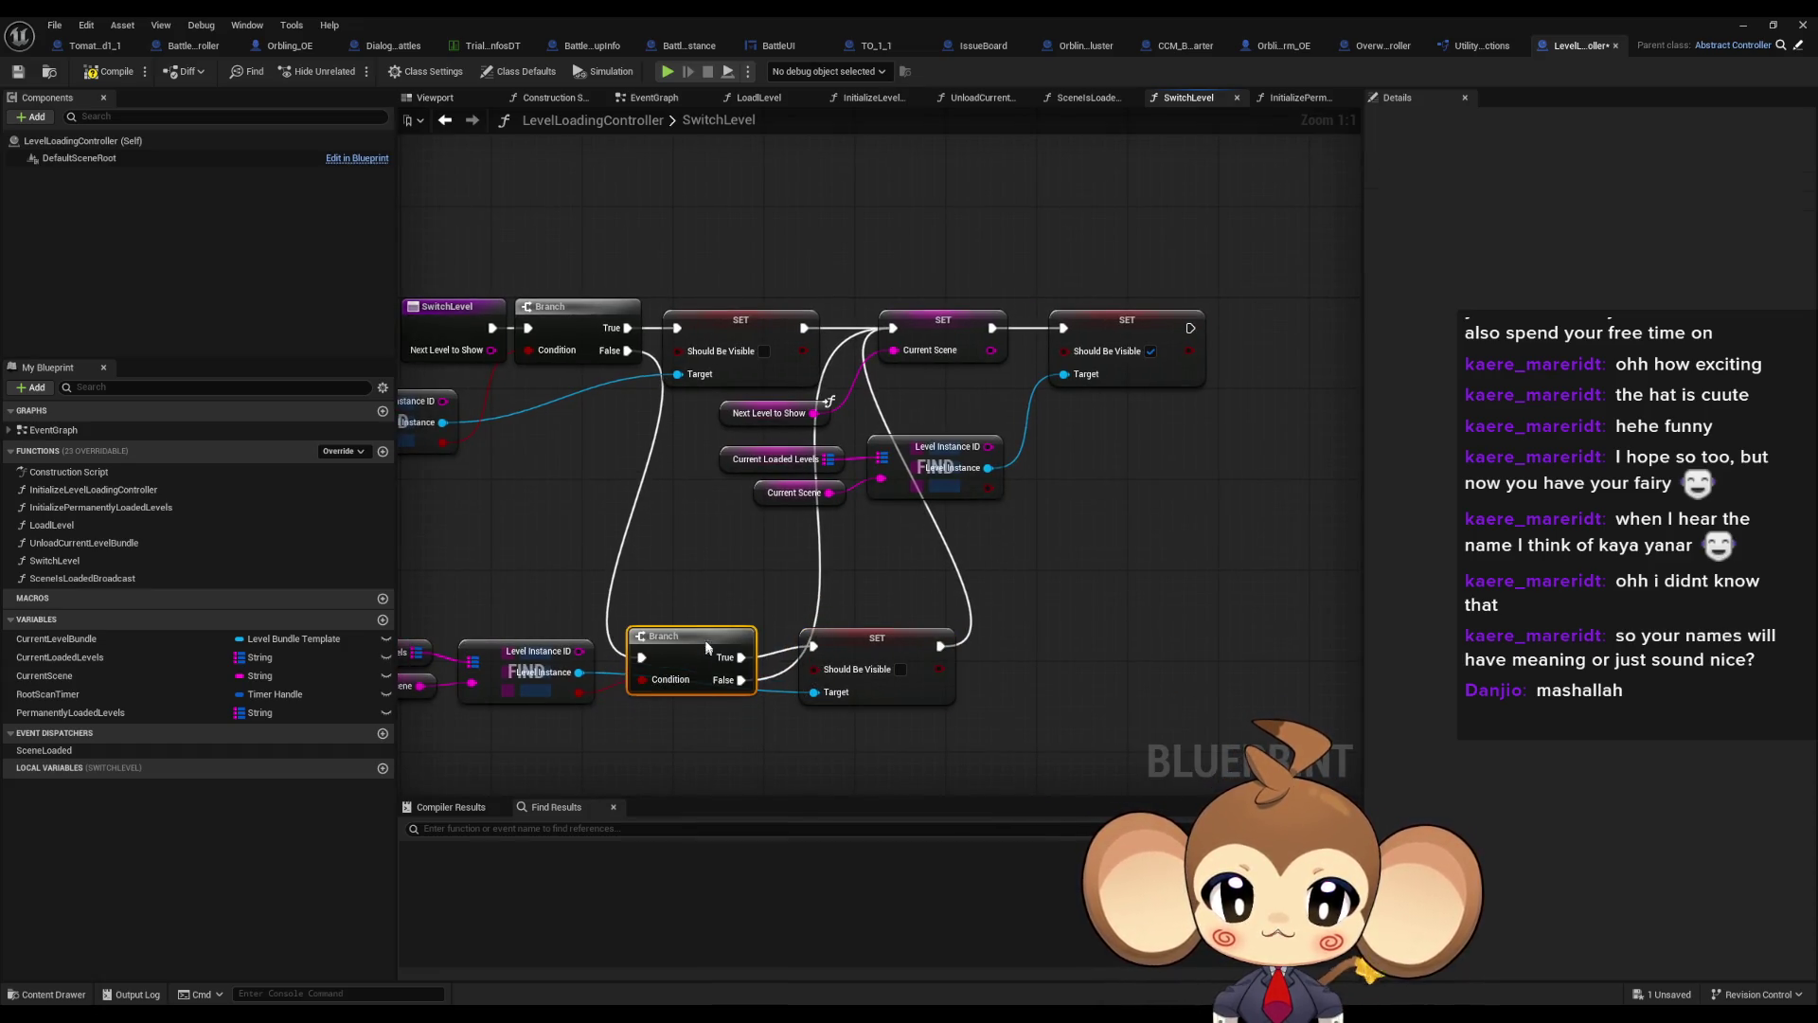
left_click(911, 559)
left_click_drag(912, 559, 1113, 493)
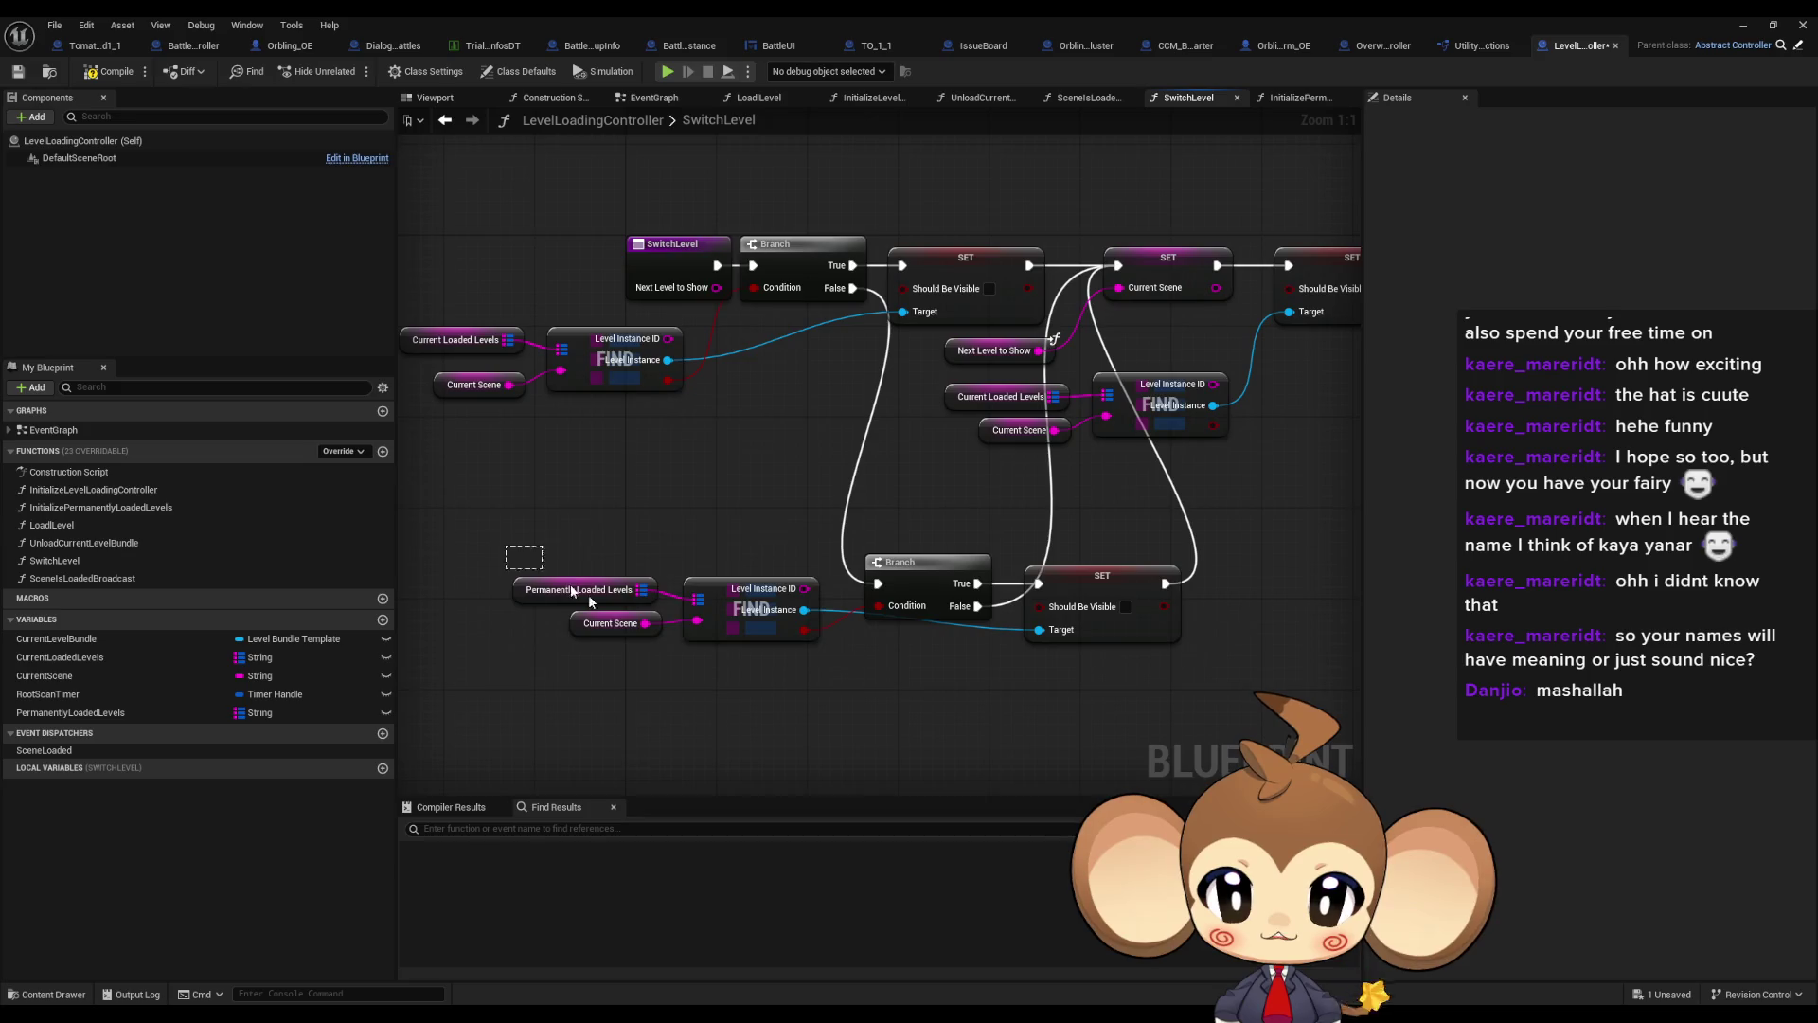
mouse_move(588, 594)
left_mouse_down()
mouse_move(824, 645)
mouse_move(882, 594)
left_mouse_up()
scroll(882, 595, "down", 3)
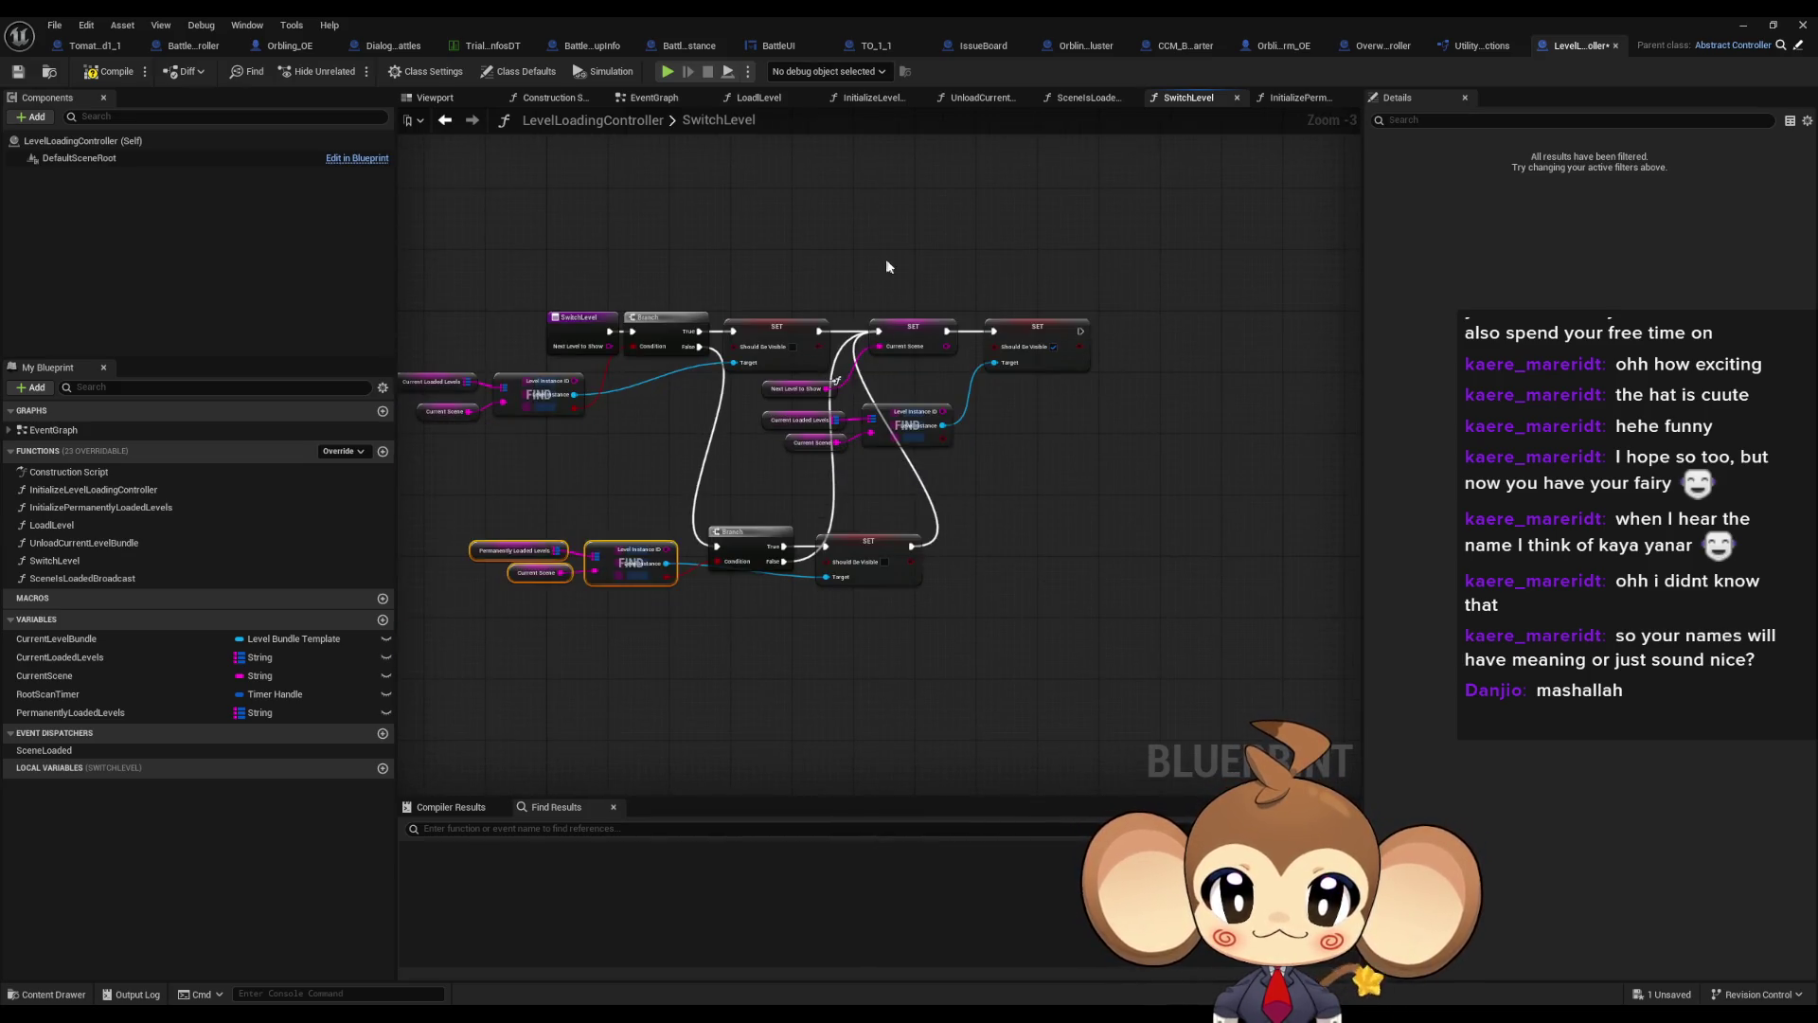
left_click_drag(884, 258, 1098, 379)
mouse_move(753, 376)
left_mouse_down()
mouse_move(888, 438)
mouse_move(1149, 439)
left_mouse_up()
Line up the lower Branch, its Find node and getters, and the lower Should Be Visible set
left_click(786, 336)
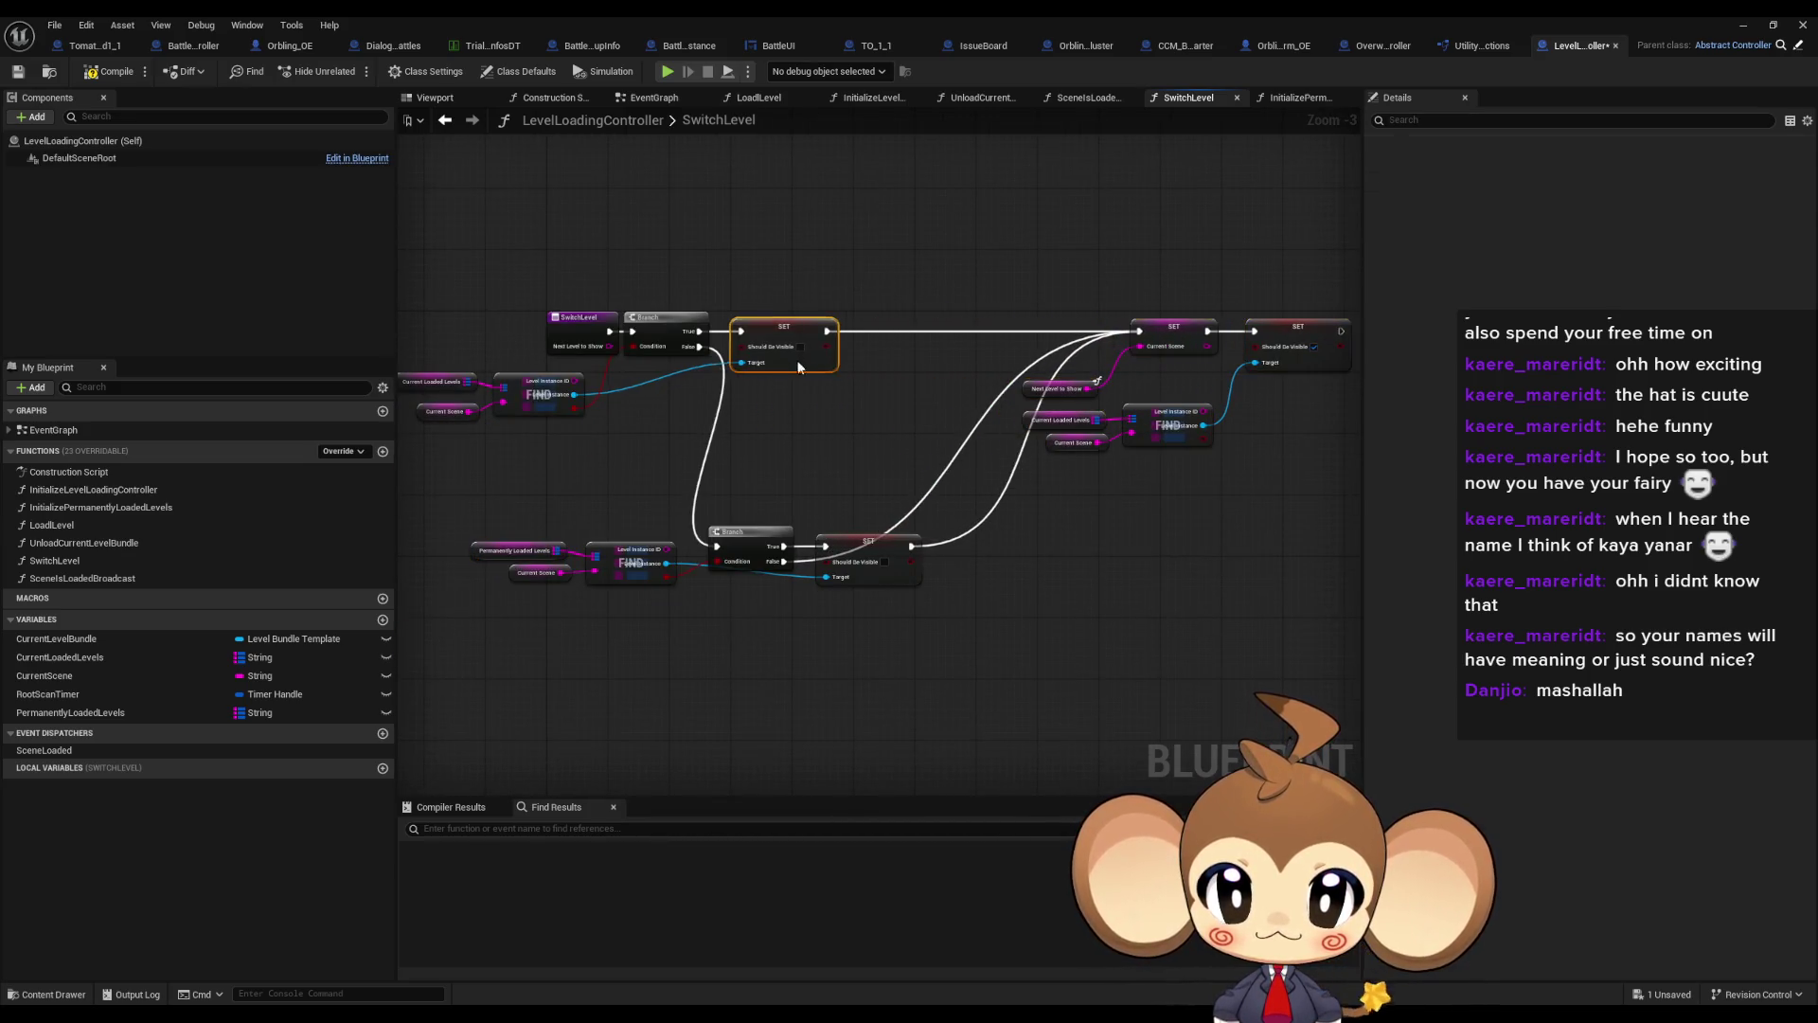
left_click_drag(753, 532, 792, 387)
left_click(577, 492)
left_click_drag(577, 493, 445, 592)
left_click_drag(636, 566, 692, 452)
left_click_drag(903, 477, 770, 496)
scroll(768, 497, "up", 3)
mouse_move(701, 605)
left_mouse_down()
mouse_move(764, 354)
mouse_move(738, 367)
left_mouse_up()
left_click(1226, 416)
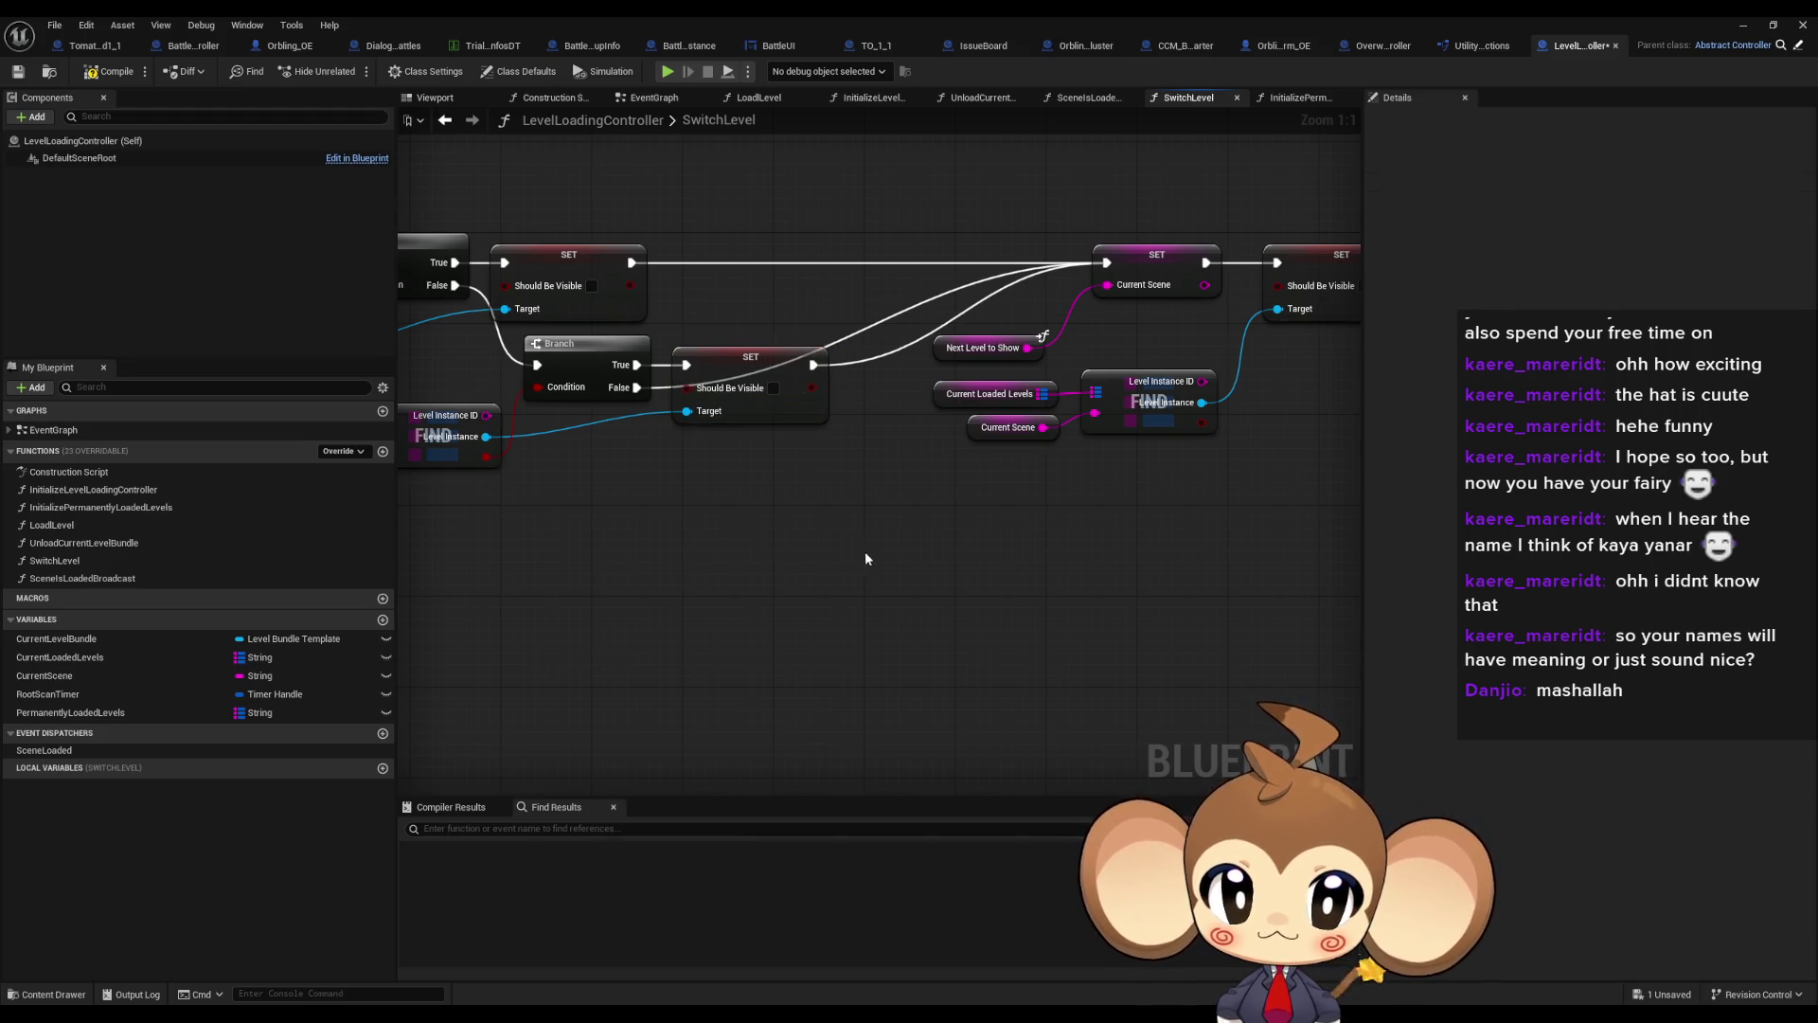
mouse_move(1226, 417)
left_mouse_down()
mouse_move(1004, 391)
mouse_move(839, 428)
mouse_move(906, 428)
mouse_move(845, 267)
mouse_move(1013, 448)
left_mouse_up()
Add a Branch after SET Current Scene whose True runs the last Should Be Visible set, then select the Permanently Loaded Levels Find group
left_click(985, 458)
left_click_drag(975, 264, 1125, 433)
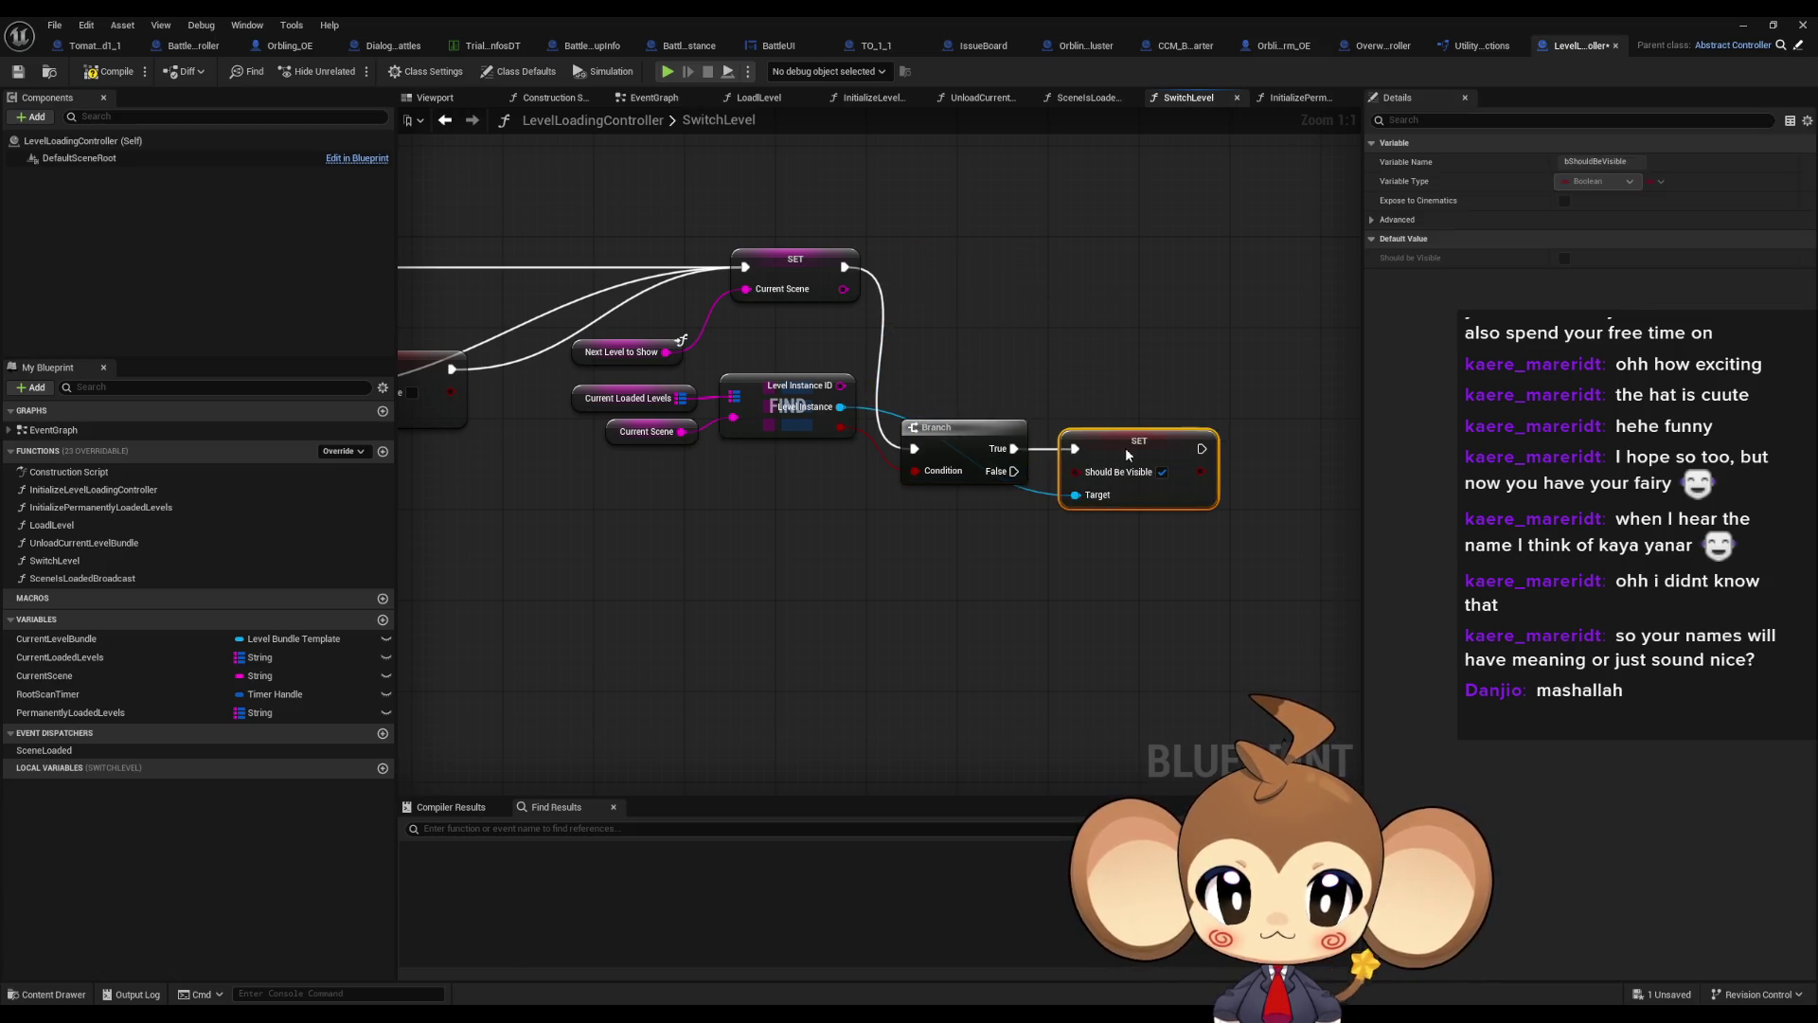
left_click(970, 428, "ctrl")
left_click_drag(970, 428, 956, 248)
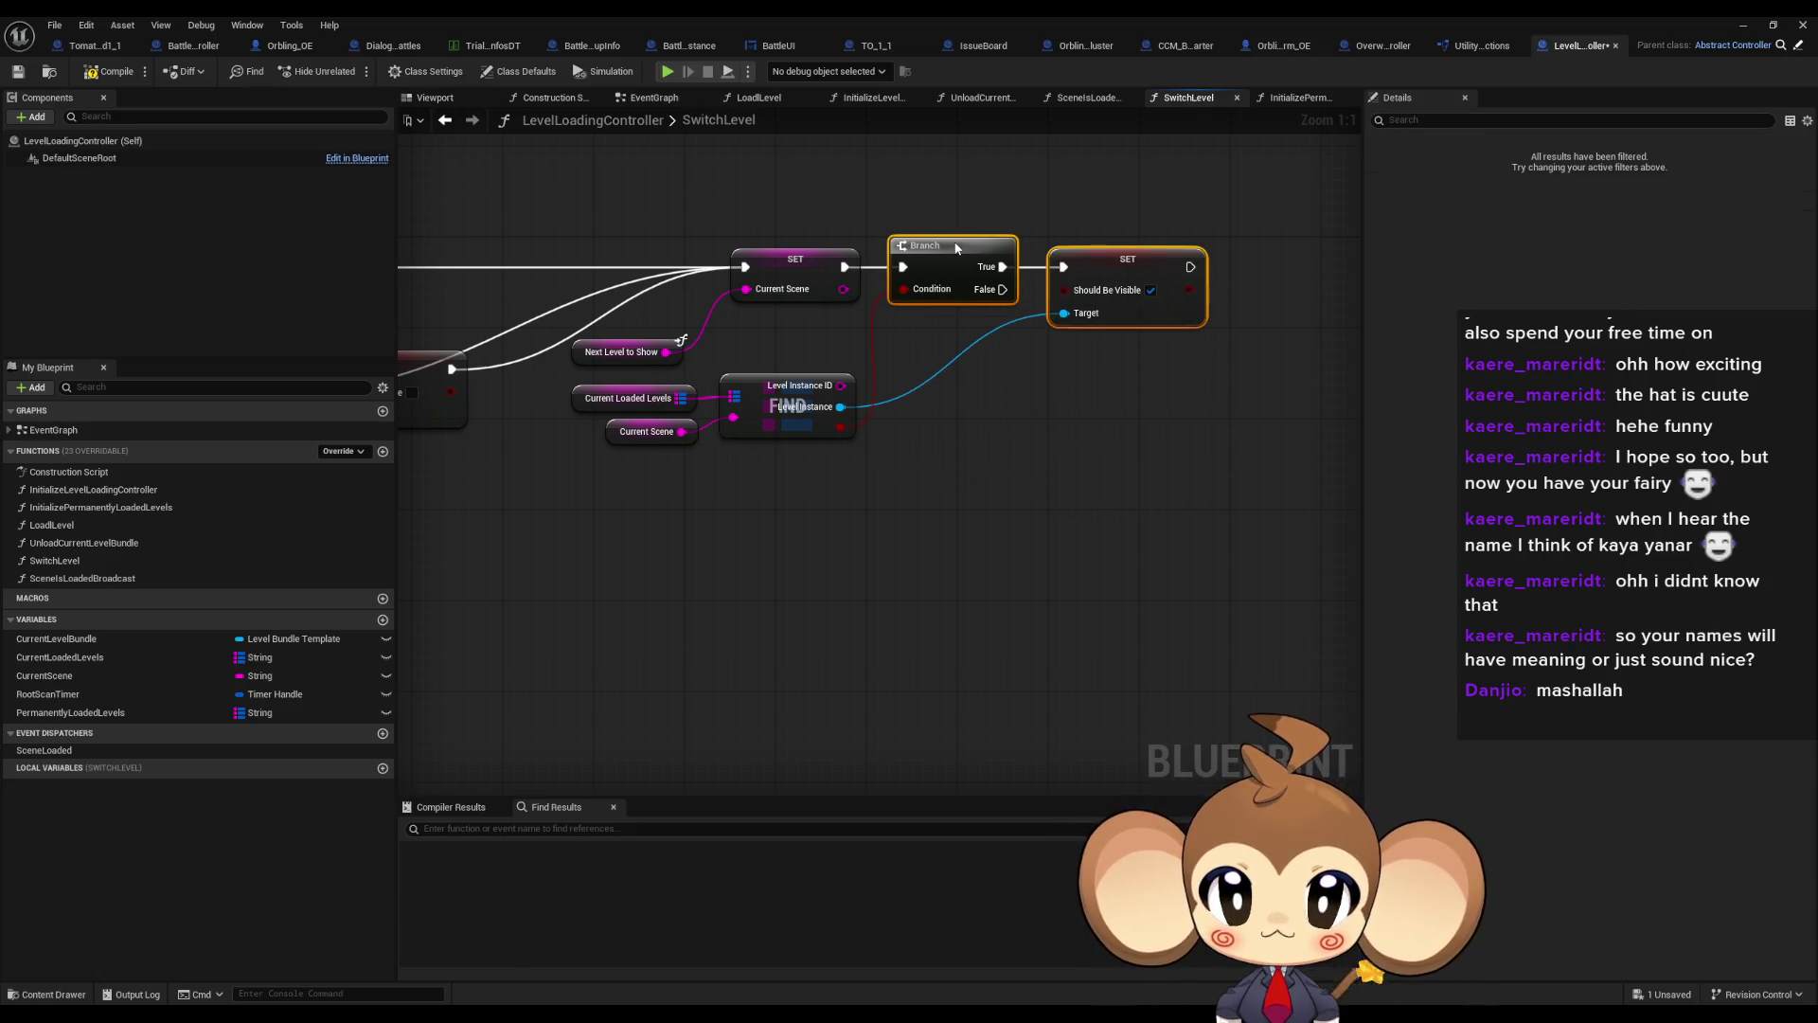
left_click(945, 428)
scroll(937, 479, "down", 3)
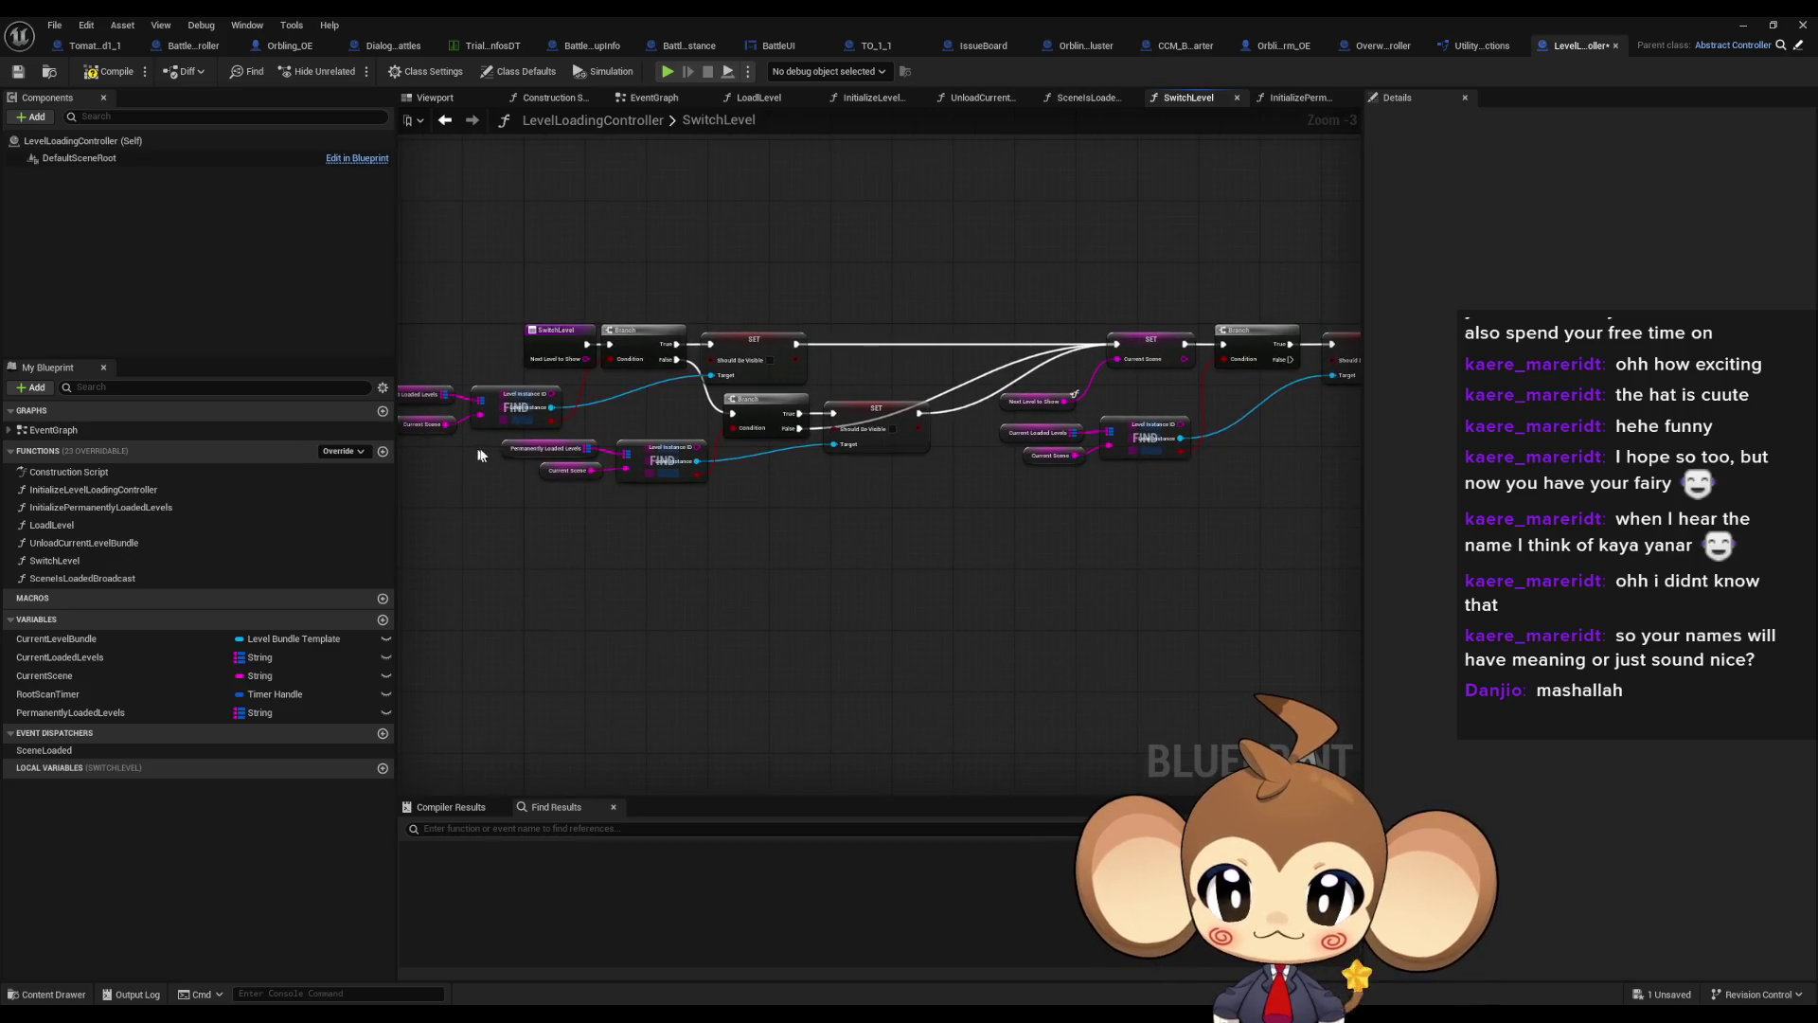
left_click_drag(480, 455, 757, 530)
left_click_drag(986, 540, 925, 516)
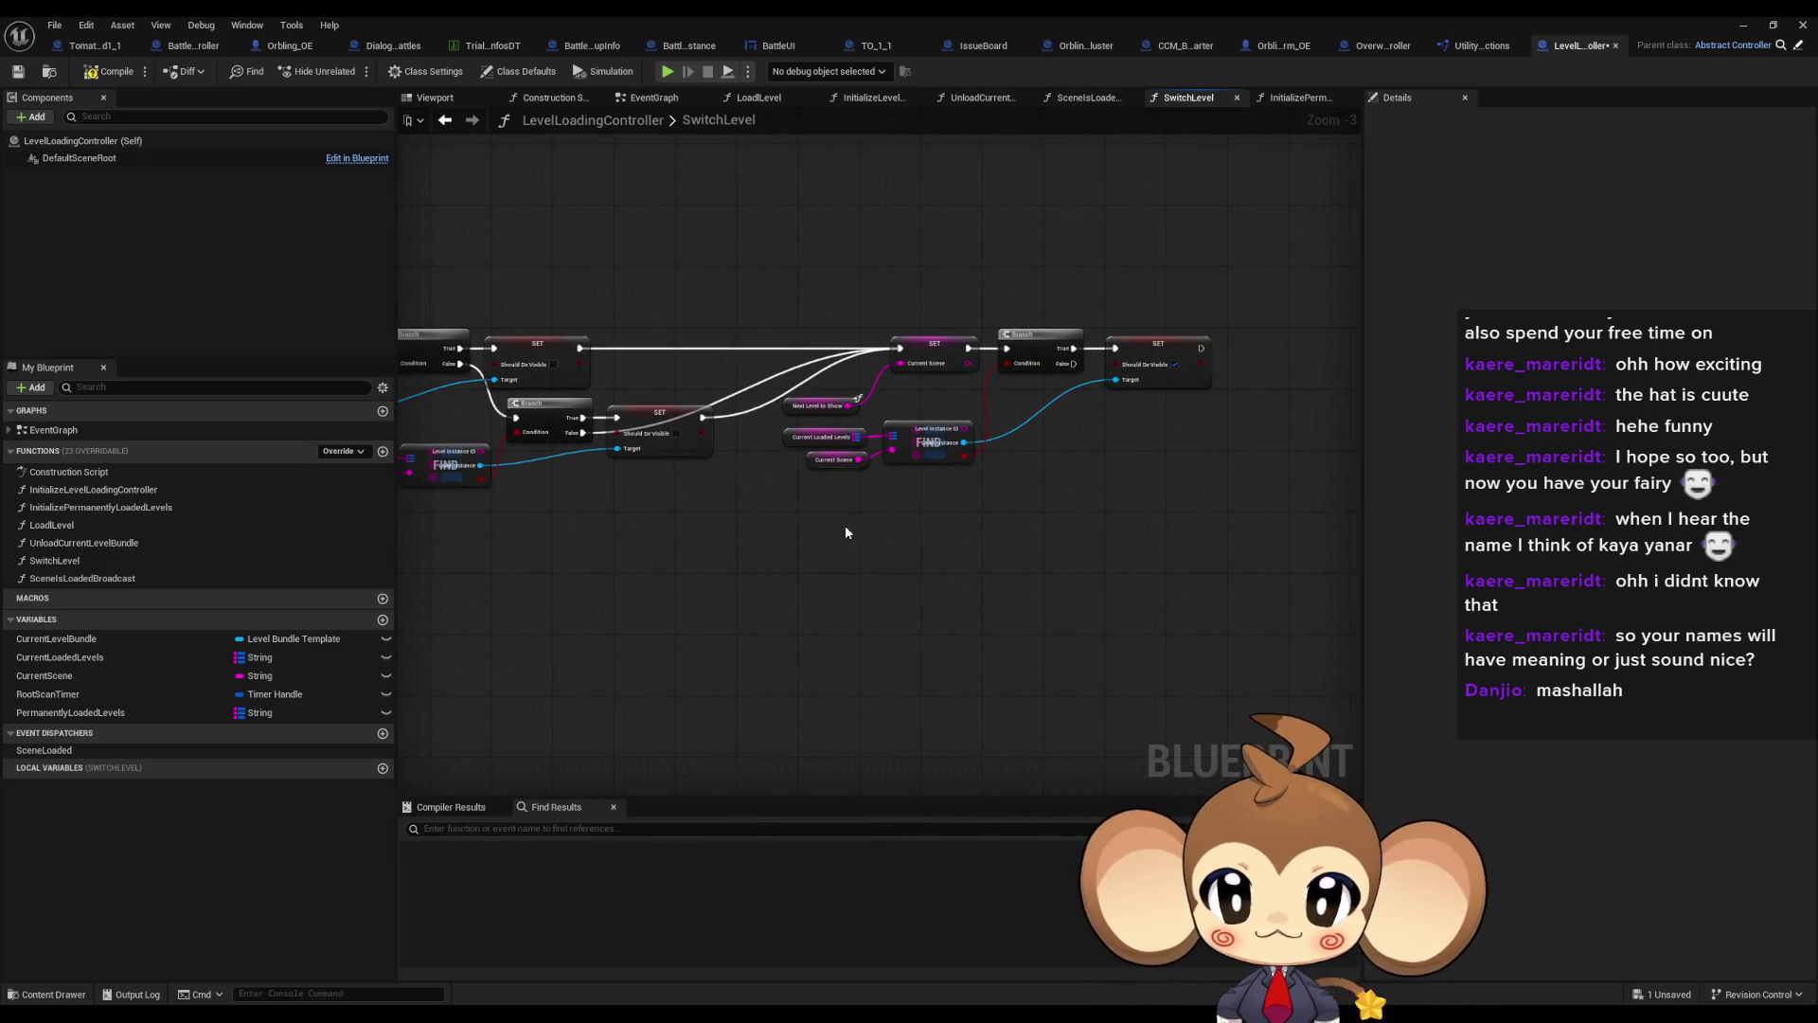
Paste the Permanently Loaded Levels Find group, add a Should Be Visible set from its level output, and run it from Branch False
key("ctrl+v")
scroll(1065, 386, "up", 3)
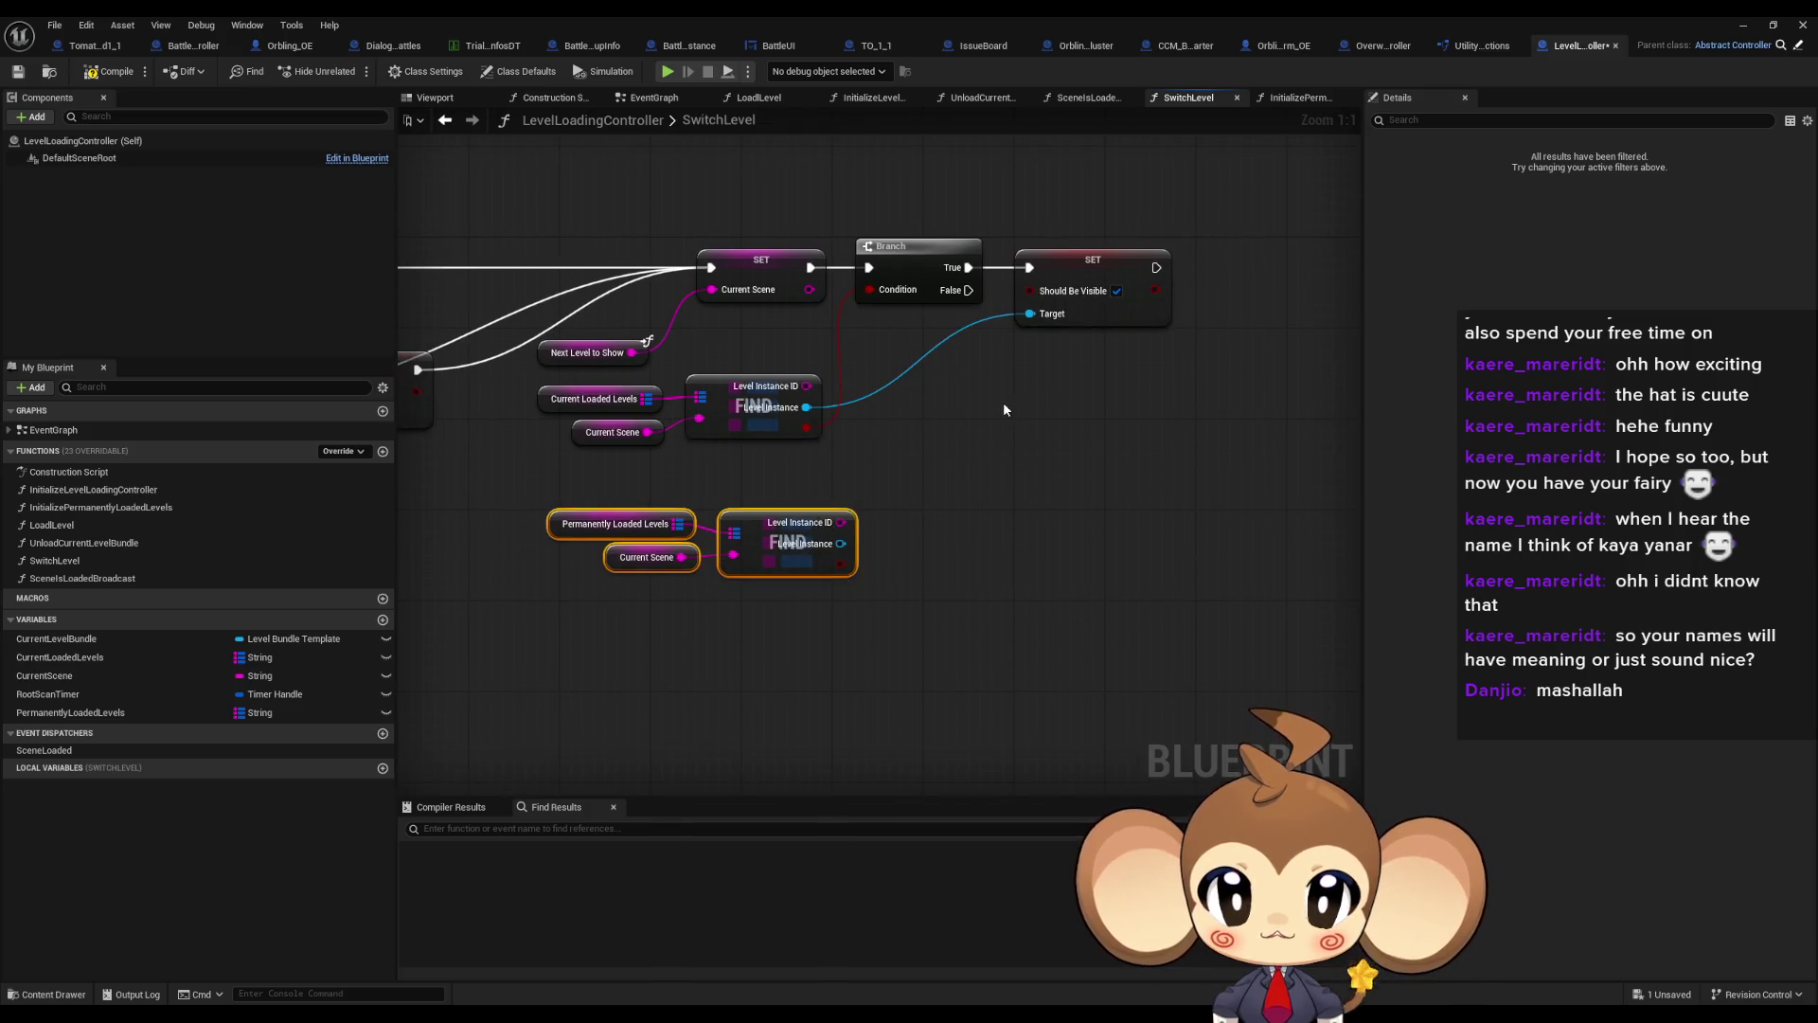
left_click_drag(840, 543, 880, 541)
type("should be")
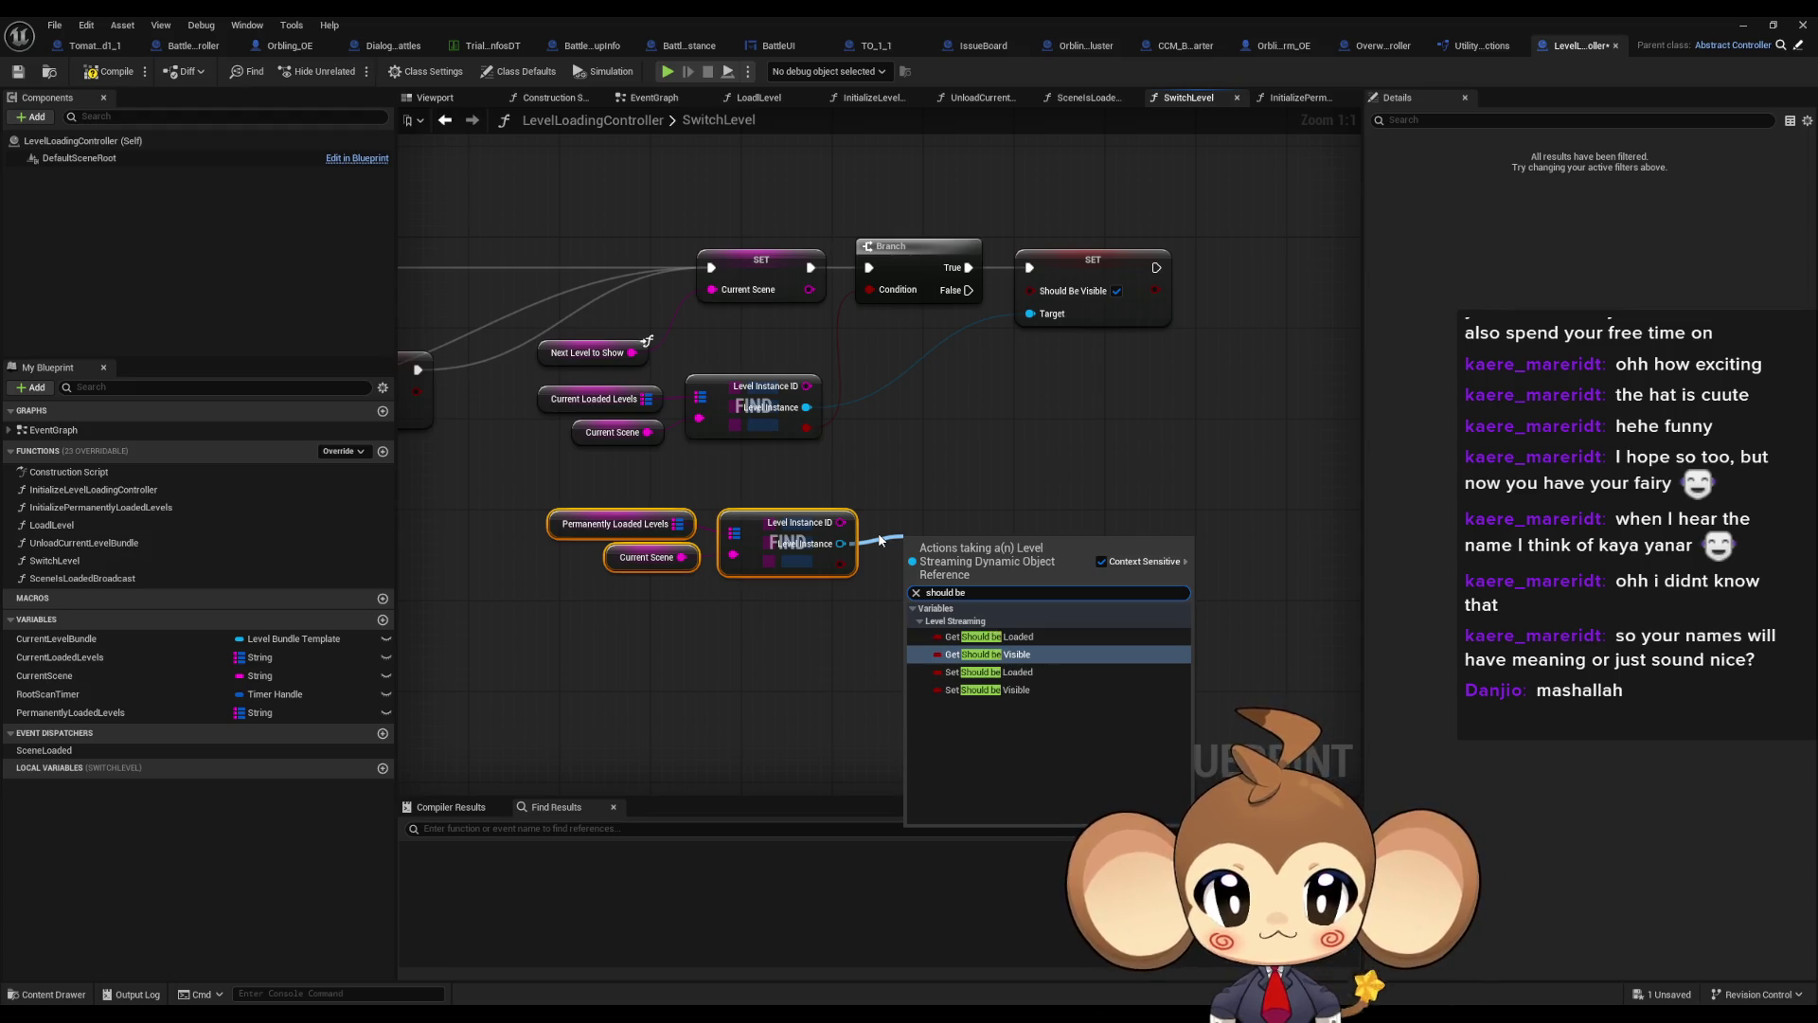
key("Down")
key("Down")
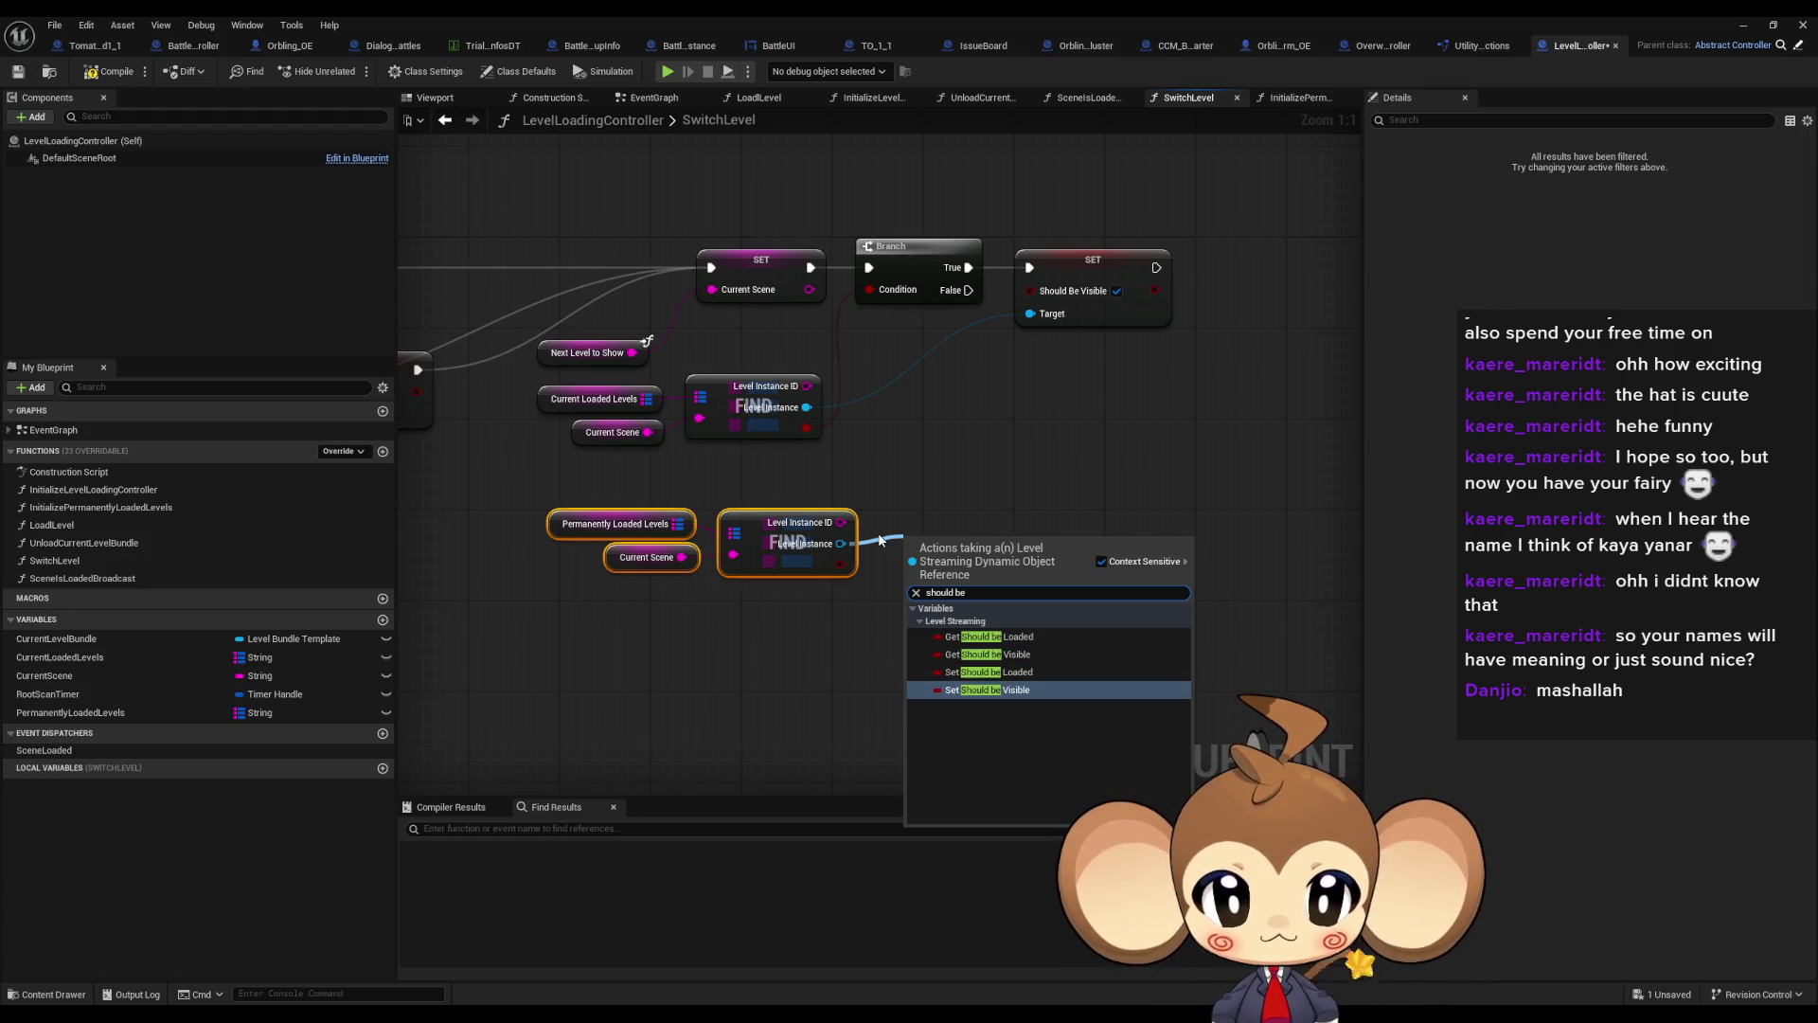
key("Return")
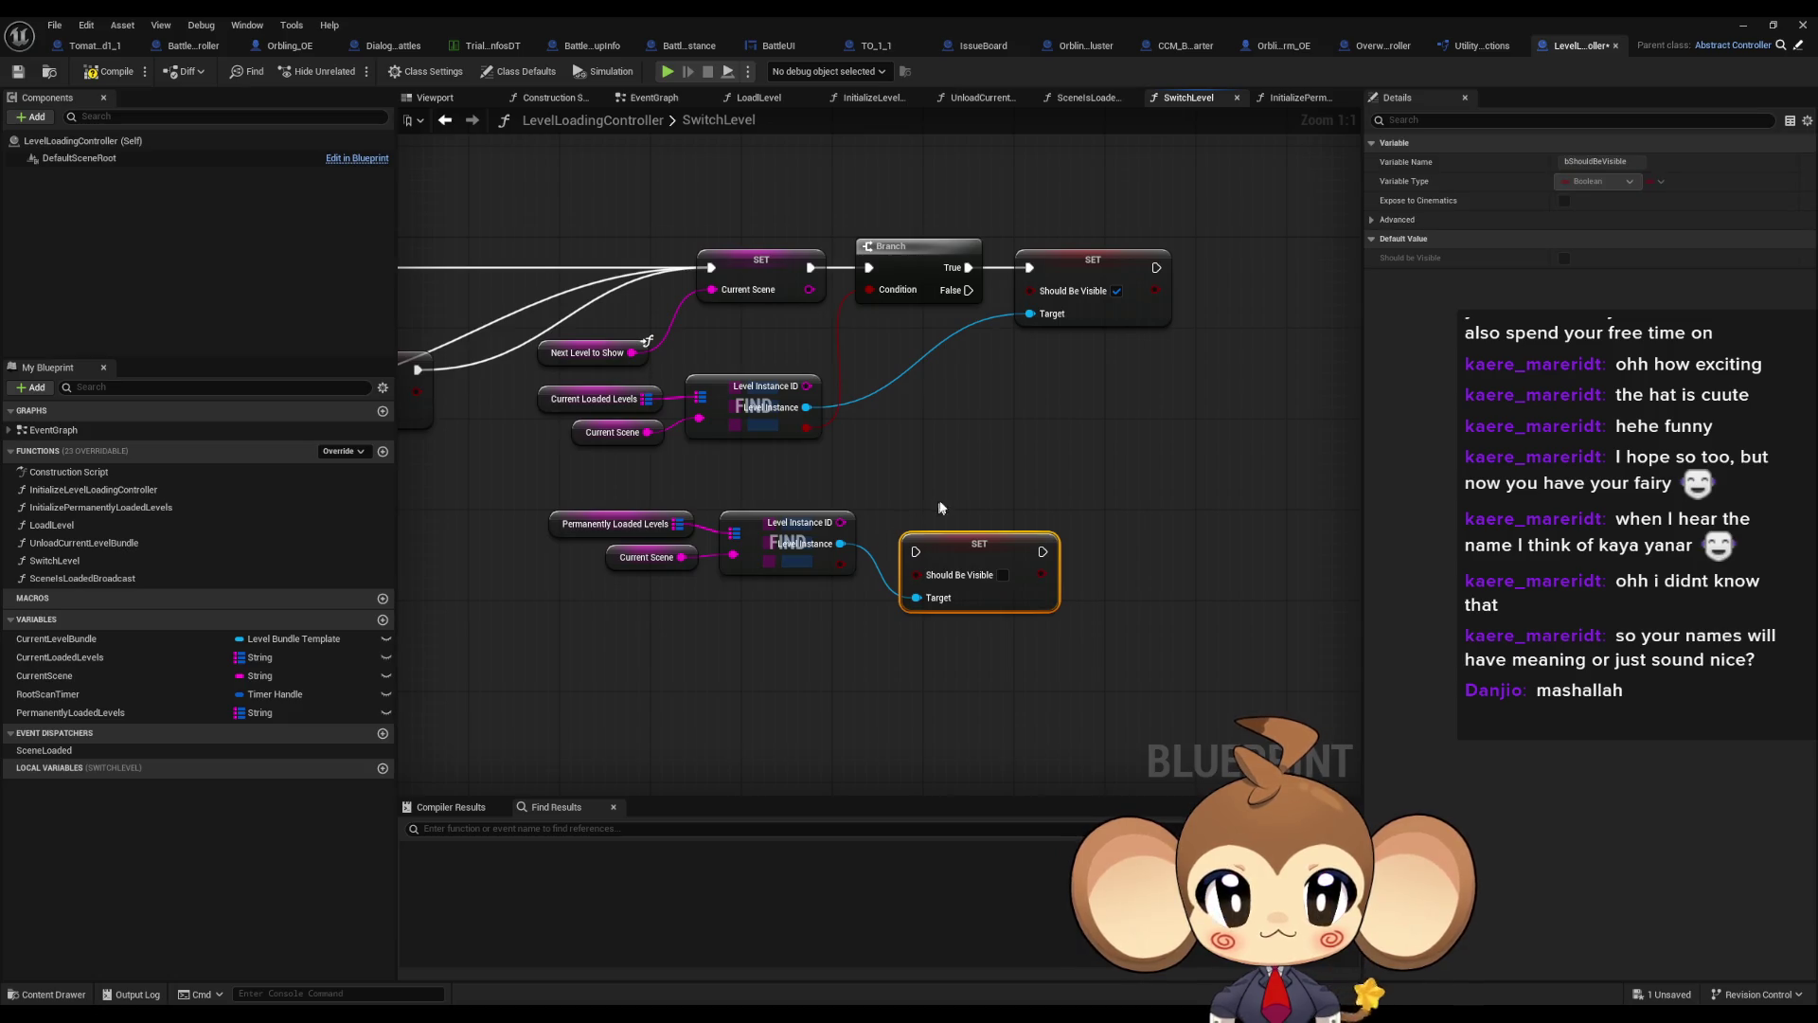
left_click_drag(930, 564, 967, 290)
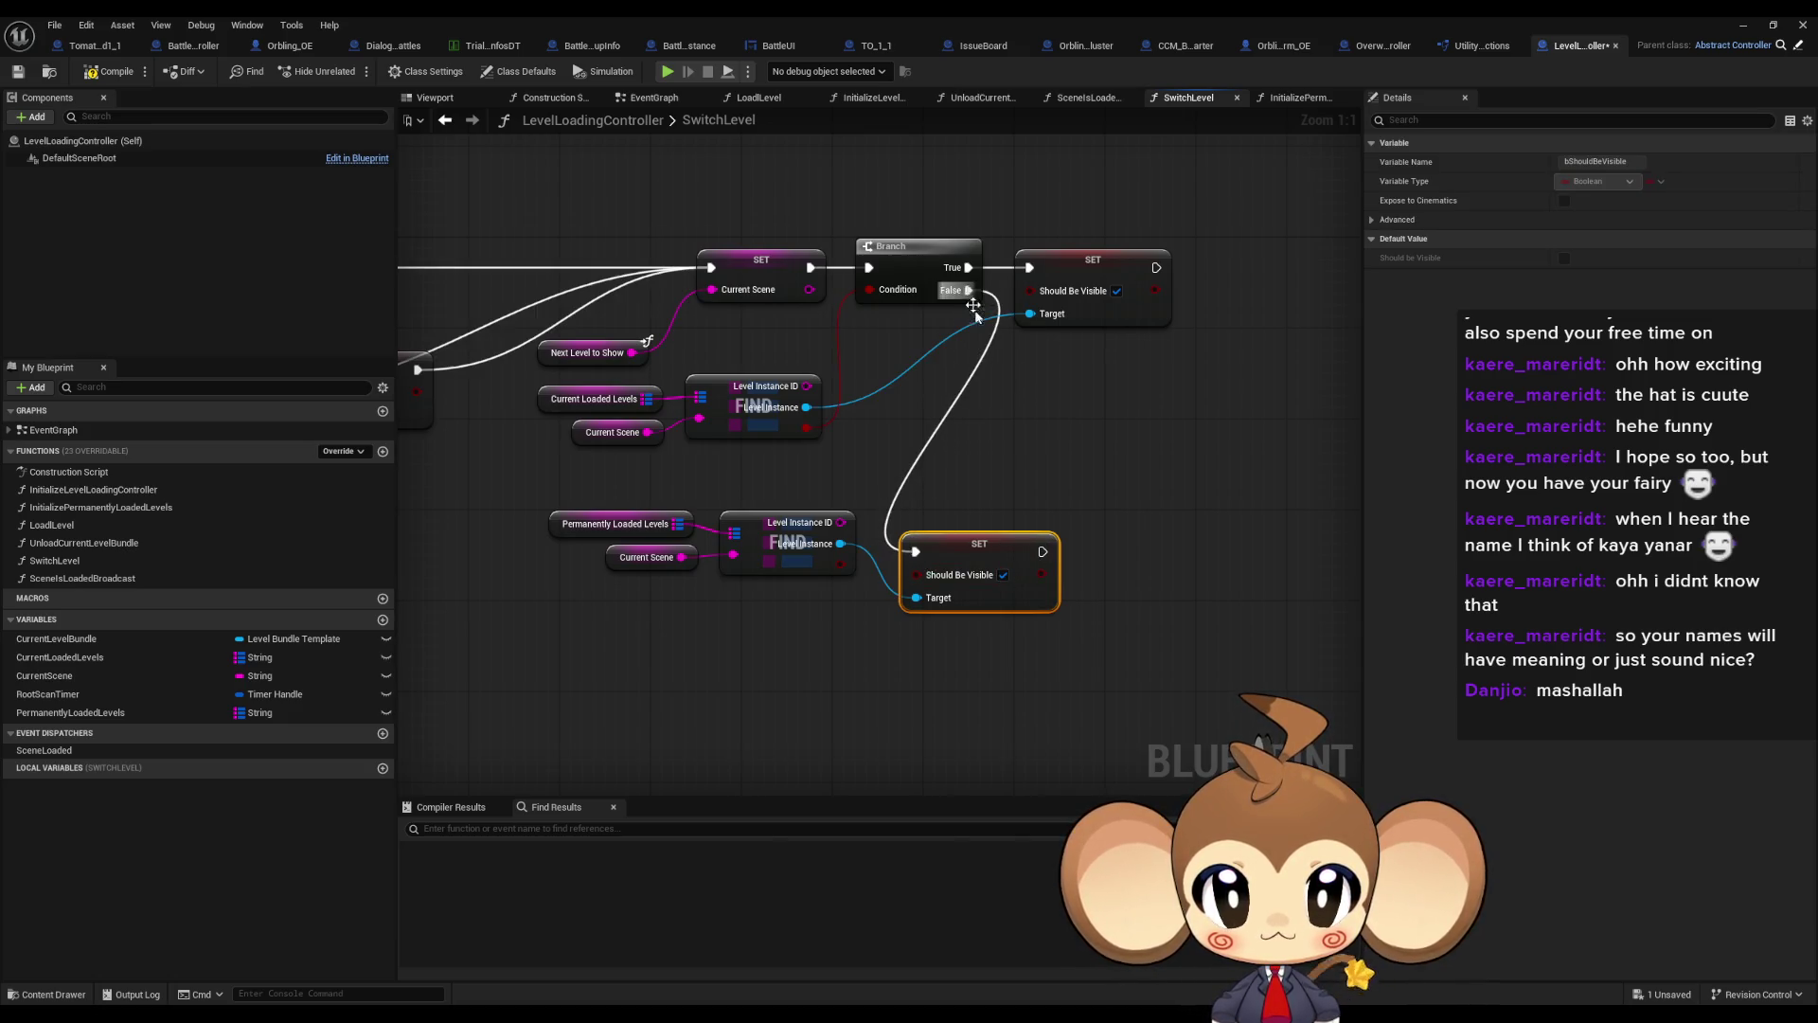
Tidy the graph, placing the new set under the first one and the copied Find group beside it
left_click_drag(975, 545, 1087, 371)
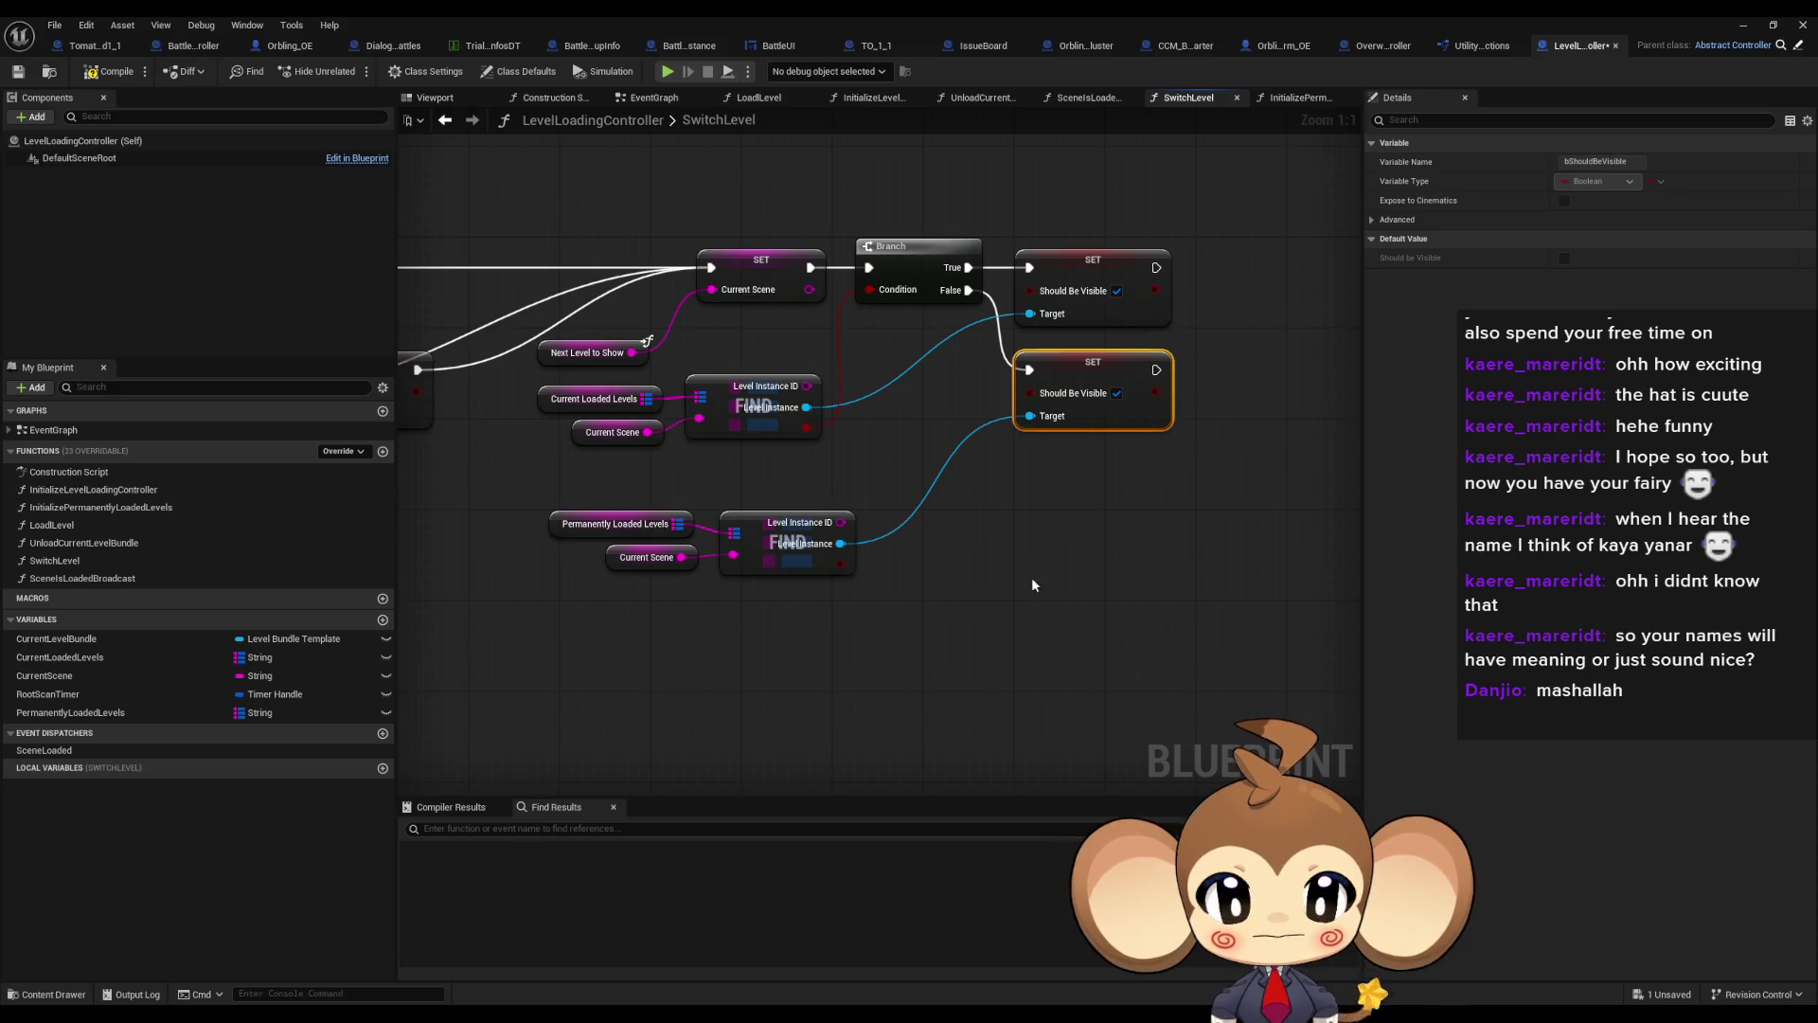
left_click(992, 587)
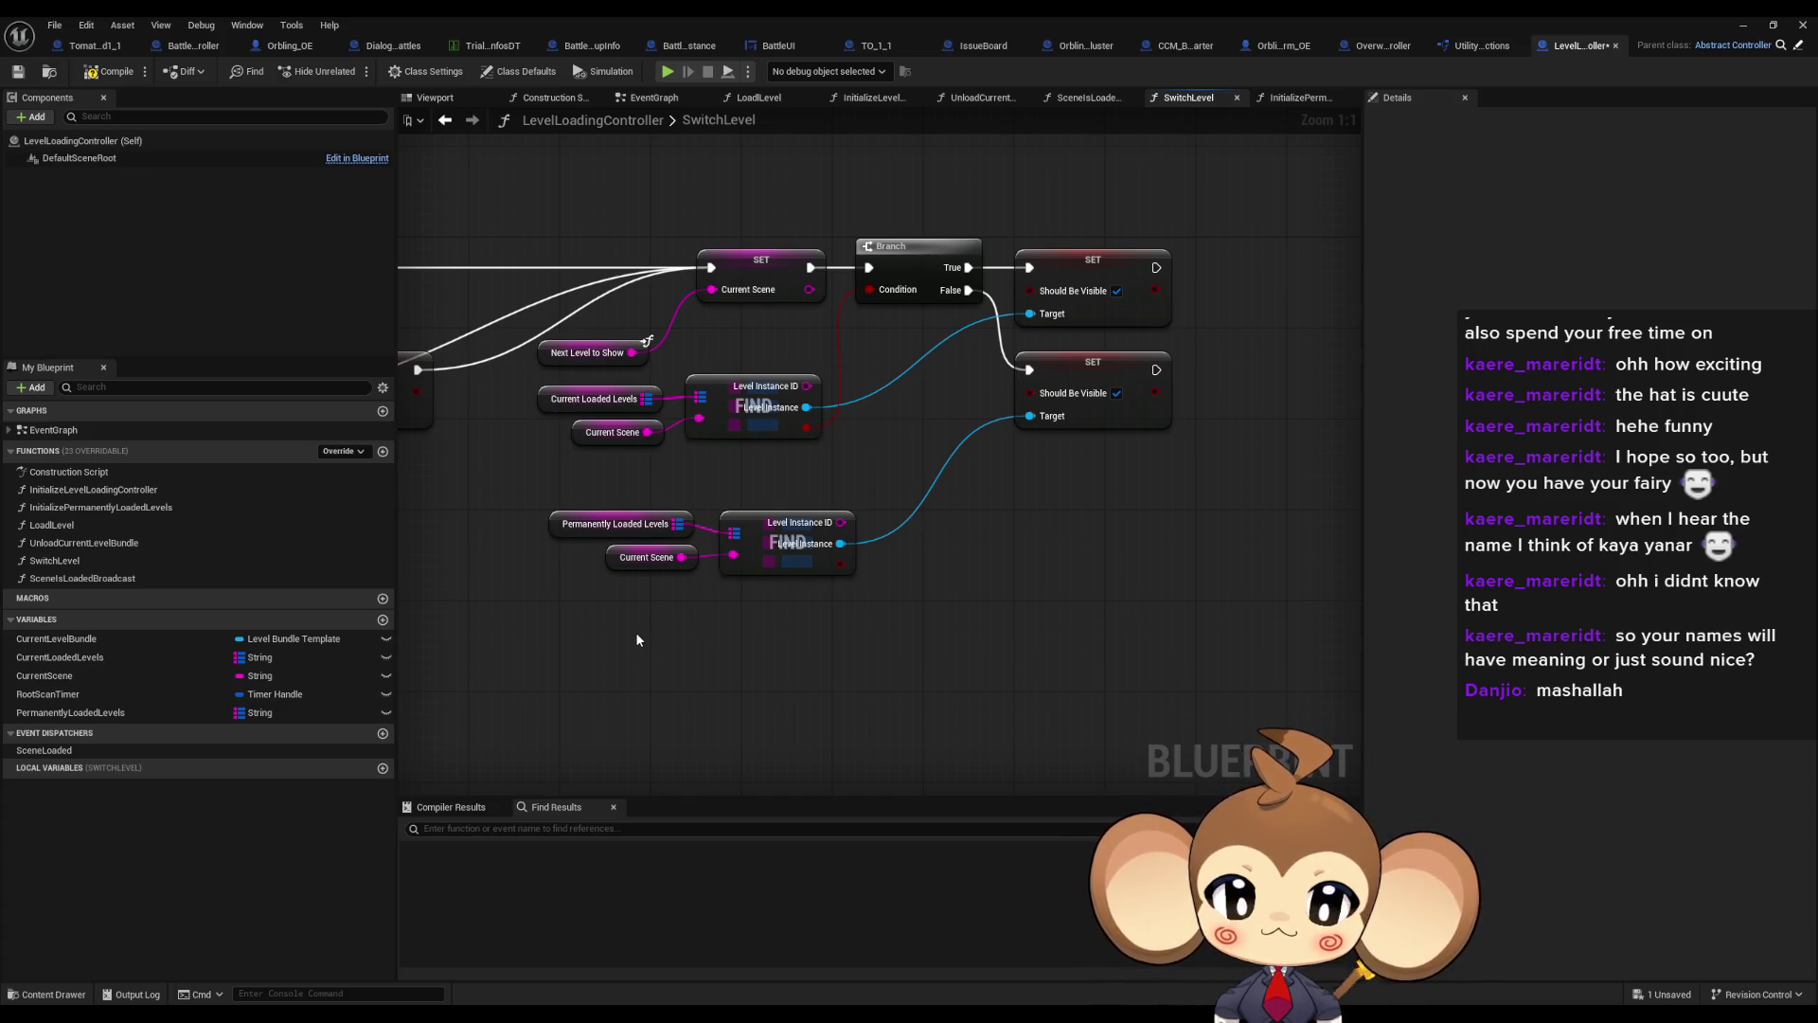
scroll(636, 640, "down", 4)
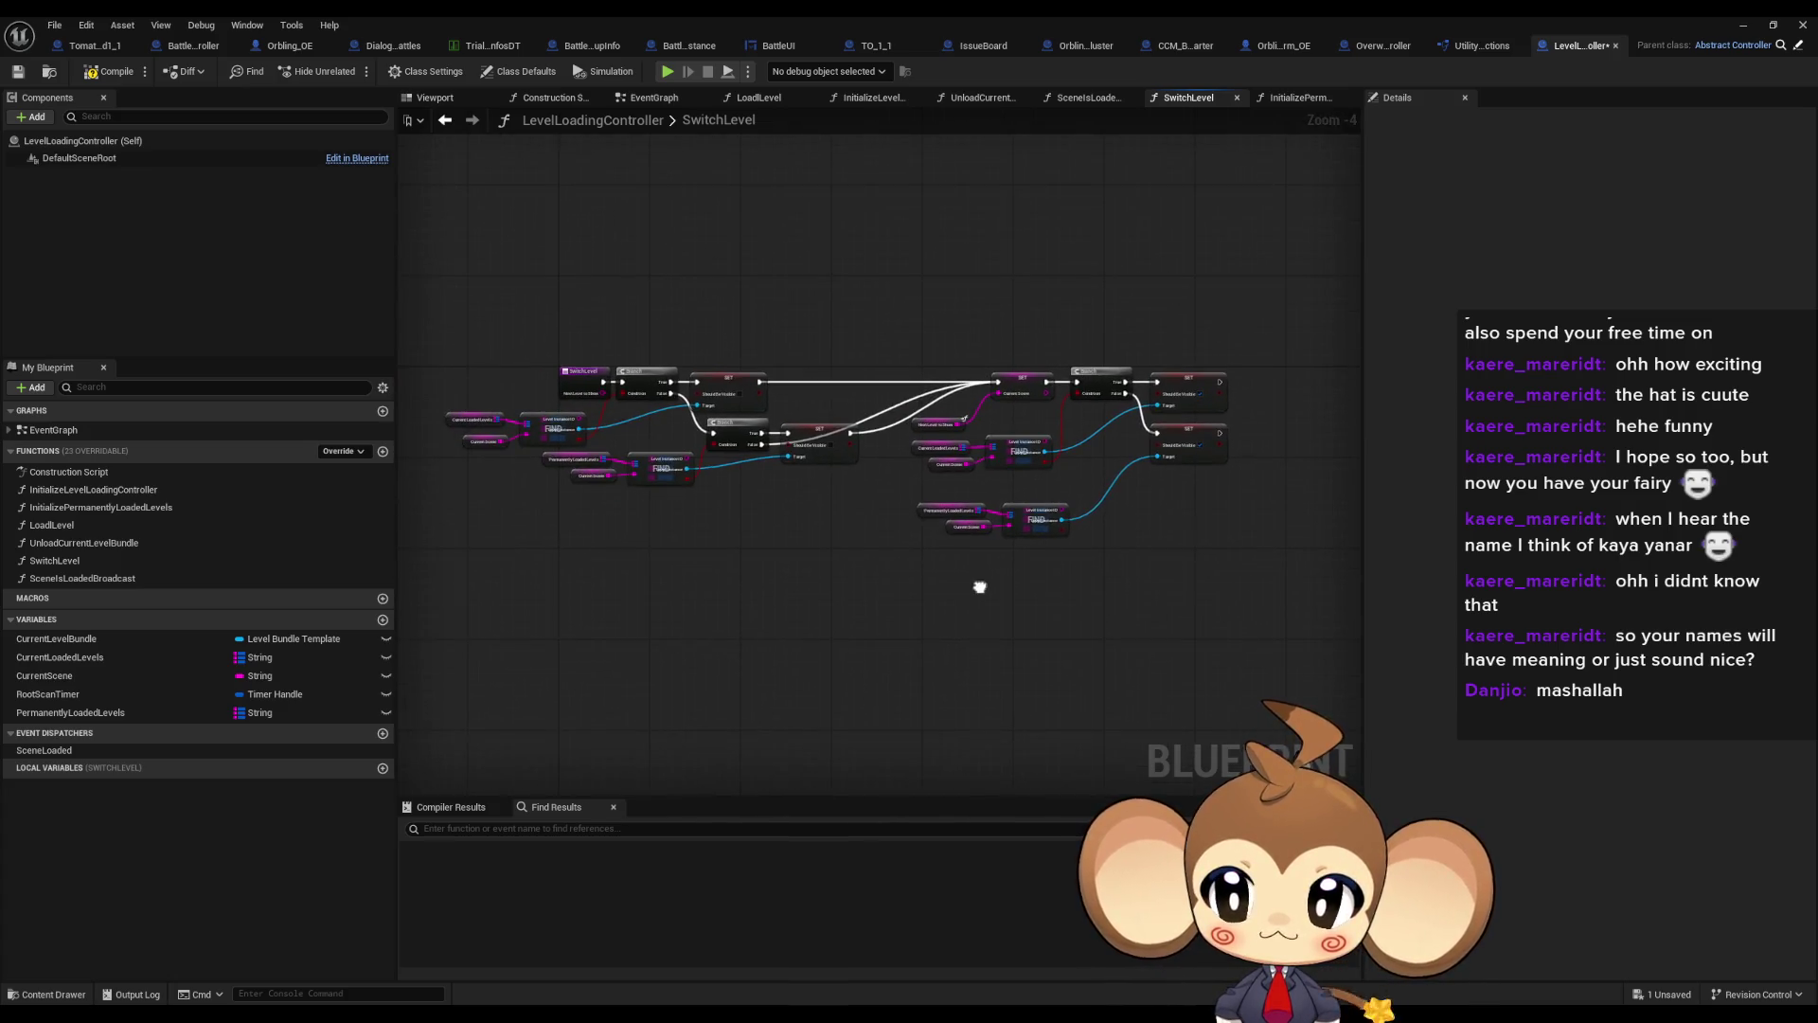
left_click_drag(980, 586, 852, 598)
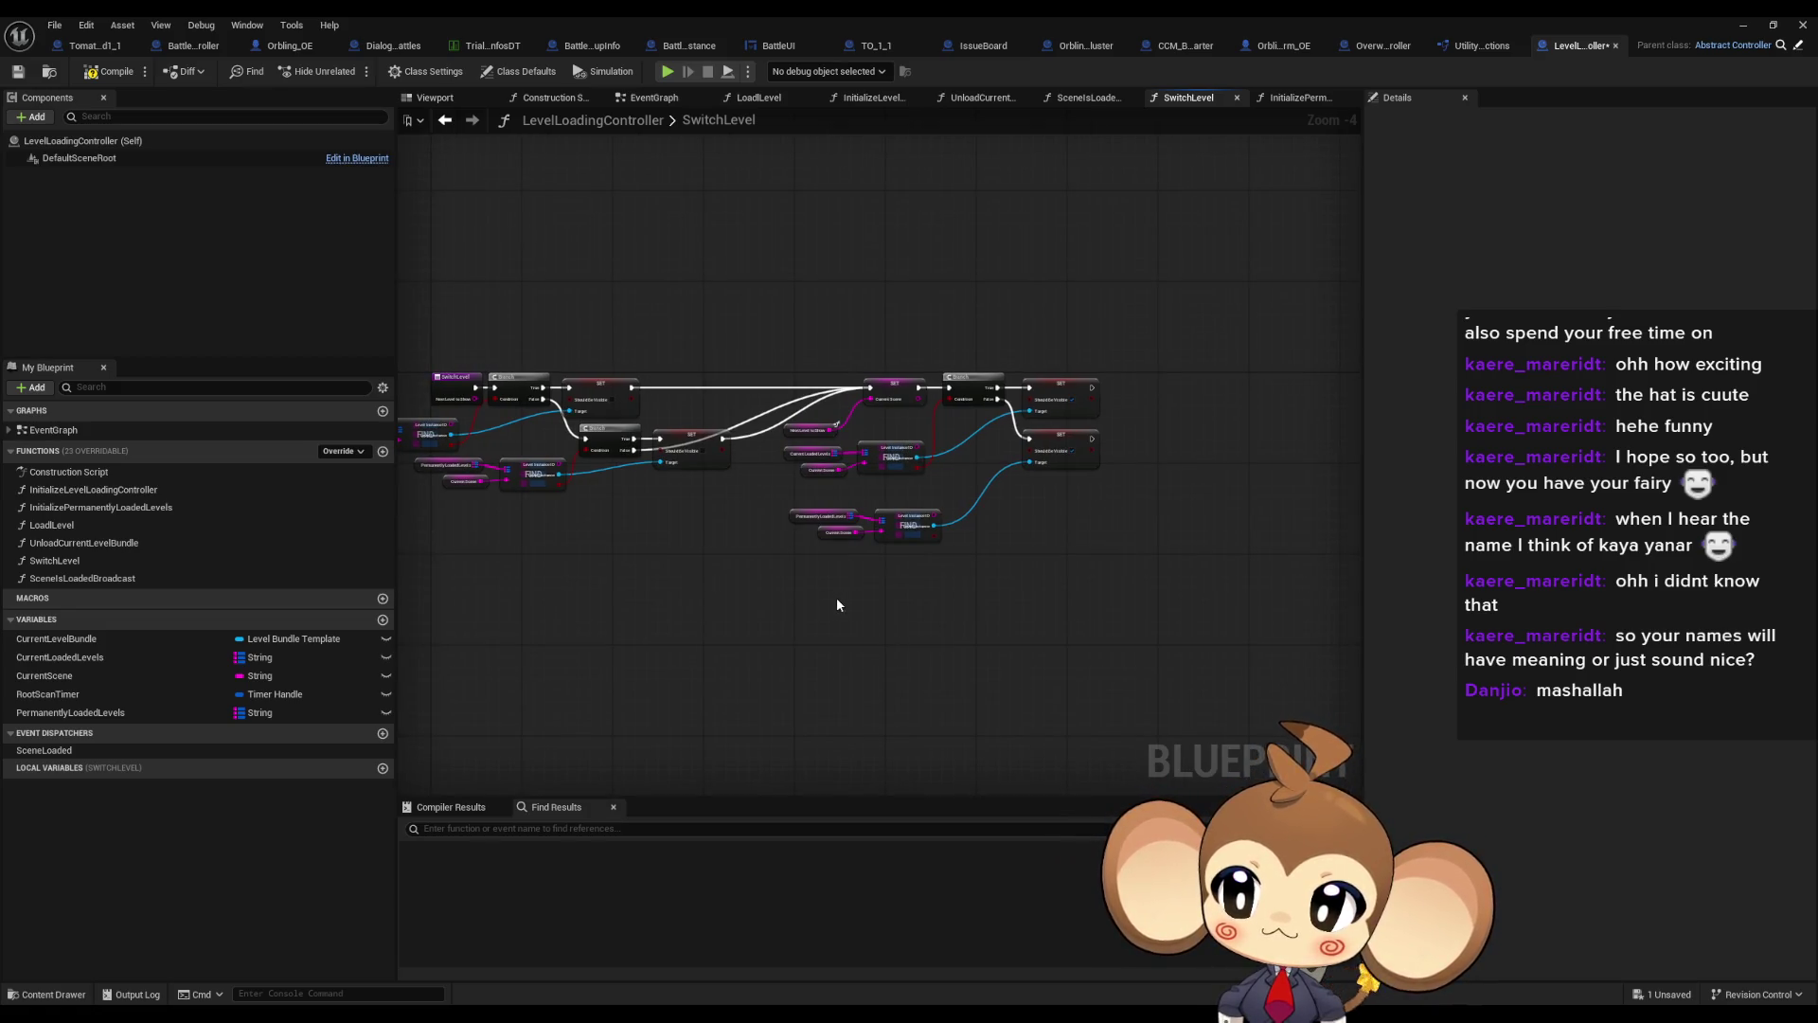
scroll(837, 597, "up", 4)
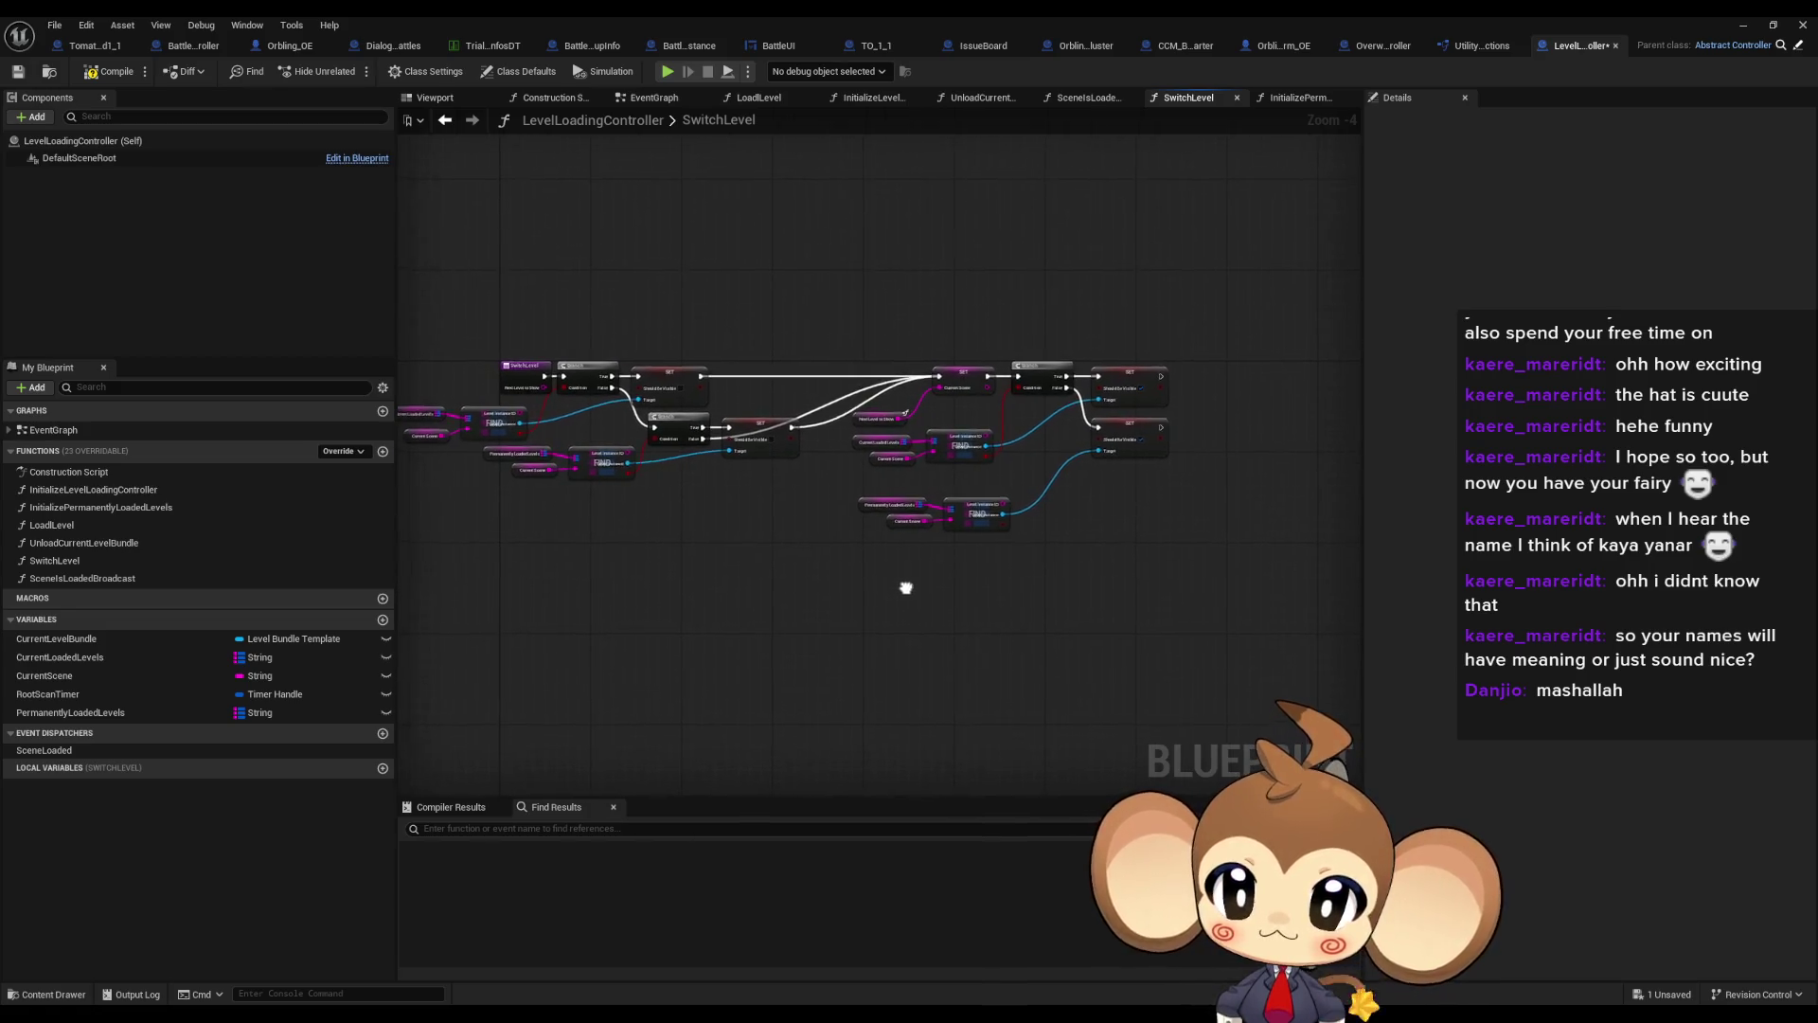
mouse_move(801, 546)
left_mouse_down()
mouse_move(976, 469)
mouse_move(901, 465)
left_mouse_up()
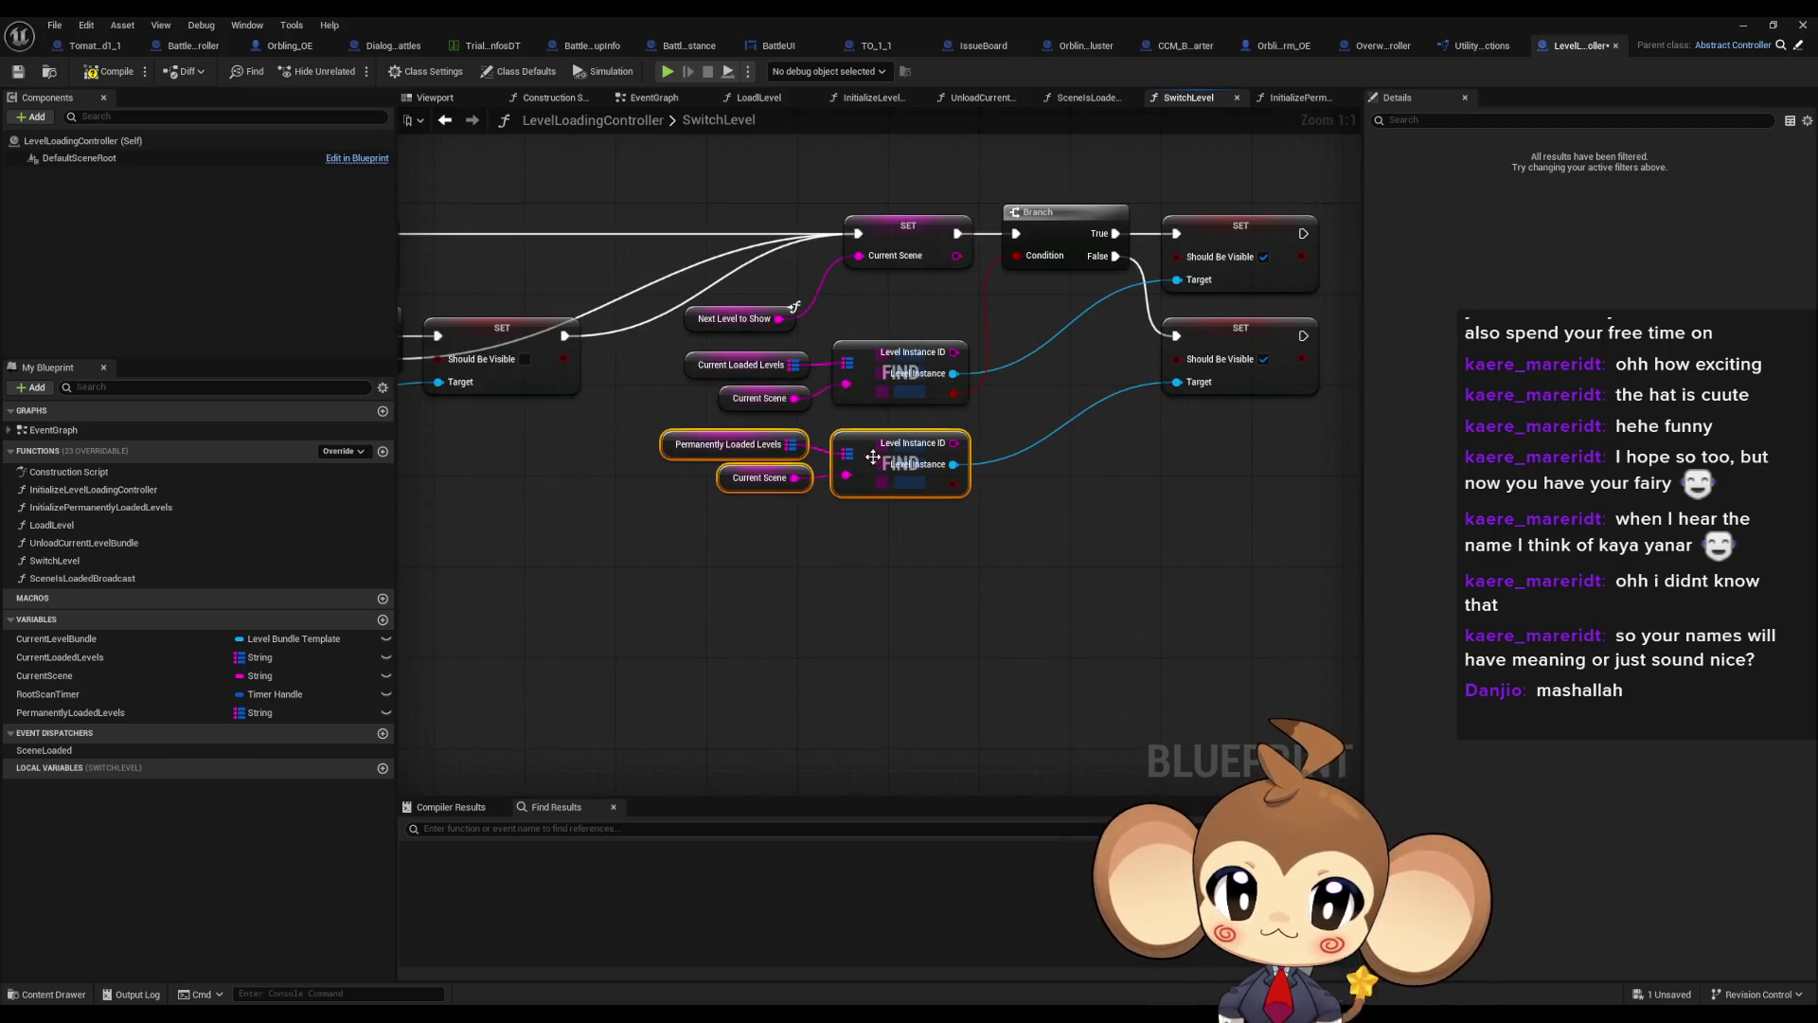
left_click(915, 589)
scroll(915, 589, "down", 4)
scroll(947, 596, "up", 1)
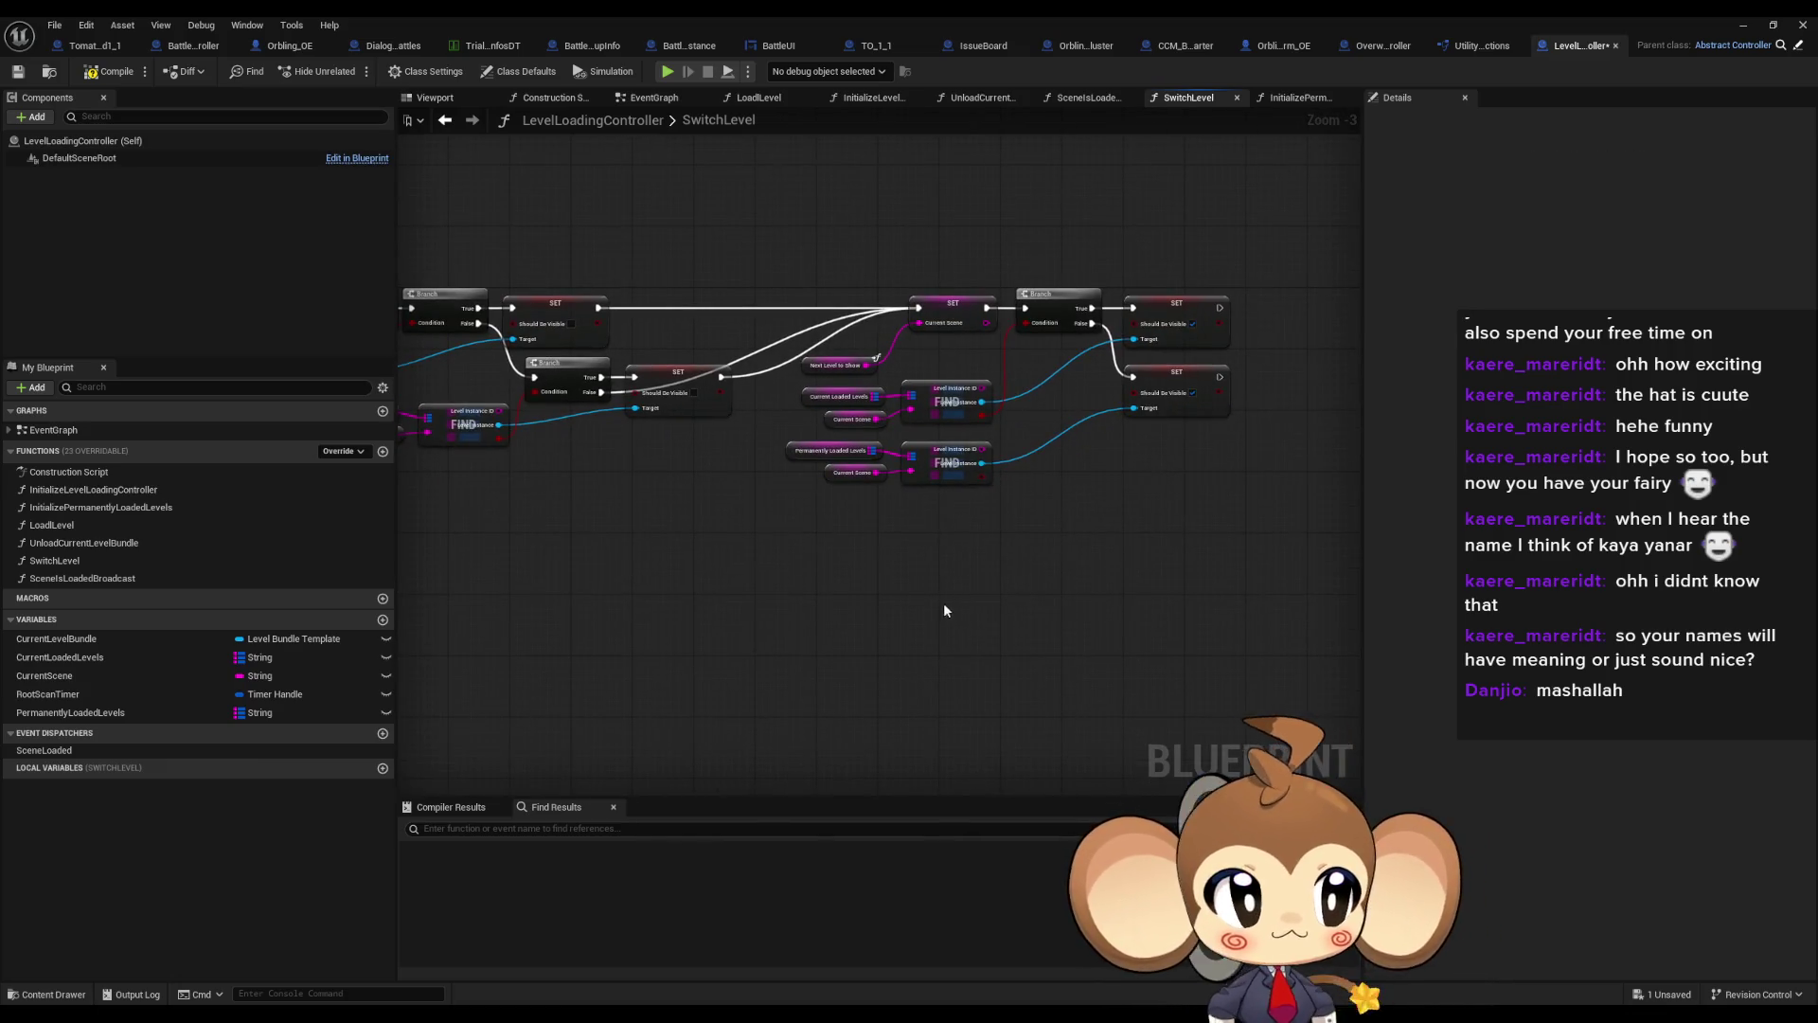
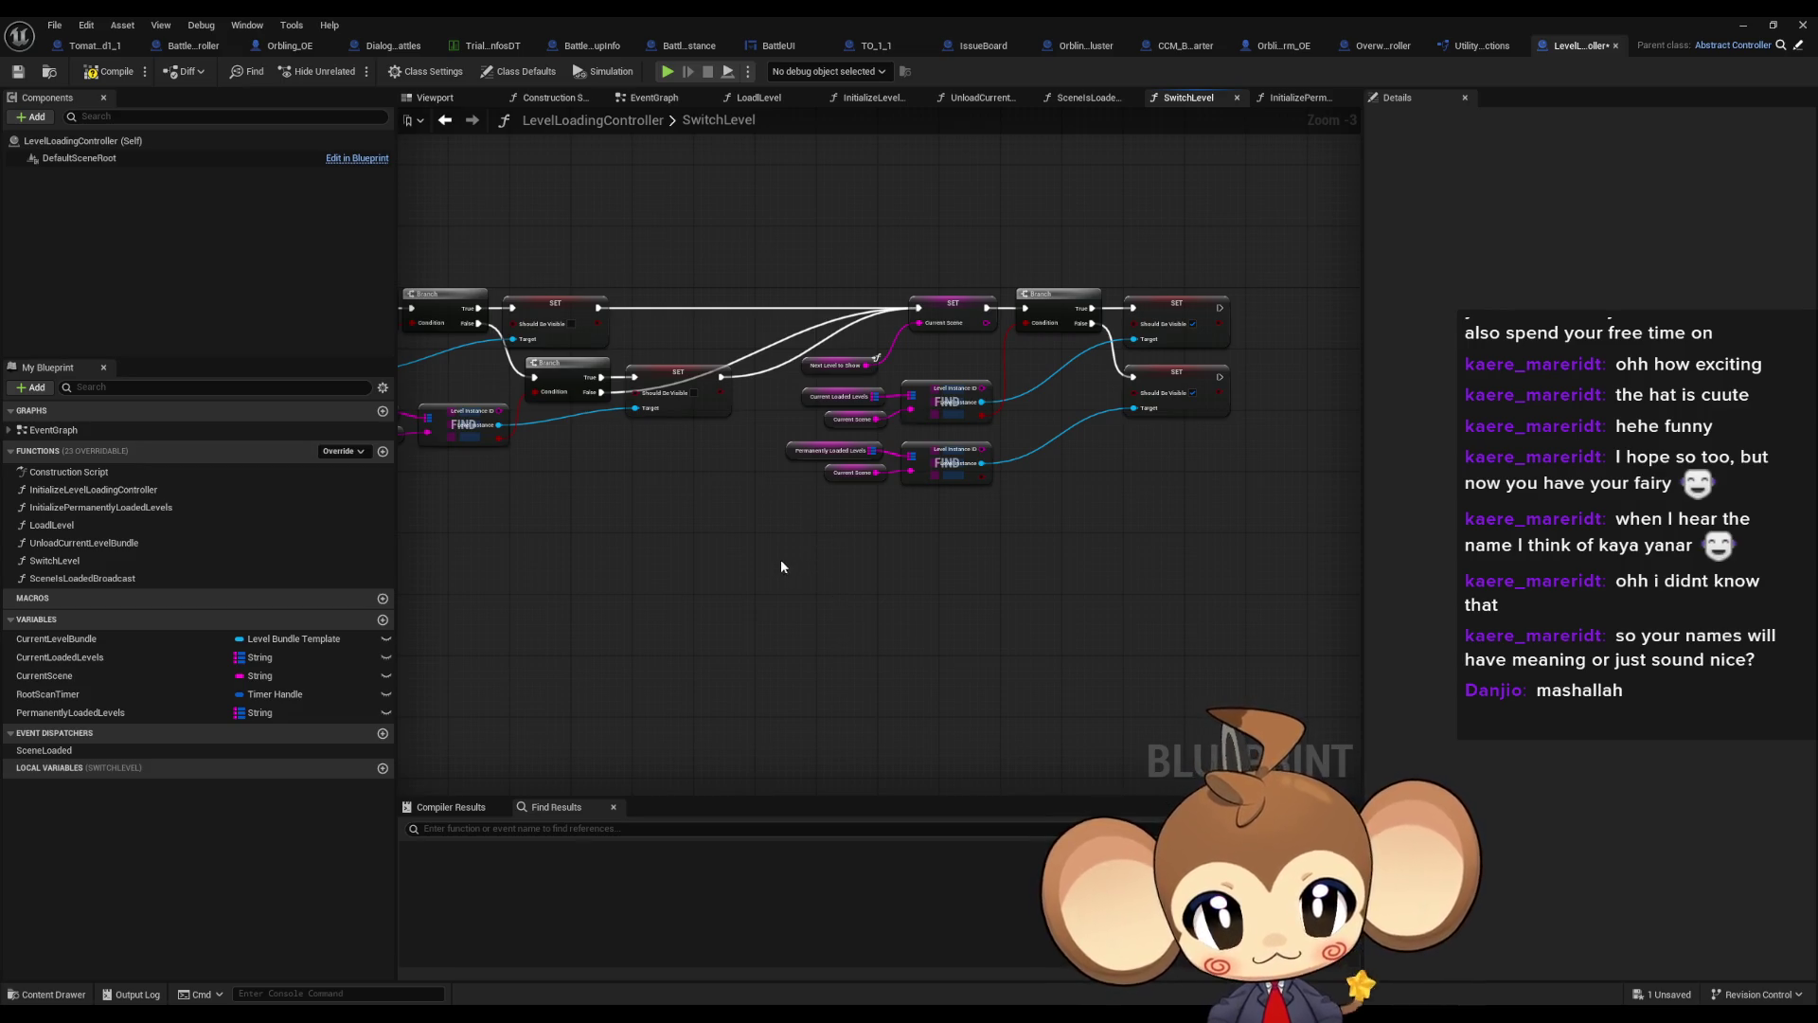
Select and inspect node groups, including the lower Should Be Visible SET node, in SwitchLevel
left_click_drag(705, 442, 947, 521)
left_click(863, 602)
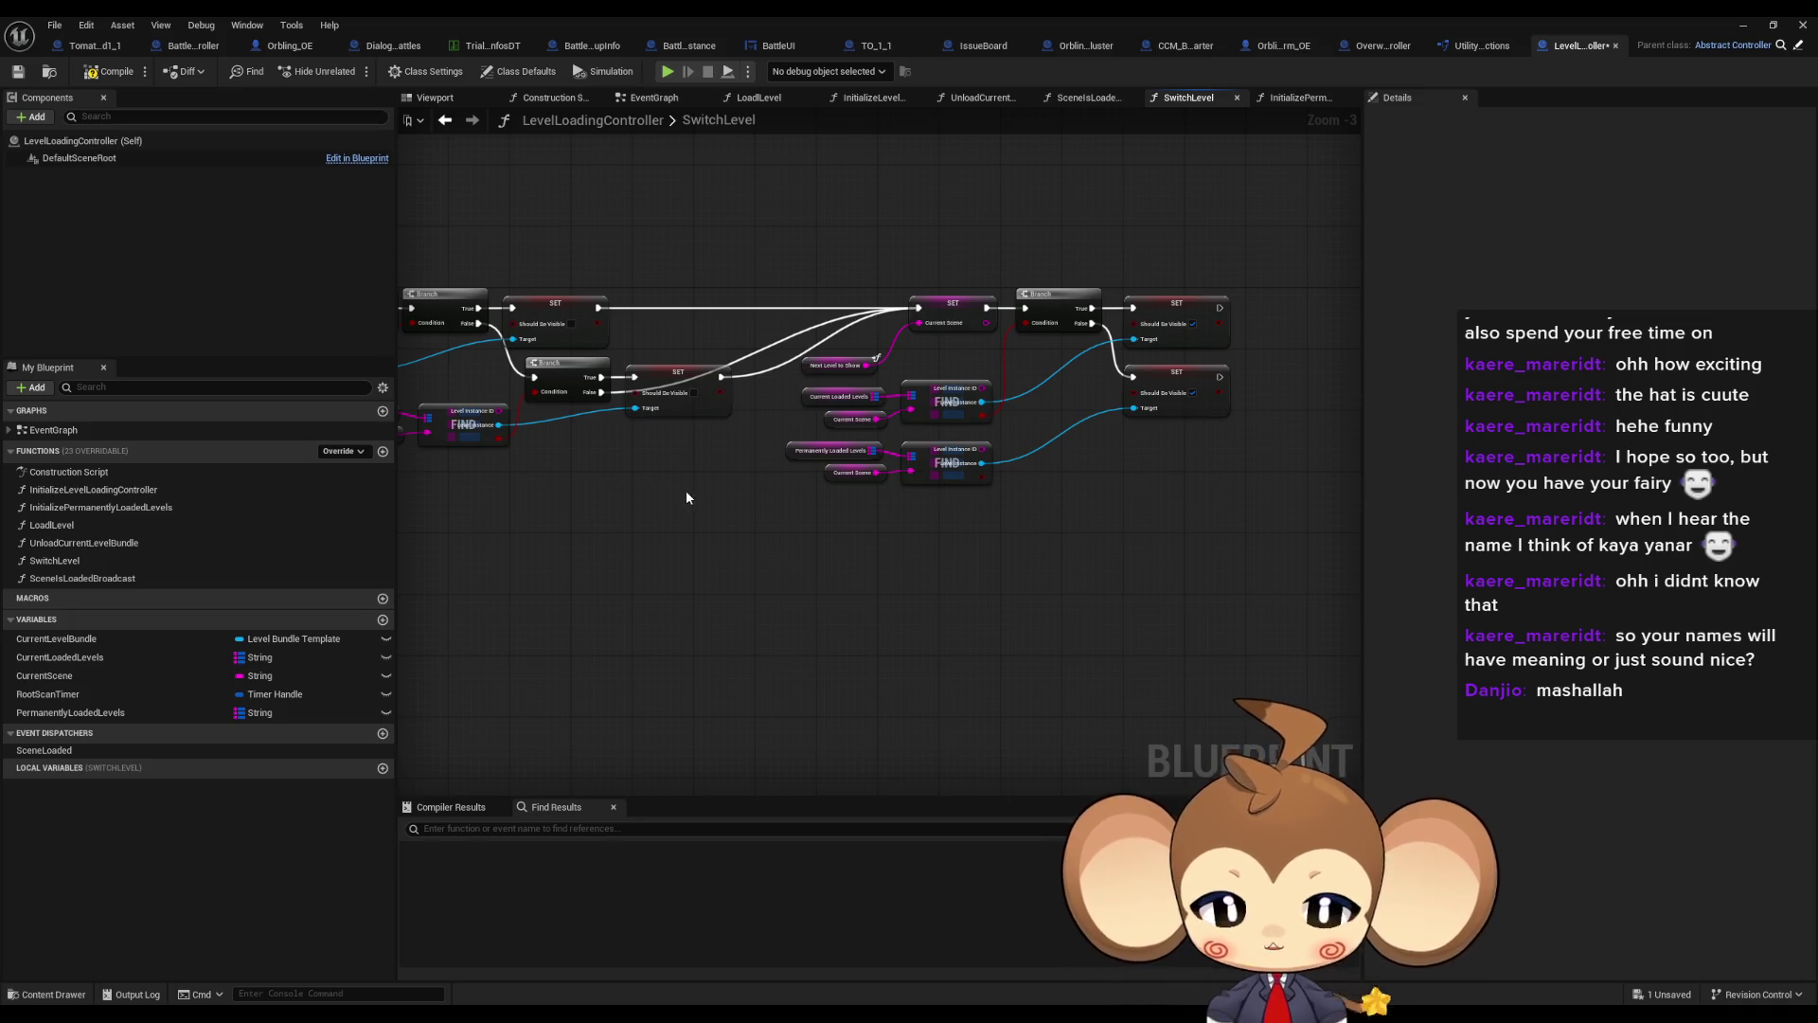
mouse_move(1194, 499)
left_mouse_down()
mouse_move(1119, 379)
mouse_move(1108, 417)
left_mouse_up()
left_click(676, 345)
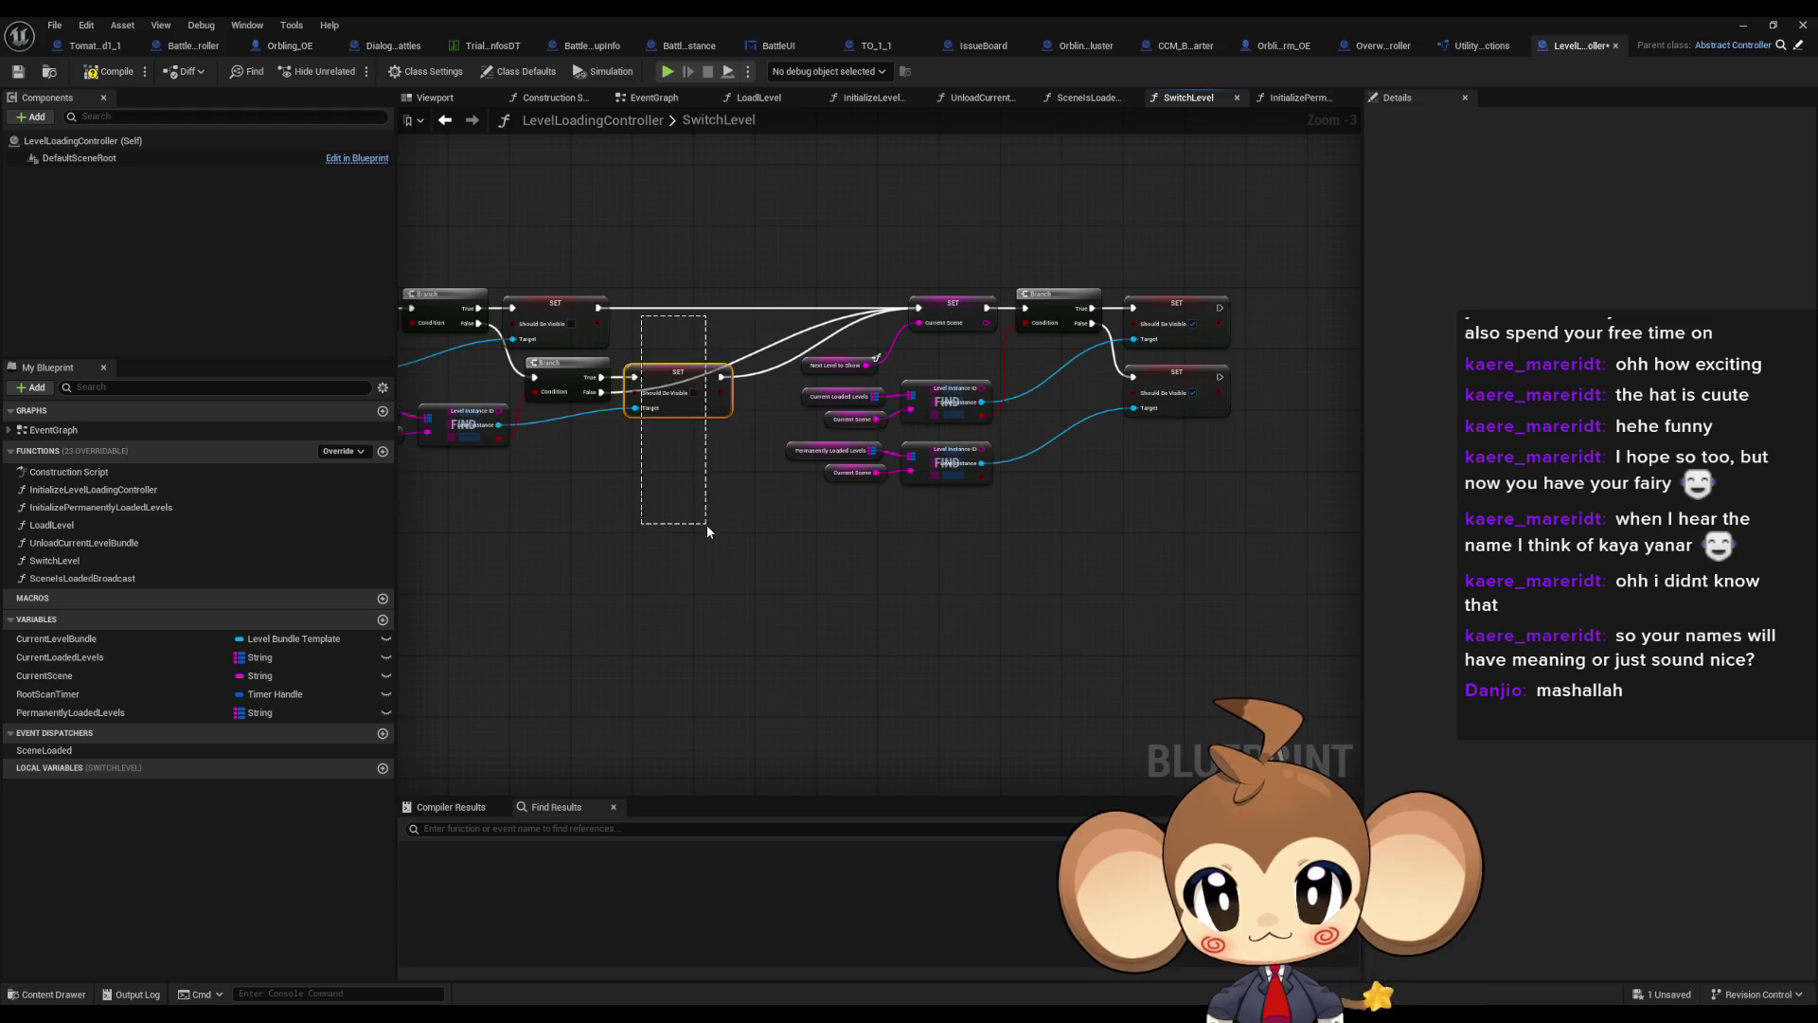
left_click_drag(706, 524, 696, 547)
scroll(697, 547, "up", 1)
left_click(879, 570)
Zoom and pan around the SwitchLevel graph, then minimize the Blueprint editor window
scroll(791, 568, "up", 1)
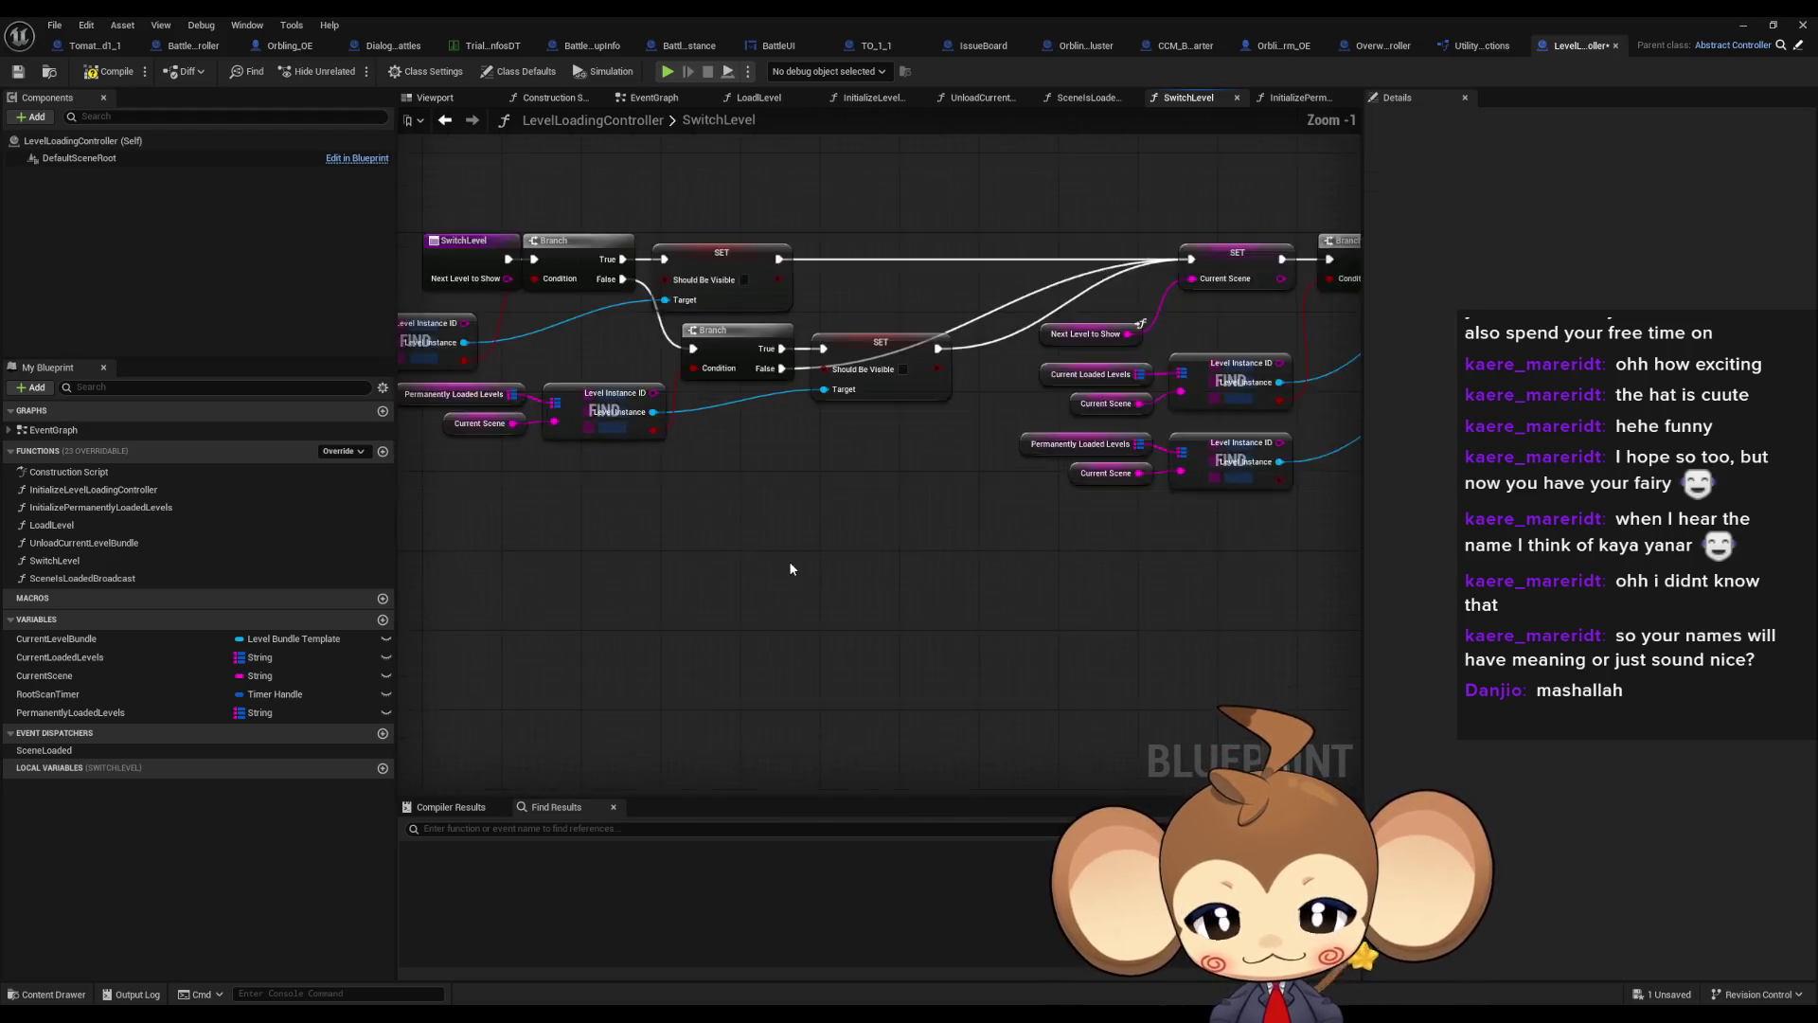
scroll(790, 568, "up", 1)
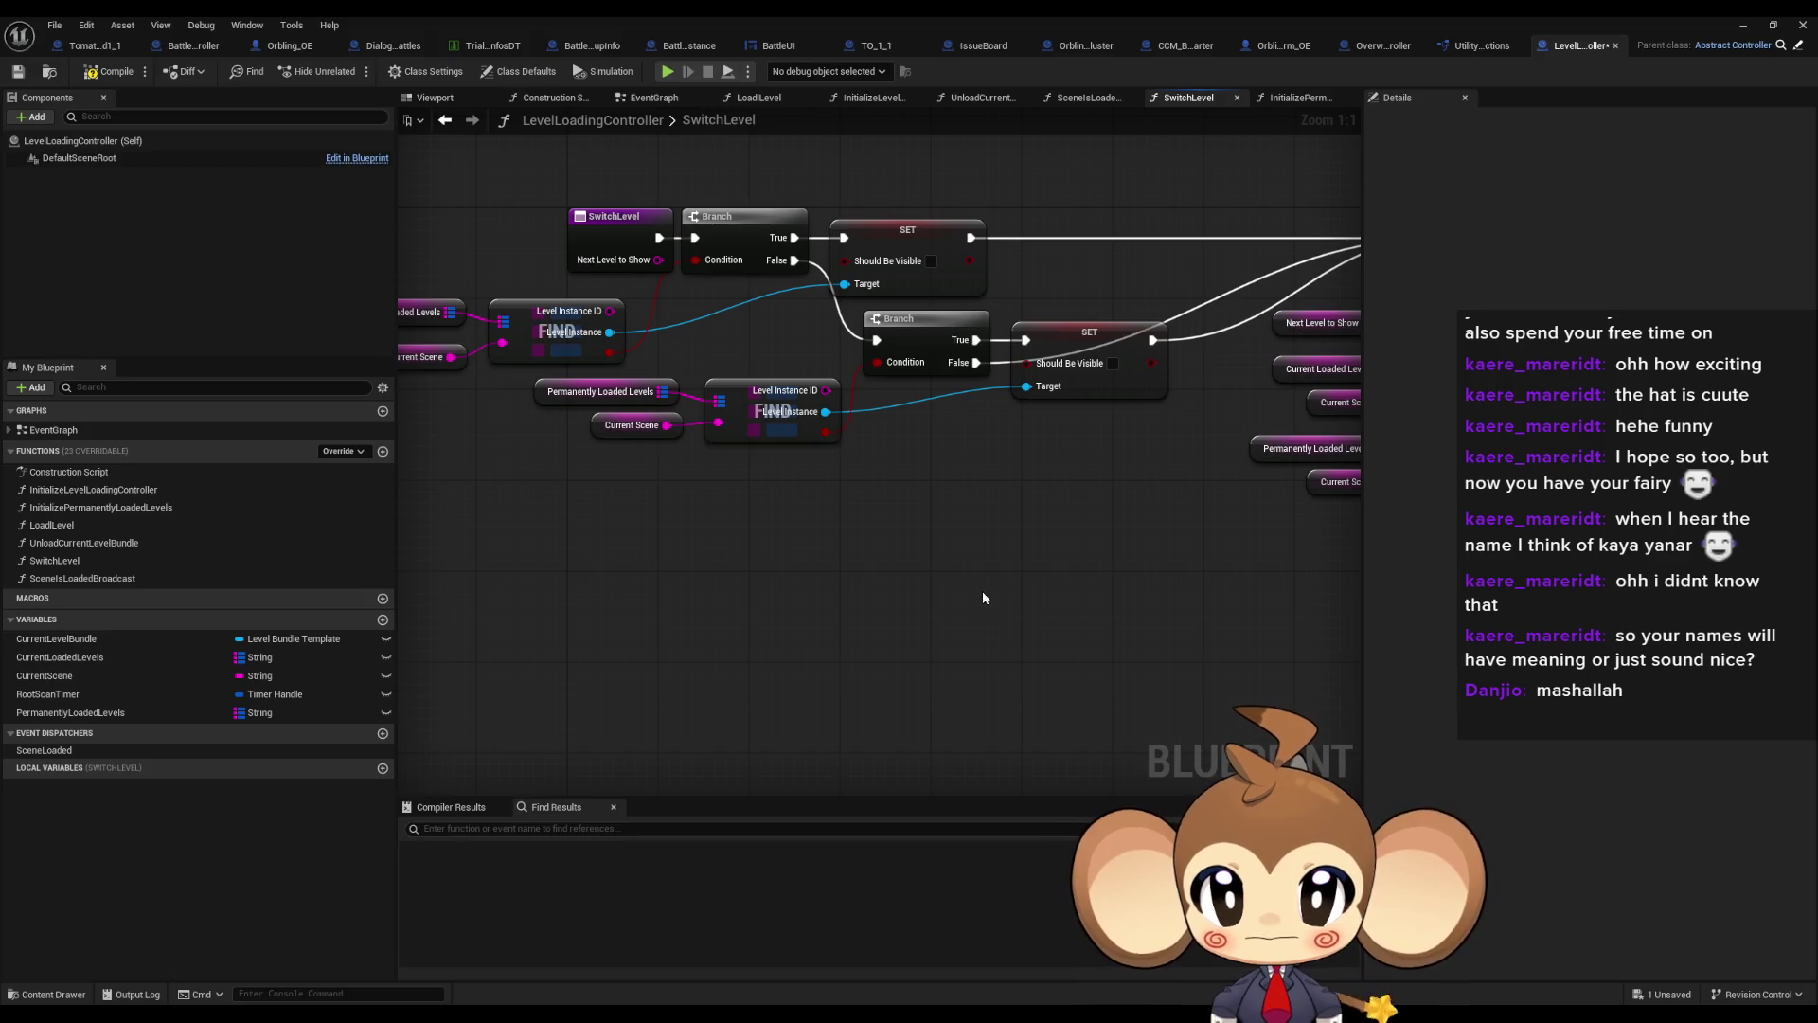
left_click_drag(975, 595, 1108, 651)
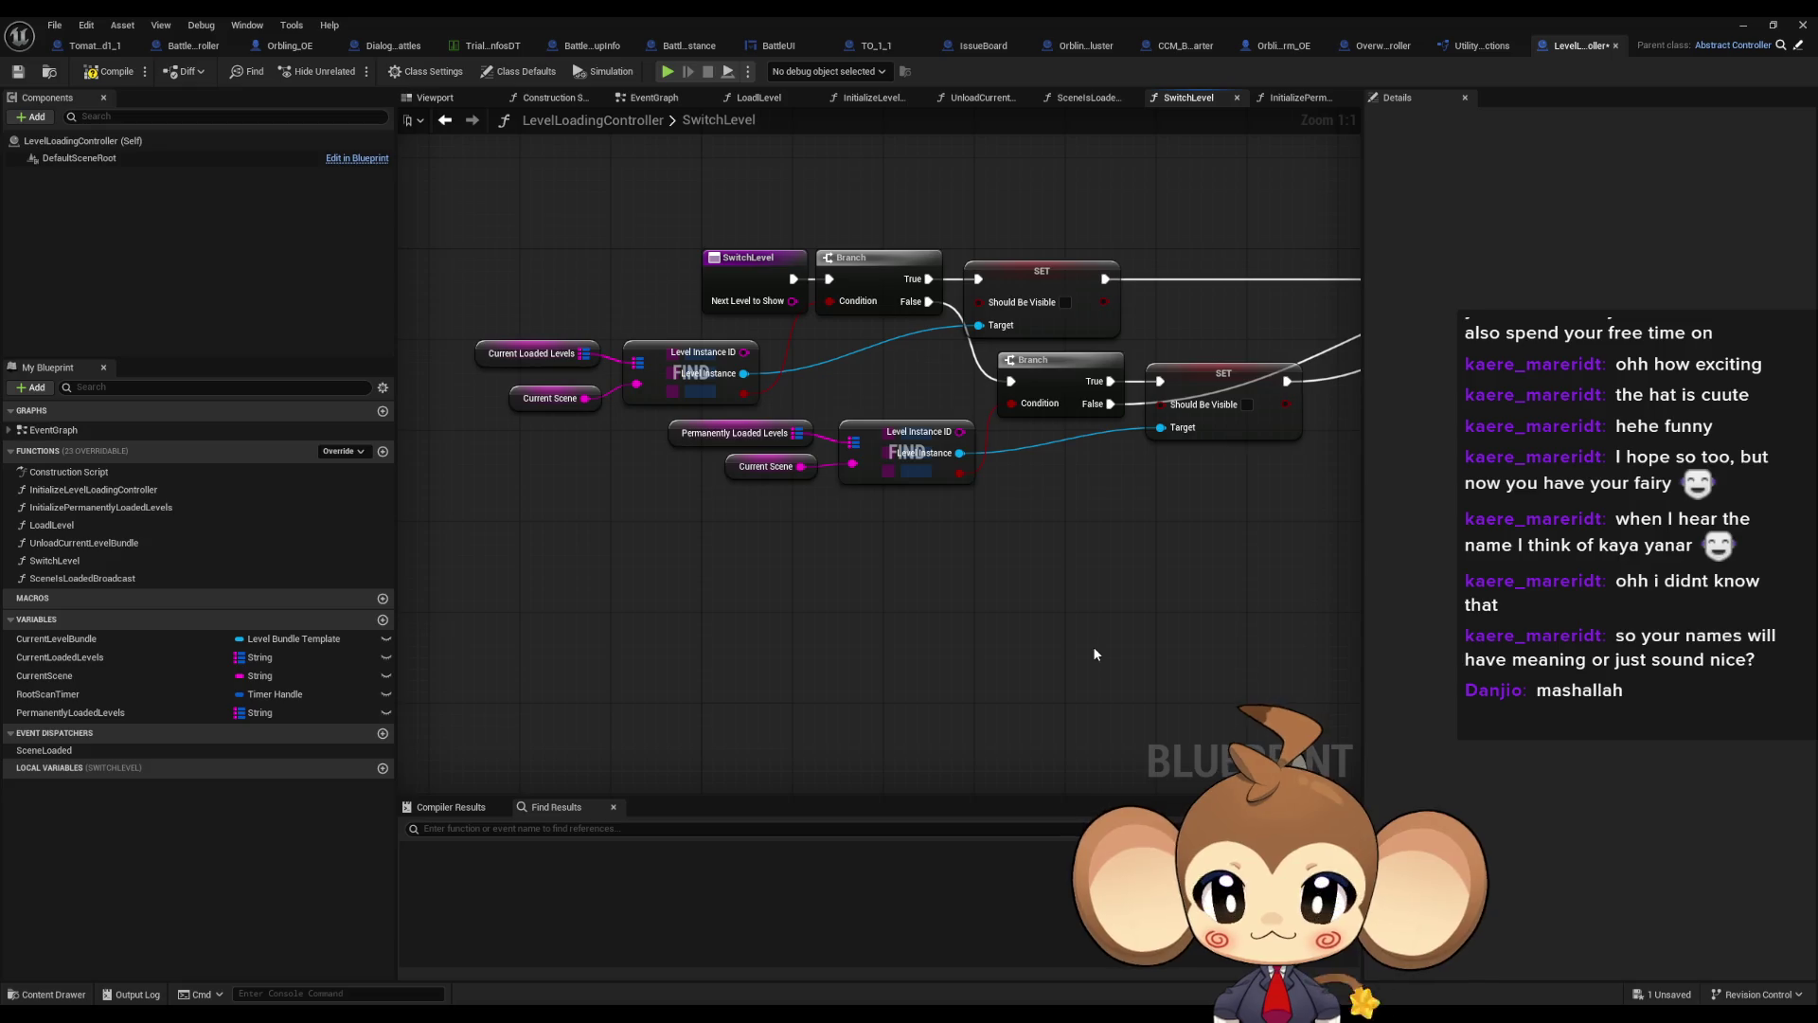
scroll(1112, 625, "down", 4)
left_click_drag(1033, 632, 833, 600)
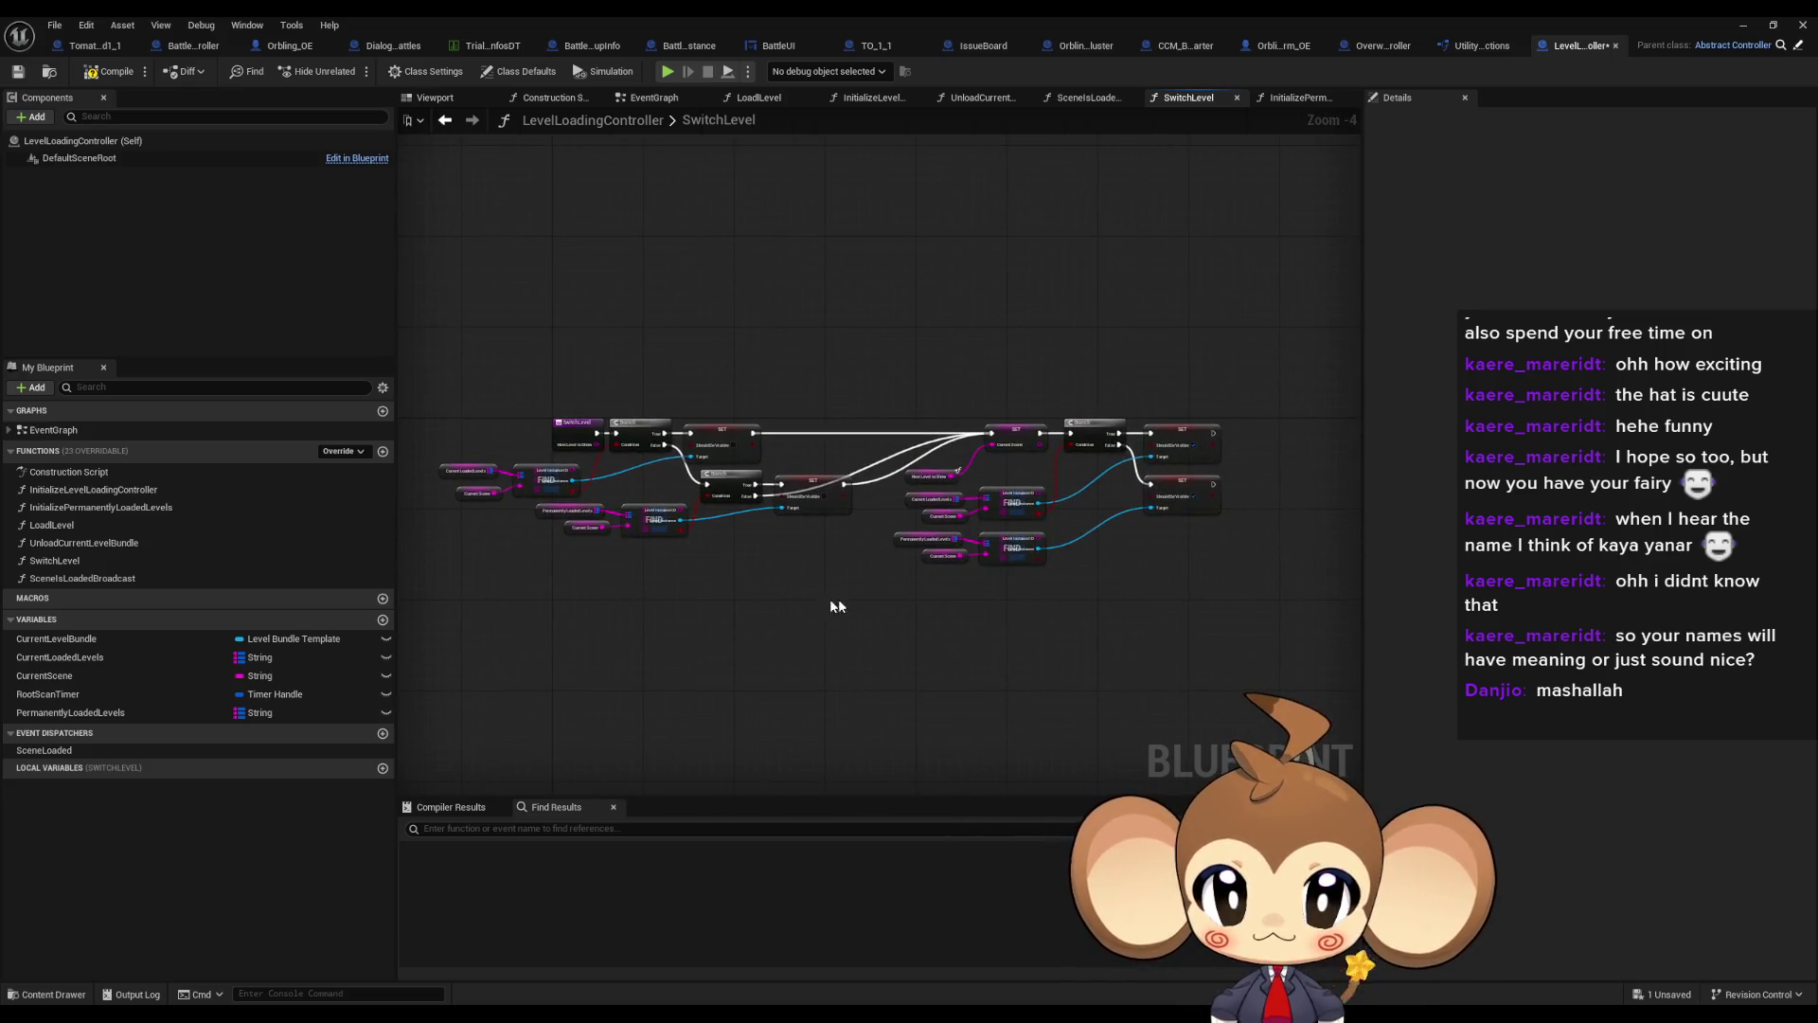
scroll(980, 625, "up", 3)
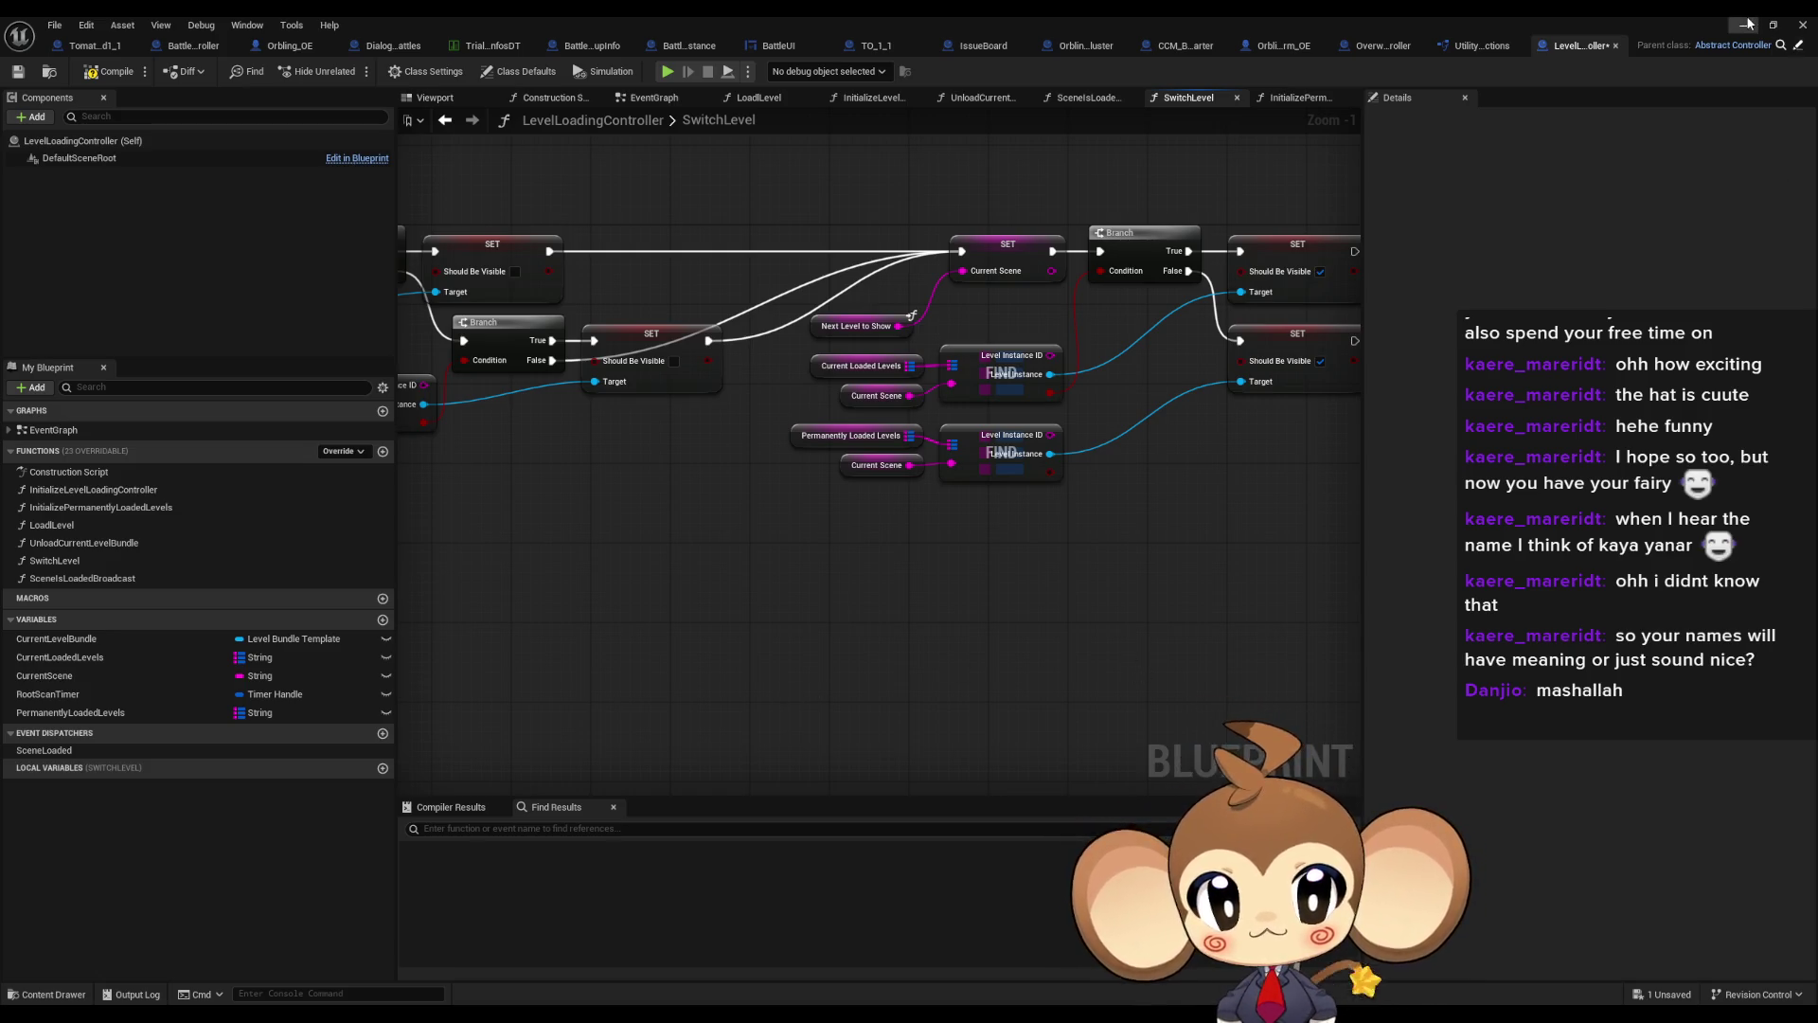
left_click(1802, 25)
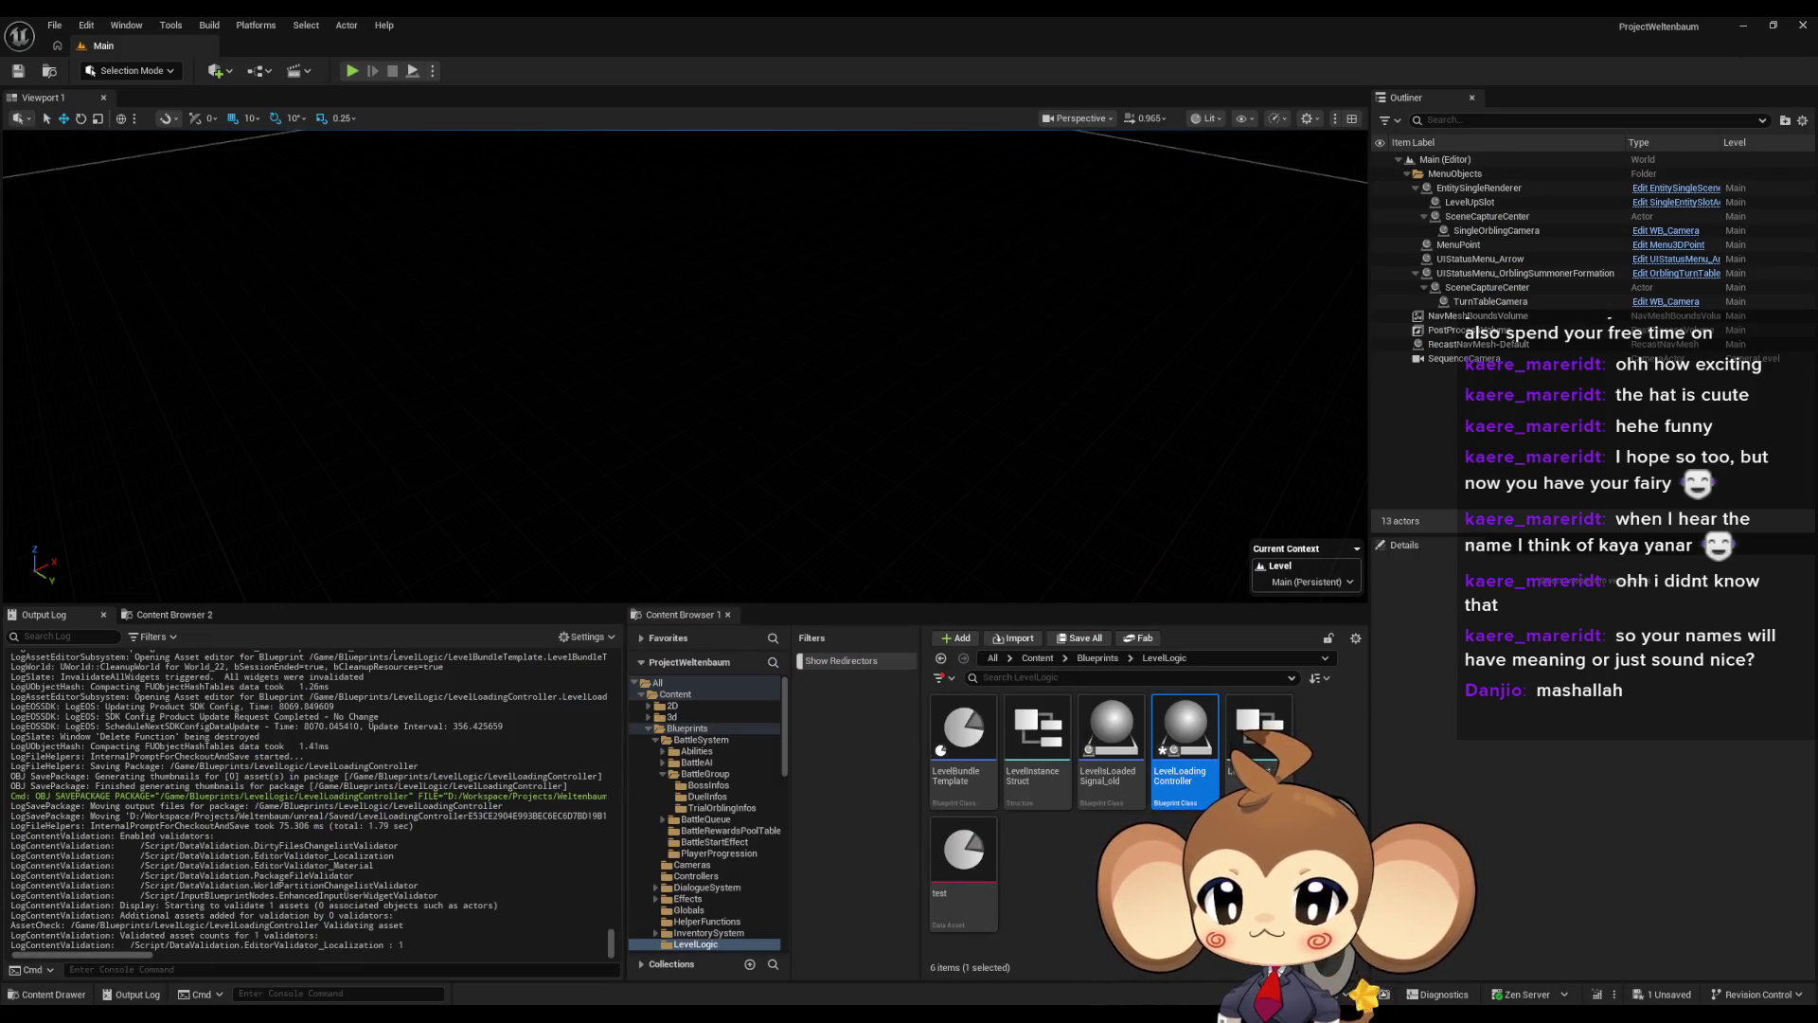
Open the BattleEnv_1 map from Maps > Arena > Env, saving pending LevelLoadingController changes
left_click(1036, 658)
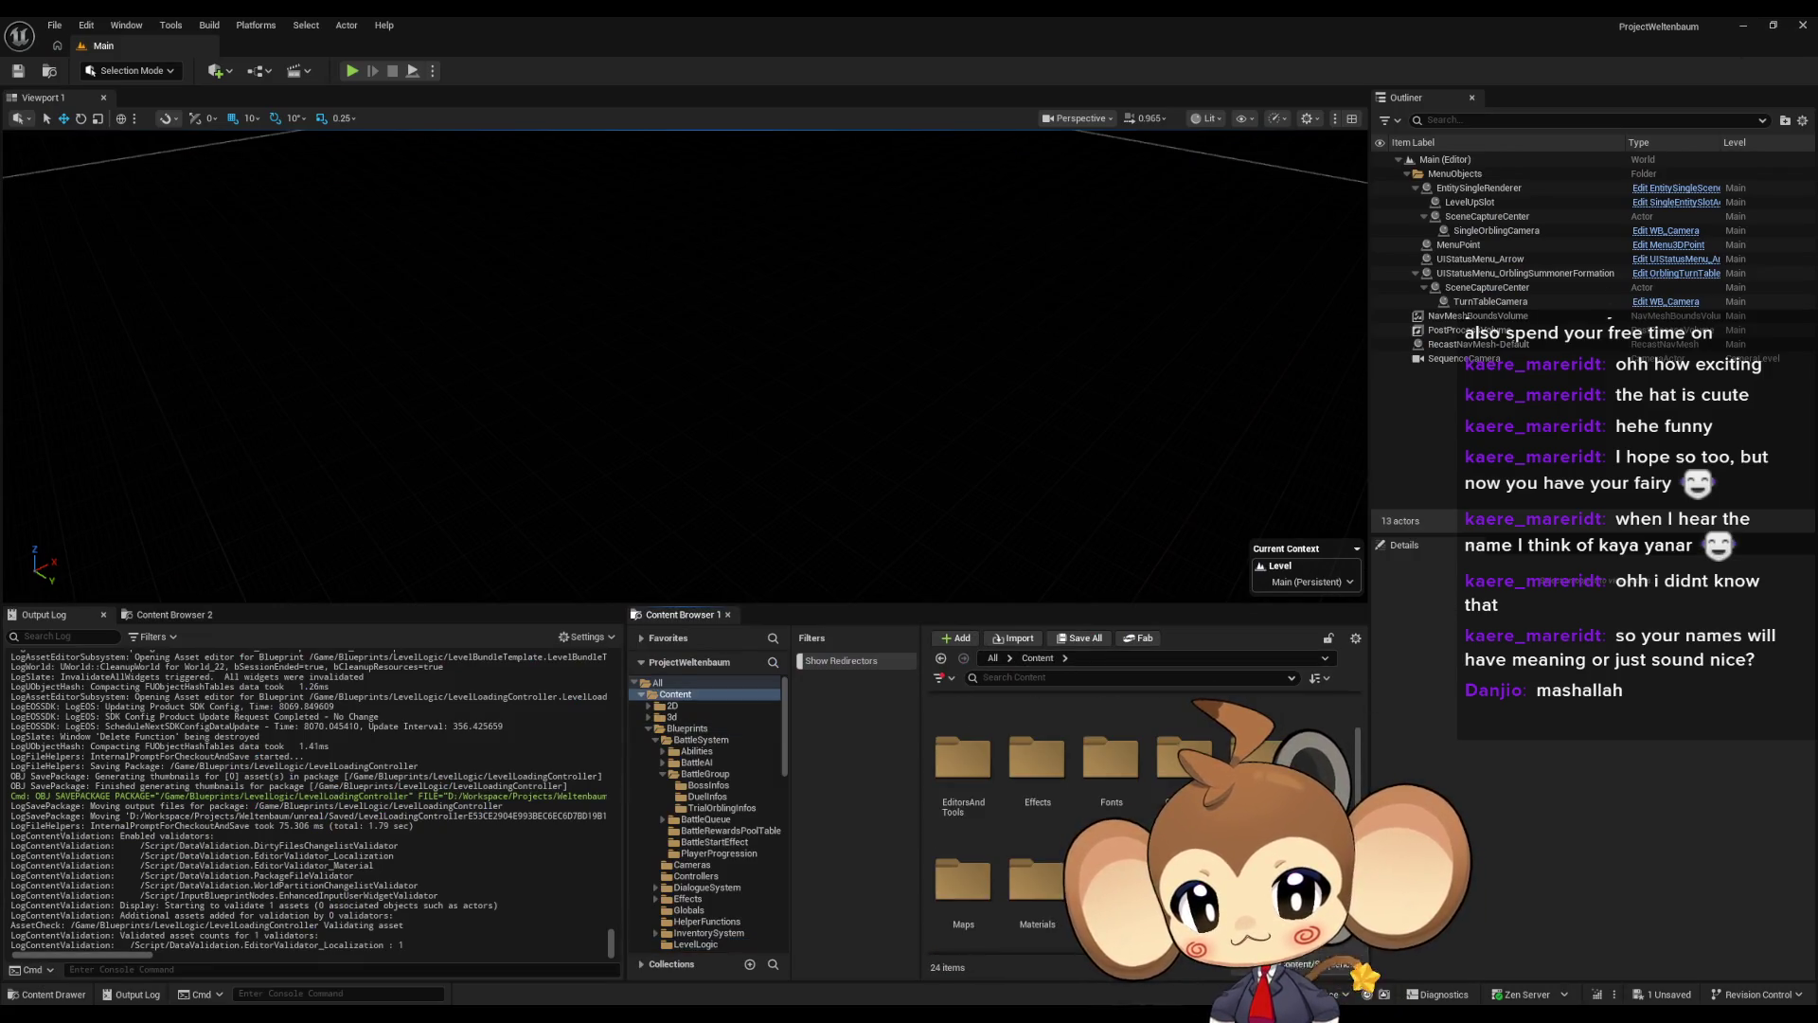
scroll(995, 816, "down", 2)
left_click(963, 805)
double_click(995, 816)
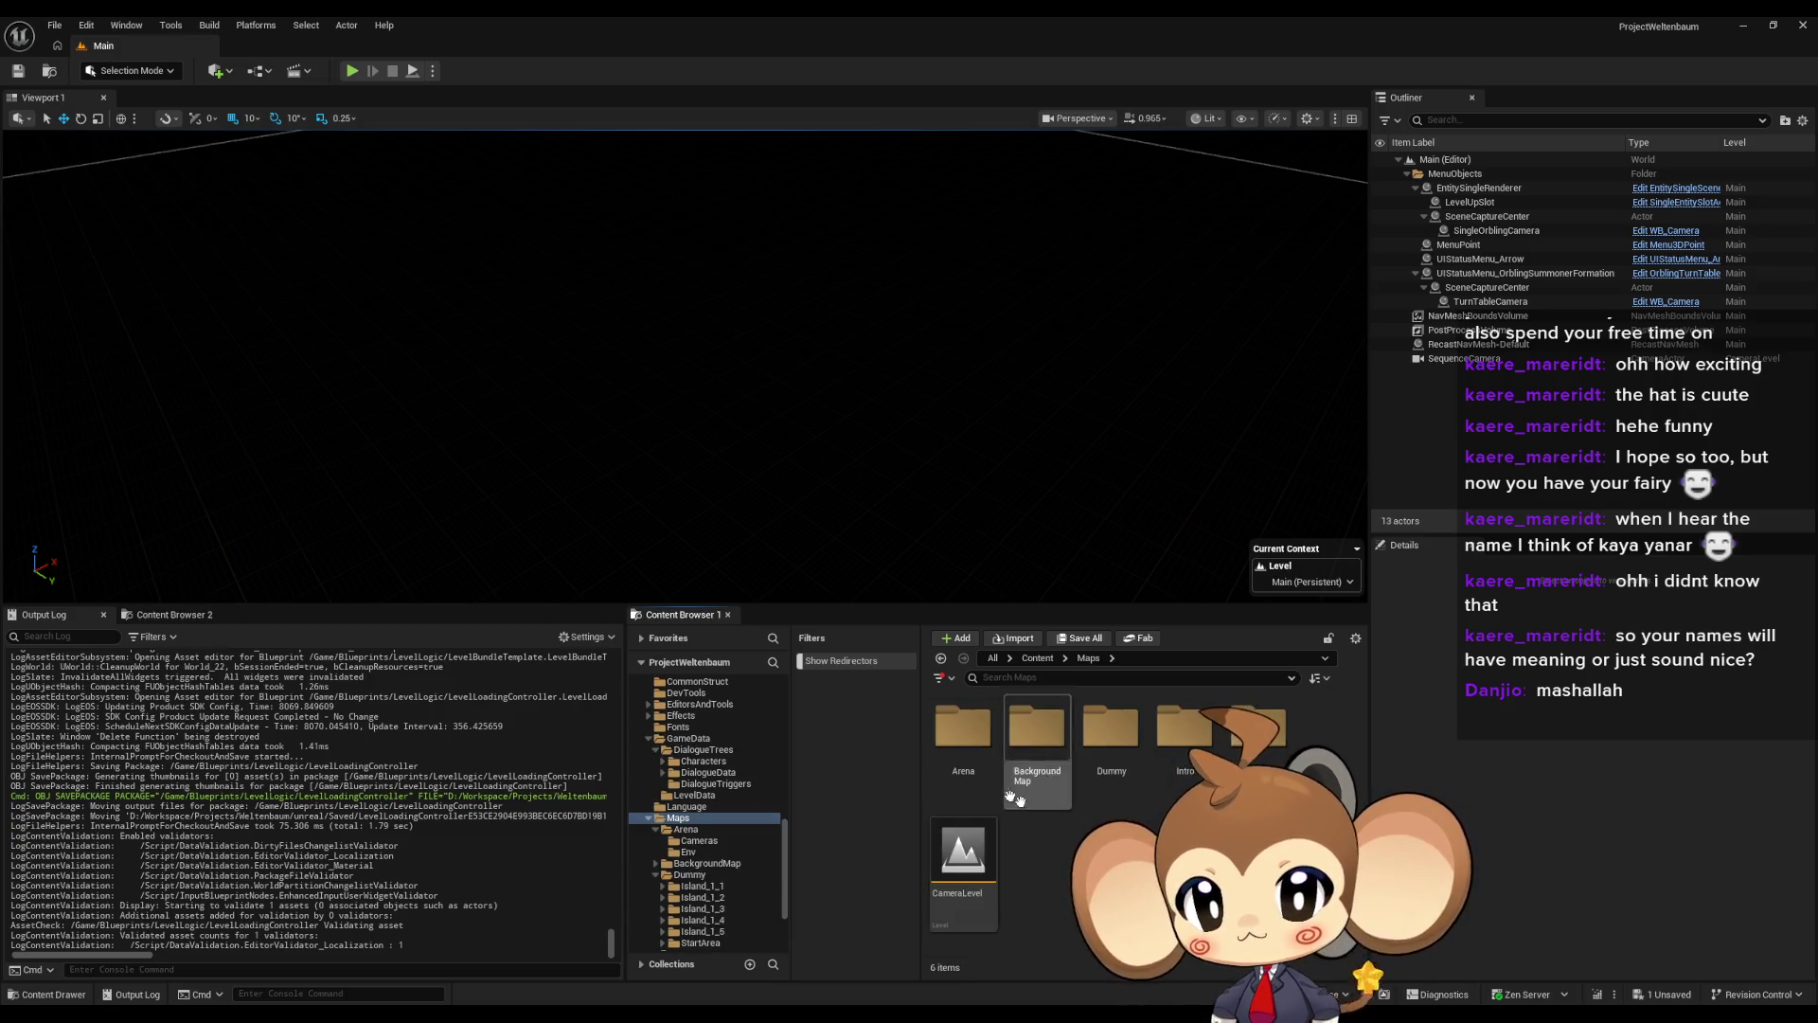
double_click(963, 738)
left_click(1024, 745)
double_click(1024, 745)
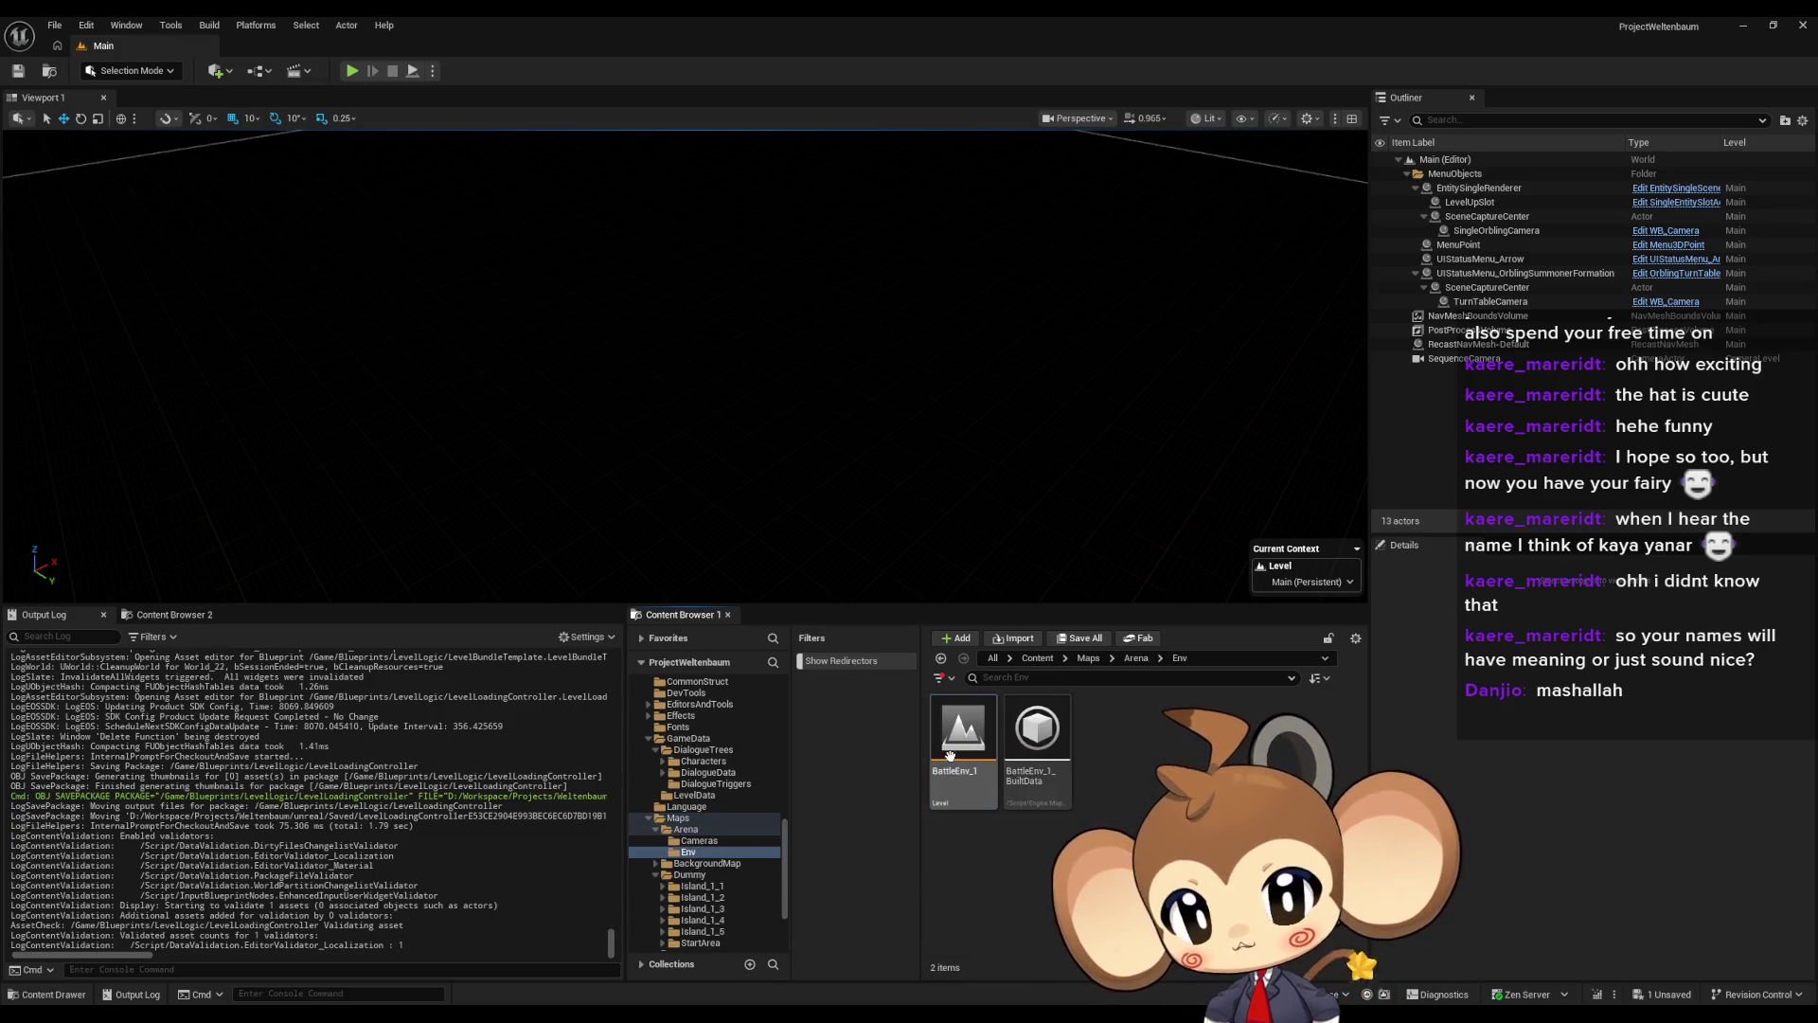
double_click(963, 739)
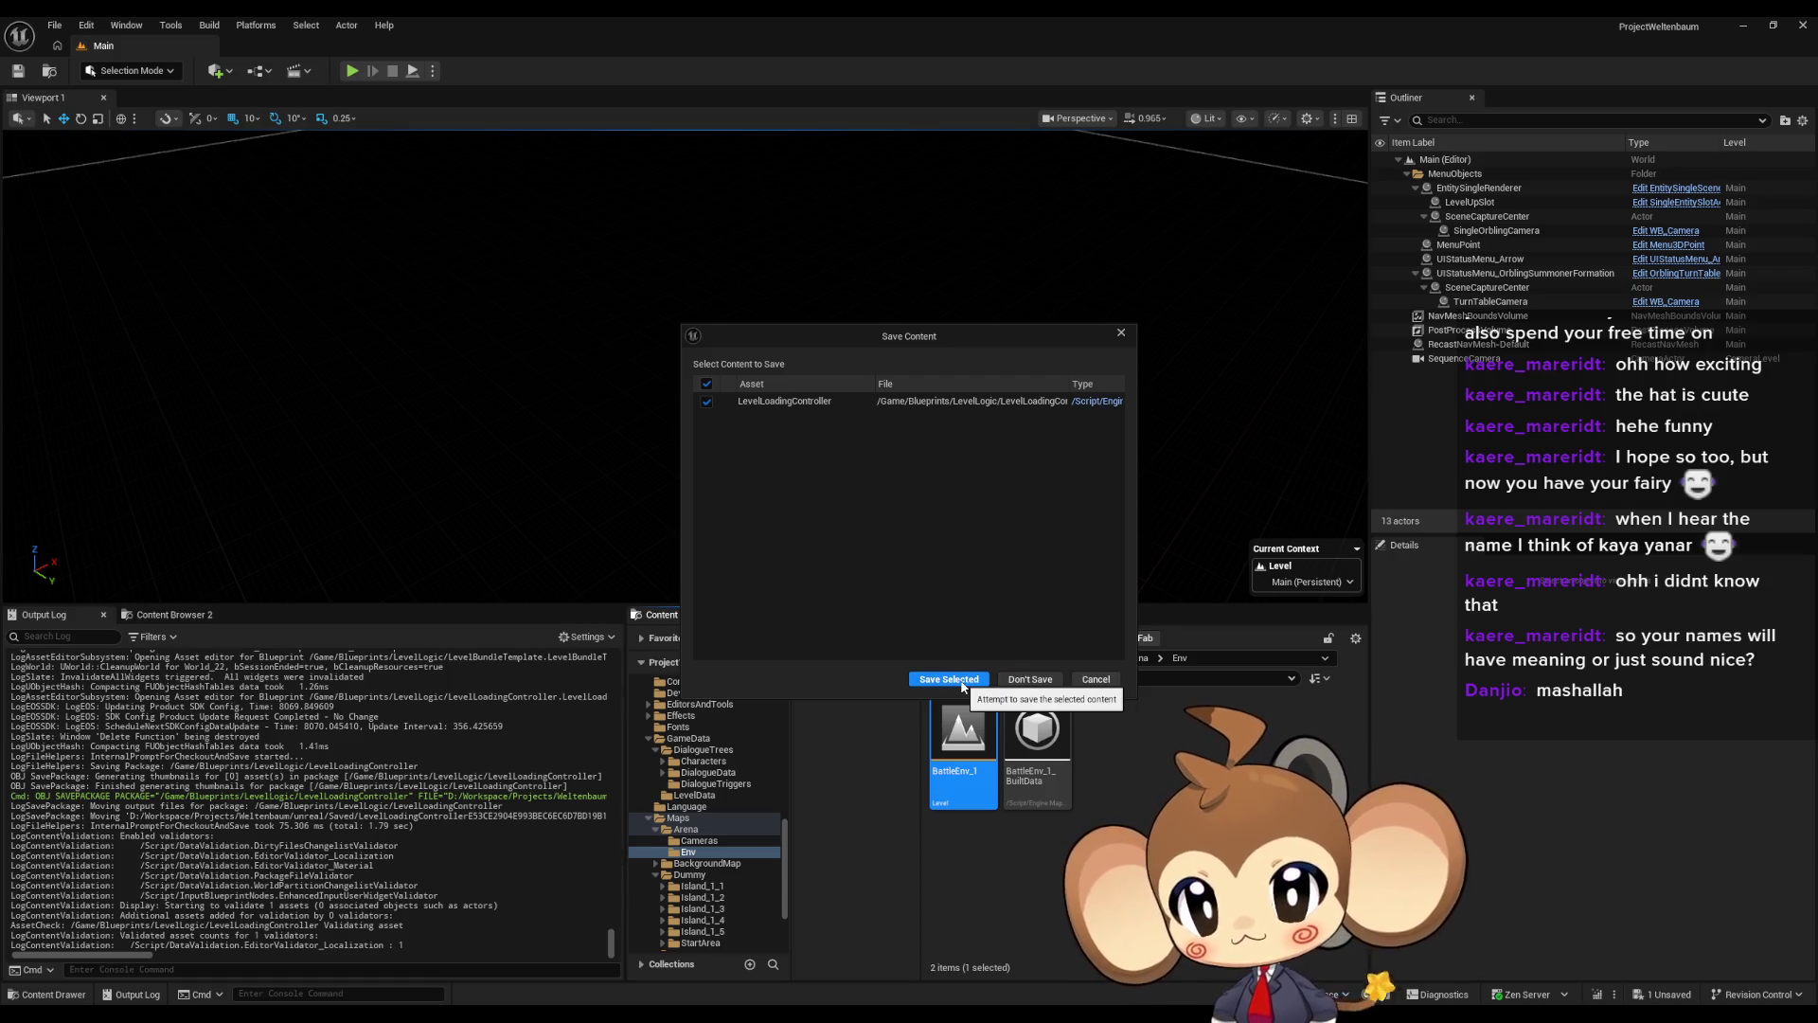
left_click(961, 680)
Place Arena_CameraMap from the Cameras folder into the level at location 0, 0, 0
double_click(963, 729)
left_click(963, 734)
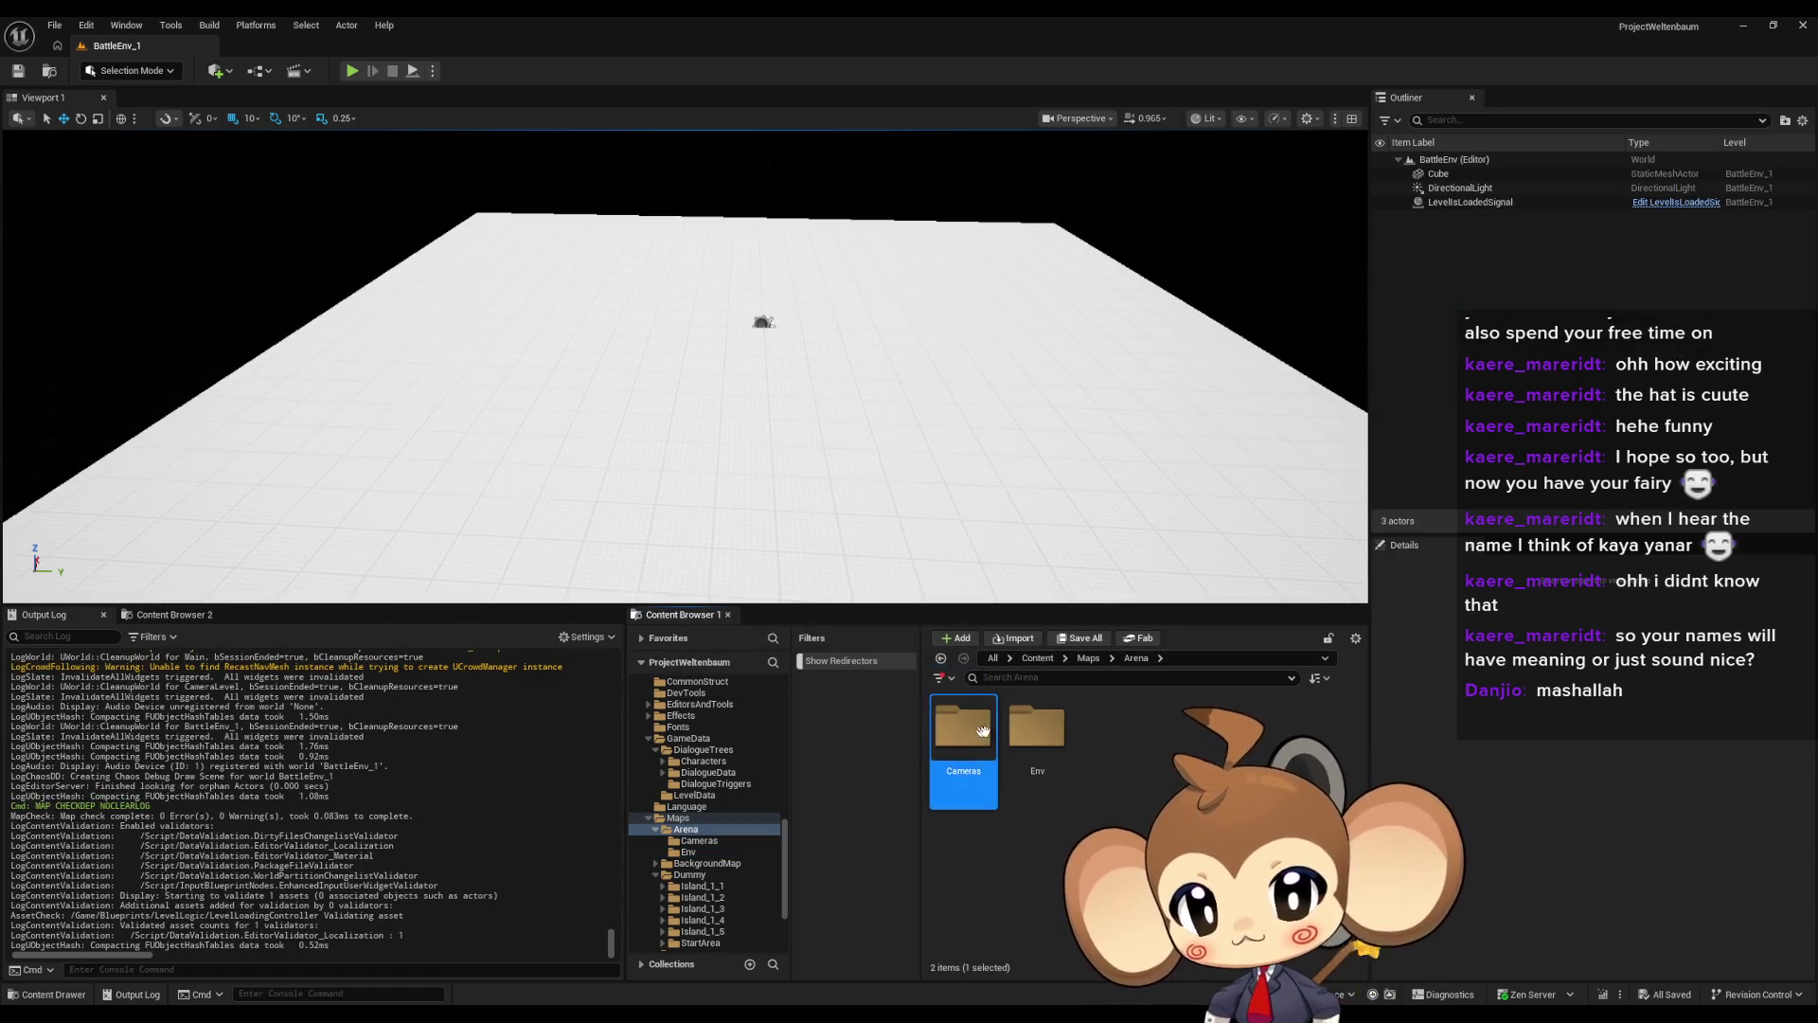
left_click_drag(1012, 631, 923, 512)
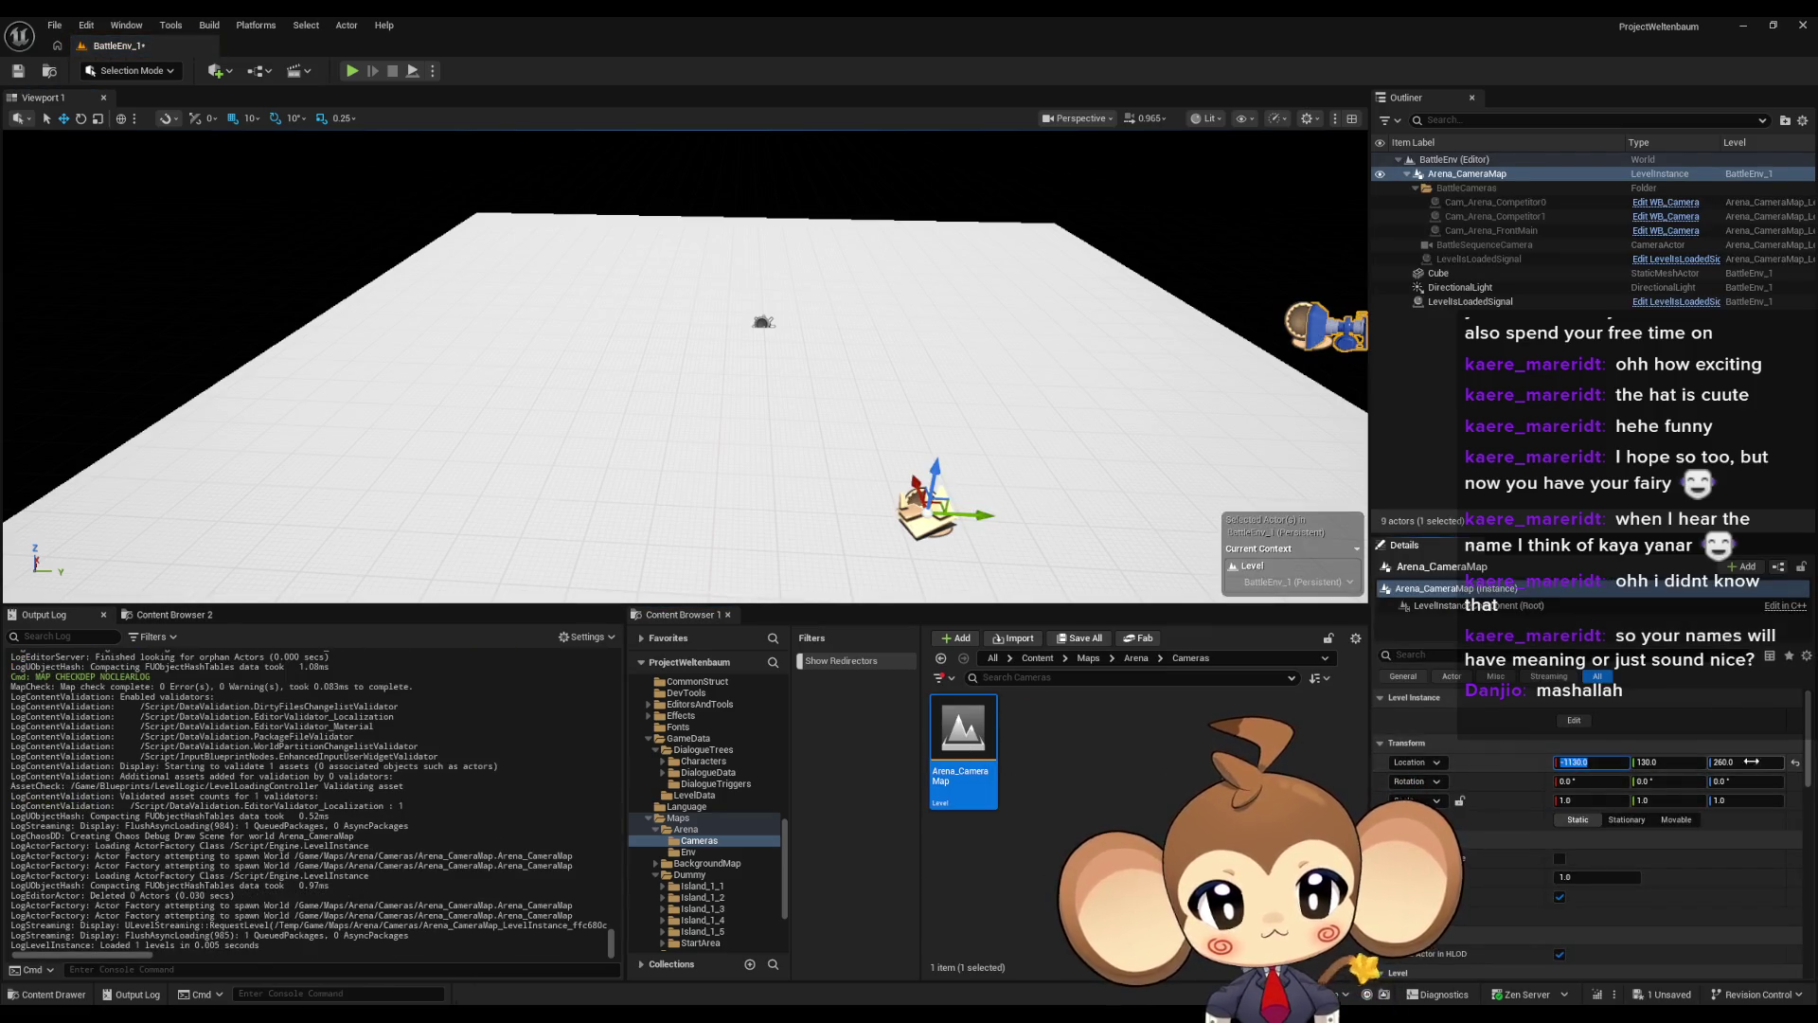
left_click(1794, 762)
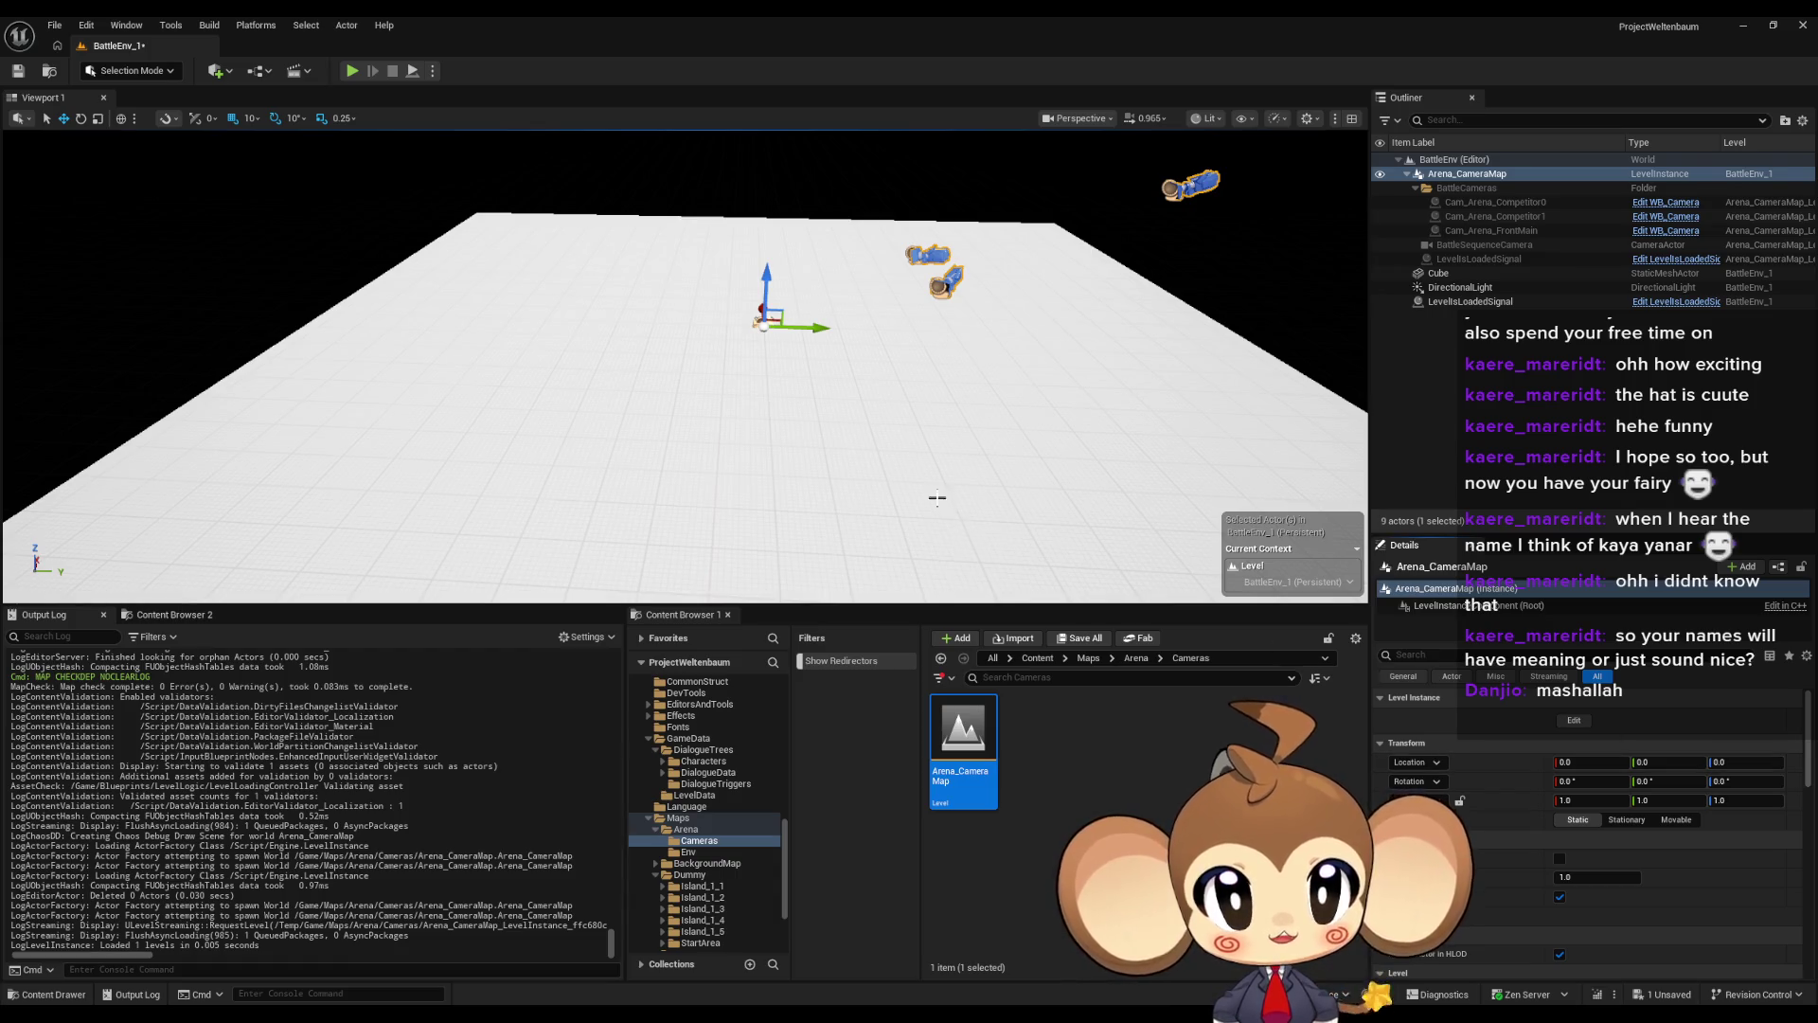
left_click_drag(852, 378, 805, 331)
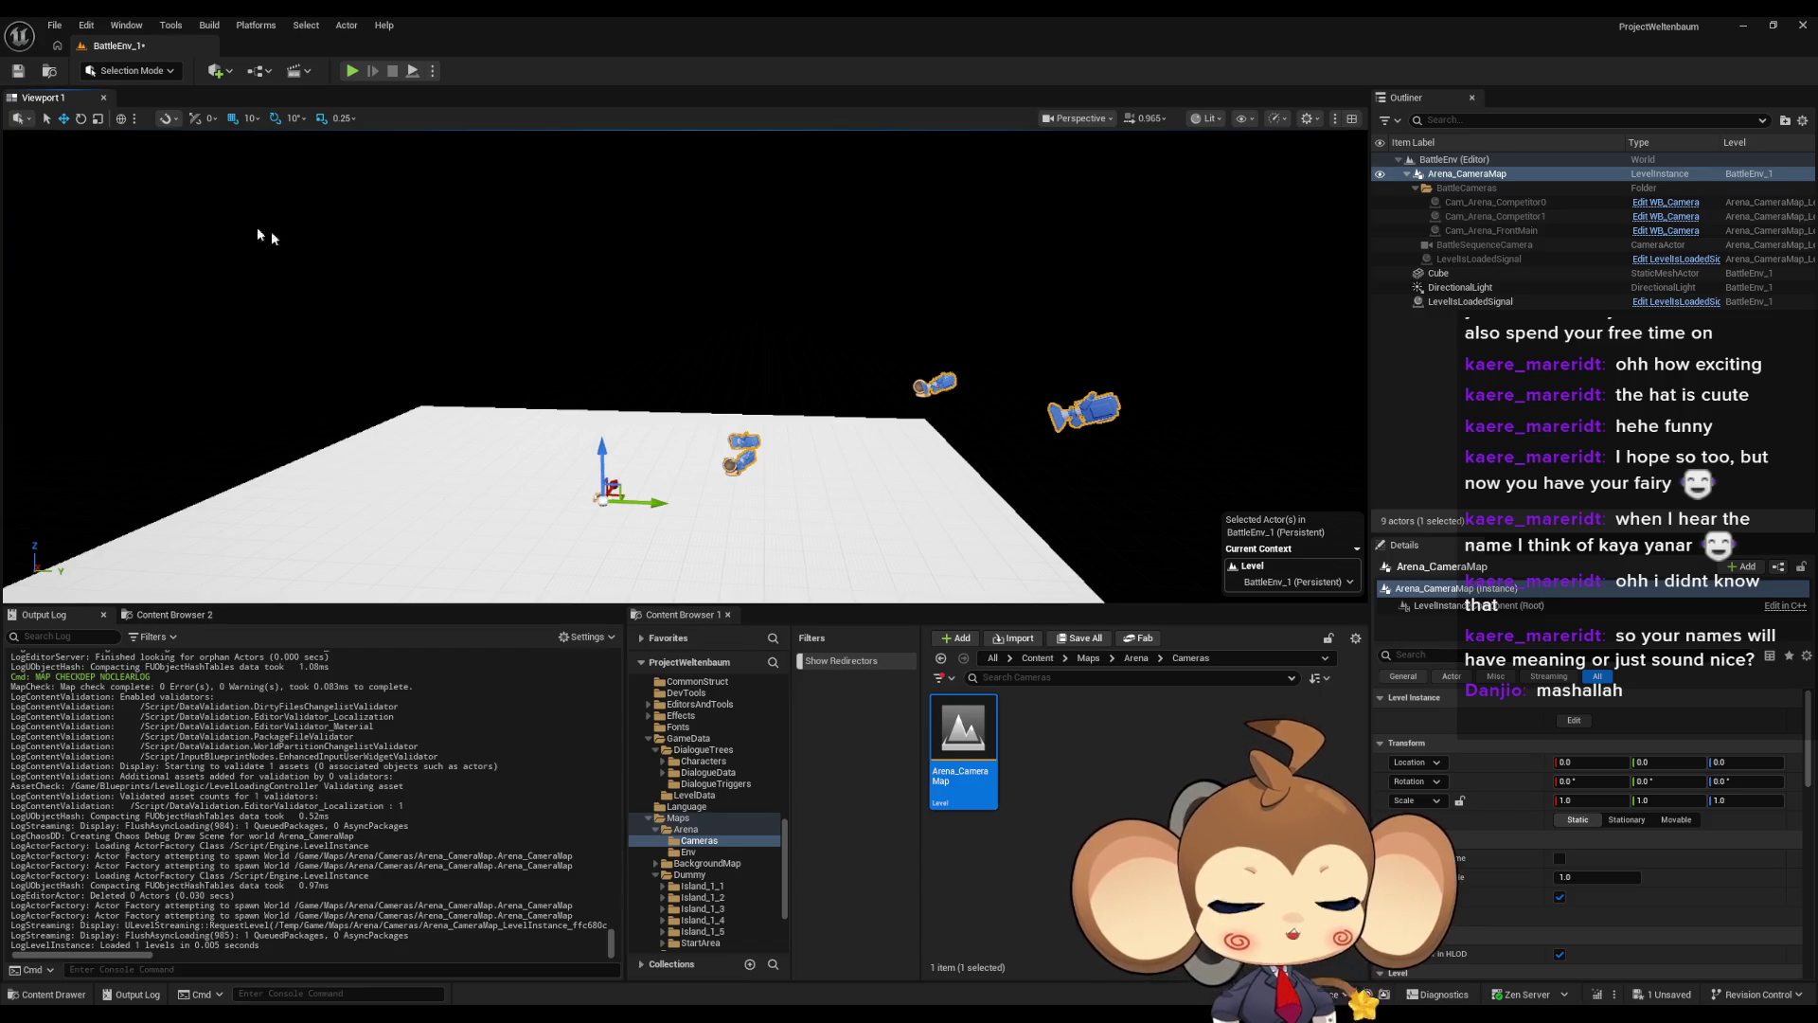
Save the BattleEnv_1 level and restore the LevelLoadingController Blueprint window
left_click(14, 73)
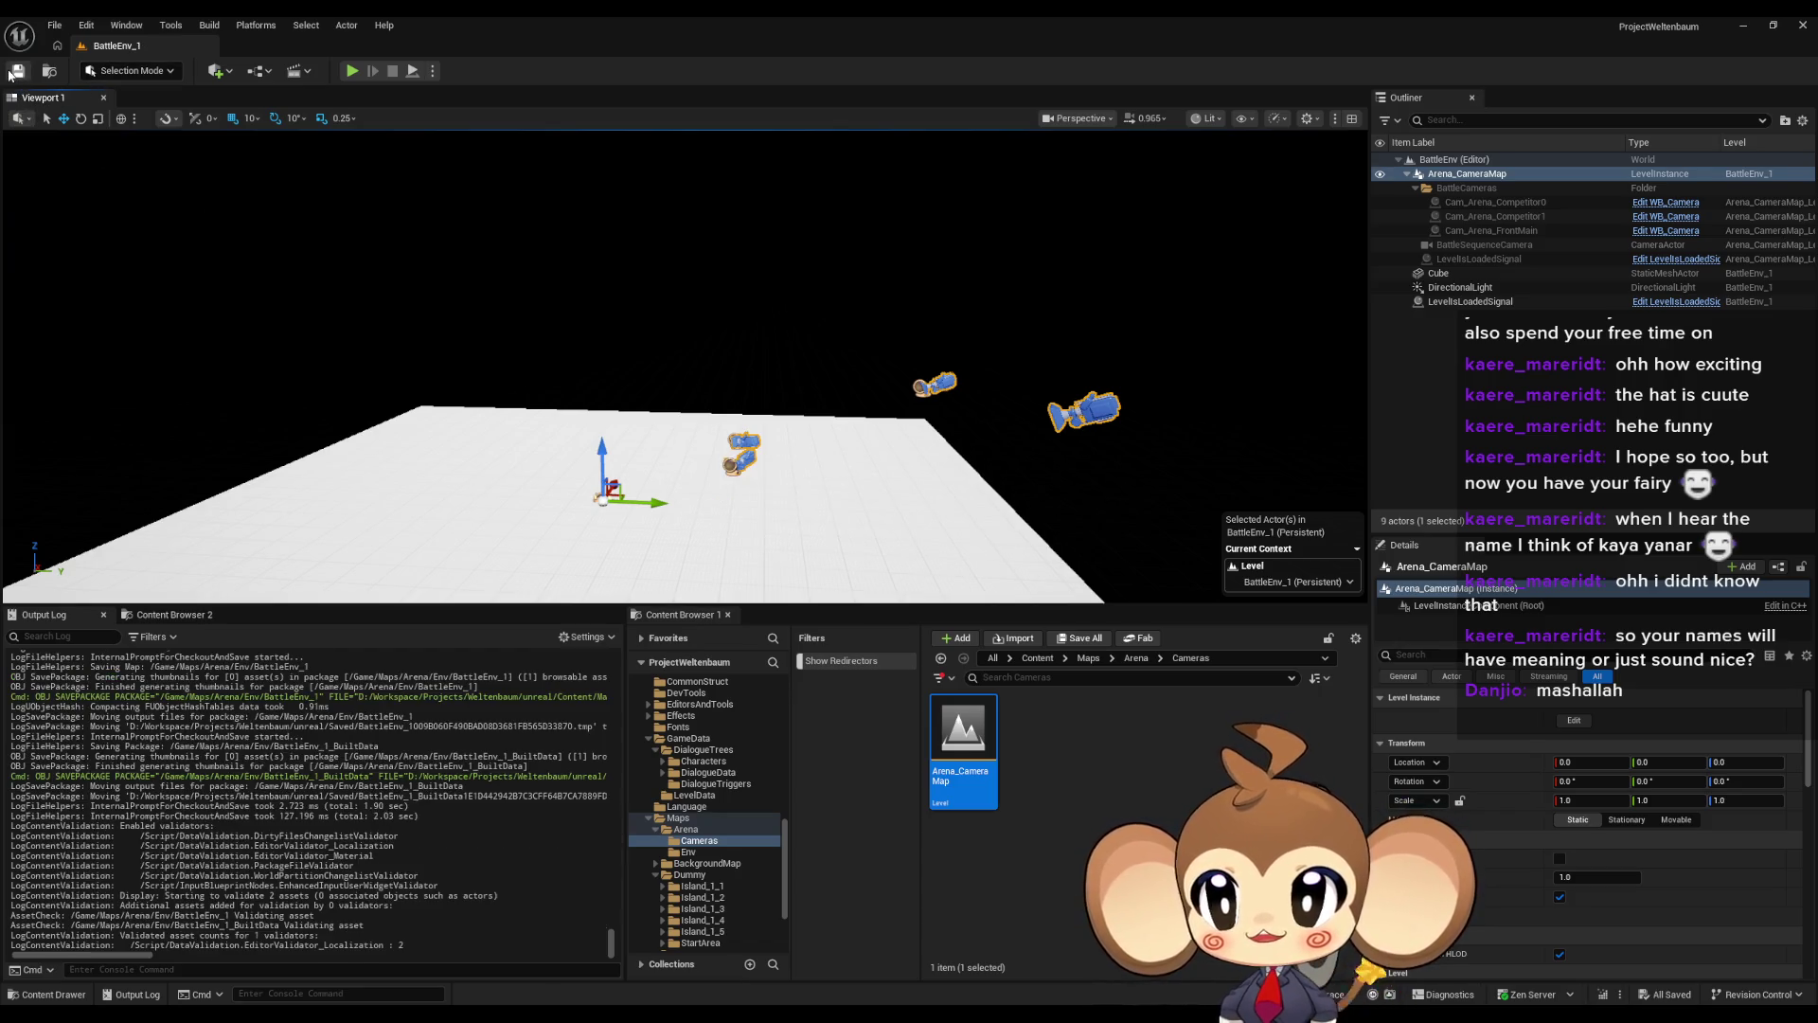
mouse_move(745, 1015)
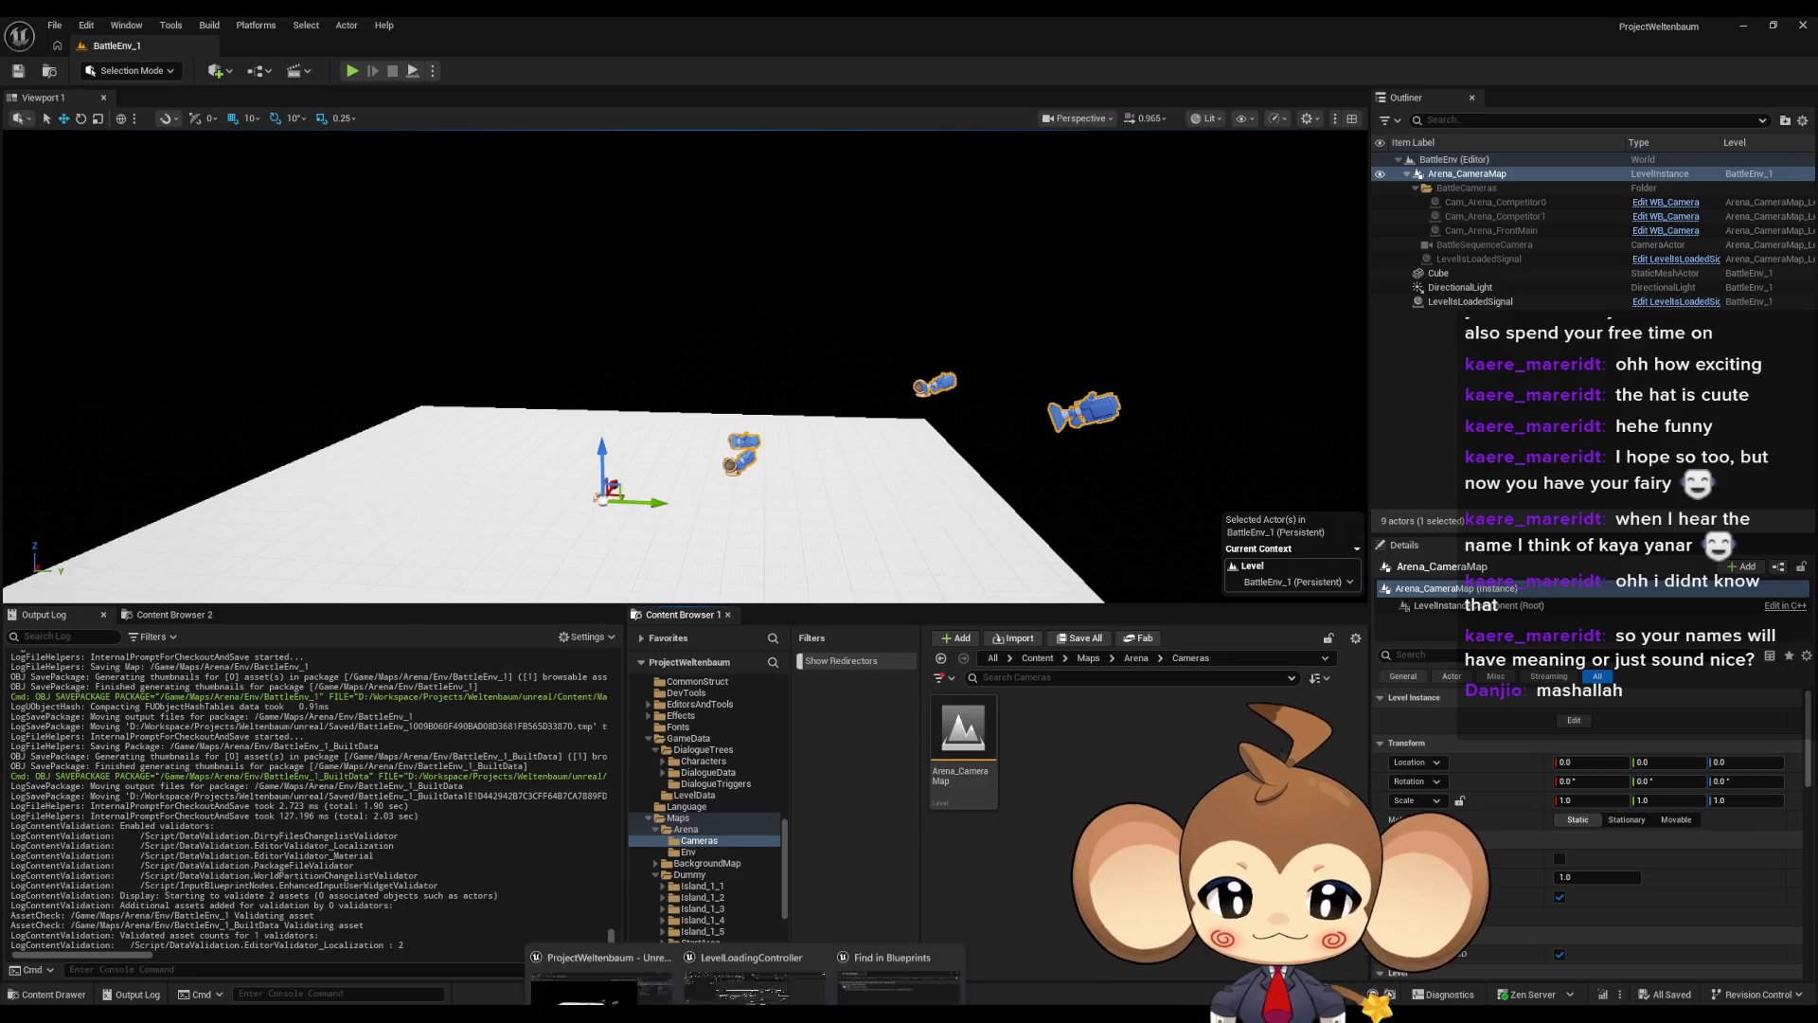
left_click(758, 962)
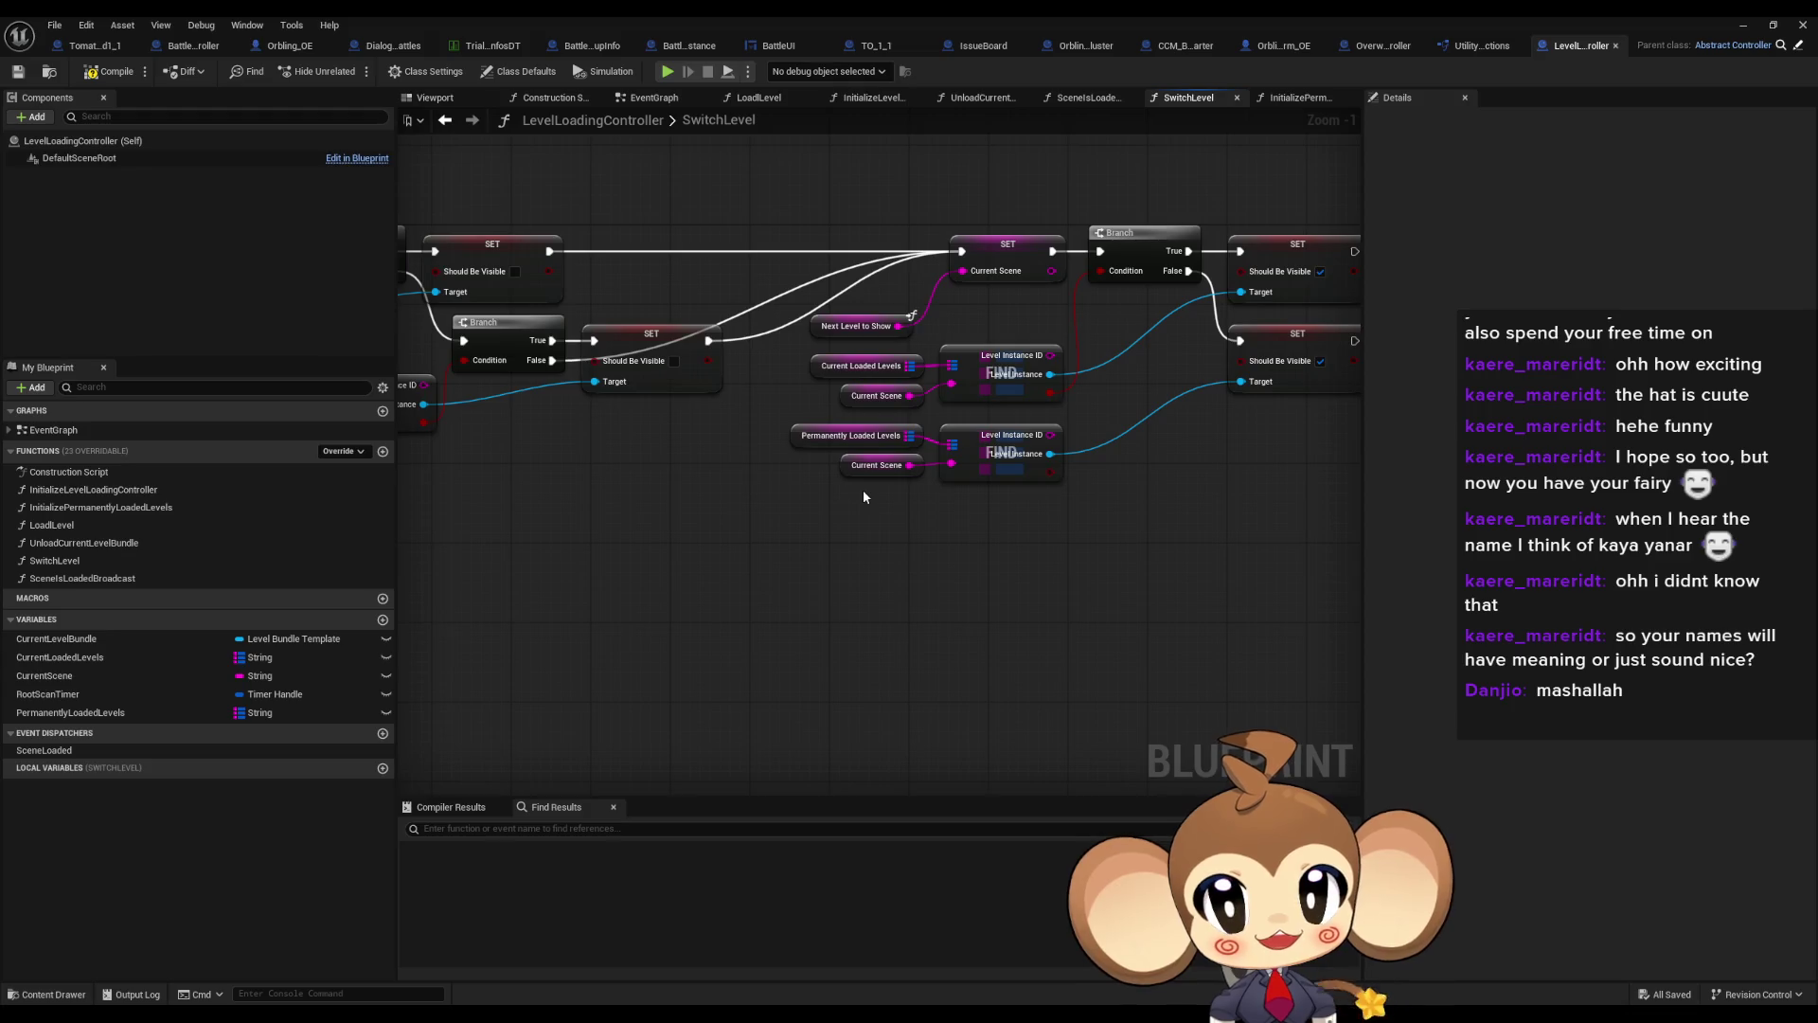
left_click(183, 47)
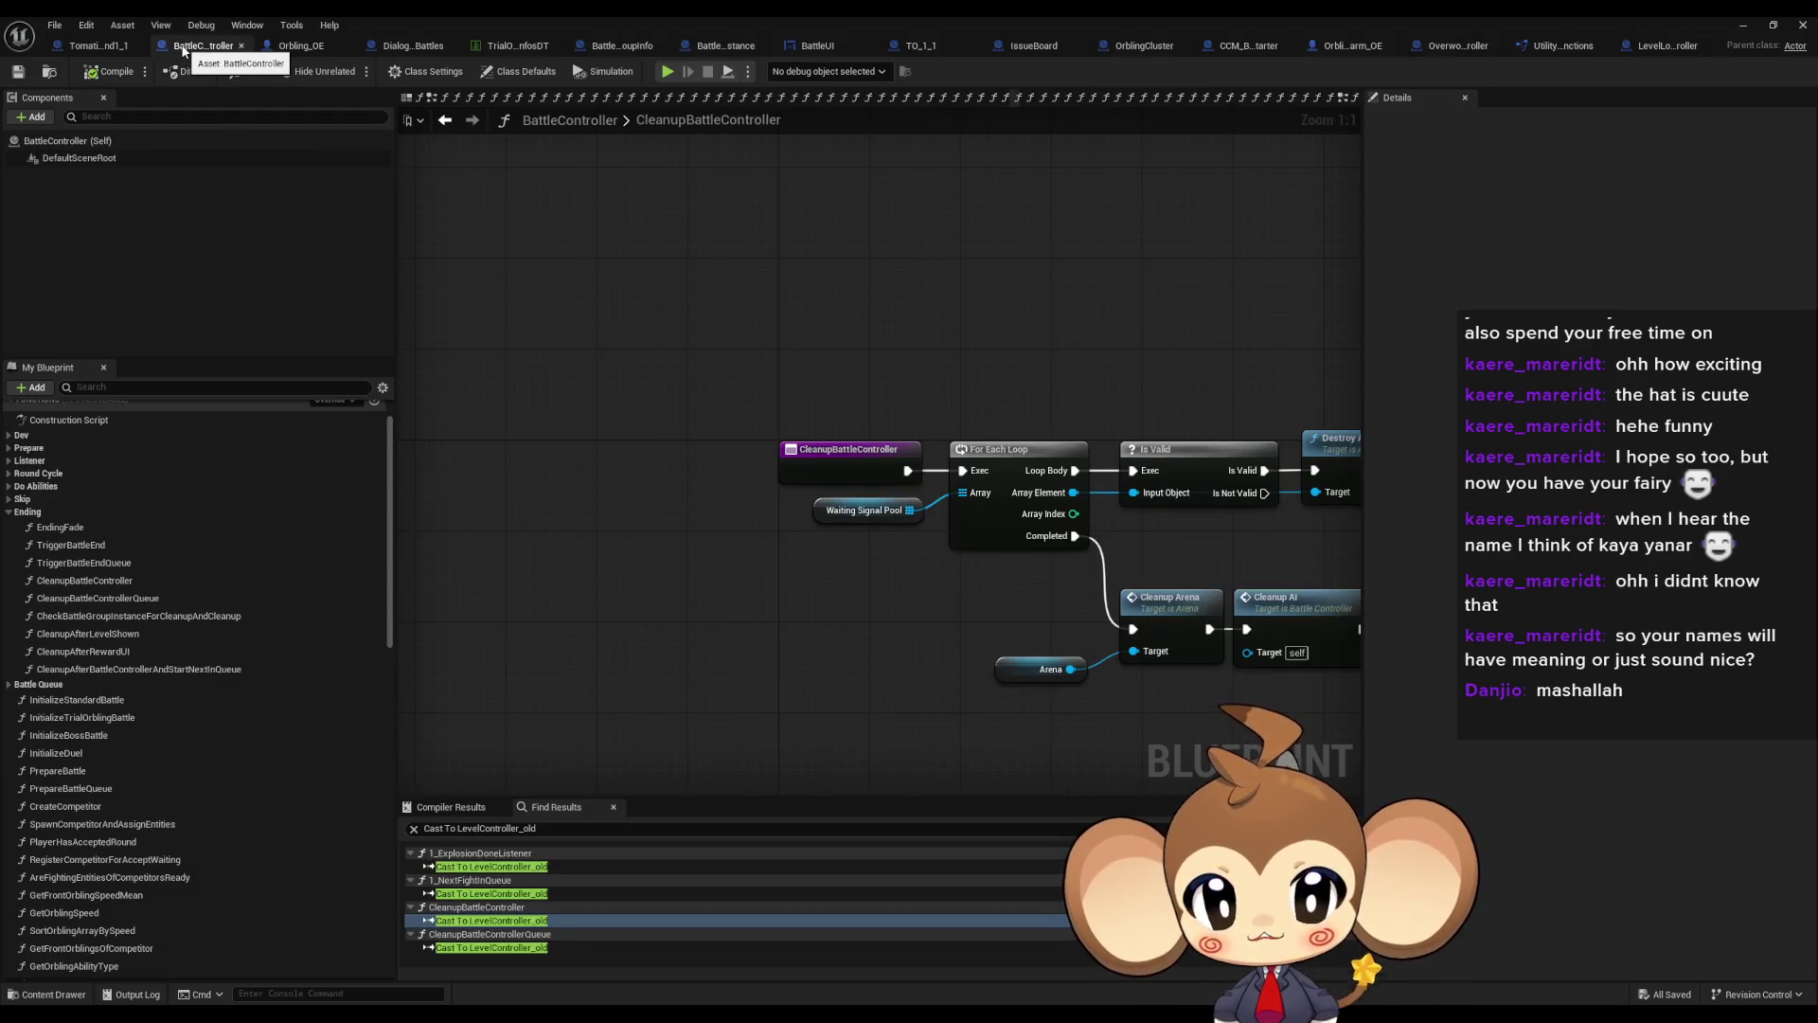
left_click(499, 867)
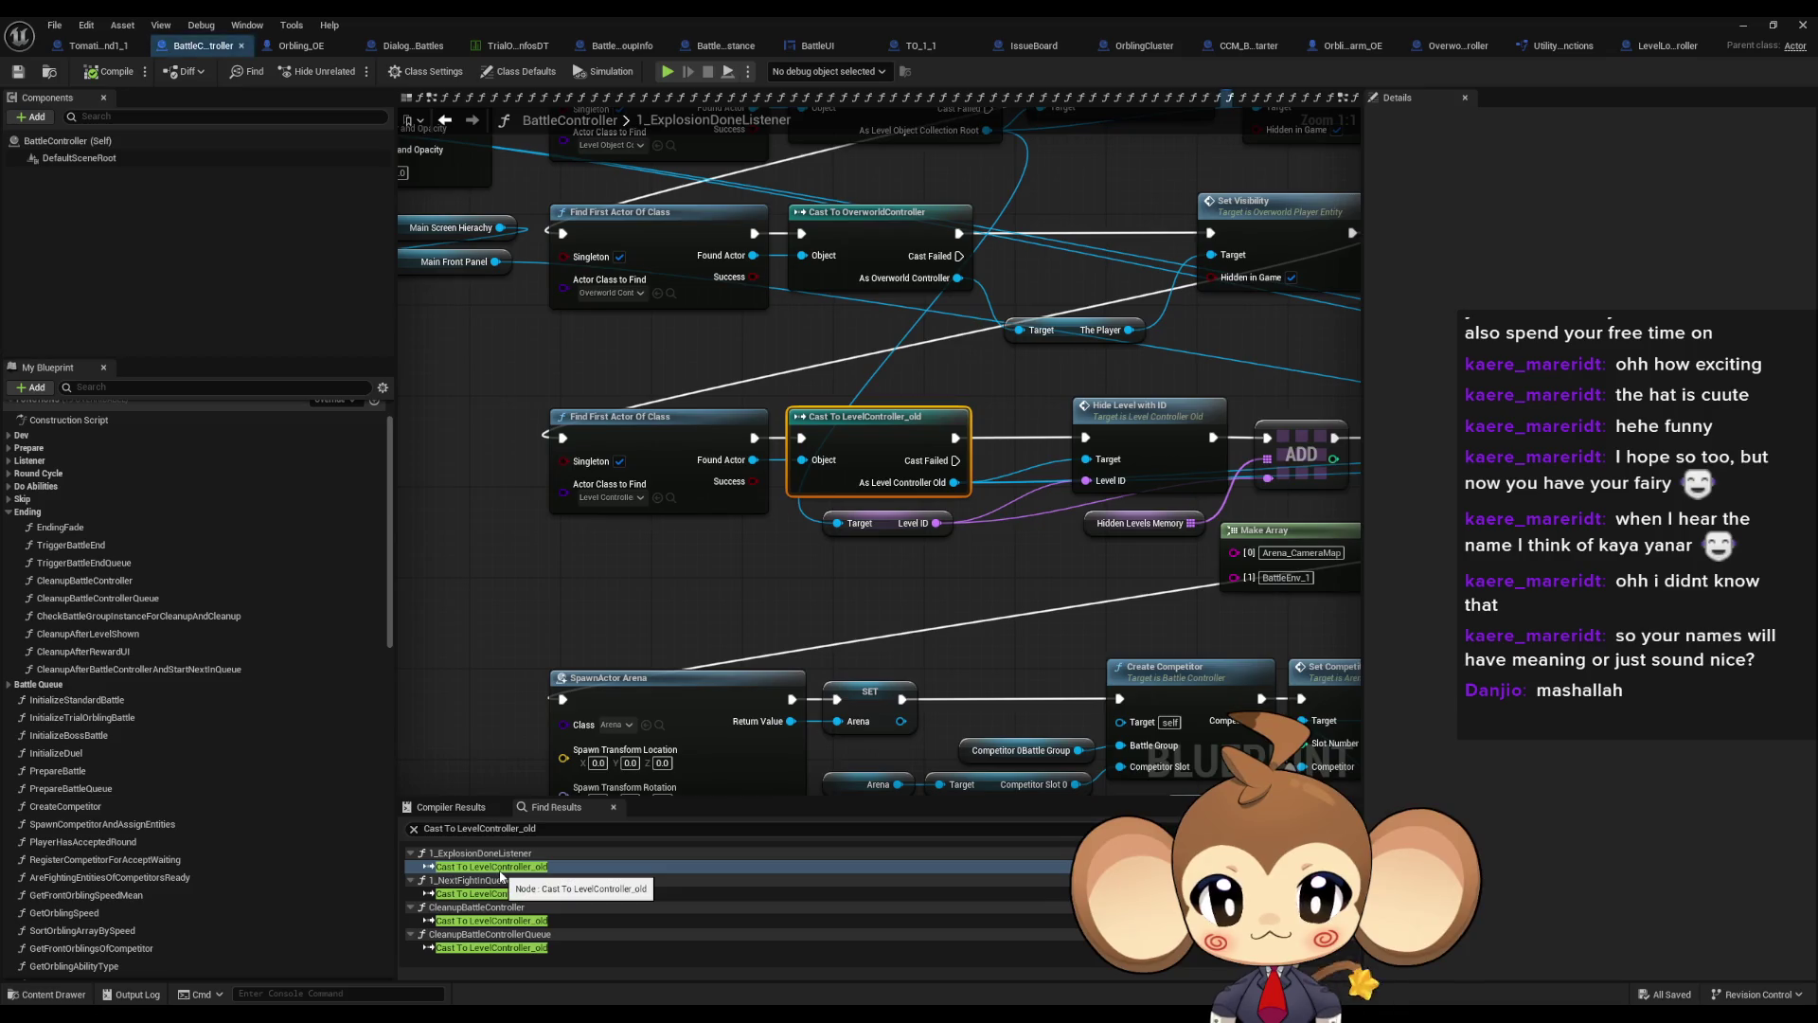
scroll(651, 612, "down", 3)
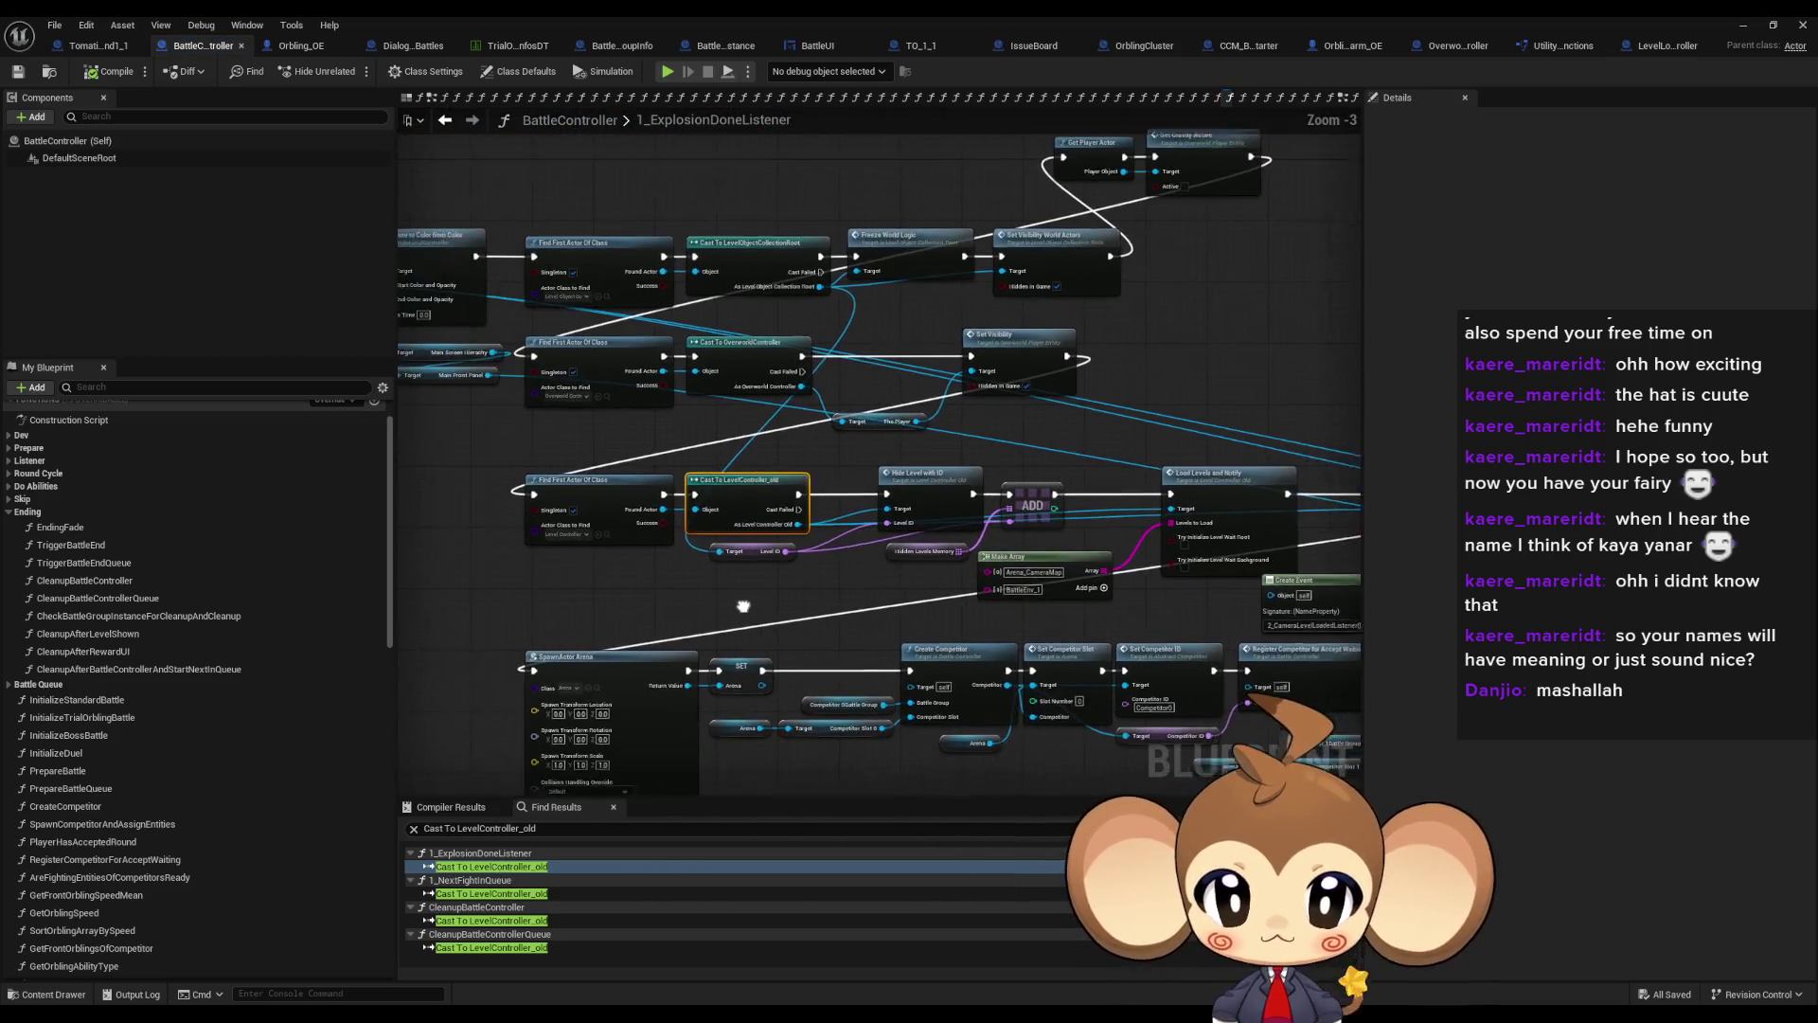
mouse_move(744, 606)
left_mouse_down()
mouse_move(857, 598)
mouse_move(1190, 648)
mouse_move(506, 580)
left_mouse_up()
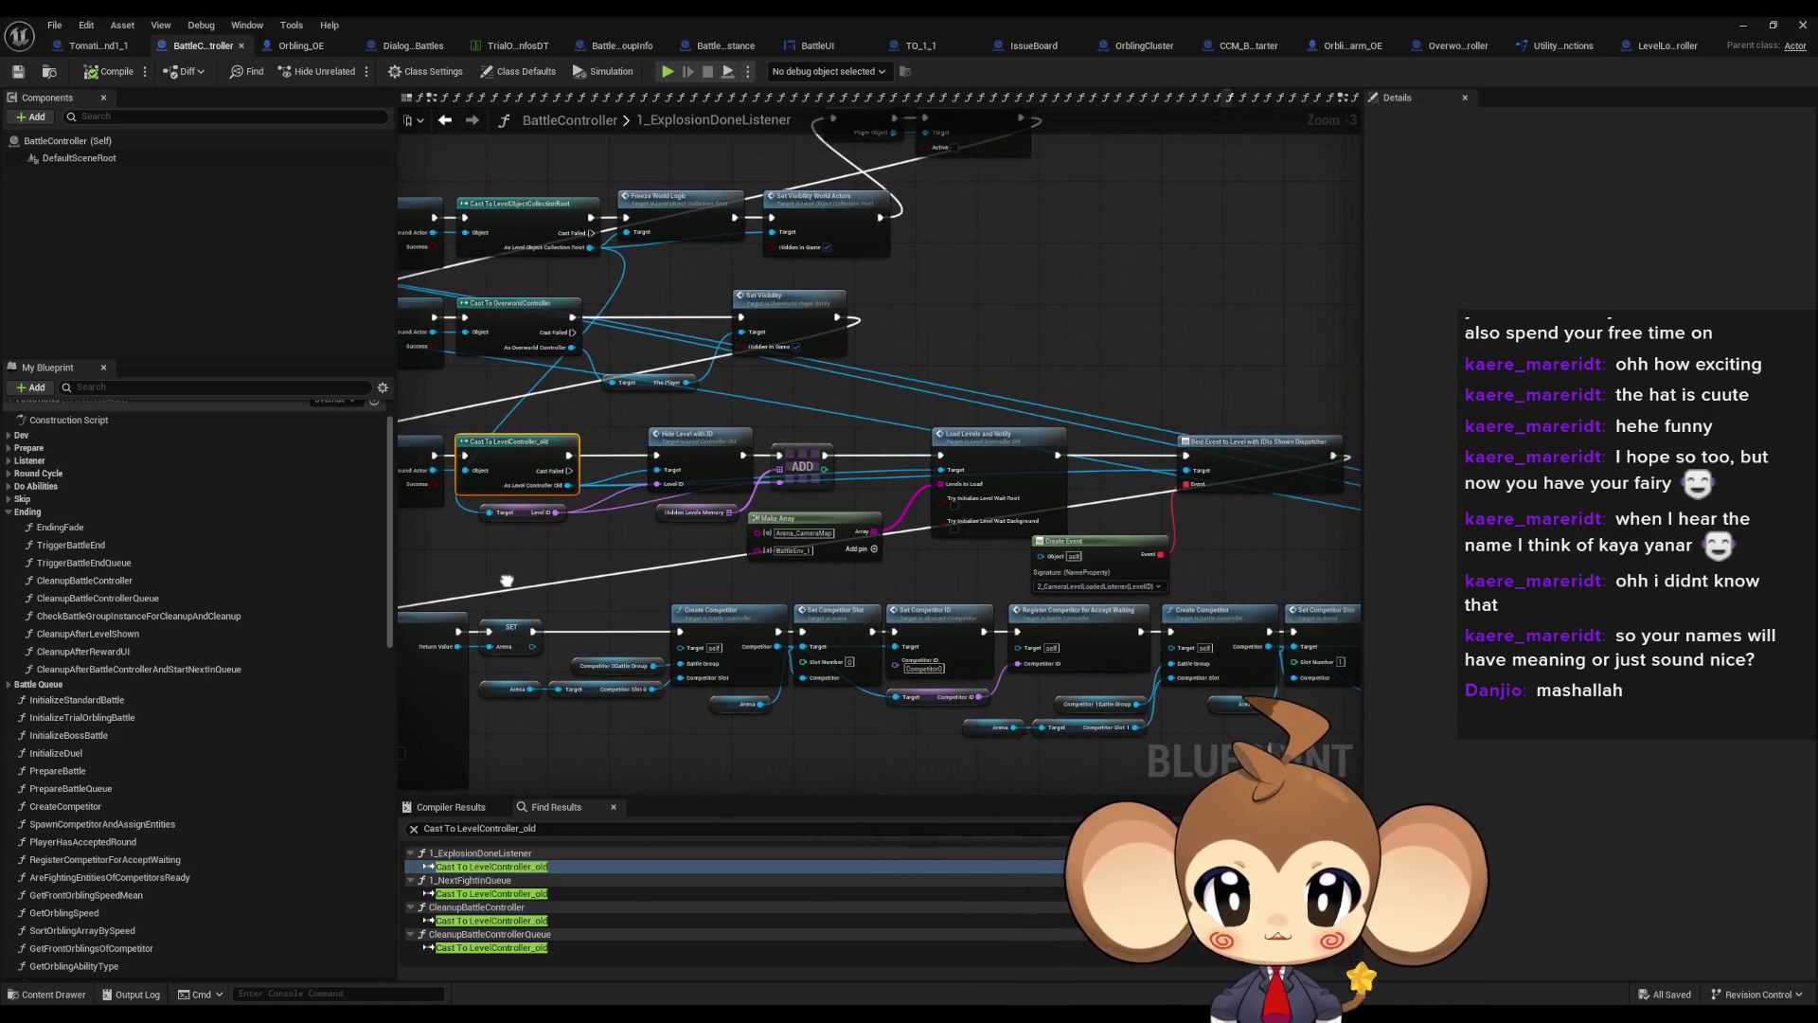
scroll(526, 568, "up", 3)
left_click(726, 494)
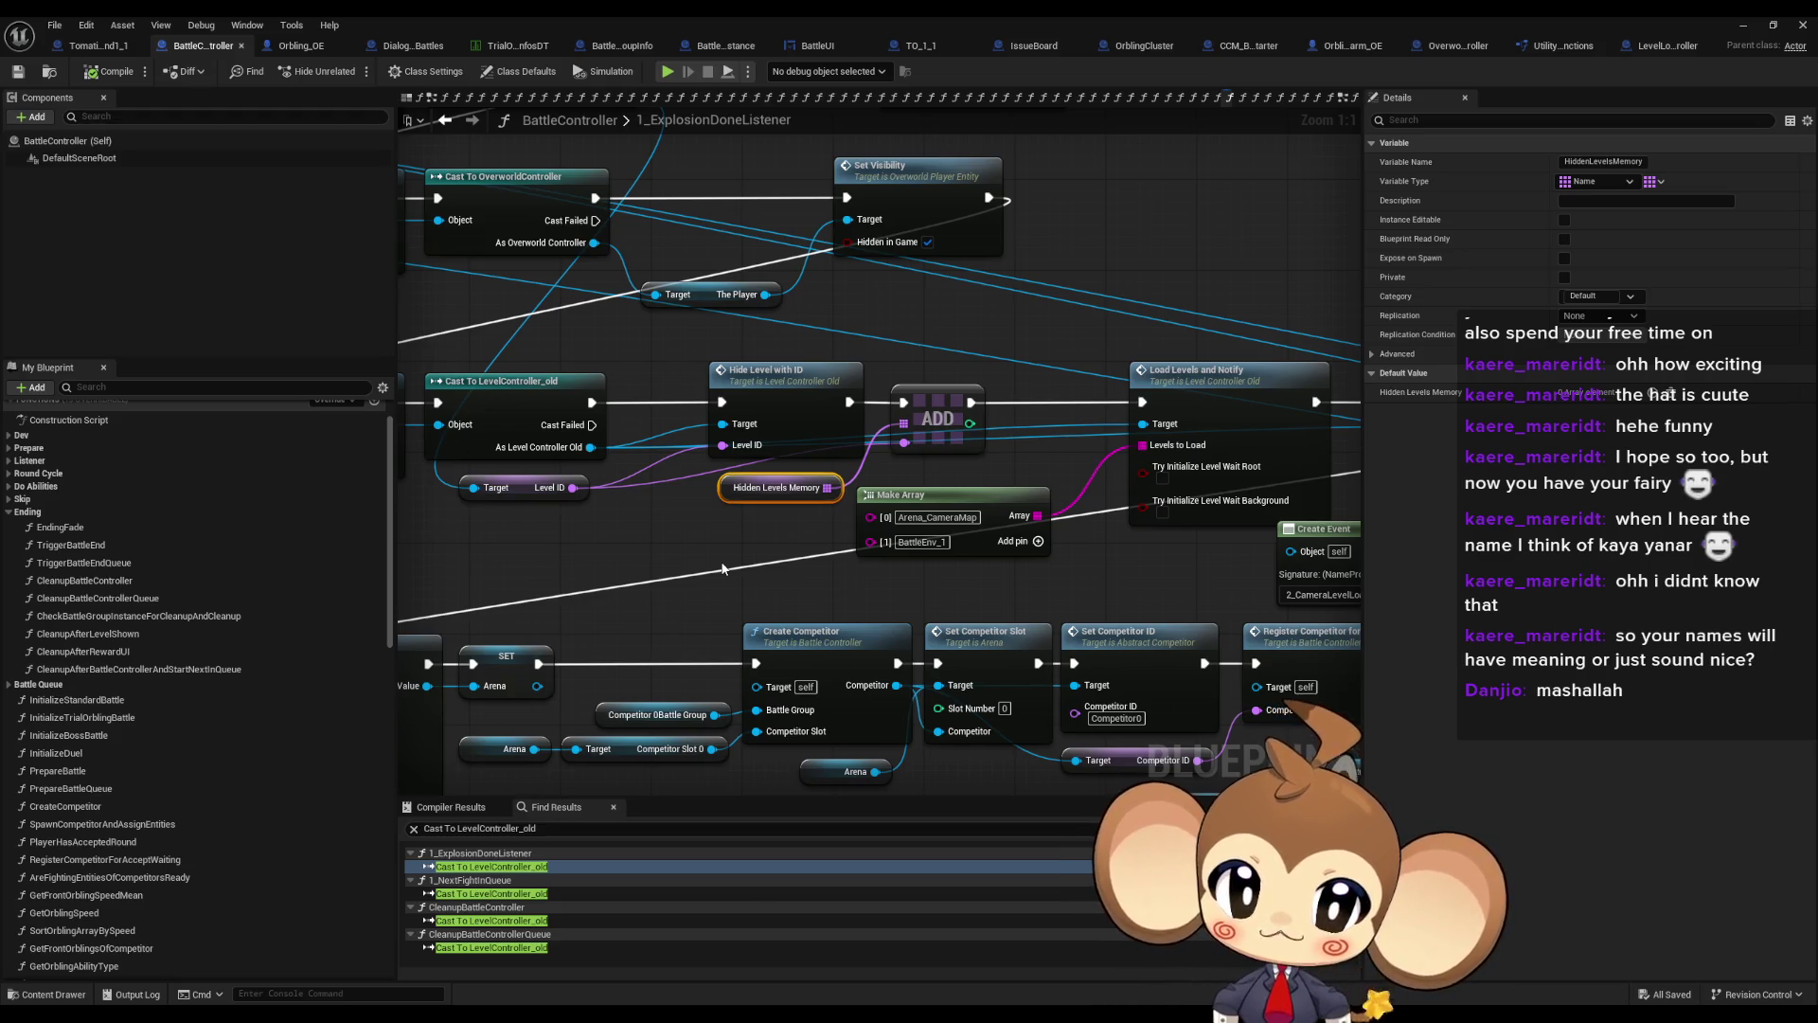
left_click_drag(672, 423, 776, 435)
left_click(833, 398)
left_click(596, 501)
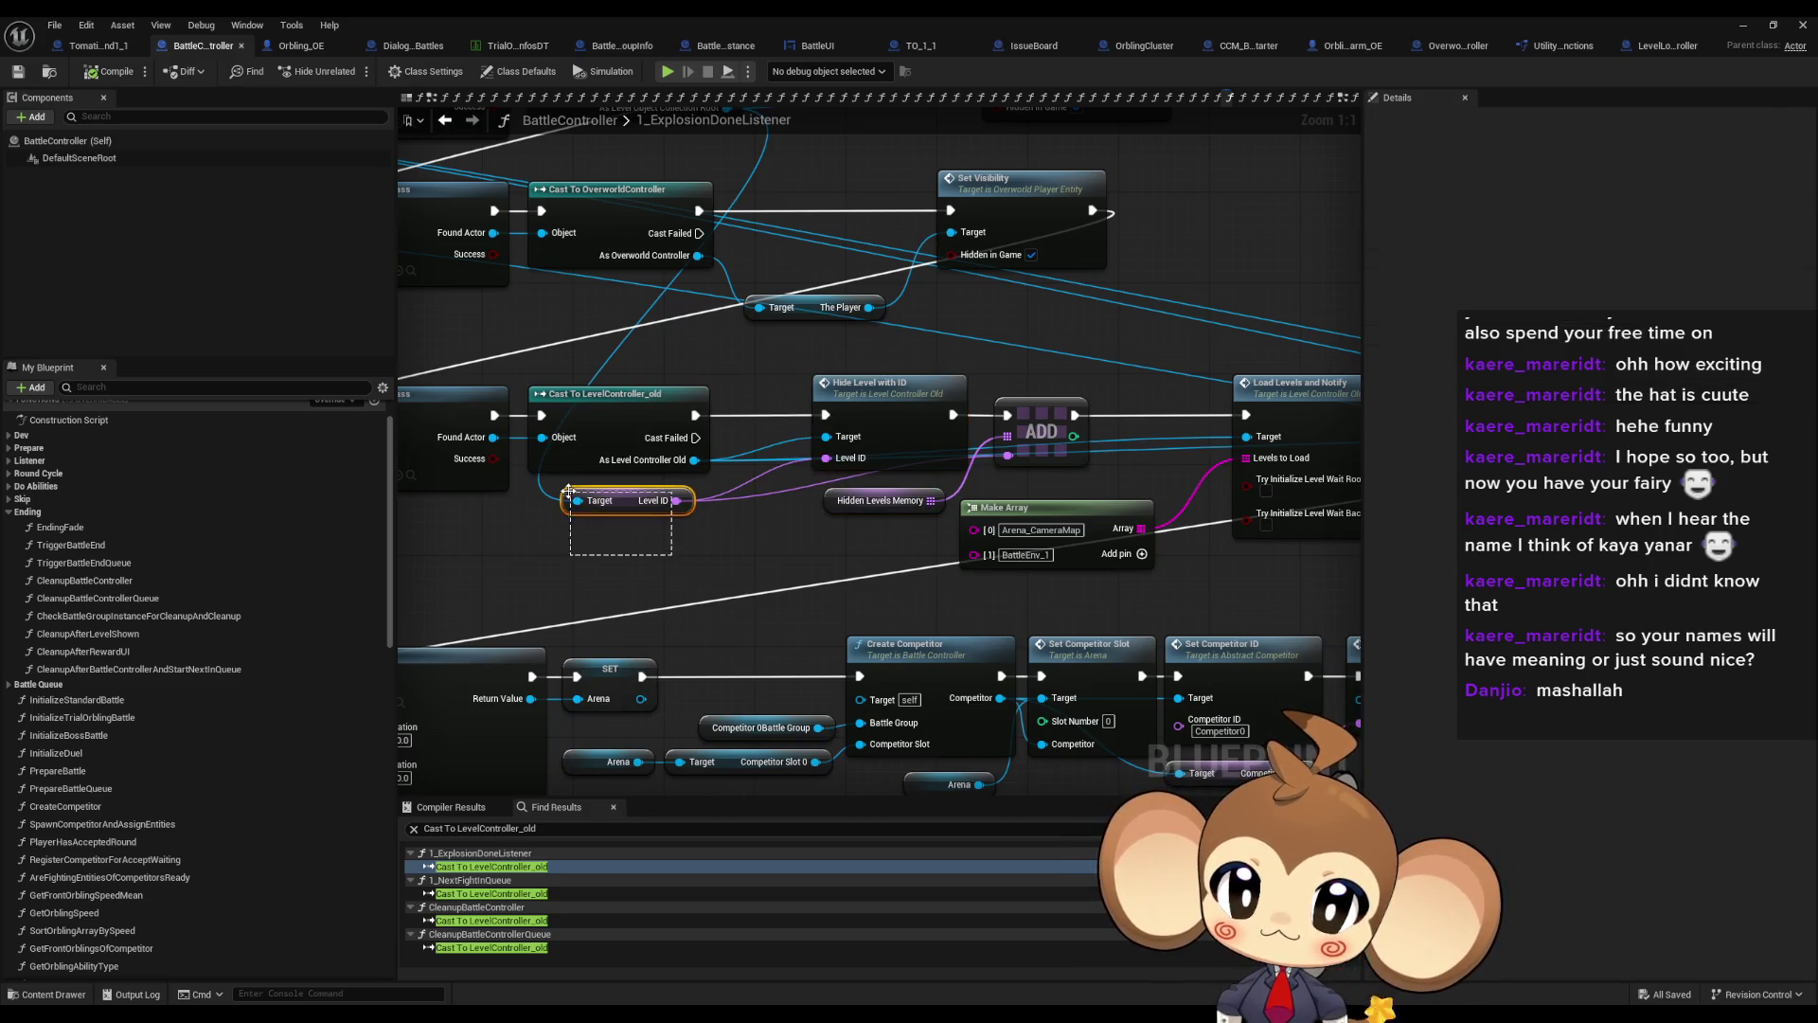
left_click_drag(597, 501, 838, 679)
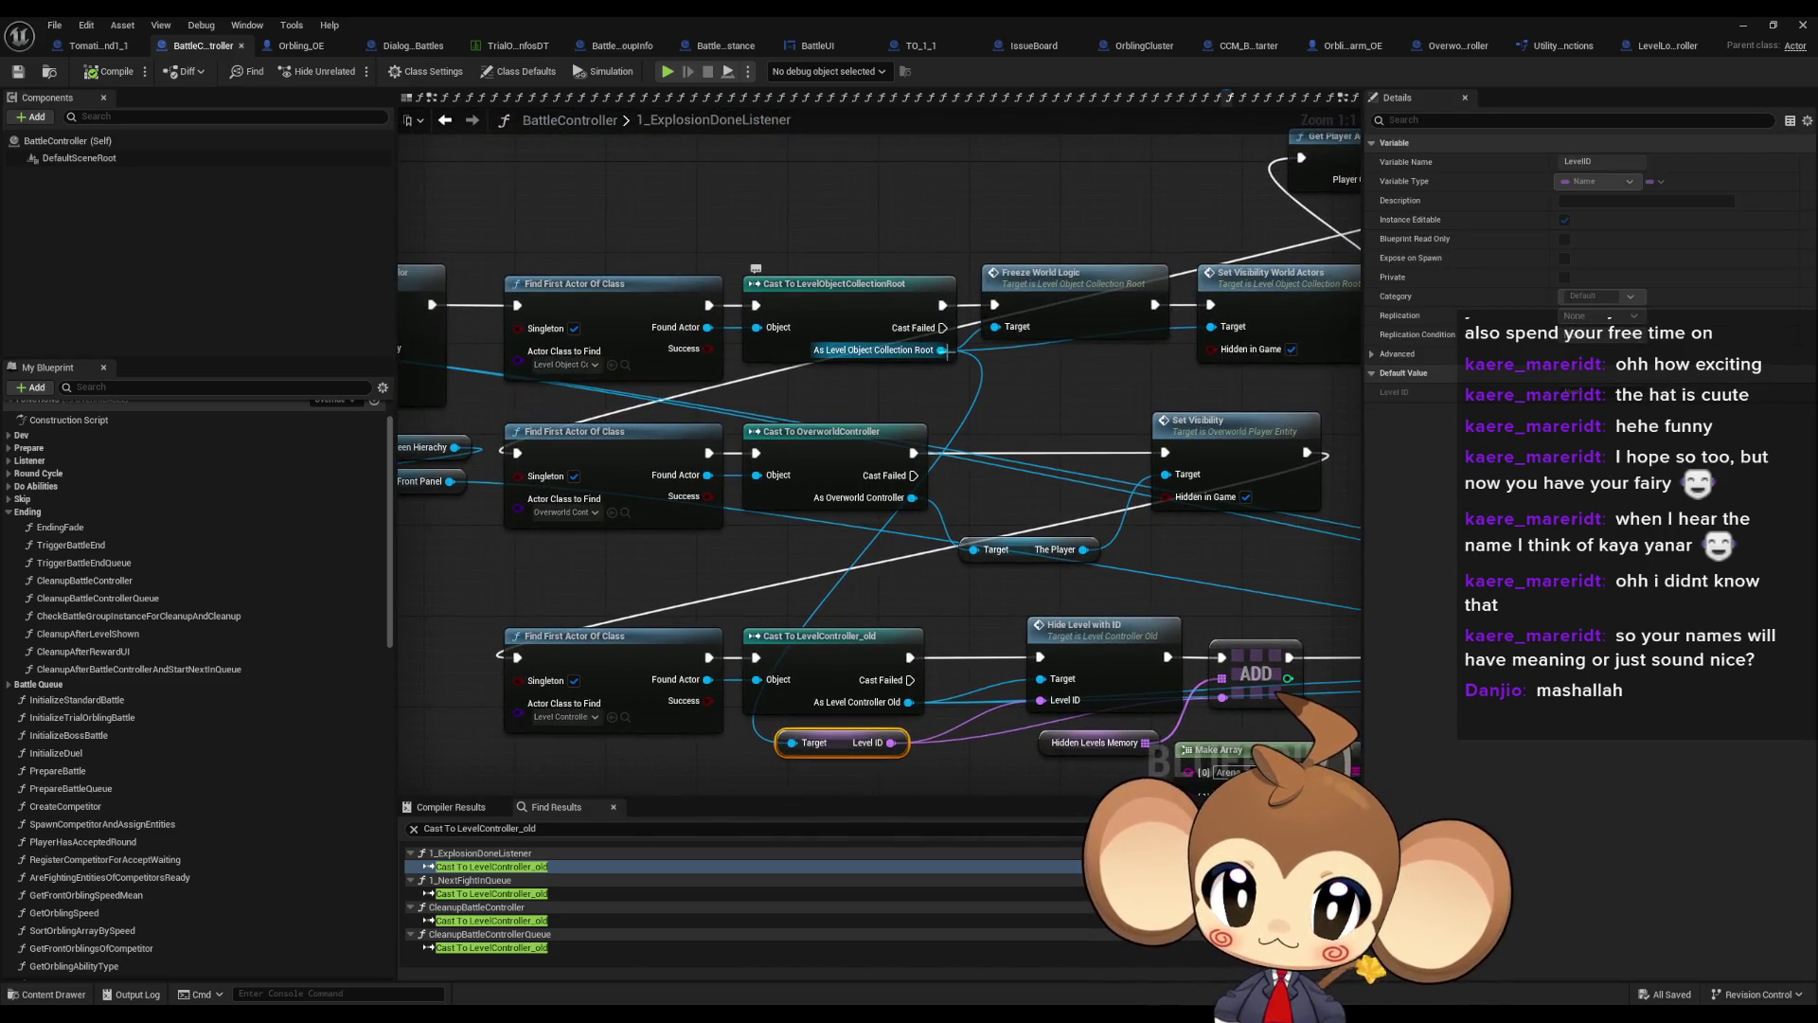
mouse_move(593, 235)
left_mouse_down()
mouse_move(869, 360)
mouse_move(874, 392)
left_mouse_up()
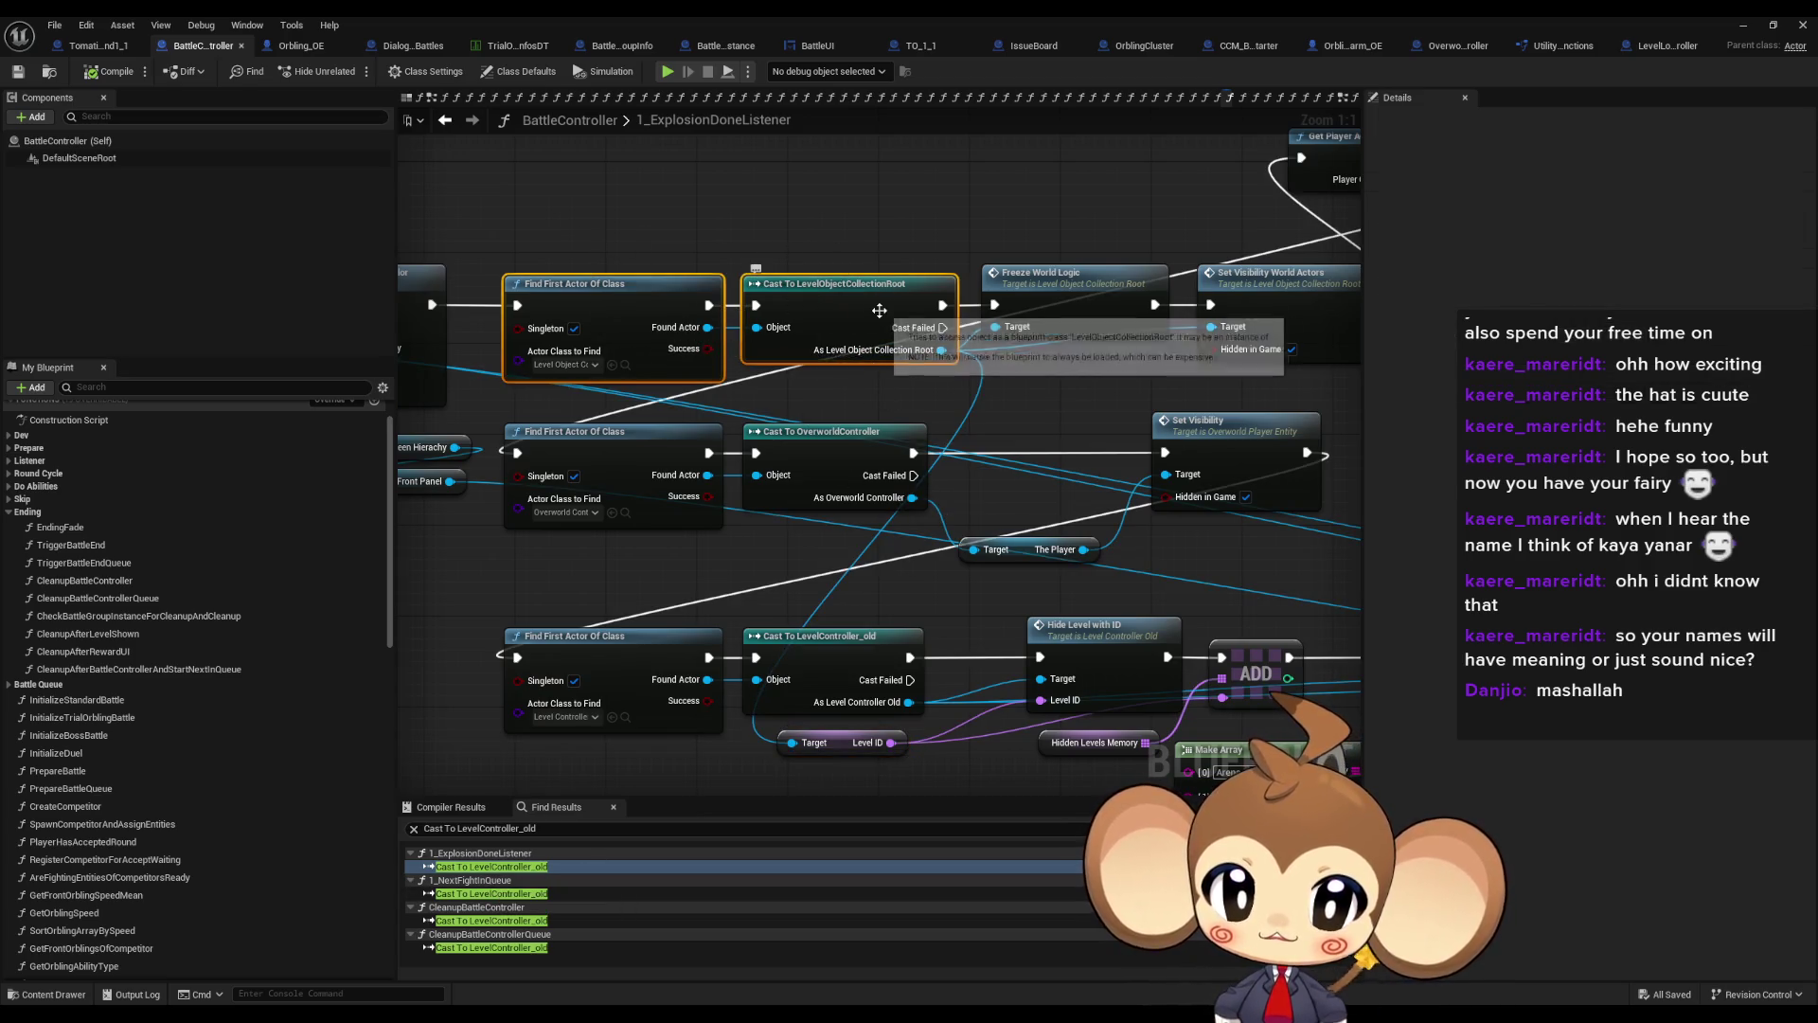
scroll(951, 476, "down", 1)
left_click_drag(951, 477, 1042, 370)
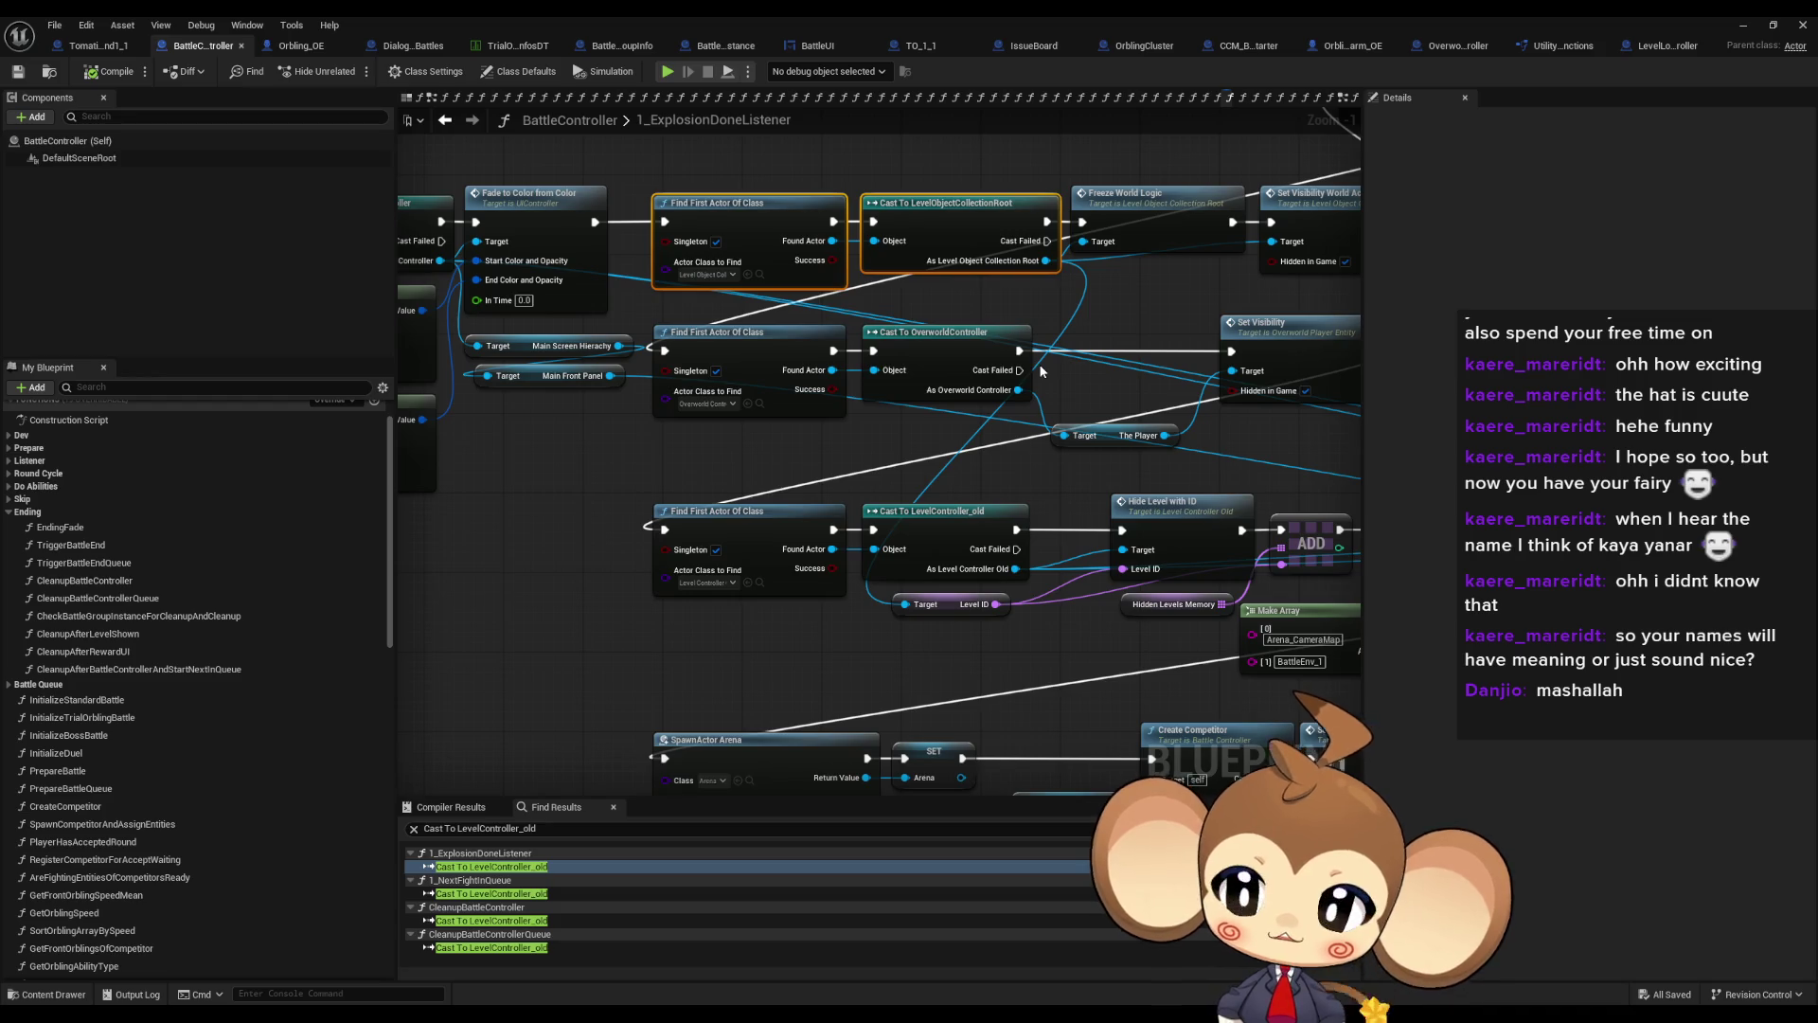
left_click_drag(1193, 587, 438, 520)
left_click(491, 866)
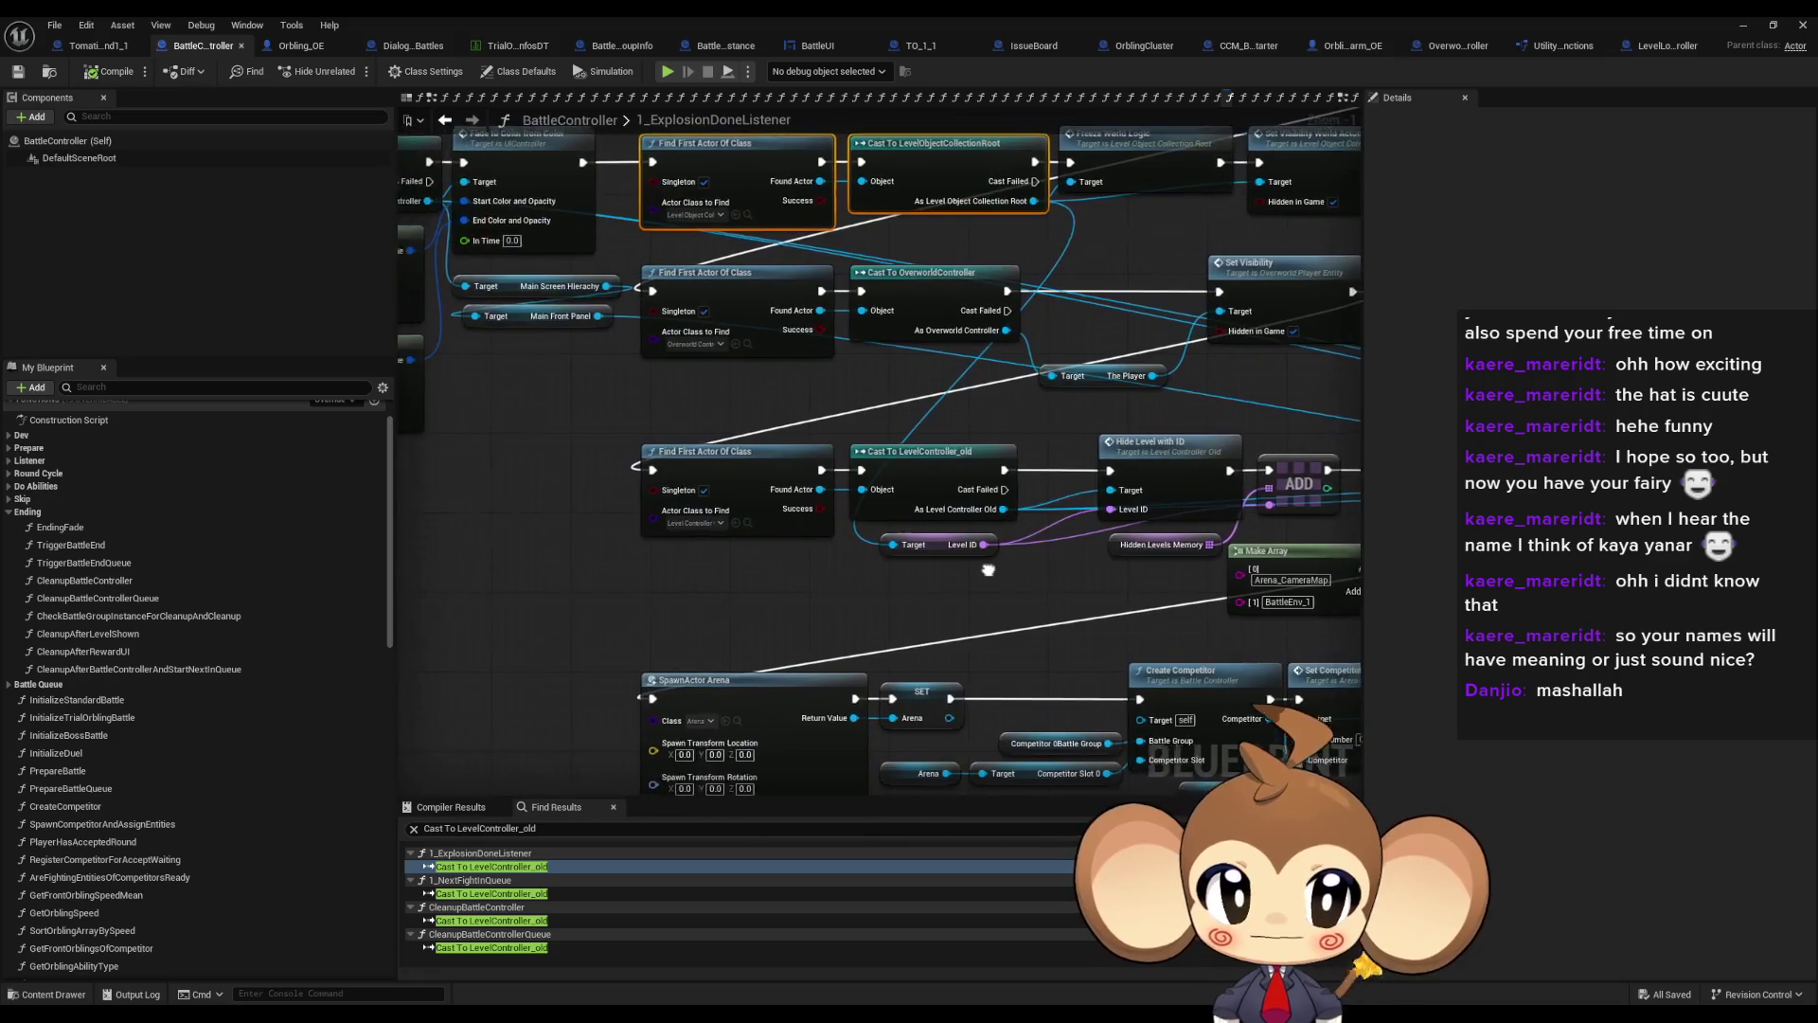
left_click(1654, 55)
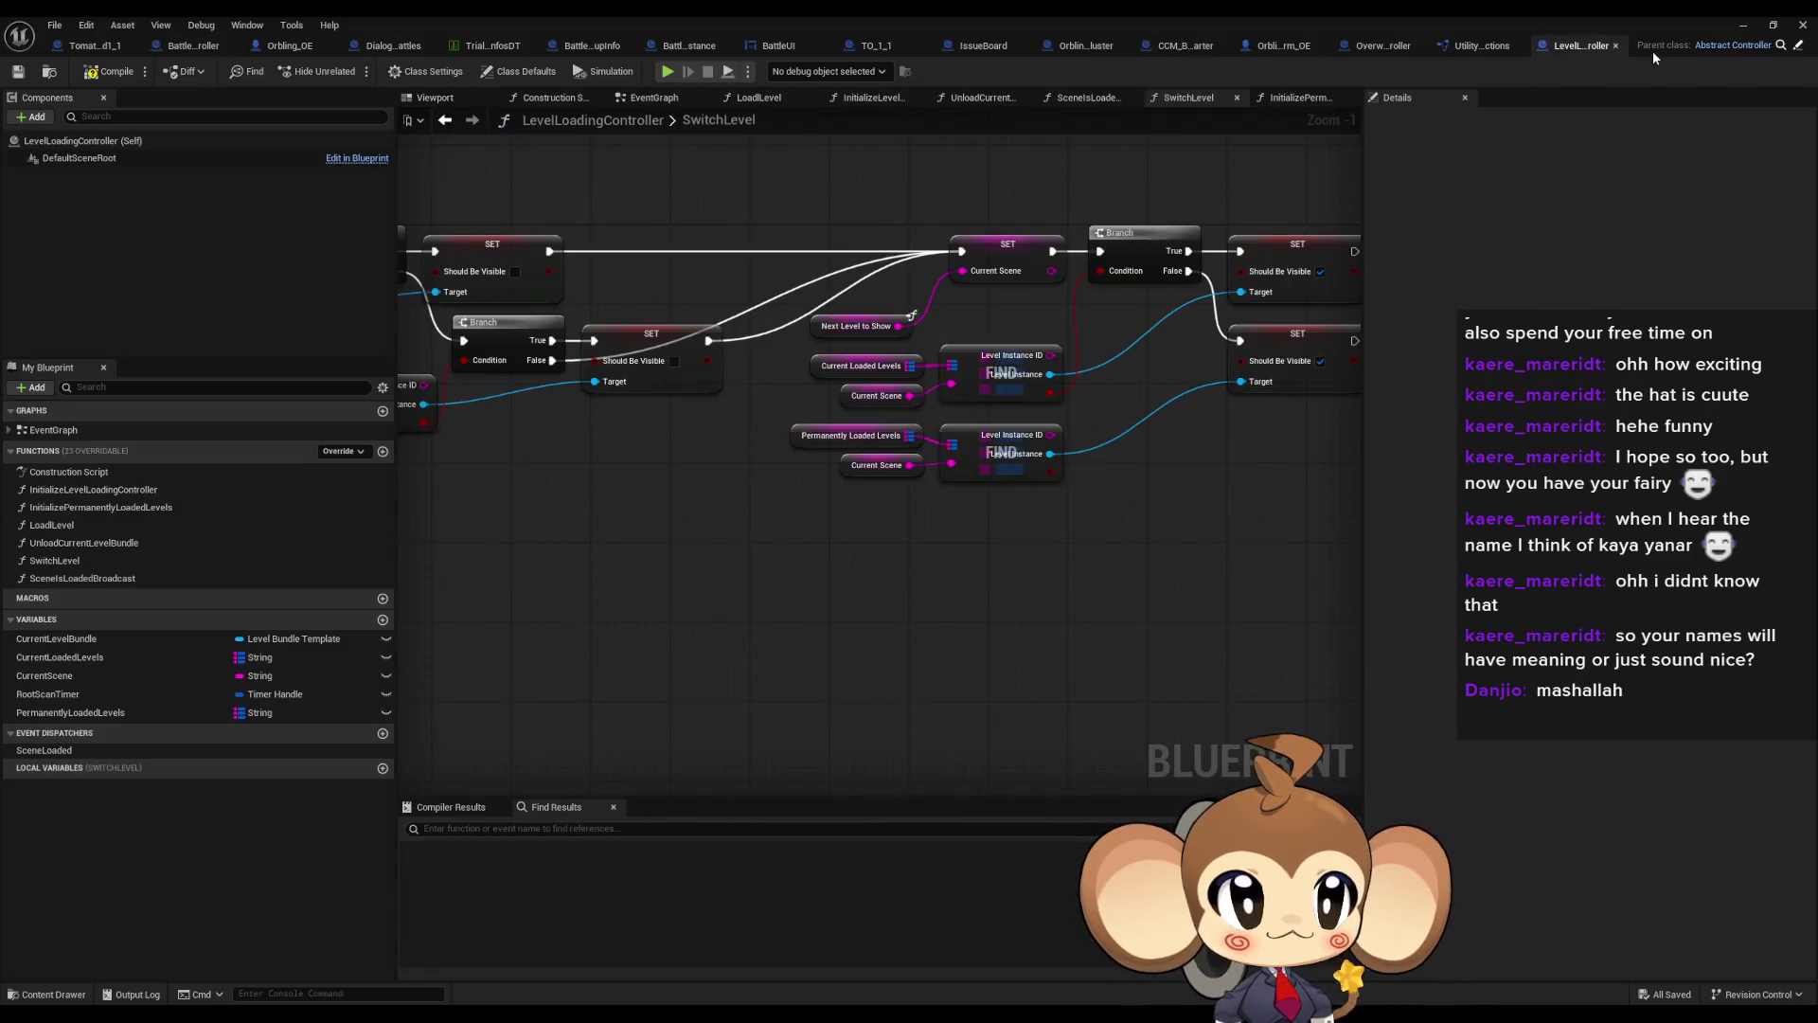
Review LoadLevel's Unload Current Level Bundle, For Each Loop and Load Level Instance nodes
double_click(93, 526)
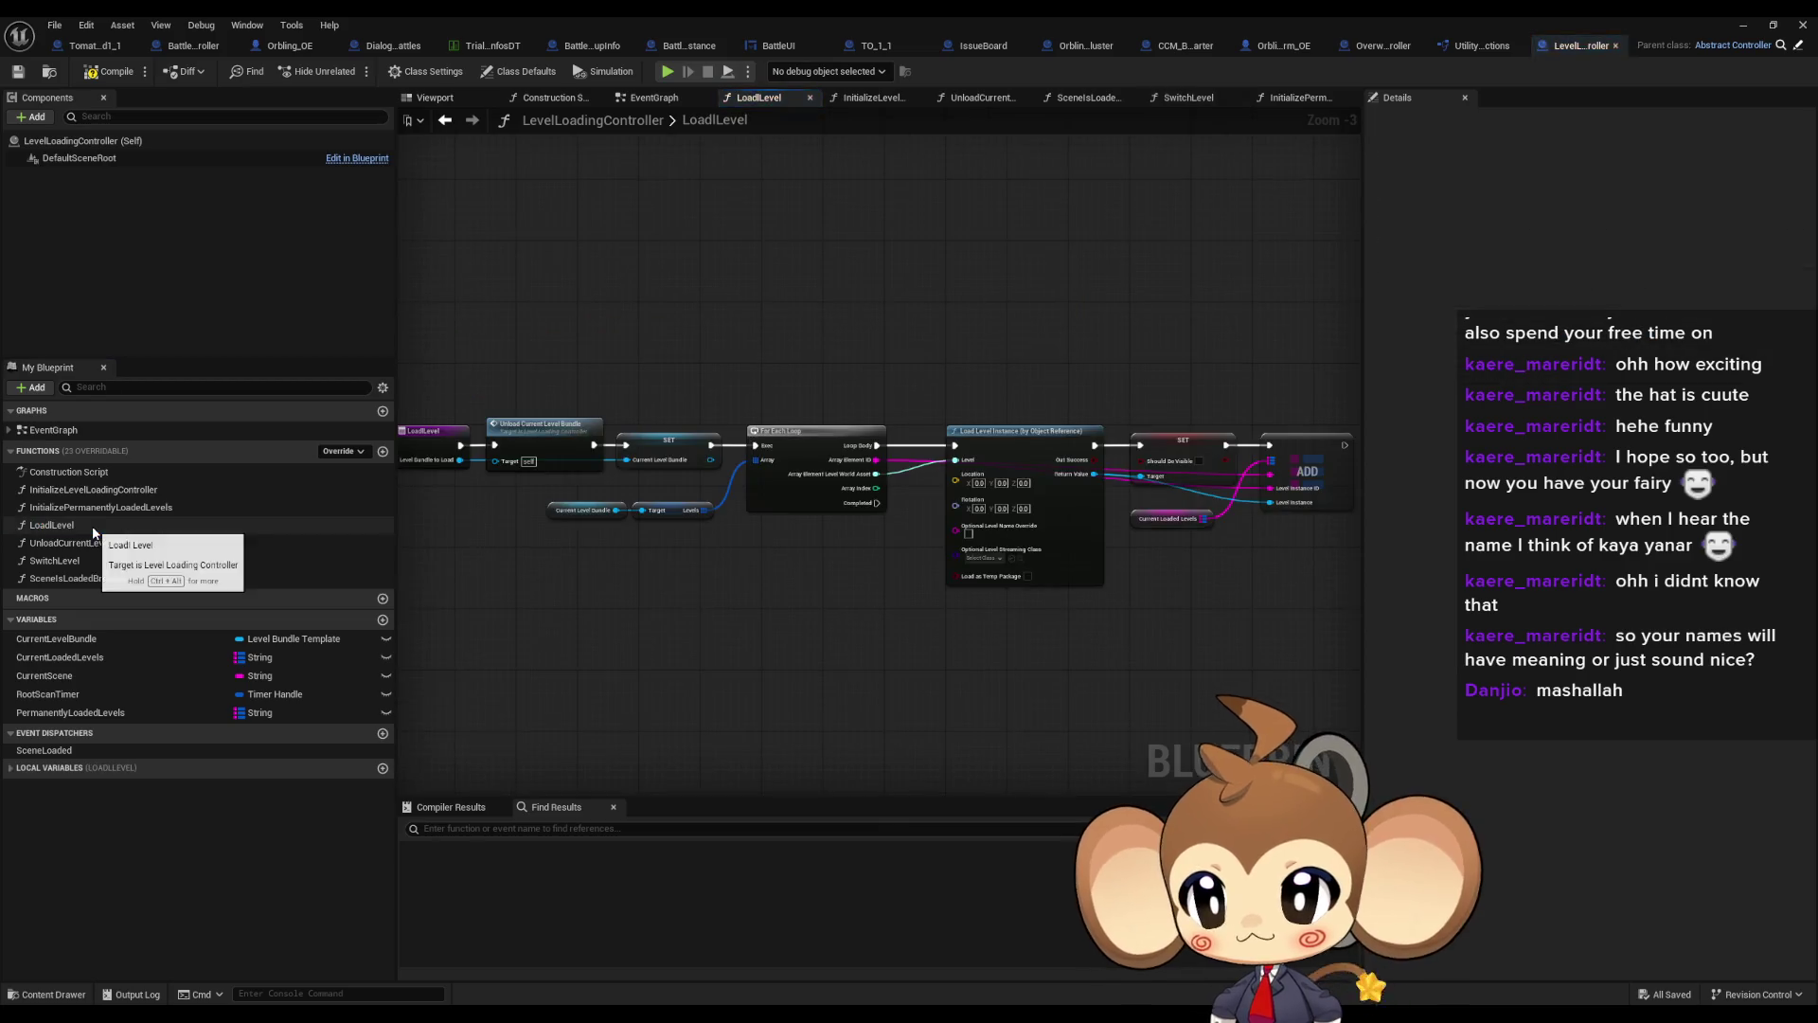
scroll(708, 517, "up", 3)
left_click_drag(873, 492, 154, 445)
left_click_drag(454, 511, 1387, 512)
mouse_move(1714, 532)
left_mouse_down()
mouse_move(890, 509)
mouse_move(1155, 510)
left_mouse_up()
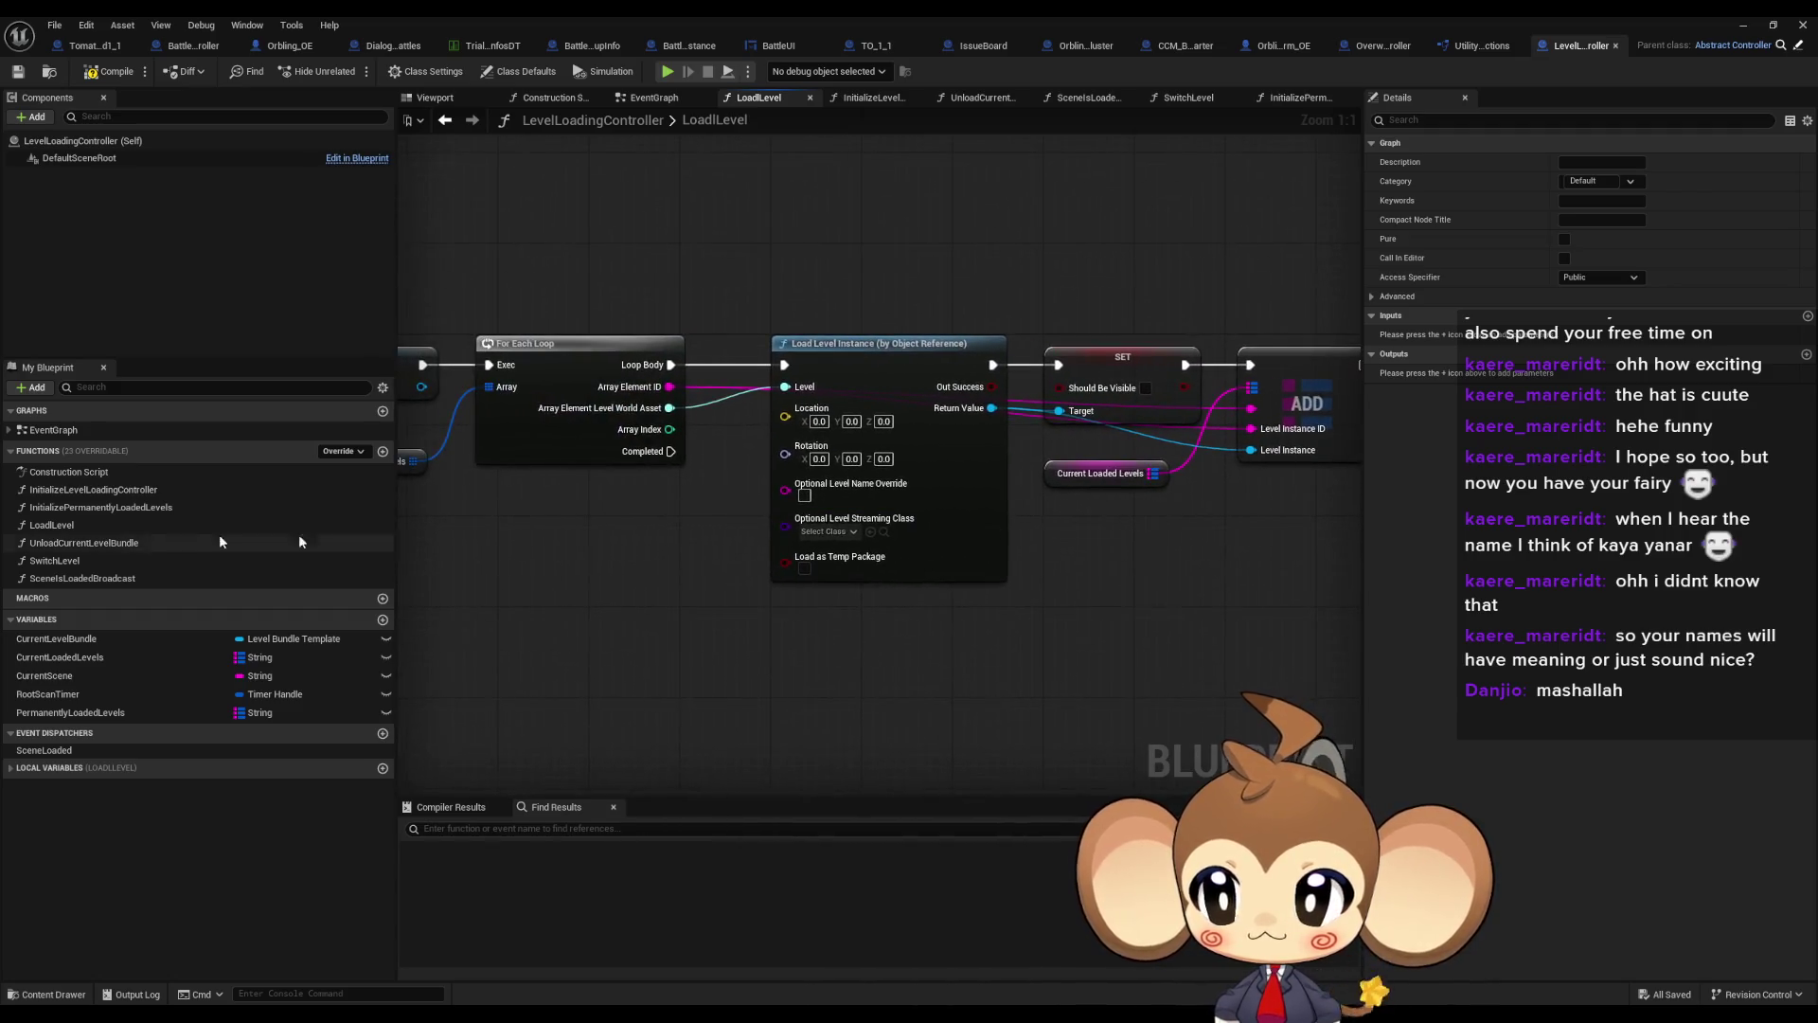
Inspect SwitchLevel, open the SceneIsLoadedBroadcast graph, then shrink the Blueprint editor
double_click(66, 561)
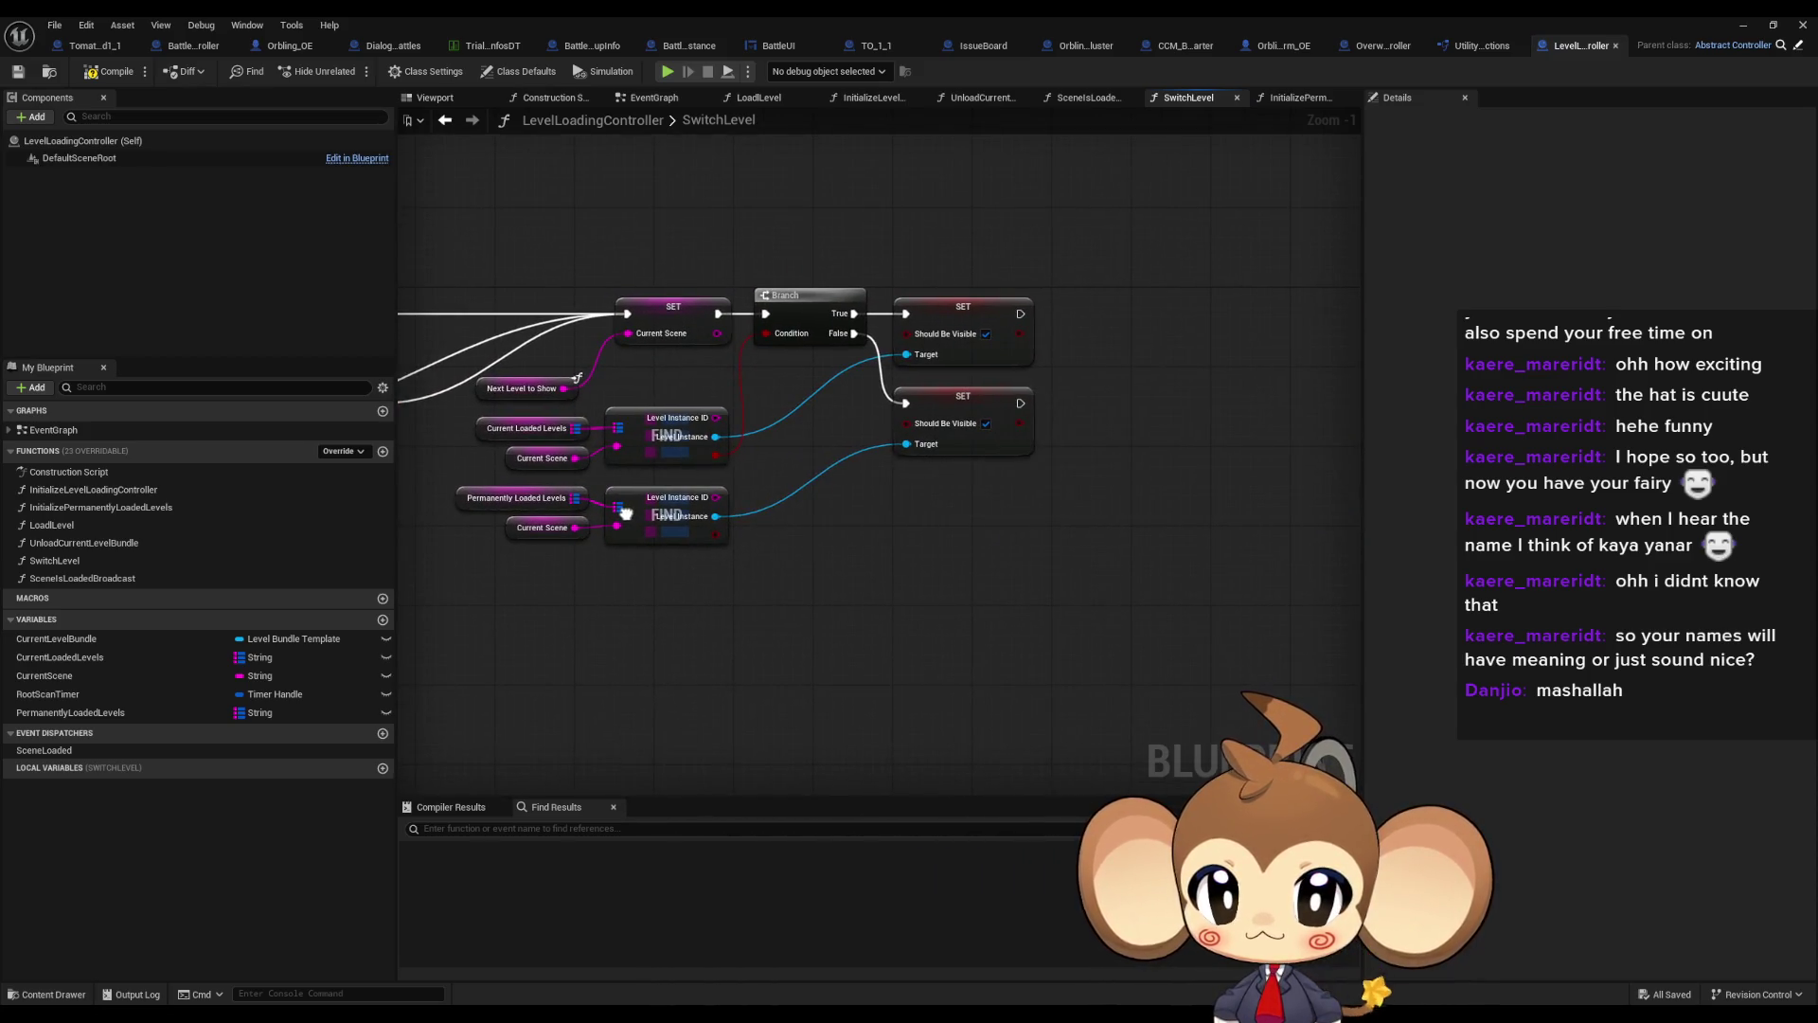
left_click_drag(634, 514, 645, 511)
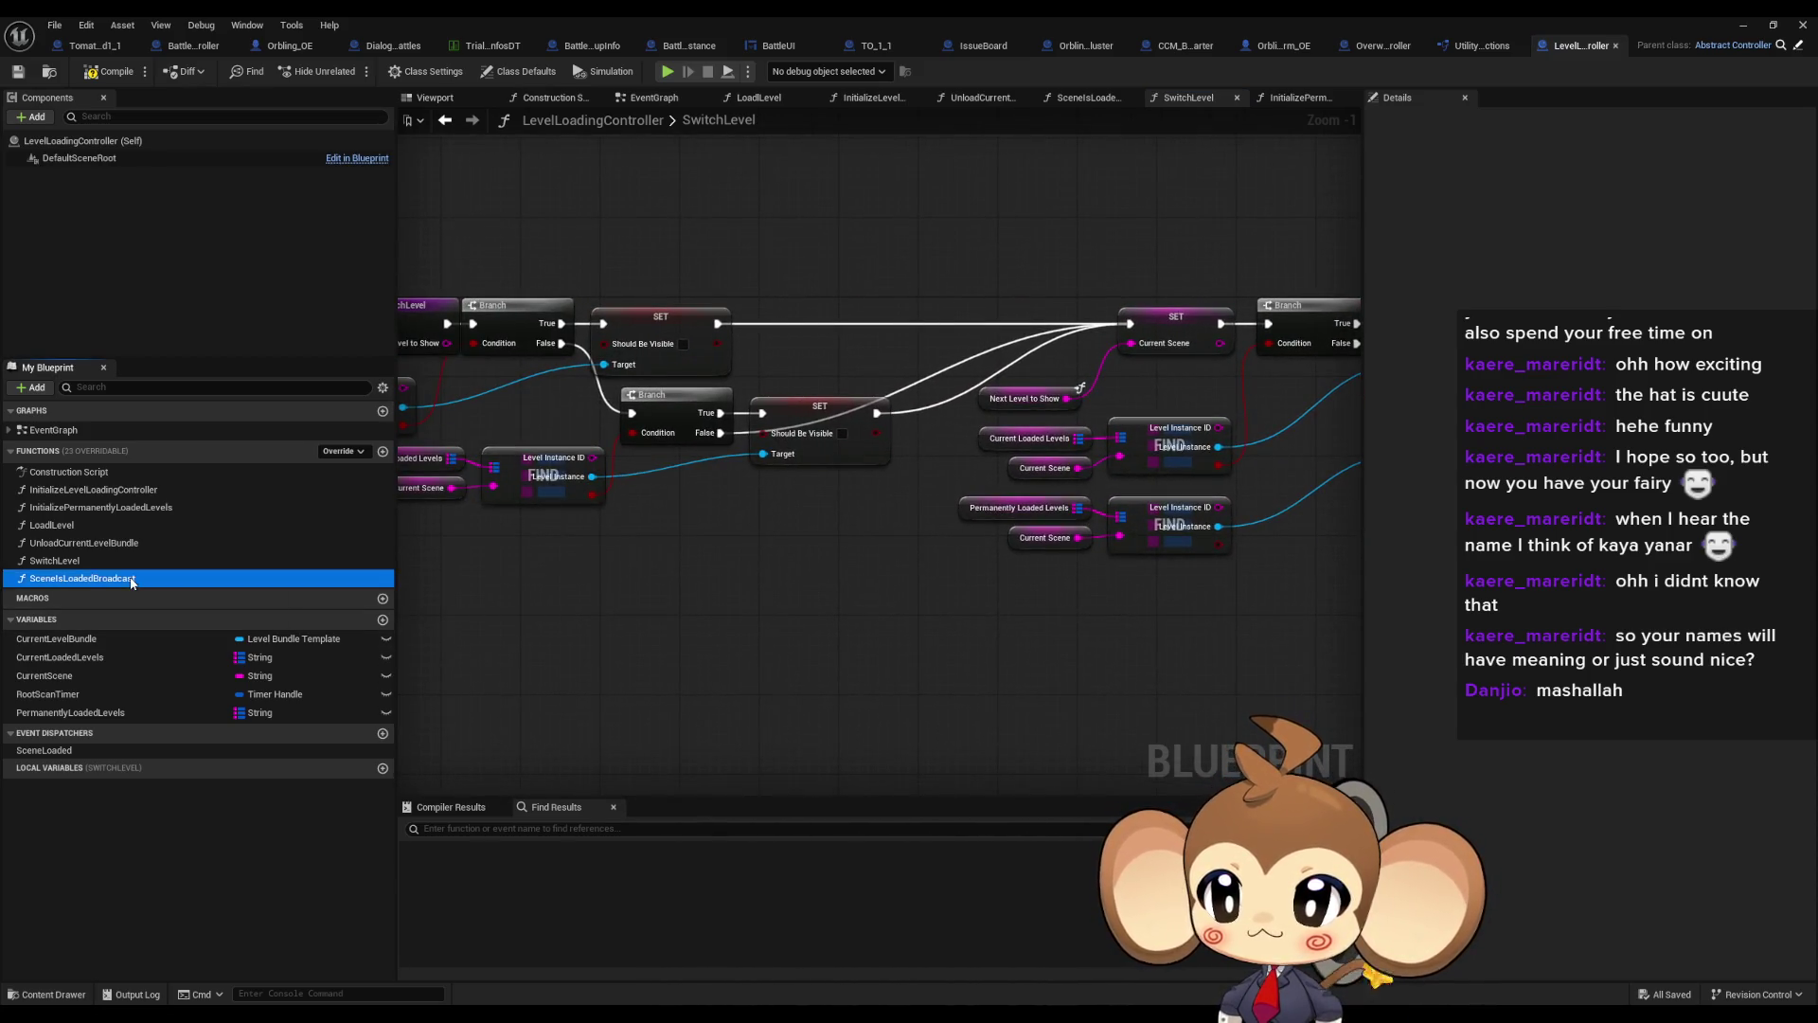
double_click(81, 579)
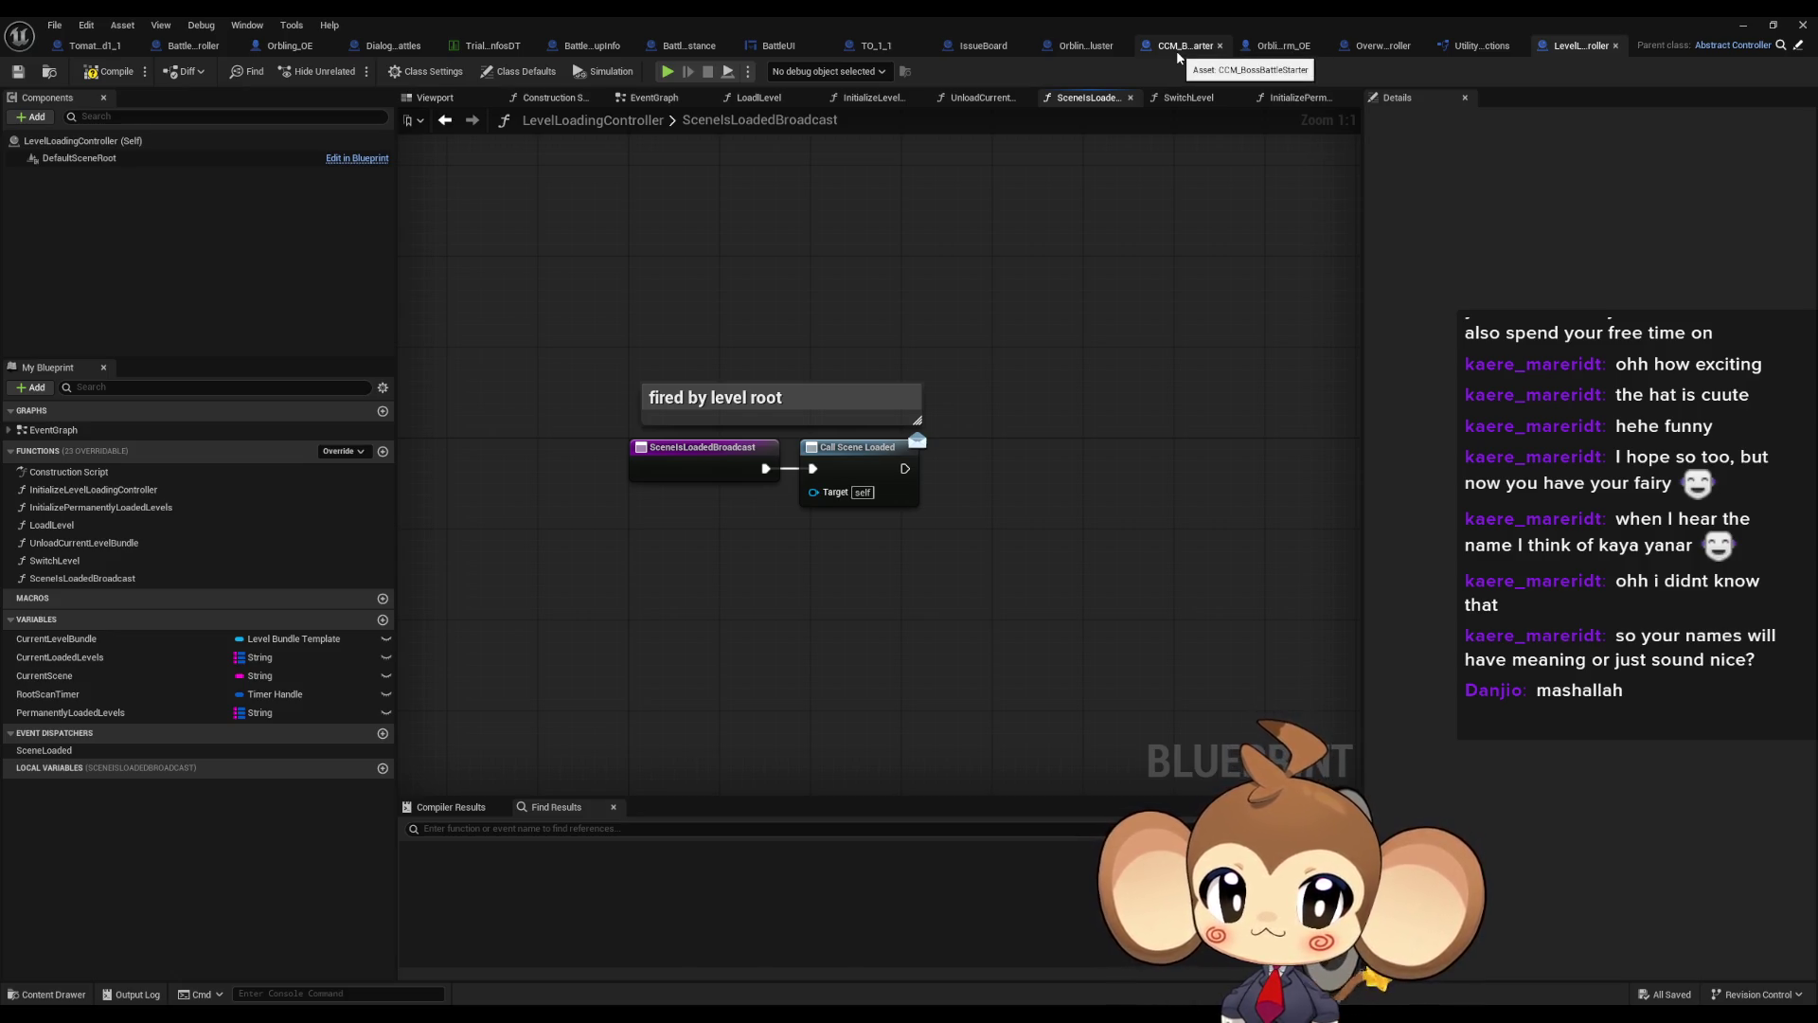
double_click(1122, 15)
Open the LevelObjectCollectionRoot Blueprint from Content > Blueprints > OverworldLogic
left_click_drag(843, 422, 655, 387)
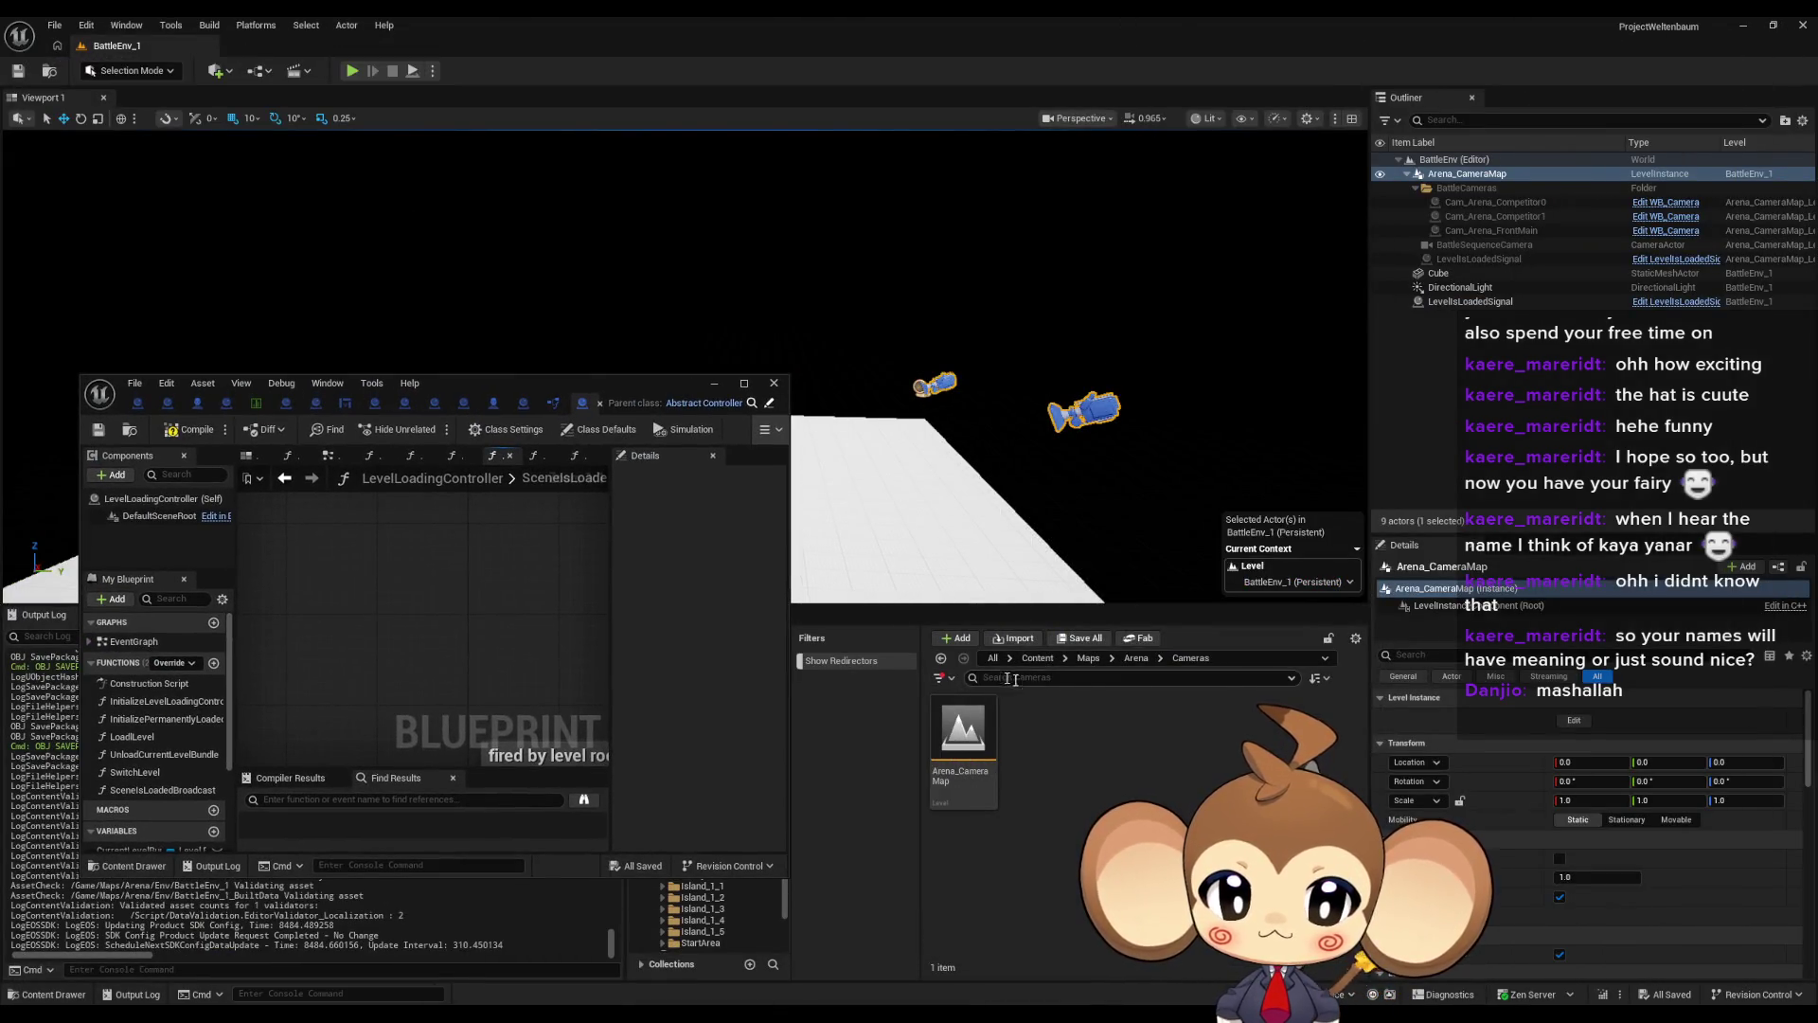
left_click(1037, 657)
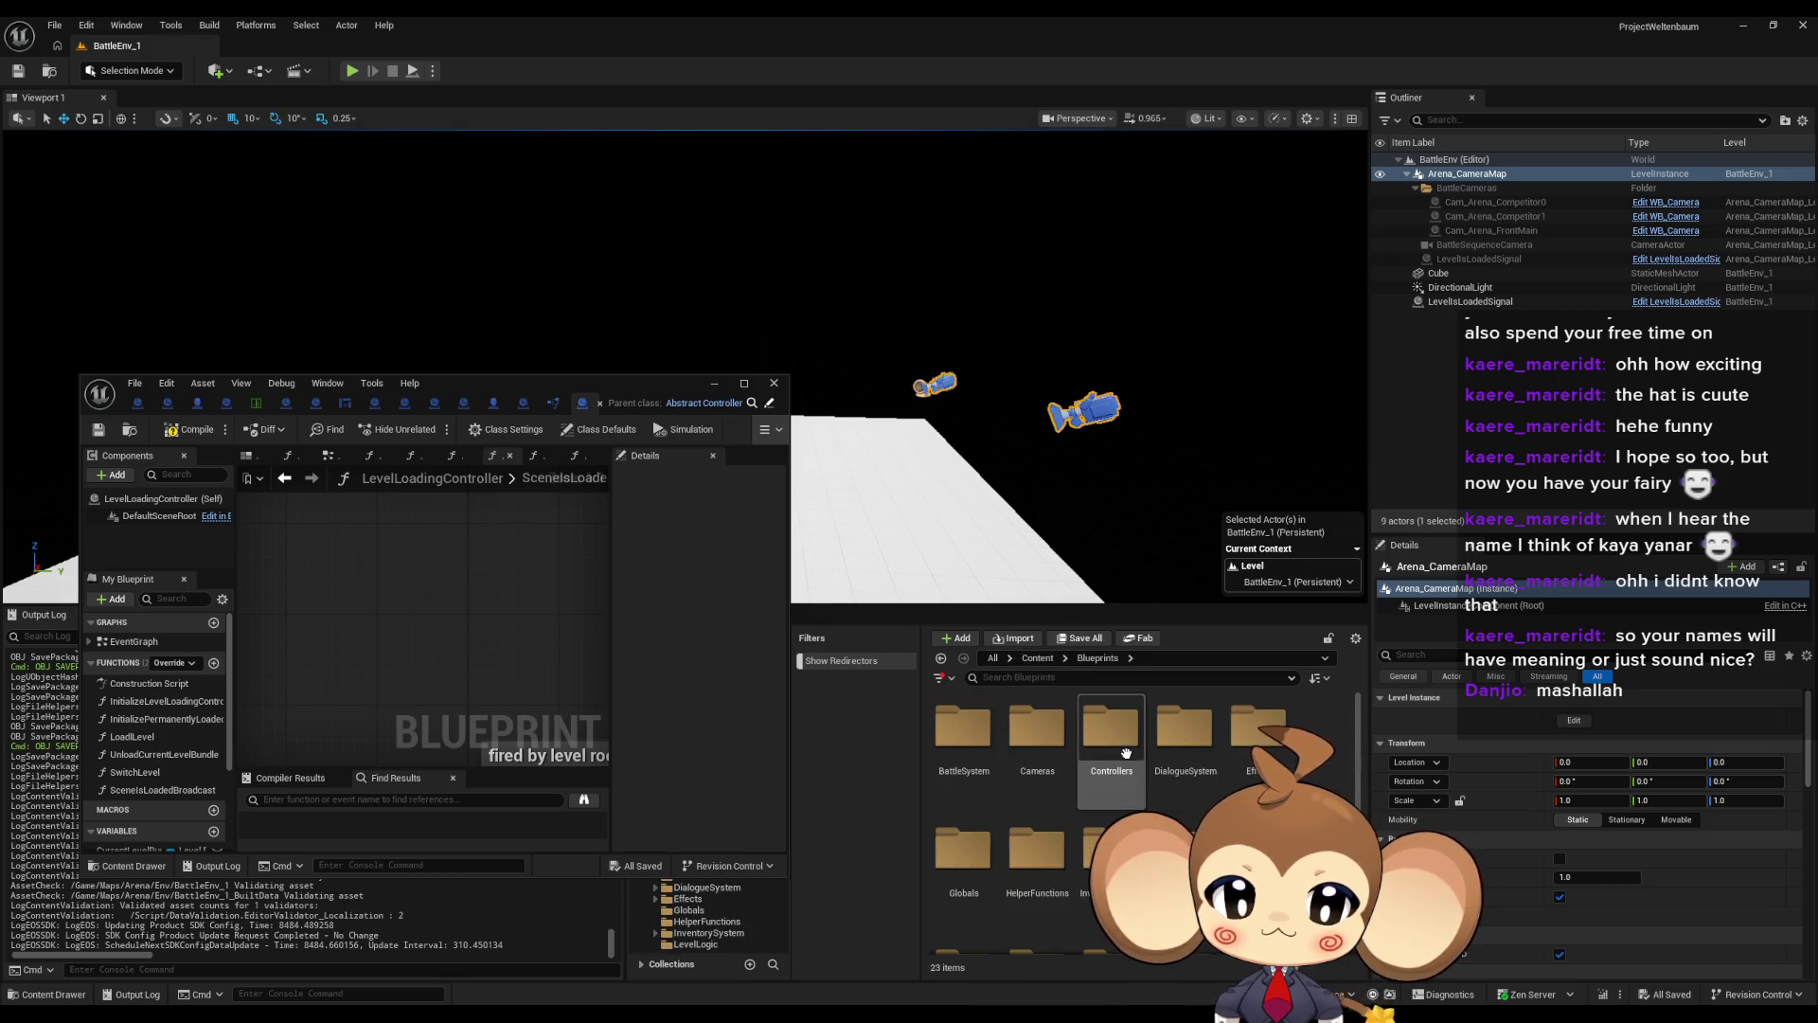
double_click(1112, 729)
double_click(1058, 880)
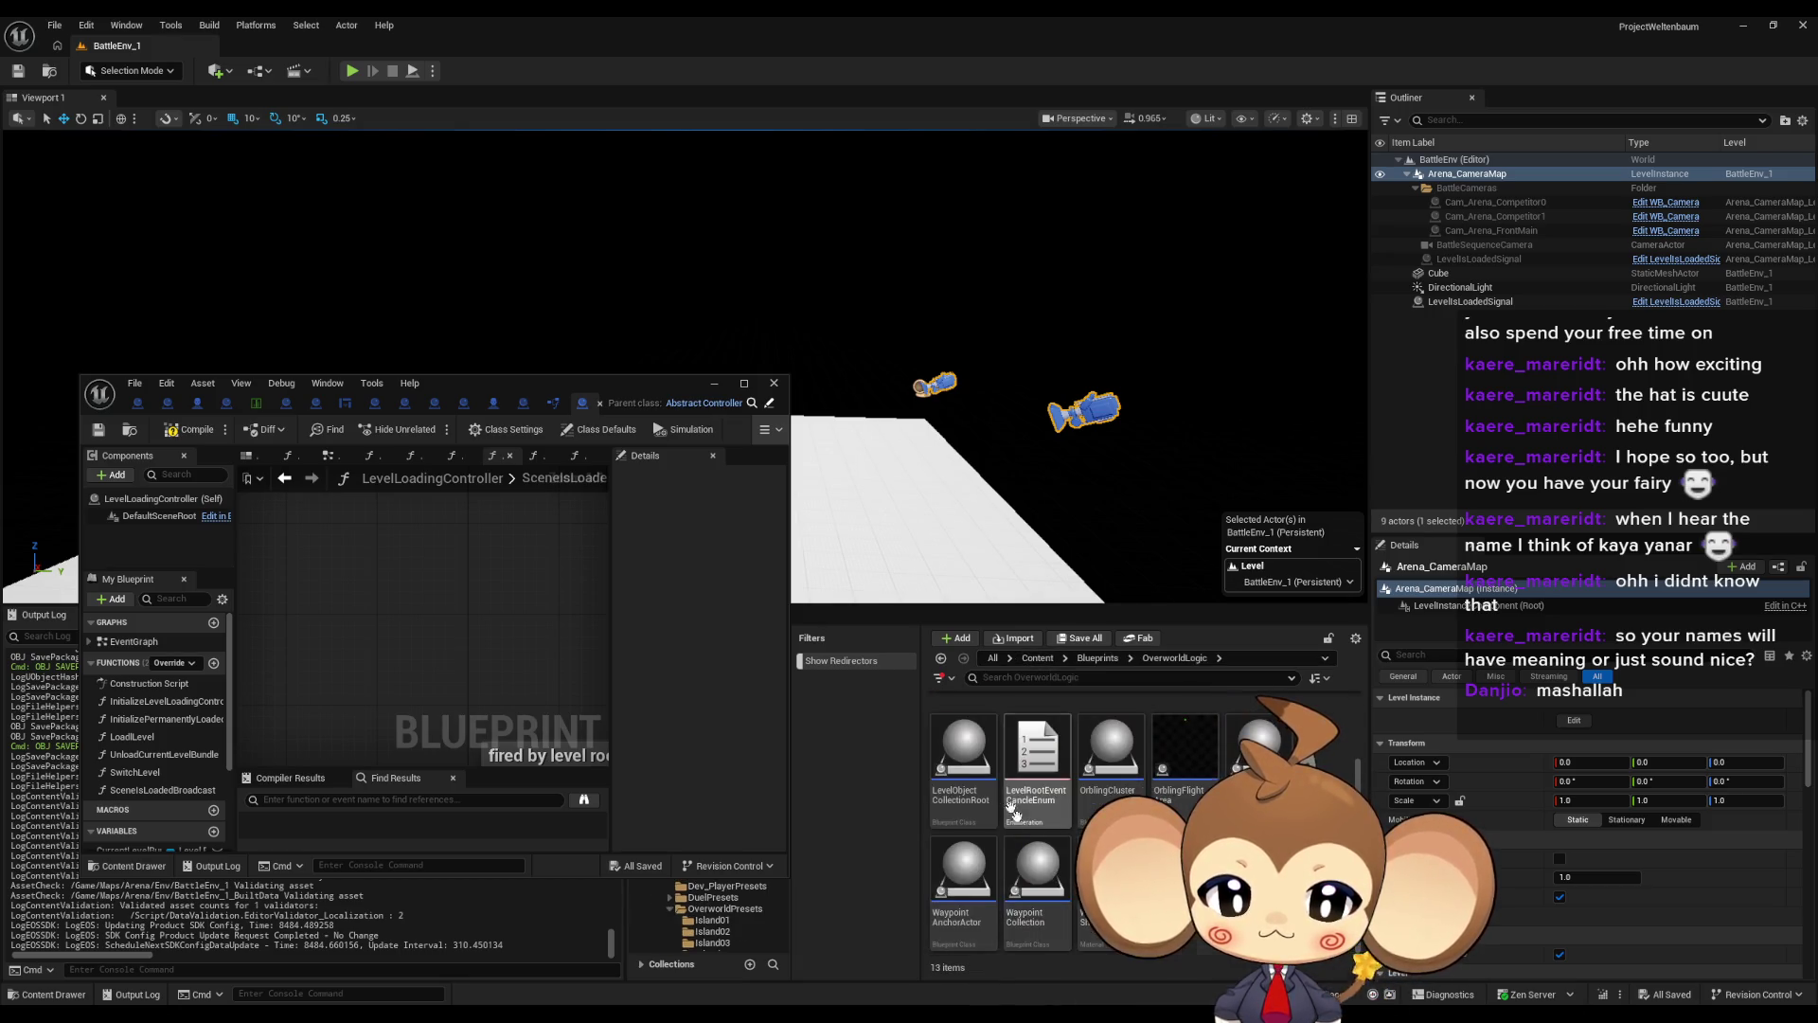
left_click(964, 758)
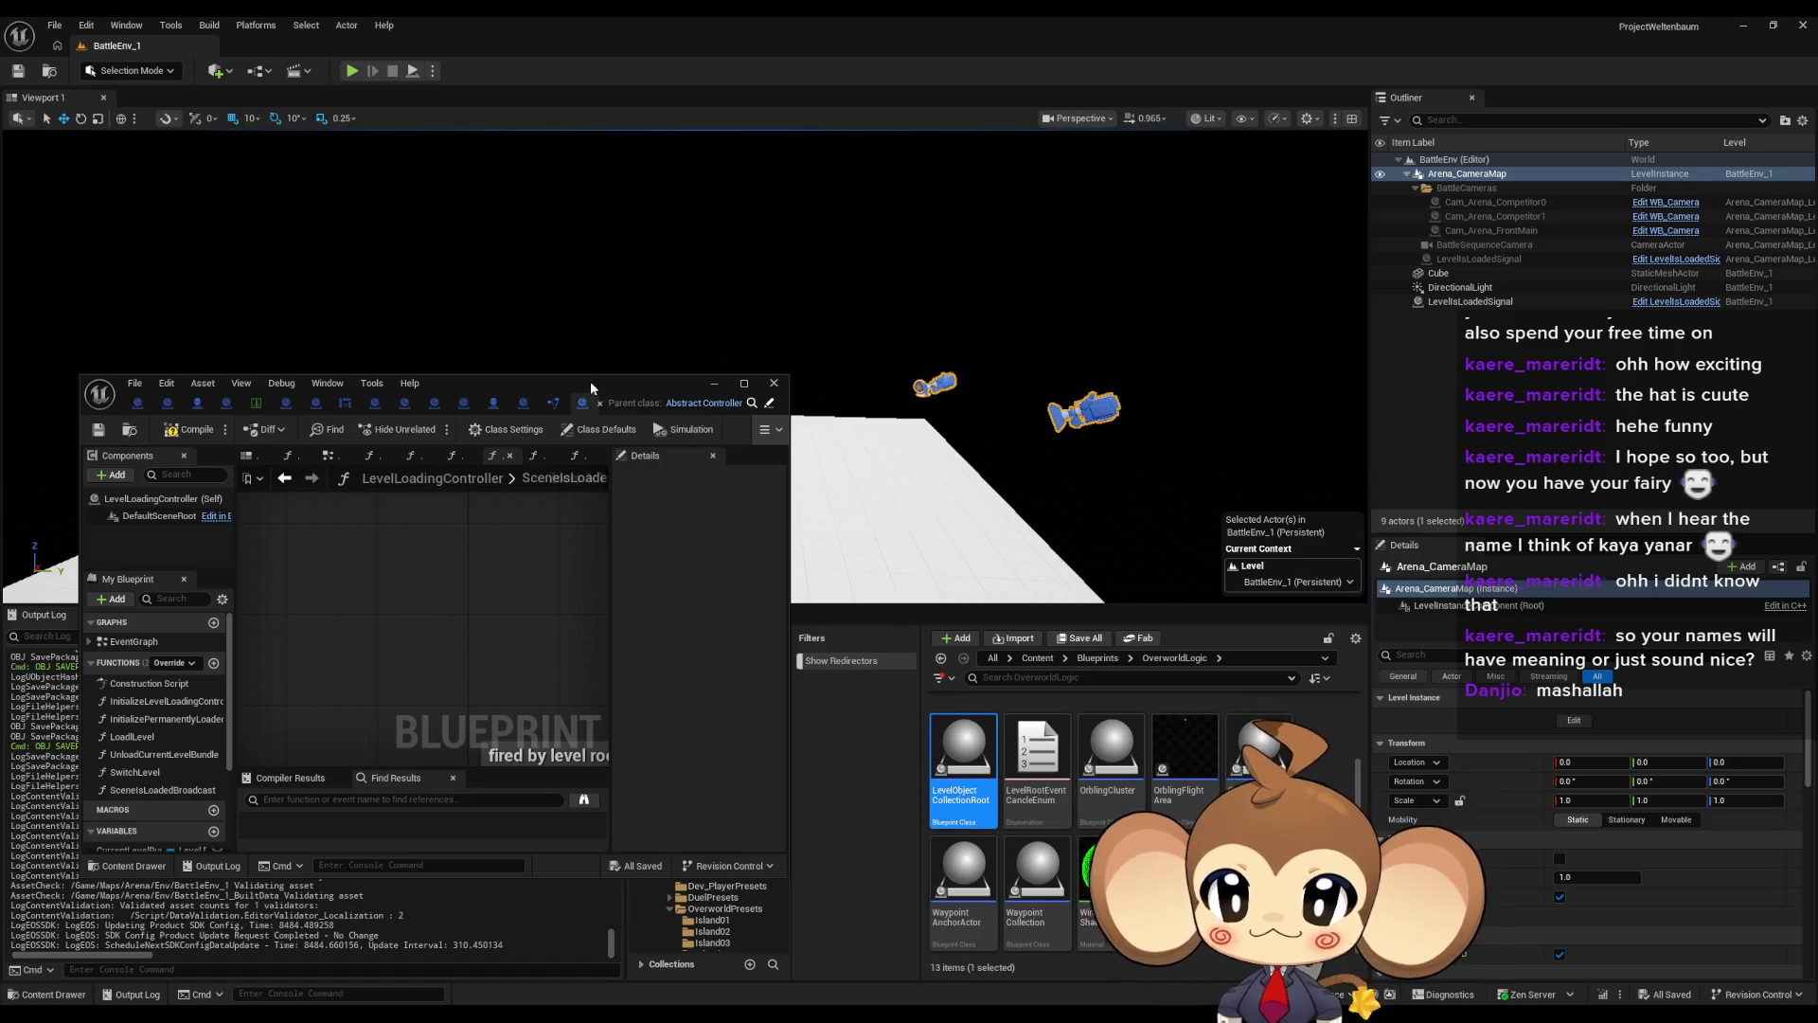
double_click(776, 393)
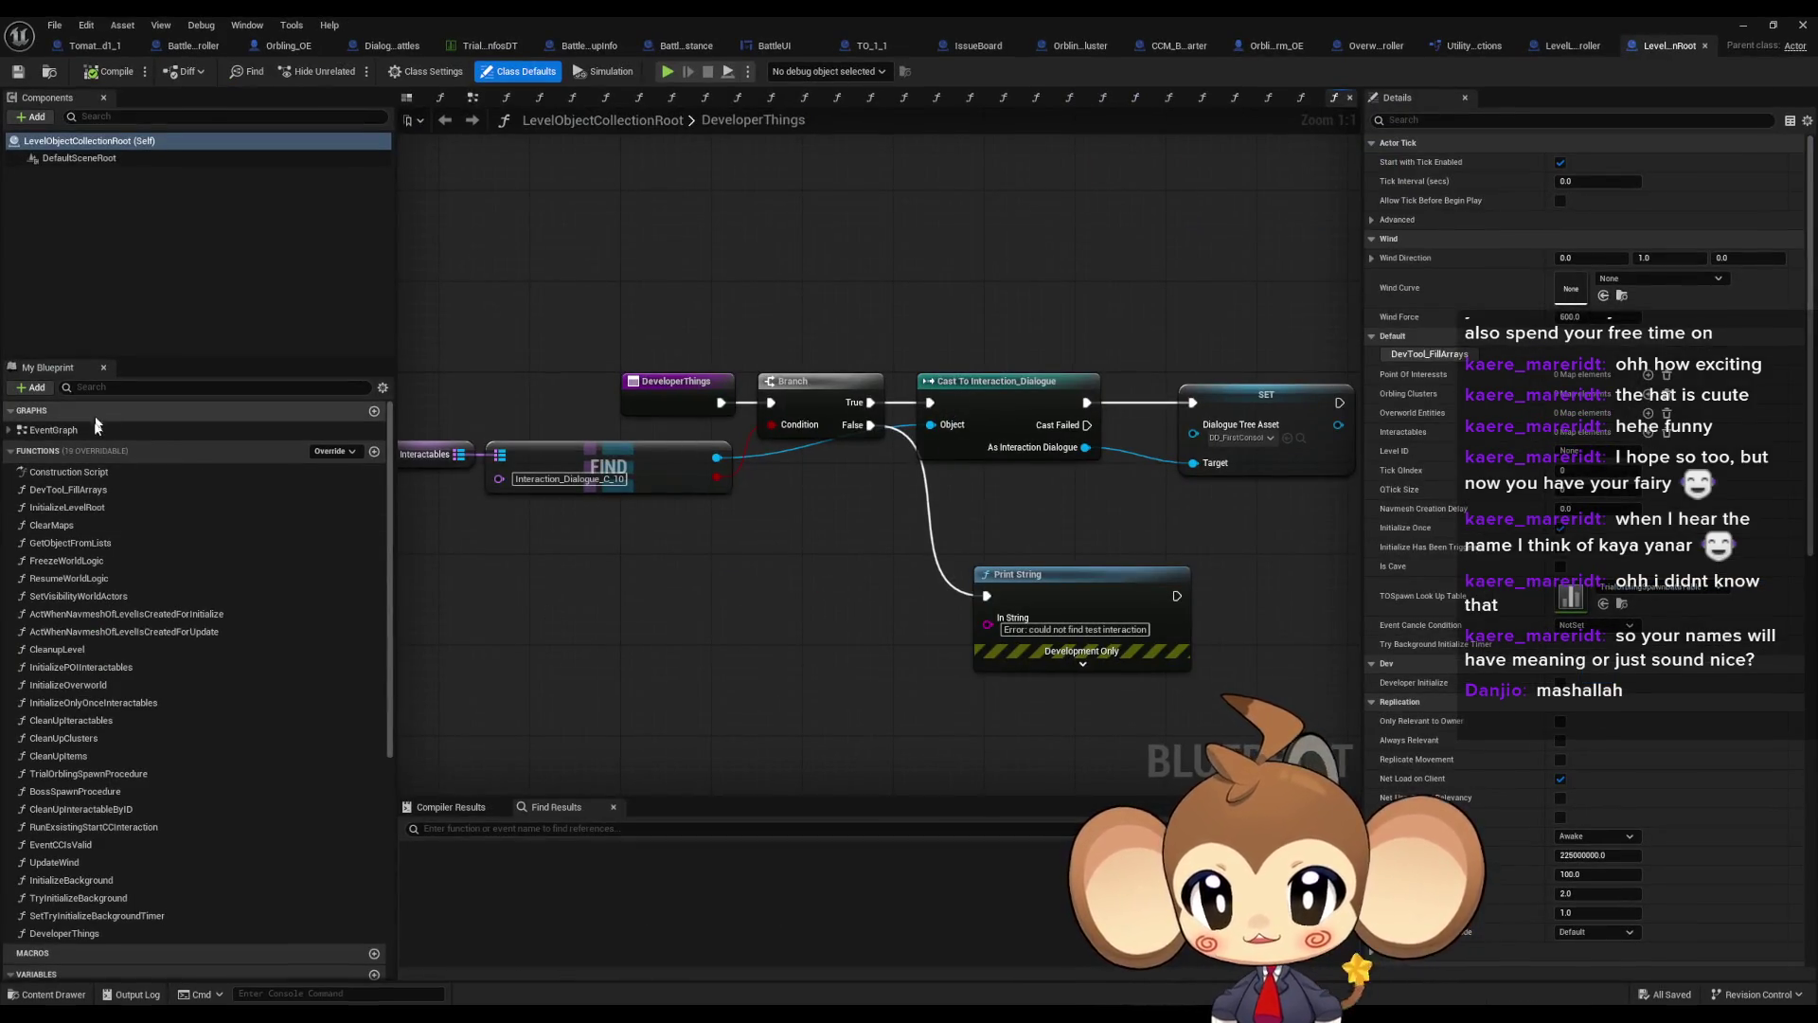
View LevelObjectCollectionRoot's EventGraph, then return to and select the SceneIsLoadedBroadcast node
double_click(81, 430)
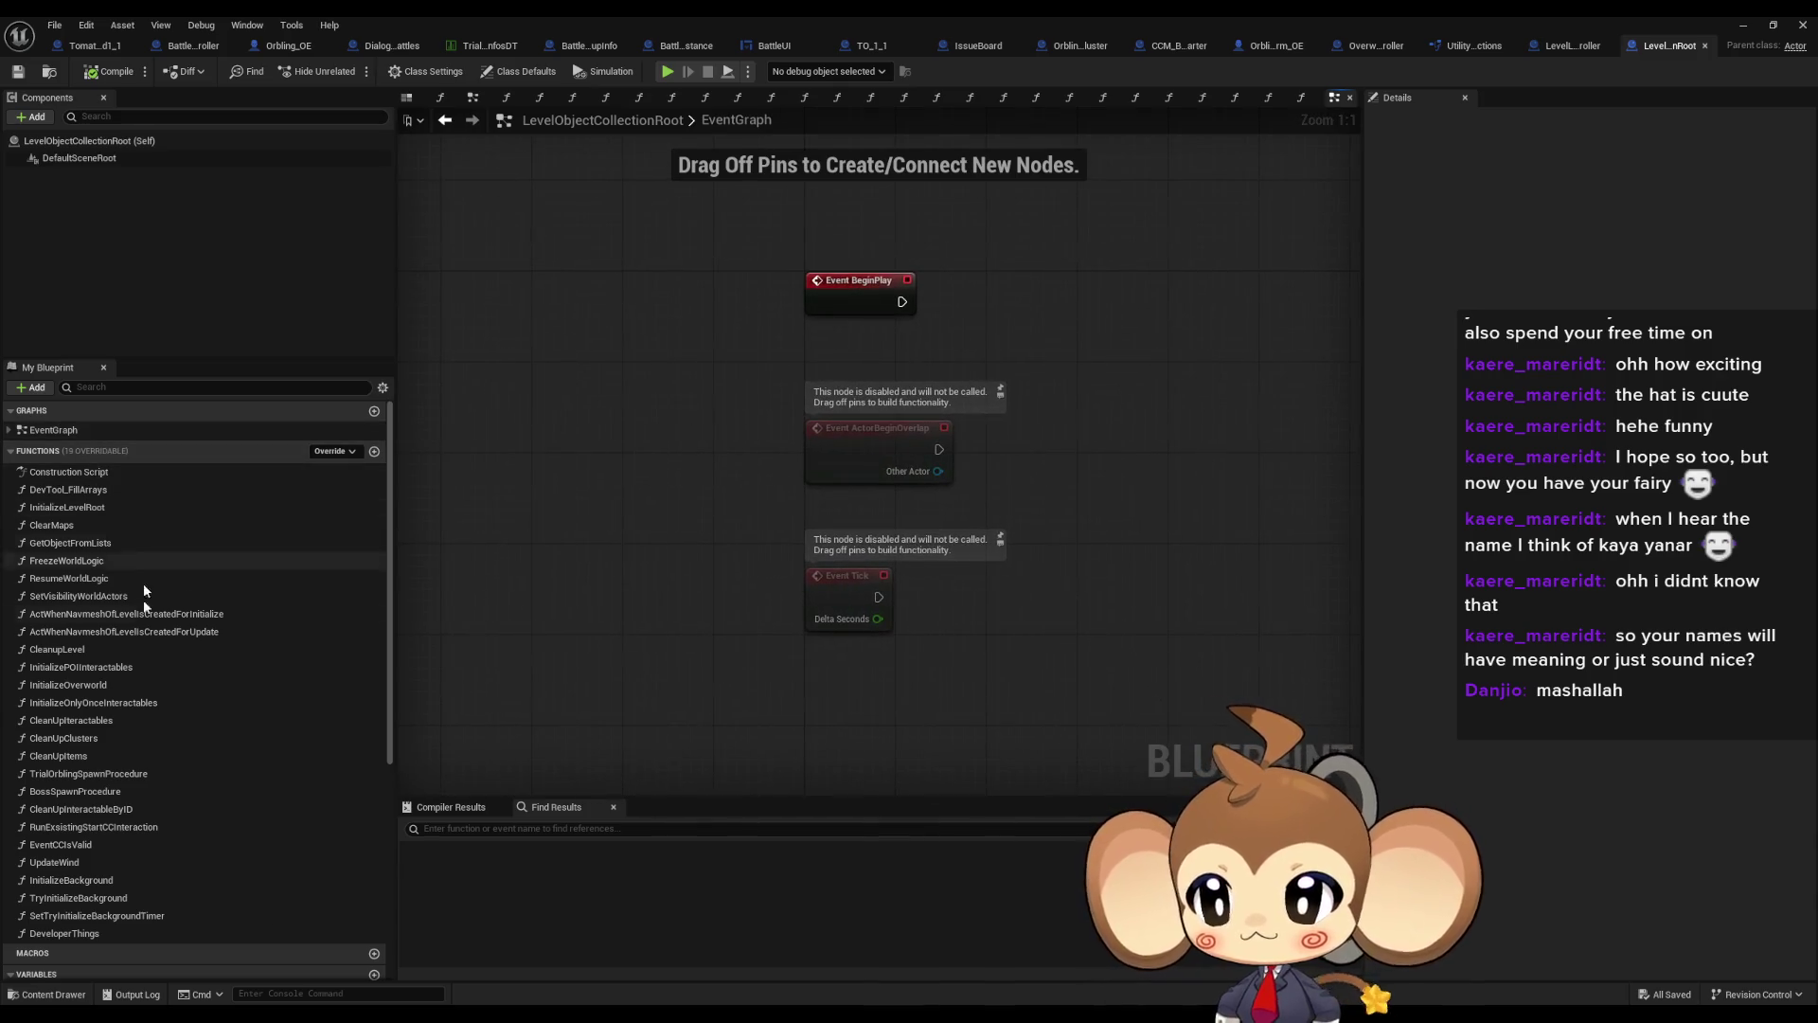
scroll(185, 697, "down", 3)
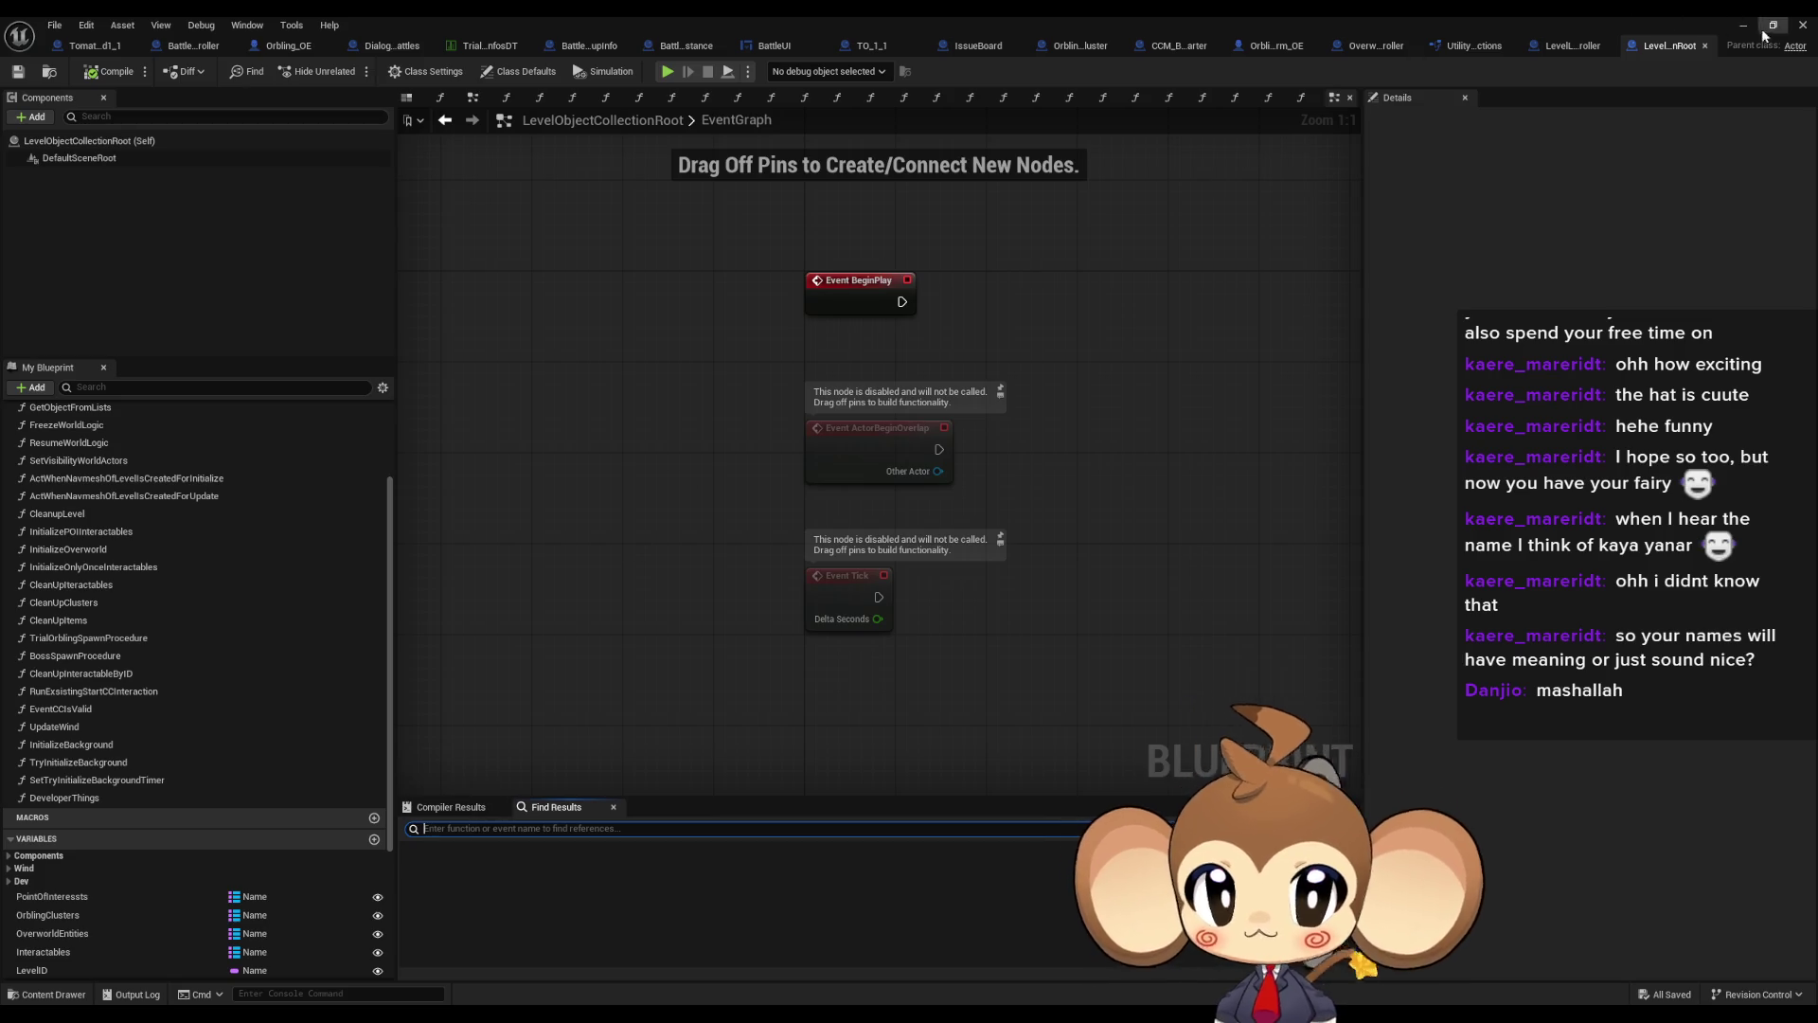
left_click(1581, 47)
left_click(673, 471)
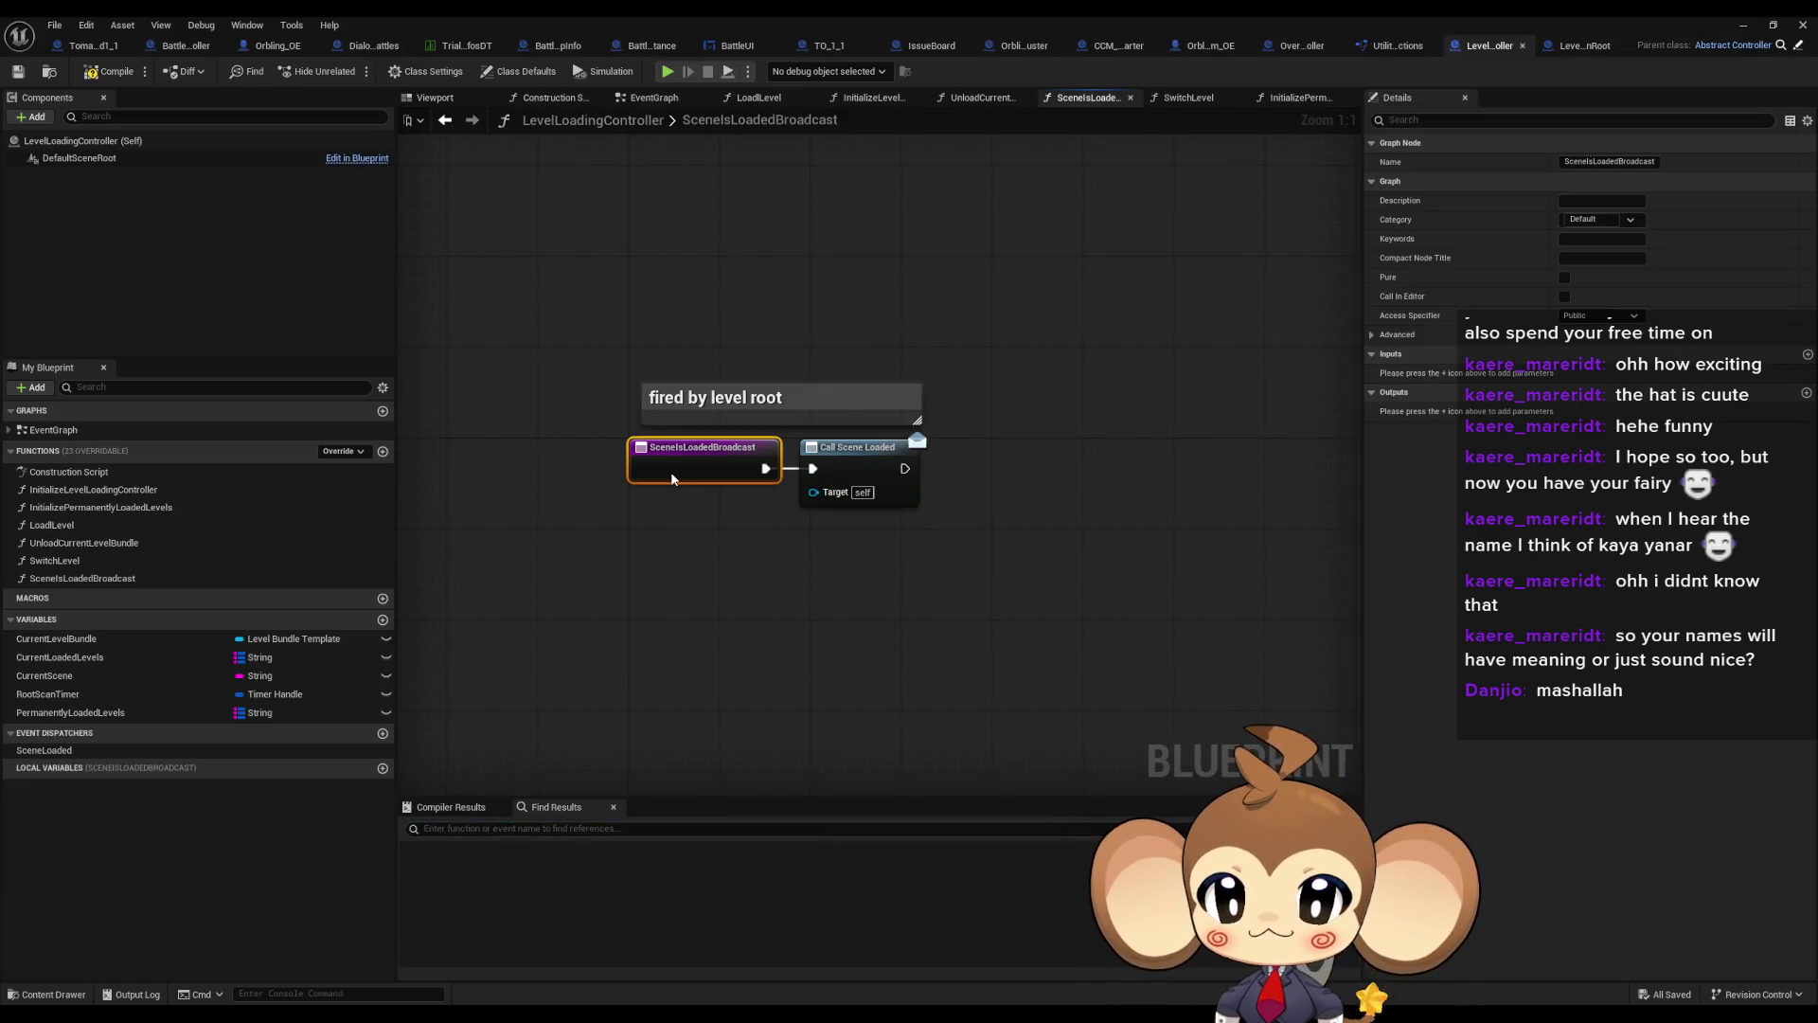
Run Find References > By Name on the NotifyLevelController entry node in LevelIsLoadedSignal_old
right_click(672, 473)
mouse_move(758, 624)
left_click(875, 675)
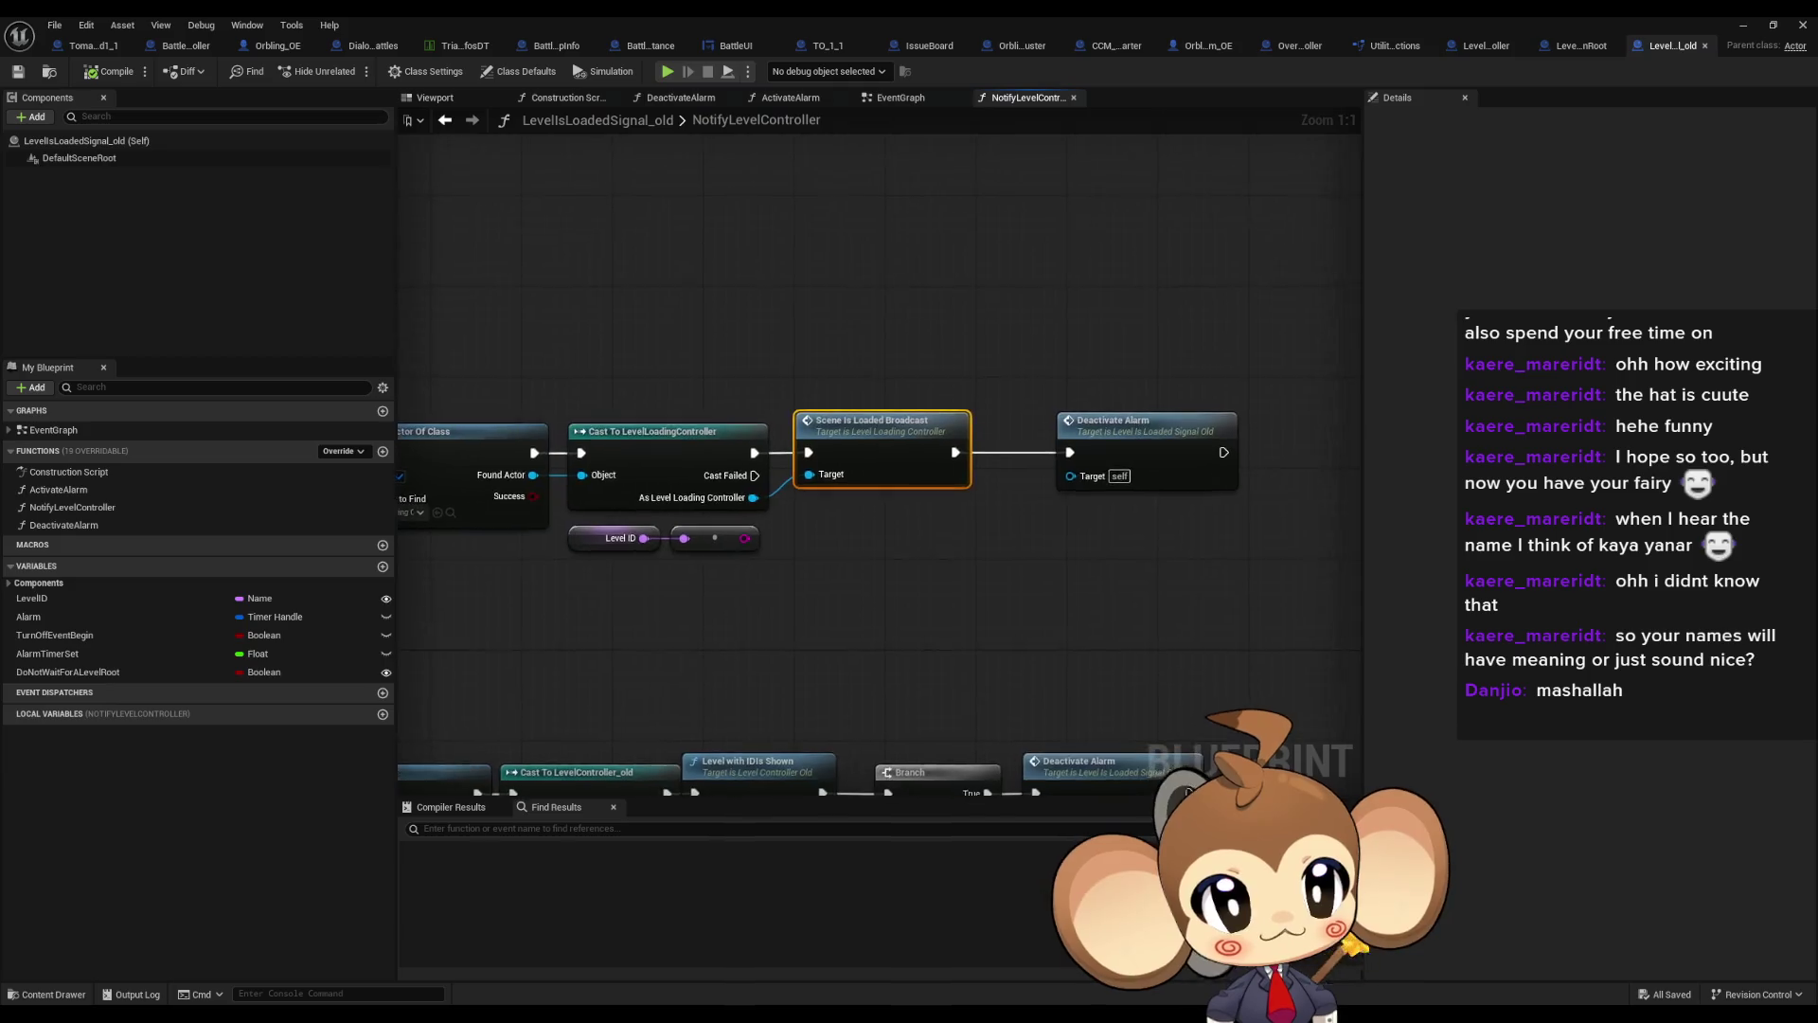
scroll(888, 549, "down", 4)
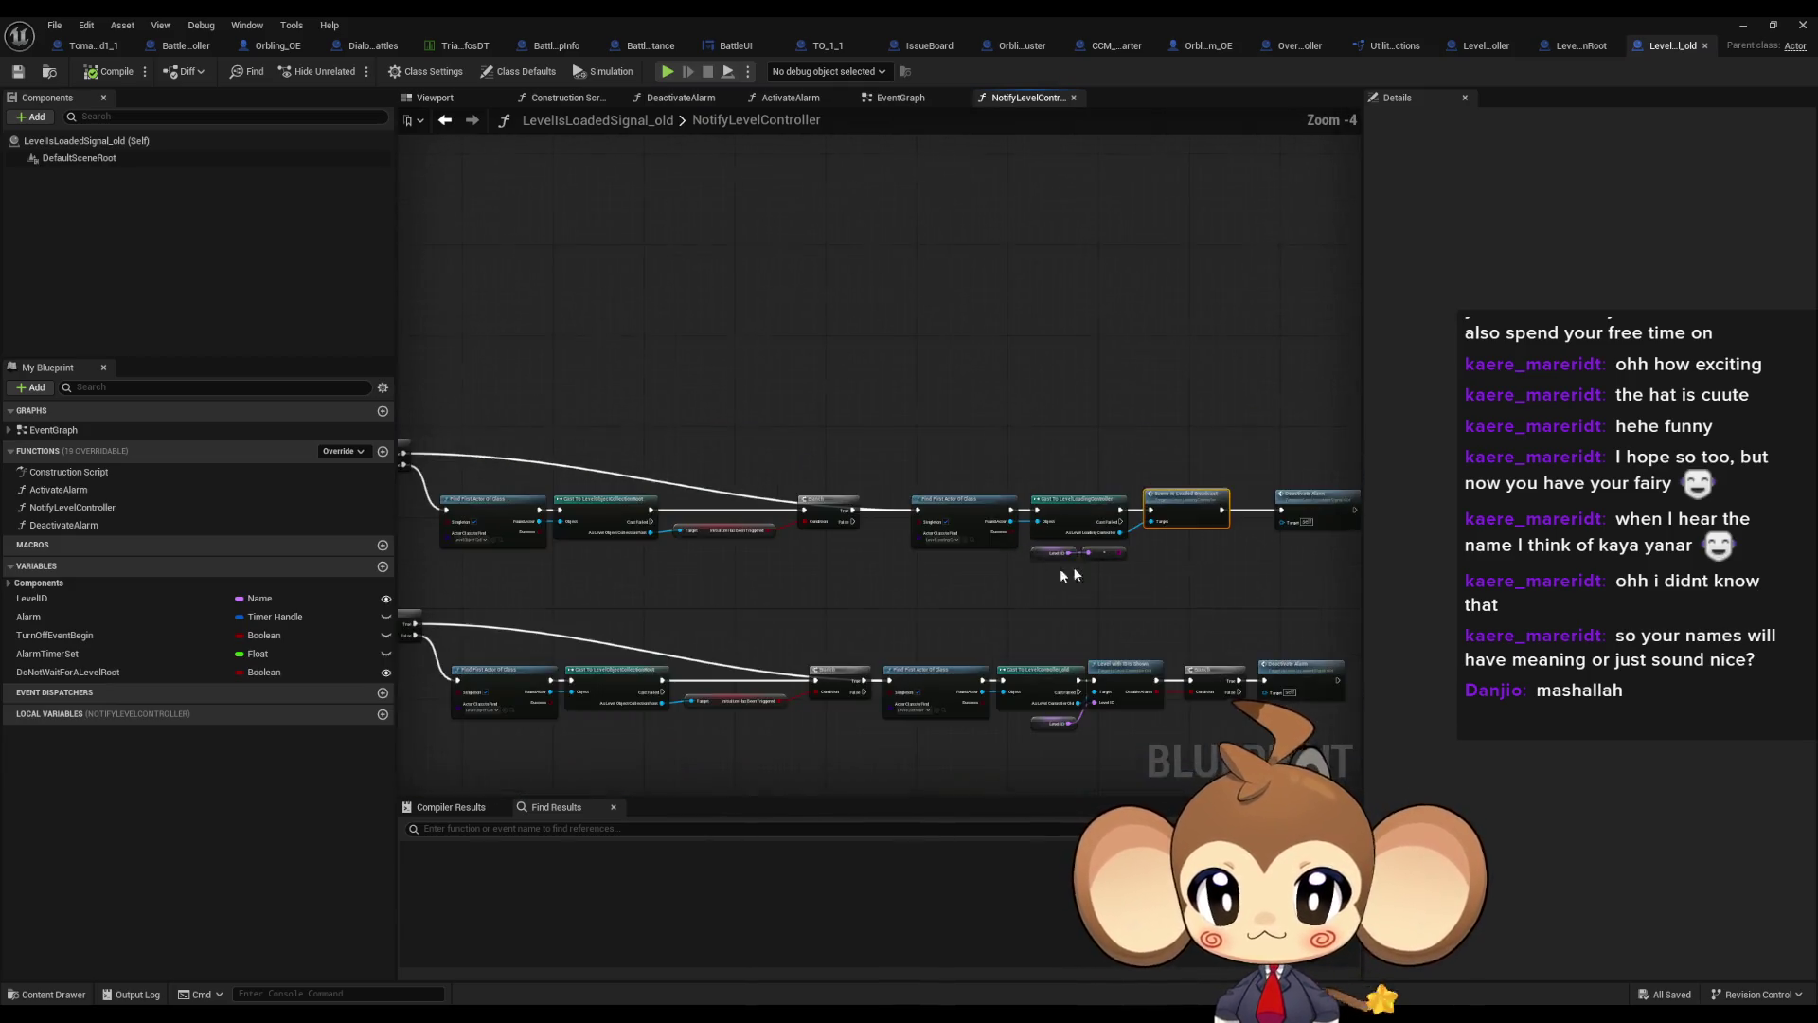
scroll(897, 540, "up", 4)
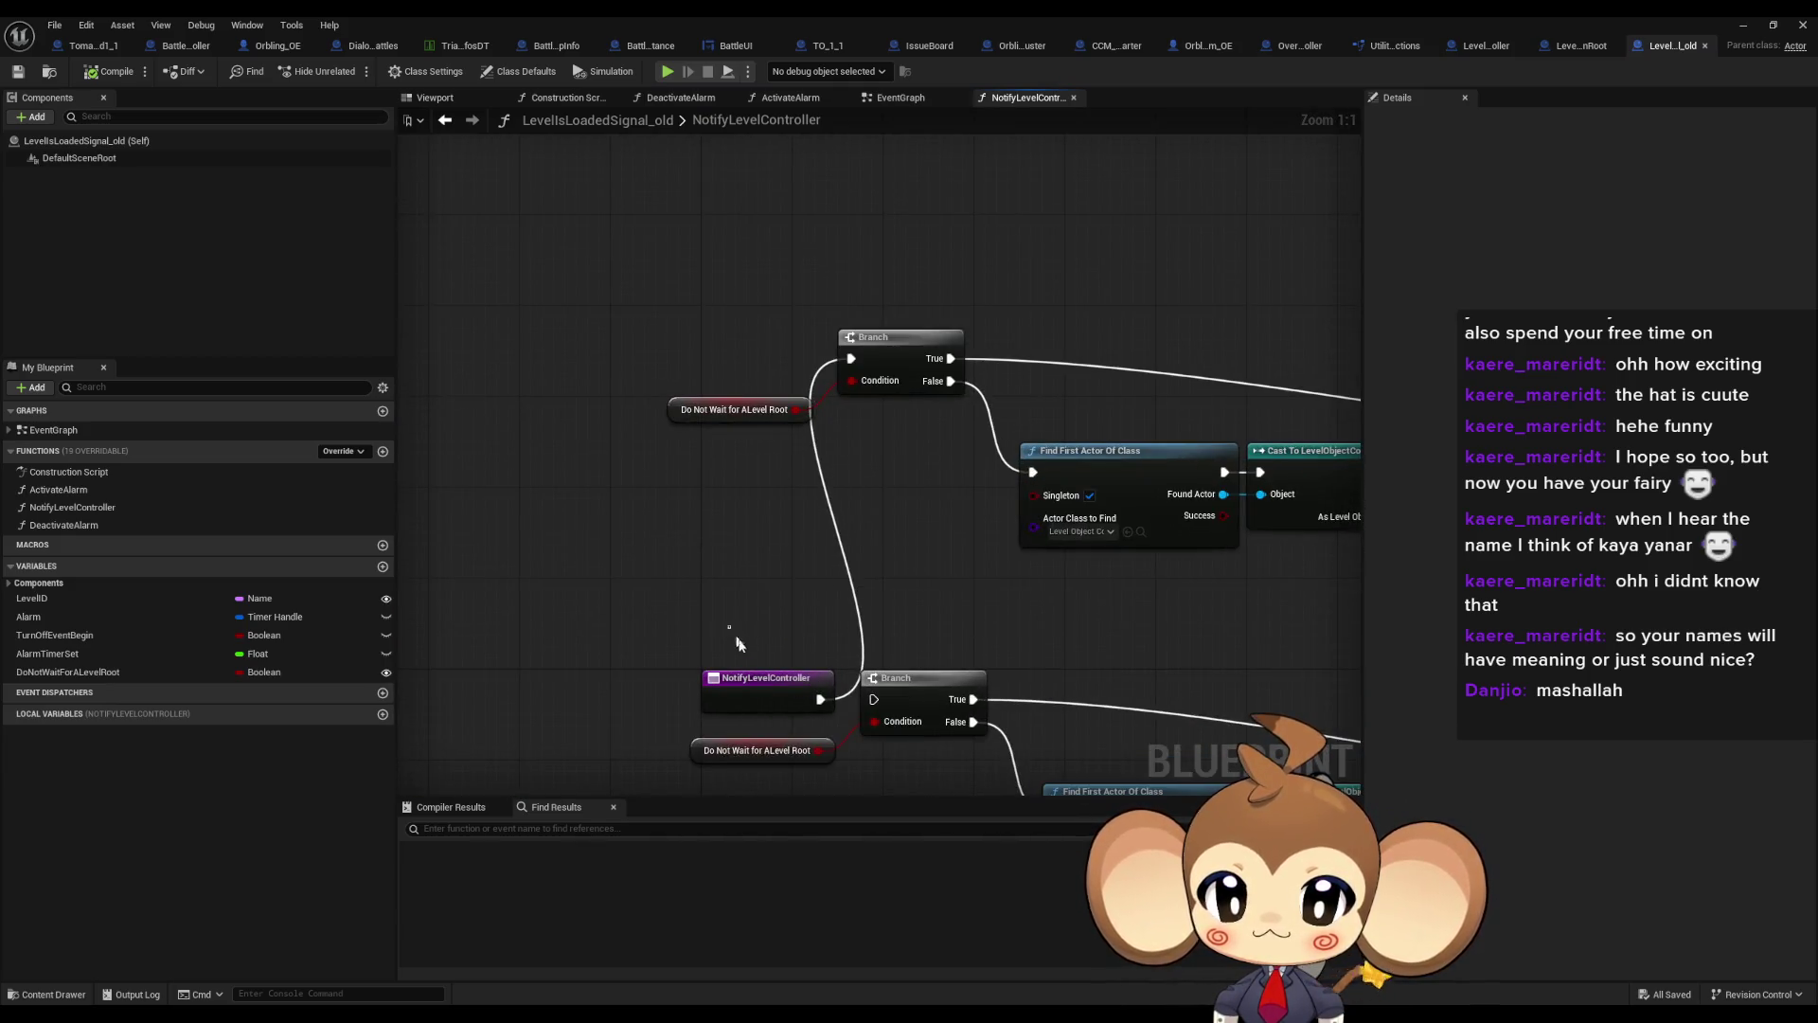
left_click(753, 679)
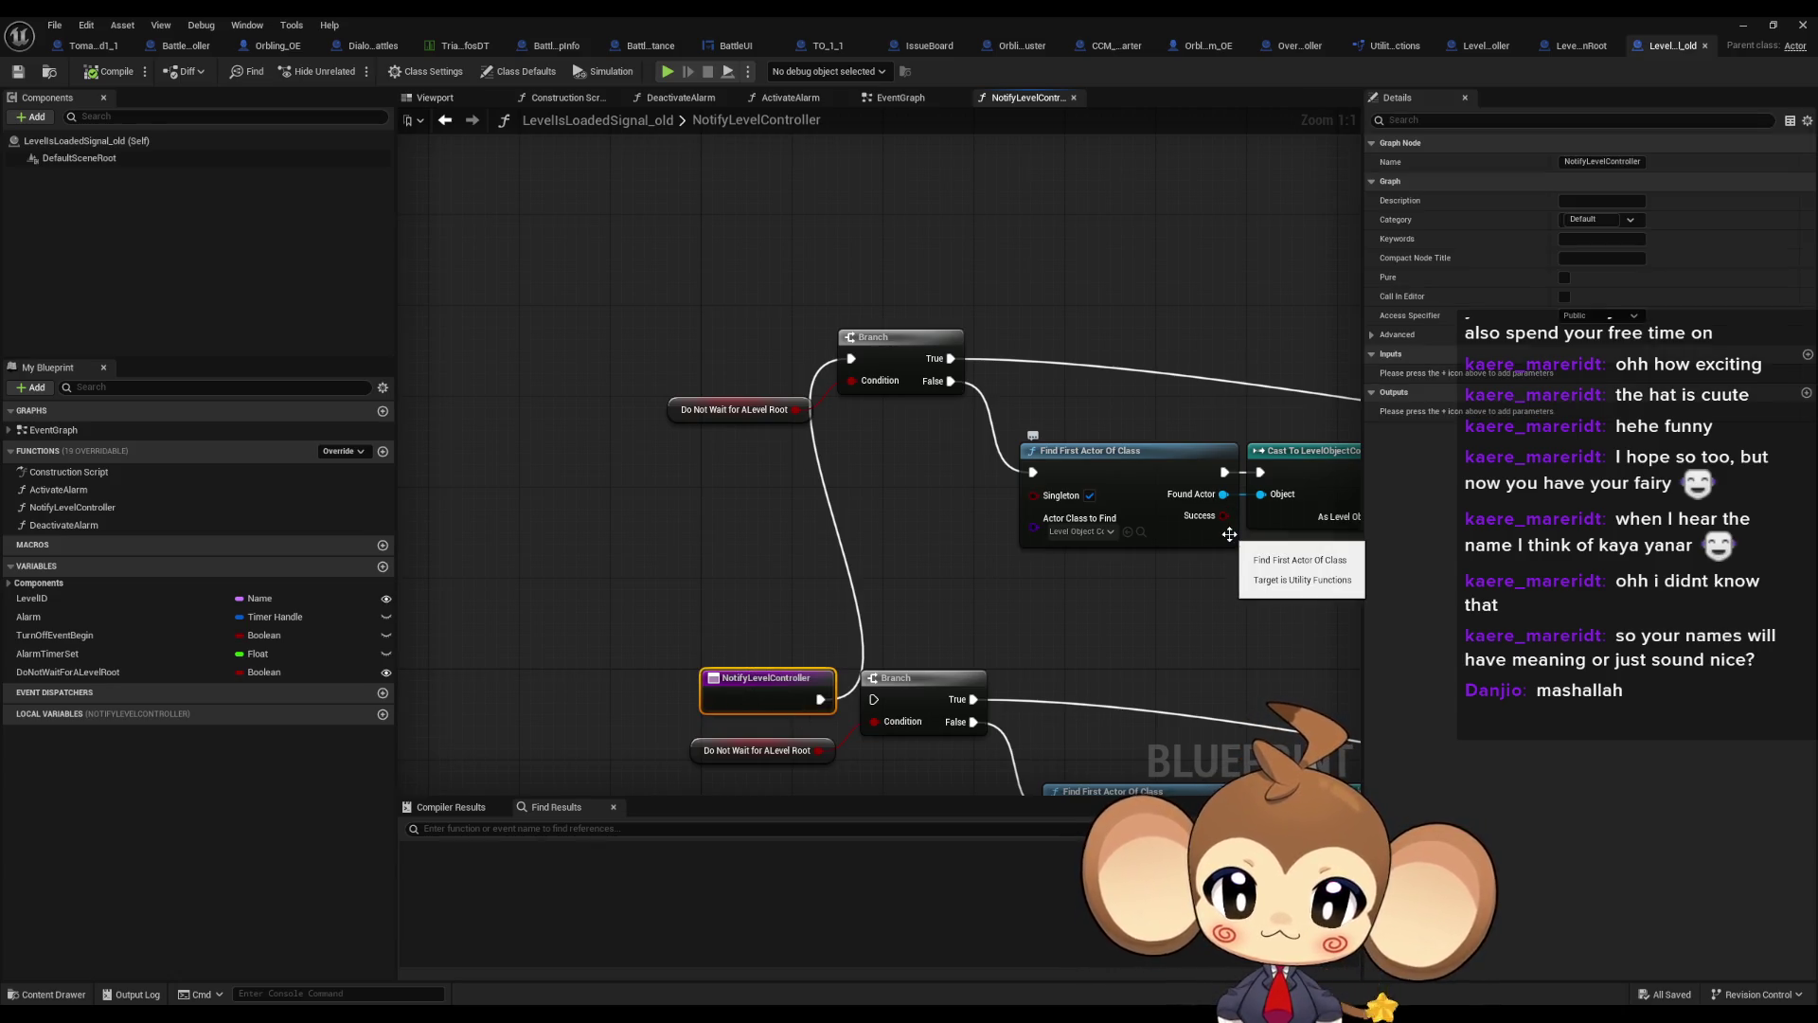
right_click(775, 690)
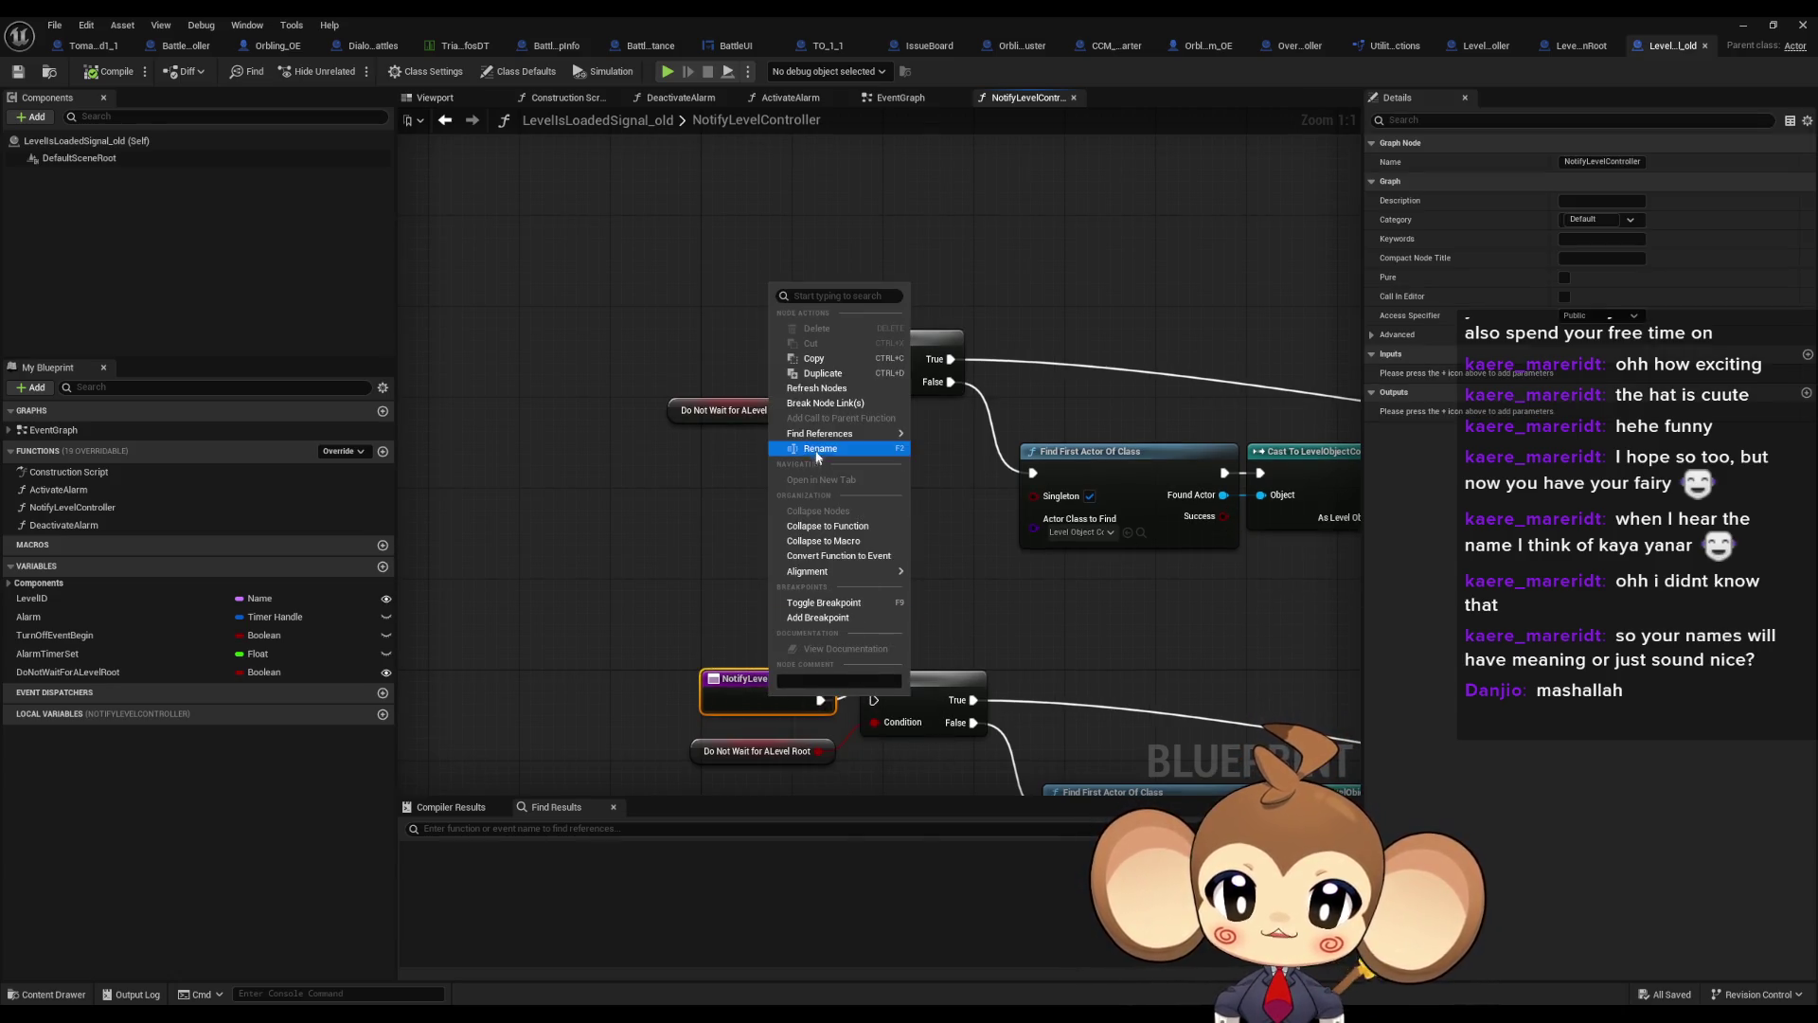
left_click(992, 500)
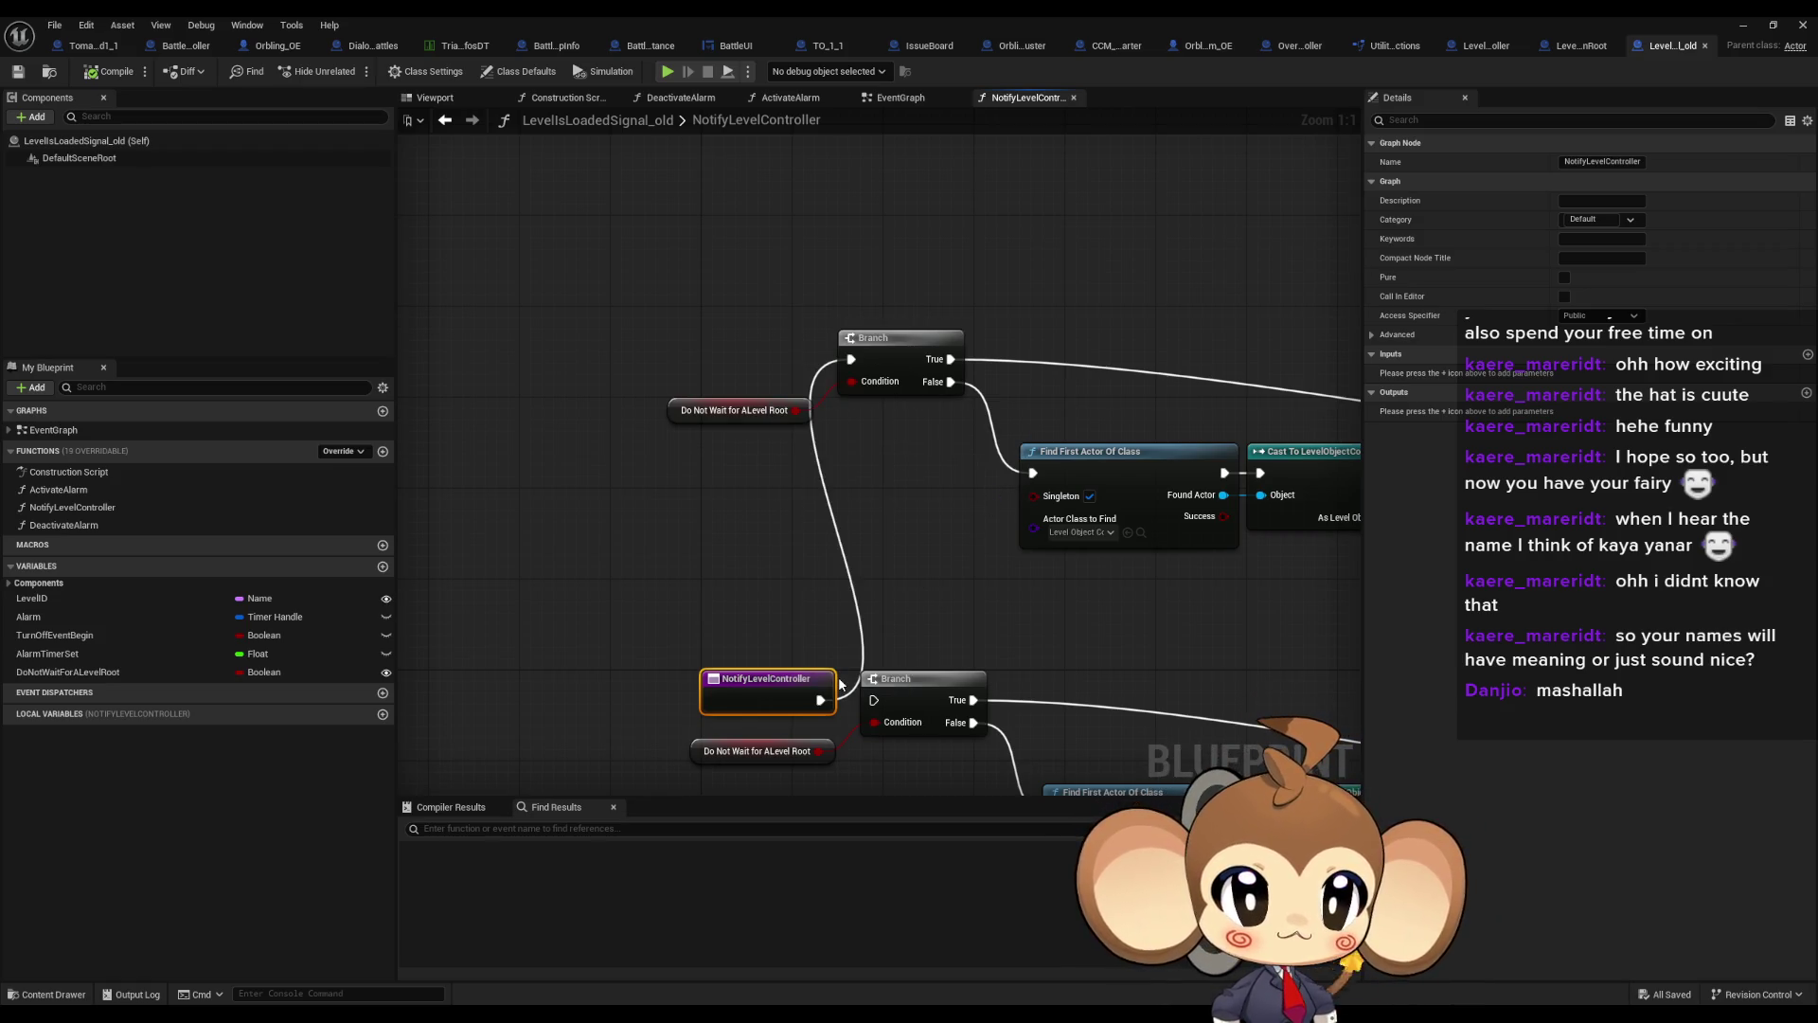
right_click(757, 687)
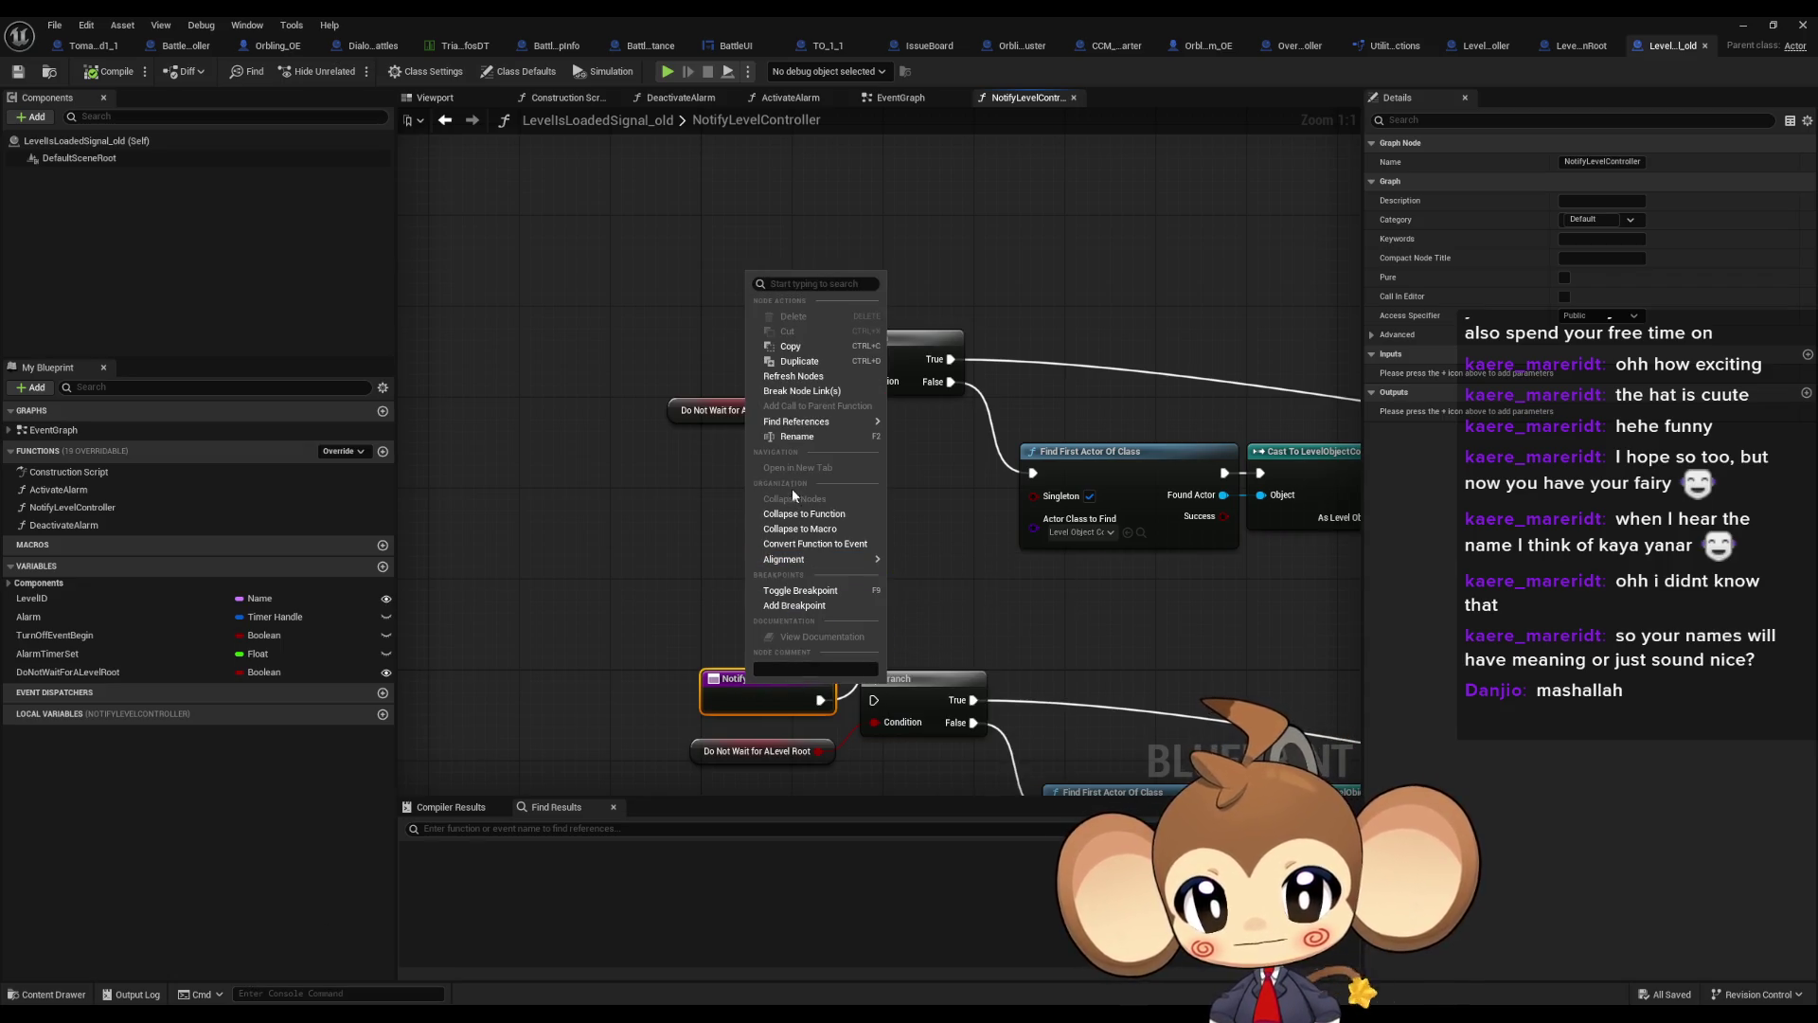
mouse_move(833, 421)
left_click(909, 428)
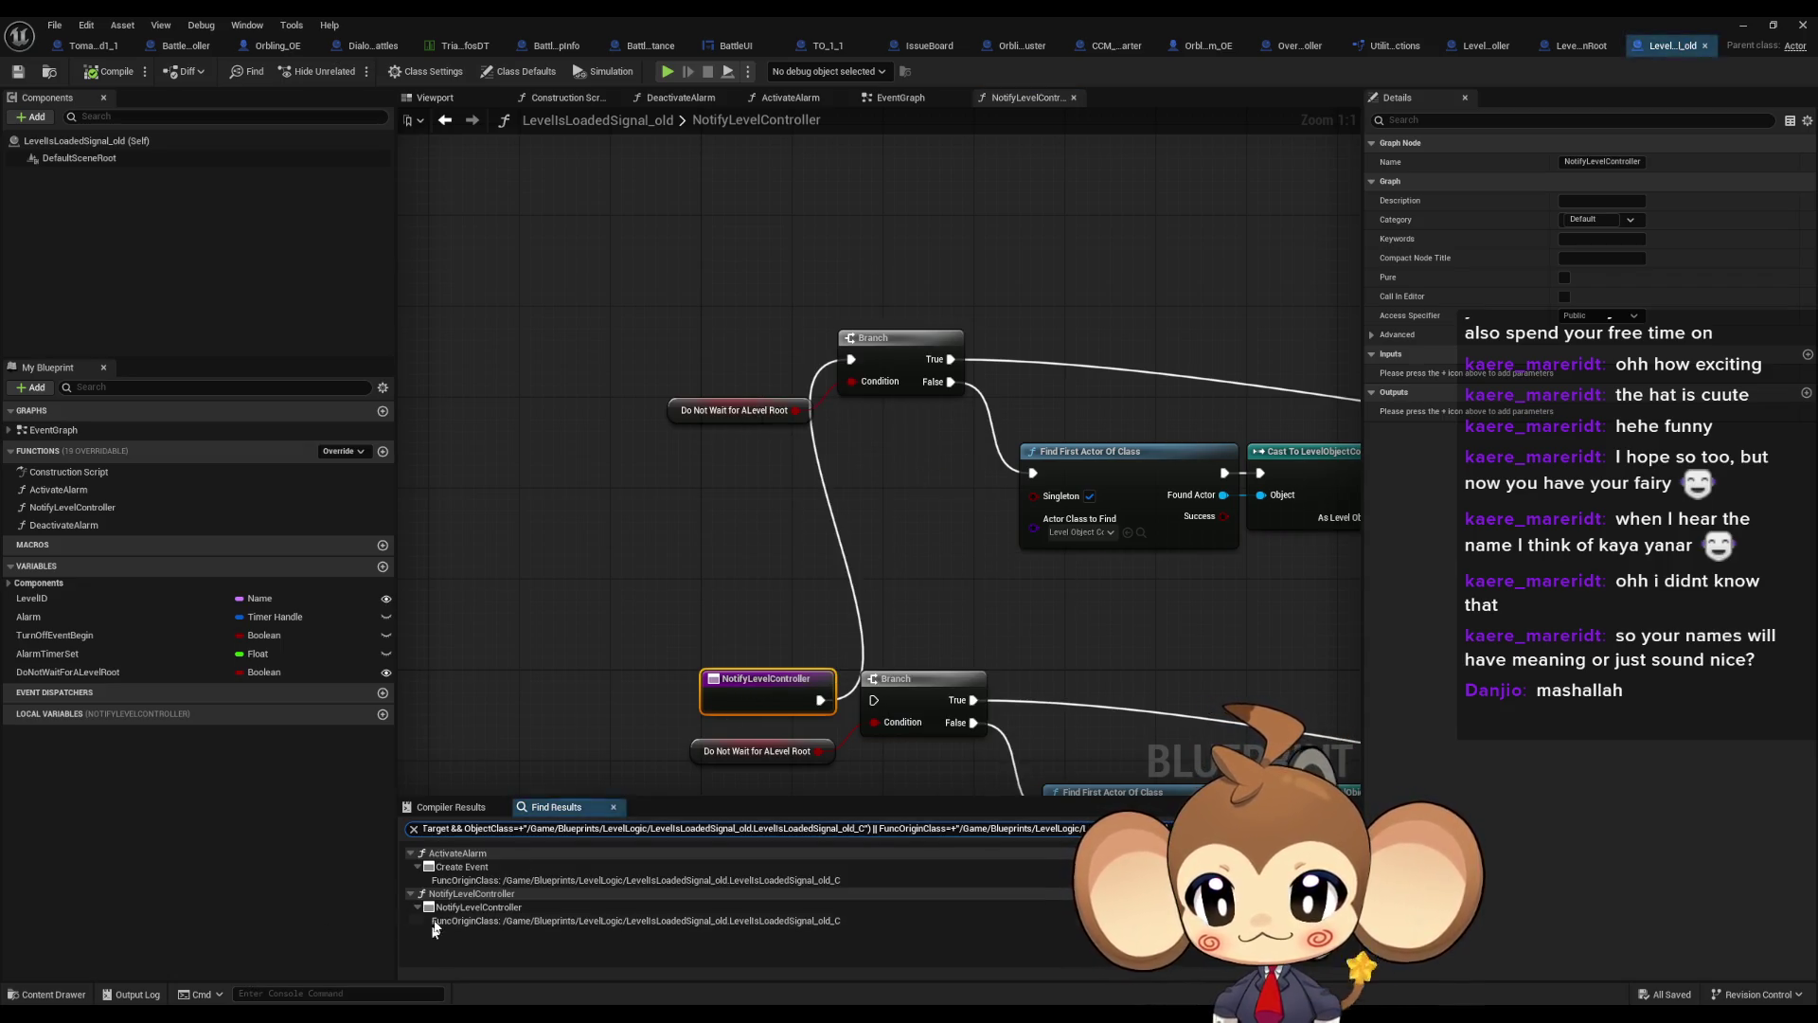
Jump to the Create Event reference in ActivateAlarm and inspect it with its timer nodes
left_click(458, 881)
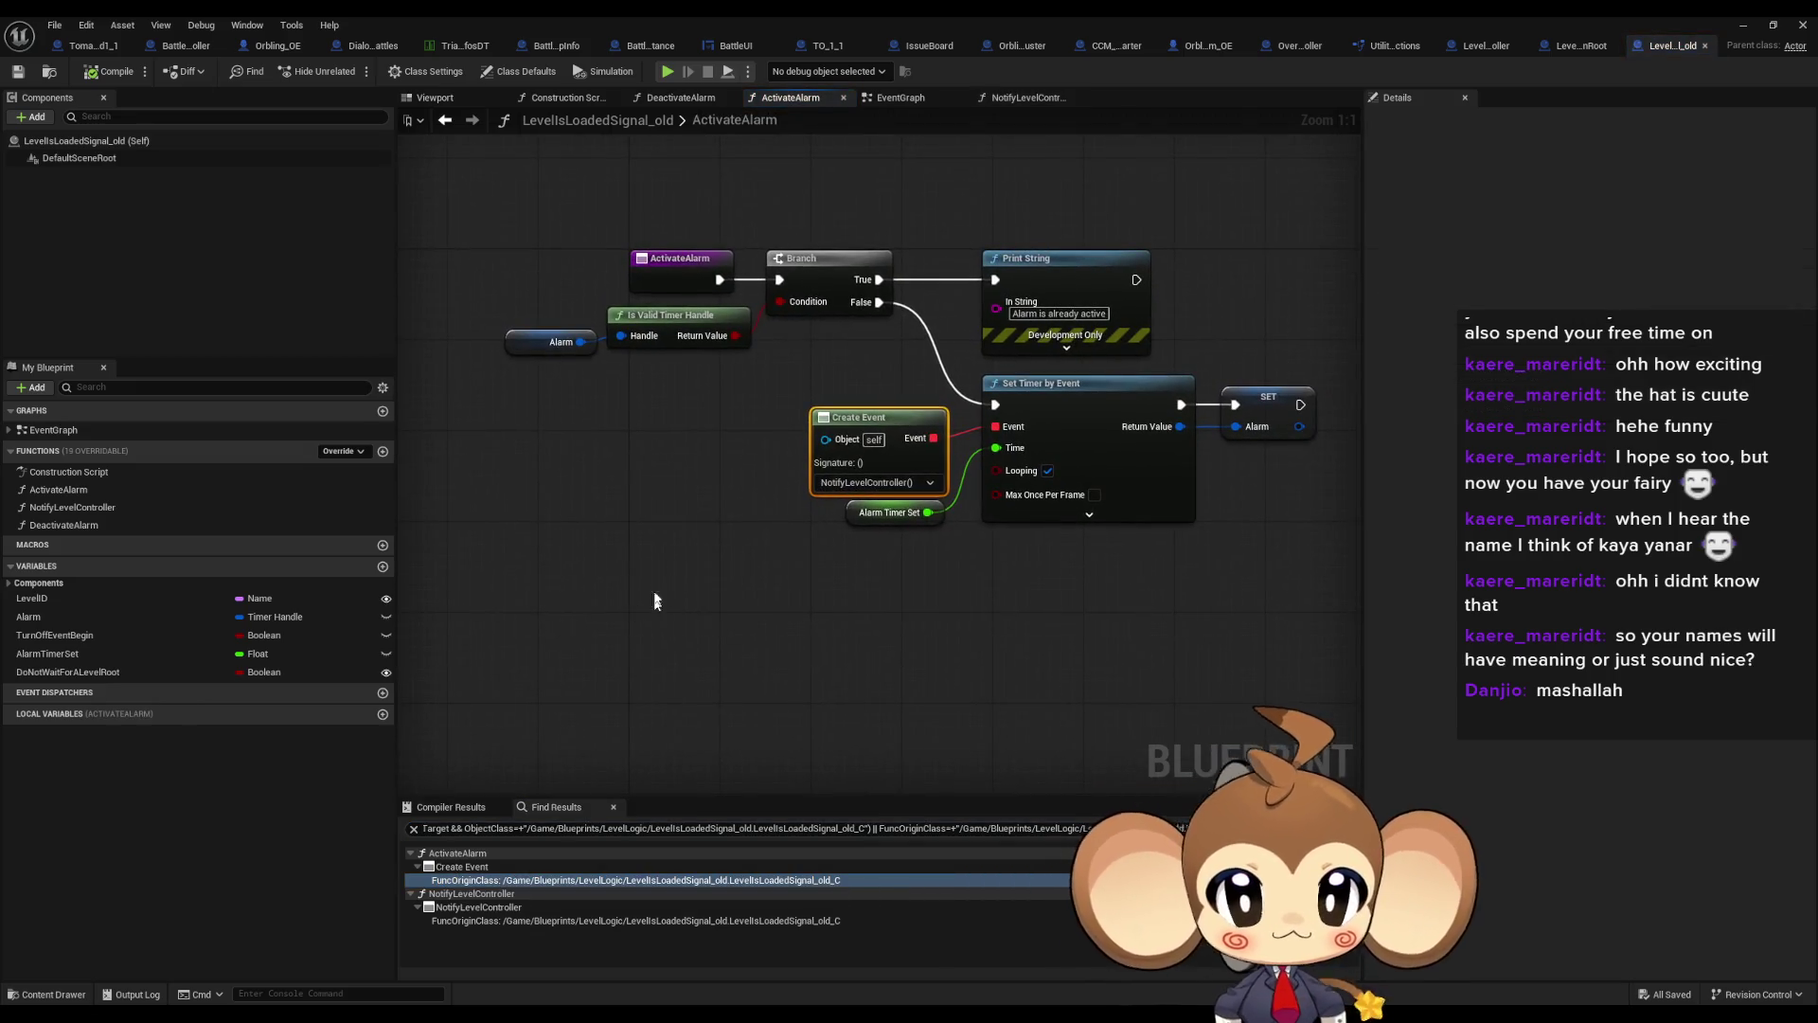
left_click_drag(720, 407, 1061, 555)
left_click(694, 268)
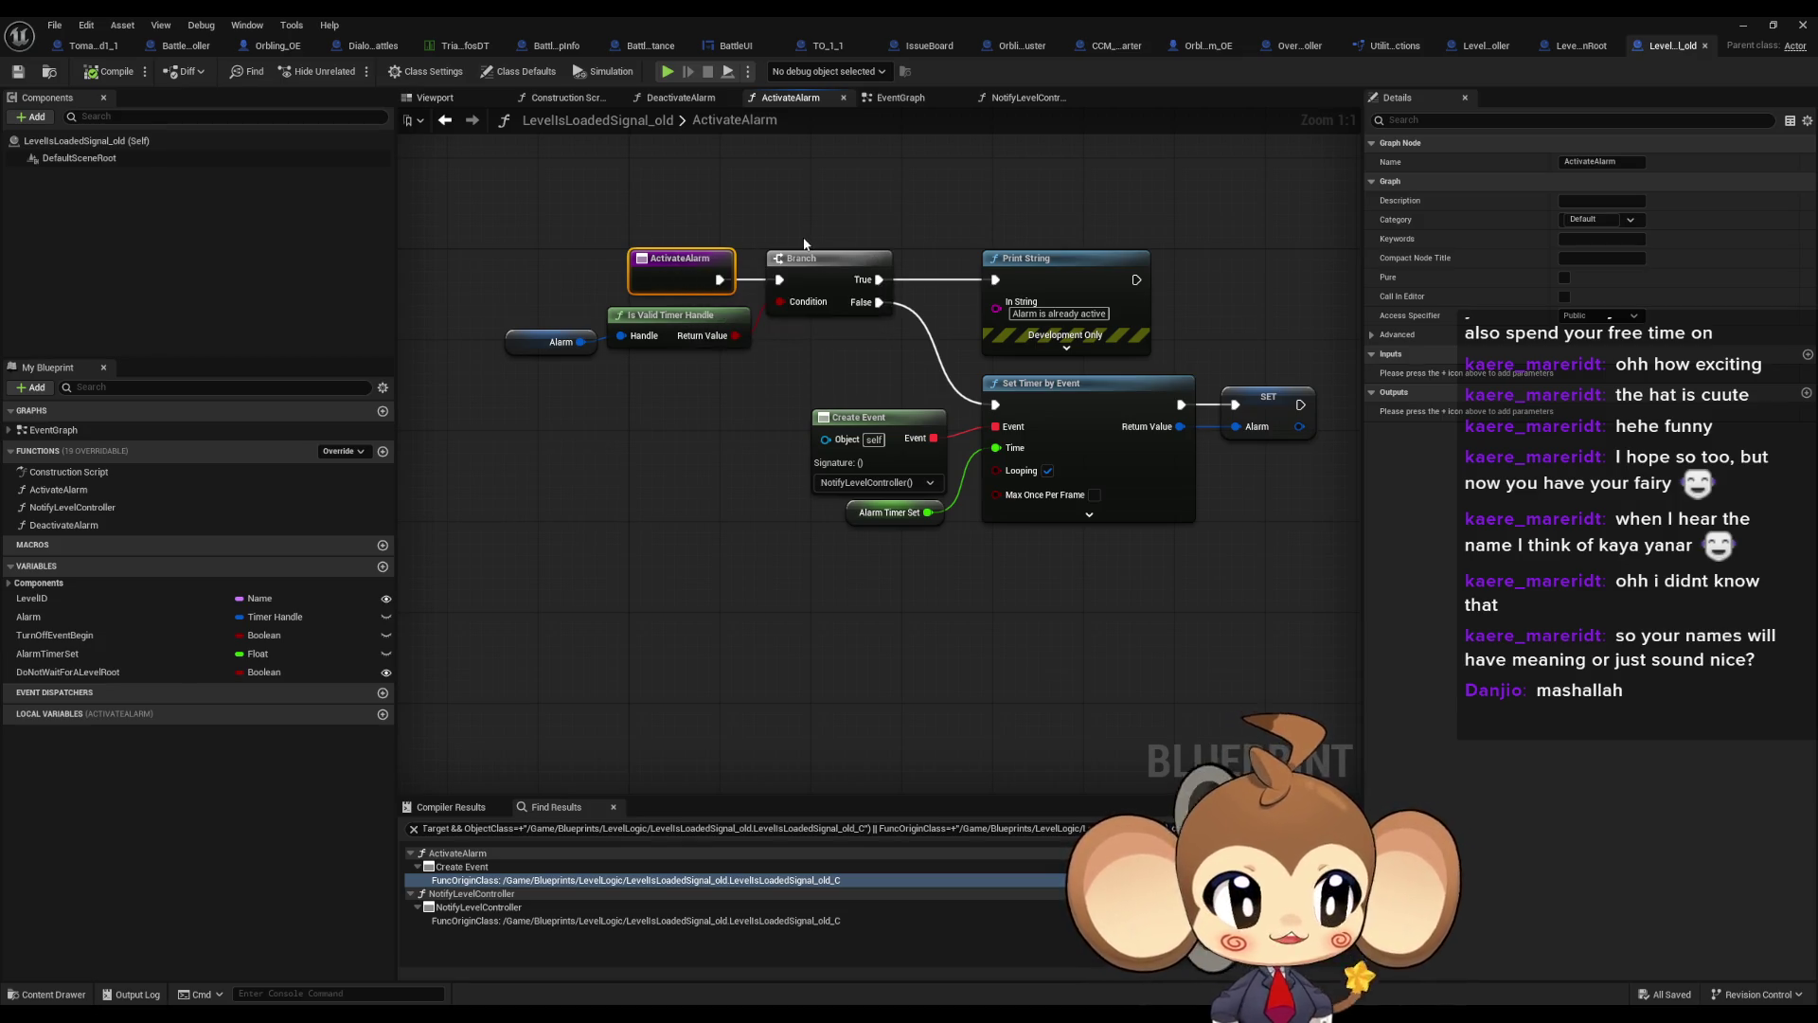
left_click(1581, 46)
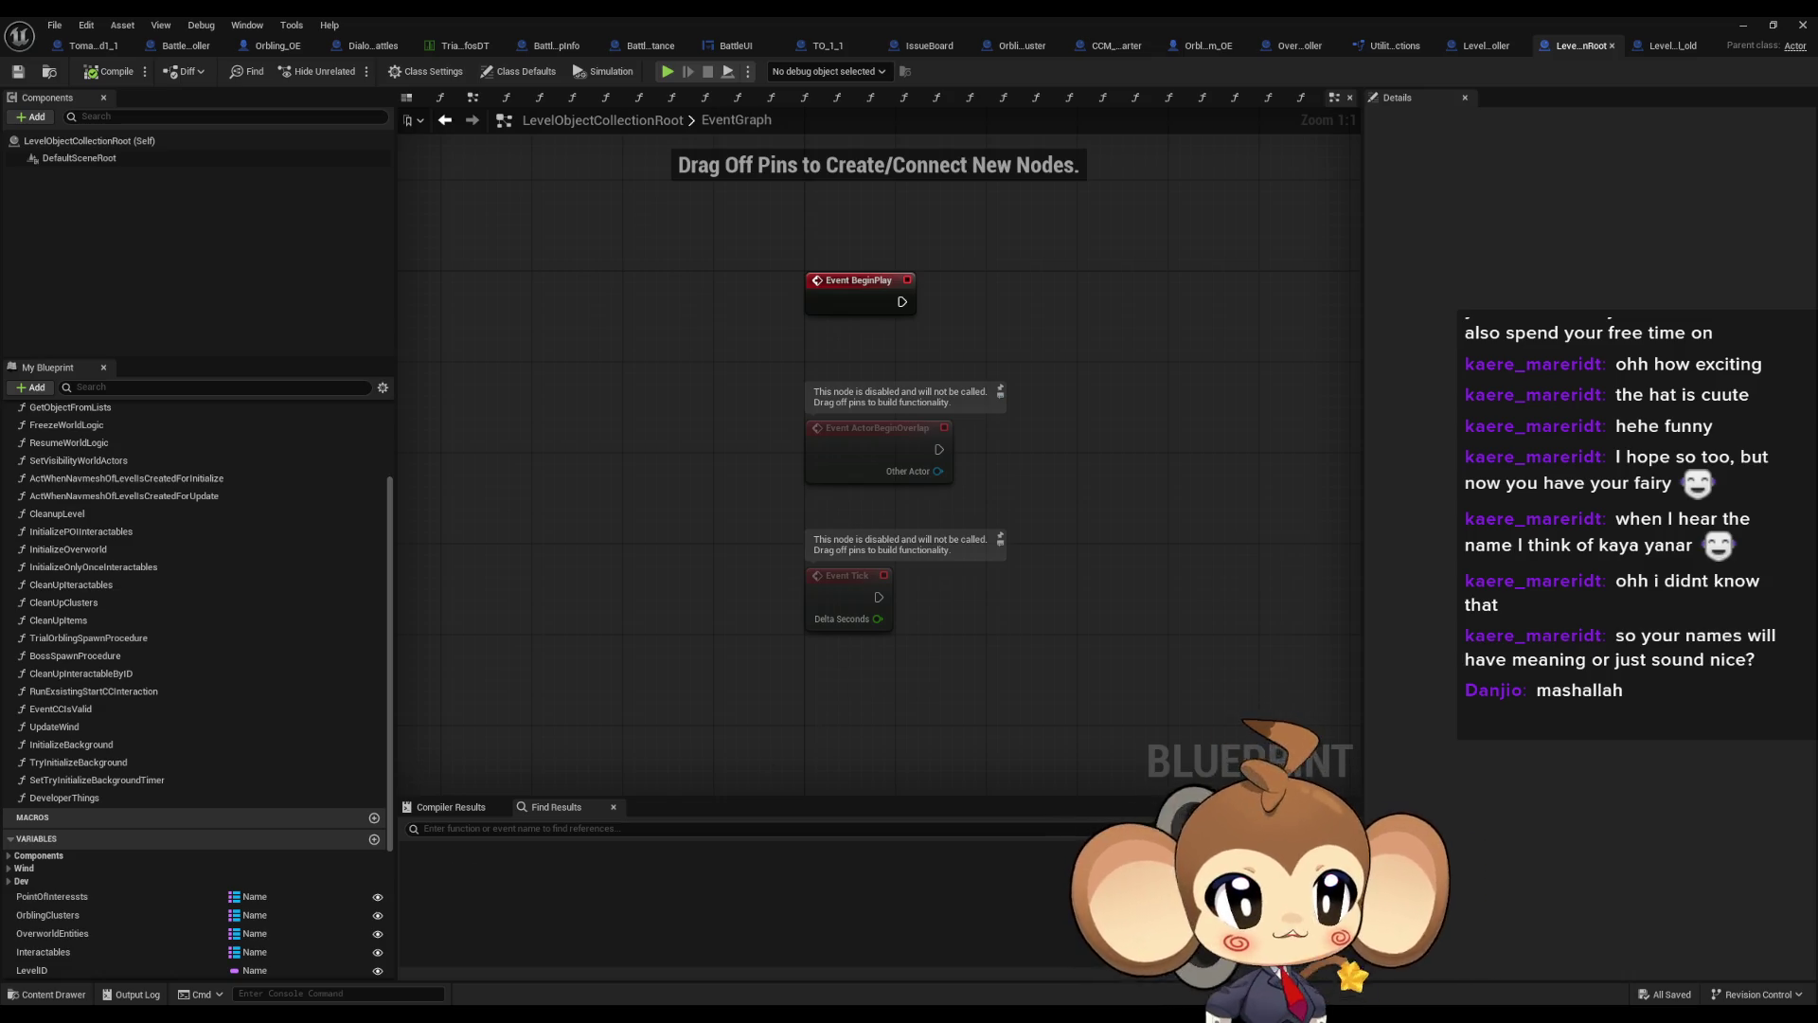
key("ctrl+Tab")
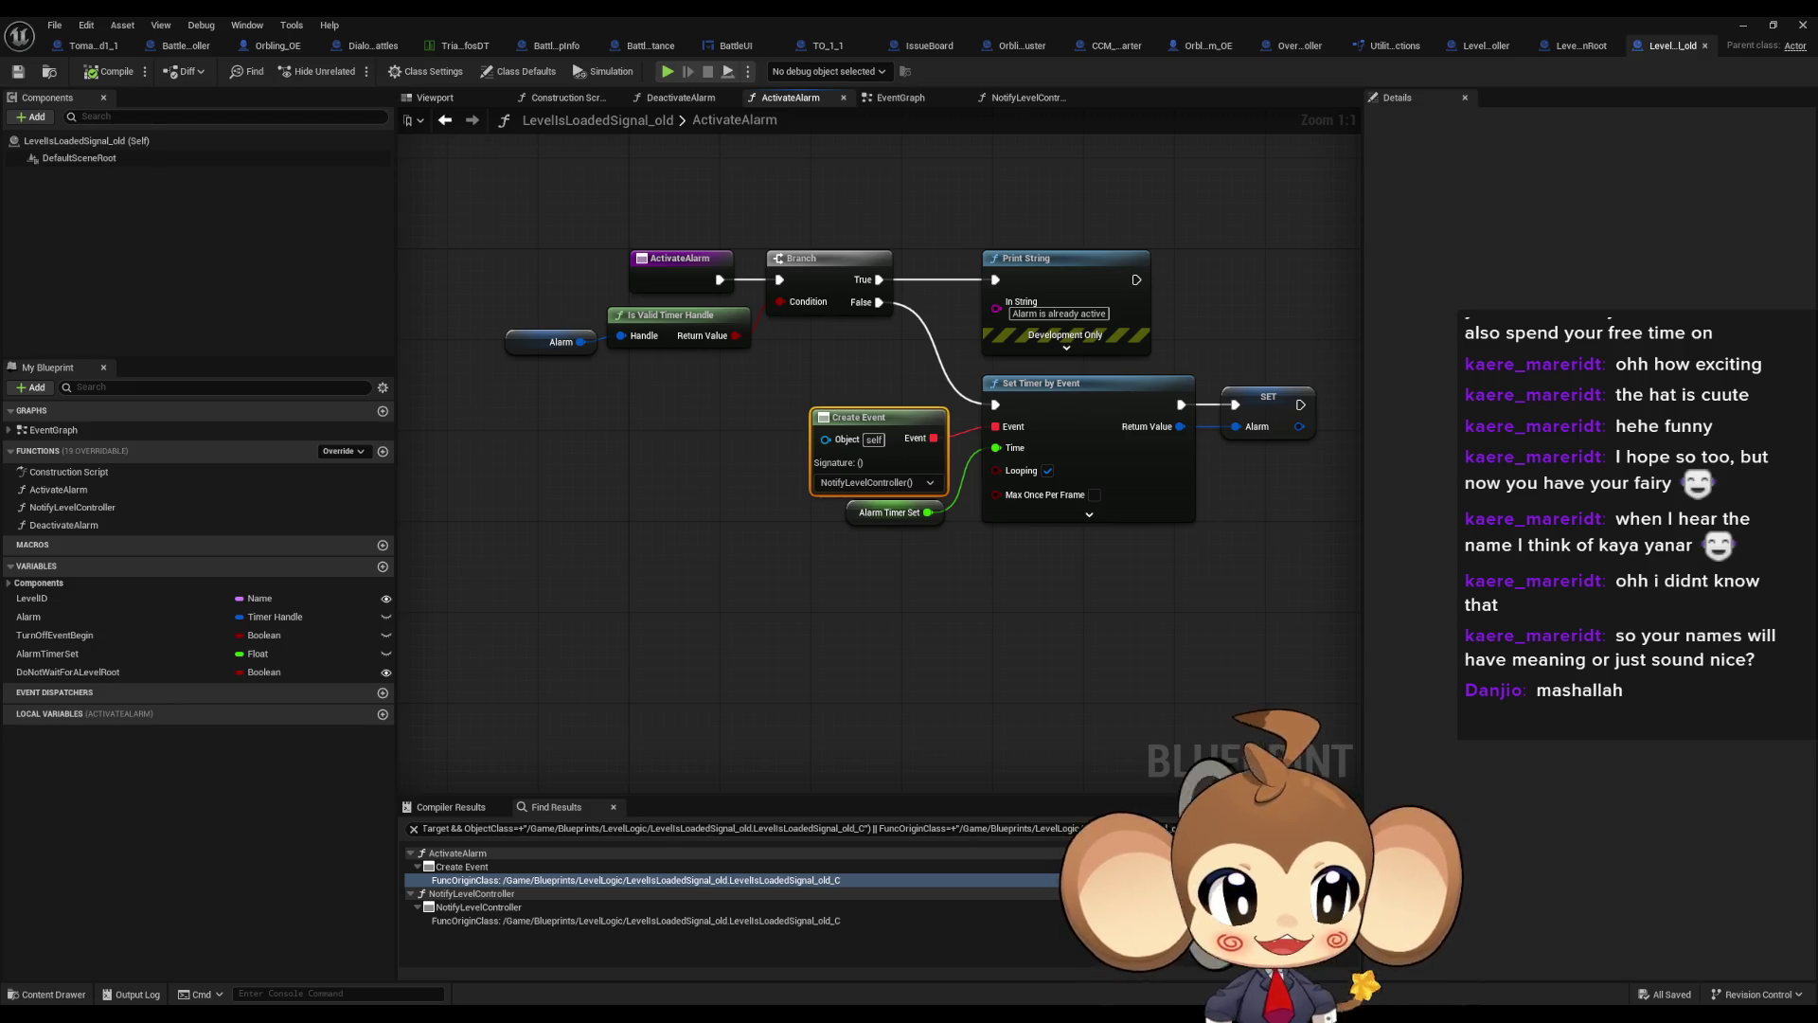
Pan through NotifyLevelController's Deactivate Alarm nodes, then return to the ActivateAlarm Create Event
left_click(1027, 98)
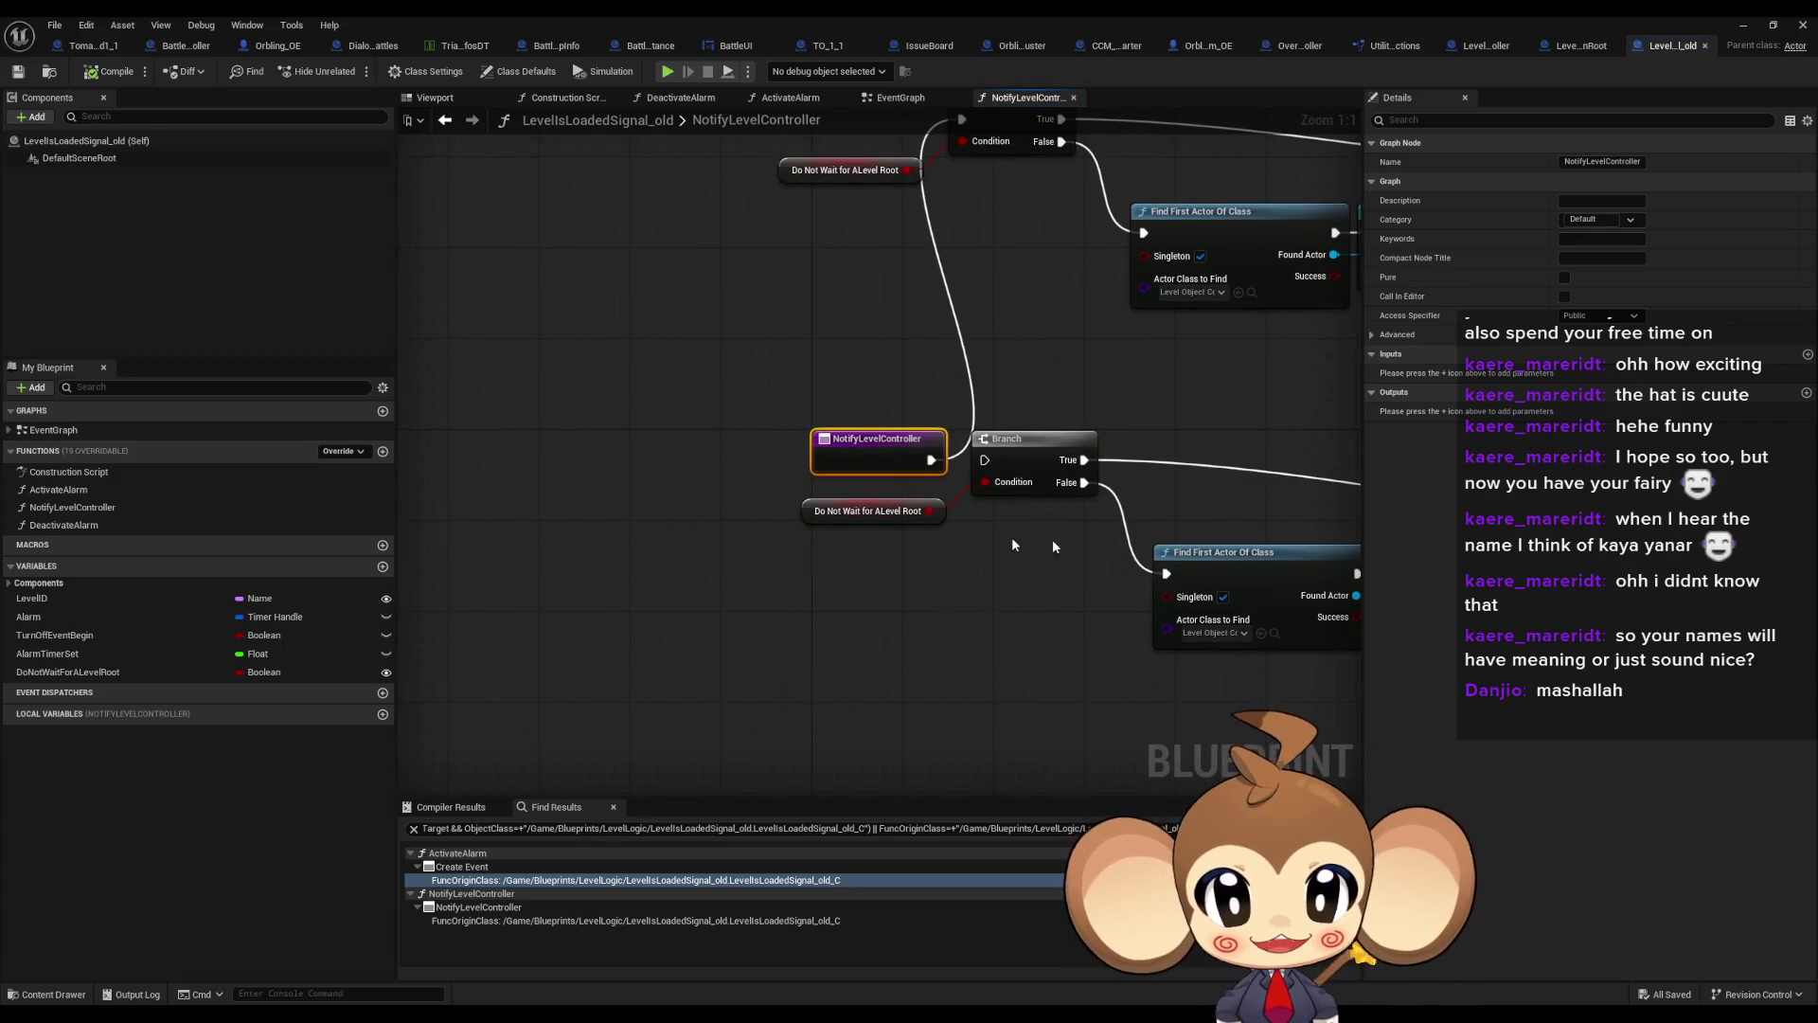
left_click_drag(1011, 537, 732, 625)
scroll(732, 625, "down", 2)
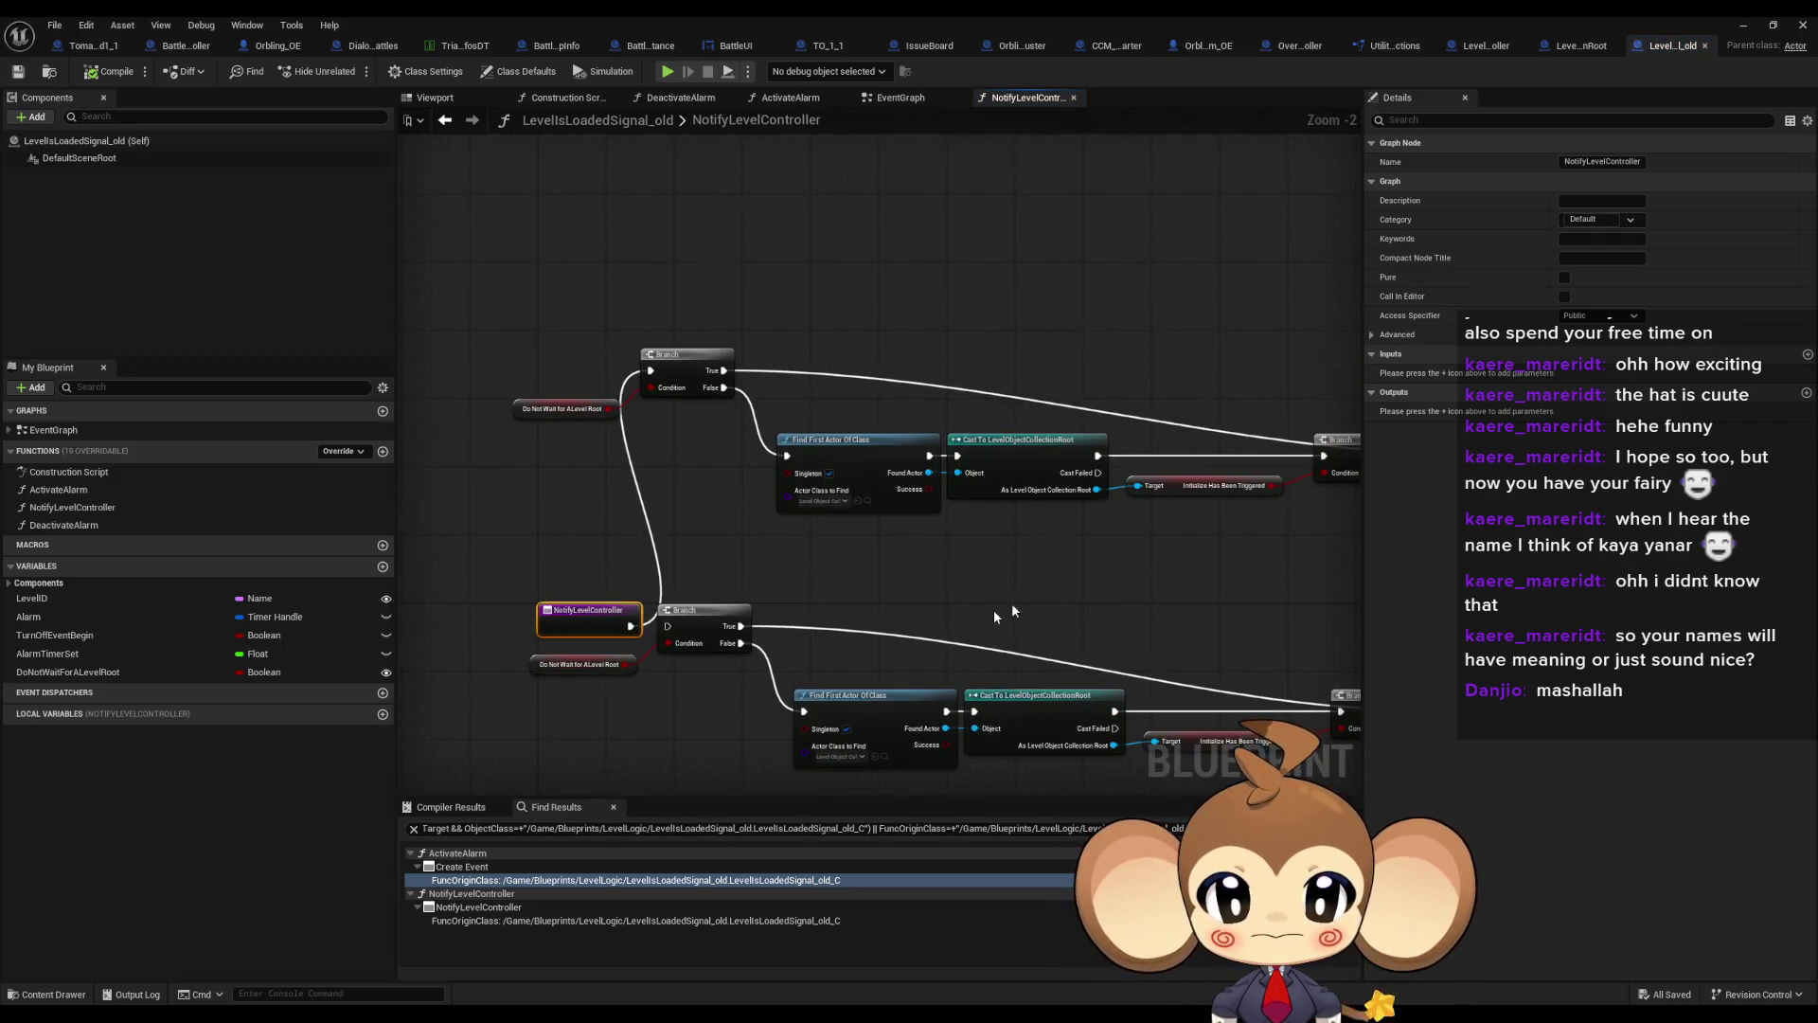
mouse_move(1011, 602)
left_mouse_down()
mouse_move(957, 577)
mouse_move(399, 571)
left_mouse_up()
left_click_drag(1014, 616, 699, 623)
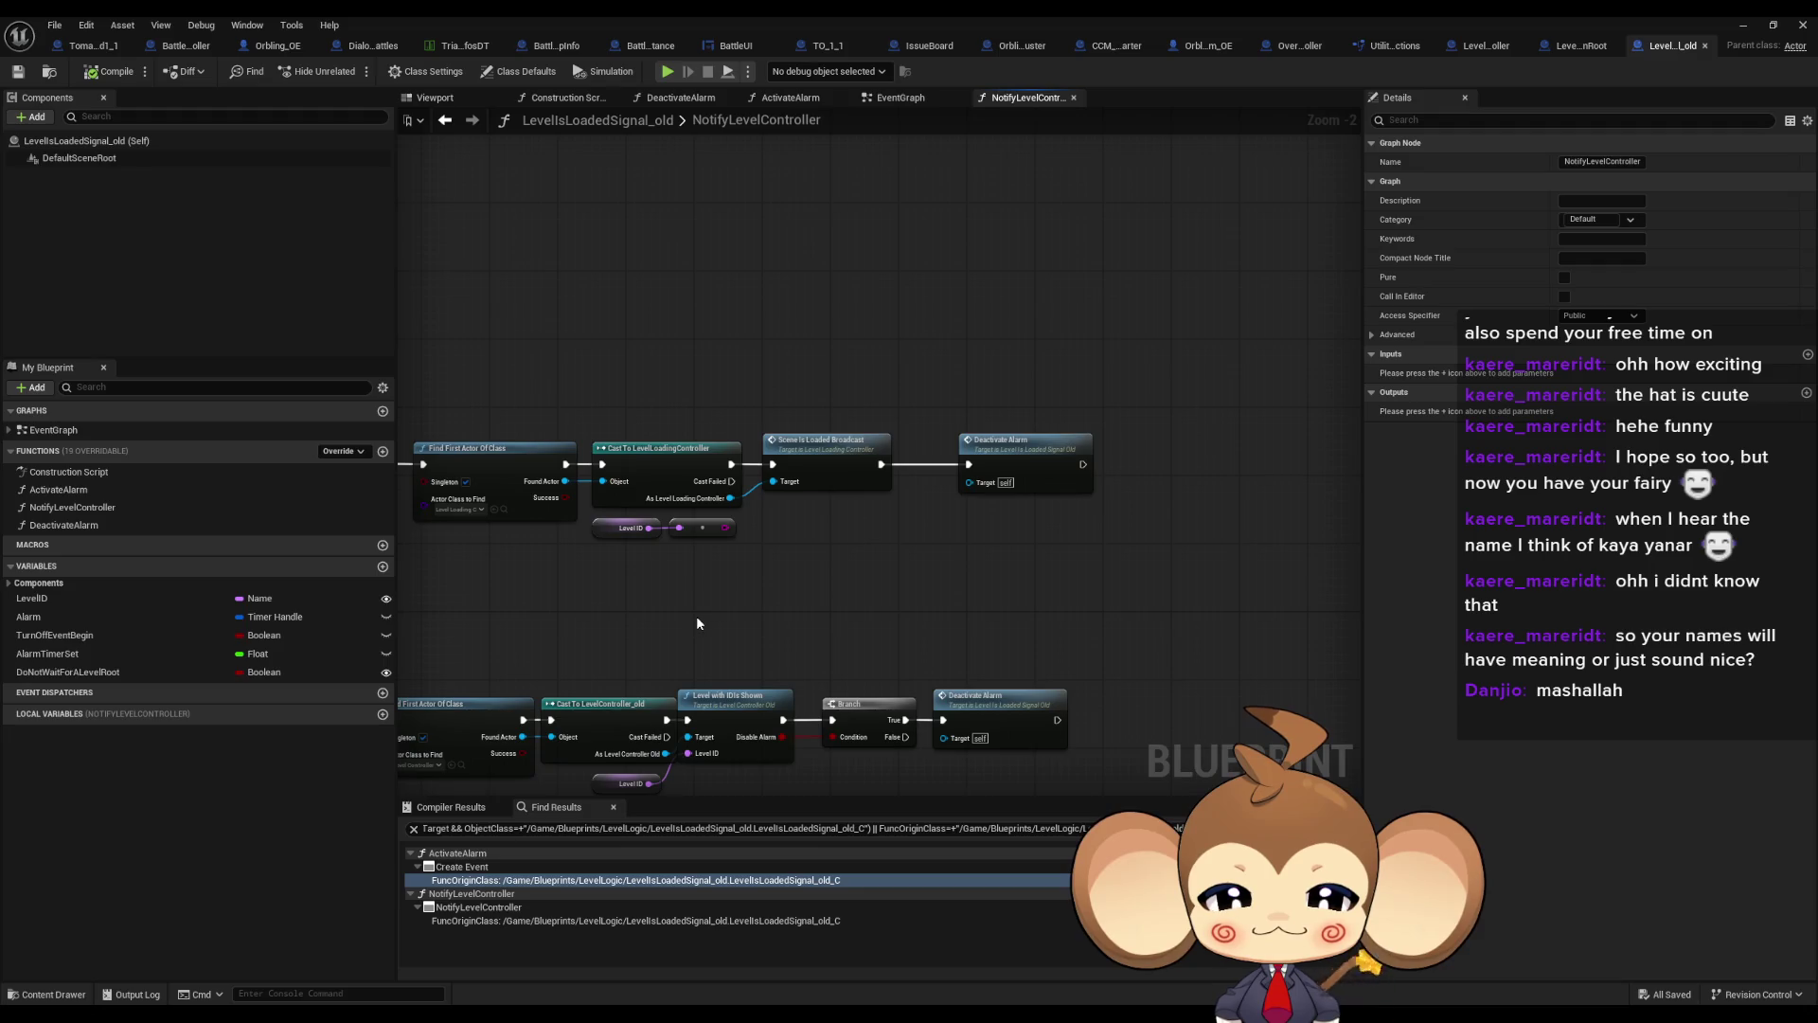
key("Home")
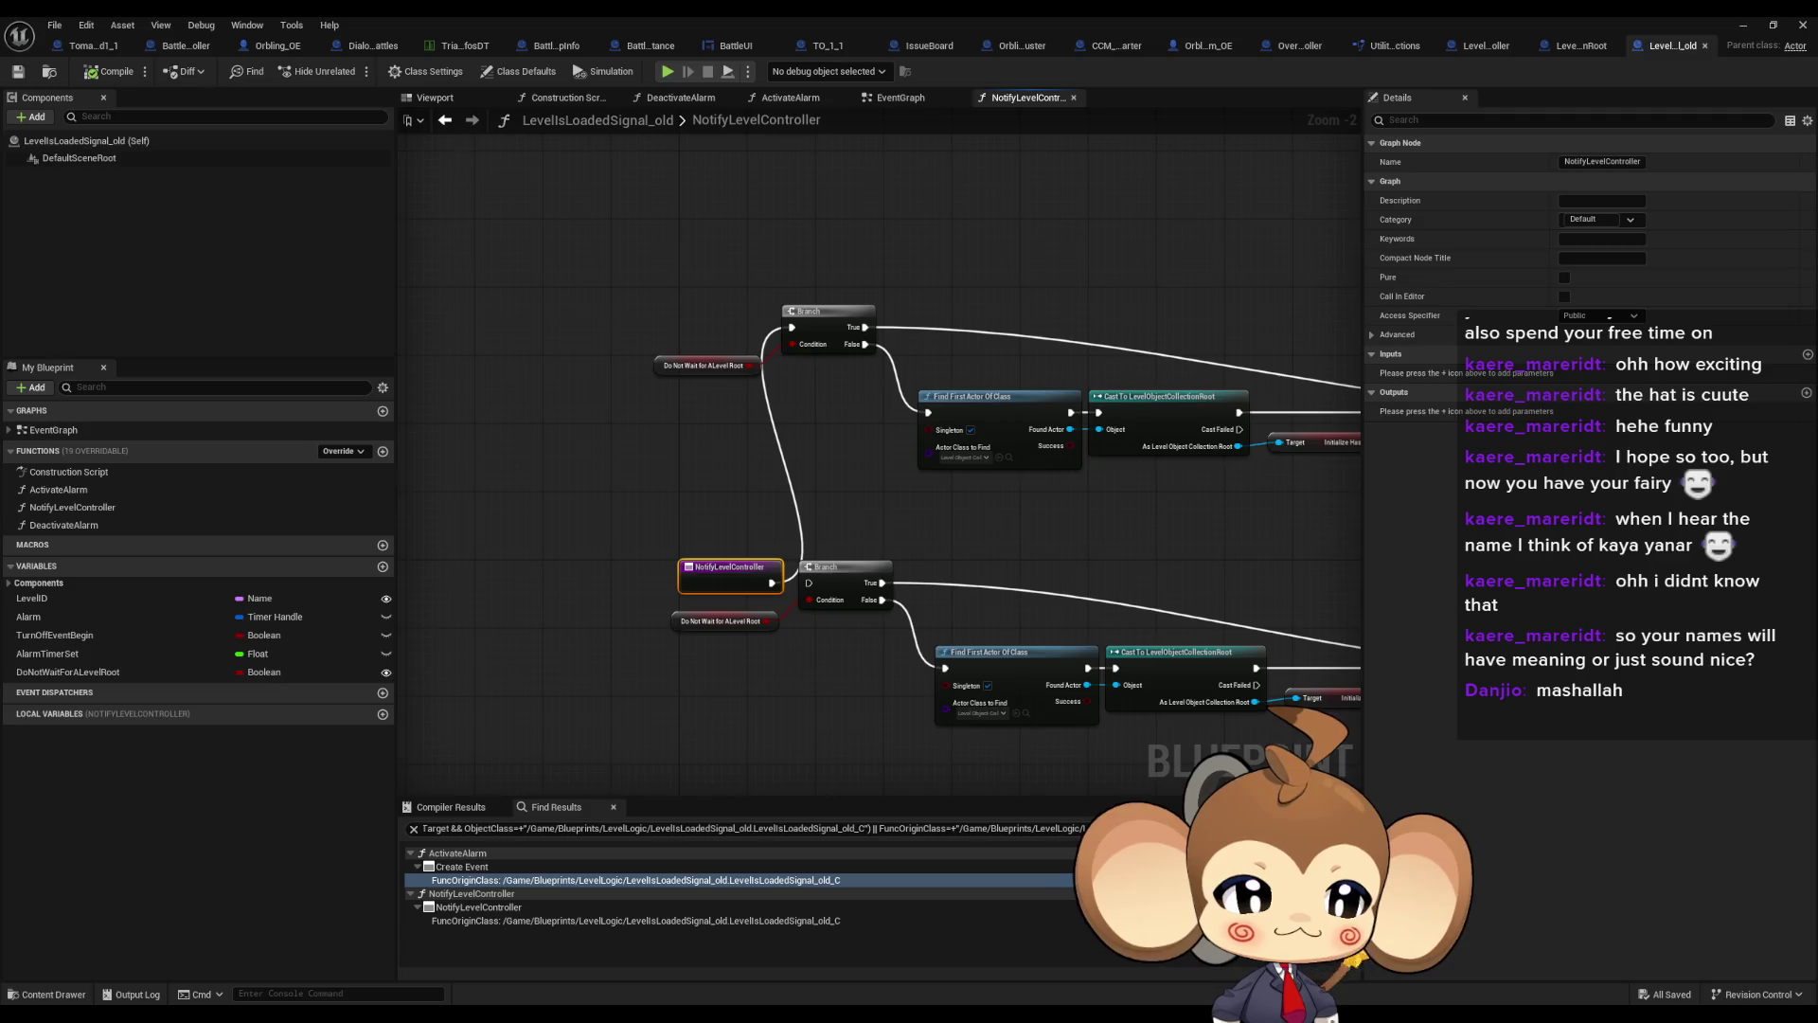
double_click(568, 880)
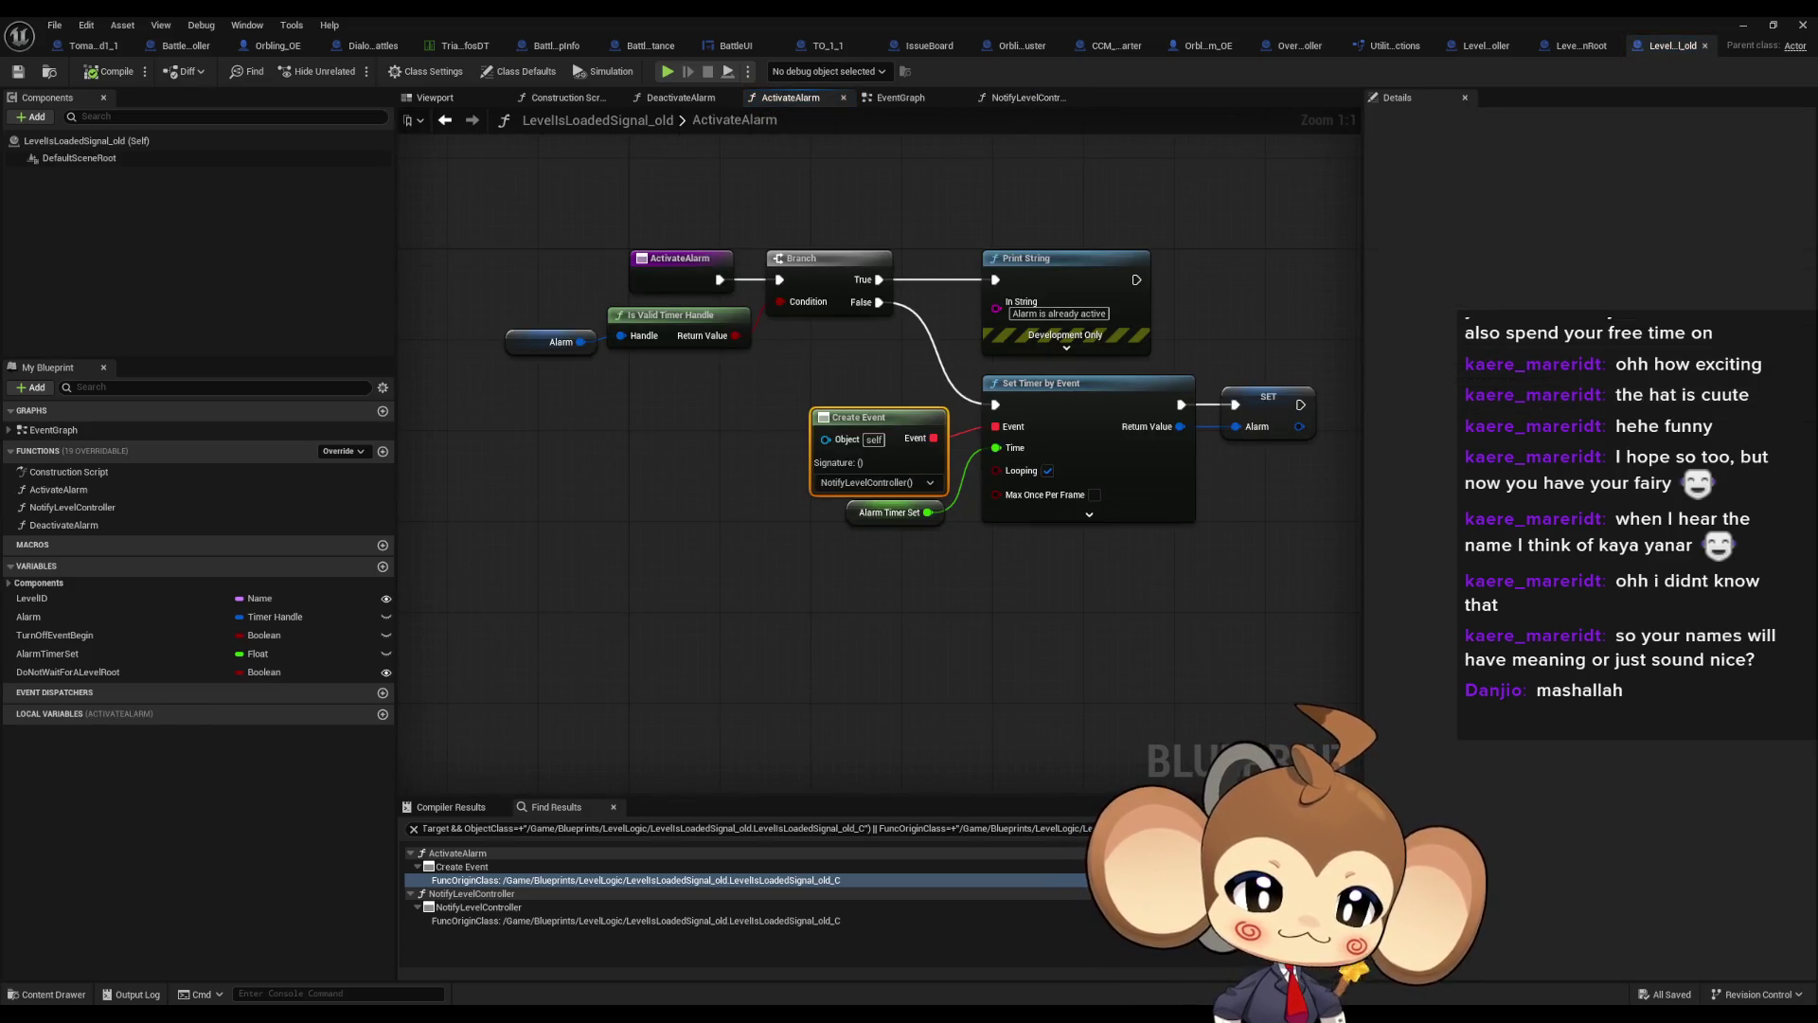
Inspect the NotifyLevelController entry, Branch and Do Not Wait For ALevel Root nodes
left_click(1028, 98)
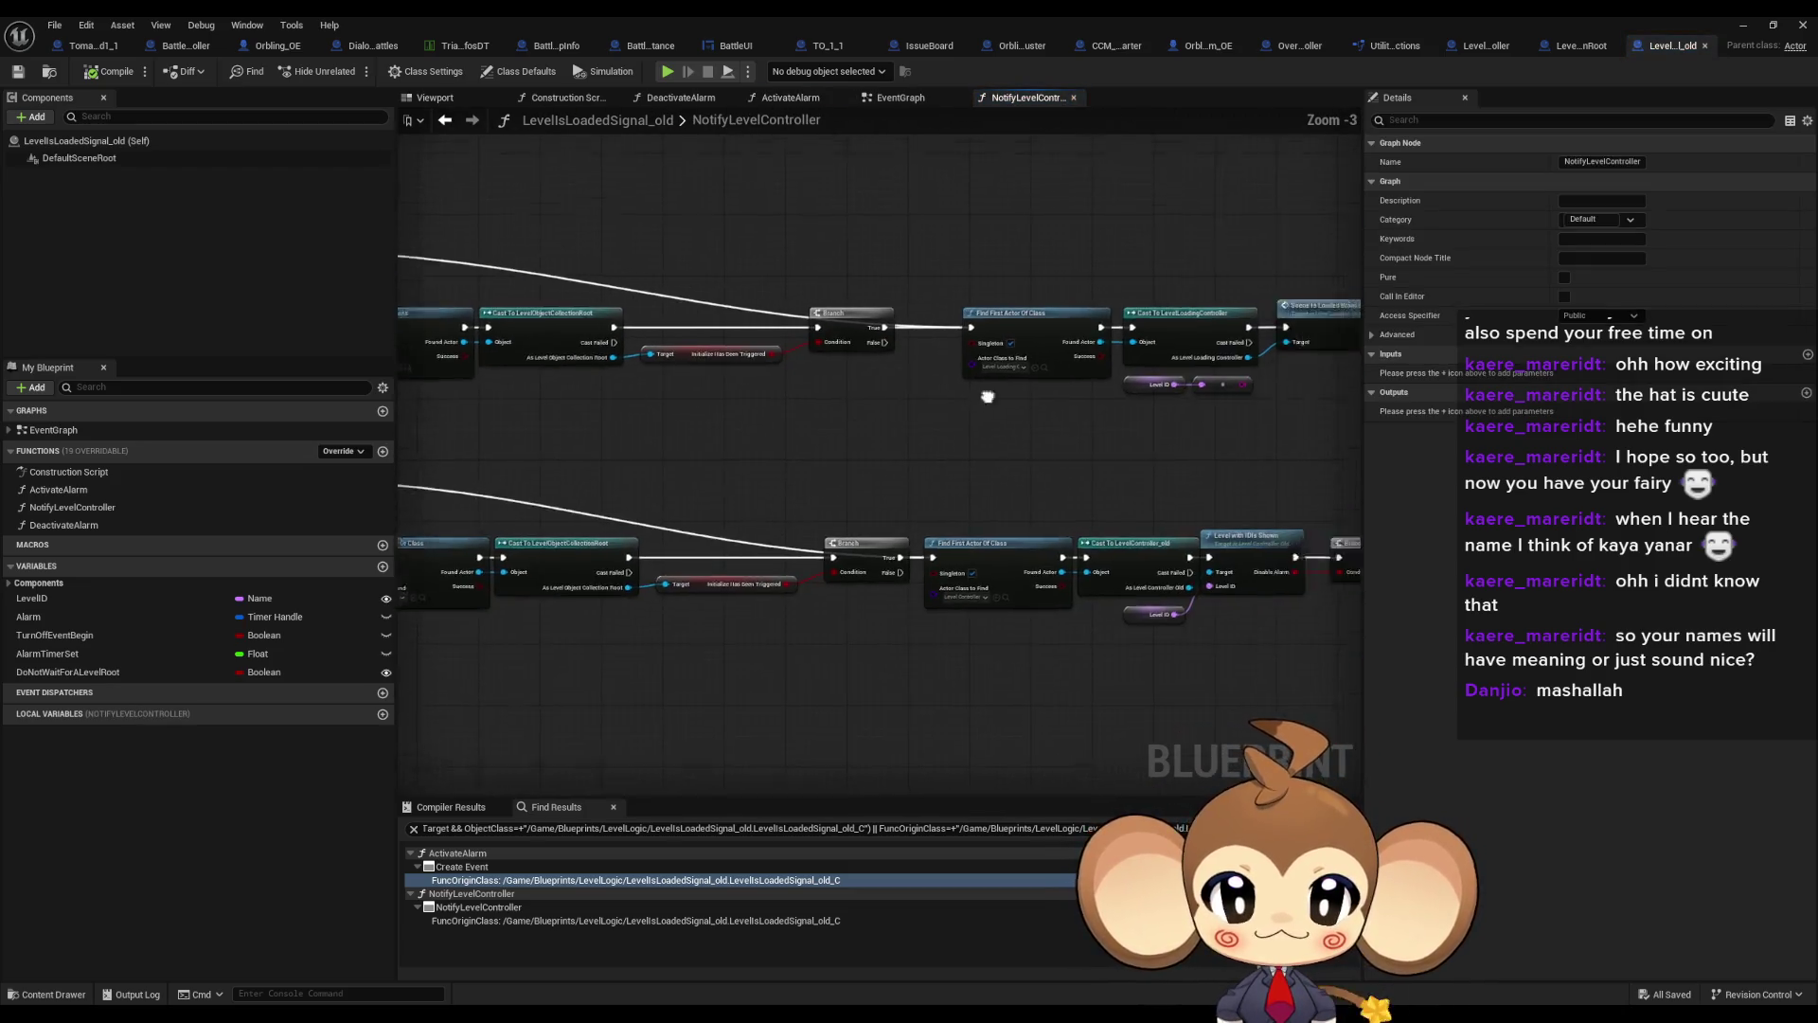
left_click(1023, 474)
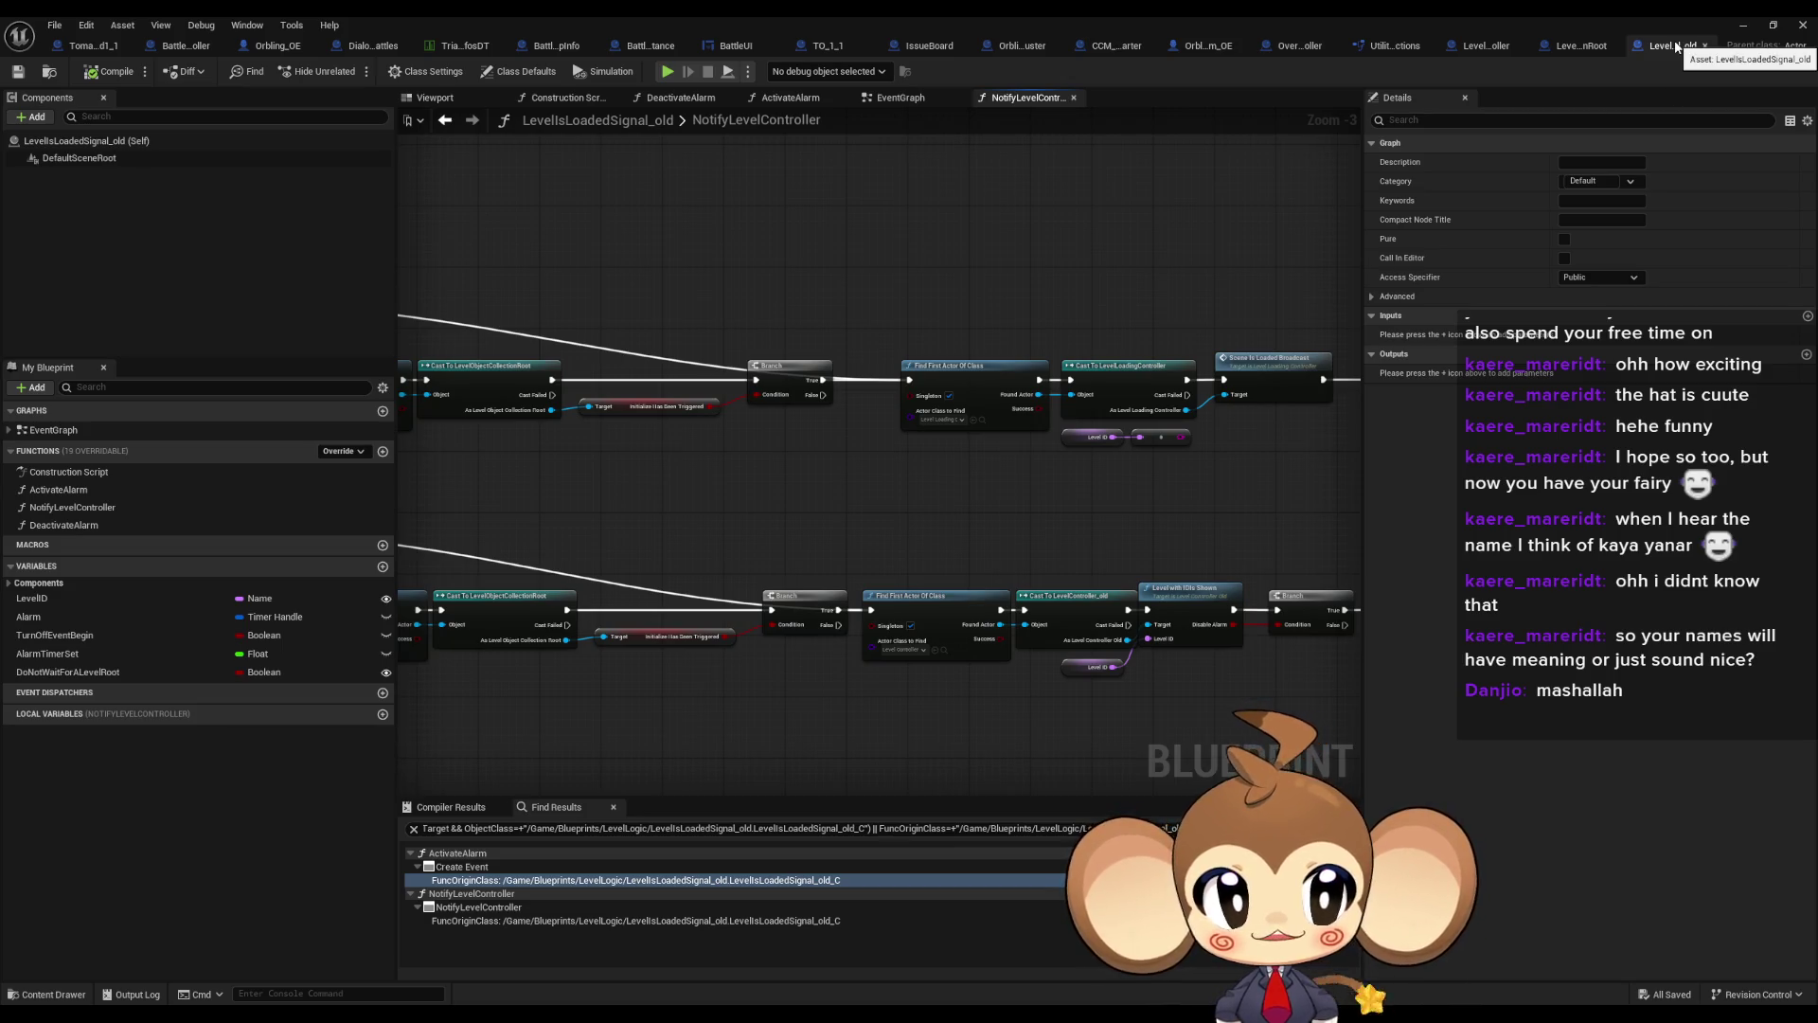
scroll(1034, 533, "up", 3)
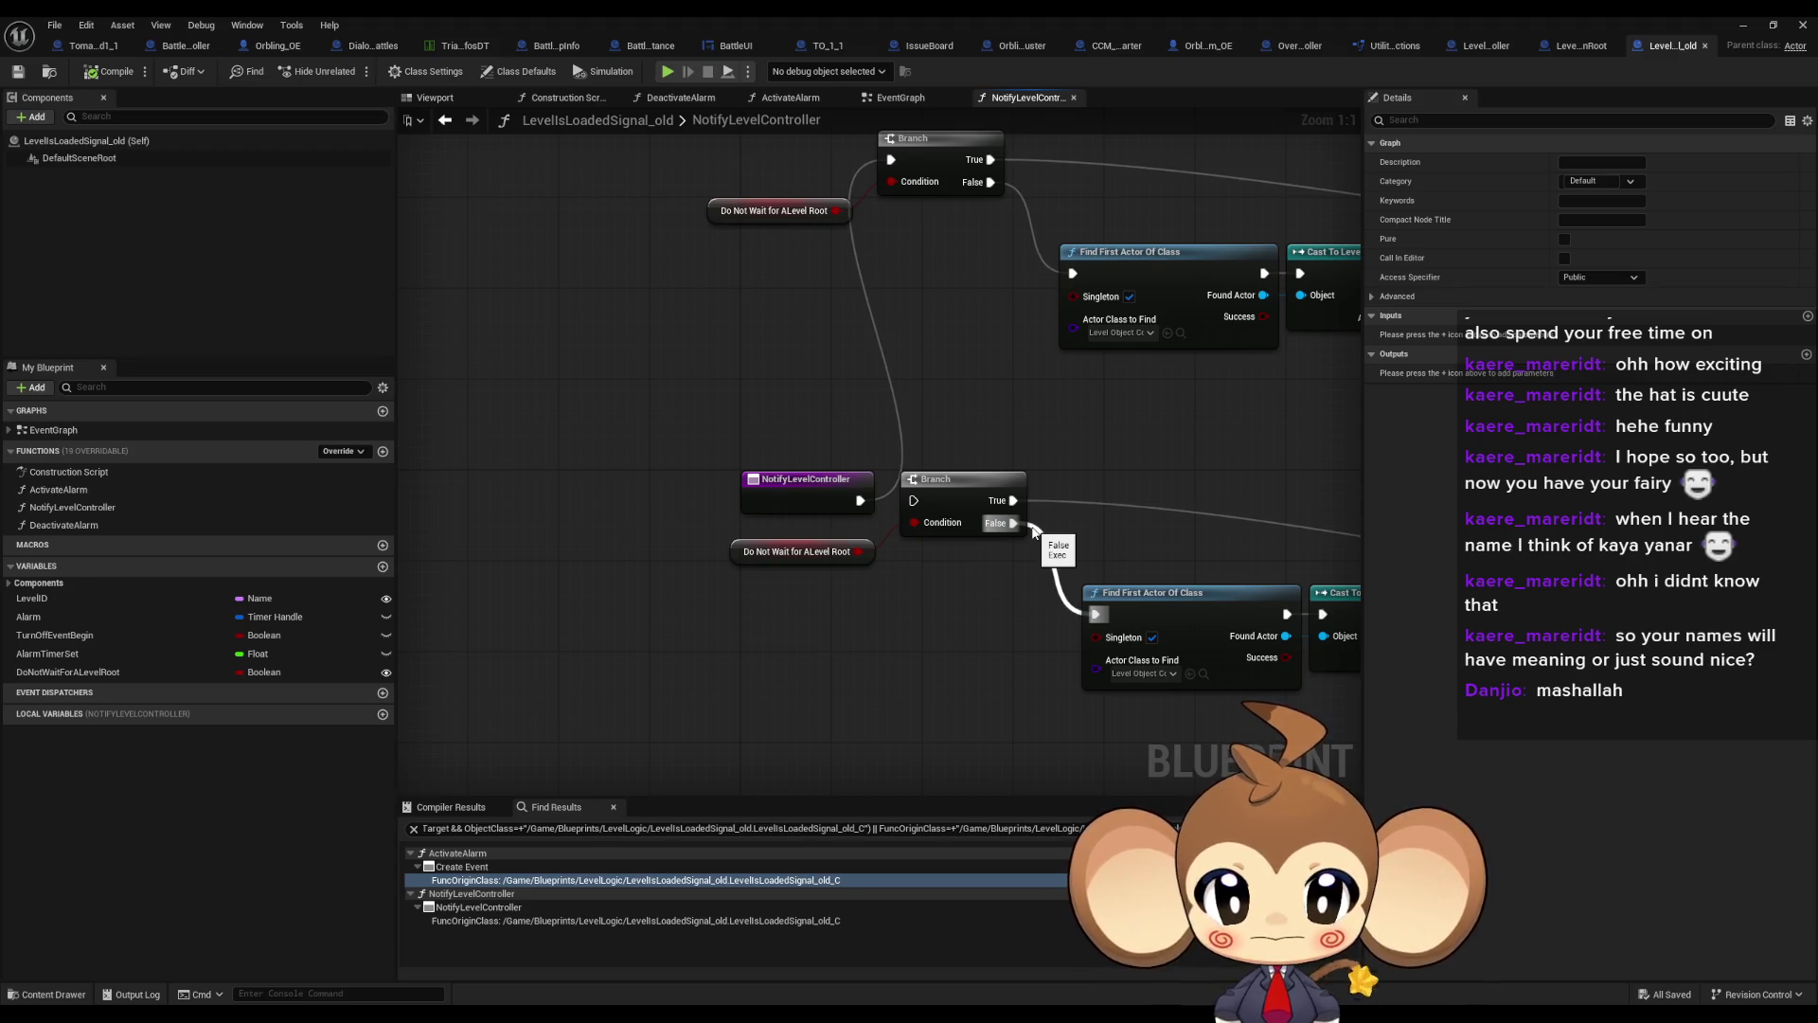
left_click(803, 492)
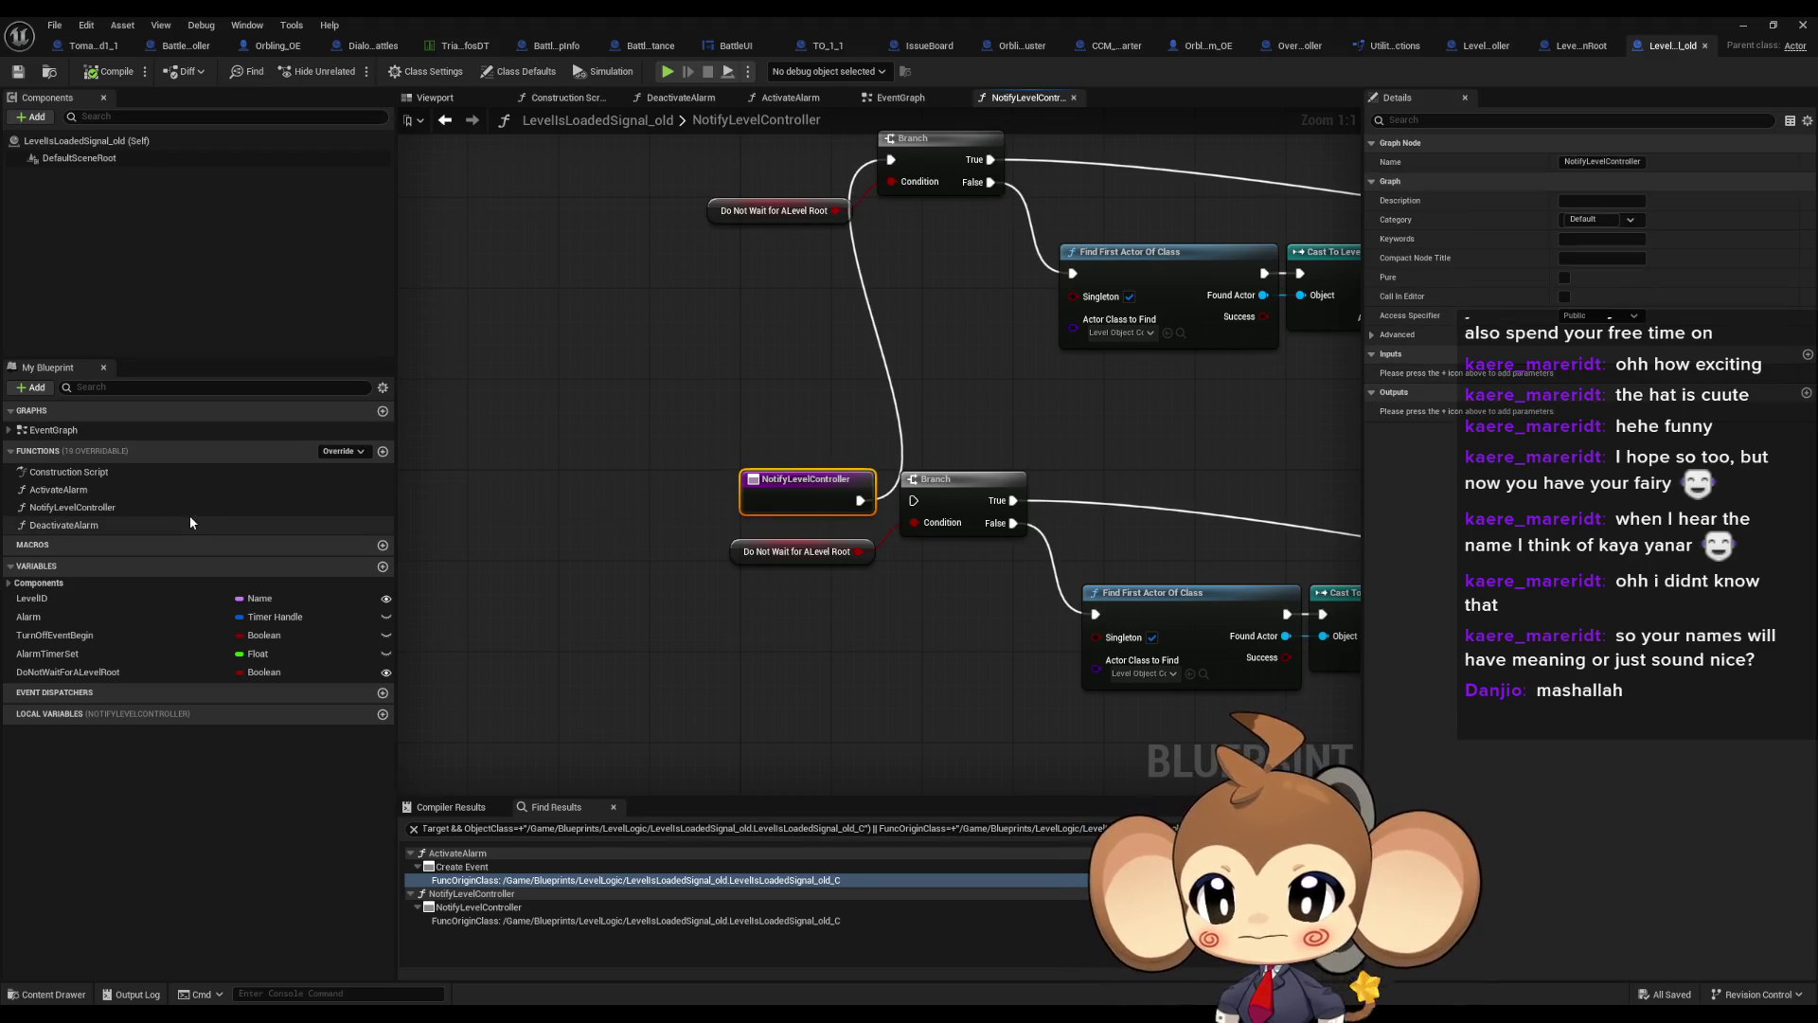
scroll(489, 255, "down", 2)
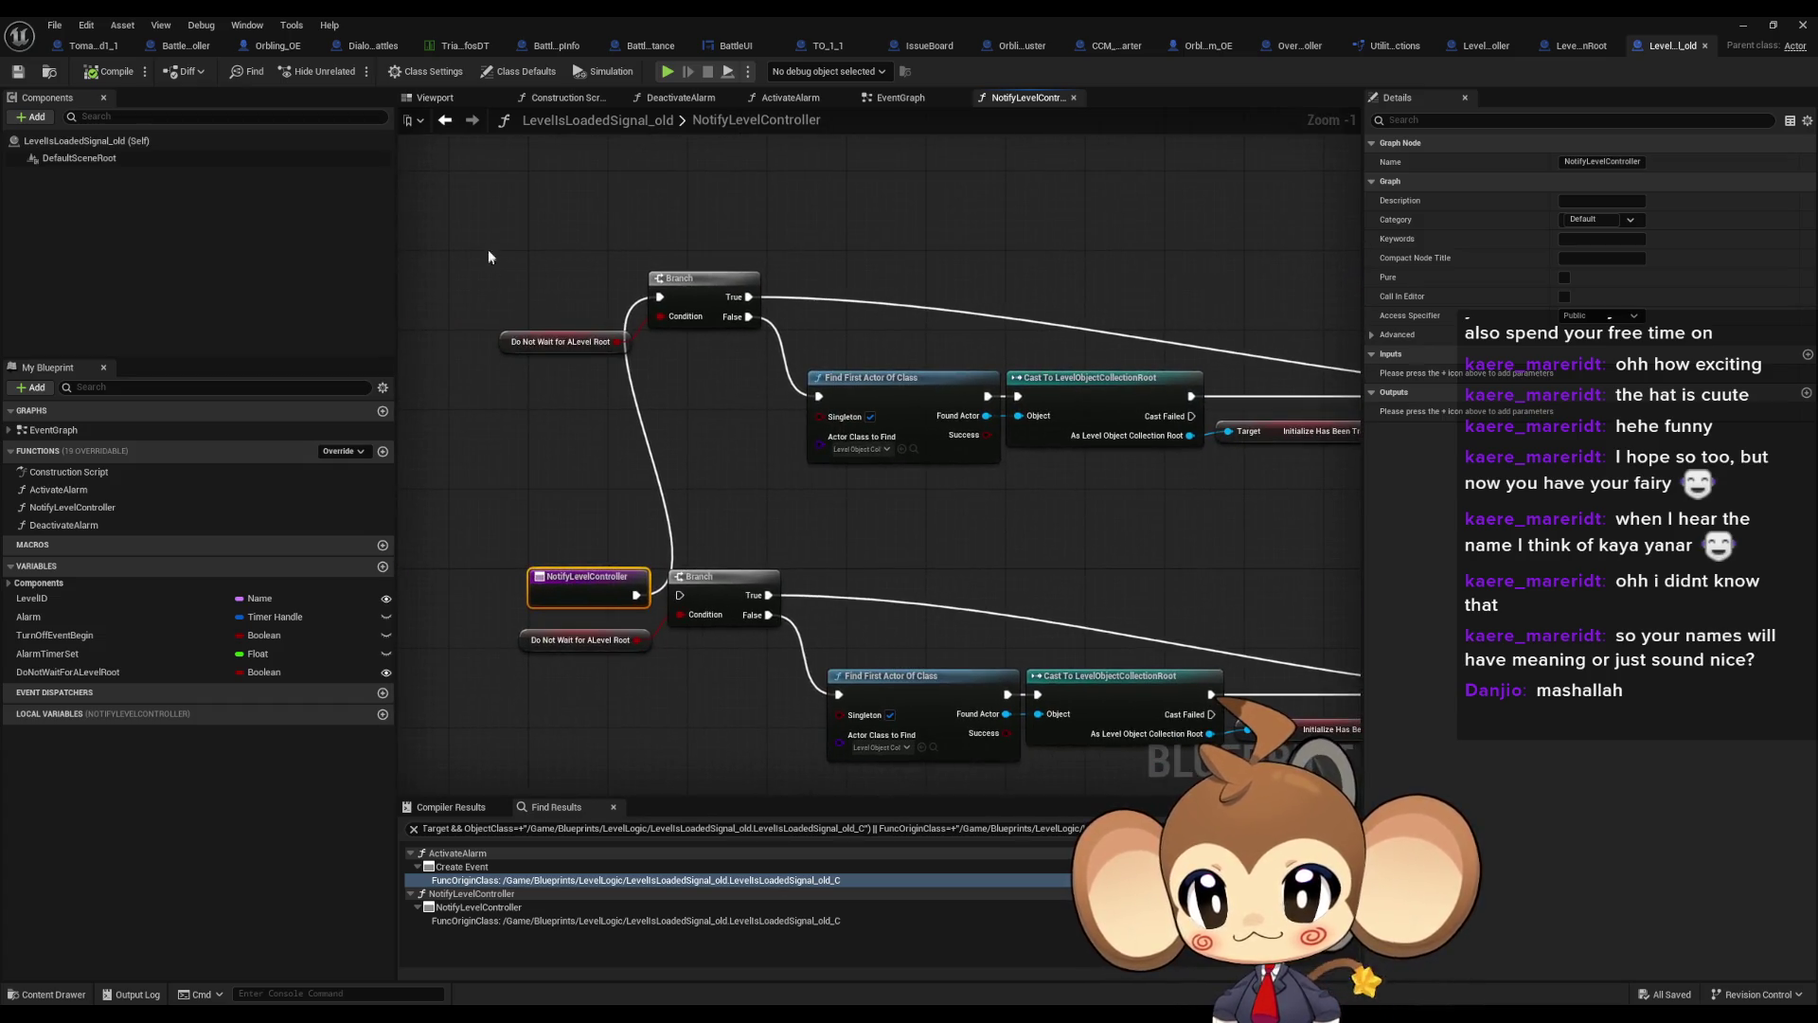
left_click_drag(489, 256, 748, 387)
mouse_move(1216, 375)
left_mouse_down()
mouse_move(689, 371)
mouse_move(687, 398)
left_mouse_up()
scroll(688, 398, "up", 2)
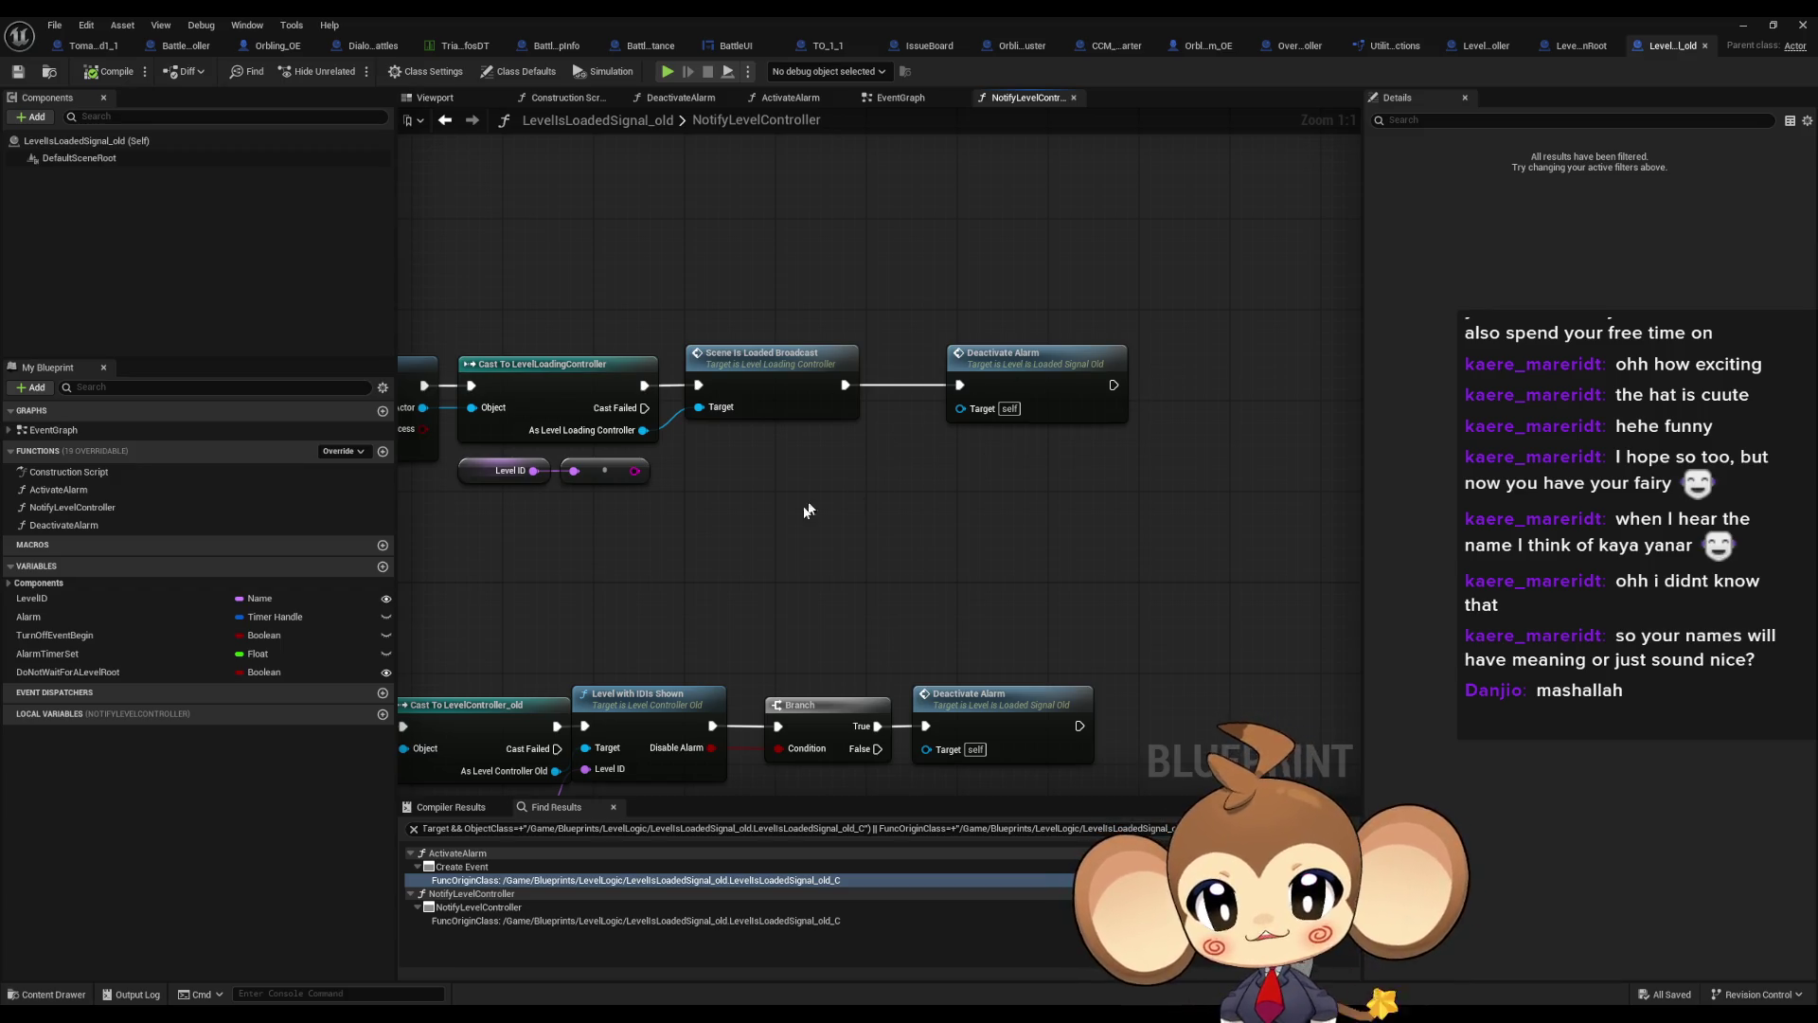
Inspect the Cast To LevelObjectCollectionRoot and Deactivate Alarm chain, then open Scene Is Loaded Broadcast
left_click_drag(803, 507, 1325, 481)
mouse_move(919, 452)
left_mouse_down()
mouse_move(1359, 473)
mouse_move(953, 554)
left_mouse_up()
left_click_drag(582, 311, 608, 428)
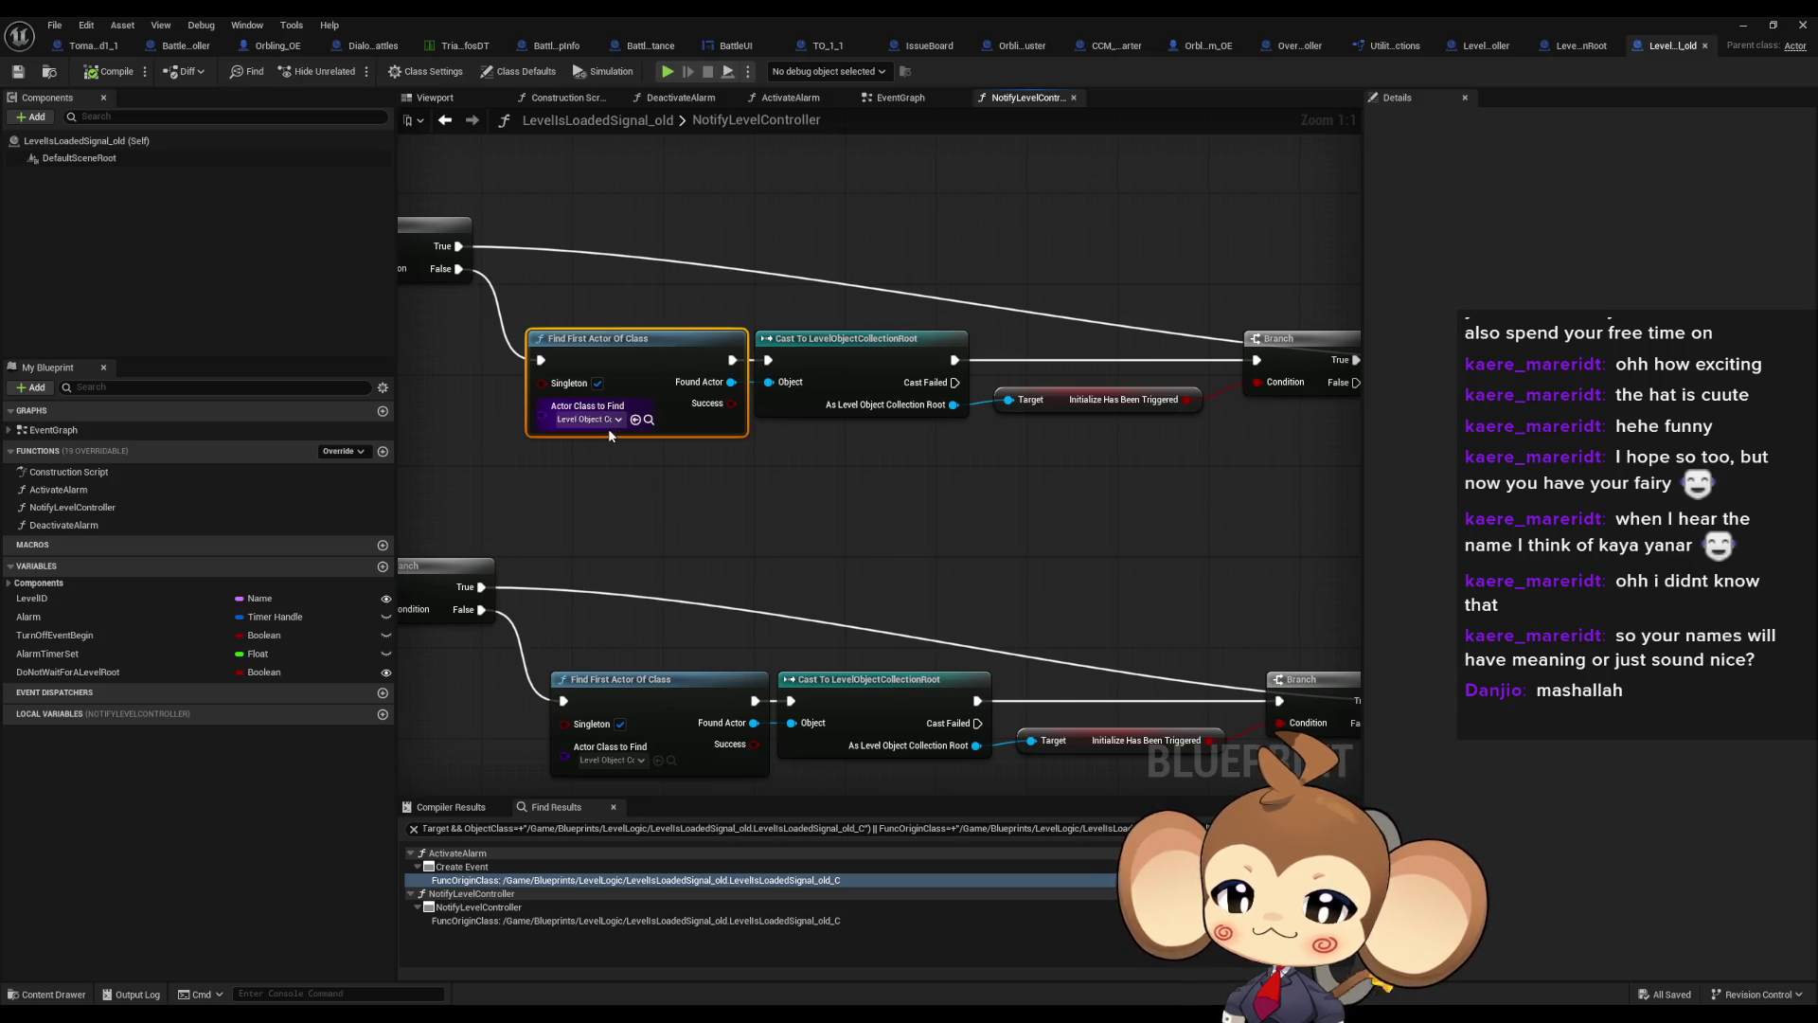
mouse_move(834, 211)
left_mouse_down()
mouse_move(1117, 437)
mouse_move(1006, 447)
left_mouse_up()
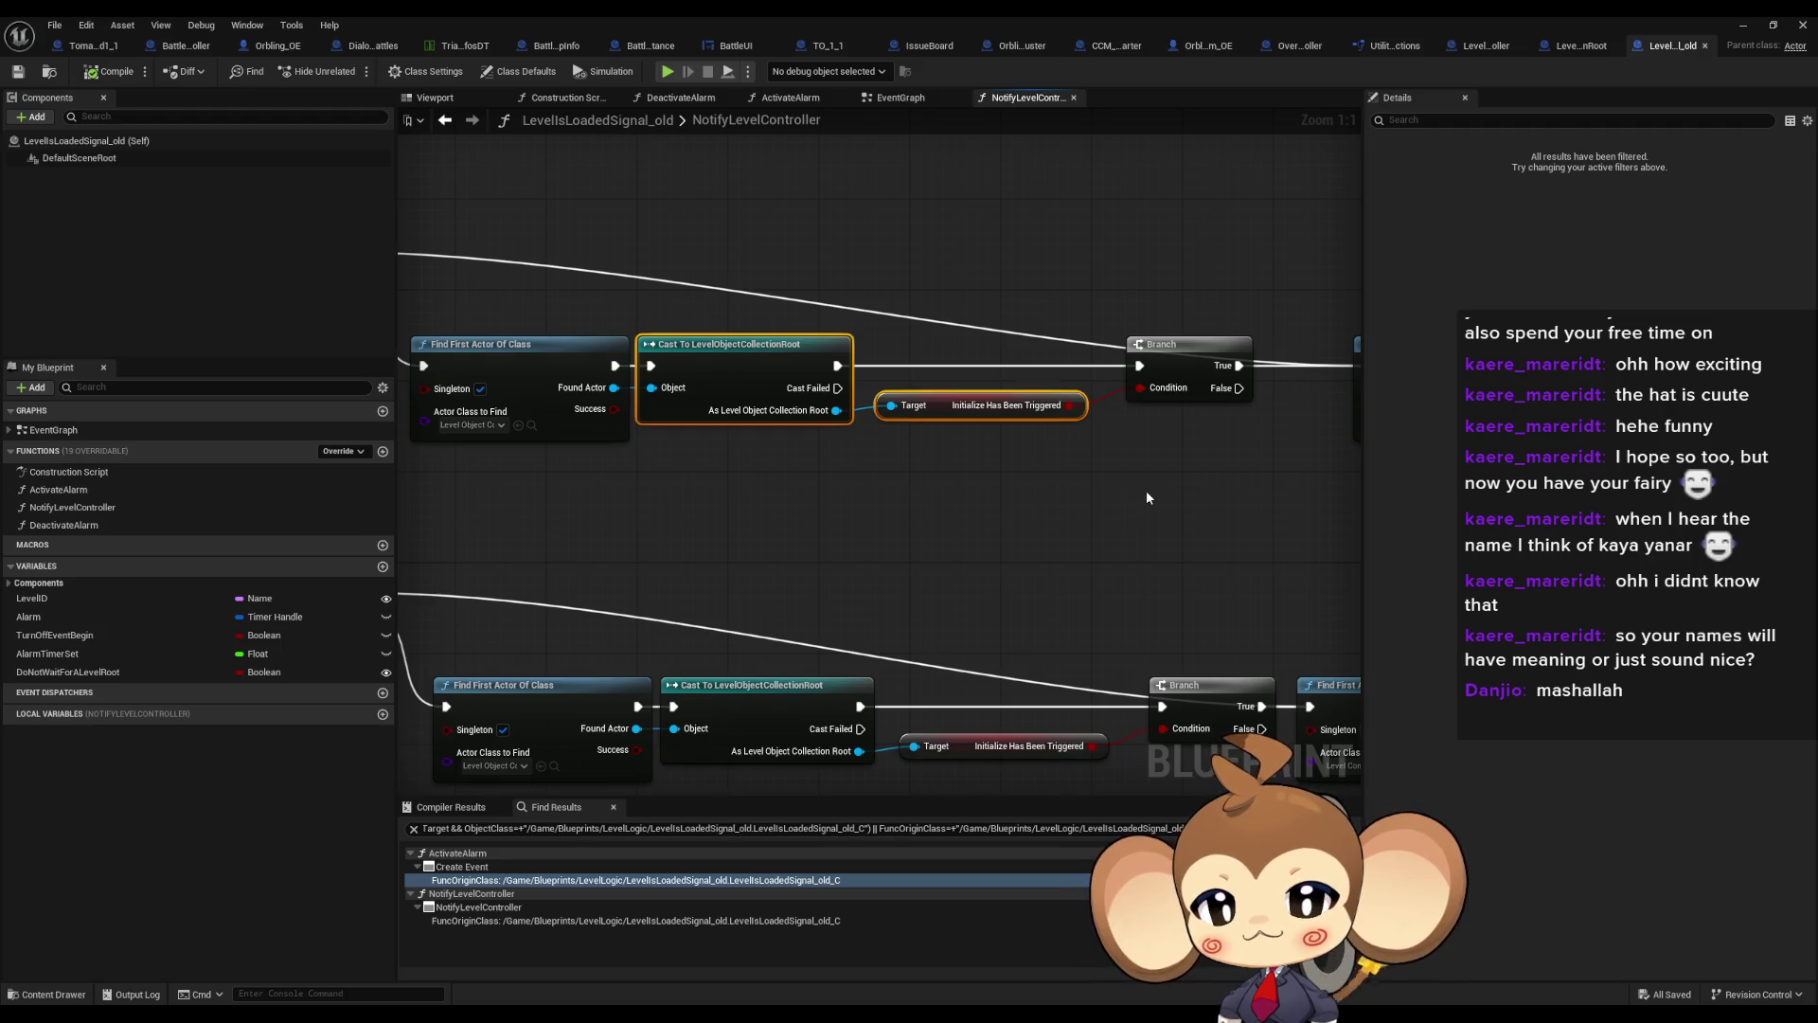
left_click_drag(1282, 457, 535, 475)
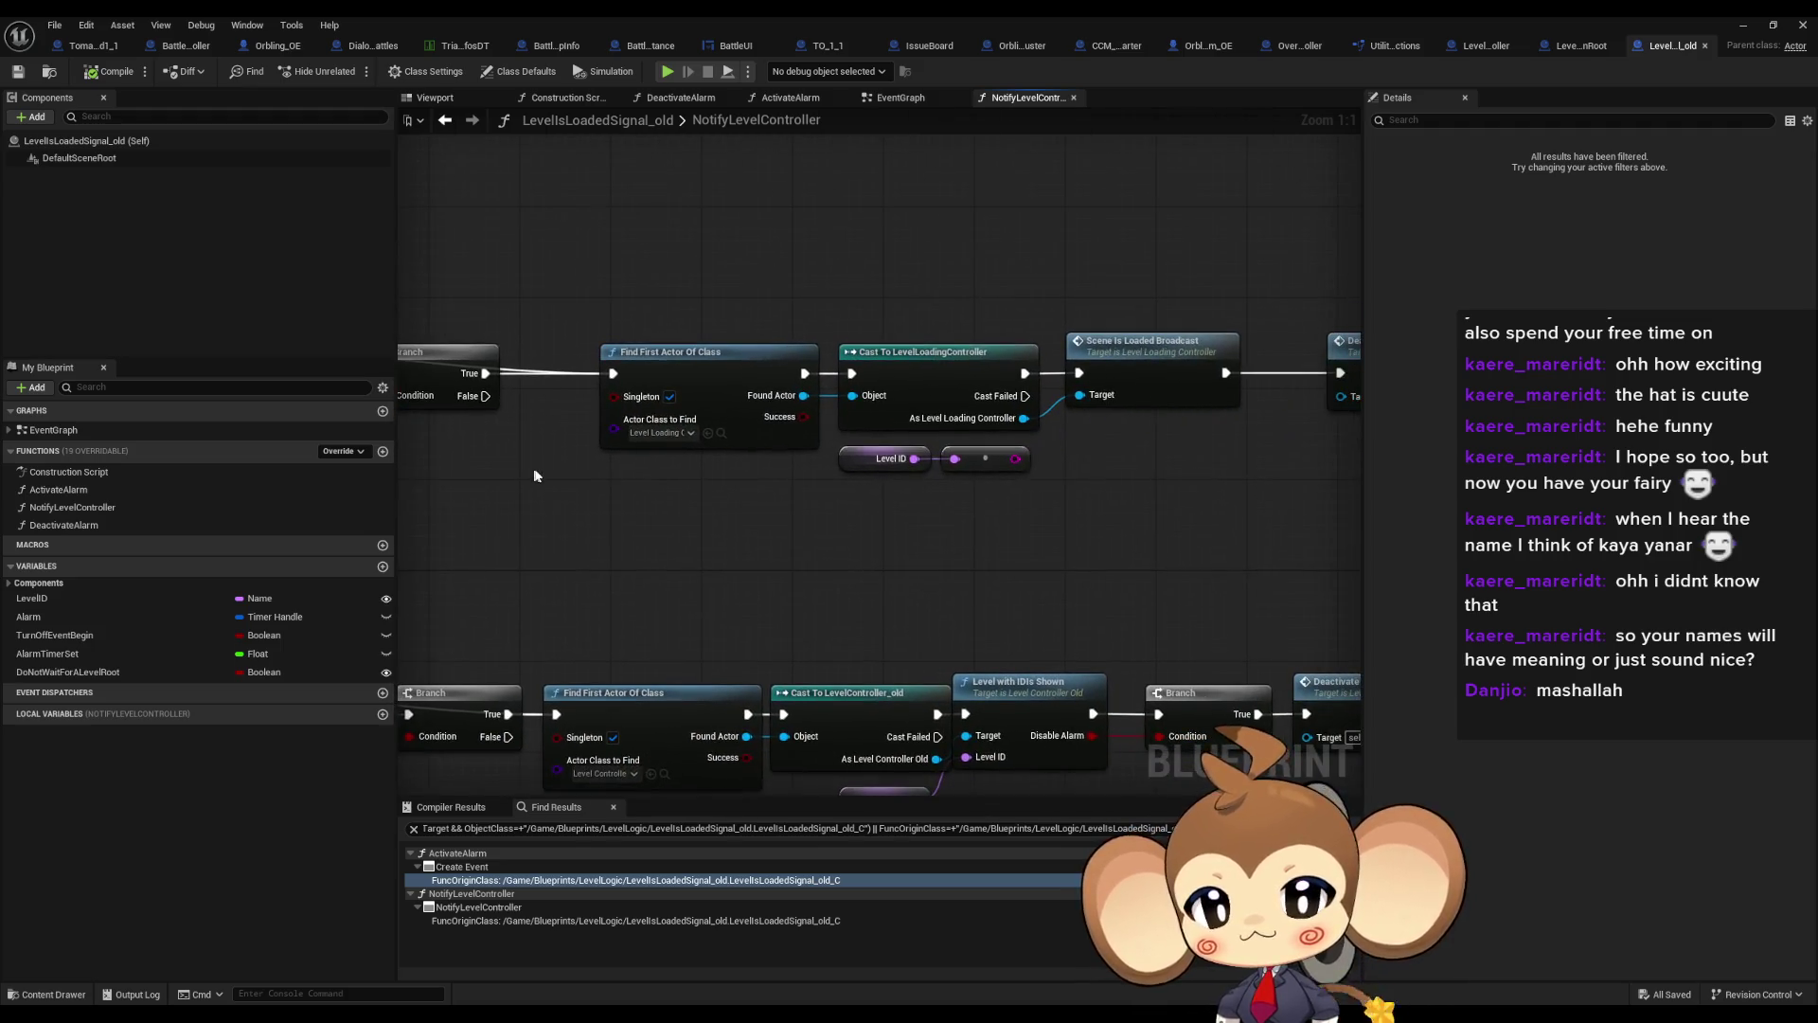
left_click_drag(782, 476, 526, 476)
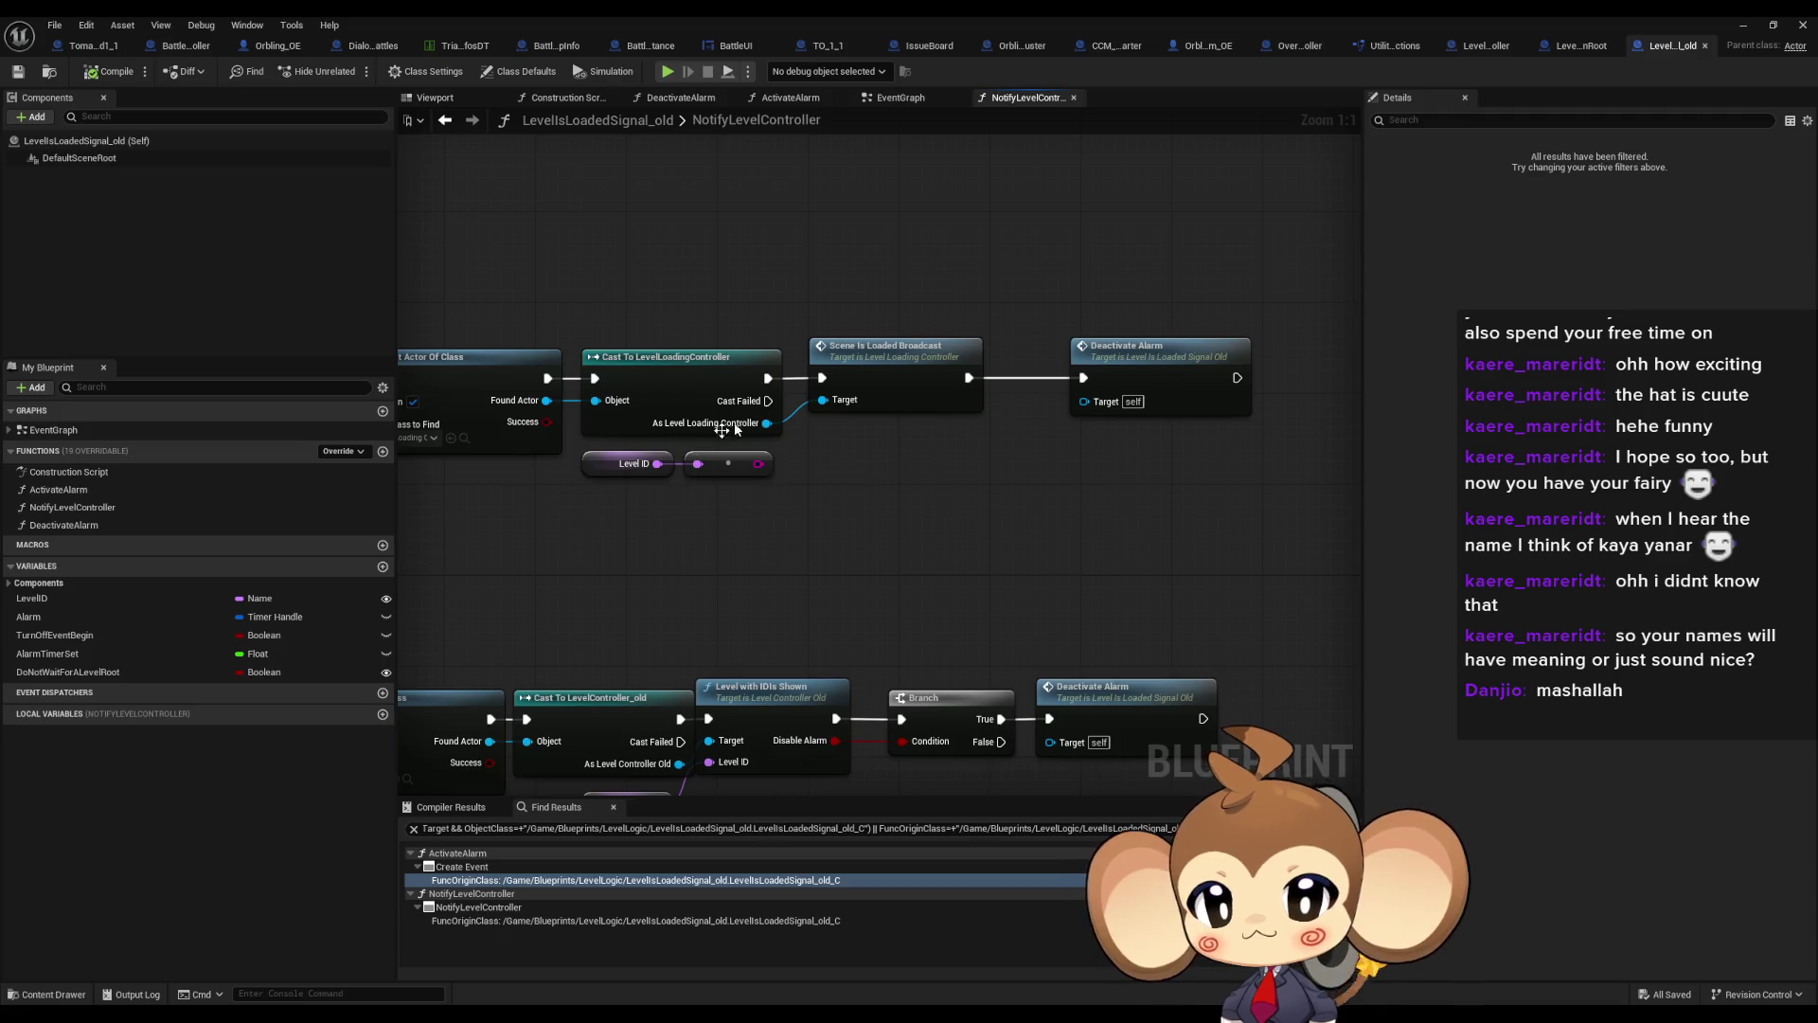
double_click(923, 379)
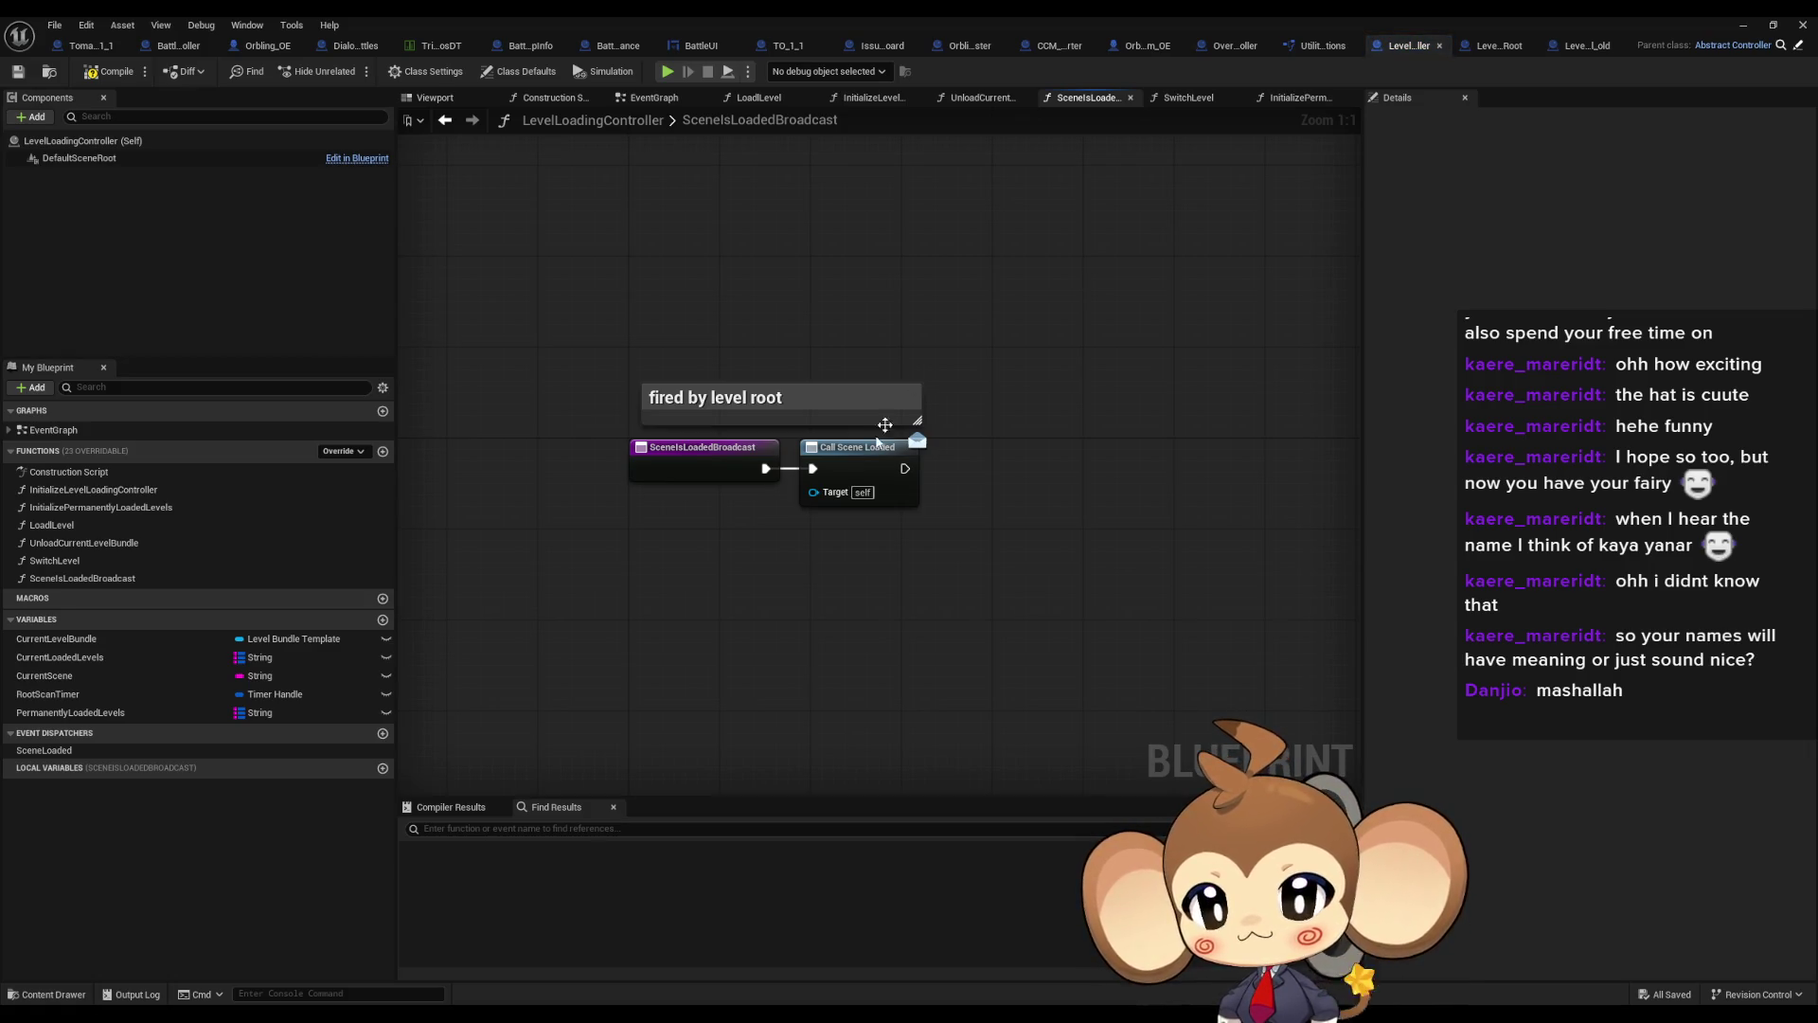
Search references for 'bind scene Loaded' from Call Scene Loaded, then switch to OverworldController
right_click(840, 468)
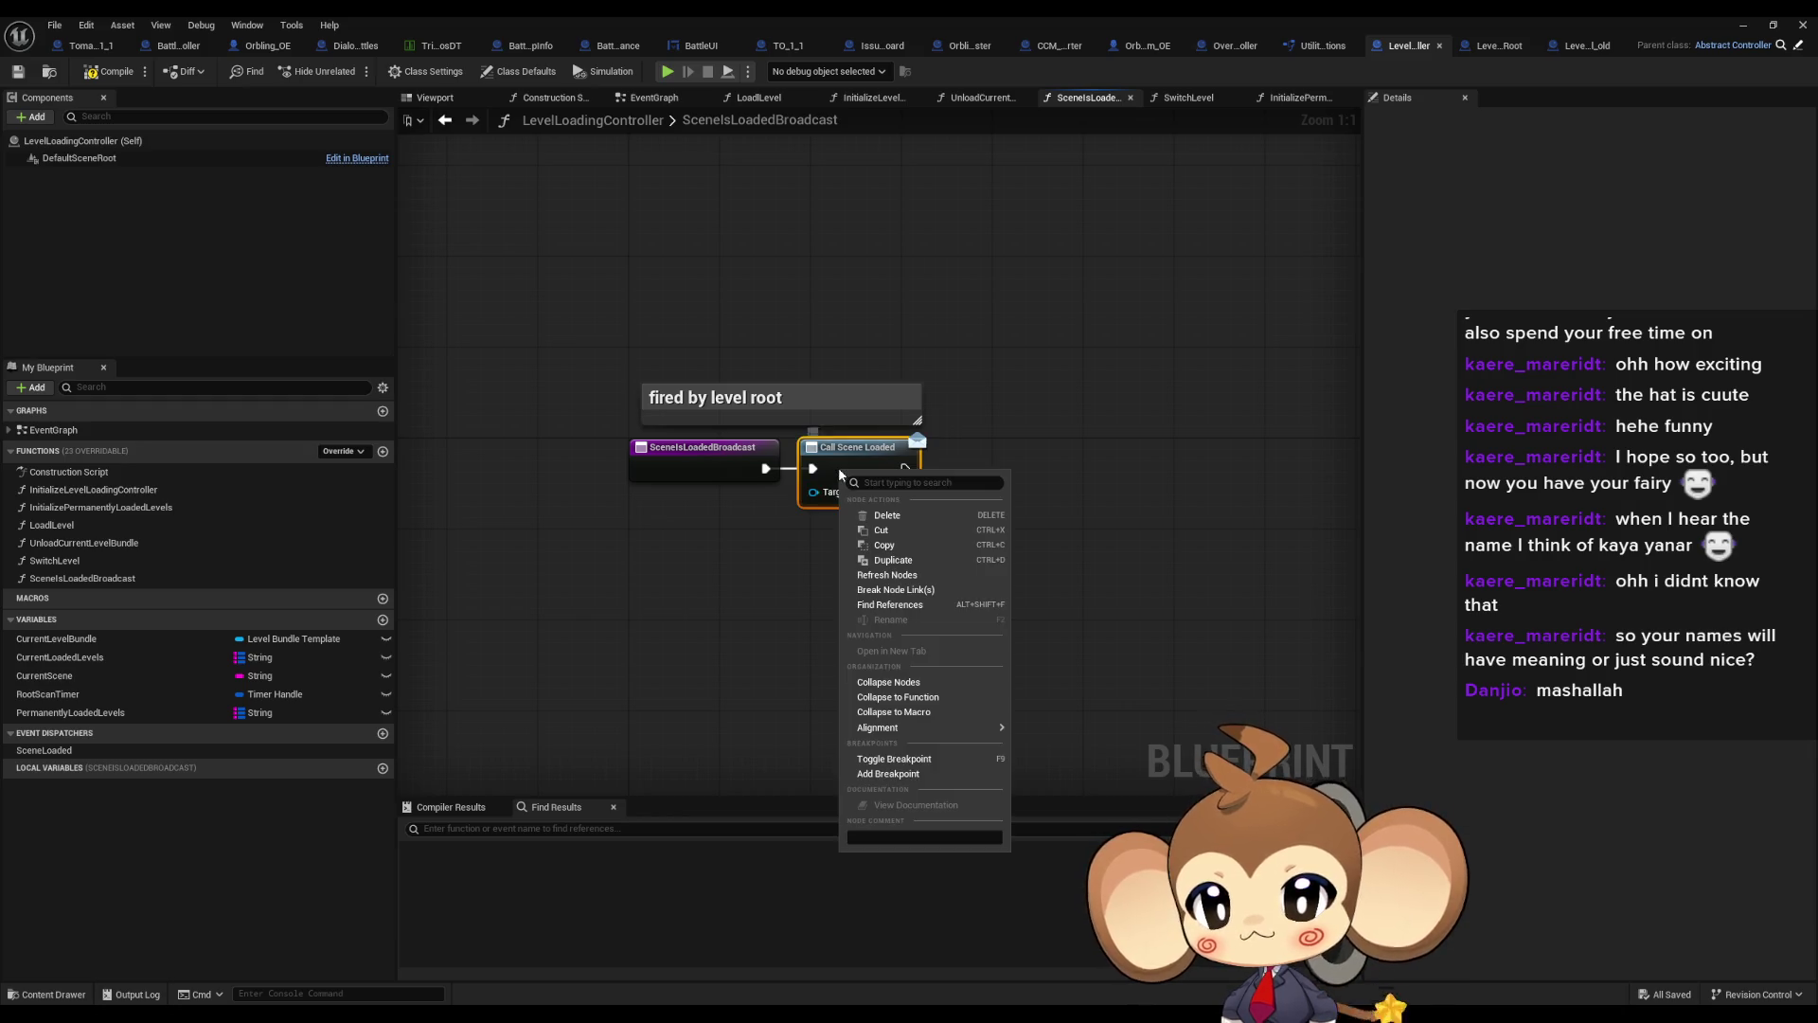
left_click(885, 604)
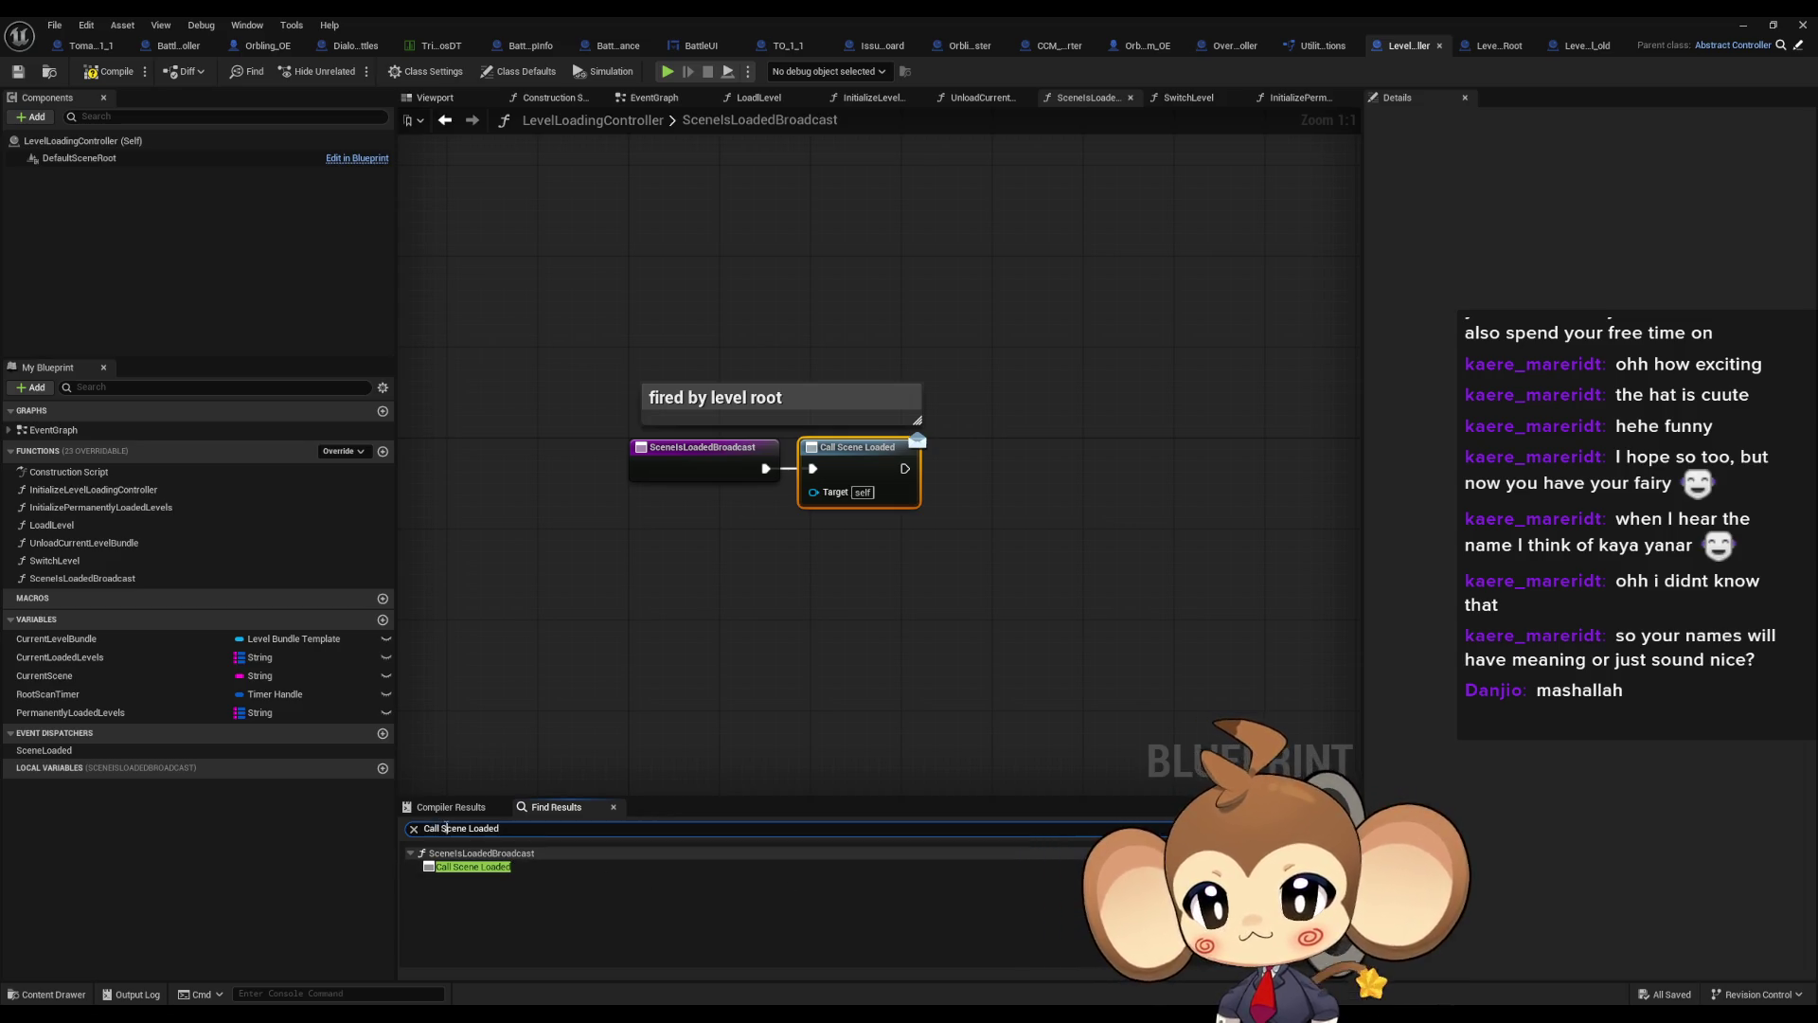
left_click_drag(443, 828, 366, 839)
type("biond s")
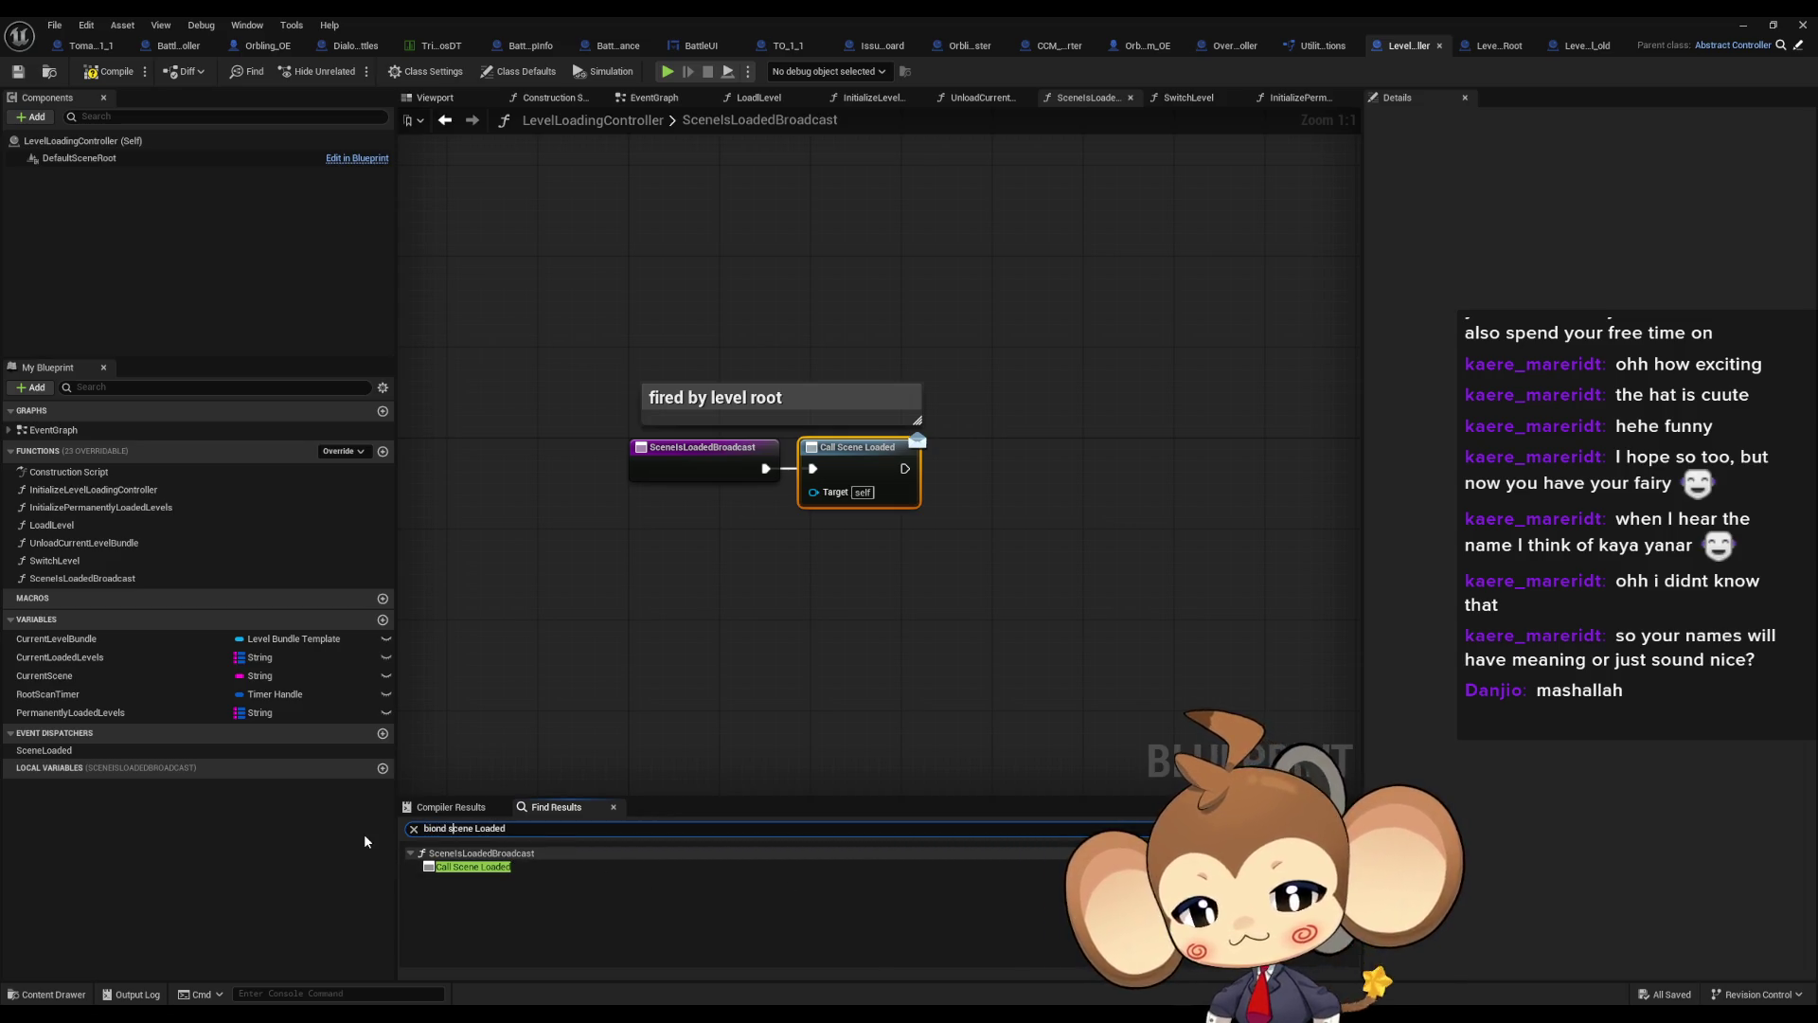
key("Return")
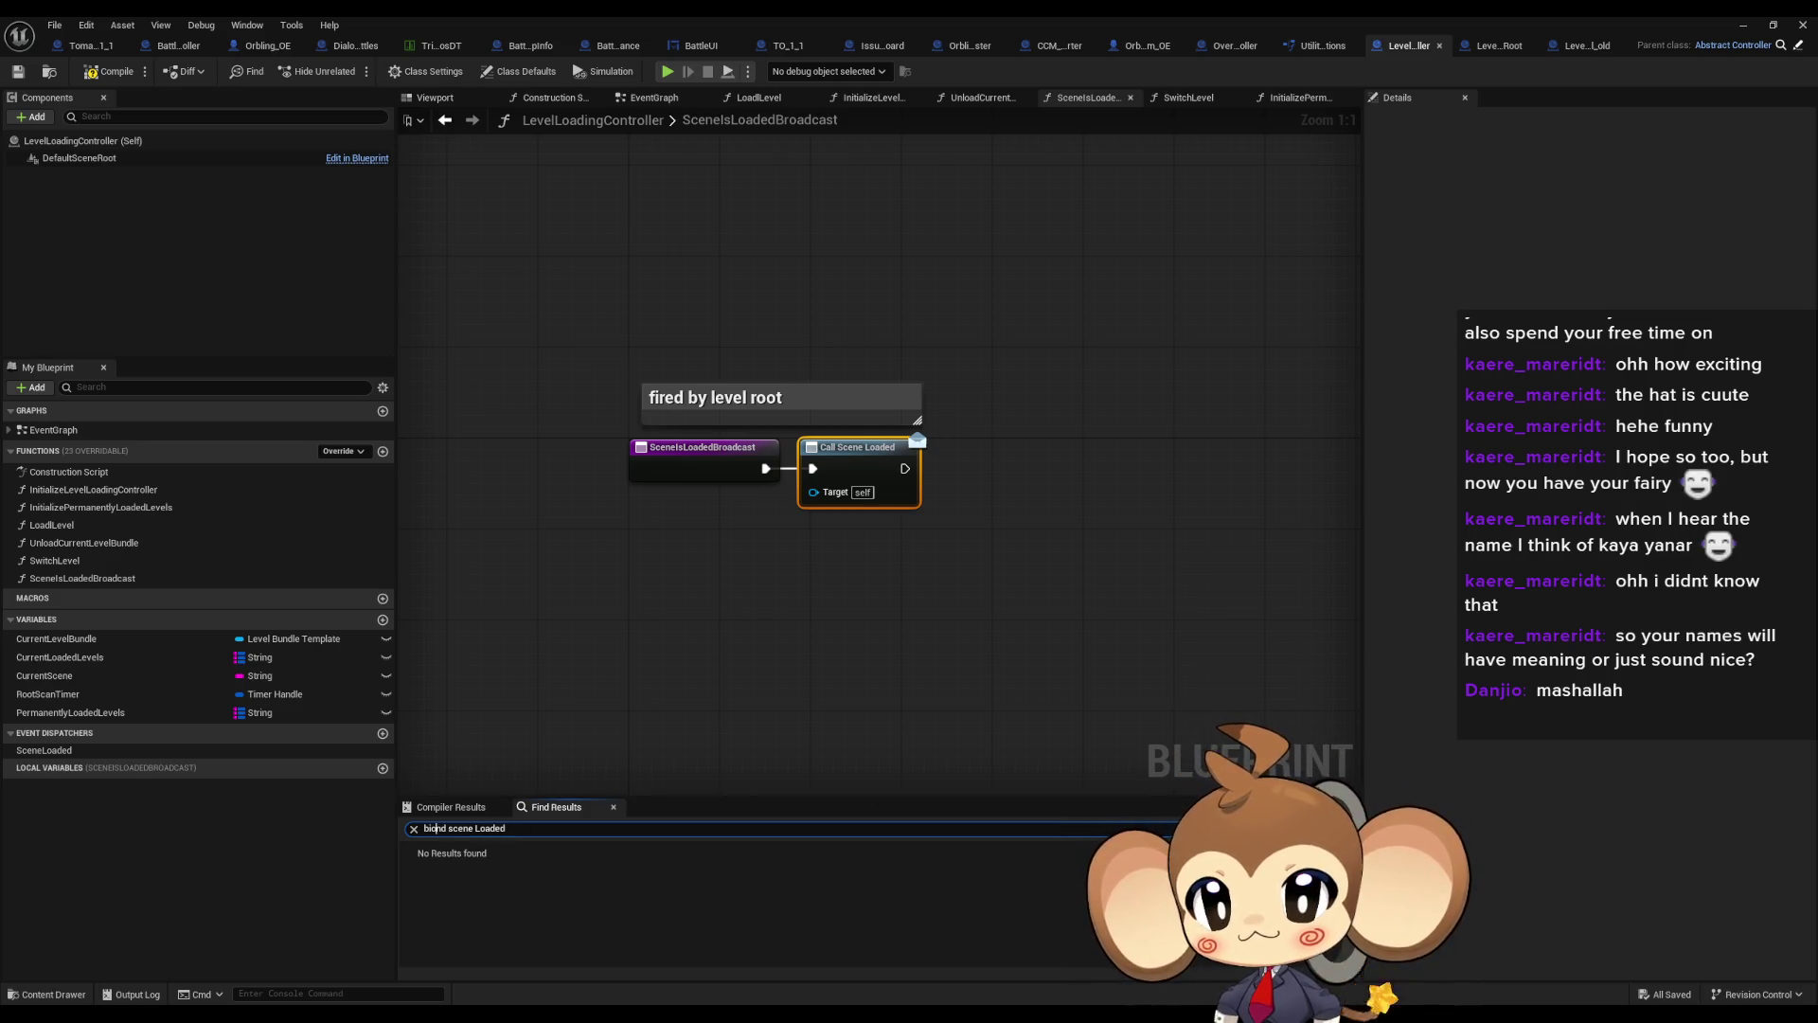
key("BackSpace")
key("Return")
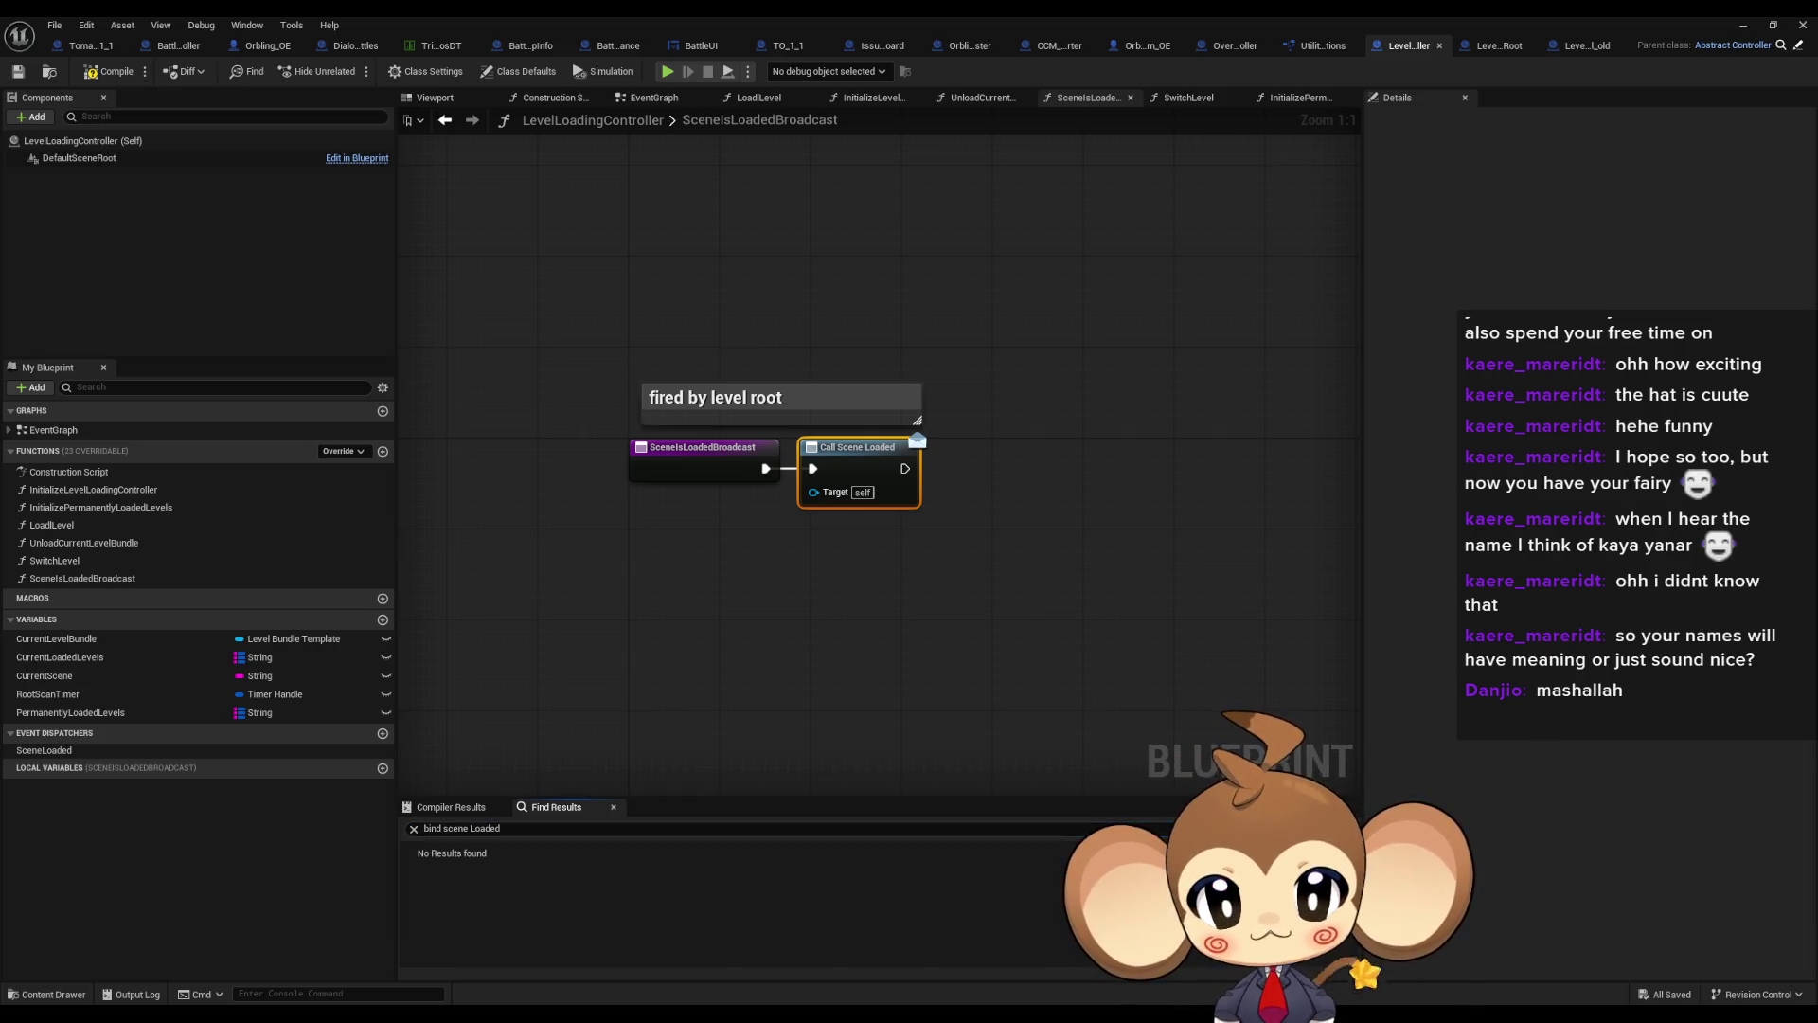
left_click(1224, 45)
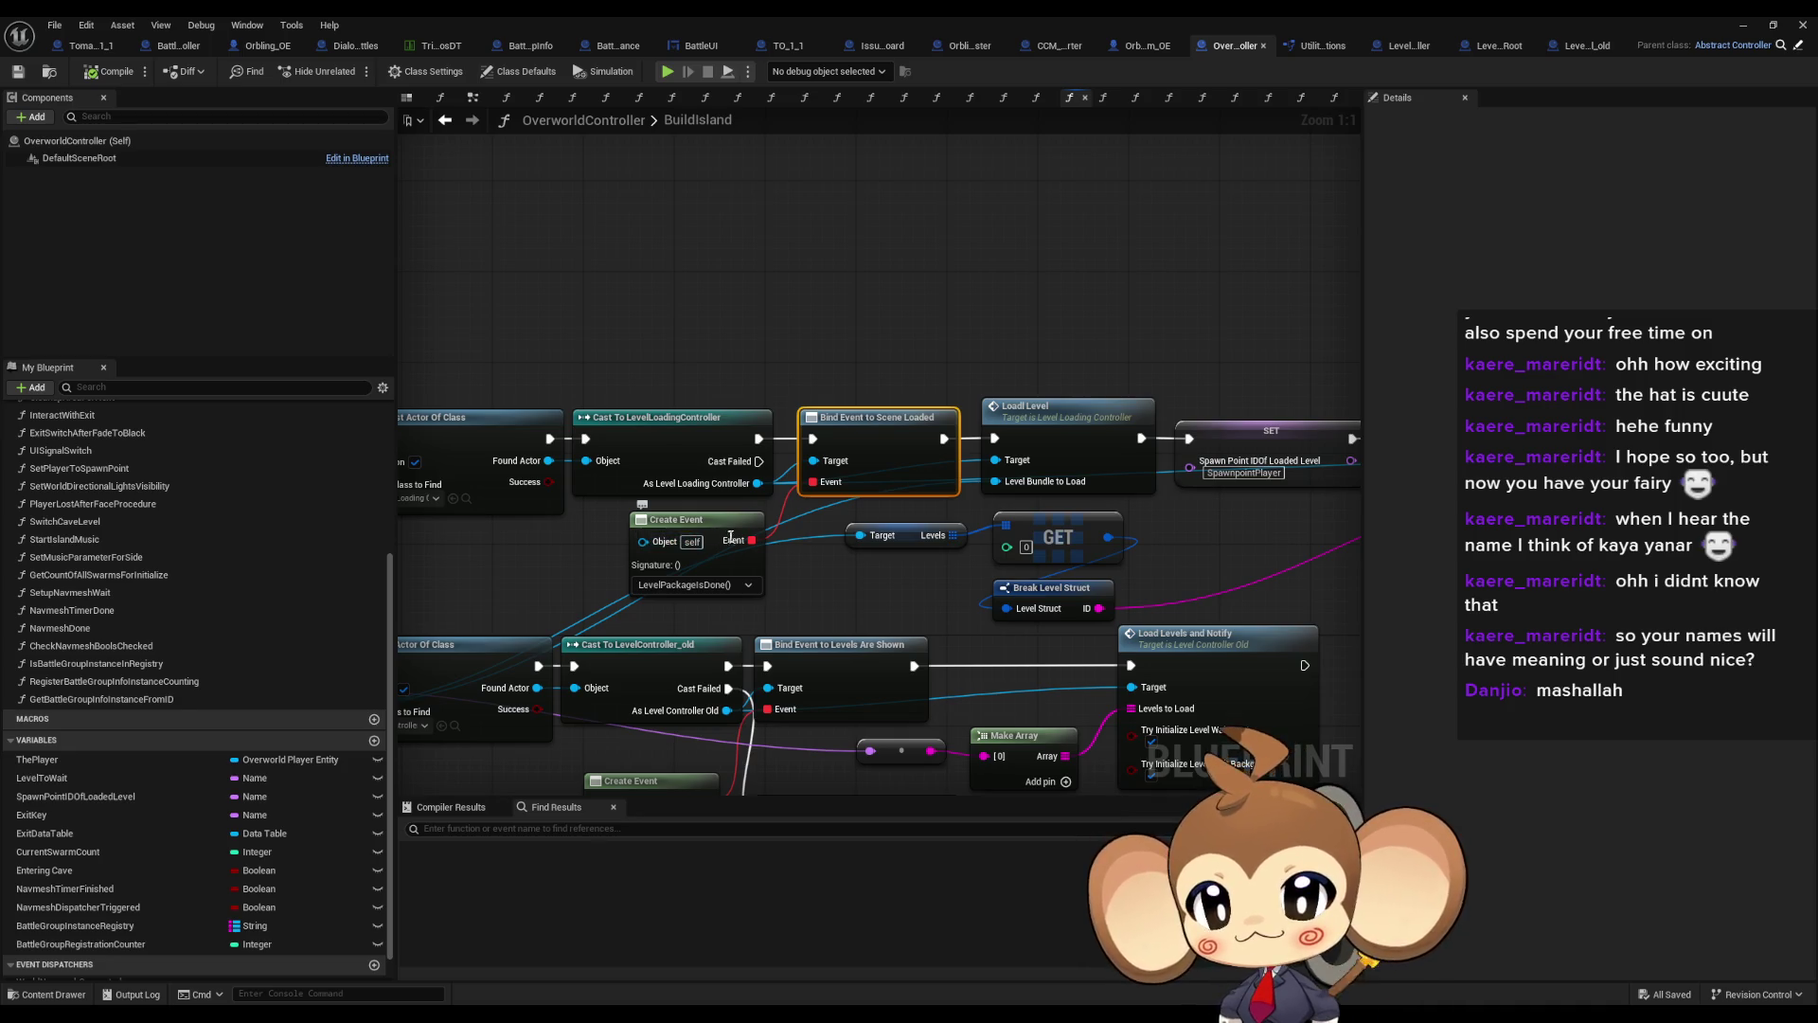
Inspect the Bind Event to Scene Loaded and Create Event nodes in BuildIsland
left_click_drag(814, 543, 980, 495)
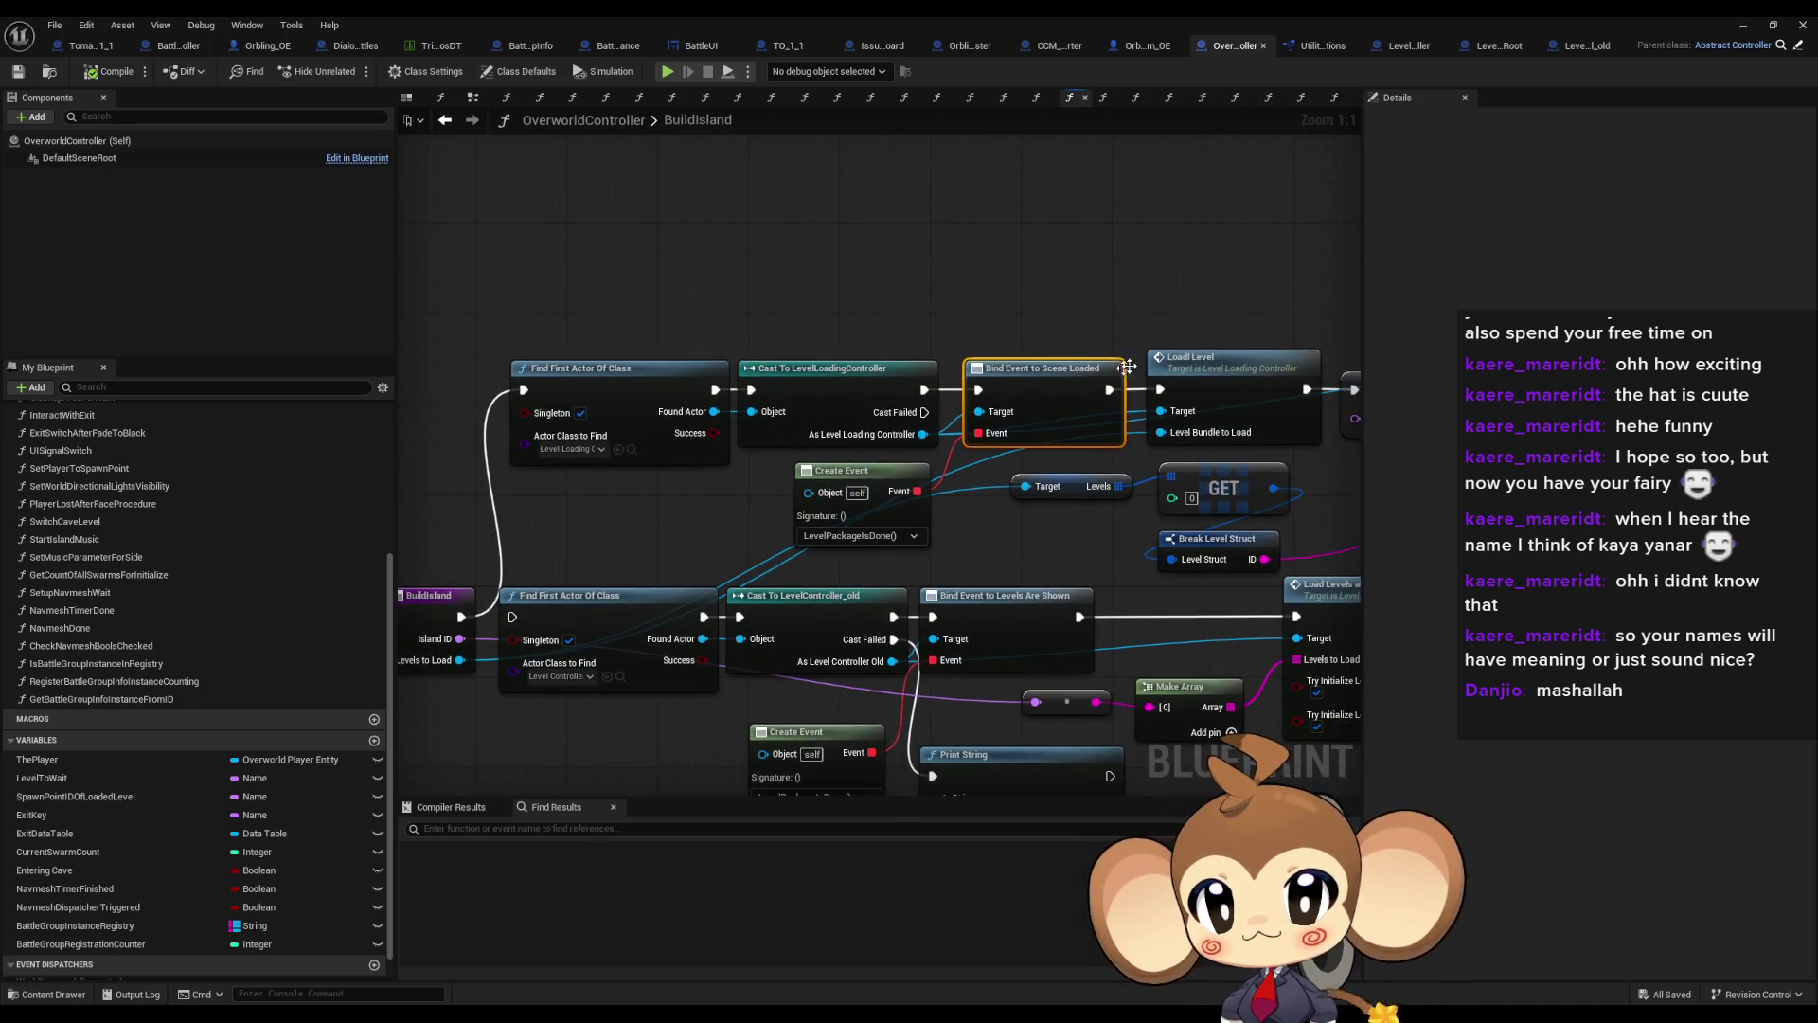
left_click_drag(1150, 488, 1097, 400)
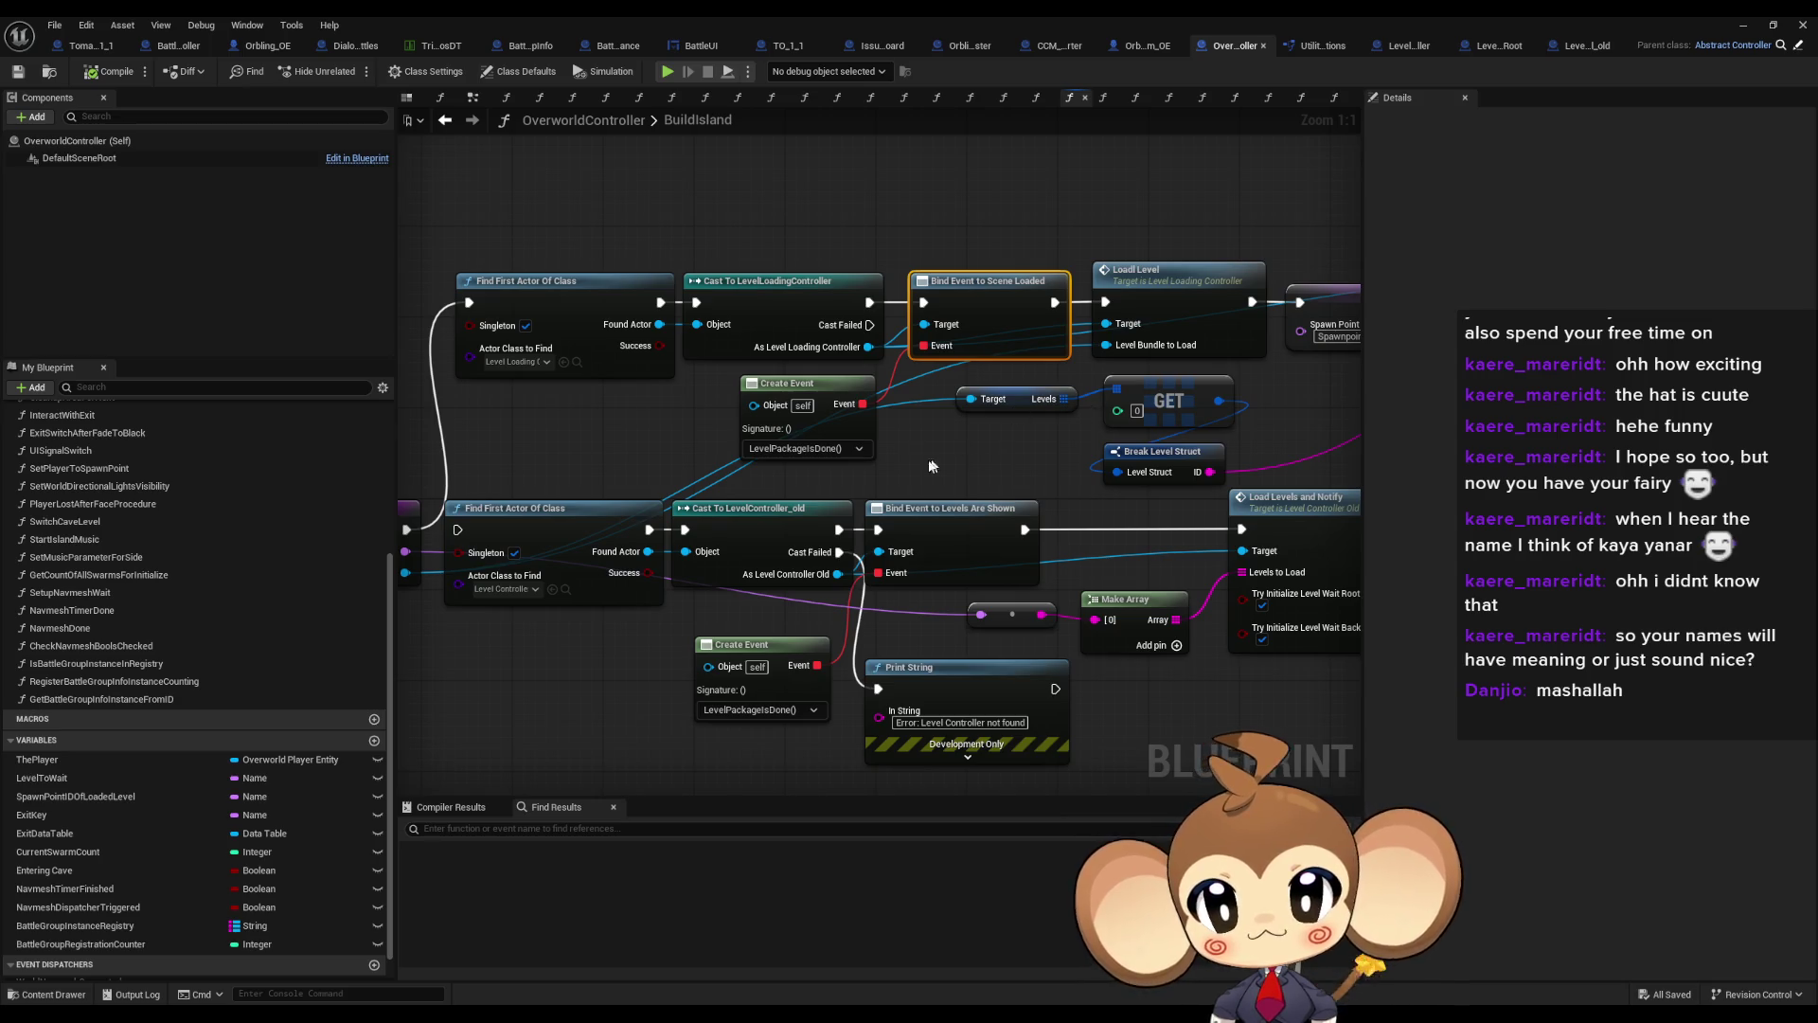
left_click(872, 467)
left_click(866, 452)
mouse_move(872, 465)
left_mouse_down()
mouse_move(739, 445)
mouse_move(682, 492)
mouse_move(928, 519)
left_mouse_up()
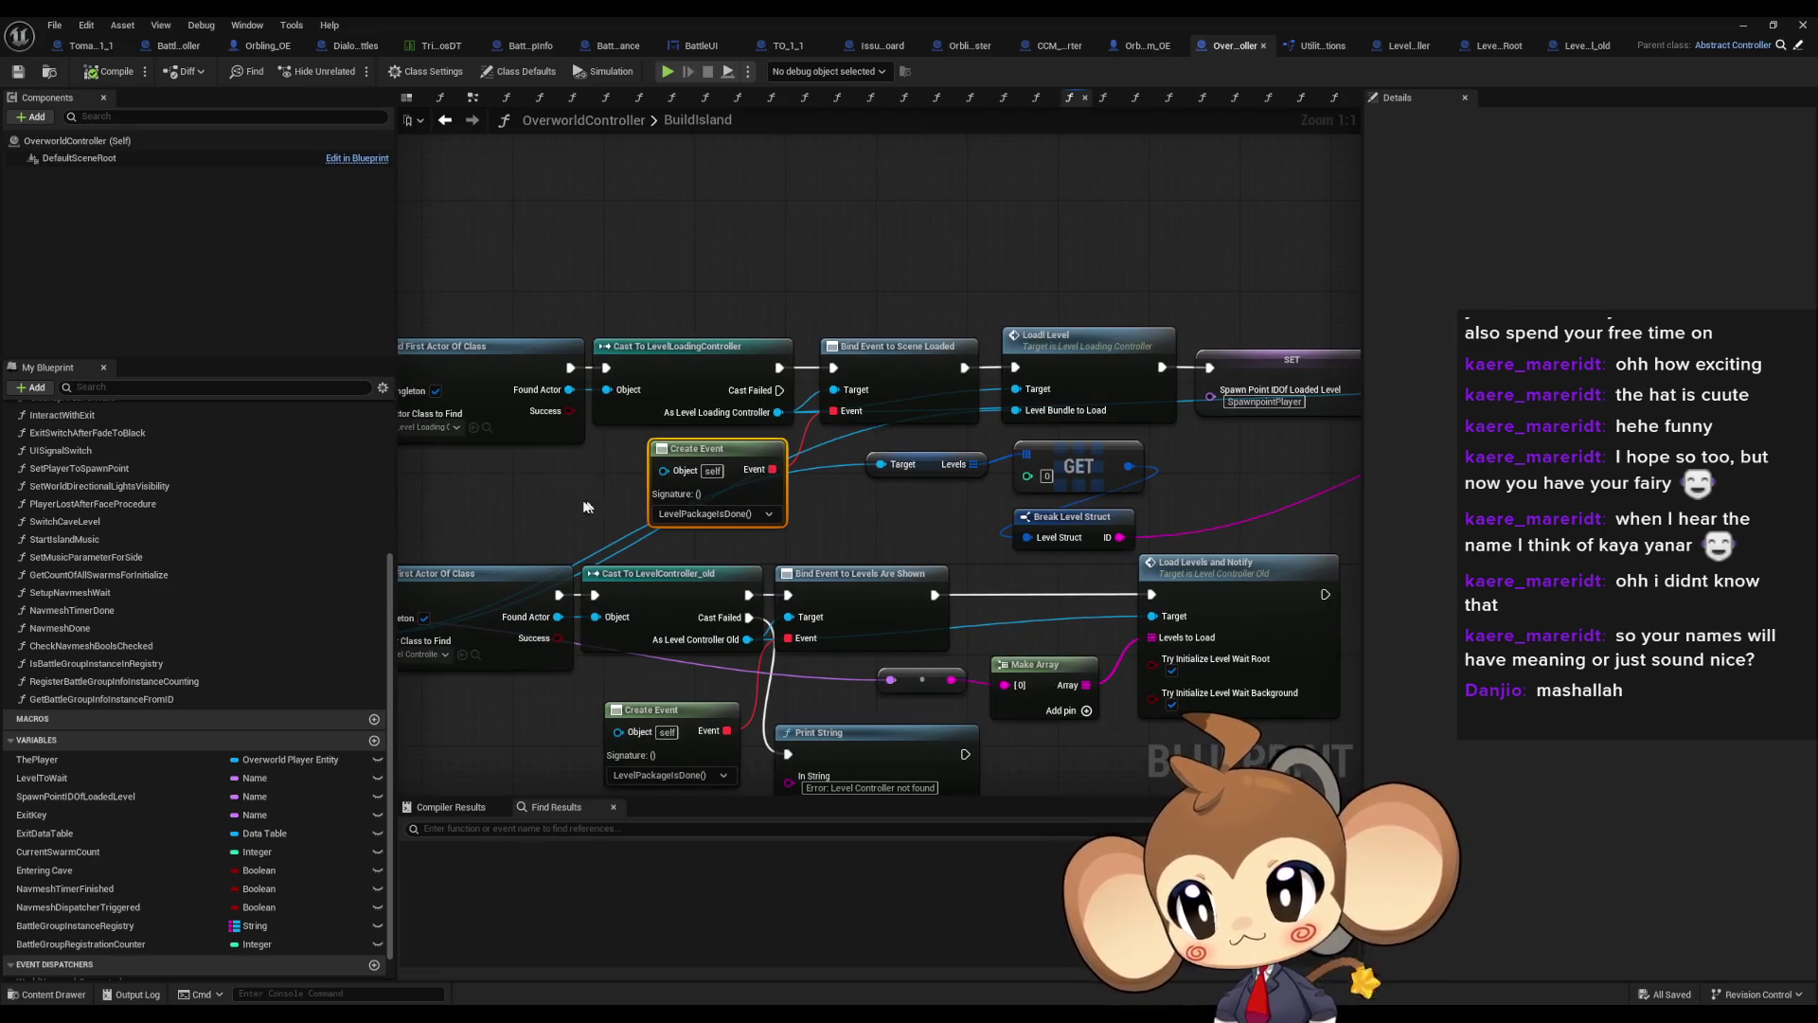
scroll(110, 602, "up", 5)
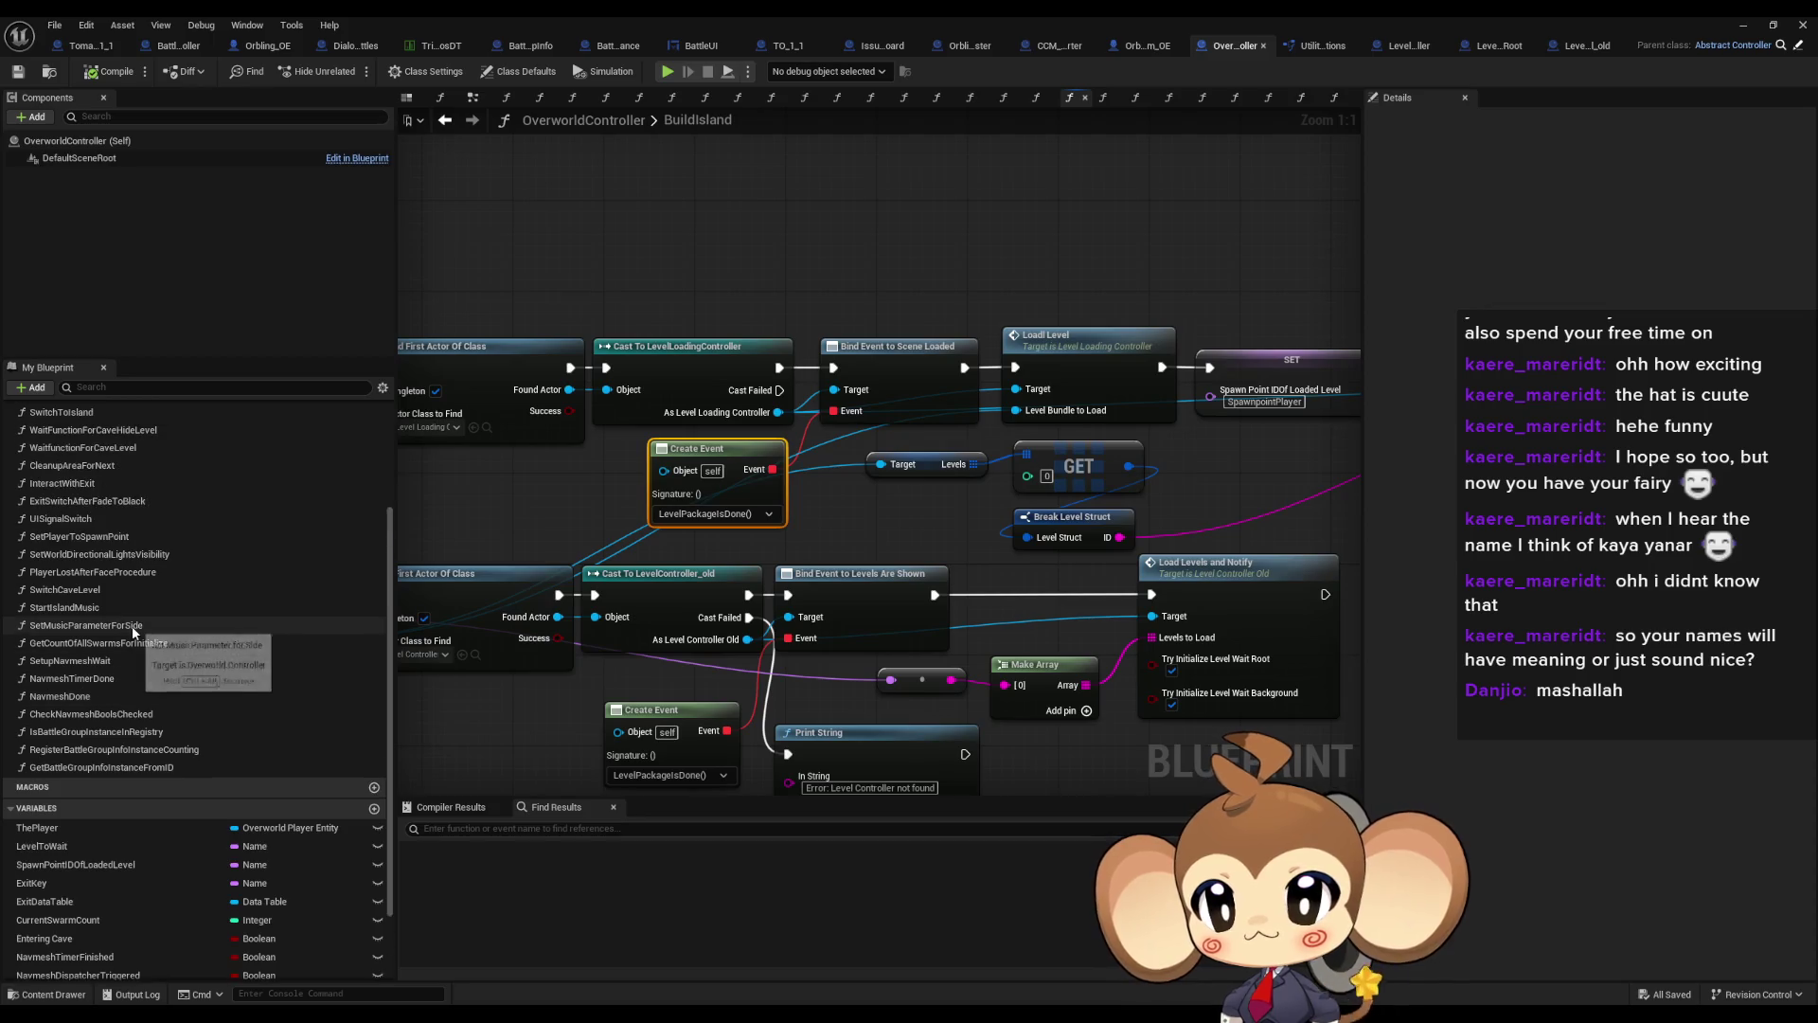
scroll(110, 602, "up", 3)
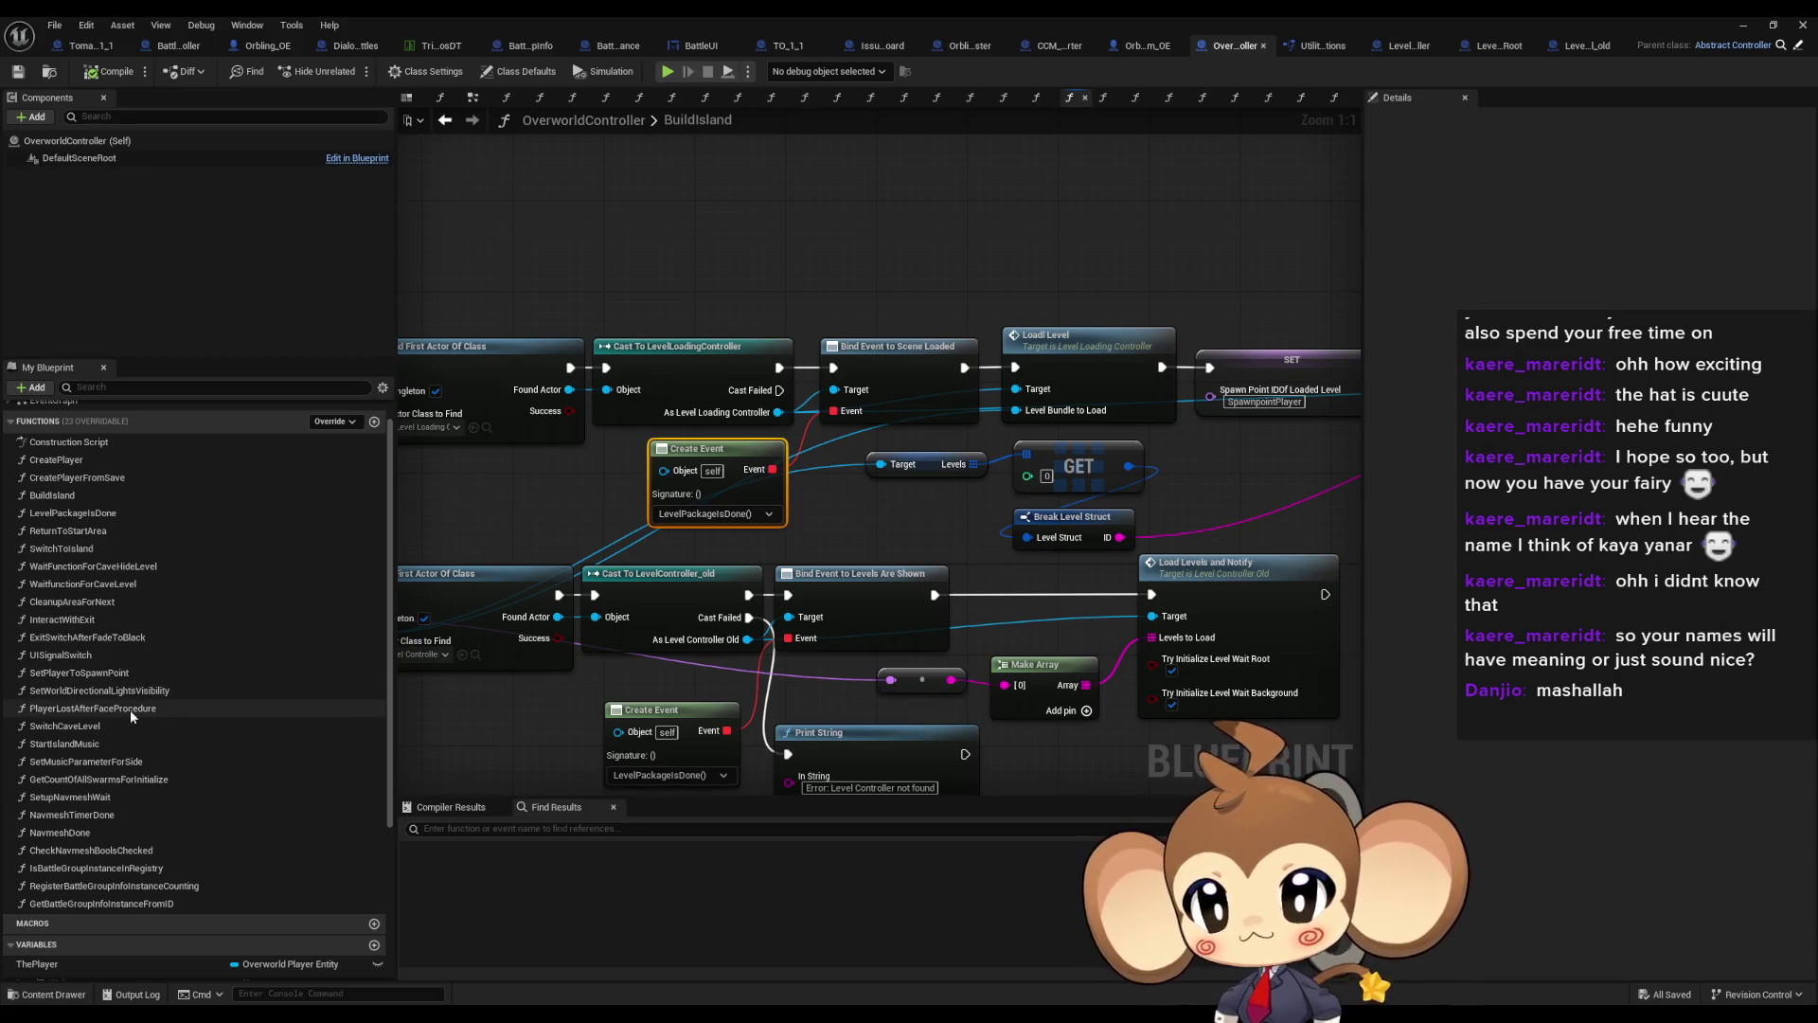
scroll(129, 710, "down", 1)
scroll(133, 722, "up", 2)
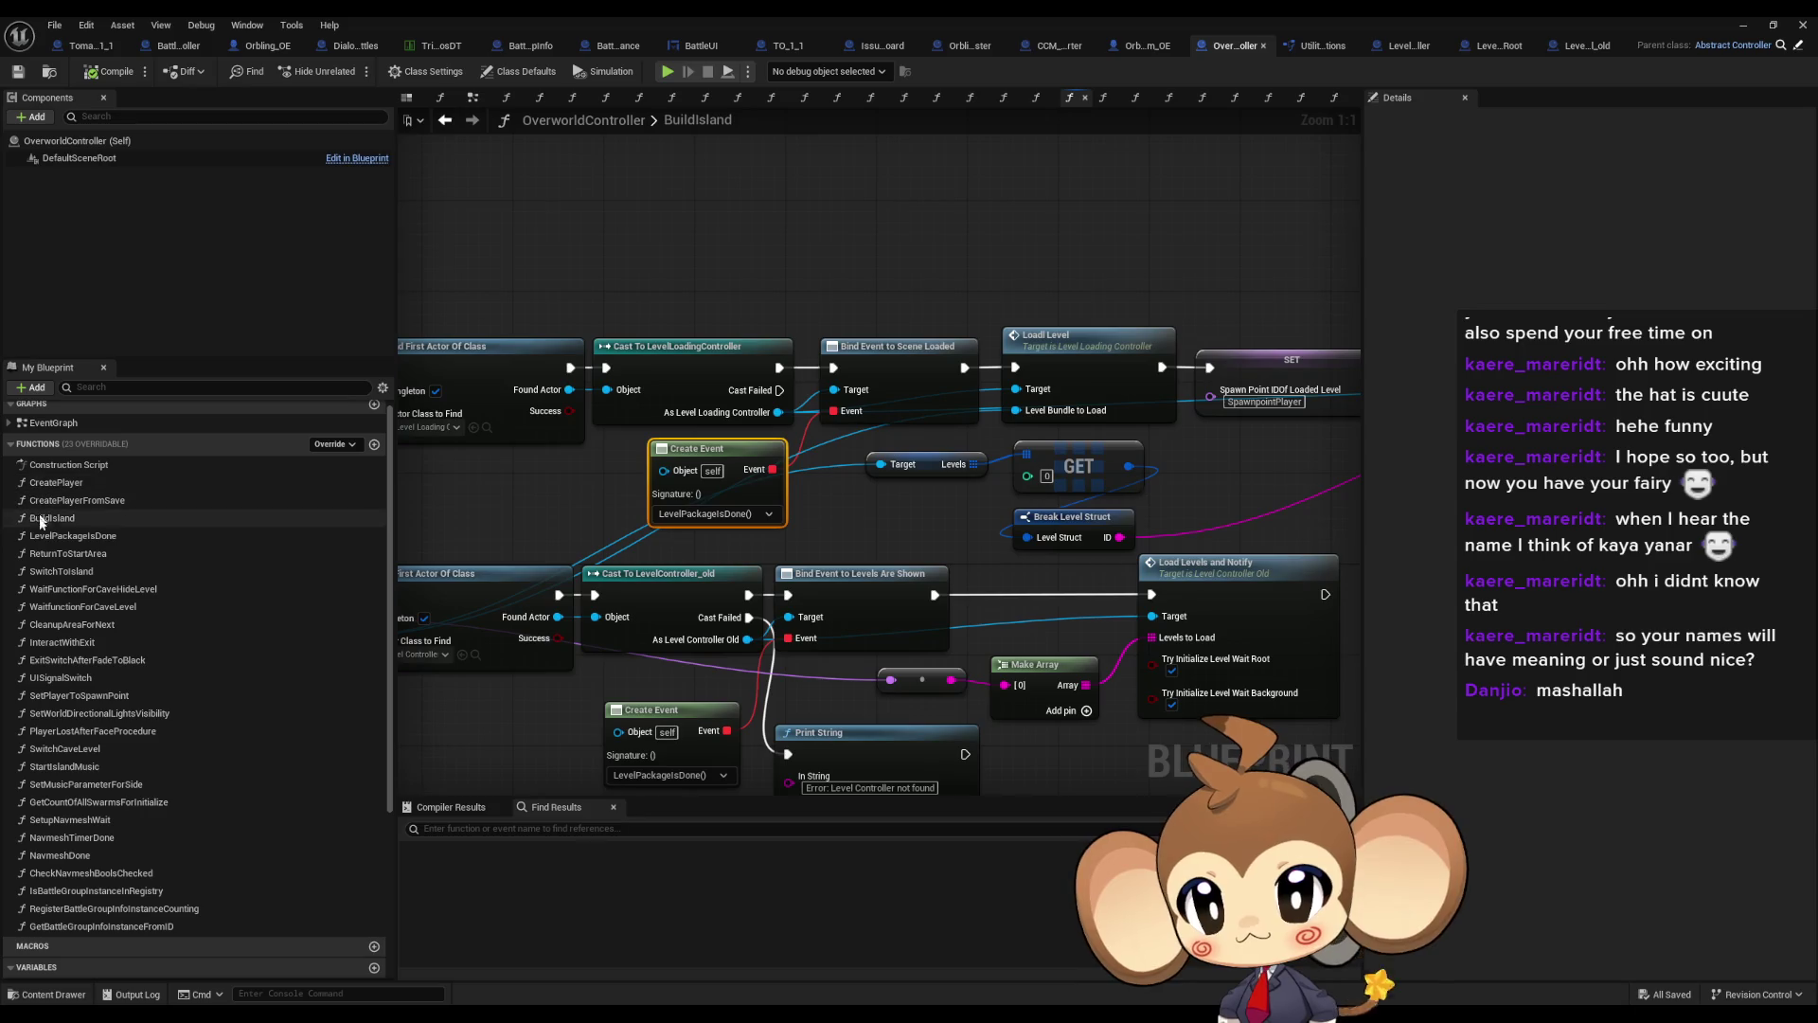
Inspect LevelPackageIsDone's spawn, gravity and interaction nodes, then return to LevelLoadingController
double_click(66, 536)
left_click(820, 463)
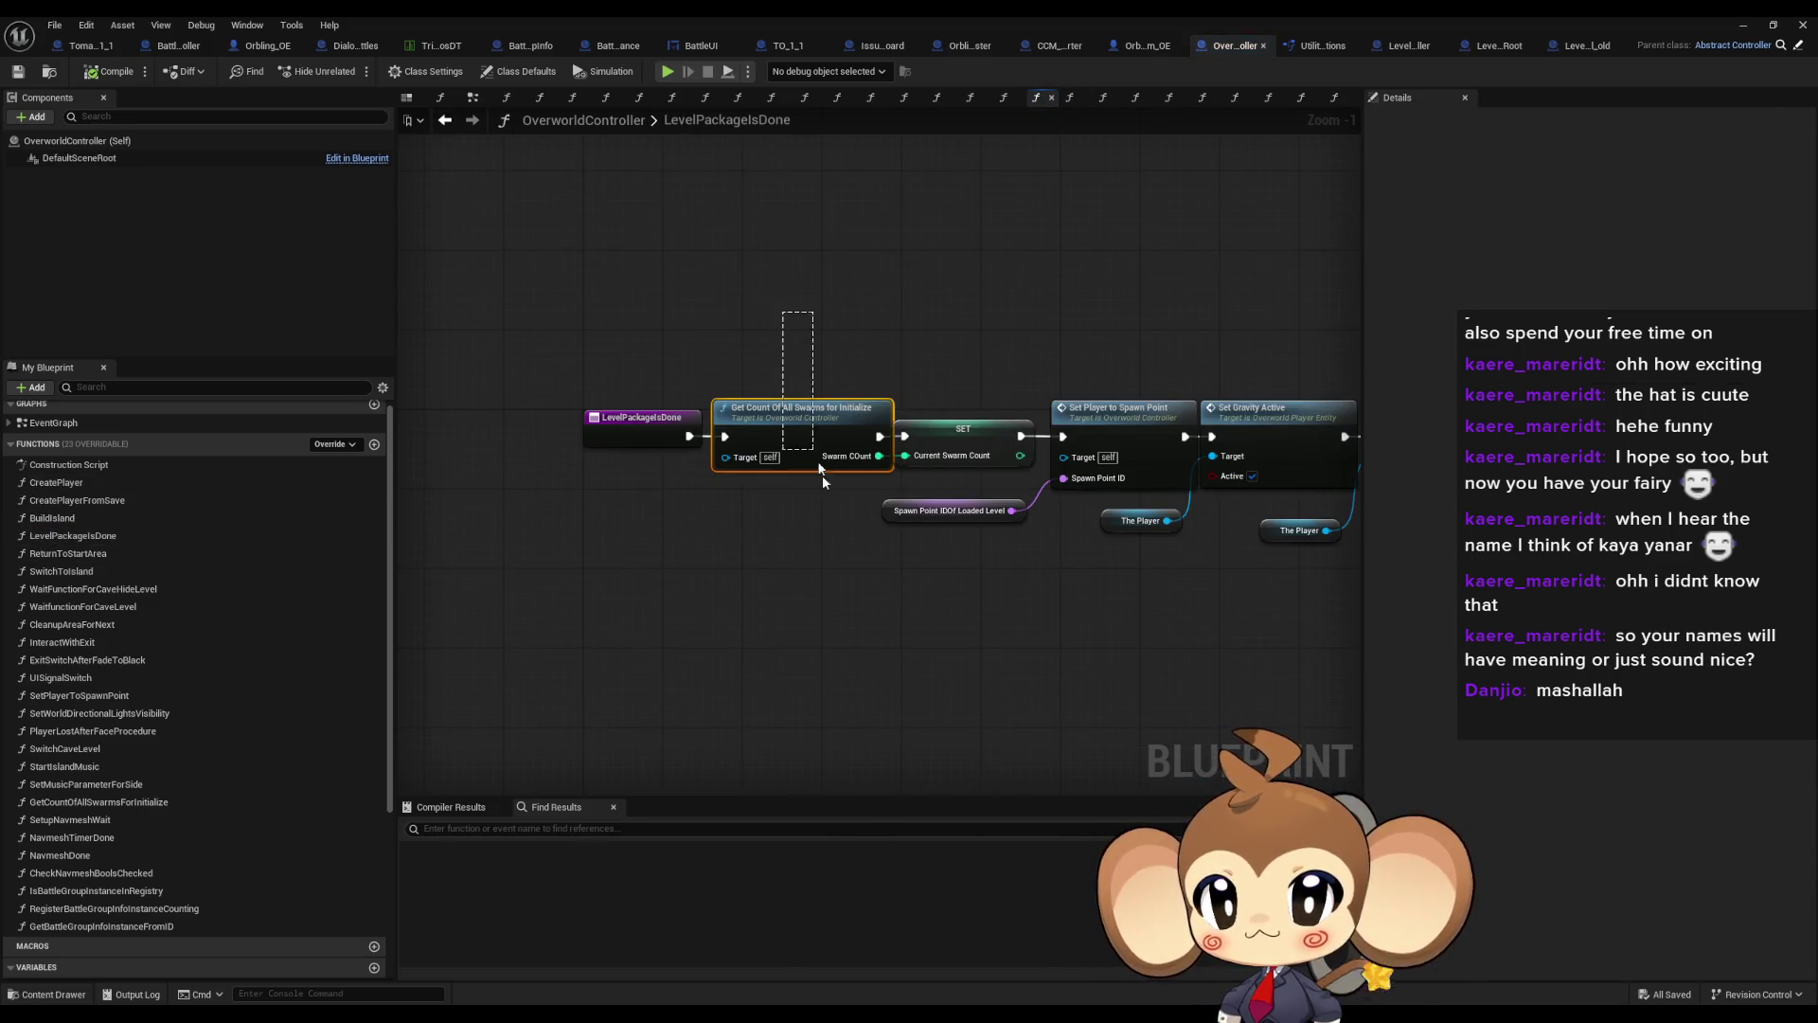
left_click_drag(806, 508, 483, 508)
mouse_move(729, 333)
left_mouse_down()
mouse_move(867, 487)
mouse_move(1157, 483)
mouse_move(560, 475)
left_mouse_up()
mouse_move(1259, 454)
left_mouse_down()
mouse_move(530, 431)
mouse_move(739, 452)
mouse_move(1228, 449)
mouse_move(1392, 408)
left_mouse_up()
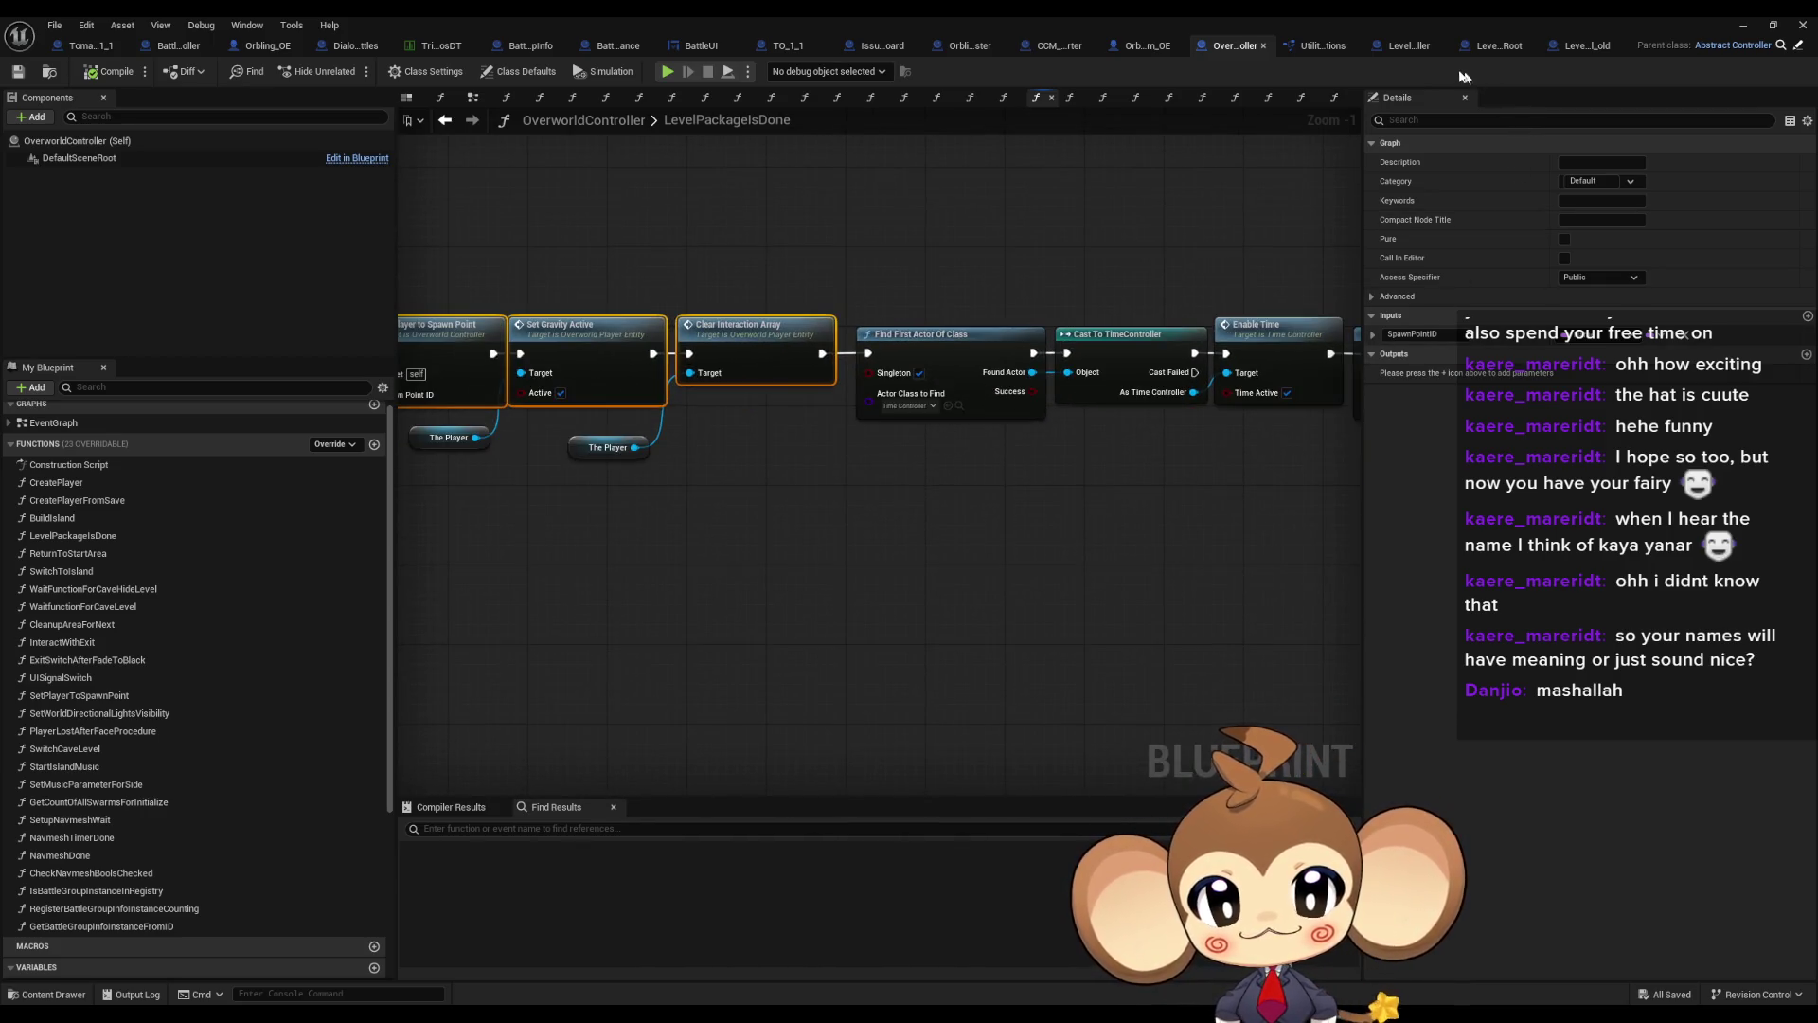
left_click(1394, 44)
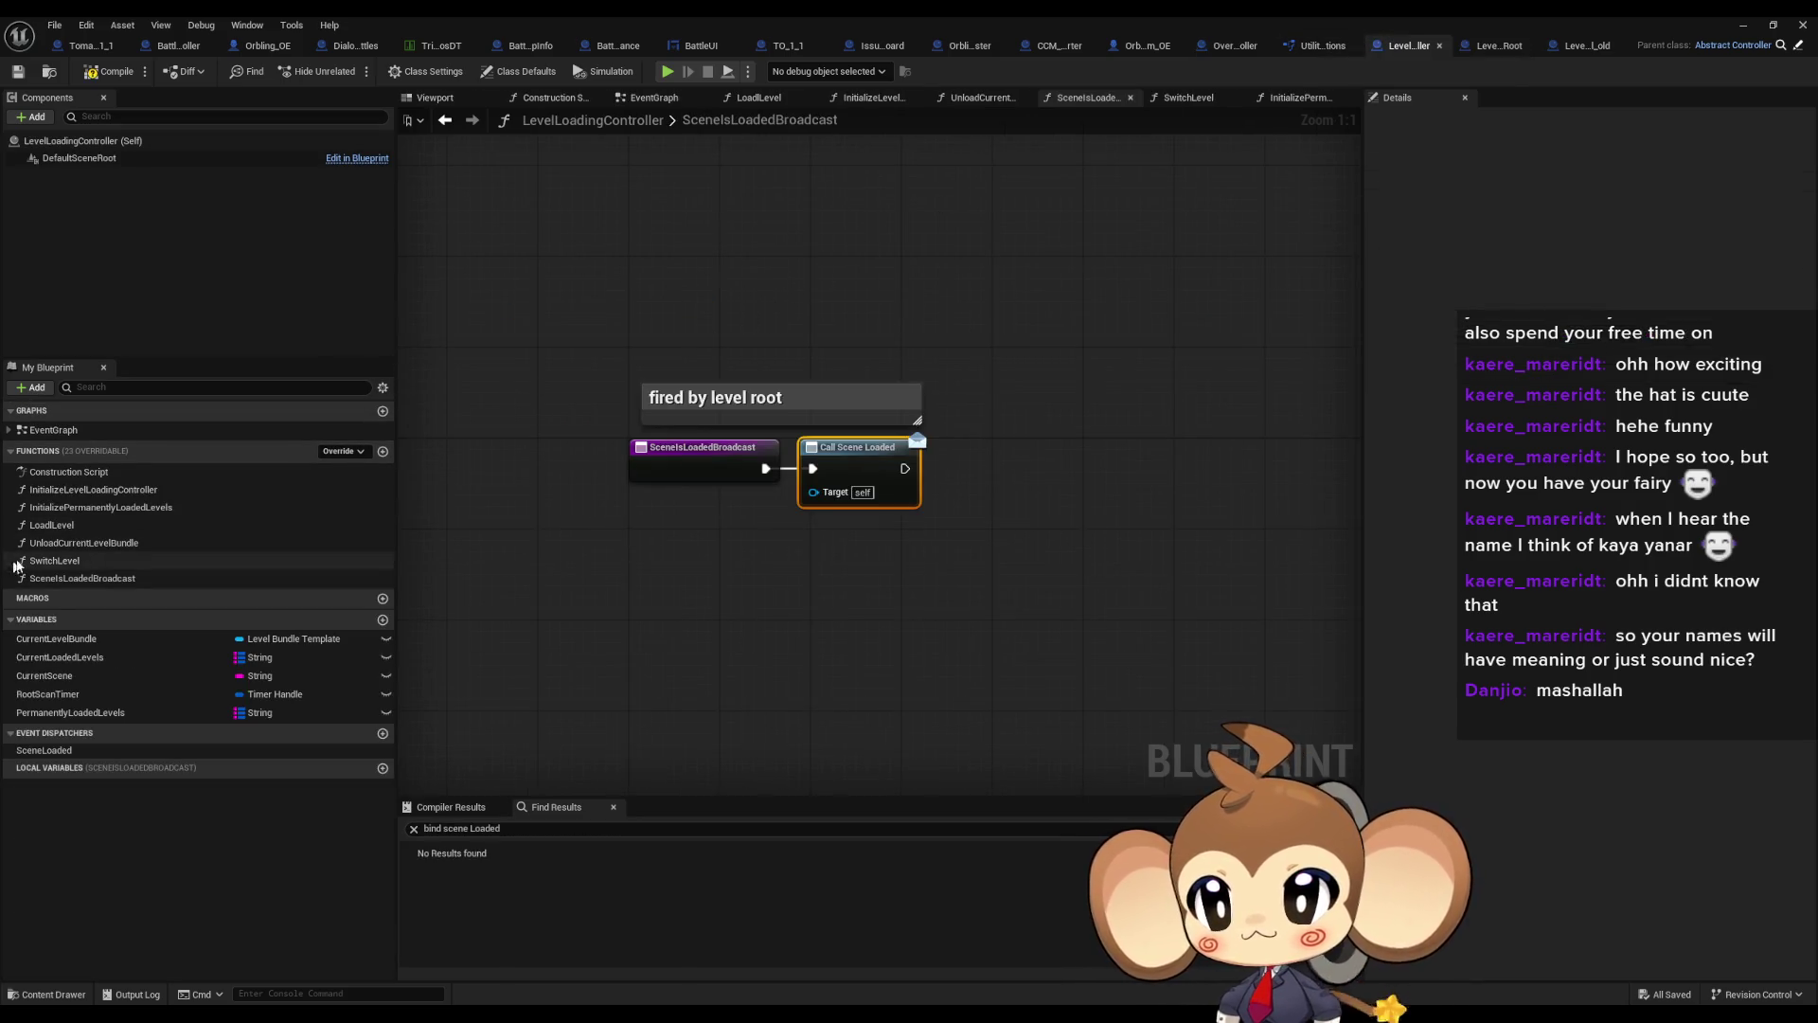
Glance at LoadlLevel and UnloadCurrentLevelBundle, then switch to the BattleController Blueprint
double_click(54, 528)
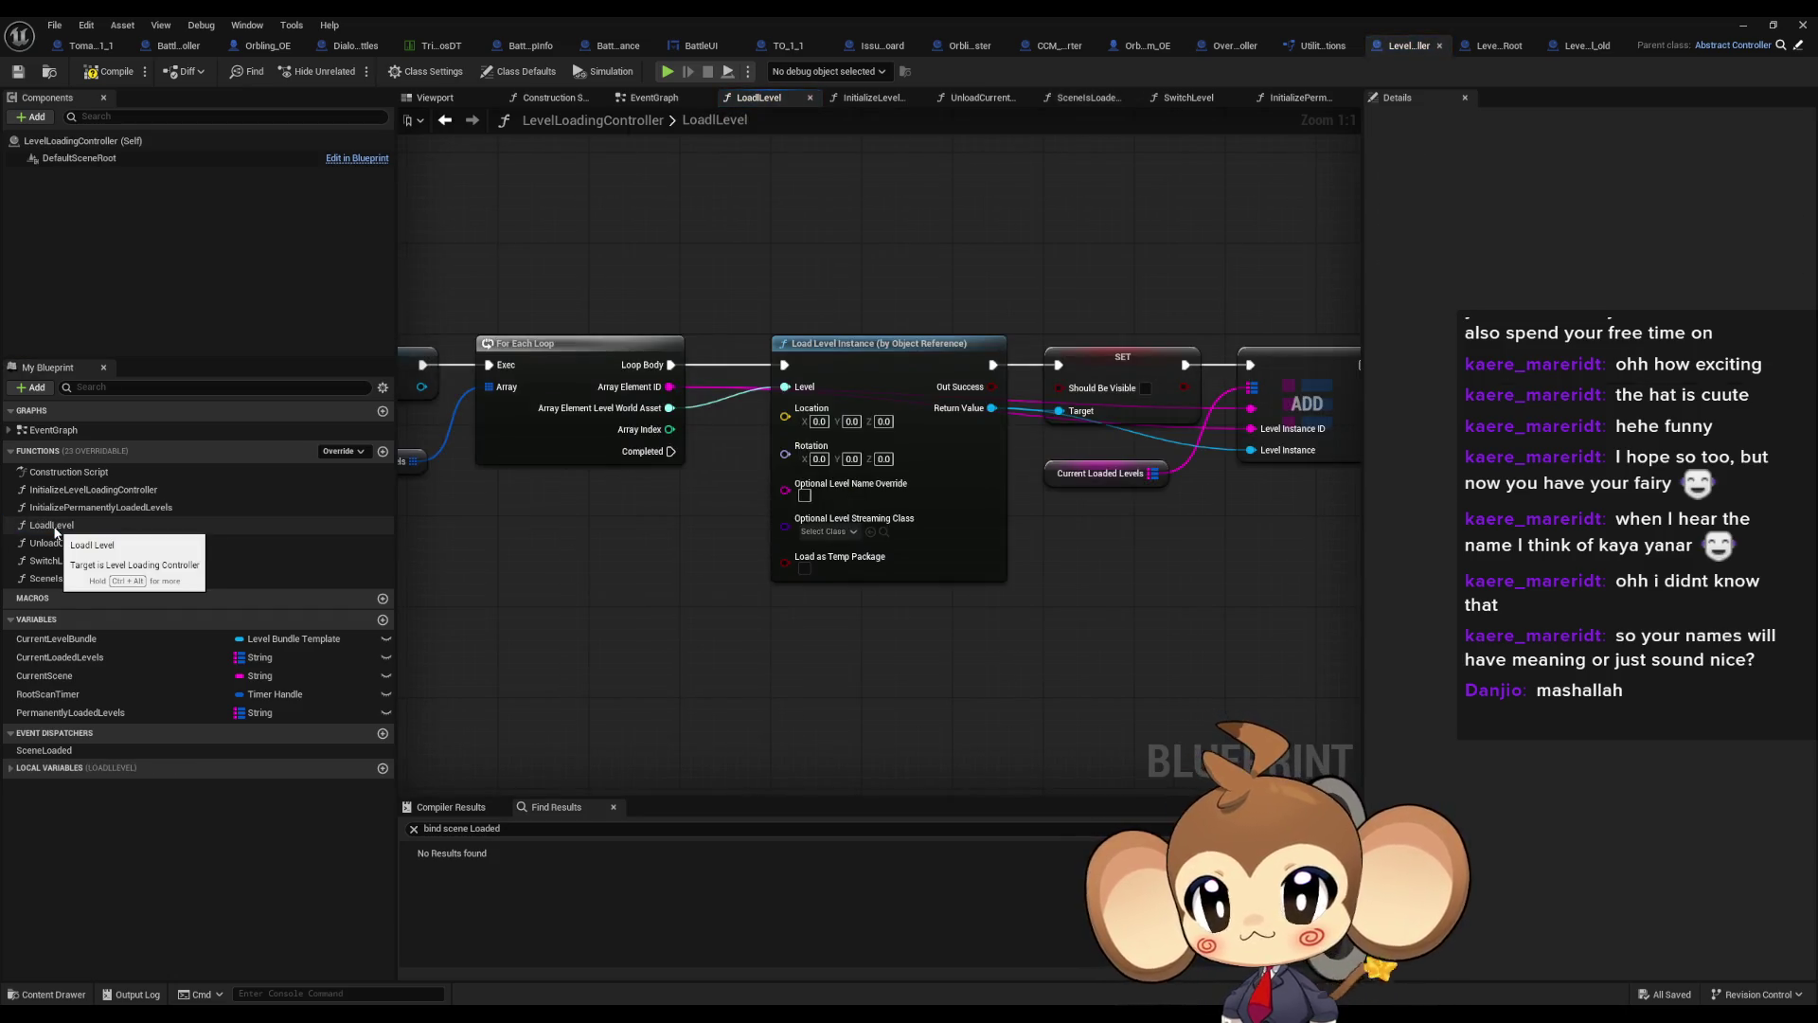
double_click(87, 546)
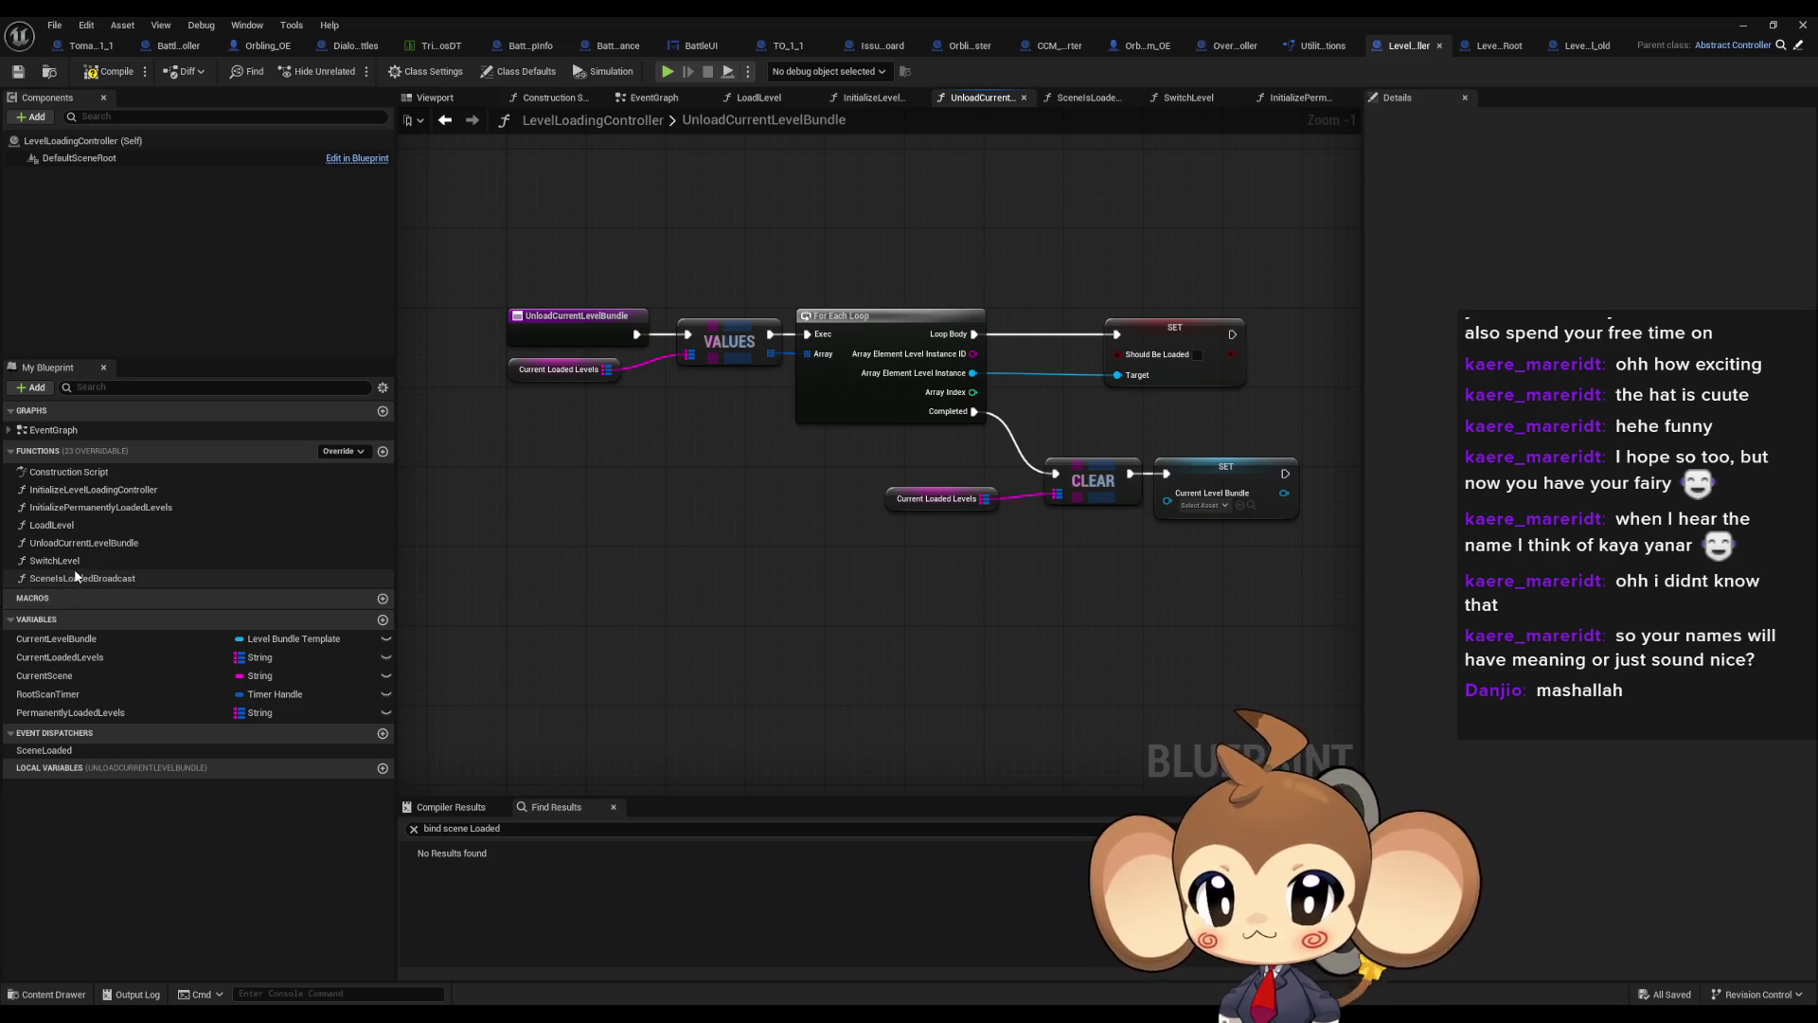
left_click(180, 46)
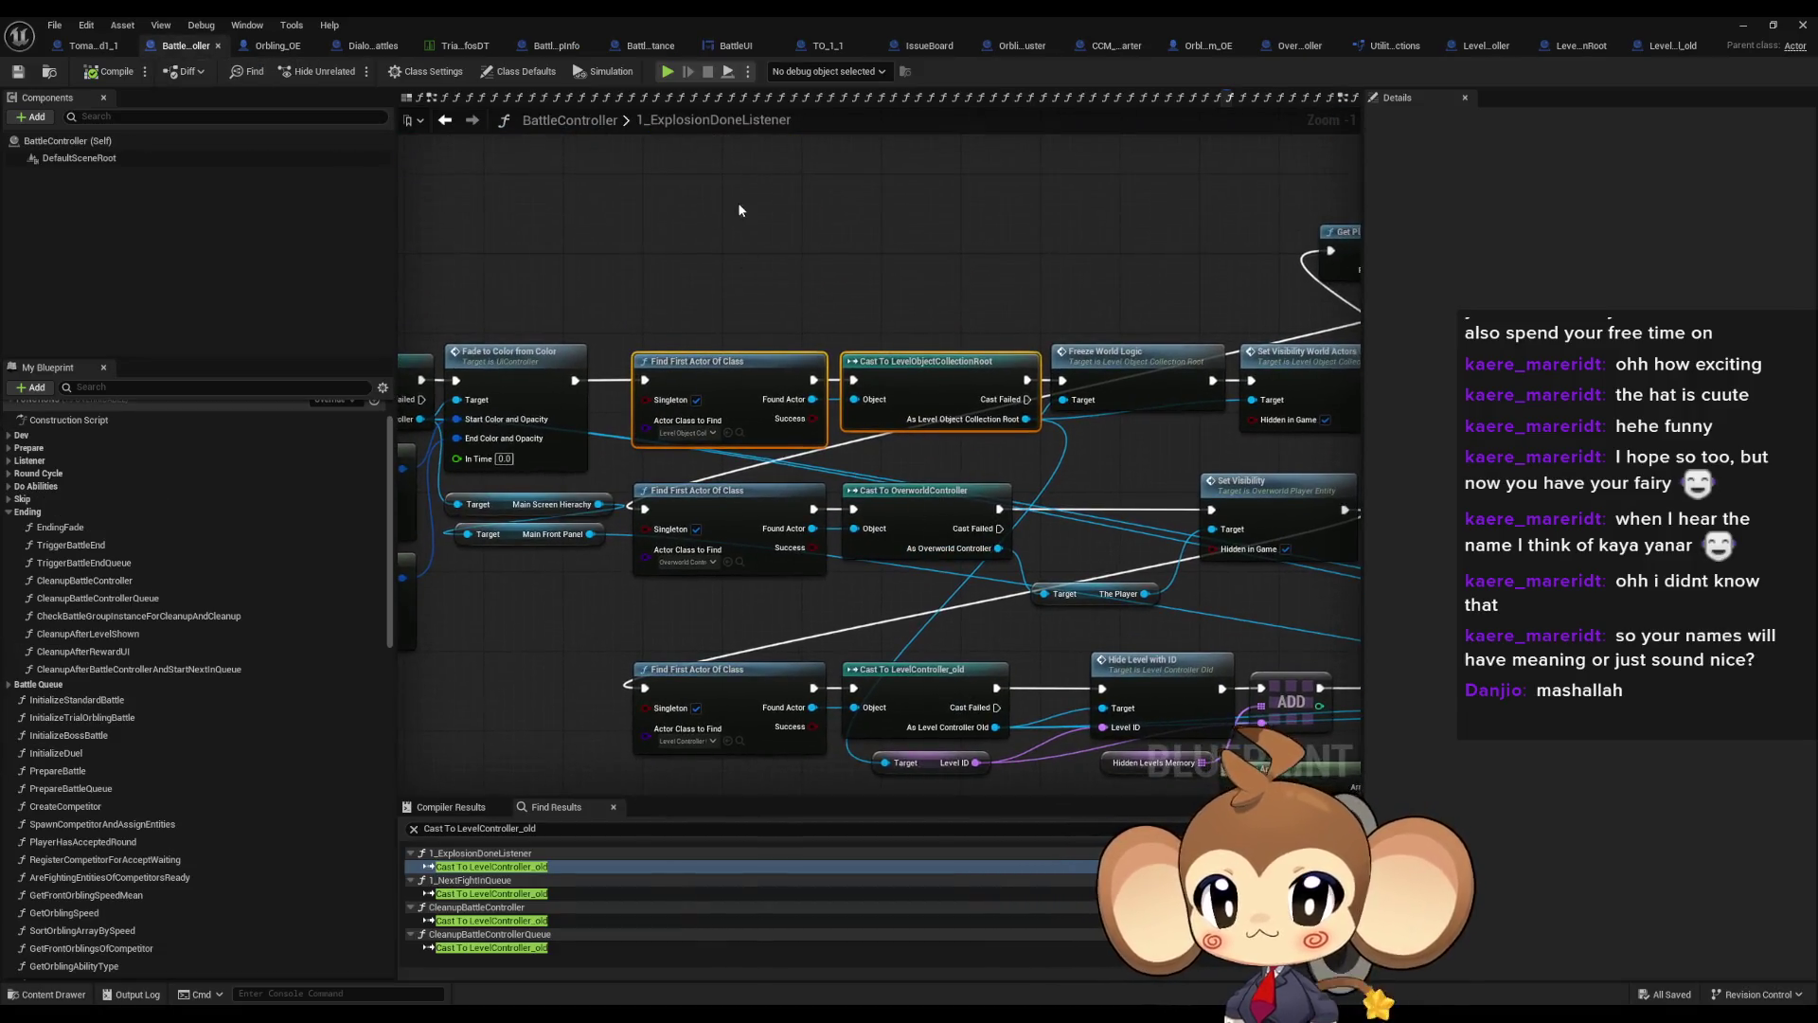
Duplicate the Find First Actor Of Class node and set its class to LevelLoadingController
left_click_drag(663, 434, 880, 663)
key("ctrl+c")
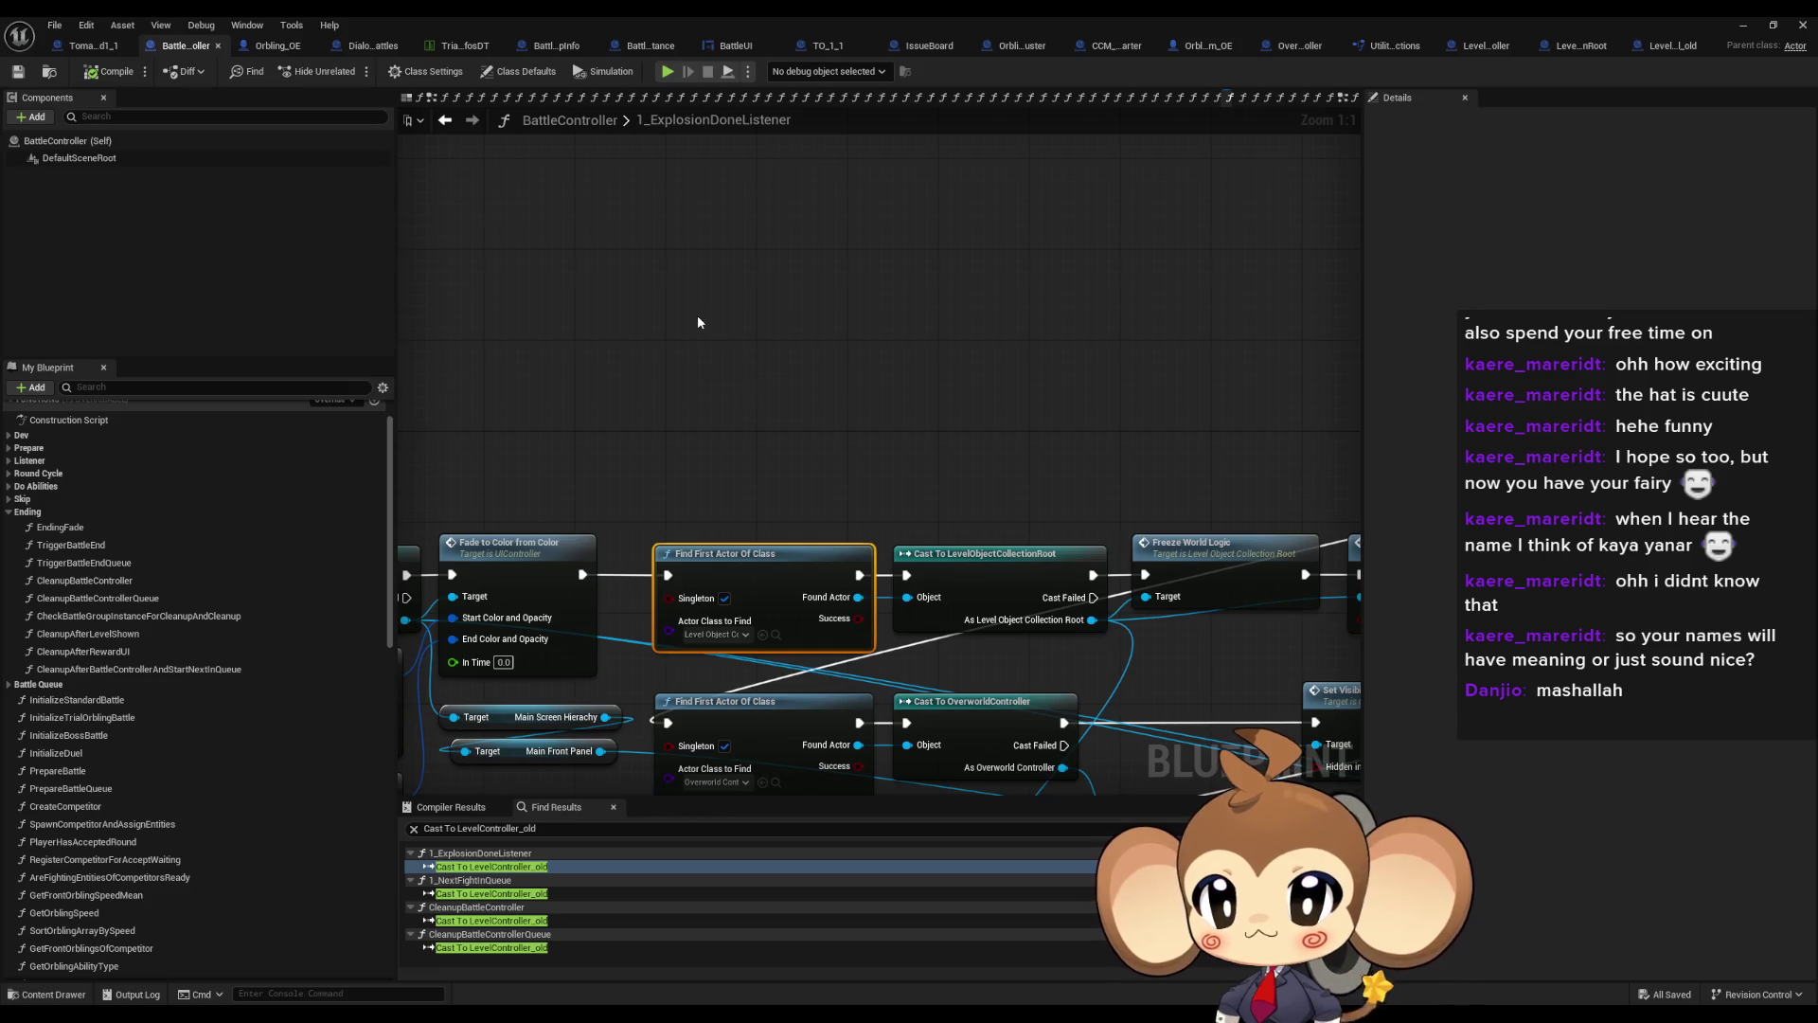
key("ctrl+v")
left_click(747, 396)
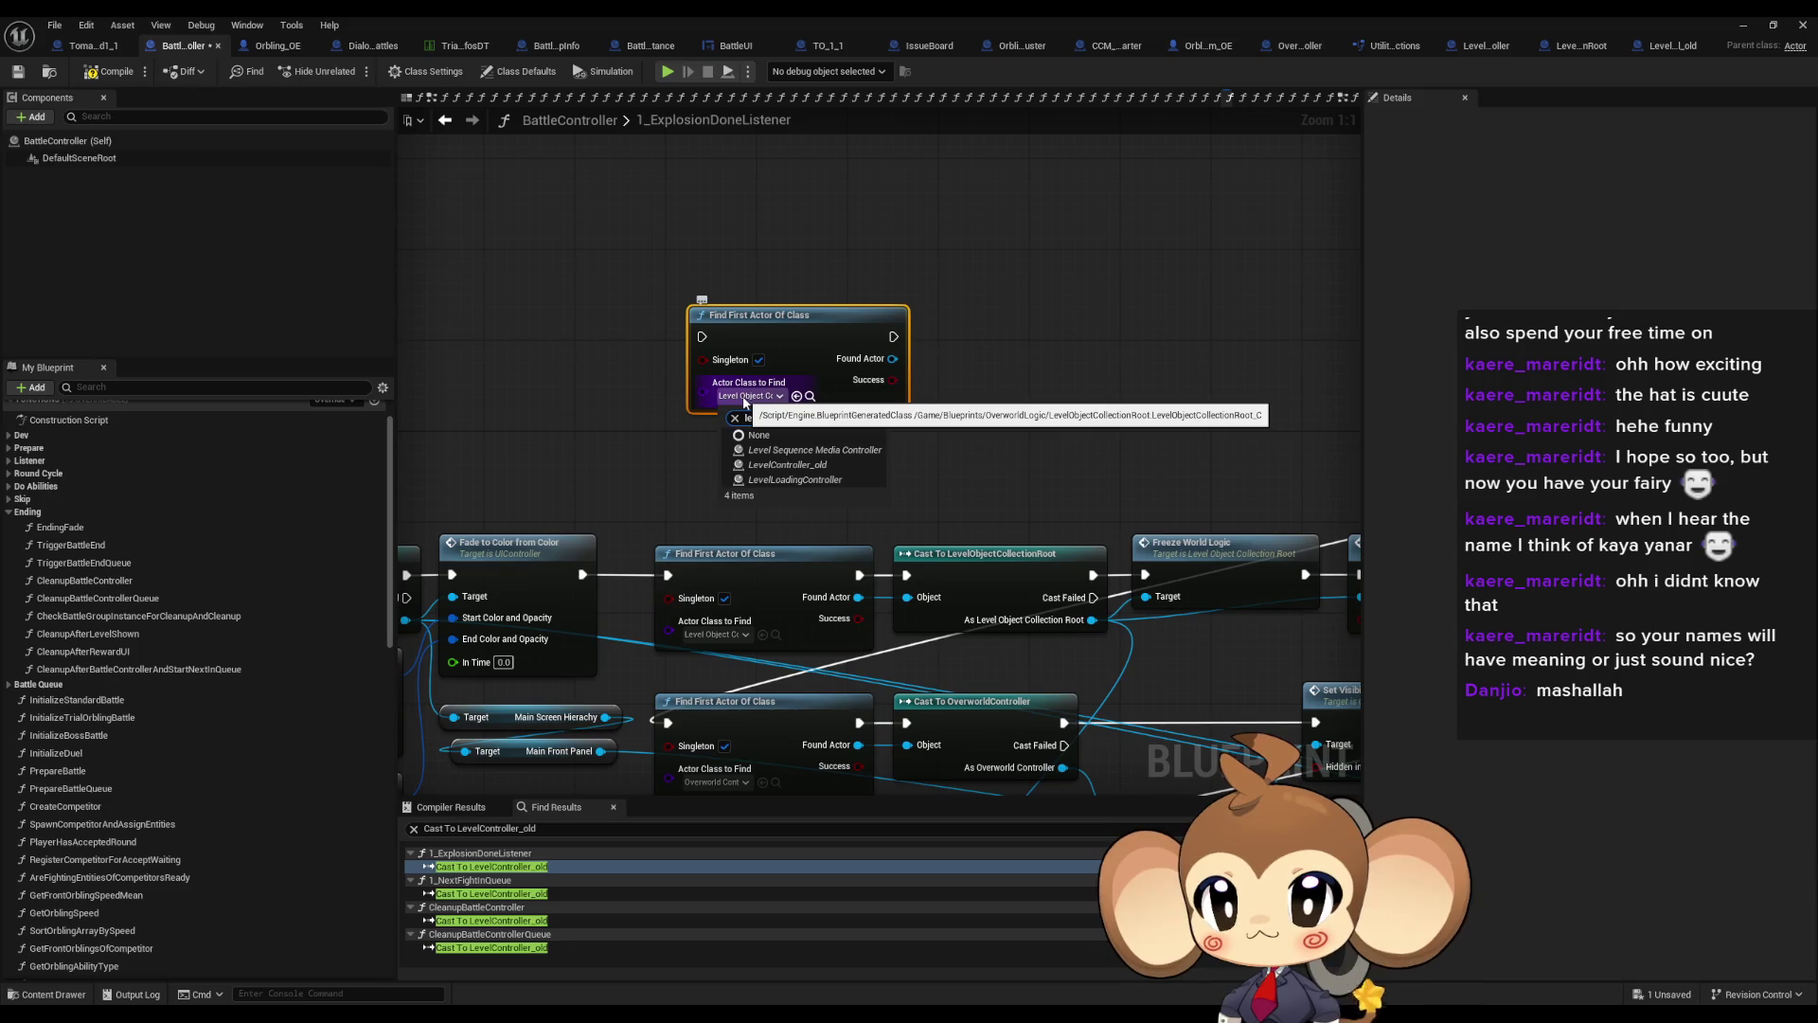
left_click(795, 479)
left_click_drag(807, 312, 772, 335)
left_click(858, 304)
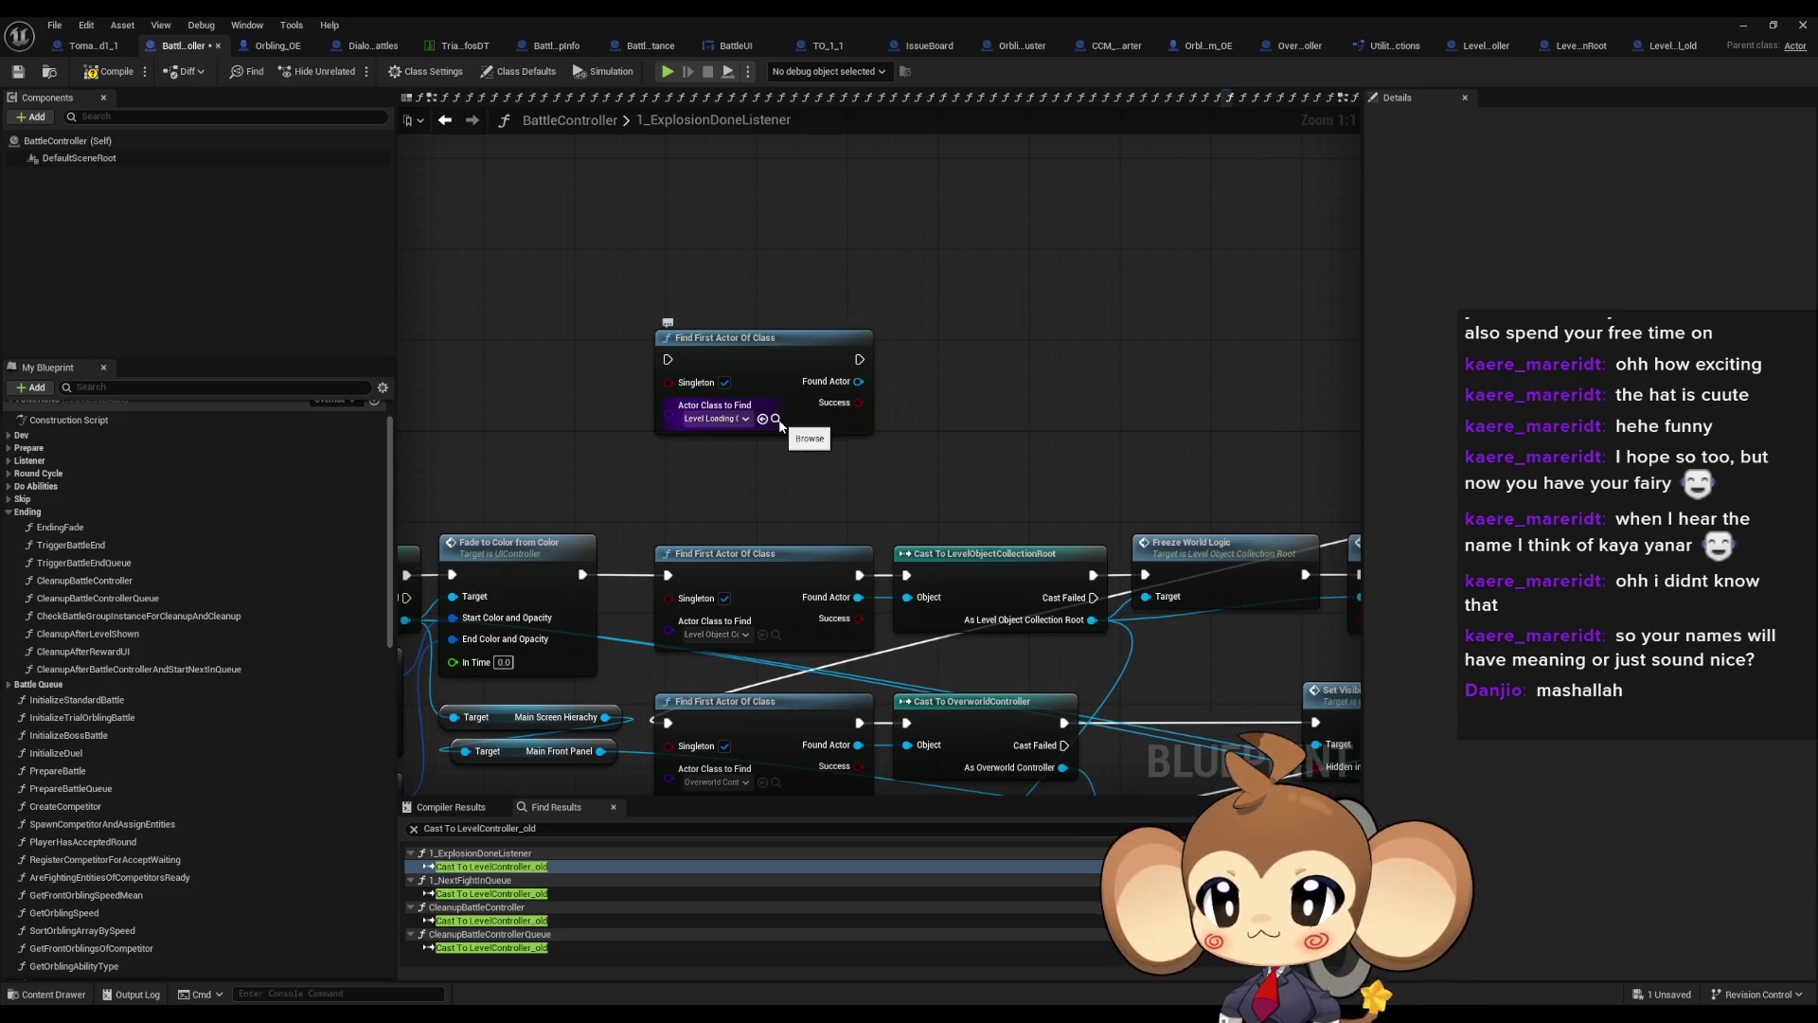
Browse Content > Blueprints > Controllers and open the GameController blueprint
left_click(776, 419)
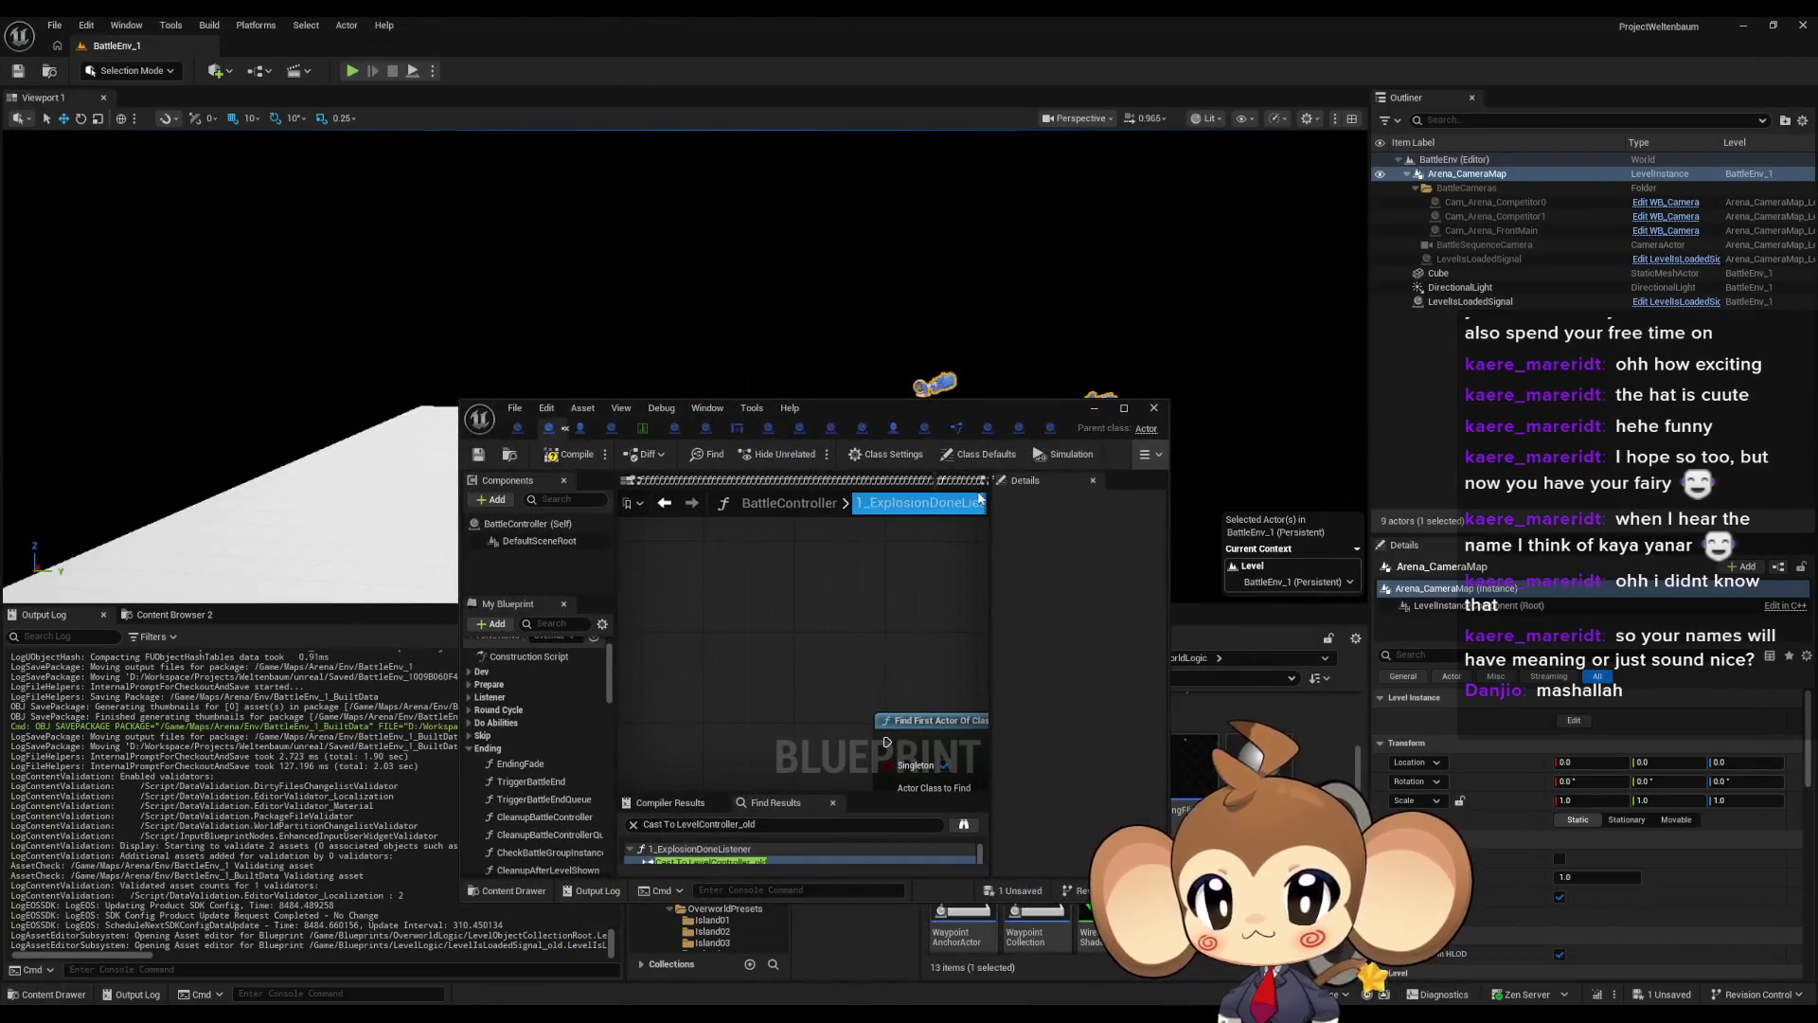
left_click_drag(913, 405, 563, 404)
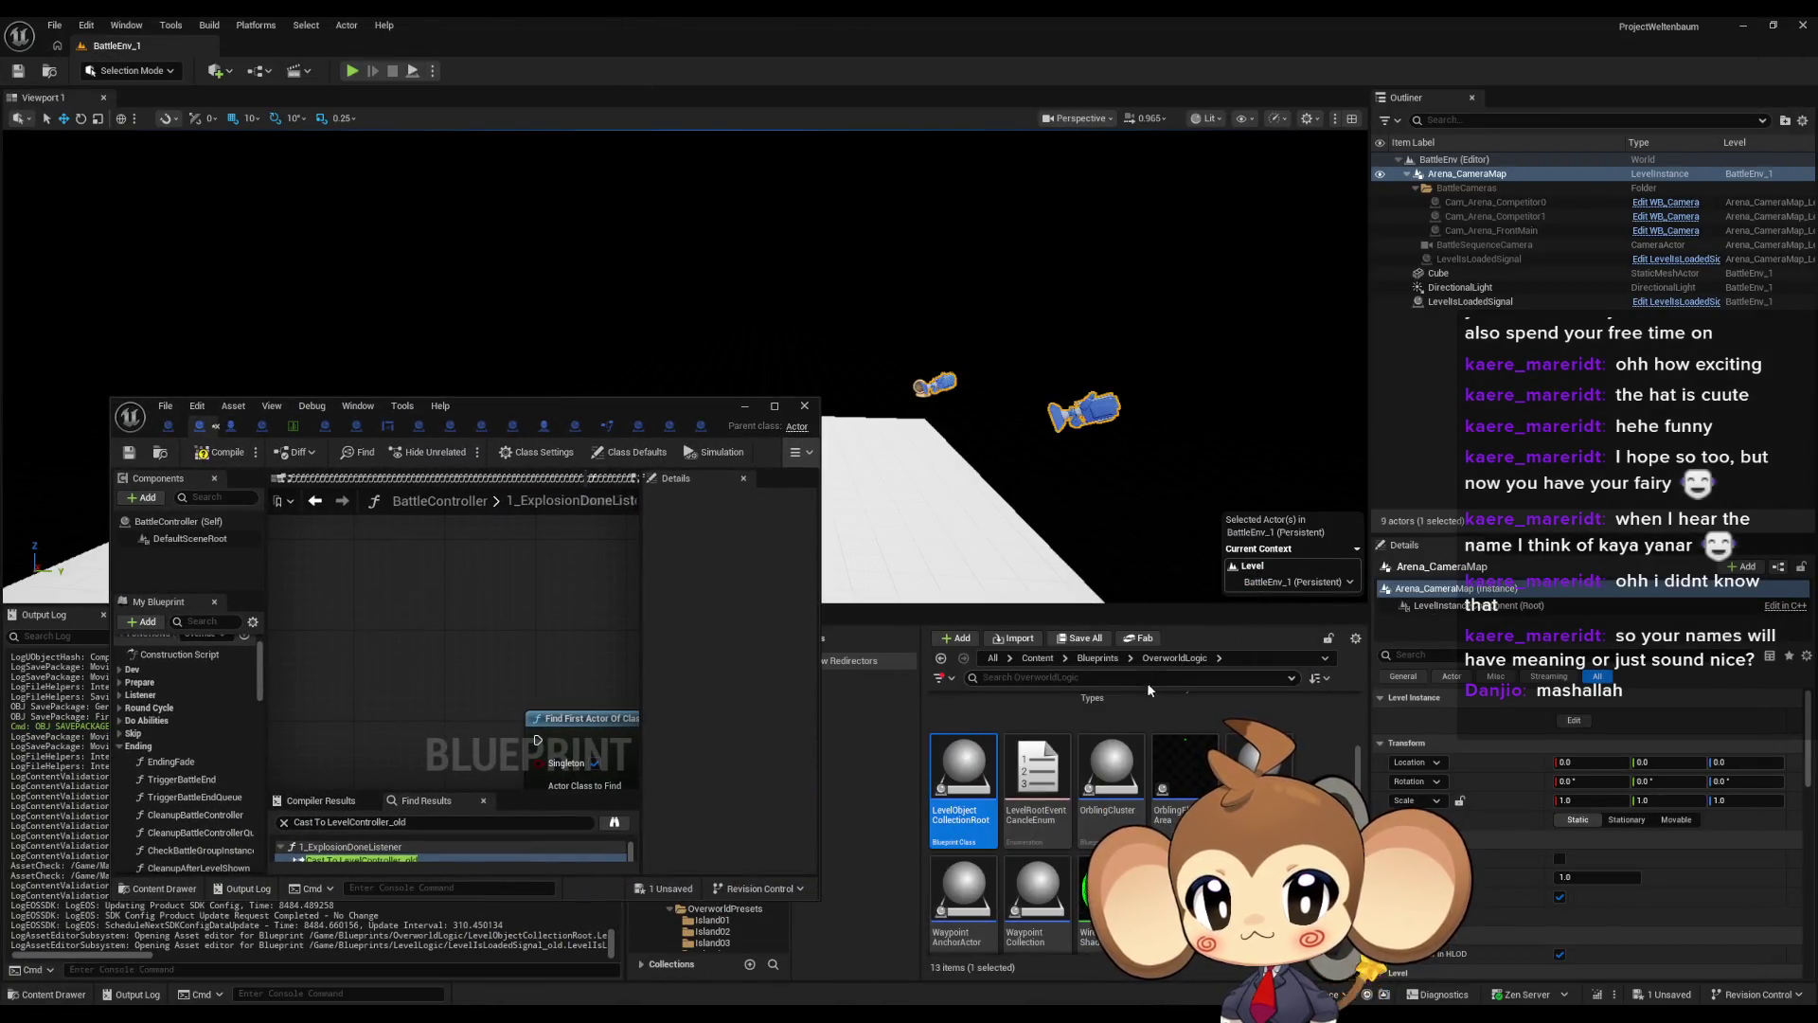
left_click(1086, 663)
double_click(1128, 763)
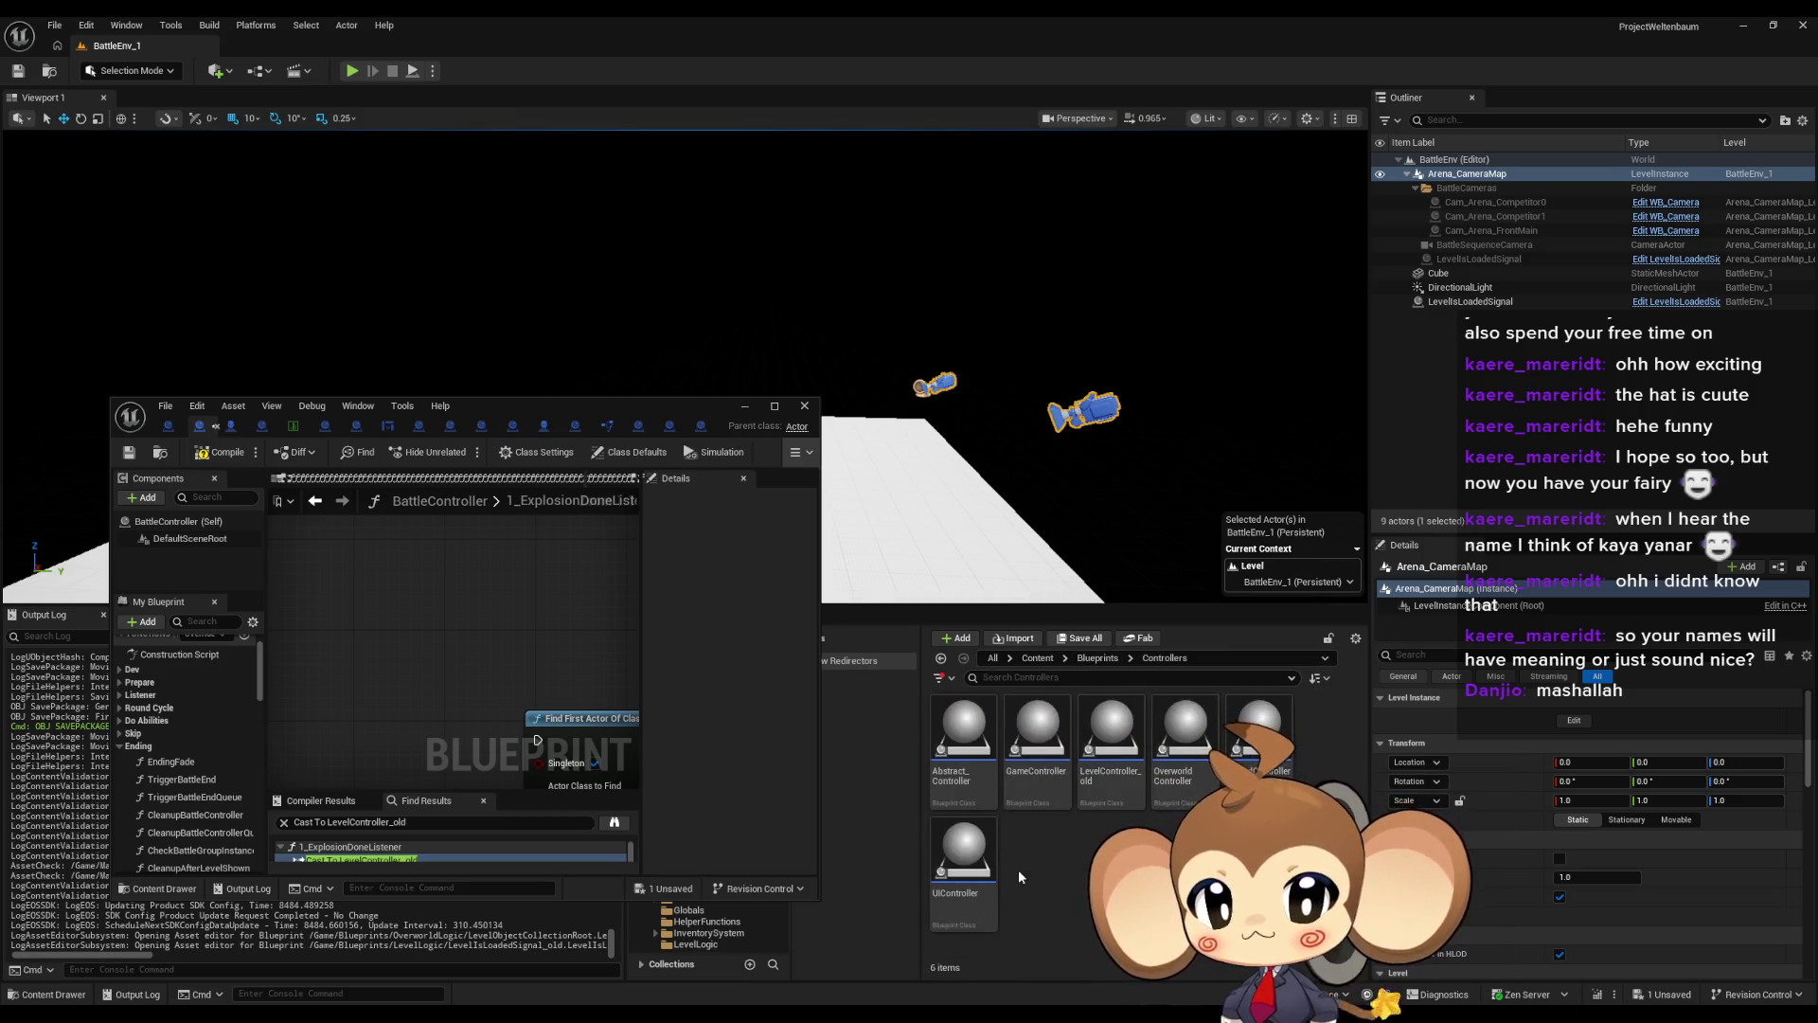
left_click(1017, 745)
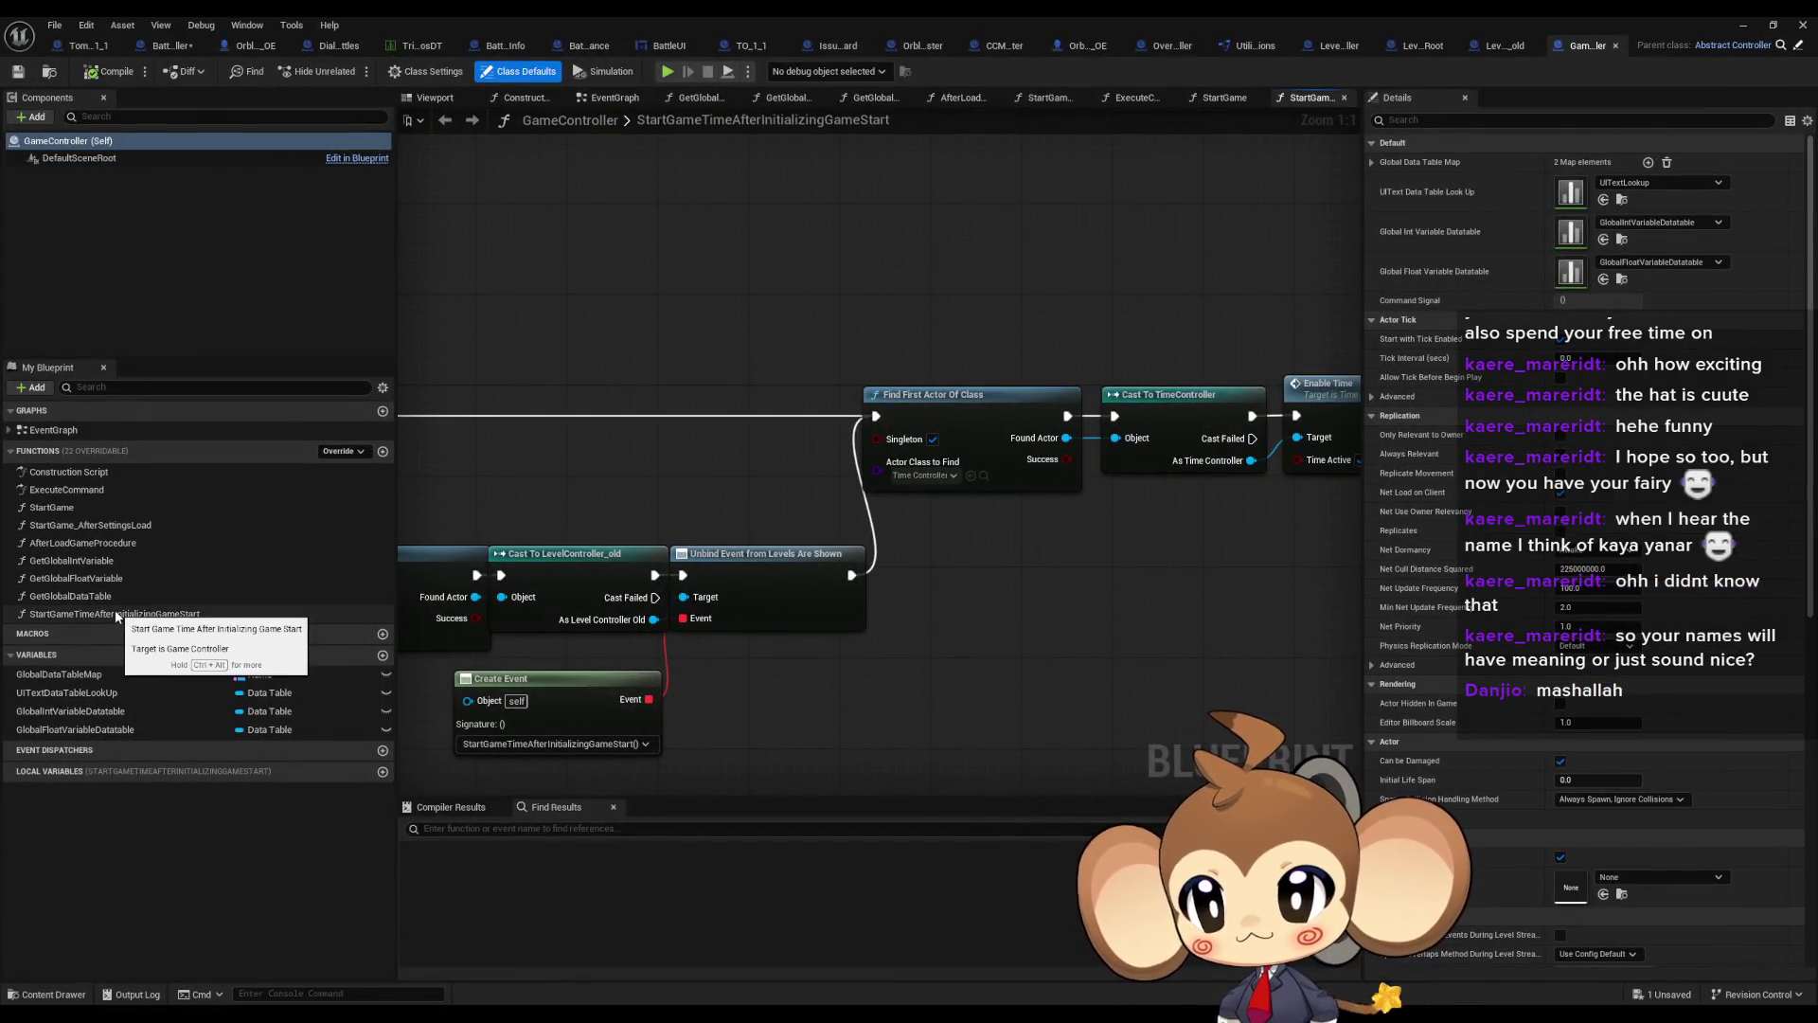
Inspect the StartGame graph and the Initialize Settings Data function it calls
double_click(93, 508)
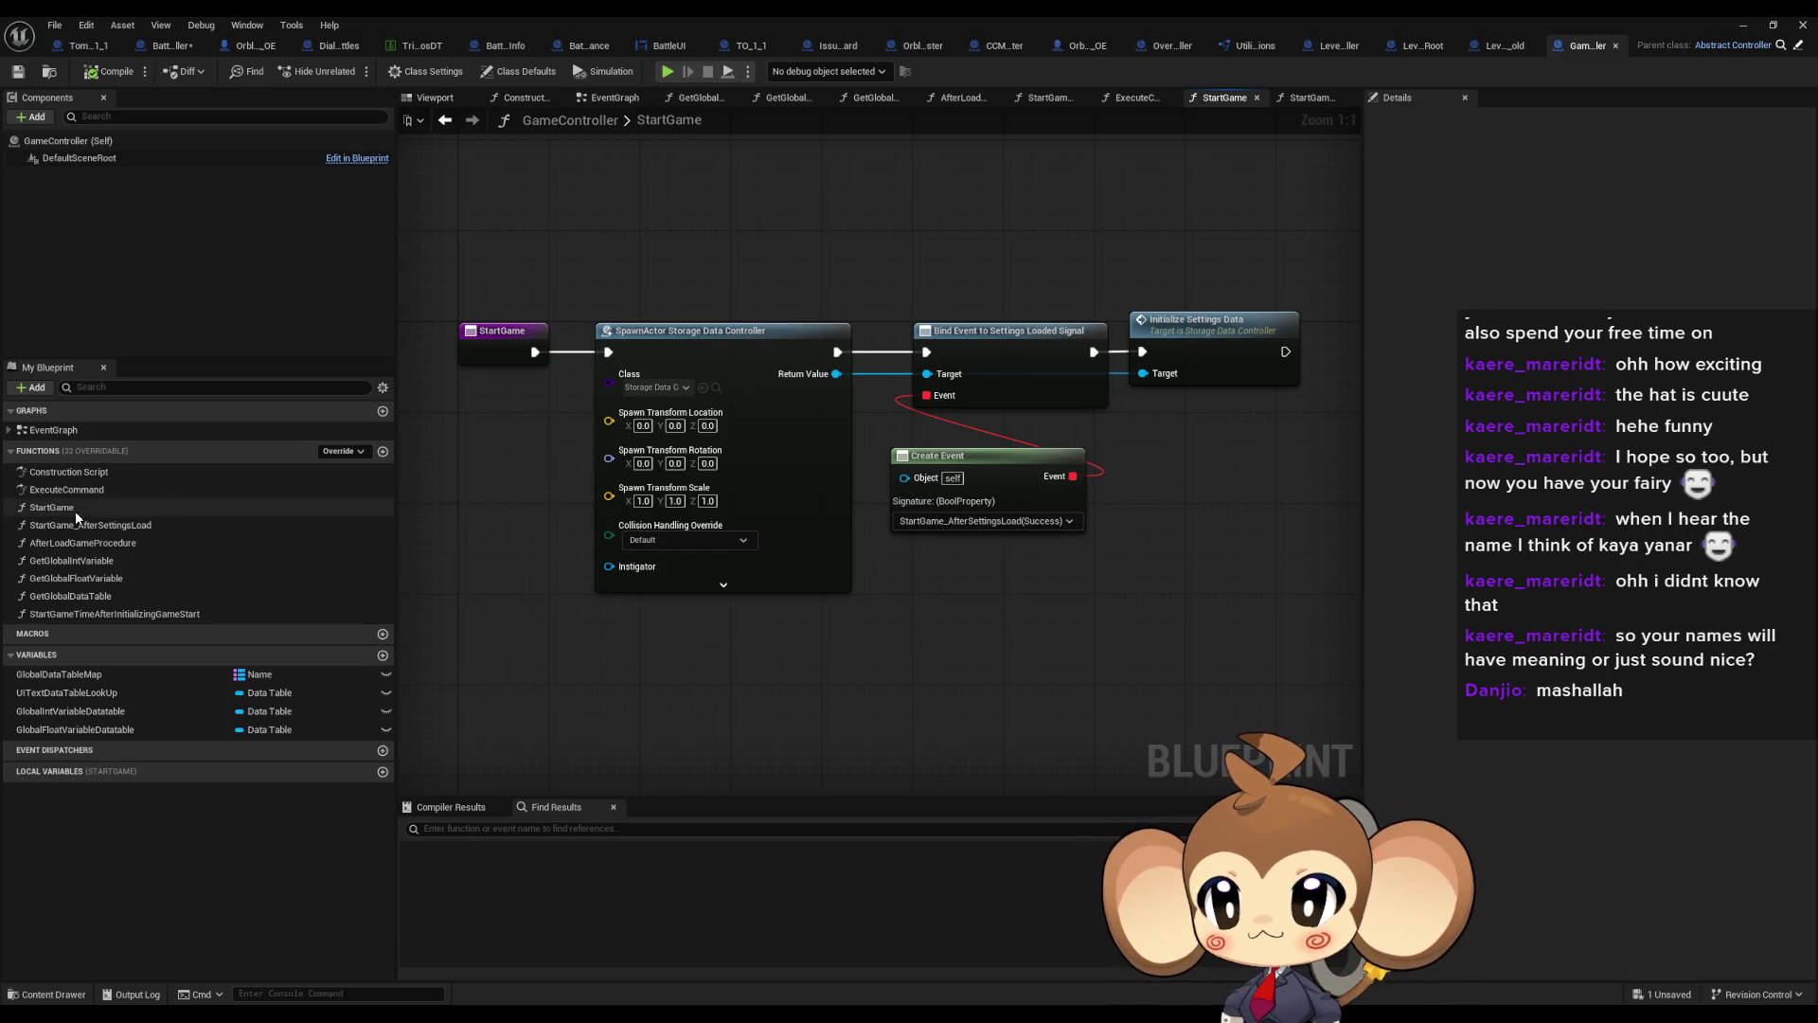
left_click(1190, 350)
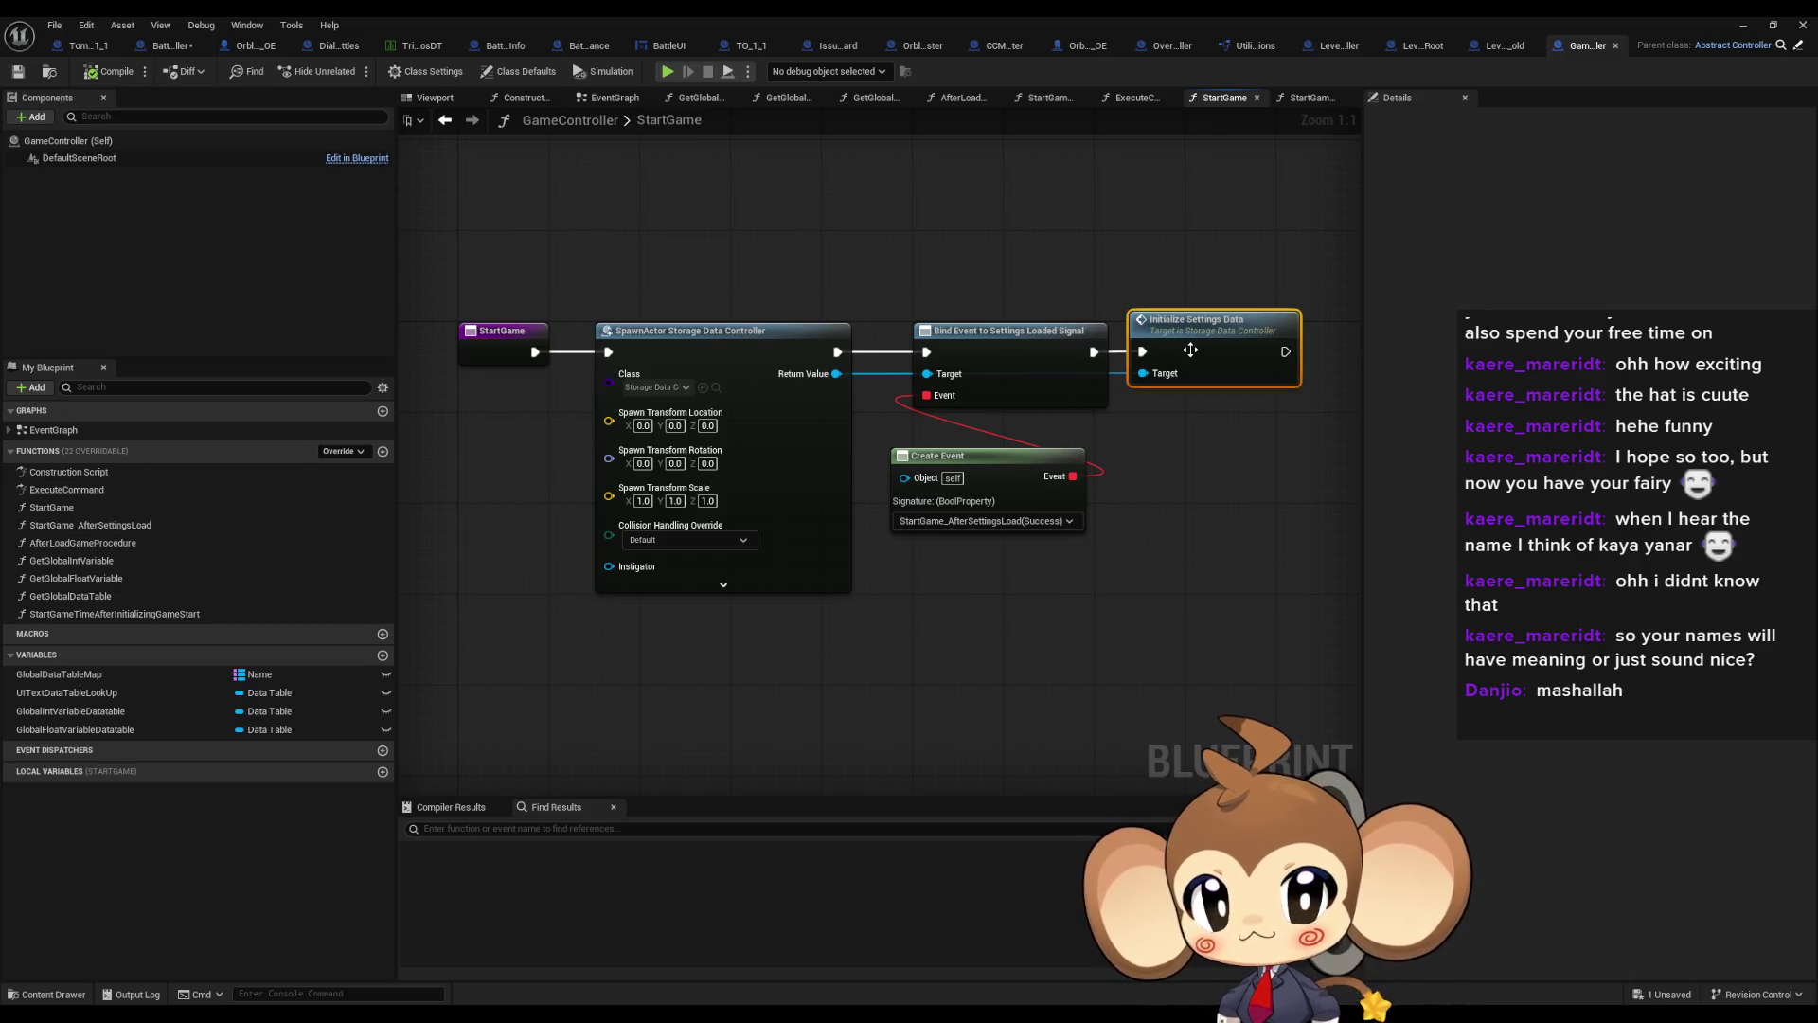
double_click(1191, 351)
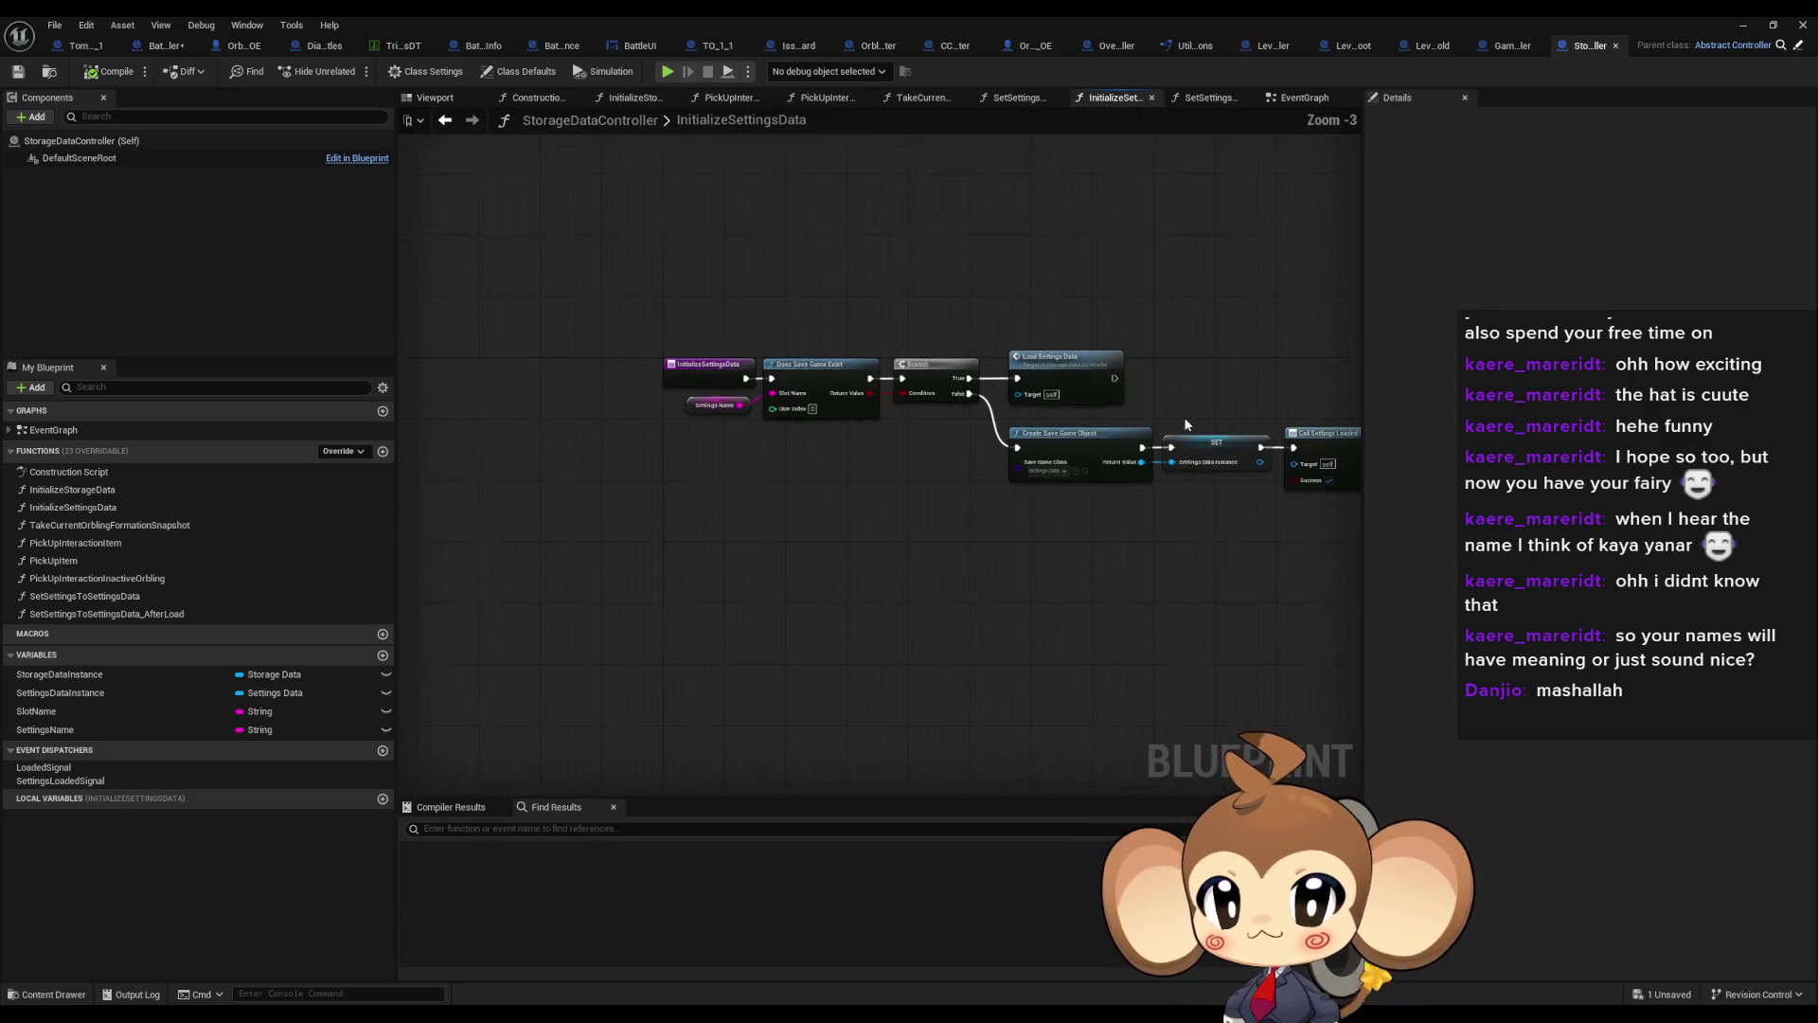
left_click(445, 119)
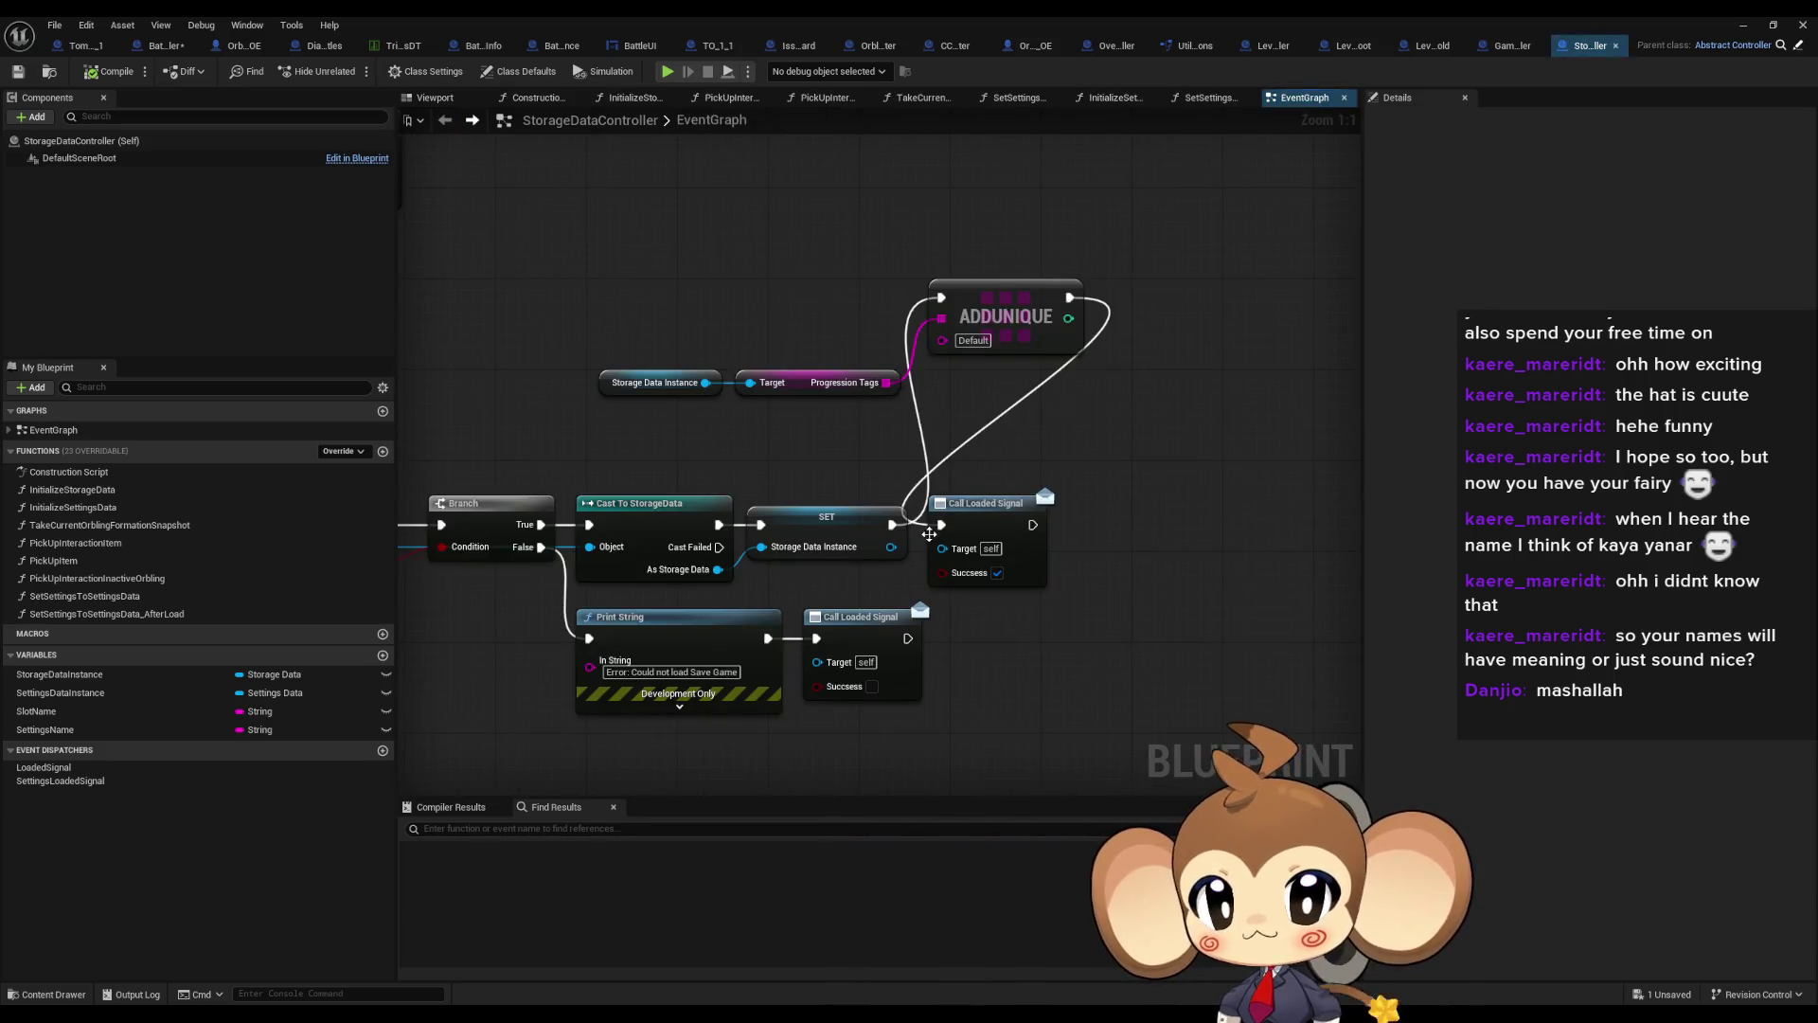
left_click(472, 119)
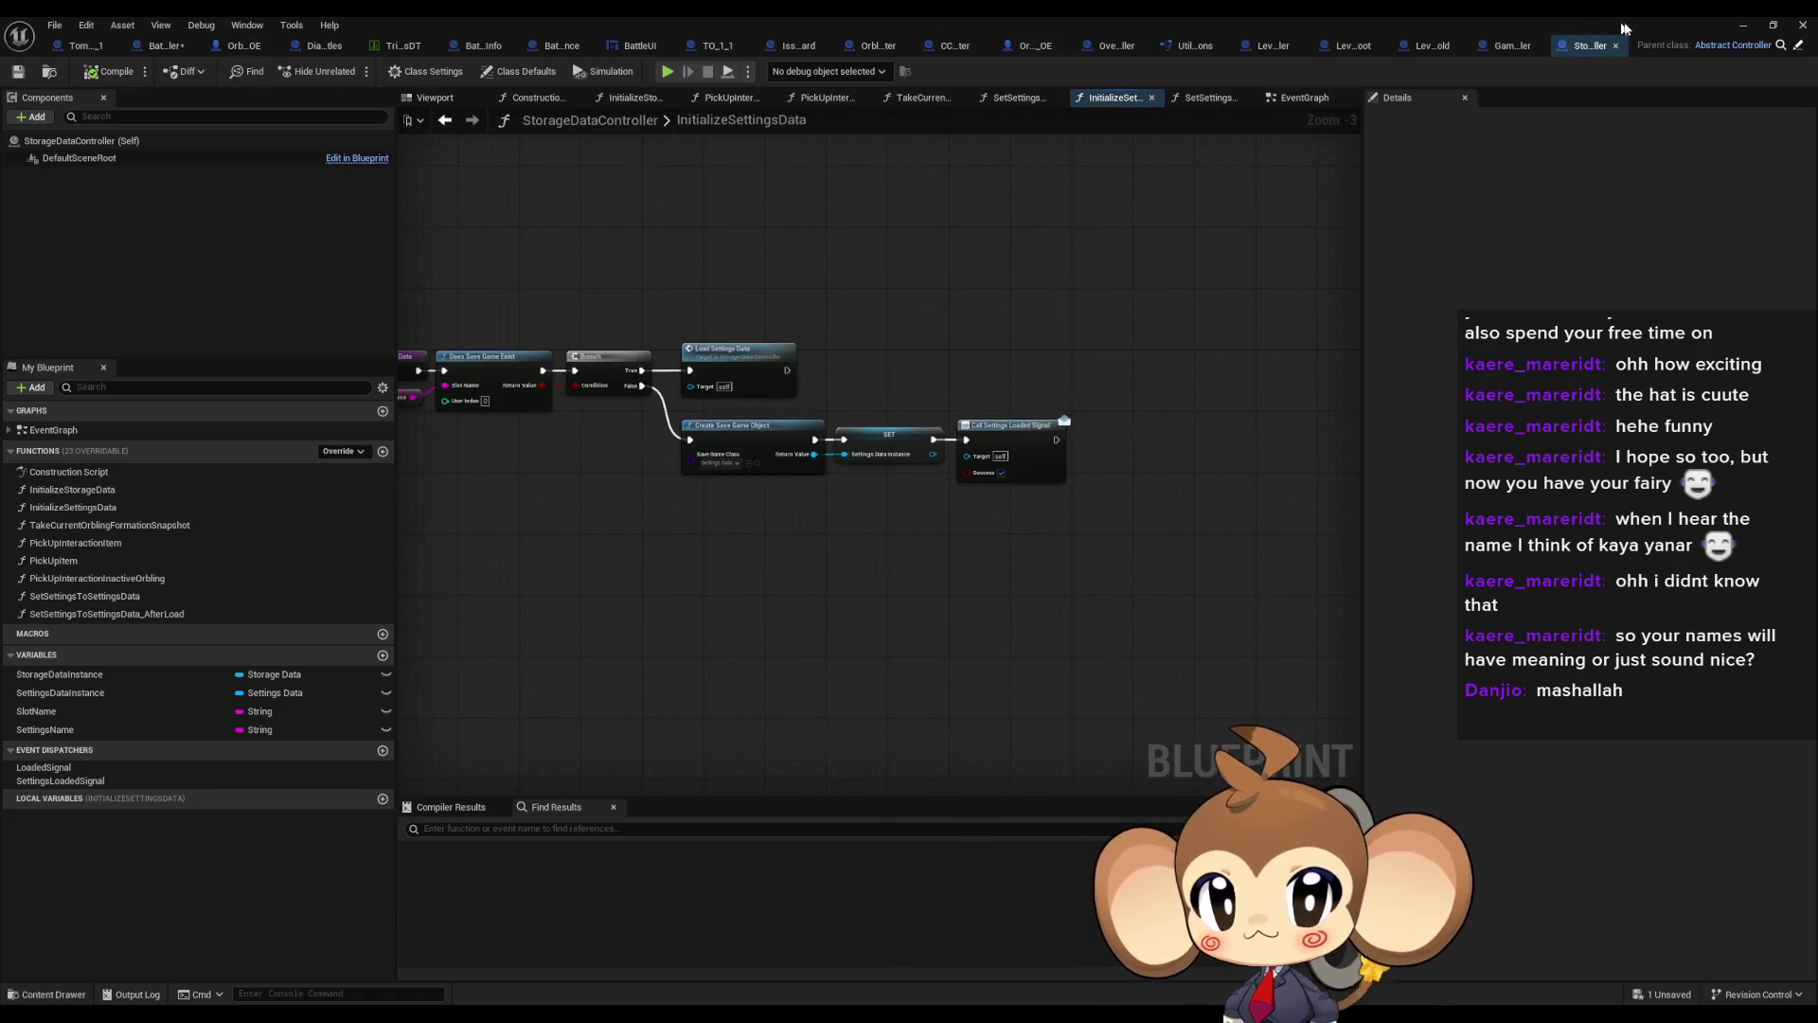
left_click(1492, 48)
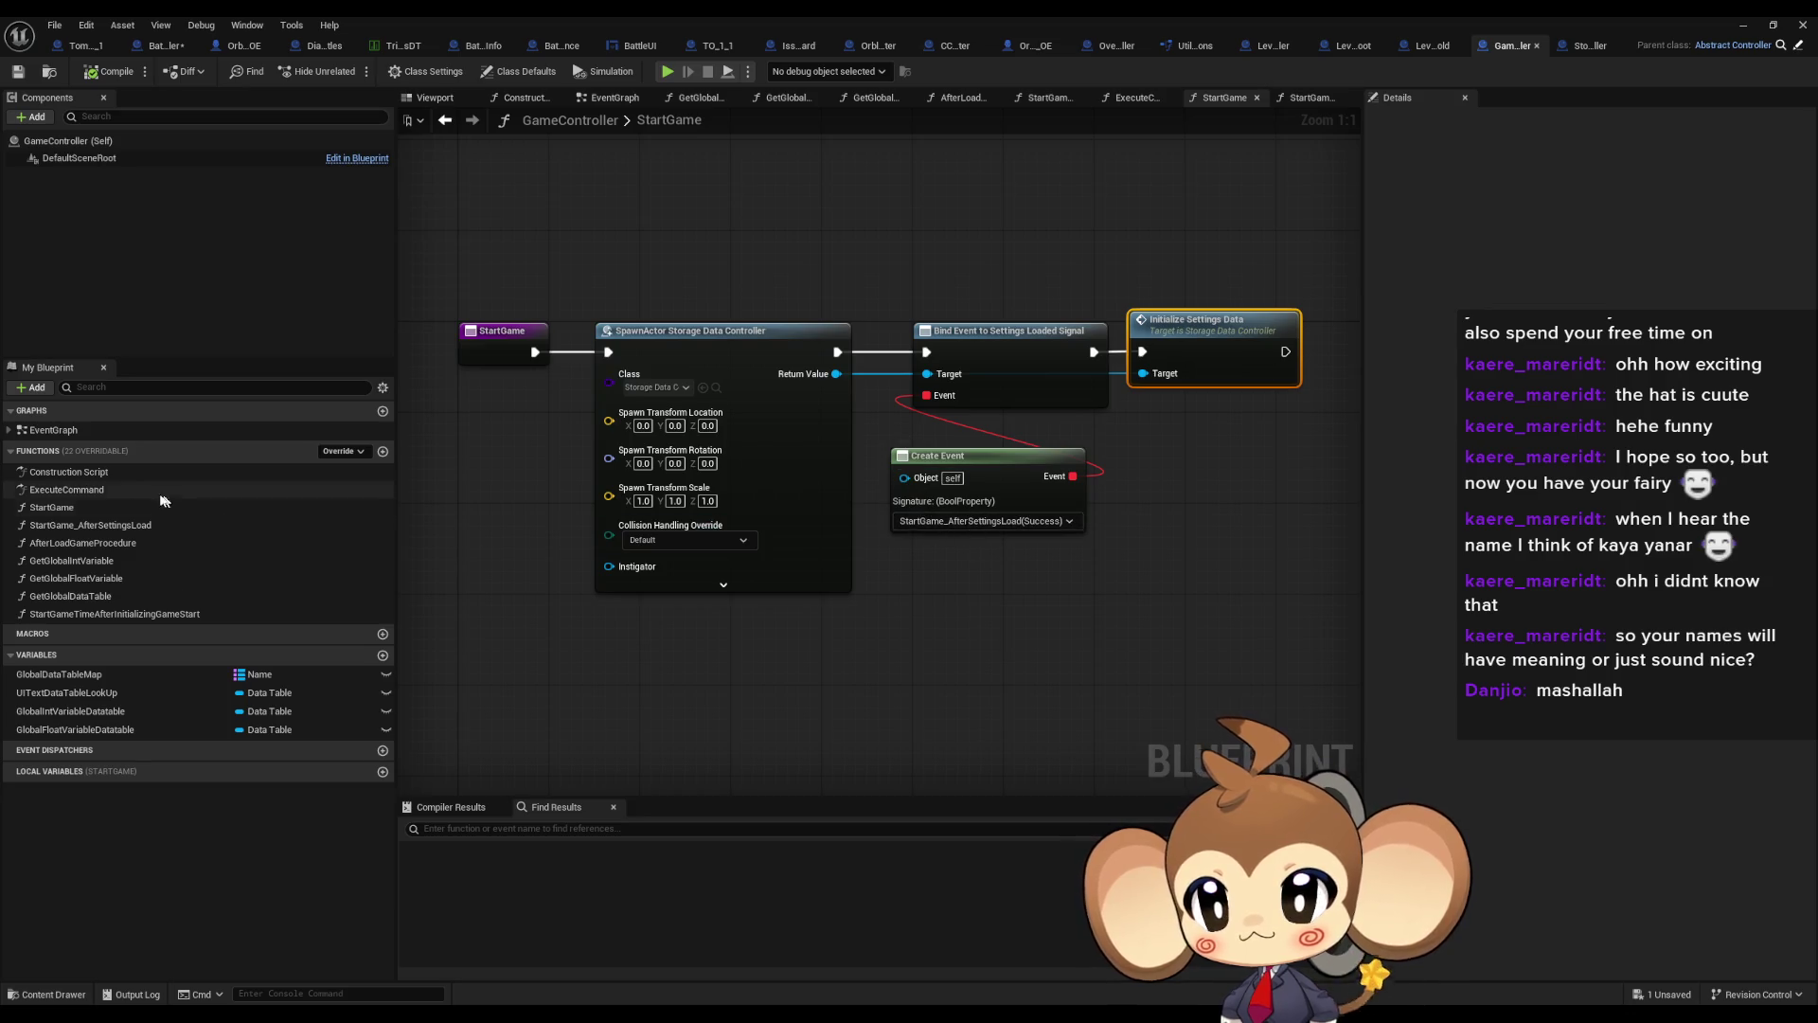
In StartGame_AfterSettingsLoad, add Initialize Level Loading Controller off the spawned controller's return value
double_click(137, 525)
left_click_drag(474, 530, 1357, 523)
scroll(516, 522, "up", 3)
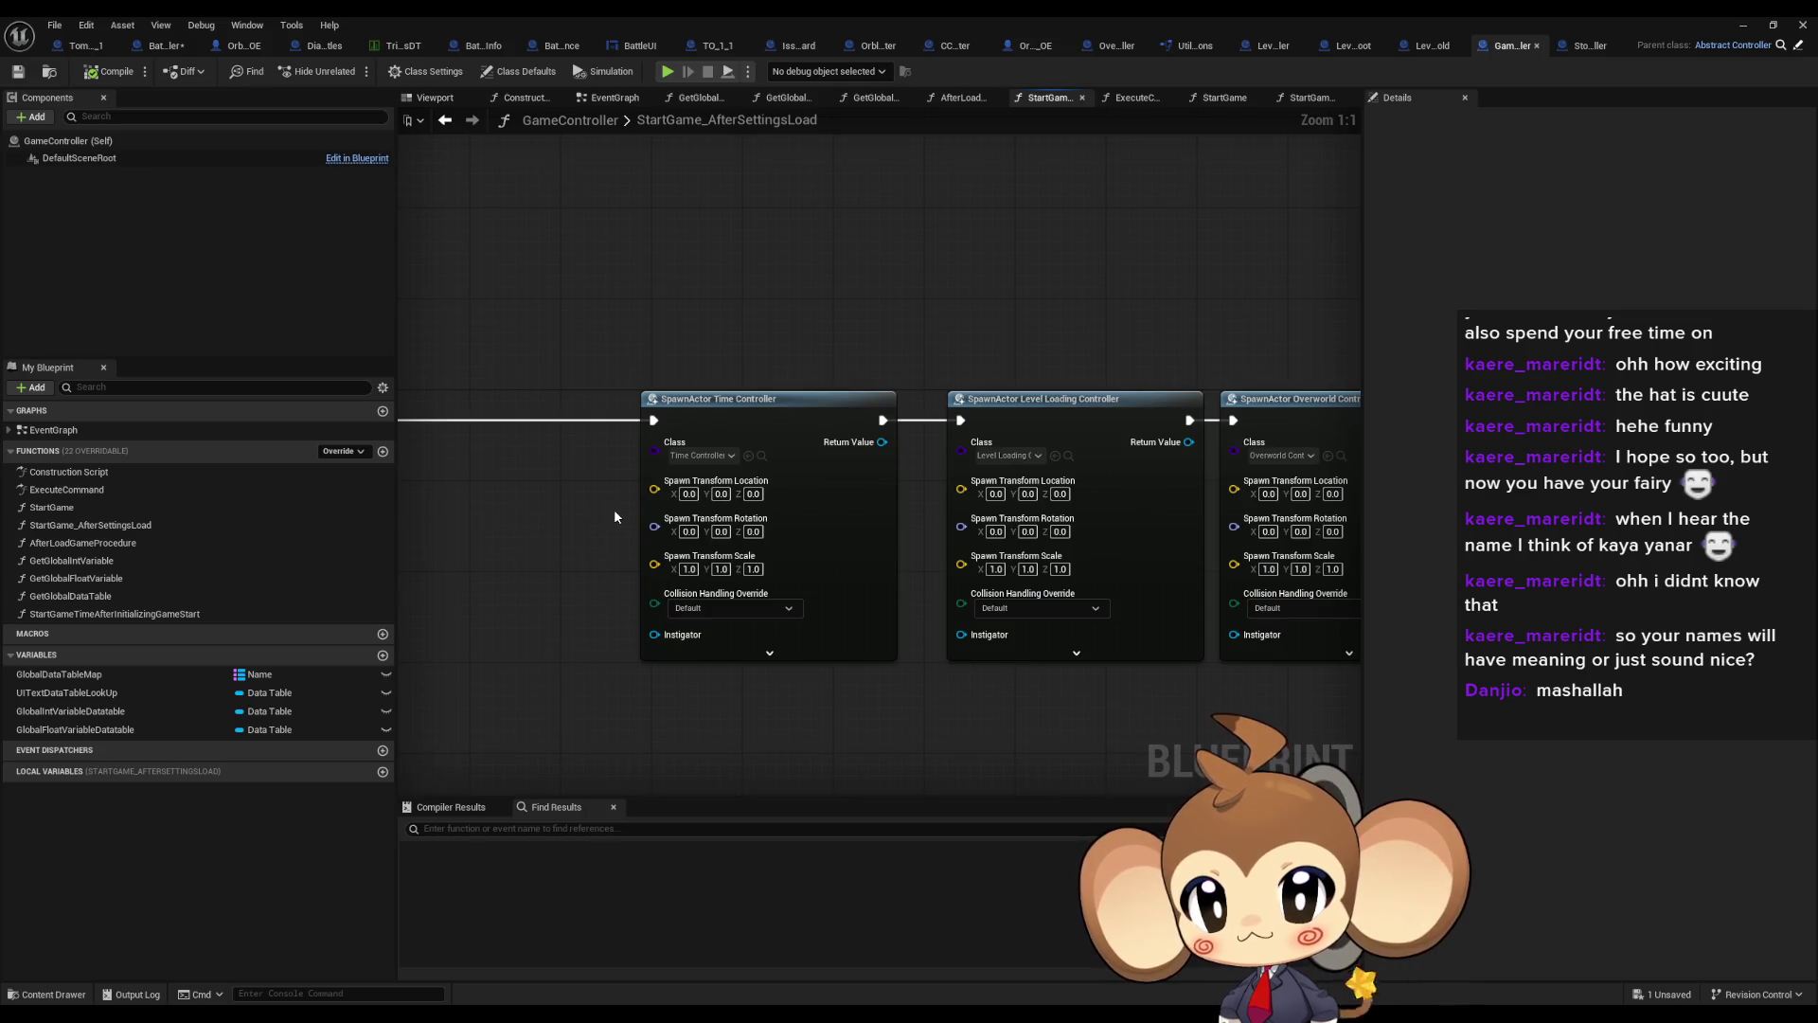
left_click_drag(614, 516, 240, 527)
left_click_drag(762, 277, 820, 559)
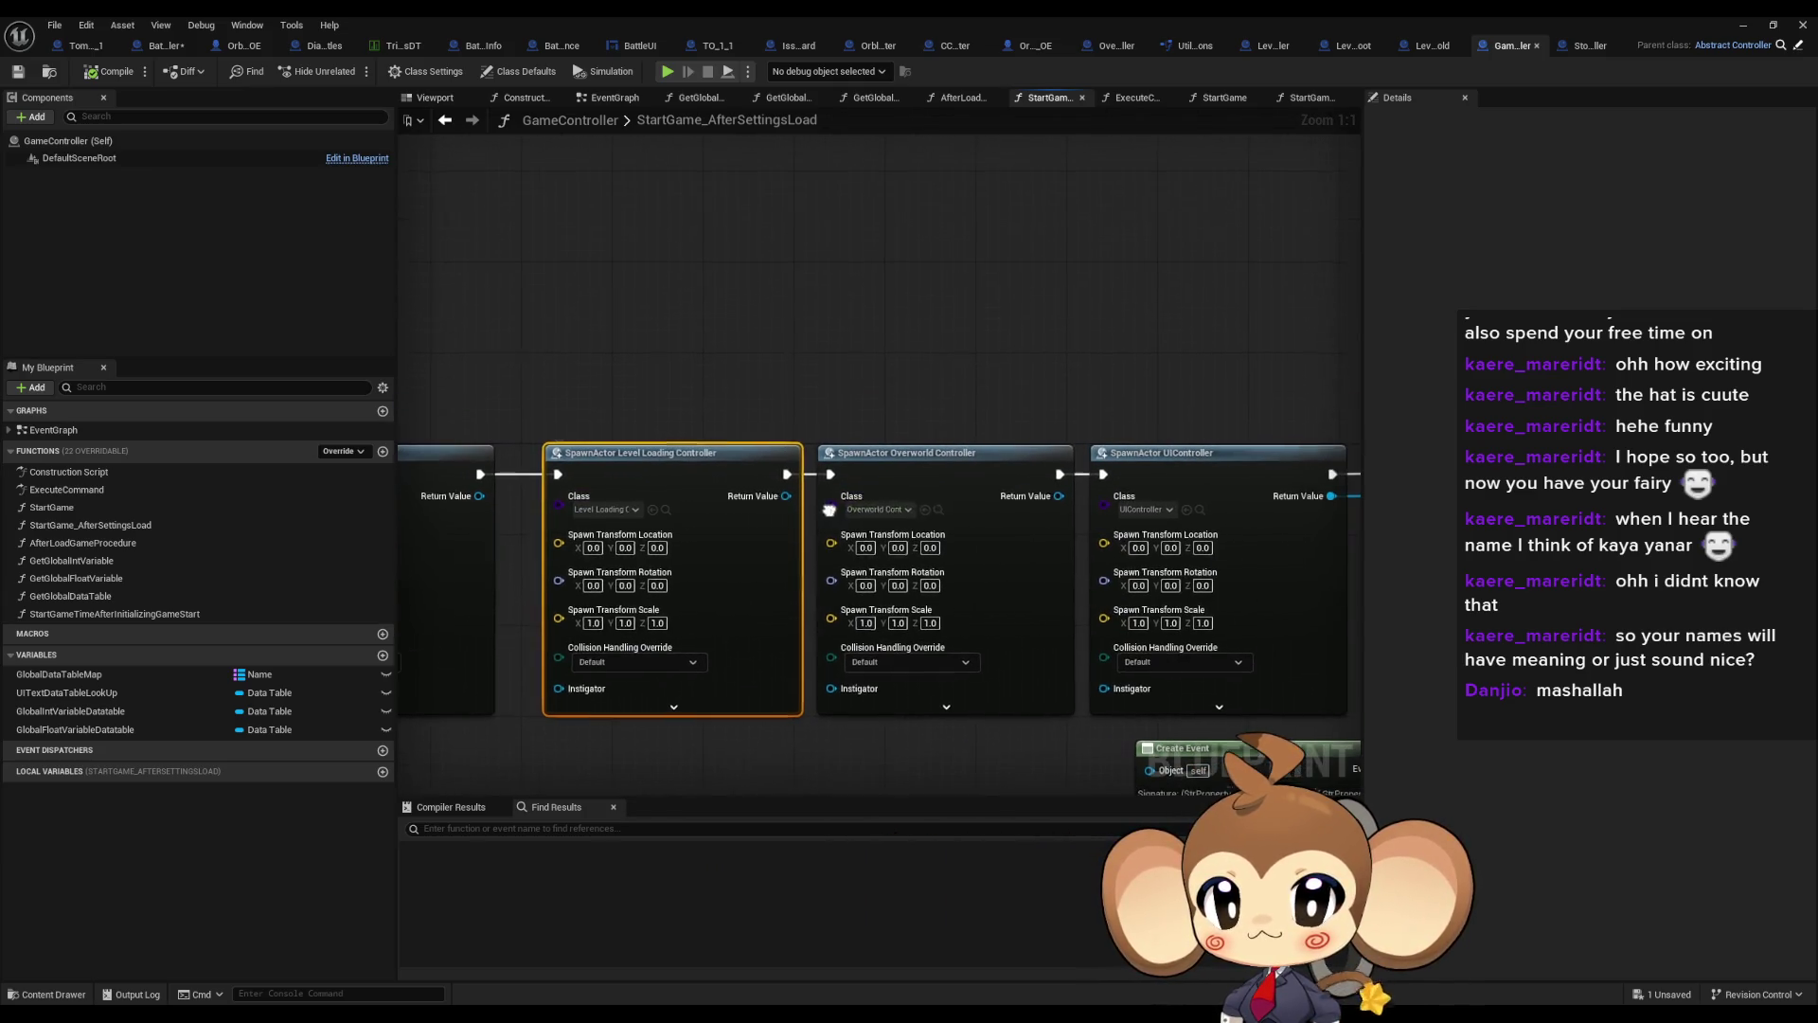
left_click_drag(786, 496, 794, 329)
type("ini")
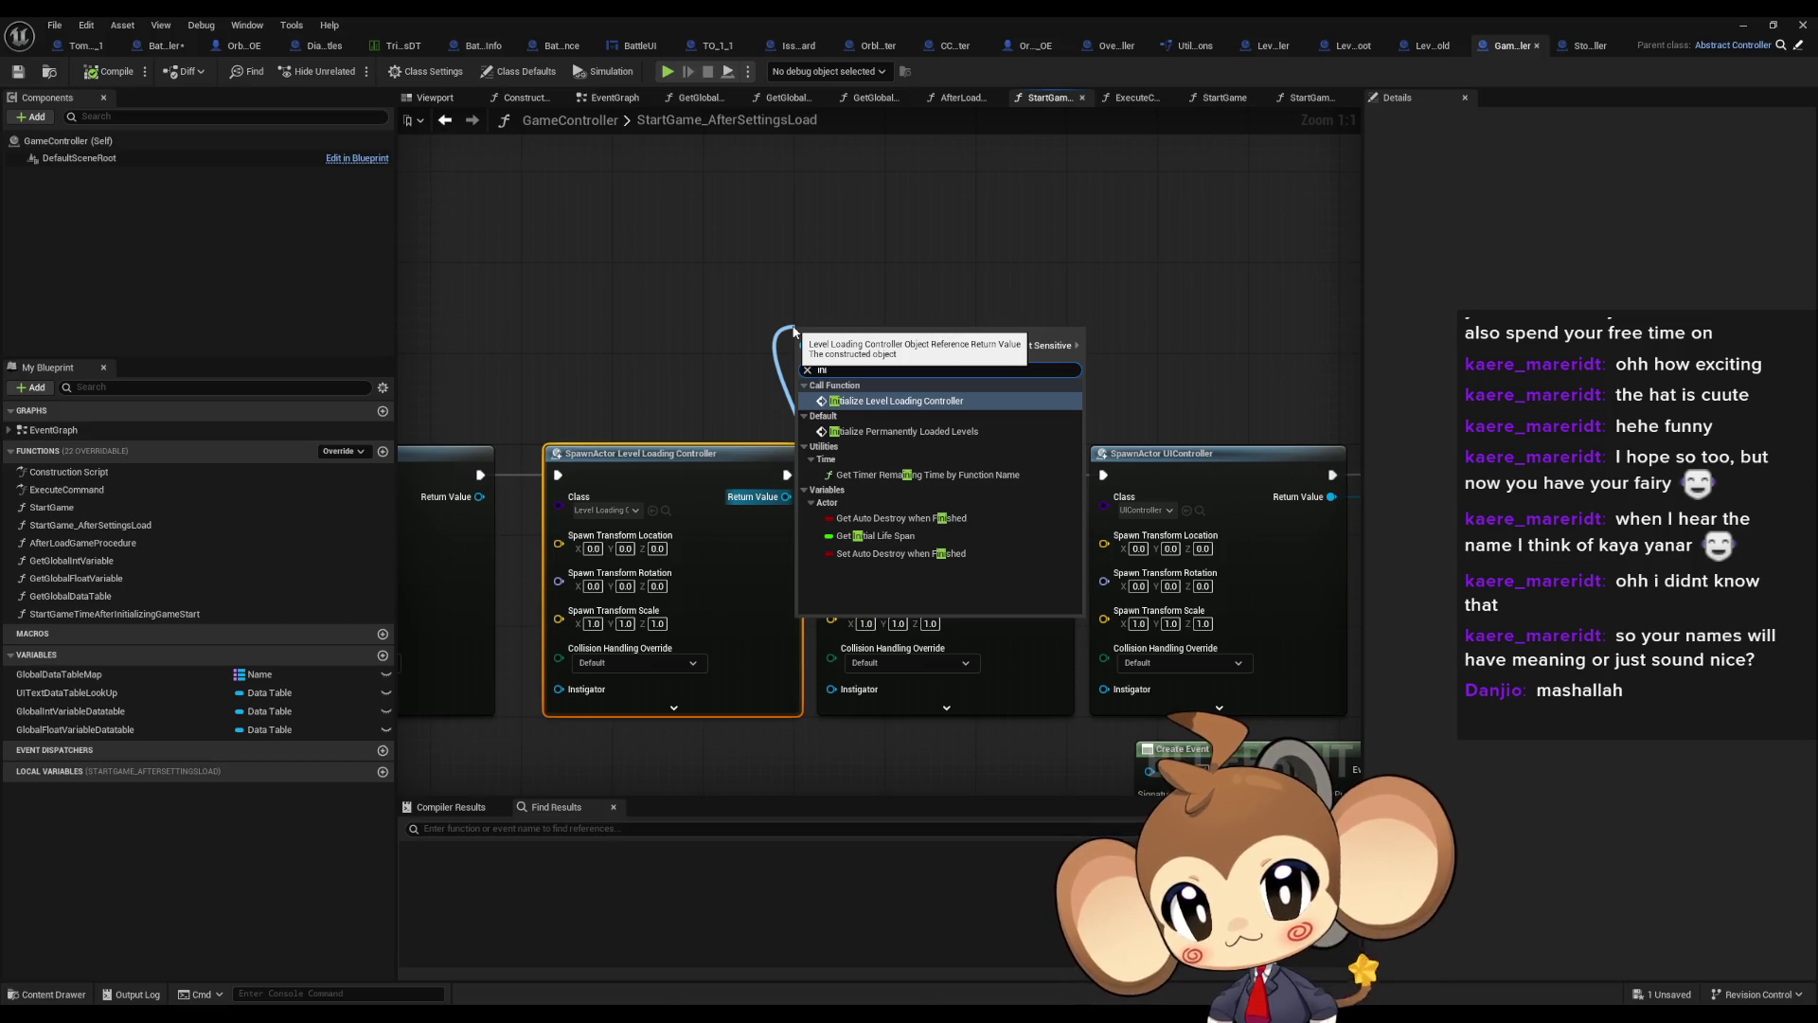
key("Return")
Insert the initialize call into the execution chain right after the spawn and save GameController
mouse_move(961, 361)
left_mouse_down()
mouse_move(807, 469)
mouse_move(837, 364)
left_mouse_up()
scroll(838, 365, "down", 10)
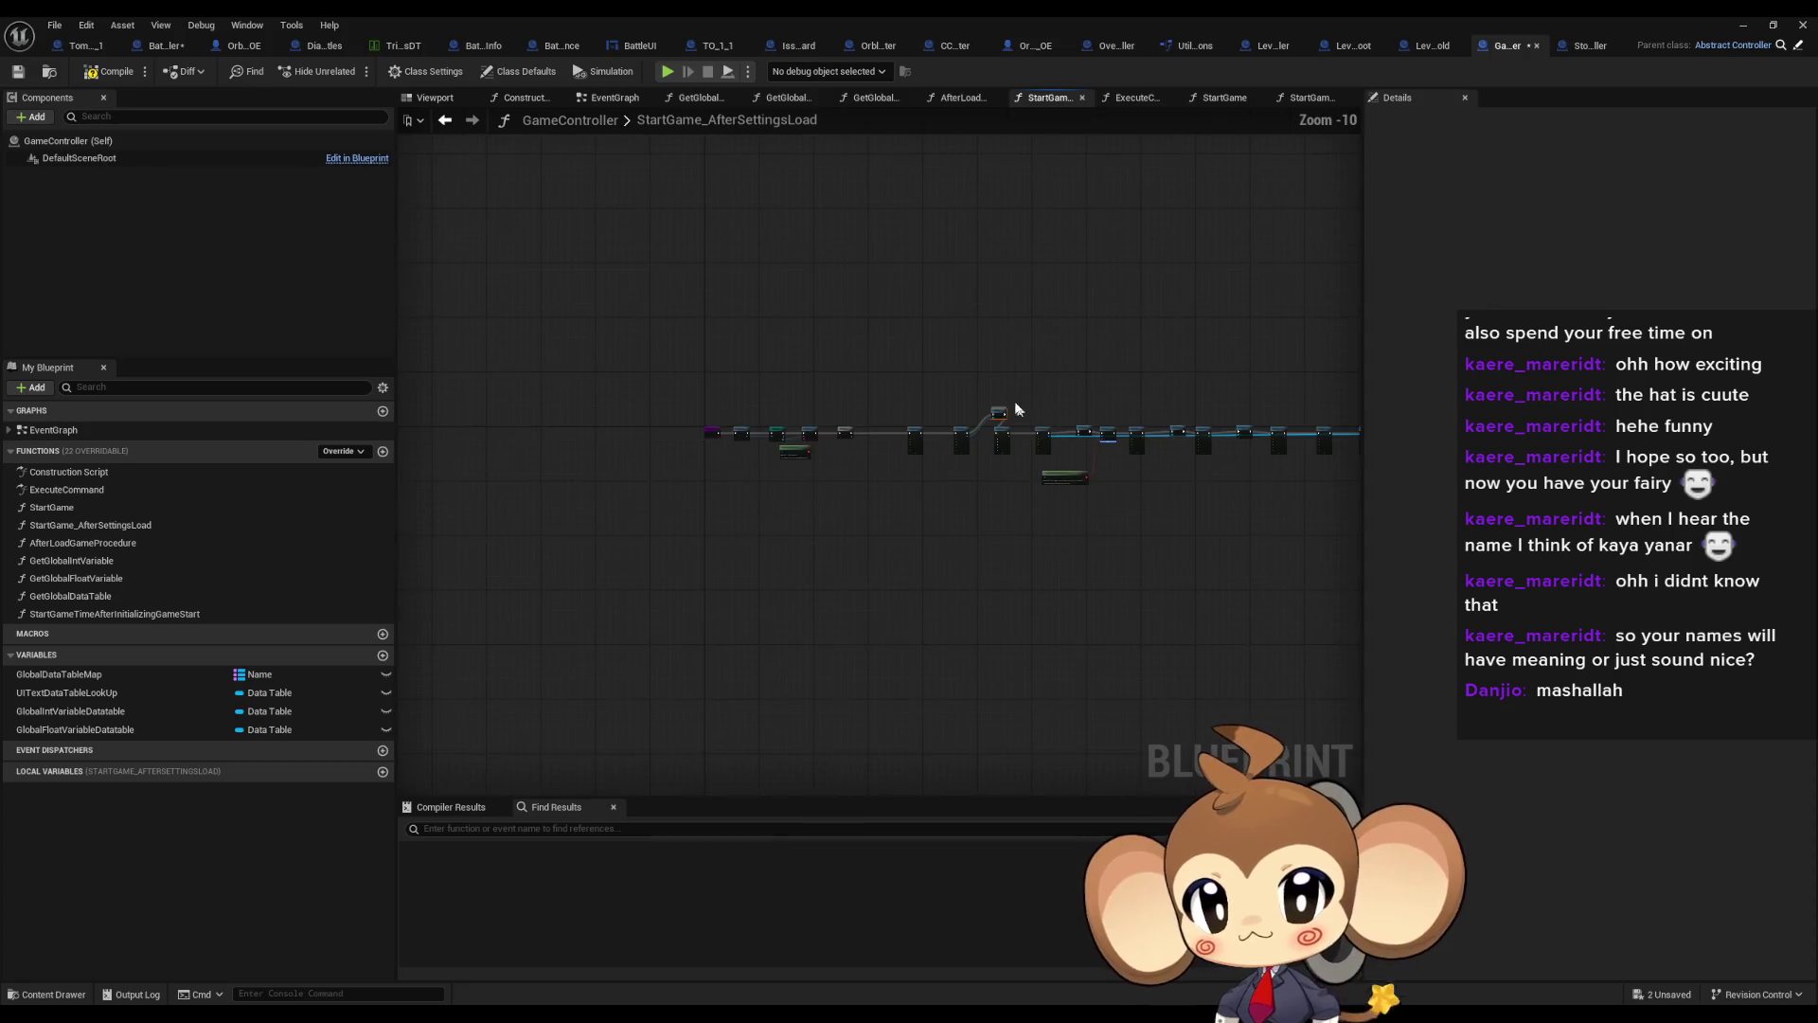
left_click_drag(1138, 379, 775, 563)
scroll(691, 559, "up", 9)
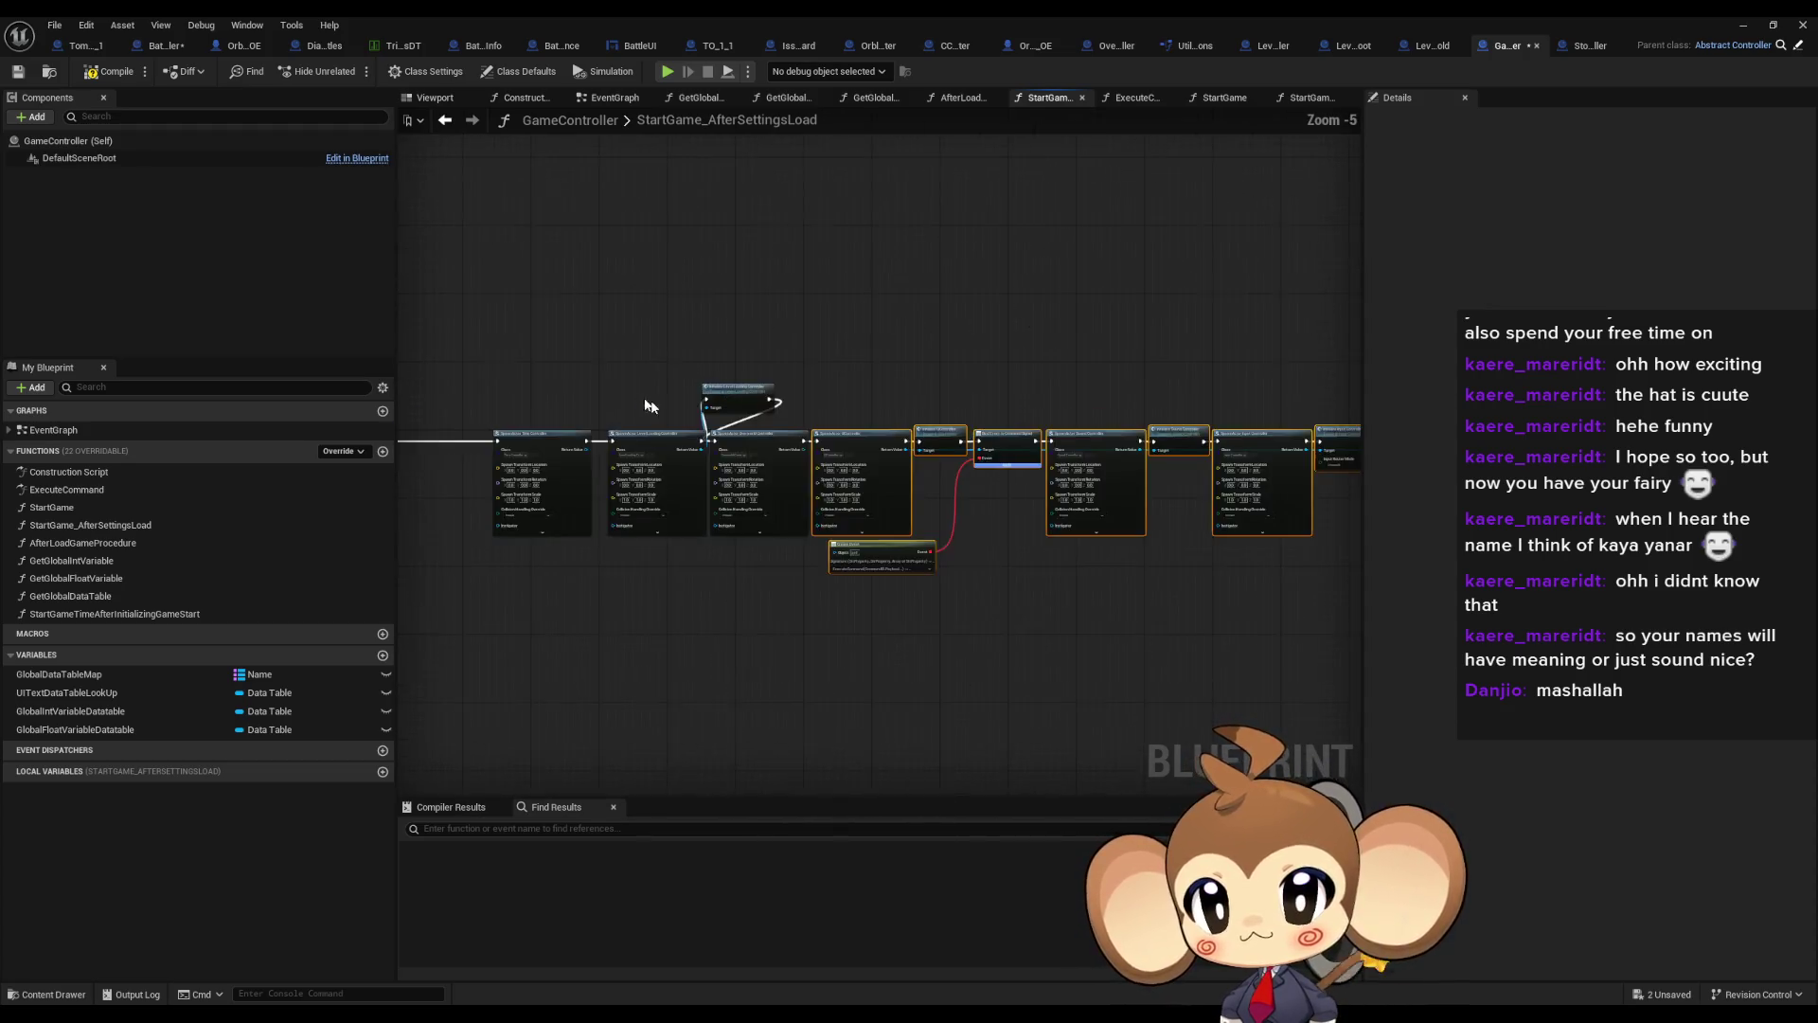
left_click_drag(762, 437, 952, 436)
left_click_drag(780, 356, 800, 451)
left_click(663, 331)
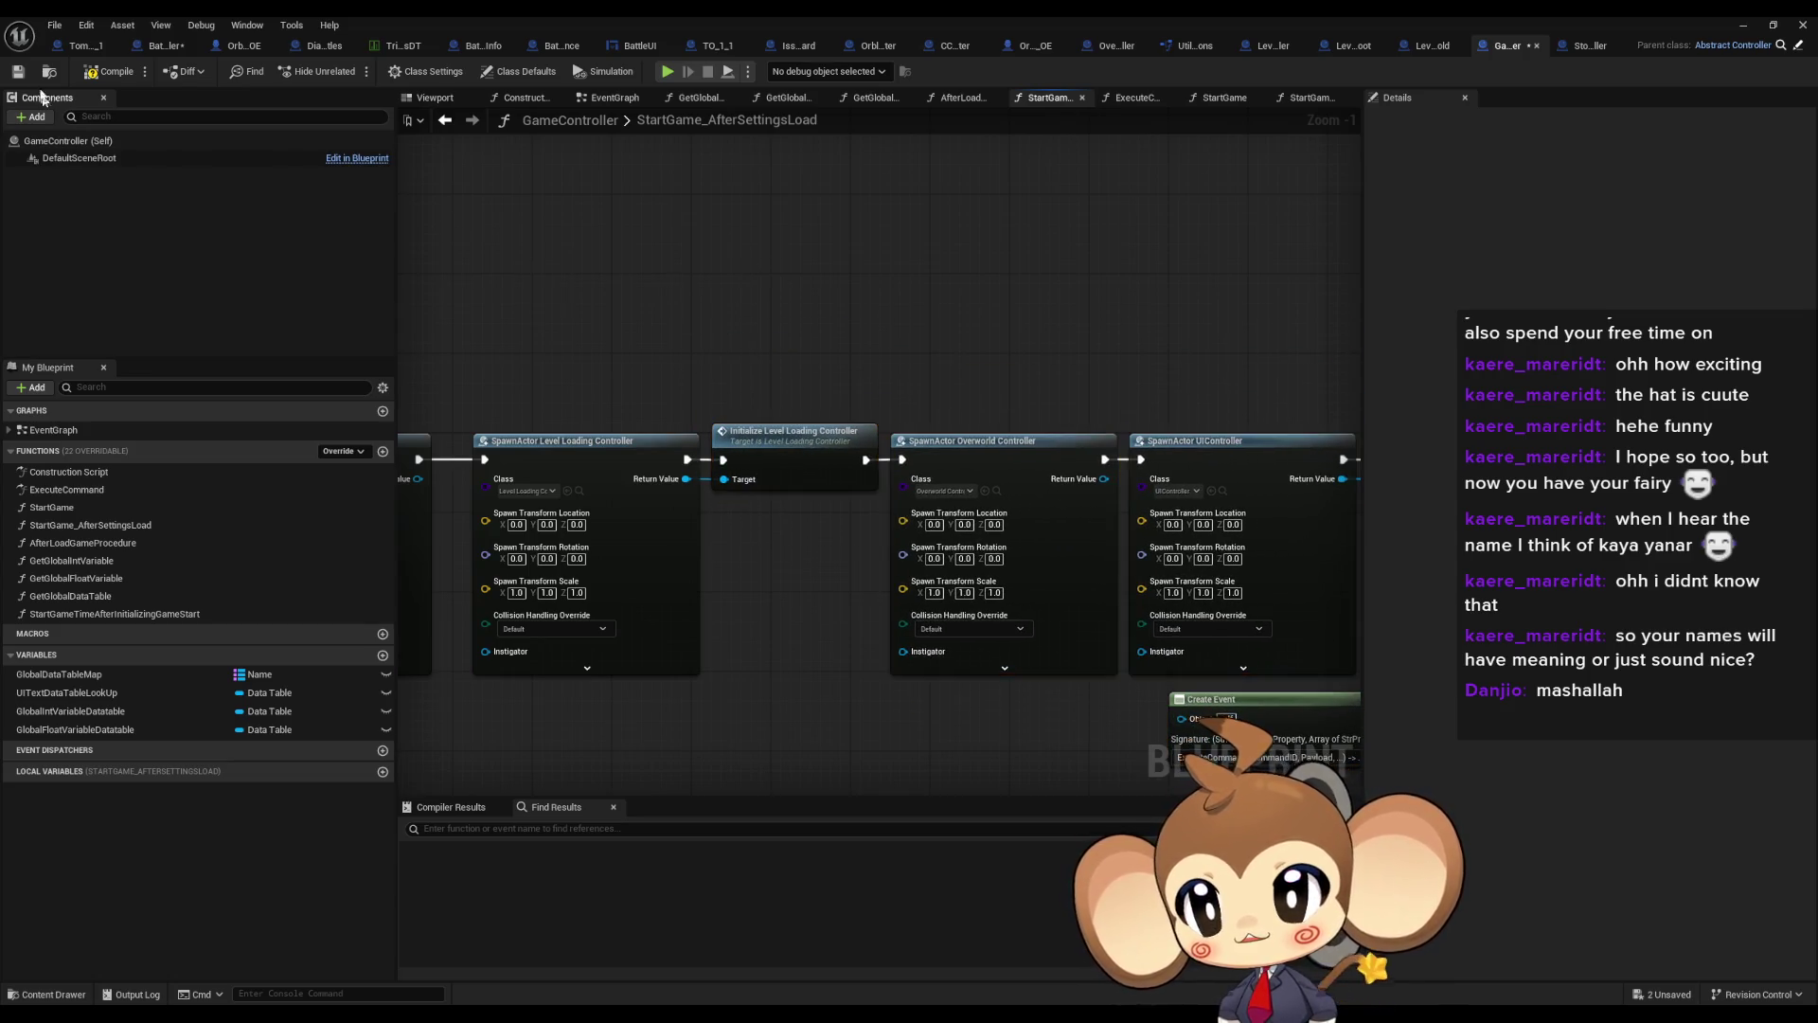
key("ctrl+s")
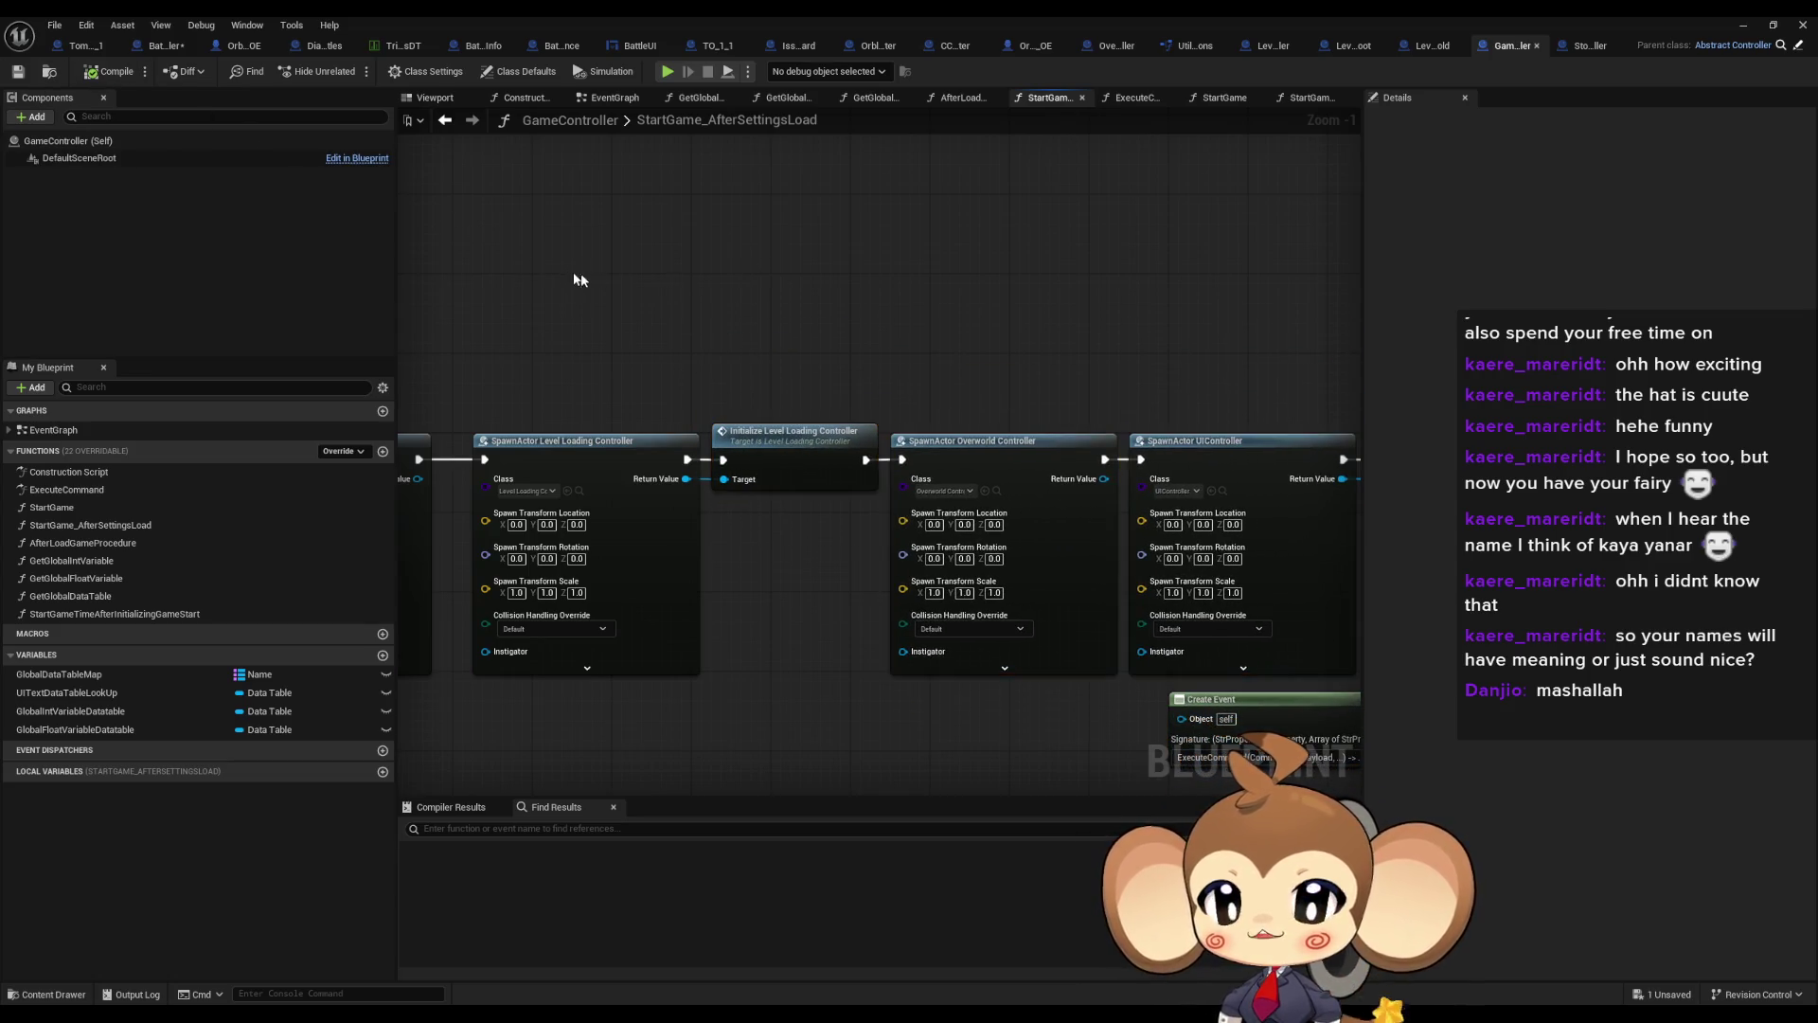
left_click(511, 49)
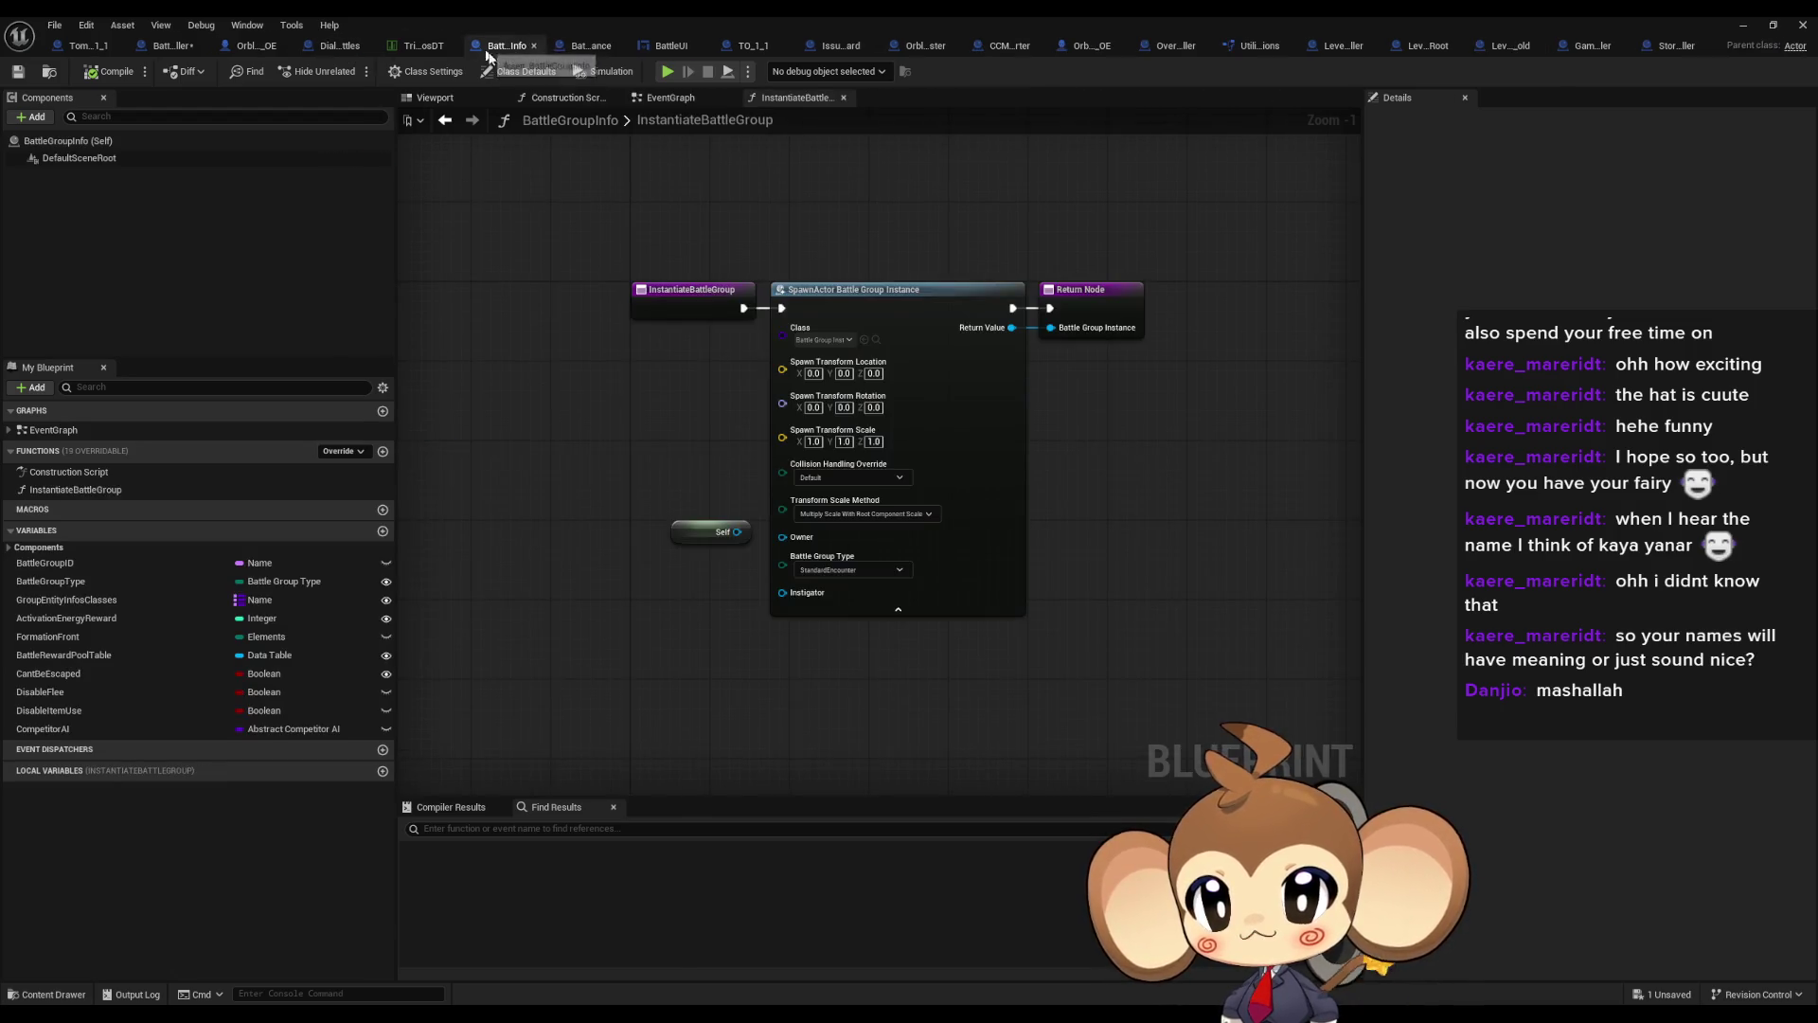
Cast BattleController's found level-loading actor to LevelLoadingController
left_click(161, 45)
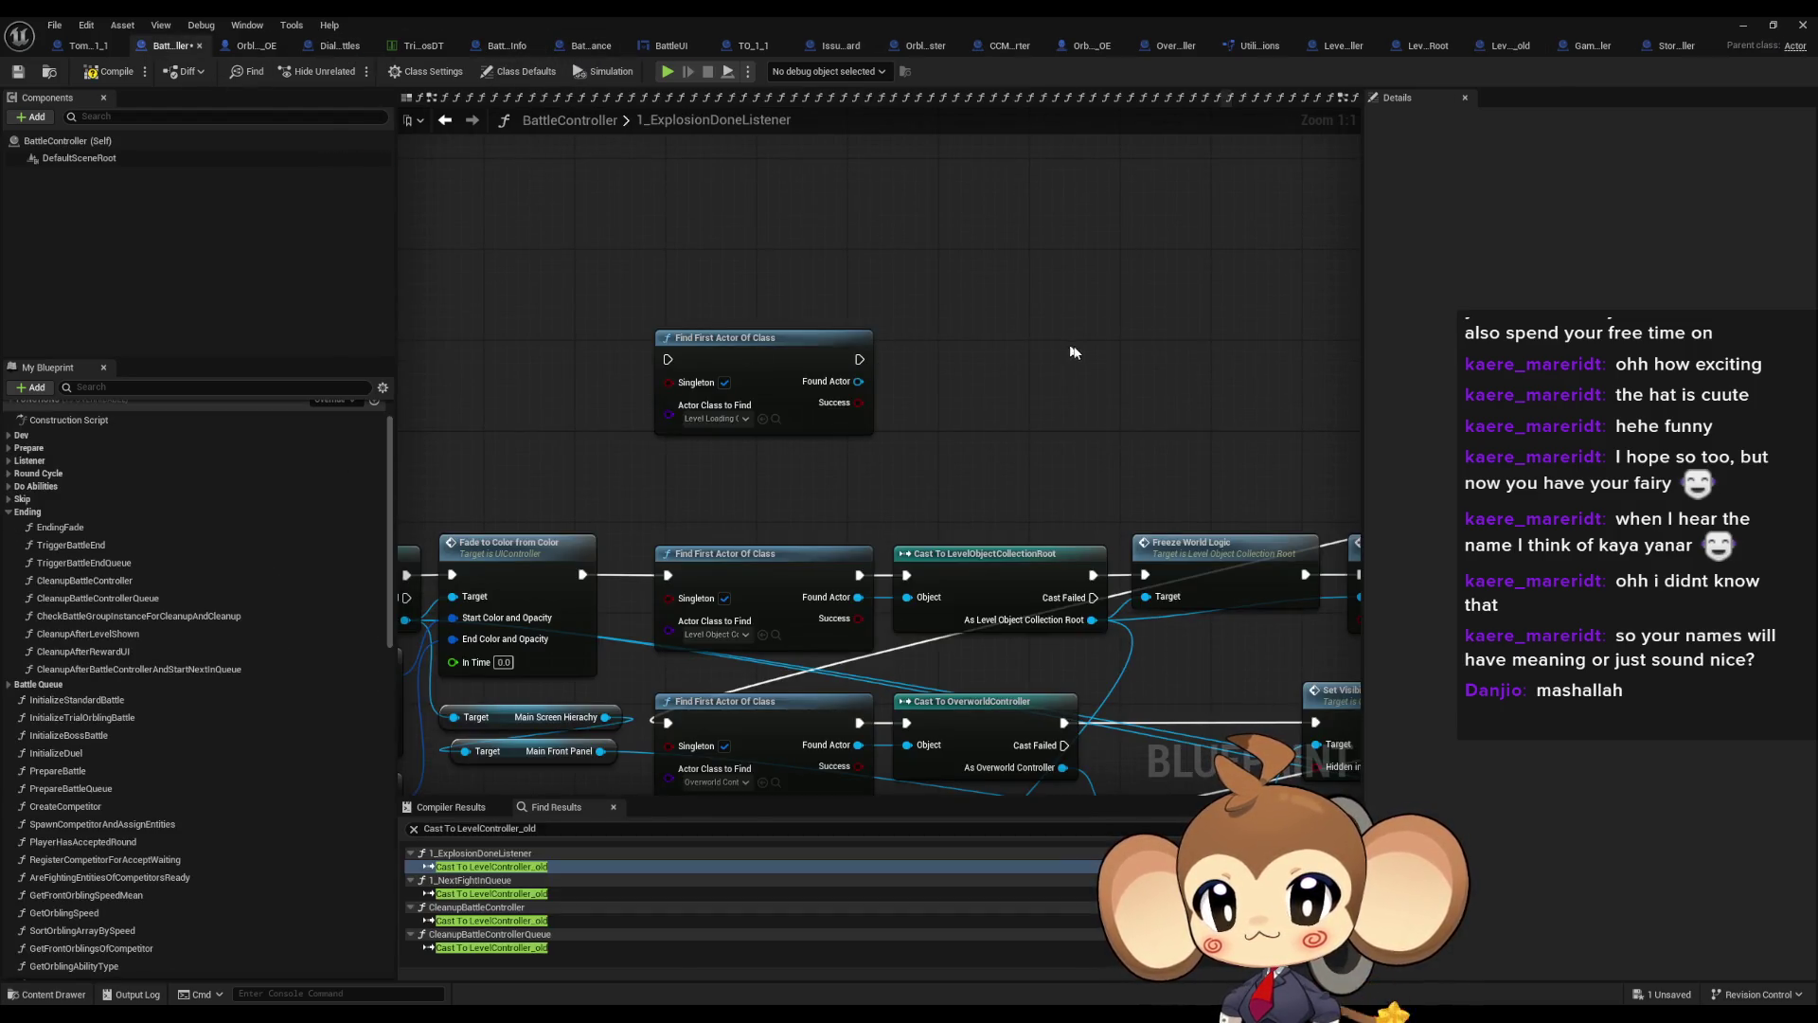
left_click_drag(858, 381, 924, 390)
type("cas")
type(" levell")
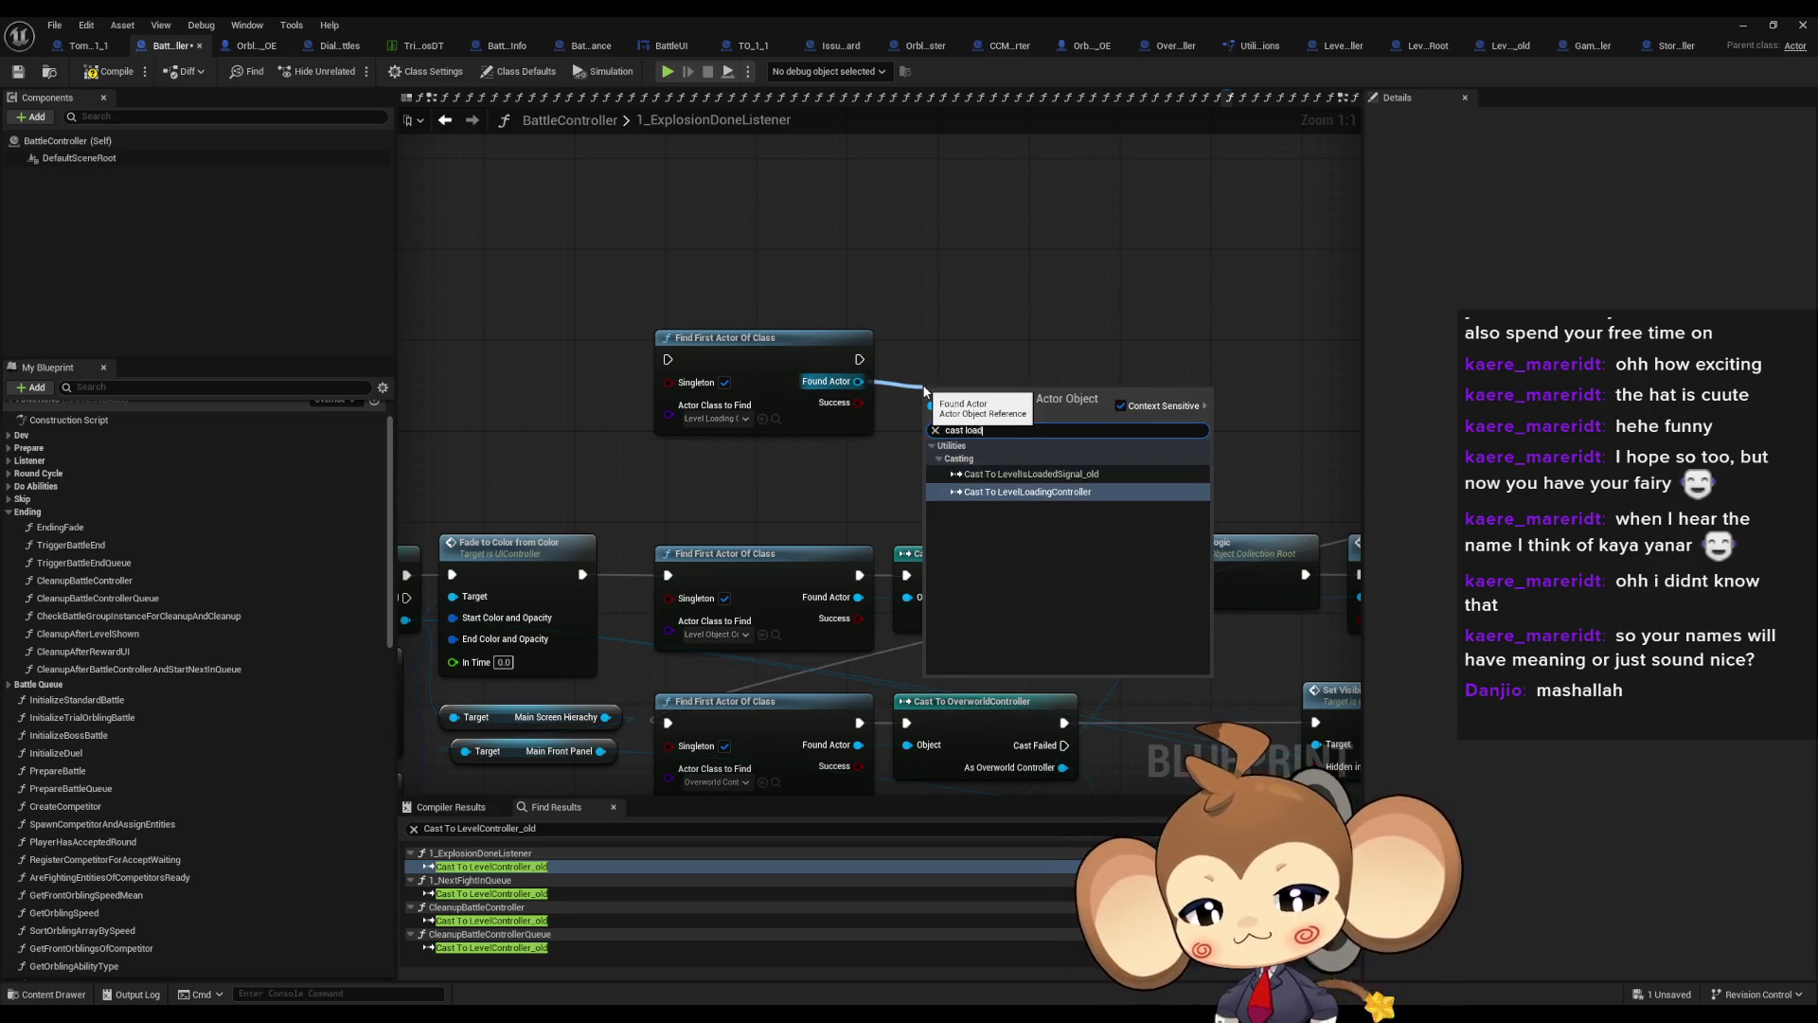
key("Return")
left_click_drag(1004, 394, 982, 343)
Review the Freeze World Logic, Set Visibility World Actors, Get Player Actor and Set Gravity Active nodes
left_click(1027, 541)
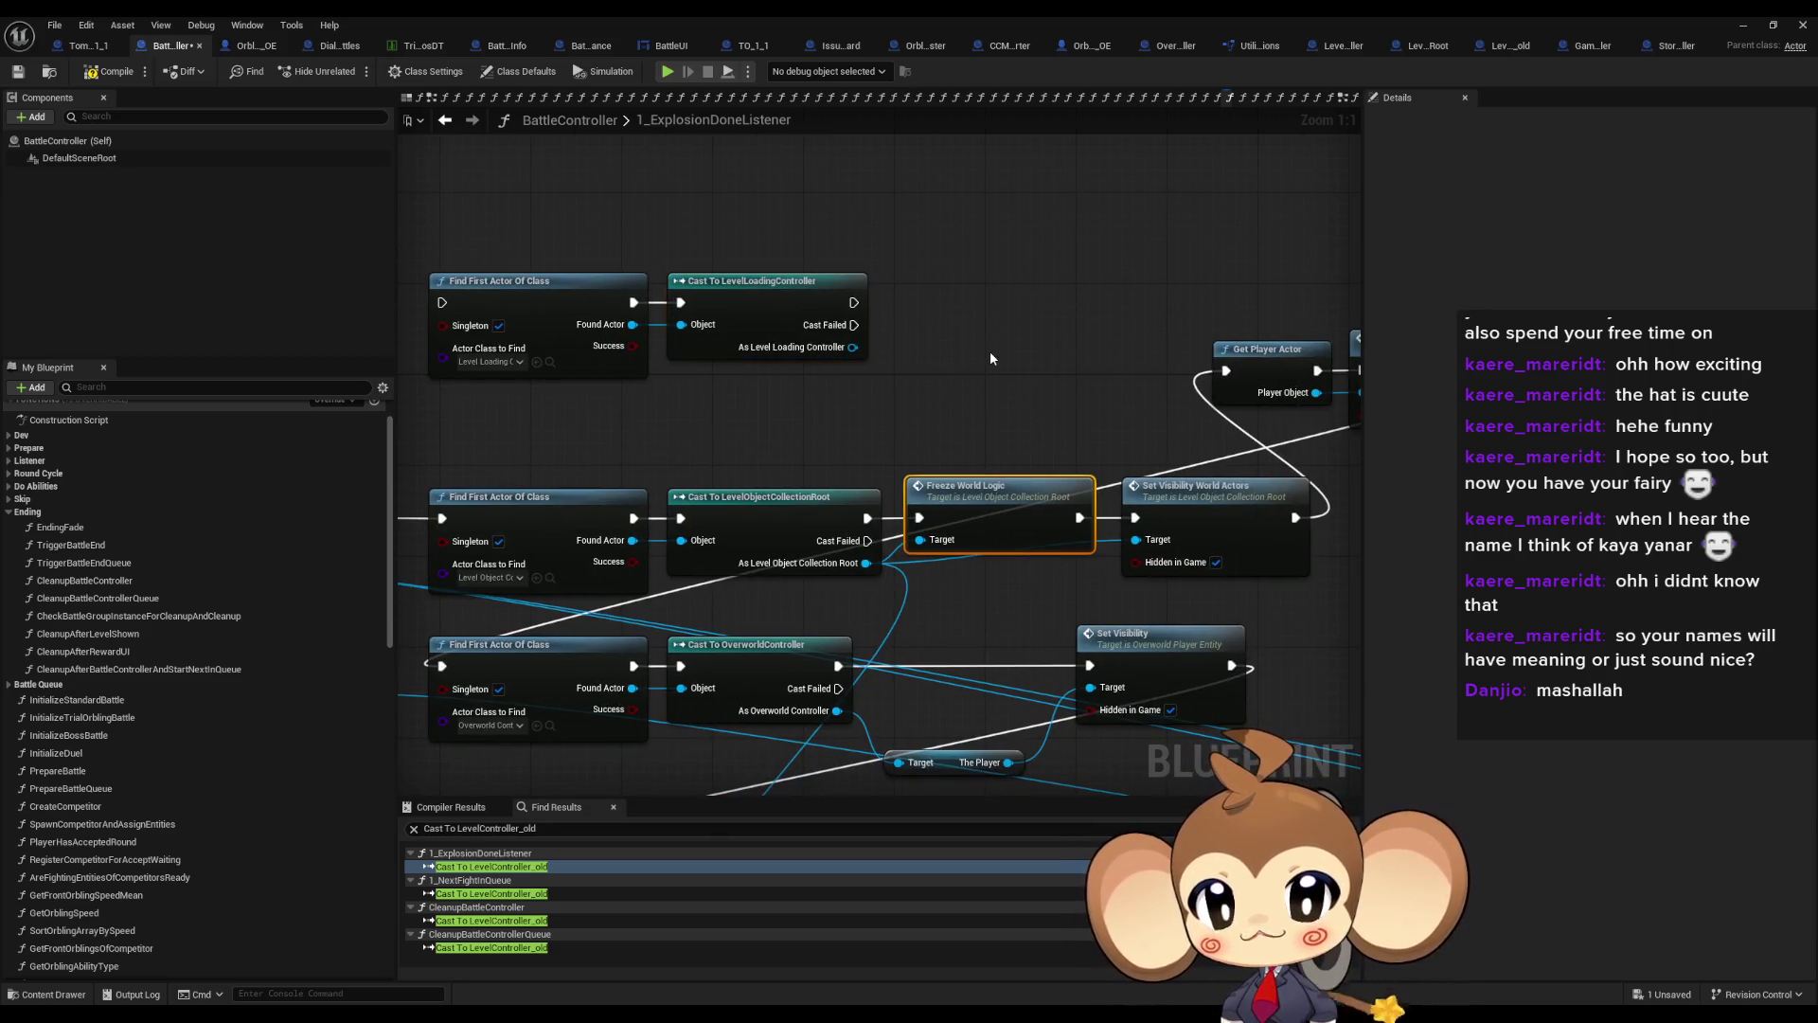
left_click_drag(984, 358, 921, 378)
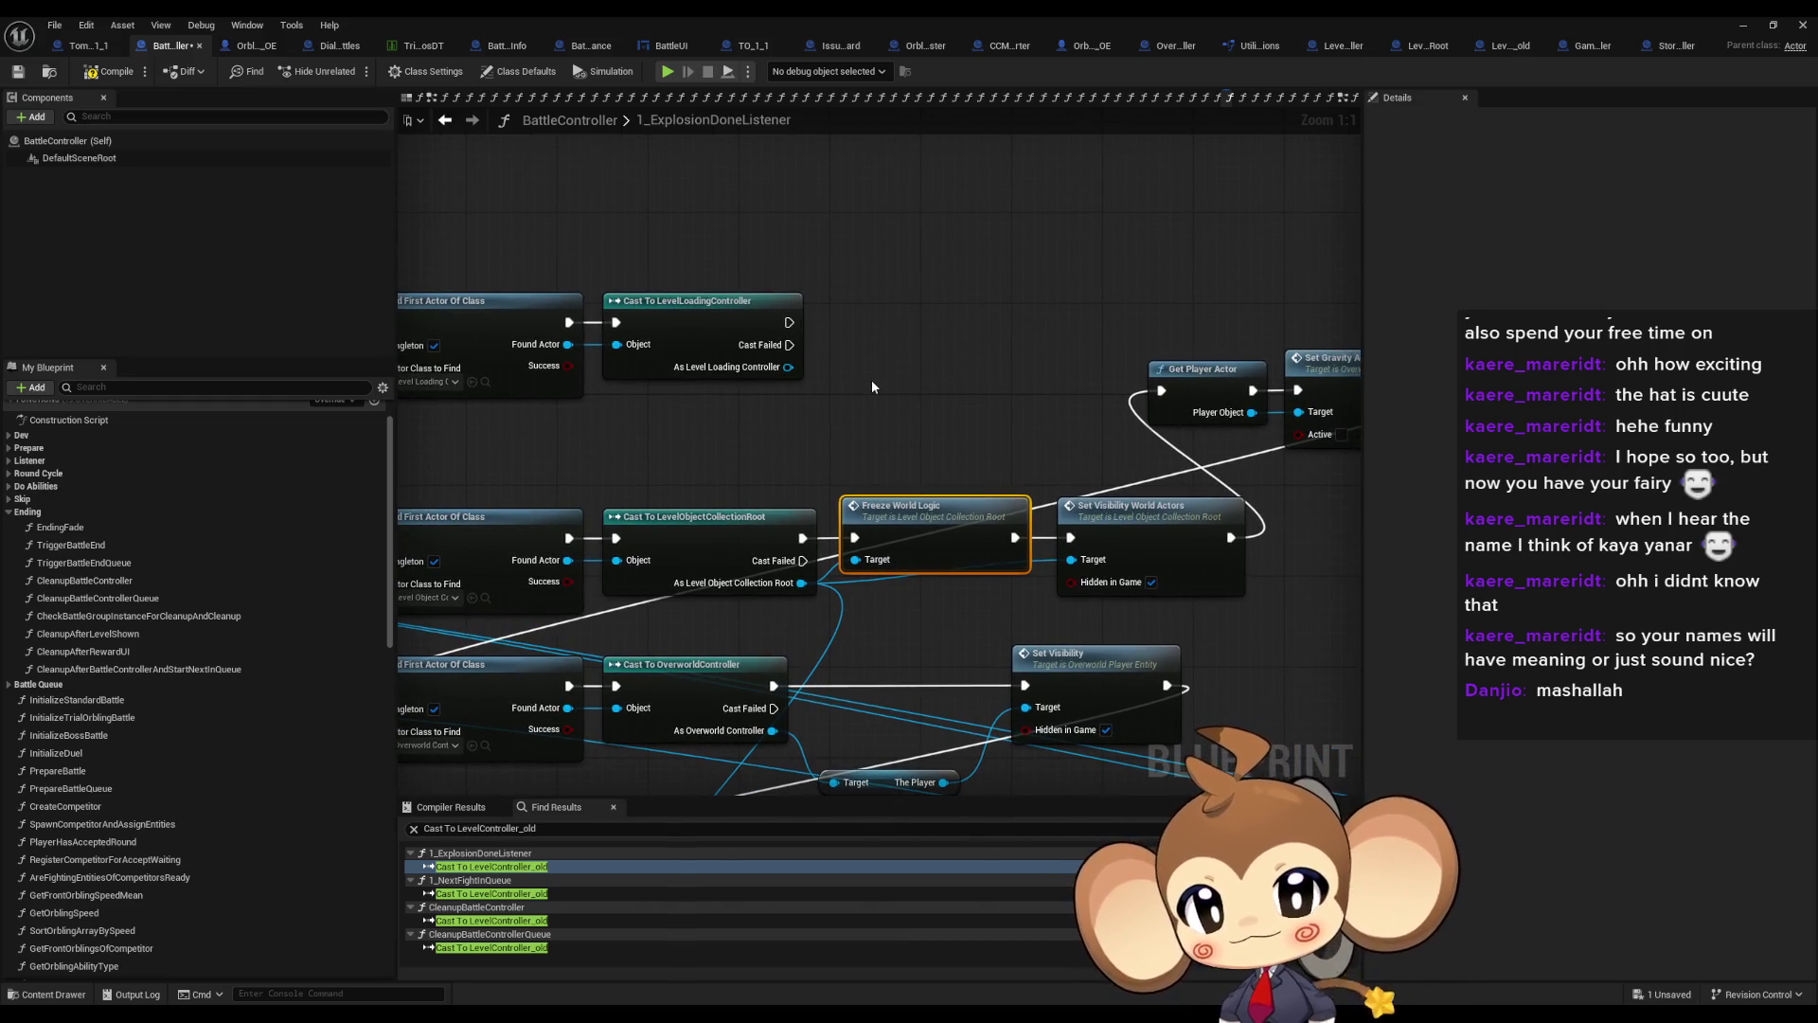
left_click(1087, 516)
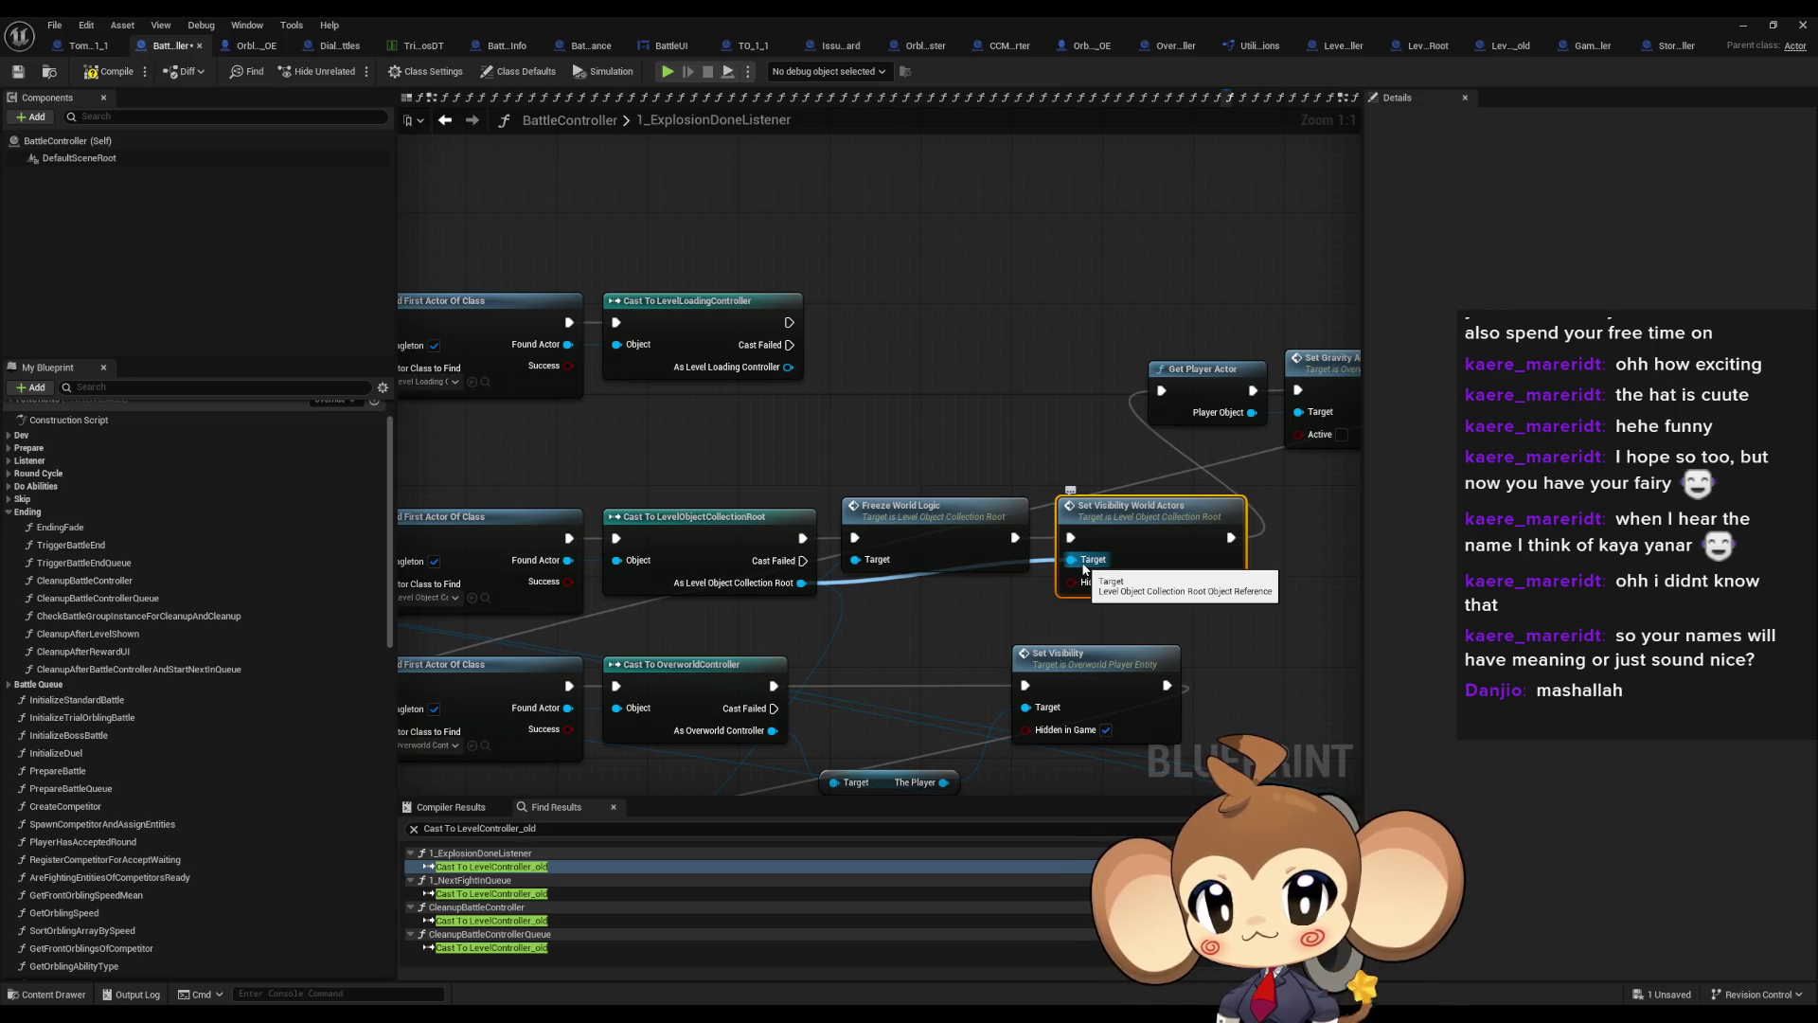
mouse_move(1145, 316)
left_mouse_down()
mouse_move(1024, 320)
mouse_move(1132, 468)
left_mouse_up()
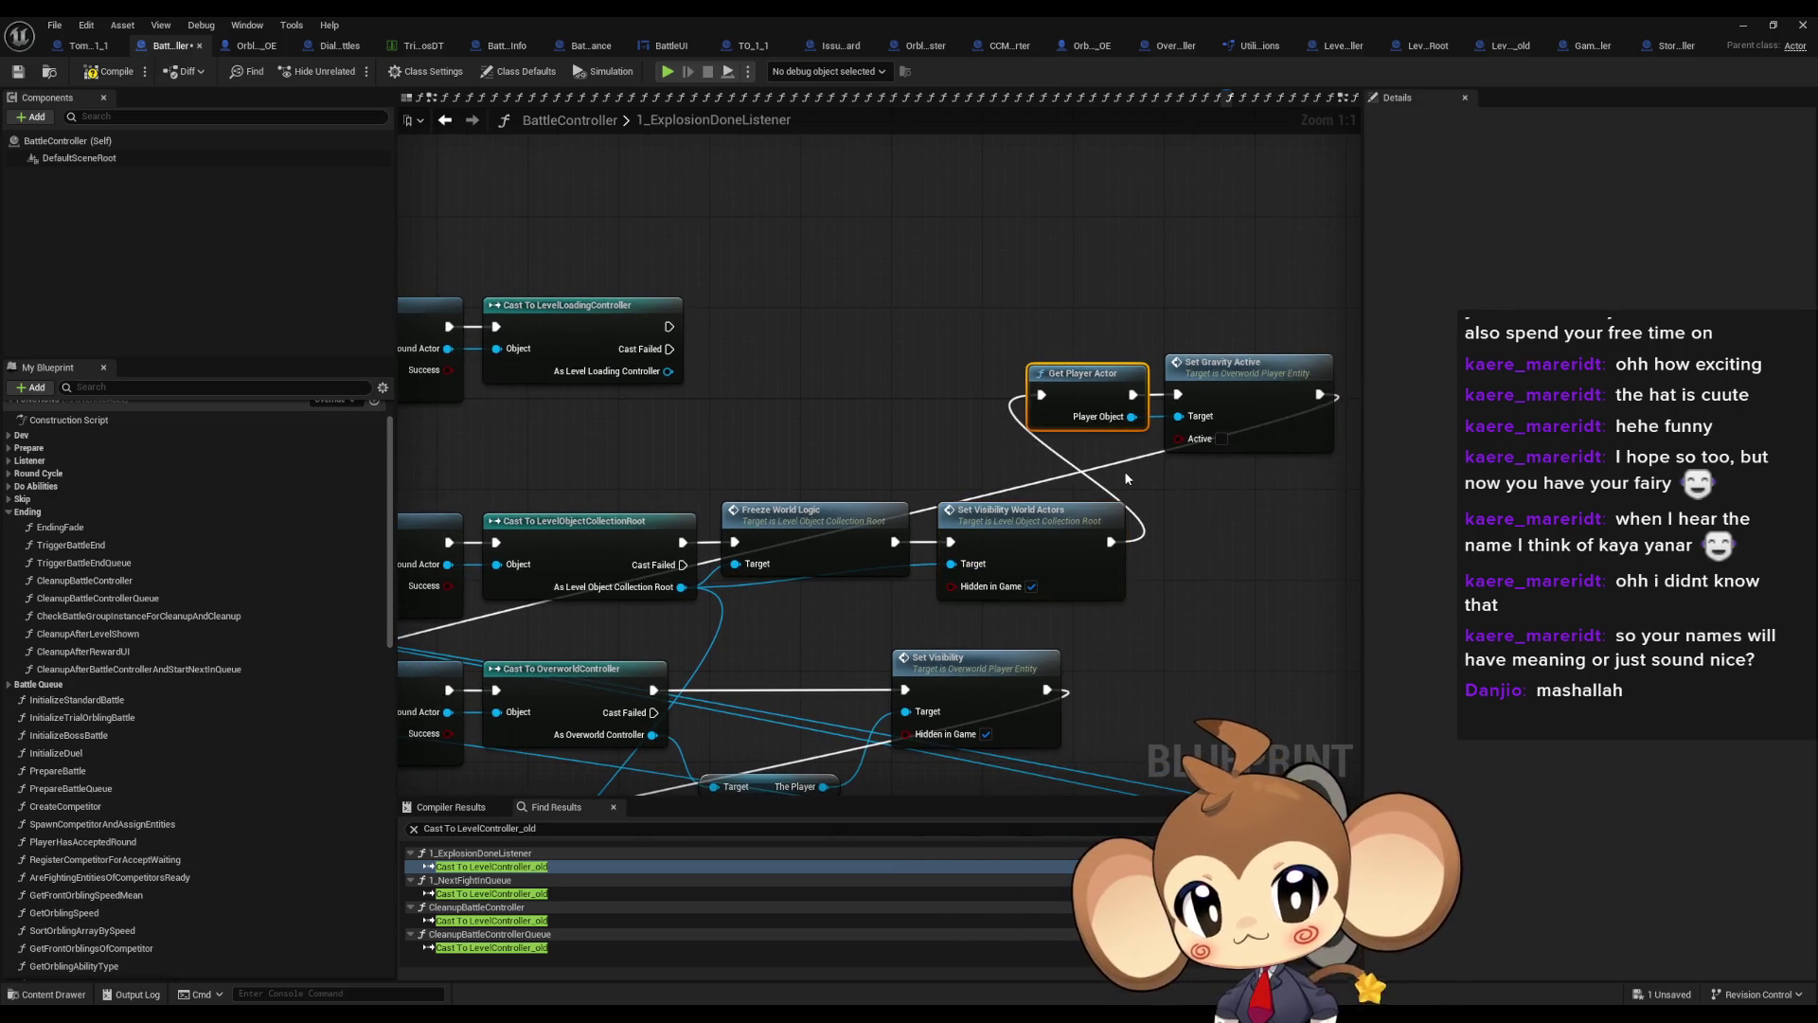
left_click_drag(1248, 333, 1288, 473)
mouse_move(1088, 409)
left_mouse_down()
mouse_move(1204, 417)
mouse_move(1084, 377)
mouse_move(794, 339)
left_mouse_up()
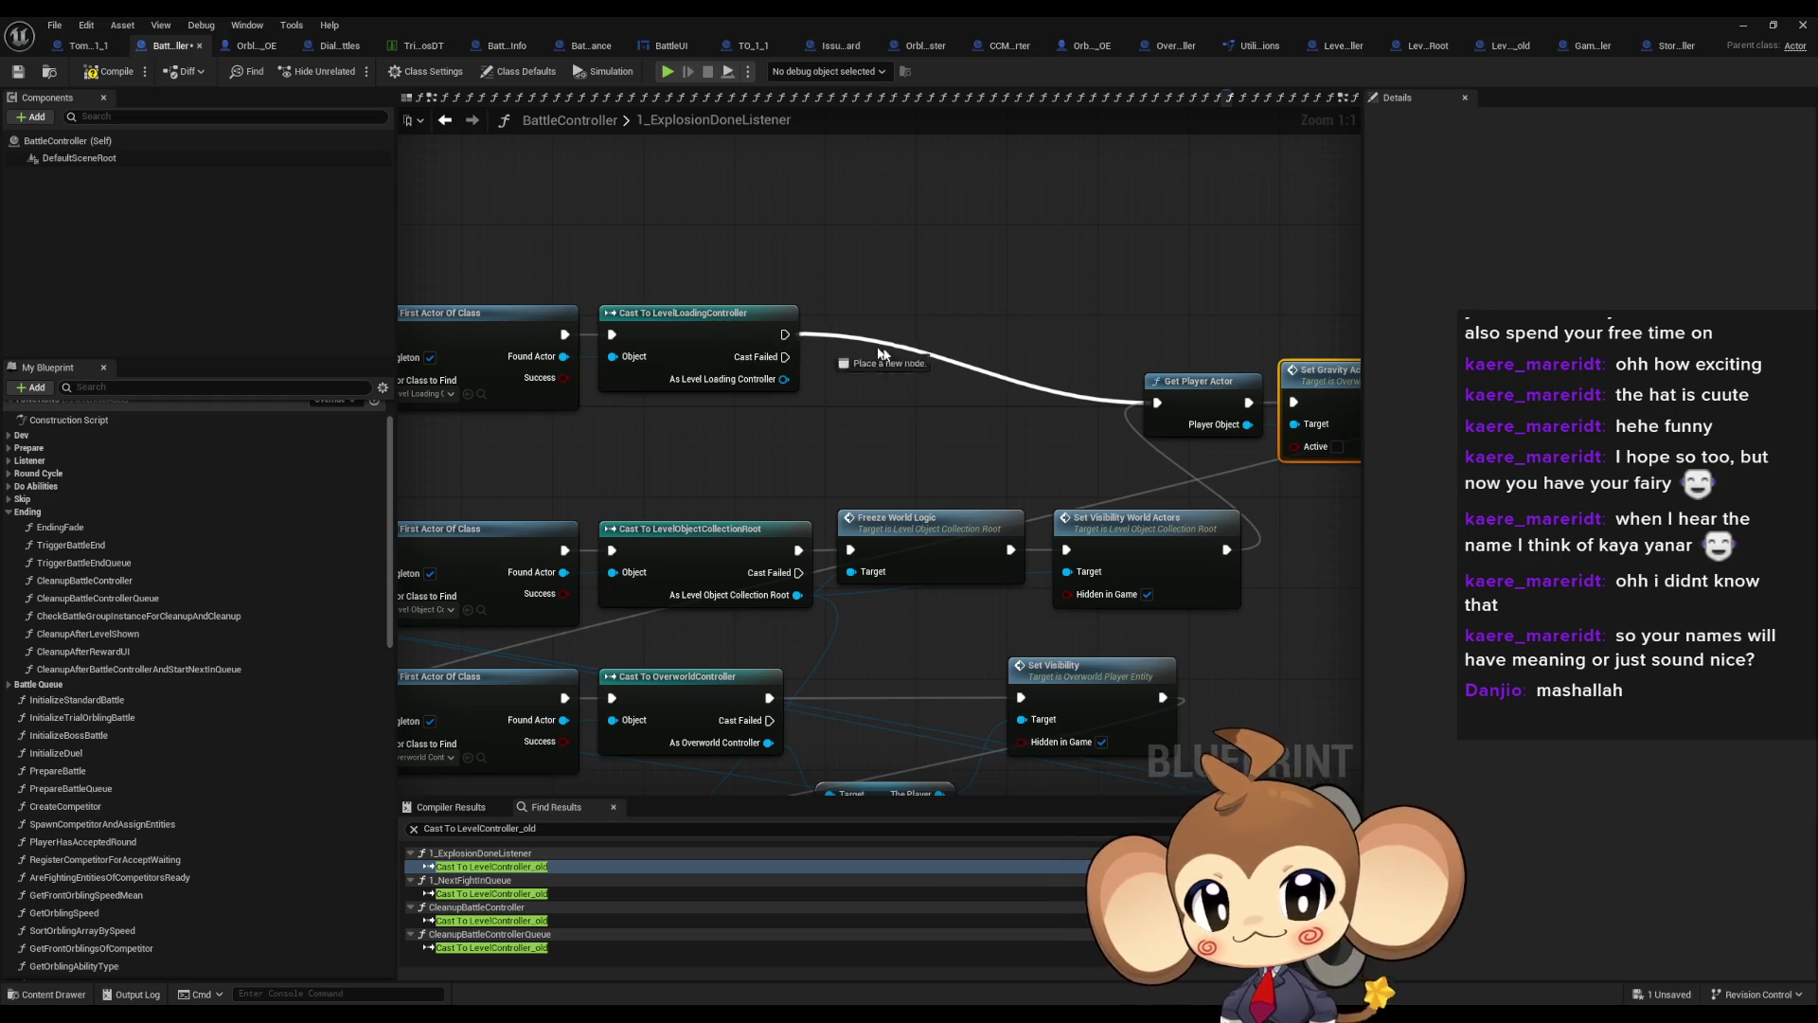
Wire the LevelLoadingController cast and its execution flow into Get Player Actor
mouse_move(467, 478)
left_mouse_down()
mouse_move(745, 462)
mouse_move(1294, 576)
left_mouse_up()
scroll(827, 493, "down", 1)
left_click_drag(556, 512, 1312, 374)
left_click_drag(1175, 438, 1025, 395)
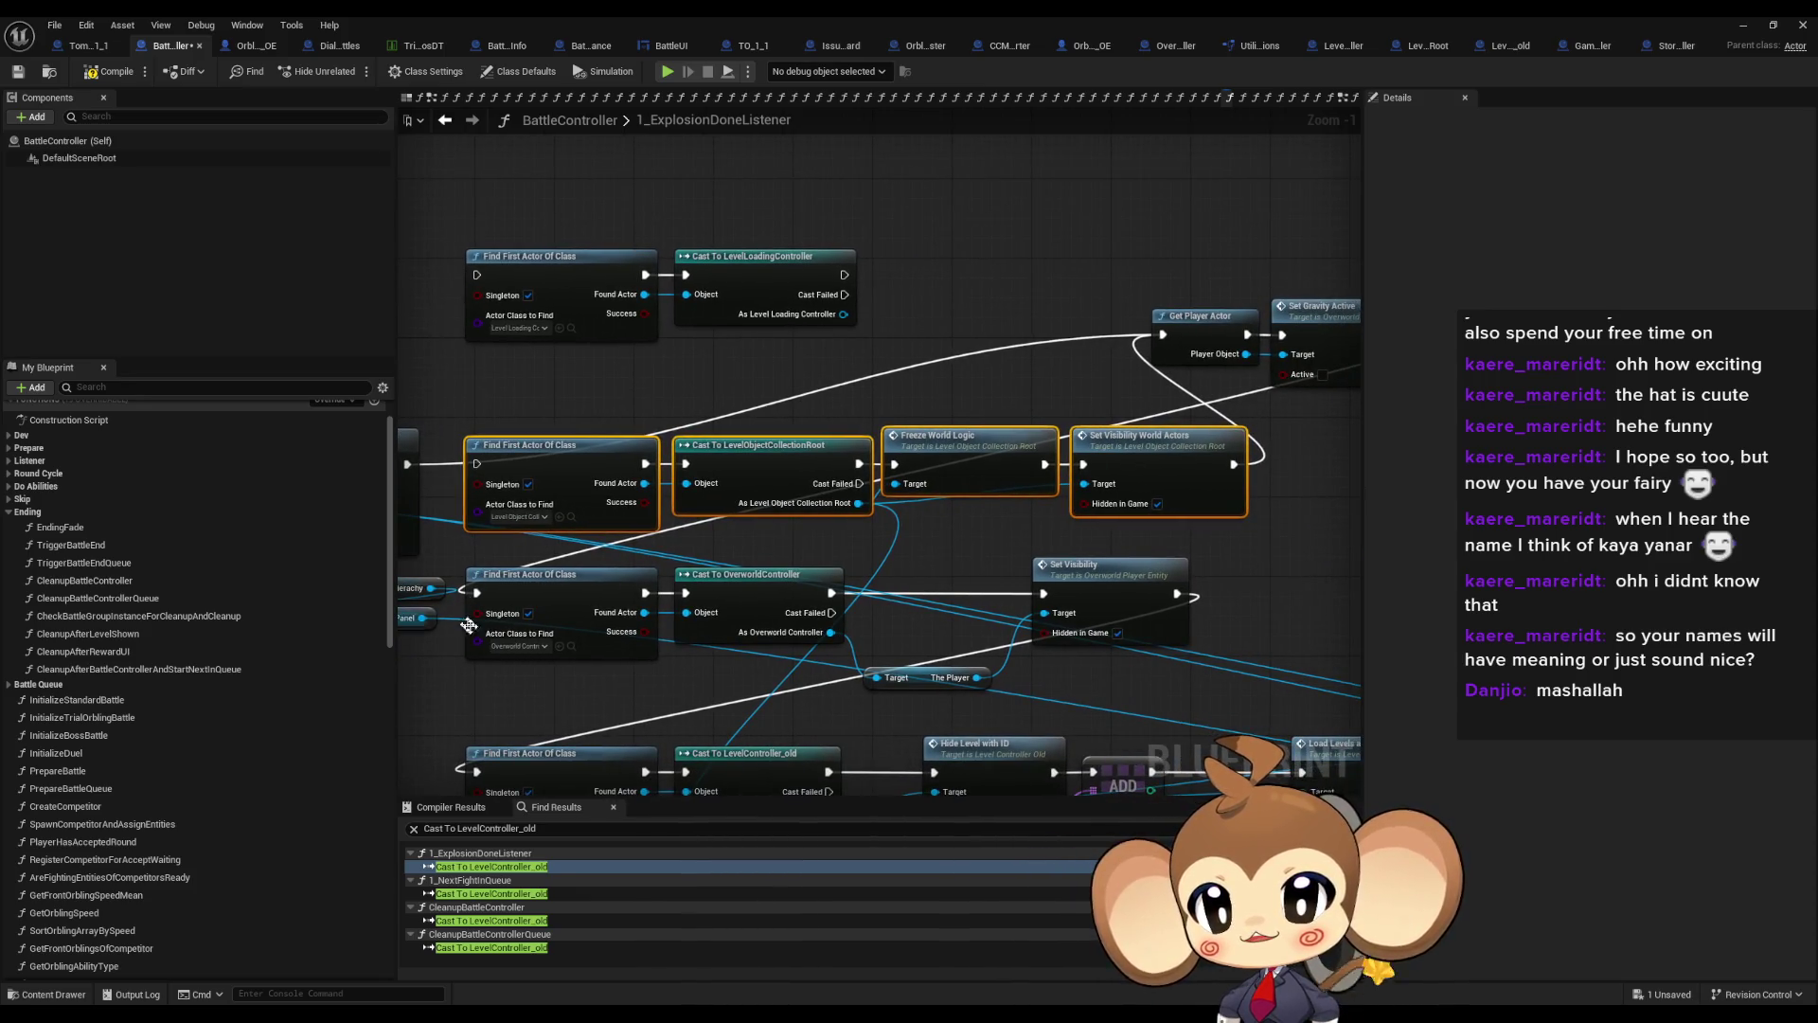
Move the LevelLoadingController finder and cast lower-left and verify the class being found
left_click_drag(905, 610, 990, 564)
left_click_drag(639, 186, 786, 227)
mouse_move(669, 210)
left_mouse_down()
mouse_move(644, 634)
mouse_move(668, 625)
mouse_move(568, 625)
mouse_move(774, 662)
left_mouse_up()
left_click_drag(938, 632, 810, 525)
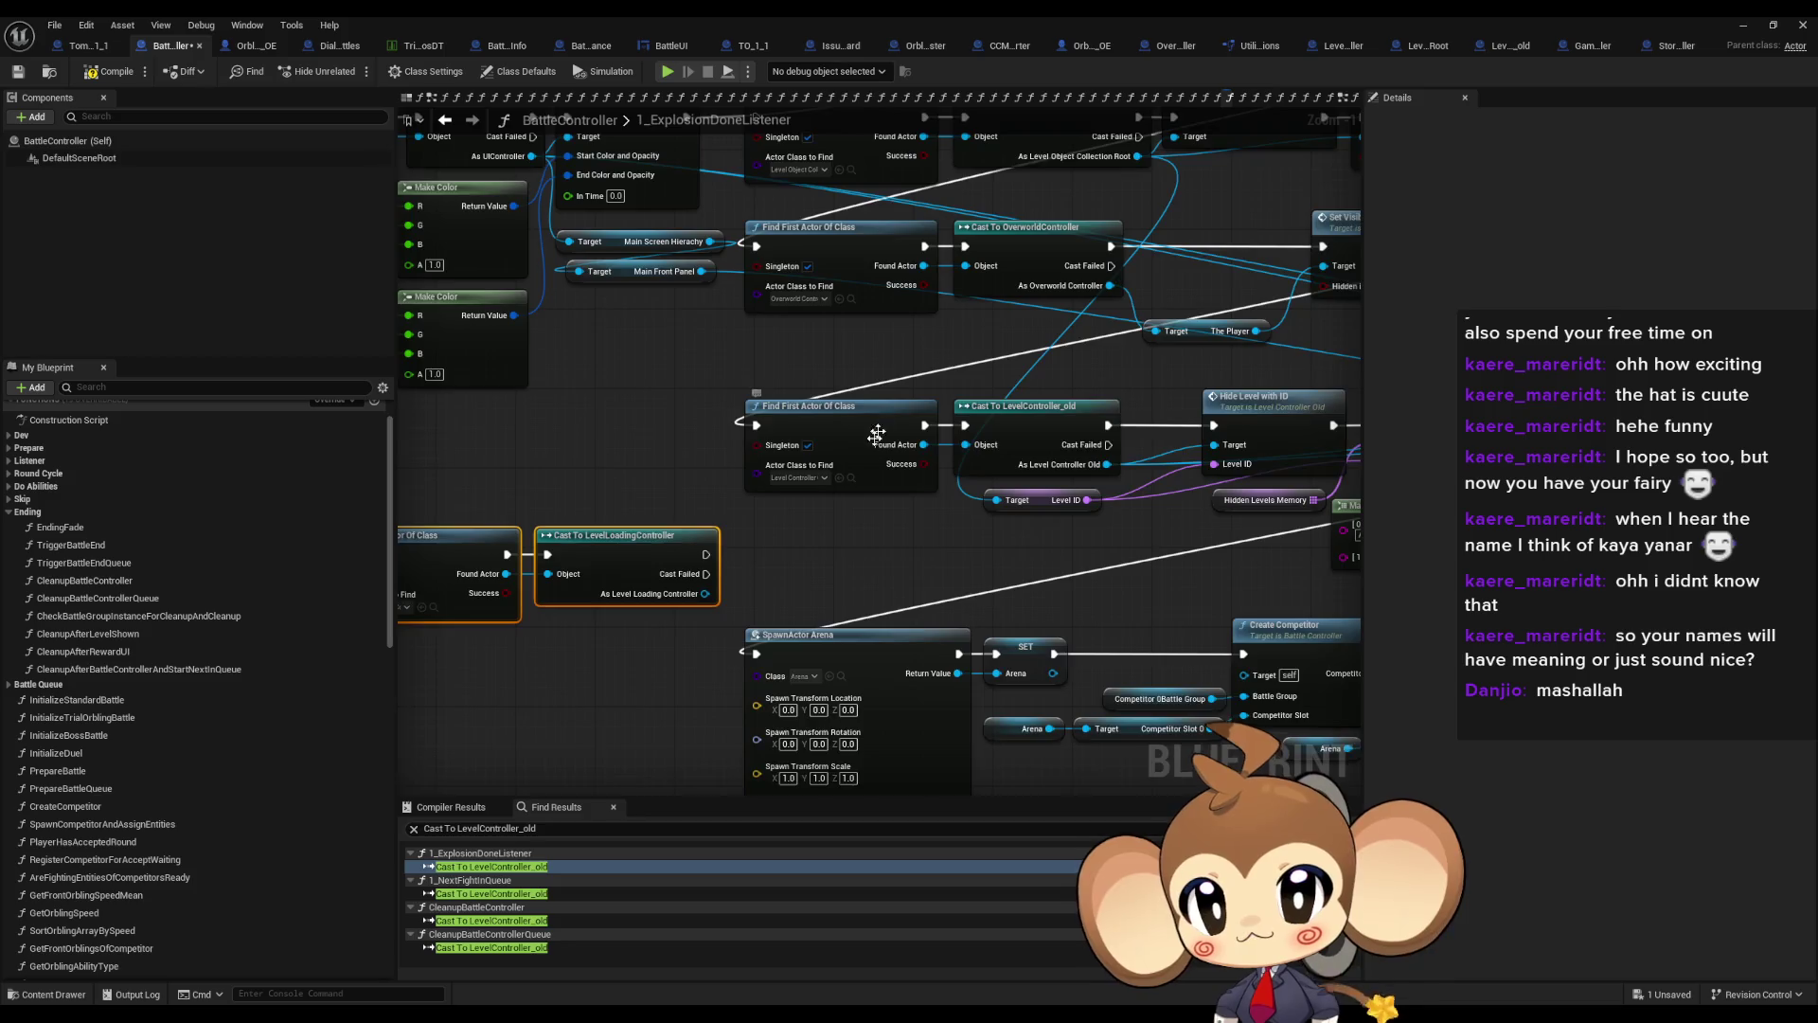
left_click_drag(874, 441, 856, 538)
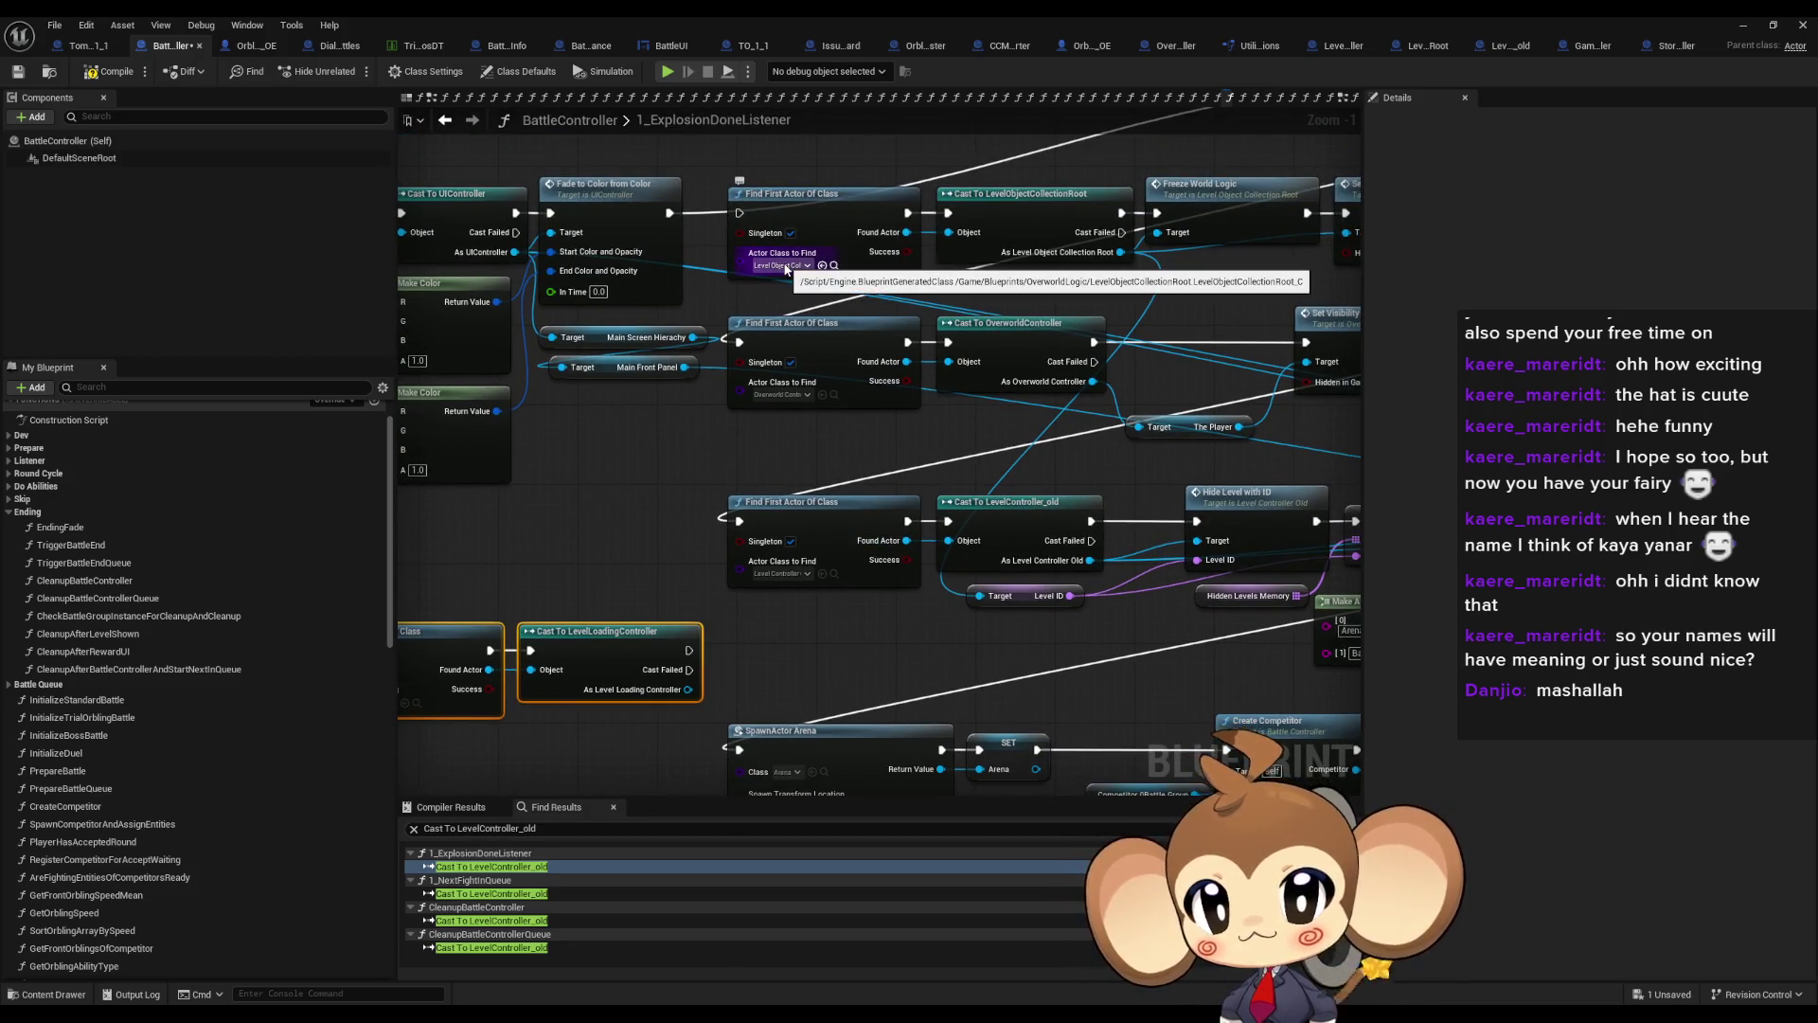
Review the entry, Branch, Hide Level and Arena spawn nodes, then open FreezeWorldLogic
left_click_drag(704, 345, 1452, 415)
mouse_move(833, 379)
left_mouse_down()
mouse_move(1172, 493)
mouse_move(797, 446)
mouse_move(600, 368)
left_mouse_up()
mouse_move(1219, 404)
left_mouse_down()
mouse_move(674, 247)
mouse_move(387, 384)
mouse_move(387, 412)
left_mouse_up()
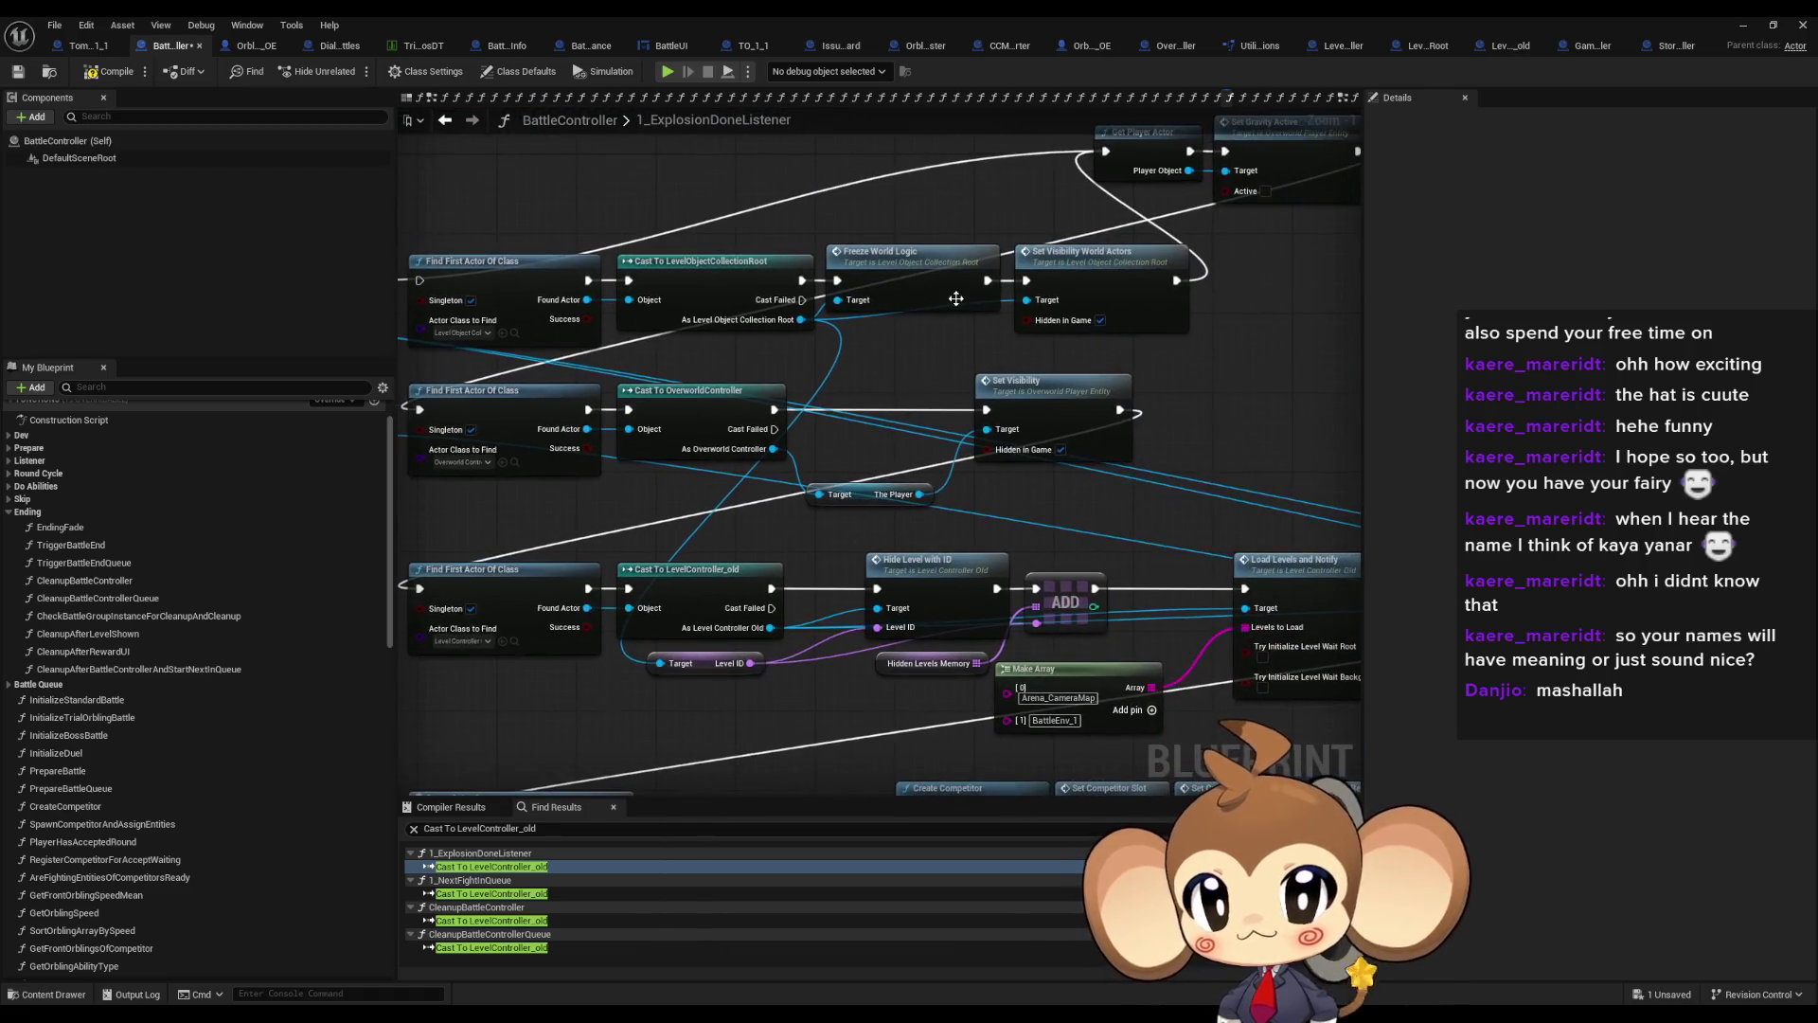
double_click(905, 280)
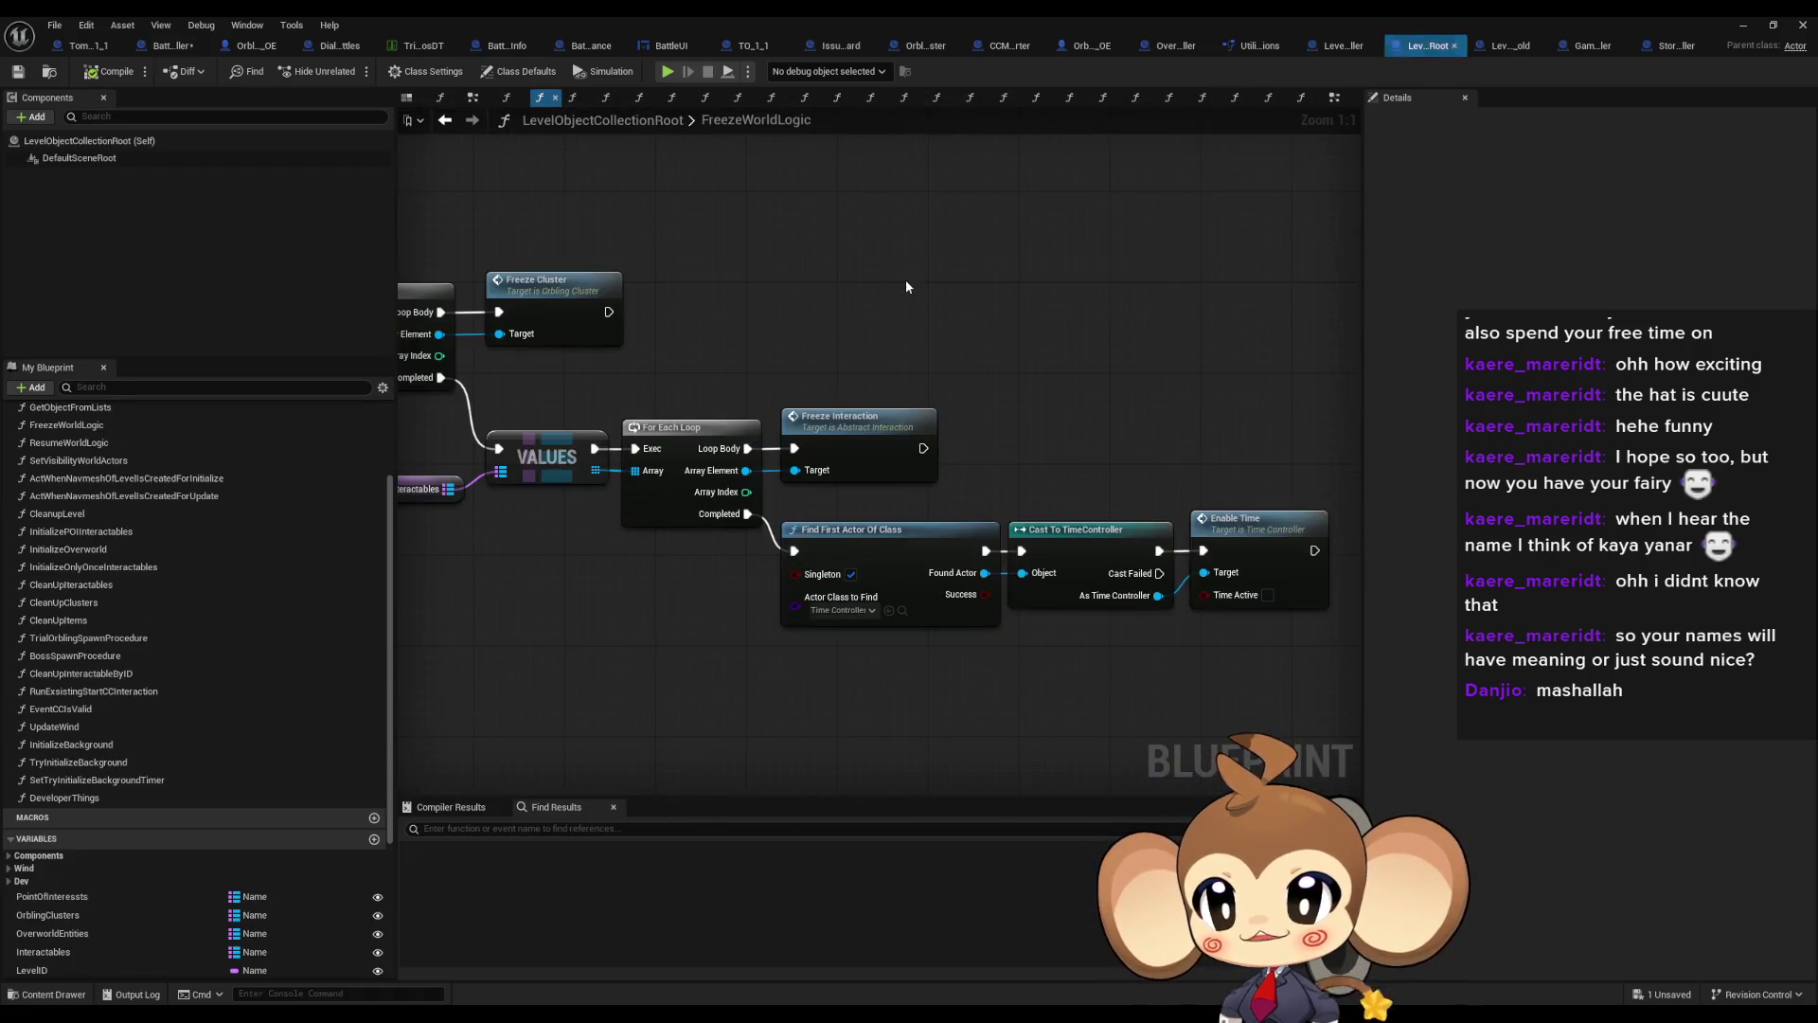
left_click(1148, 402)
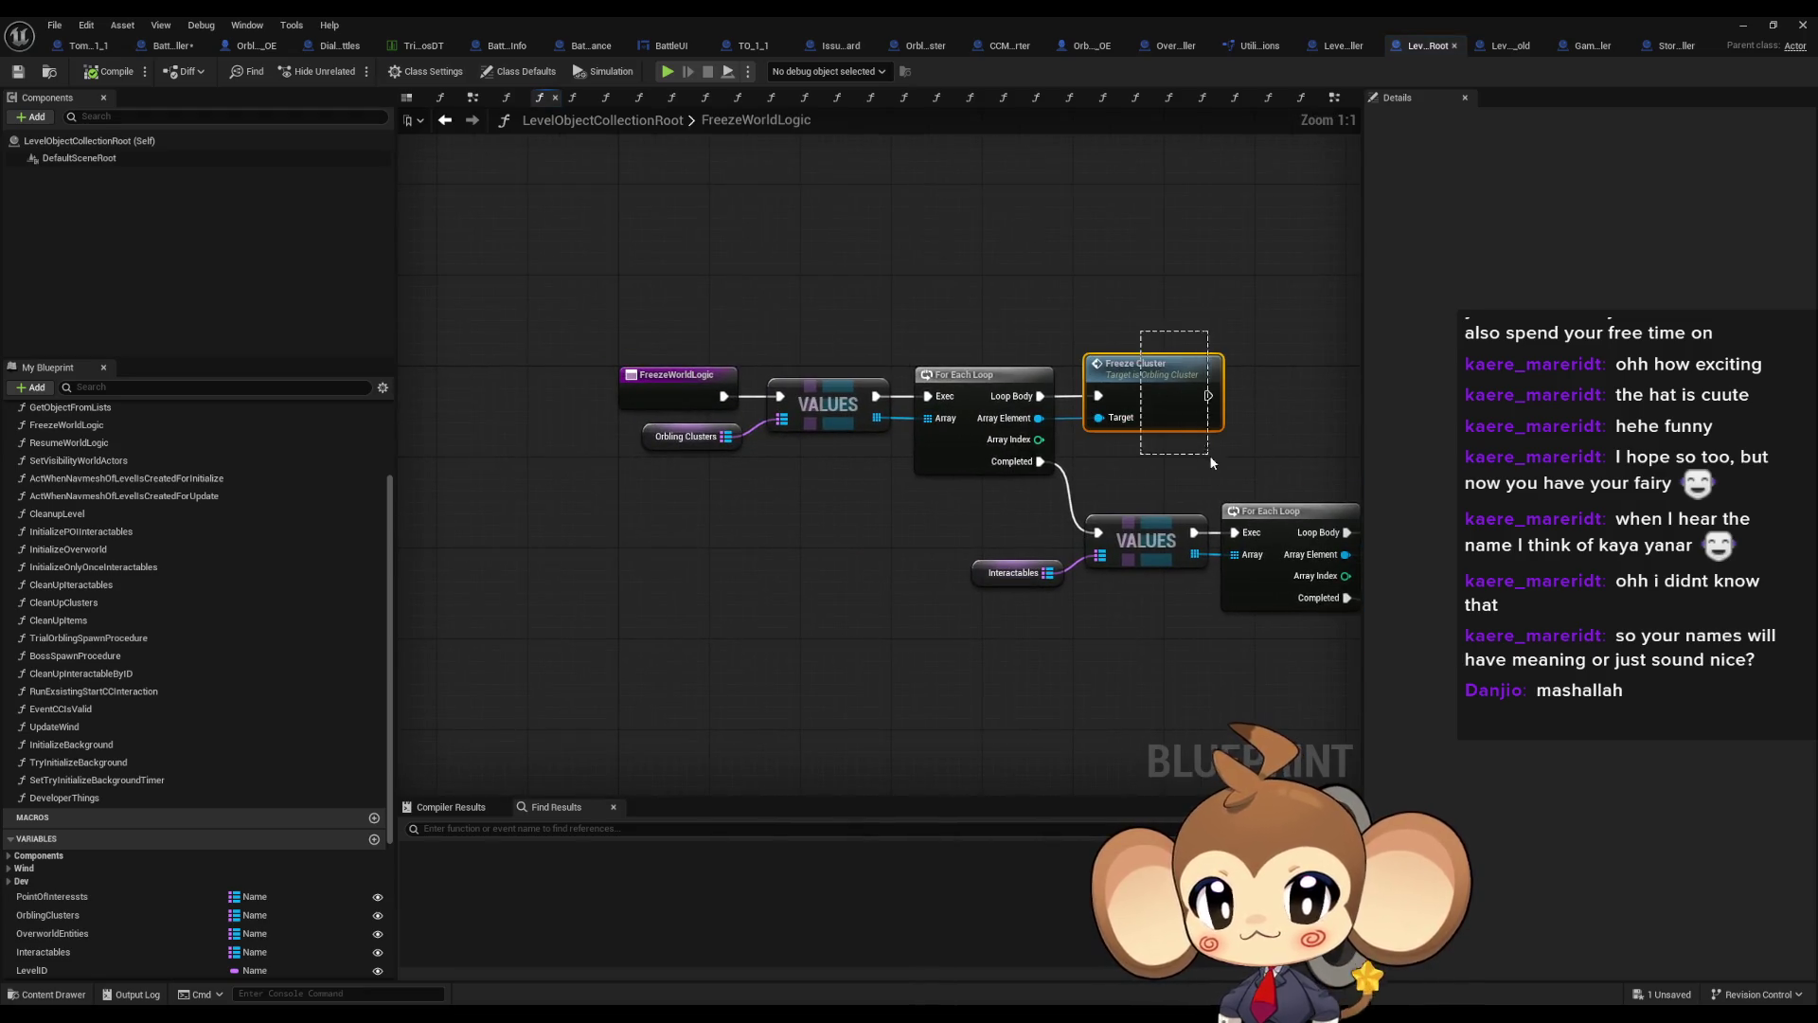
Wire FreezeWorldLogic's entry execution directly into the Time Controller lookup, cast and Enable Time chain
left_click_drag(1176, 439, 887, 355)
left_click(1217, 435)
left_click_drag(1258, 463, 676, 348)
left_click_drag(1006, 350, 1096, 539)
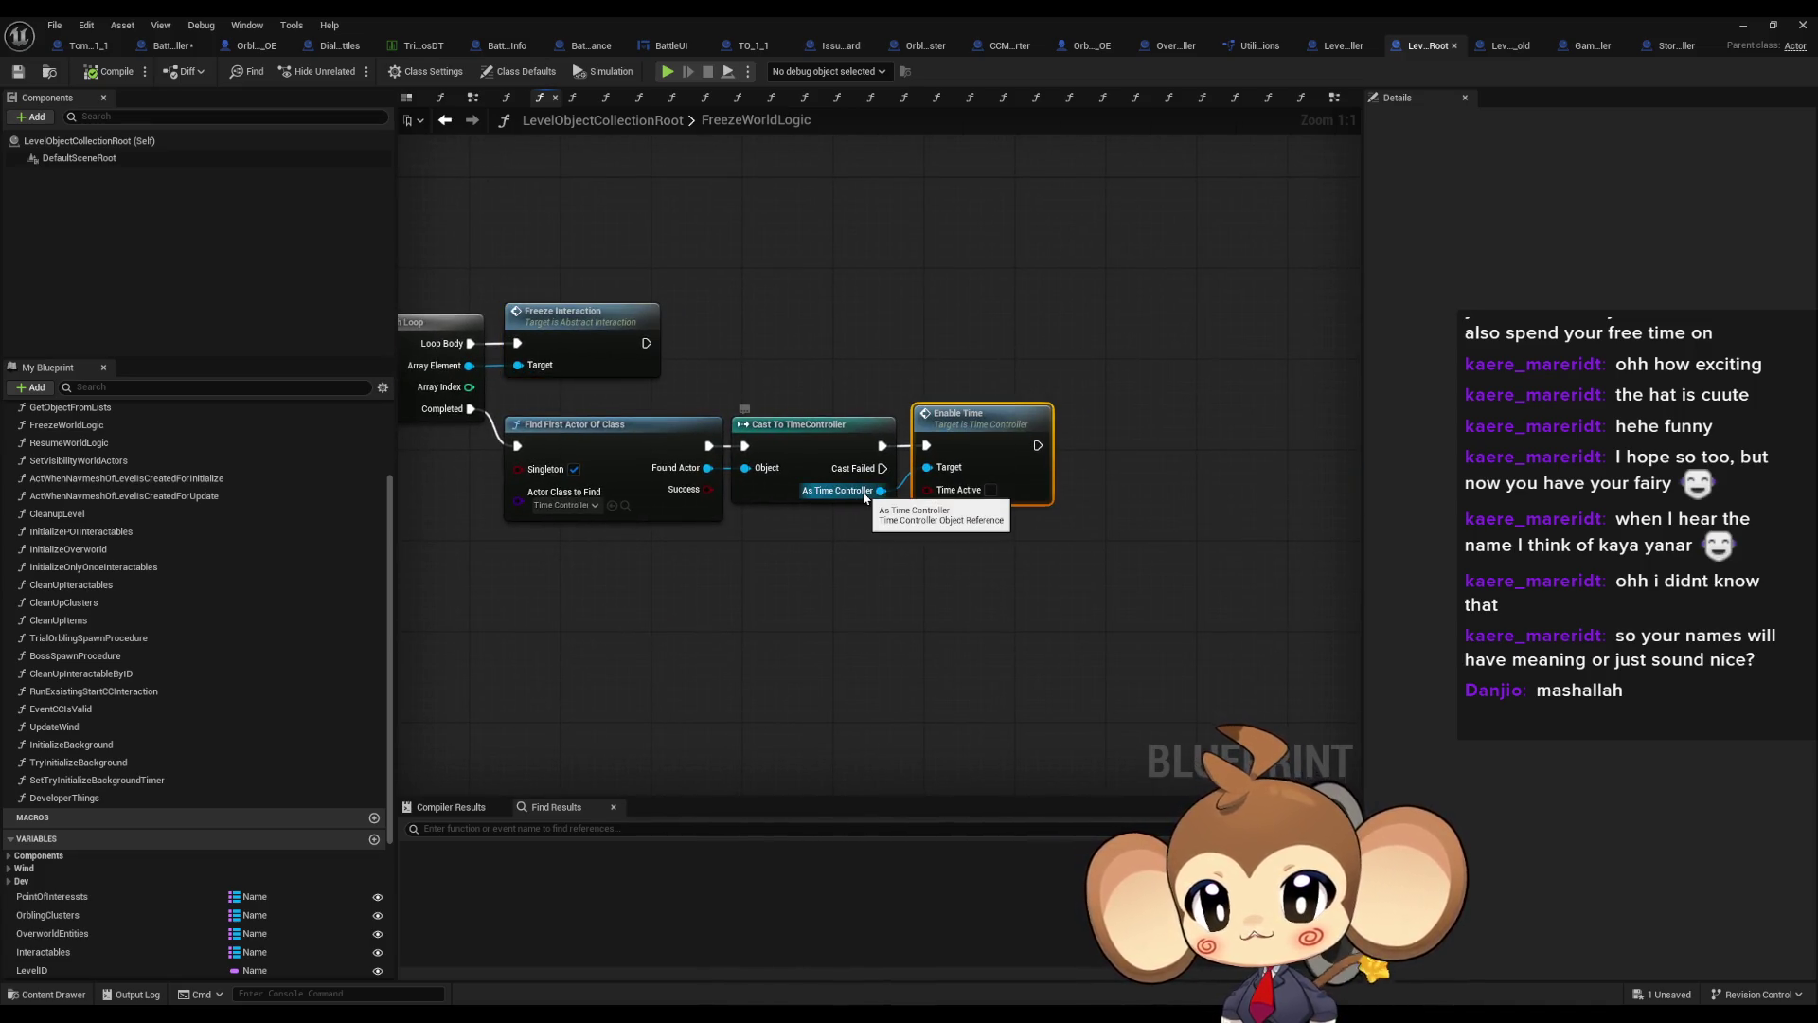
left_click_drag(579, 392, 1133, 605)
left_click_drag(742, 555, 1399, 675)
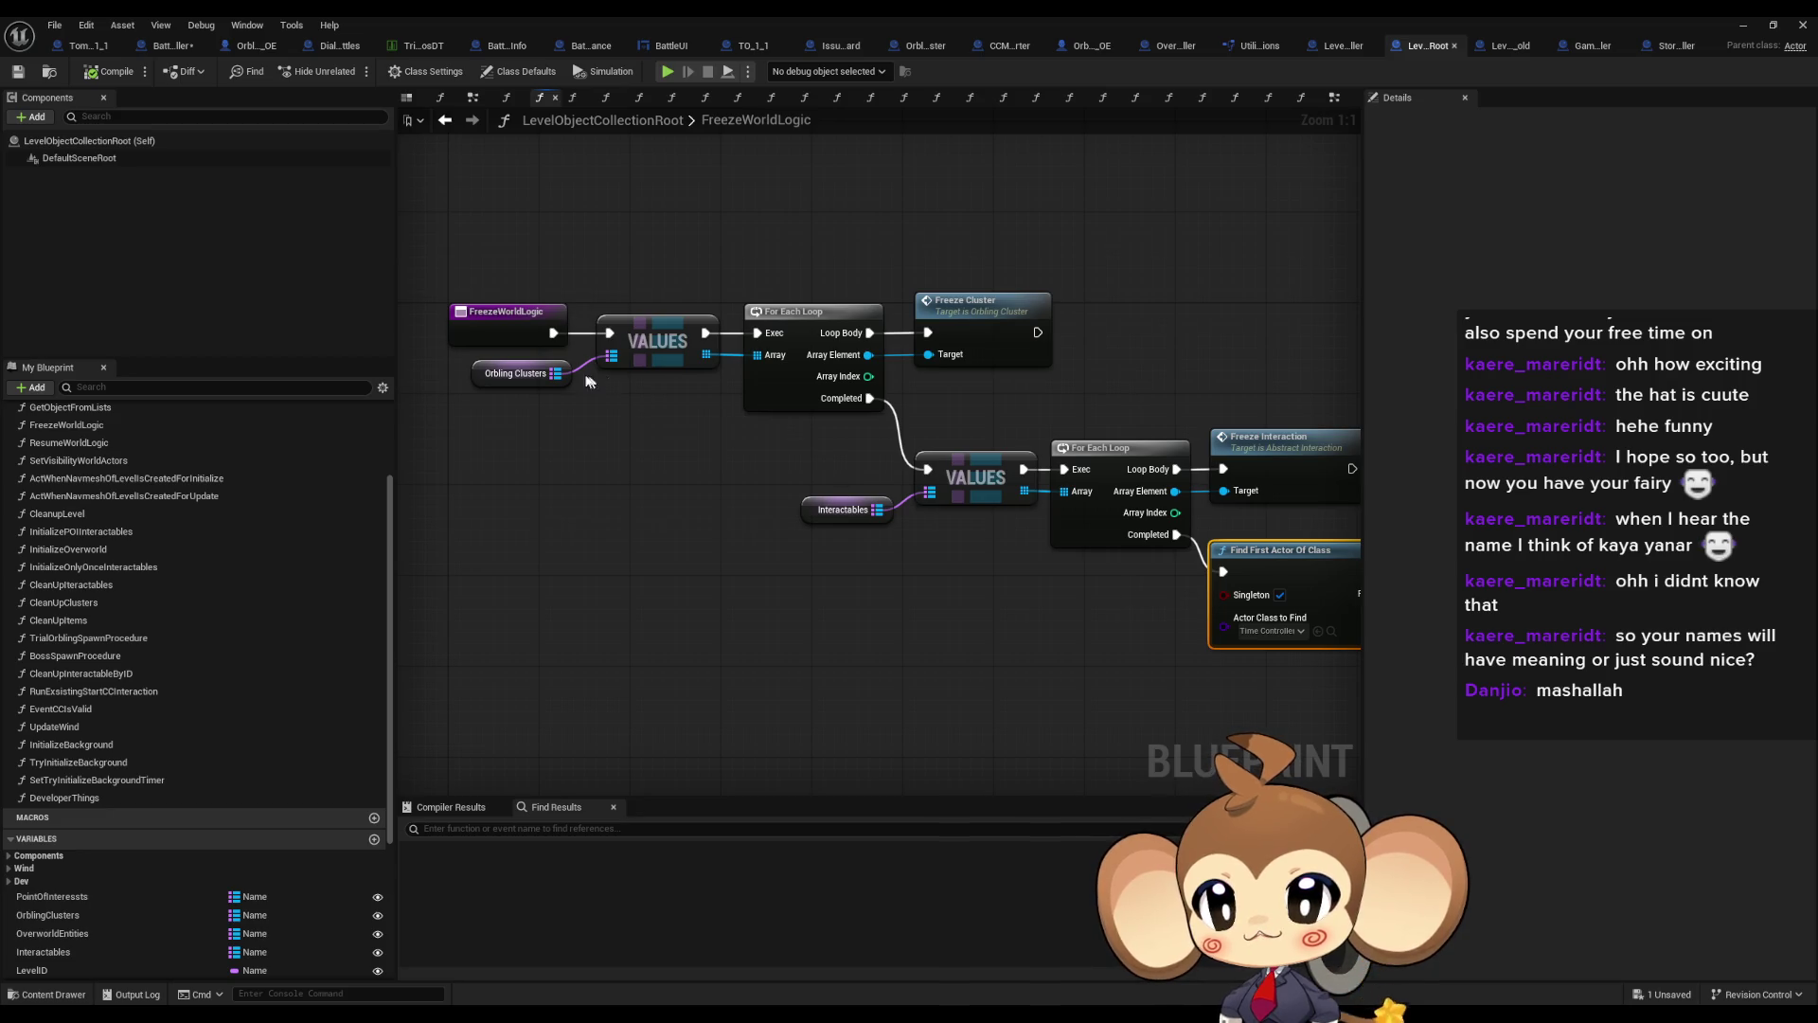
mouse_move(1222, 572)
left_mouse_down()
mouse_move(782, 565)
mouse_move(555, 339)
left_mouse_up()
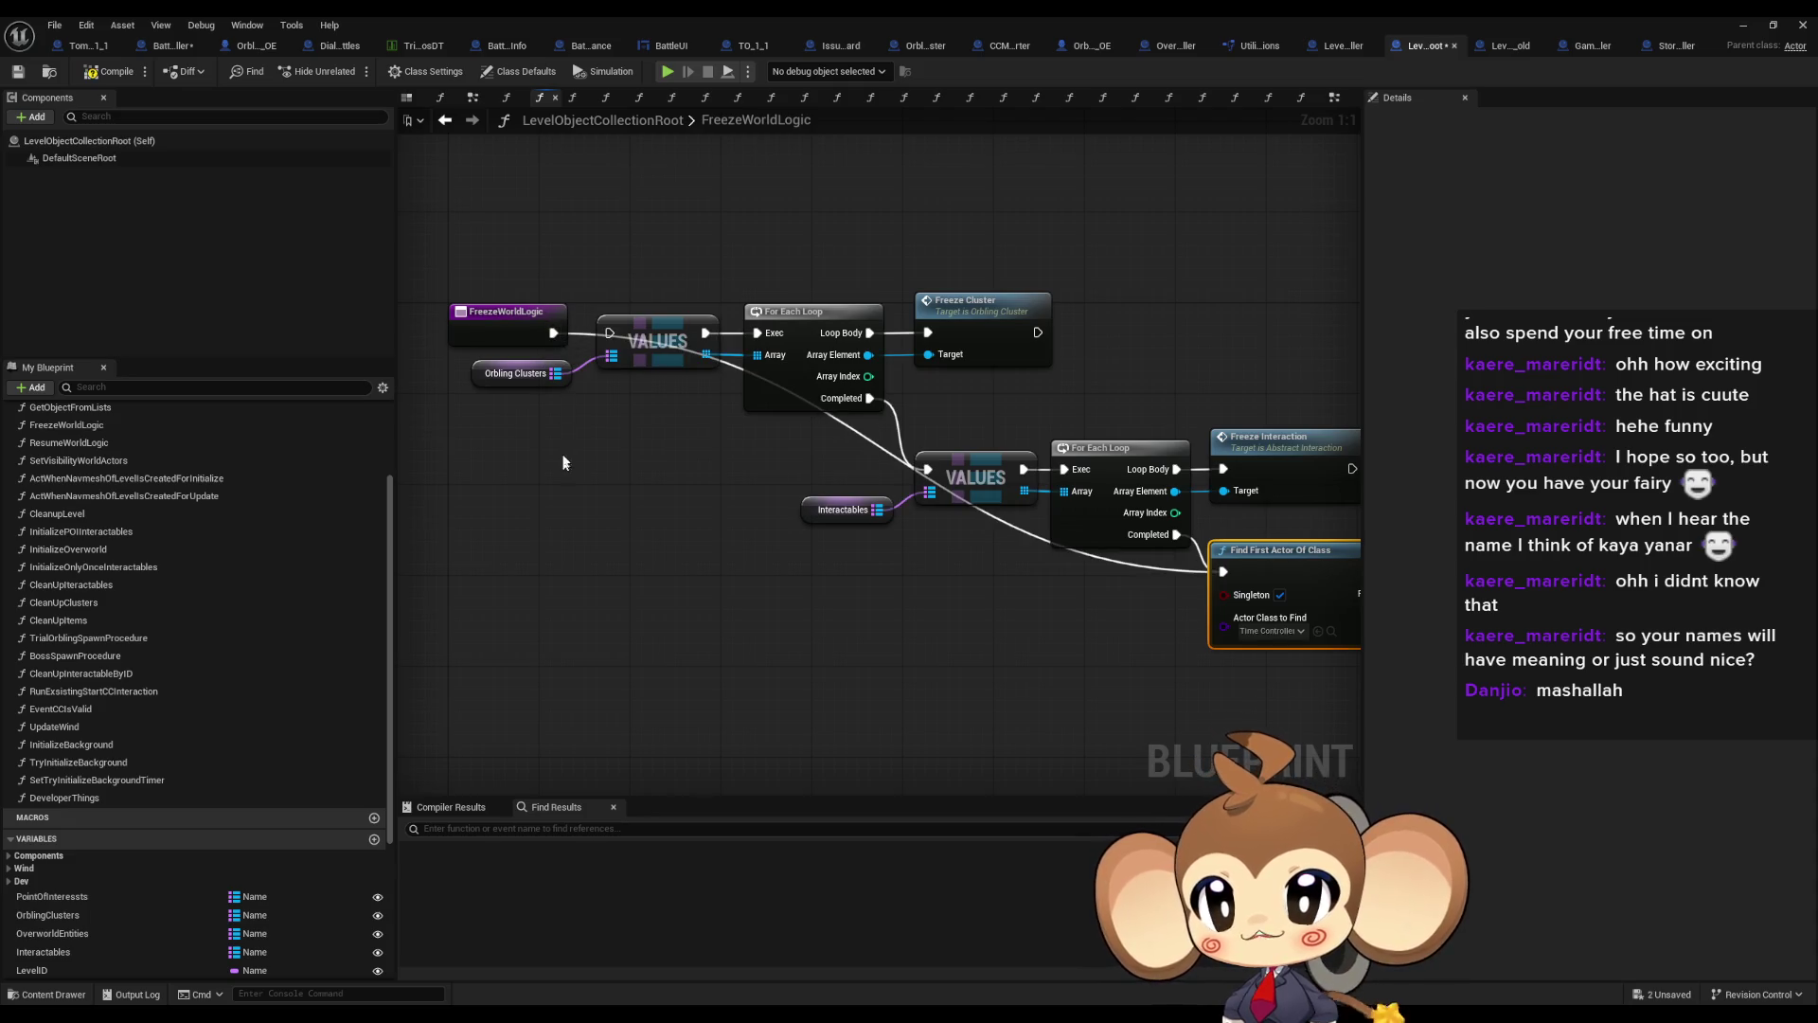
Return to the BattleController Blueprint's listener graph
left_click(446, 121)
left_click(471, 121)
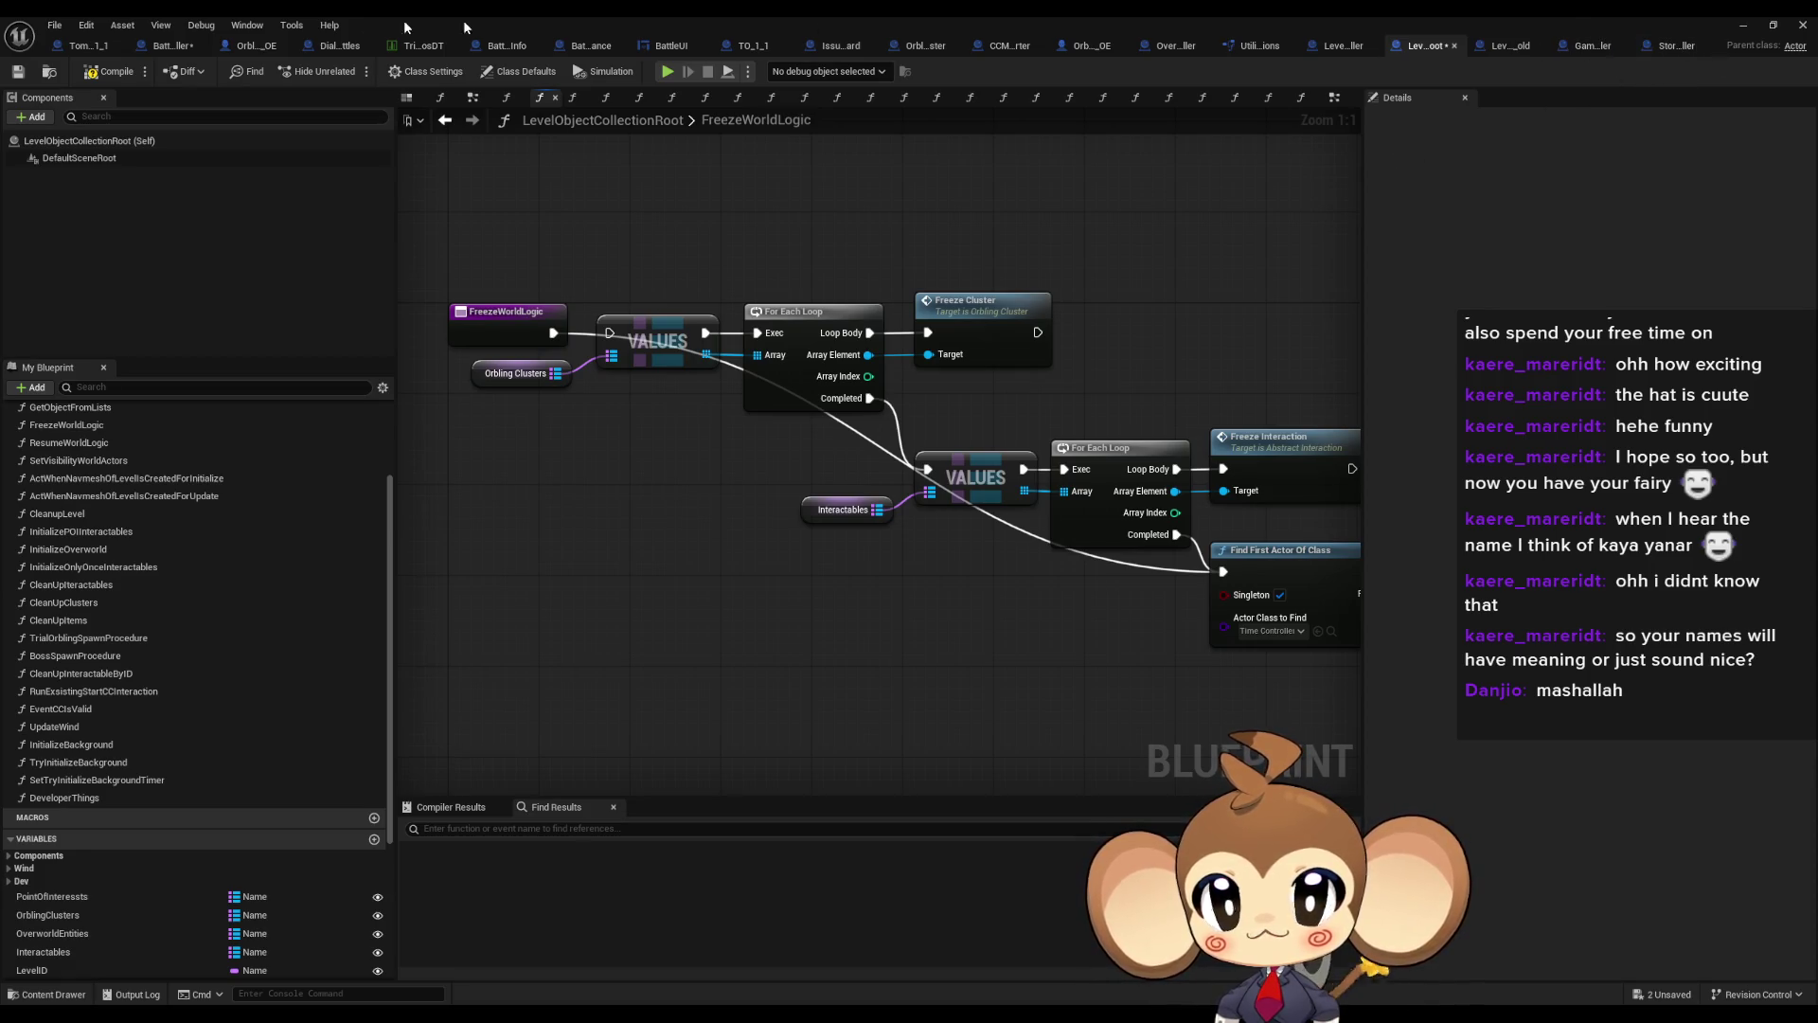
left_click(169, 46)
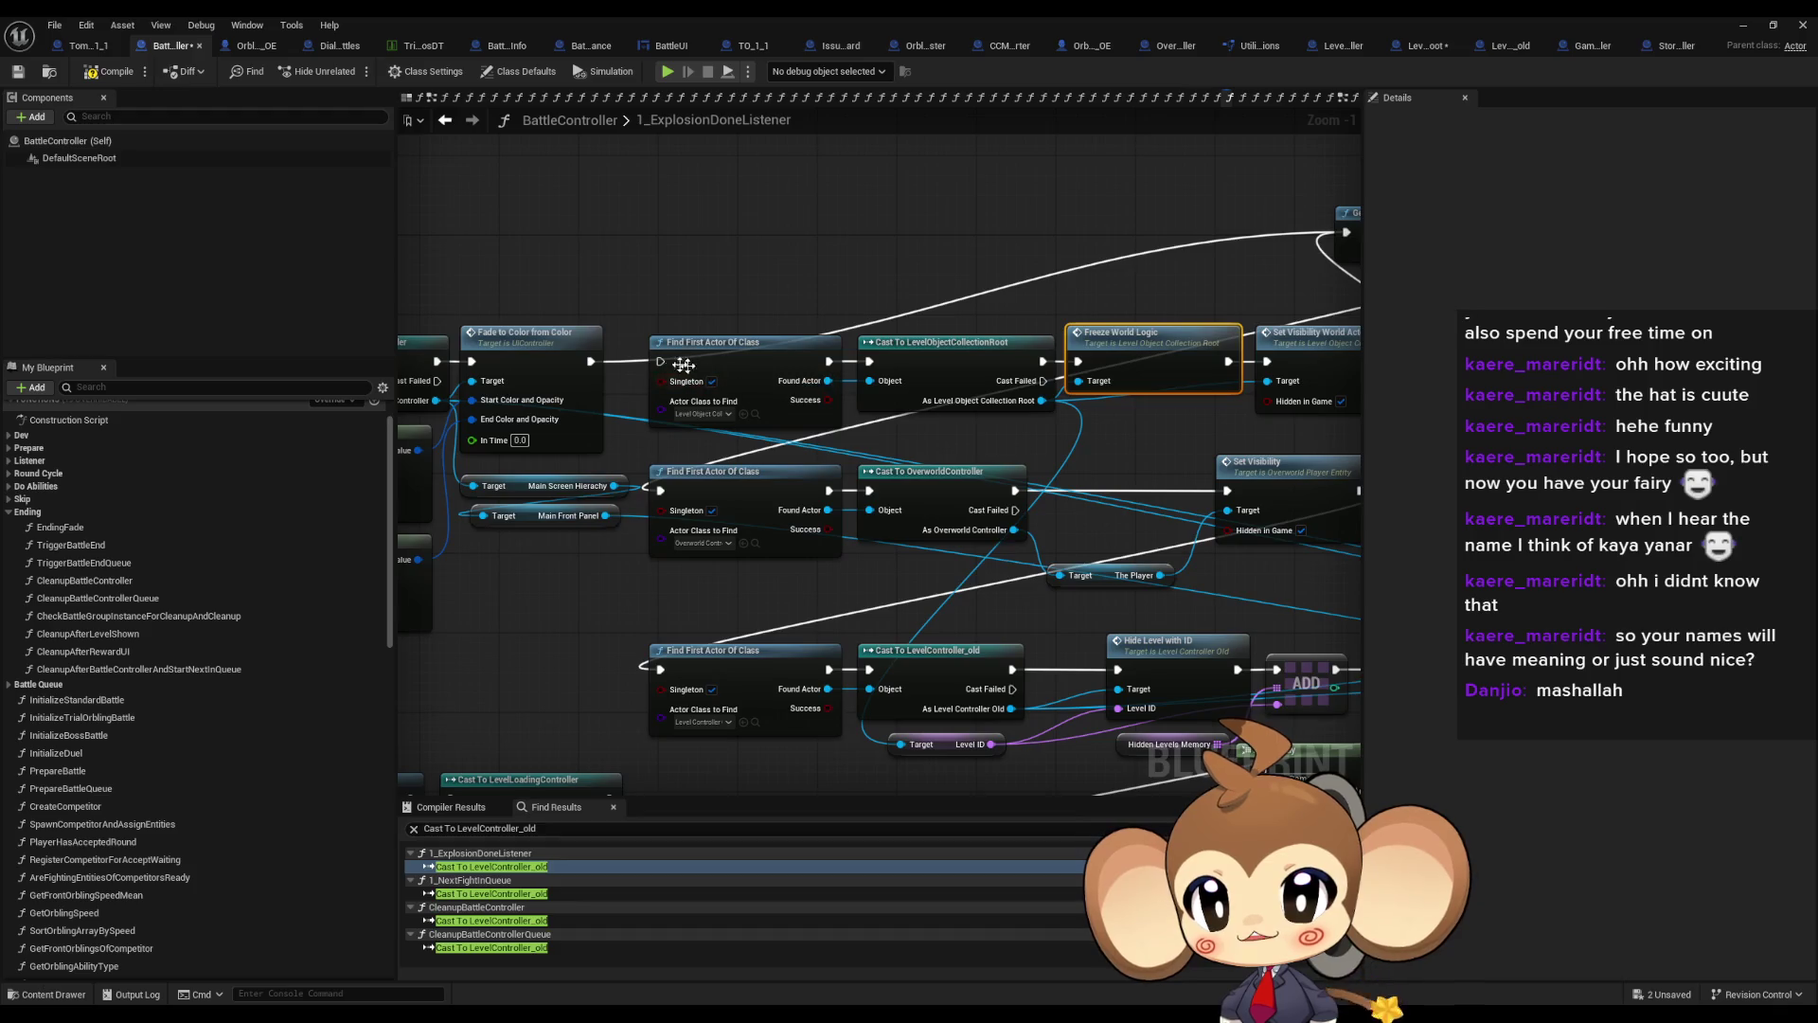
Look through the listener's earlier Find First Actor nodes and the Hide Level with ID node
left_click(689, 366)
mouse_move(1060, 303)
left_mouse_down()
mouse_move(741, 312)
mouse_move(702, 402)
left_mouse_up()
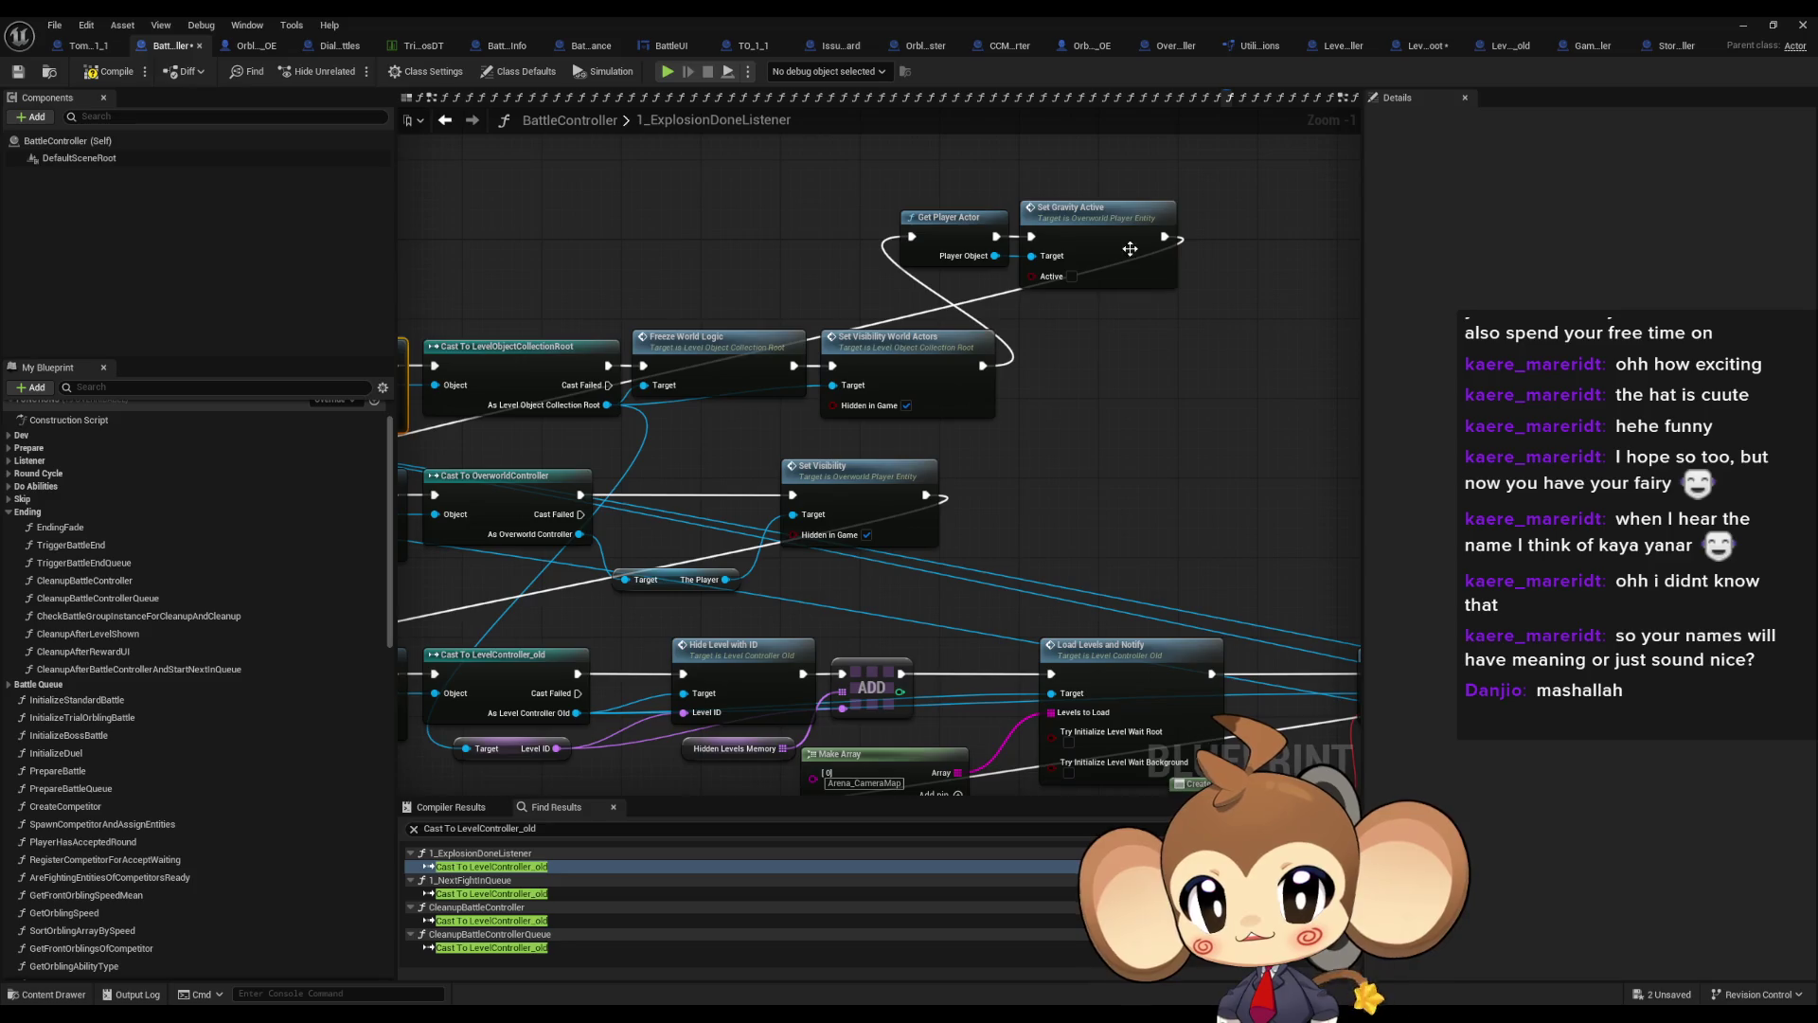
left_click_drag(1130, 248, 1169, 239)
left_click_drag(663, 379, 900, 313)
left_click_drag(663, 454, 853, 398)
left_click_drag(719, 530, 909, 456)
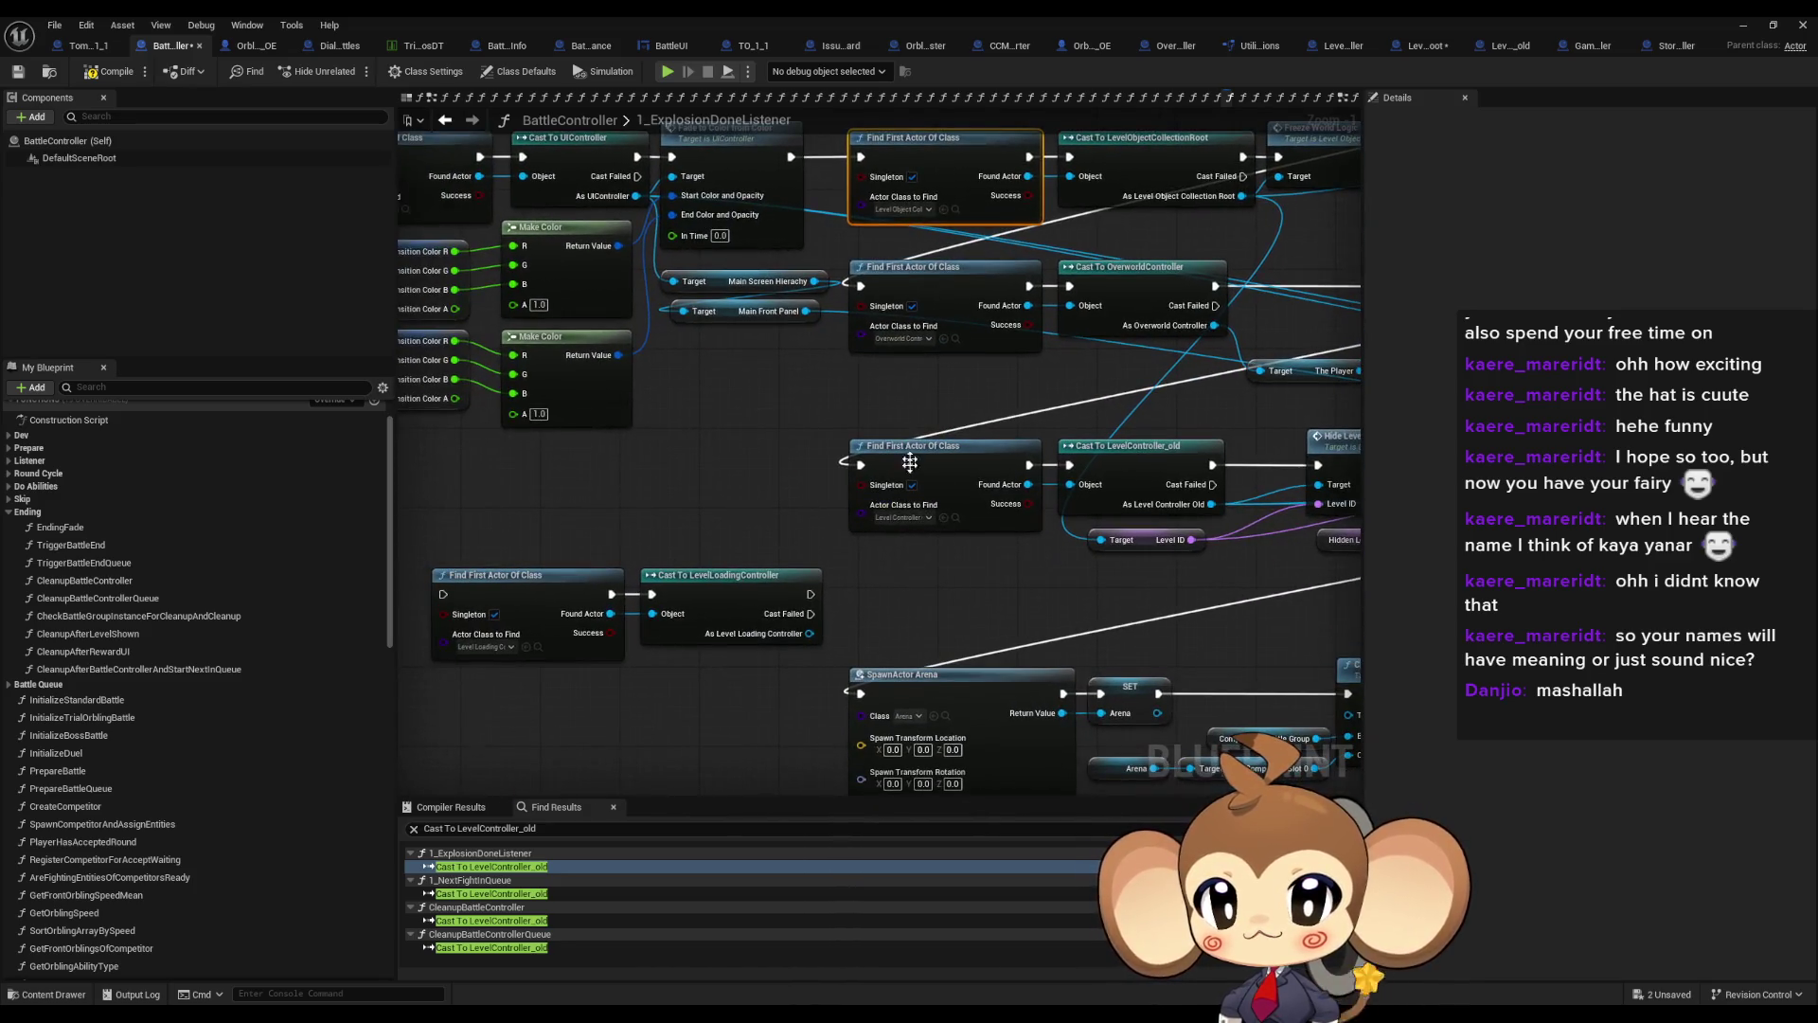
mouse_move(977, 572)
left_mouse_down()
mouse_move(687, 453)
mouse_move(610, 447)
left_mouse_up()
left_click(1007, 312)
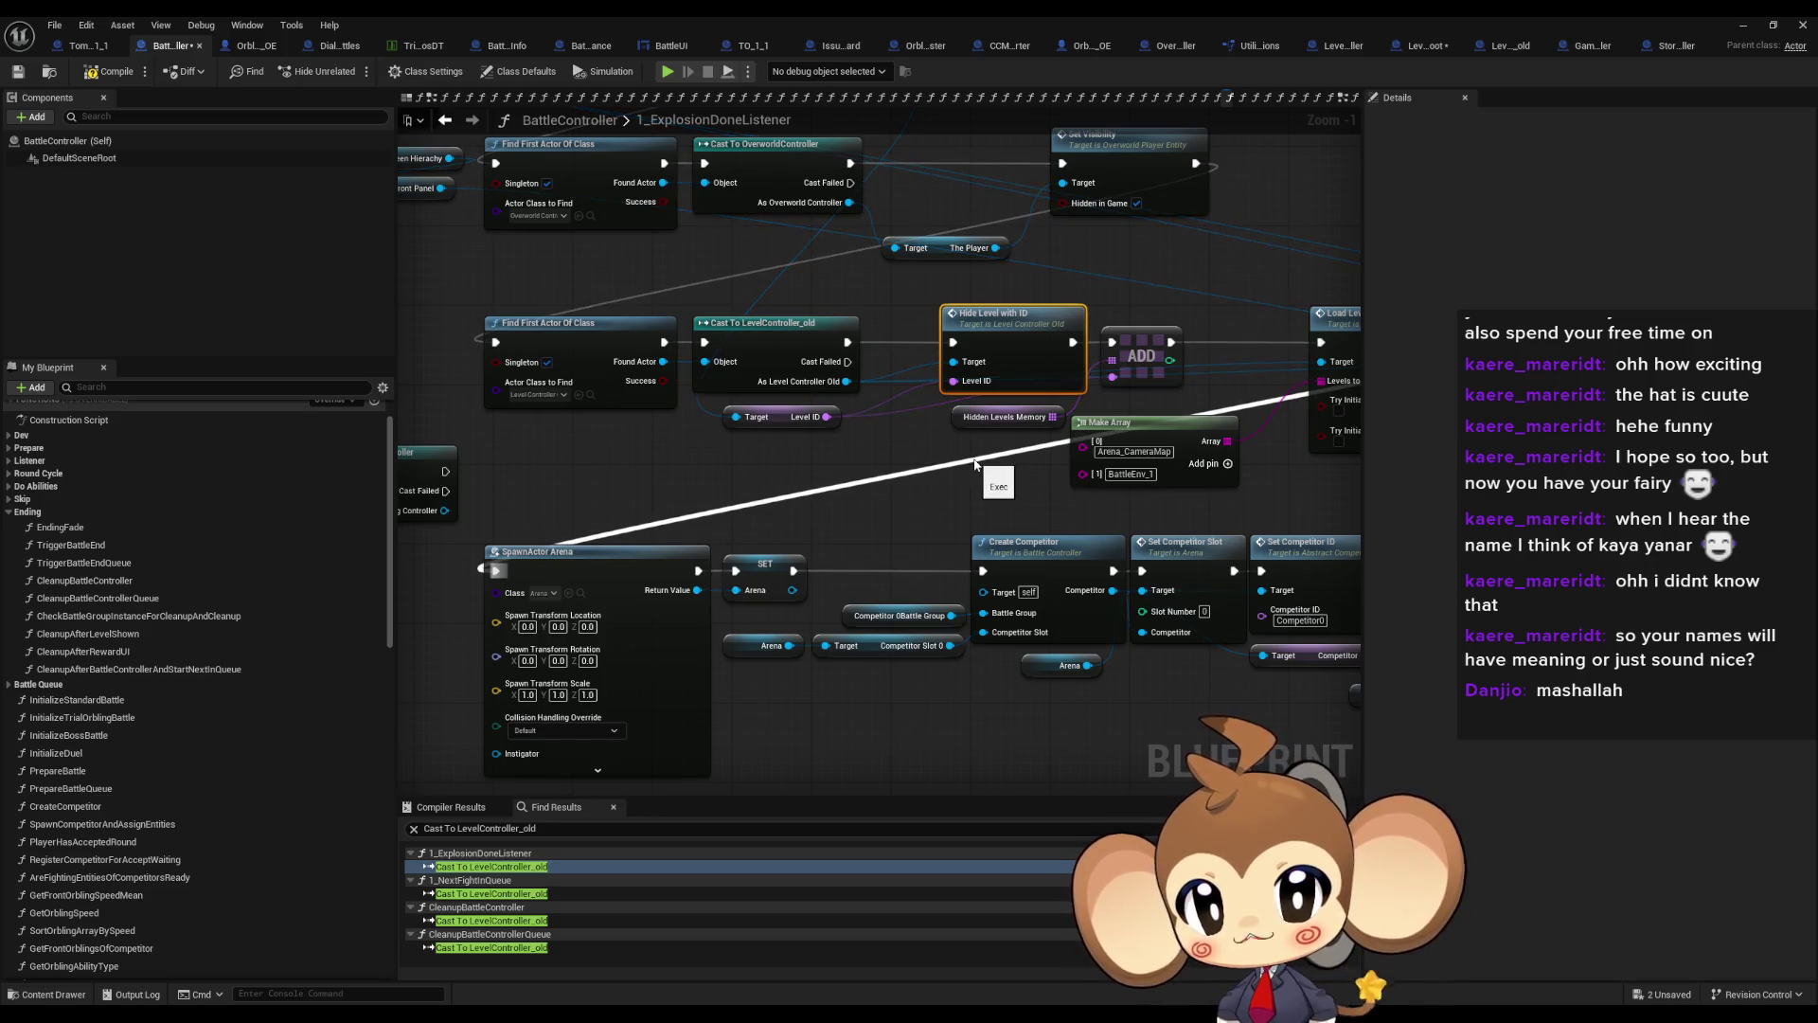
Inspect the Hidden Levels Memory variable and the cast nodes on the left
left_click(976, 417)
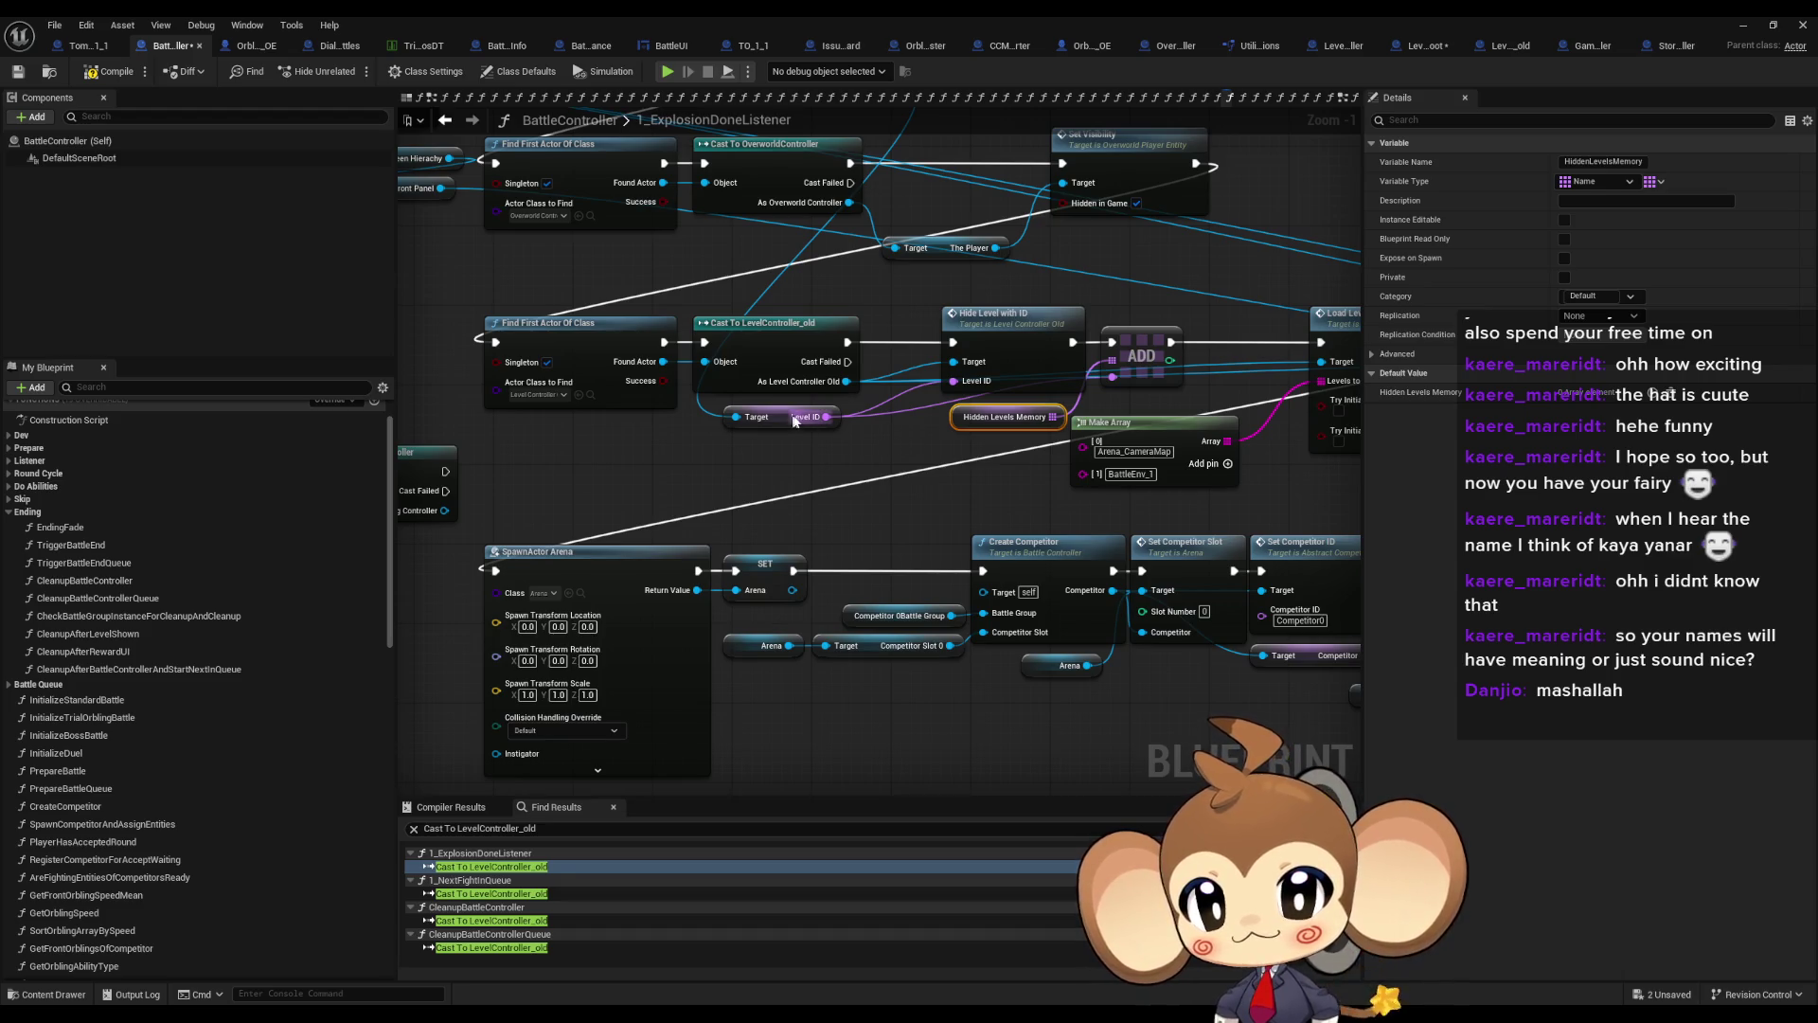
mouse_move(806, 425)
left_mouse_down()
mouse_move(898, 576)
mouse_move(1055, 490)
mouse_move(840, 506)
mouse_move(803, 627)
mouse_move(858, 689)
mouse_move(832, 662)
left_mouse_up()
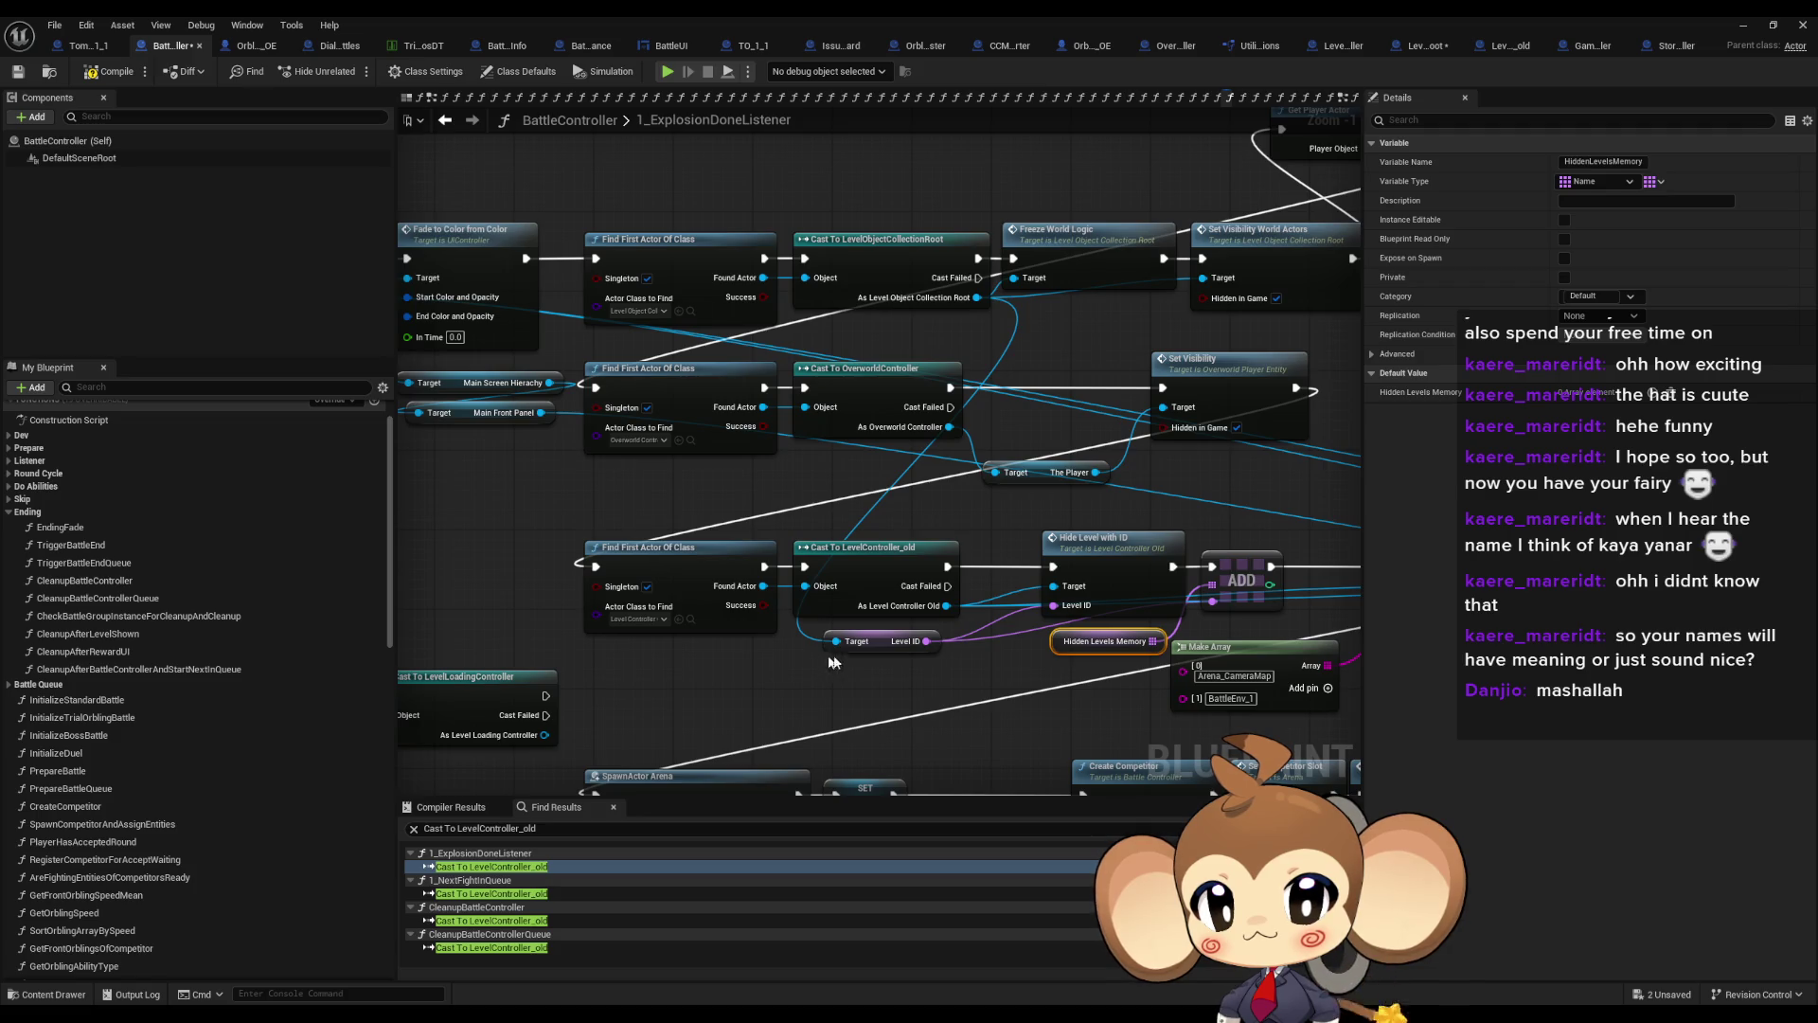
mouse_move(926, 659)
left_mouse_down()
mouse_move(773, 644)
mouse_move(900, 564)
left_mouse_up()
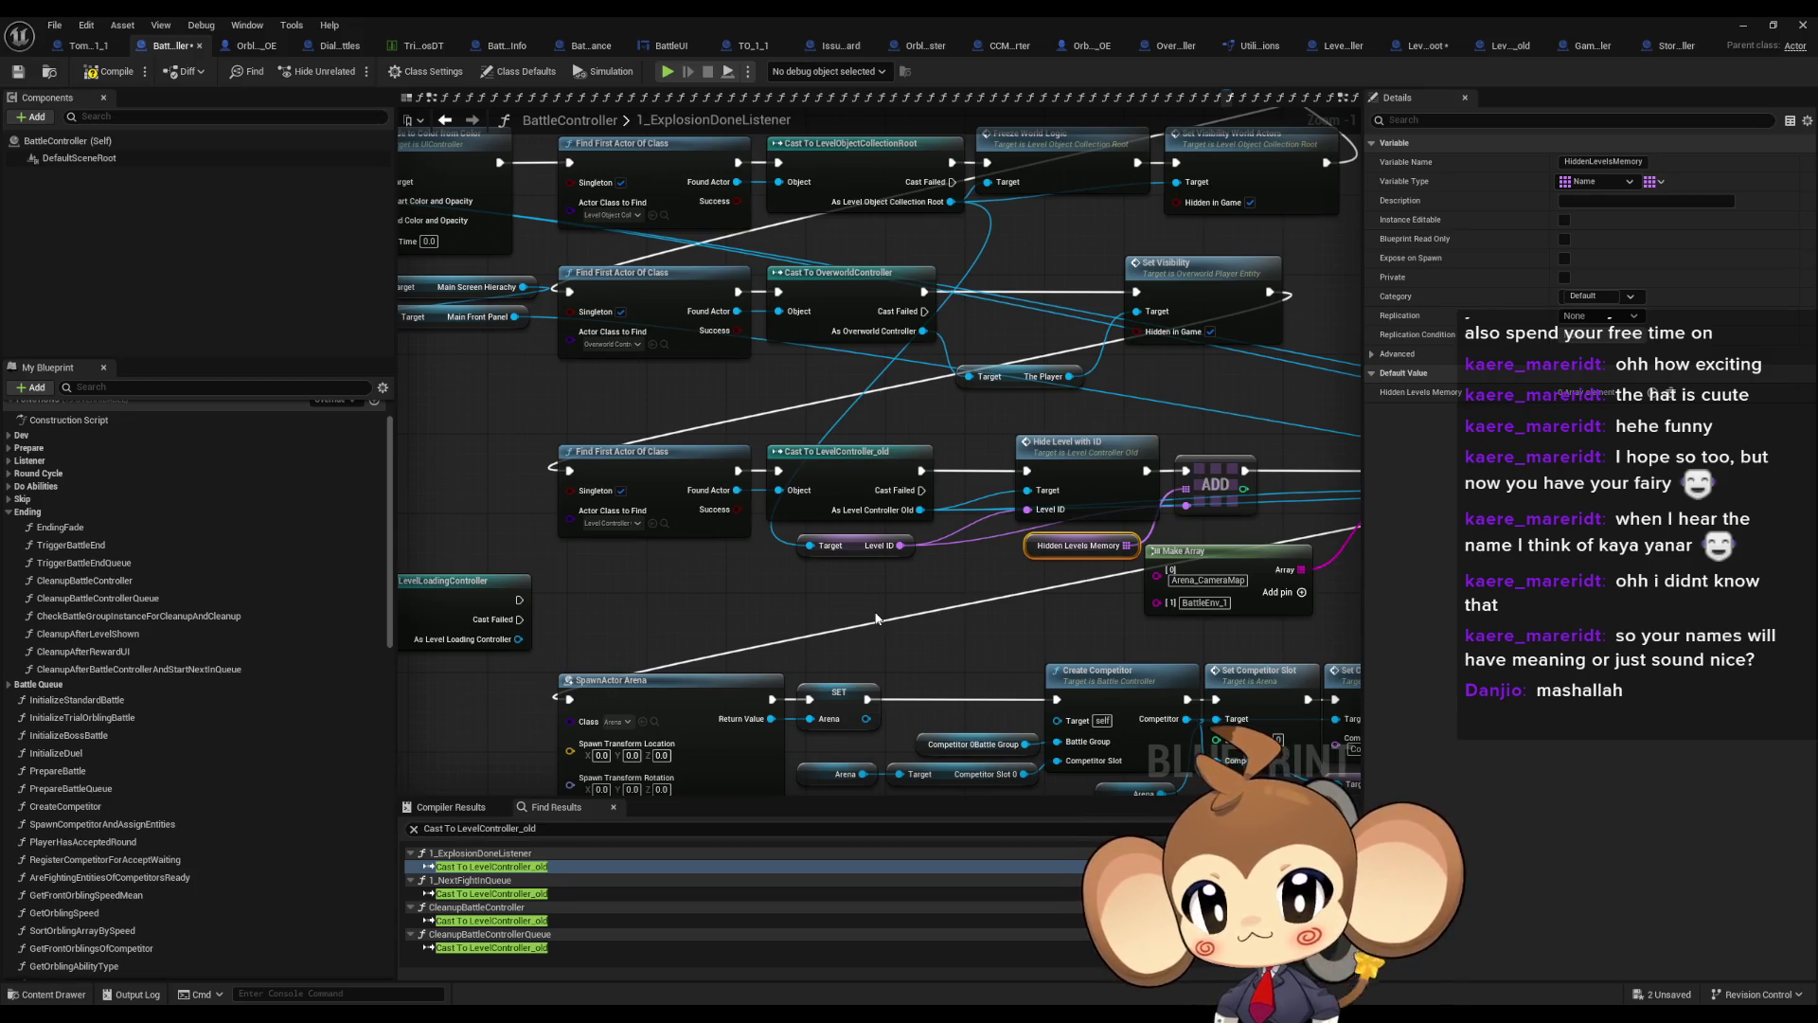
left_click(1743, 25)
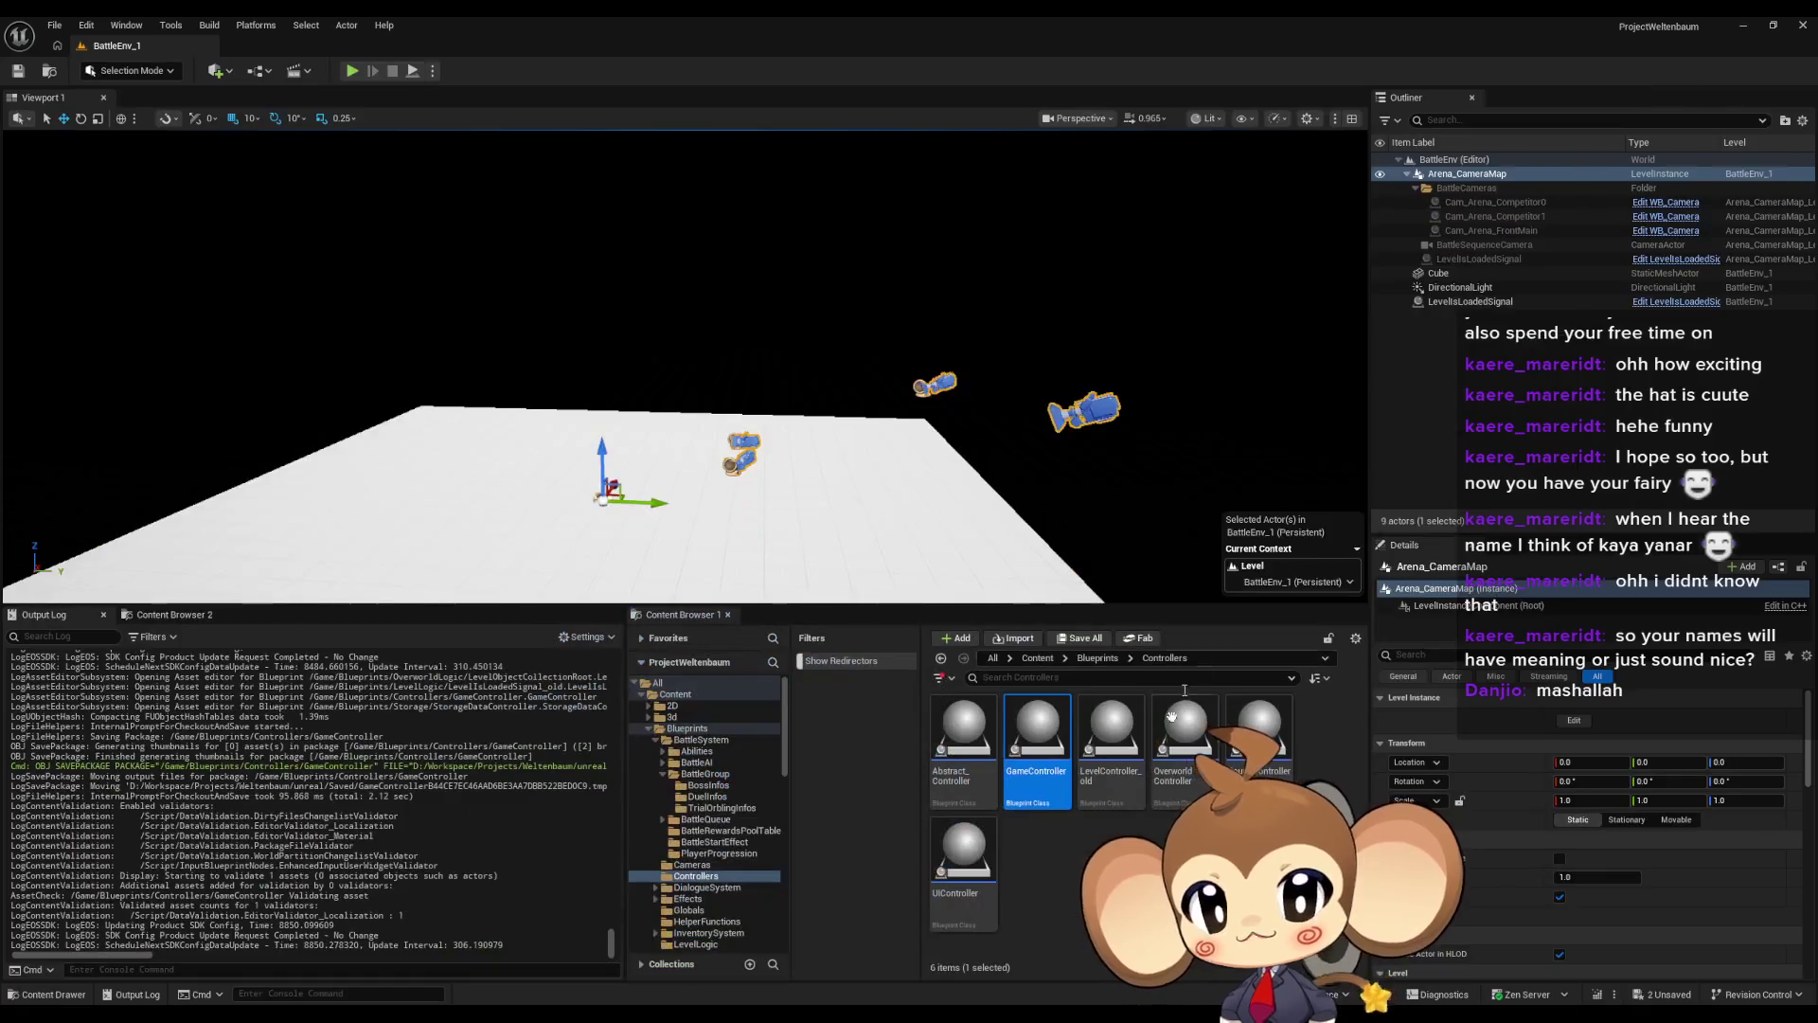
Browse the Content Browser to Maps > Dummy > Island_1_1
left_click(1036, 657)
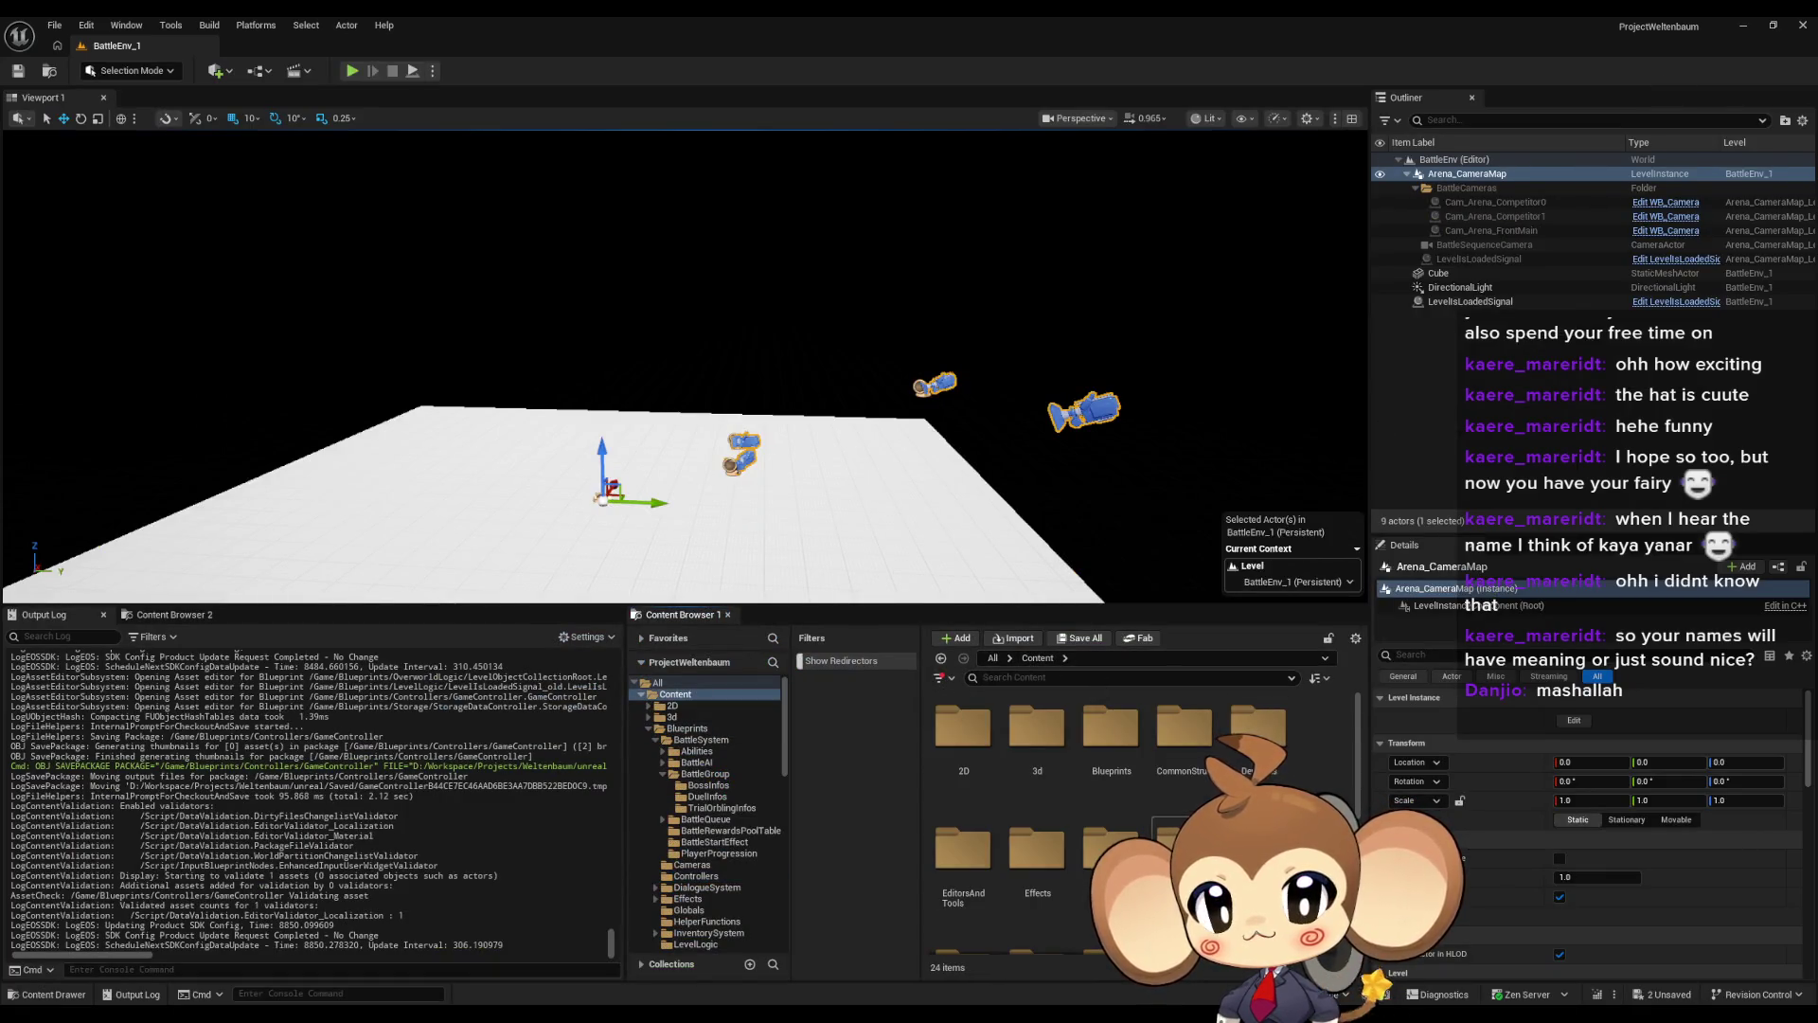
scroll(1035, 847, "down", 1)
double_click(963, 814)
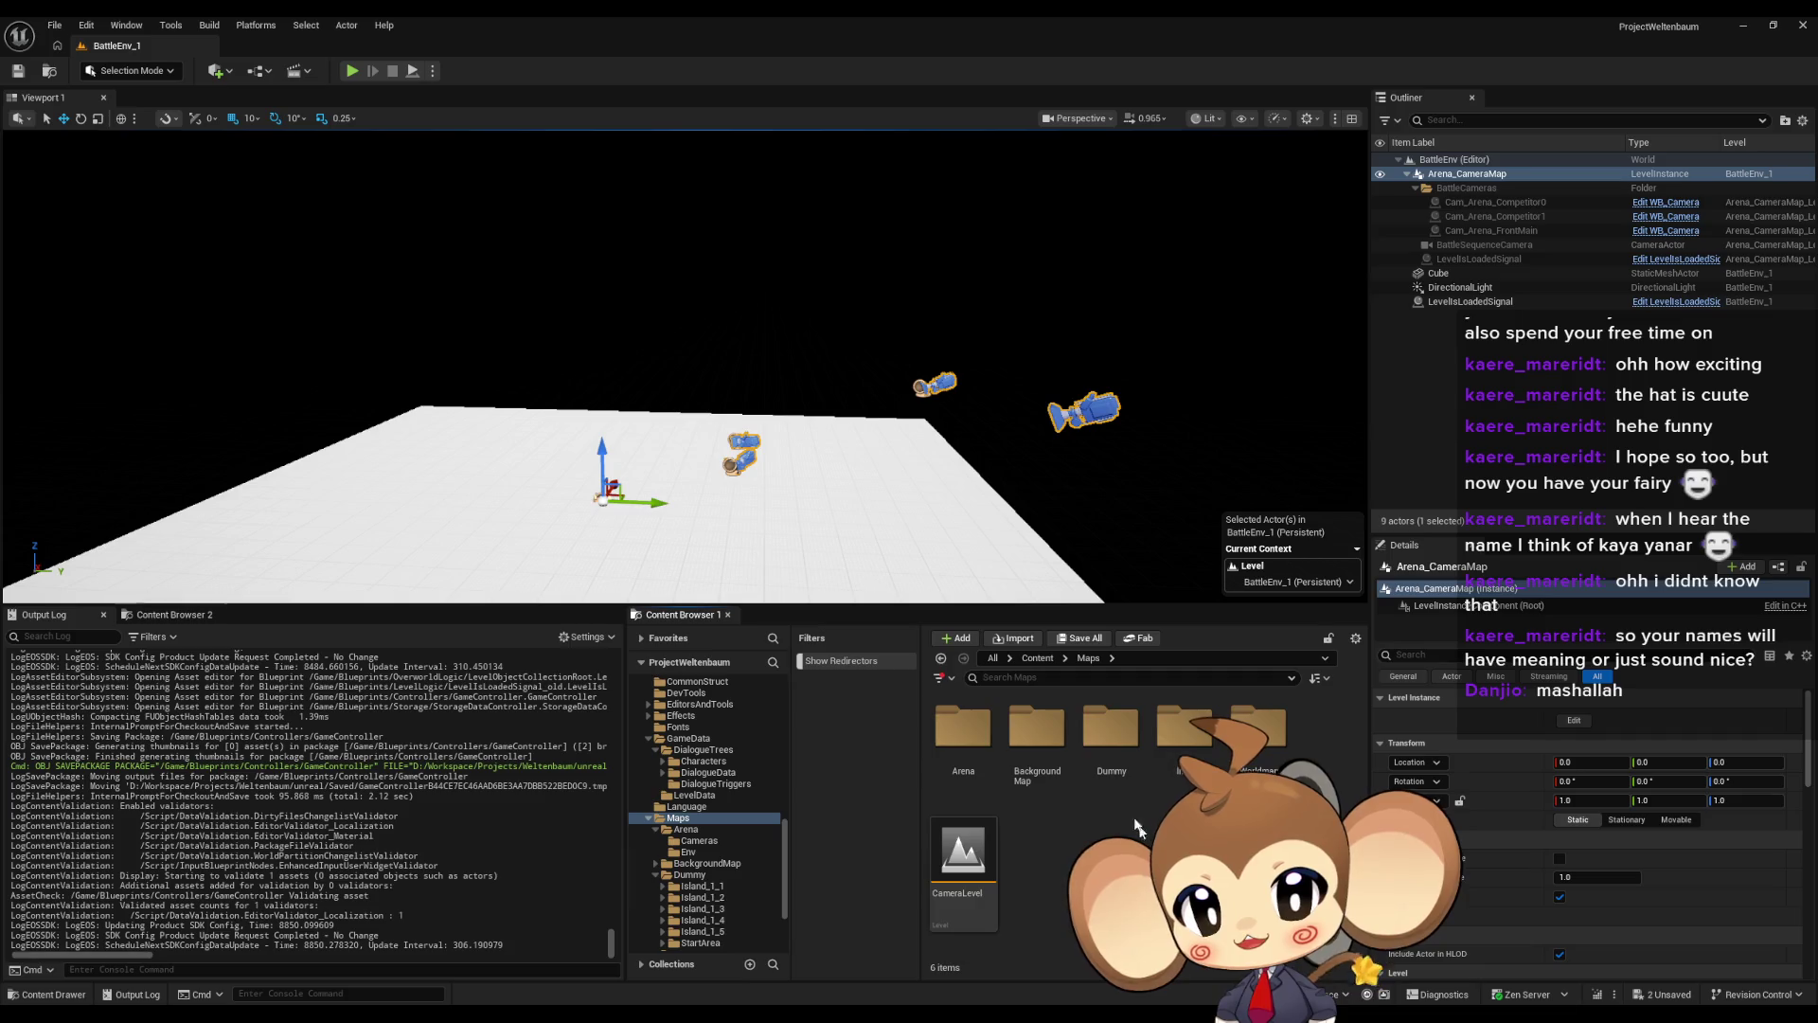
double_click(1110, 731)
double_click(963, 739)
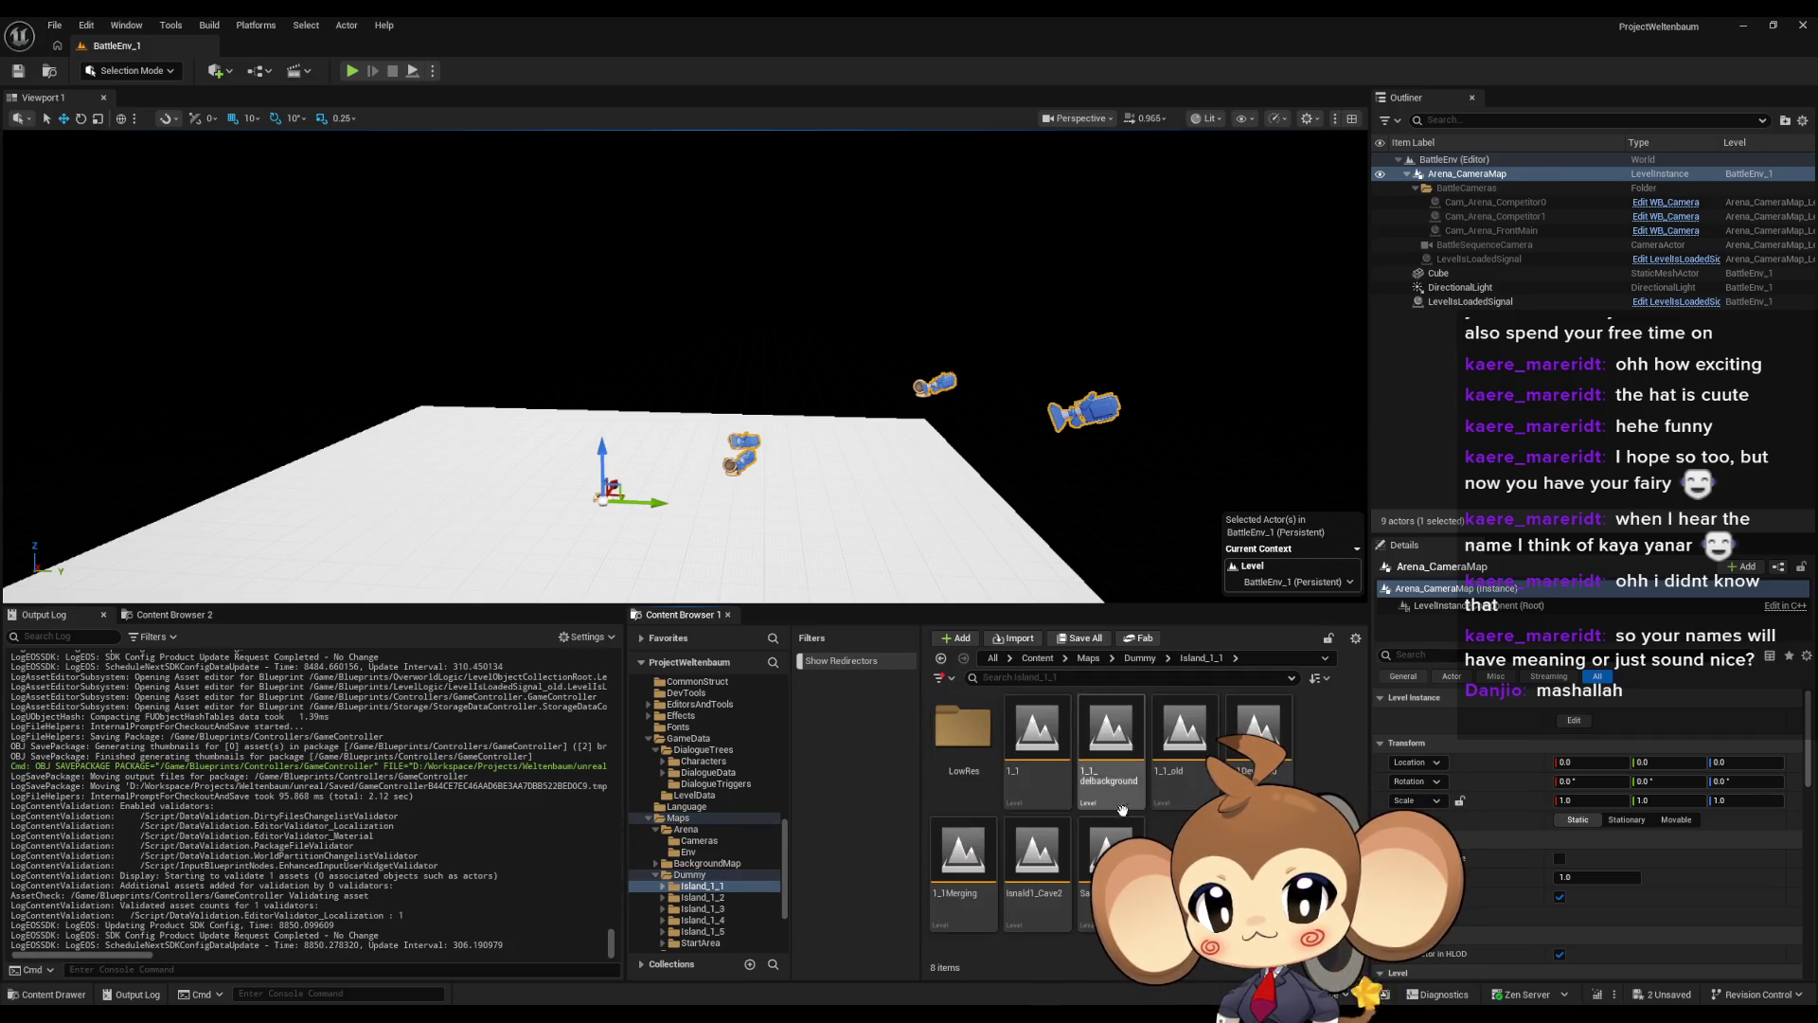
Attempt to open the 1_1 level, cancel the save prompt, and return to BattleController
double_click(1037, 734)
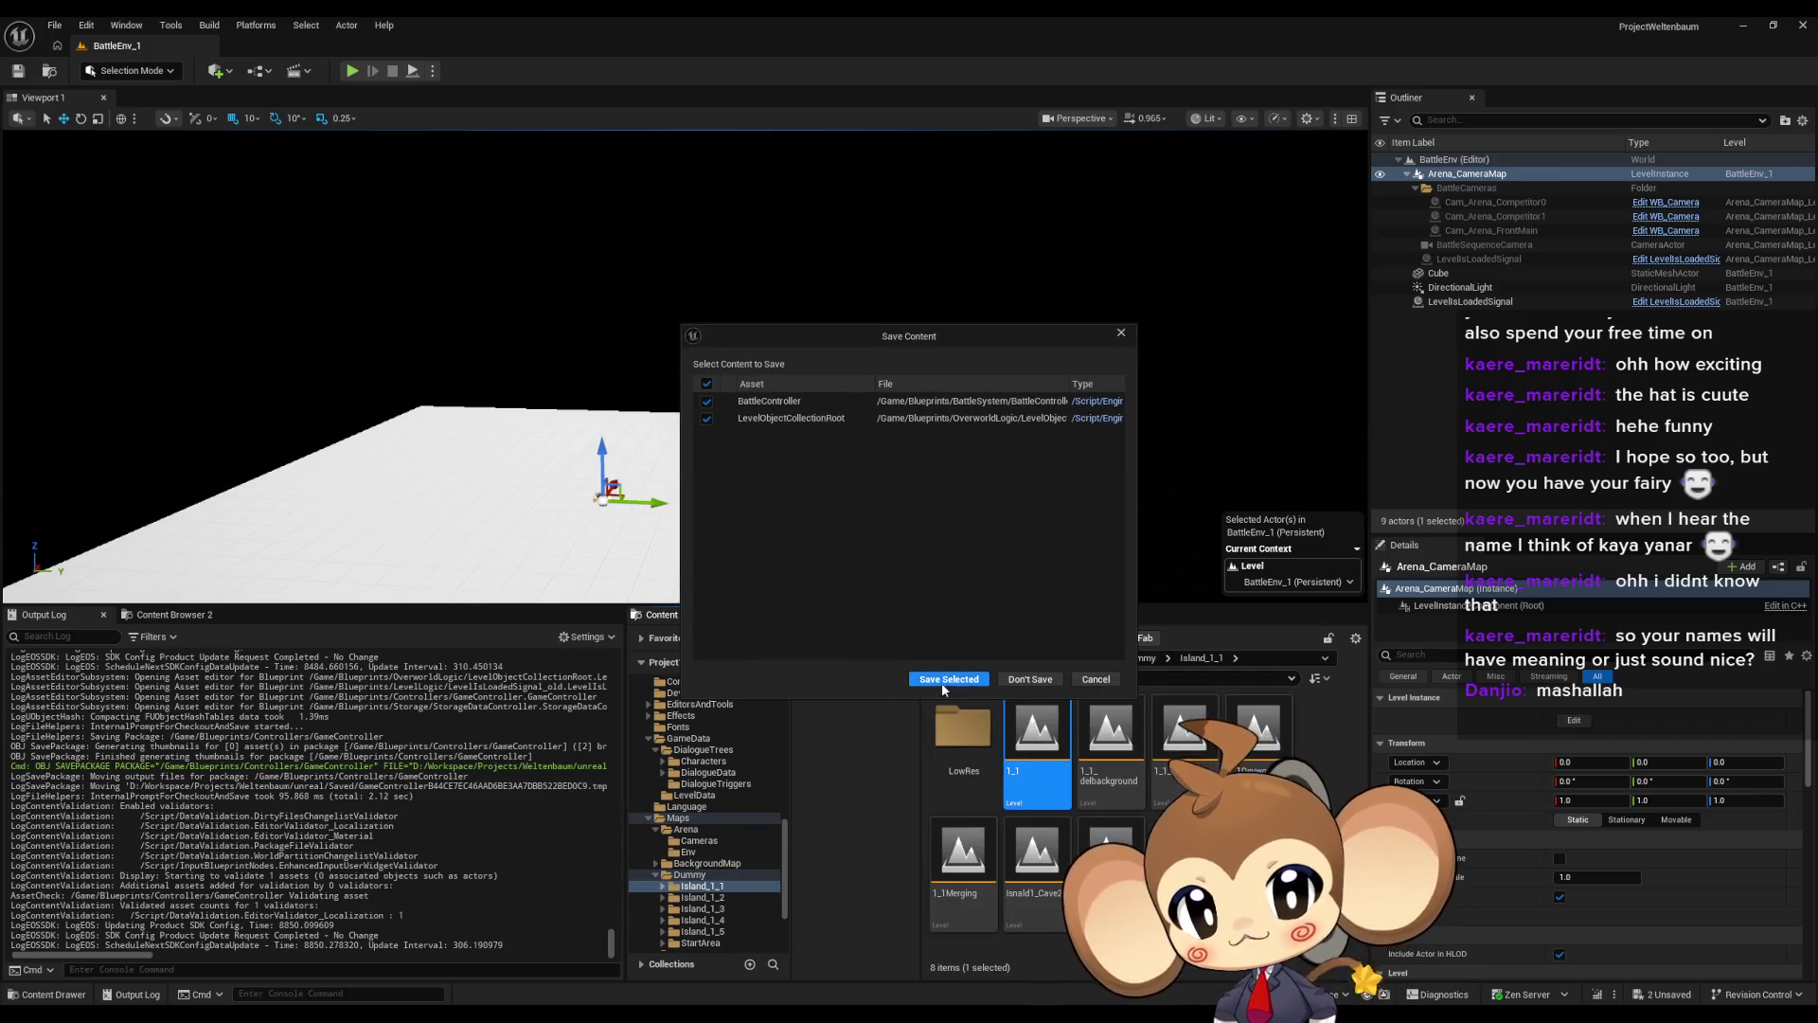
left_click(1096, 679)
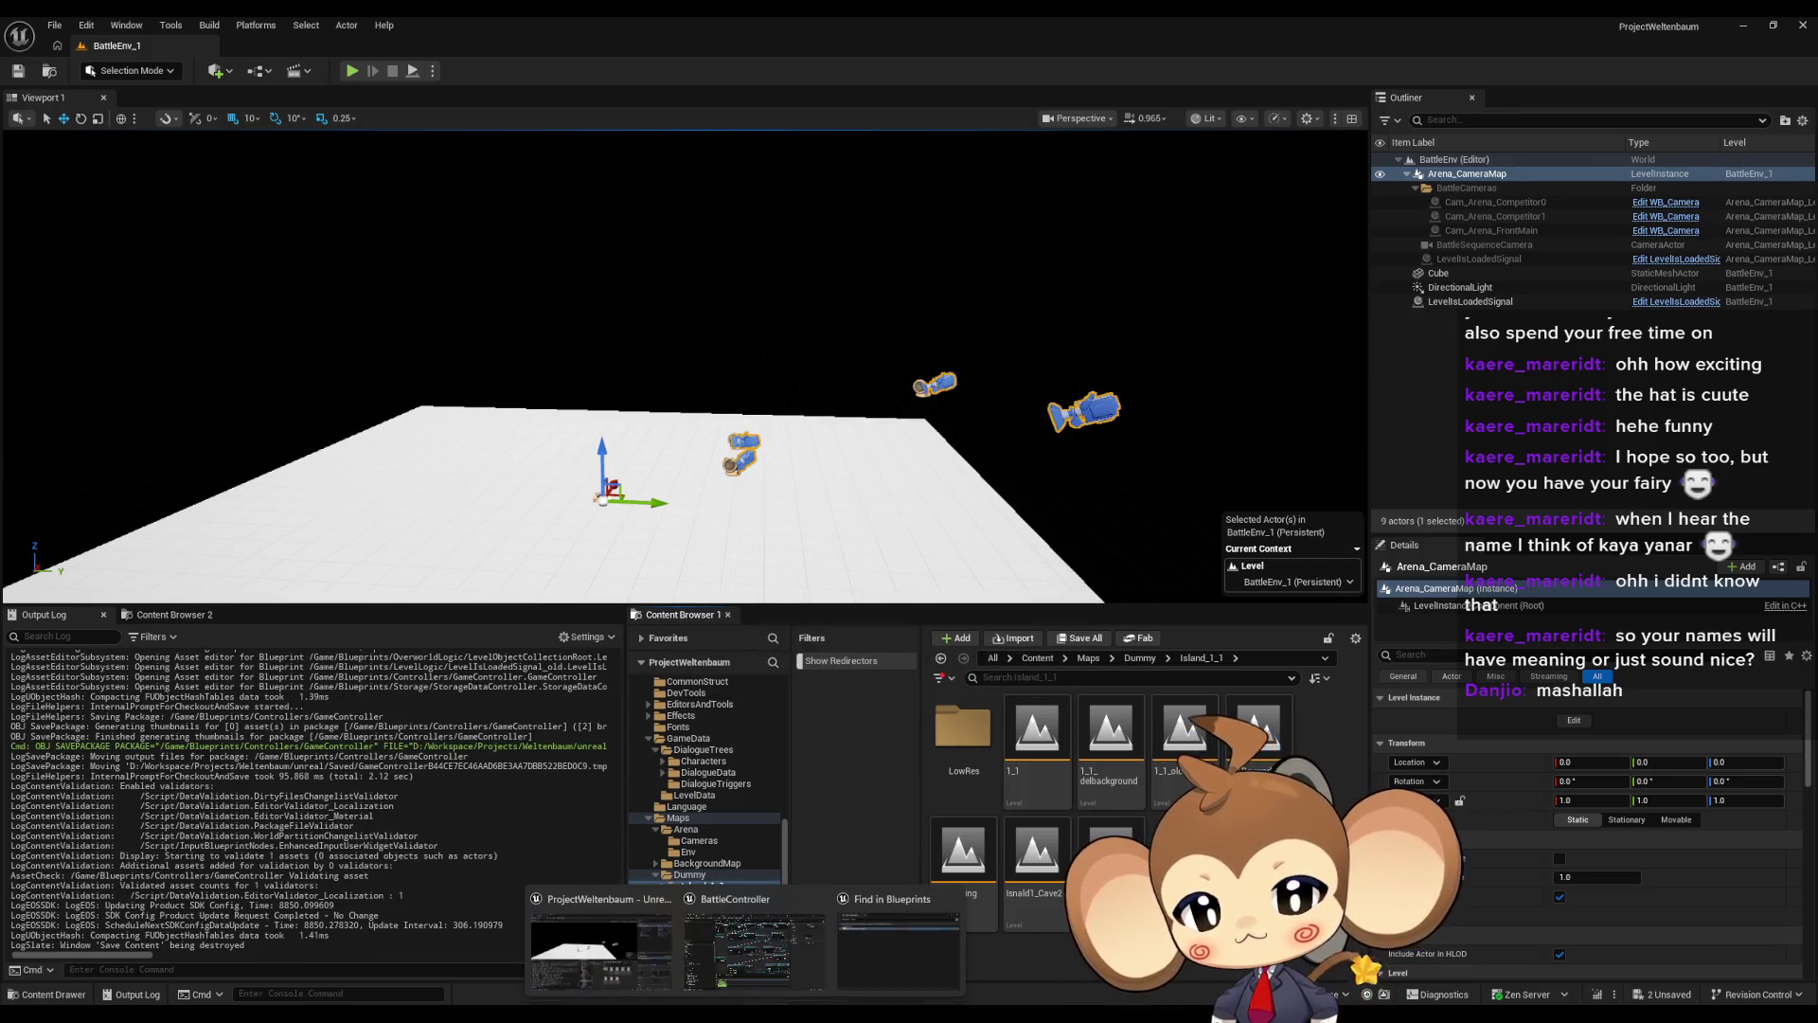
left_click(765, 970)
left_click_drag(782, 596, 833, 547)
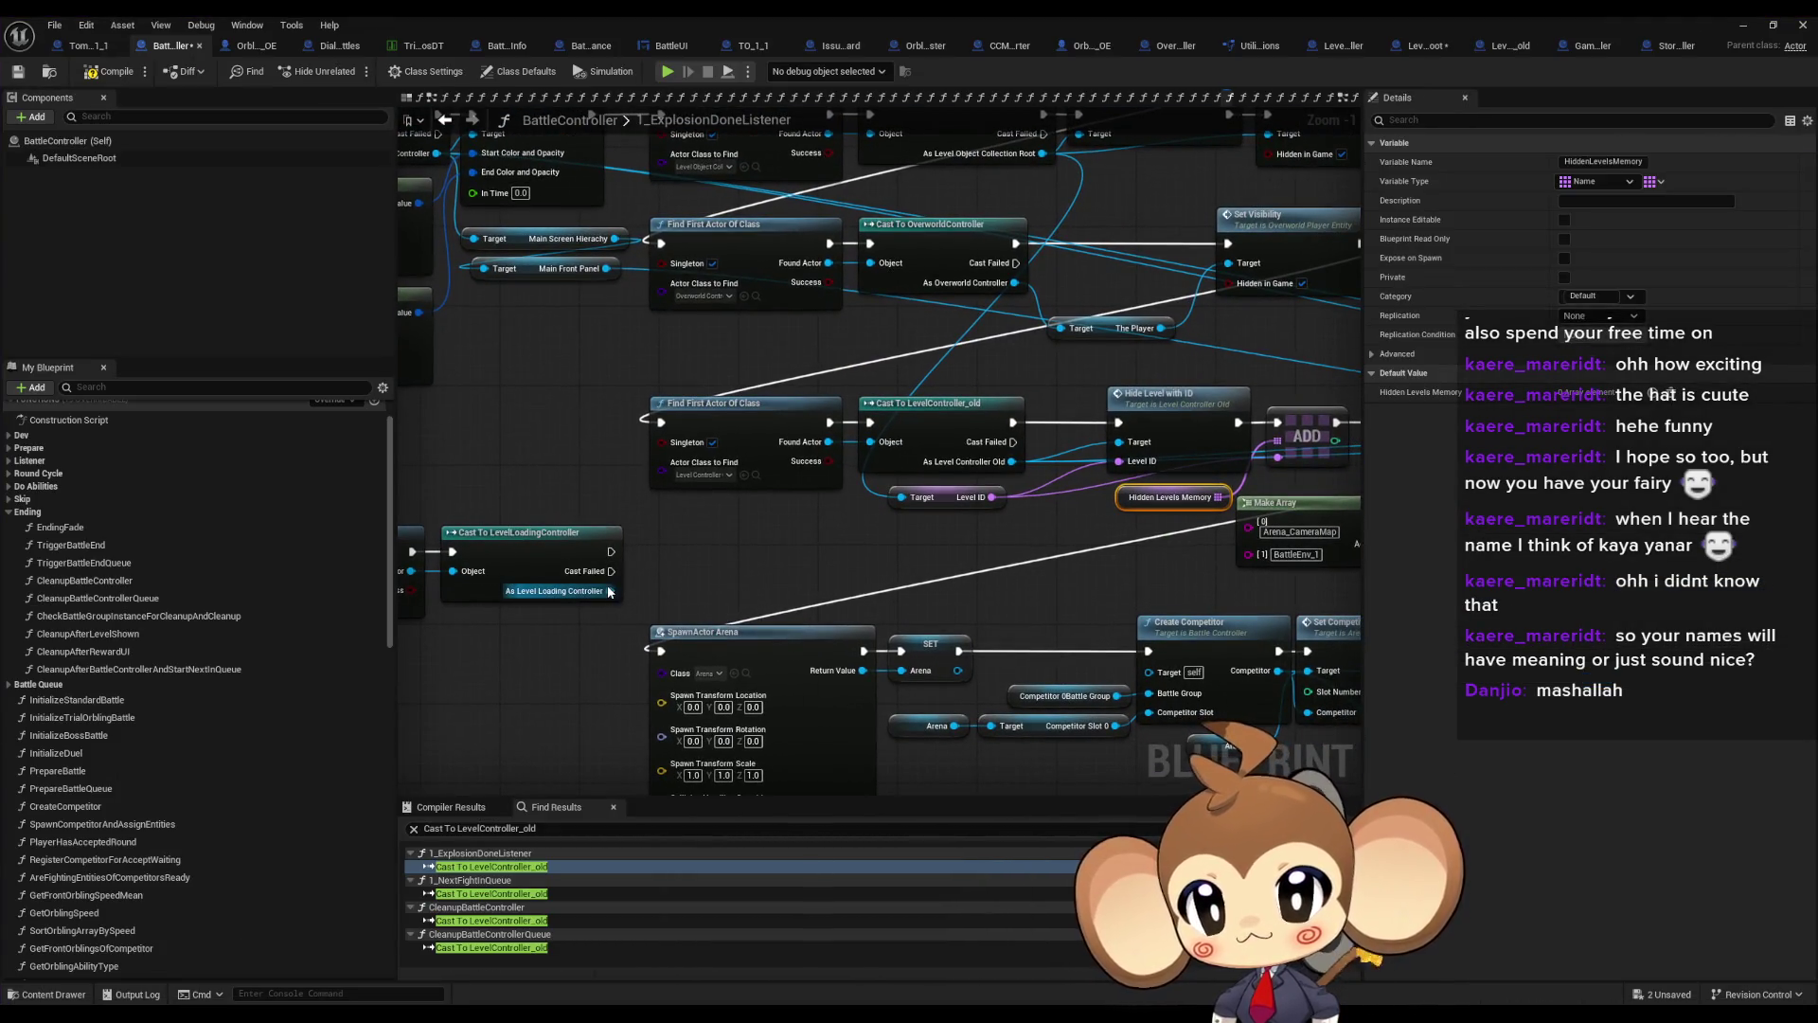
Select the old level controller lookup, cast and Hide Level nodes and check the ADD node
left_click(1172, 418)
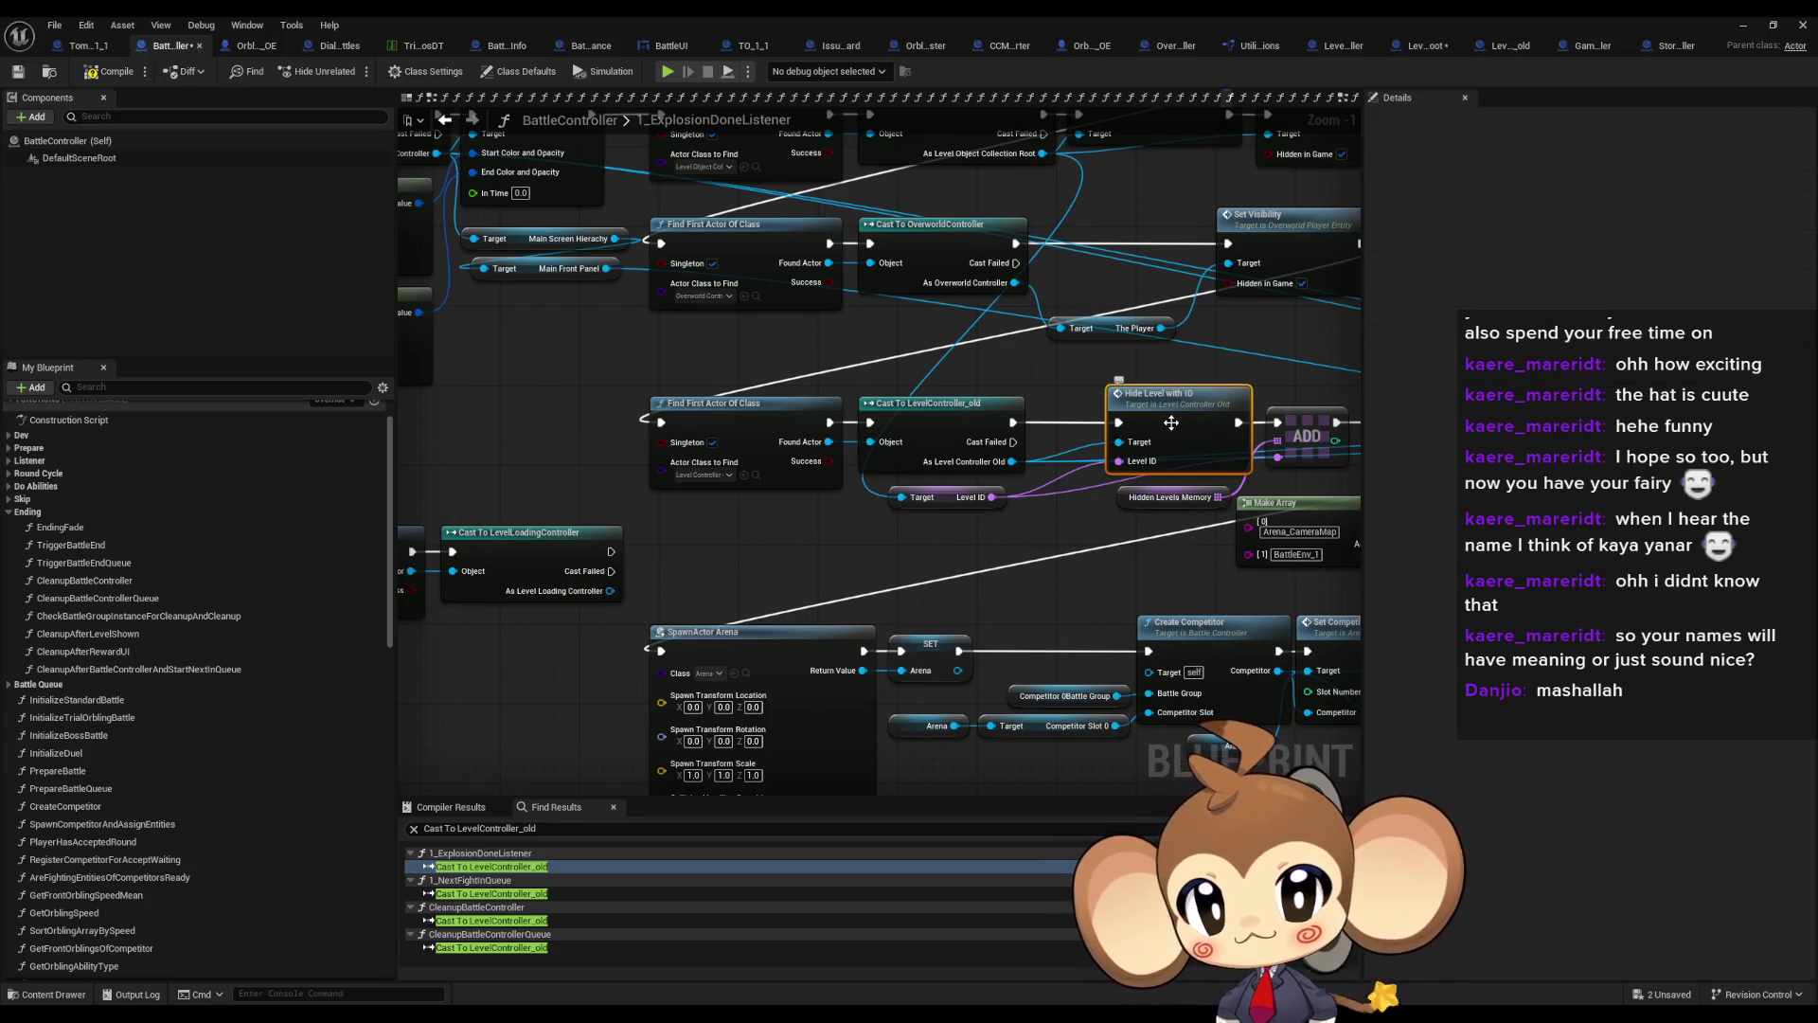
mouse_move(661, 368)
left_mouse_down()
mouse_move(1186, 457)
mouse_move(943, 465)
left_mouse_up()
left_click(1063, 443)
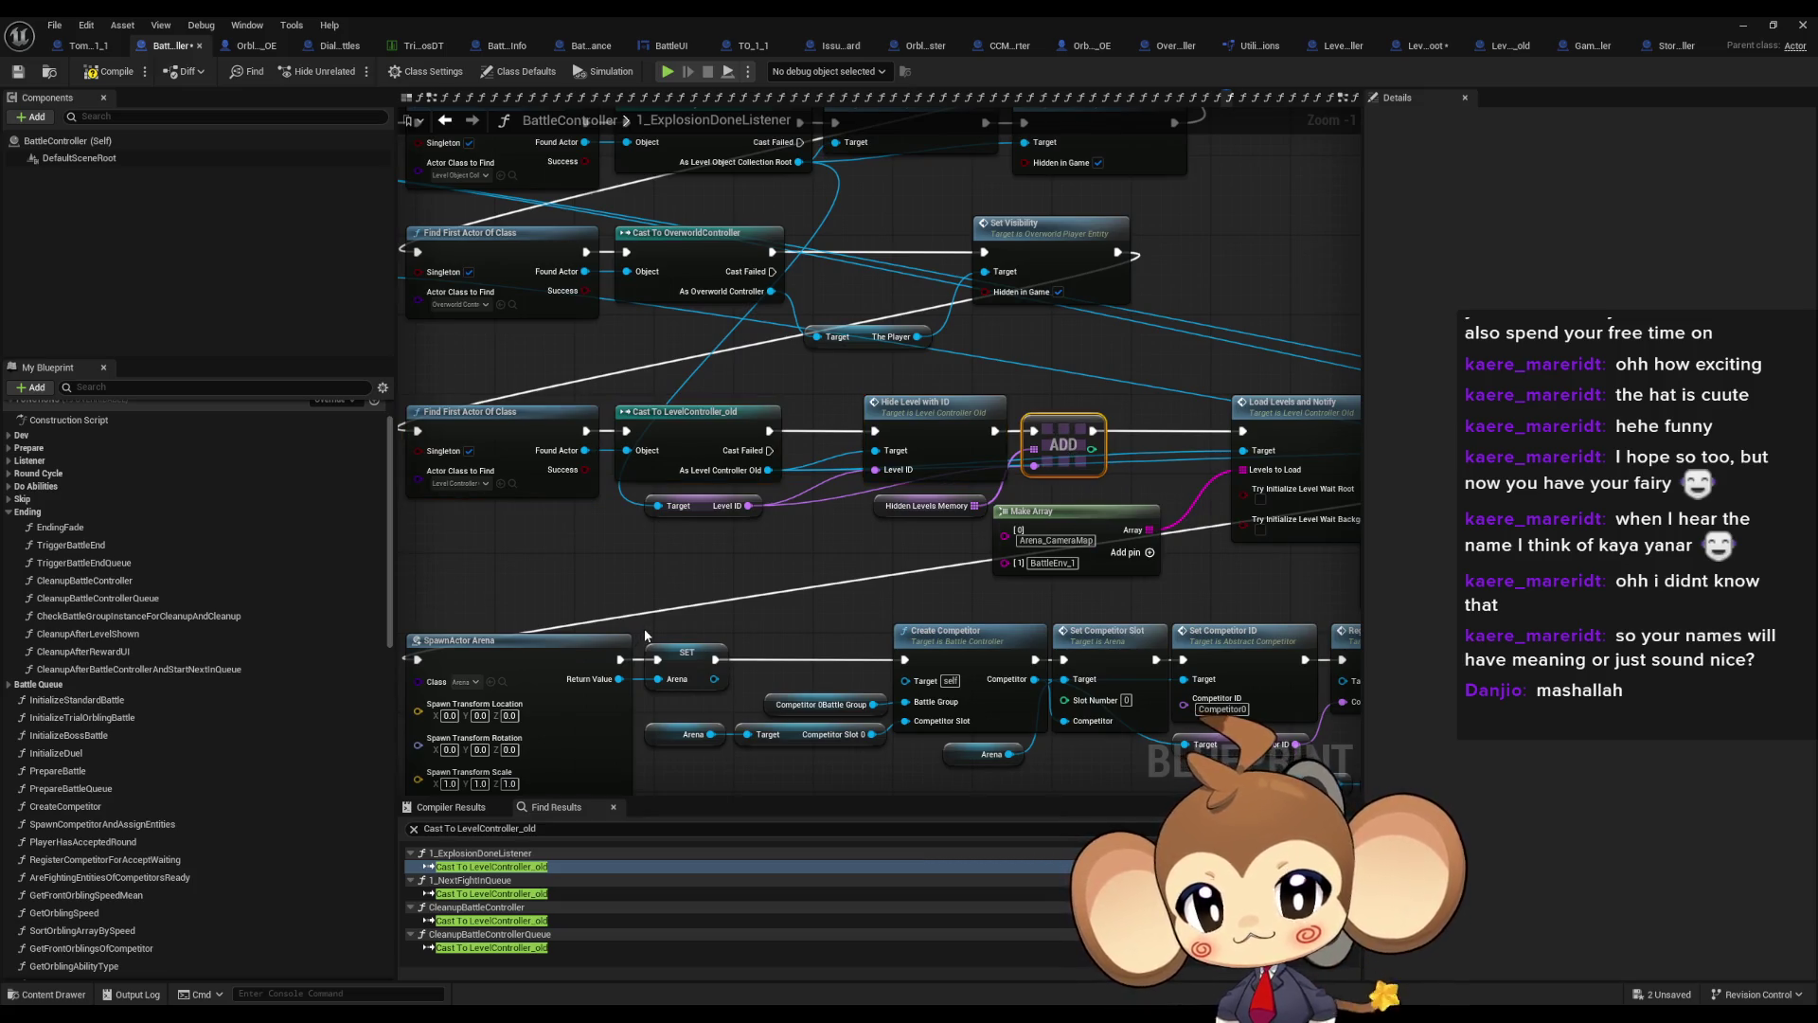
left_click_drag(649, 633, 694, 798)
left_click_drag(1078, 596, 1162, 418)
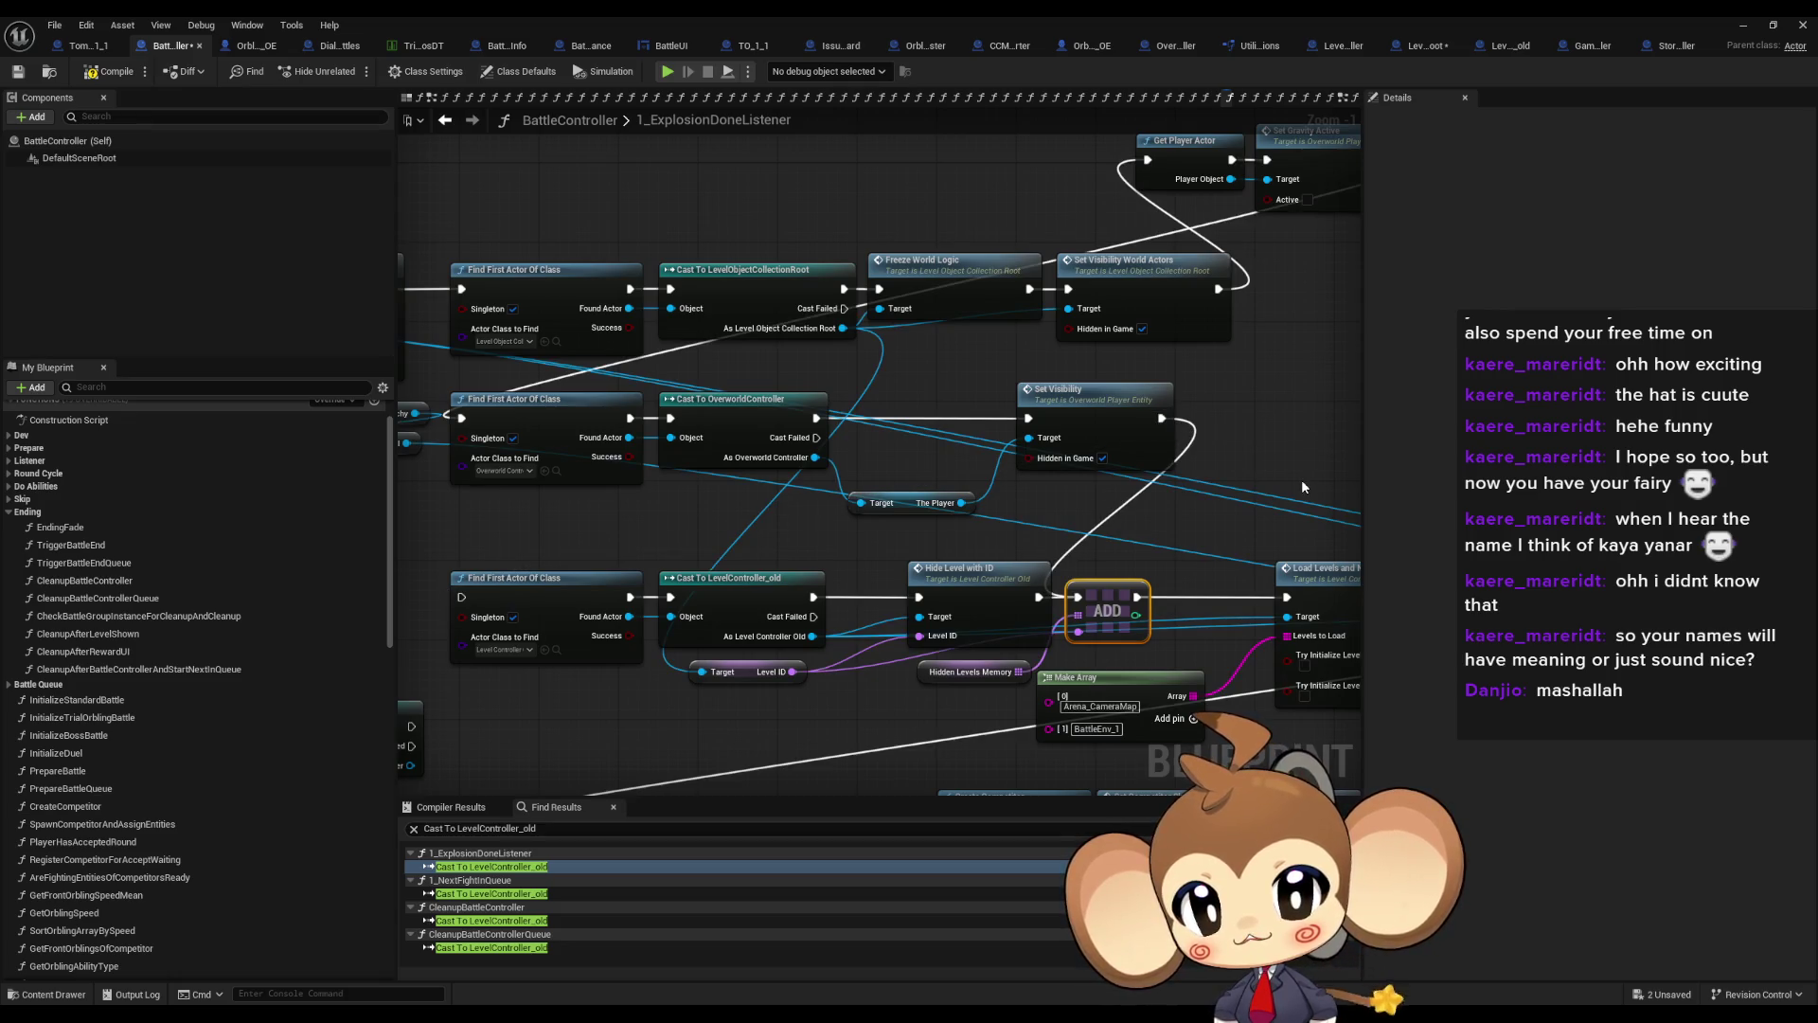
Paste the LevelLoadingController lookup nodes beside Load Levels and Notify
left_click_drag(1296, 479, 975, 417)
left_click(984, 488)
scroll(878, 544, "down", 3)
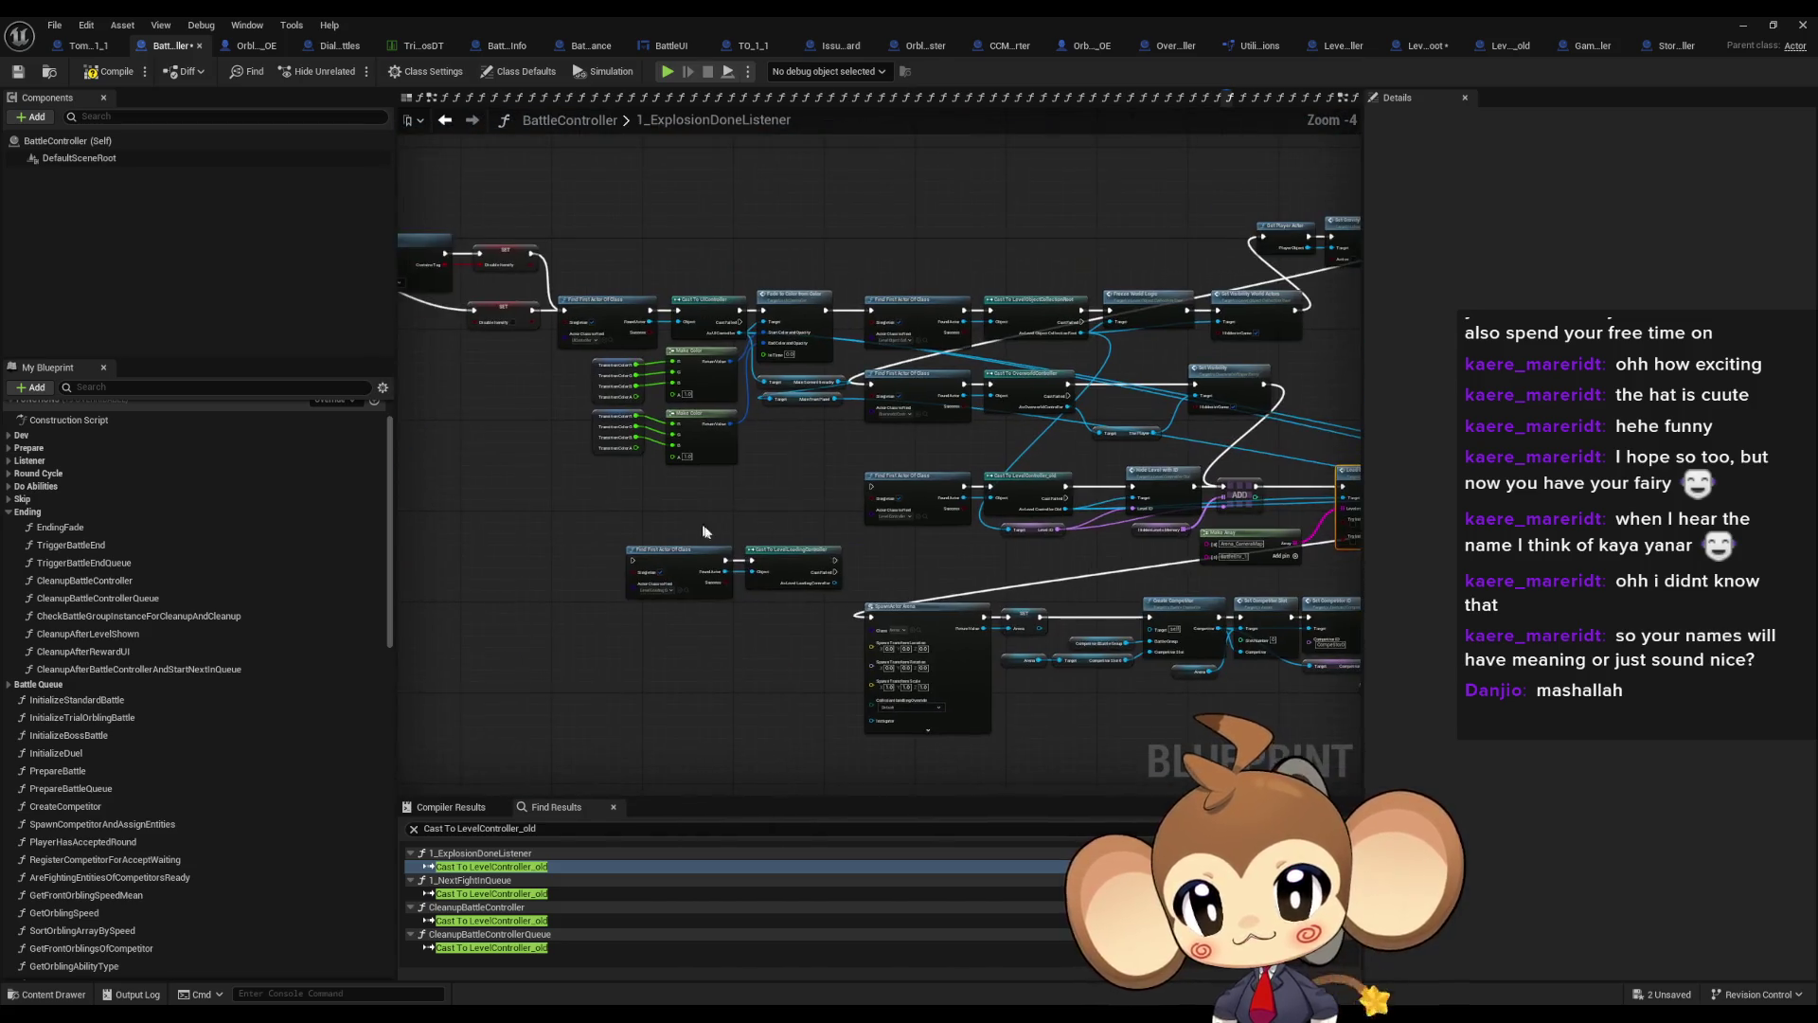
key("ctrl+v")
left_click_drag(1244, 388, 1143, 390)
Move the LevelLoadingController lookup and cast up-left next to the Bind Event node
scroll(1150, 407, "up", 4)
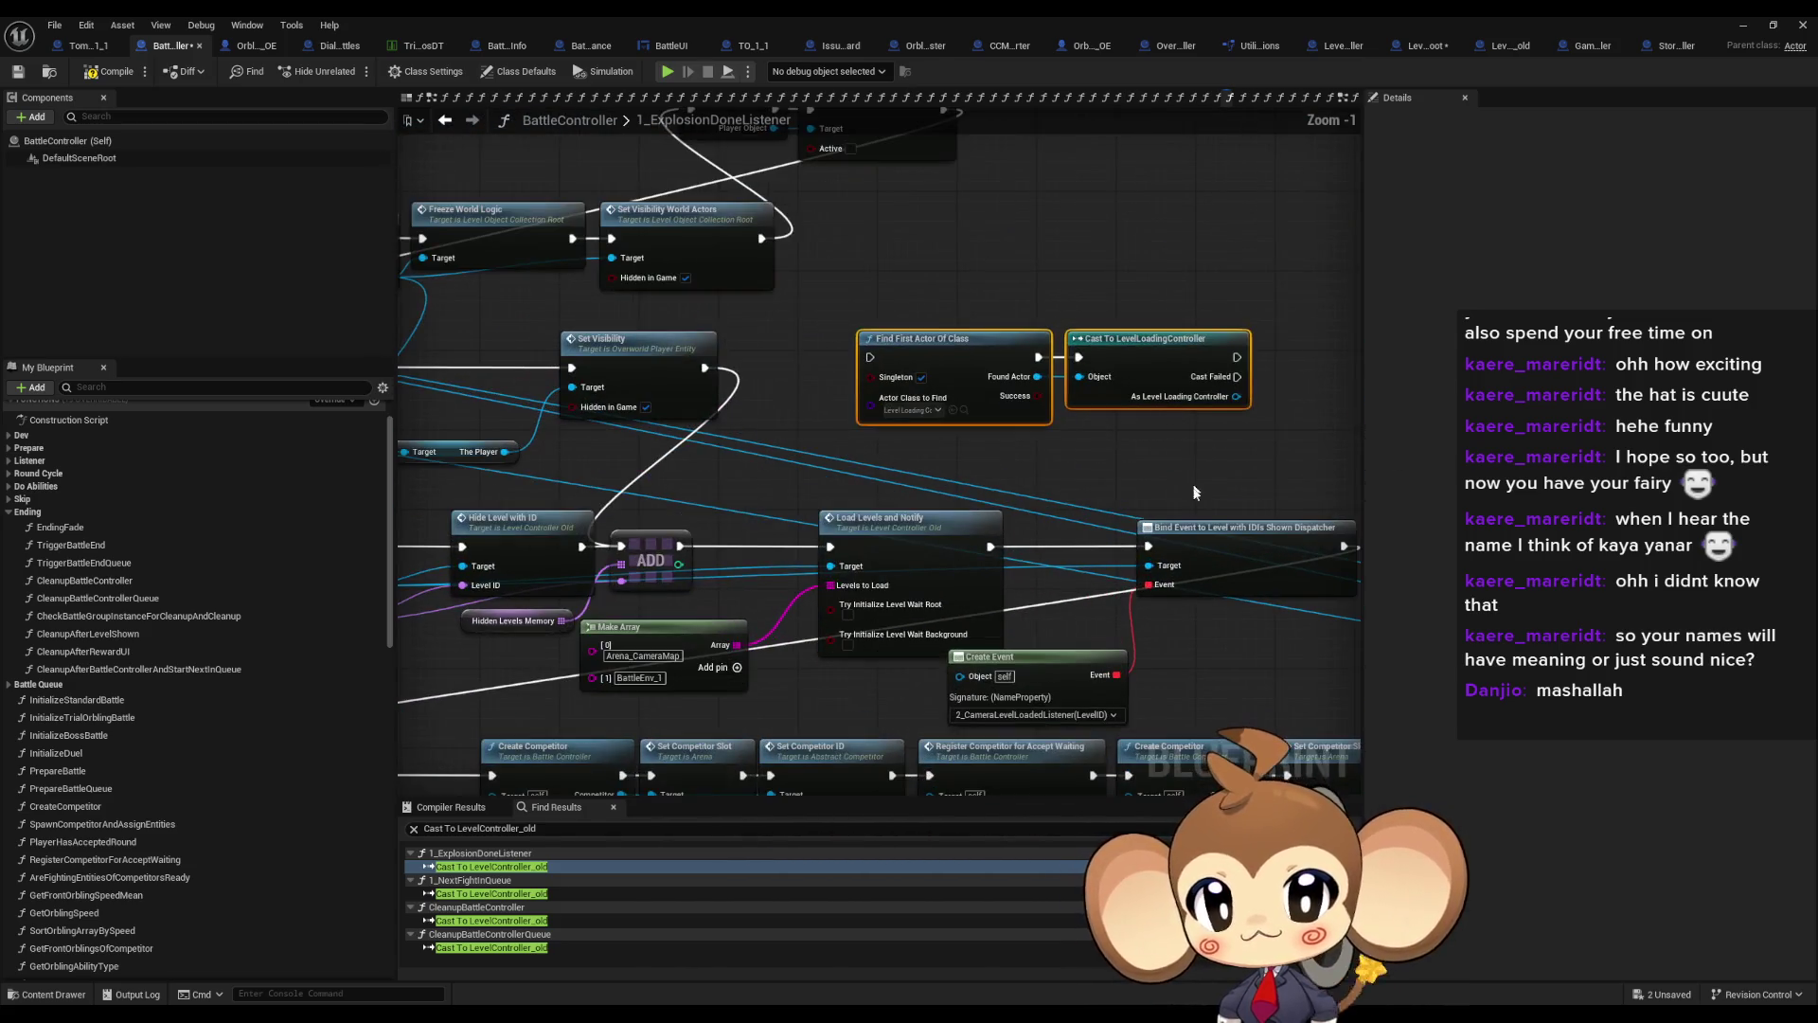
left_click_drag(1096, 576, 1078, 548)
left_click(1043, 678)
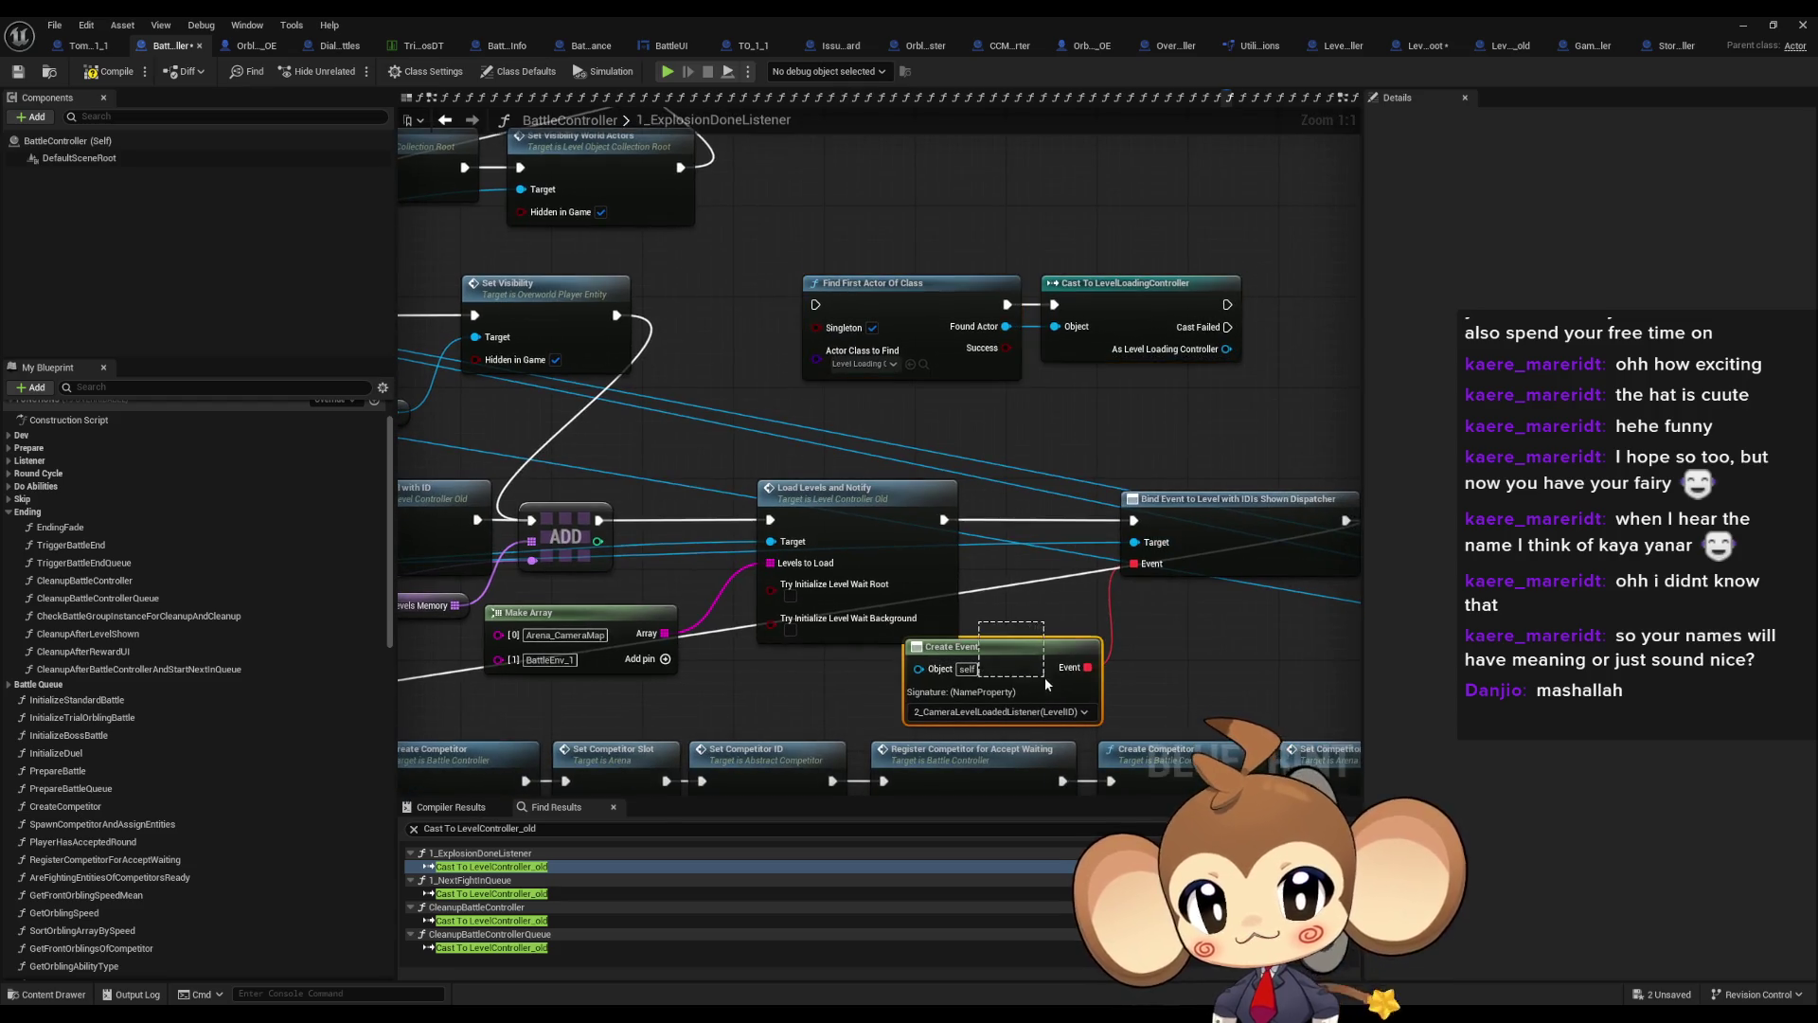
mouse_move(1175, 455)
left_mouse_down()
mouse_move(1079, 469)
mouse_move(1221, 554)
mouse_move(1255, 634)
left_mouse_up()
mouse_move(918, 299)
left_mouse_down()
mouse_move(1145, 345)
mouse_move(1045, 336)
left_mouse_up()
left_click_drag(1210, 459, 1046, 412)
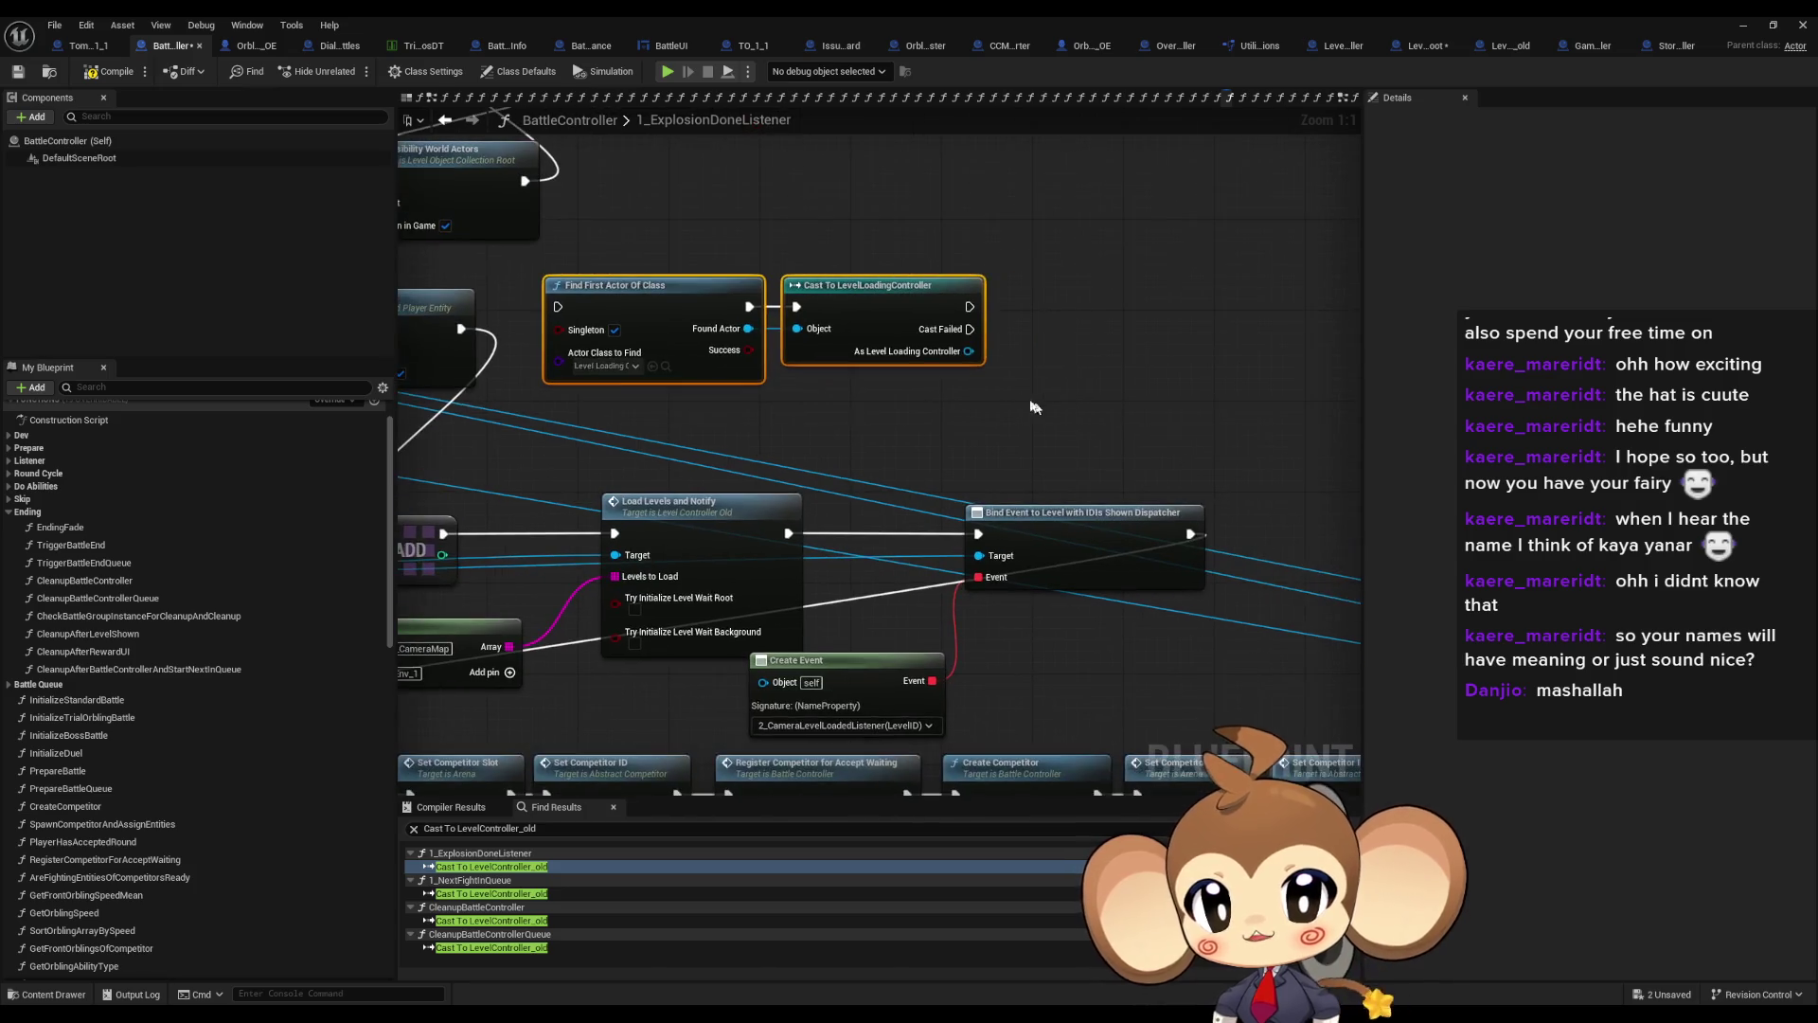
left_click_drag(966, 351, 1064, 347)
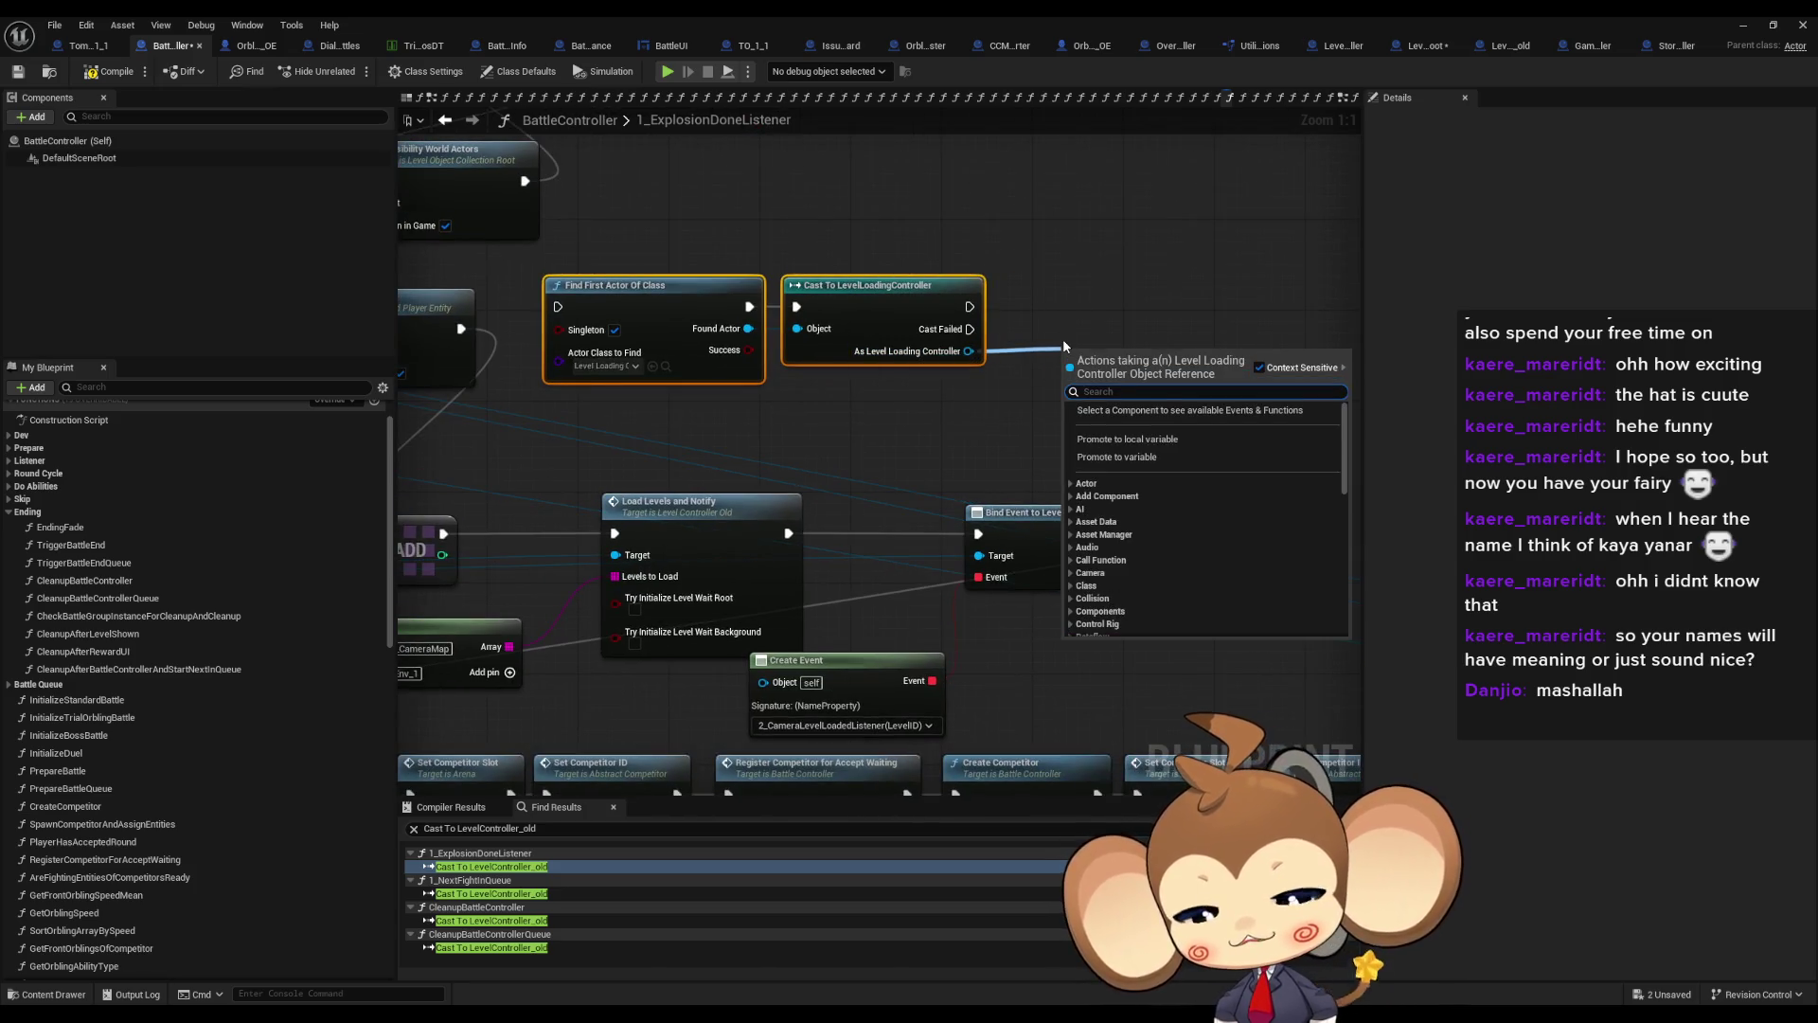
Add a Bind Event to Scene Loaded node with a Create Event feeding its event pin
type("bind")
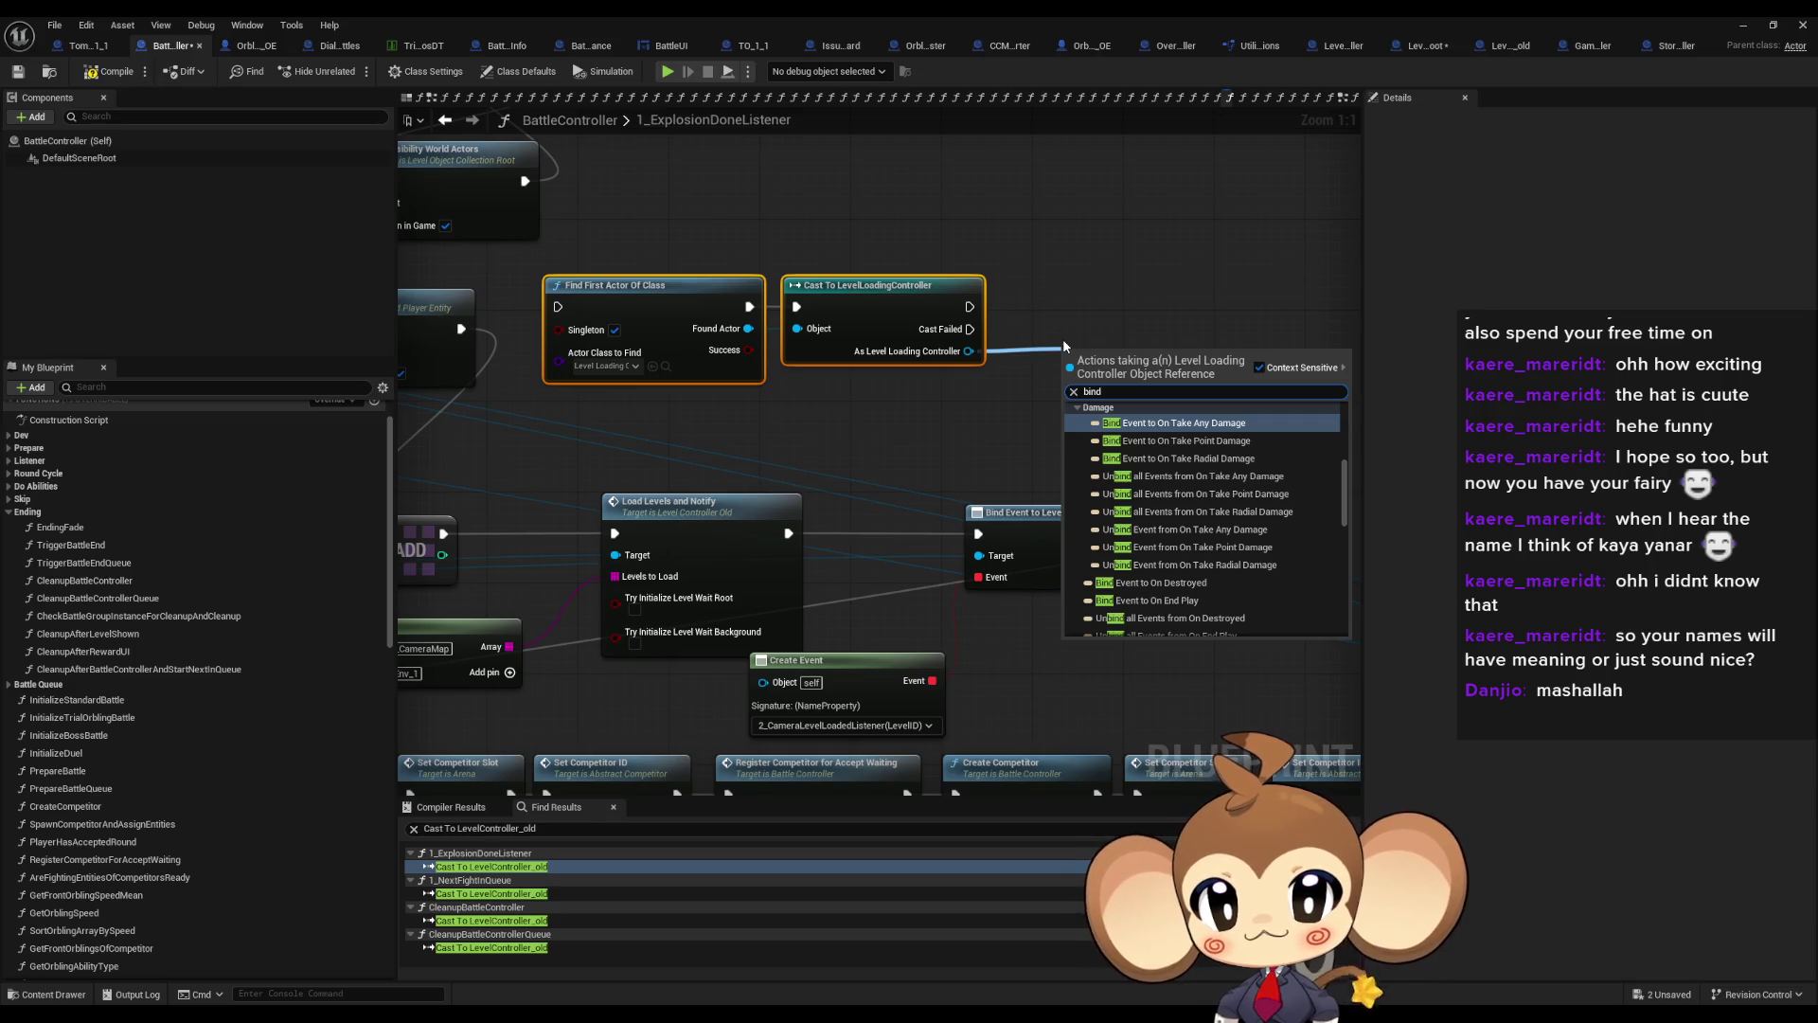
scroll(1087, 512, "down", 5)
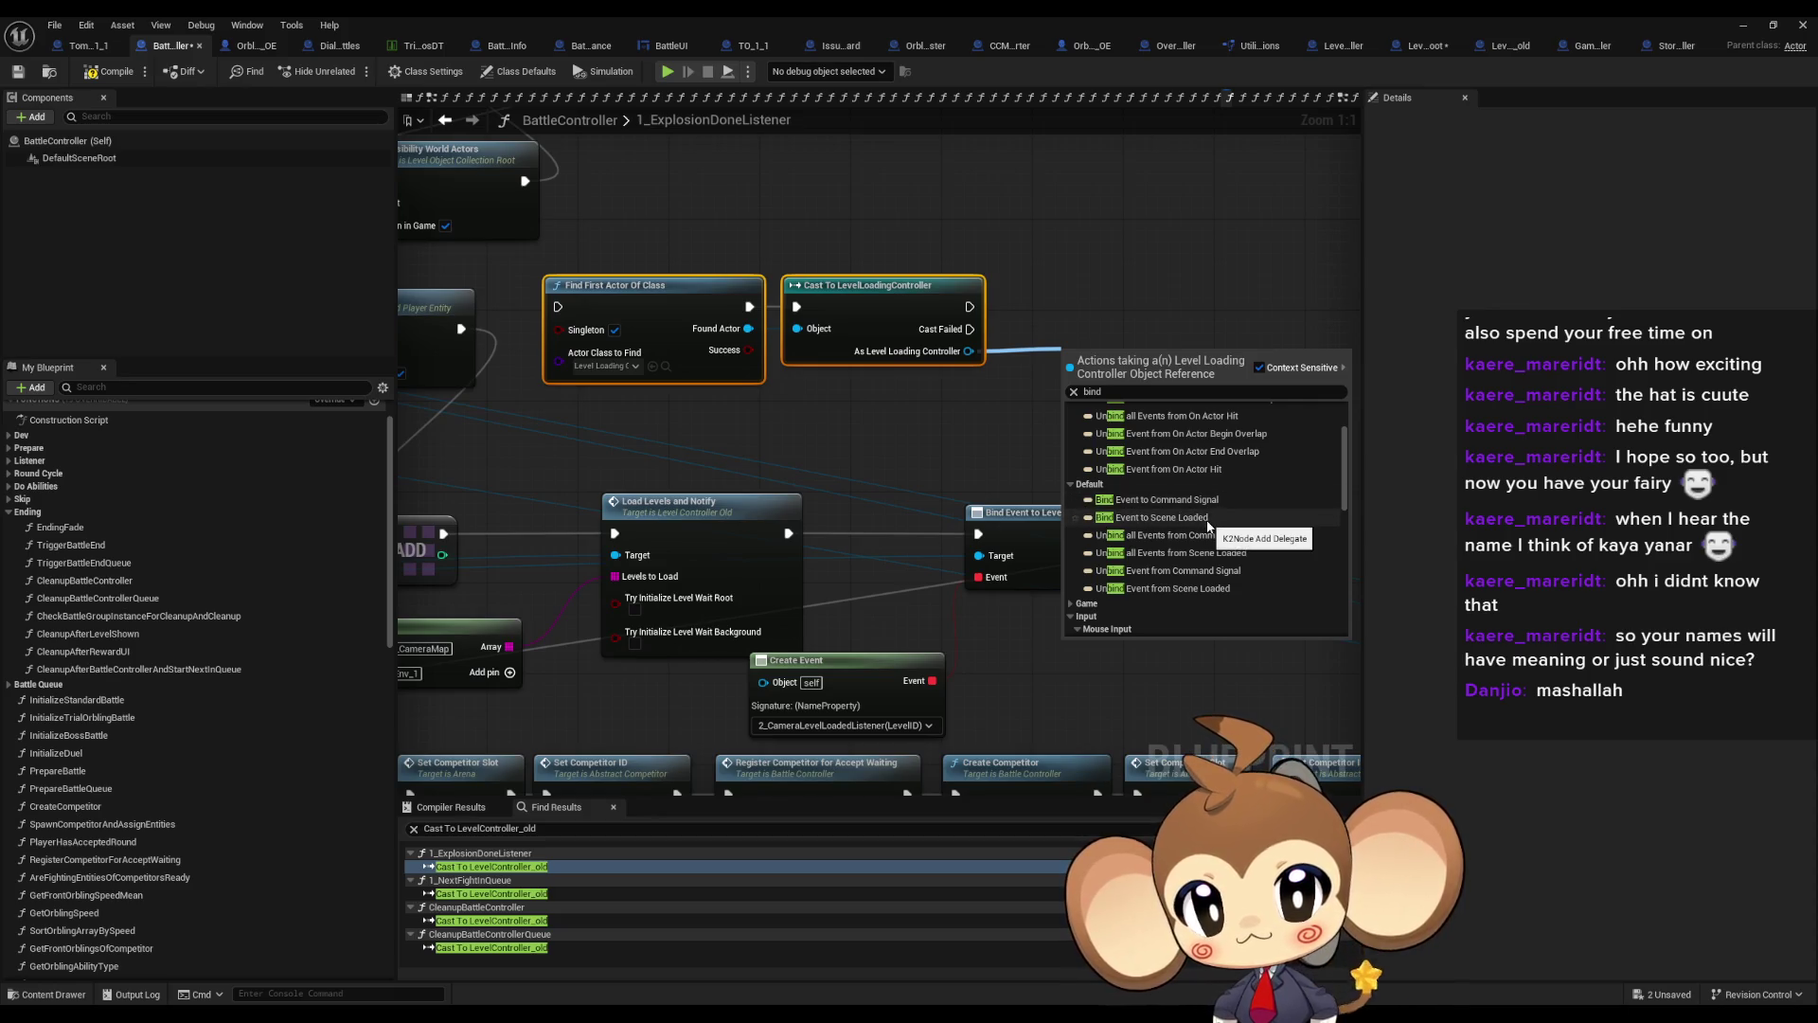
left_click(1205, 518)
mouse_move(1079, 355)
left_mouse_down()
mouse_move(1112, 287)
mouse_move(1049, 394)
left_mouse_up()
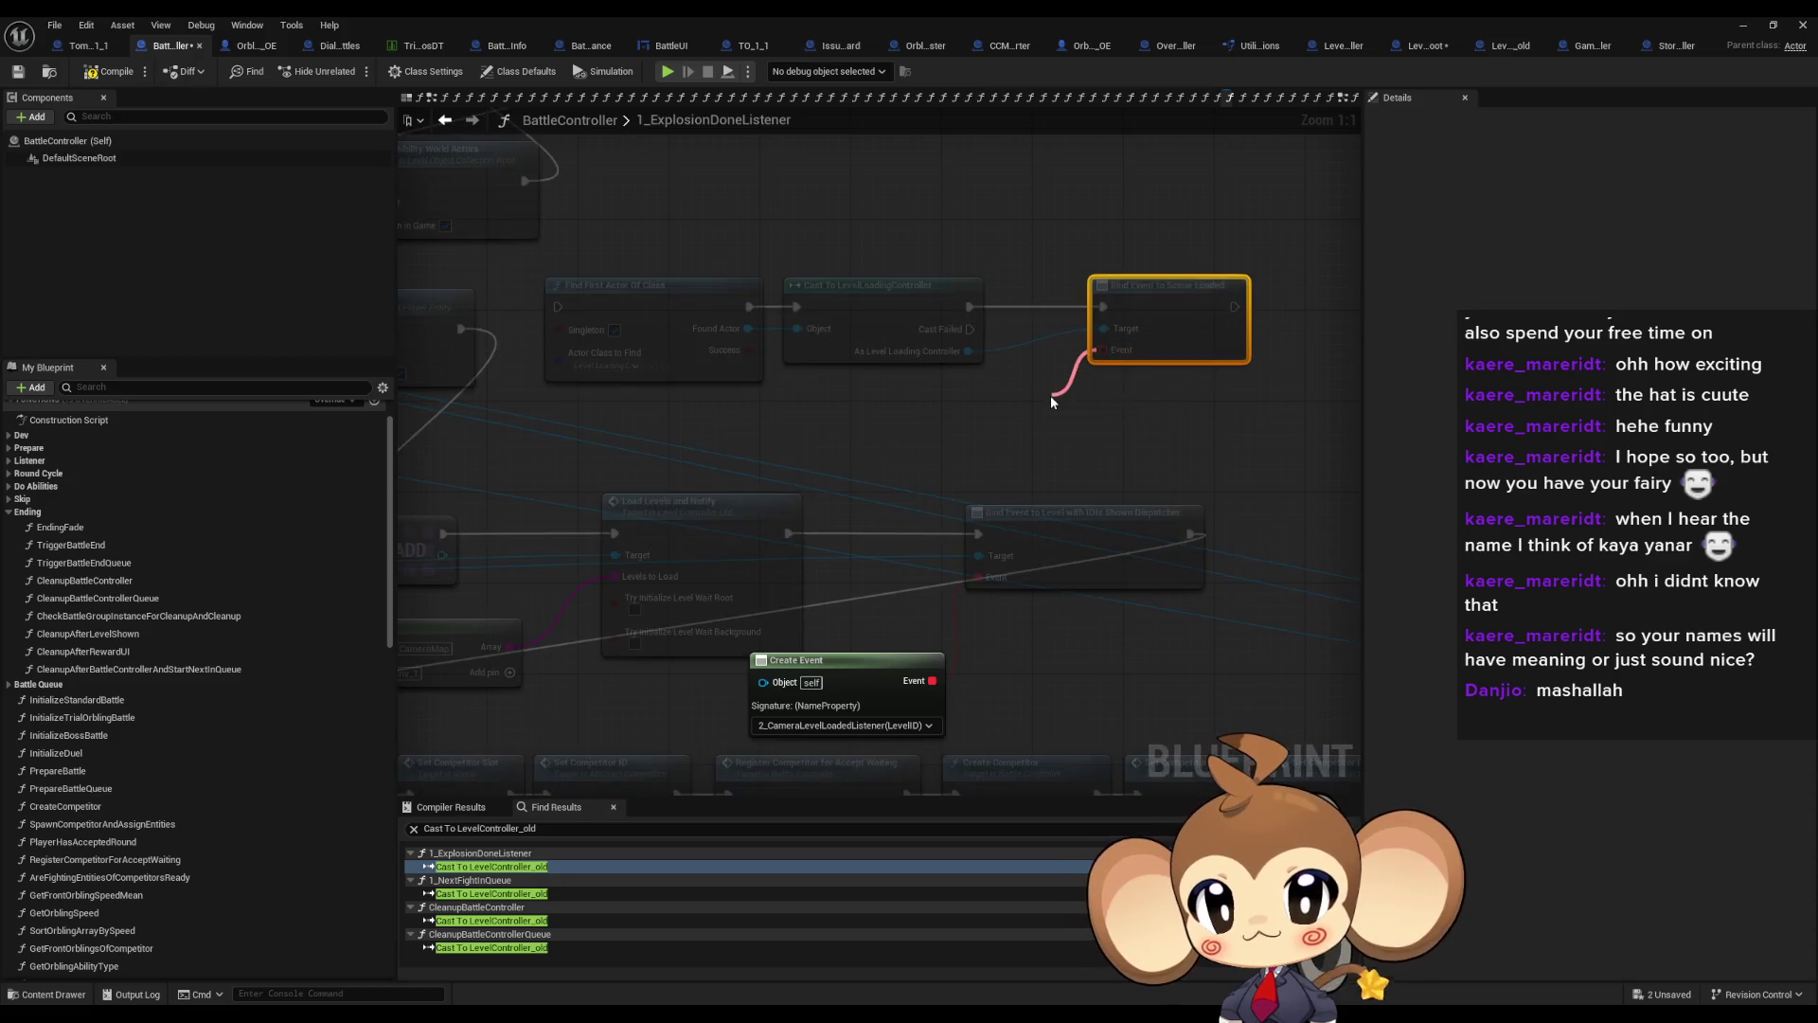
type("crea")
key("Return")
Browse the Create Event function list without choosing, then expand the Prepare functions group
left_click(1106, 463)
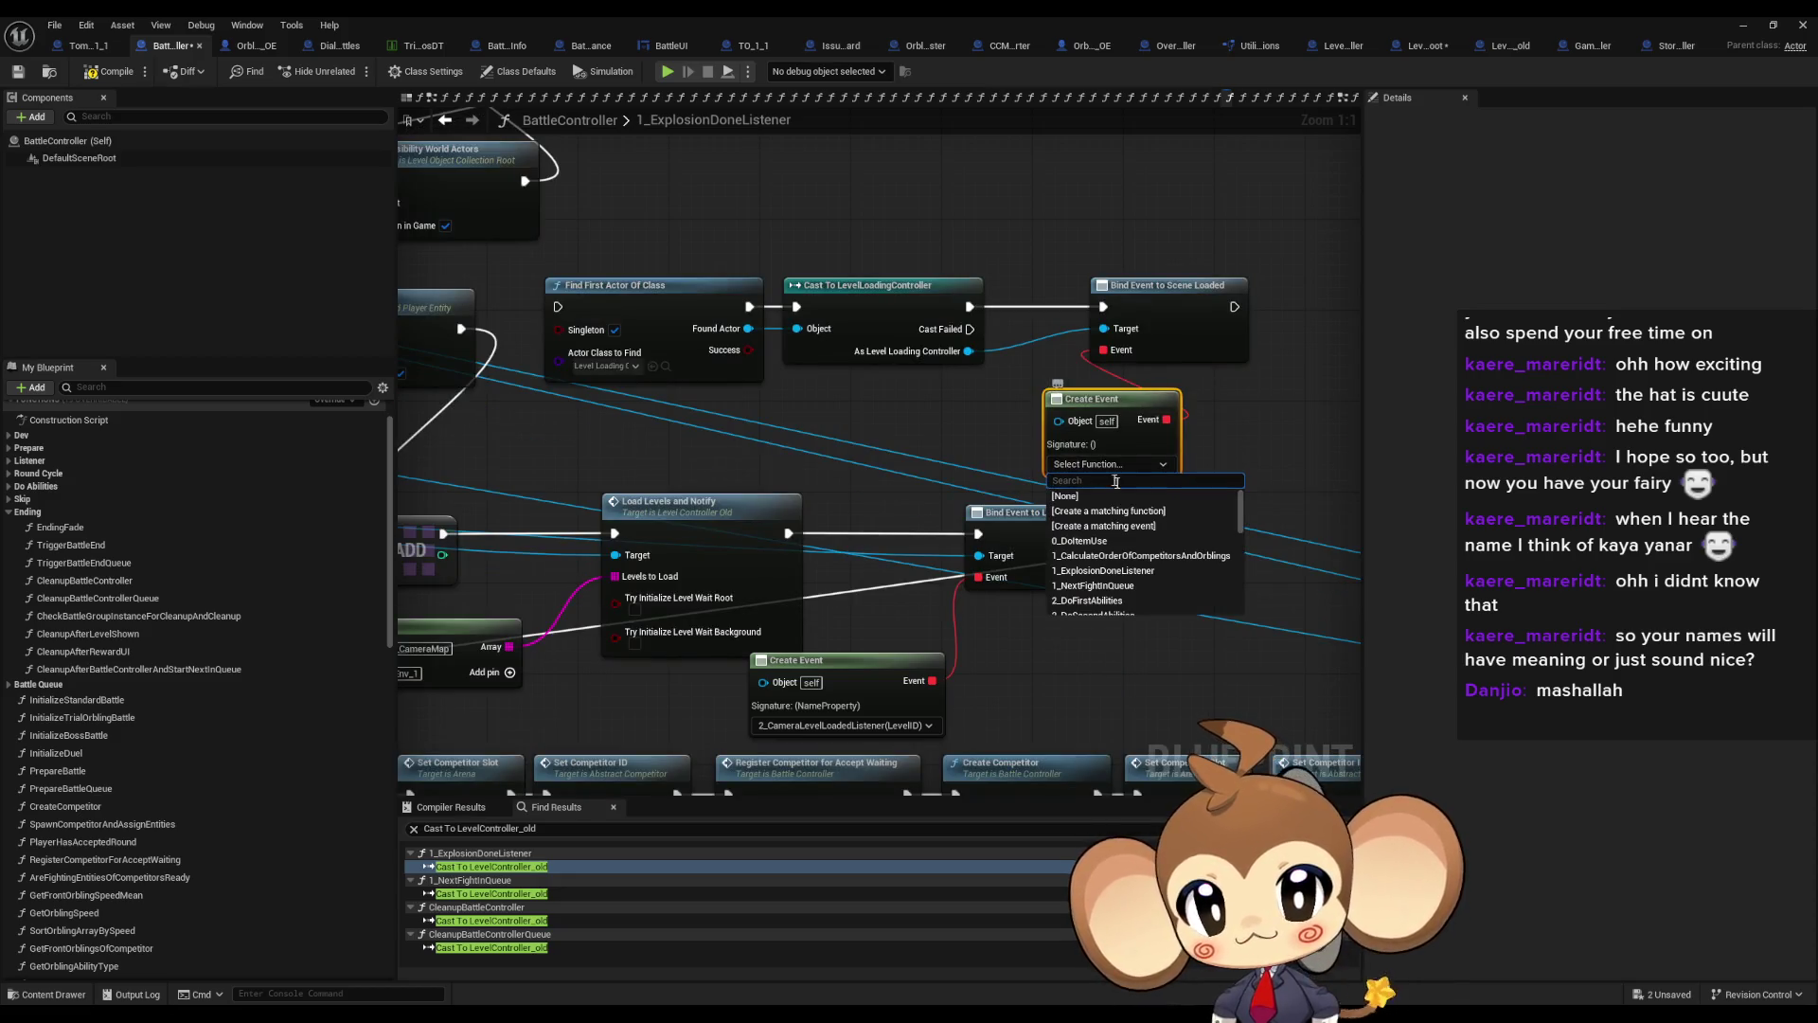
scroll(1101, 605, "down", 2)
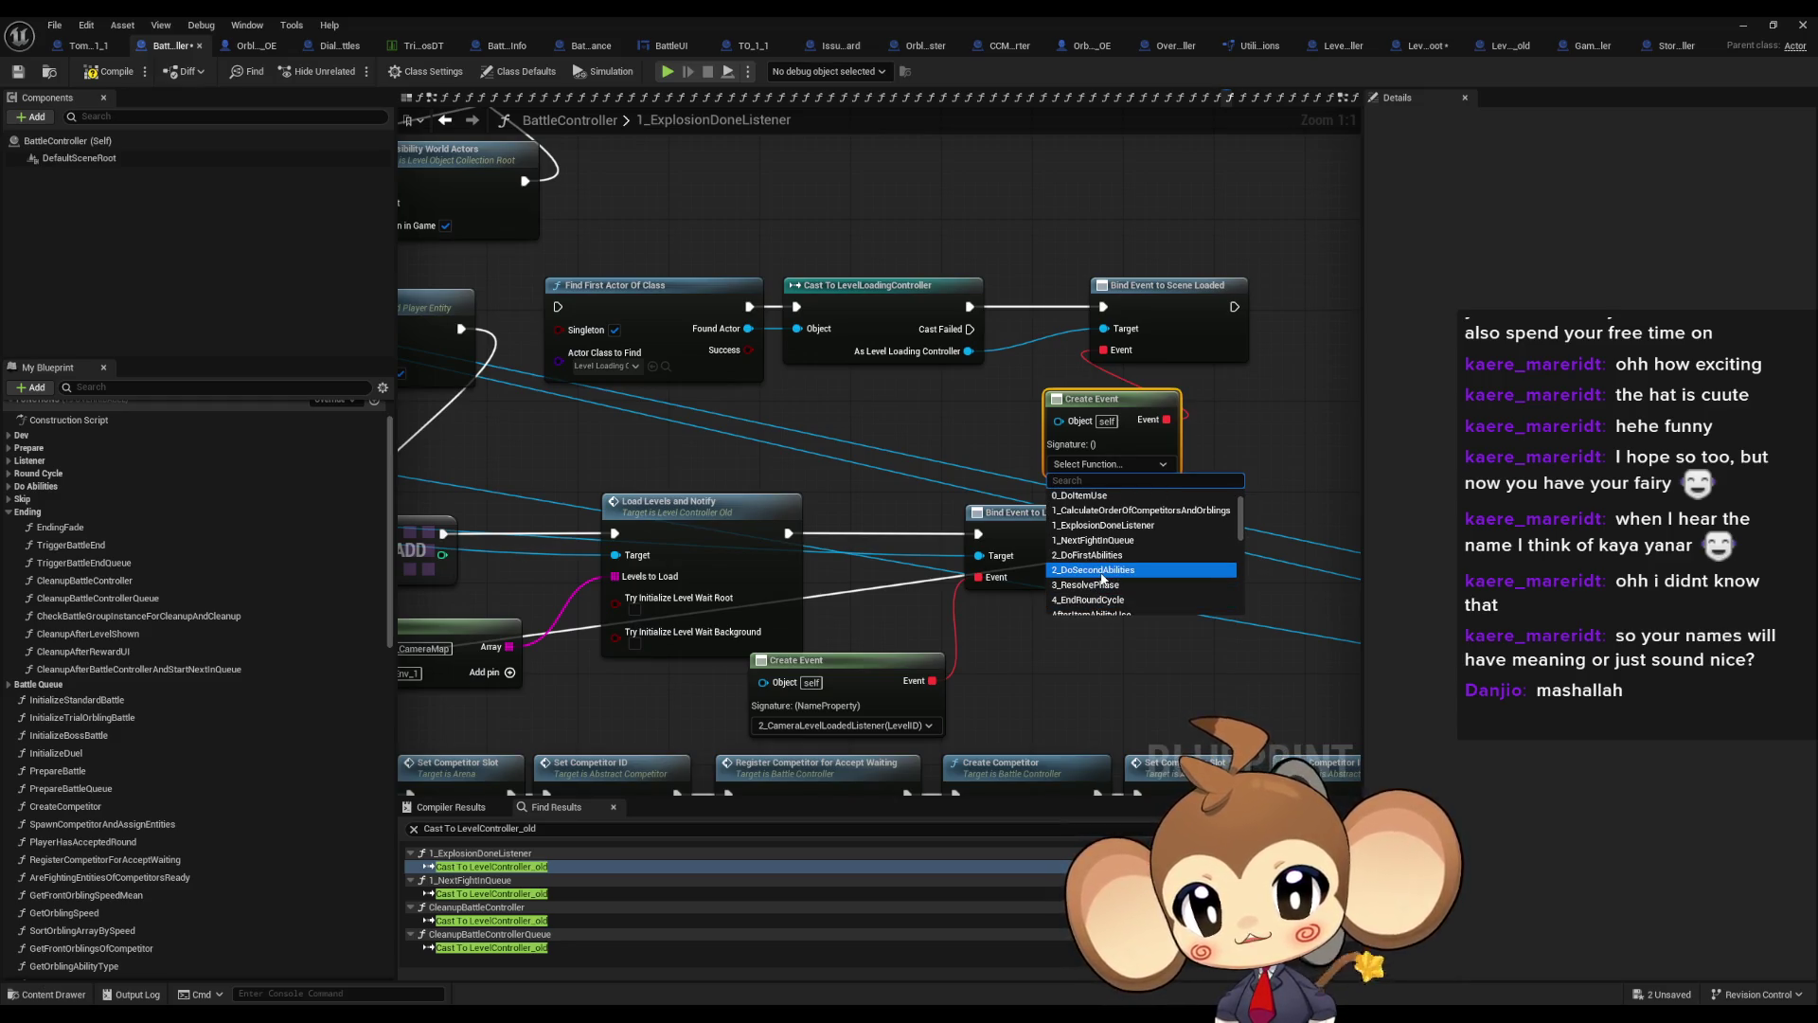
left_click(890, 456)
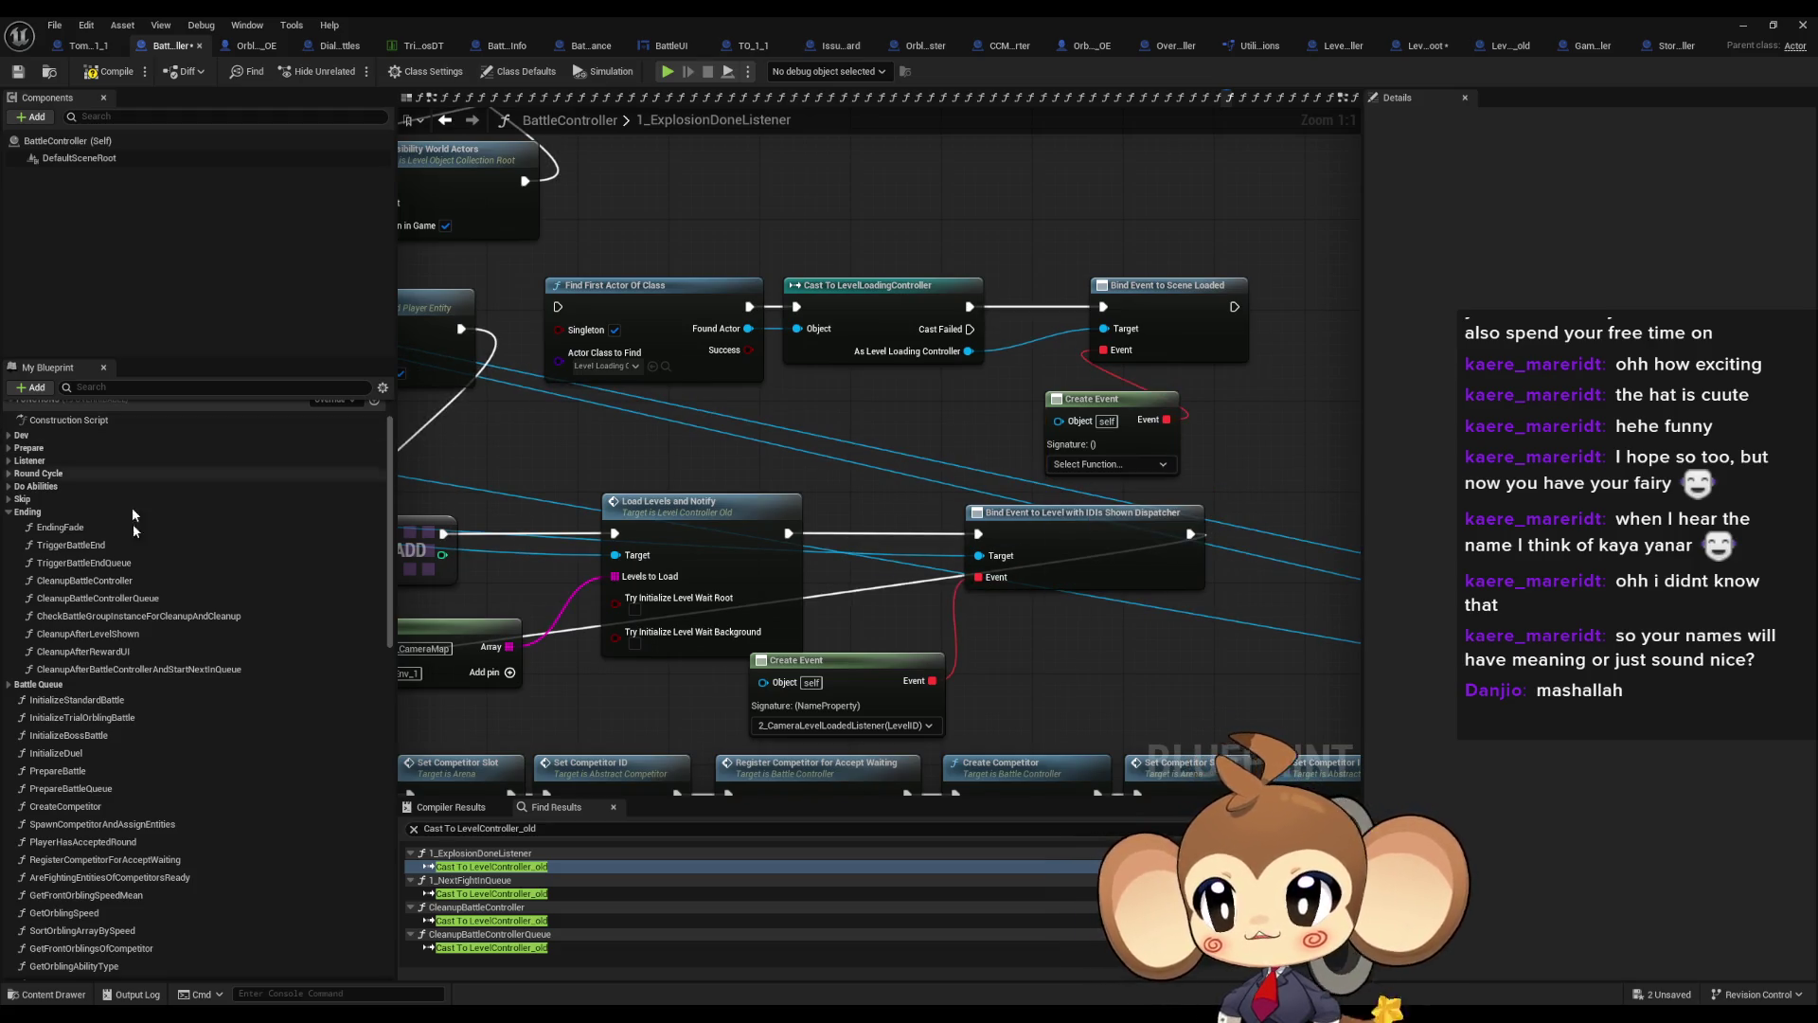
scroll(134, 511, "up", 1)
left_click(9, 493)
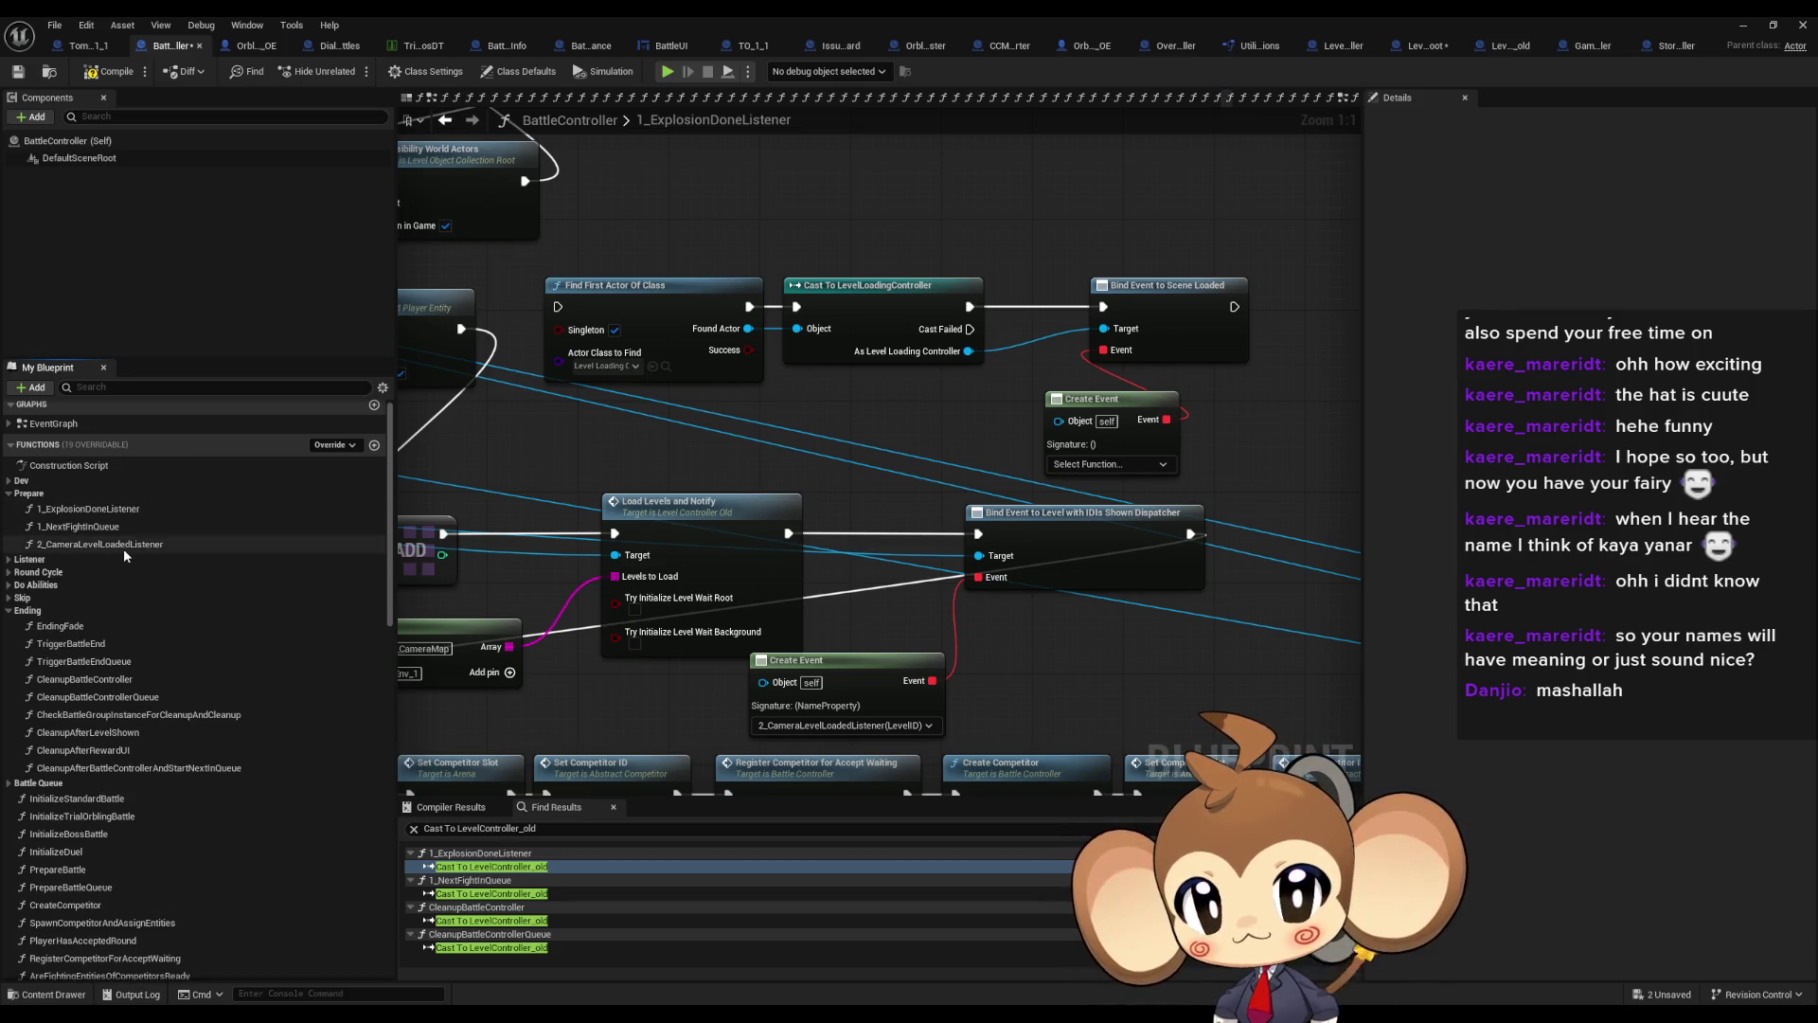
Check 2_CameraLevelLoadedListener's camera-controller lookup, then shift the unset Create Event node left
double_click(123, 546)
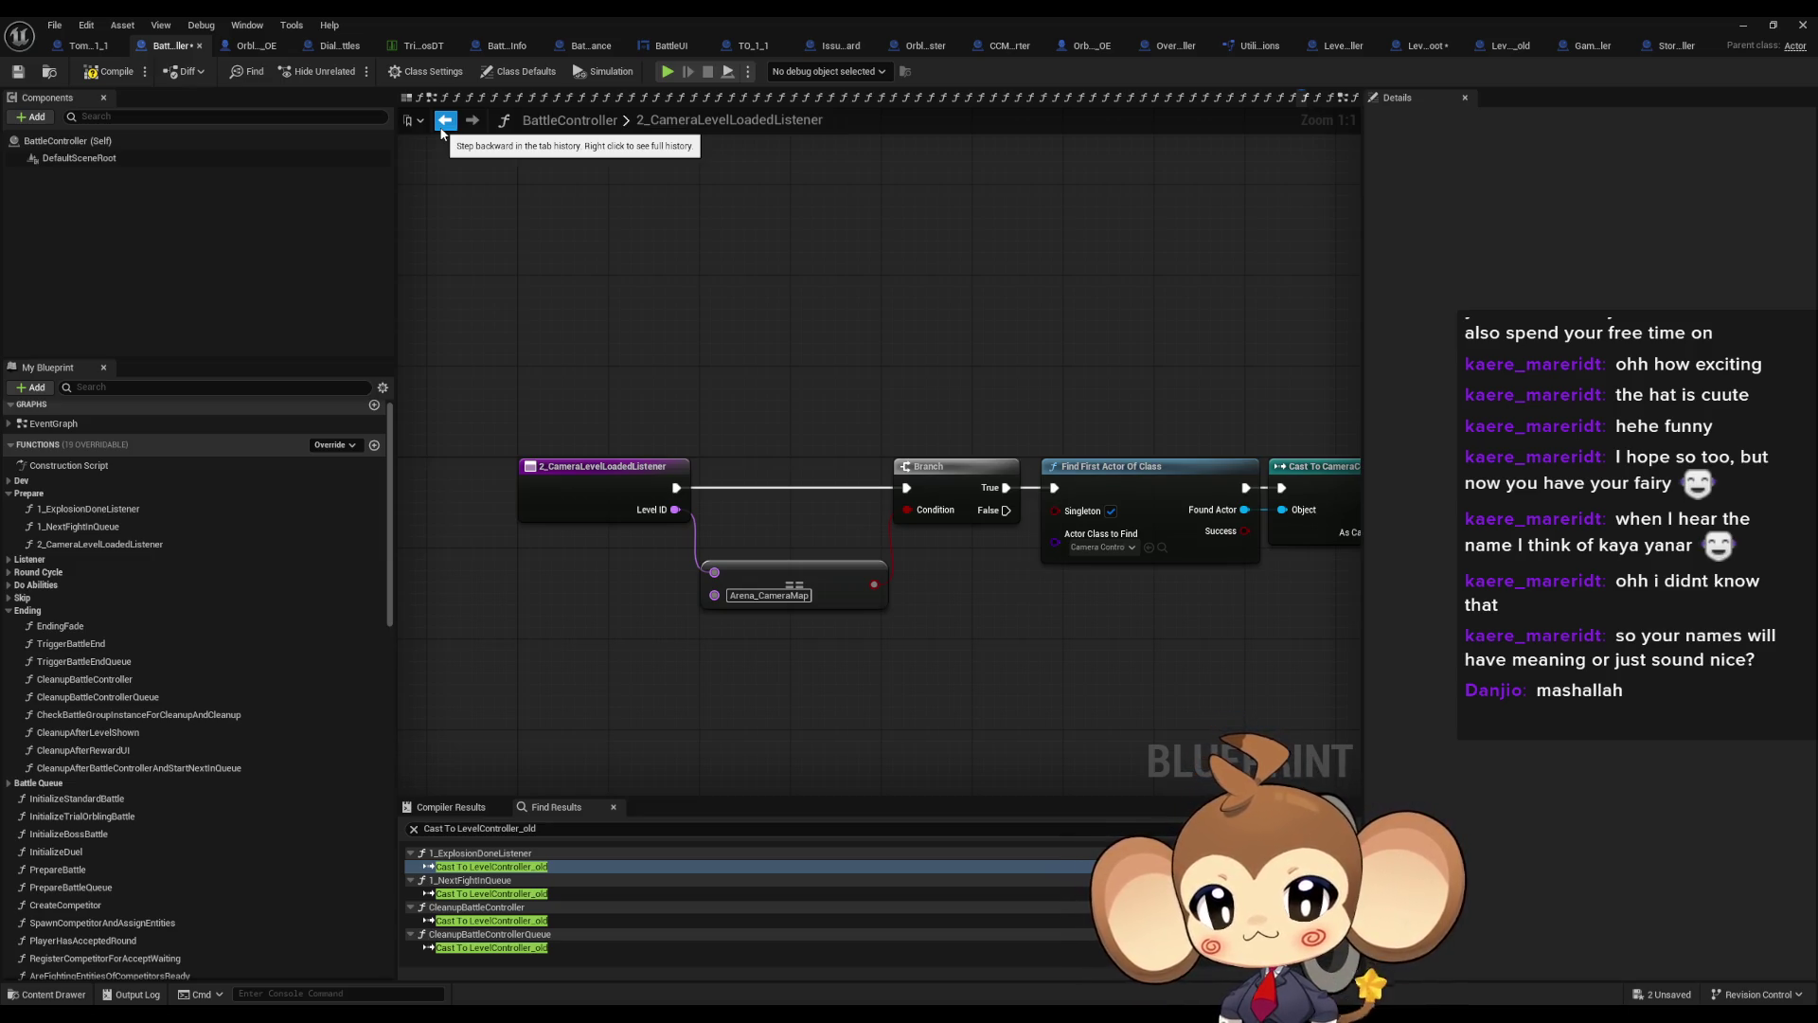
left_click(443, 121)
left_click_drag(1139, 426, 1037, 426)
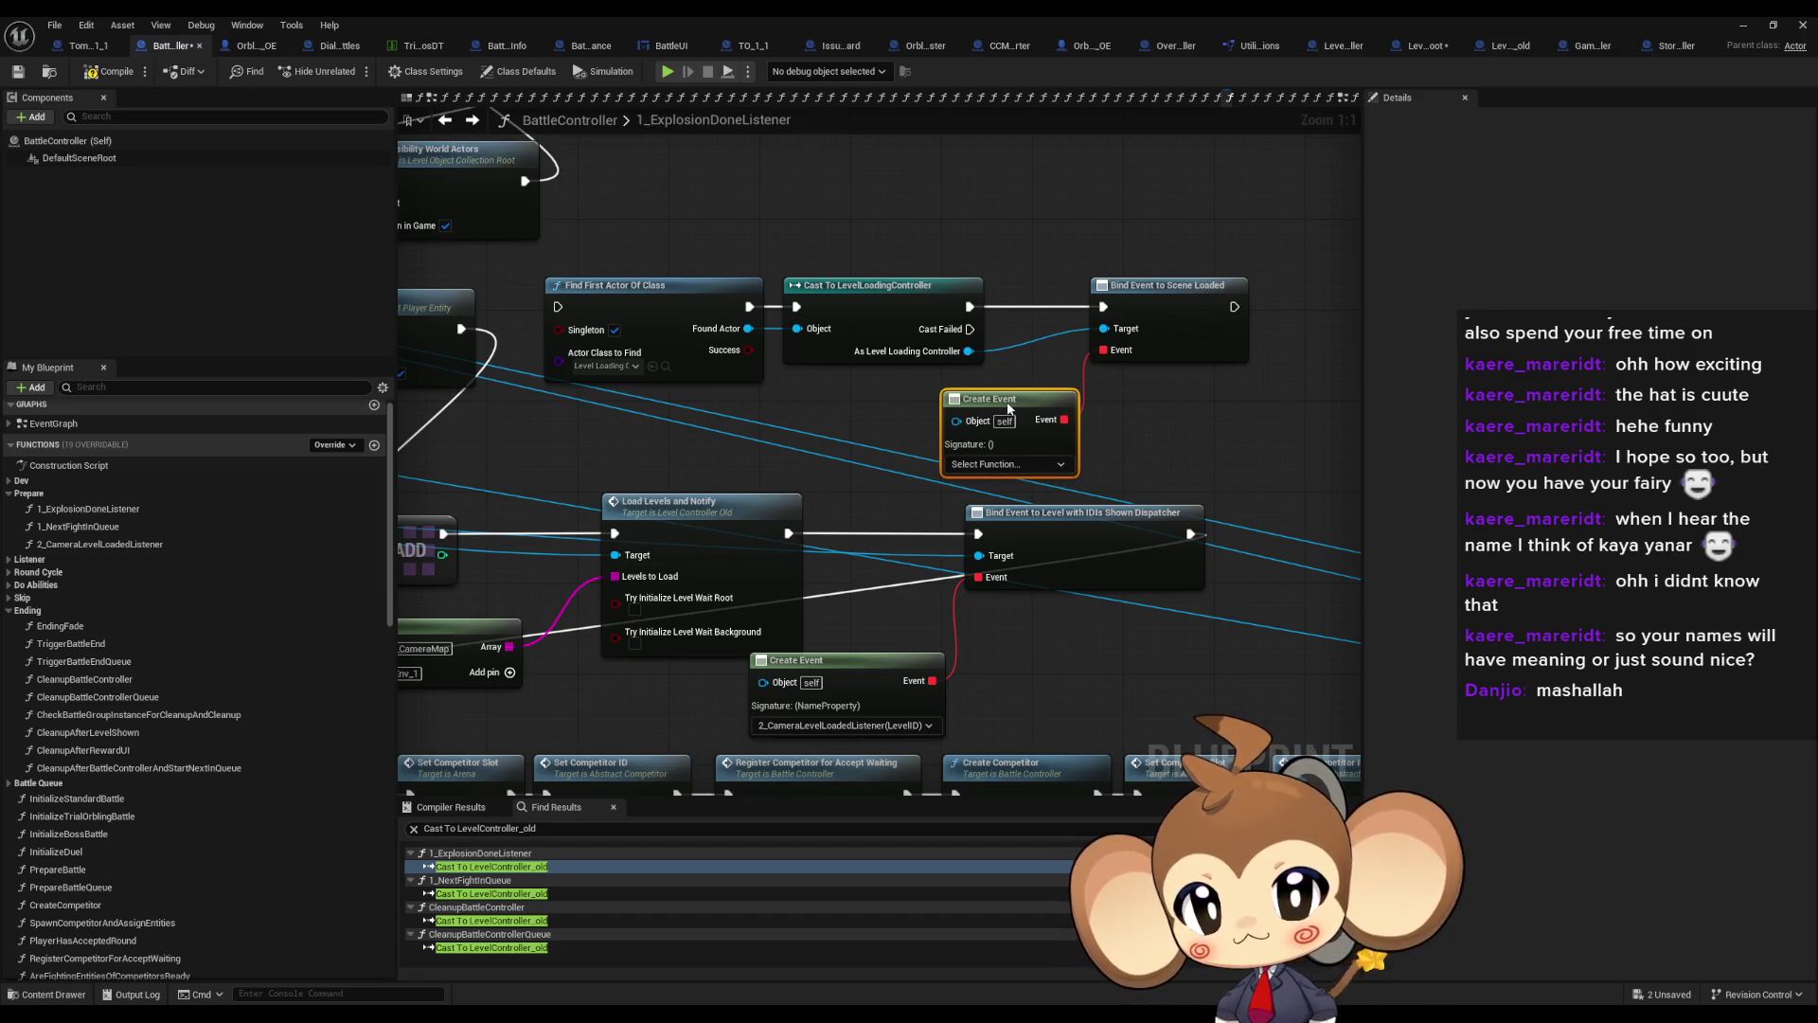
Check the Create Event function list without choosing and nudge the node slightly right
left_click(990, 466)
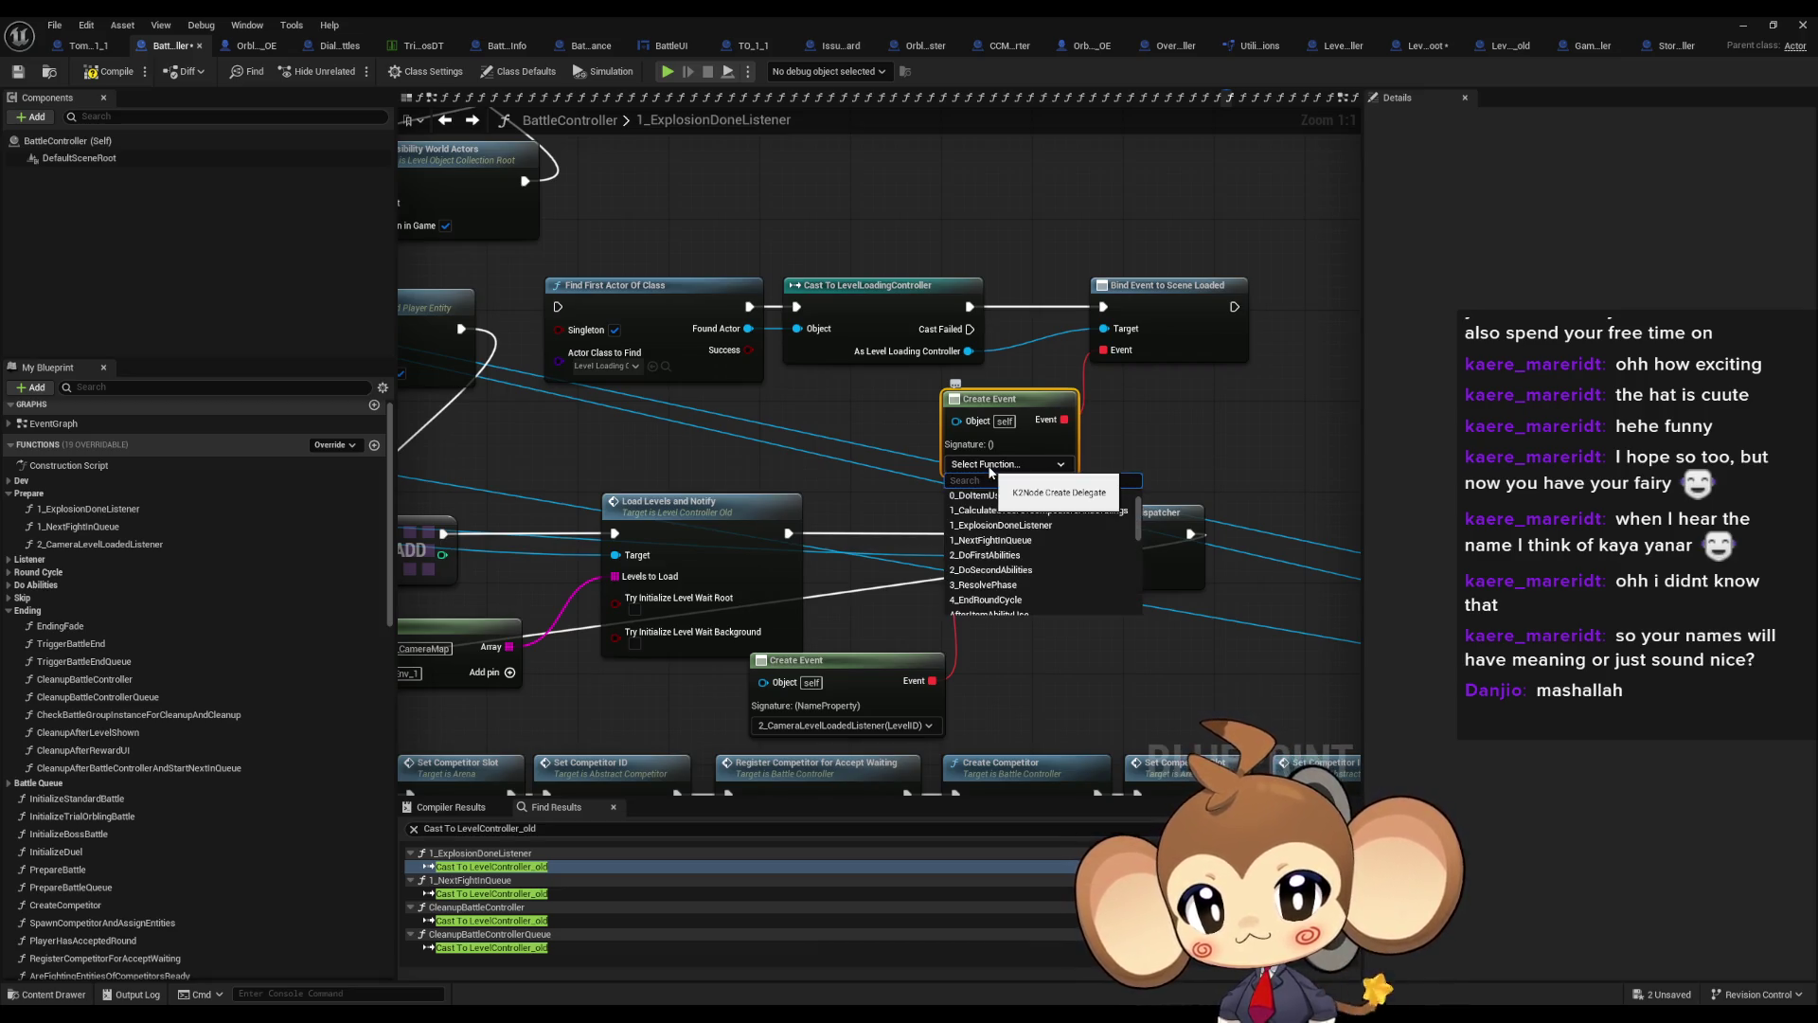
left_click(990, 470)
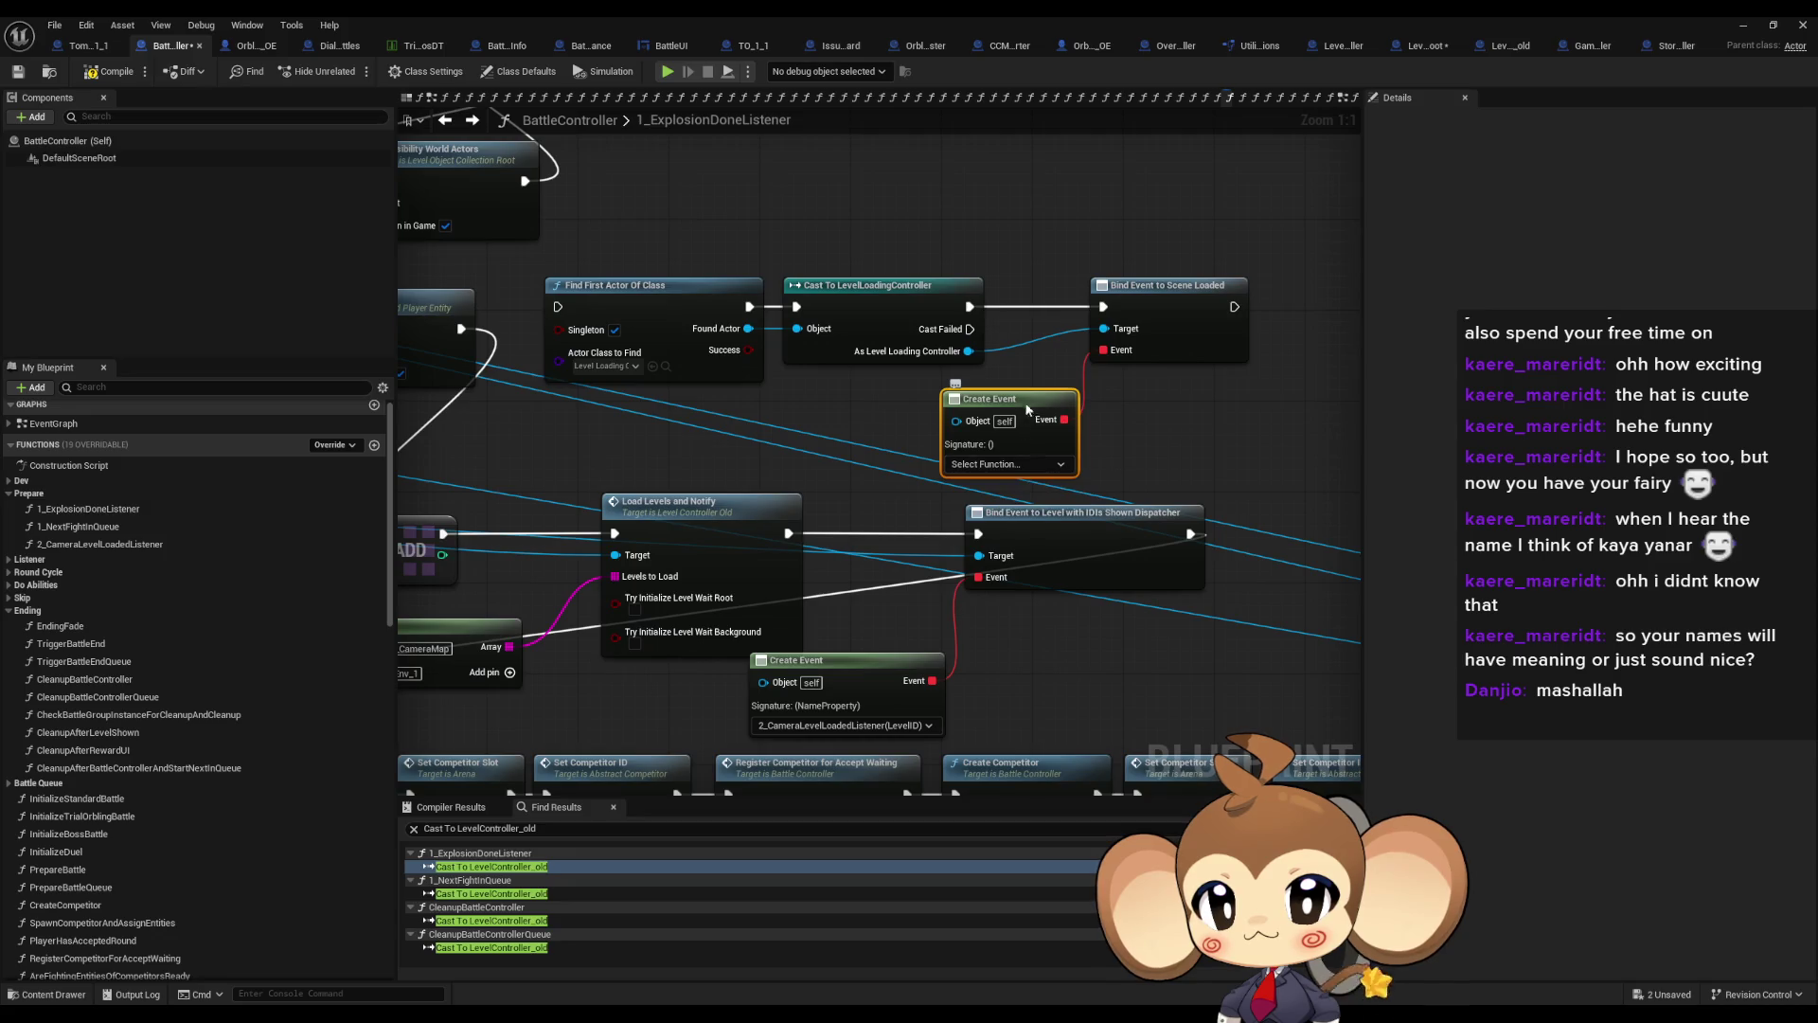
left_click_drag(1036, 398, 1046, 398)
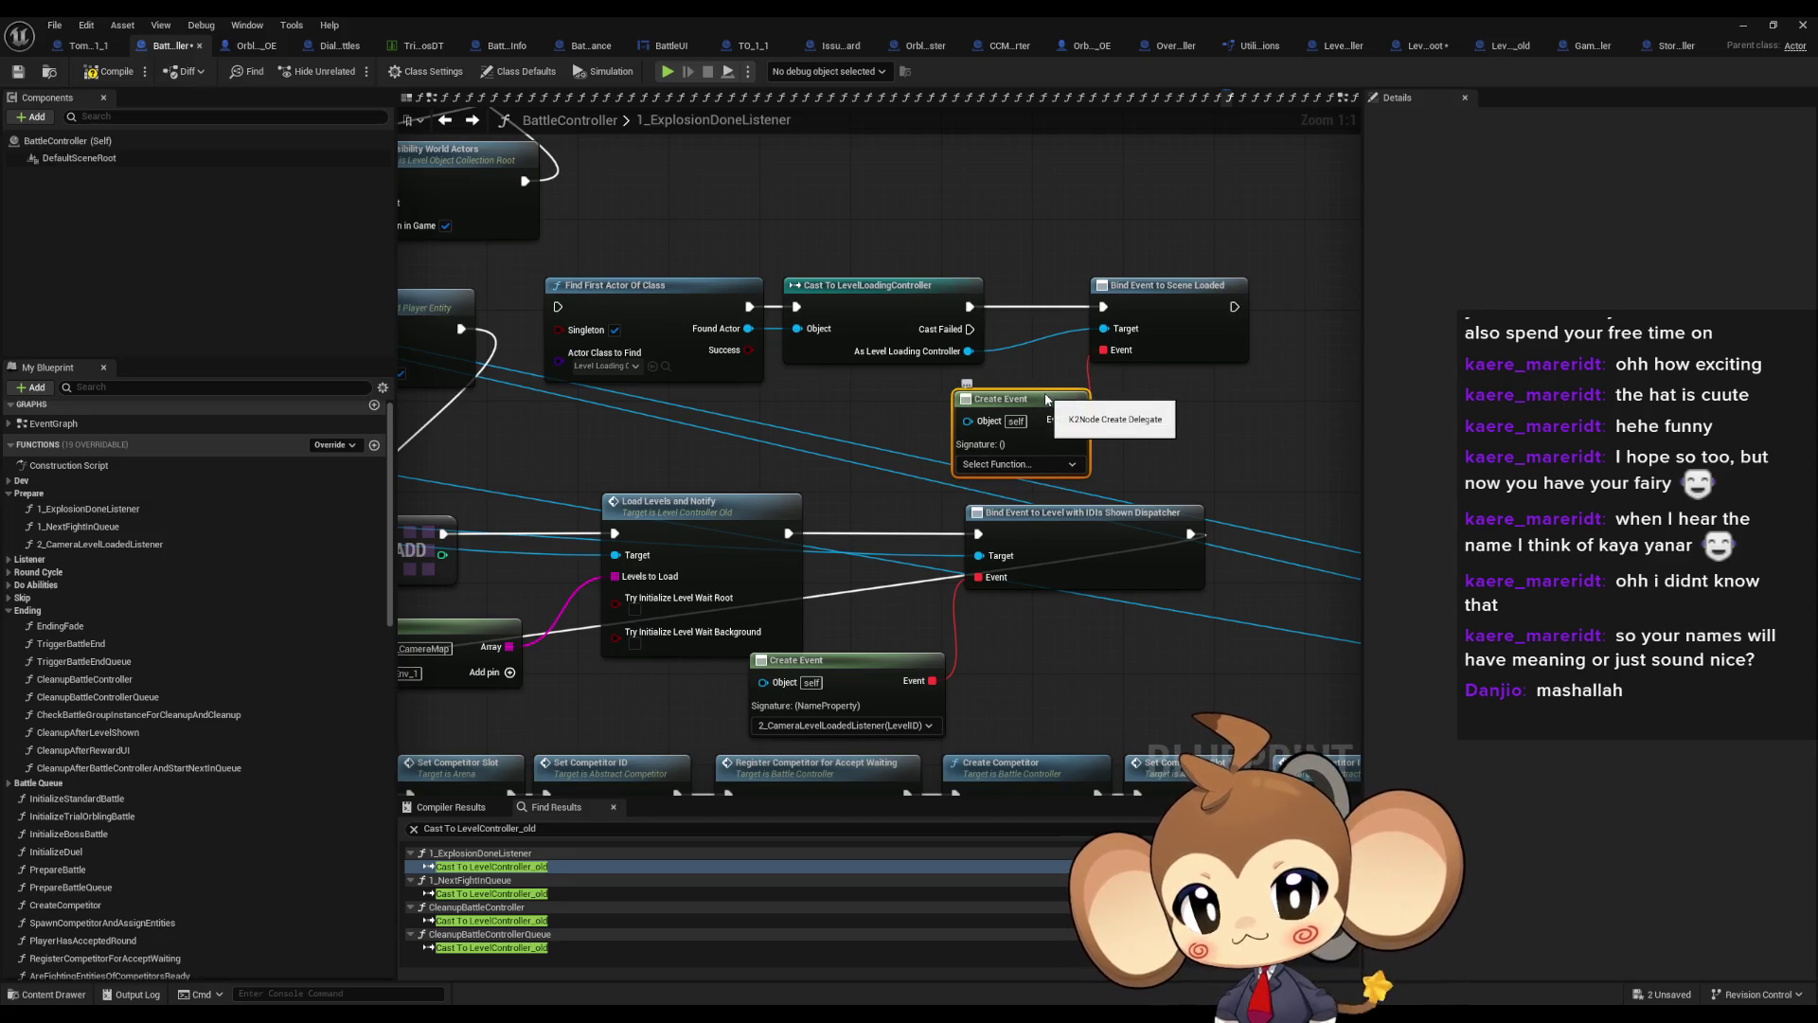
mouse_move(1206, 437)
left_mouse_down()
mouse_move(1340, 304)
mouse_move(1059, 468)
left_mouse_up()
scroll(1058, 468, "down", 2)
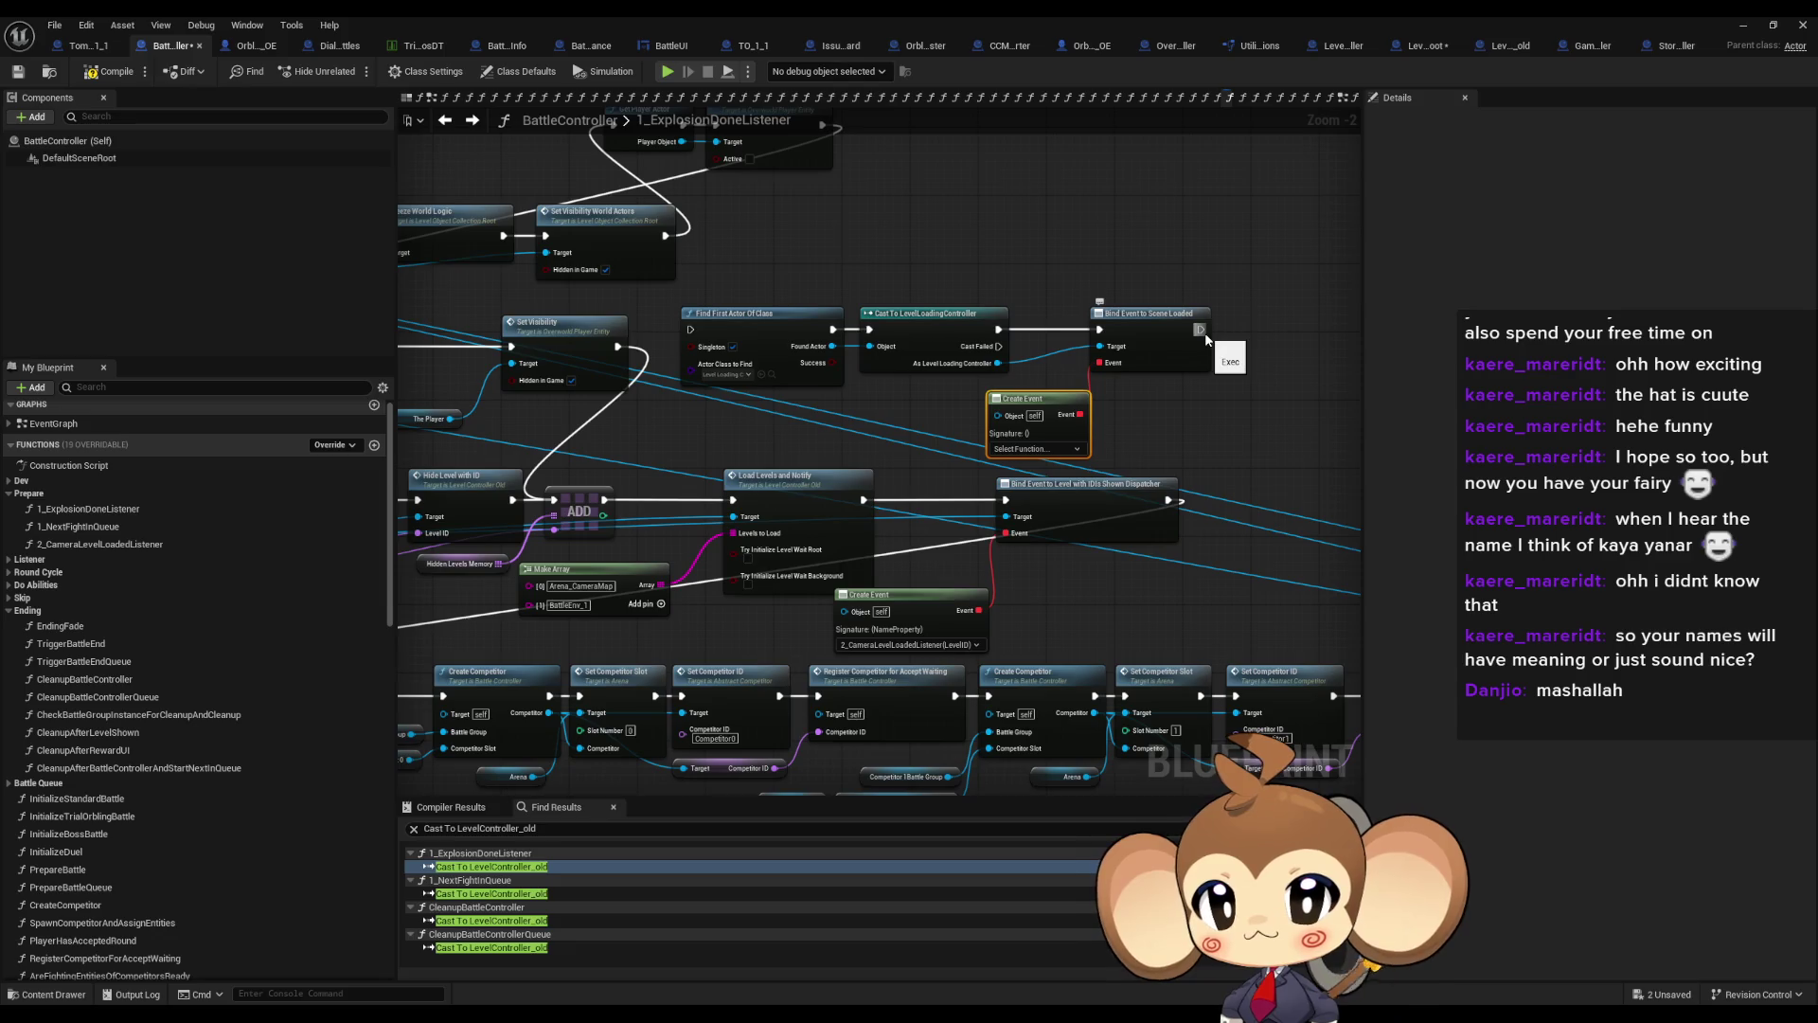
Add a Switch Level call on the cast's As Level Loading Controller output
left_click_drag(998, 363, 1300, 396)
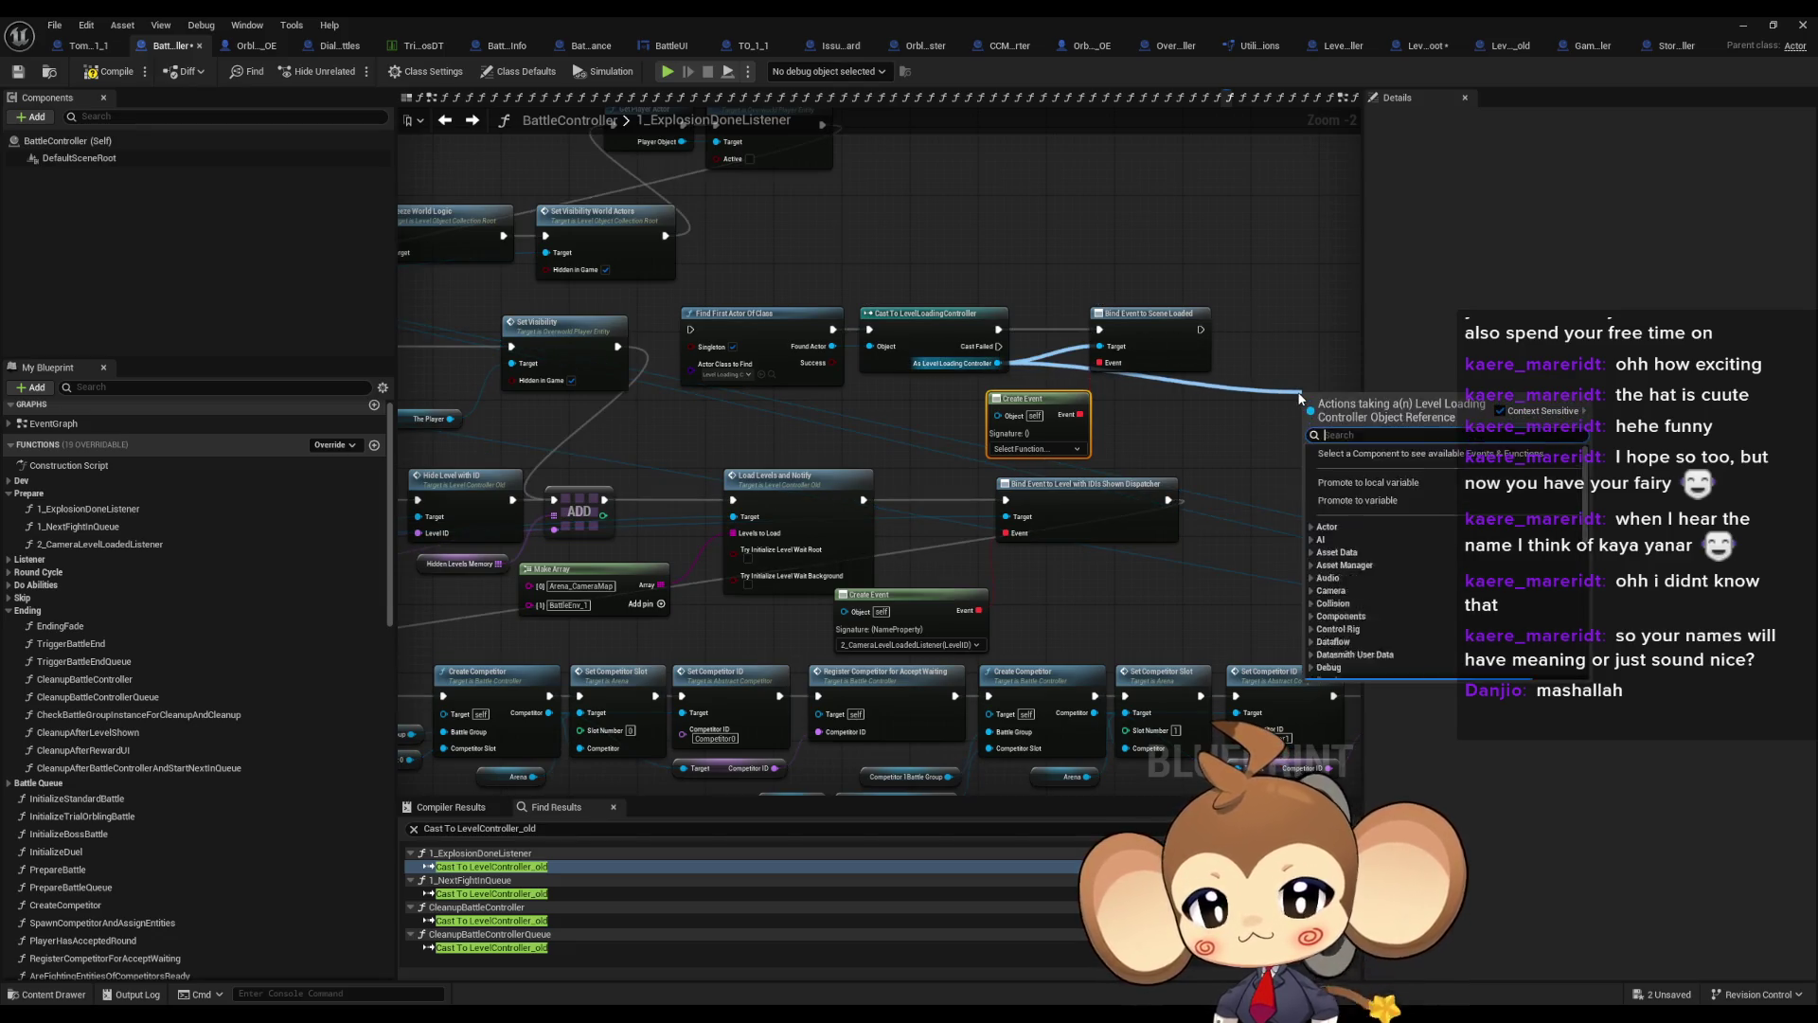
type("sw")
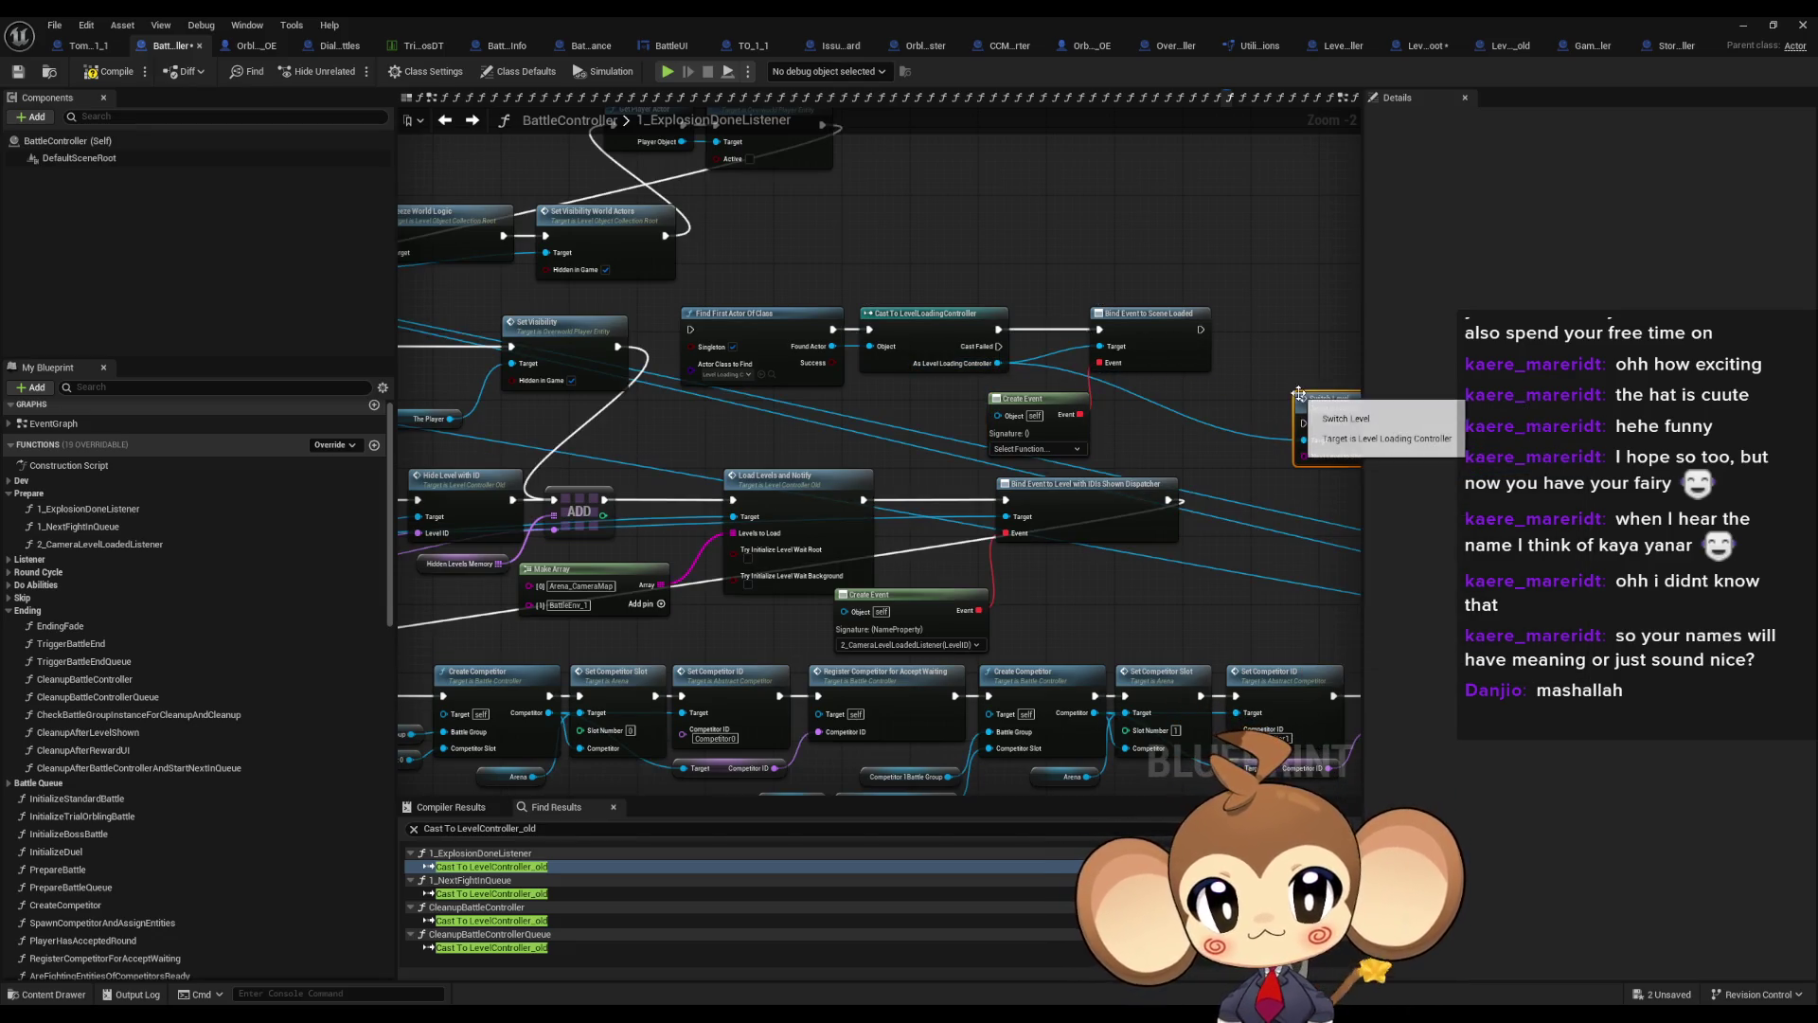
key("Return")
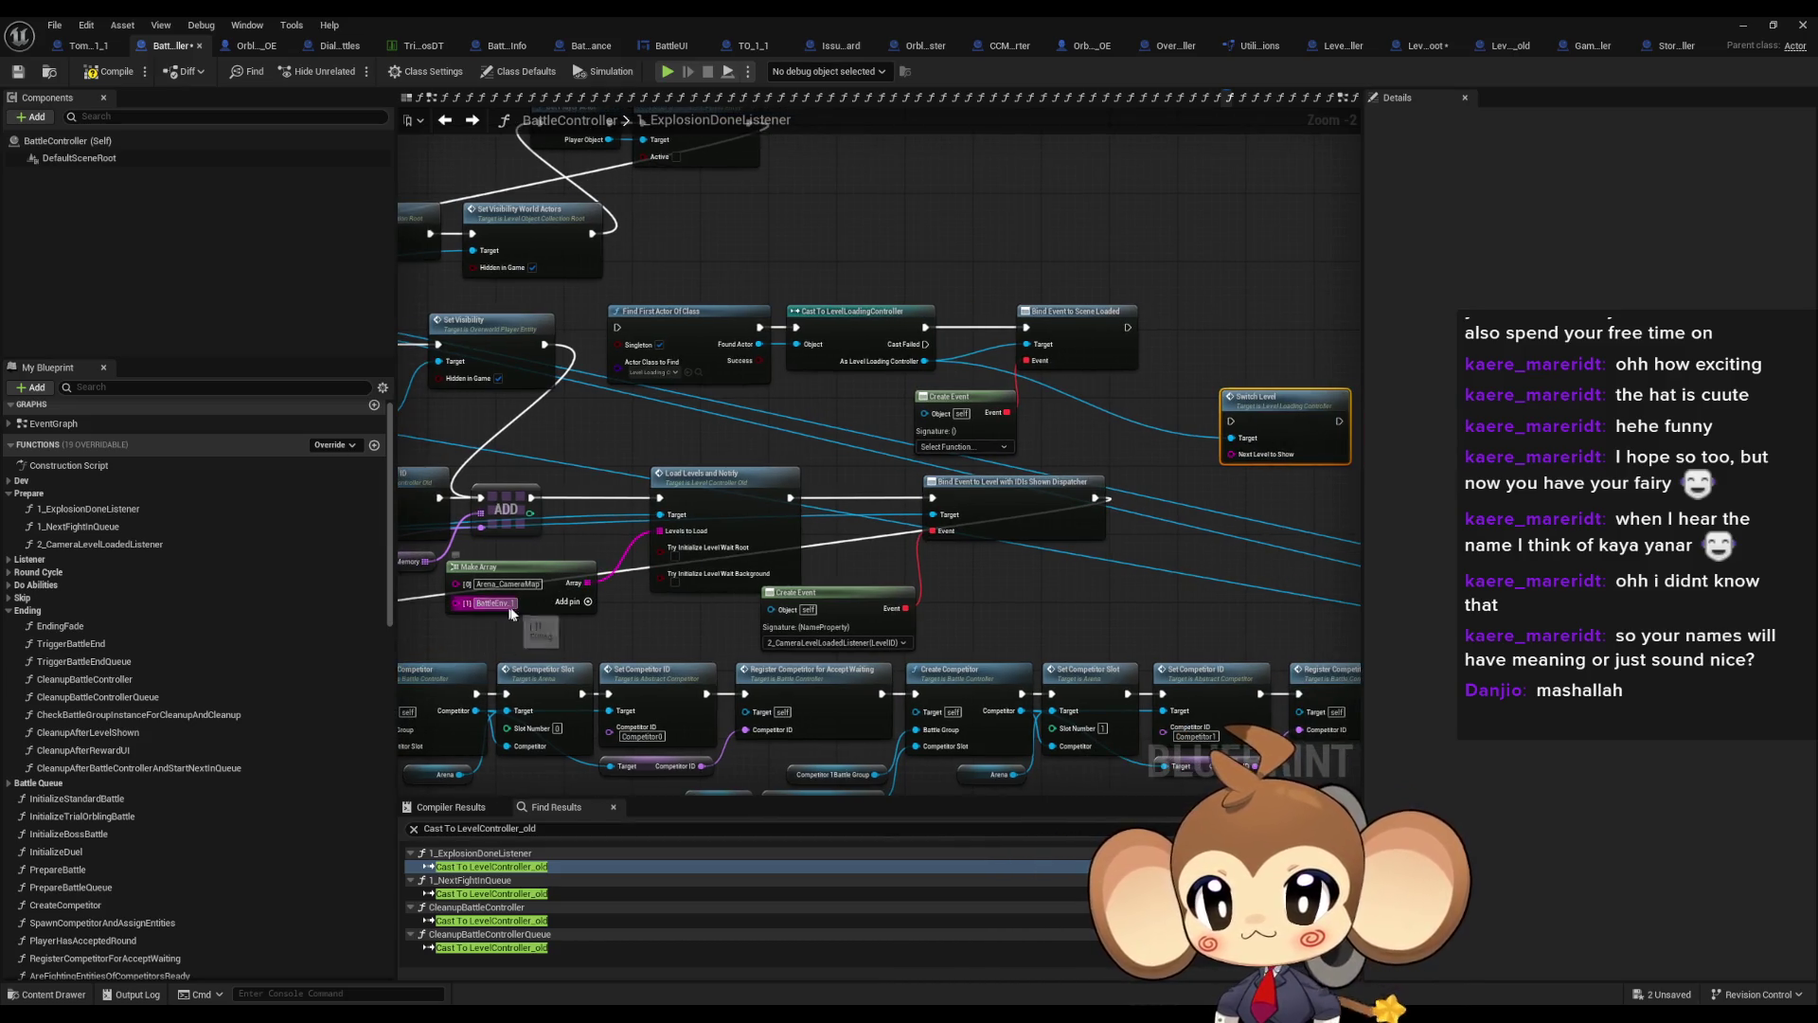
left_click(1031, 278)
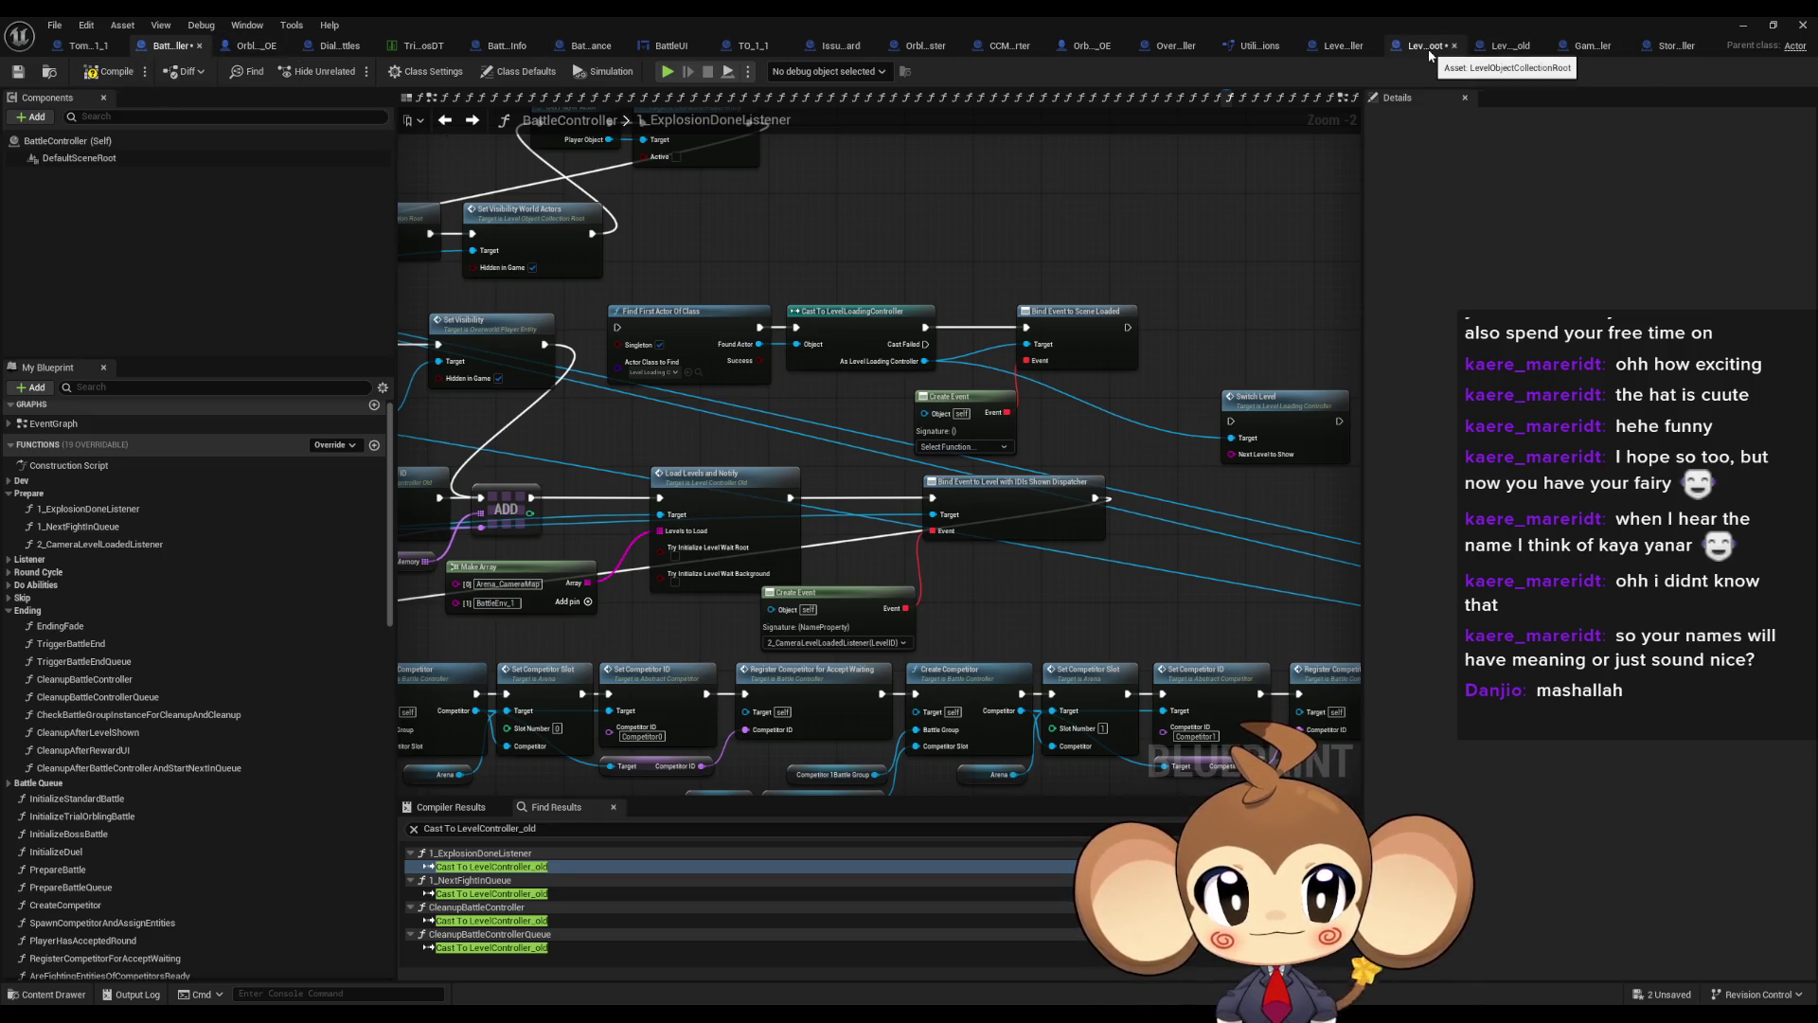
left_click(1334, 48)
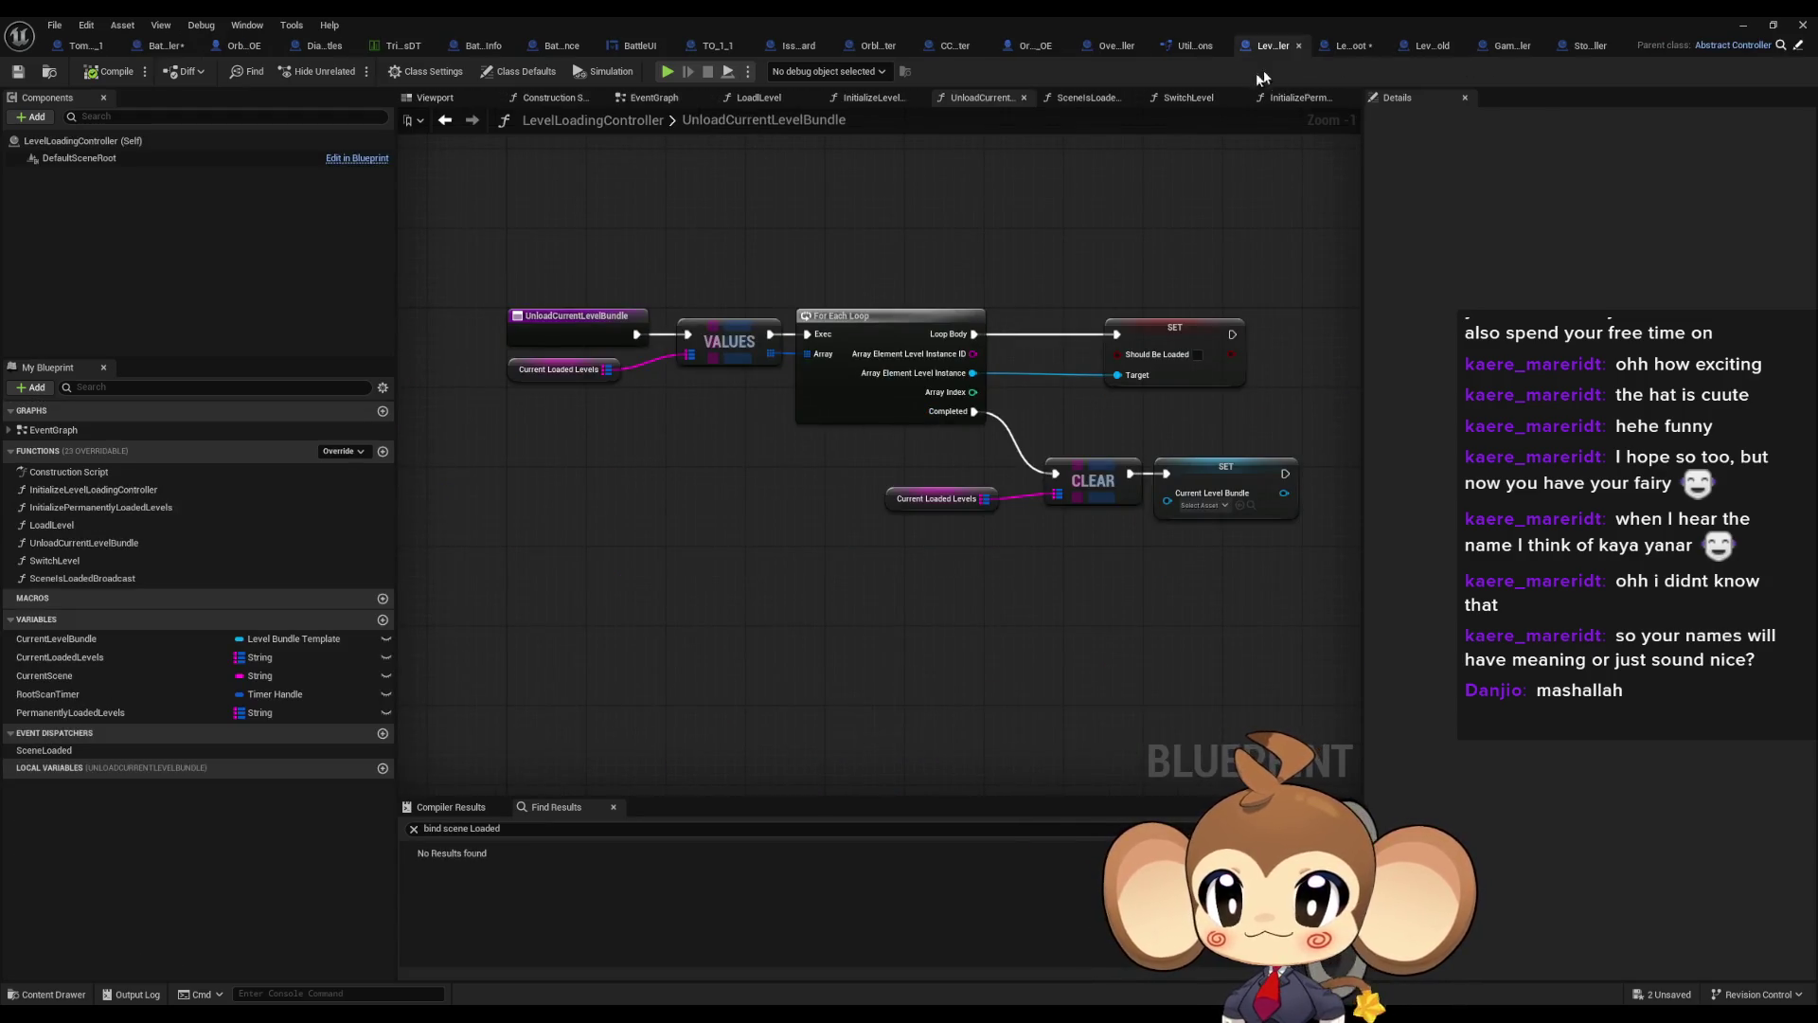
Check the BattleMap level name in InitializePermanentlyLoadedLevels, then return to BattleController
double_click(55, 507)
left_click(1191, 492)
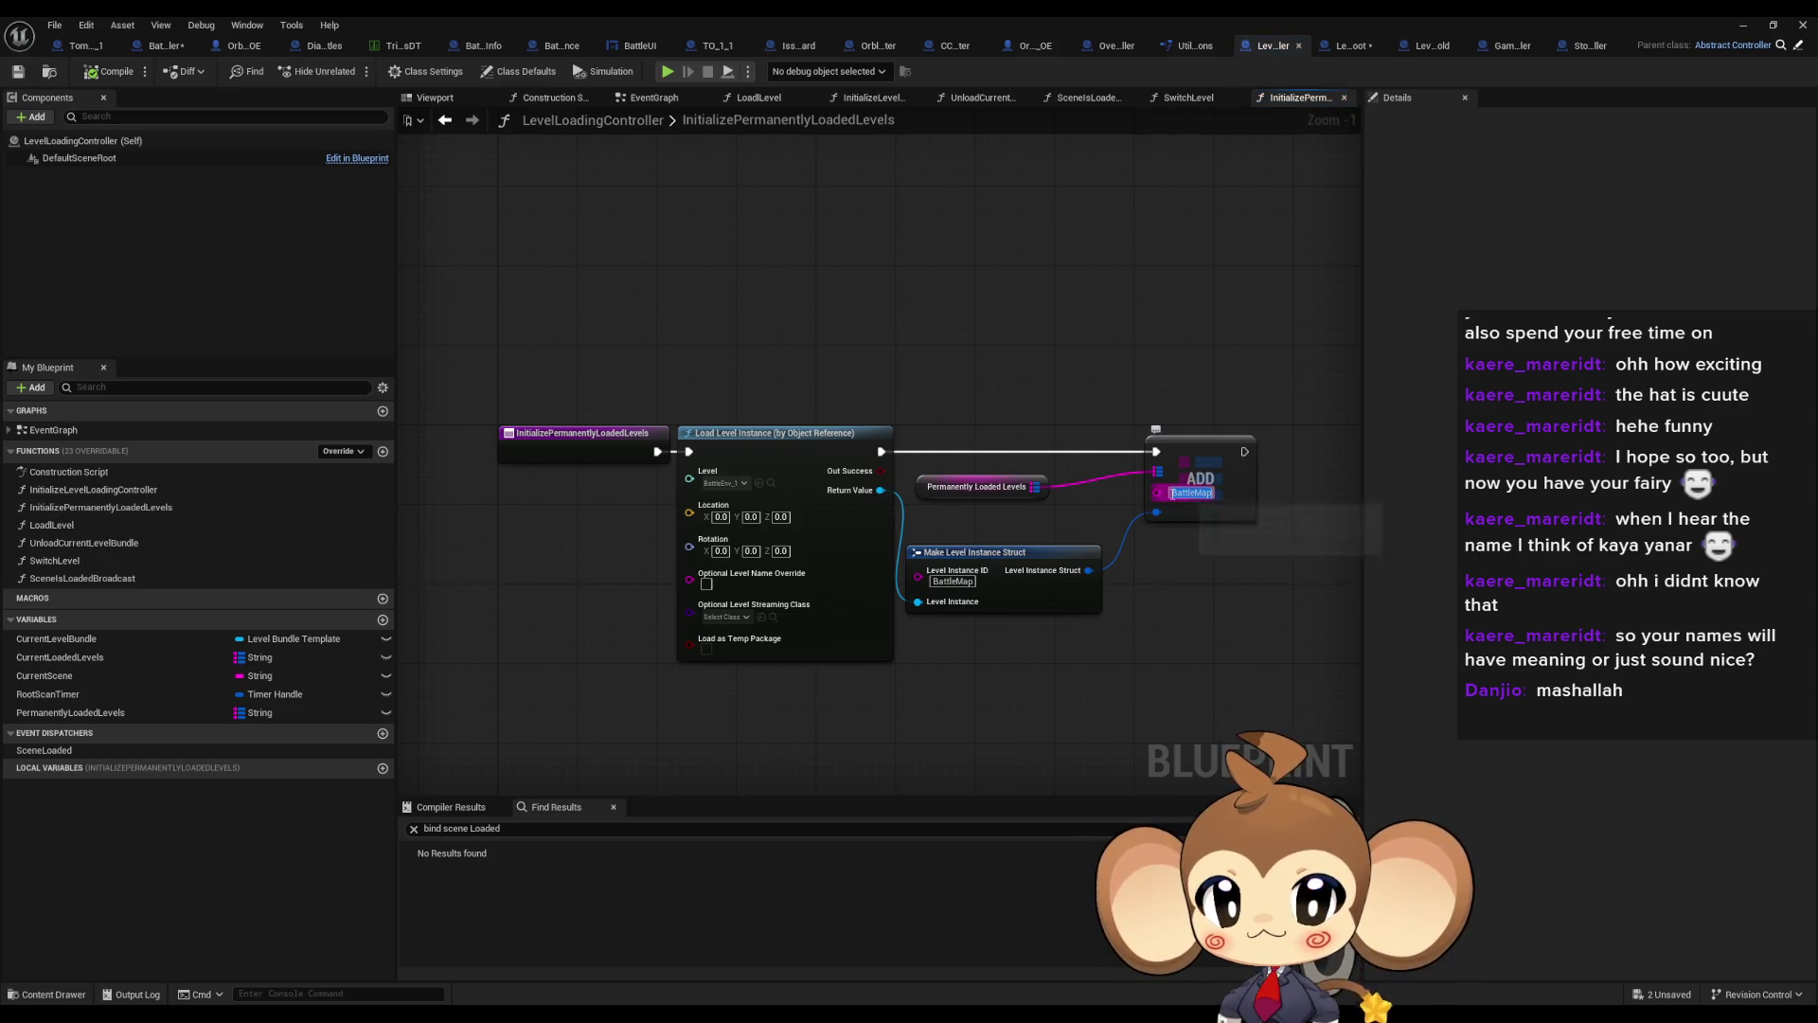
left_click(81, 45)
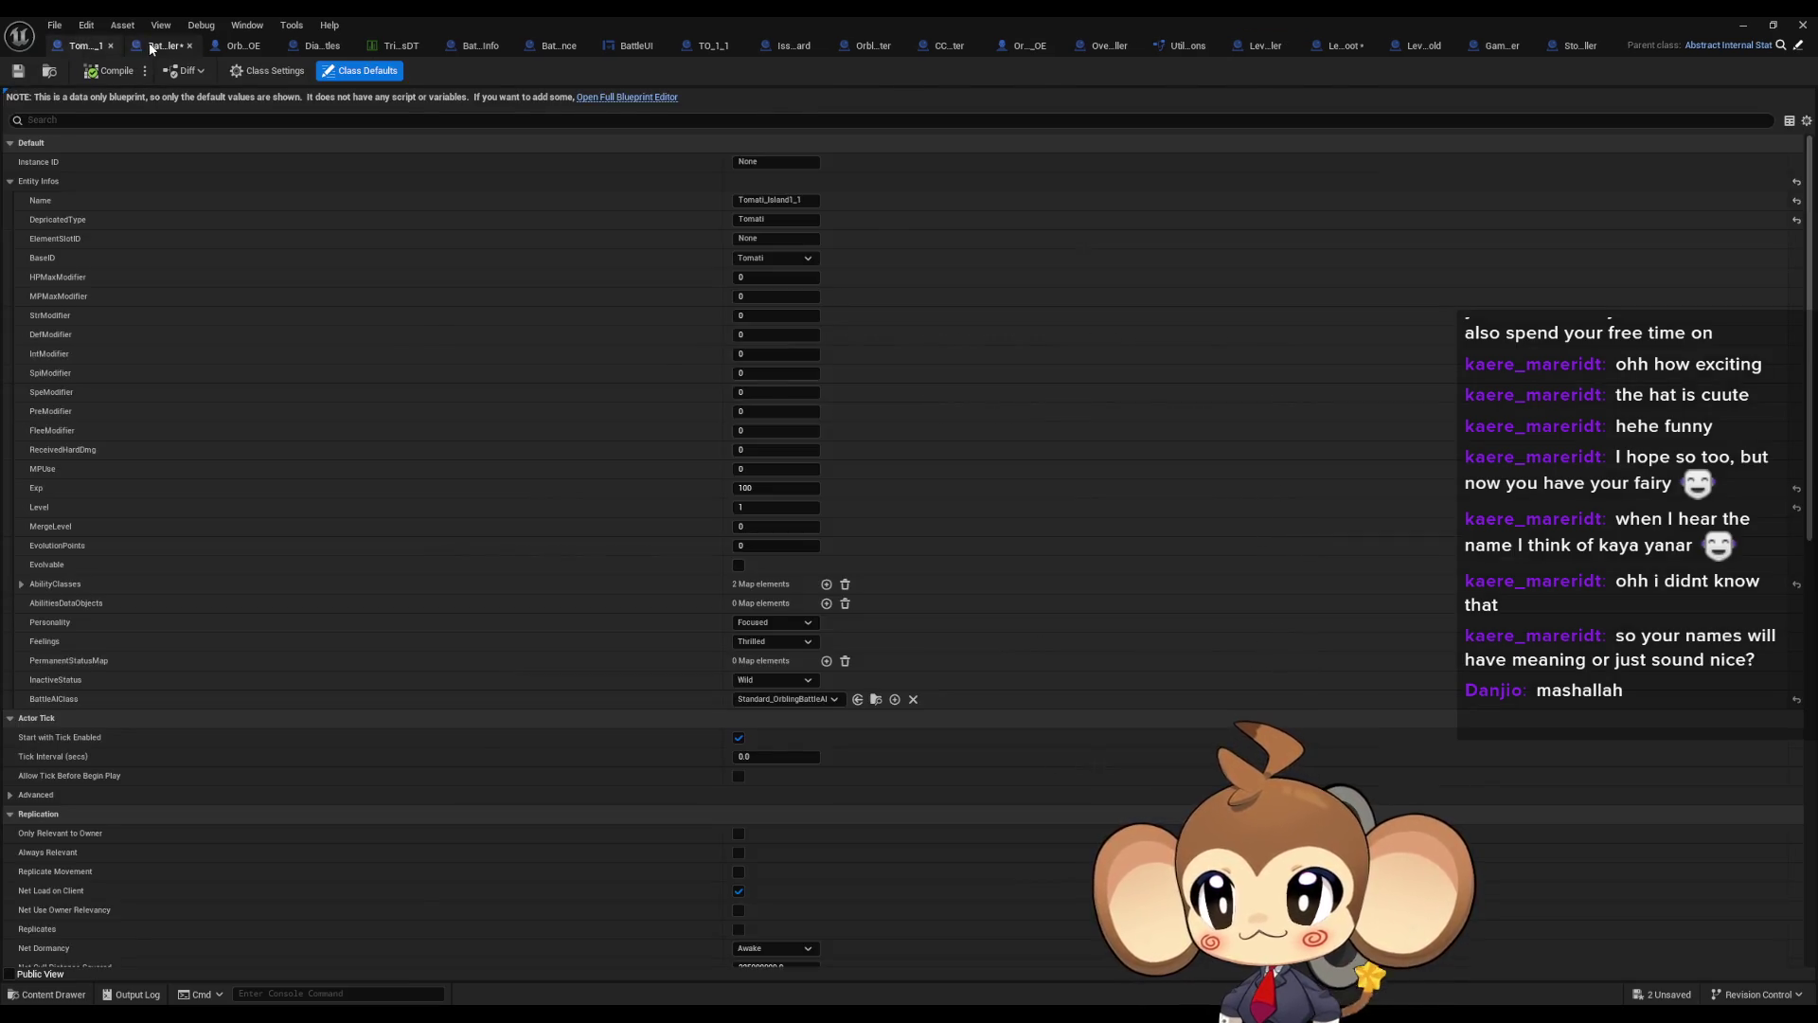
left_click(163, 45)
scroll(1196, 466, "up", 2)
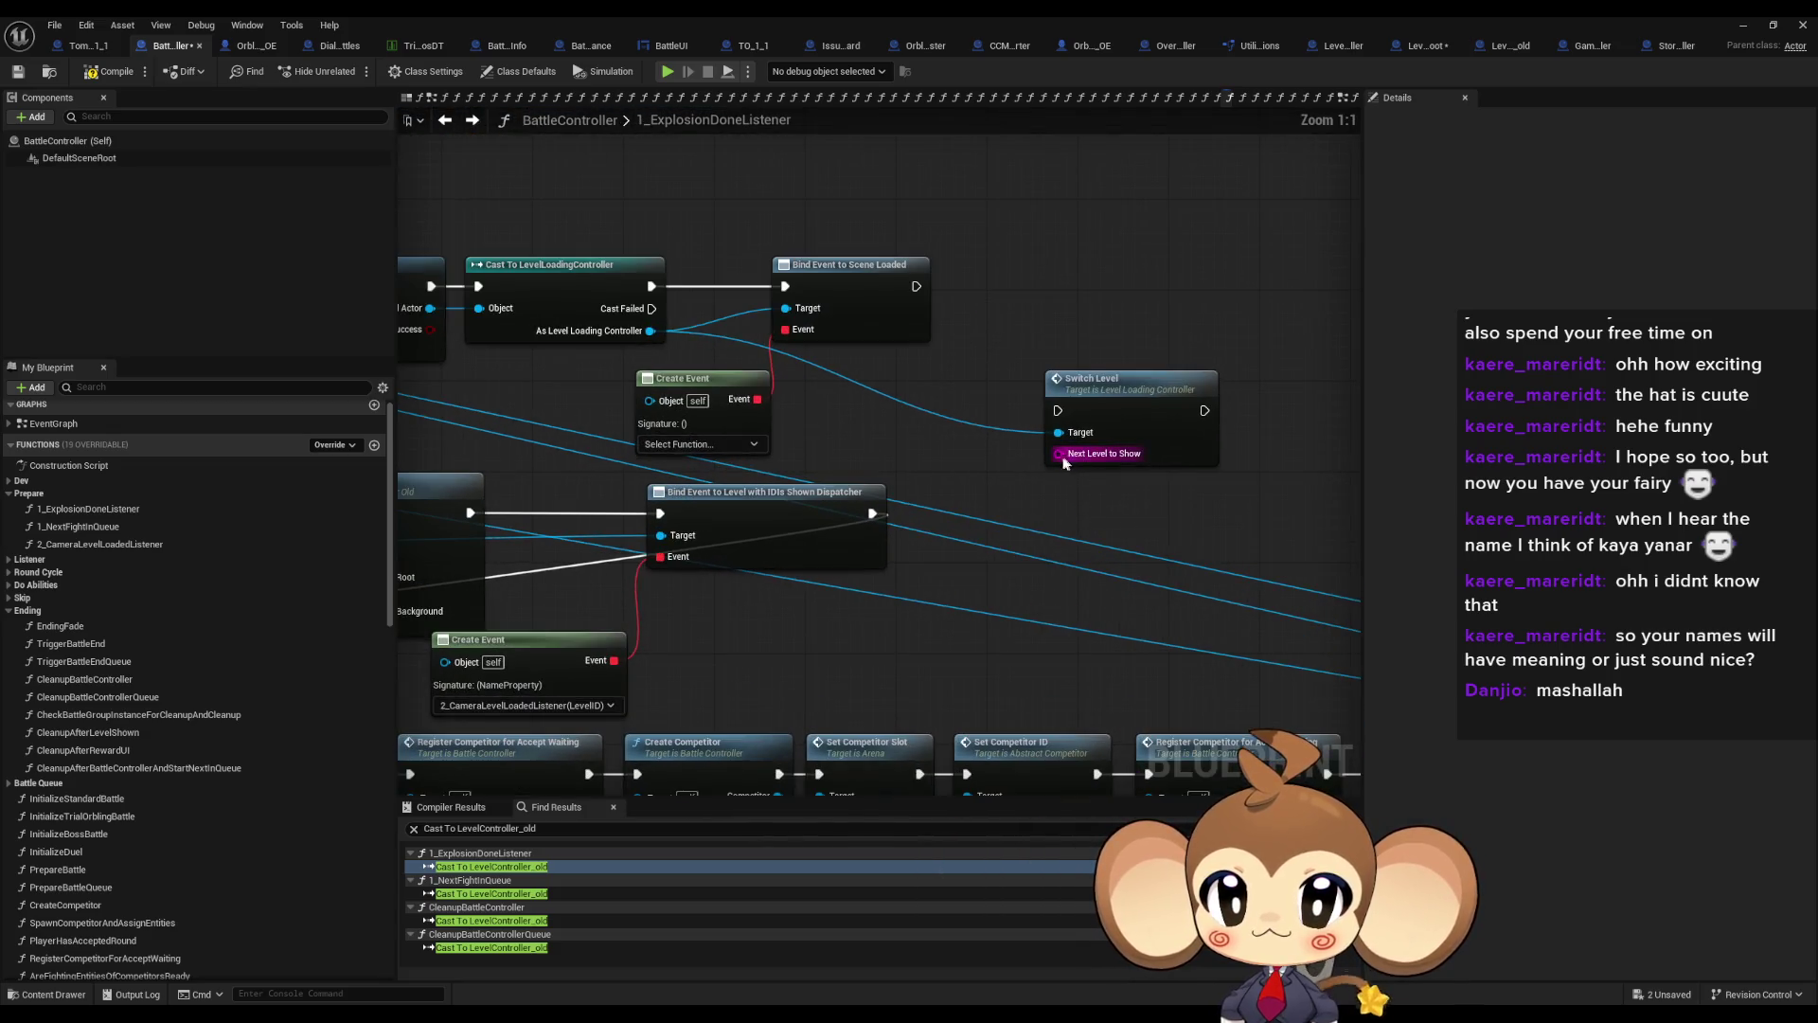
Feed a 'BattleMap' Make Literal String into Switch Level's Next Level to Show and open SwitchLevel
left_click_drag(1061, 453, 975, 463)
type("ma")
key("Return")
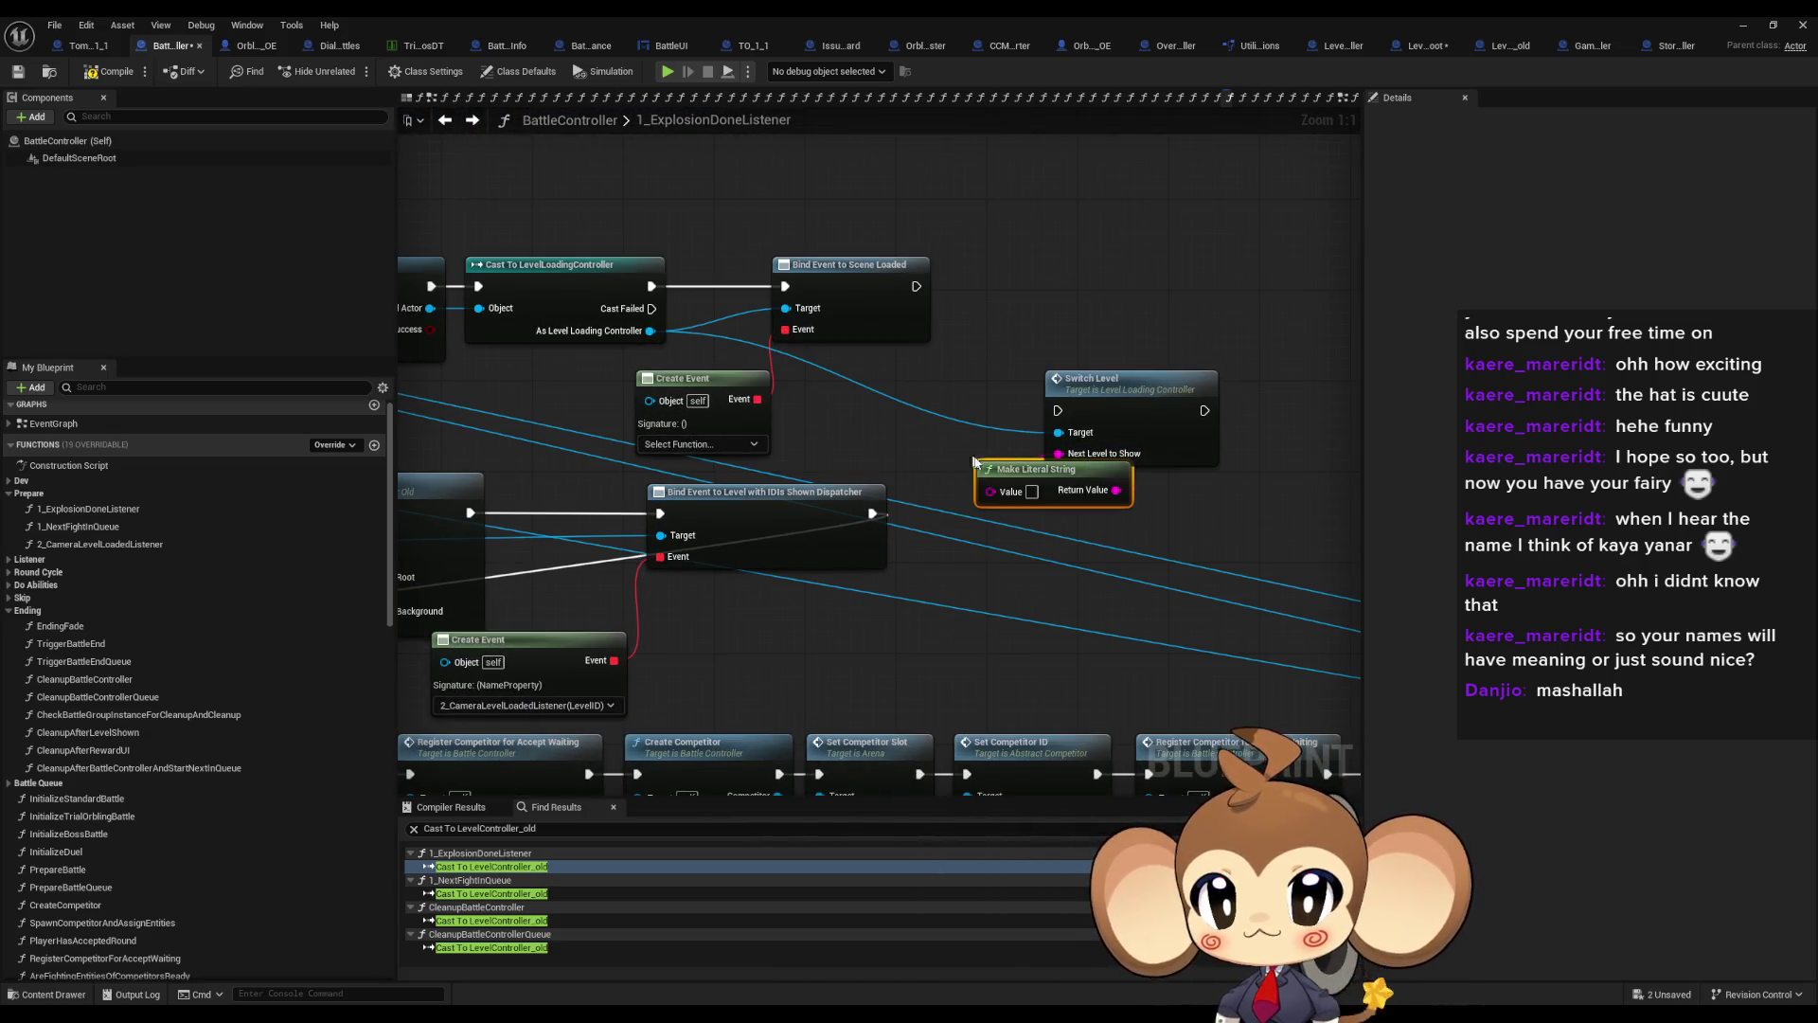
type("BattleMap")
left_click_drag(1176, 410, 1255, 365)
left_click_drag(1051, 469, 960, 423)
left_click(1136, 483)
left_click_drag(1212, 379, 1161, 316)
double_click(1161, 317)
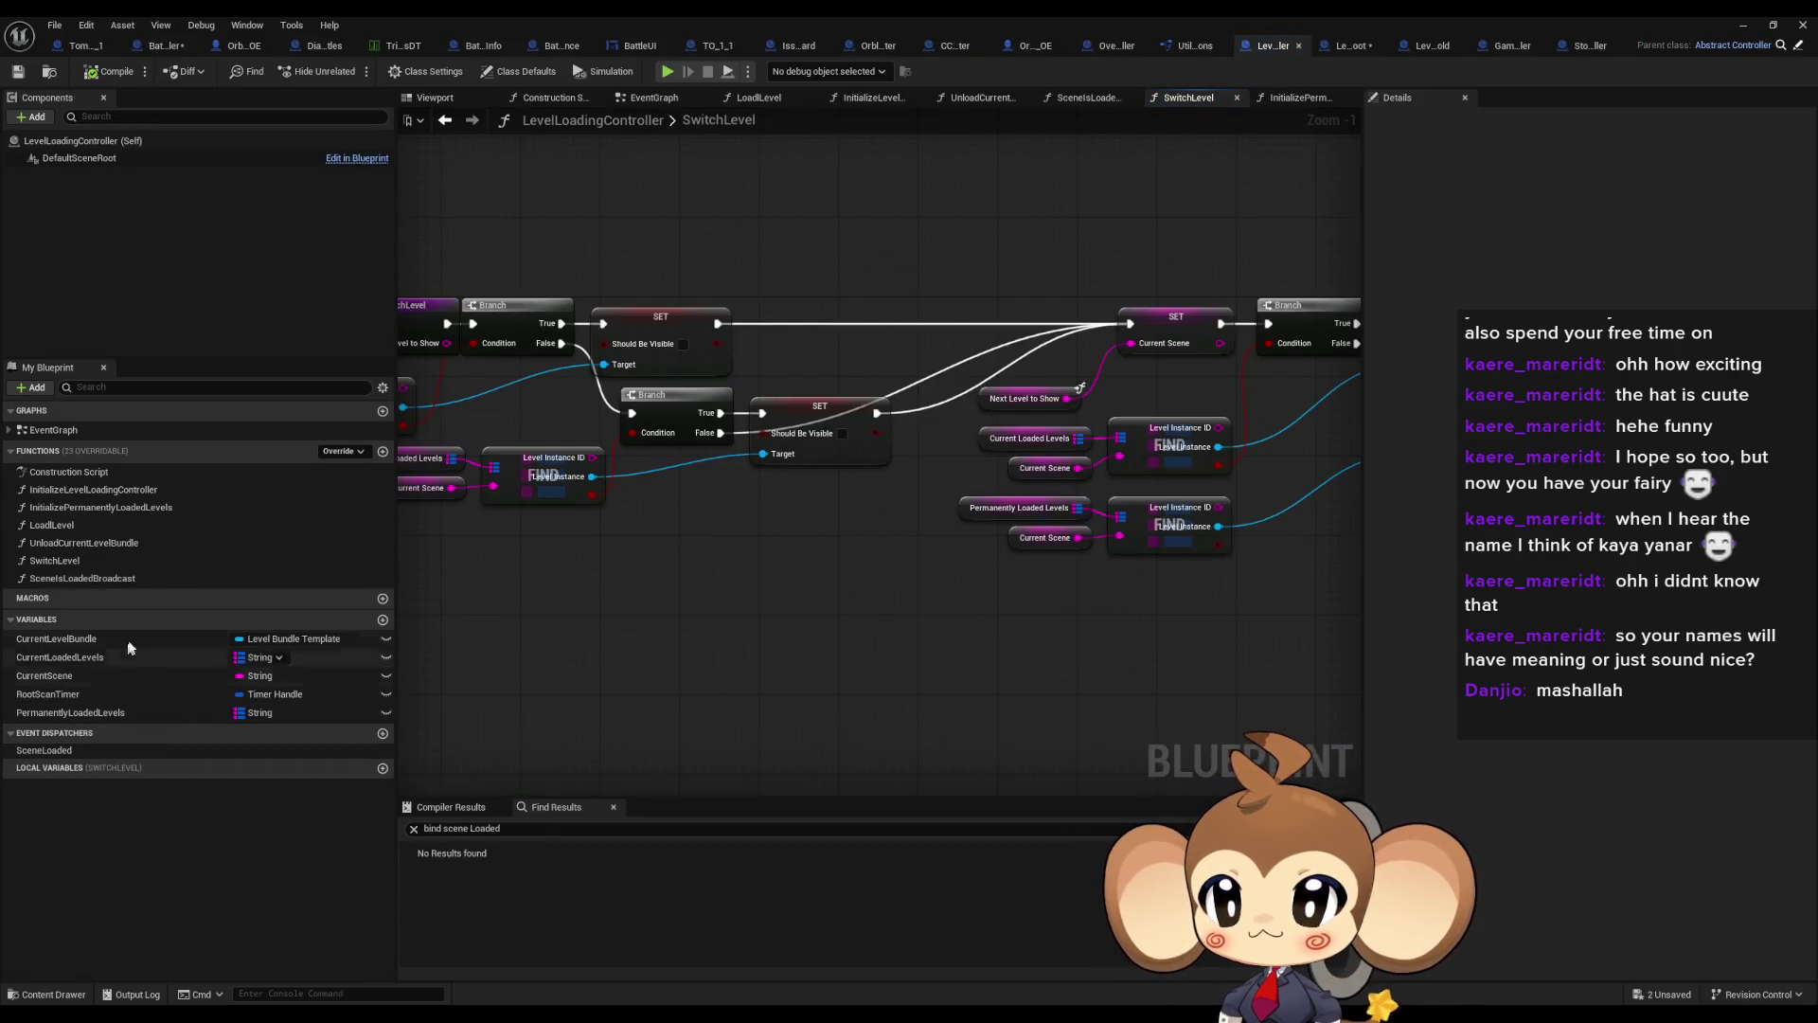
Turn off Pass-by-Reference on SwitchLevel's NextLevelToShow input and compile LevelLoadingController
left_click(57, 561)
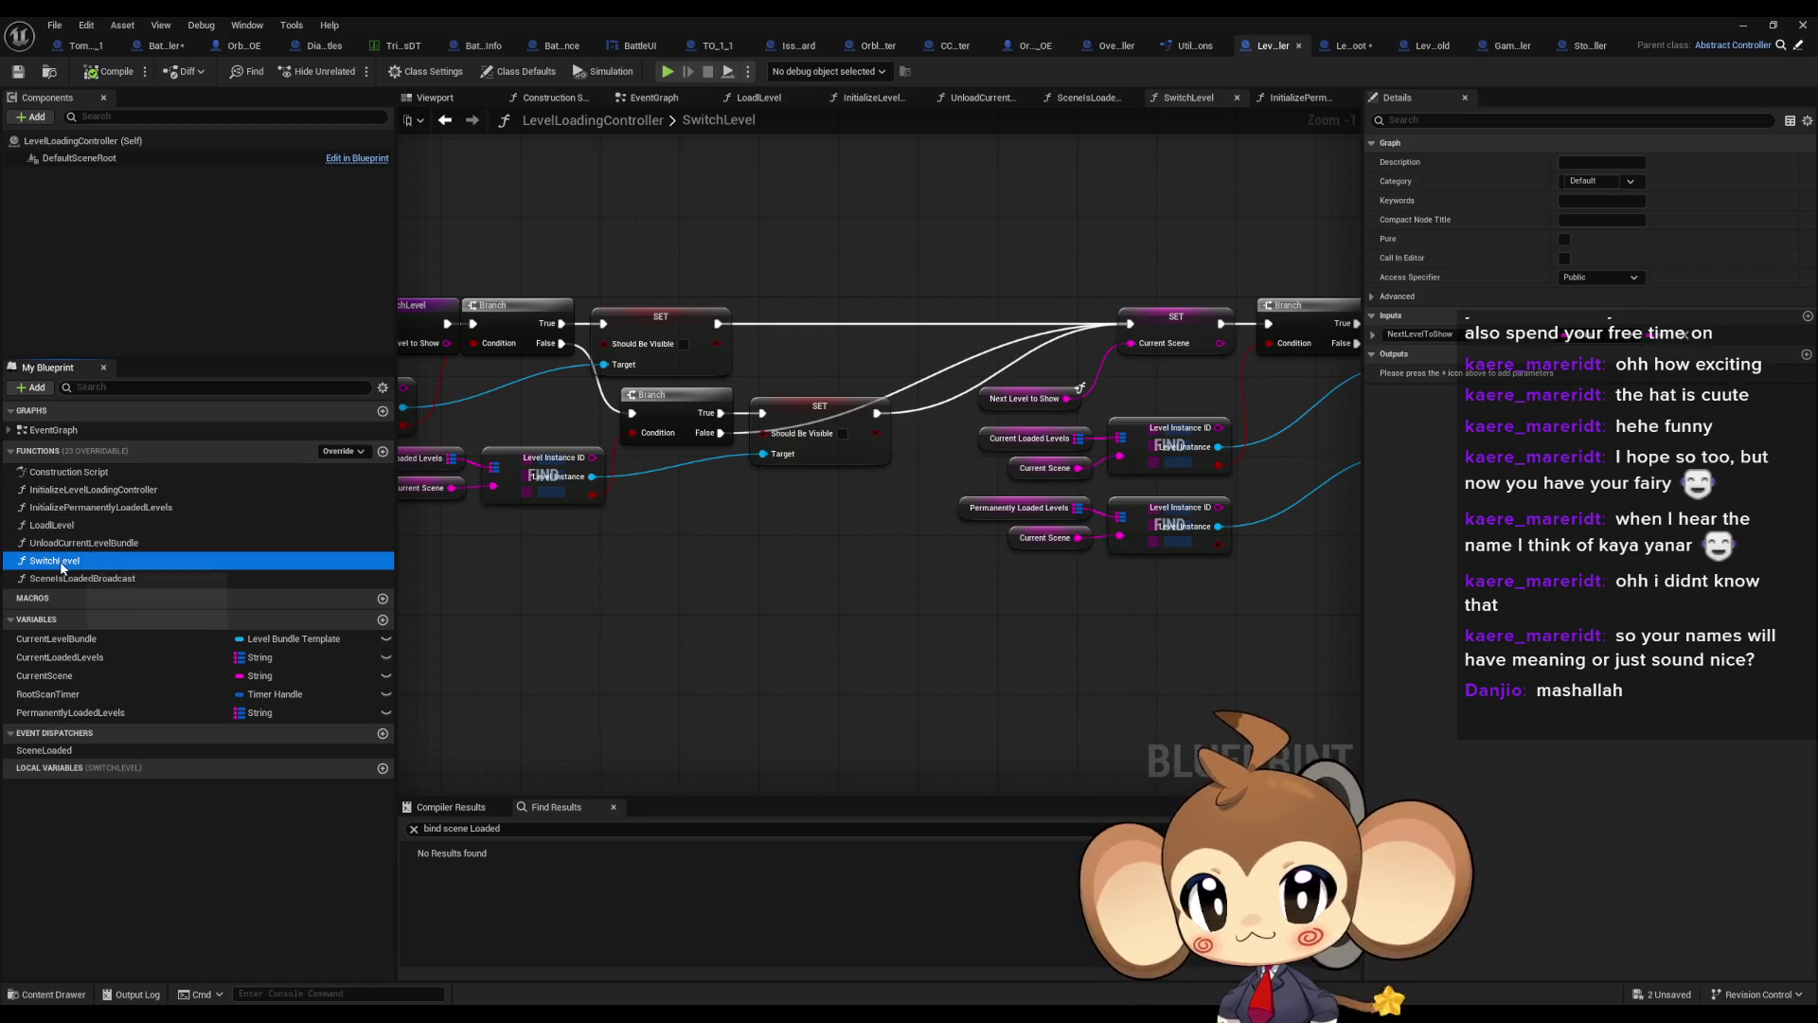
left_click(1369, 294)
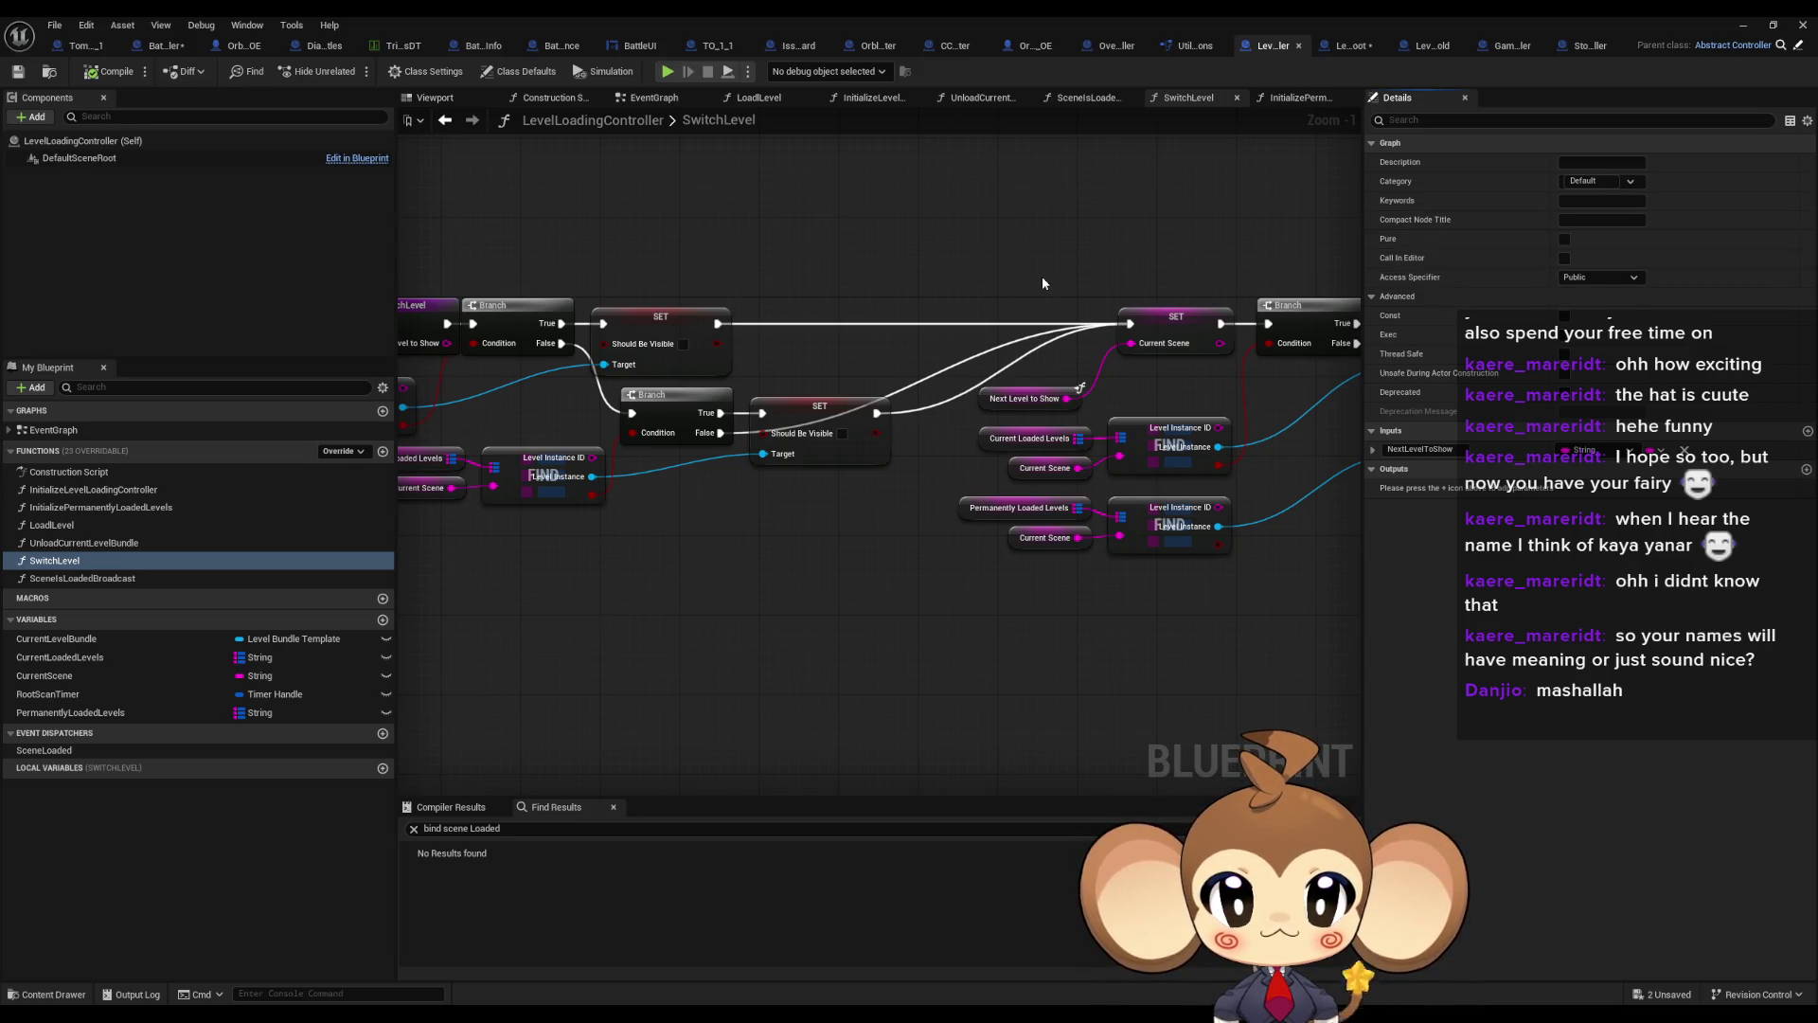
left_click(1372, 451)
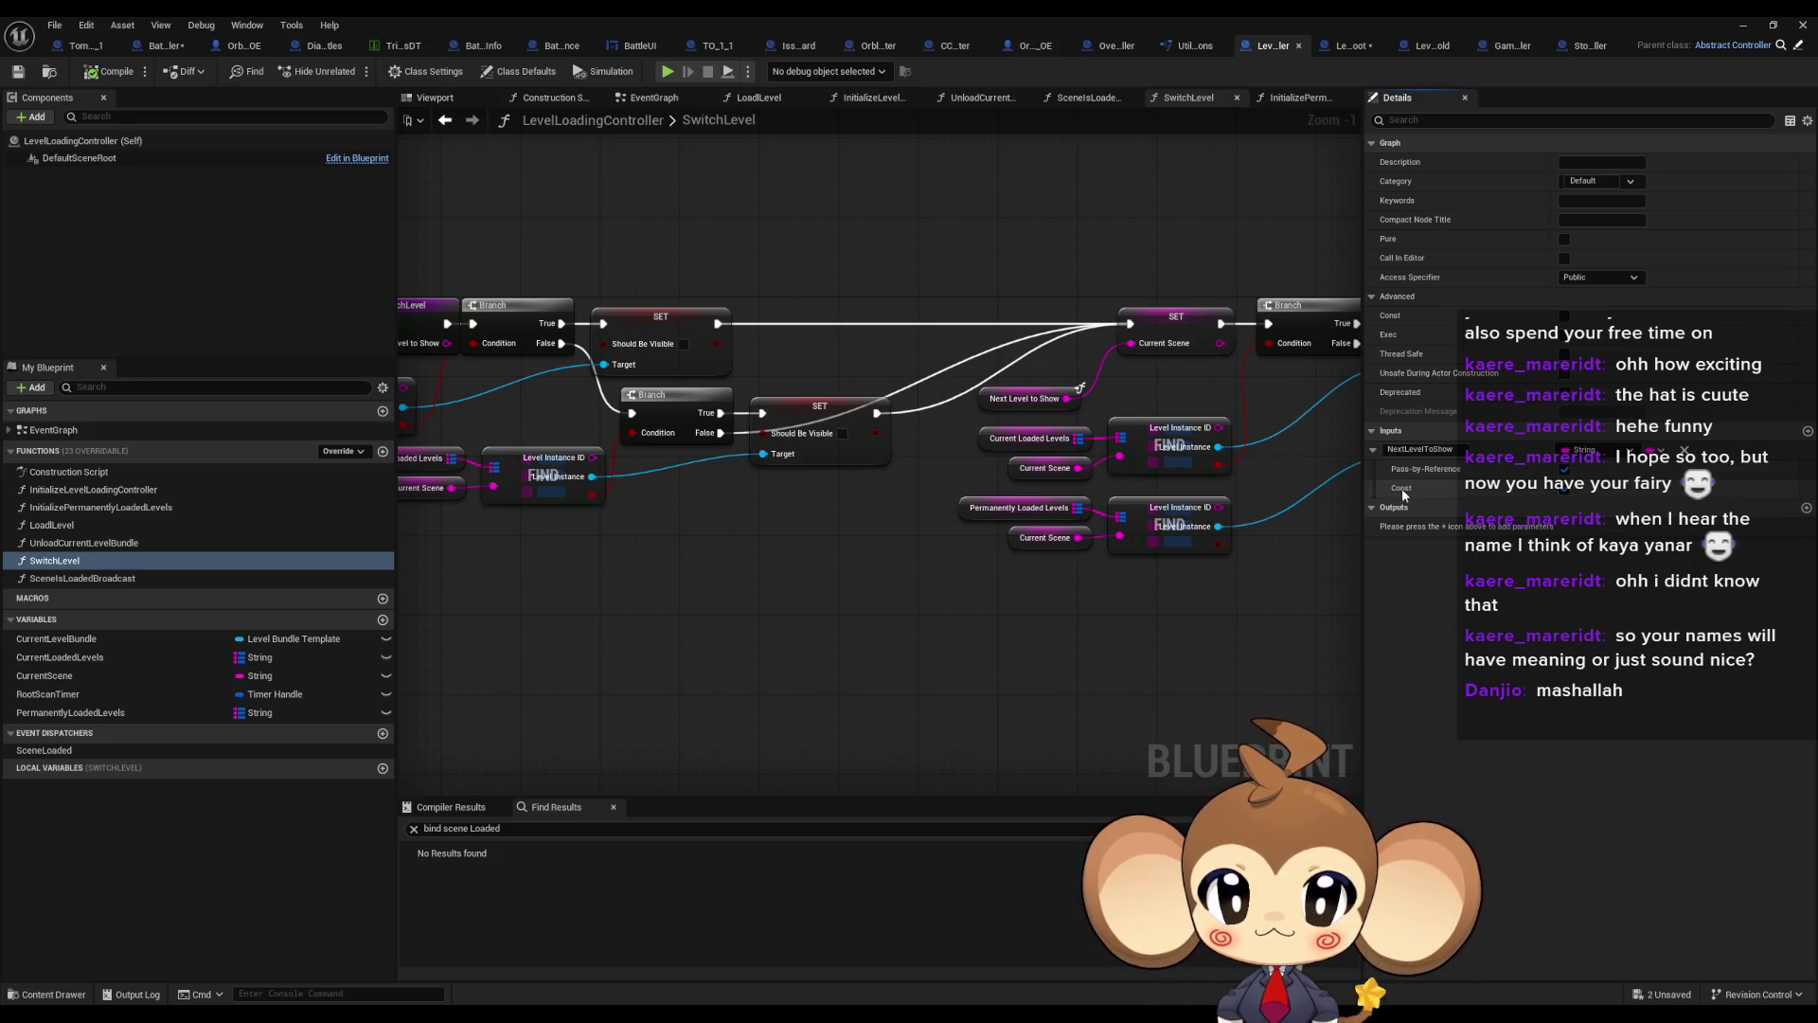
mouse_move(1403, 495)
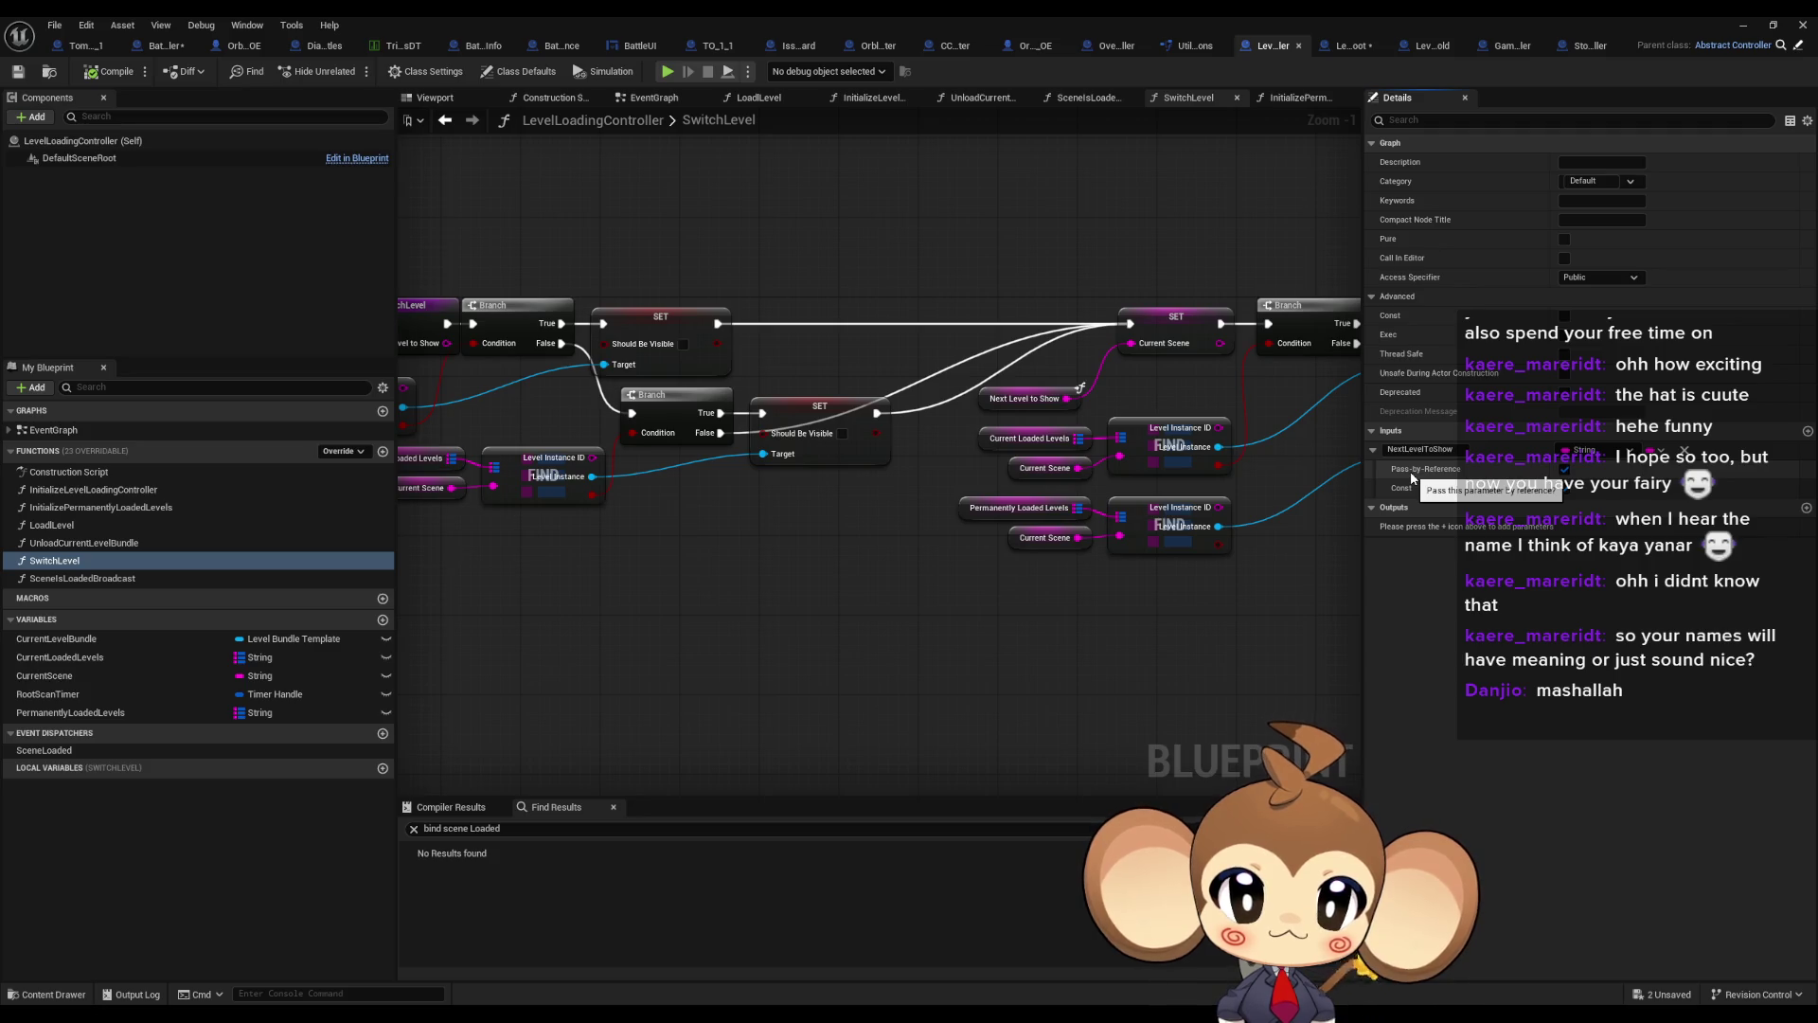
left_click(1566, 469)
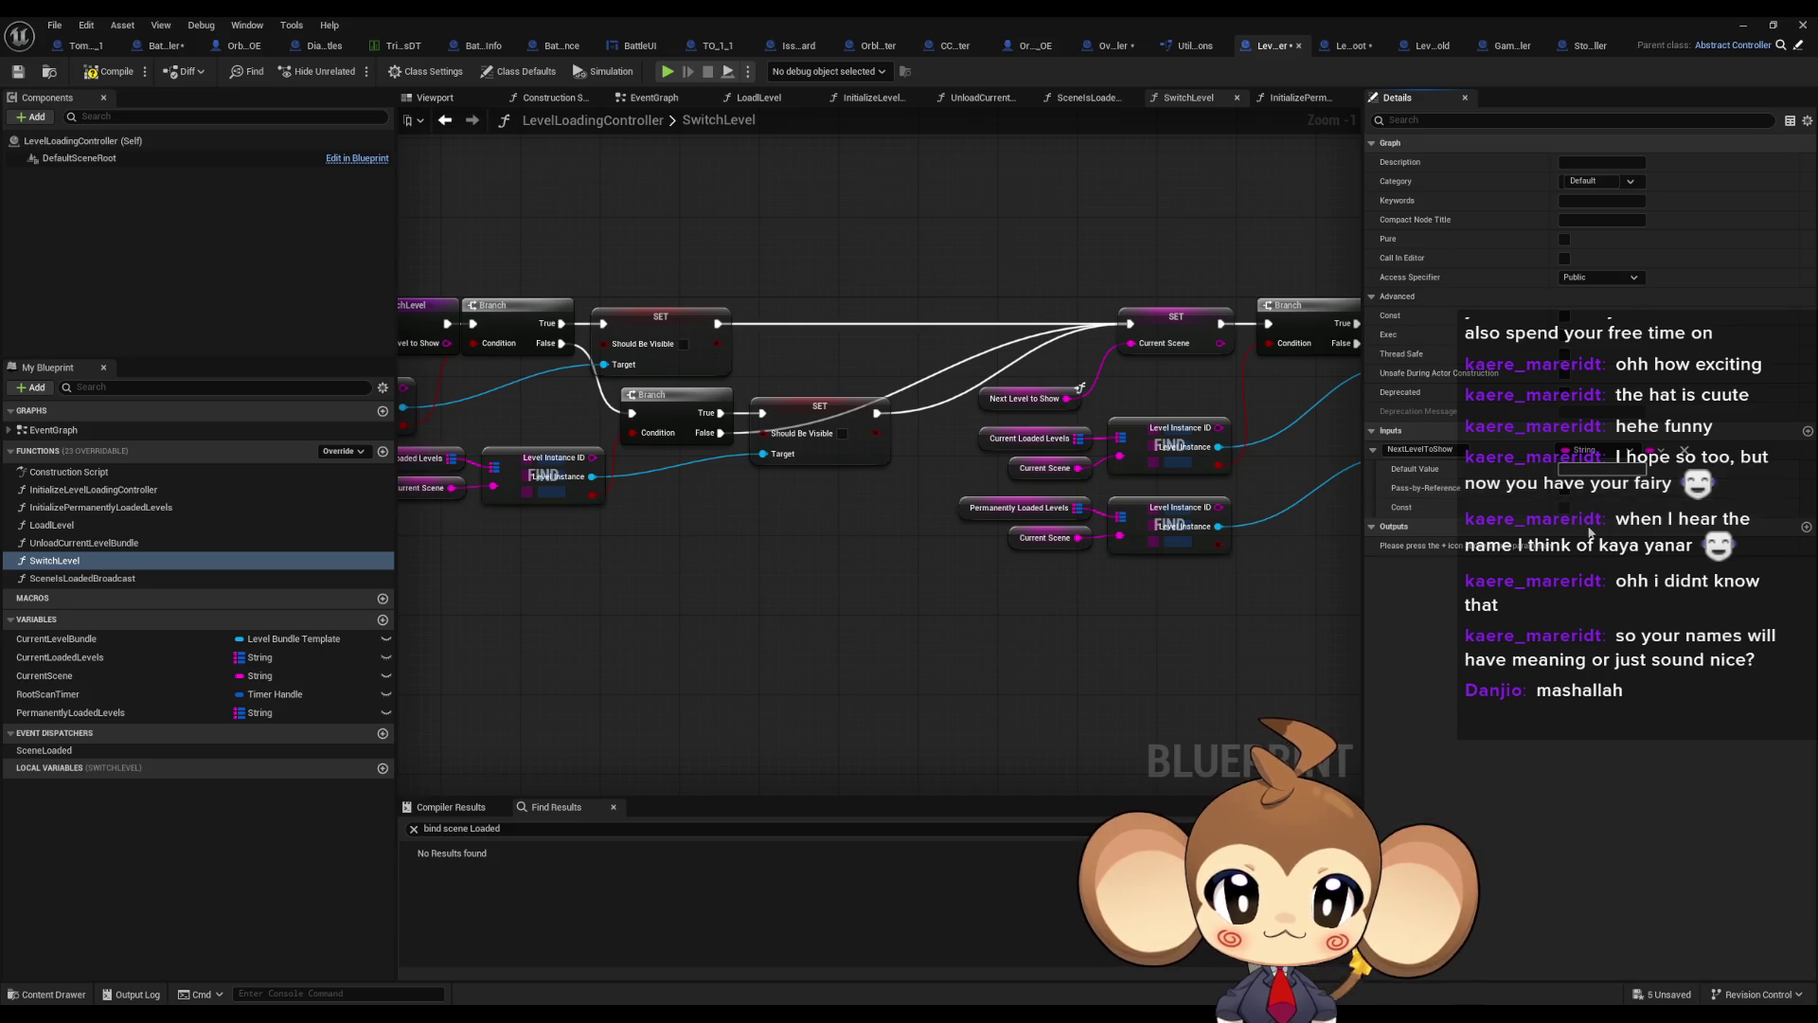
left_click(106, 72)
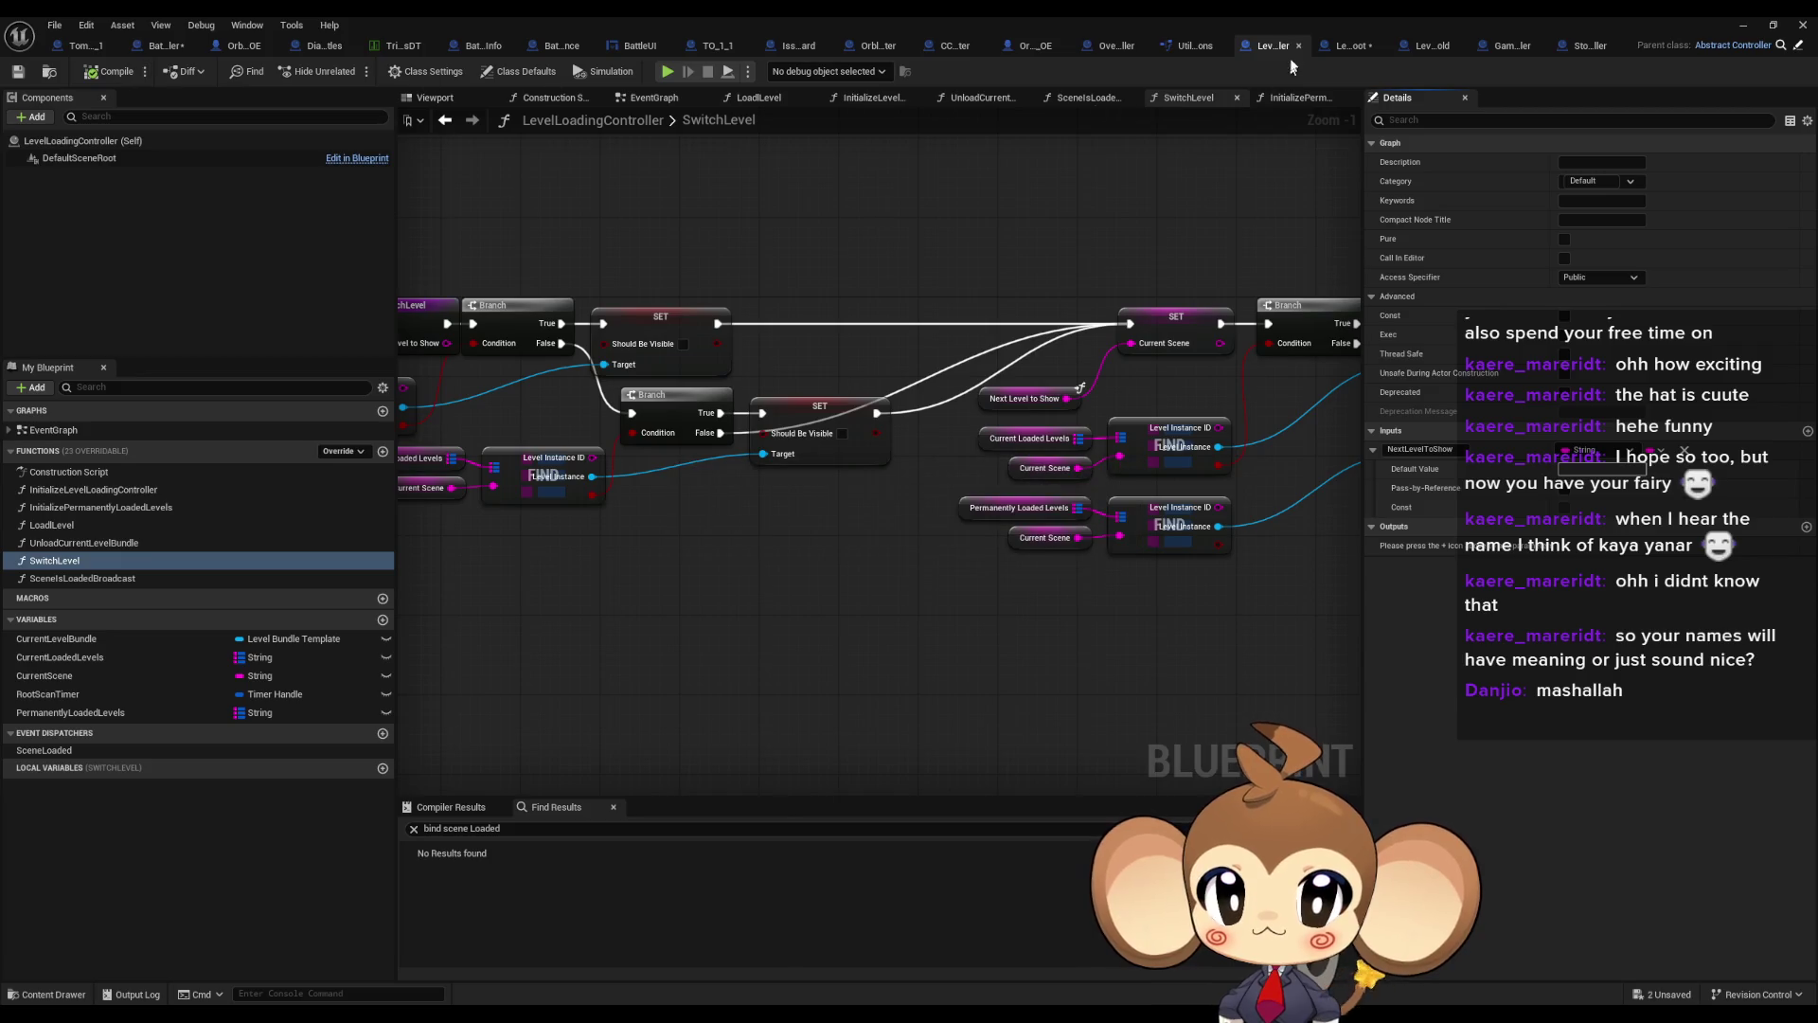
left_click(166, 46)
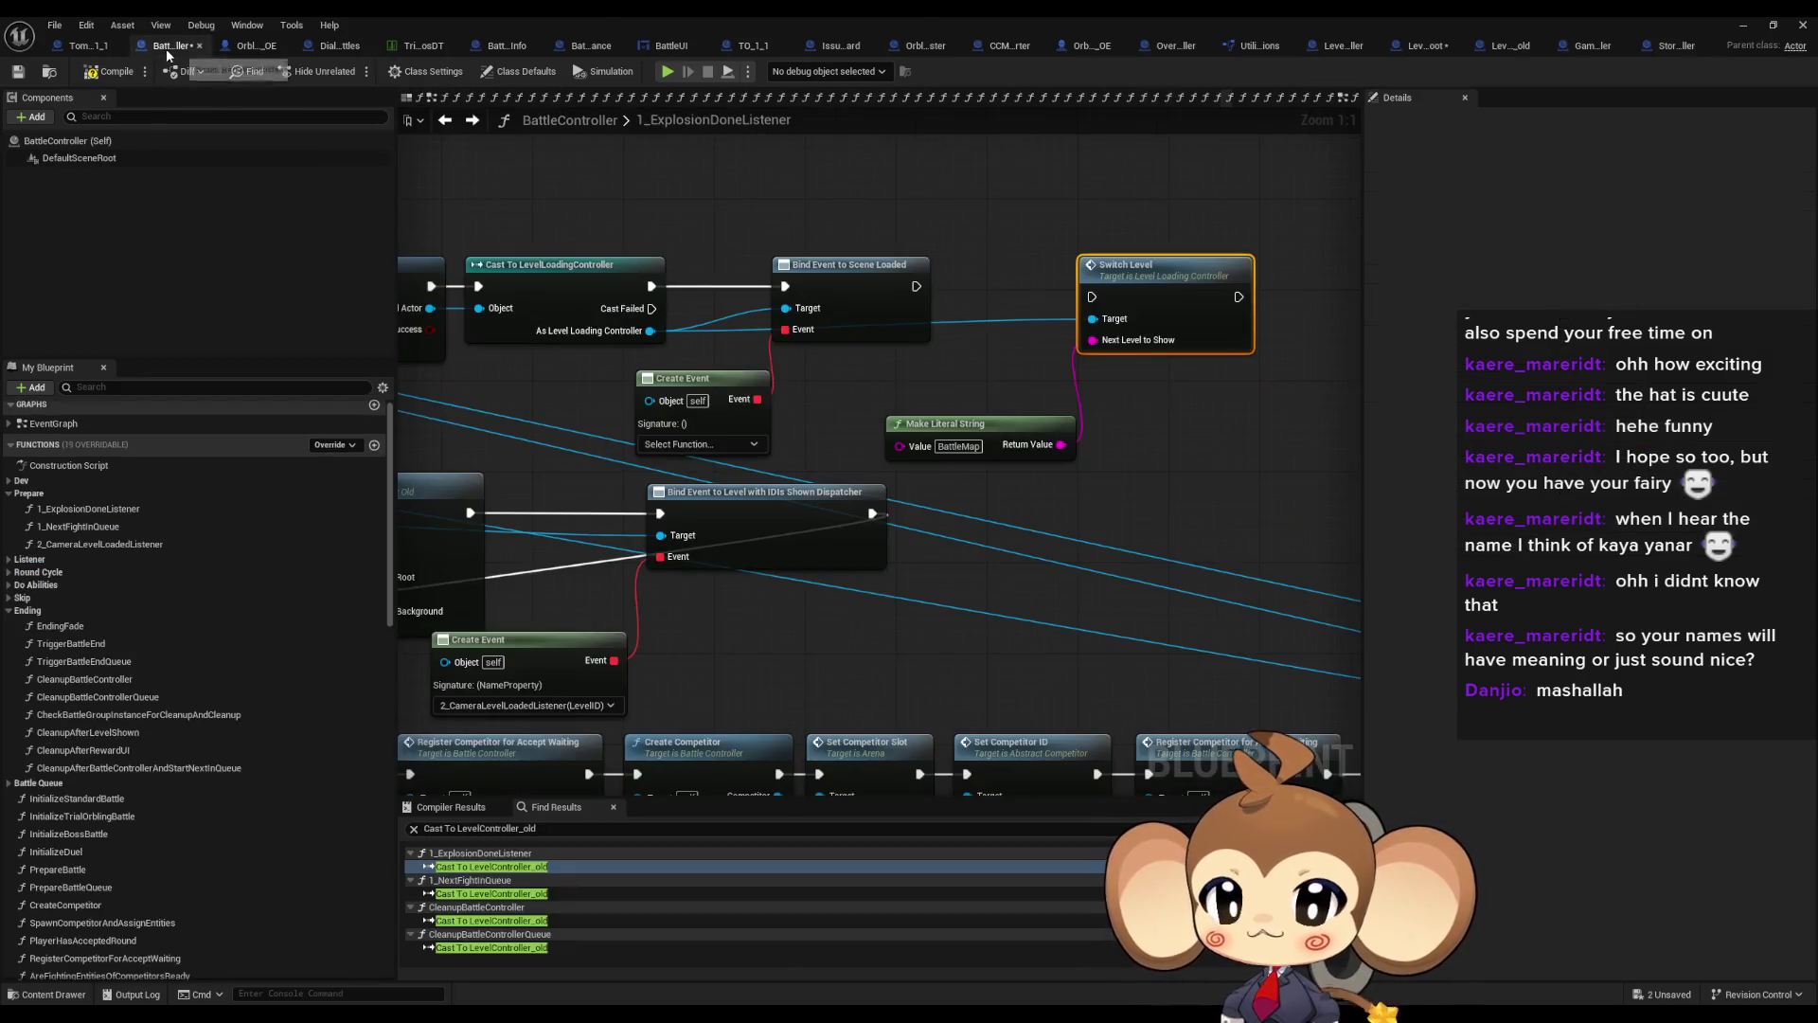
Disconnect the literal string from Next Level to Show and refresh the Switch Level node
left_click(1094, 338, "alt")
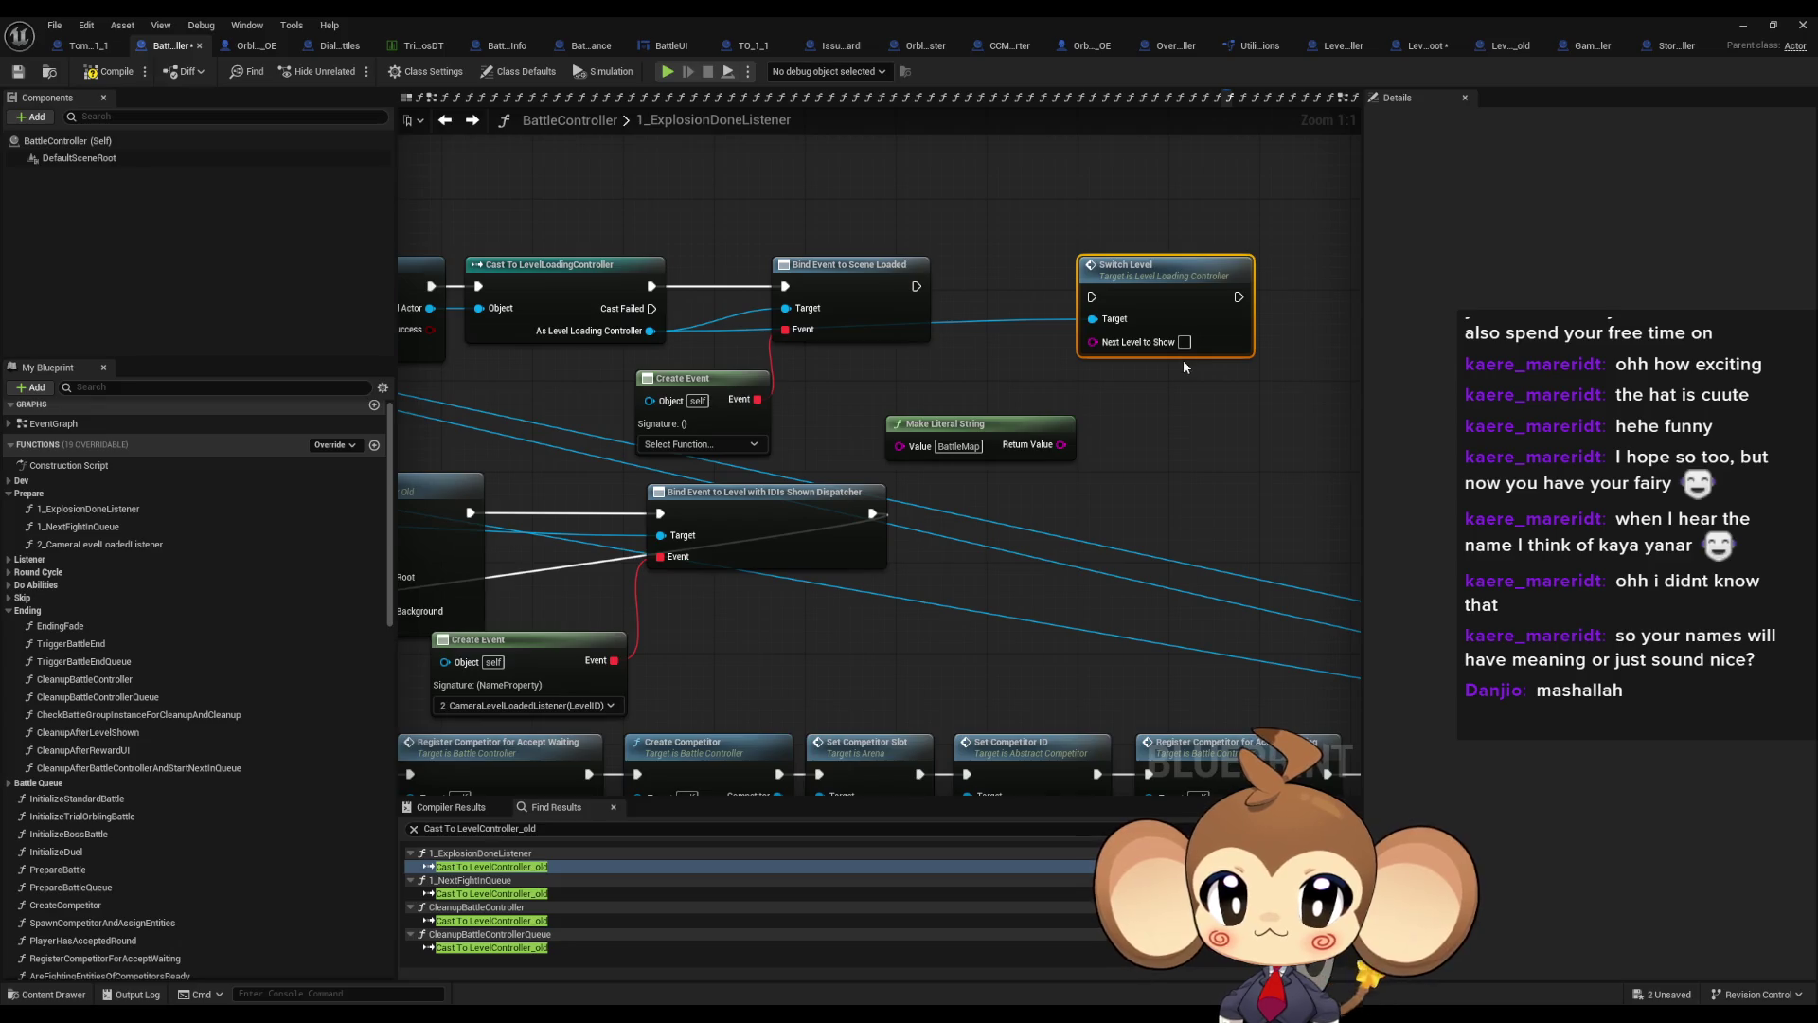
double_click(1173, 311)
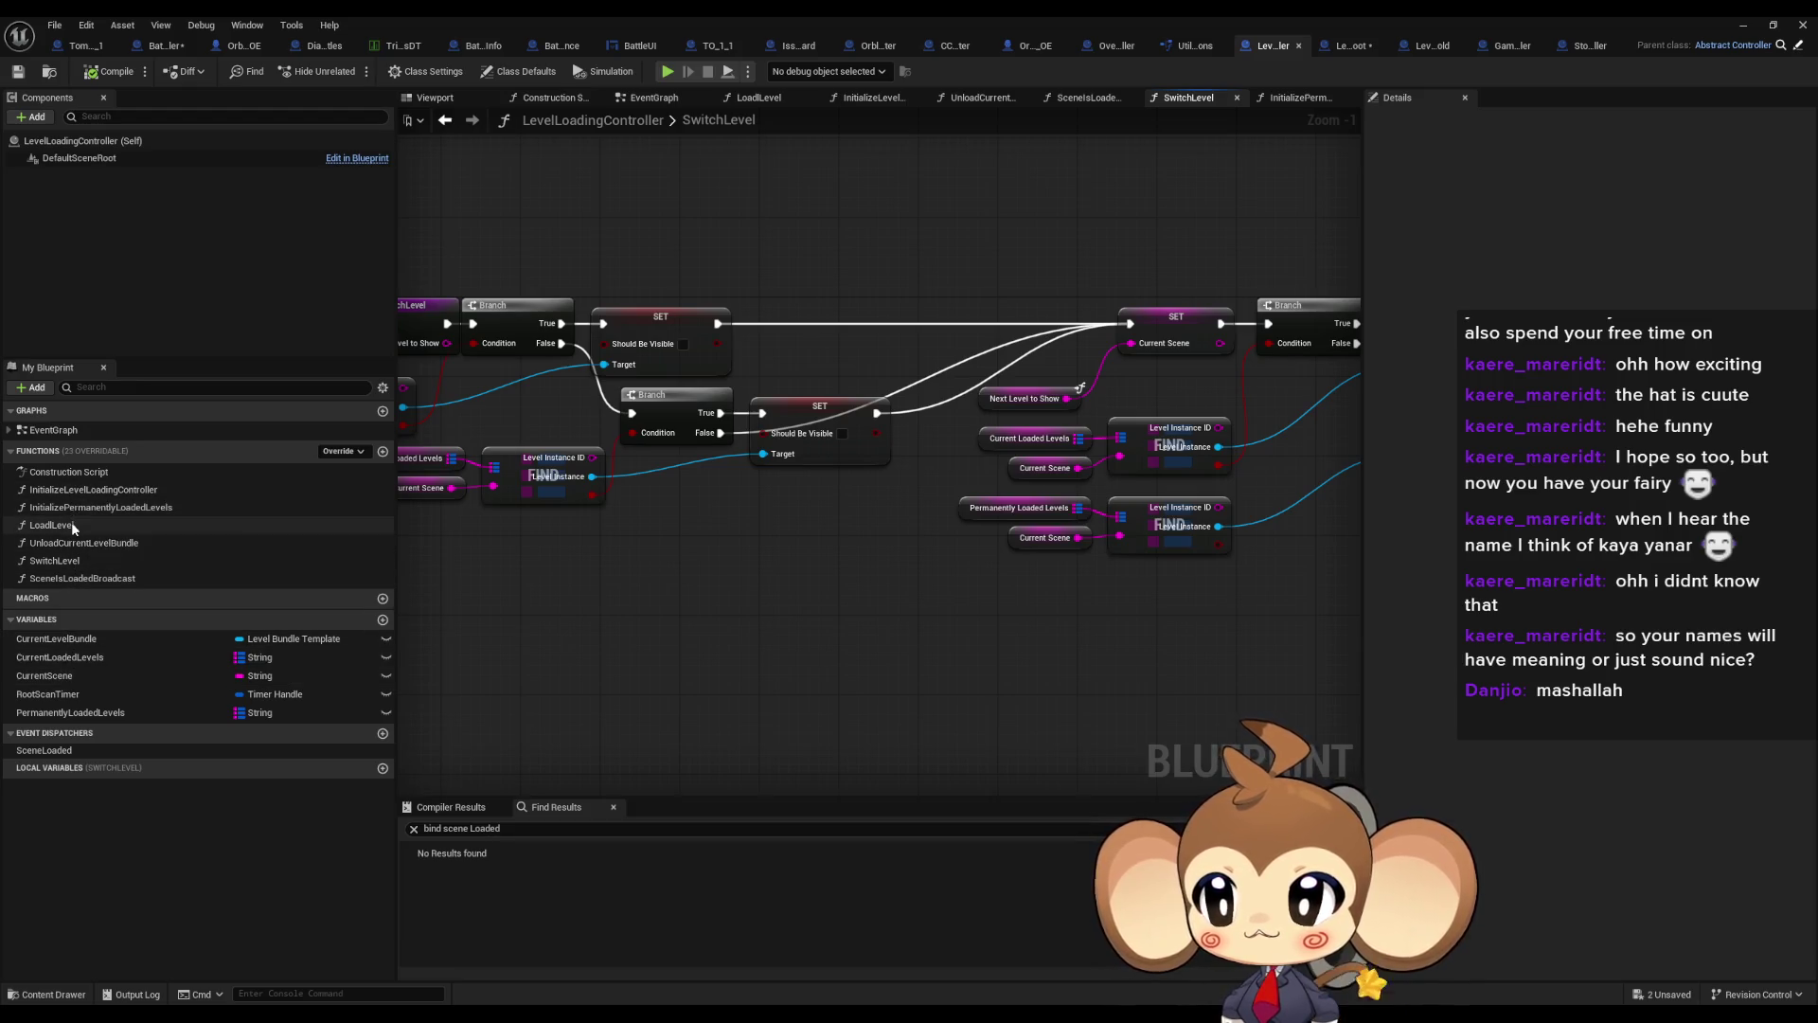
left_click(94, 562)
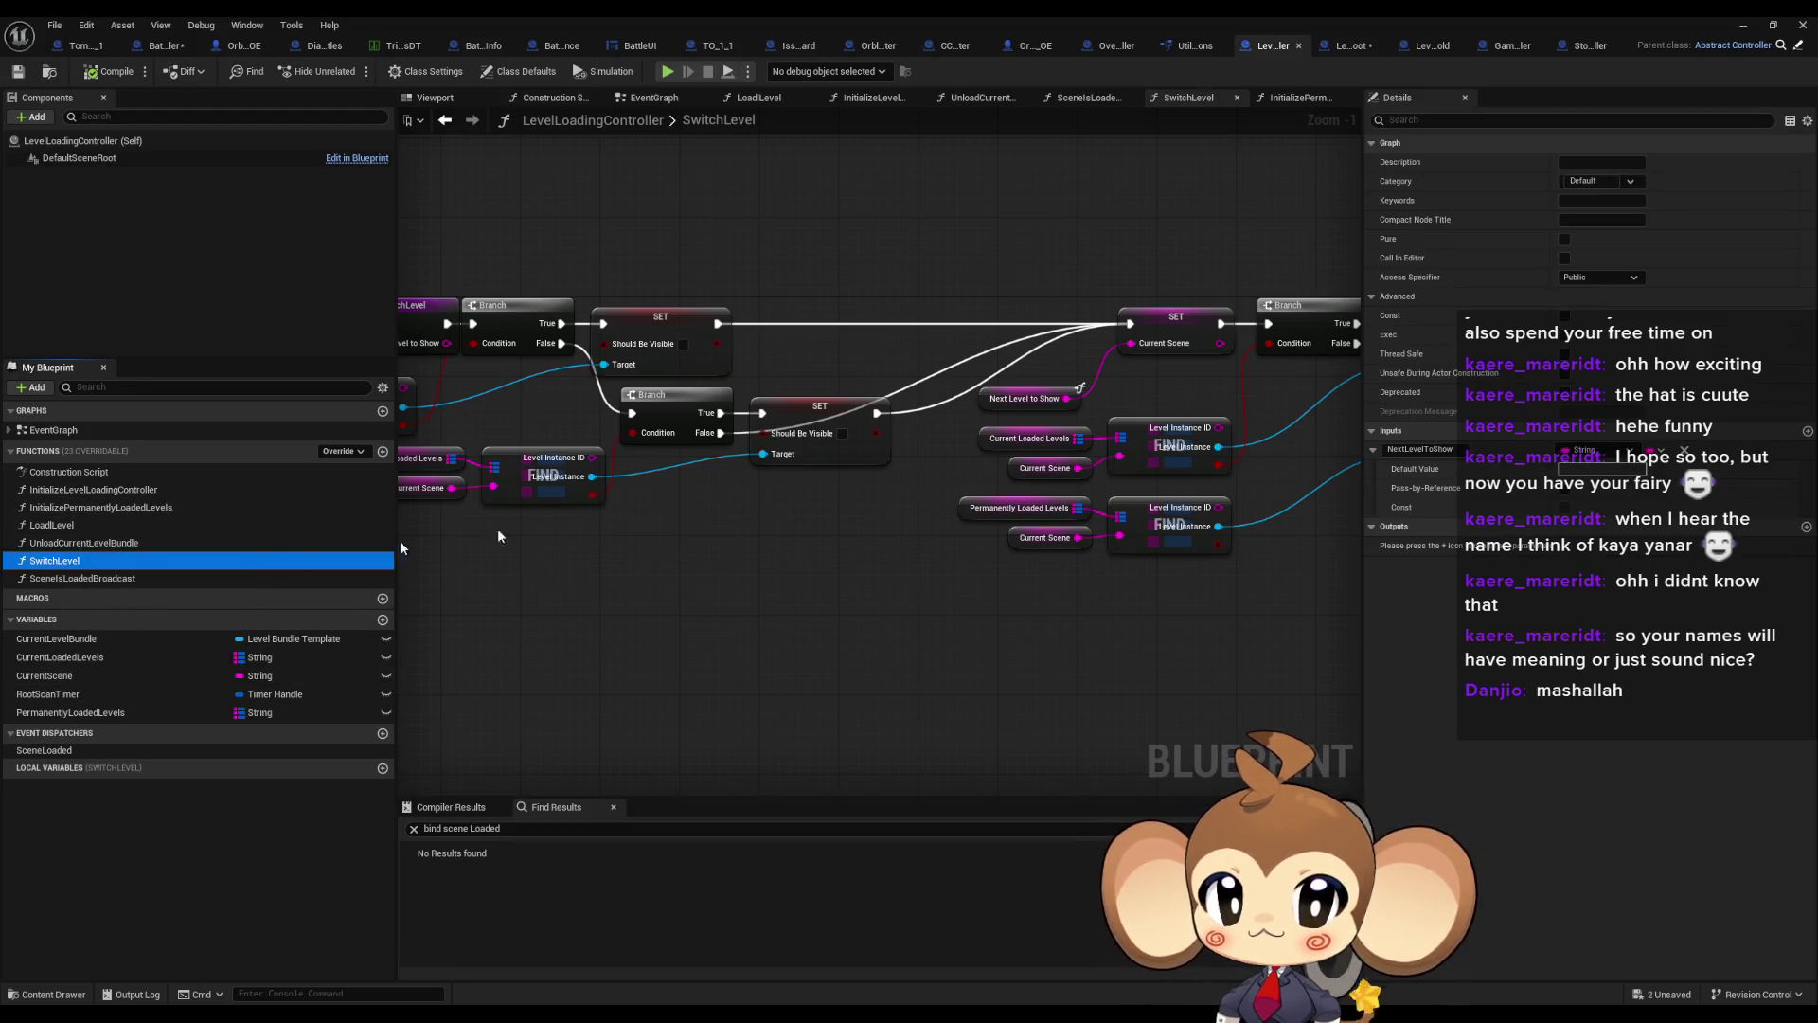
left_click(1566, 490)
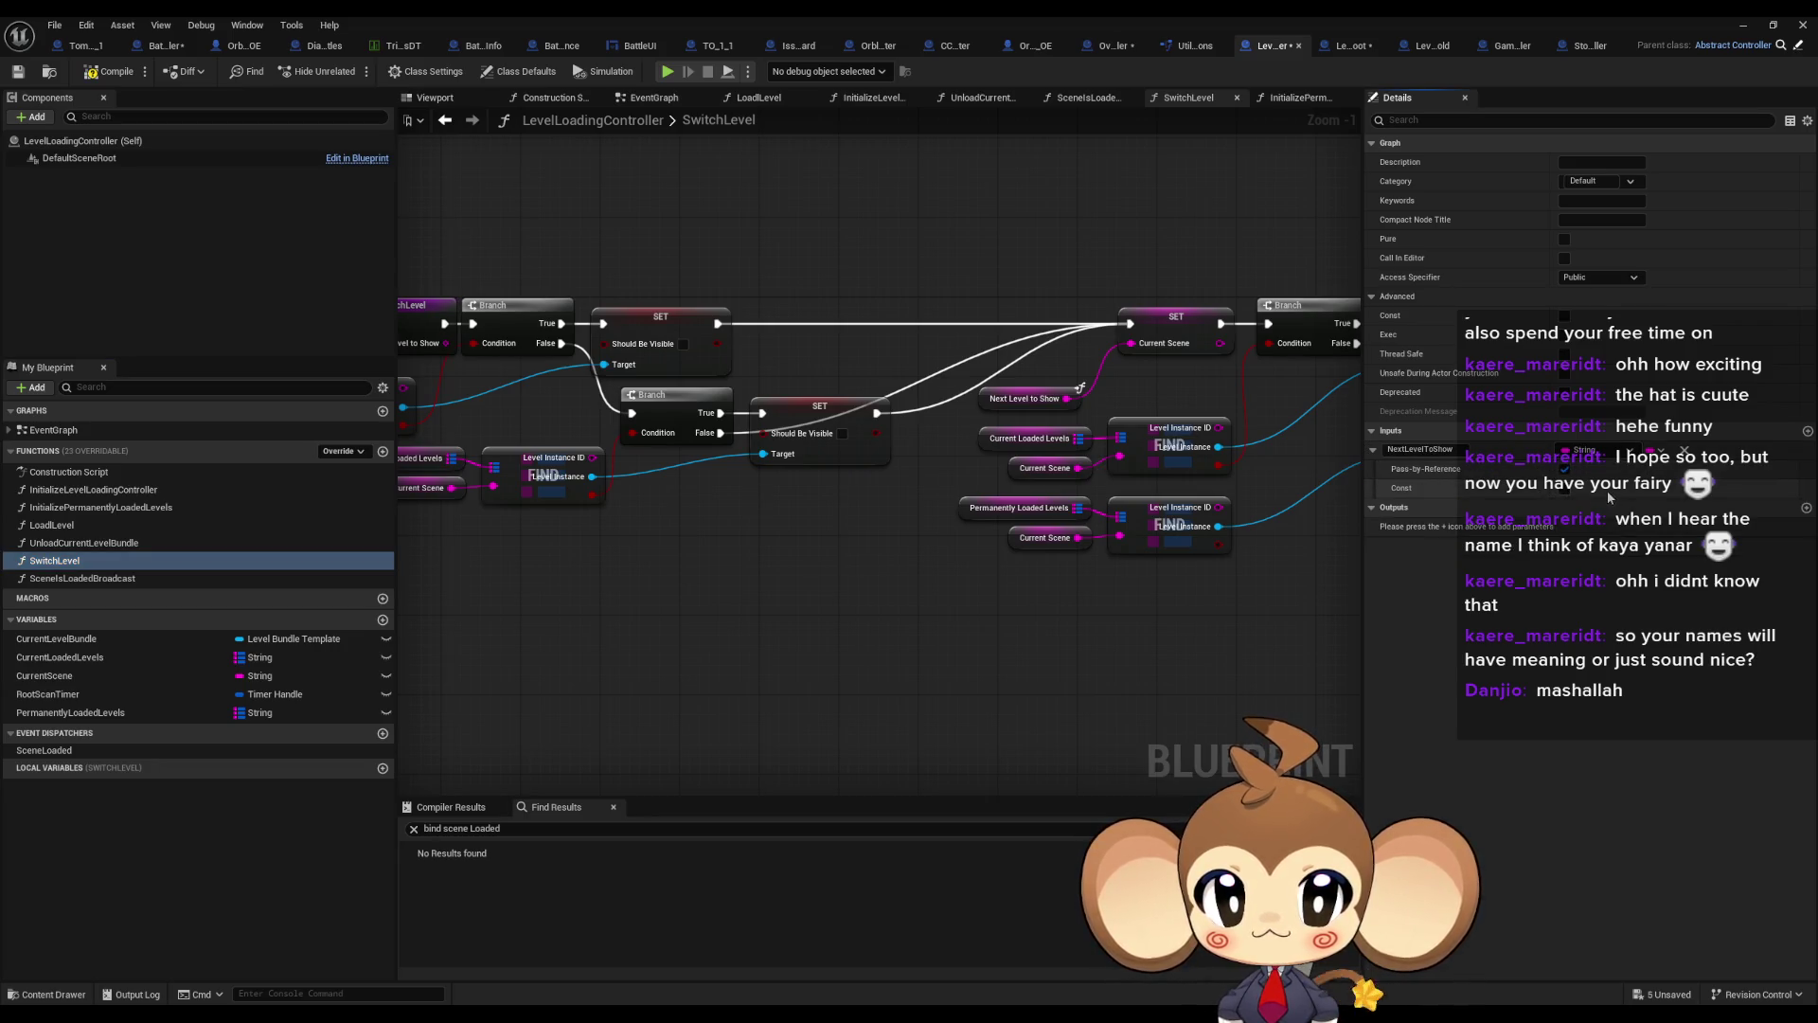
left_click(173, 49)
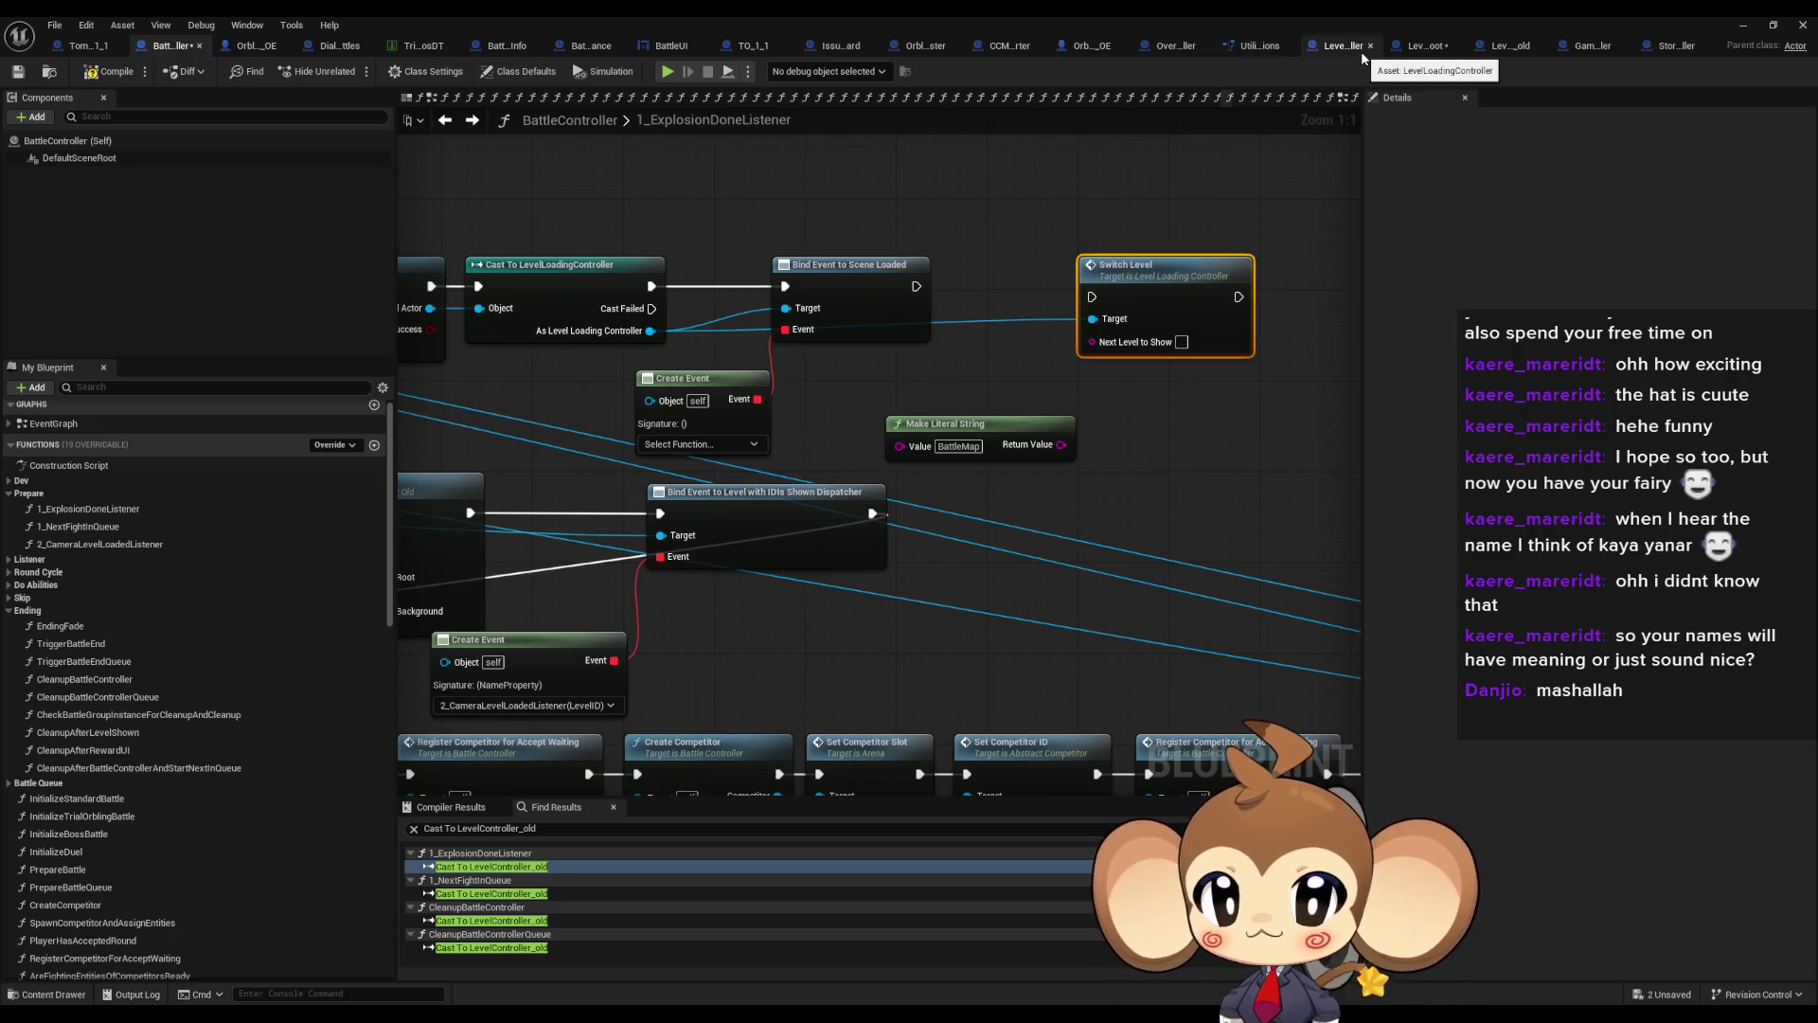
left_click(1362, 51)
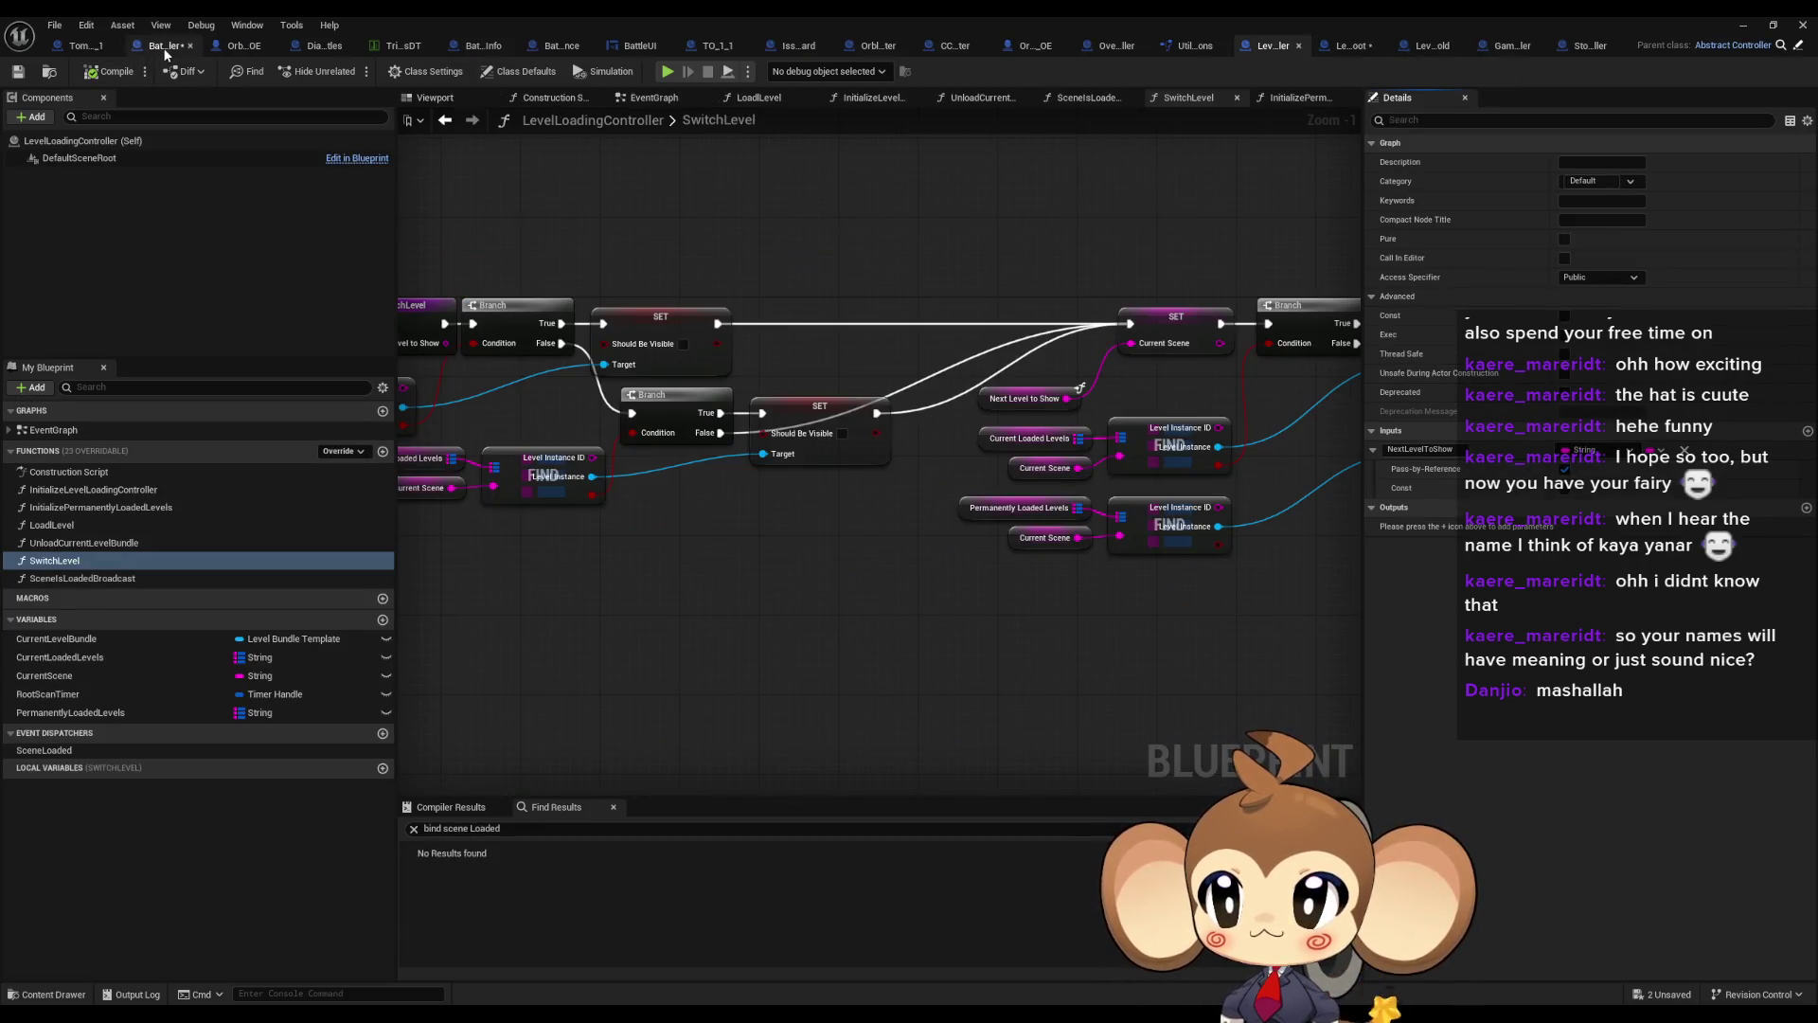
left_click(162, 52)
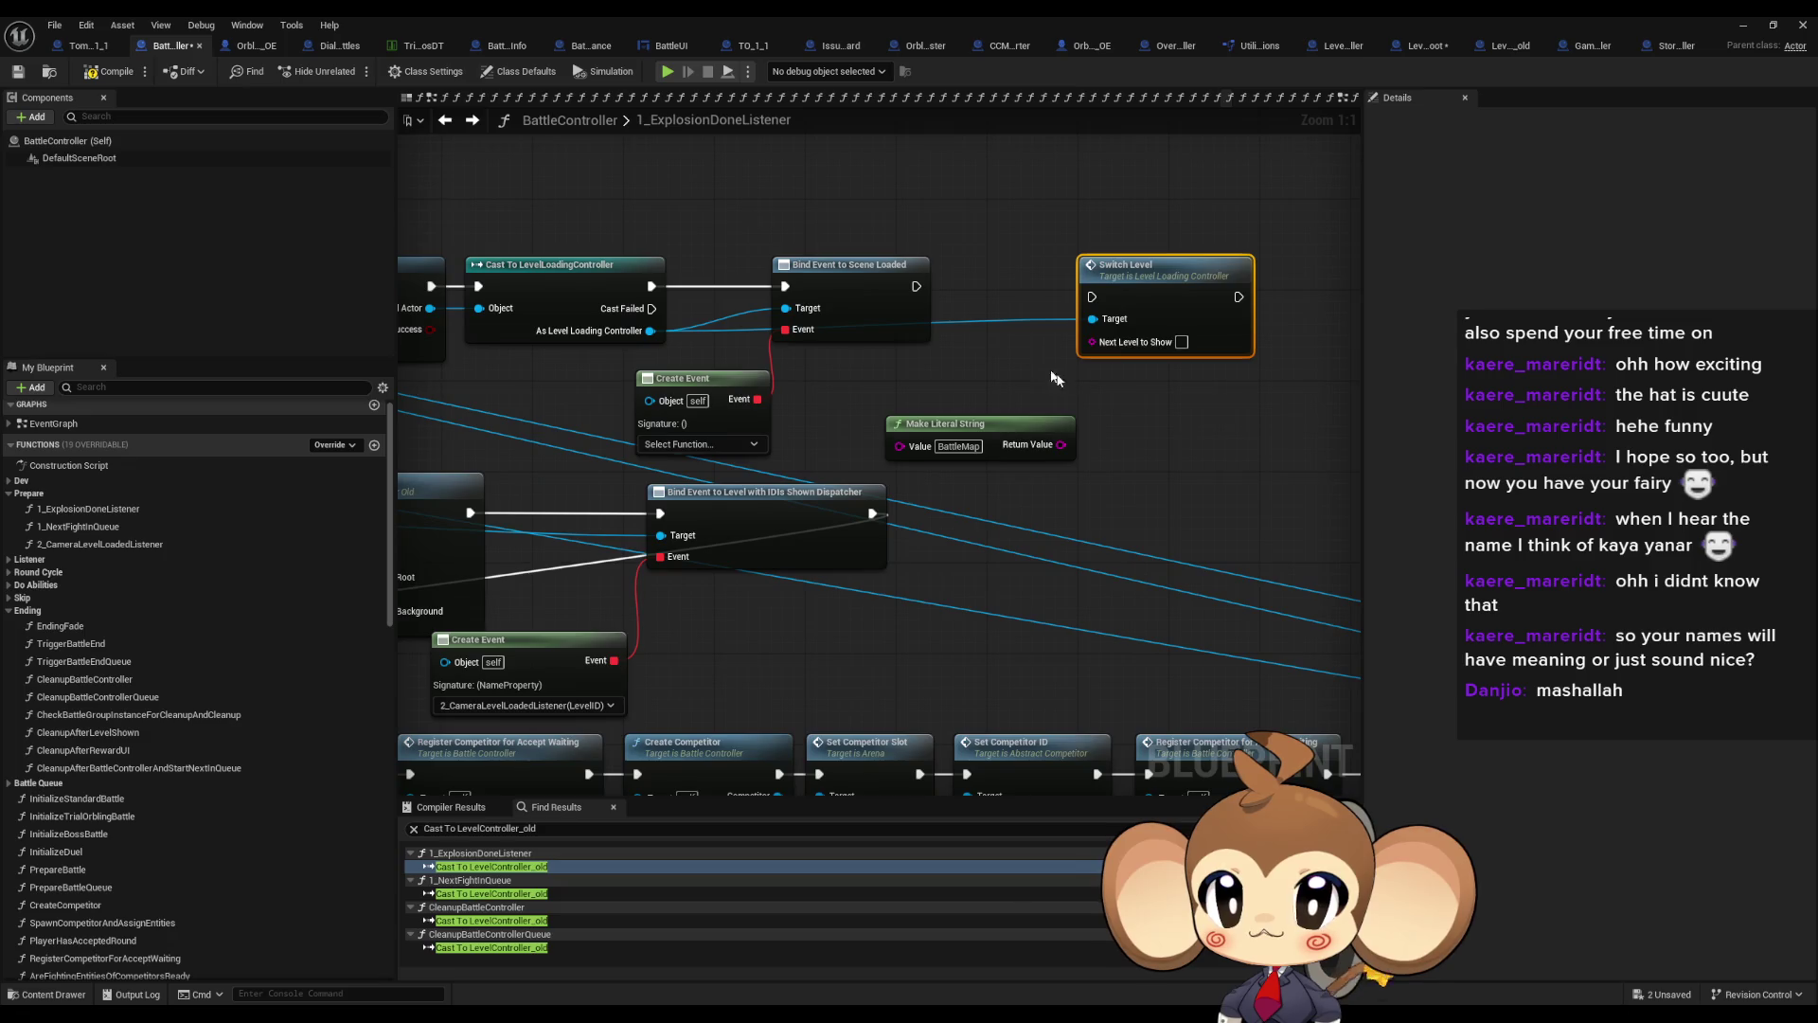
right_click(1145, 305)
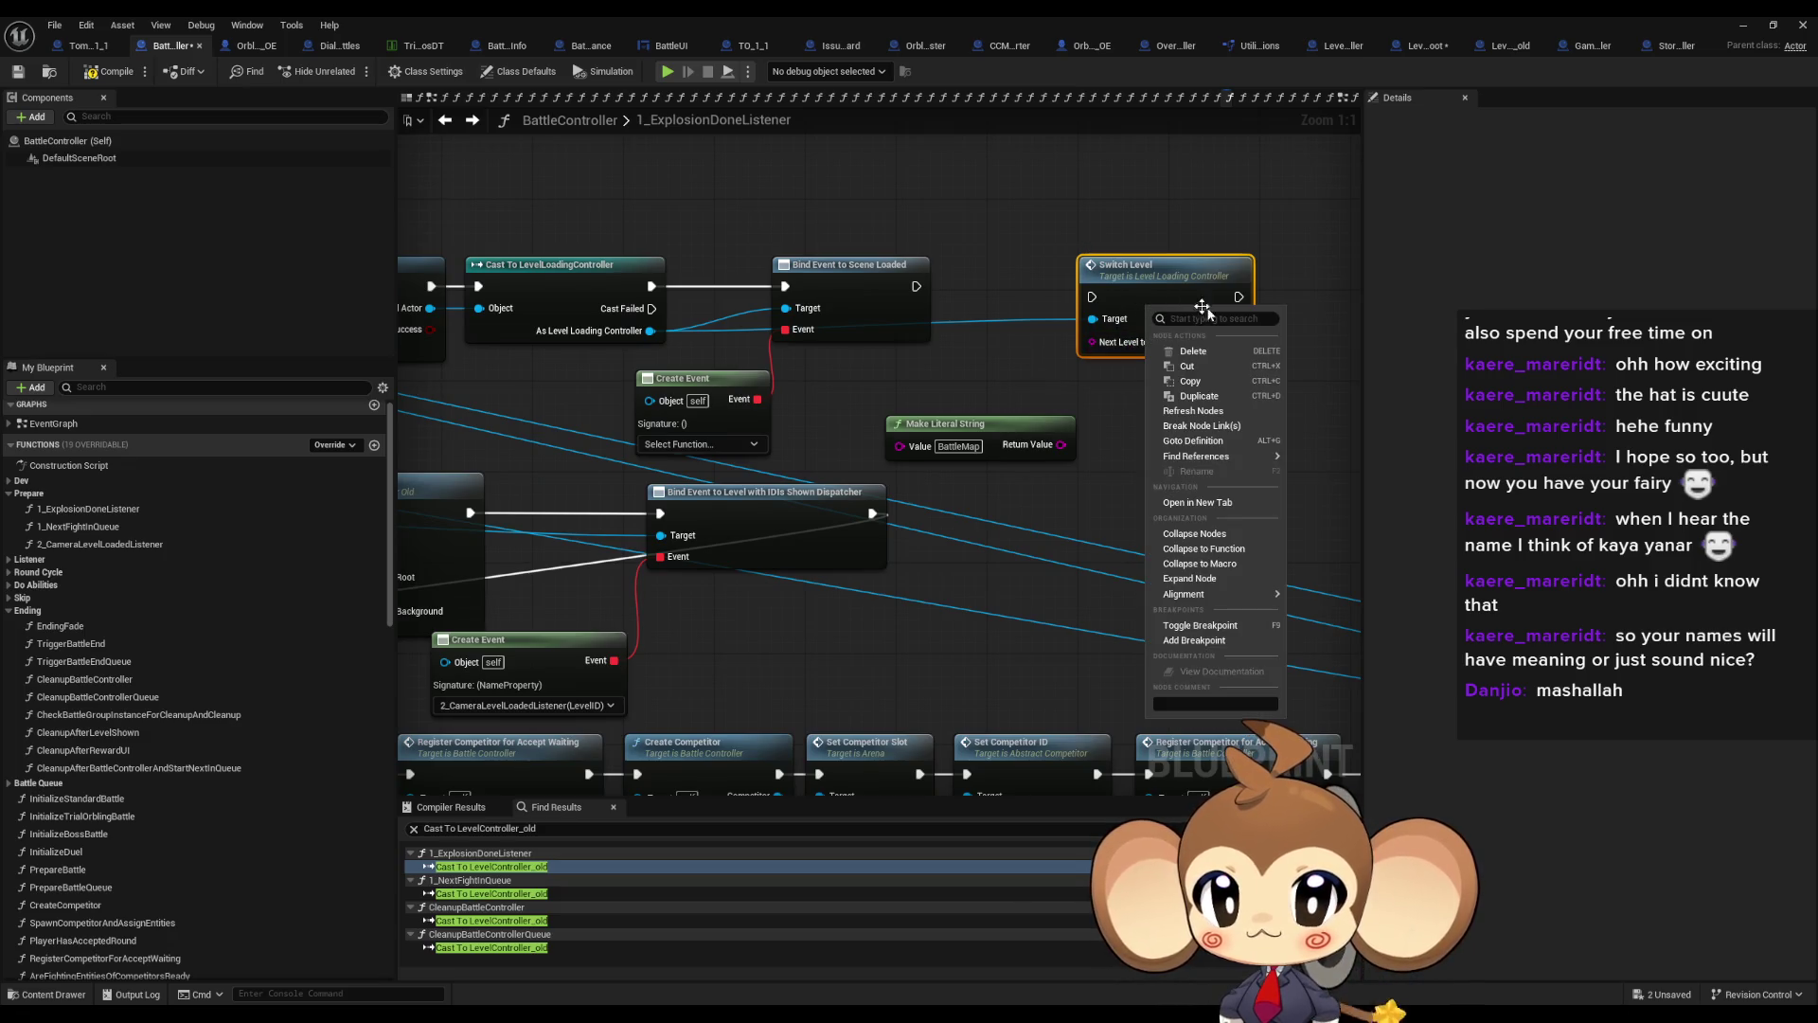
left_click(1228, 418)
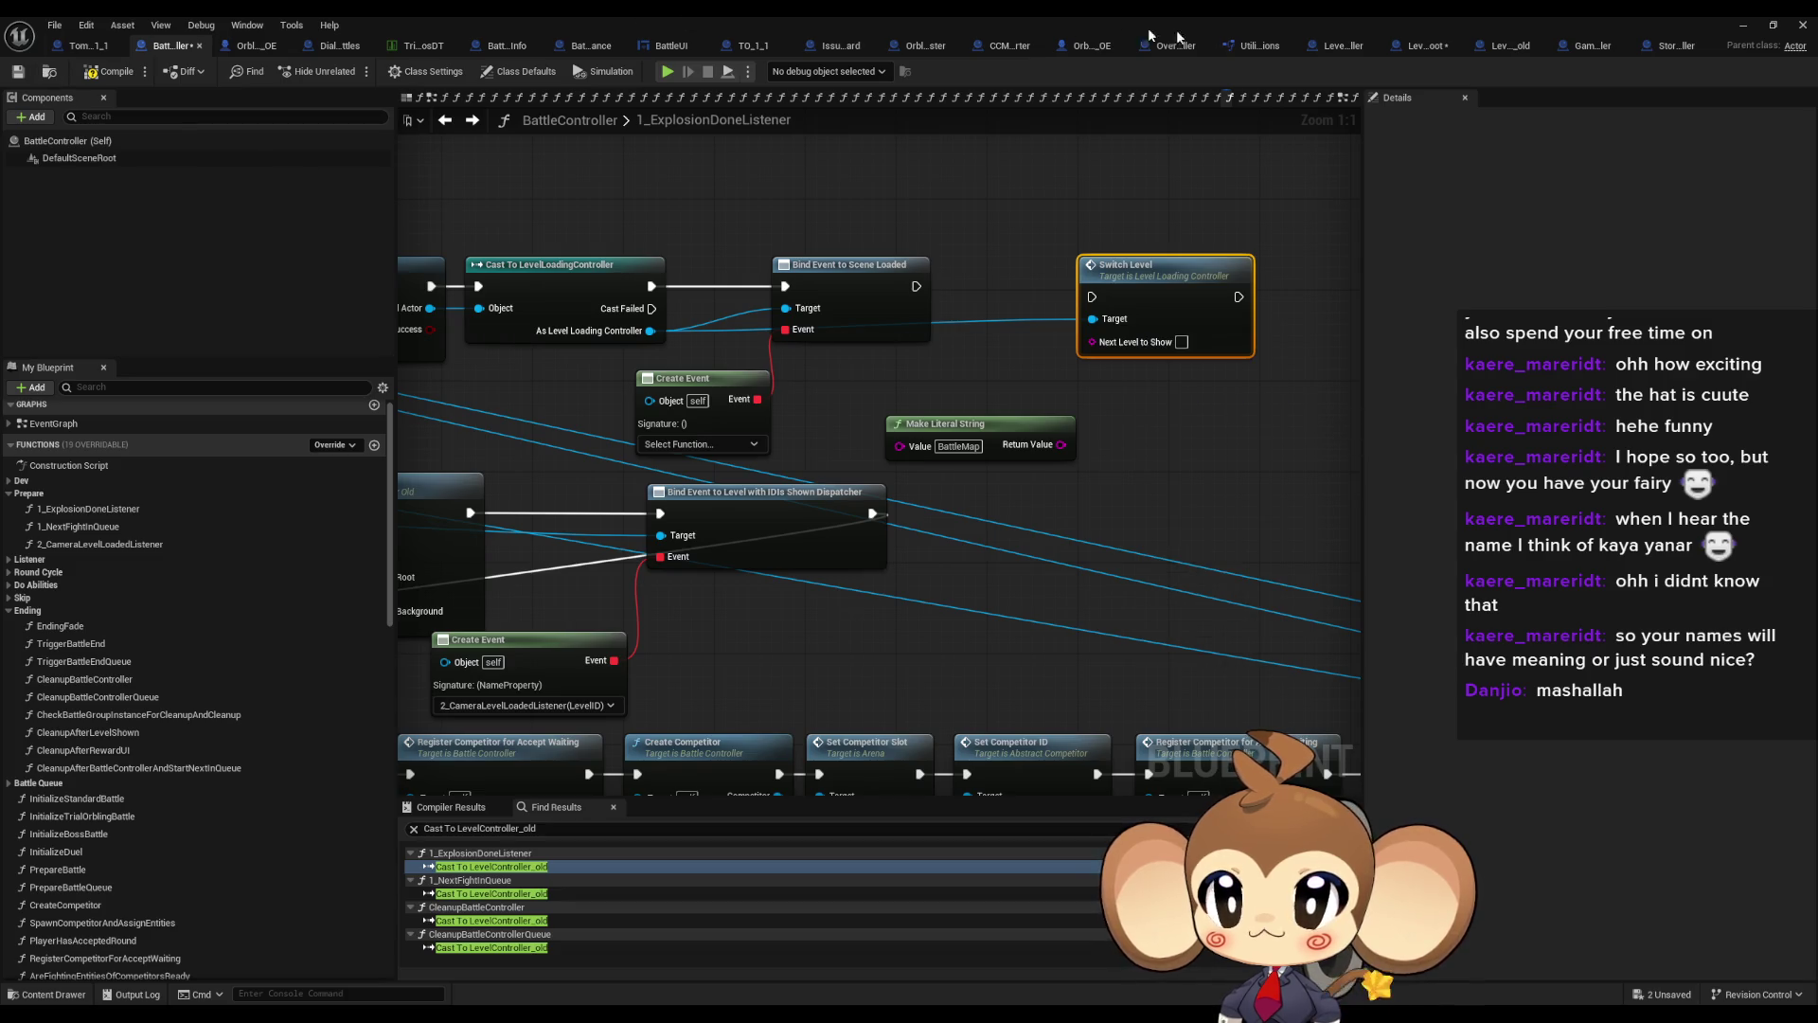
Make SwitchLevel's NextLevelToShow input non-const, save, and rewire the BattleMap literal into it
left_click(1356, 49)
left_click(1371, 47)
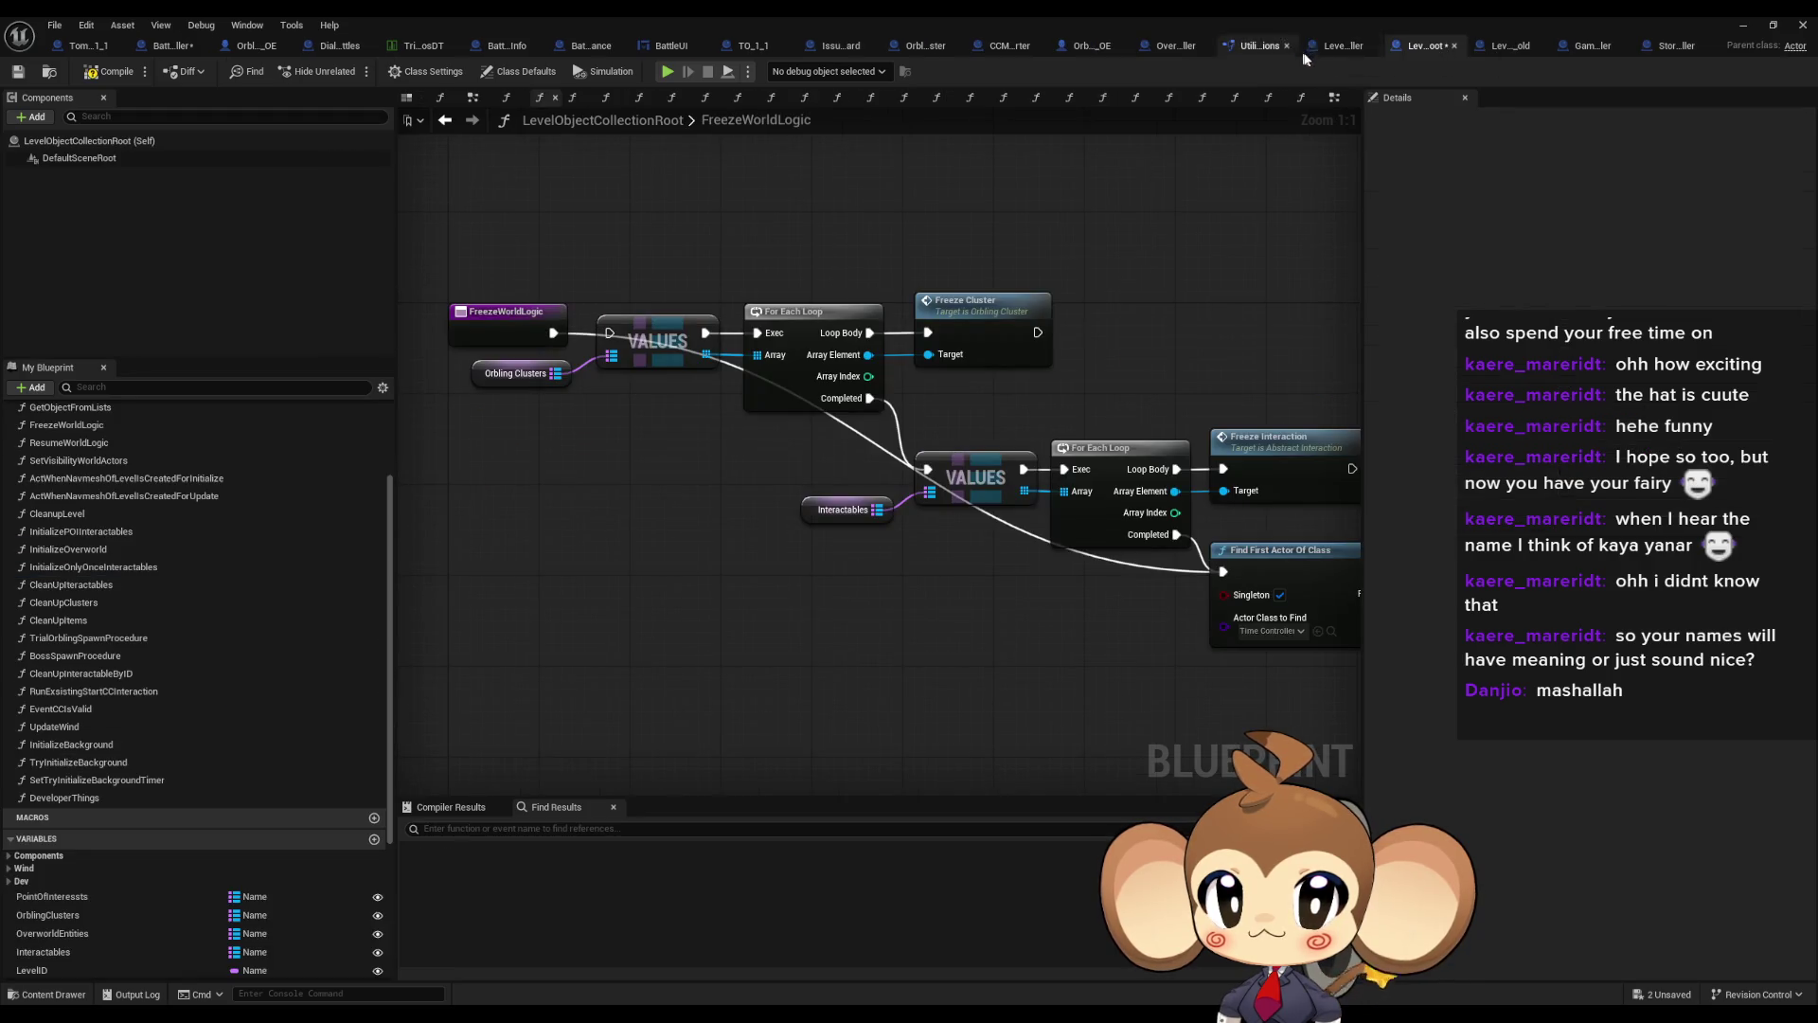
left_click(1349, 48)
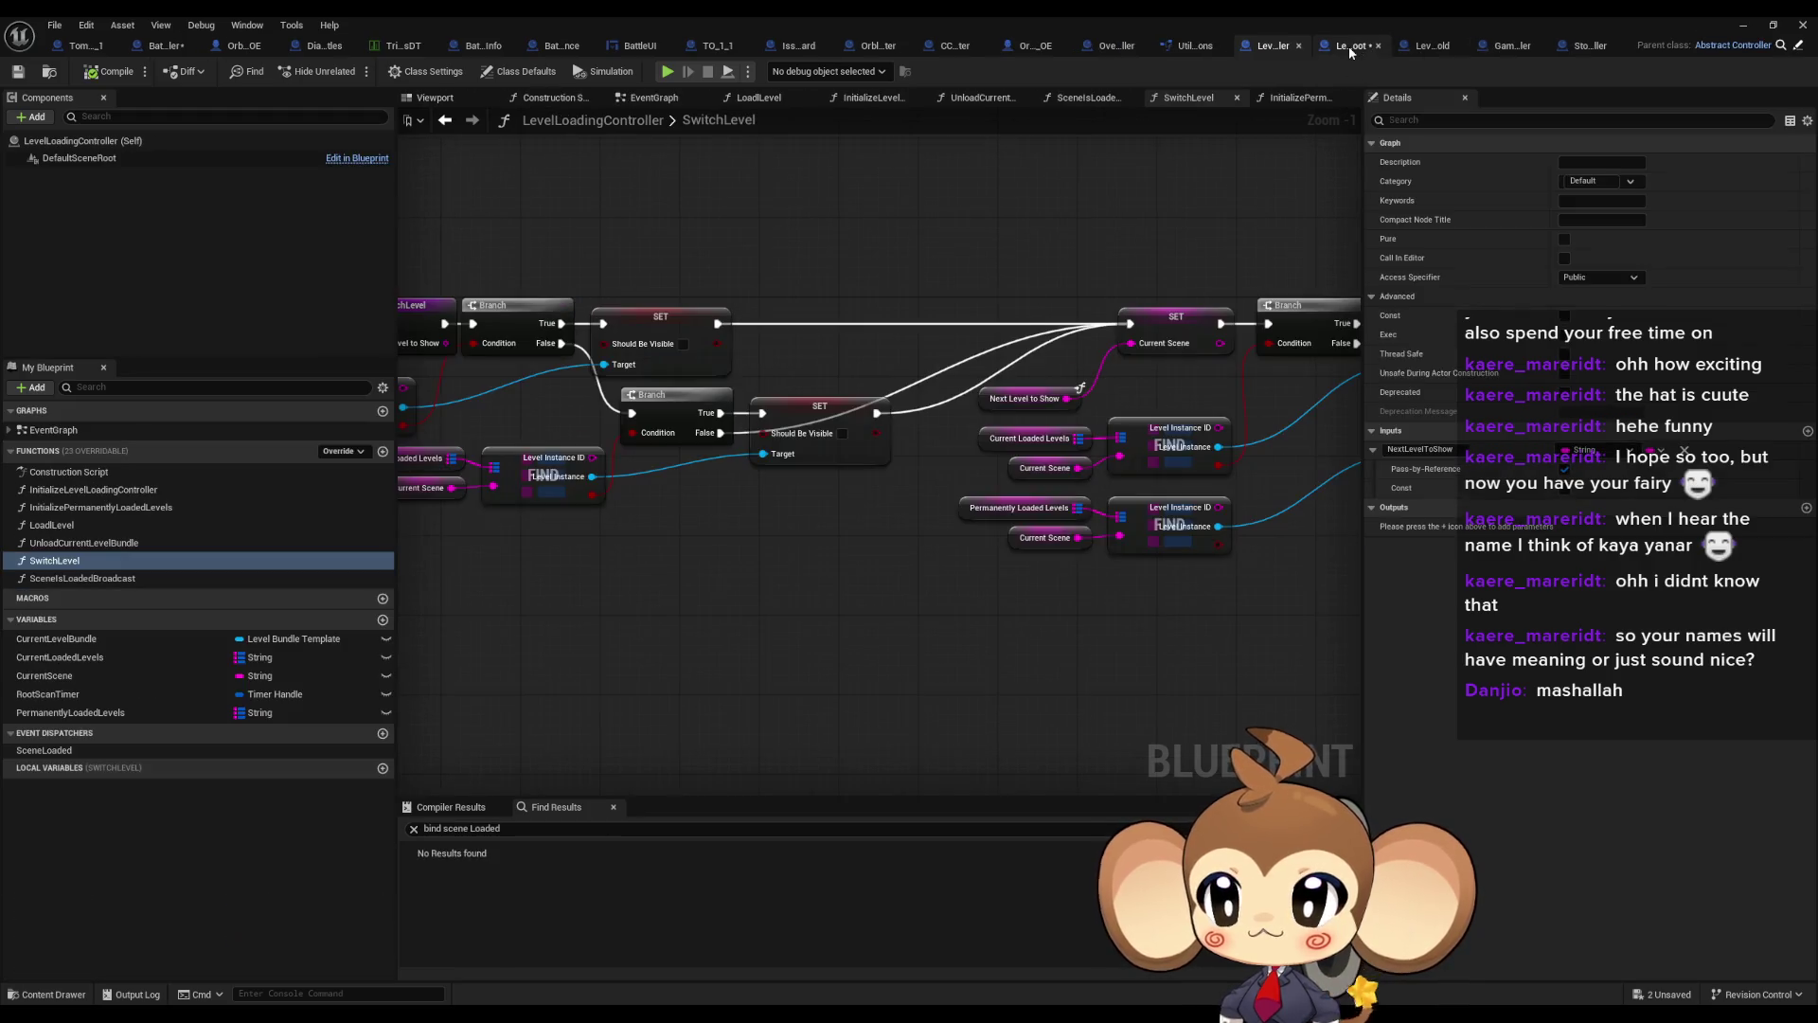
left_click(1560, 491)
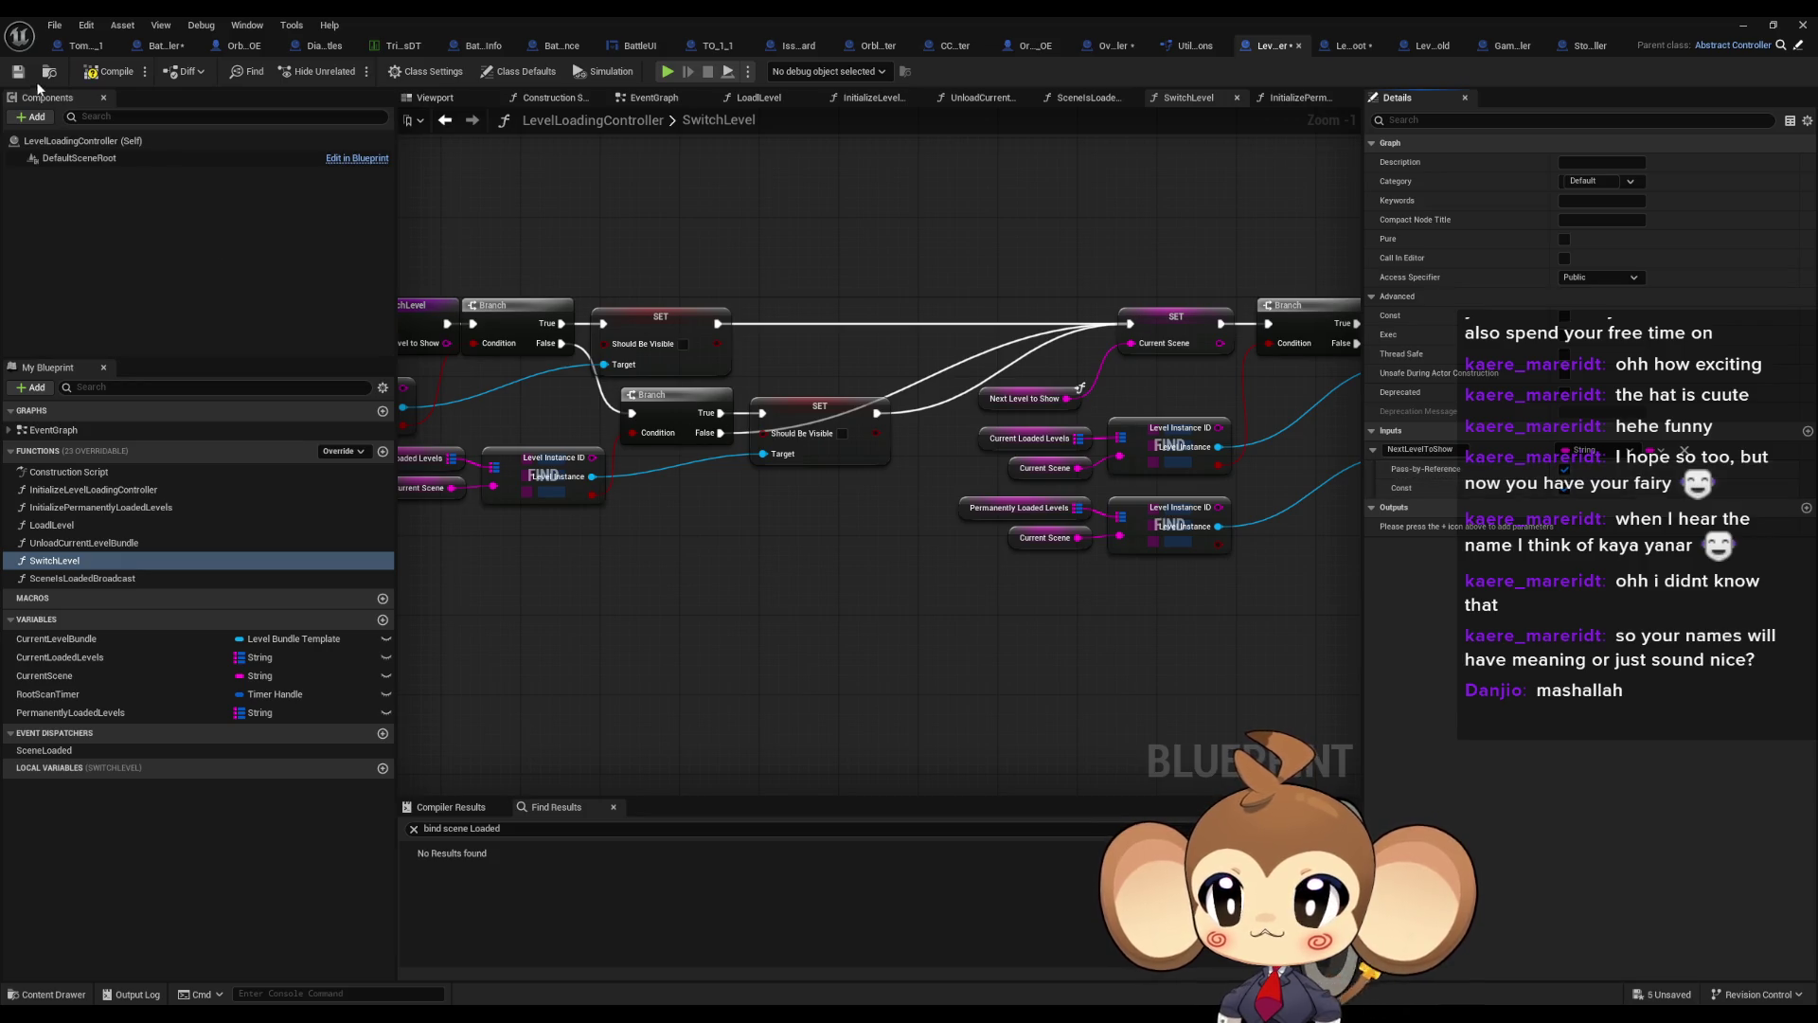
left_click(176, 47)
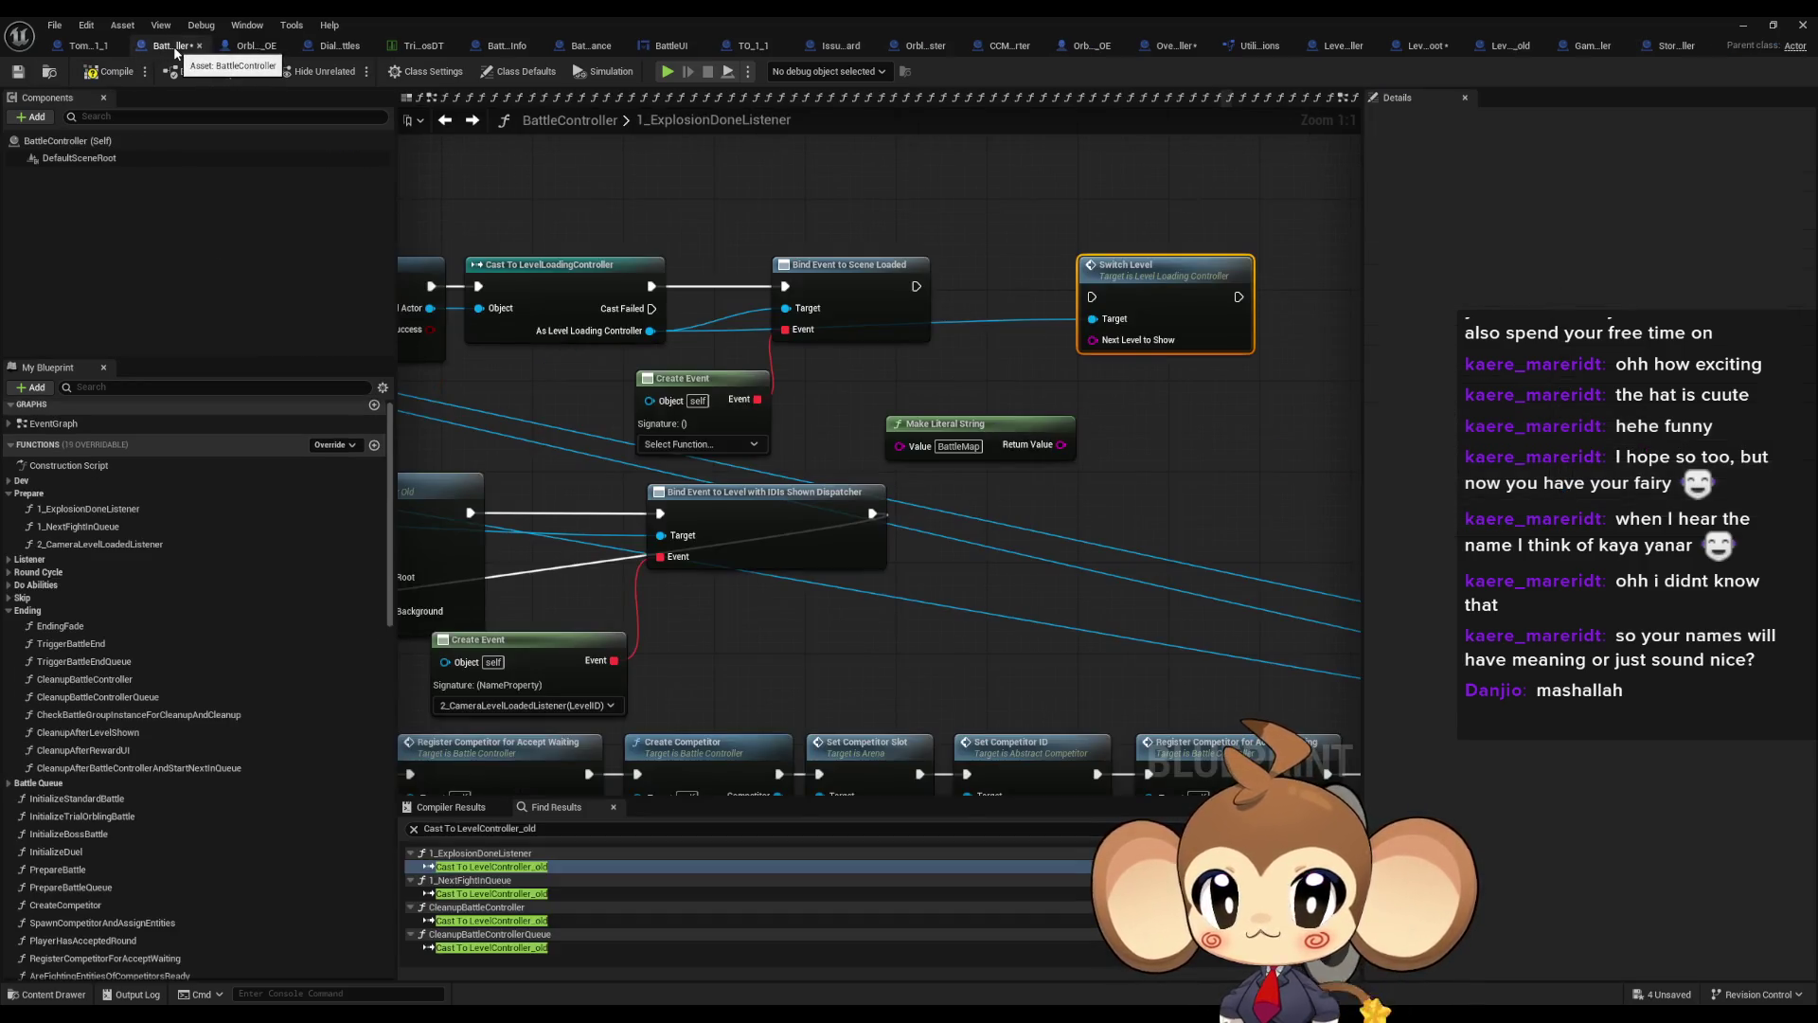
left_click(1354, 48)
left_click(1567, 489)
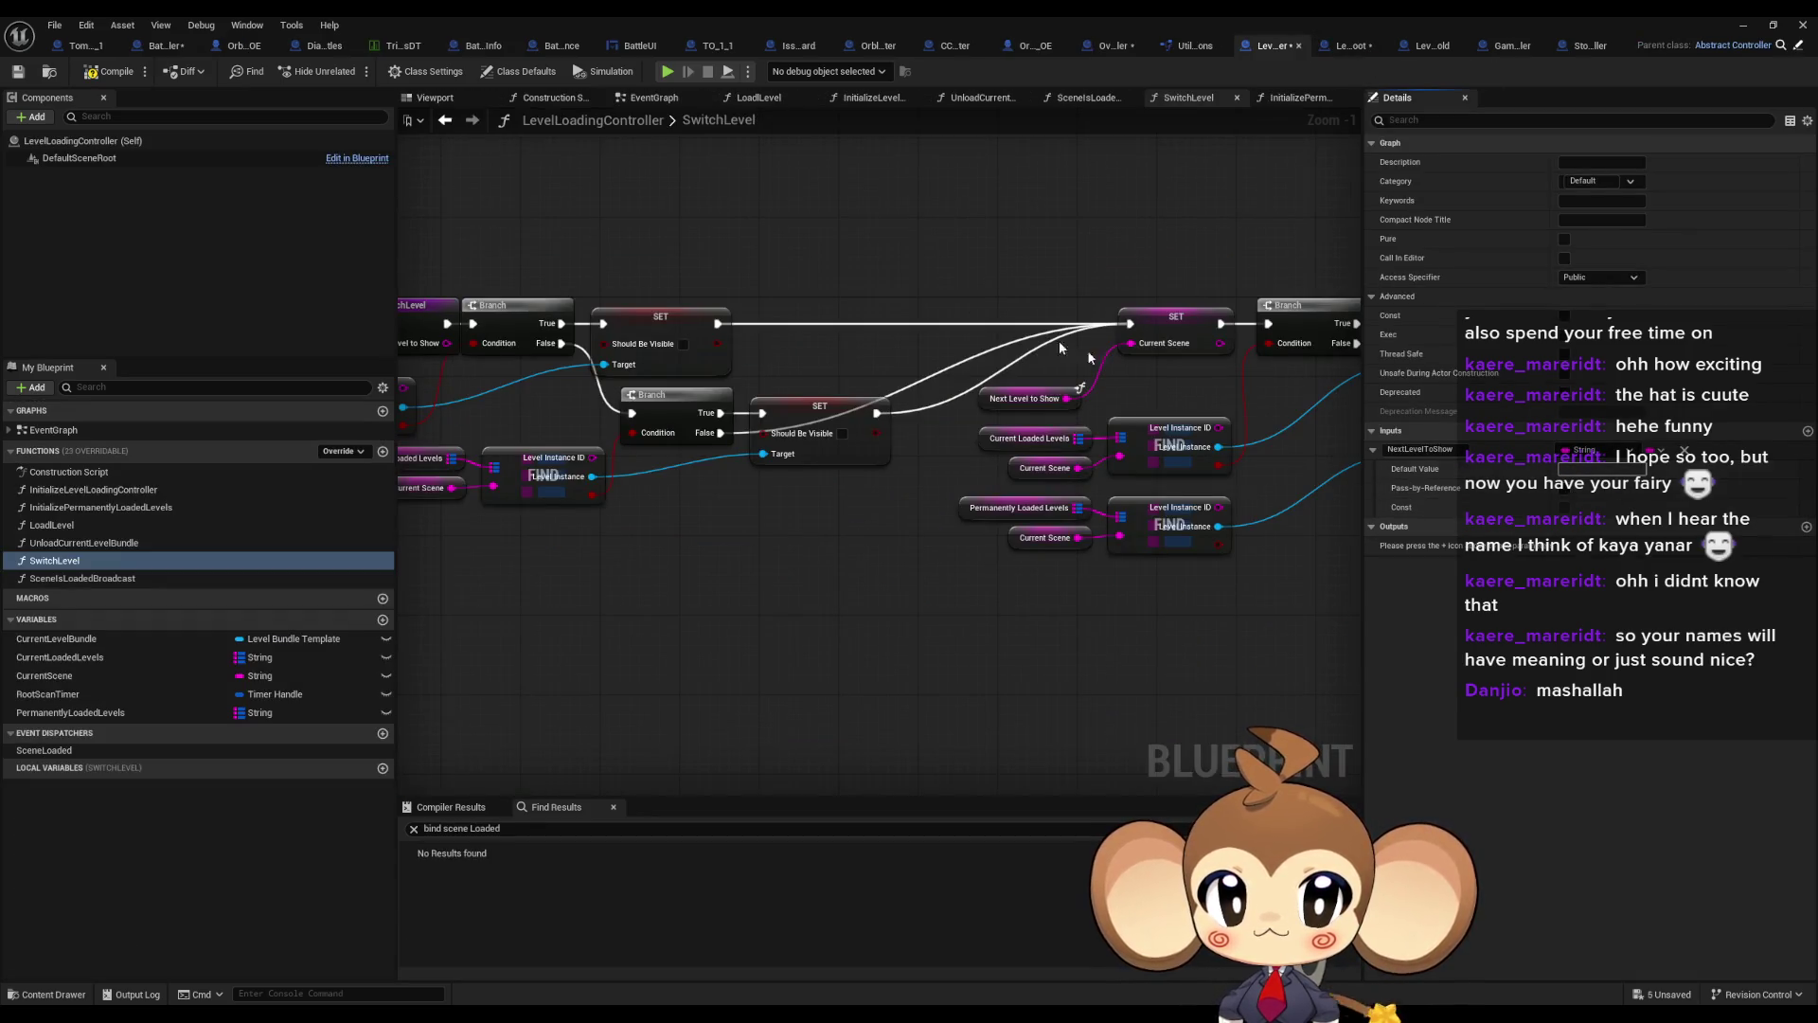
left_click(109, 71)
left_click(176, 47)
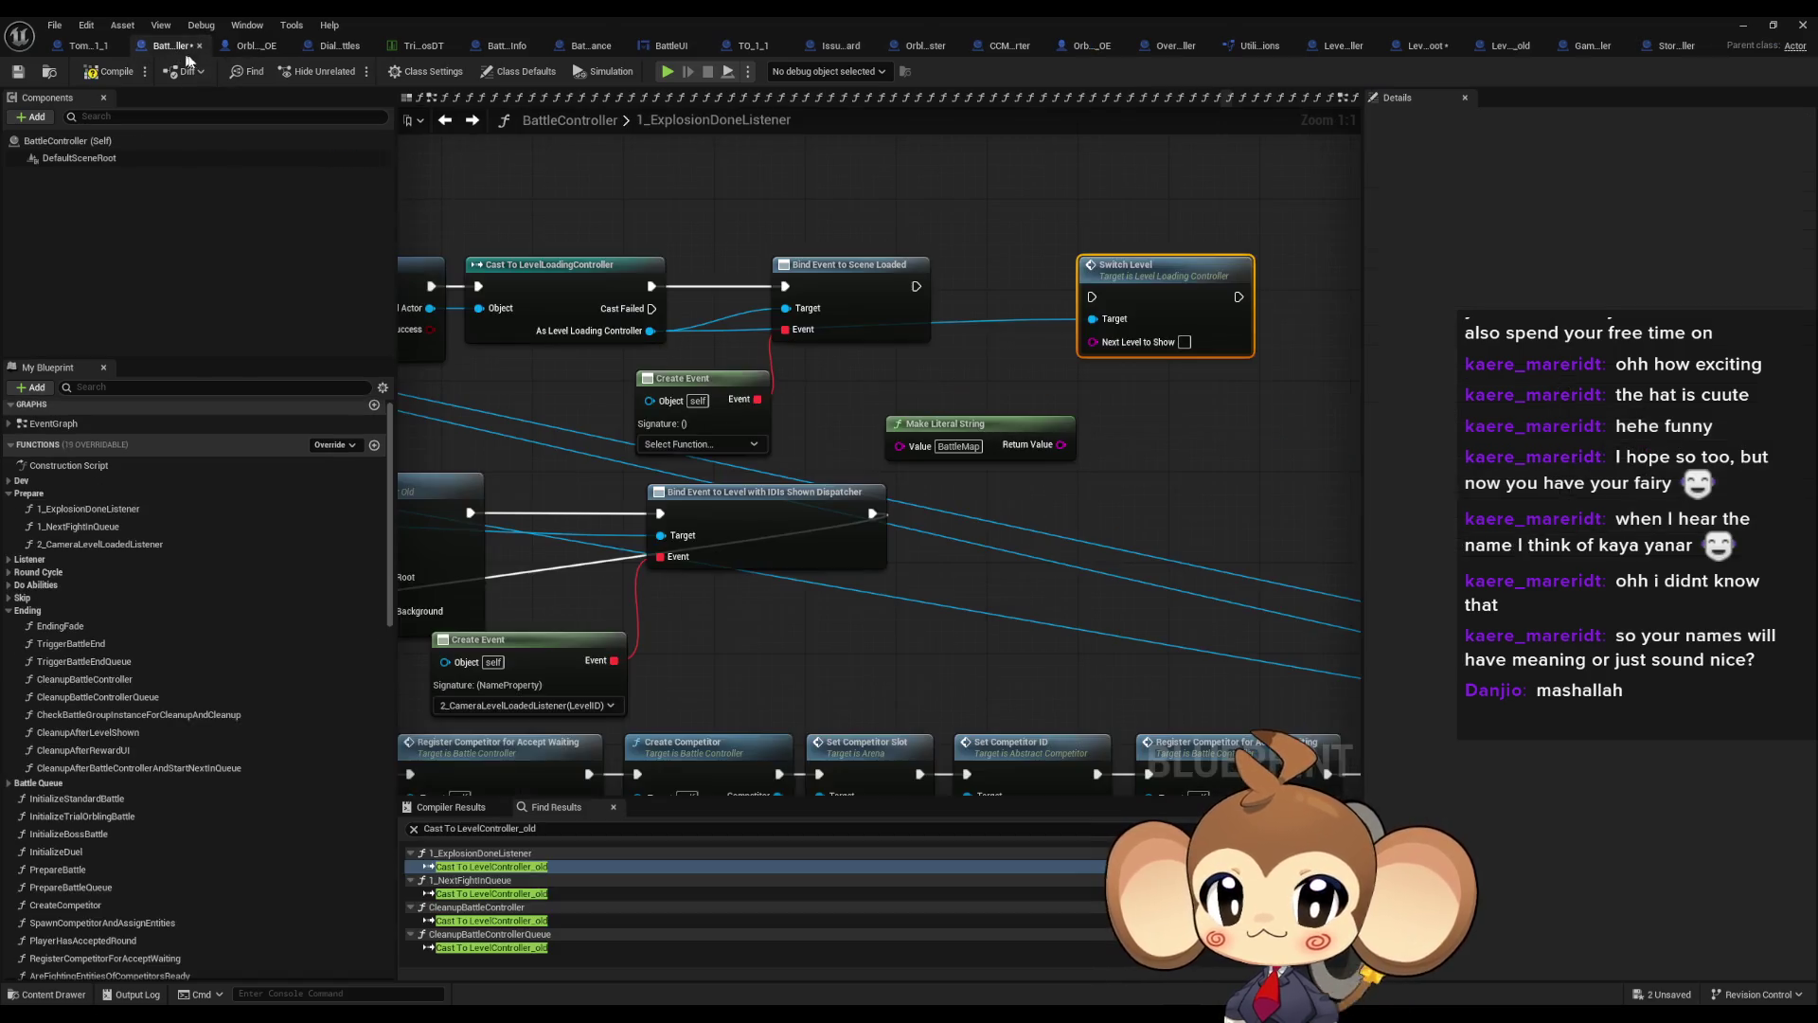
left_click_drag(1062, 444, 1094, 340)
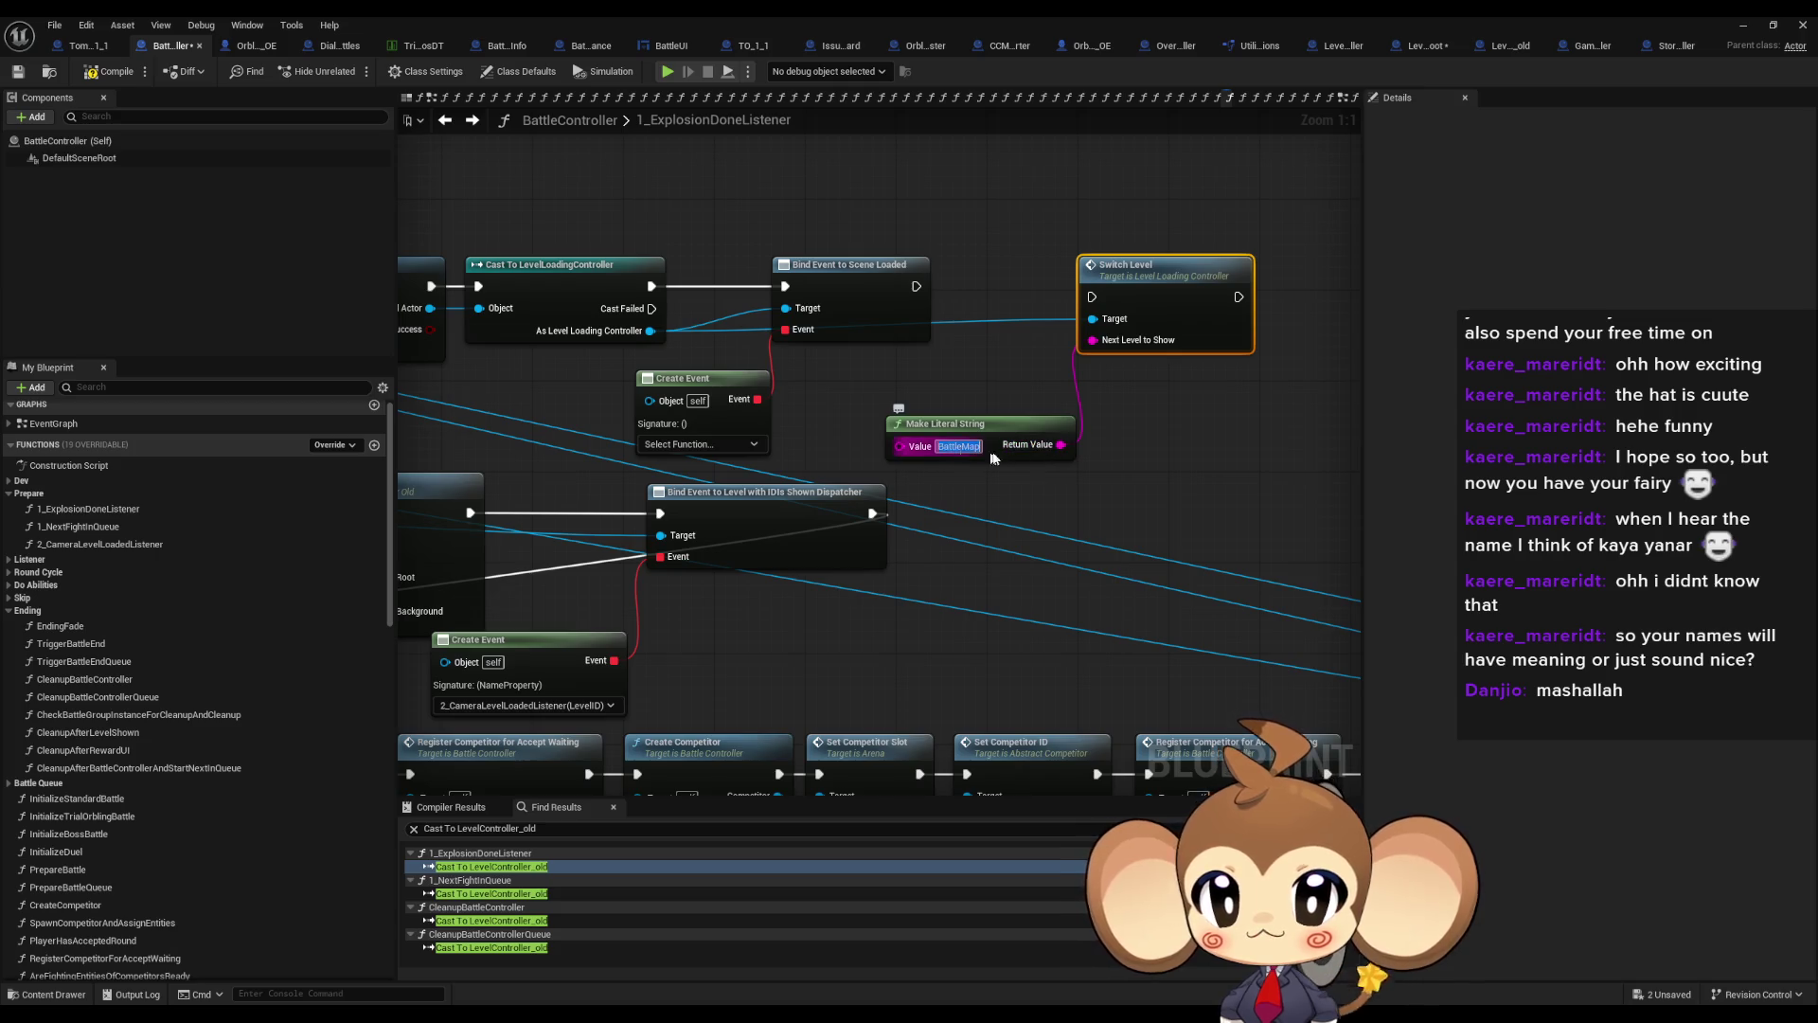
Break the string wire and delete the Make Literal String node
left_click(1062, 444, "alt")
left_click(1202, 389)
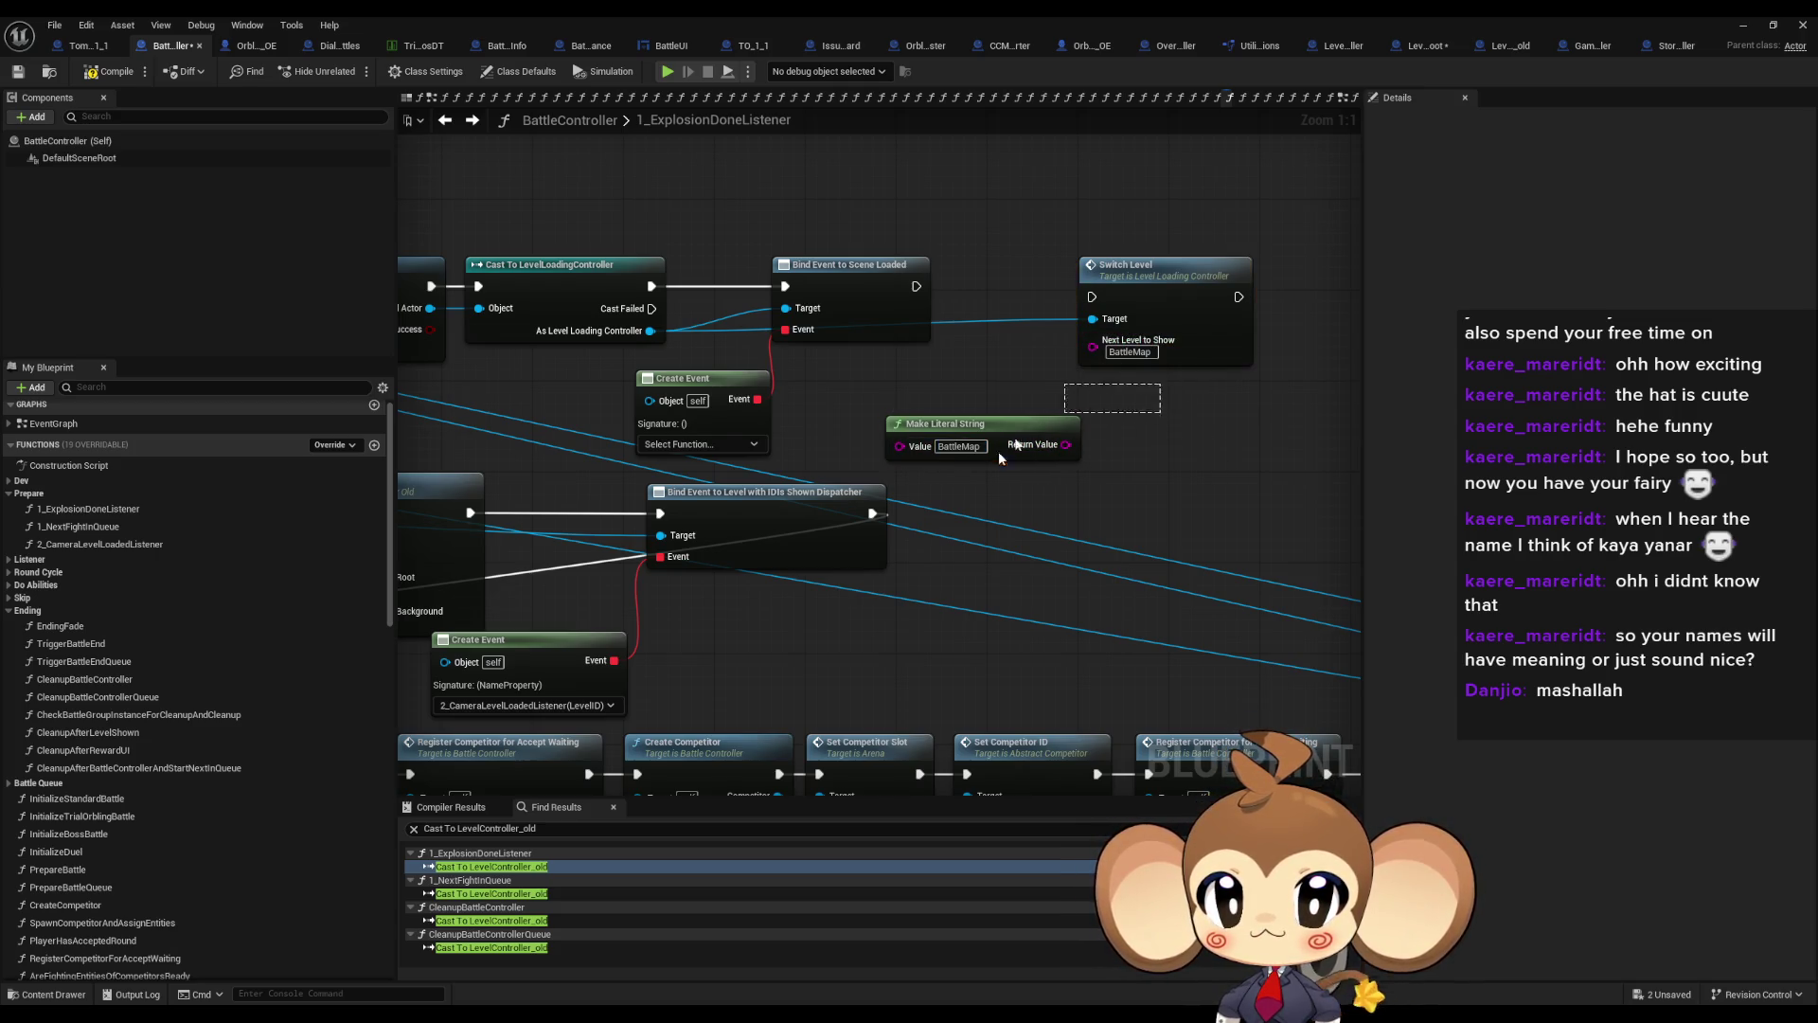
left_click(1040, 422)
key("Delete")
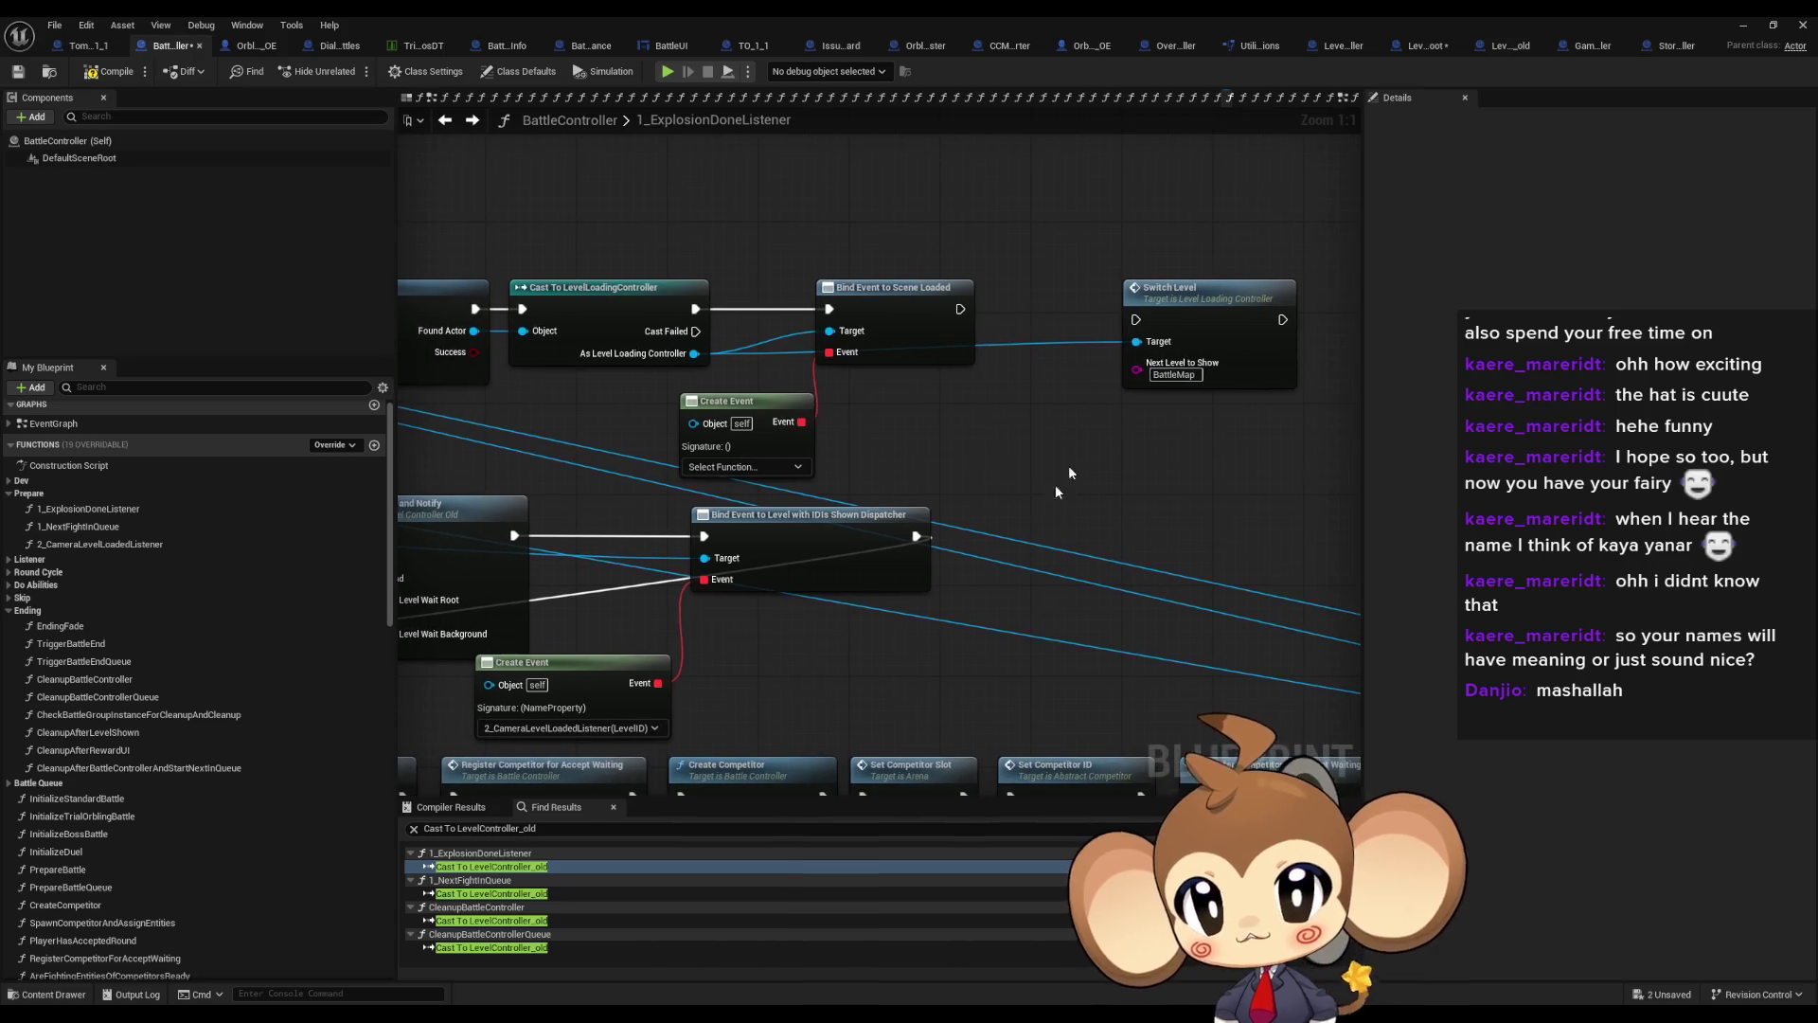
Run Switch Level after Bind Event to Scene Loaded and move it closer
left_click_drag(1136, 319, 960, 308)
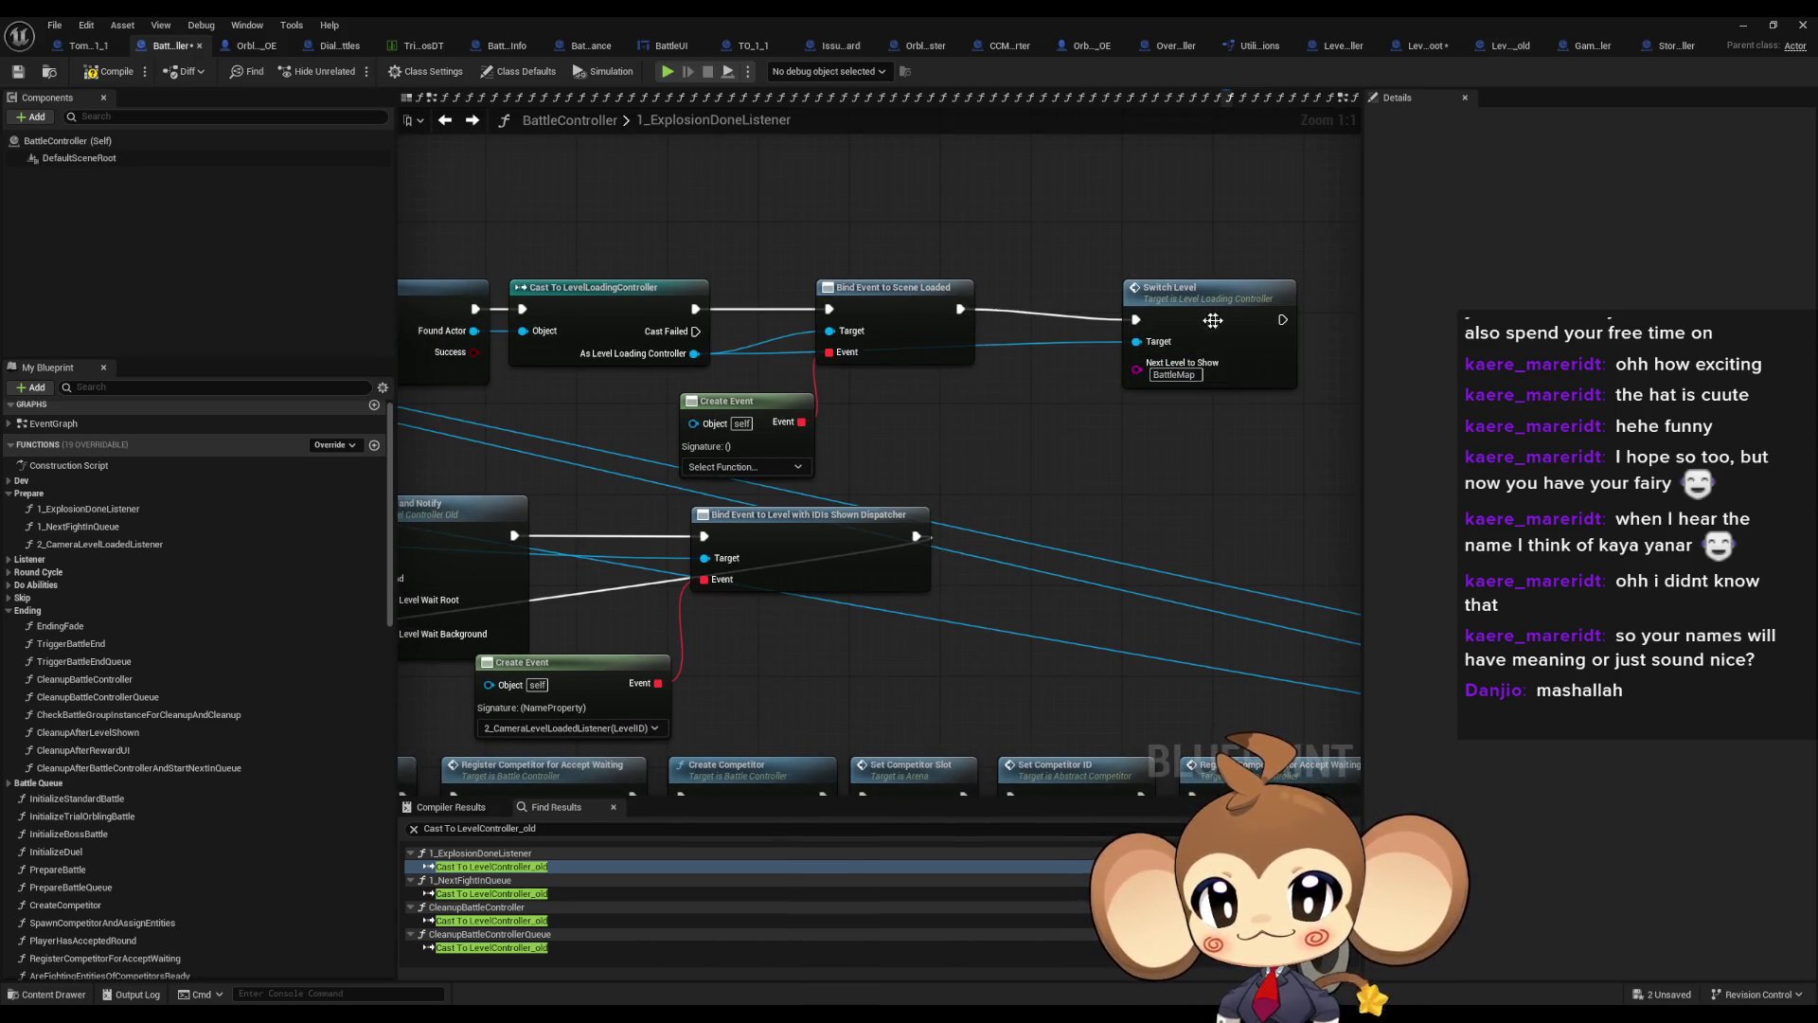
left_click_drag(1220, 308, 1110, 309)
scroll(1023, 457, "down", 4)
scroll(1013, 450, "up", 2)
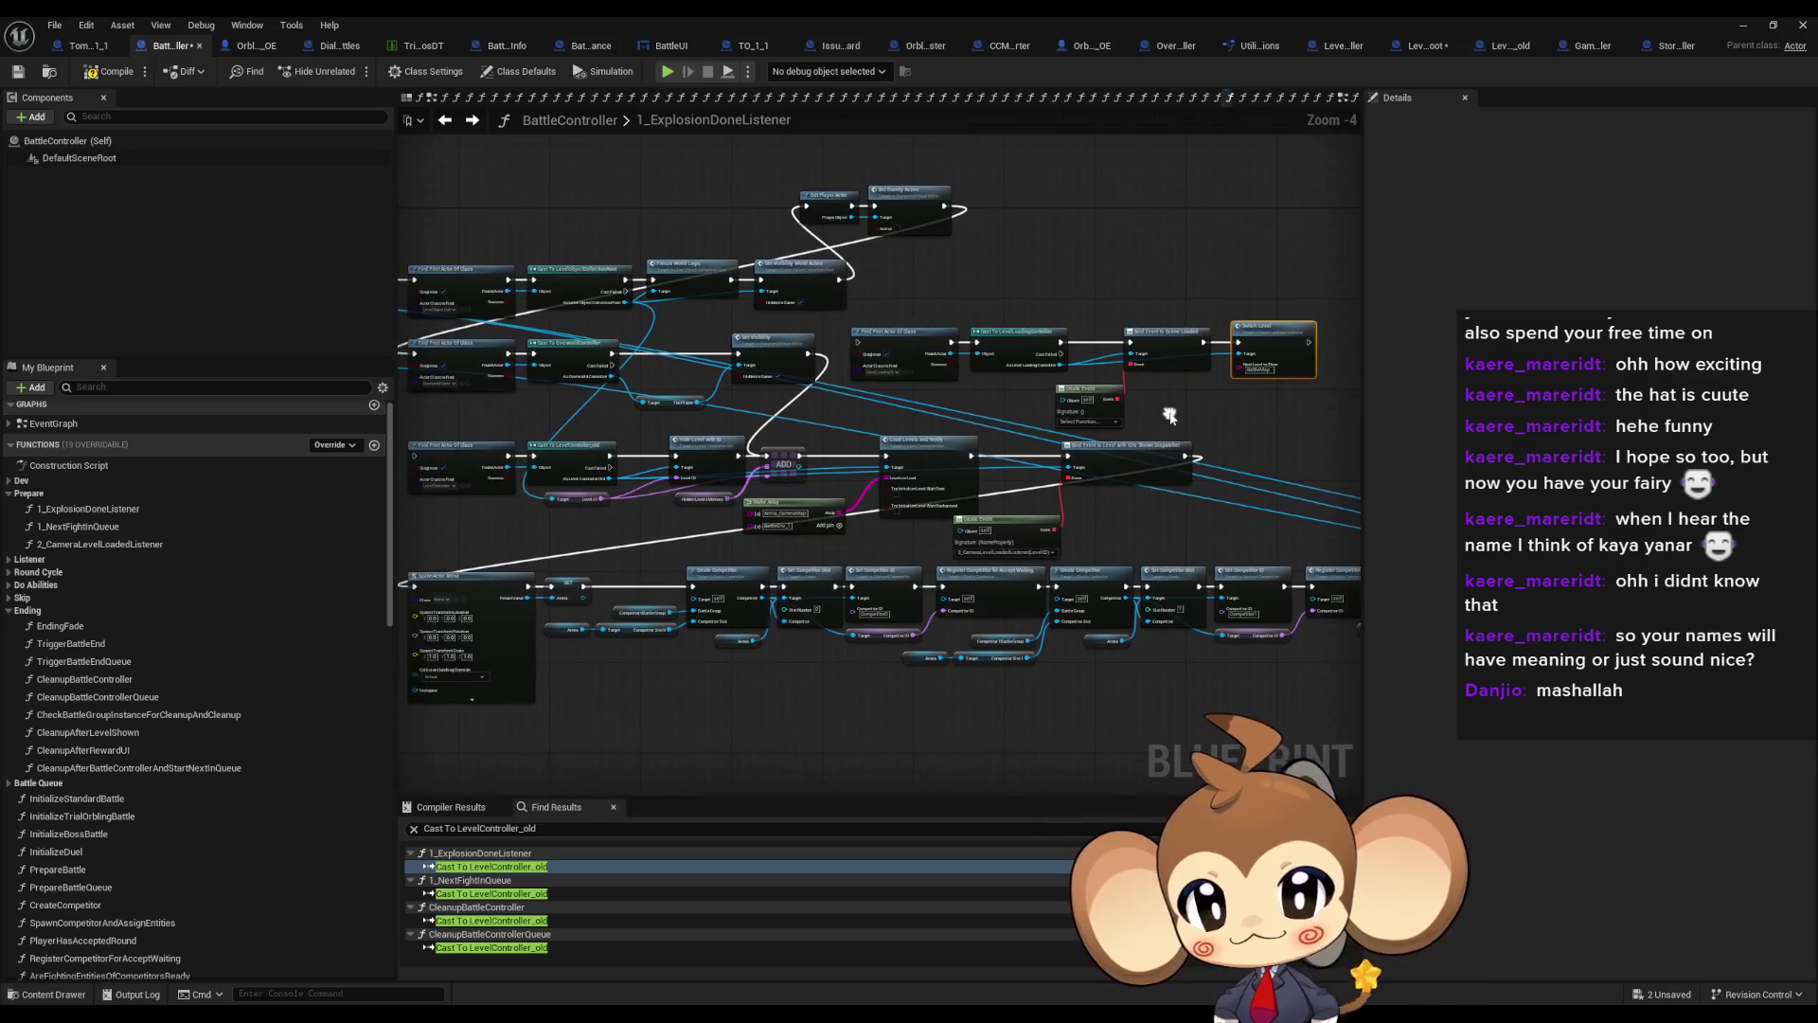
scroll(997, 435, "up", 2)
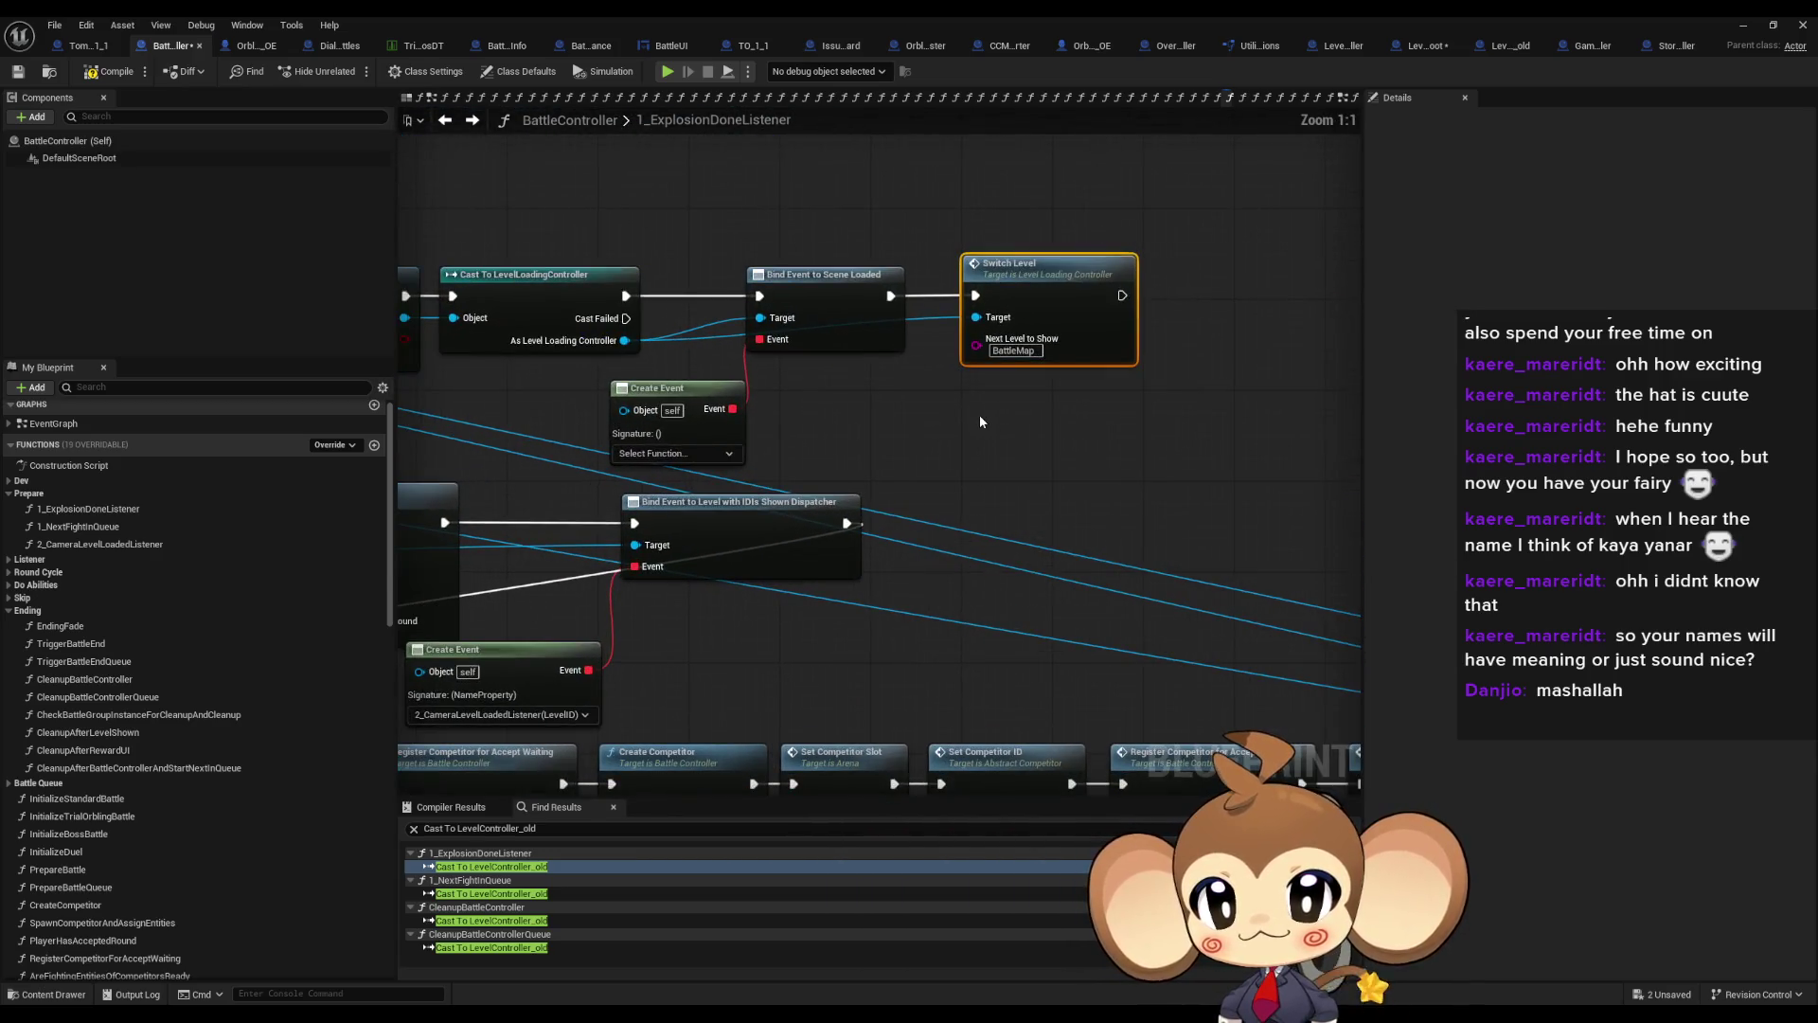
left_click(866, 336)
scroll(1007, 352, "down", 2)
scroll(880, 339, "up", 1)
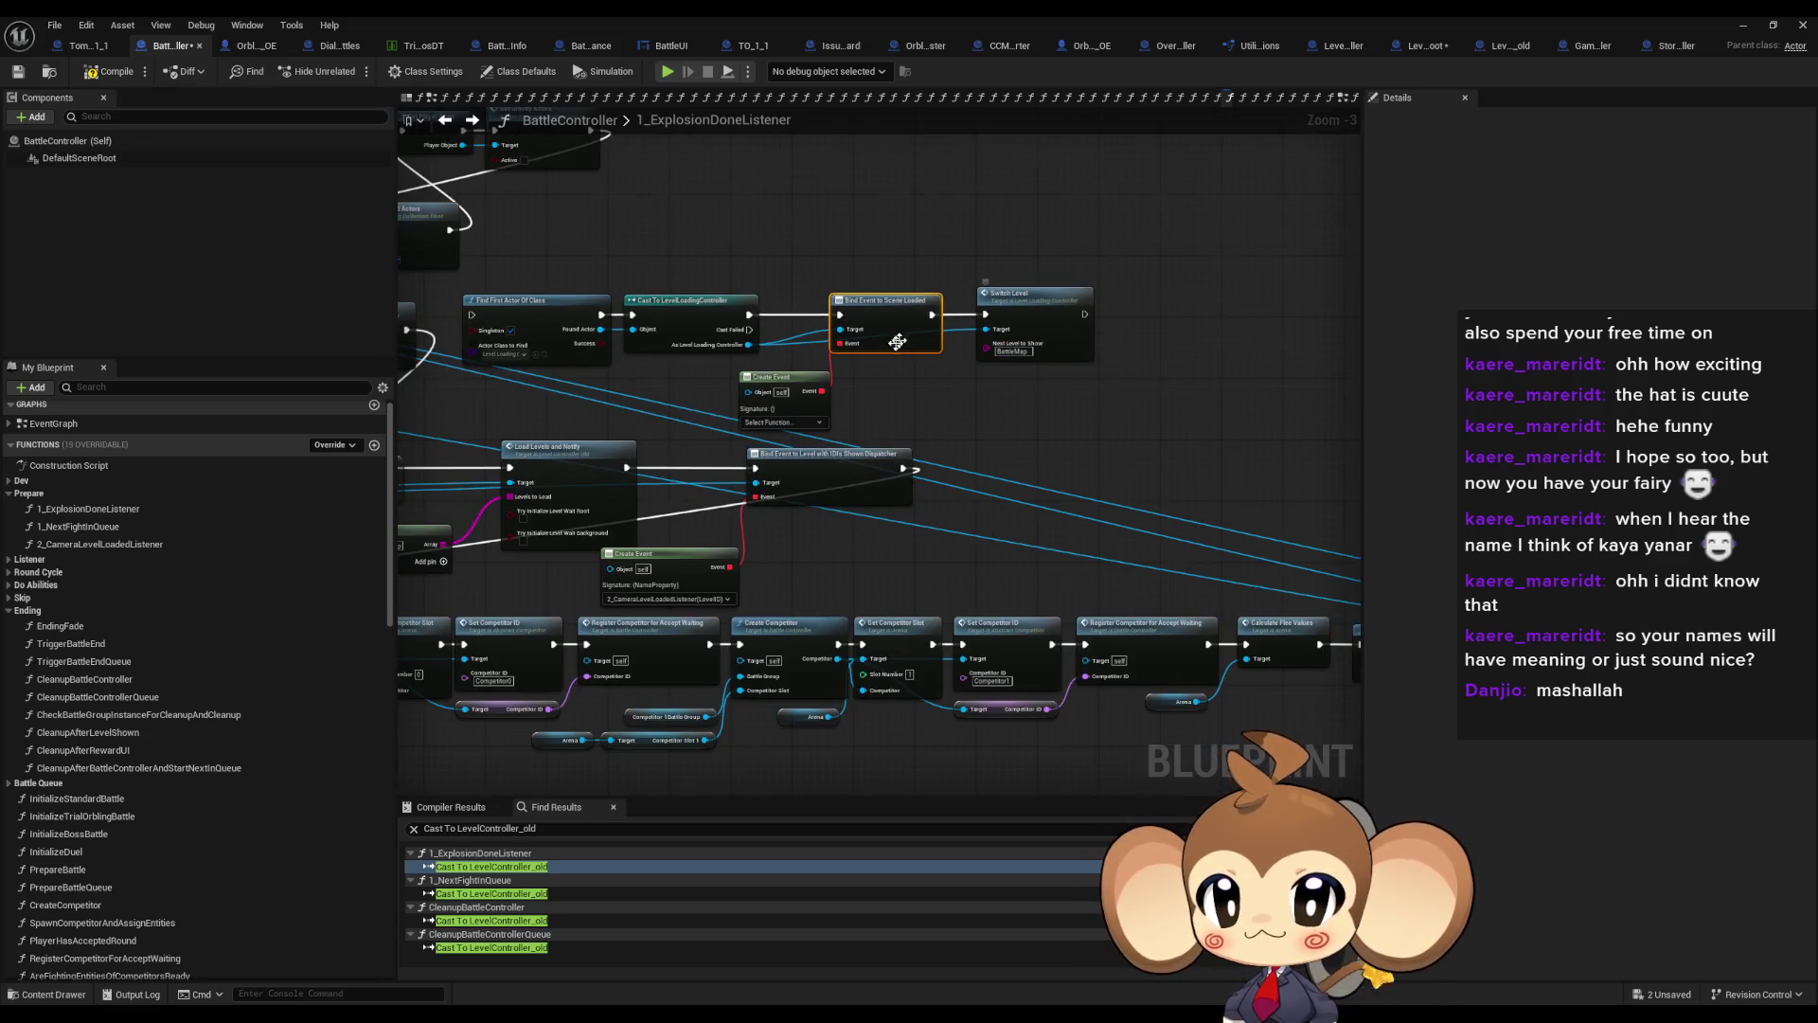
scroll(886, 341, "up", 1)
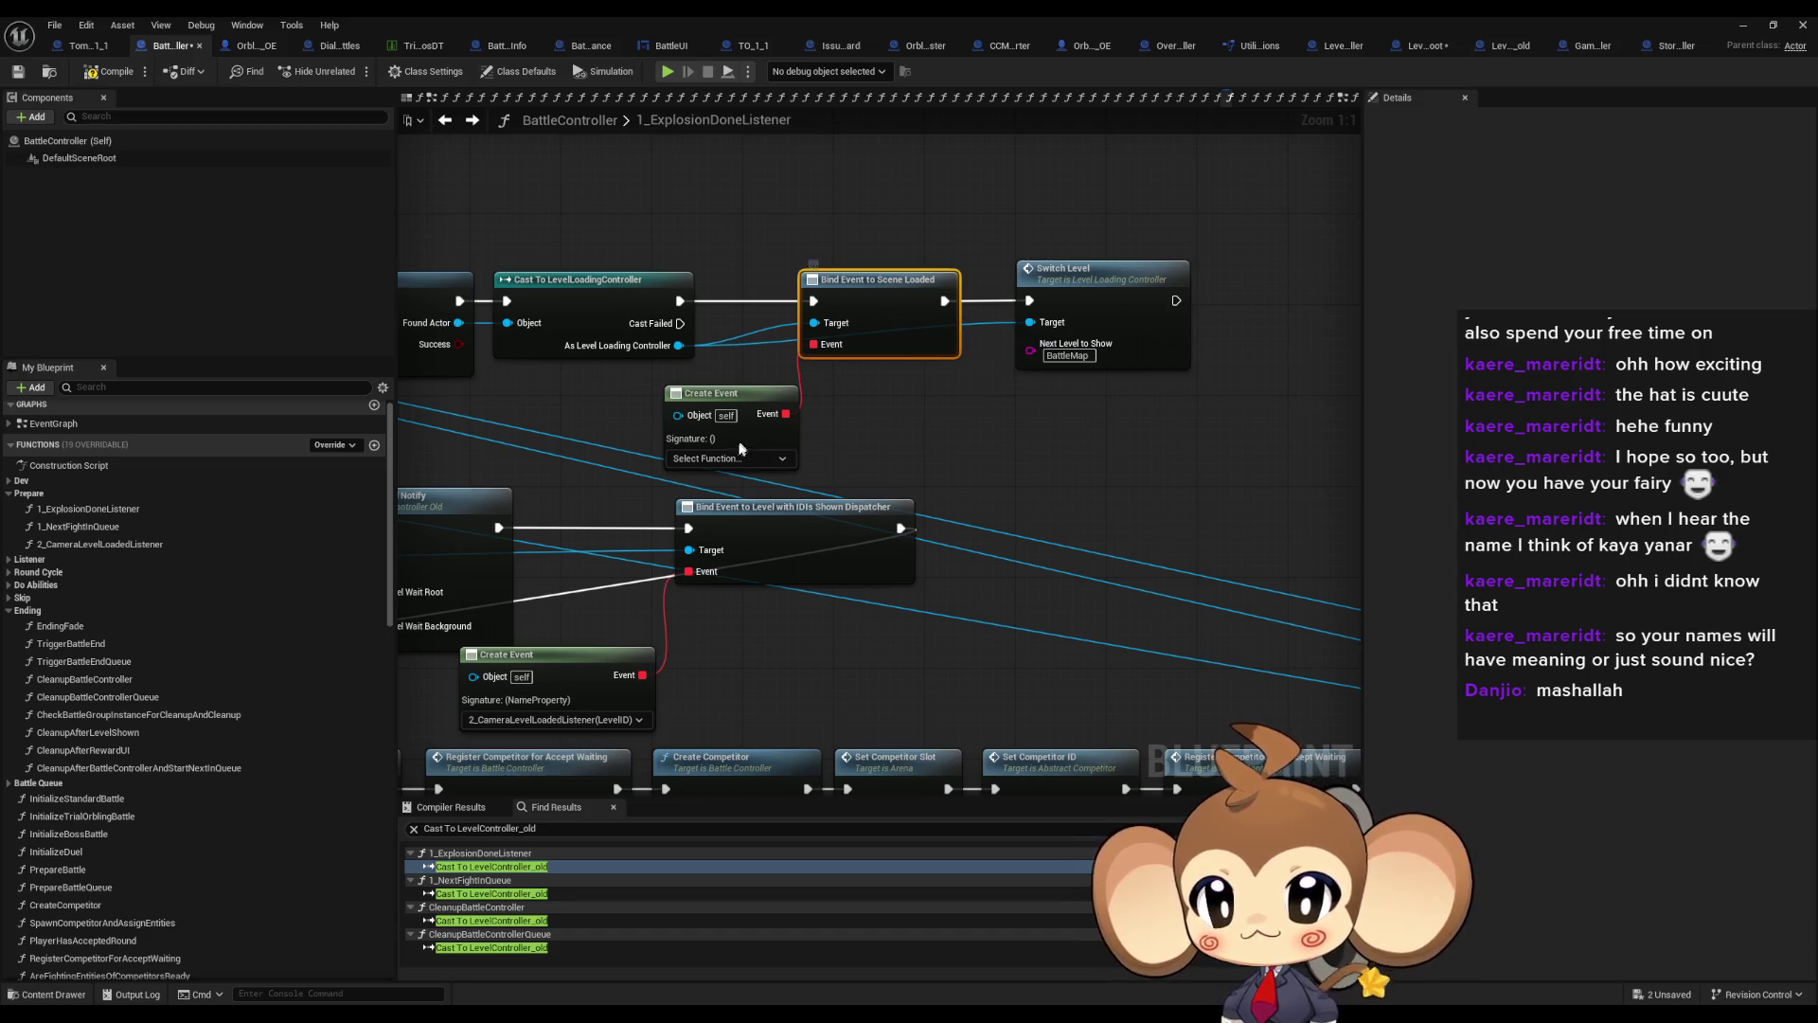
left_click_drag(1179, 301, 1147, 301)
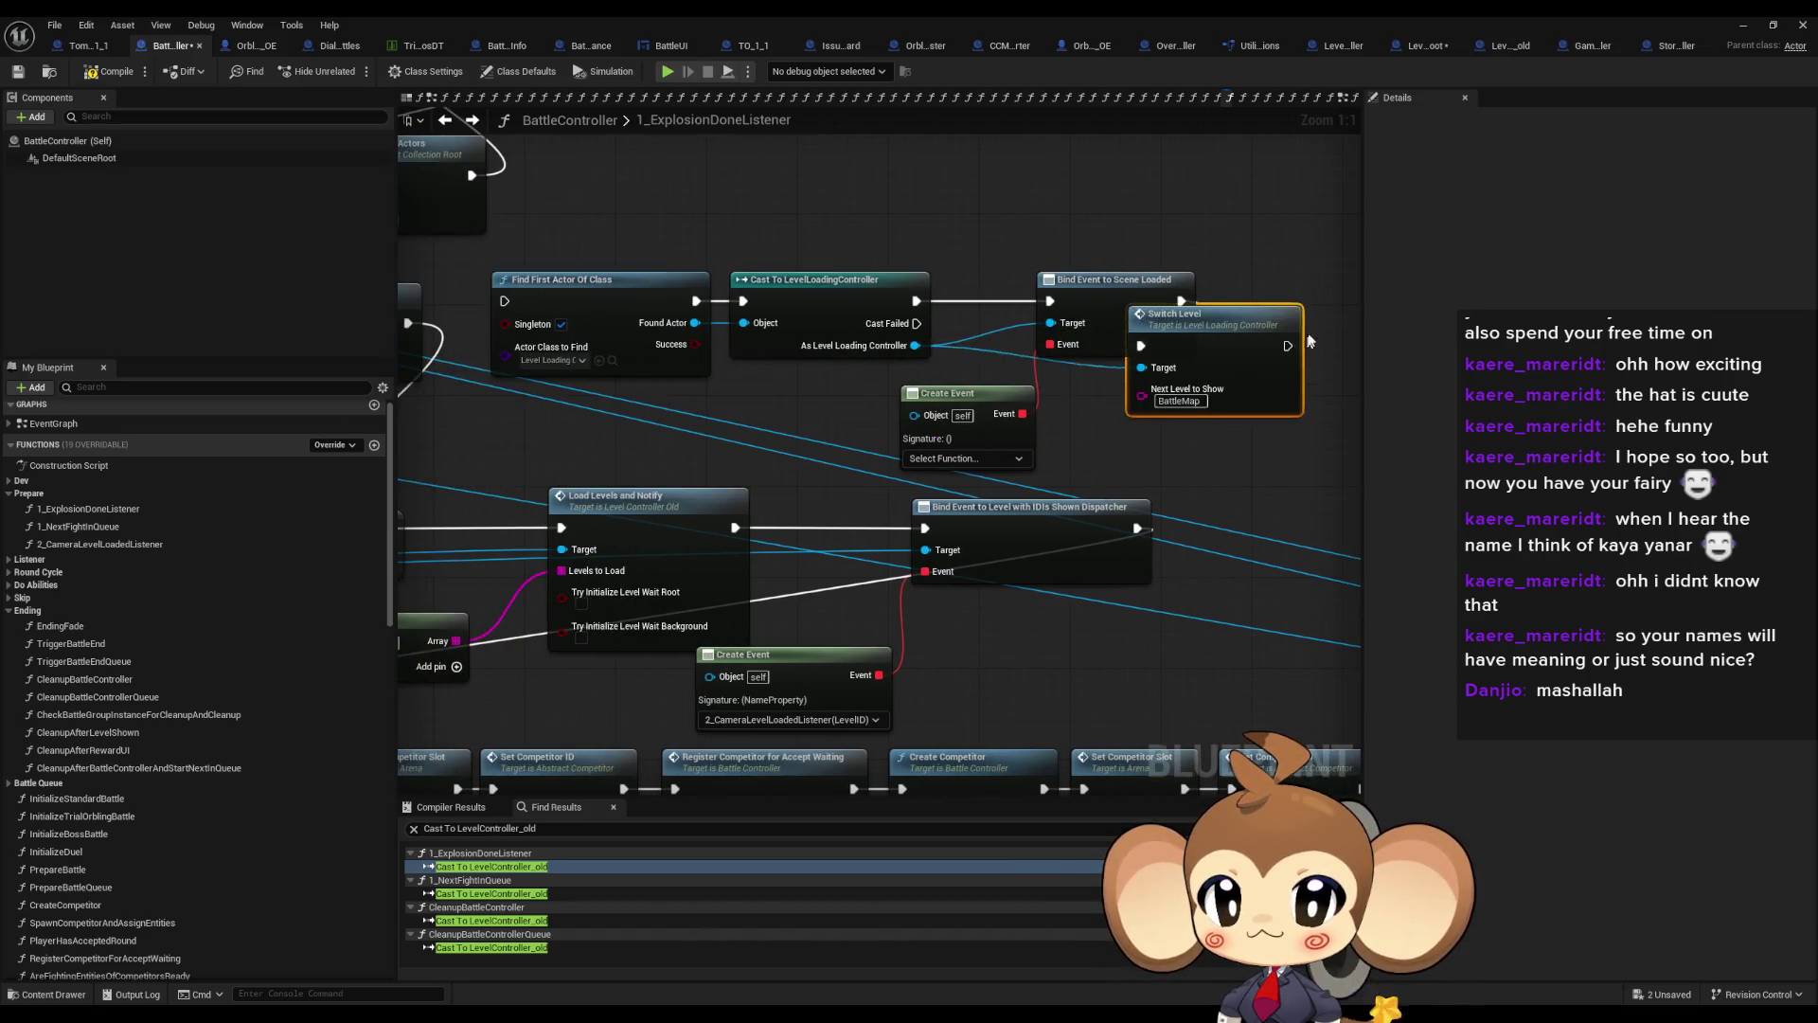
scroll(811, 417, "down", 4)
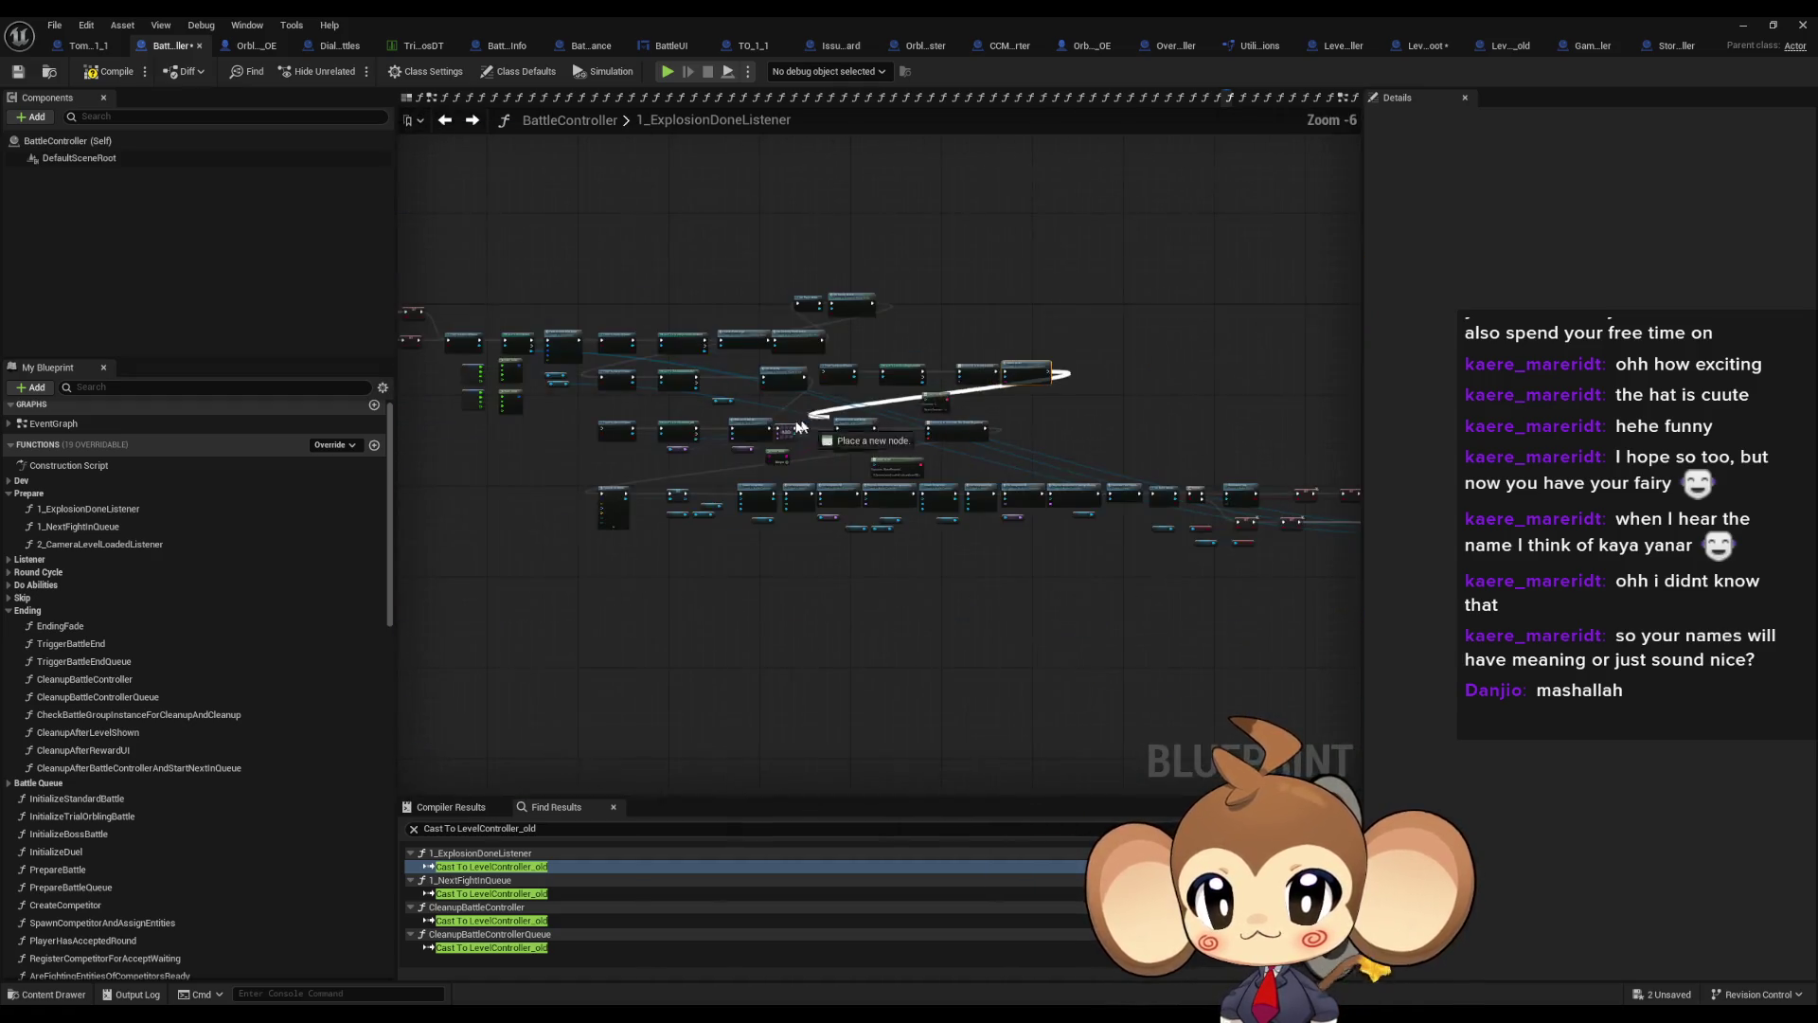
scroll(665, 487, "up", 4)
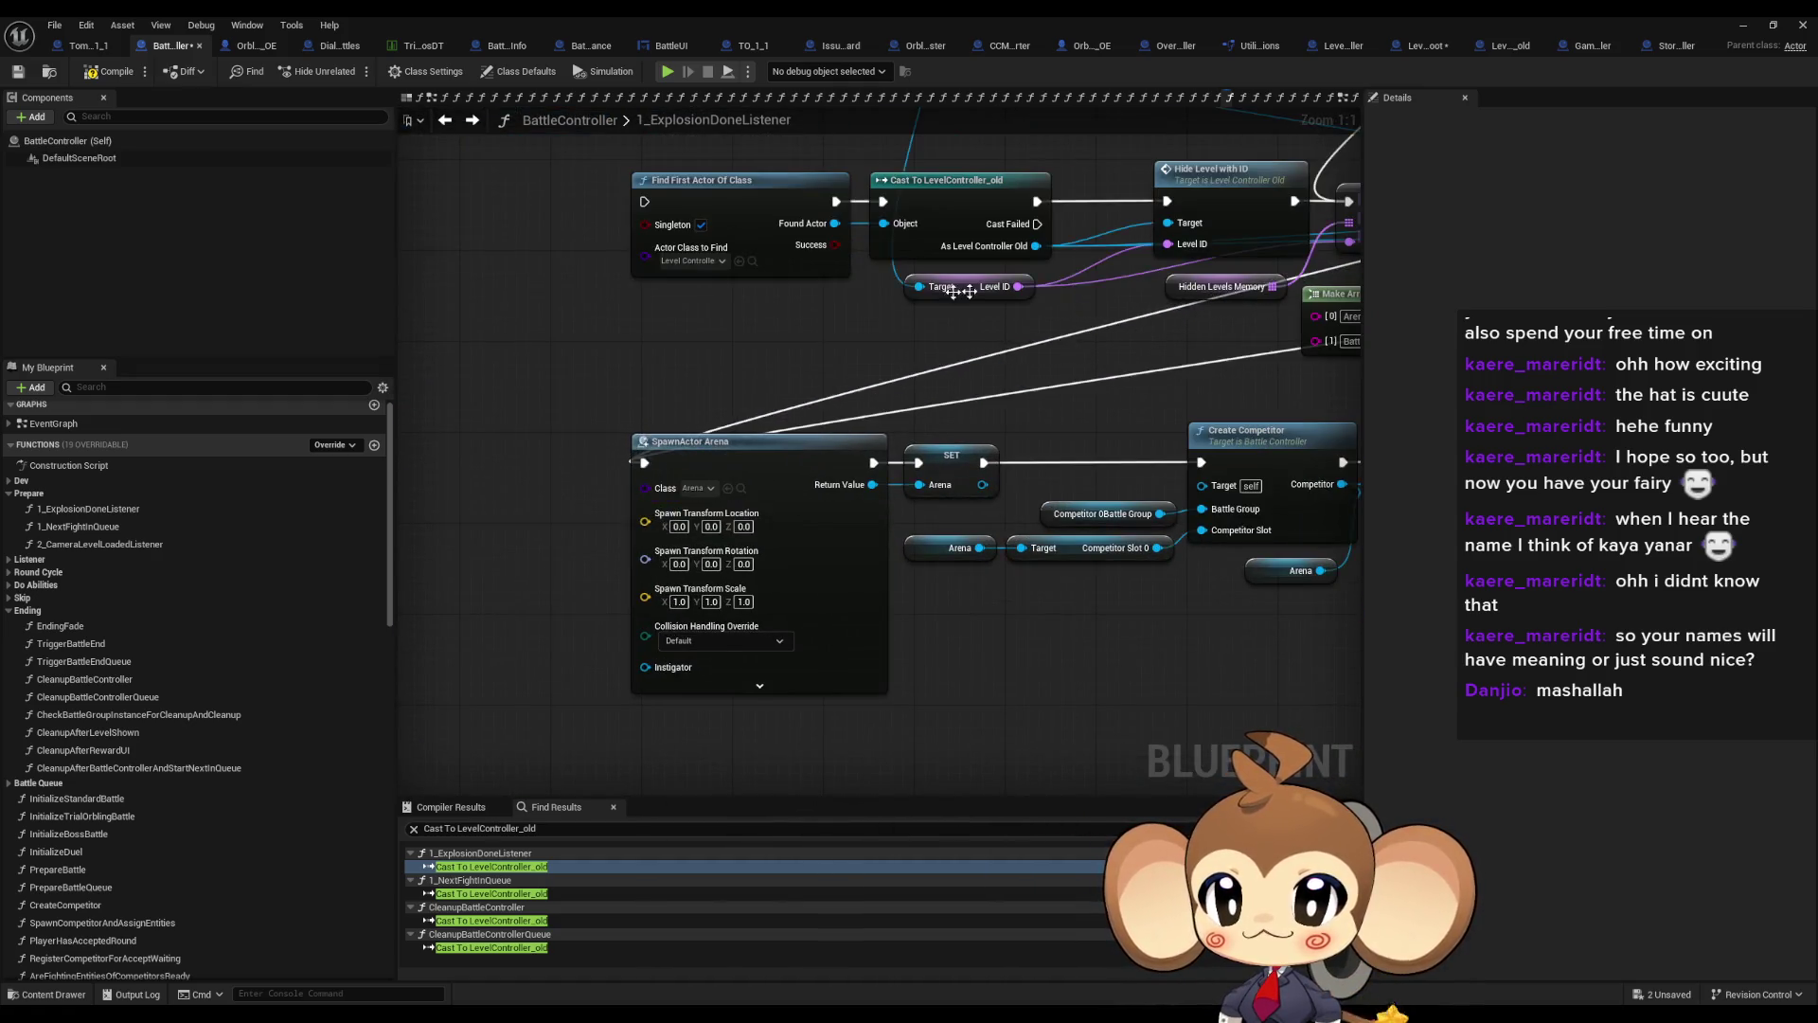
scroll(666, 487, "down", 4)
scroll(1149, 354, "up", 4)
left_click_drag(1150, 353, 1066, 408)
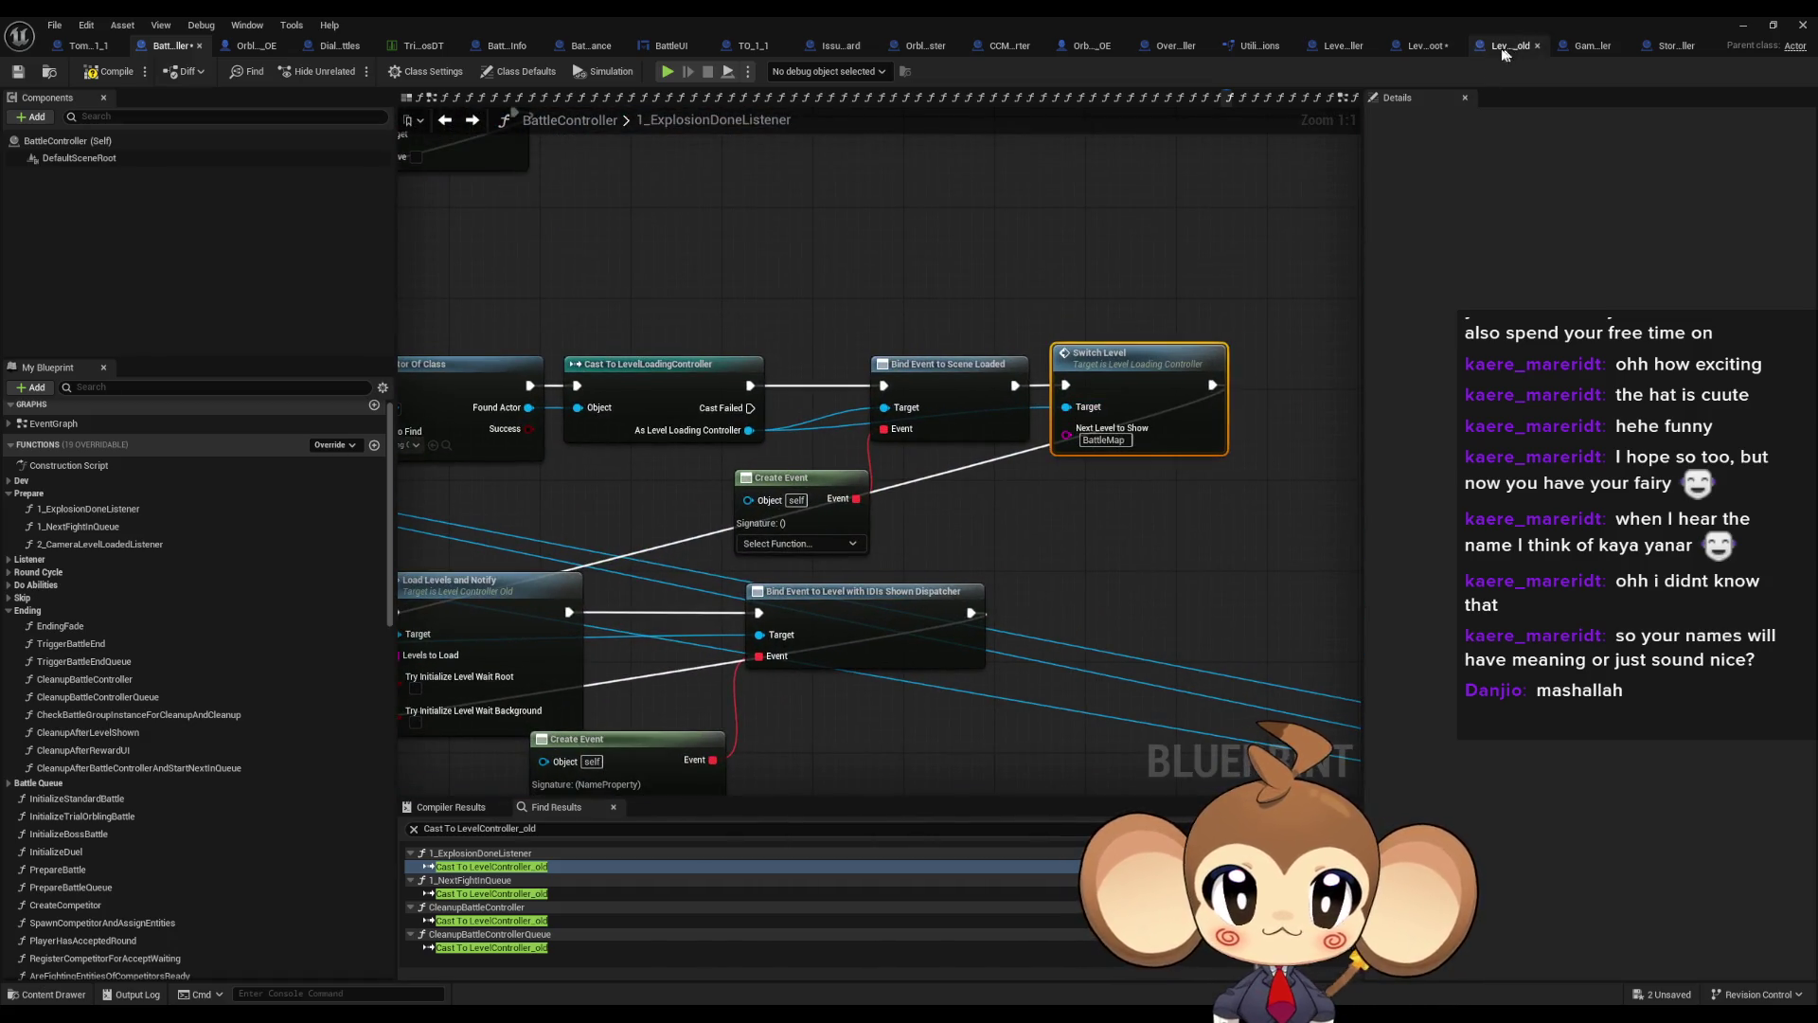
left_click(1425, 46)
scroll(114, 795, "down", 1)
scroll(113, 795, "up", 1)
left_click(1327, 45)
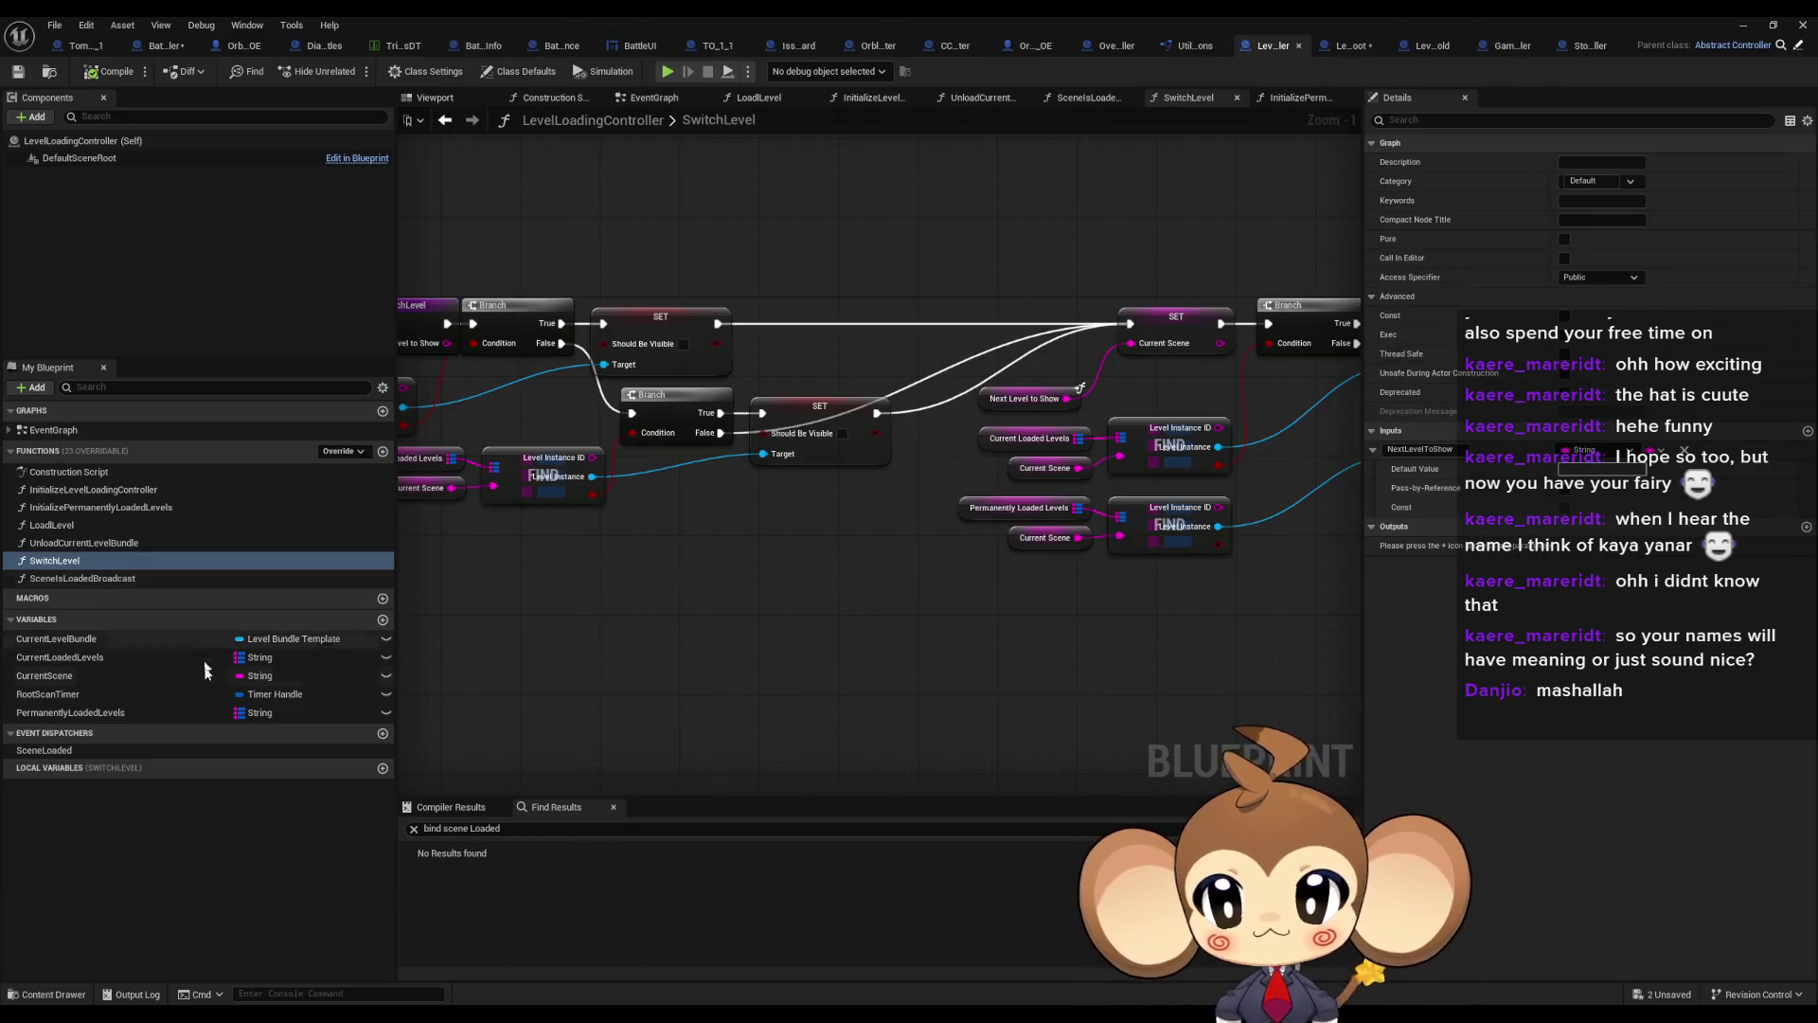
right_click(148, 752)
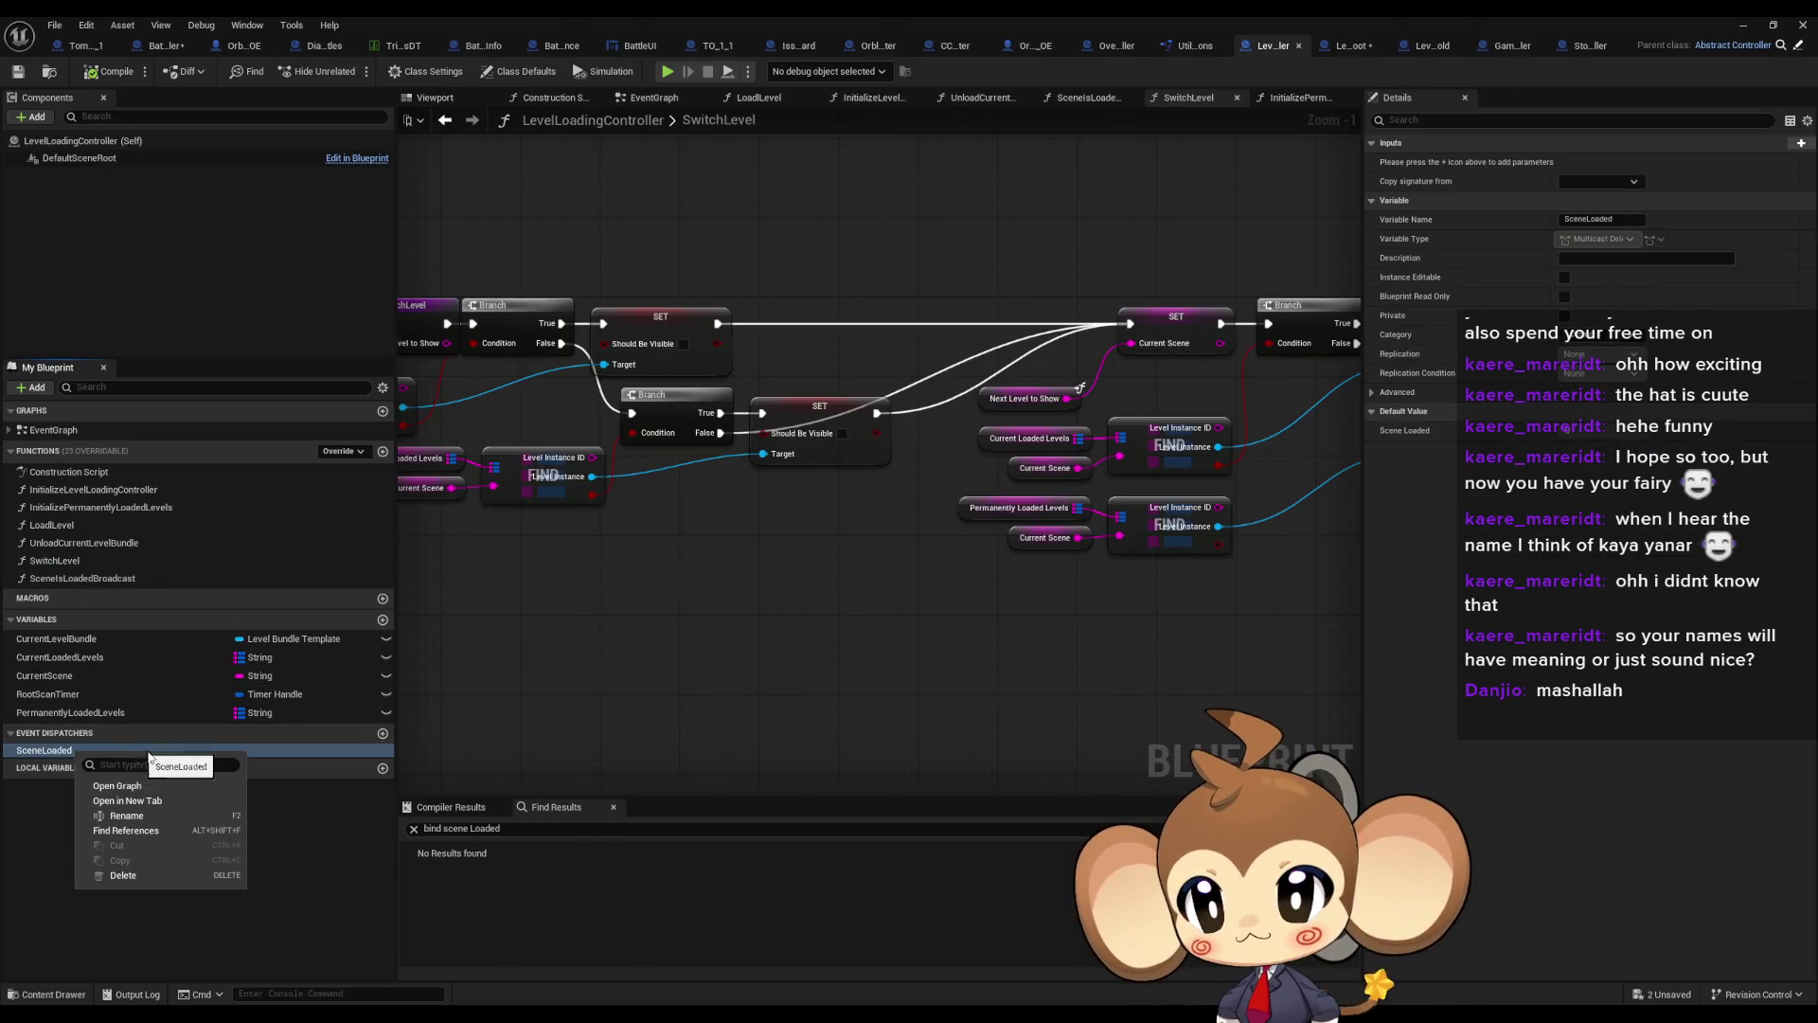
left_click(195, 830)
left_click(476, 880)
double_click(477, 880)
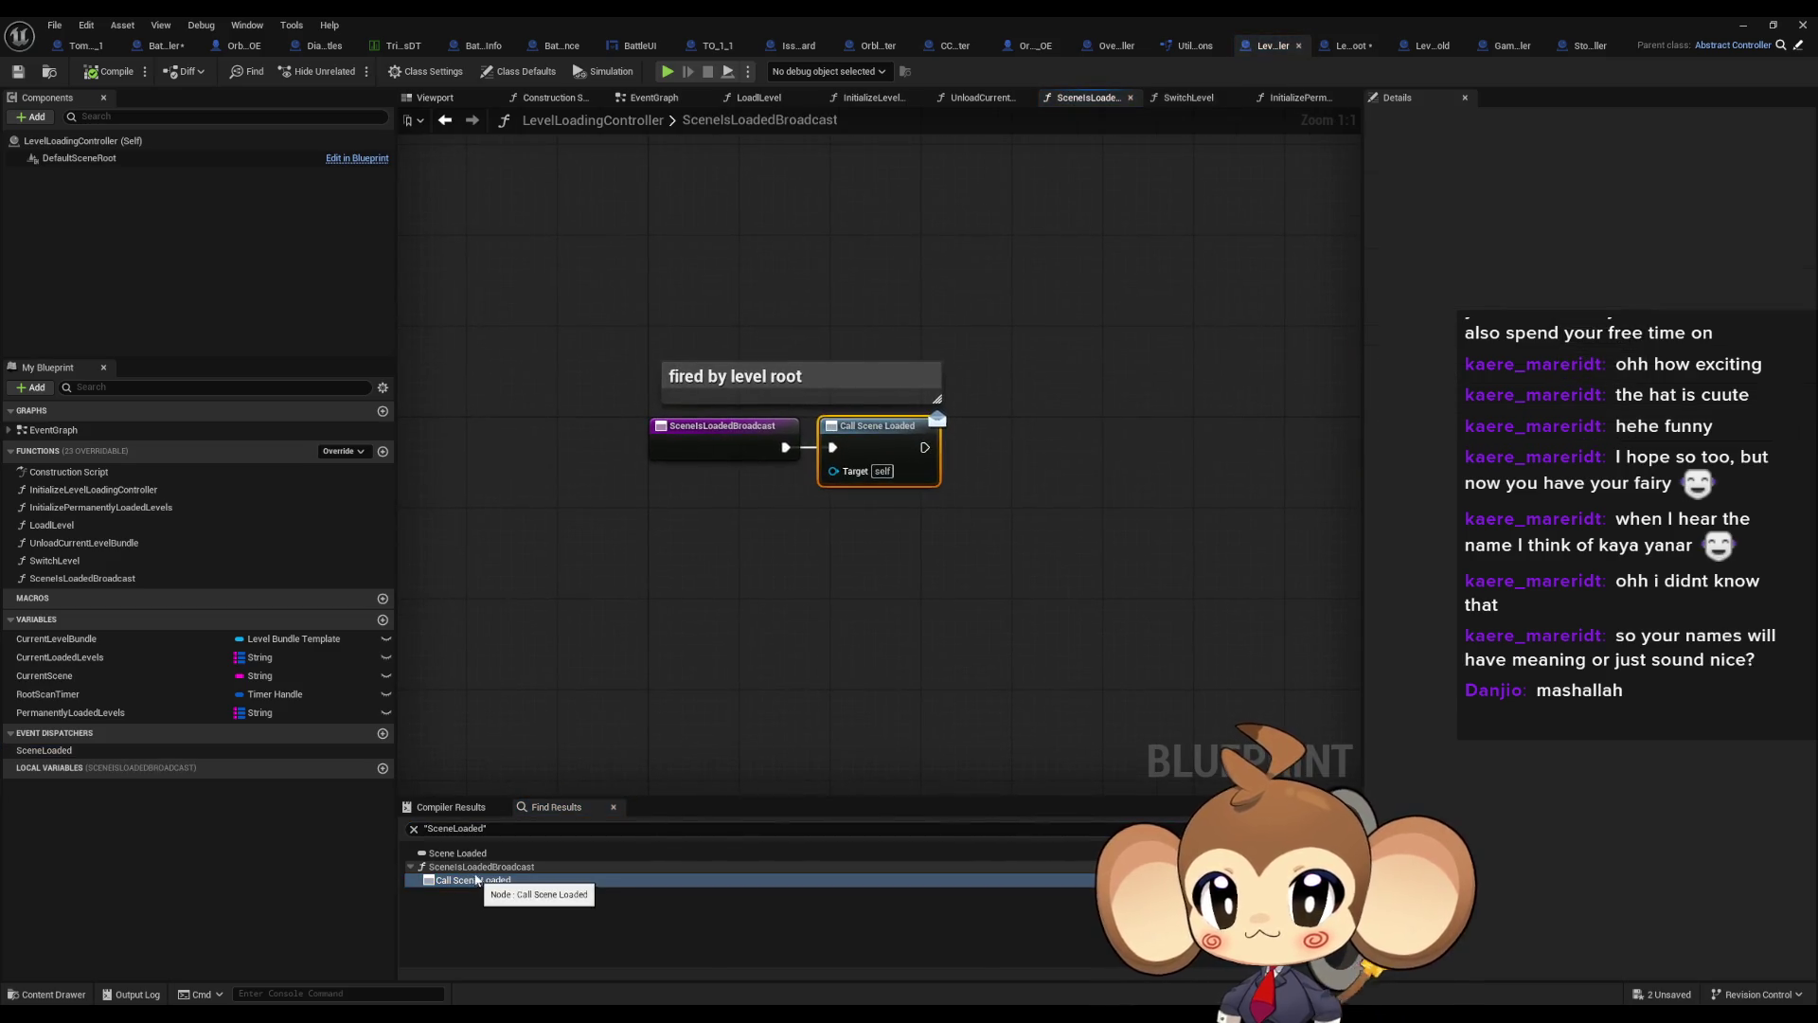
left_click(681, 534)
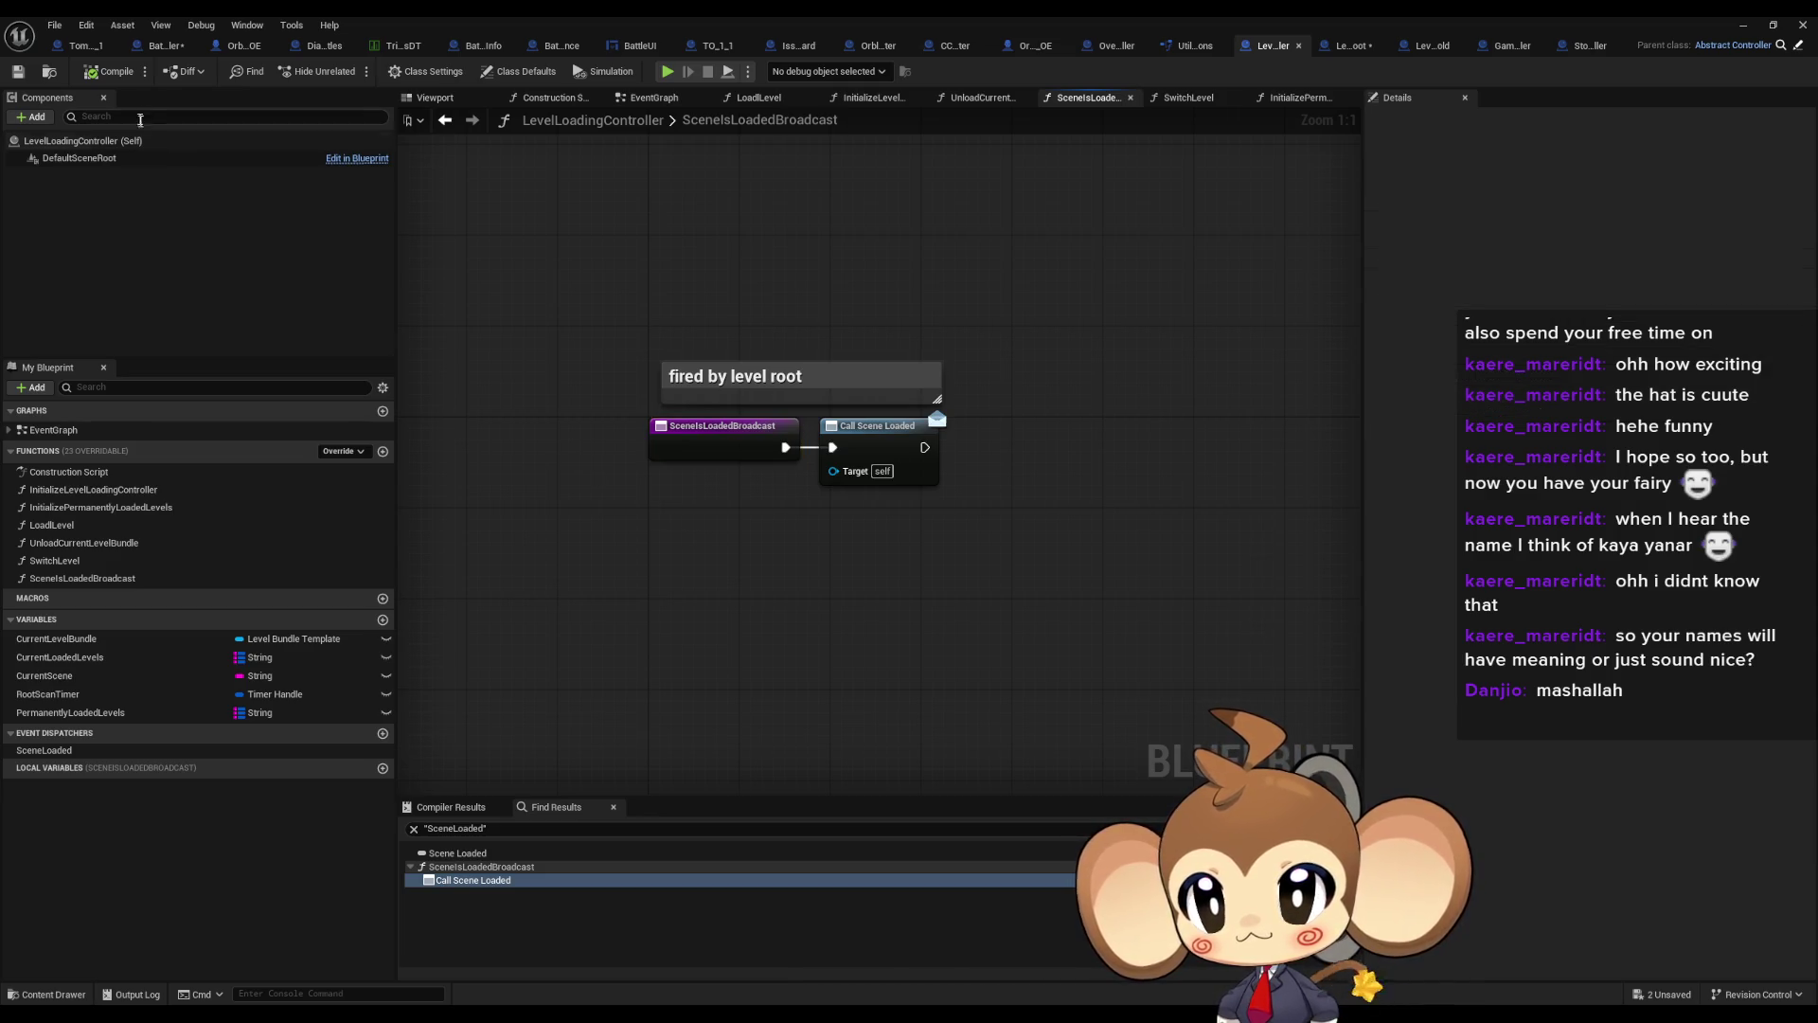
left_click(155, 46)
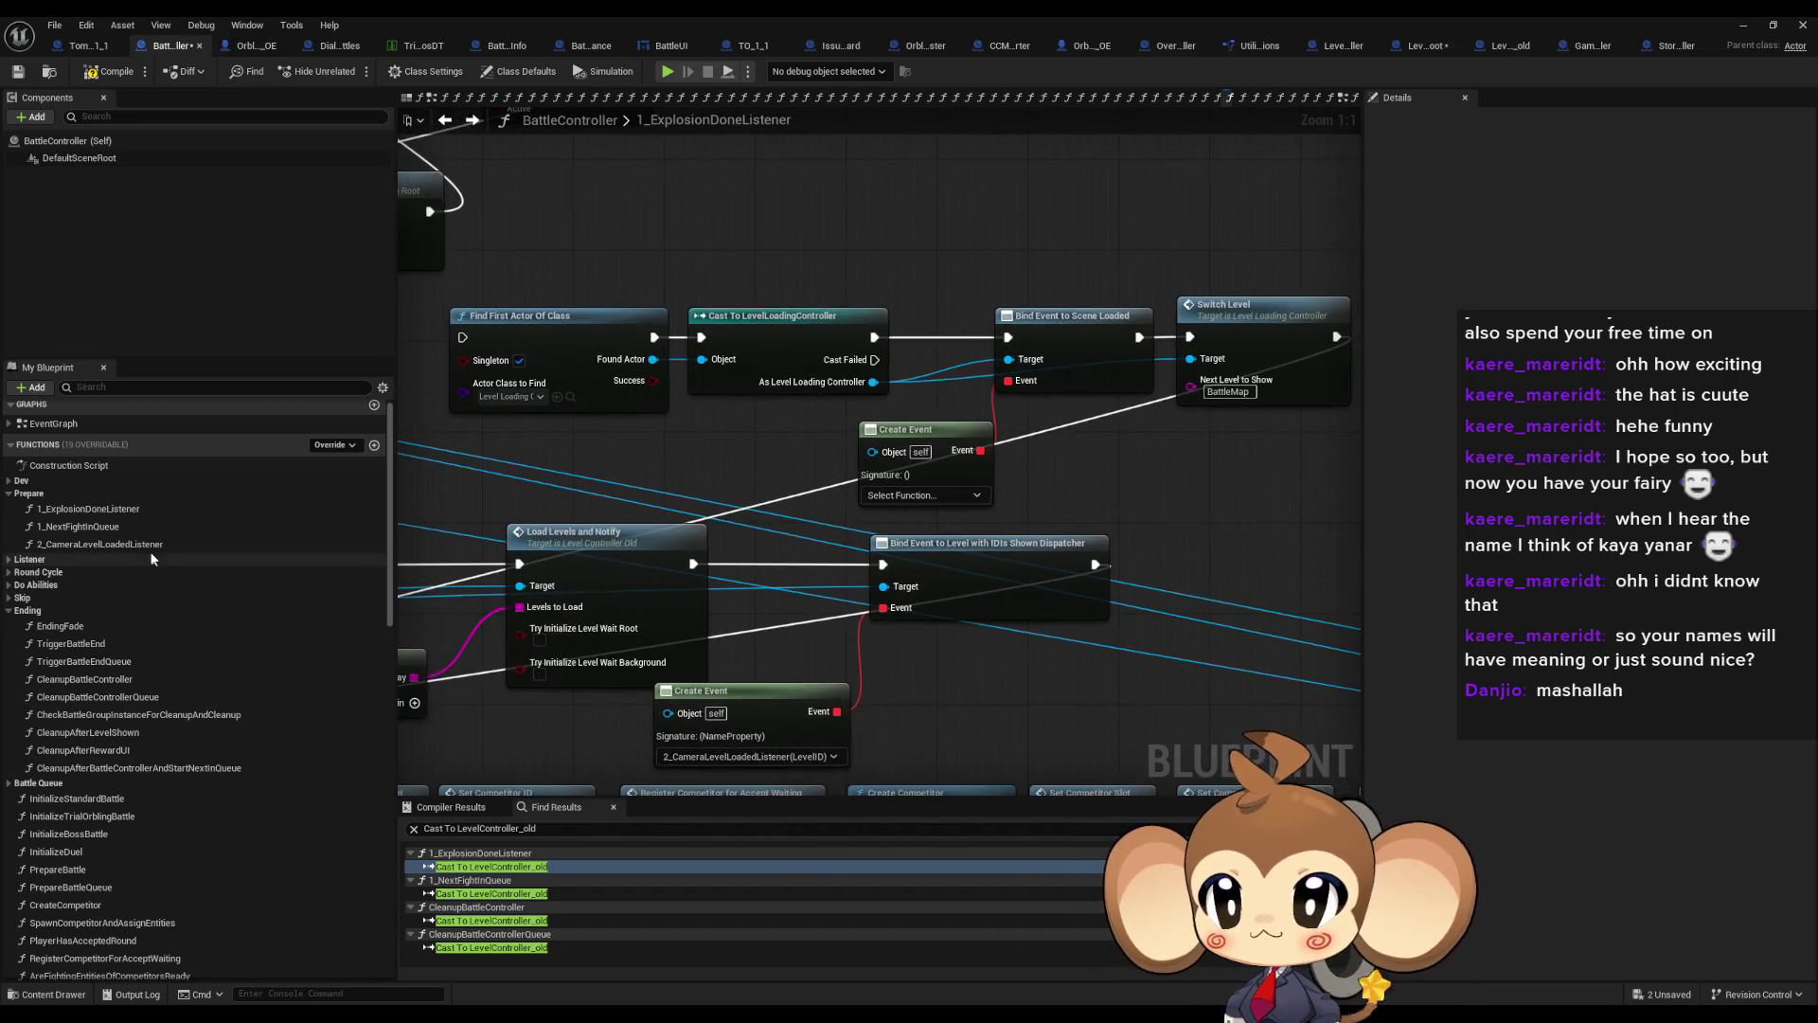
Remove the Level ID input from the 2_CameraLevelLoadedListener function
double_click(99, 543)
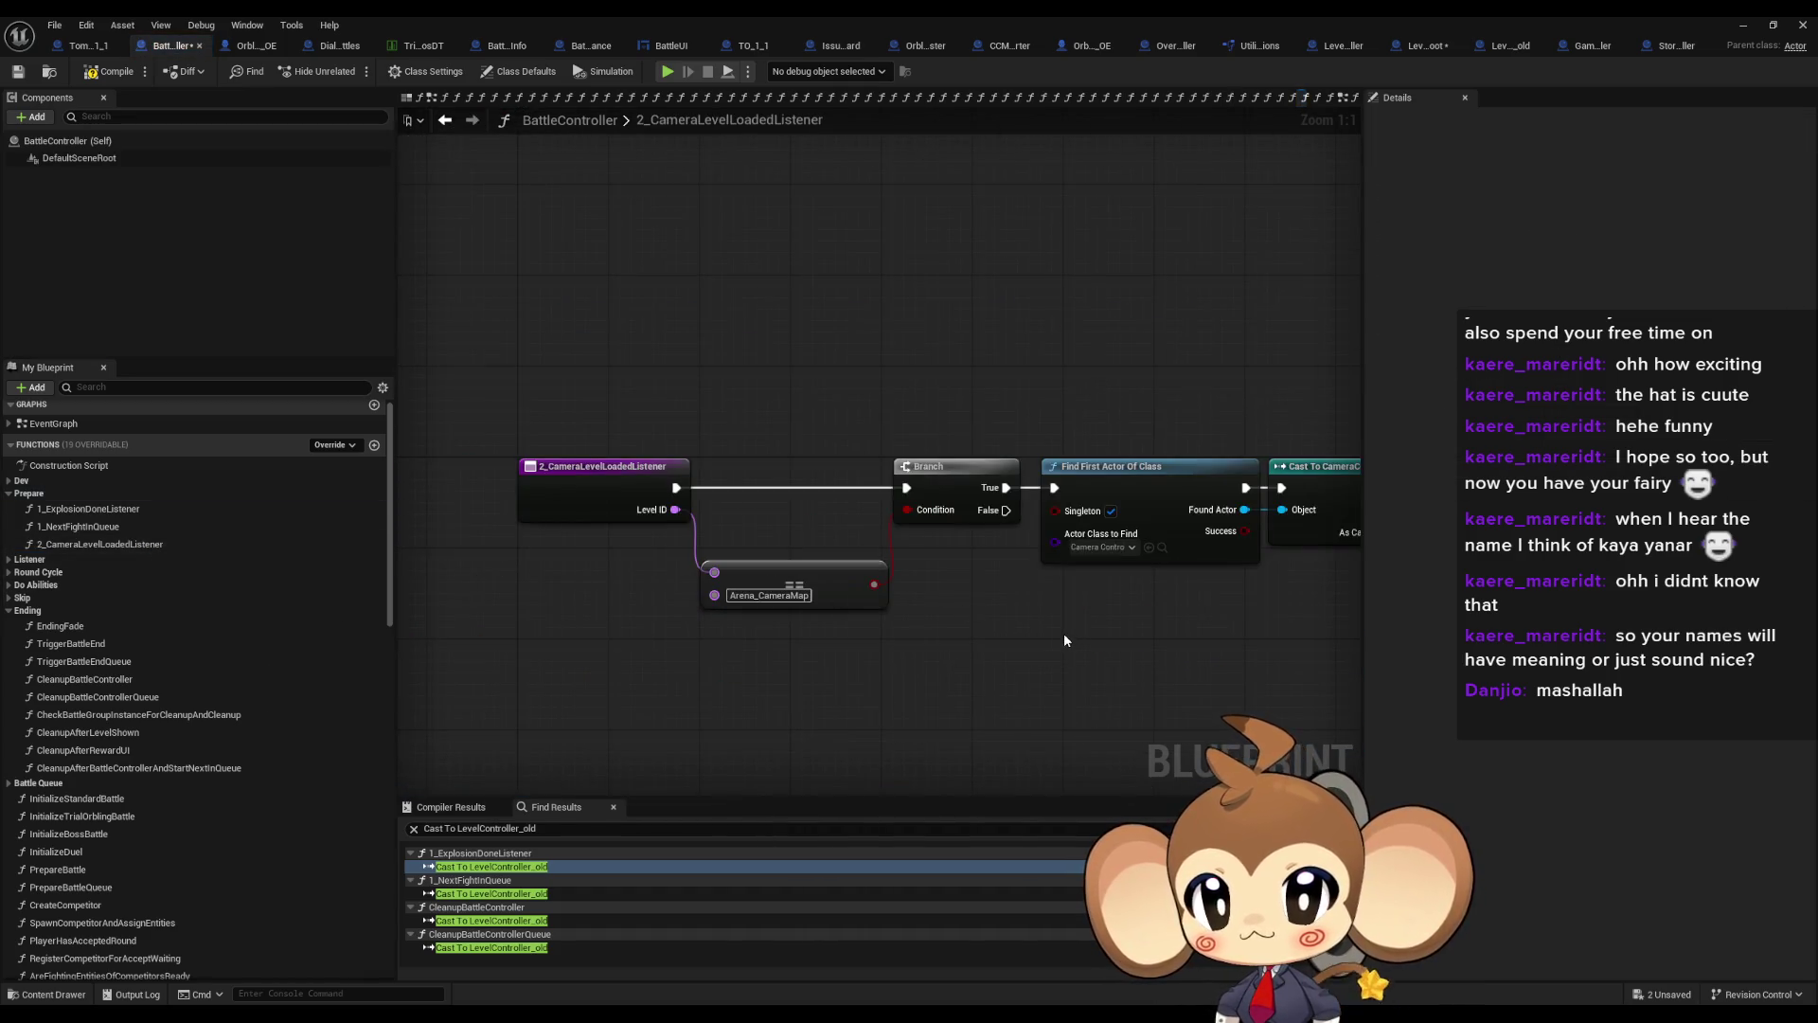
left_click_drag(1057, 645, 988, 565)
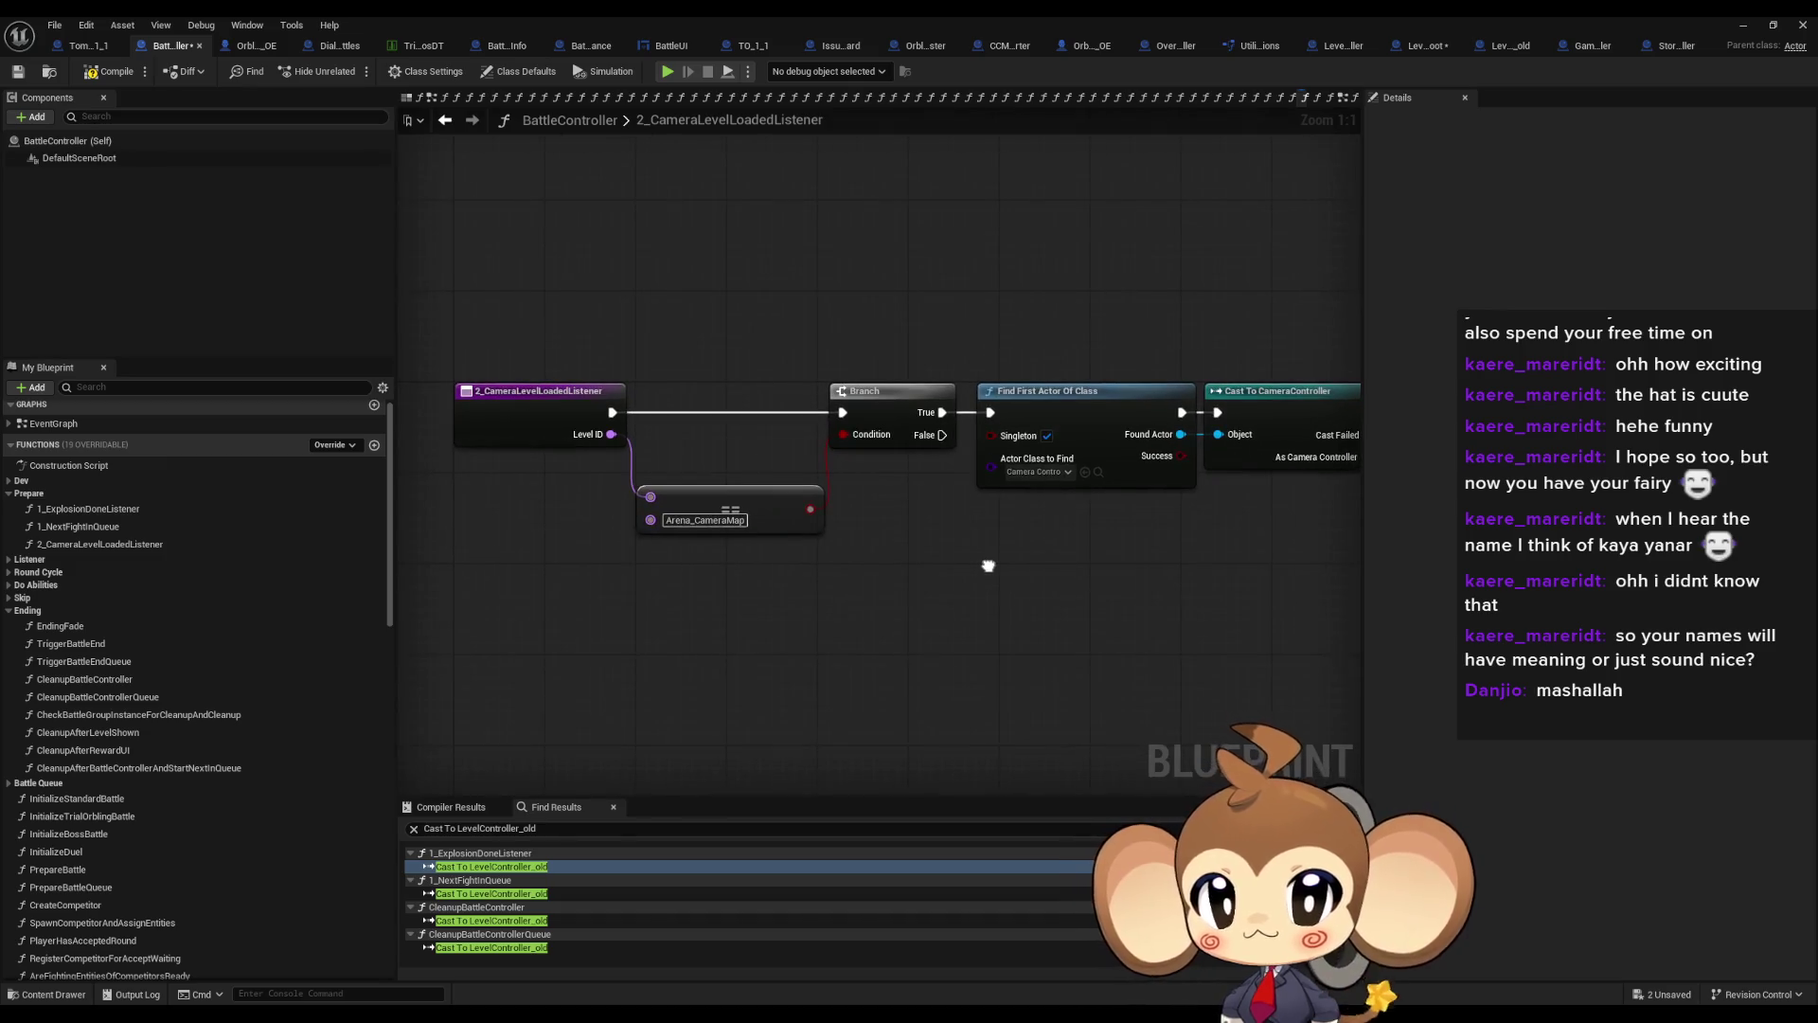
left_click(503, 418)
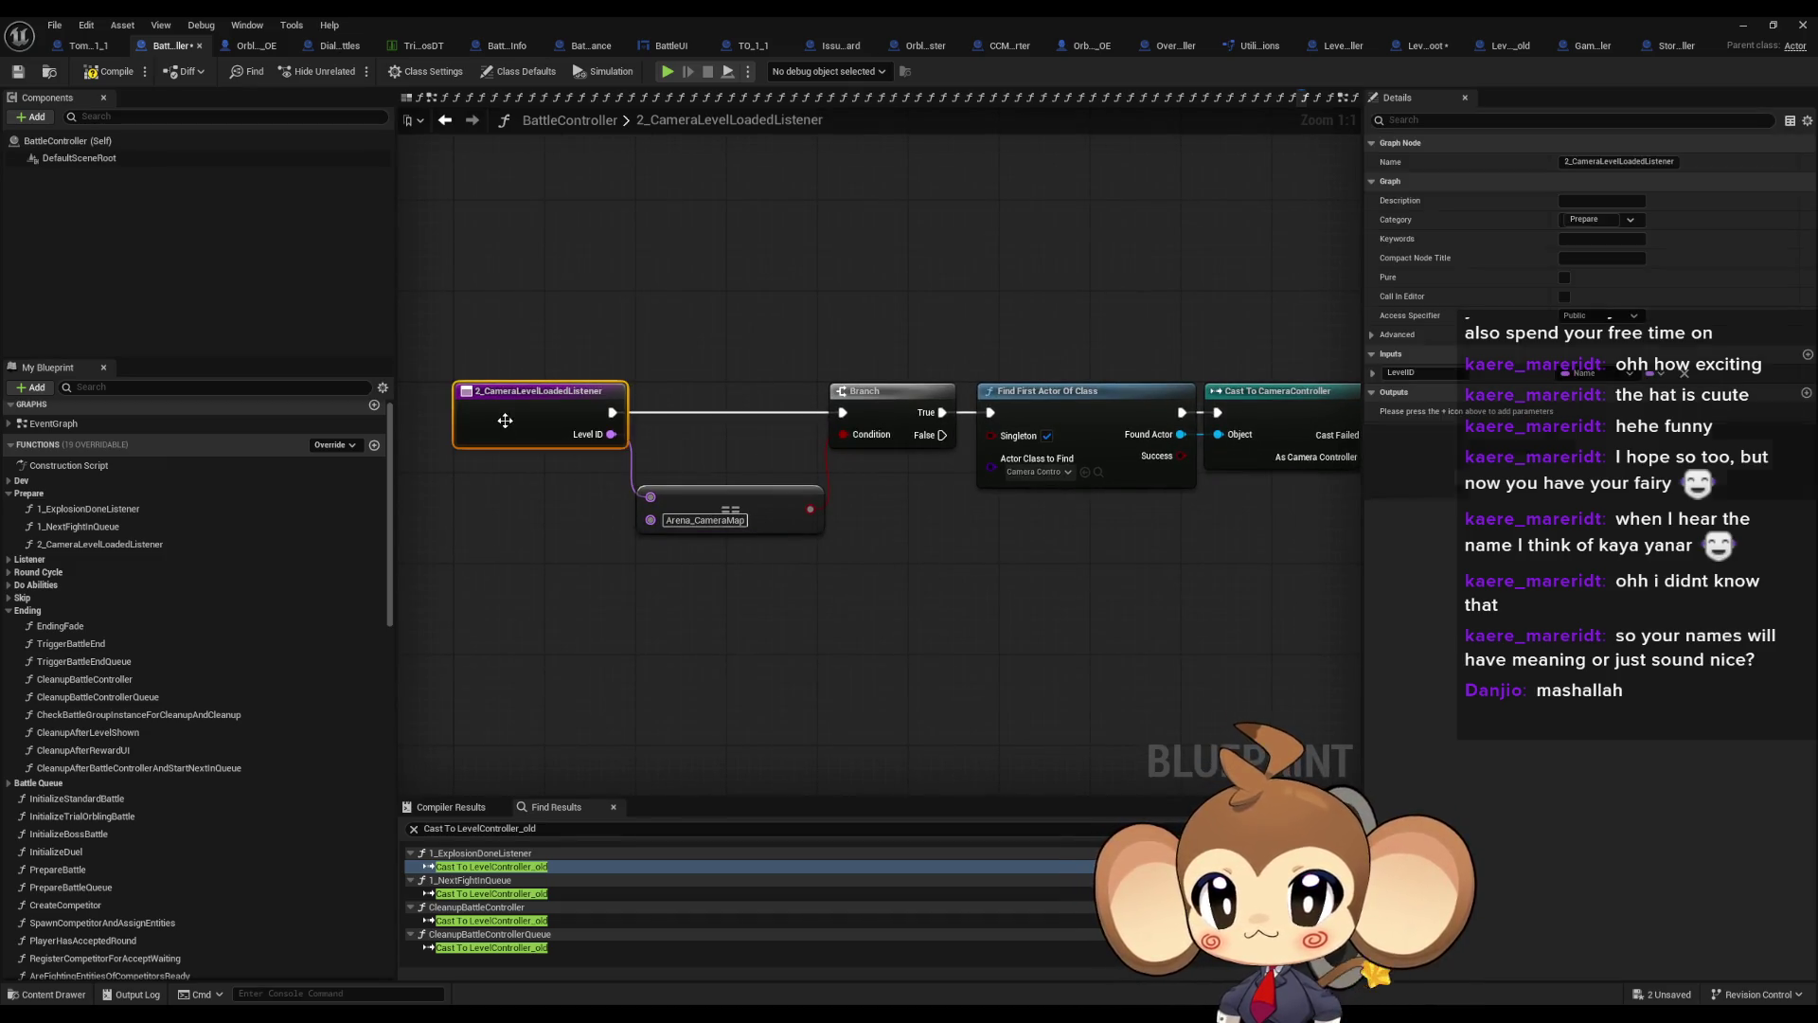
left_click(1686, 376)
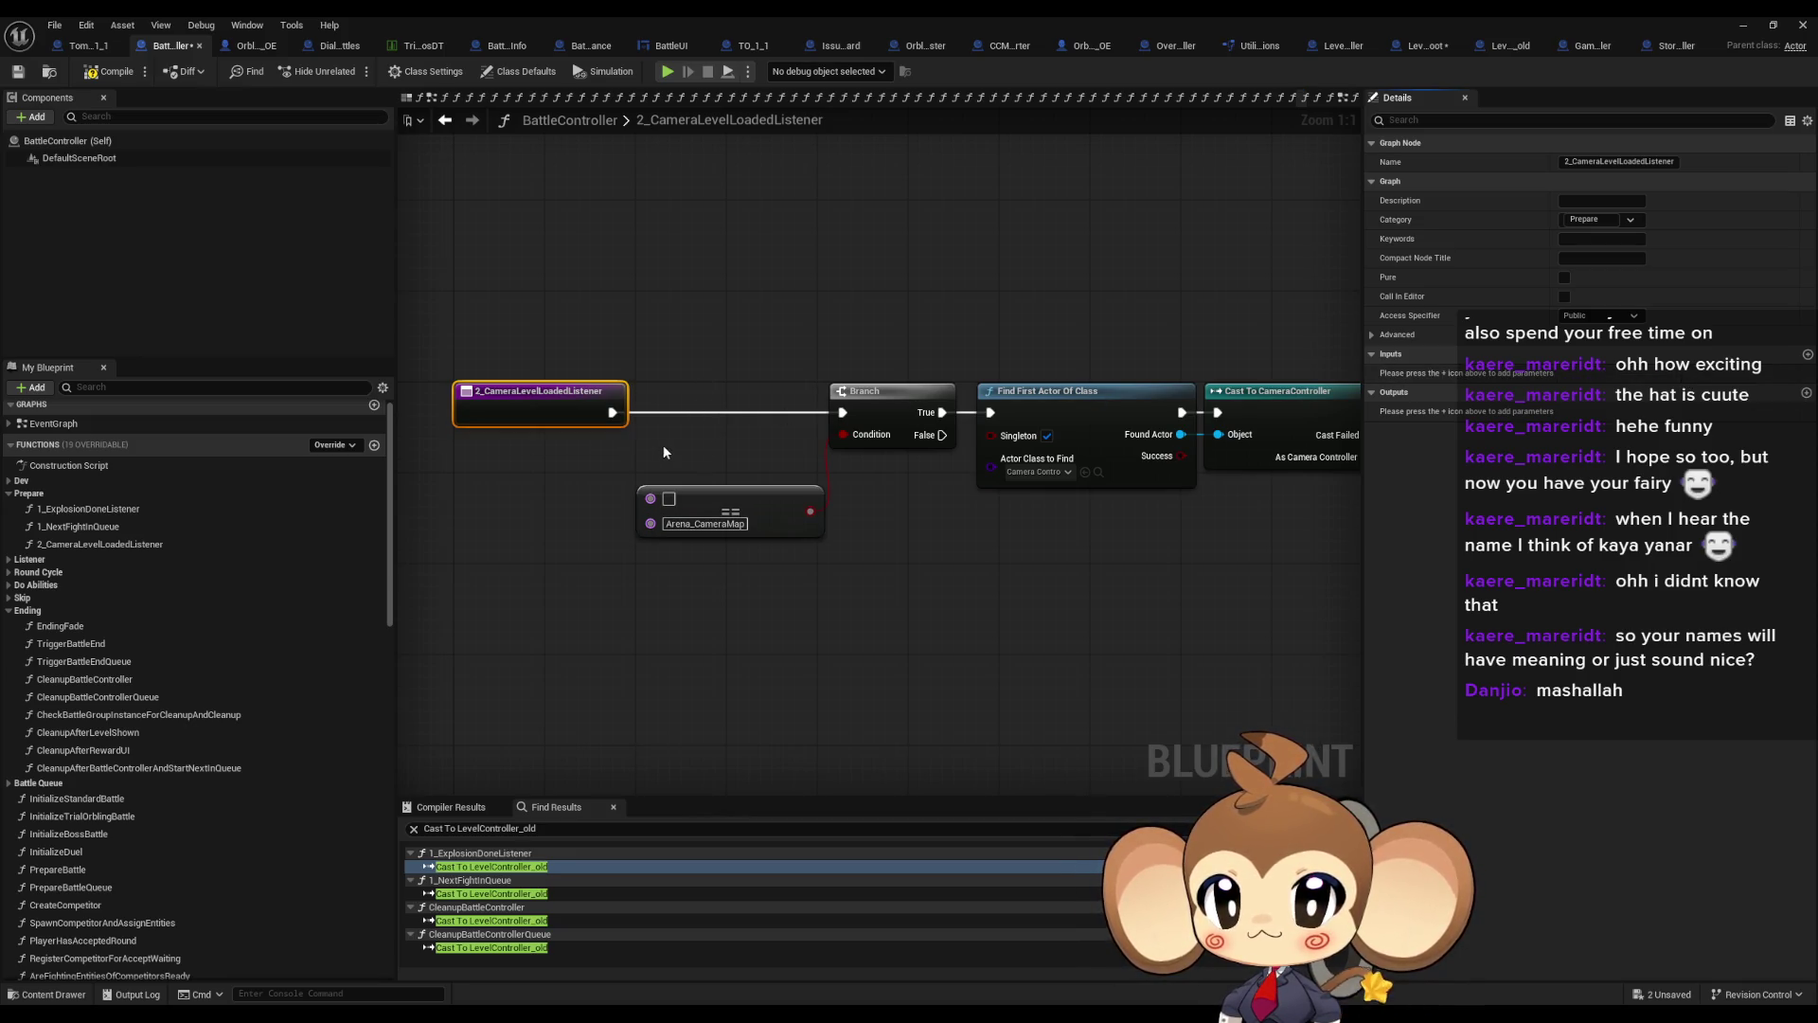
left_click(1023, 616)
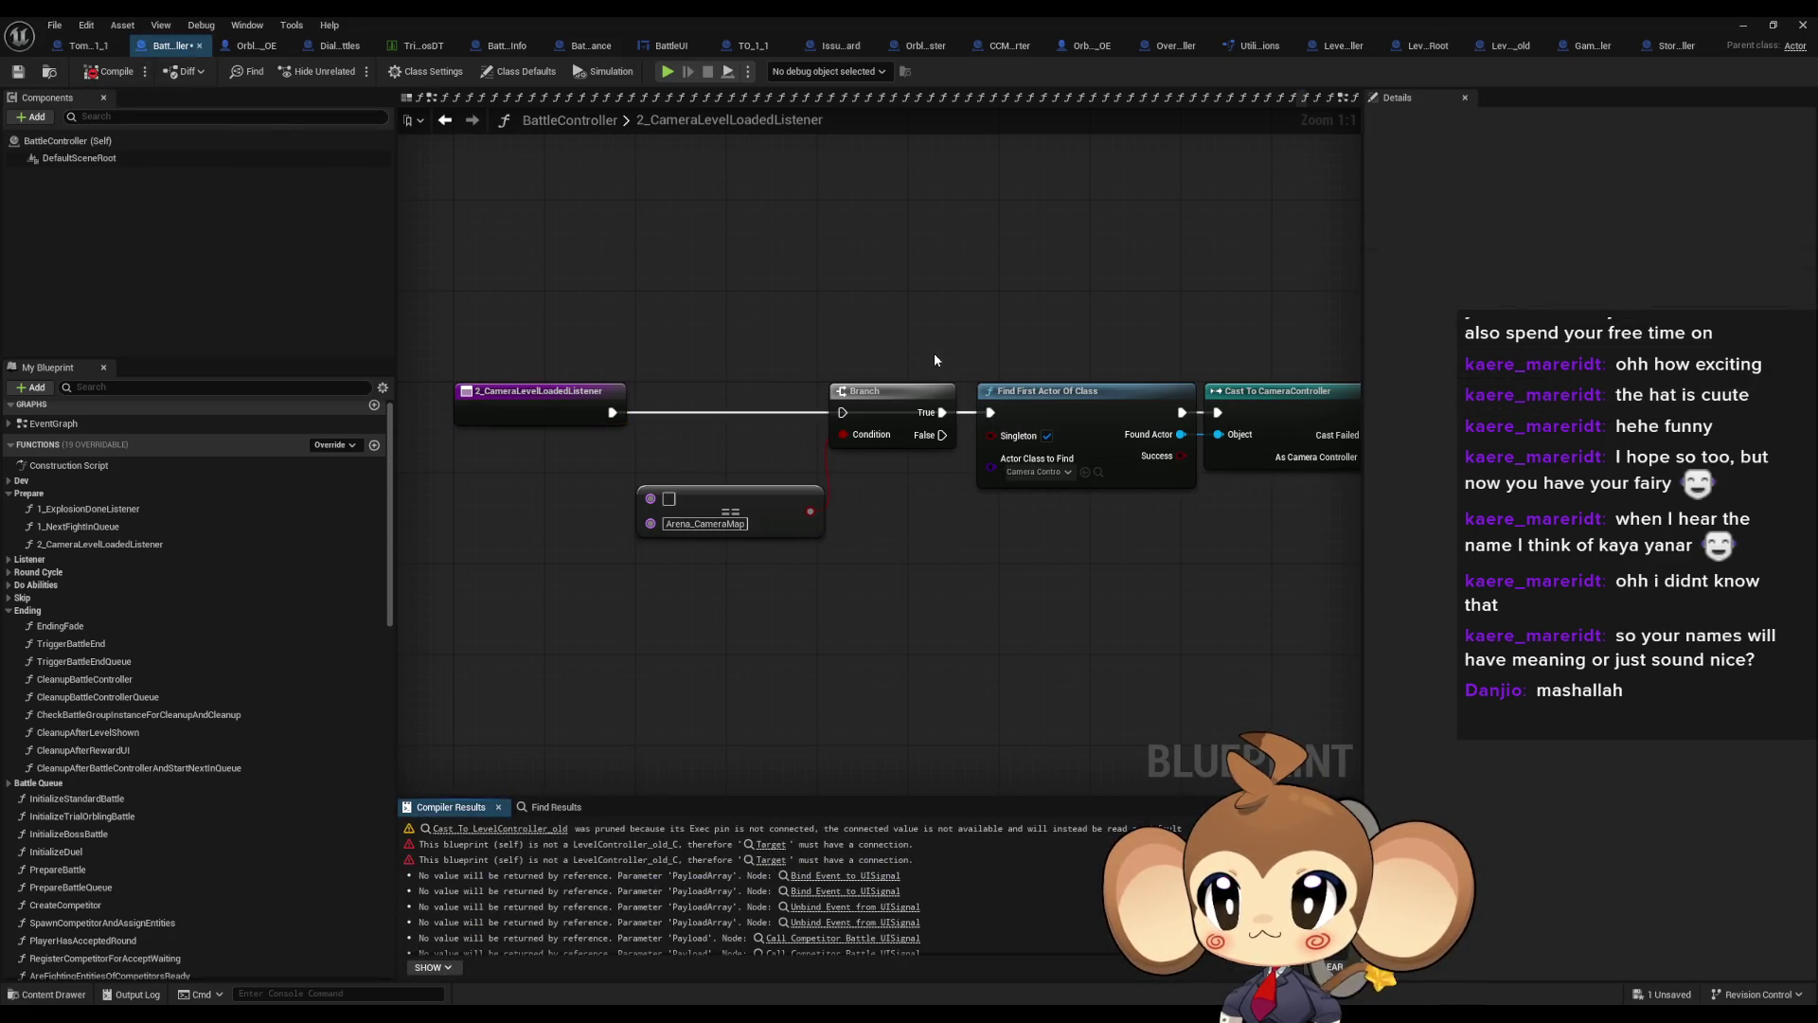
At the compile error, wire ADD's exec output into Find First Actor Of Class
left_click(771, 846)
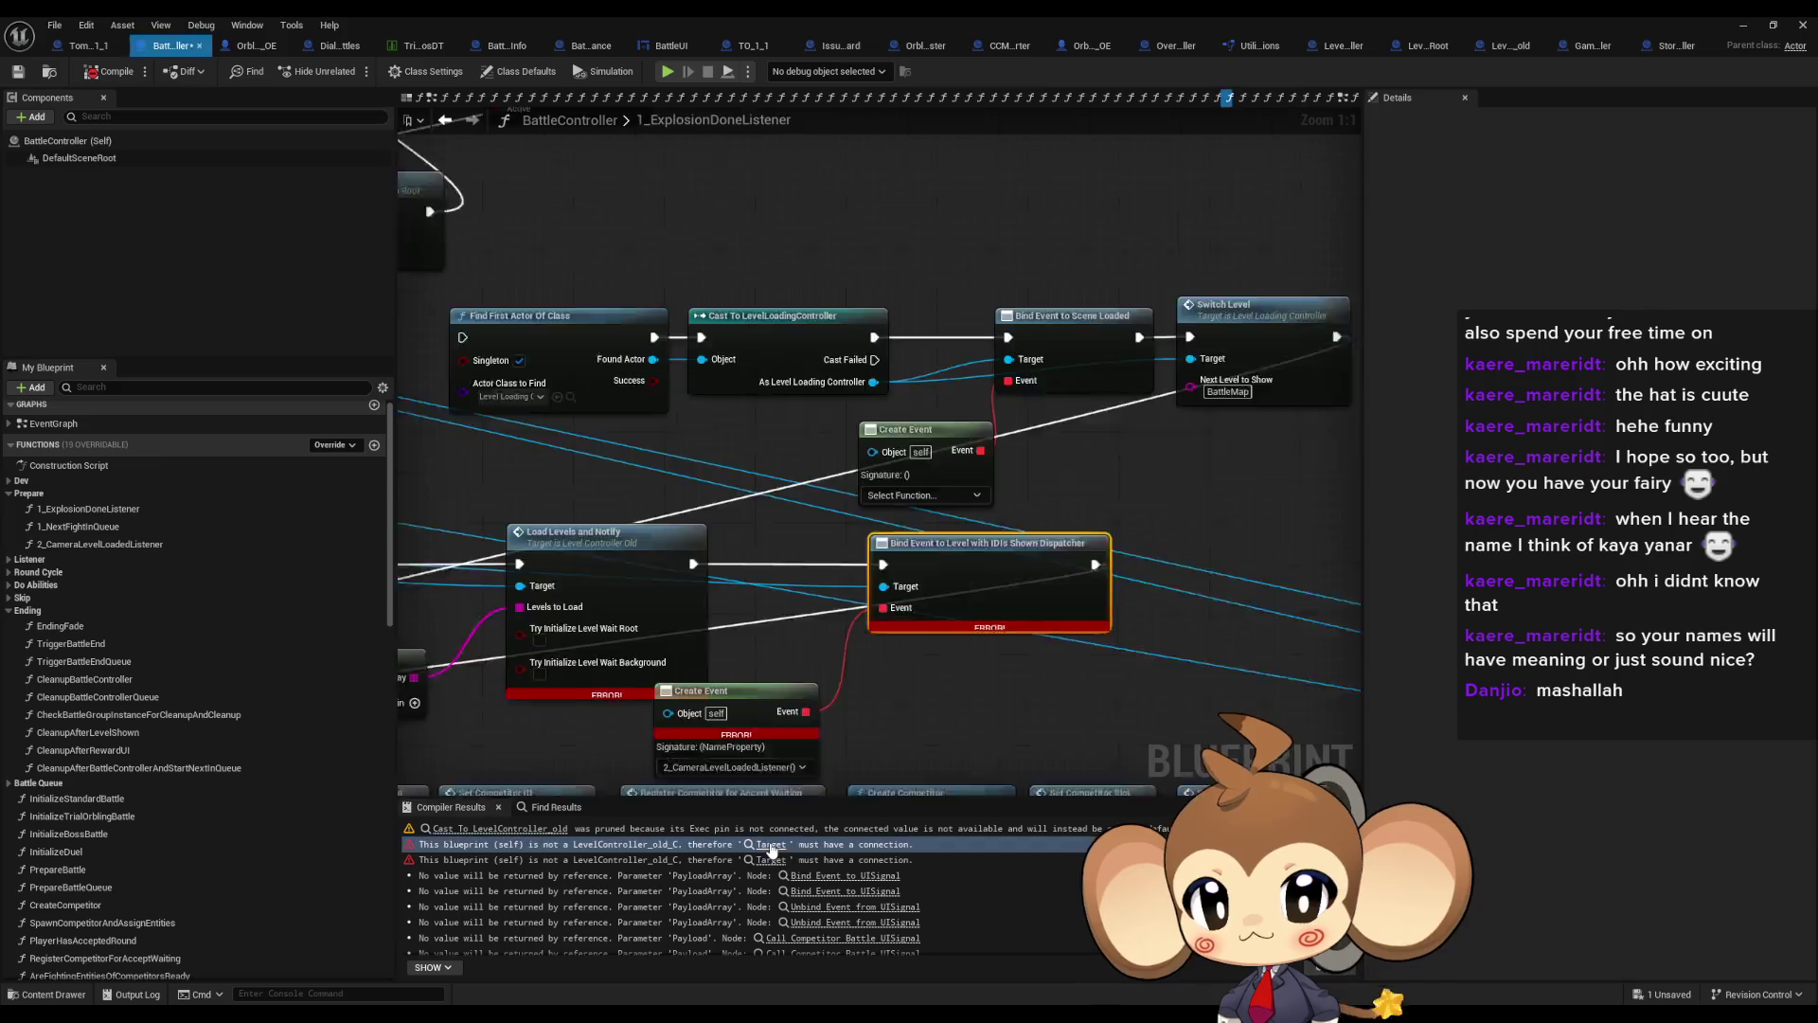
scroll(820, 483, "up", 3)
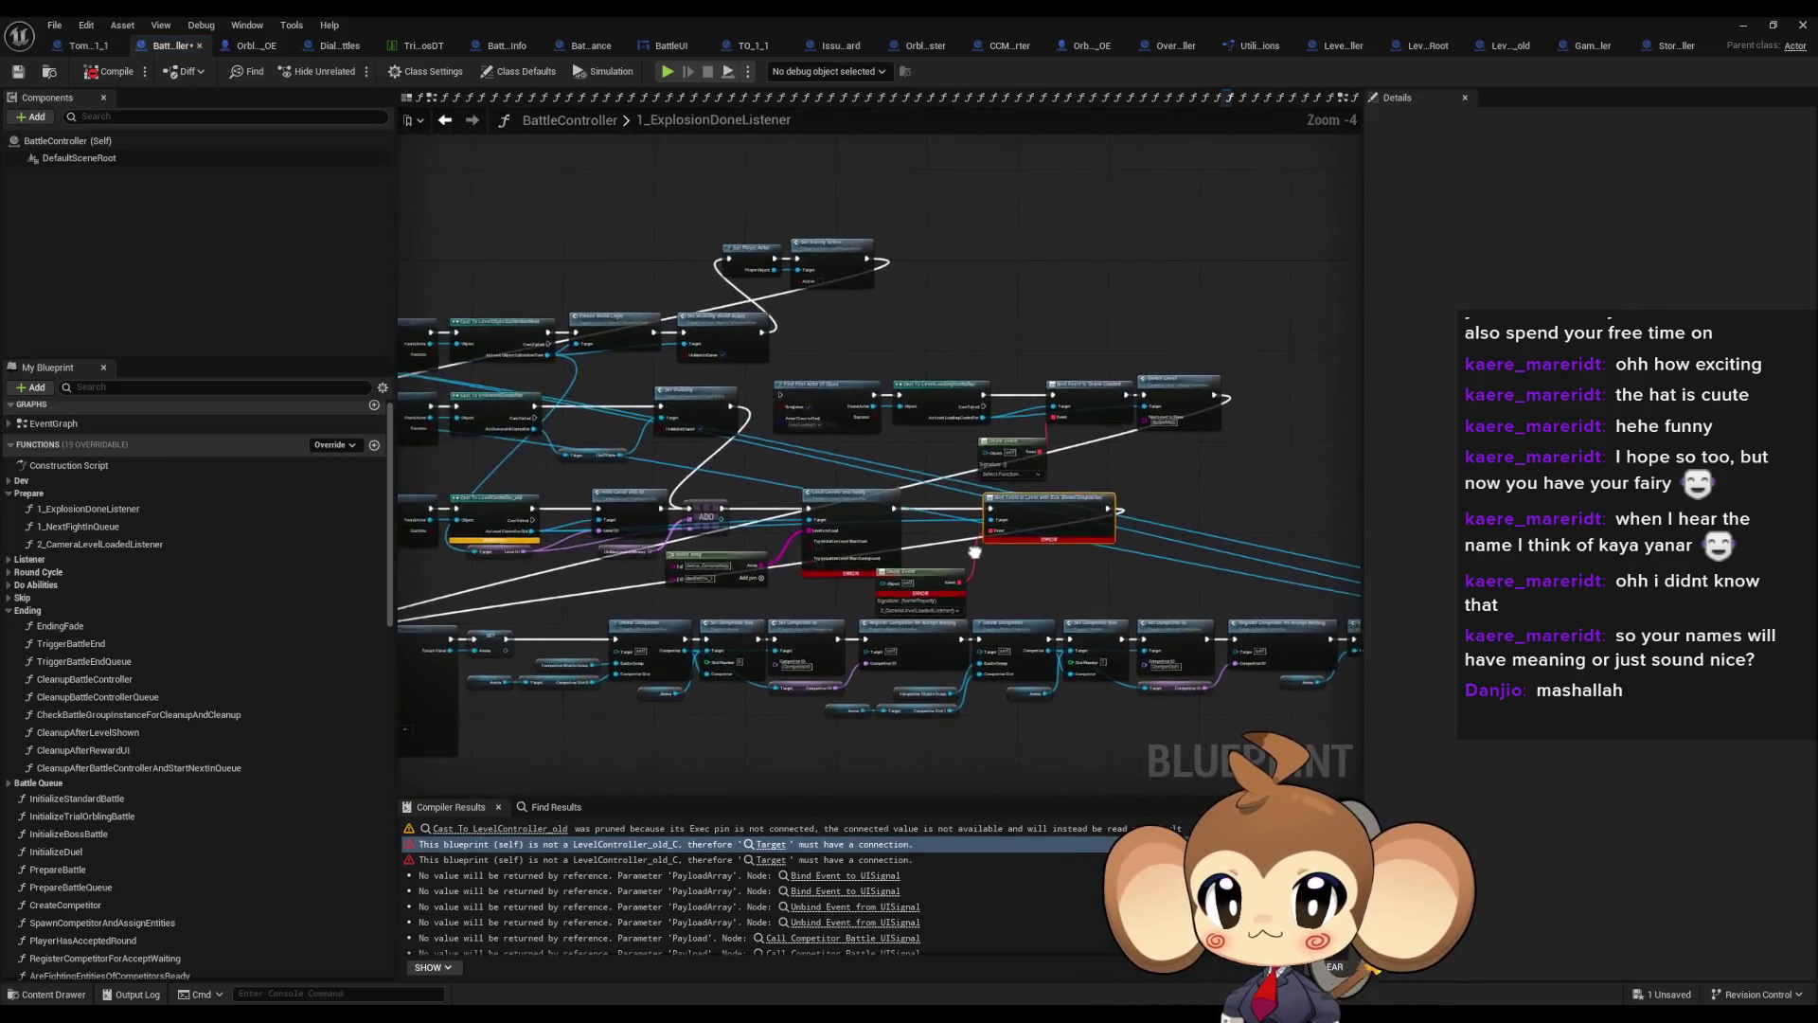
mouse_move(835, 428)
left_mouse_down()
mouse_move(775, 398)
mouse_move(1376, 348)
mouse_move(750, 299)
mouse_move(689, 396)
left_mouse_up()
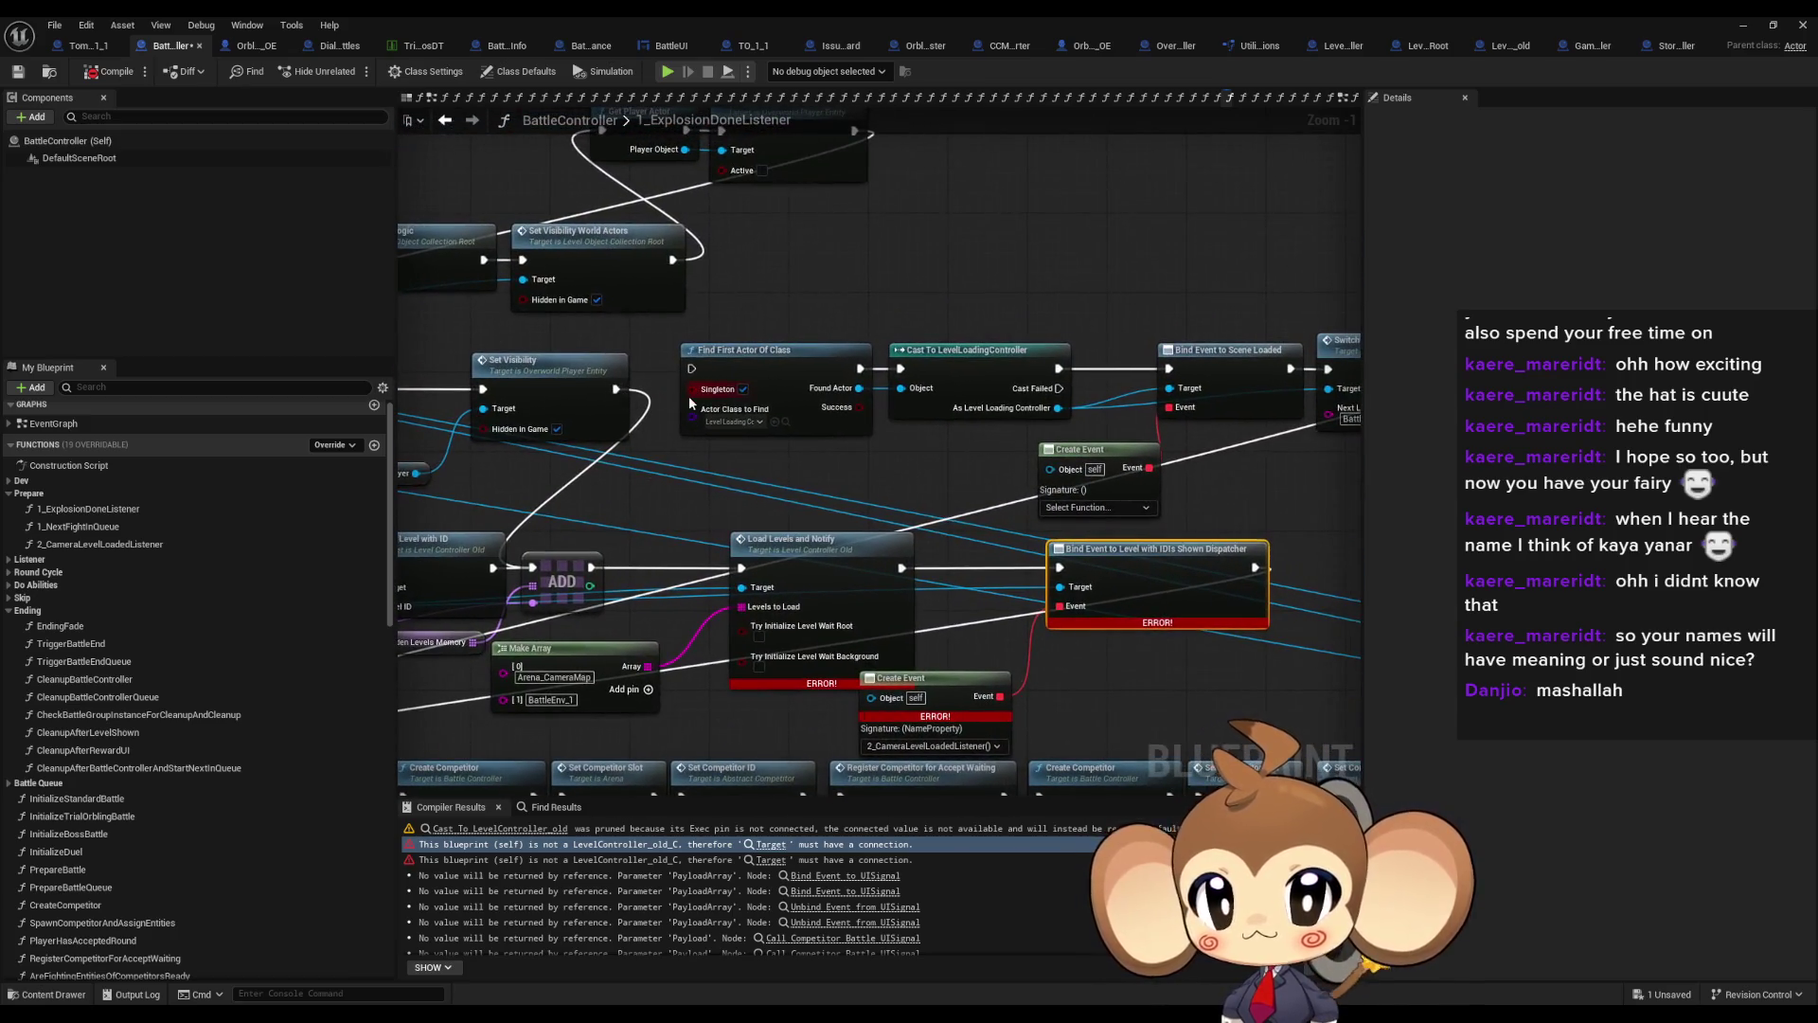
left_click_drag(591, 567, 691, 368)
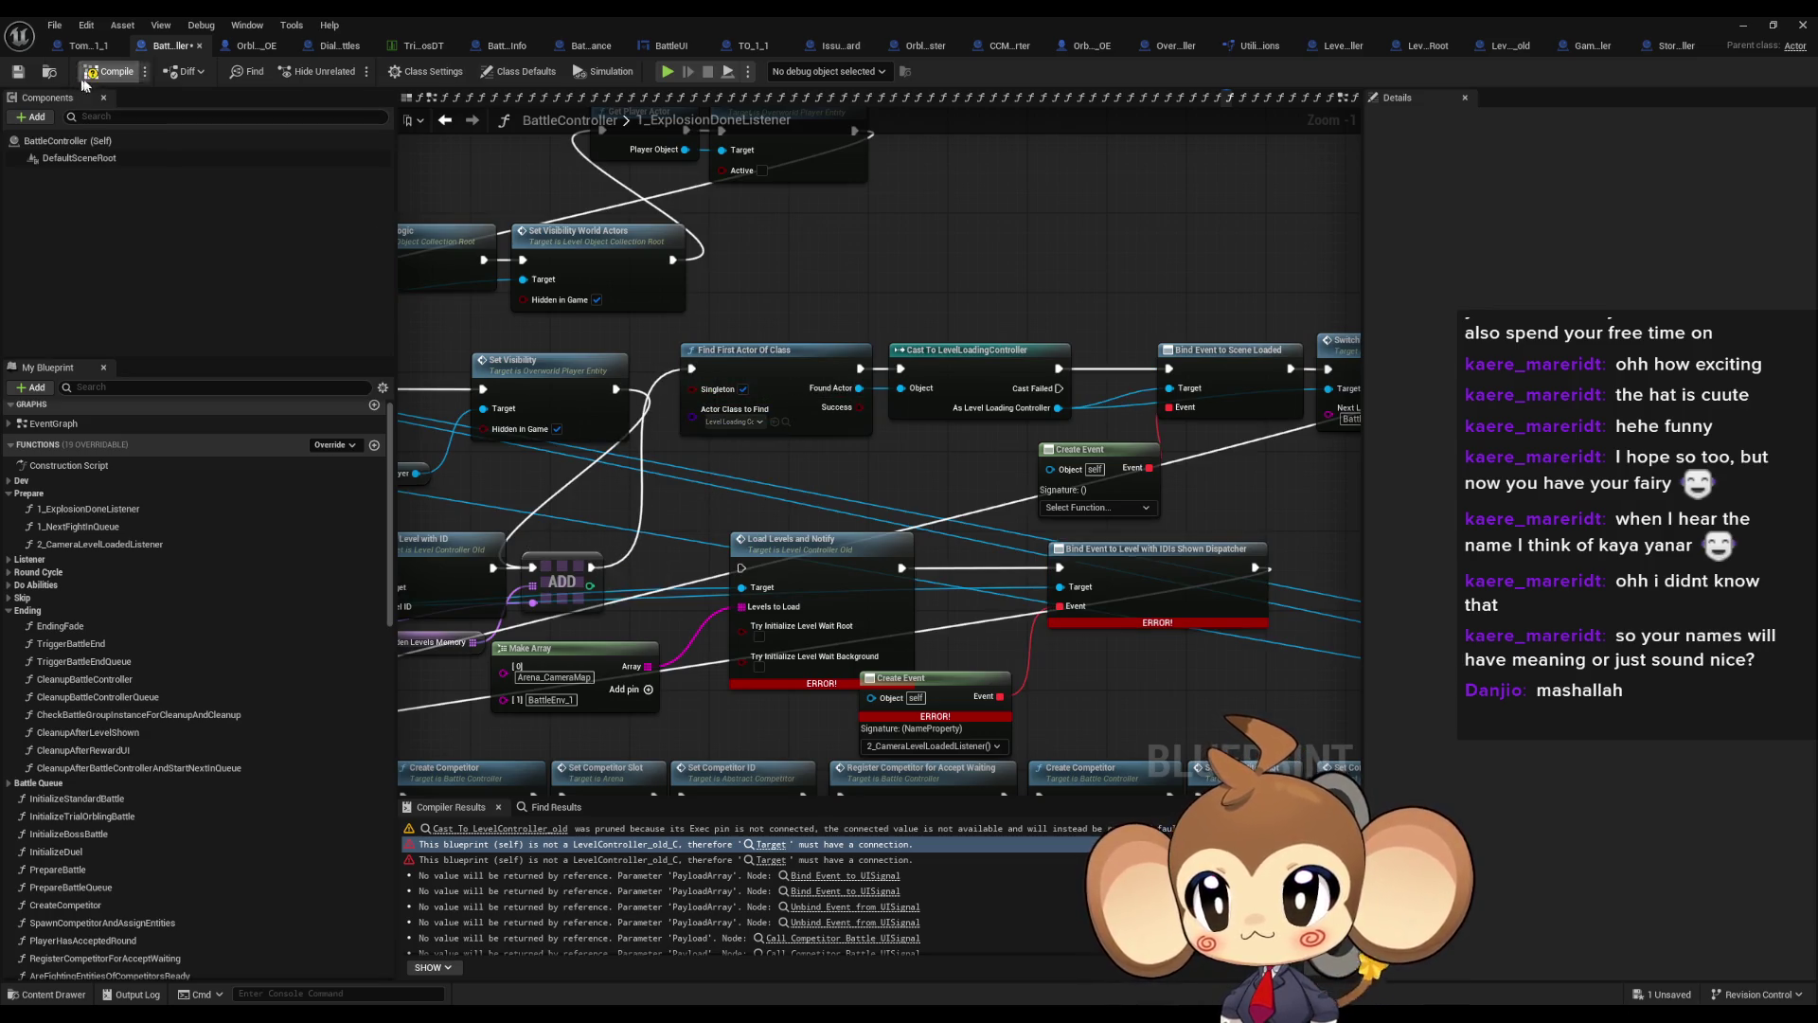
Bind Create Event to 2_CameraLevelLoadedListener and save the blueprint
left_click(1084, 519)
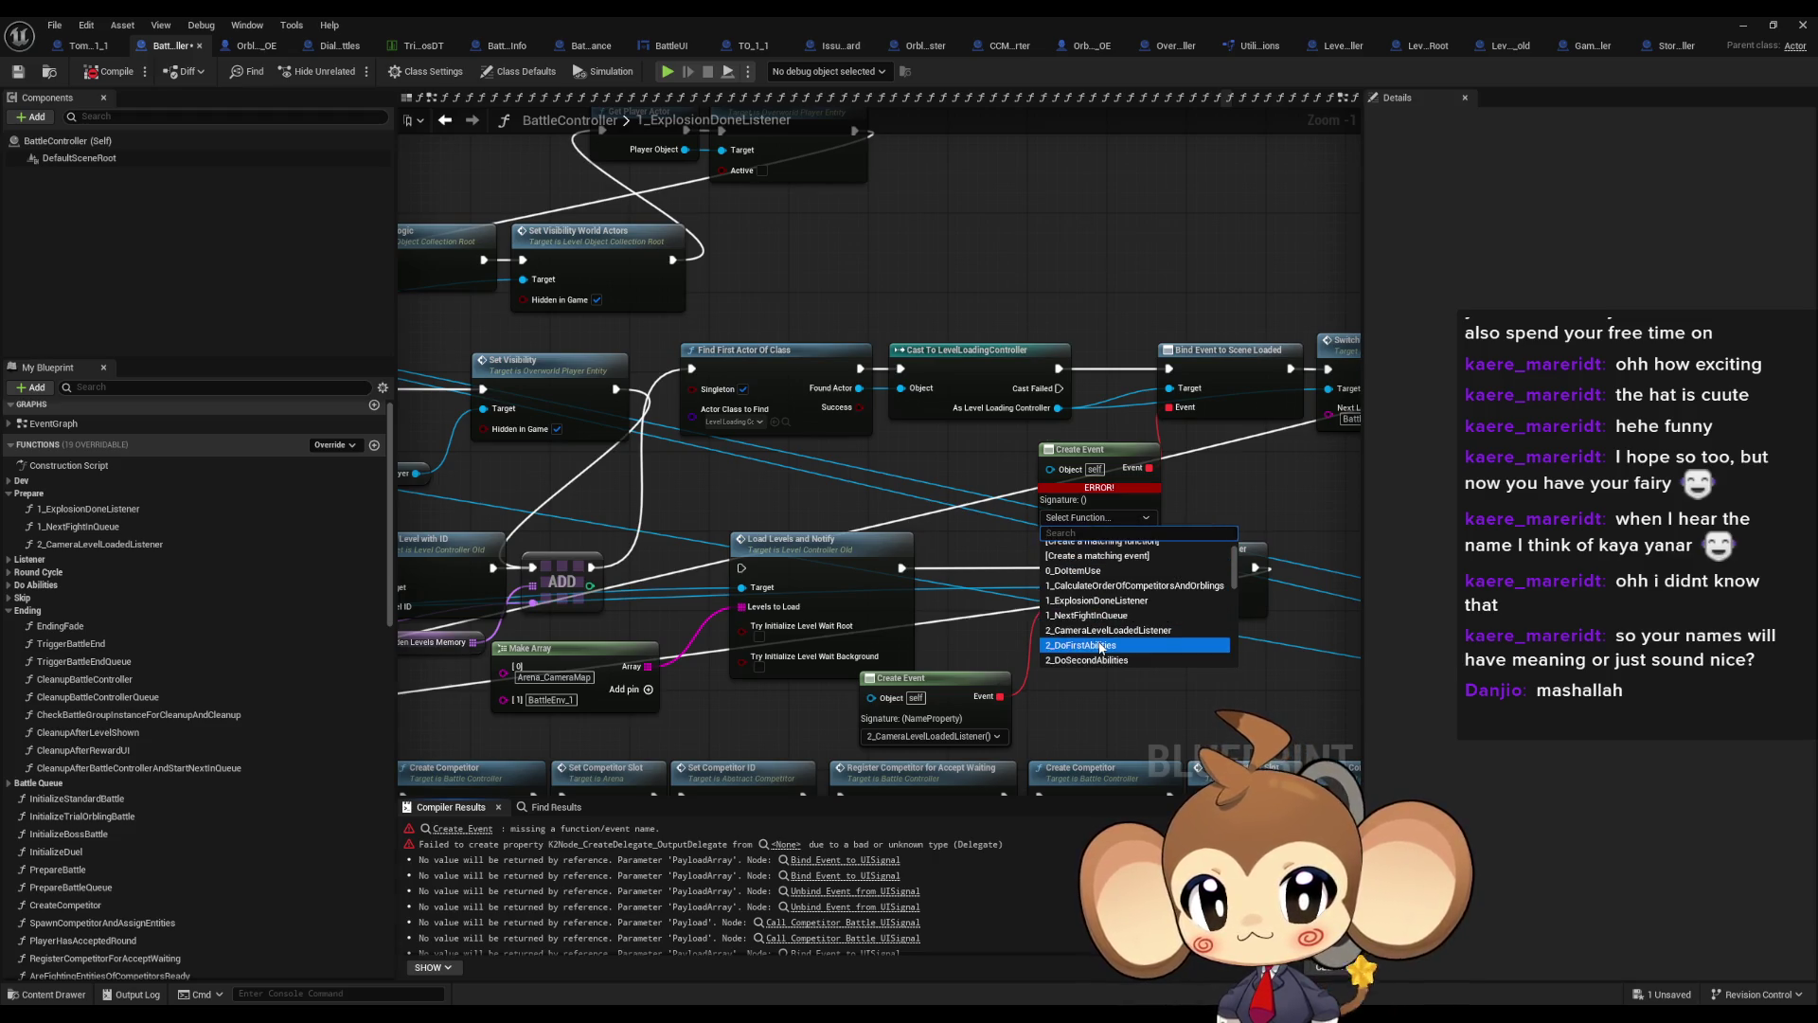
left_click(1126, 632)
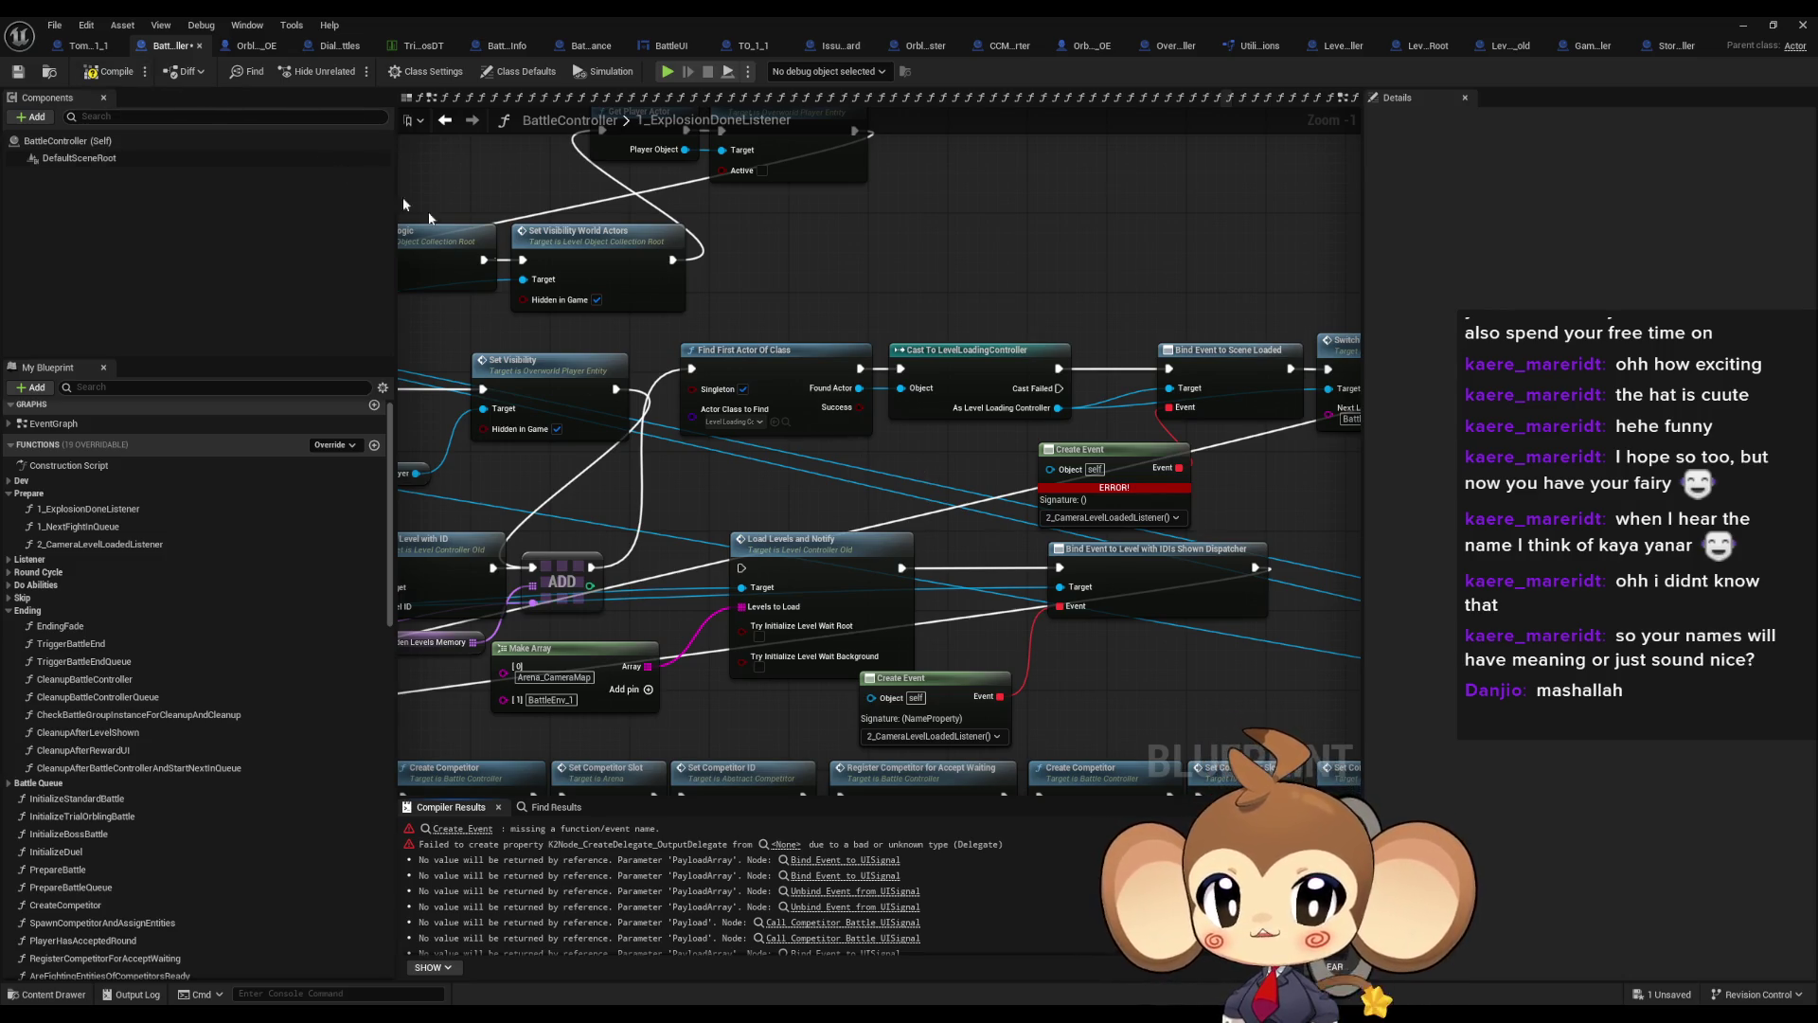
left_click(17, 75)
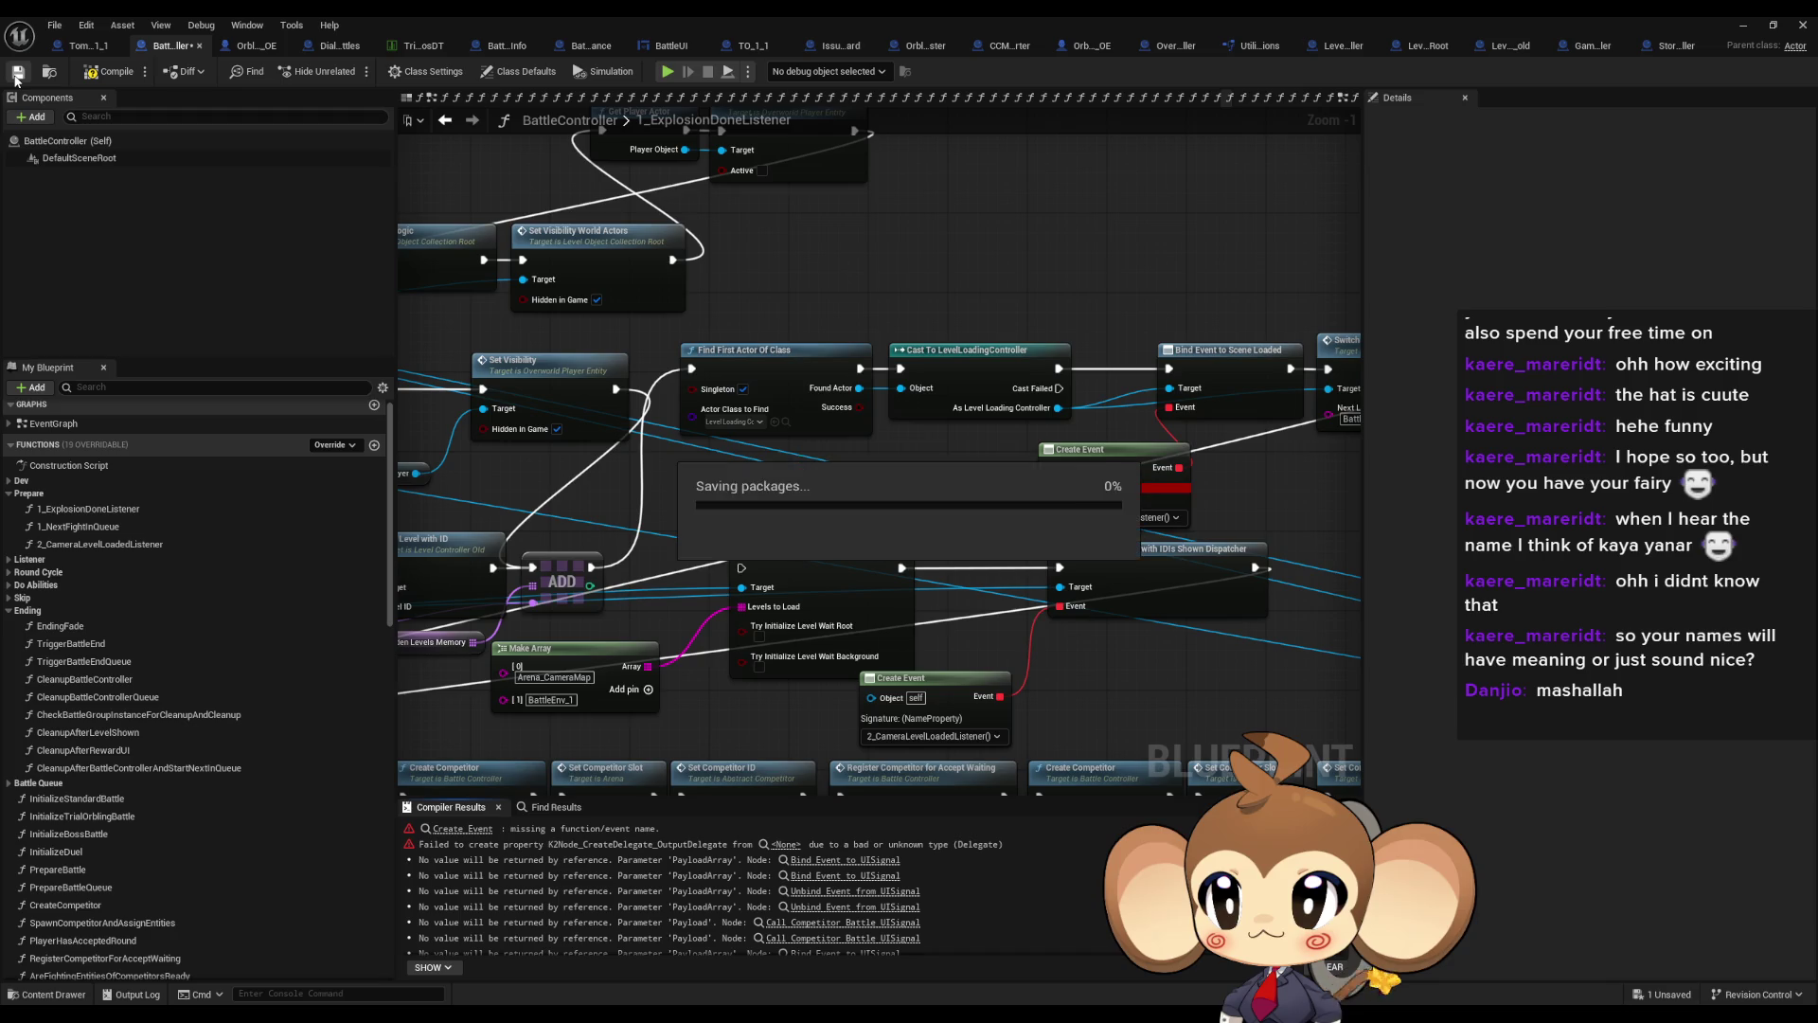
Compile and inspect the Create Event signature error in the function chain
left_click(106, 77)
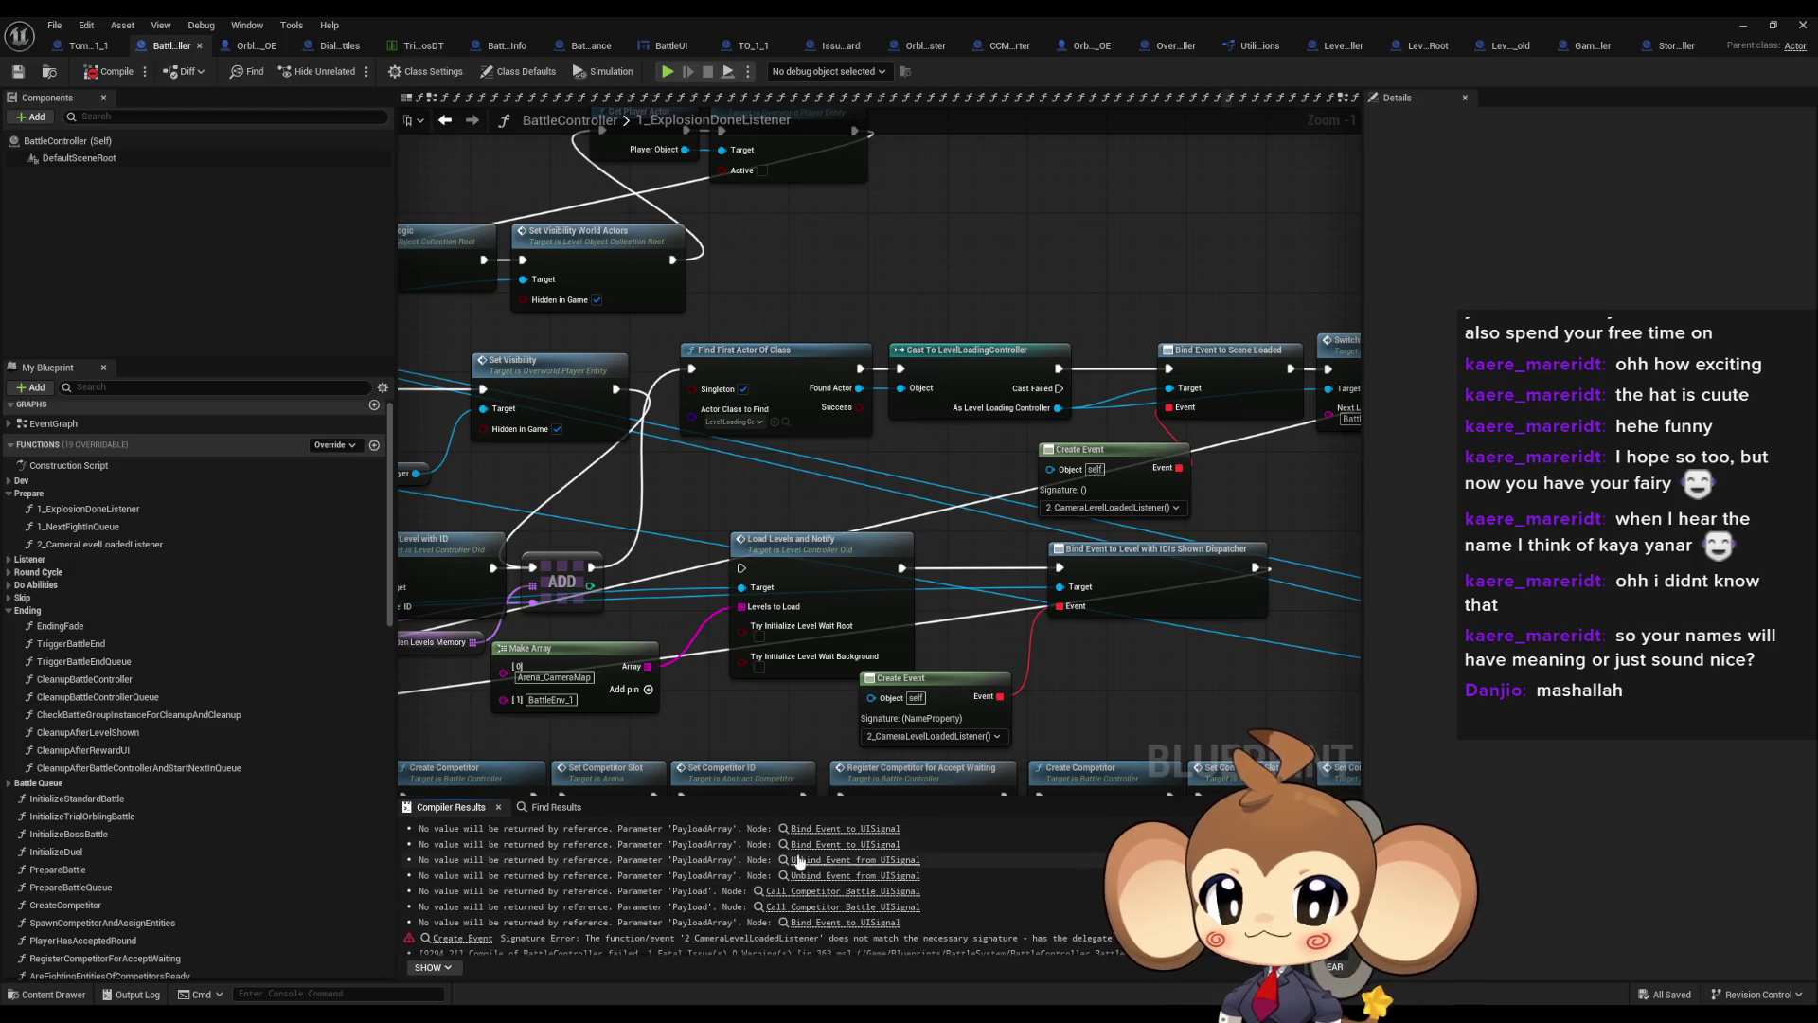
left_click(466, 939)
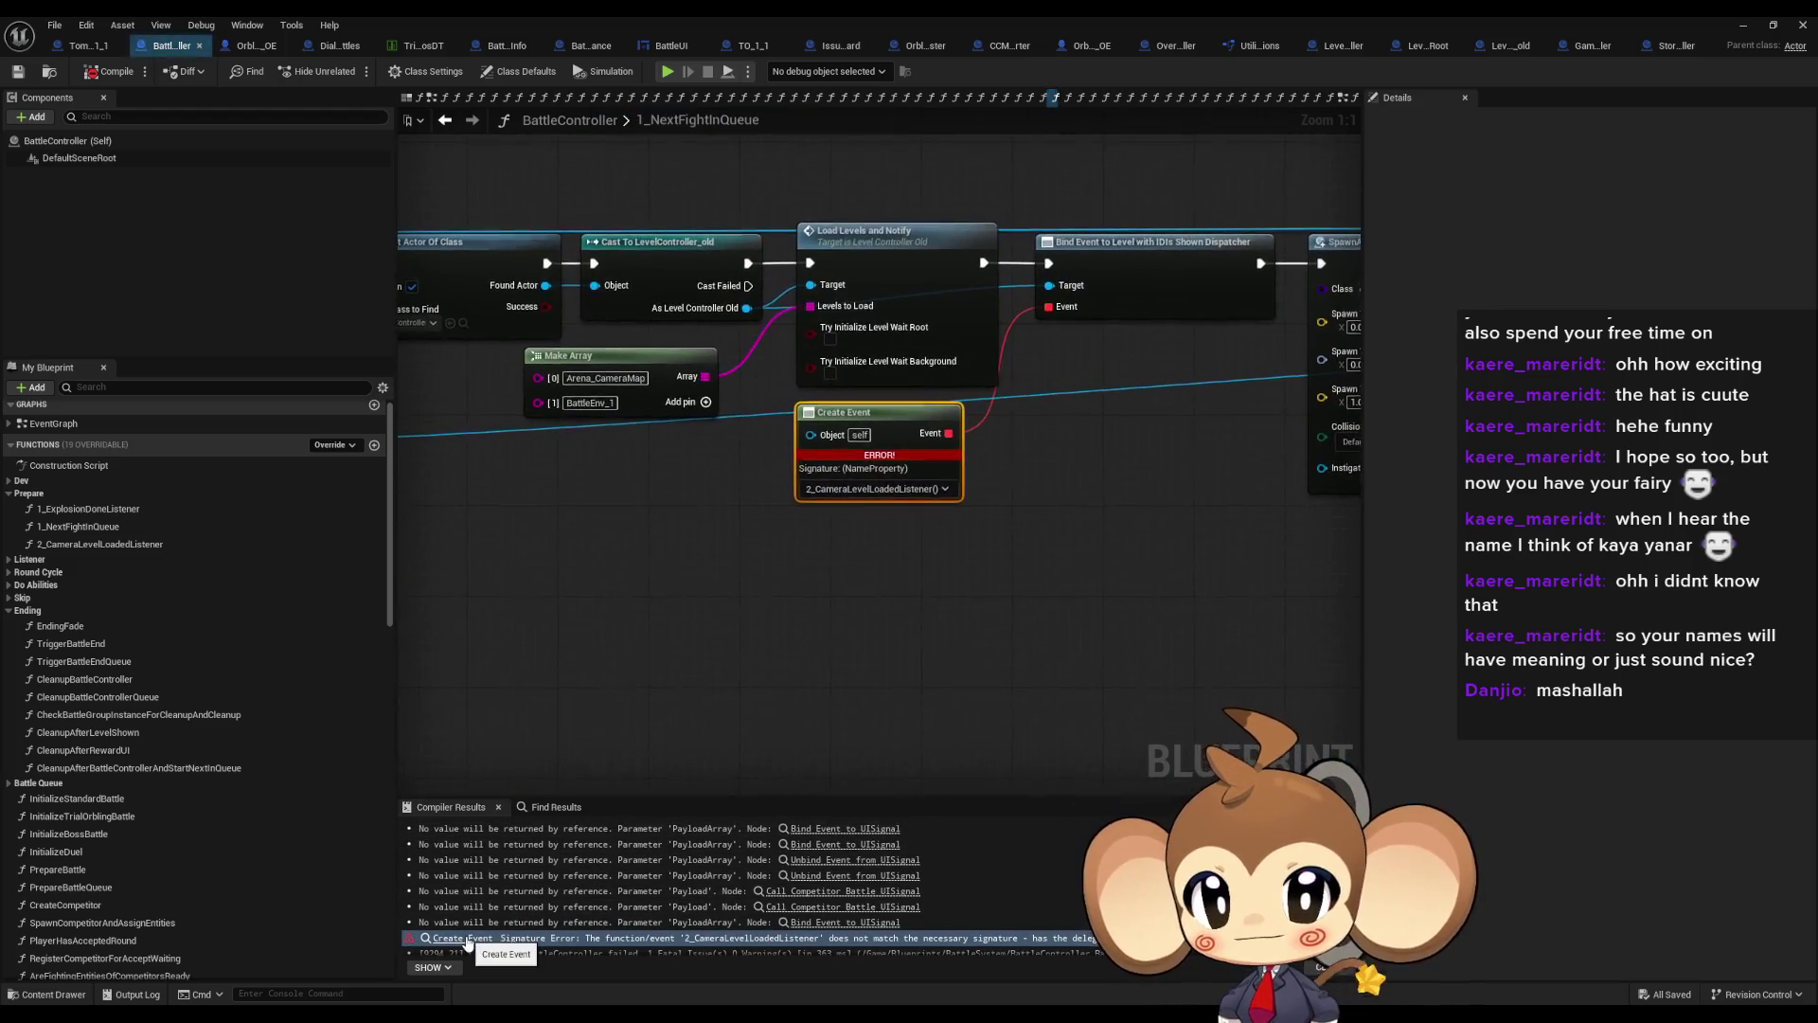
scroll(898, 589, "down", 5)
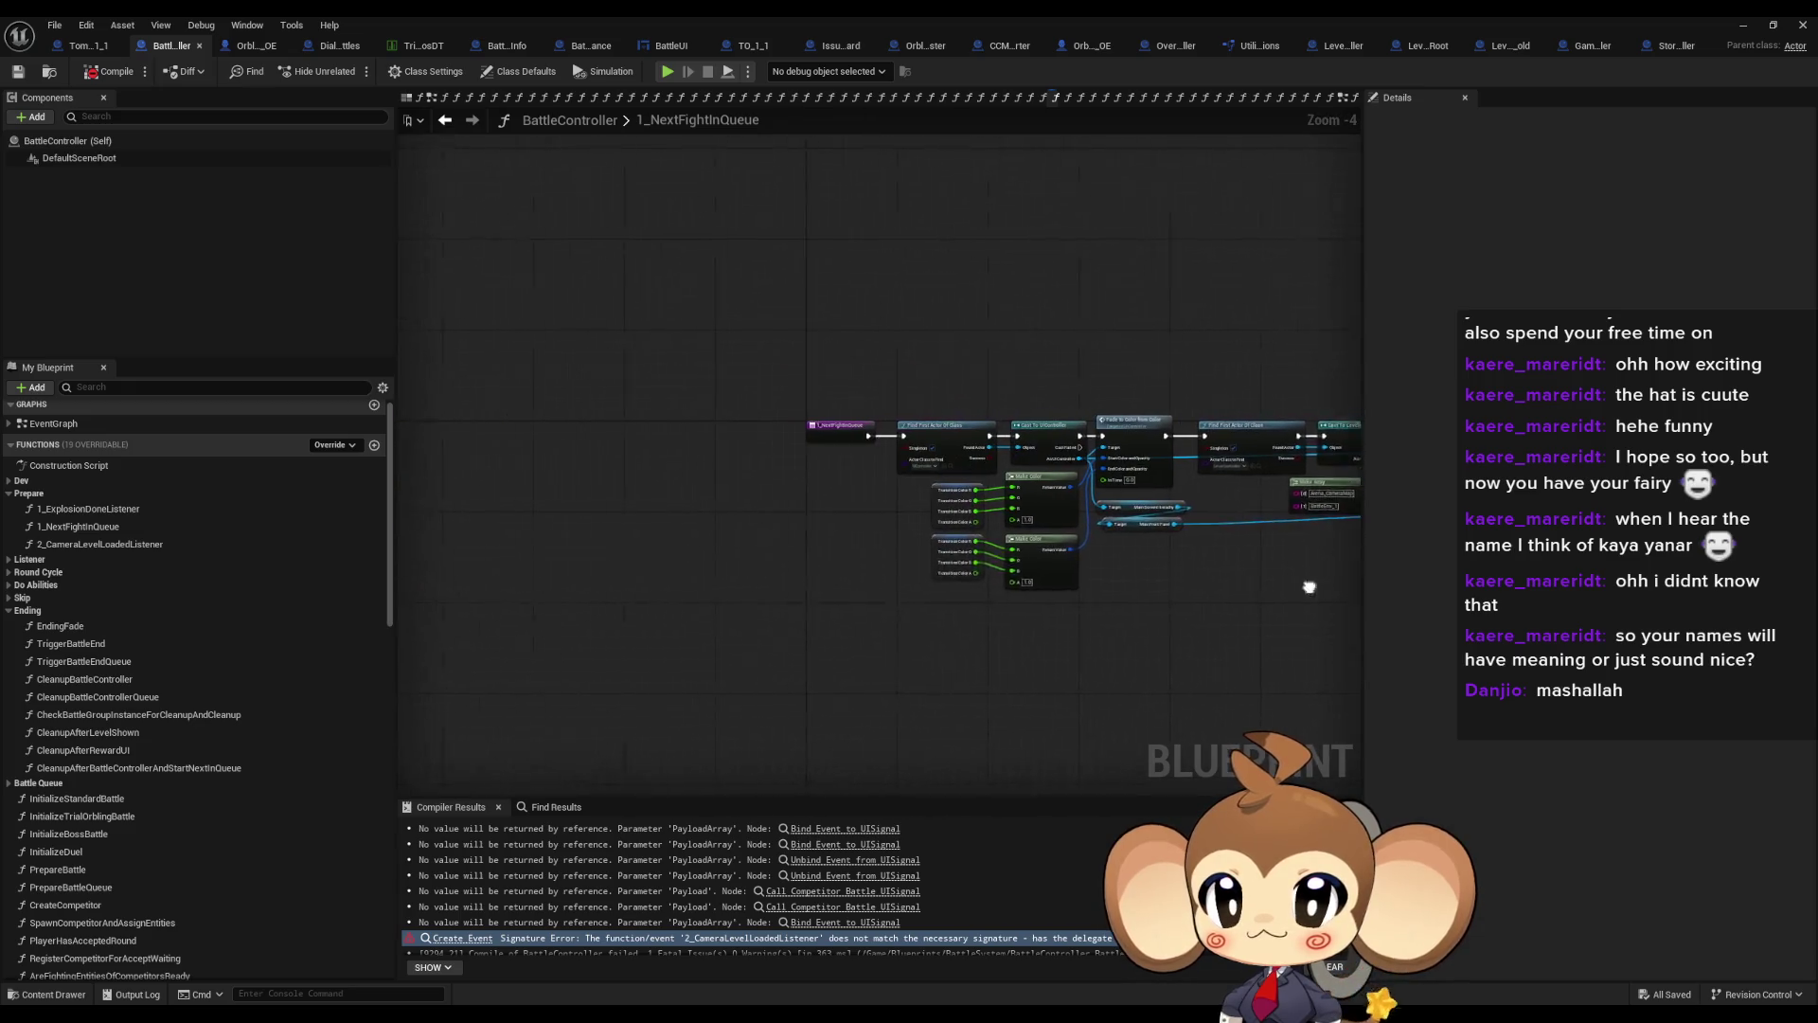
left_click_drag(989, 537, 506, 519)
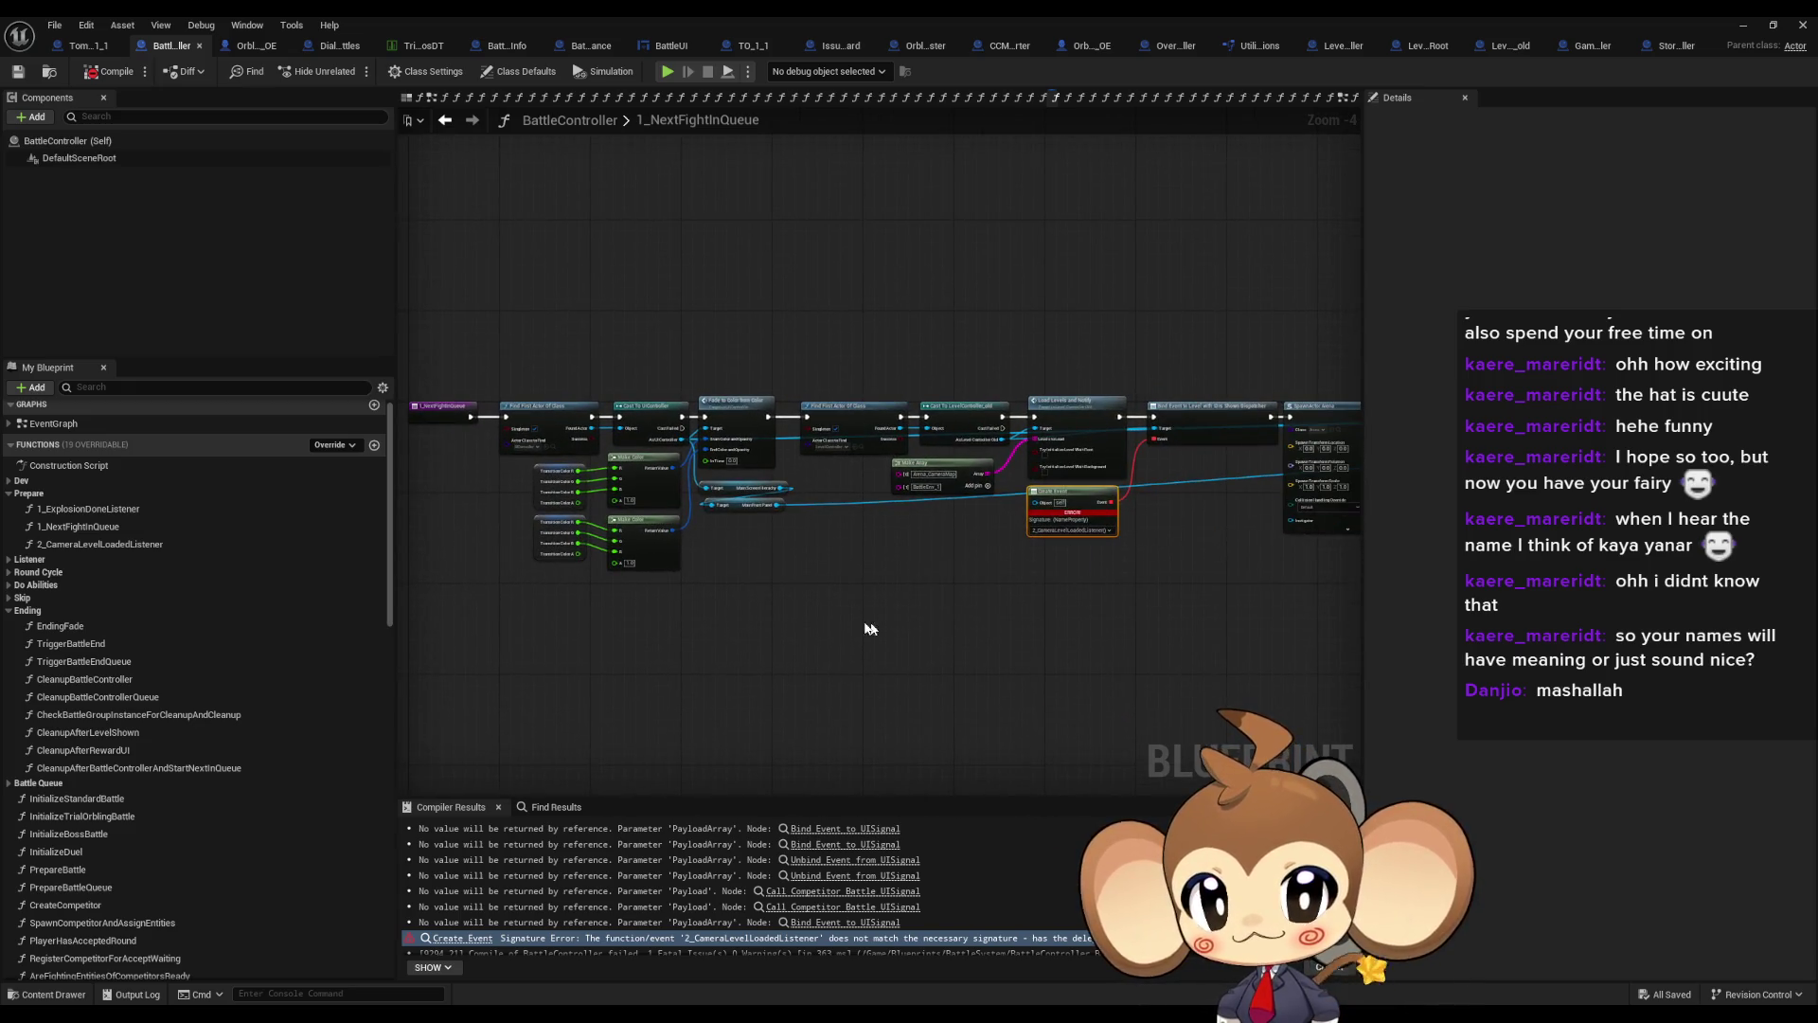
left_click(858, 617)
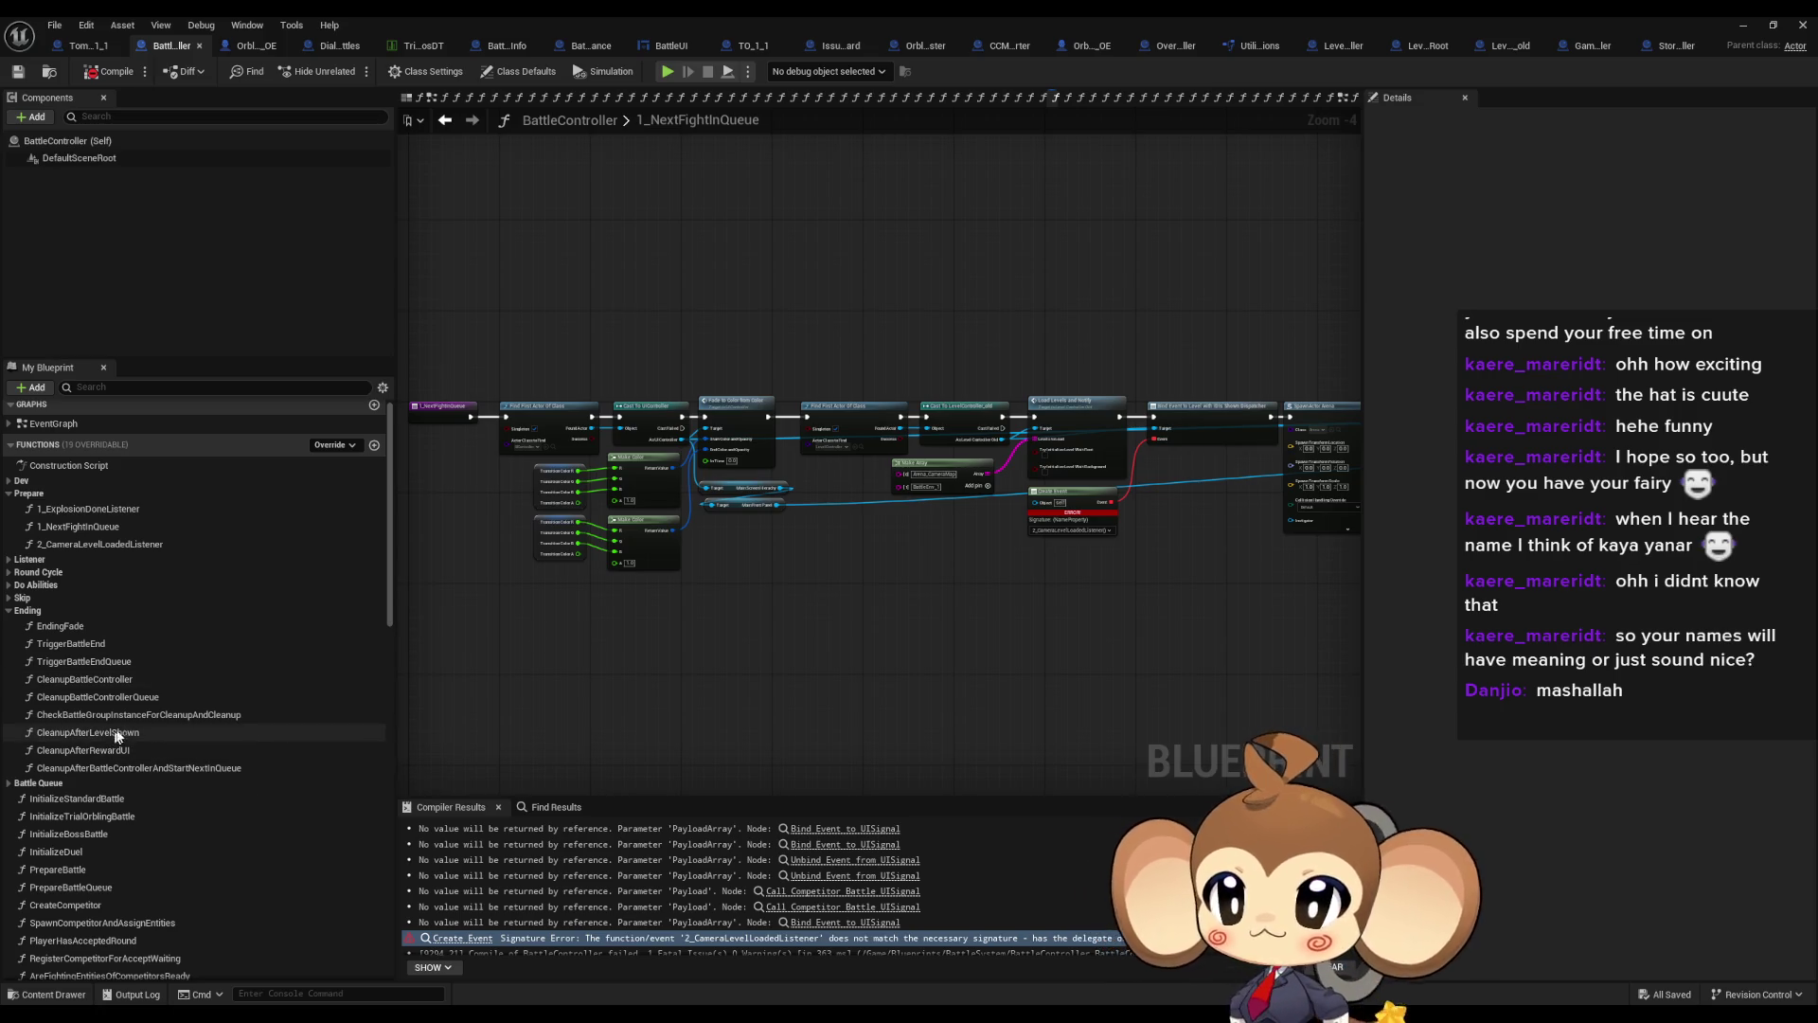
Find references to Cast To LevelController_old and go to the one in 1_NextFightInQueue
left_click(445, 120)
scroll(634, 403, "up", 2)
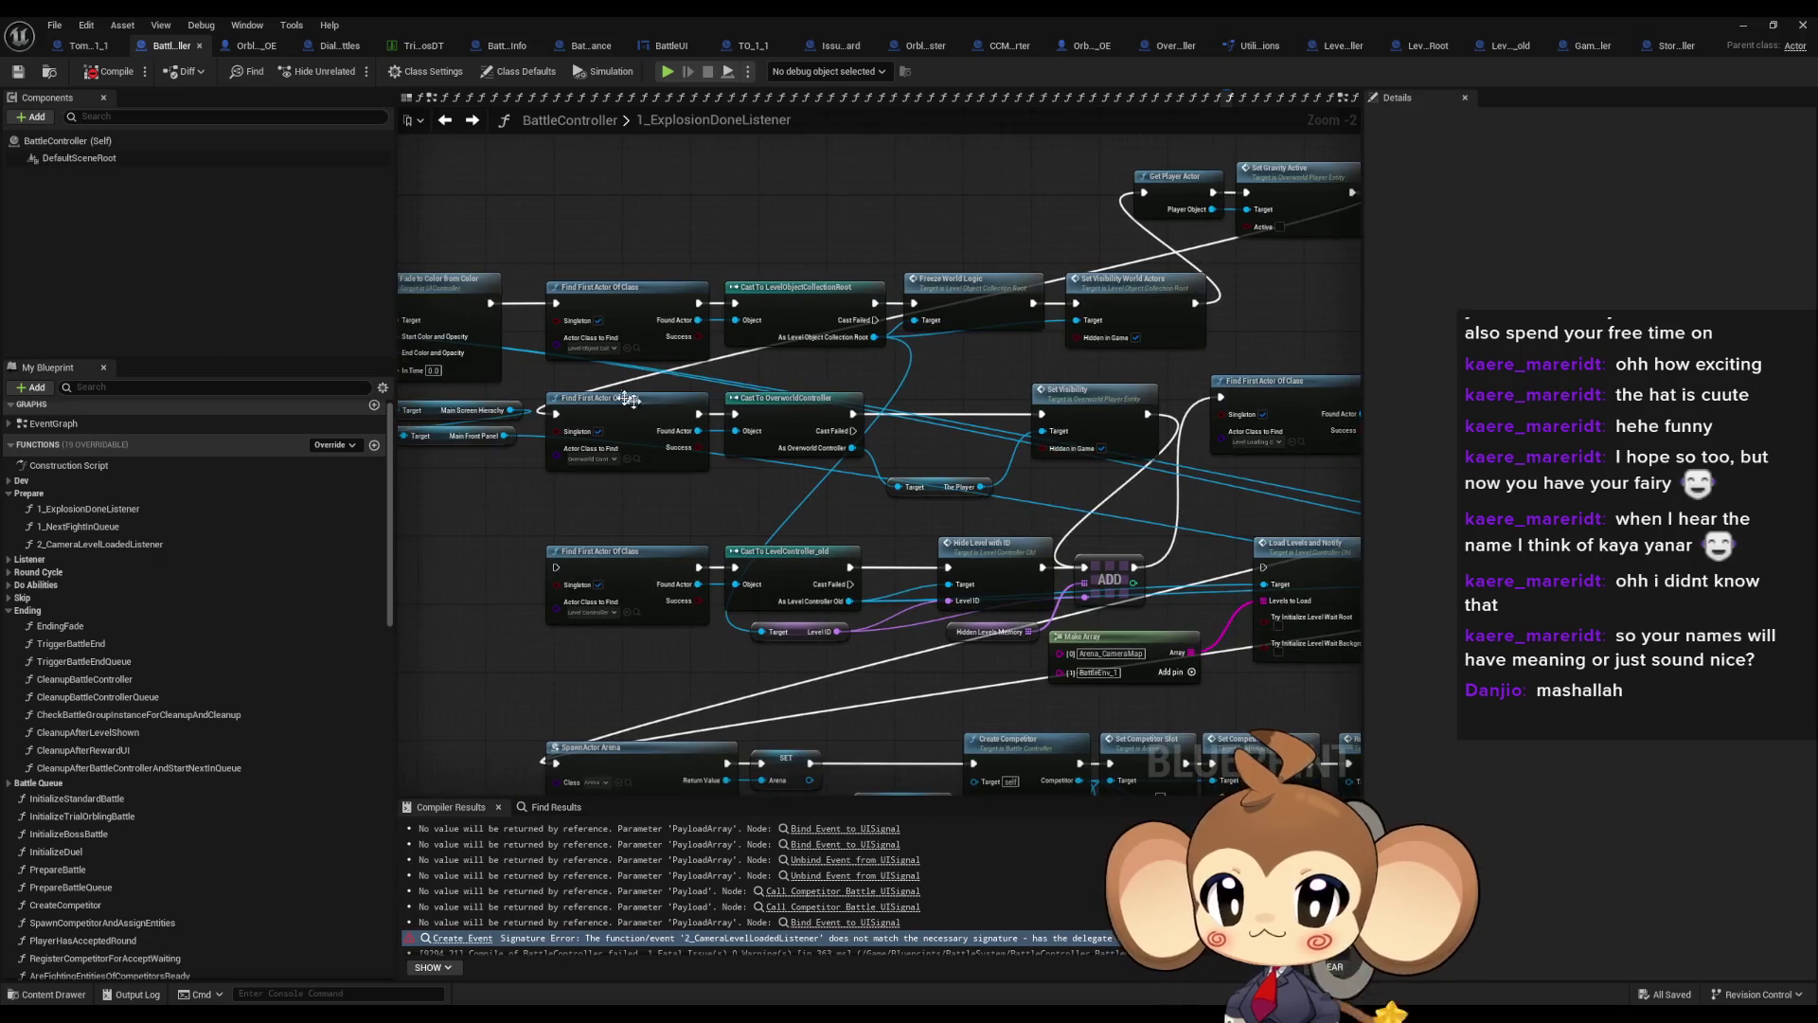
scroll(640, 595, "up", 2)
right_click(857, 567)
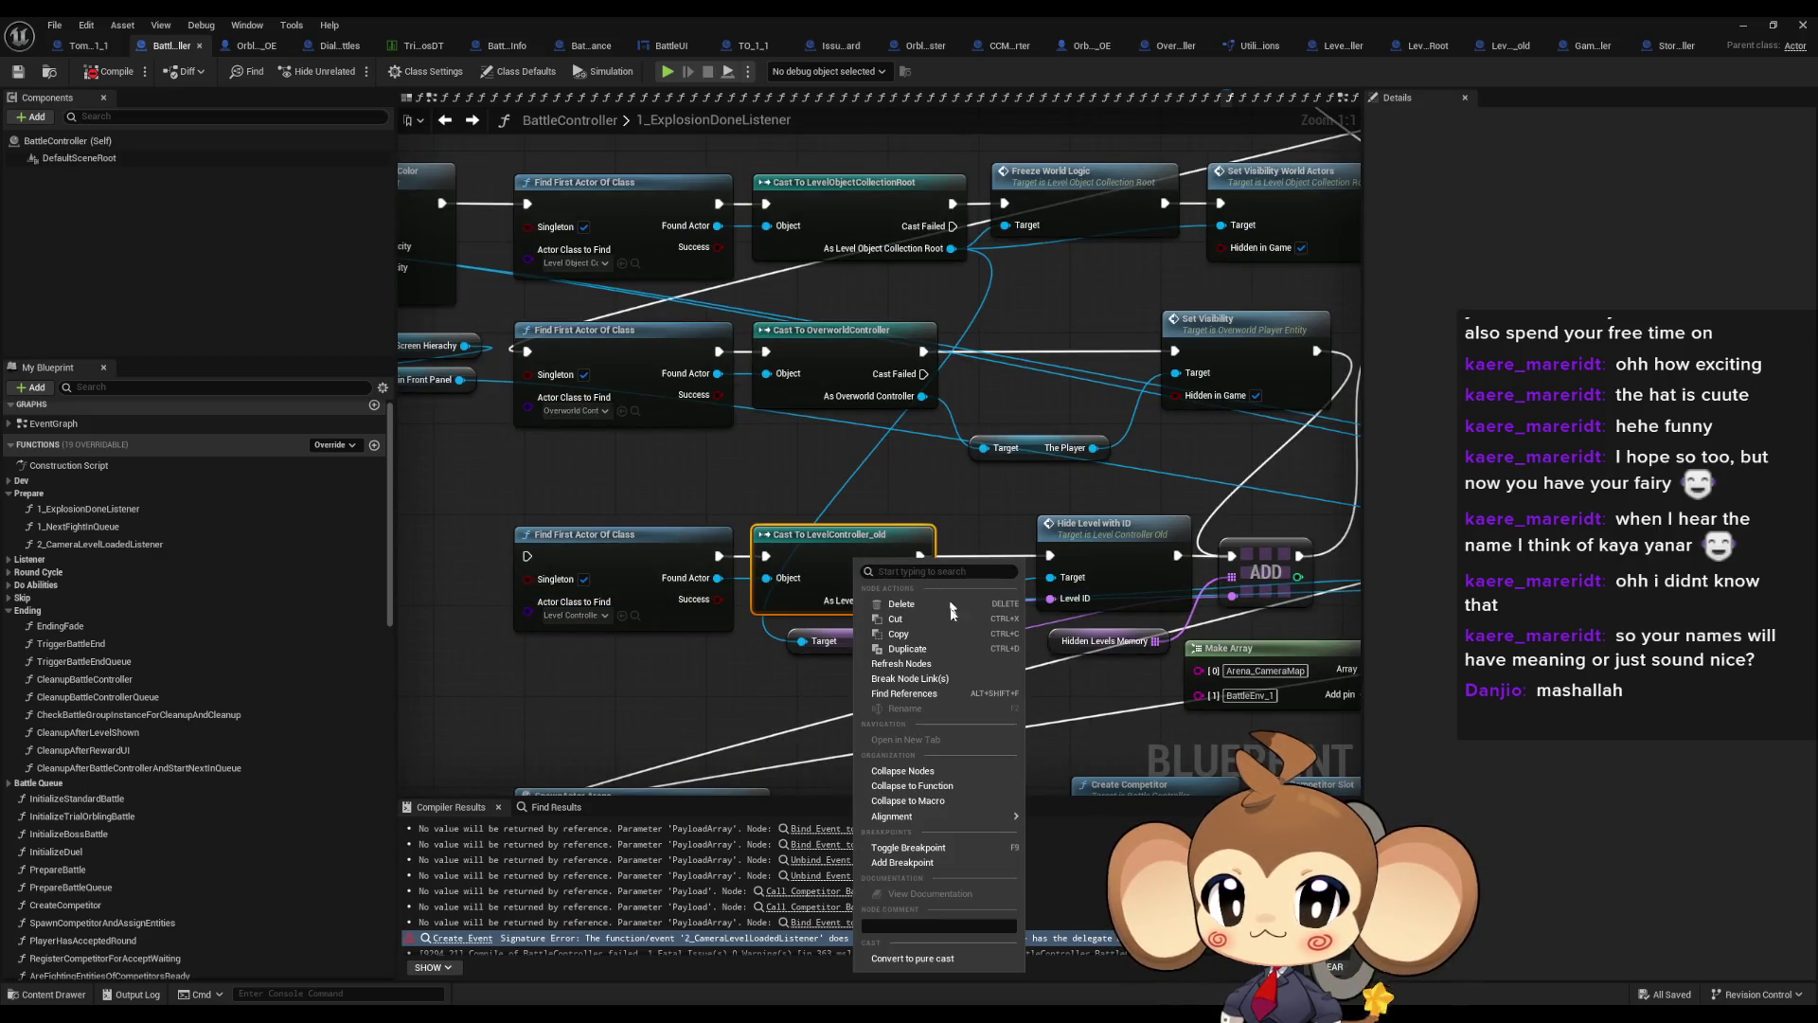
left_click(899, 694)
left_click(459, 867)
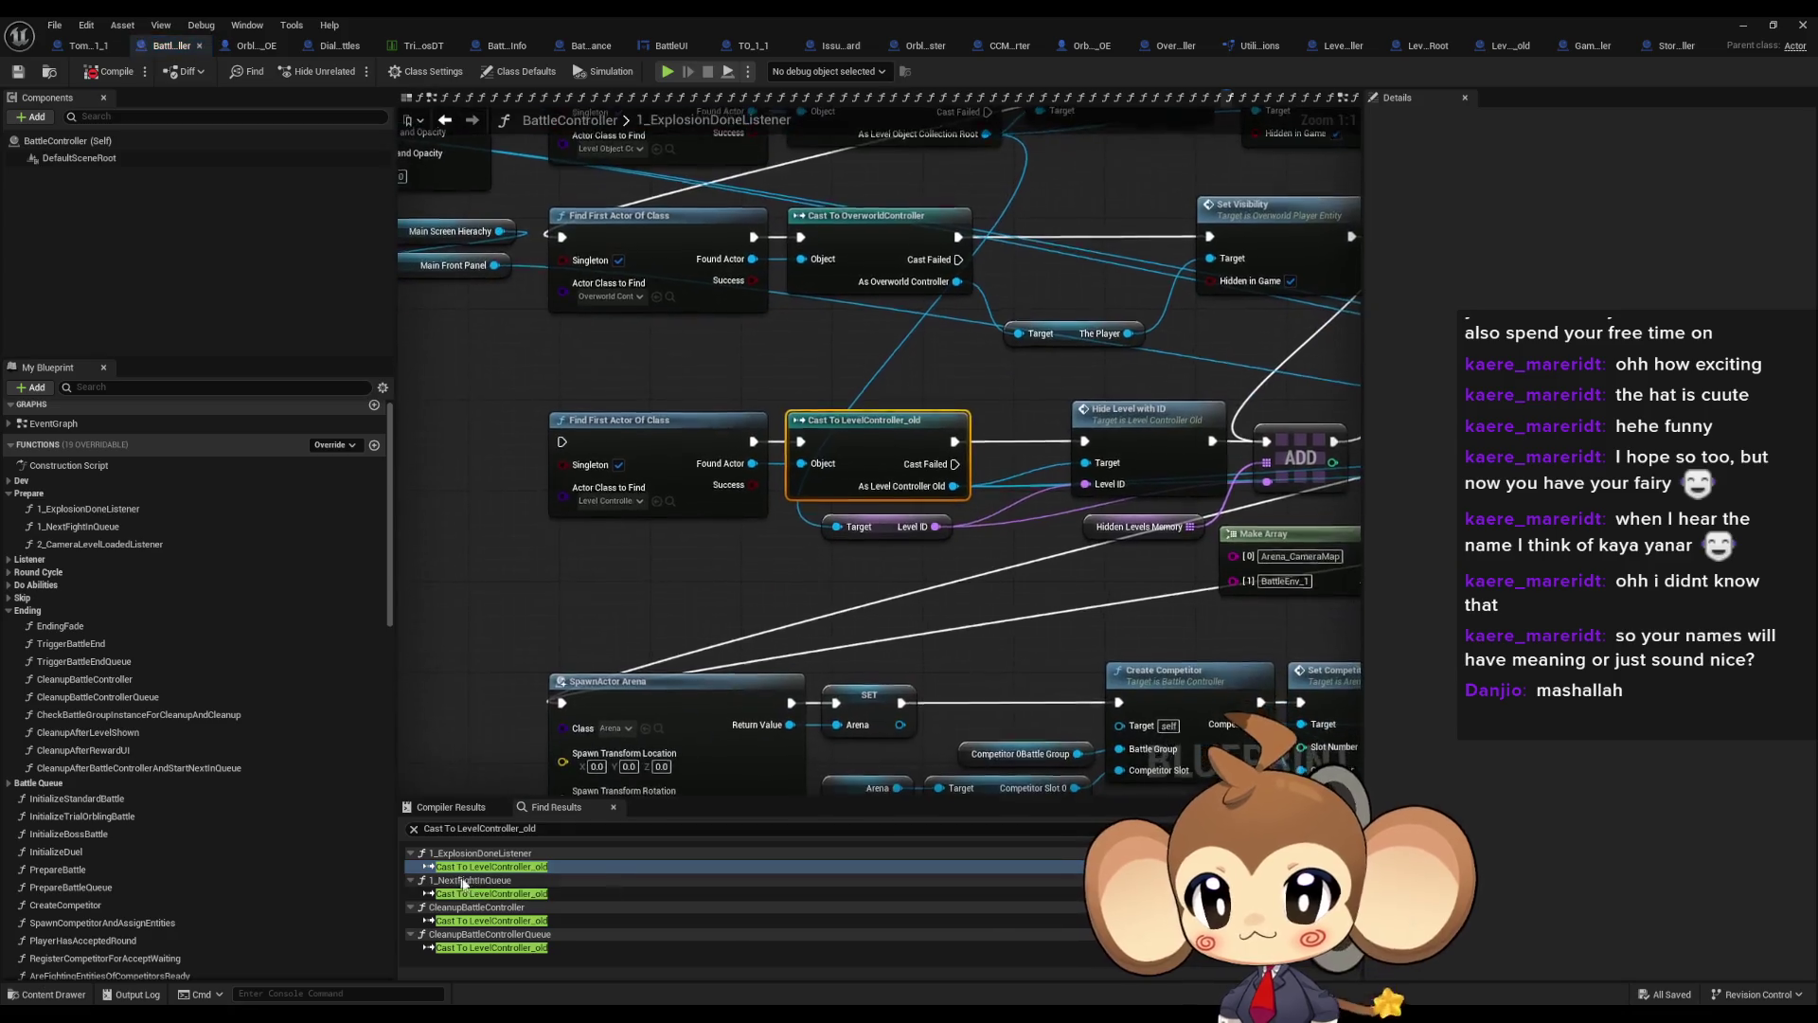
left_click(478, 894)
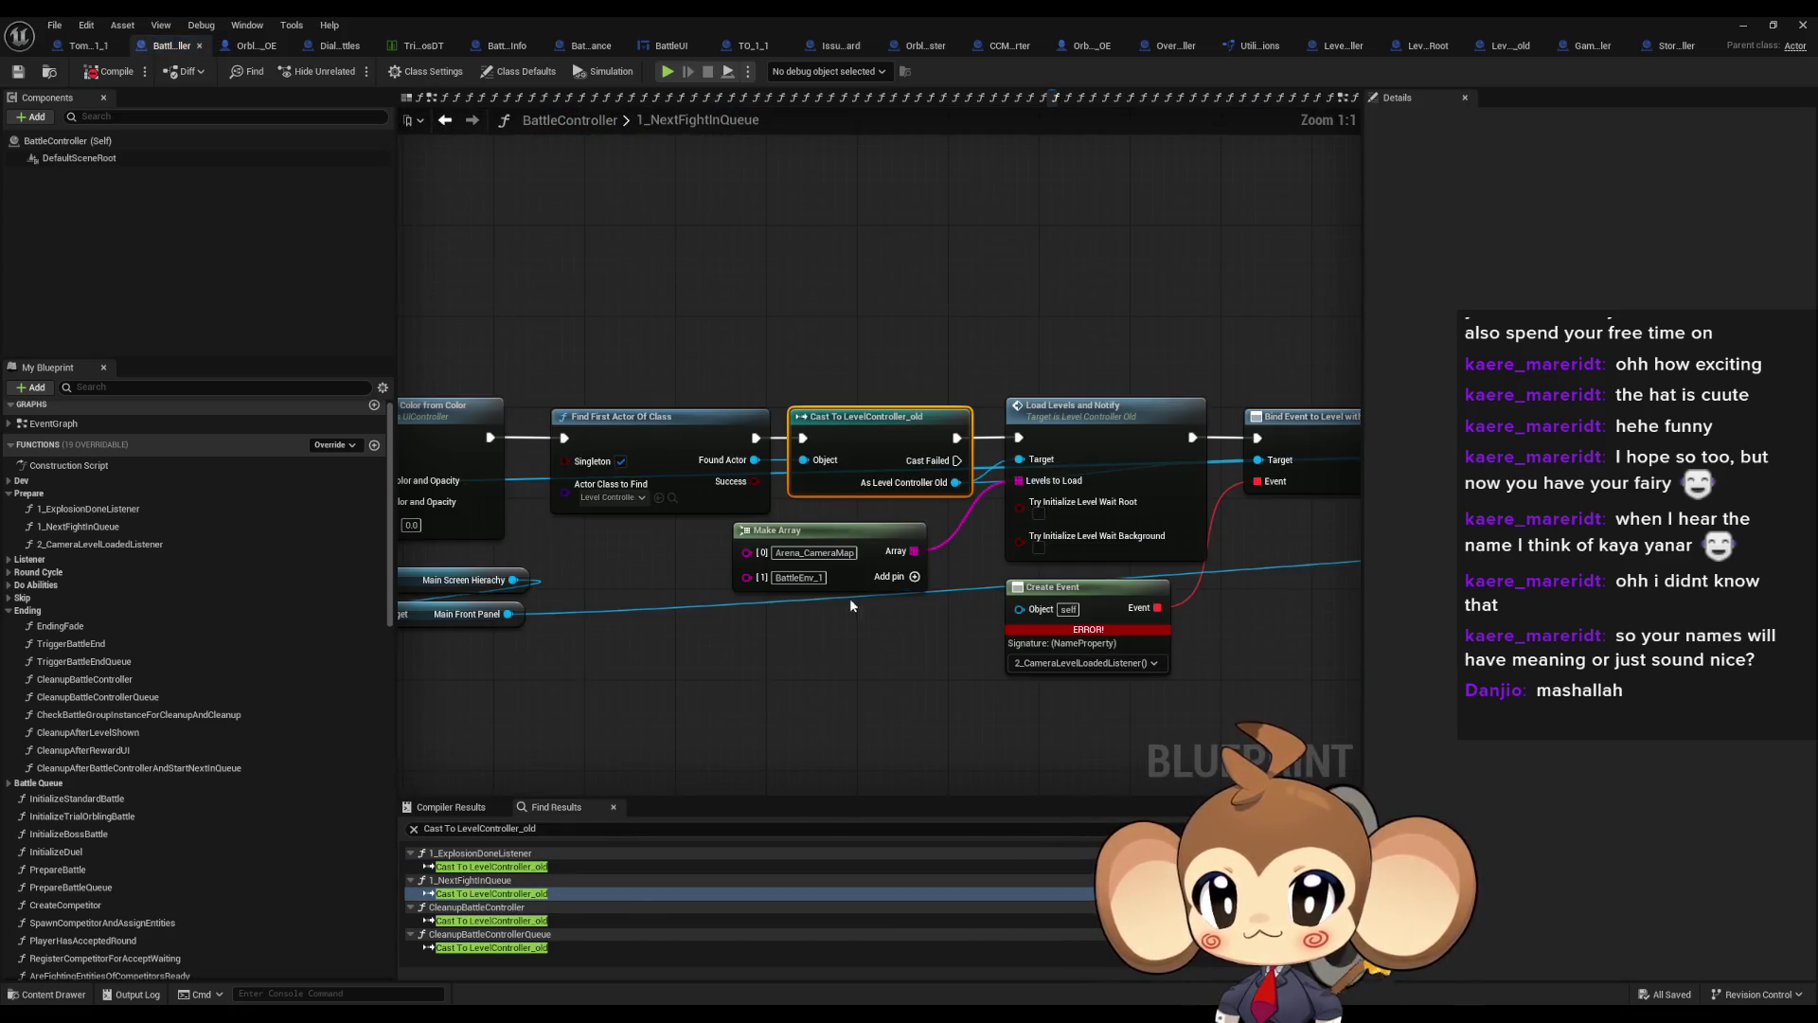
left_click(958, 527)
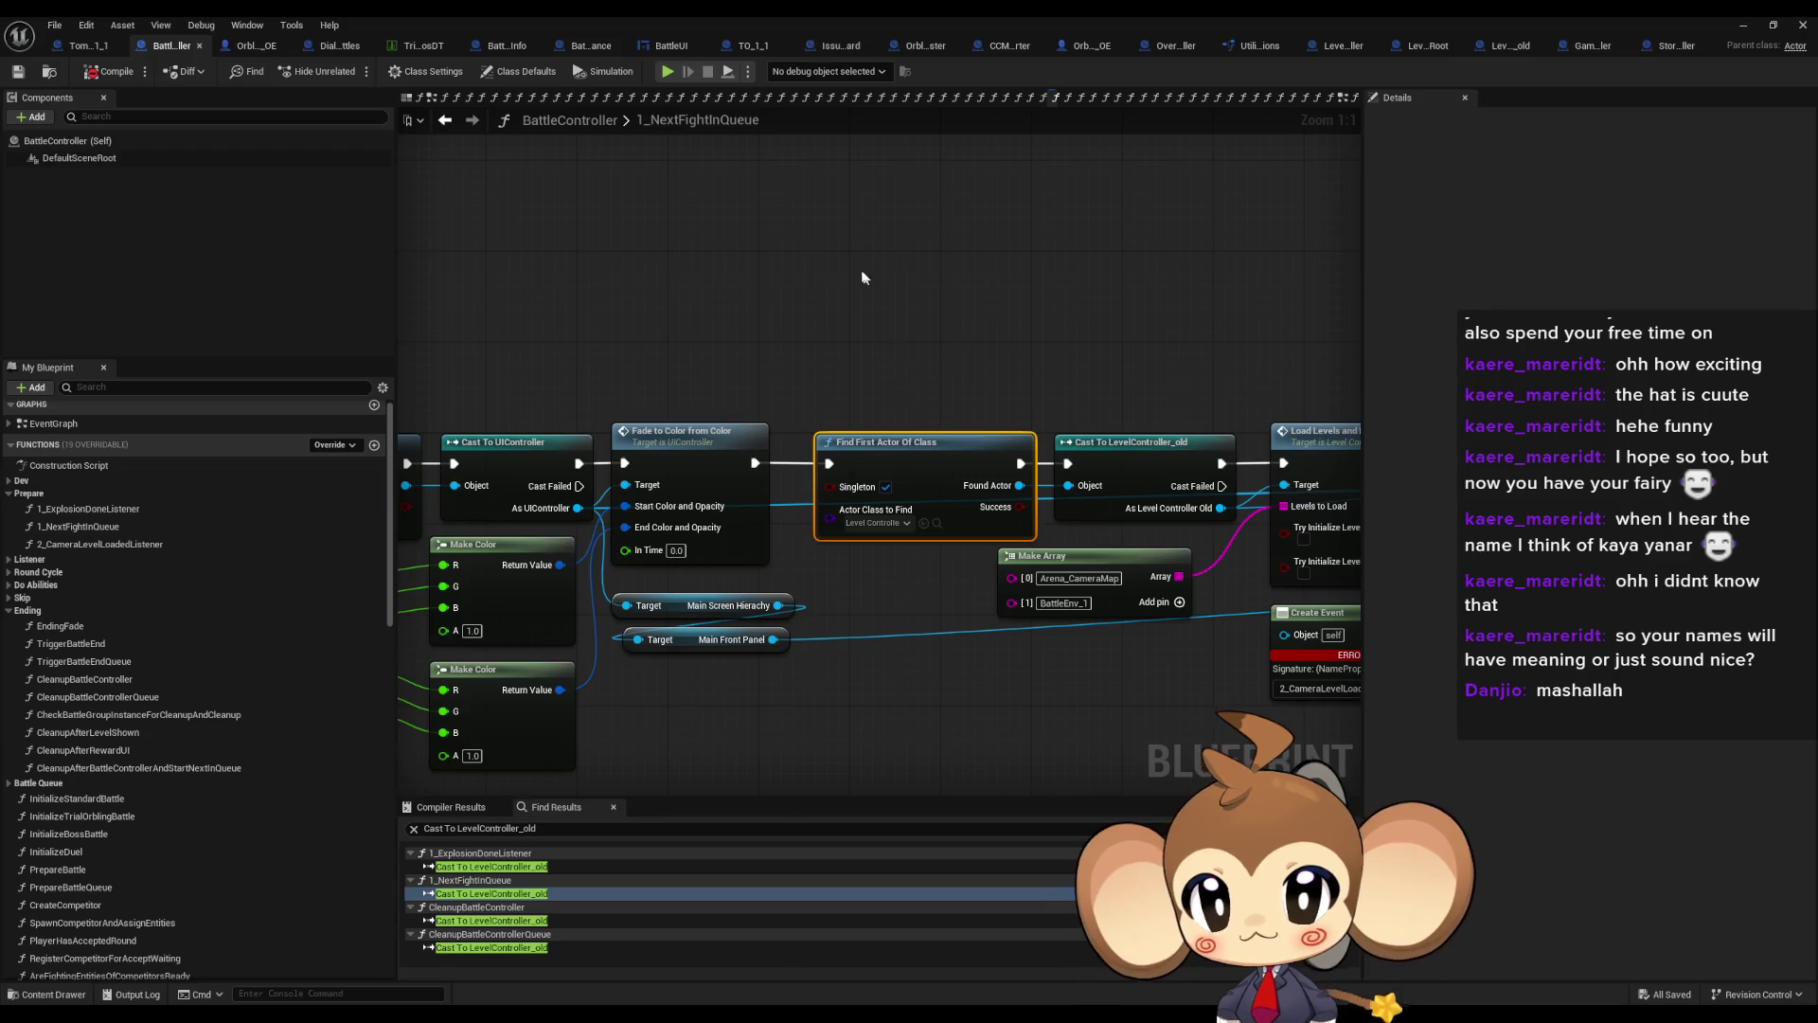
Duplicate Find First Actor Of Class for LevelLoadingController and cast its result to LevelLoadingController
key("ctrl+c")
key("ctrl+v")
left_click(904, 352)
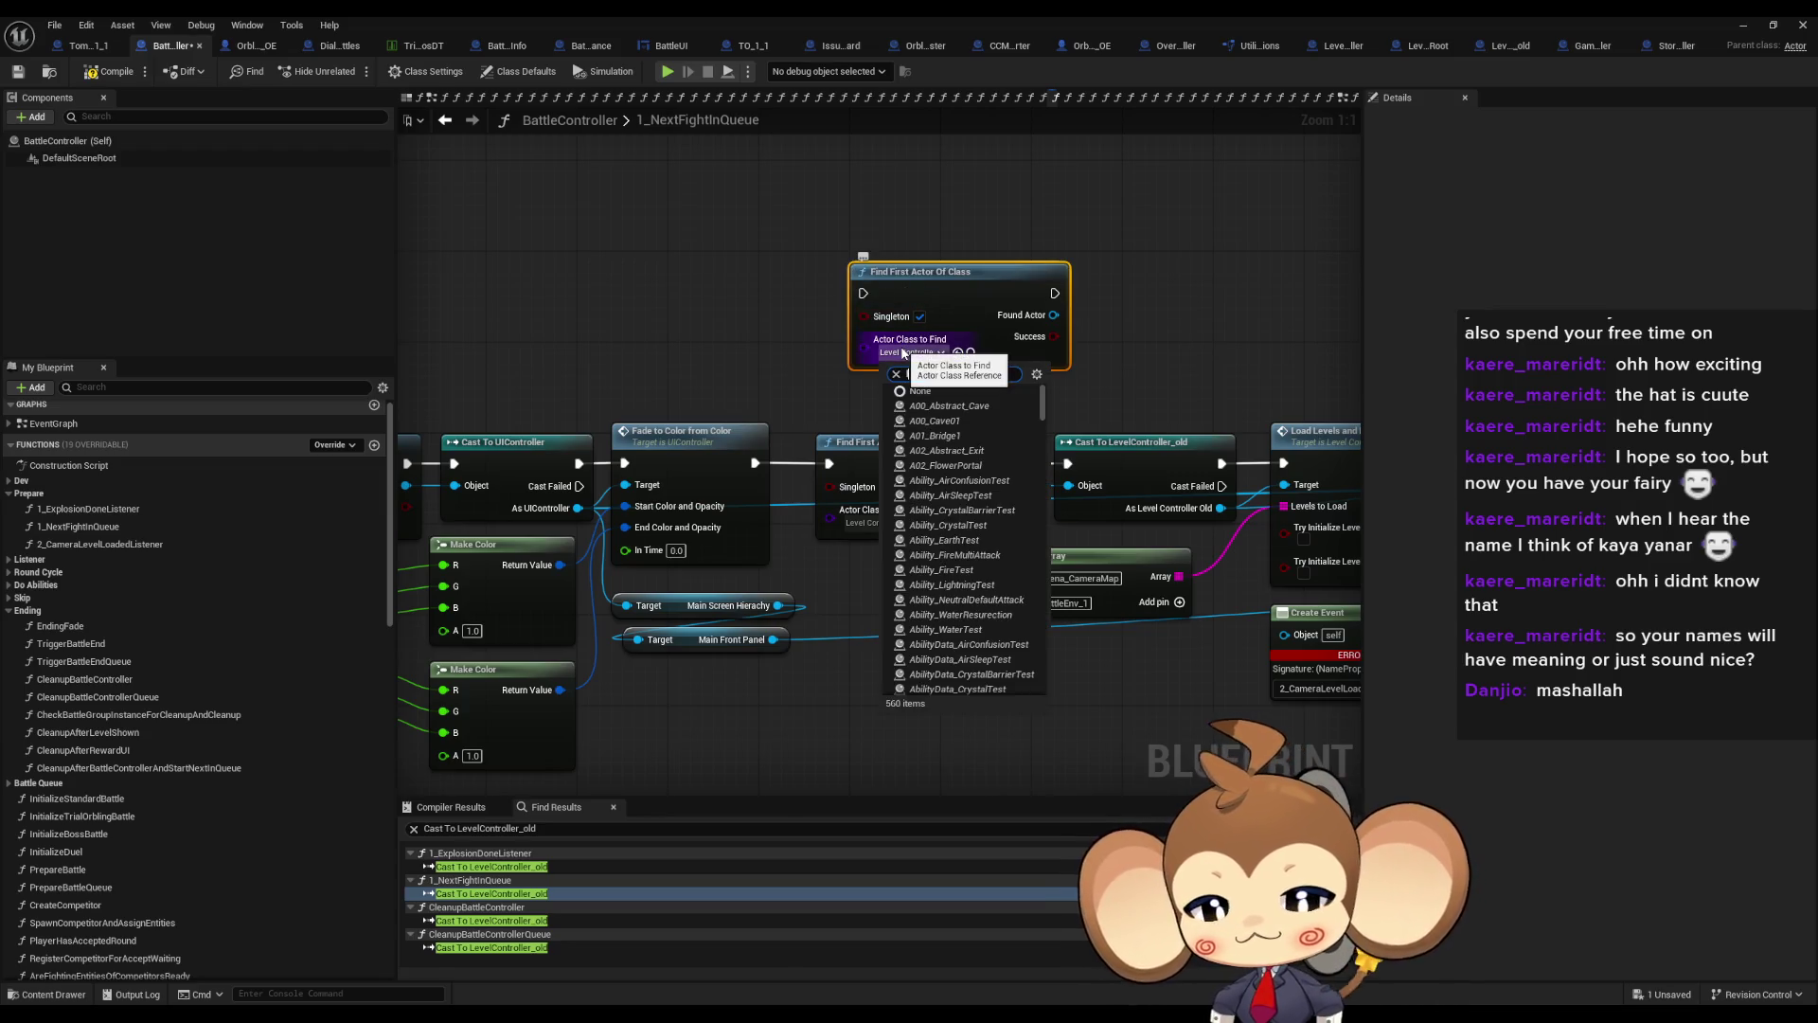
type("l Loa")
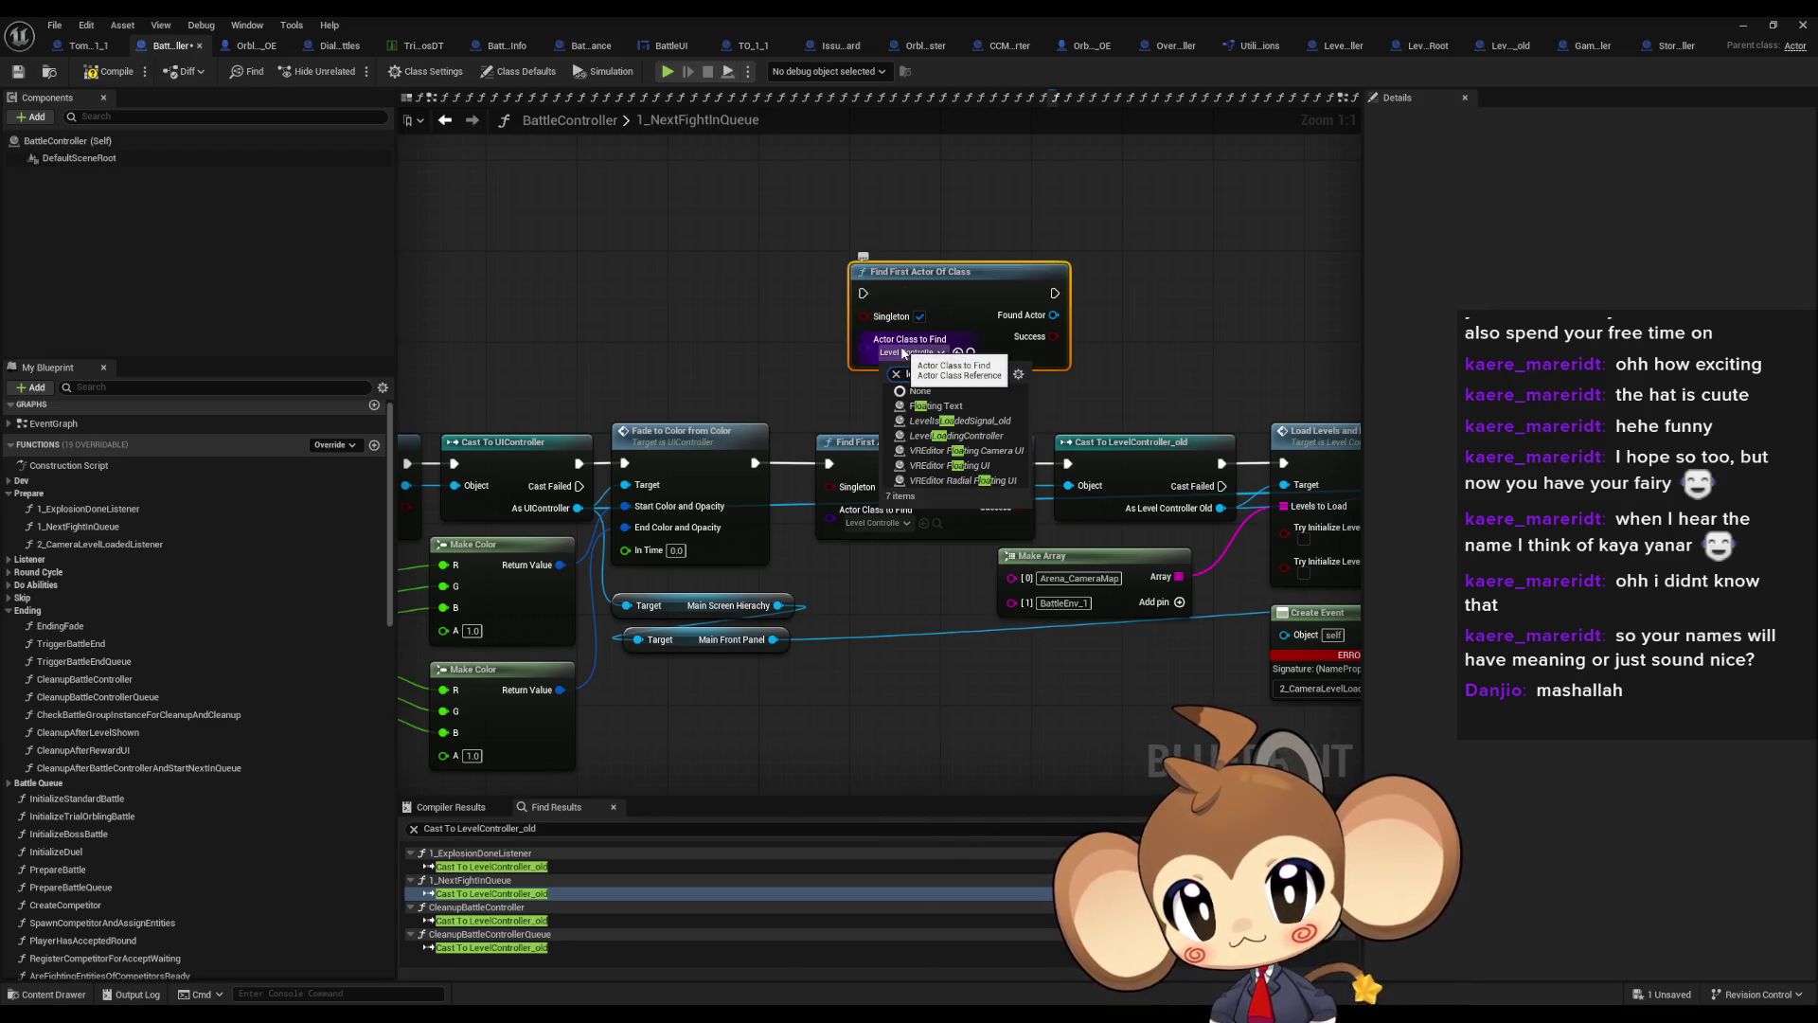
type("d")
key("Return")
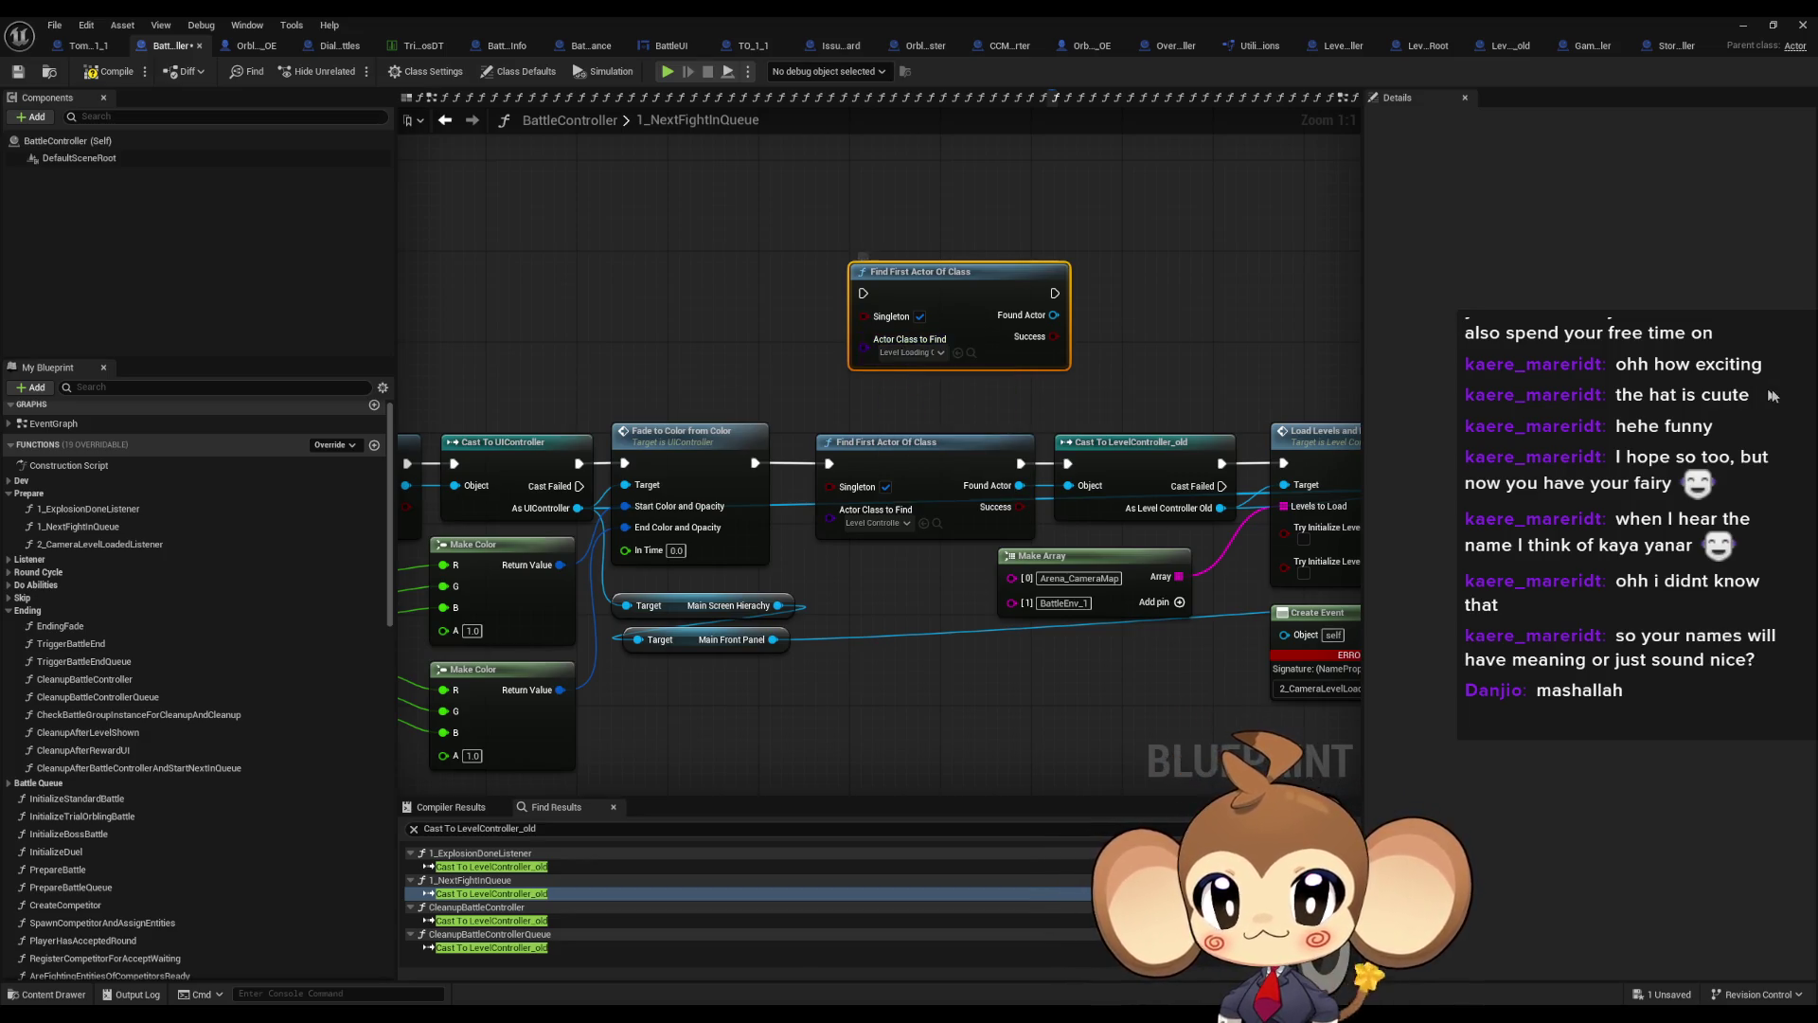
left_click_drag(1054, 314, 1151, 313)
type("cast loading")
key("Return")
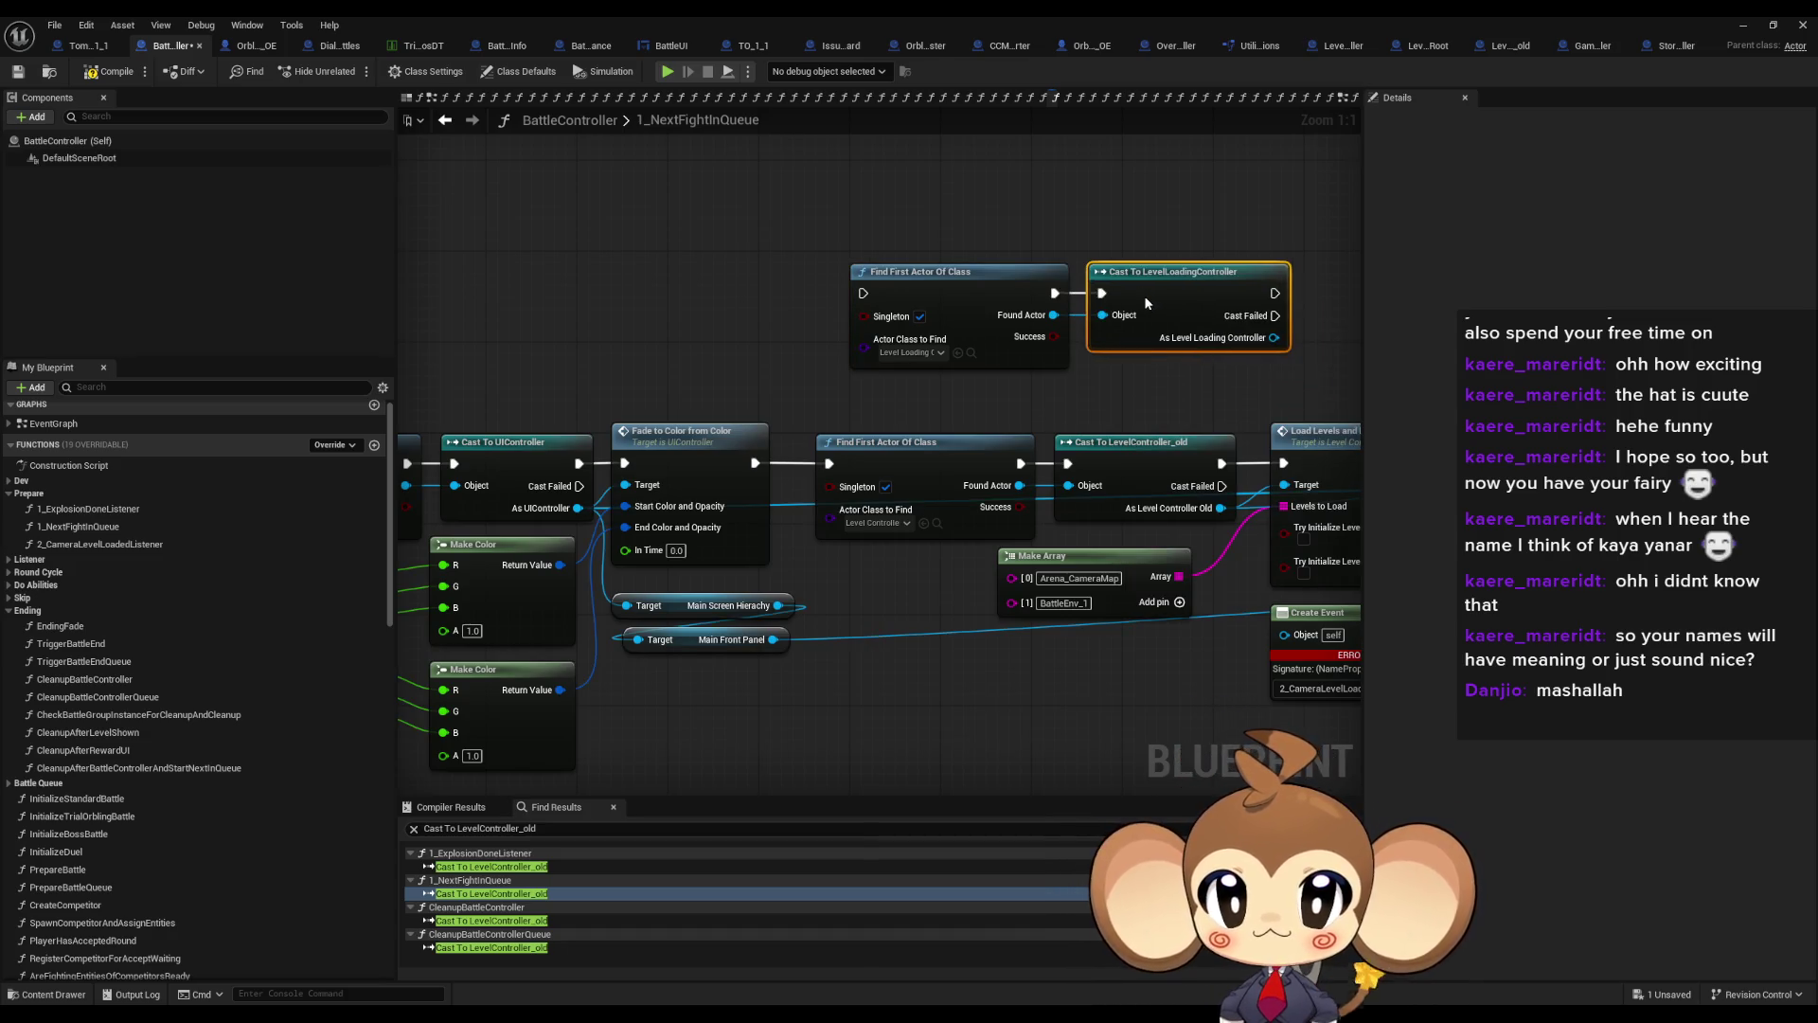
left_click_drag(966, 232, 1222, 327)
left_click_drag(1222, 327, 1160, 315)
left_click_drag(1046, 381, 1058, 519)
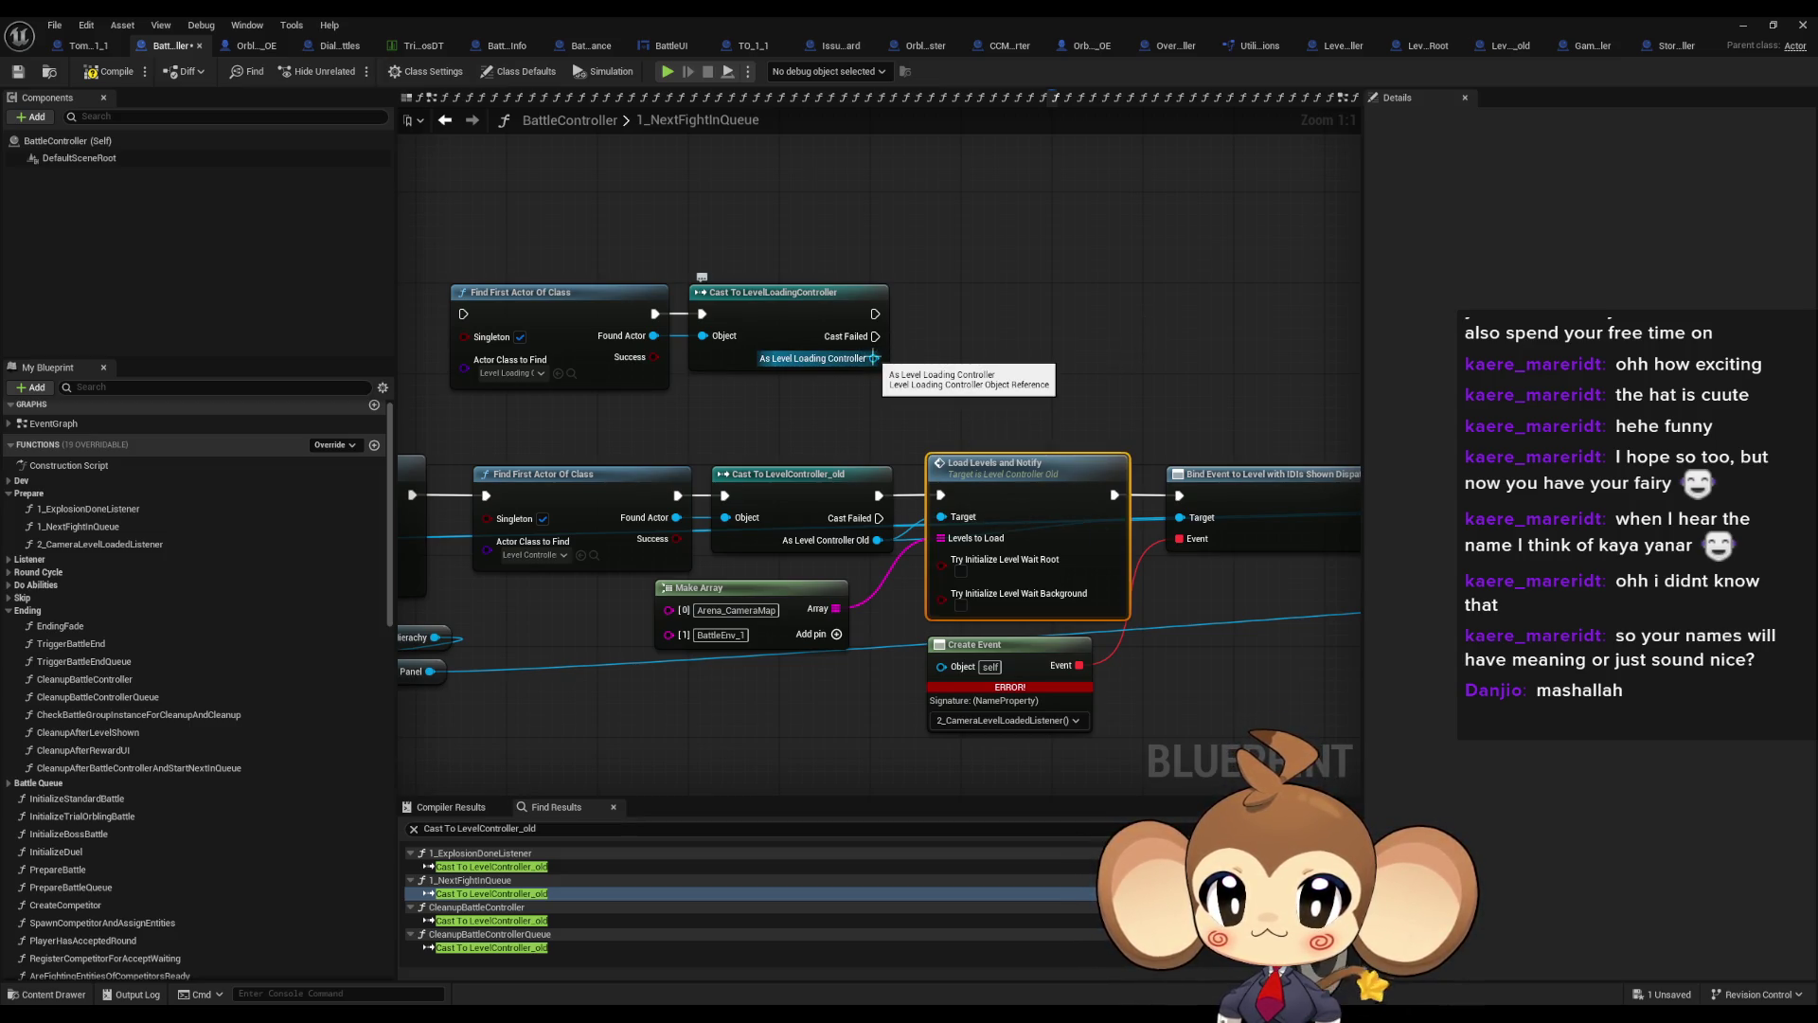
Add Bind Event to Scene Loaded after the cast and move the new nodes up
mouse_move(872, 358)
left_mouse_down()
mouse_move(758, 424)
mouse_move(837, 391)
left_mouse_up()
type("bind sh")
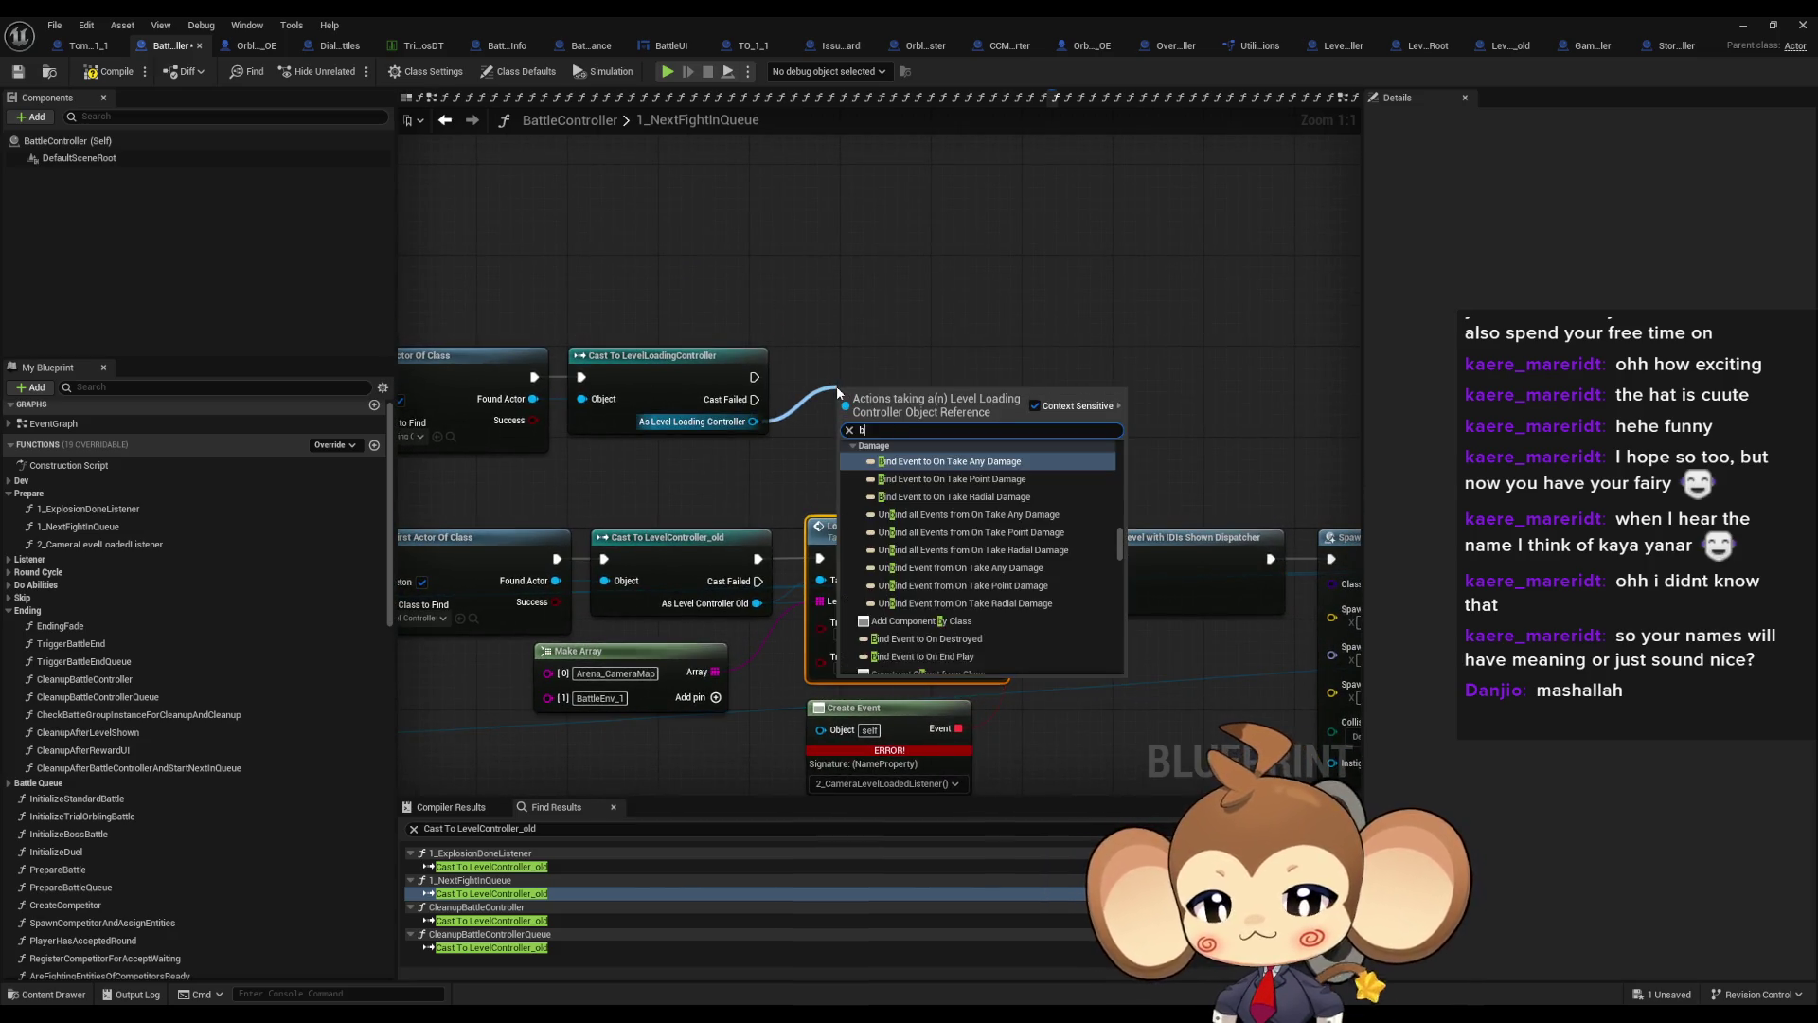
key("BackSpace")
key("BackSpace")
key("BackSpace")
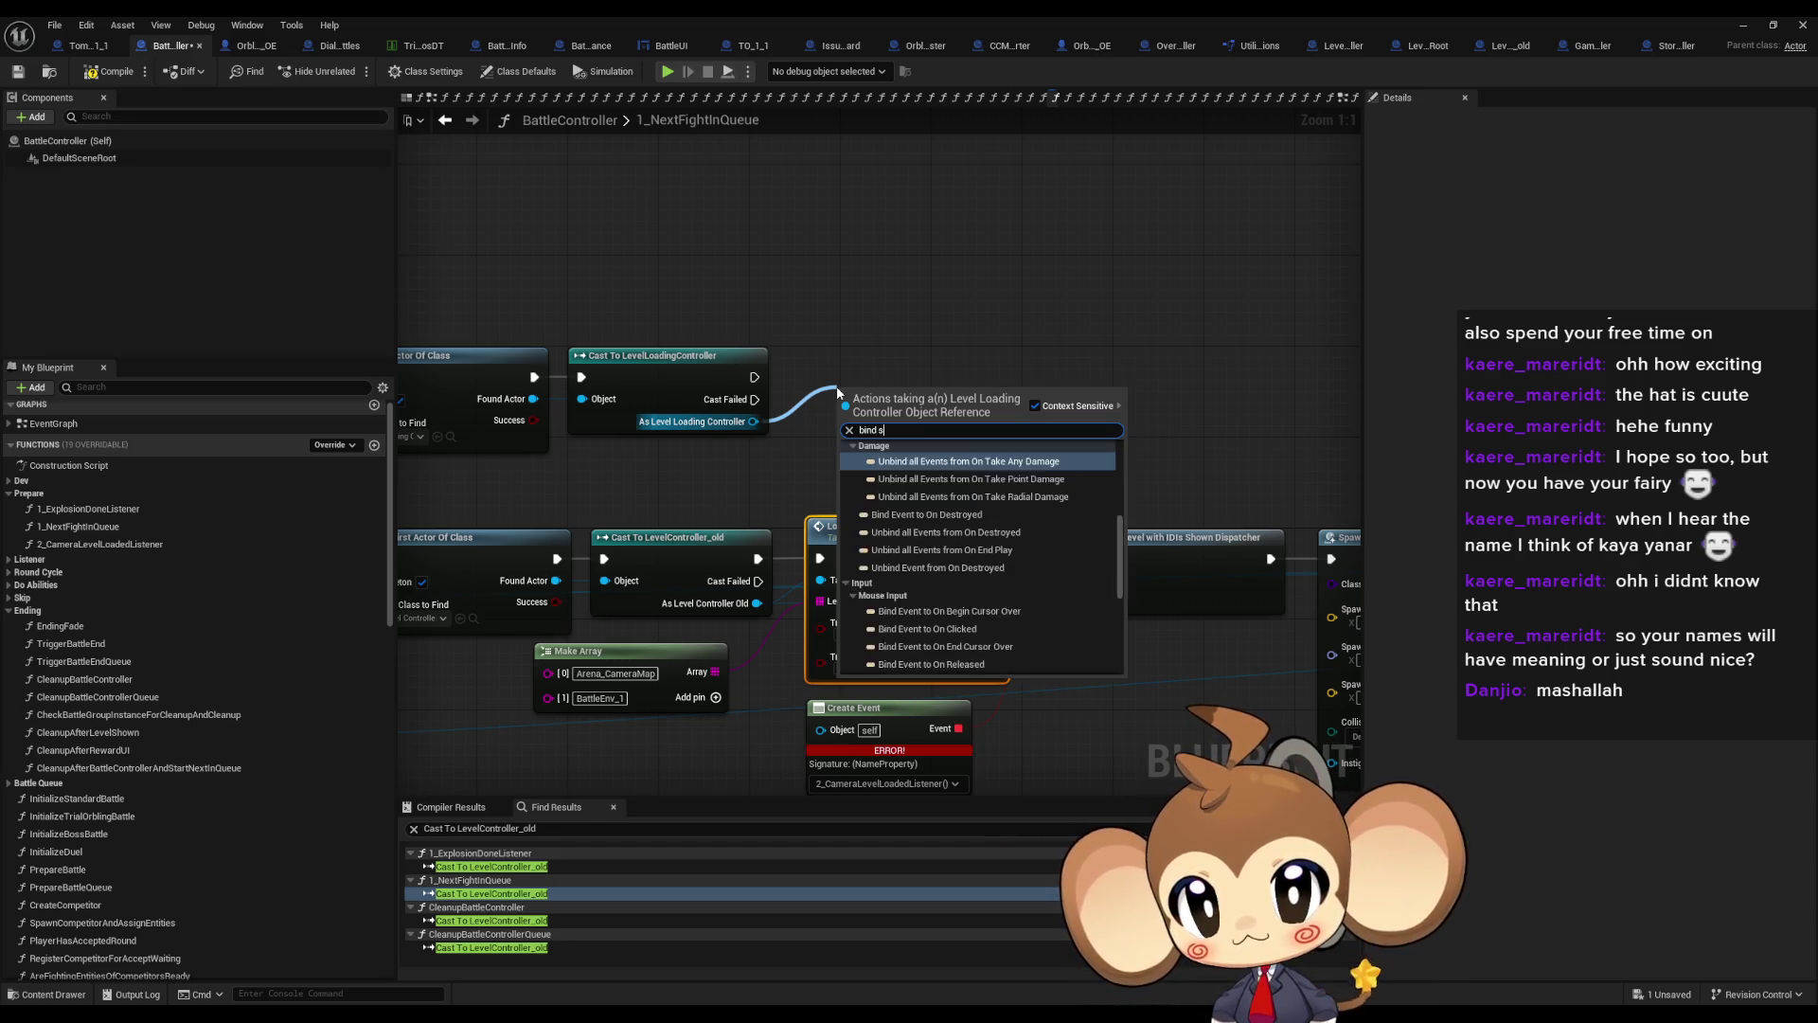
scroll(933, 477, "down", 5)
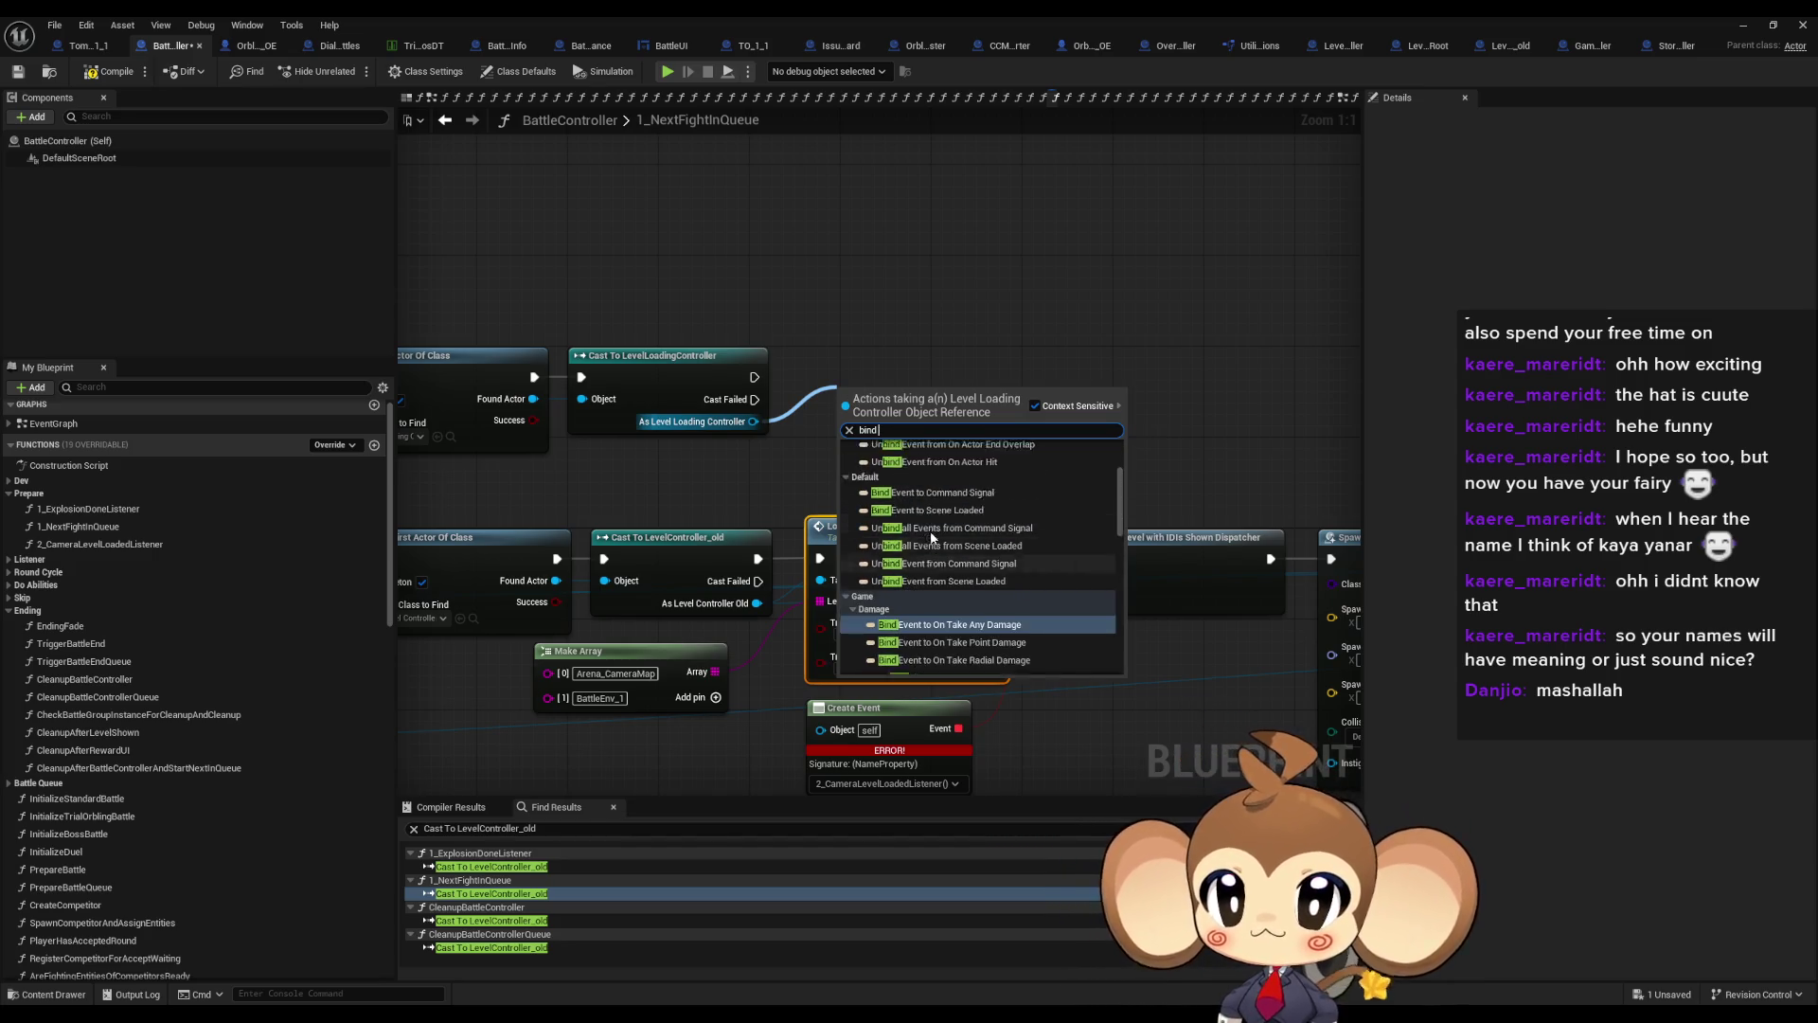
left_click(968, 559)
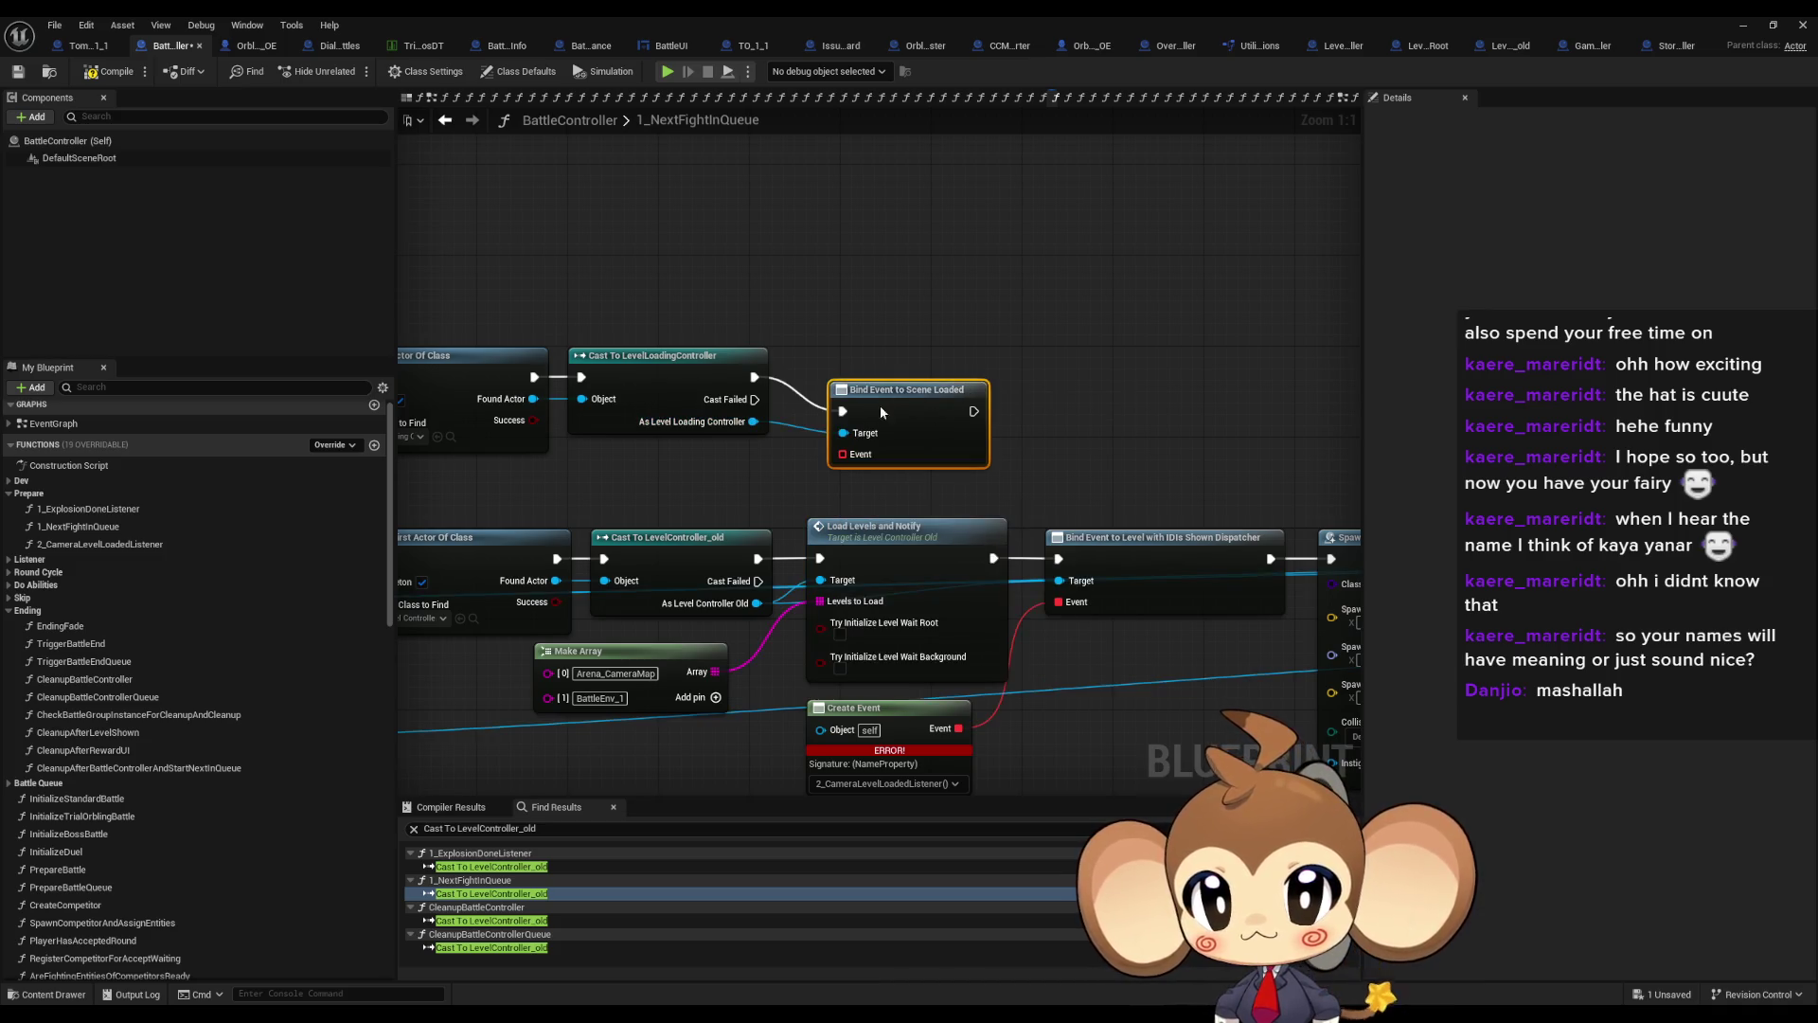
left_click_drag(879, 406, 849, 367)
left_click_drag(970, 331, 421, 397)
left_click_drag(748, 378, 747, 296)
Feed a Create Event bound to 2_CameraLevelLoadedListener into the bind, and add Switch Level
left_click_drag(904, 367, 881, 449)
type("rea")
left_click(924, 505)
left_click(911, 504)
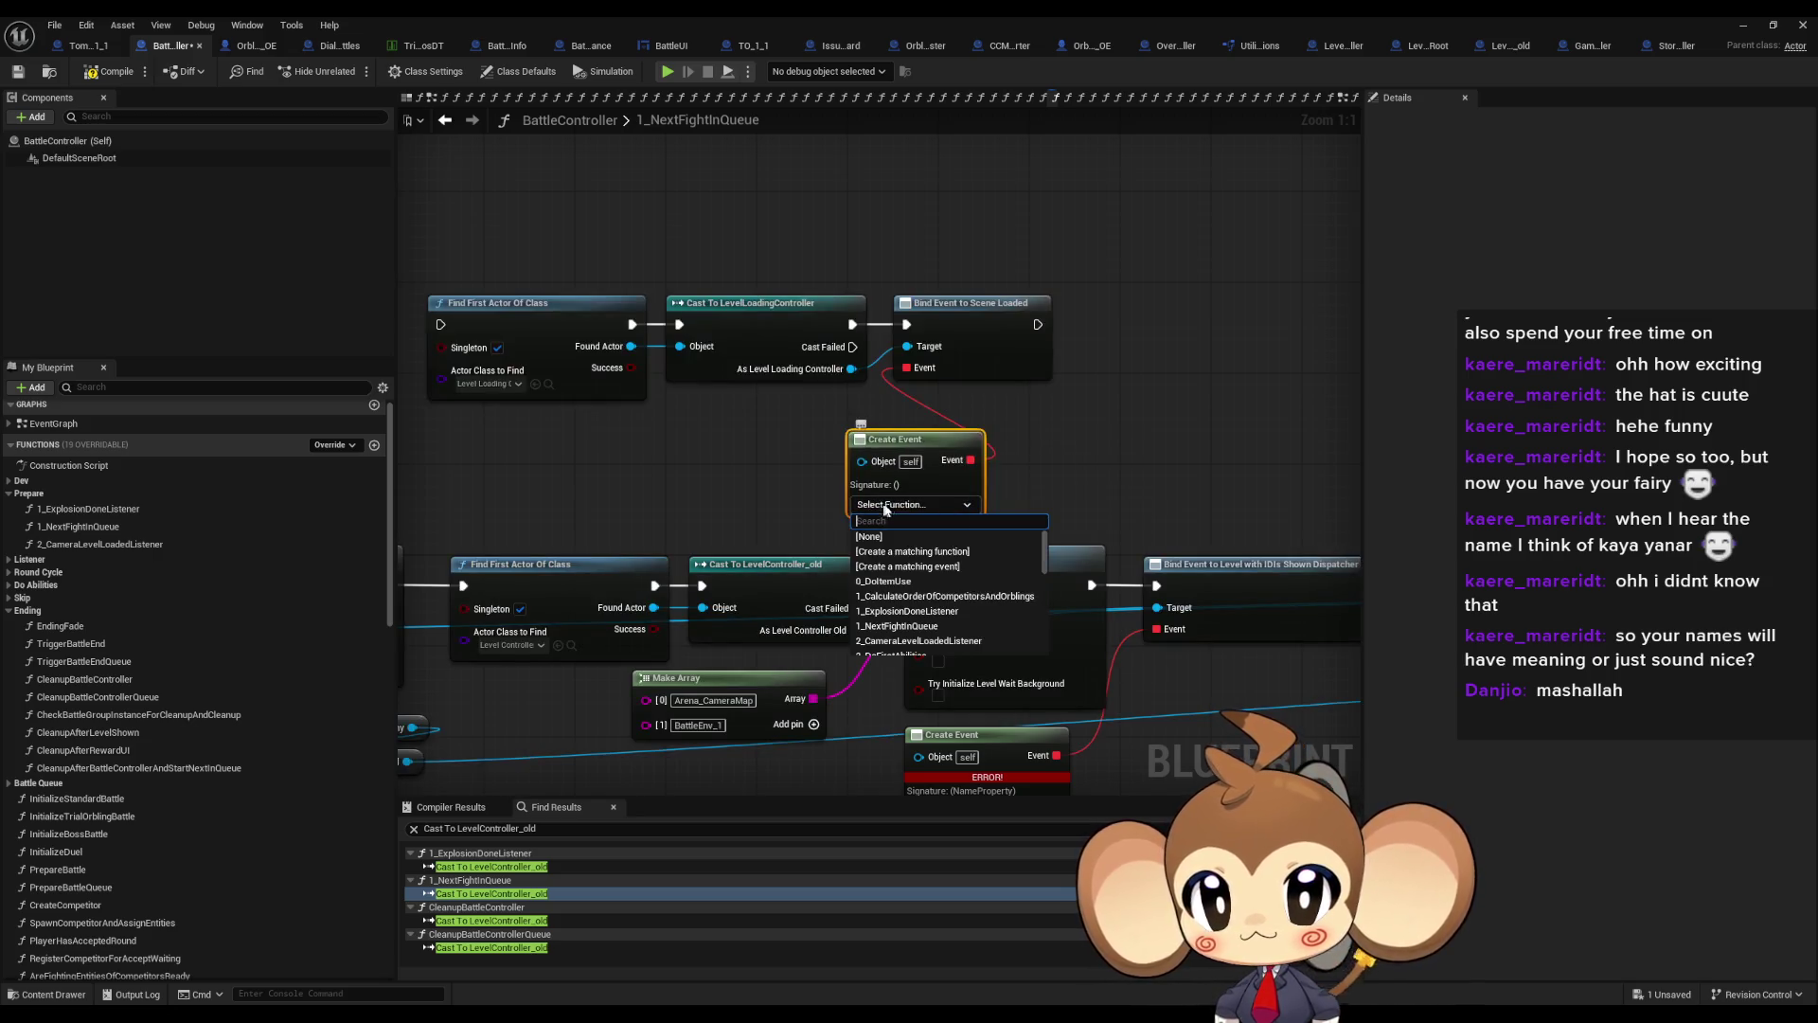
left_click(914, 630)
left_click_drag(917, 474, 758, 450)
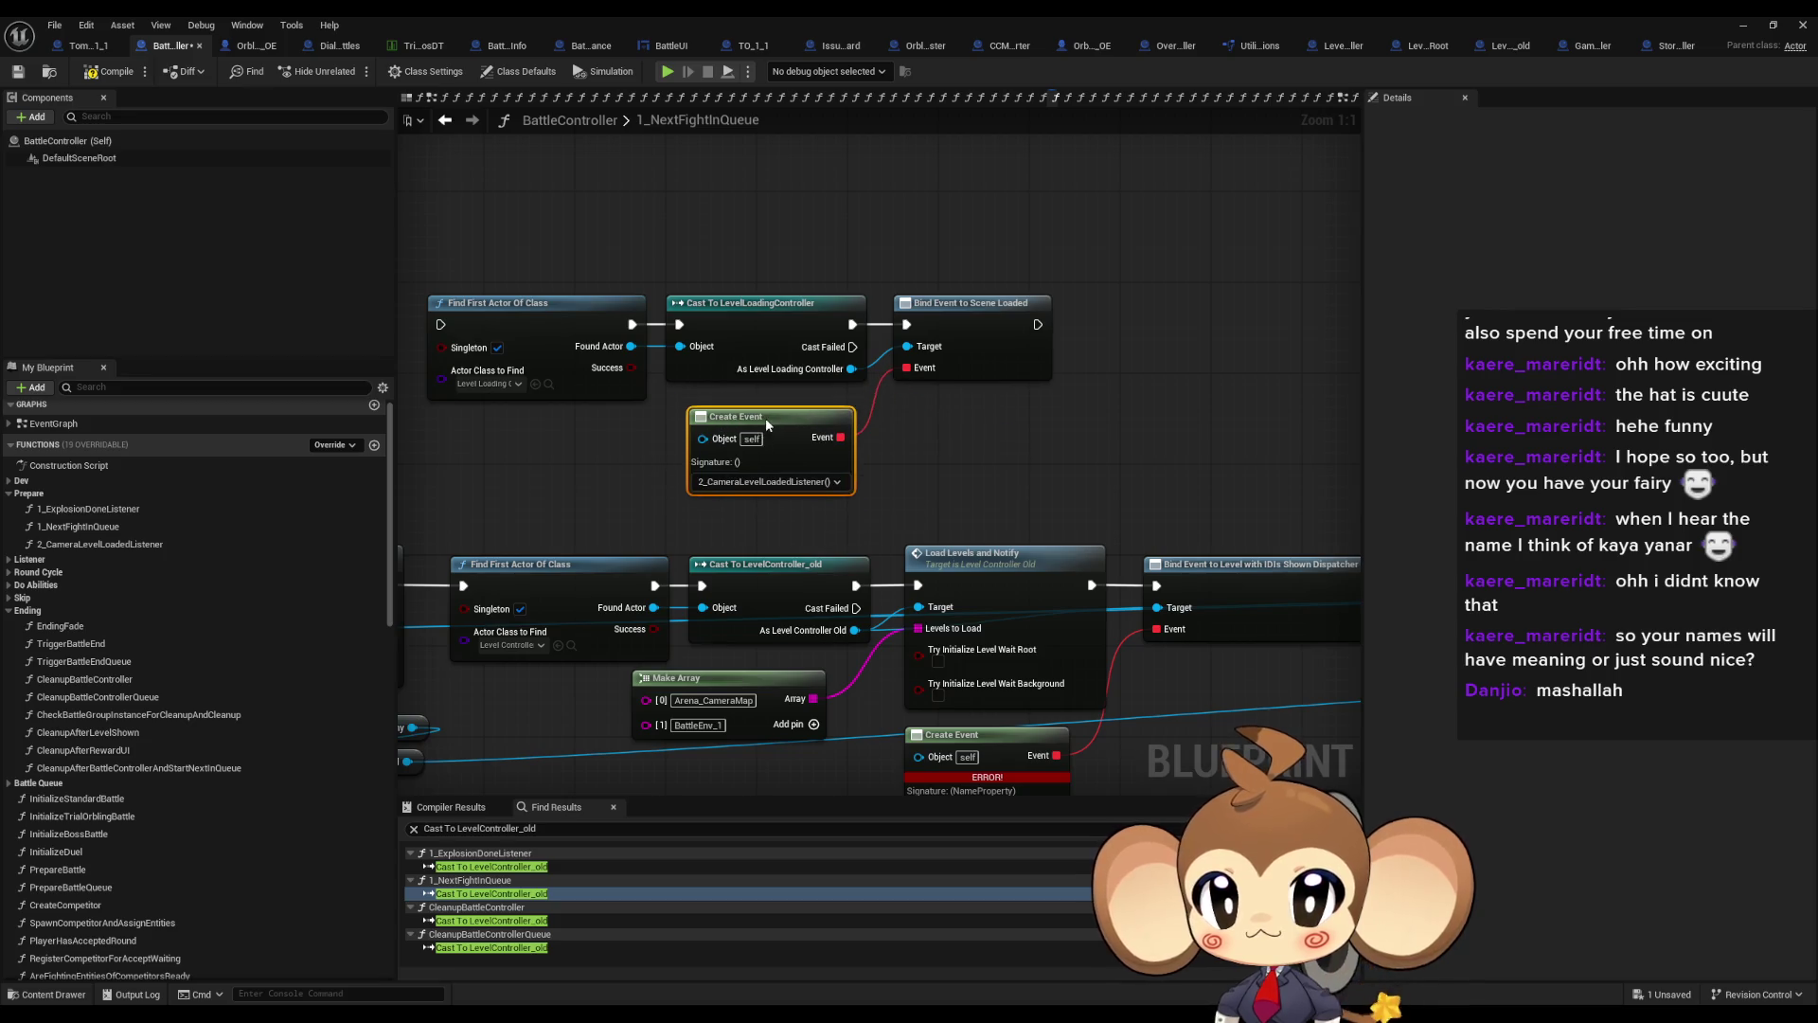
left_click_drag(790, 364, 991, 434)
left_click(1023, 449)
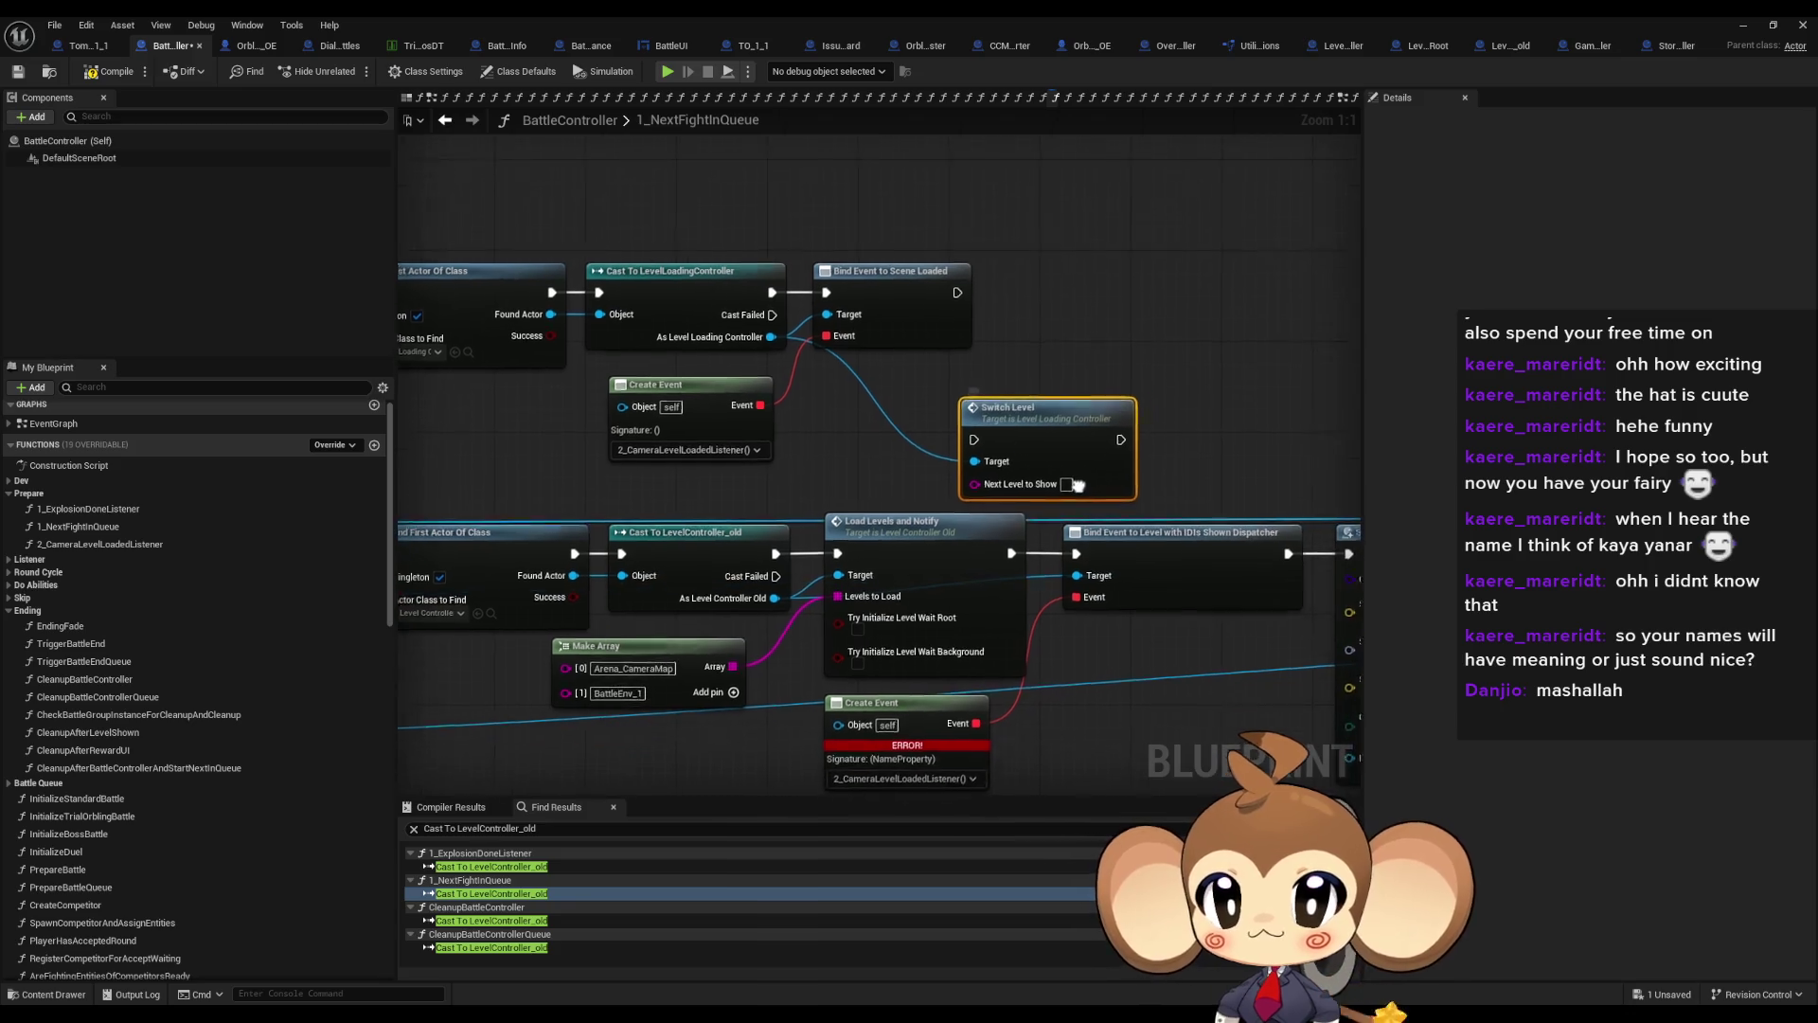
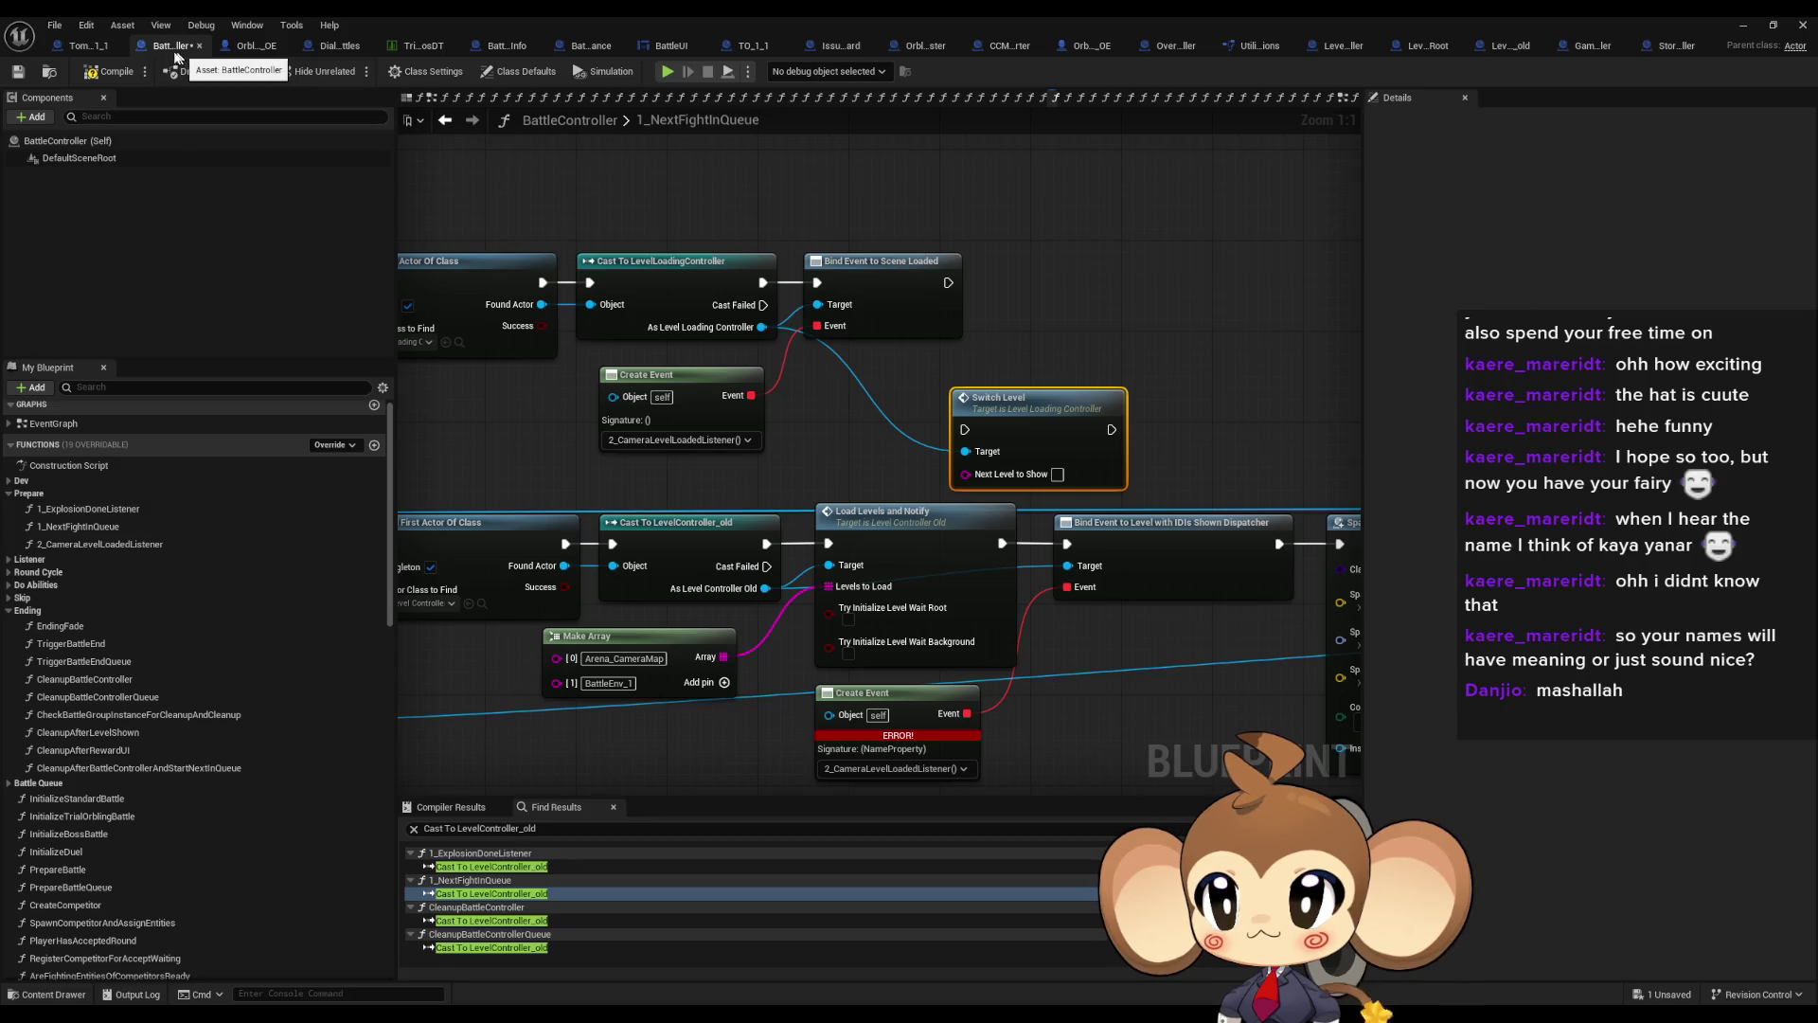
In 1_NextFightInQueue, run Switch Level after Bind Event to Scene Loaded, then into the arena SpawnActor
left_click(445, 119)
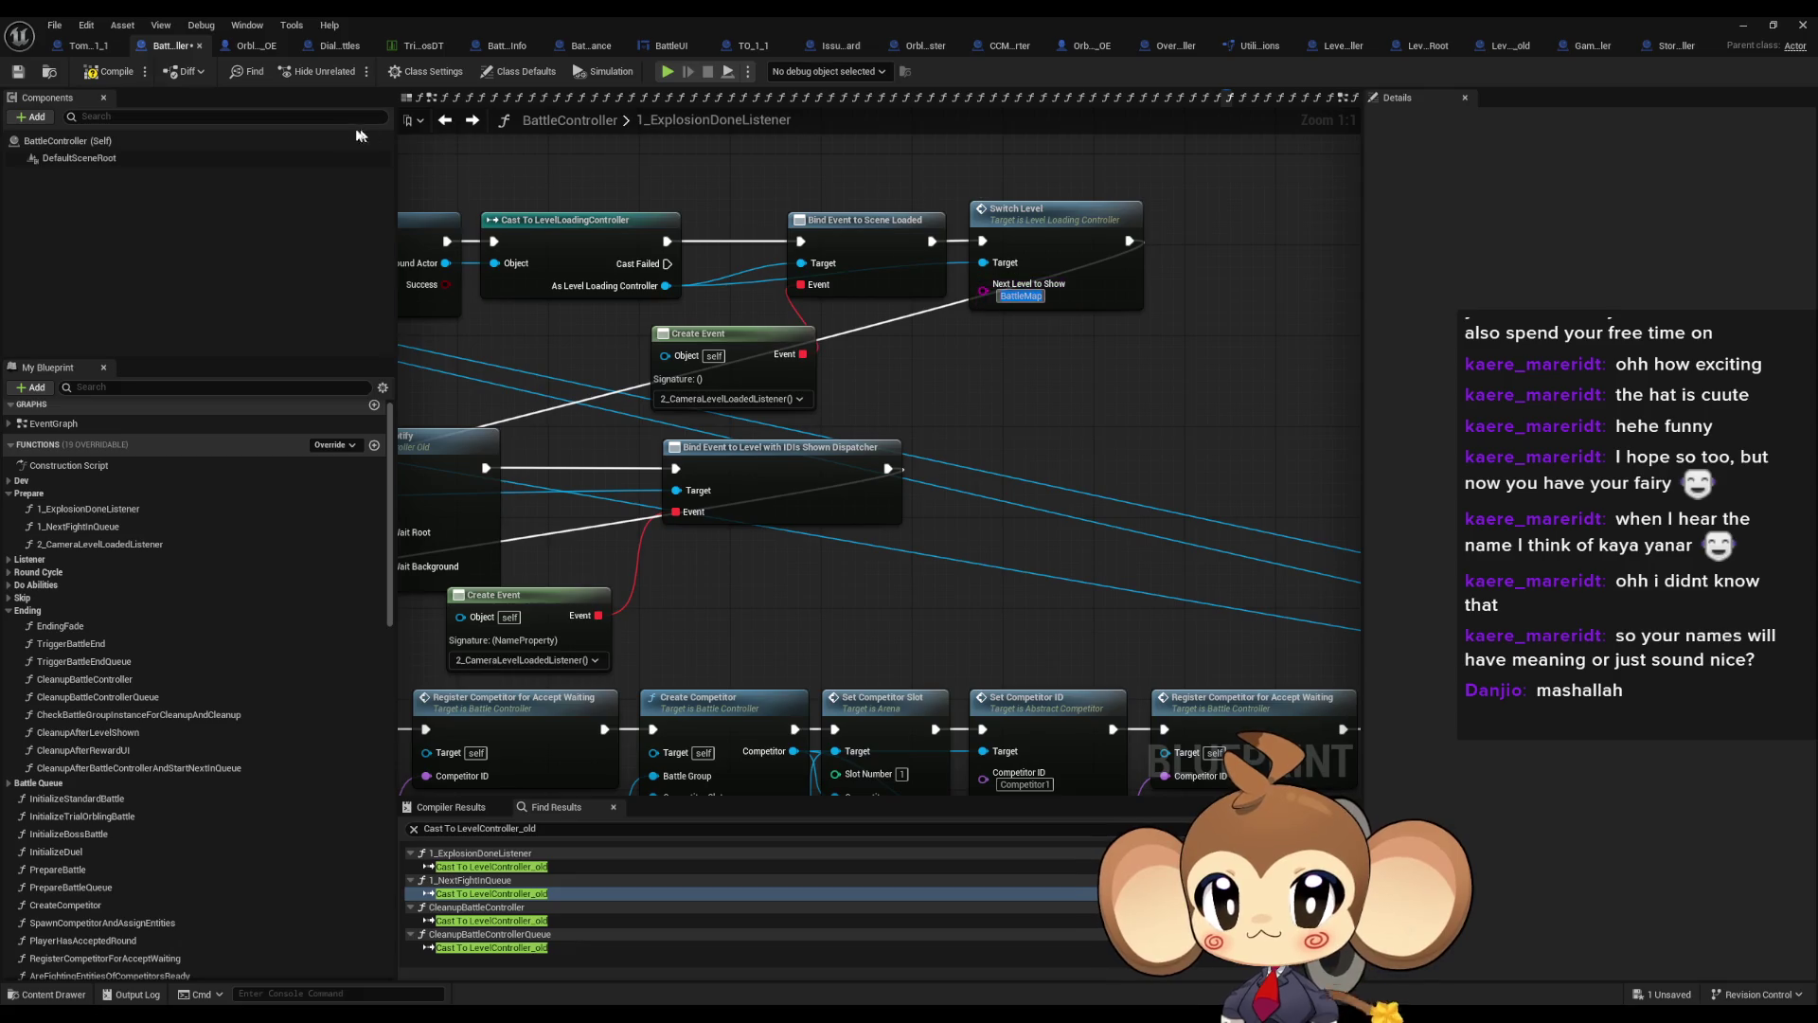
left_click(453, 121)
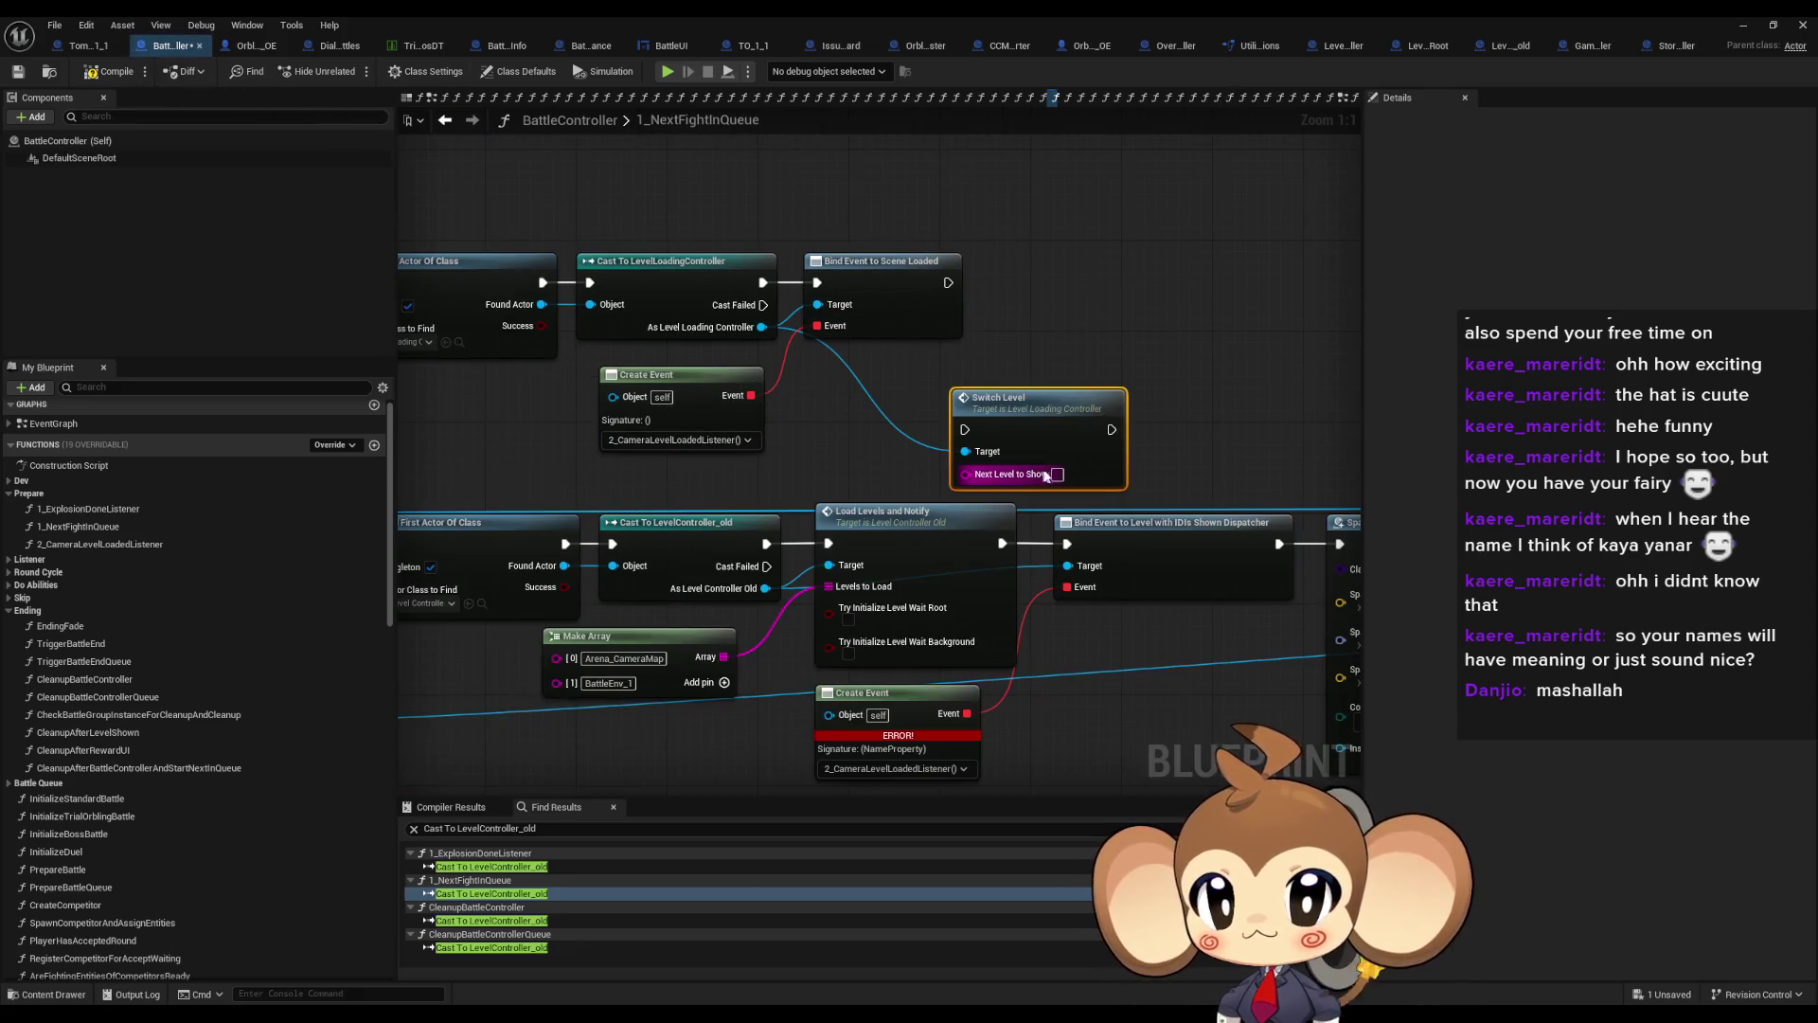
left_click_drag(949, 295, 947, 282)
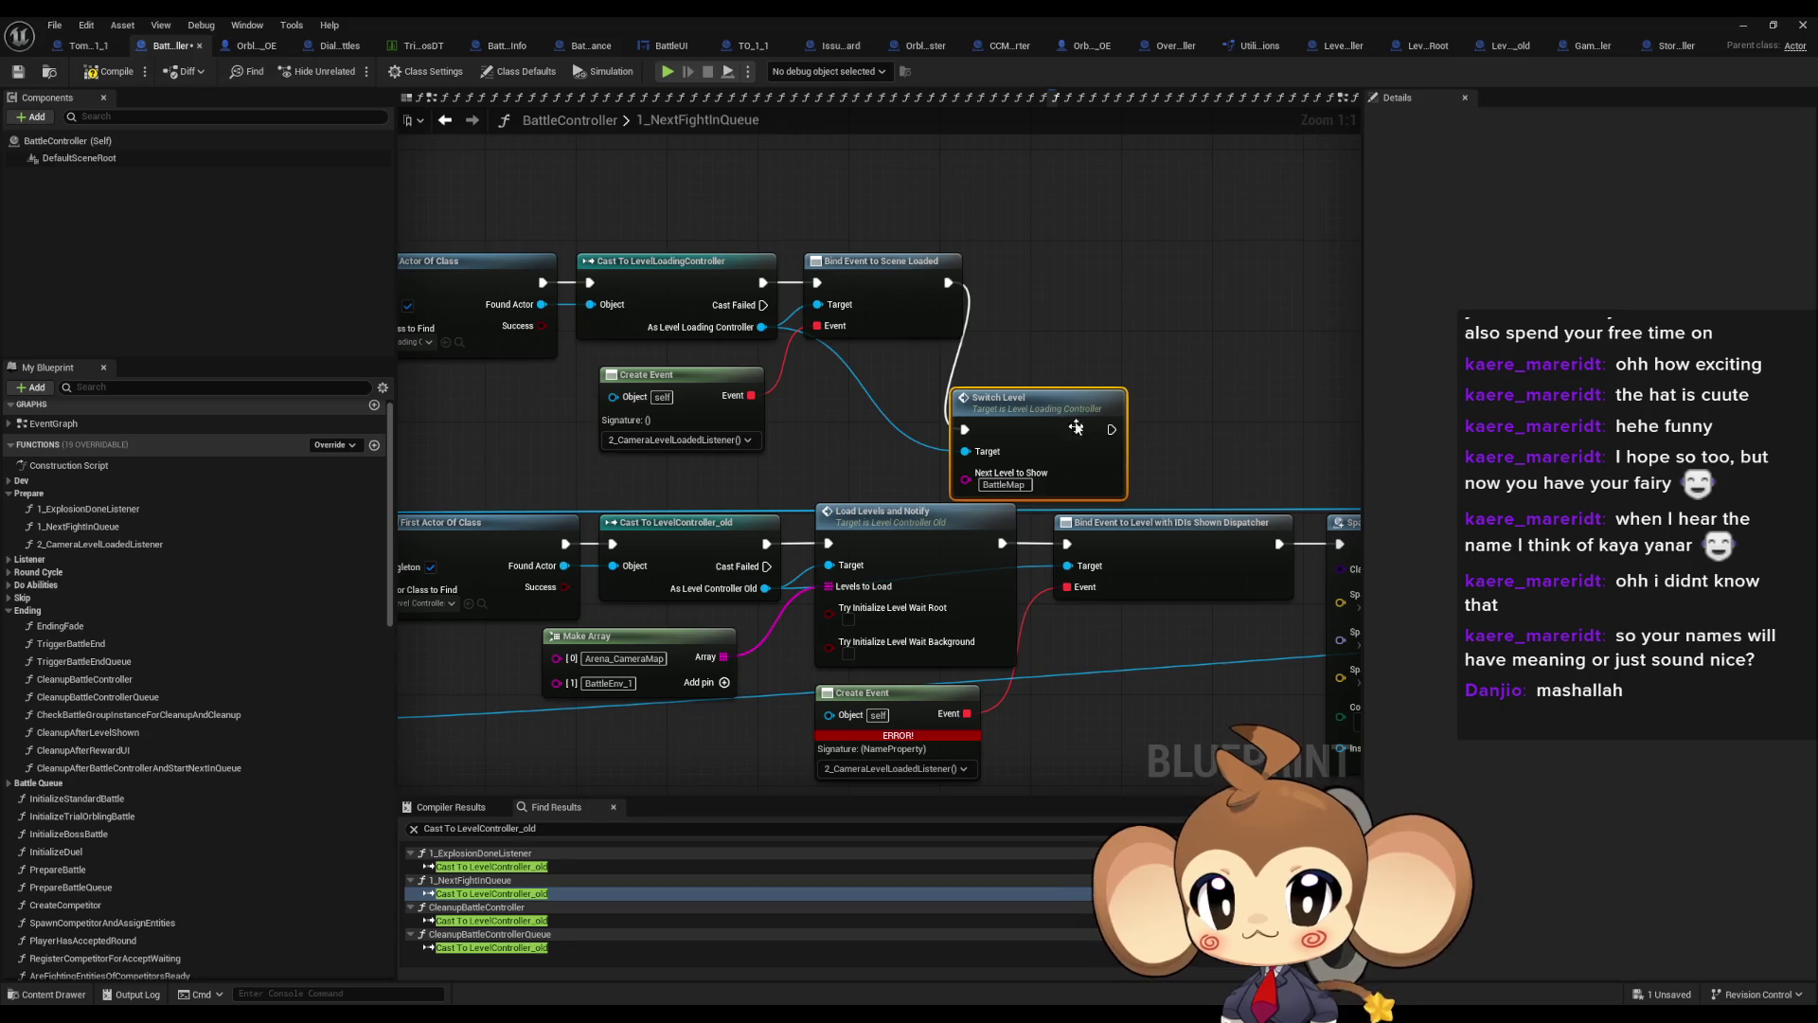
left_click_drag(1071, 424, 1105, 277)
mouse_move(1360, 522)
left_mouse_down()
mouse_move(1024, 507)
mouse_move(807, 267)
left_mouse_up()
mouse_move(587, 408)
left_mouse_down()
mouse_move(806, 417)
mouse_move(1339, 334)
left_mouse_up()
Wire Fade to Color into the upper Find First Actor and open CleanupBattleController from the search results
left_click_drag(960, 429, 923, 463)
left_click_drag(671, 489, 725, 229)
scroll(857, 414, "down", 2)
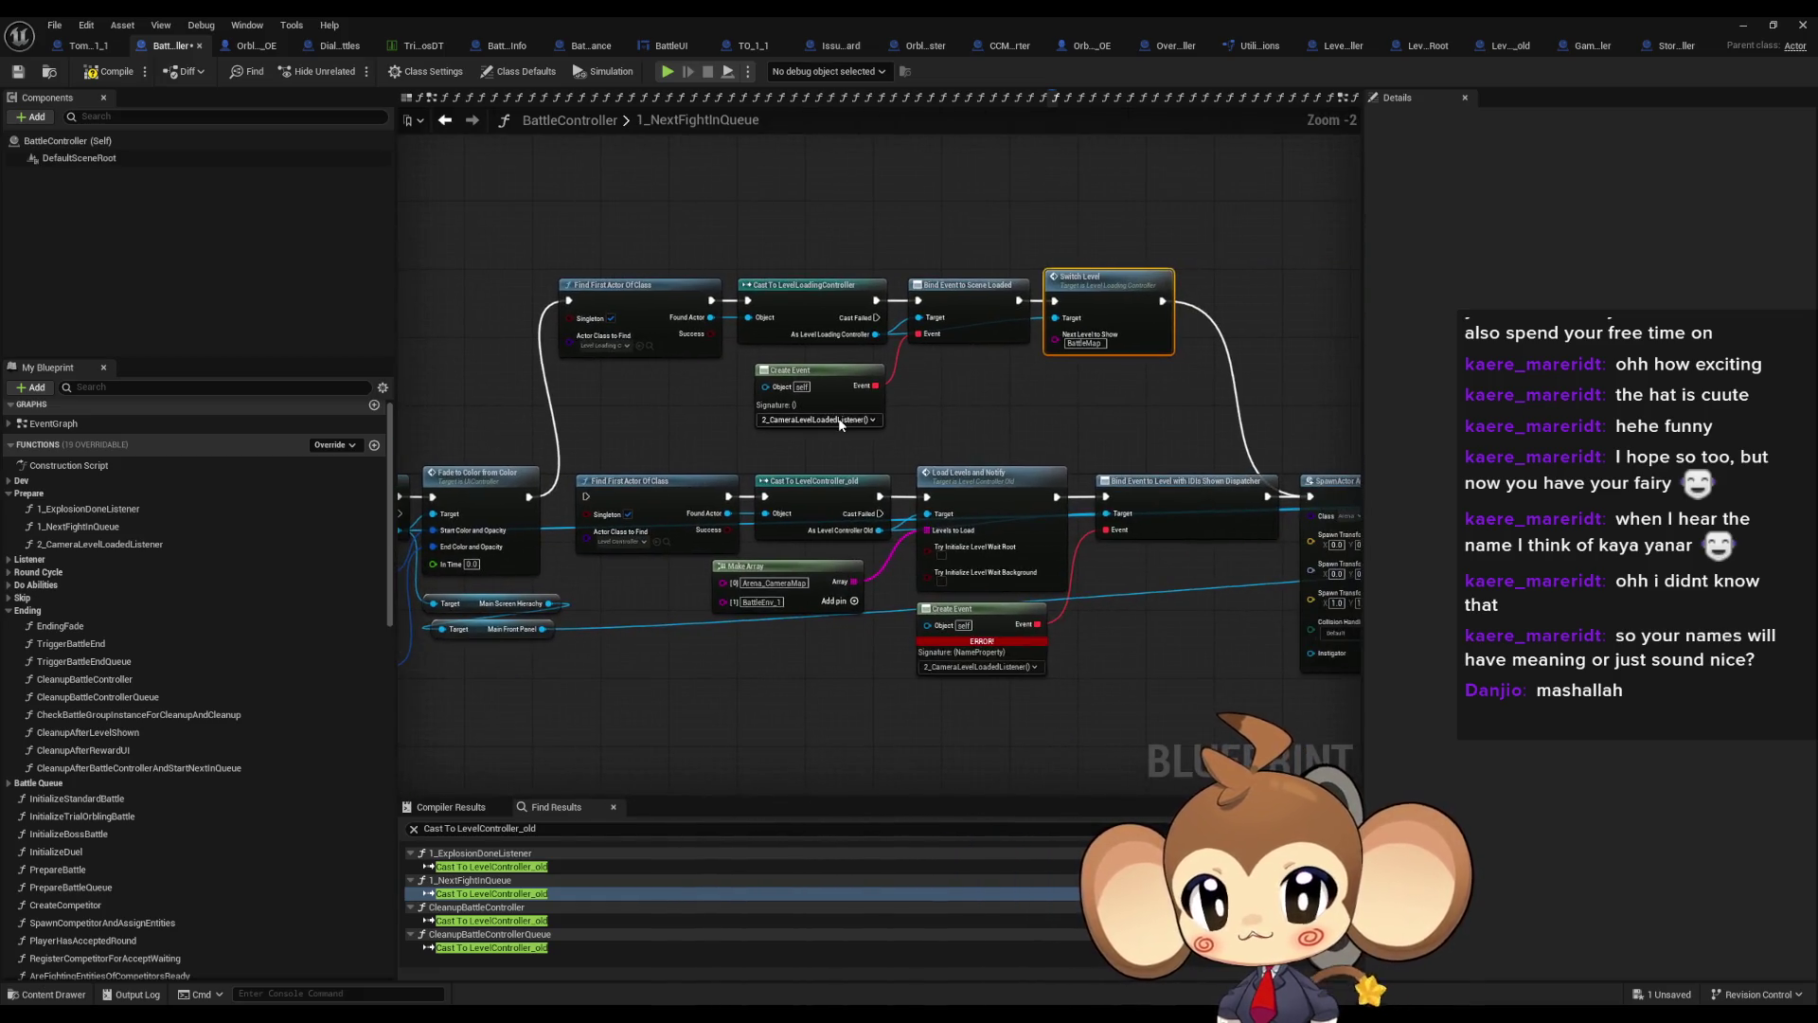
left_click_drag(979, 402, 158, 312)
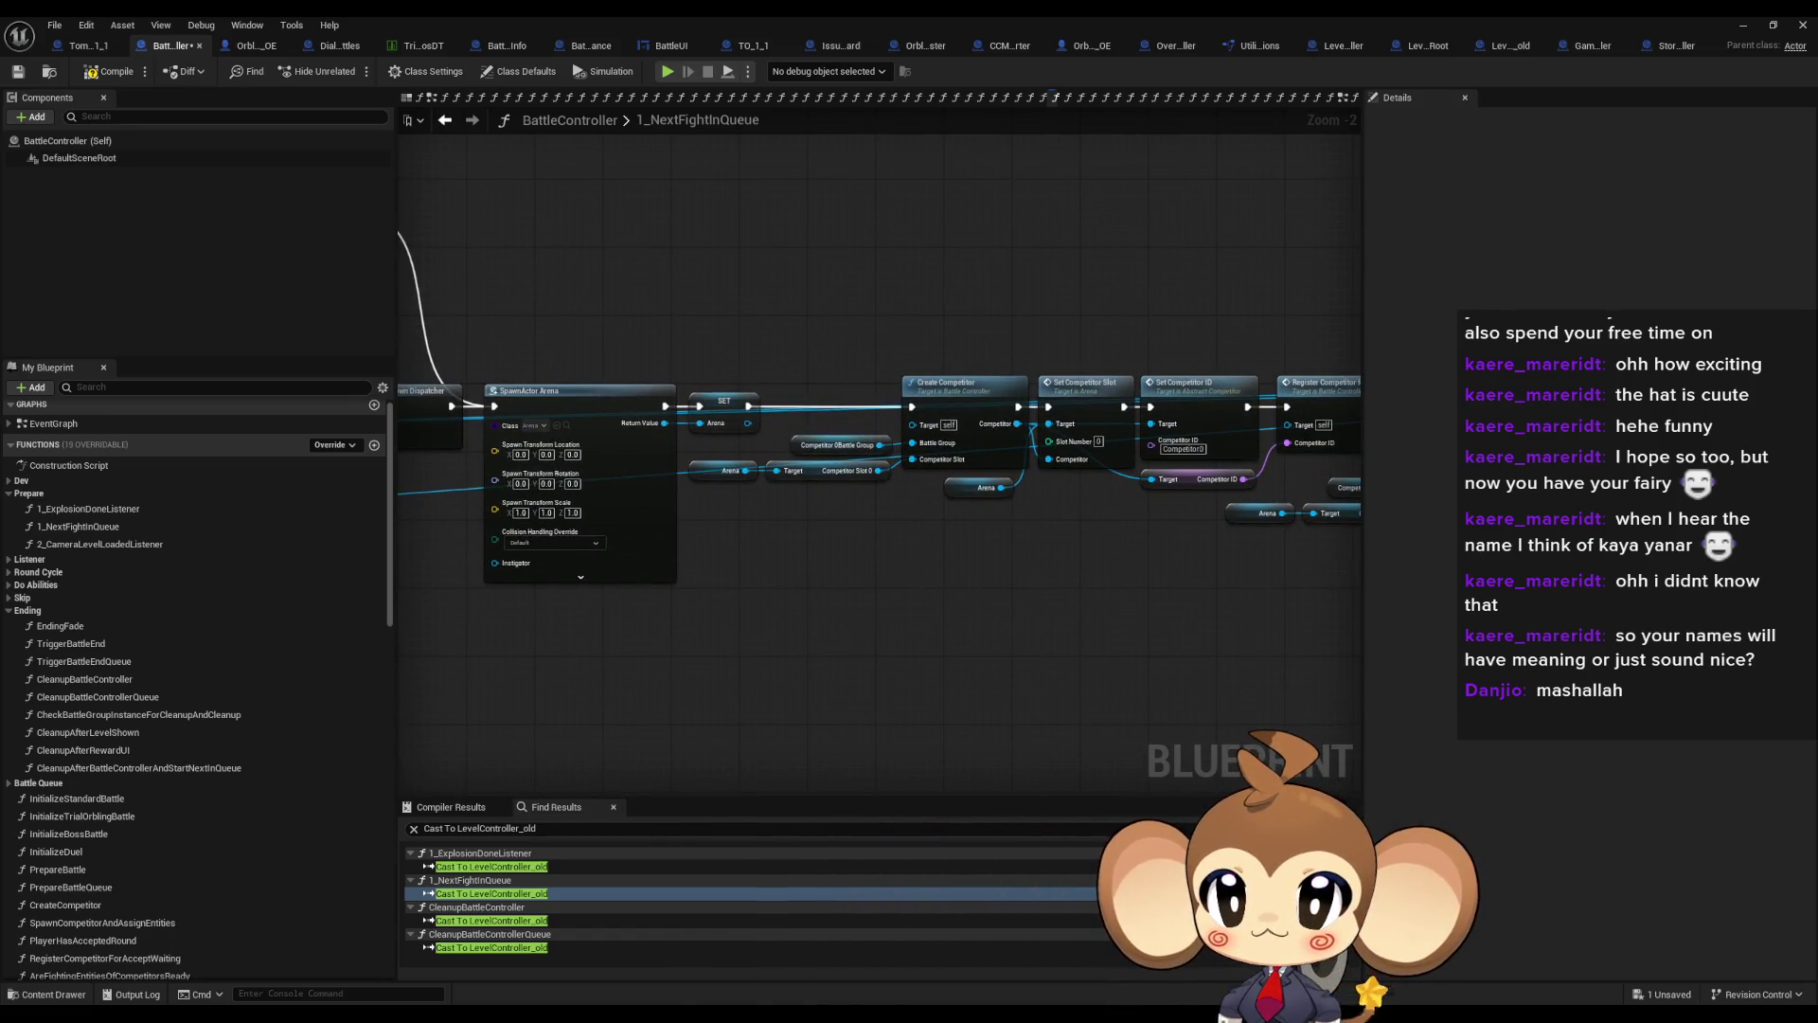
left_click(487, 893)
left_click(487, 920)
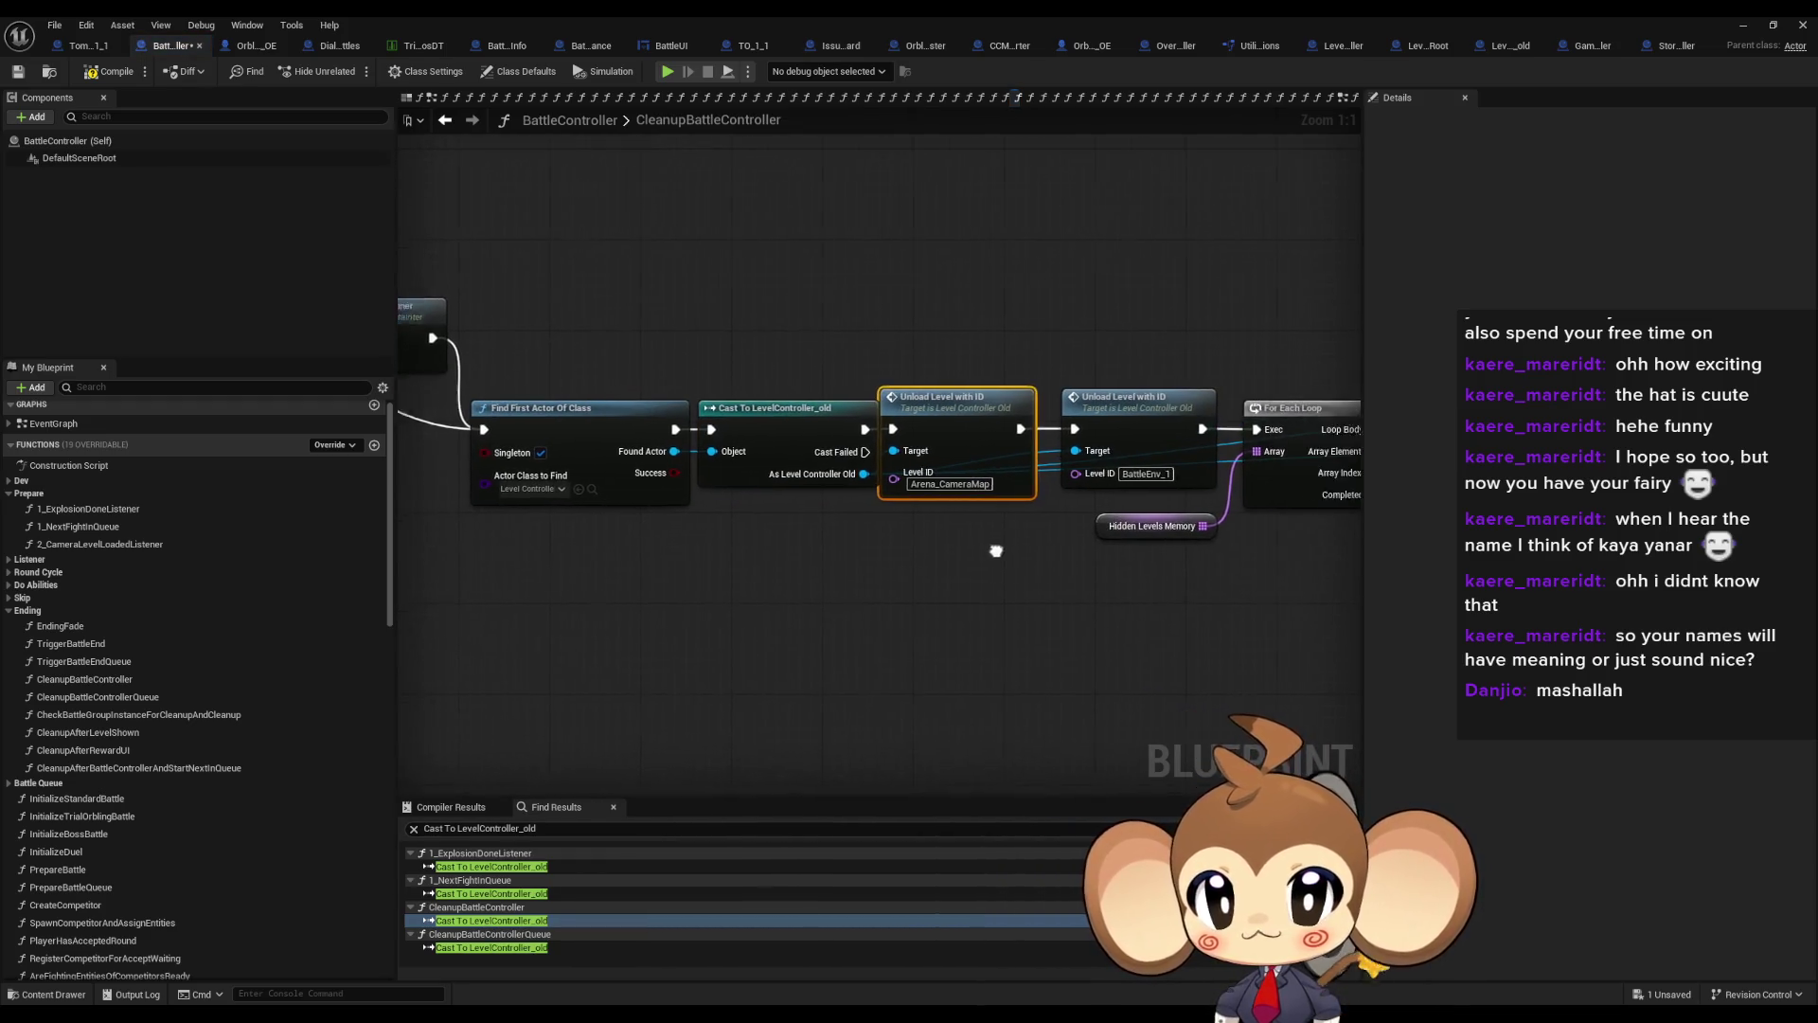
Duplicate the Find First Actor Of Class node and set its Actor Class to Level Loading Controller
left_click_drag(1029, 308, 1088, 432)
left_click_drag(1010, 561, 743, 577)
left_click(820, 543)
mouse_move(861, 609)
left_mouse_down()
mouse_move(417, 628)
mouse_move(1275, 675)
left_mouse_up()
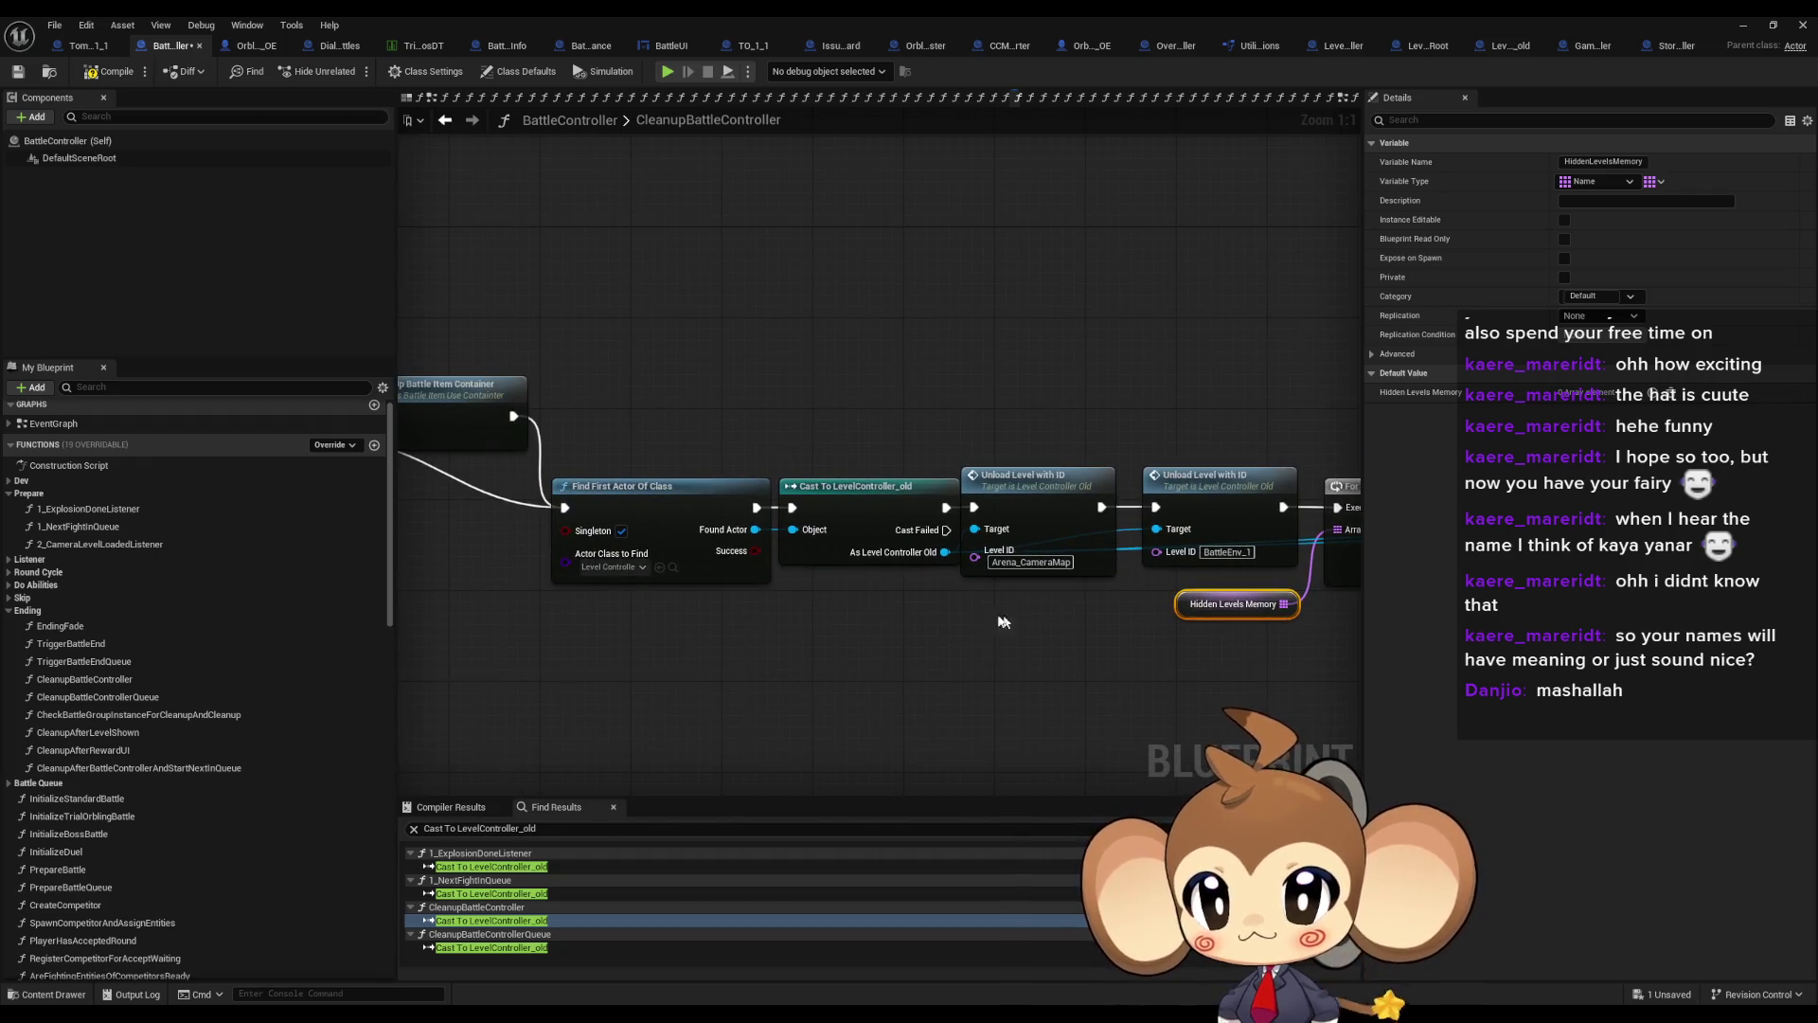
left_click_drag(746, 599, 784, 652)
left_click(730, 558)
key("ctrl+c")
key("ctrl+v")
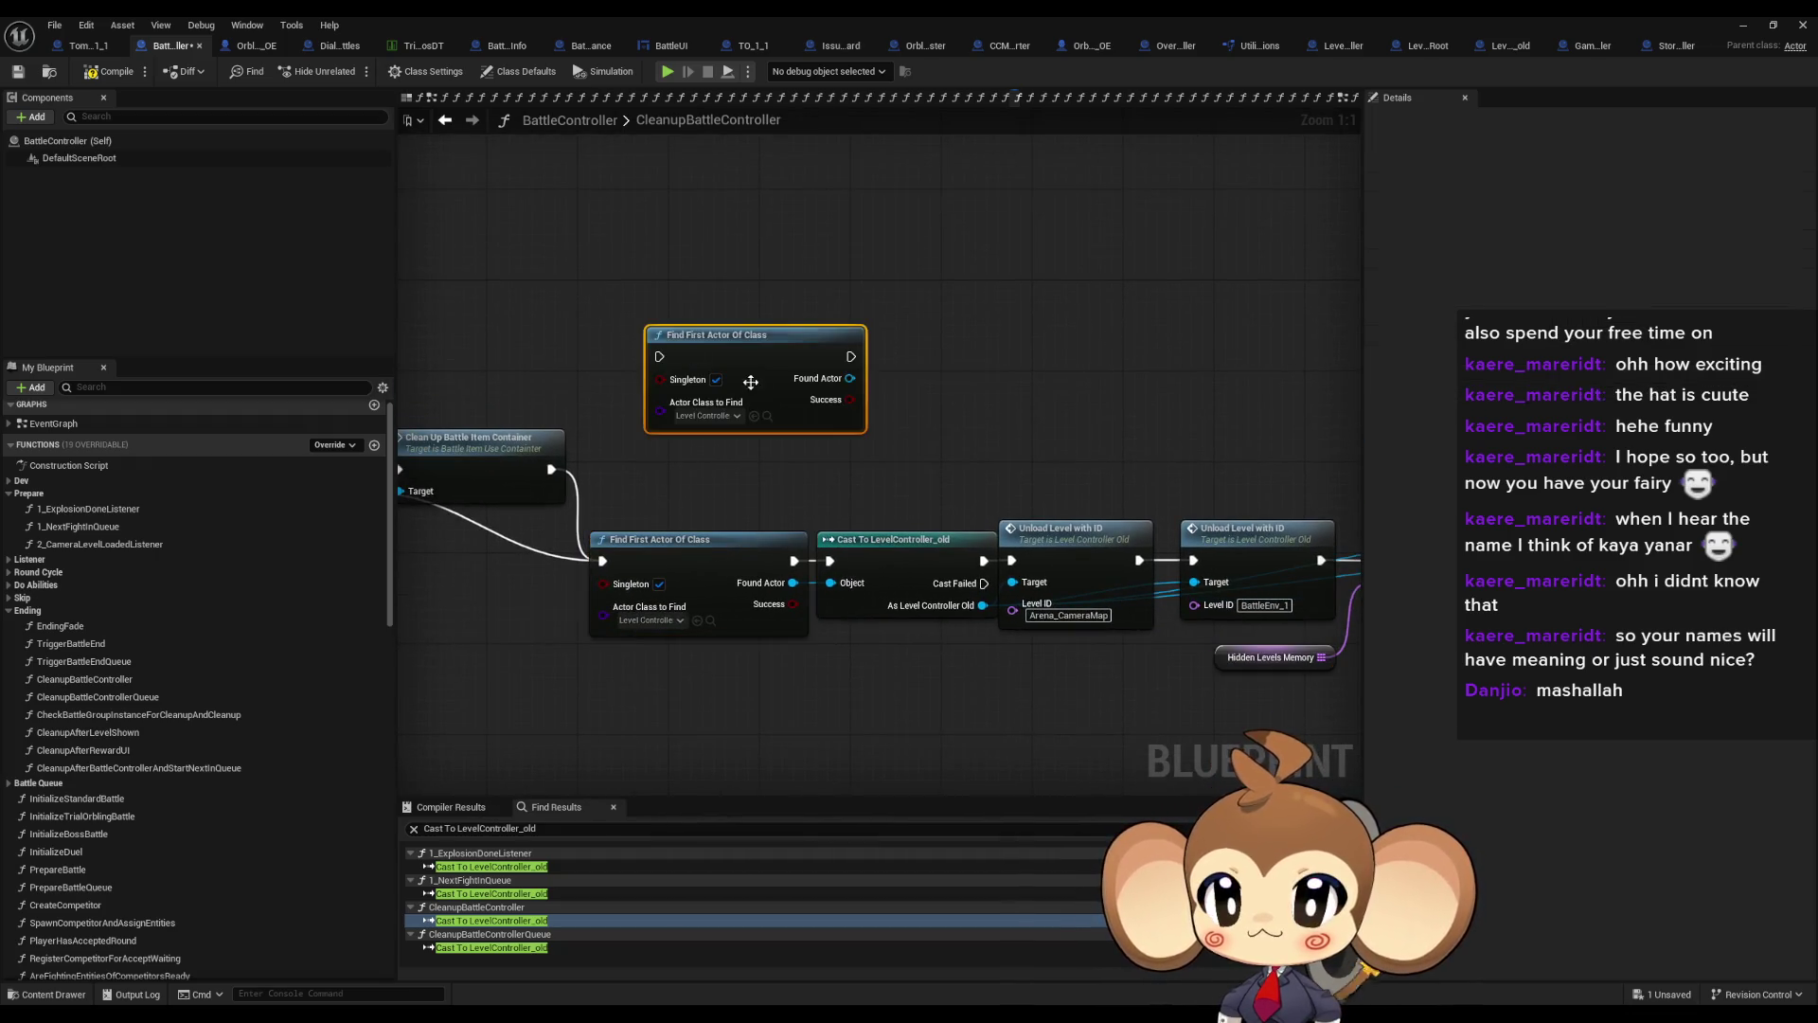
left_click(706, 417)
type("loadin")
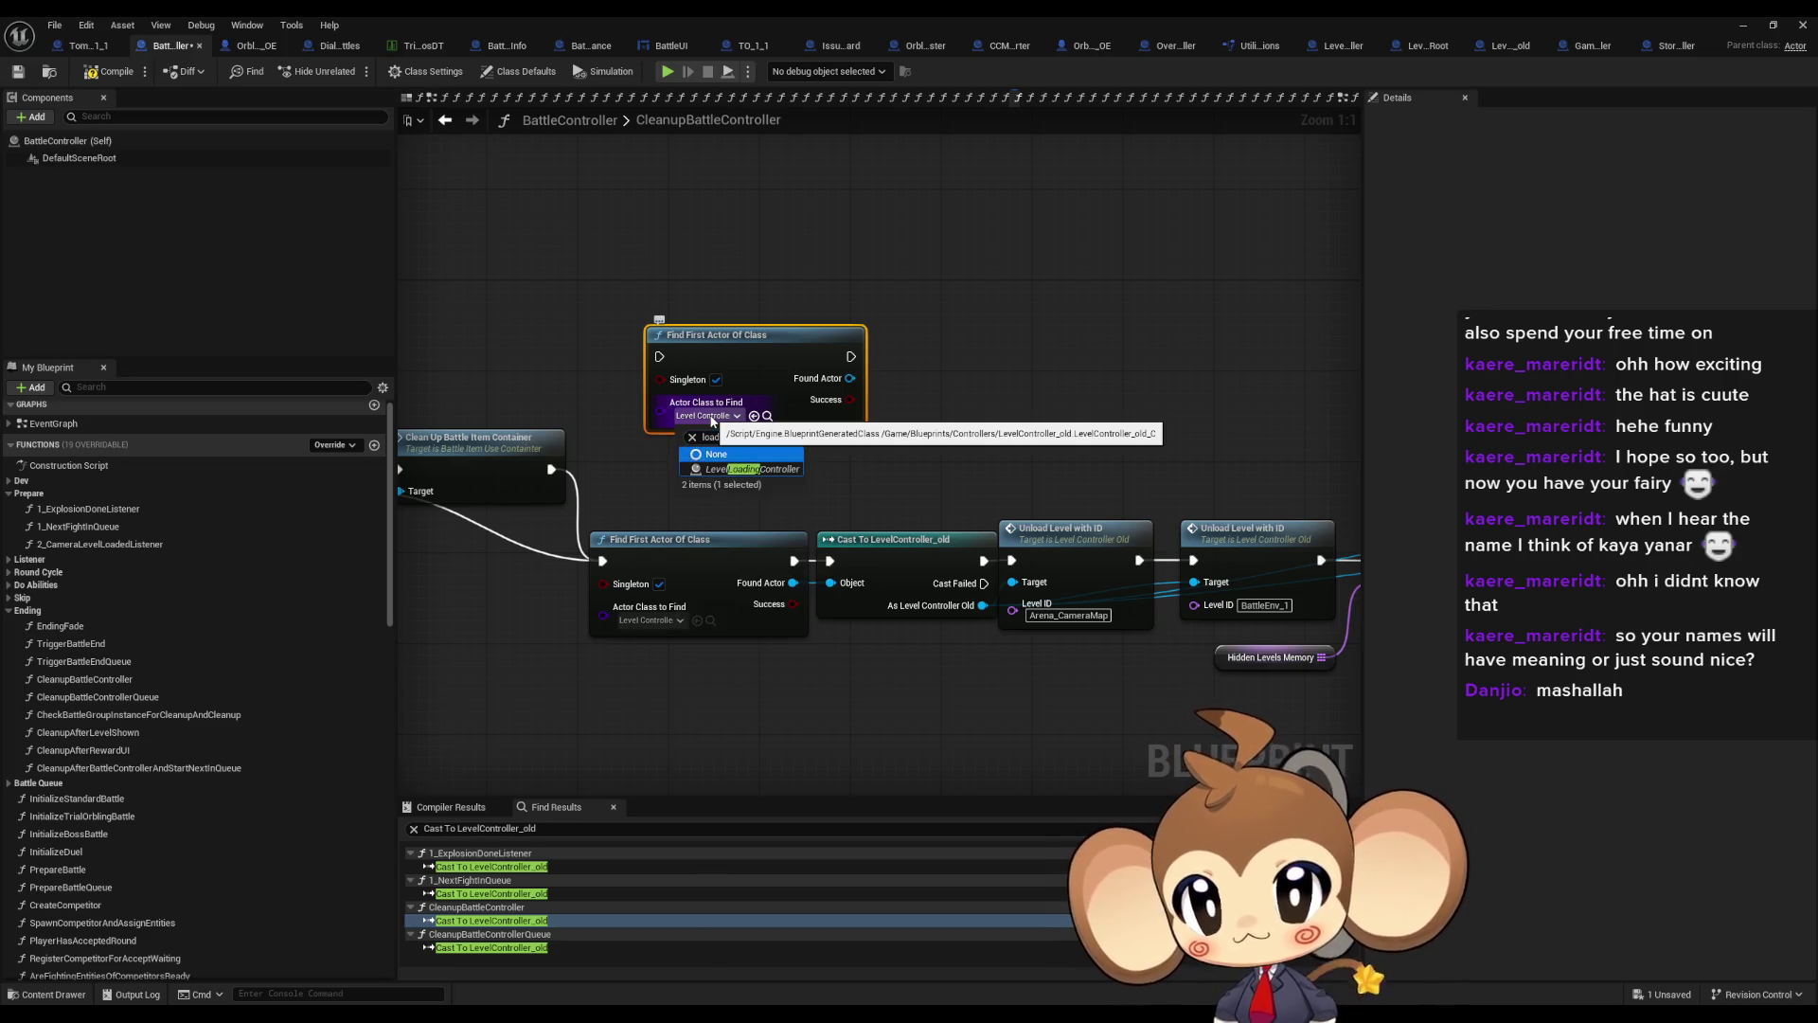
key("Return")
left_click(721, 417)
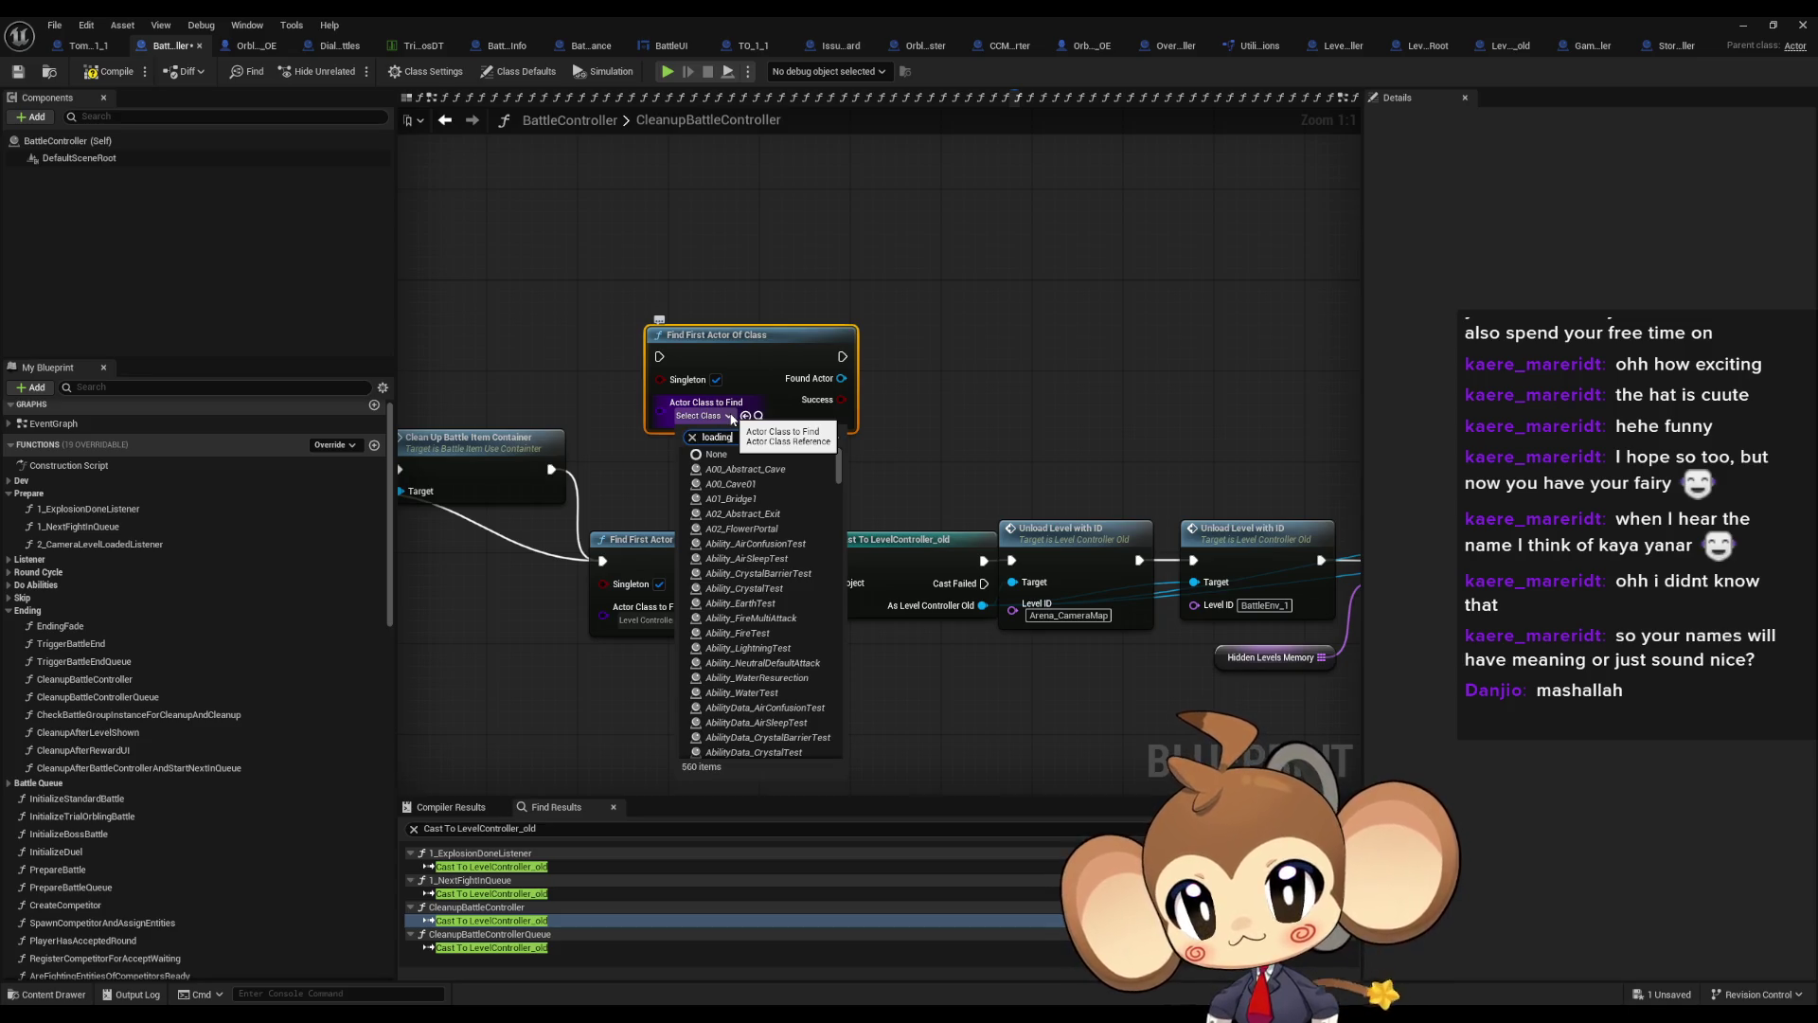
key("Return")
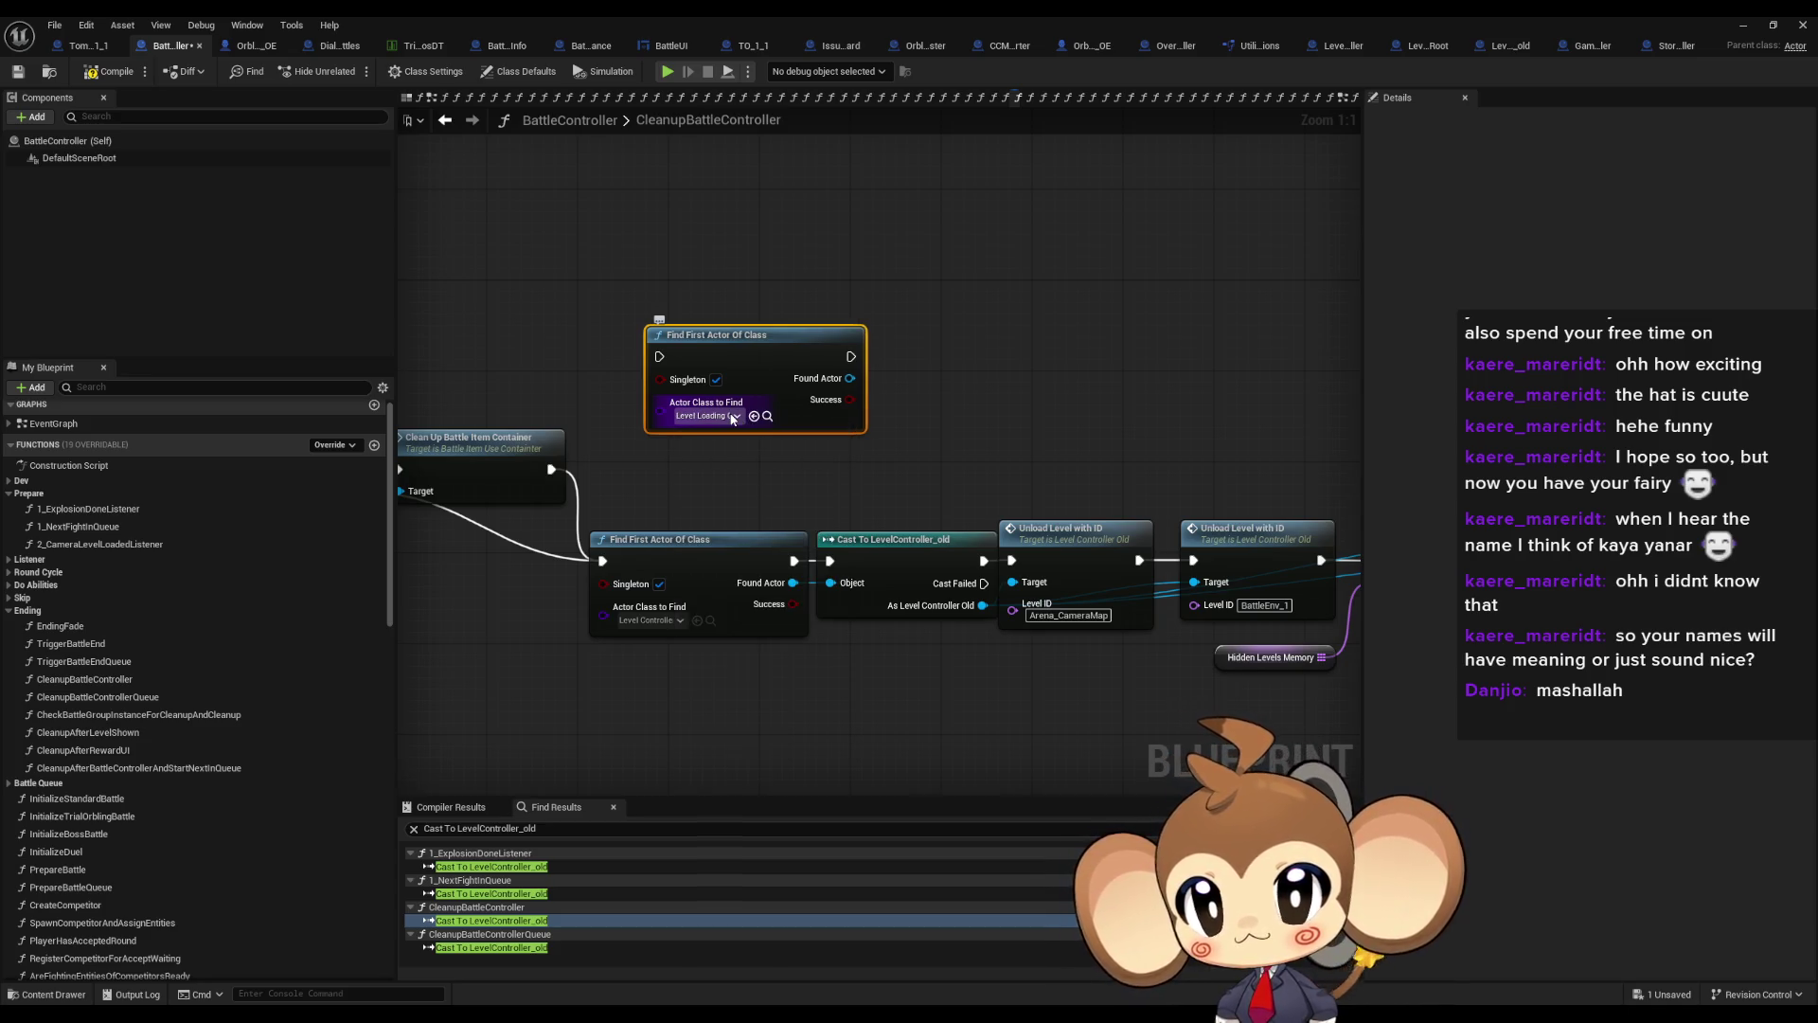
Add a Cast To LevelLoadingController fed by the new node's Found Actor output
mouse_move(839, 381)
left_mouse_down()
mouse_move(914, 376)
mouse_move(910, 329)
left_mouse_up()
type("cast to levelloading")
key("Return")
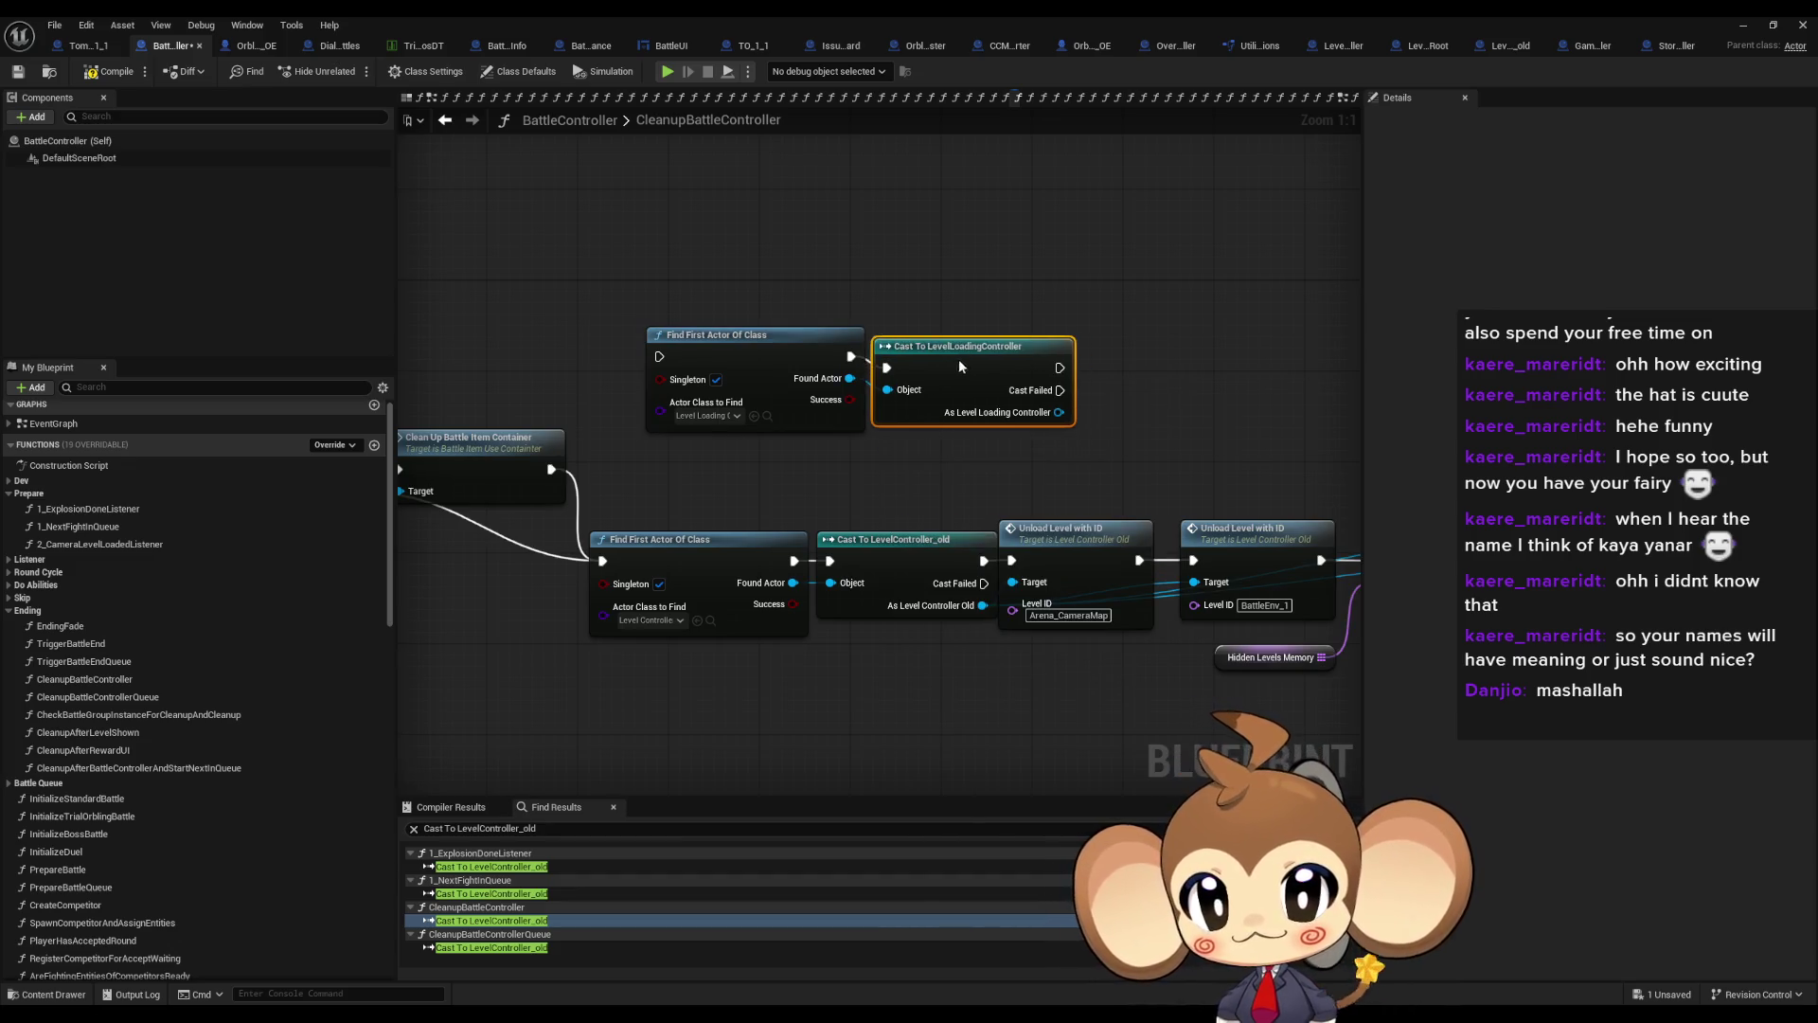
left_click_drag(1121, 352, 933, 371)
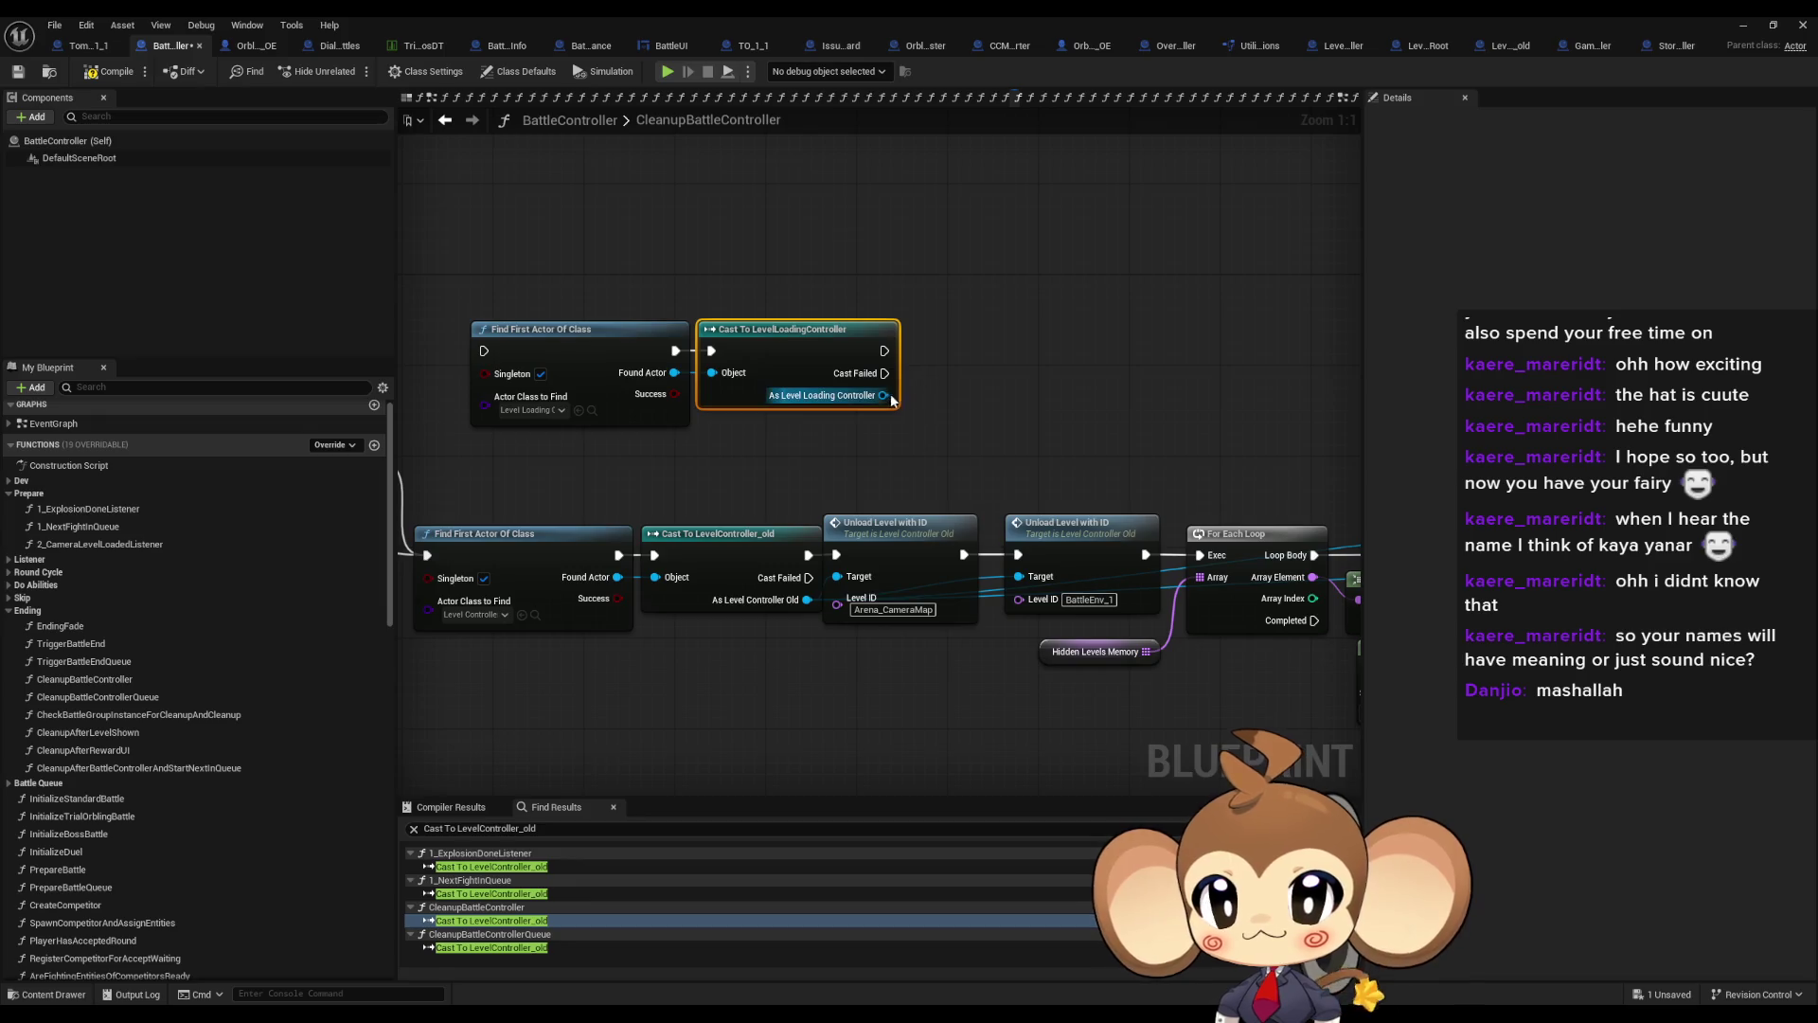
left_click_drag(1529, 538, 1078, 509)
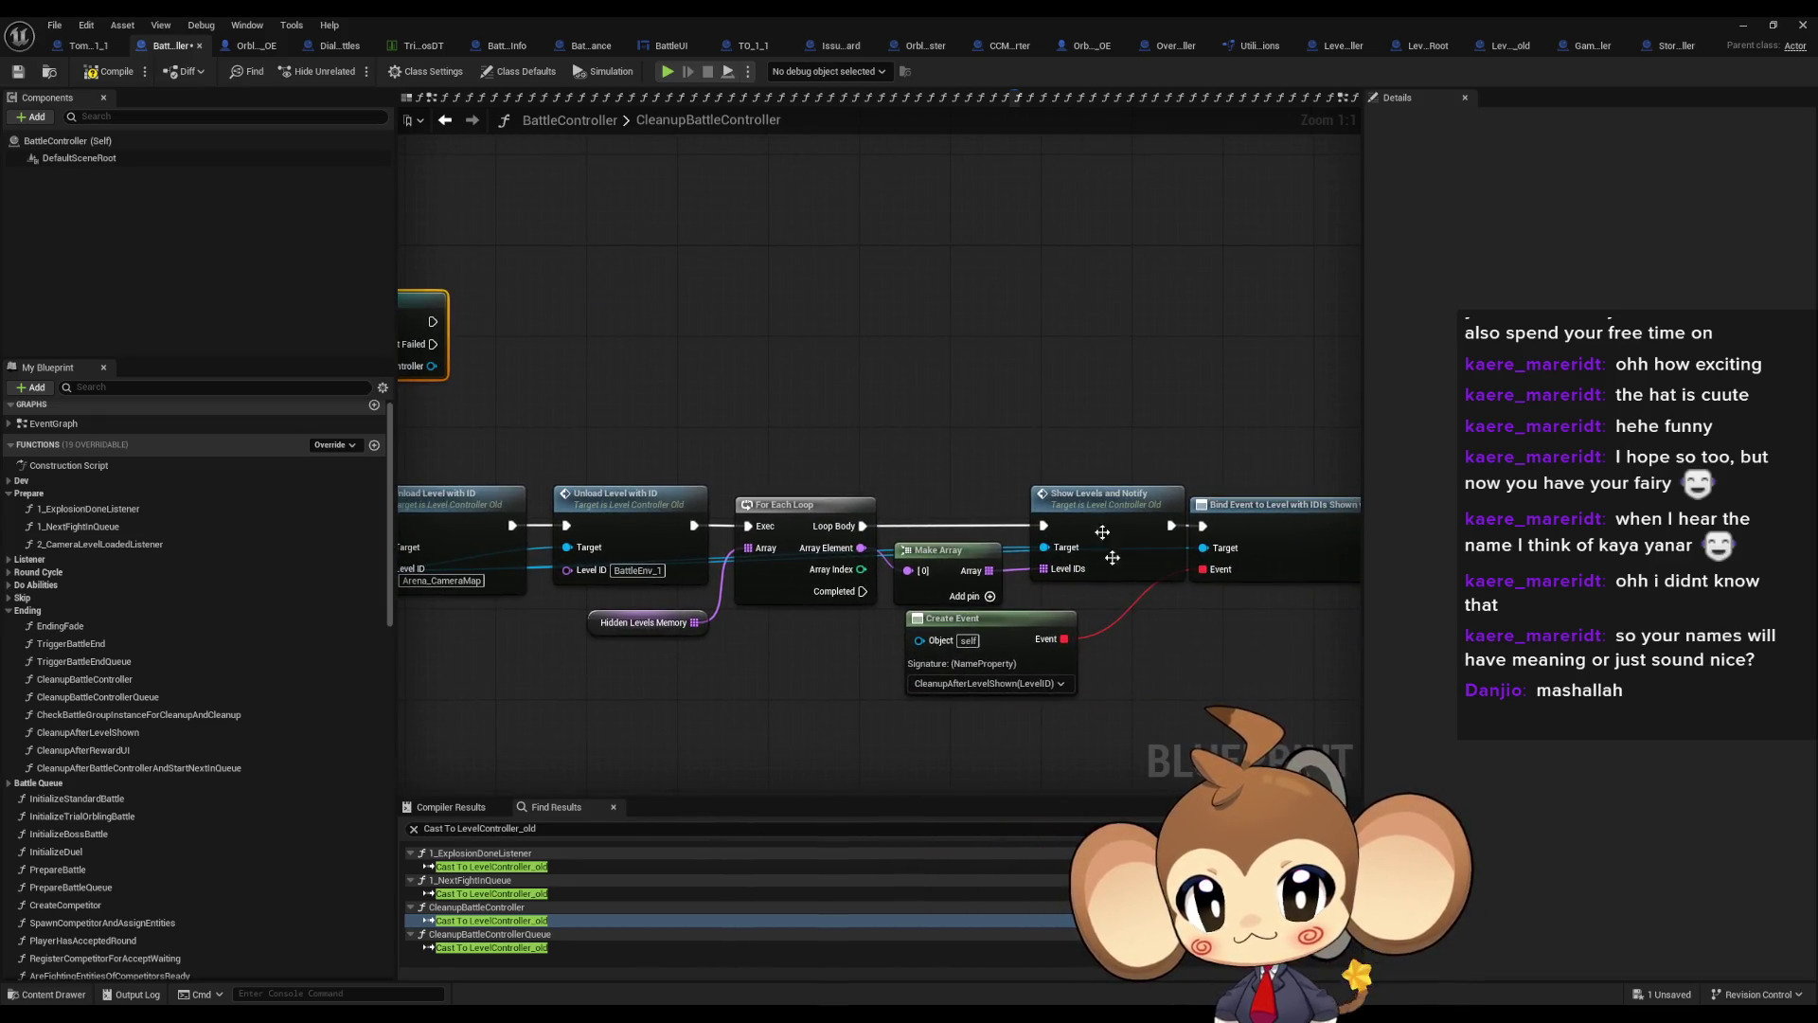
left_click_drag(1034, 669, 866, 662)
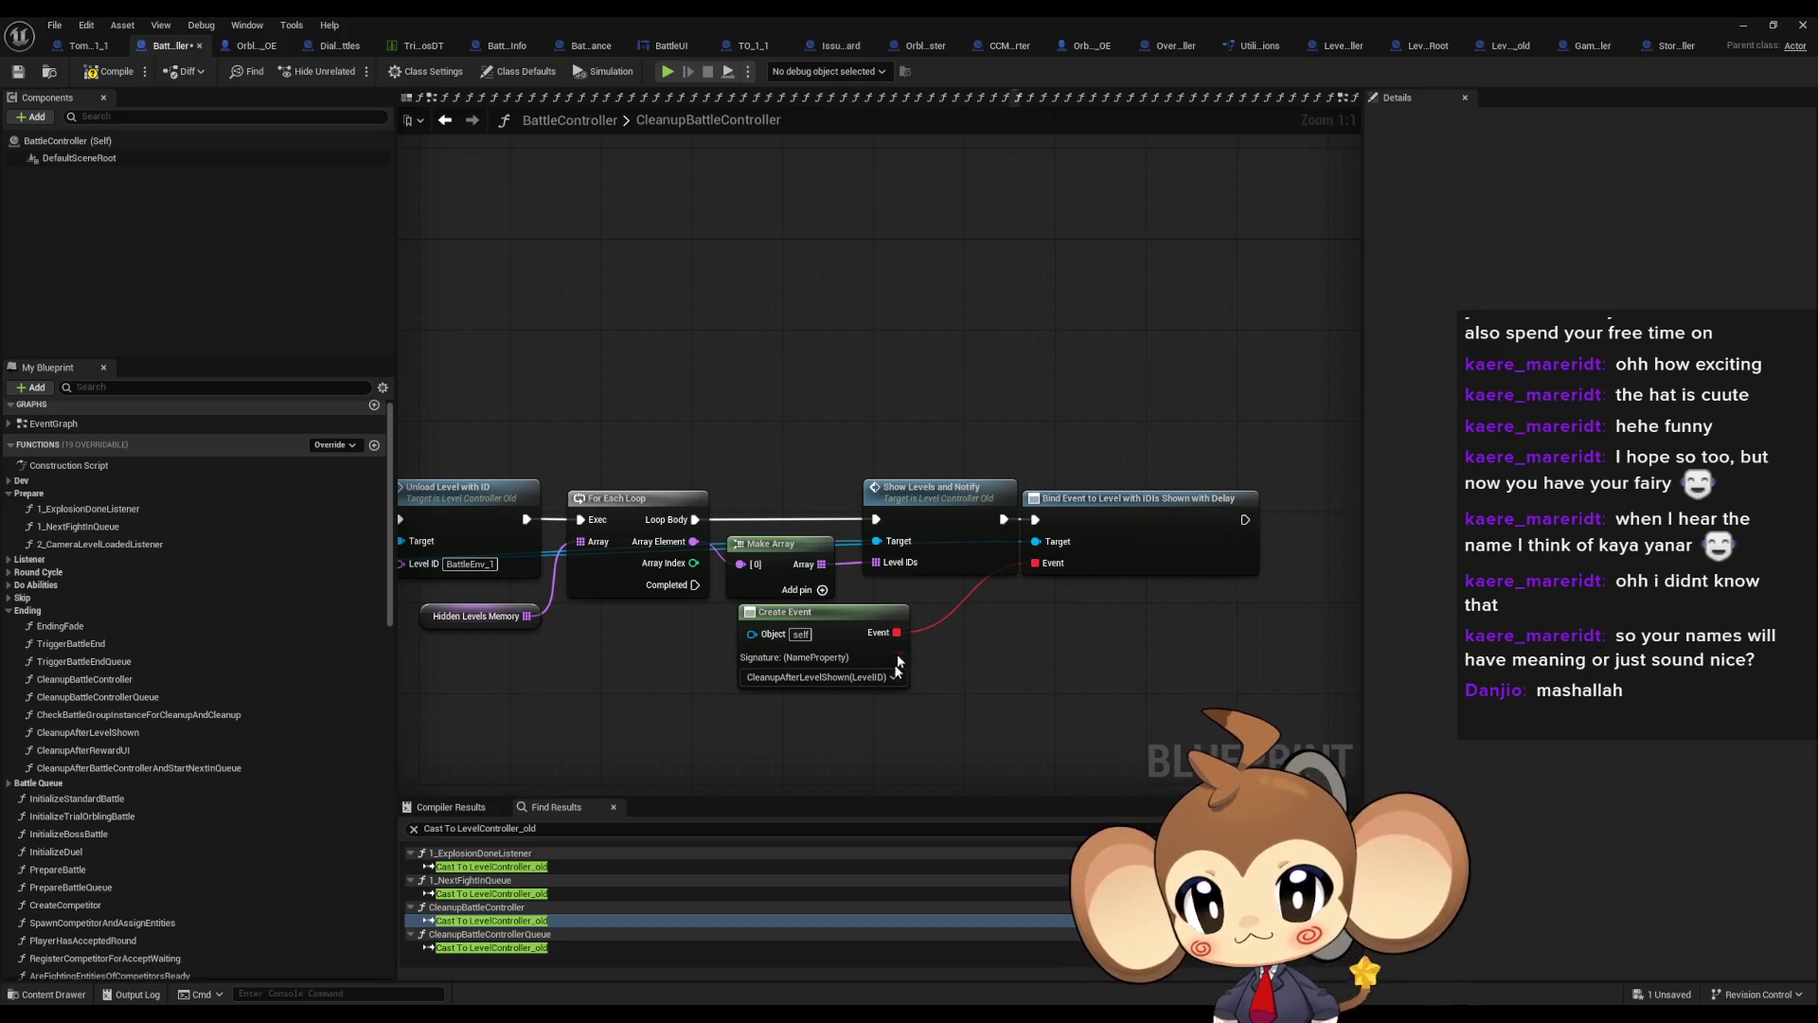
left_click_drag(872, 685, 1194, 662)
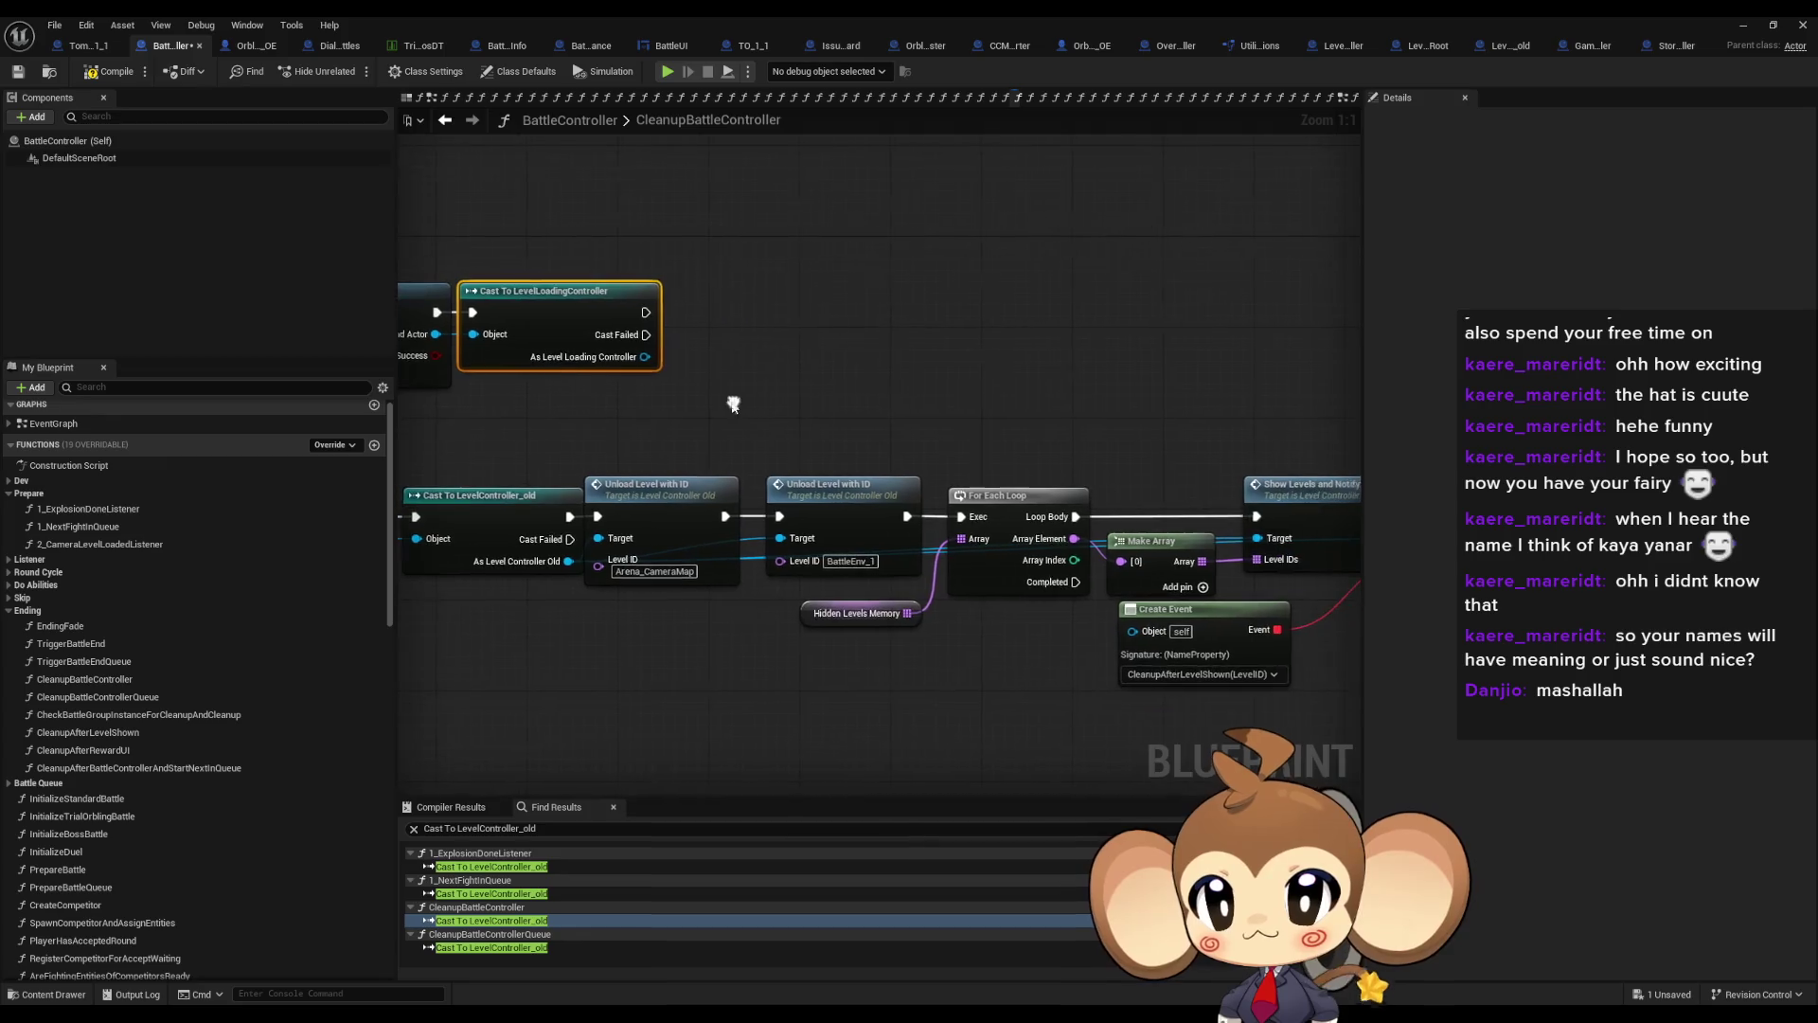
Add a Bind Event to Scene Loaded node targeting the LevelLoadingController cast
left_click_drag(613, 347, 727, 357)
left_click_drag(627, 323, 752, 328)
type("bind")
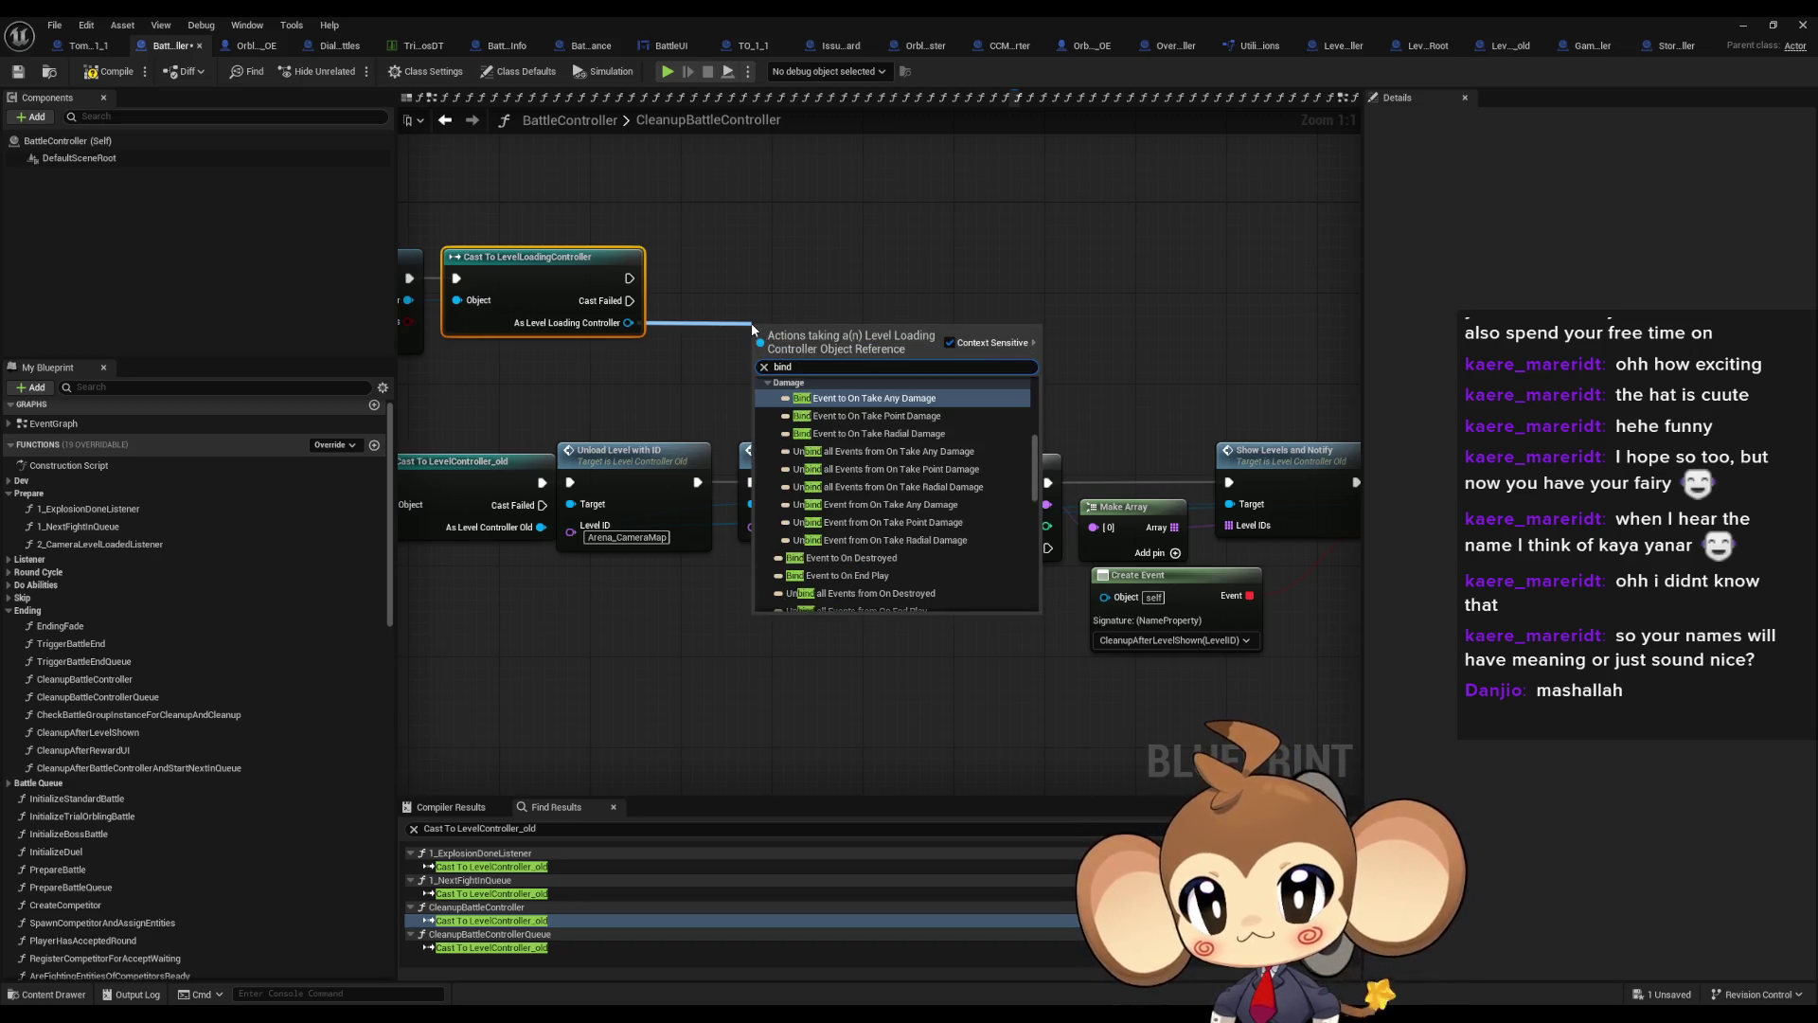
type(" scene")
key("Return")
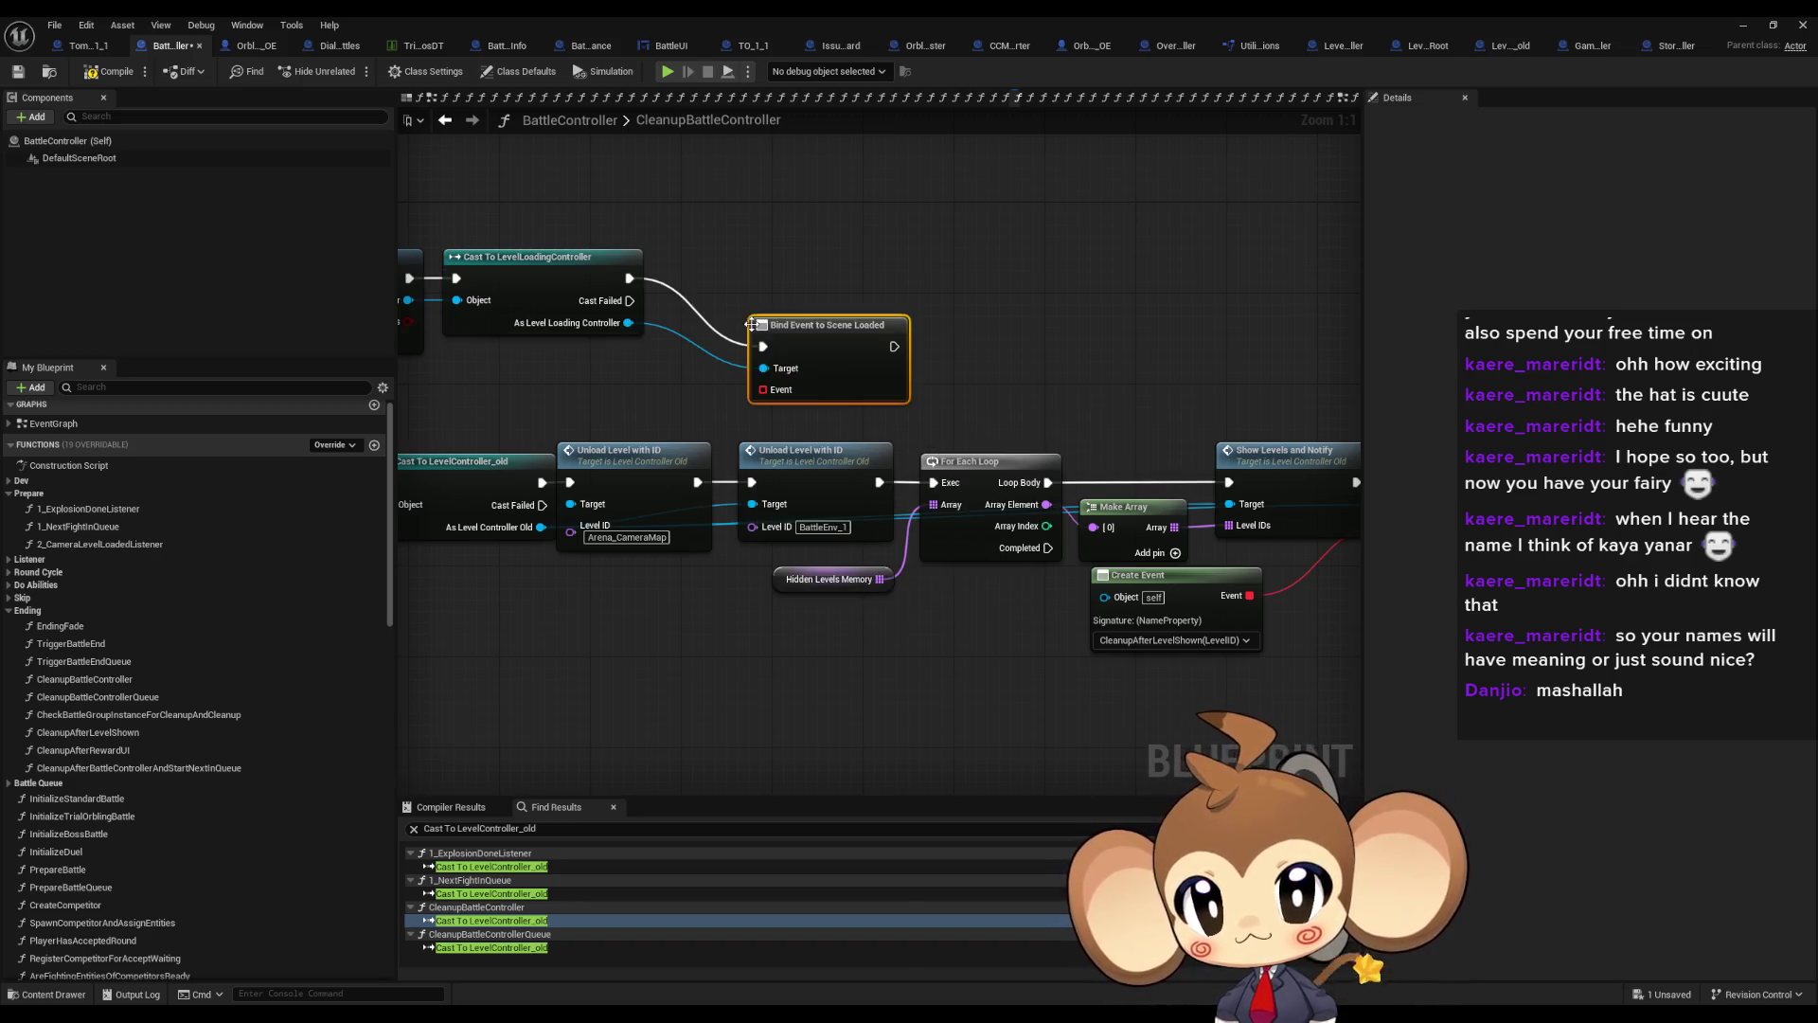
left_click_drag(751, 324, 817, 223)
Attach a Create Event node to the binding's Event pin
left_click_drag(823, 287, 770, 330)
type("crea")
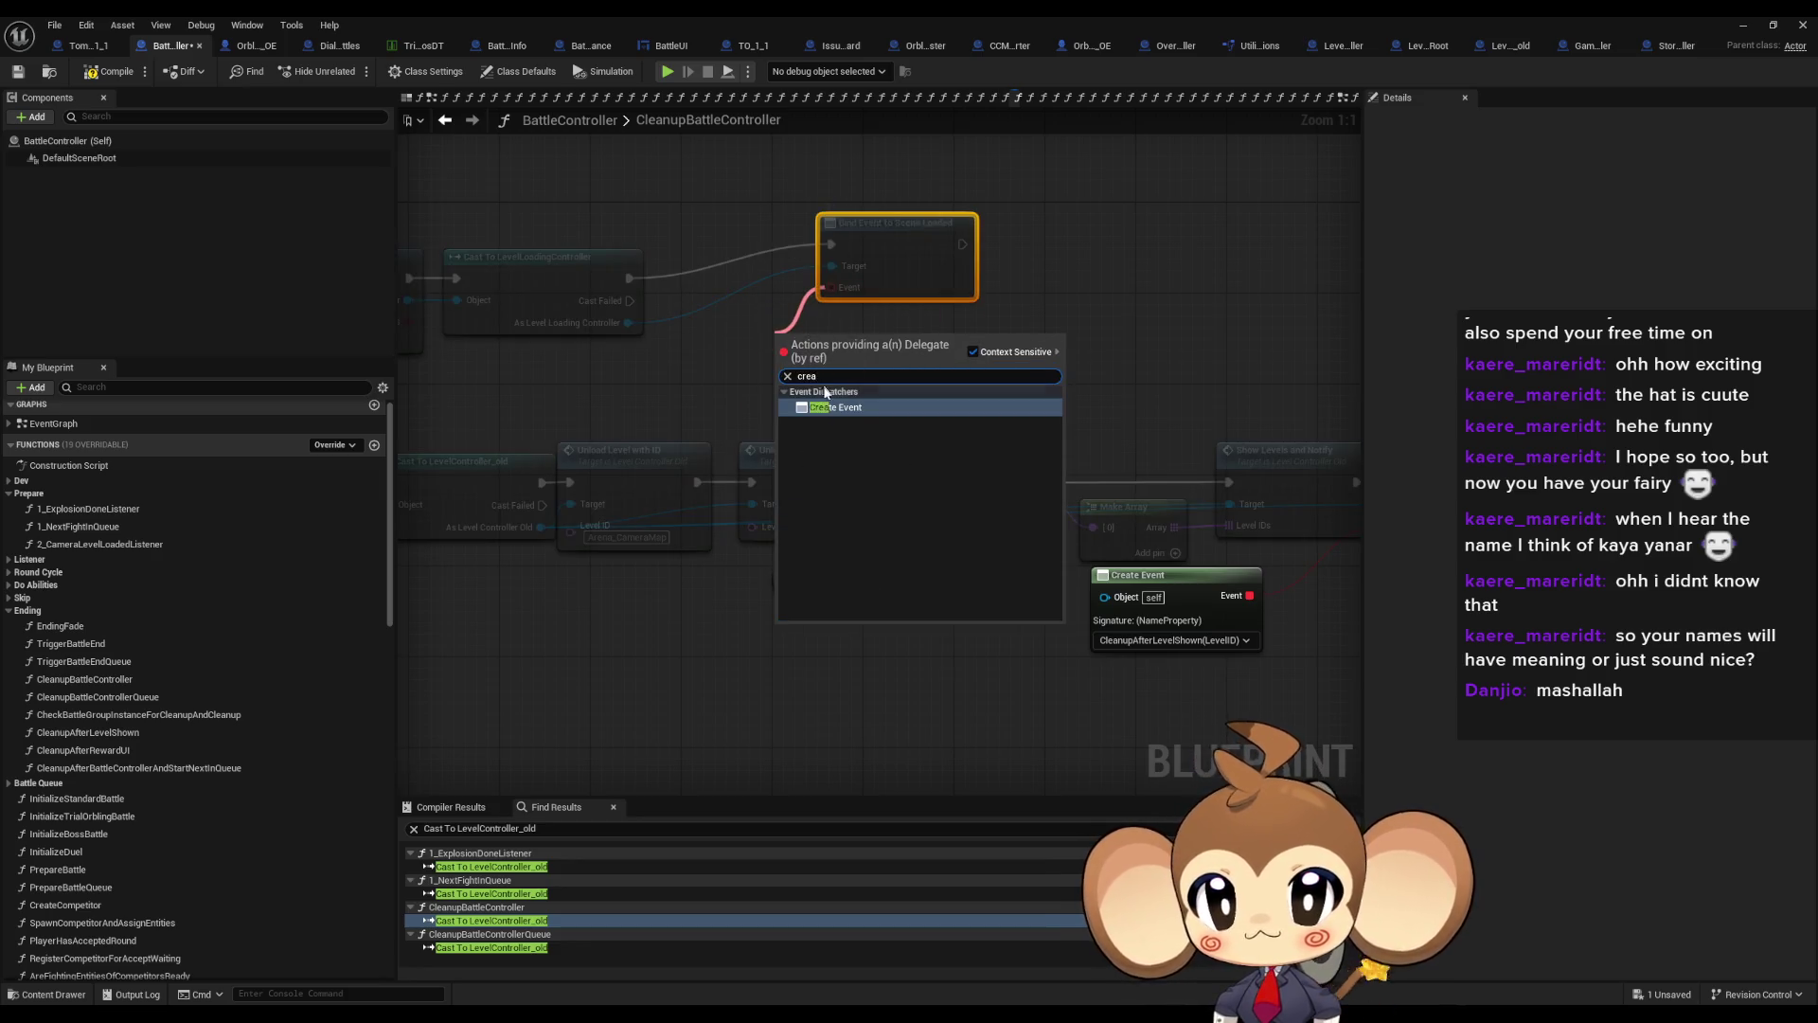
left_click(825, 407)
left_click(829, 404)
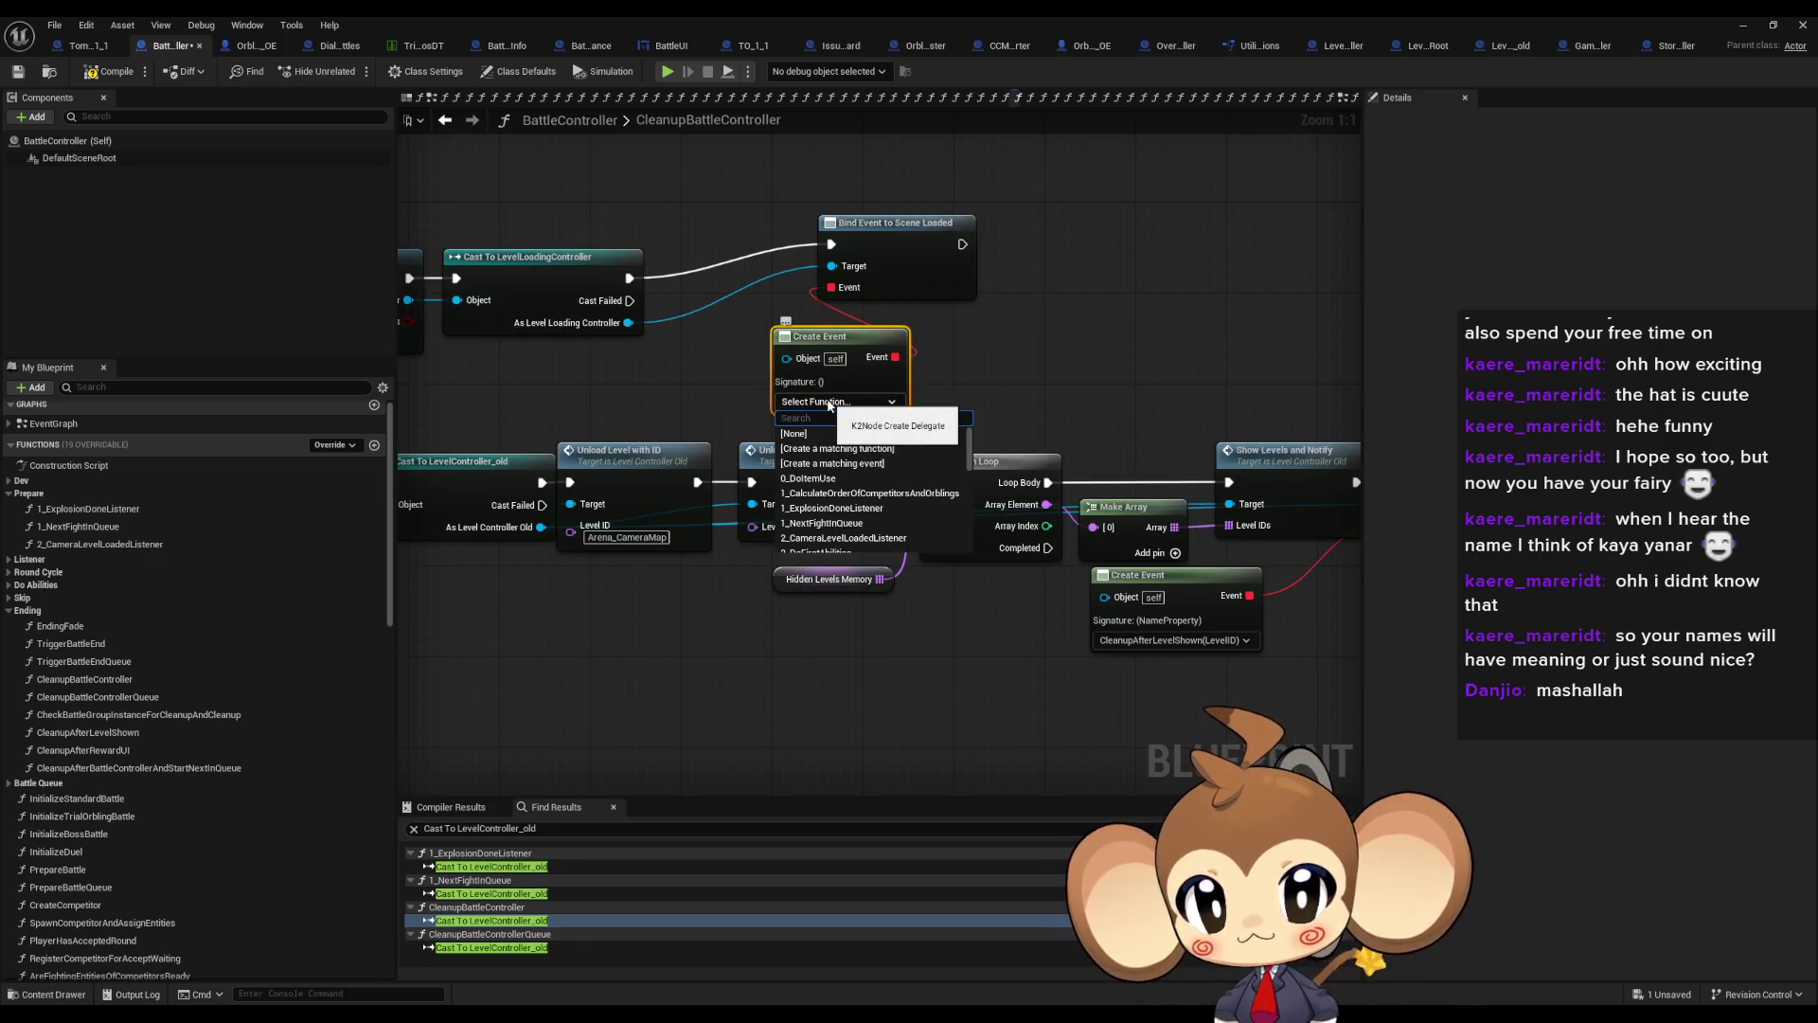
type("clean a")
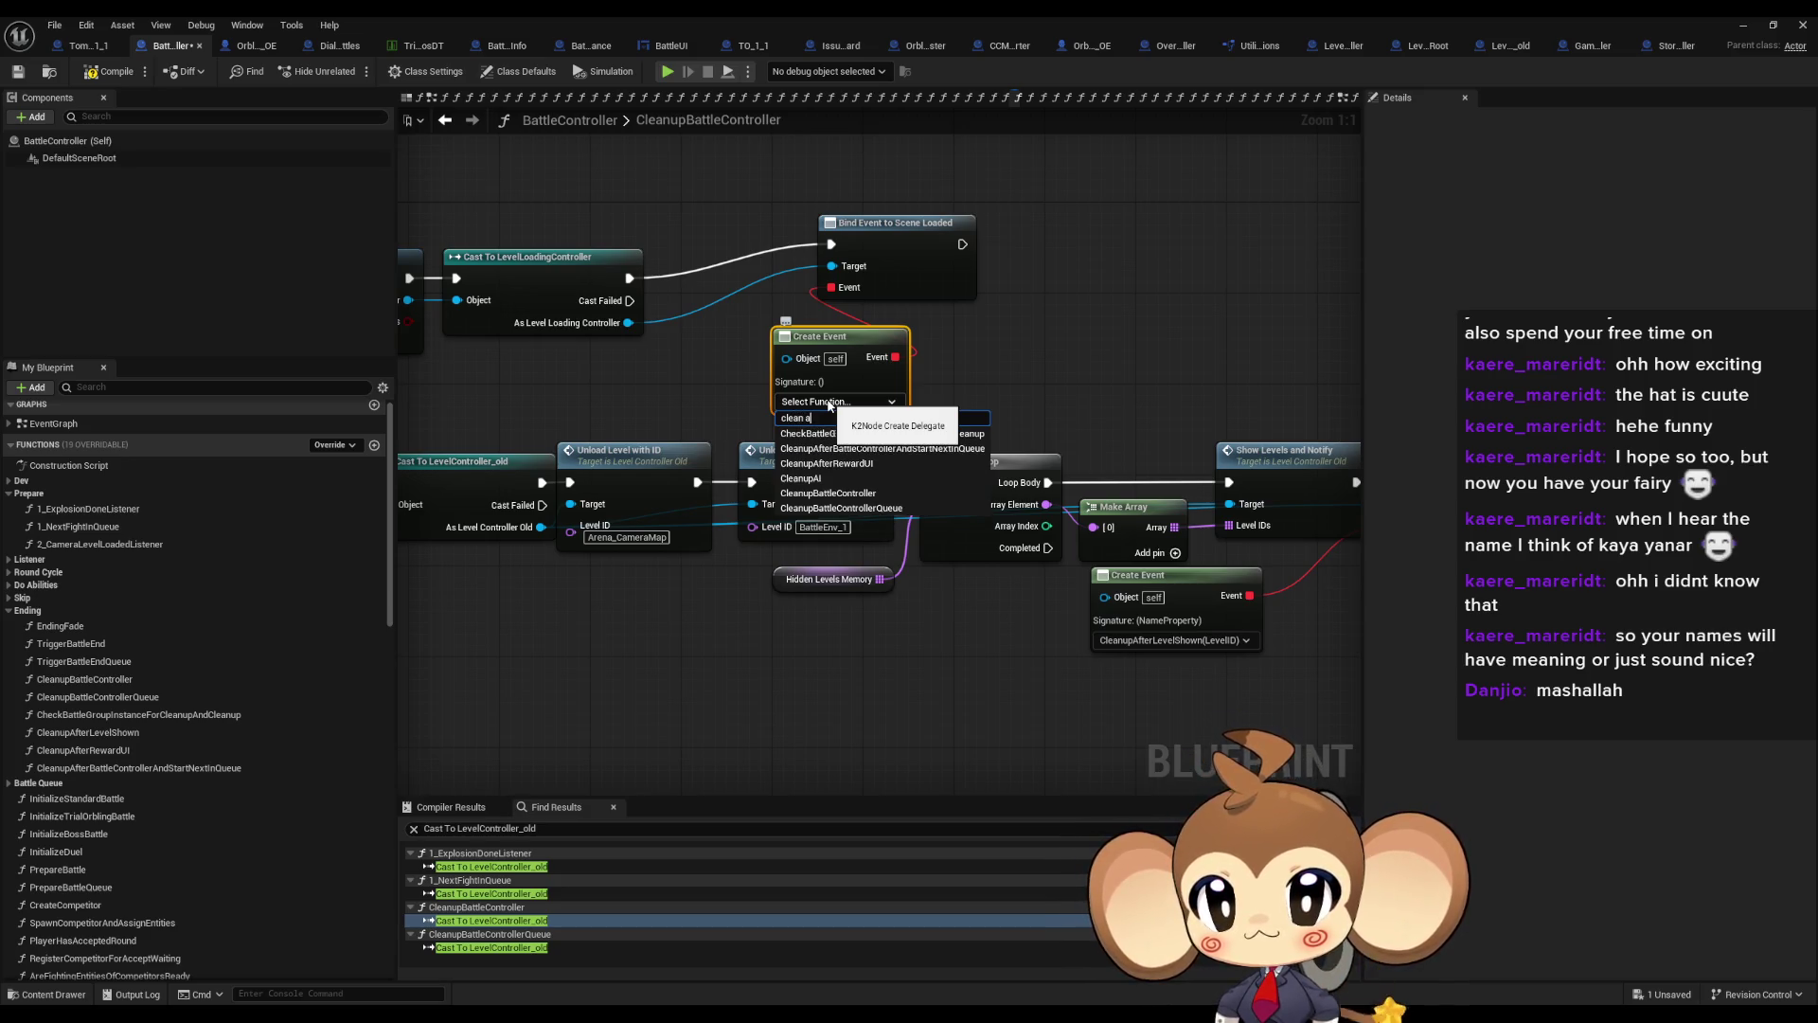
type("fter")
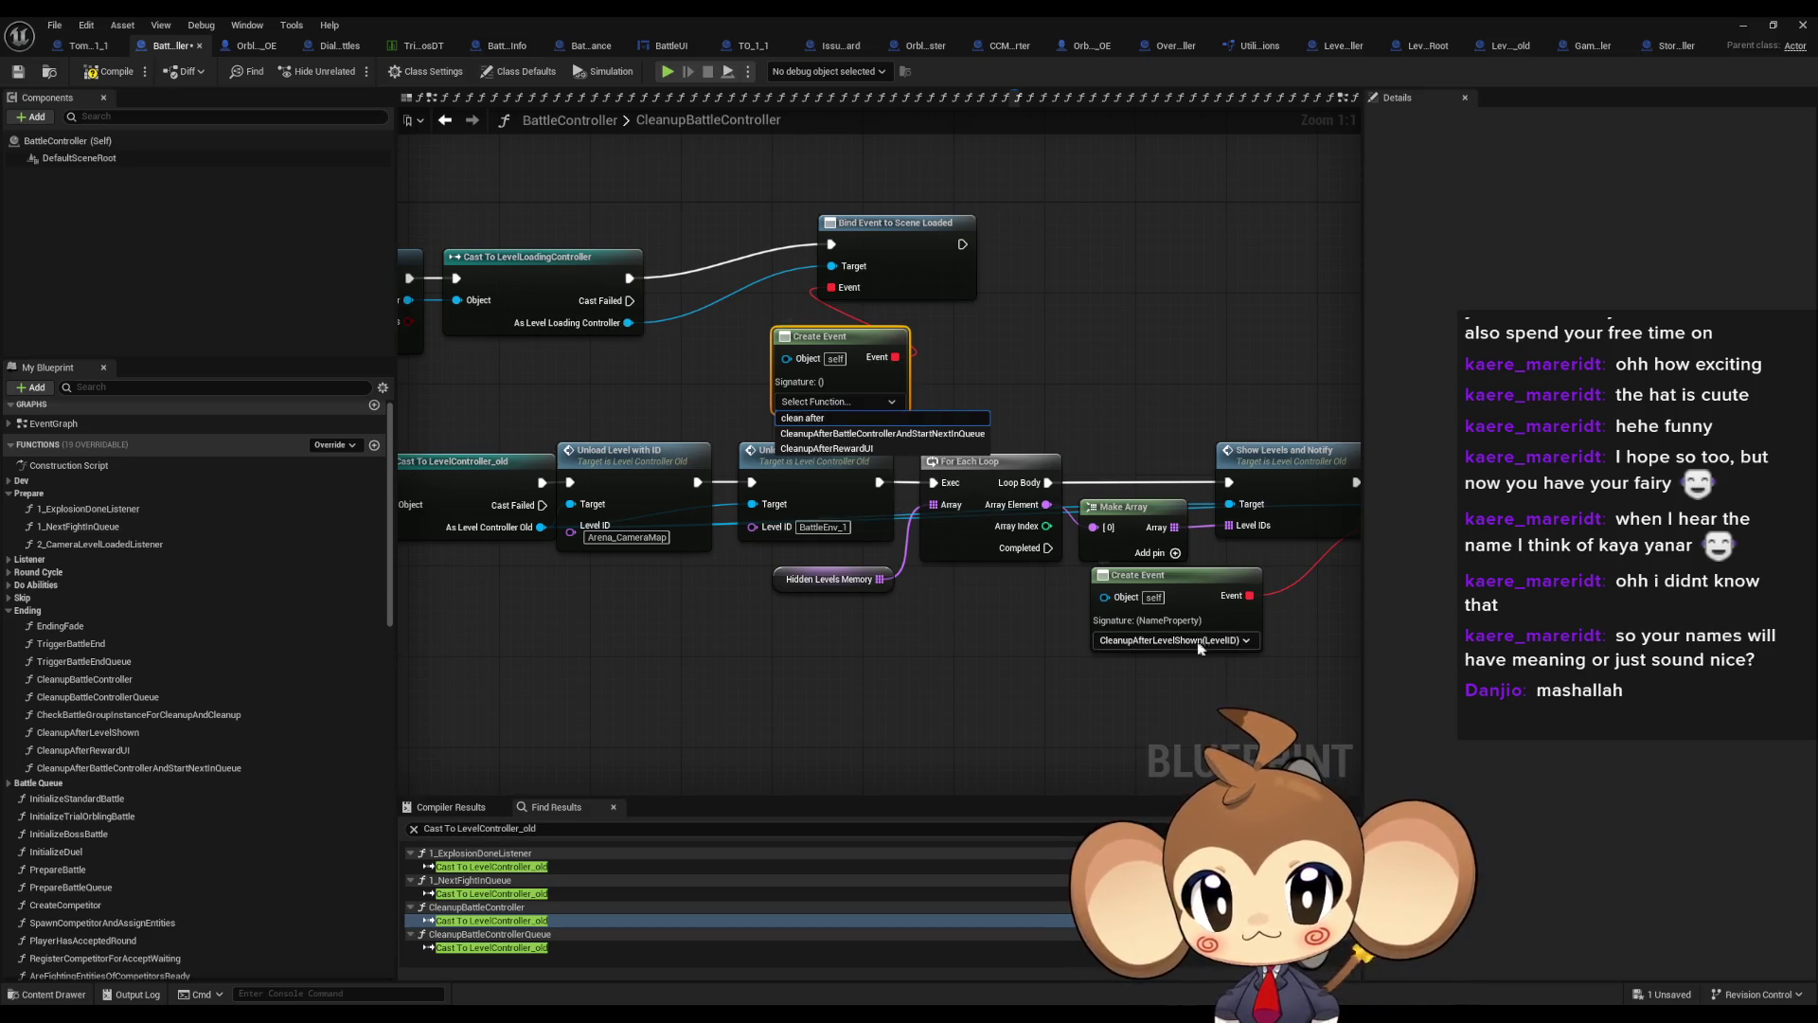
key("Escape")
left_click_drag(834, 336, 720, 336)
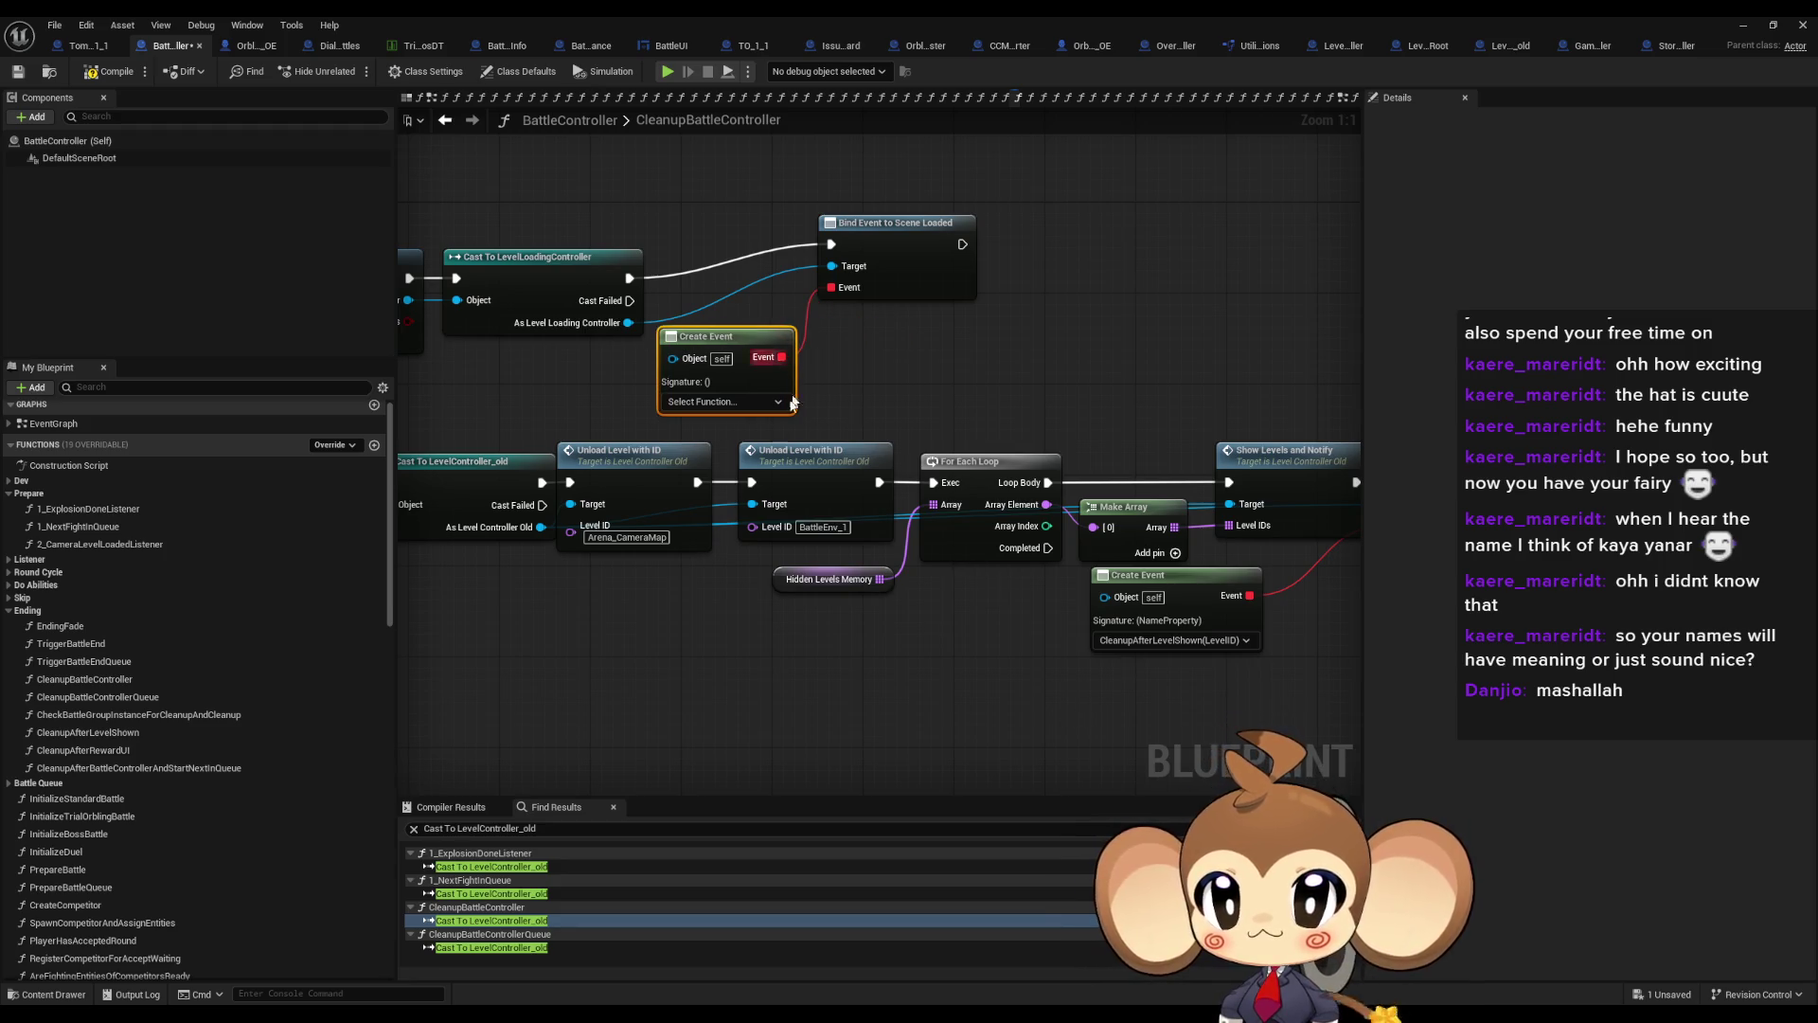
Remove the LevelID input parameter from the CleanupAfterLevelShown function
left_click_drag(636, 717, 478, 728)
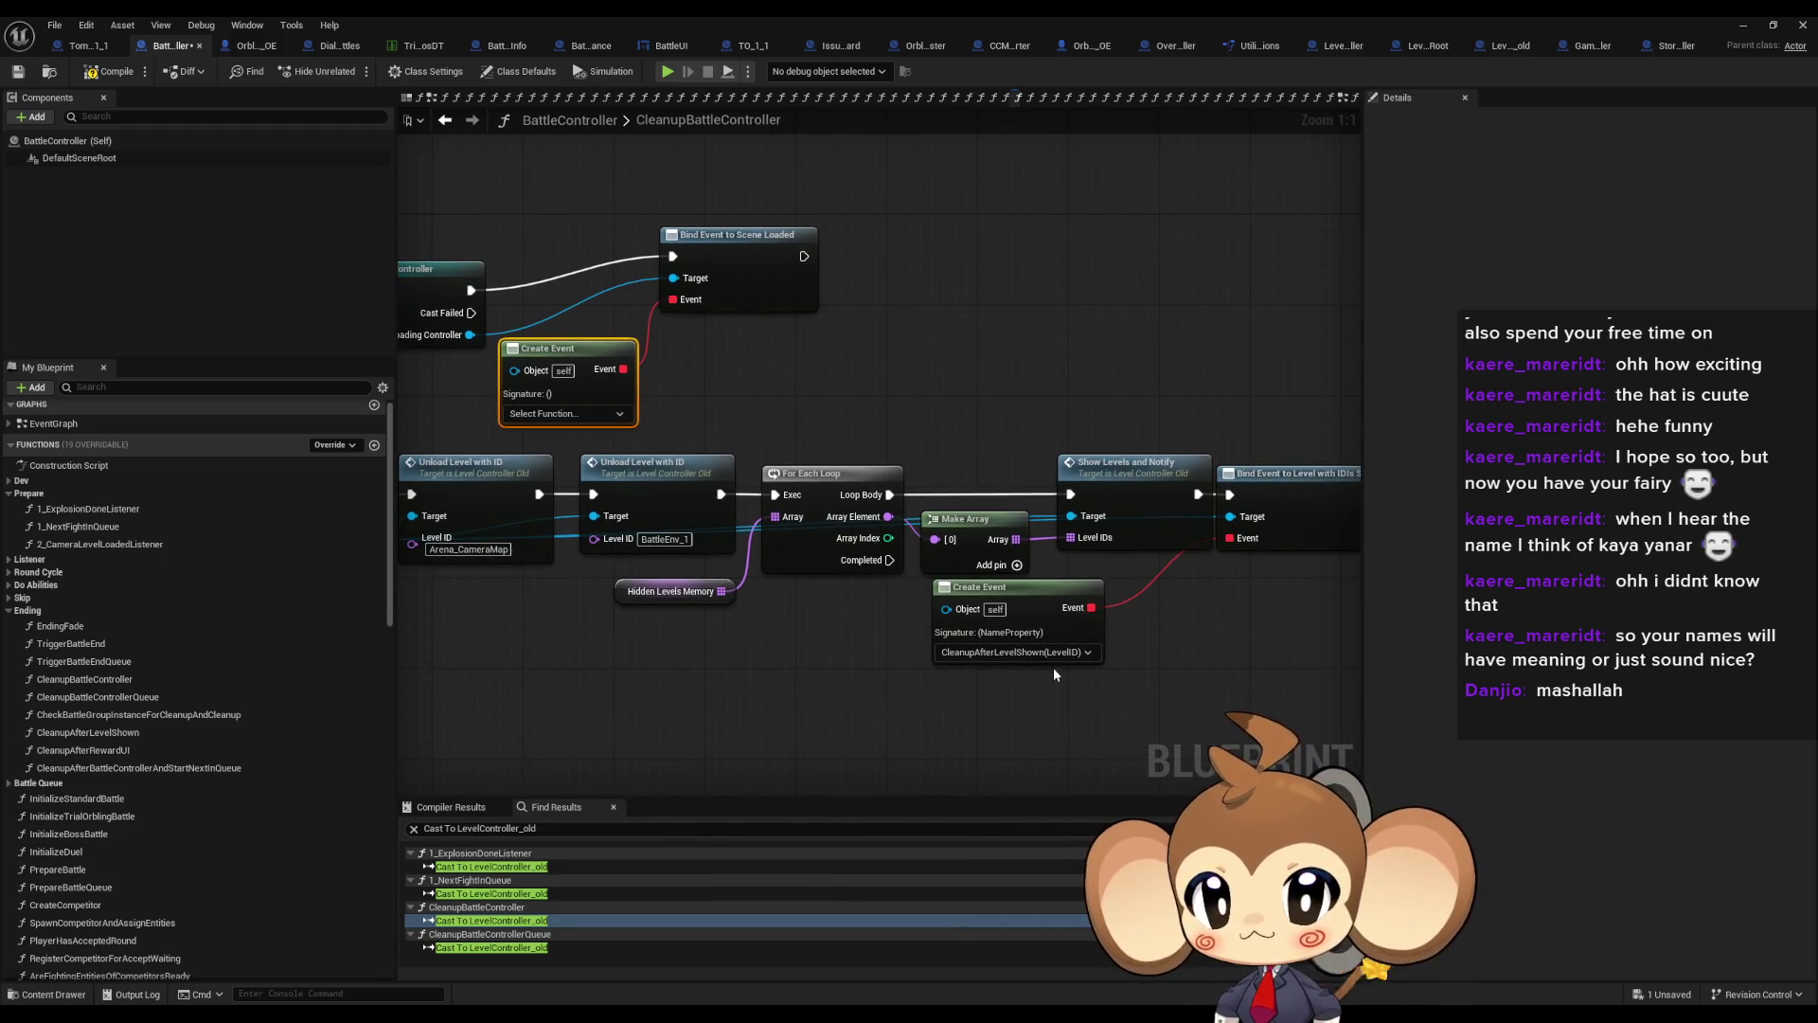
double_click(142, 735)
scroll(983, 508, "up", 2)
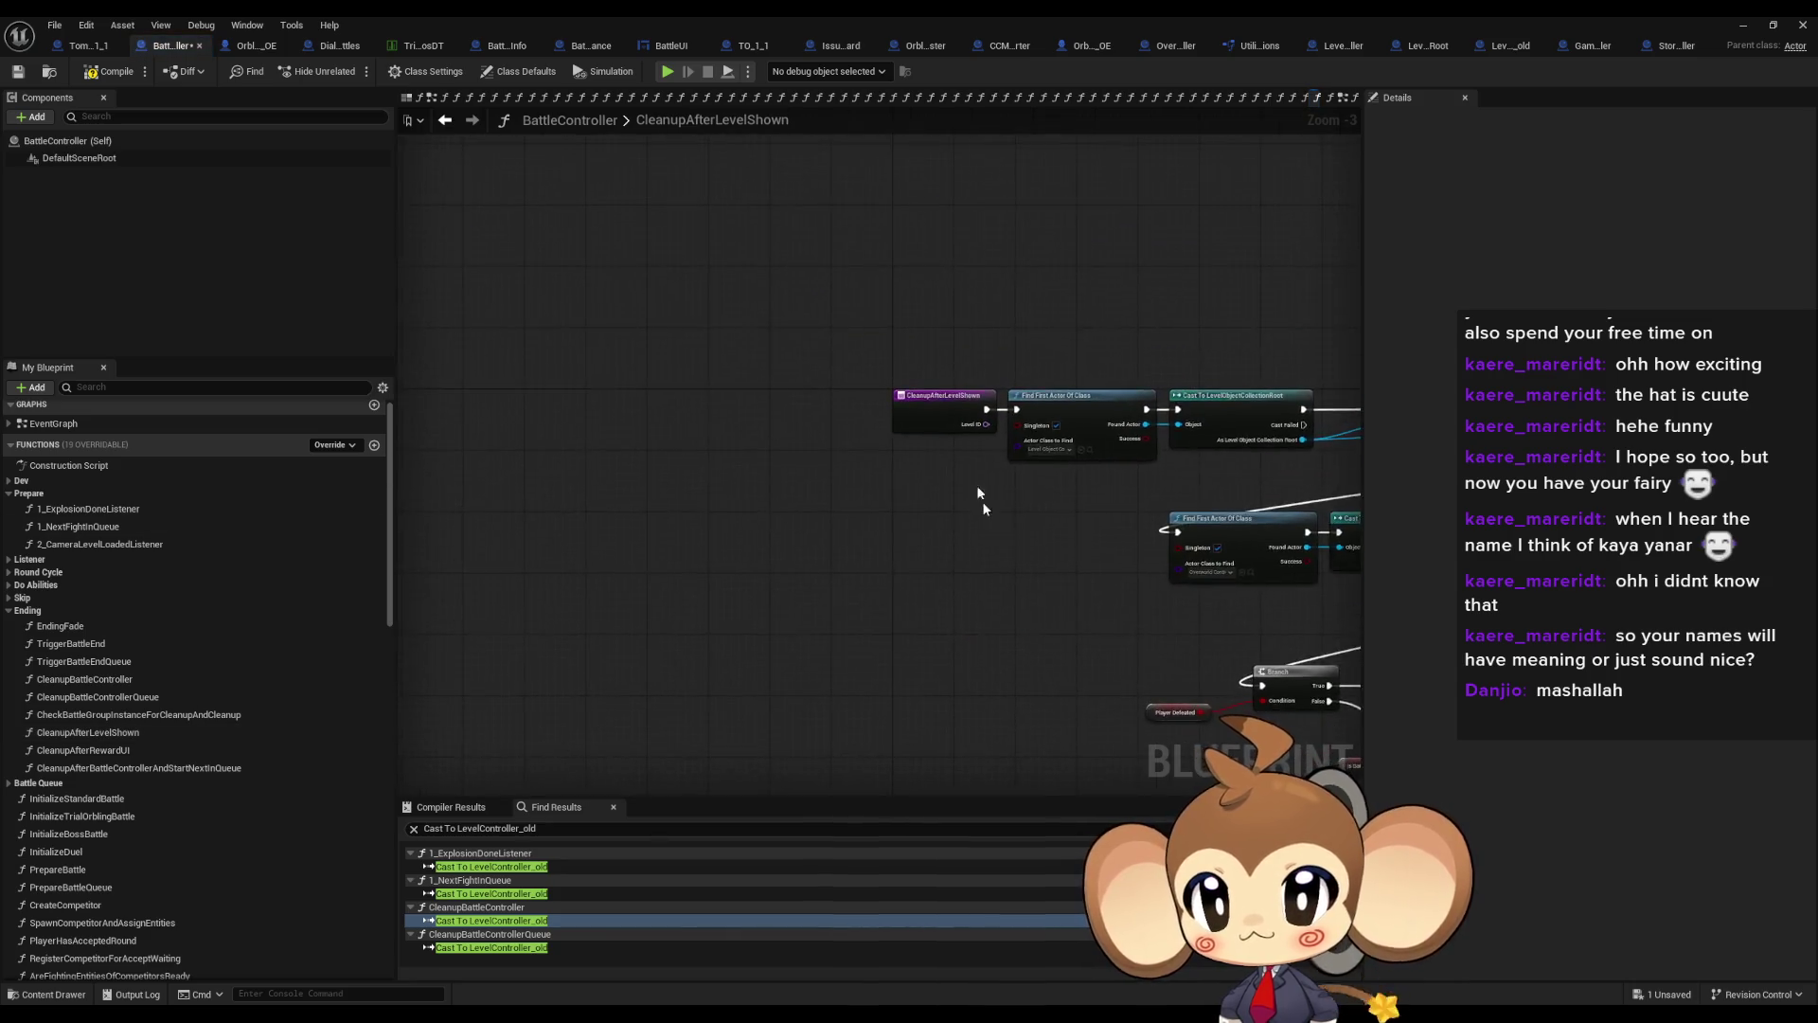
scroll(981, 500, "up", 3)
left_click(975, 403)
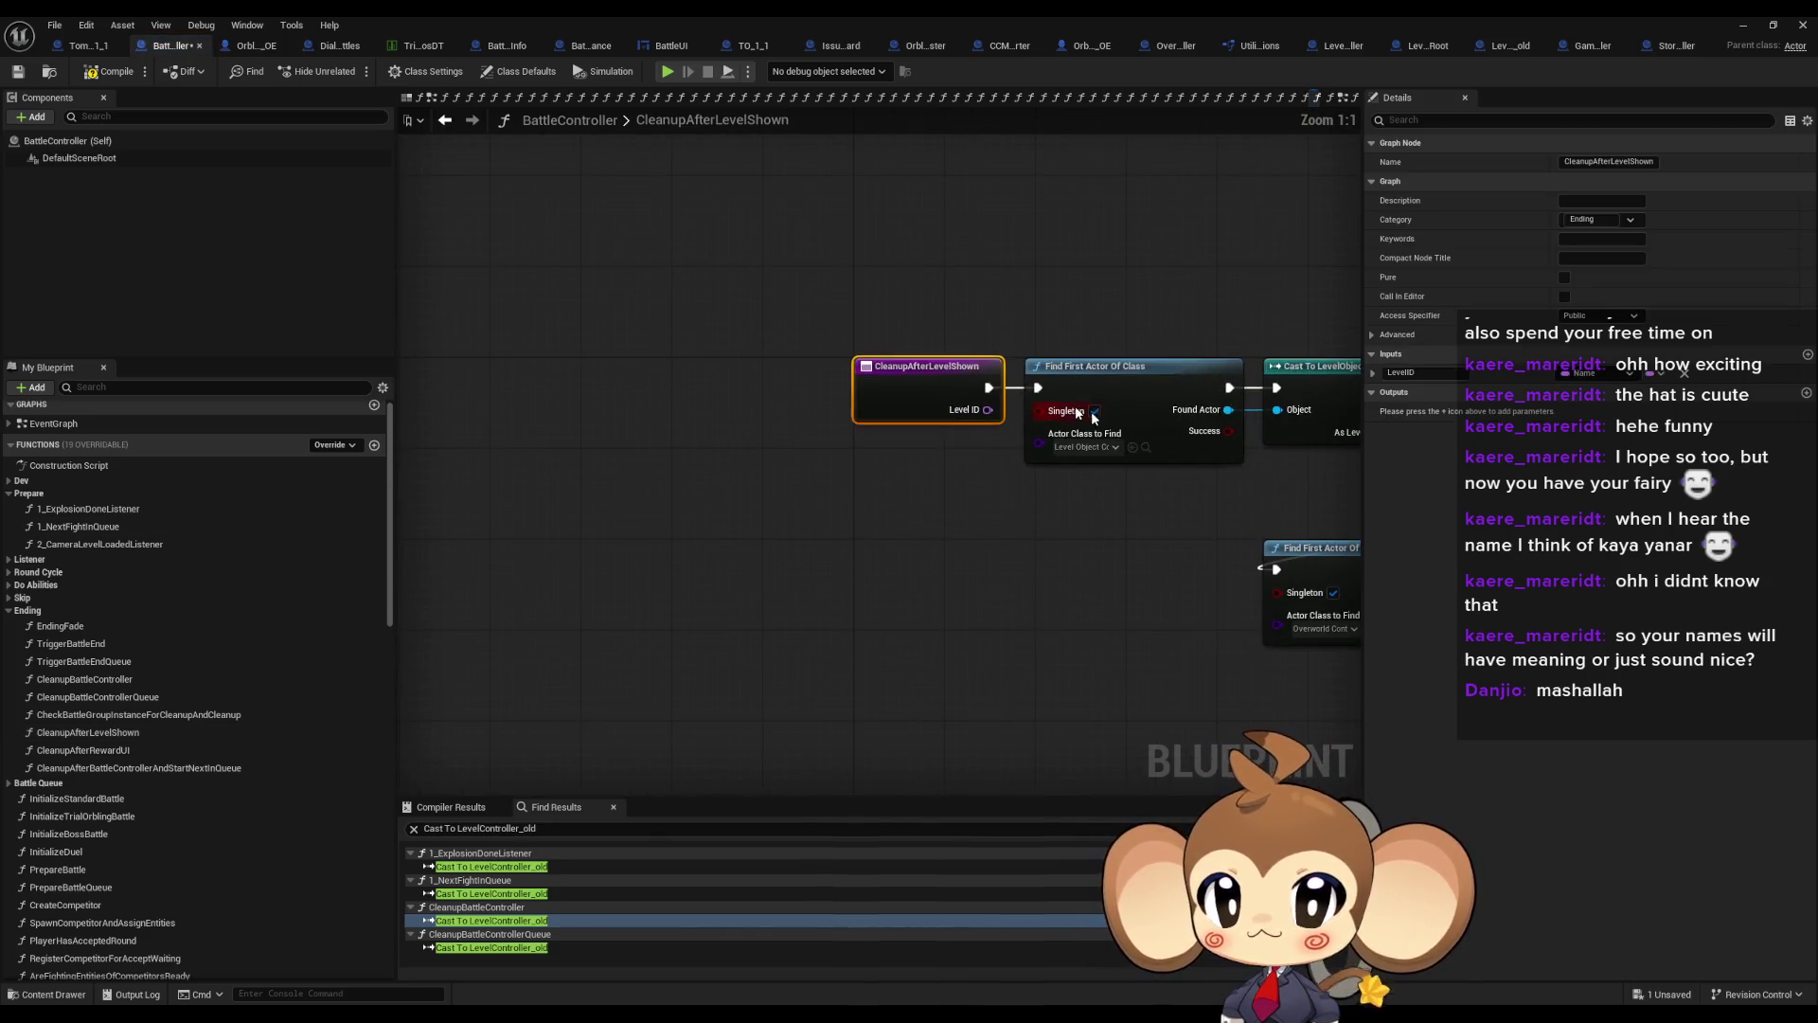
left_click(1684, 377)
left_click(290, 176)
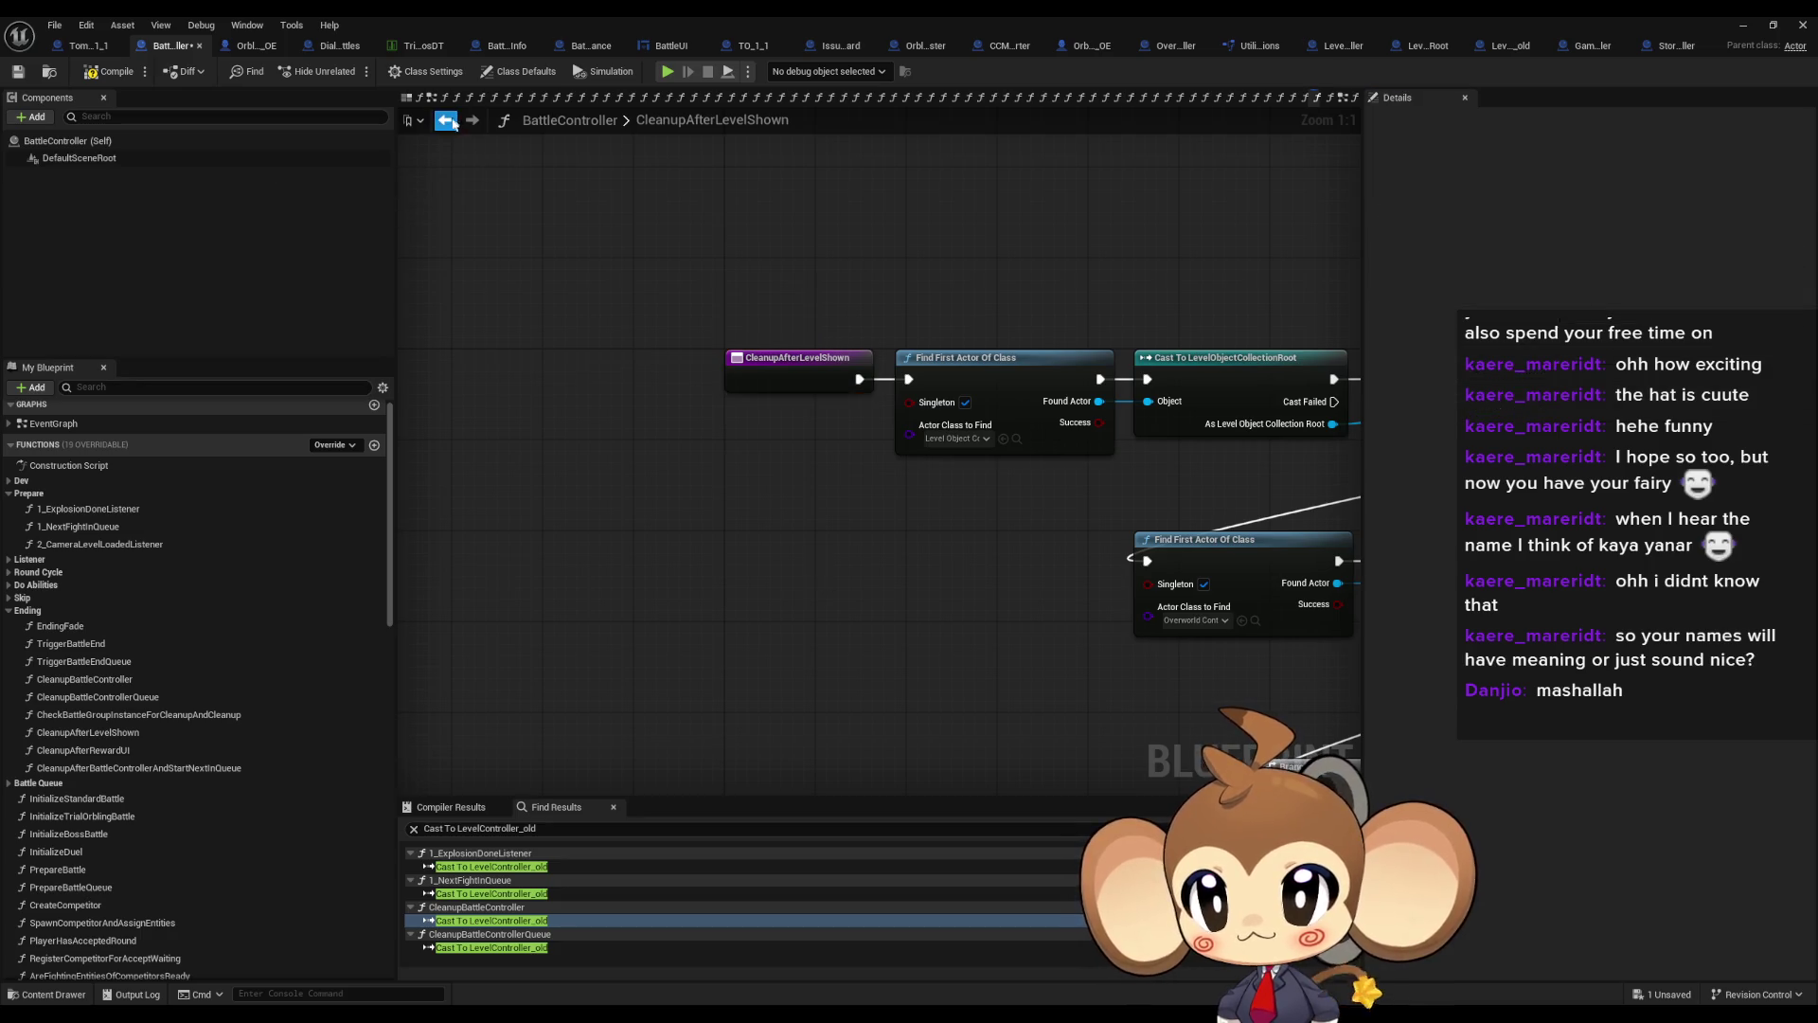
Back in CleanupBattleController, set the Create Event's function to CleanupAfterLevelShown
left_click(445, 121)
left_click(694, 441)
type("clean")
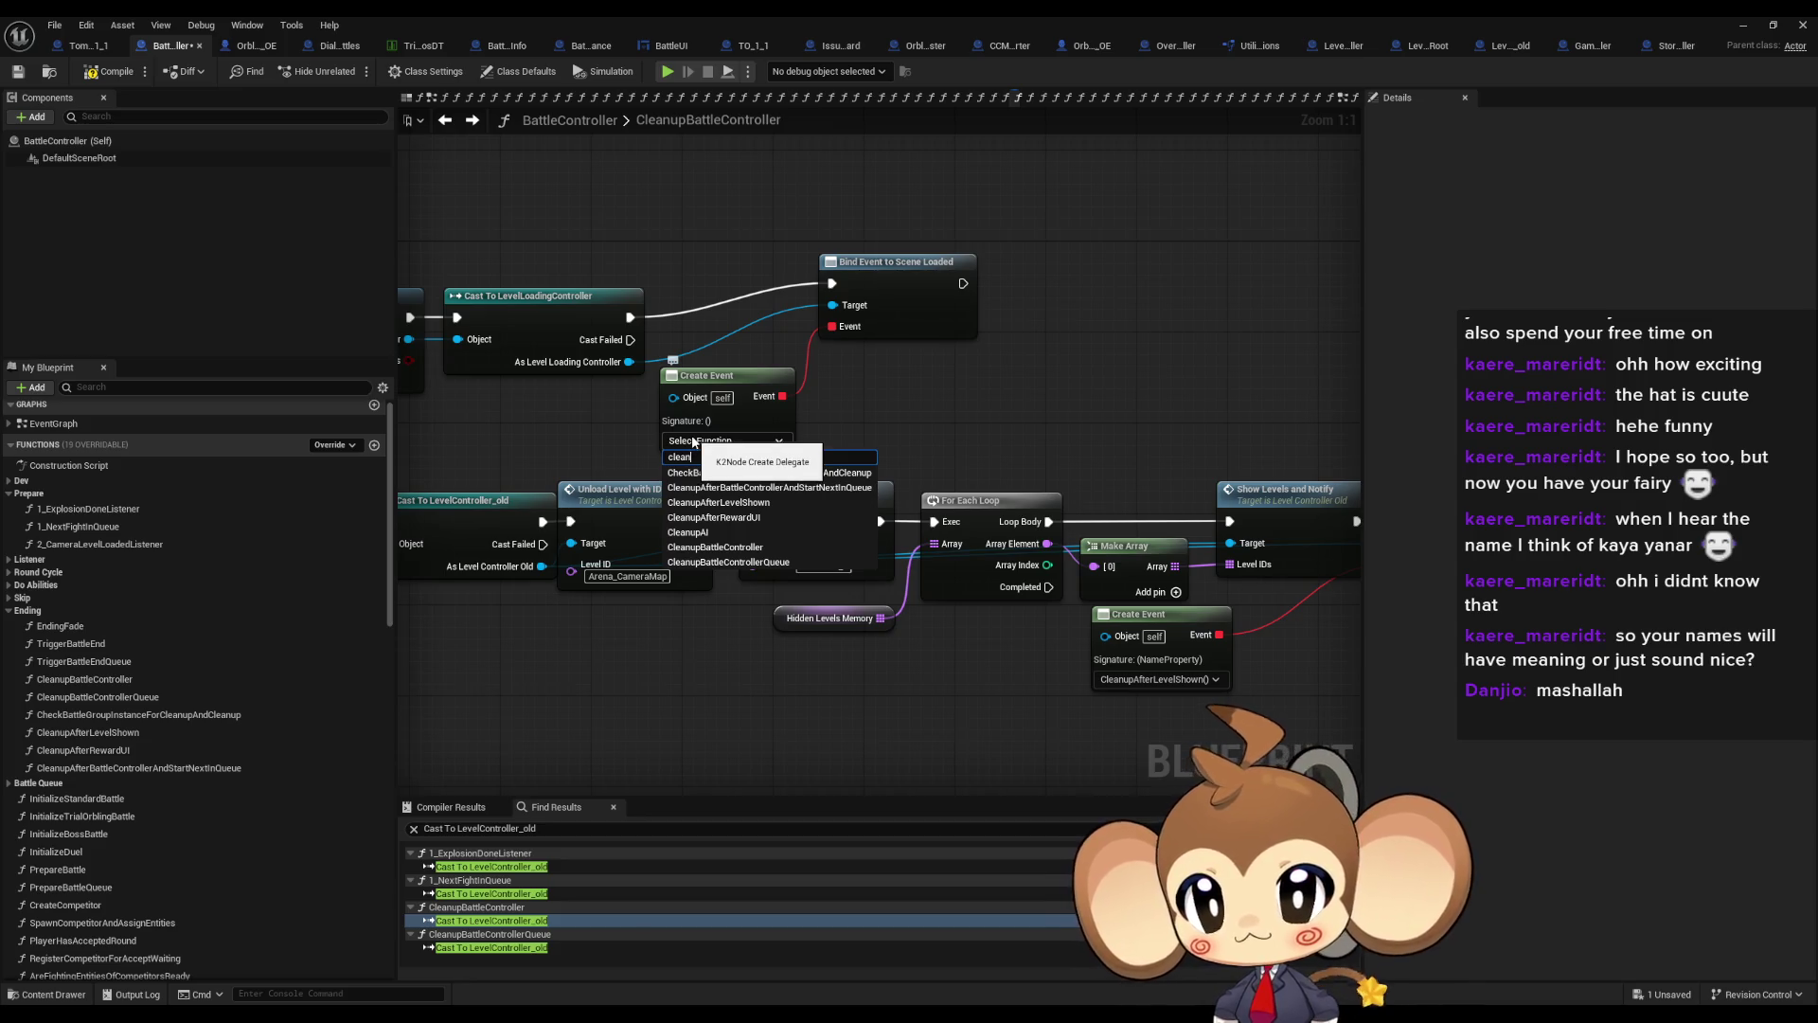
type(" after")
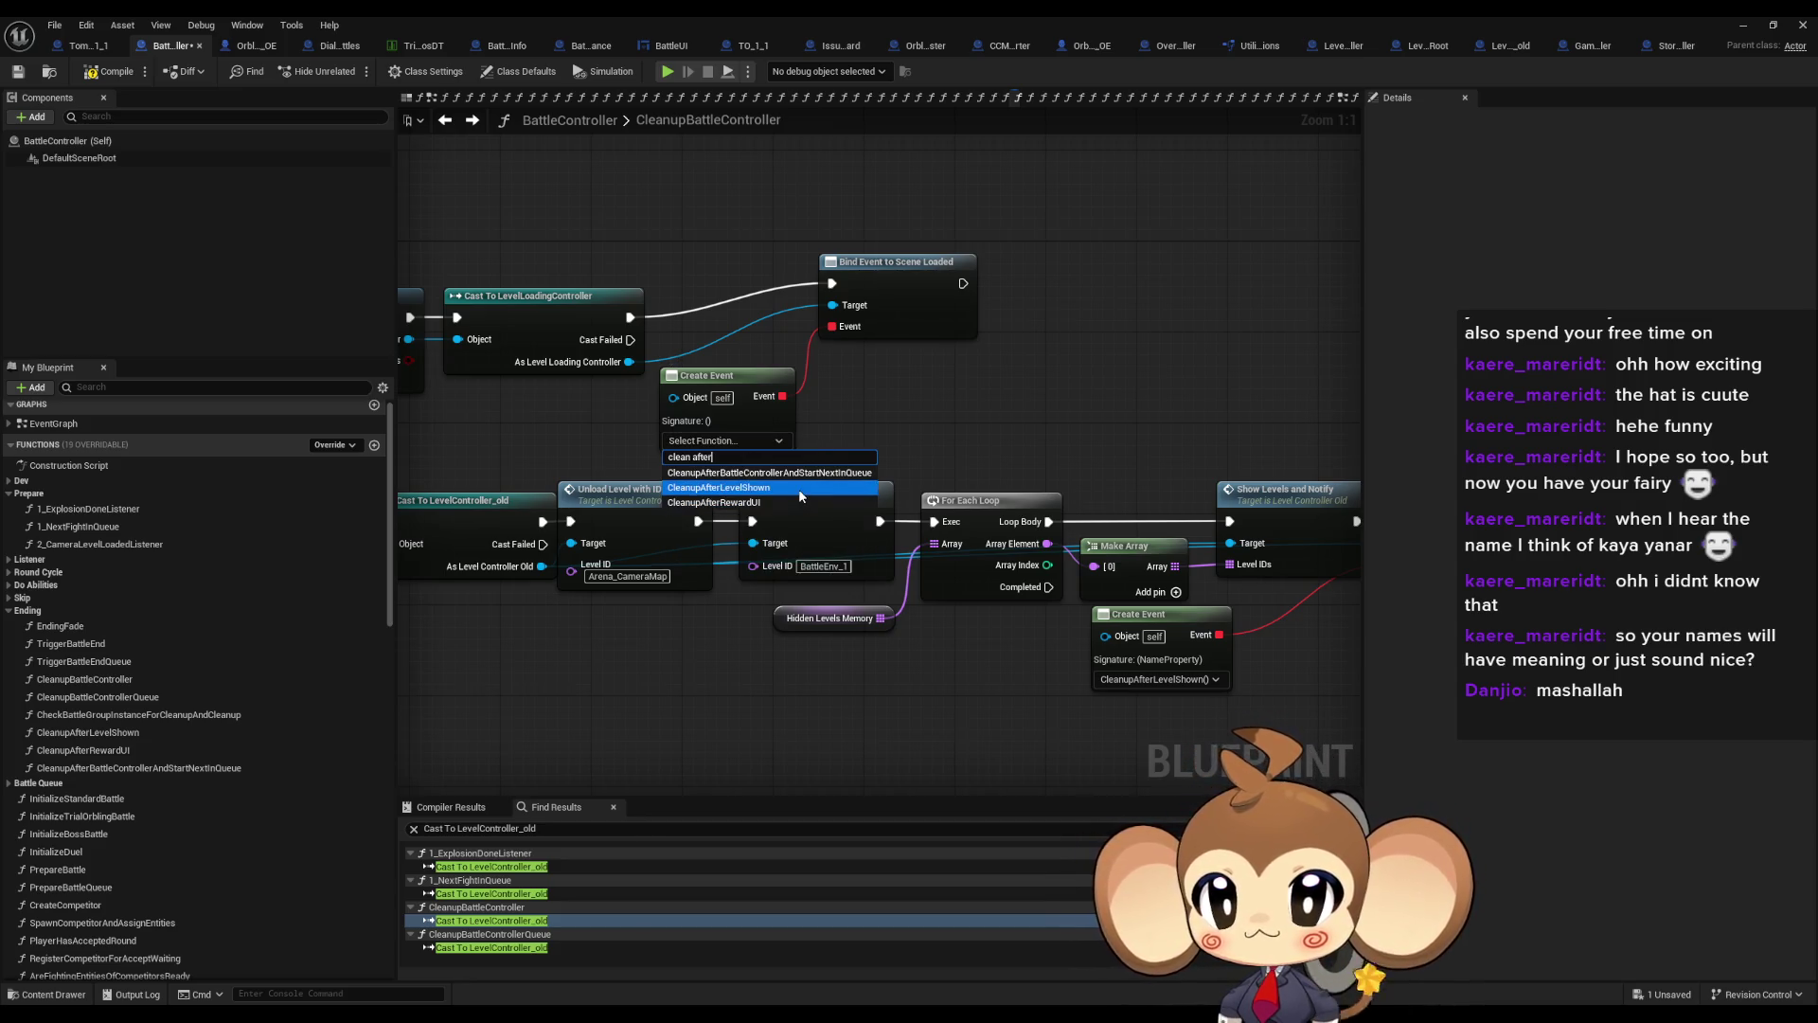
left_click(798, 489)
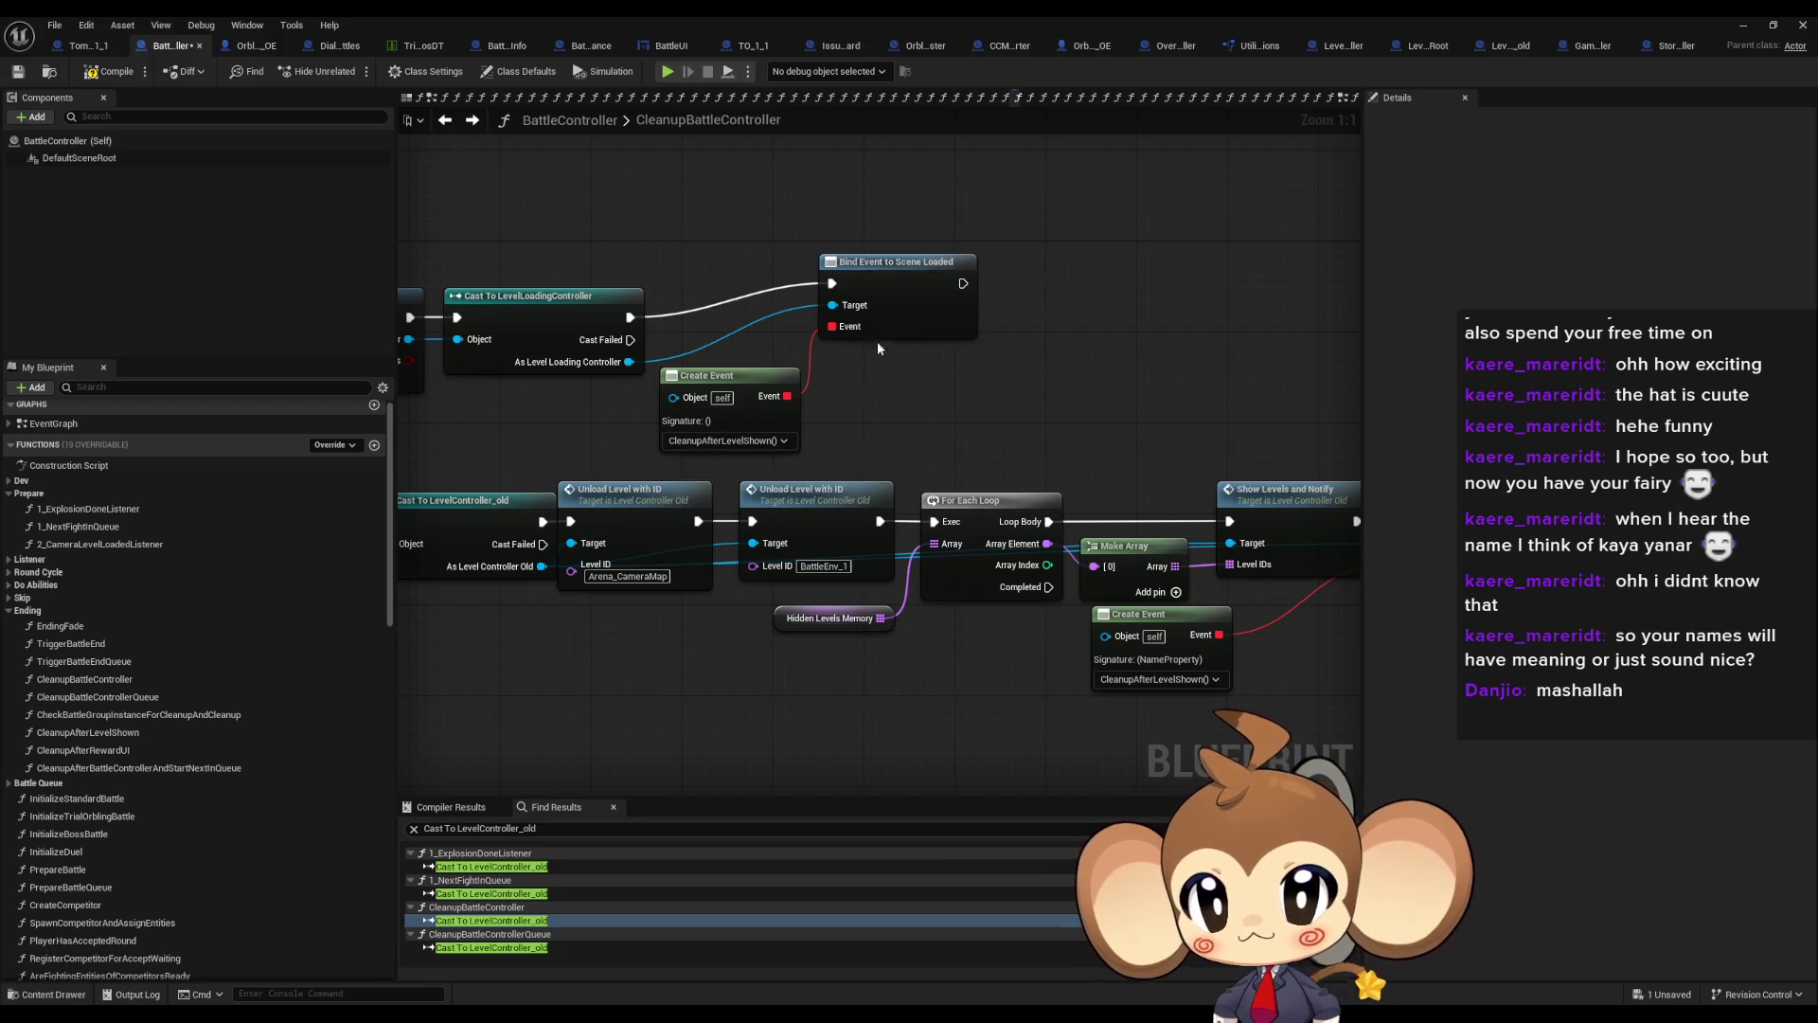
left_click_drag(896, 286, 878, 333)
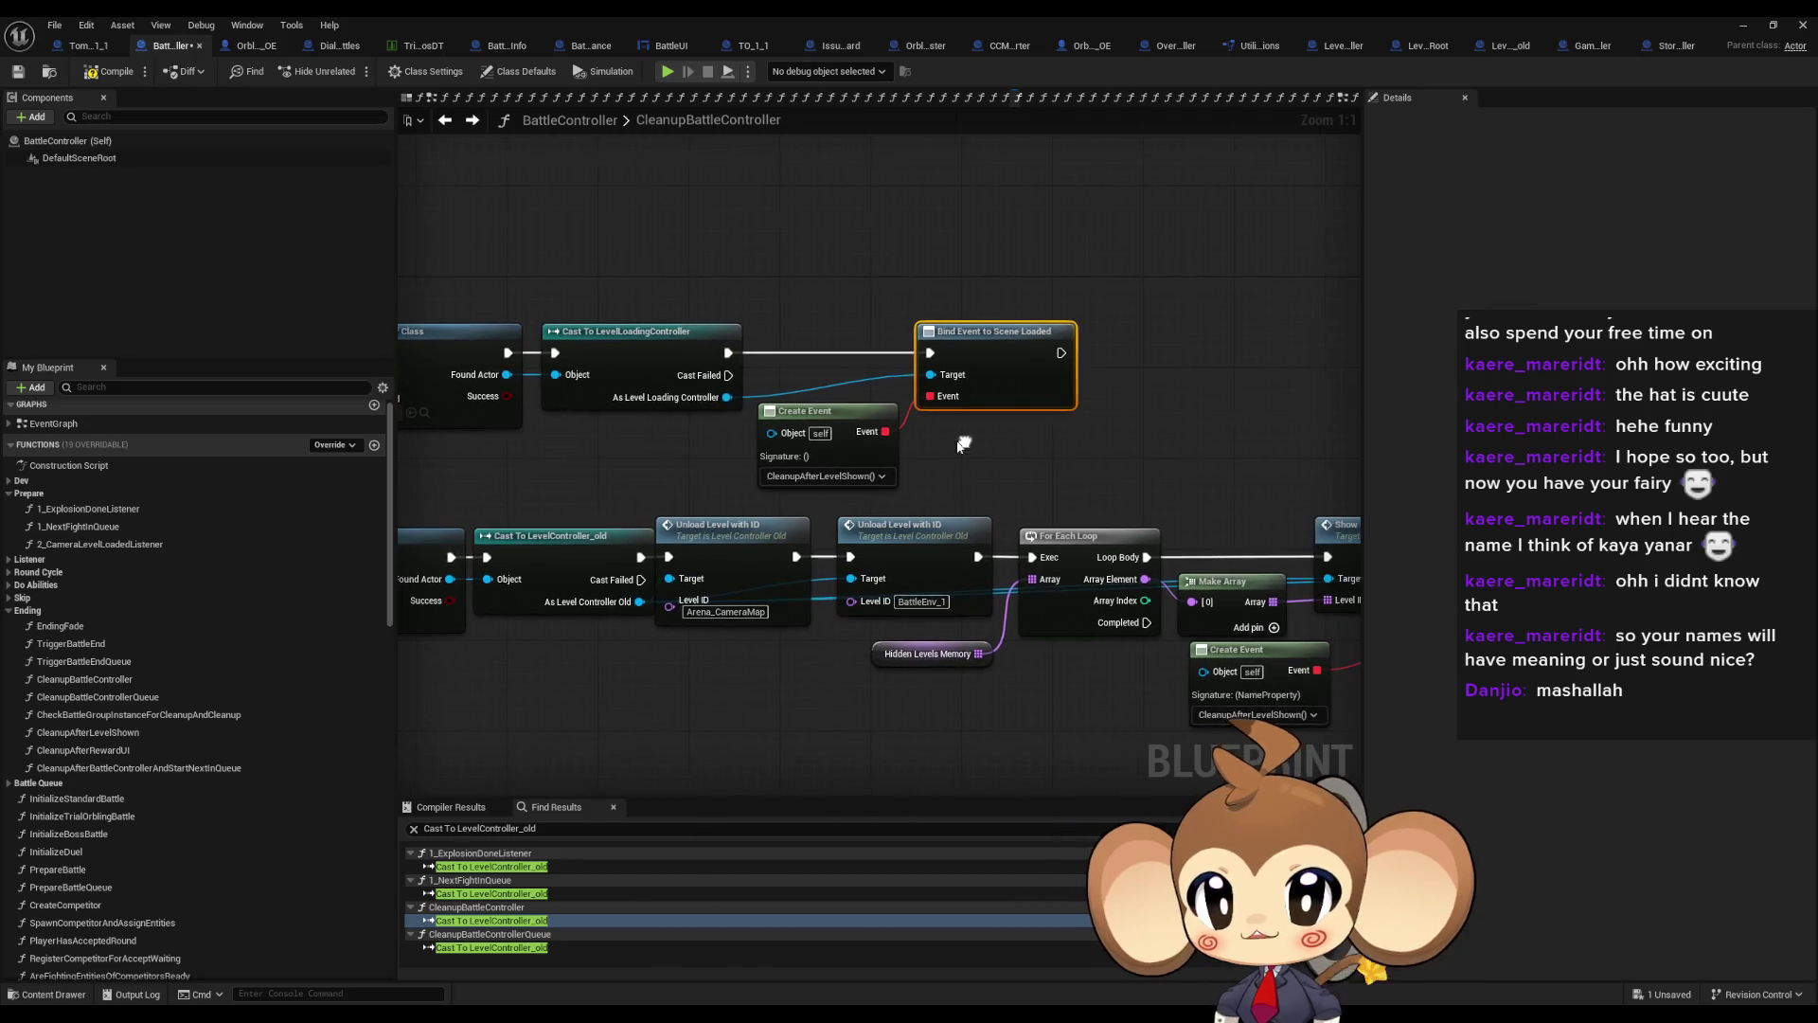
Add a Switch Level call on the level loading controller, executed after the Scene Loaded binding
left_click_drag(727, 397, 1131, 411)
type("switch")
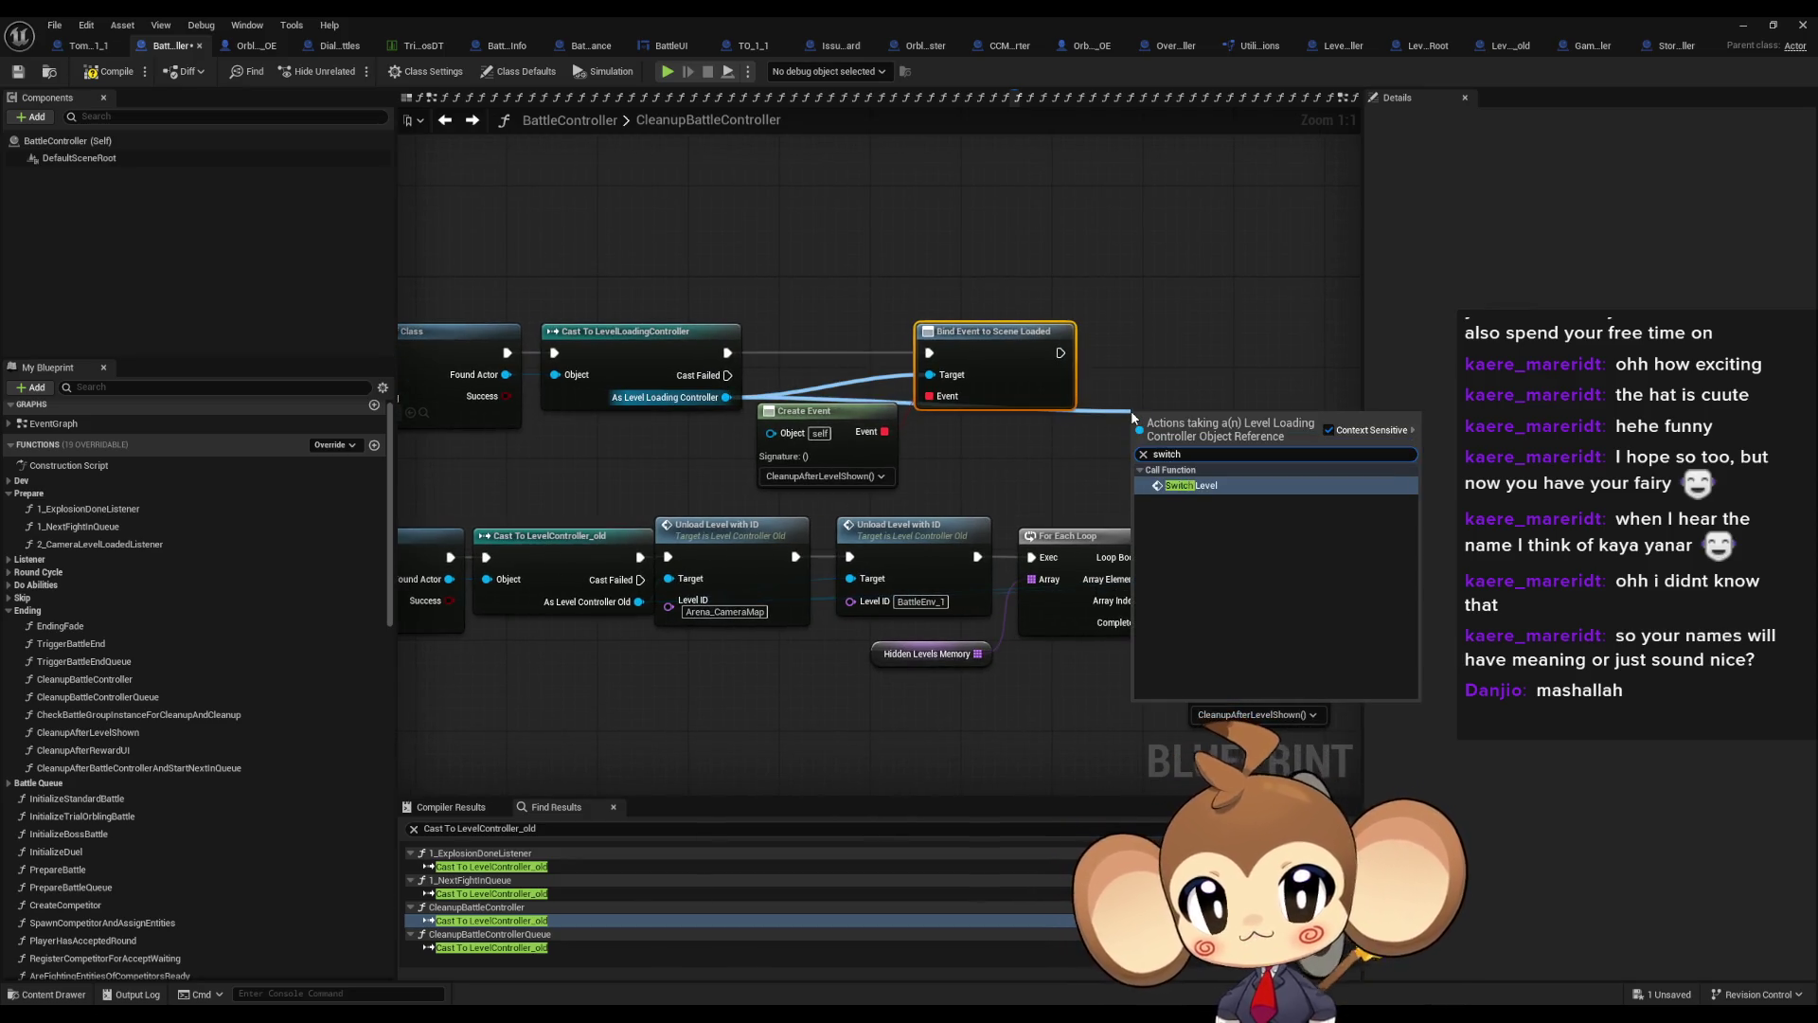
key("Return")
mouse_move(1060, 352)
left_mouse_down()
mouse_move(1133, 442)
mouse_move(1180, 335)
left_mouse_up()
Feed element 0 of a copied Hidden Levels Memory into Switch Level's Next Level to Show
left_click(928, 653)
key("ctrl+c")
key("ctrl+v")
left_click_drag(958, 423, 989, 423)
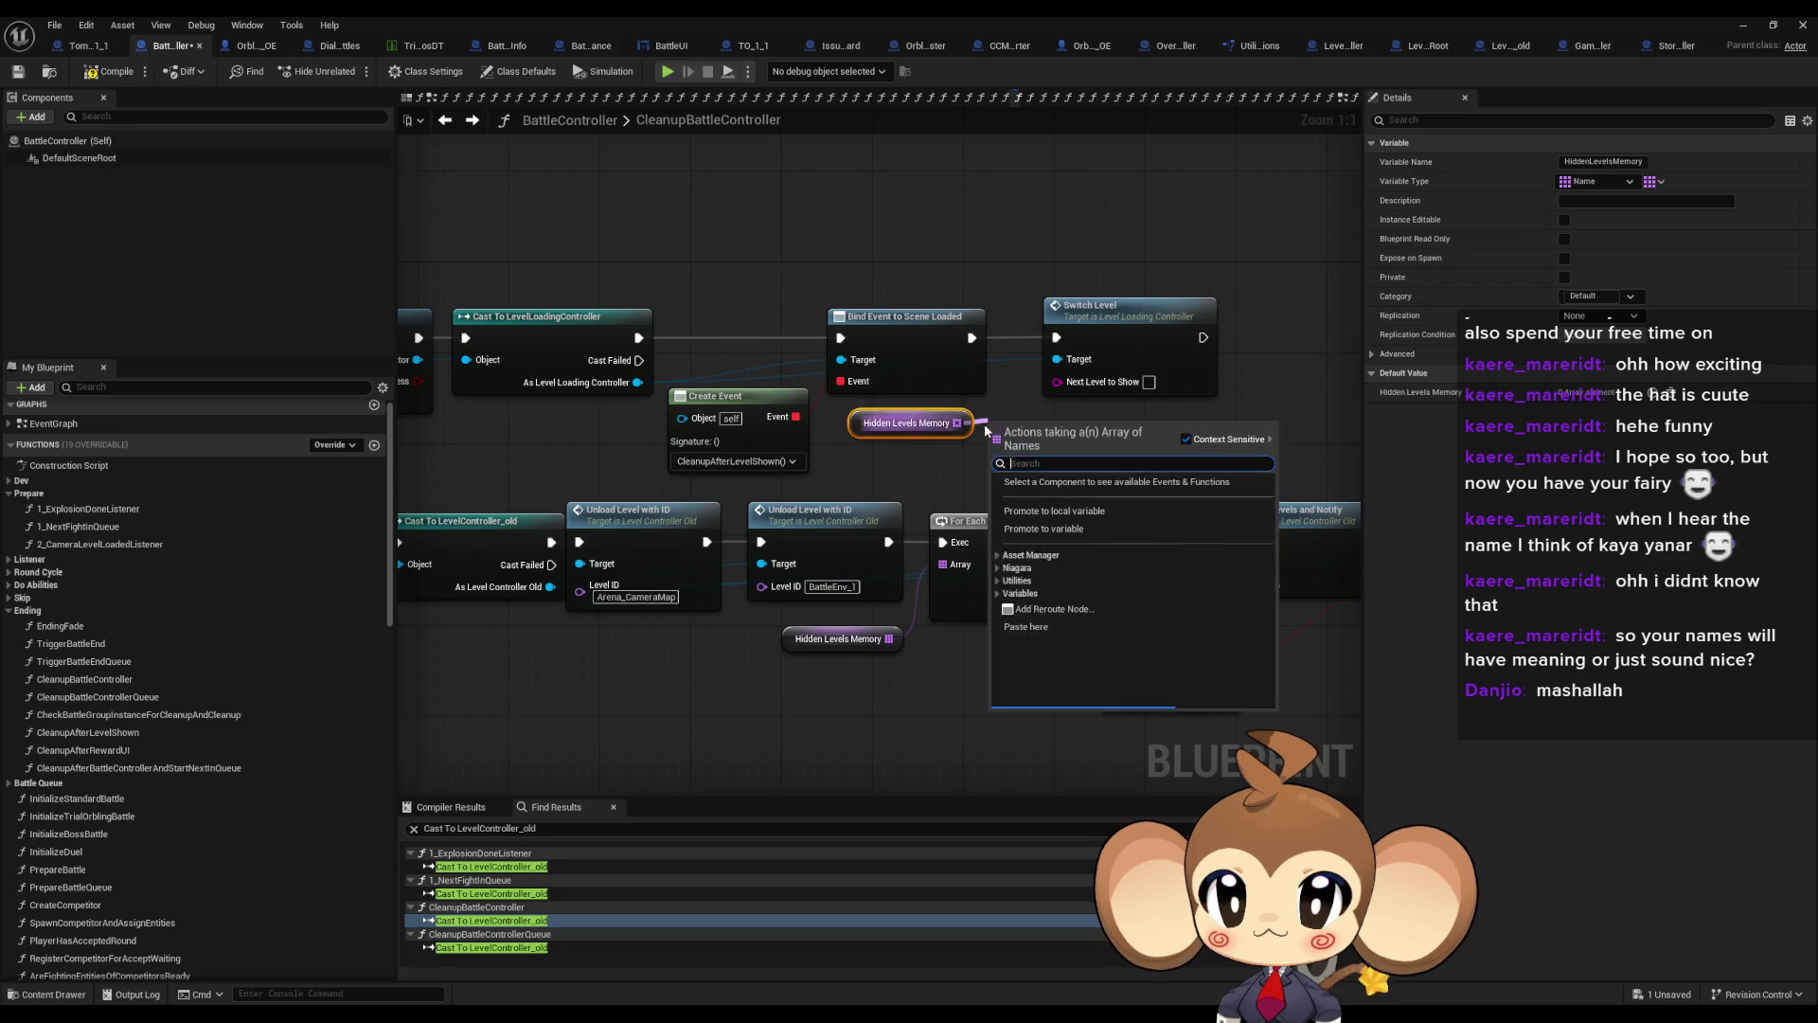
type("get")
left_click(1061, 538)
mouse_move(1099, 443)
left_mouse_down()
mouse_move(1072, 385)
mouse_move(994, 467)
left_mouse_up()
mouse_move(1023, 365)
left_mouse_down()
mouse_move(966, 431)
mouse_move(1007, 396)
mouse_move(951, 411)
left_mouse_up()
left_click_drag(1108, 424, 841, 408)
Select the Find First Actor and Cast To LevelLoadingController nodes, then open CleanupBattleControllerQueue
left_click_drag(1223, 541, 1102, 539)
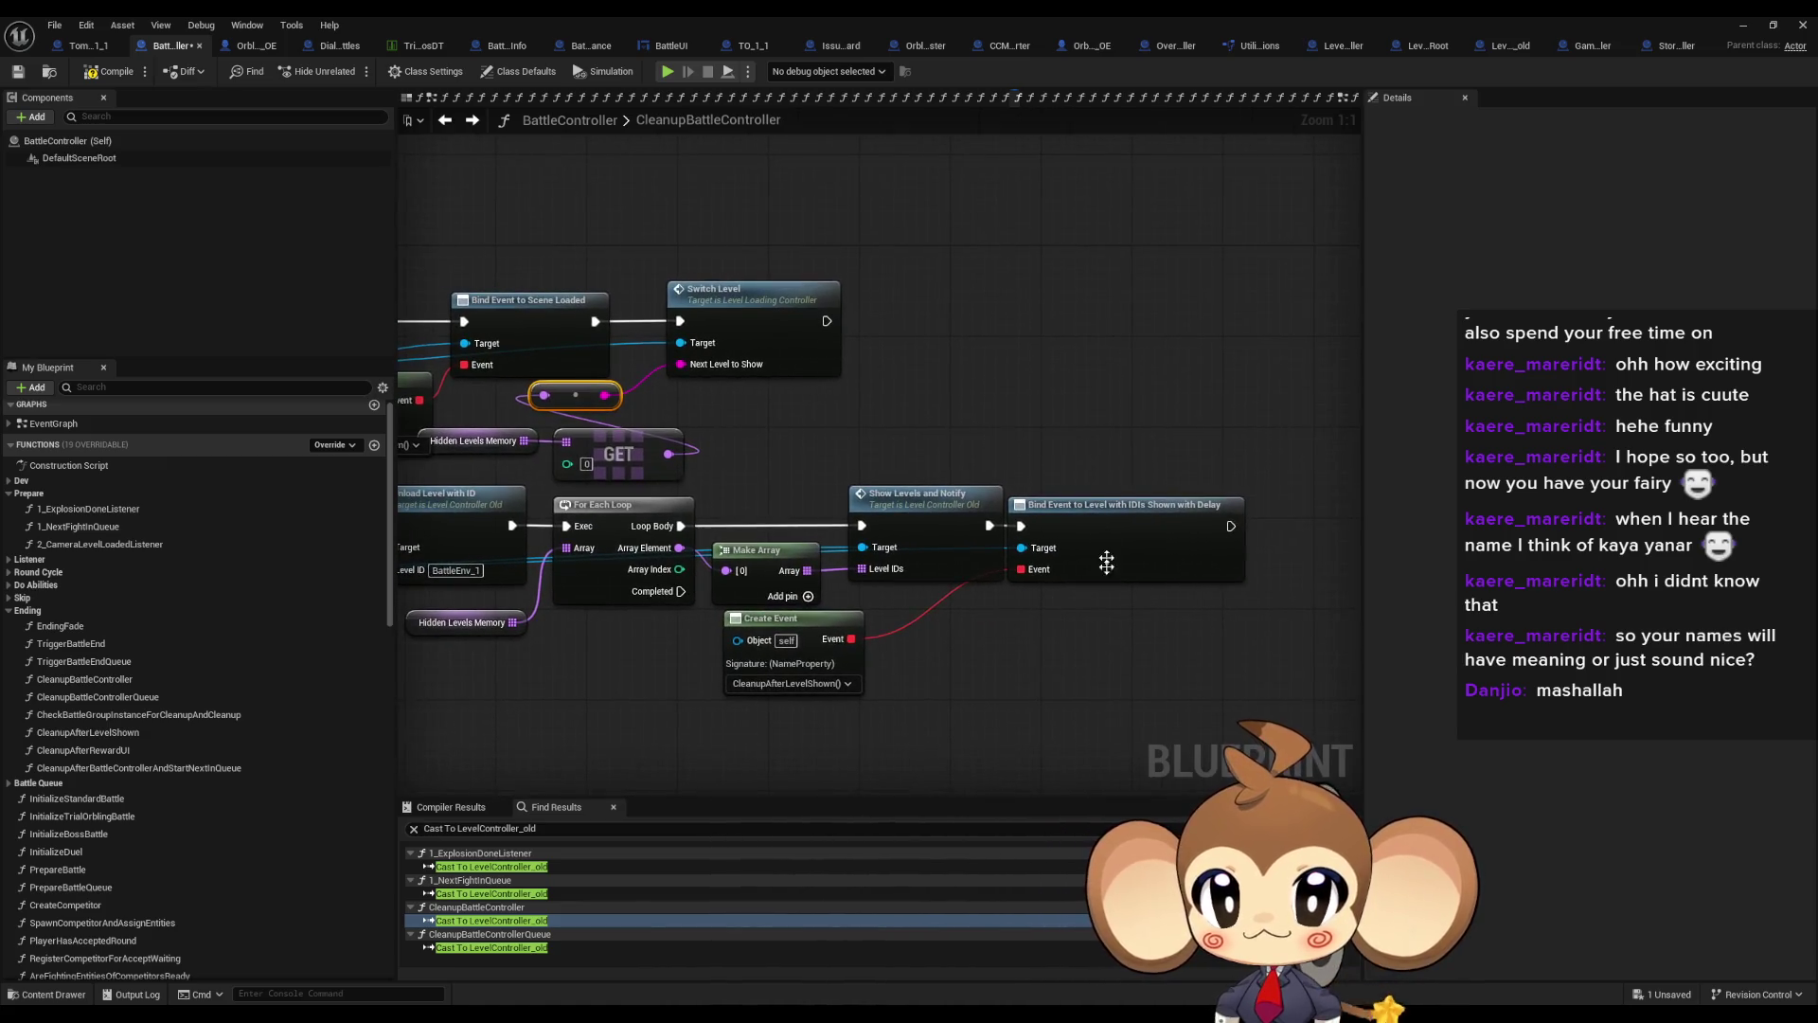
left_click_drag(485, 609, 1139, 606)
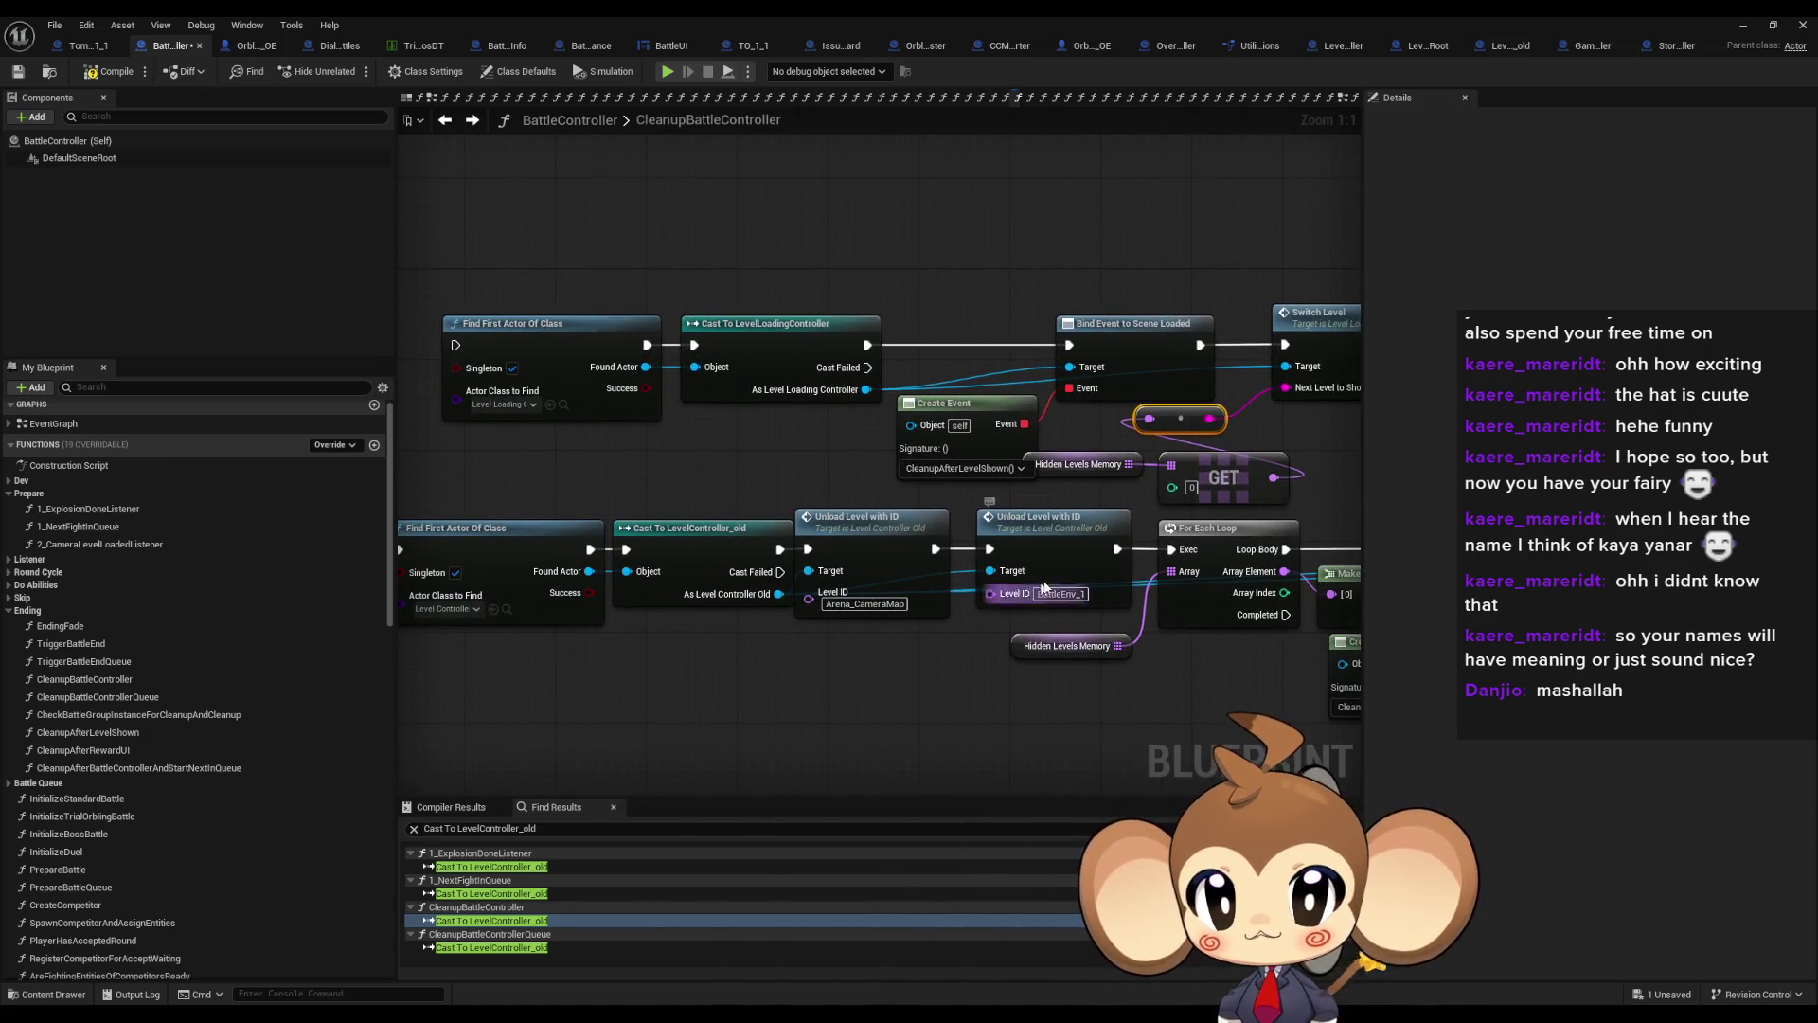
left_click(893, 545)
left_click_drag(893, 544, 1079, 551)
left_click(674, 547)
left_click_drag(674, 547, 985, 545)
left_click_drag(710, 504, 834, 501)
mouse_move(996, 439)
left_mouse_down()
mouse_move(1025, 442)
mouse_move(871, 471)
left_mouse_up()
left_click_drag(1335, 350, 861, 474)
left_click(482, 946)
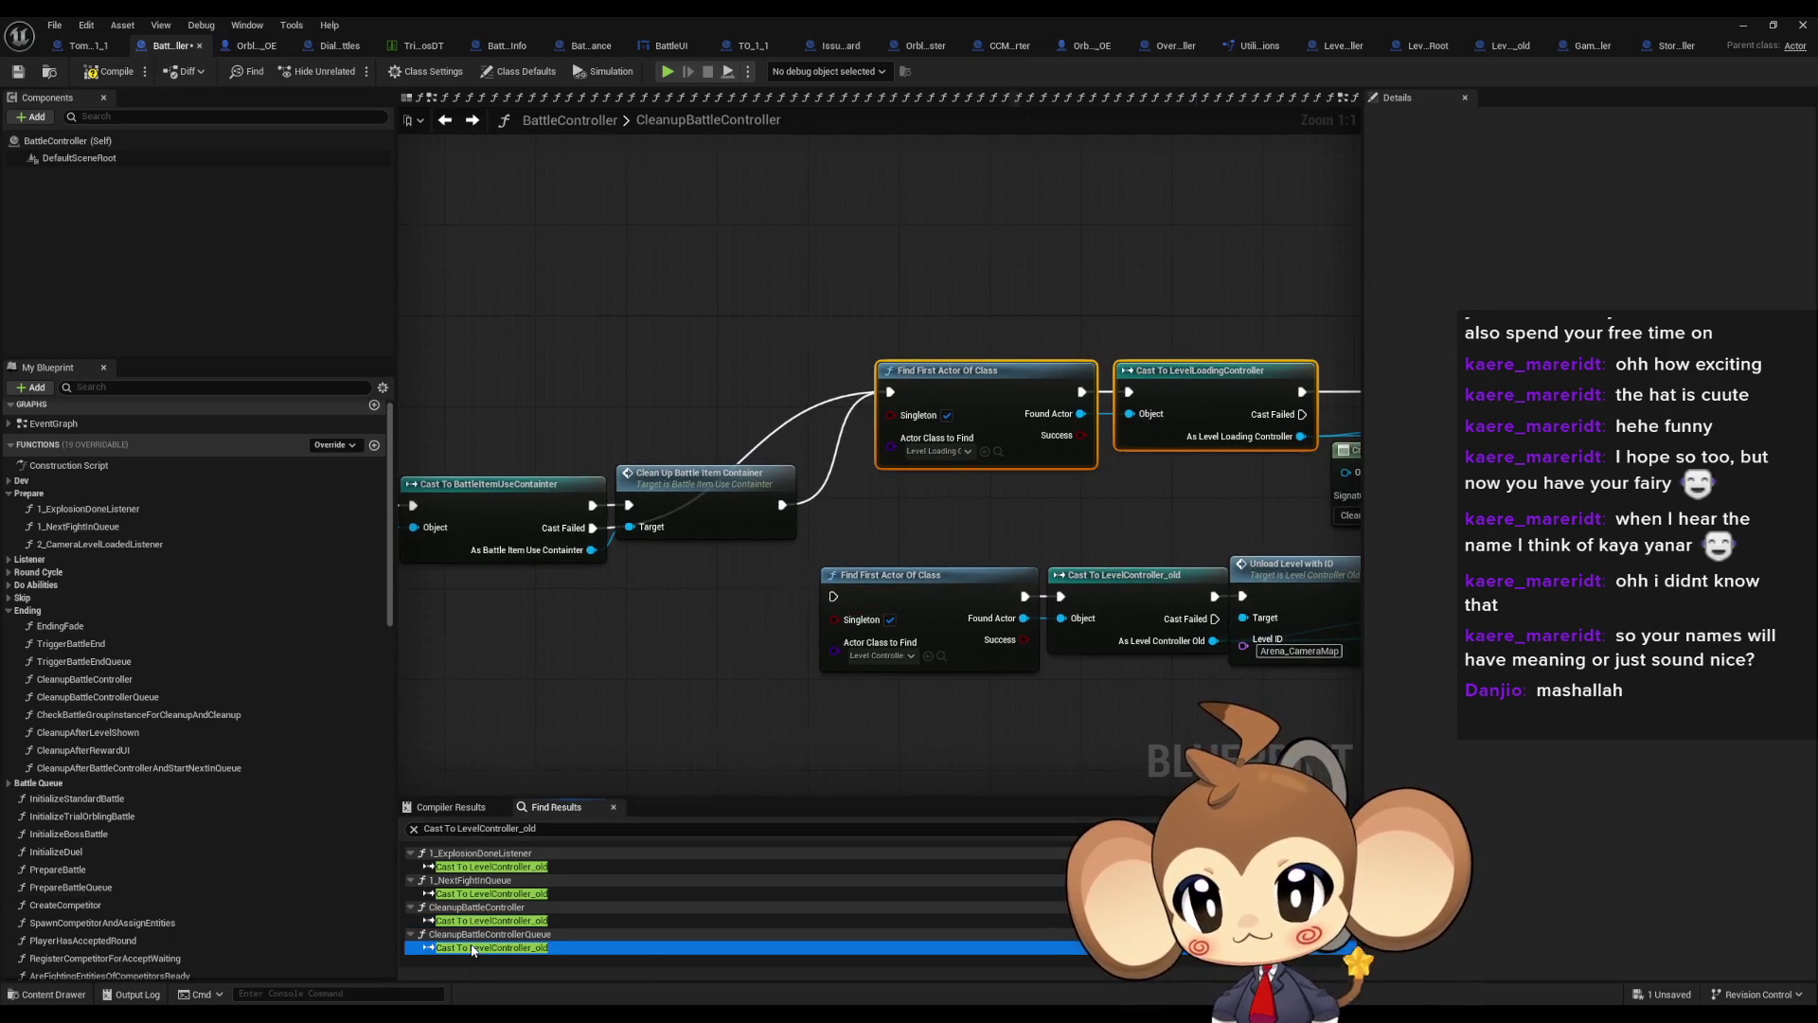
Paste the level loading controller lookup and route the item container cleanup into it
key("ctrl+v")
mouse_move(787, 679)
left_mouse_down()
mouse_move(699, 583)
mouse_move(667, 610)
mouse_move(416, 606)
mouse_move(568, 551)
left_mouse_up()
mouse_move(845, 382)
left_mouse_down()
mouse_move(1025, 379)
mouse_move(1171, 341)
left_mouse_up()
mouse_move(416, 360)
left_mouse_down()
mouse_move(770, 378)
mouse_move(660, 380)
mouse_move(805, 588)
left_mouse_up()
left_click_drag(765, 326, 804, 588)
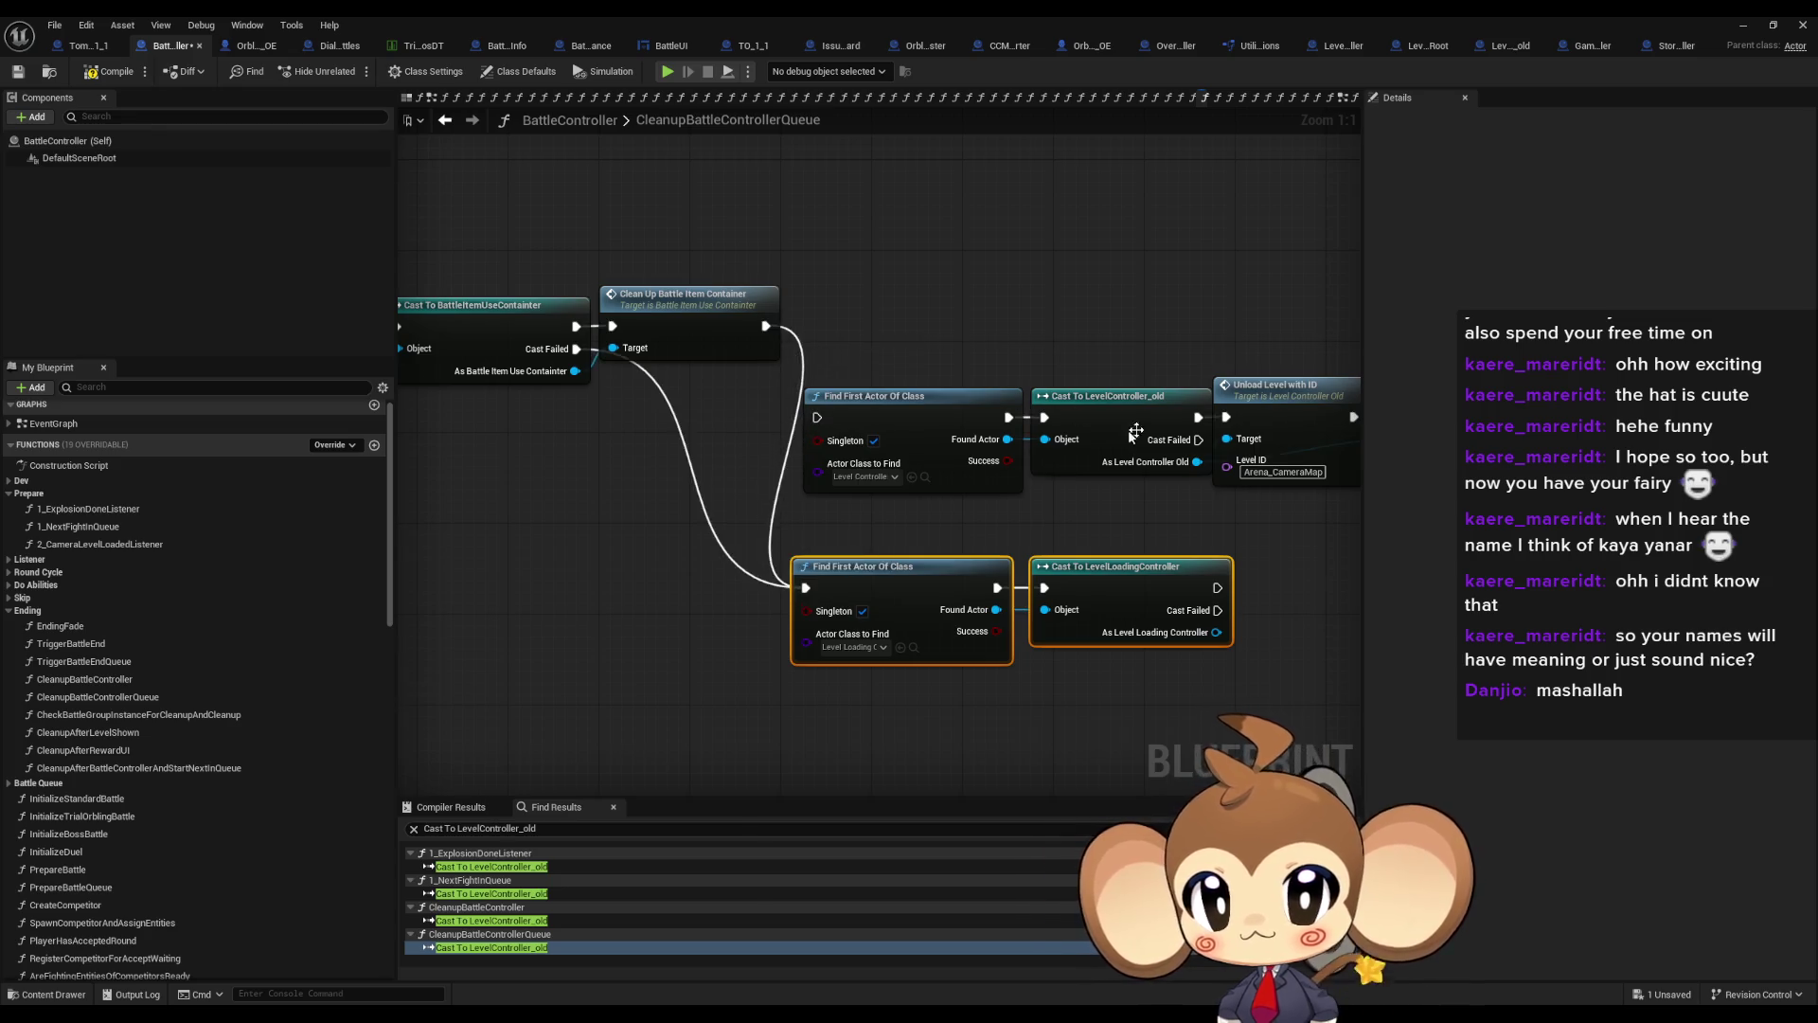
Rework the execution wiring around the Unload Level and Cleanup After Battle Controller nodes
left_click_drag(1135, 429, 750, 394)
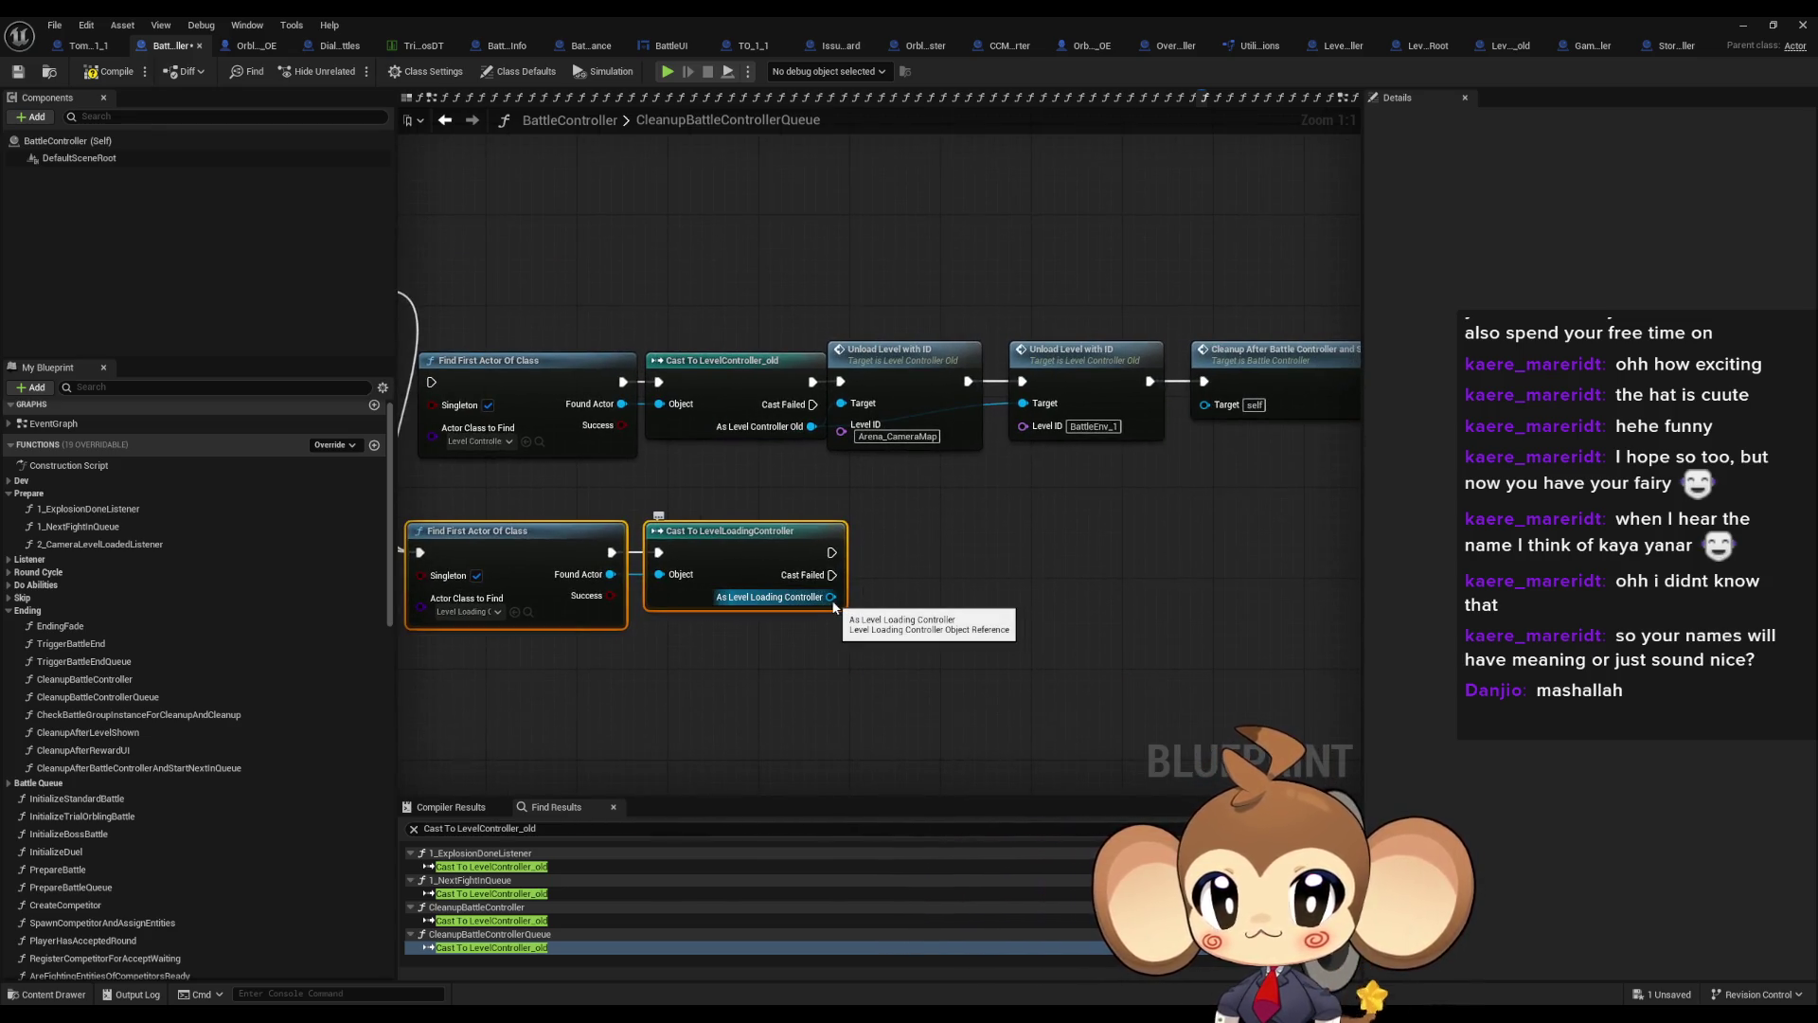
left_click_drag(833, 606, 787, 613)
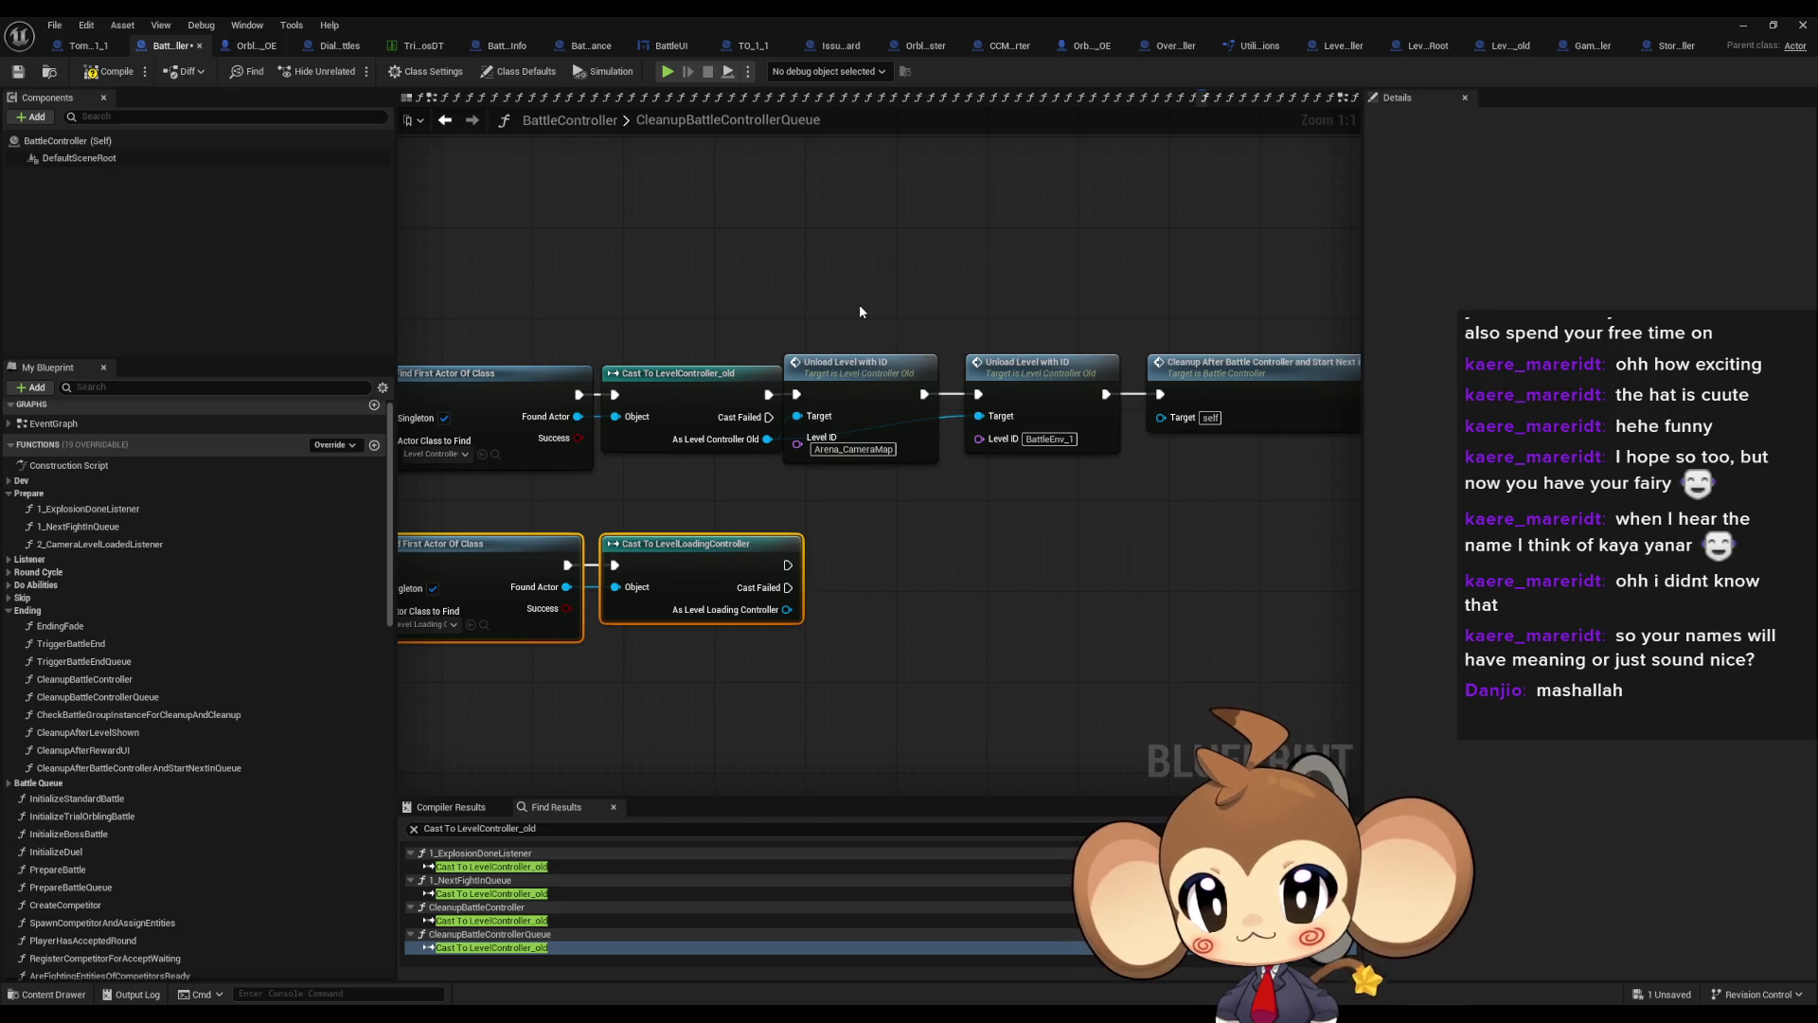
left_click_drag(860, 301, 1088, 467)
left_click(1290, 431)
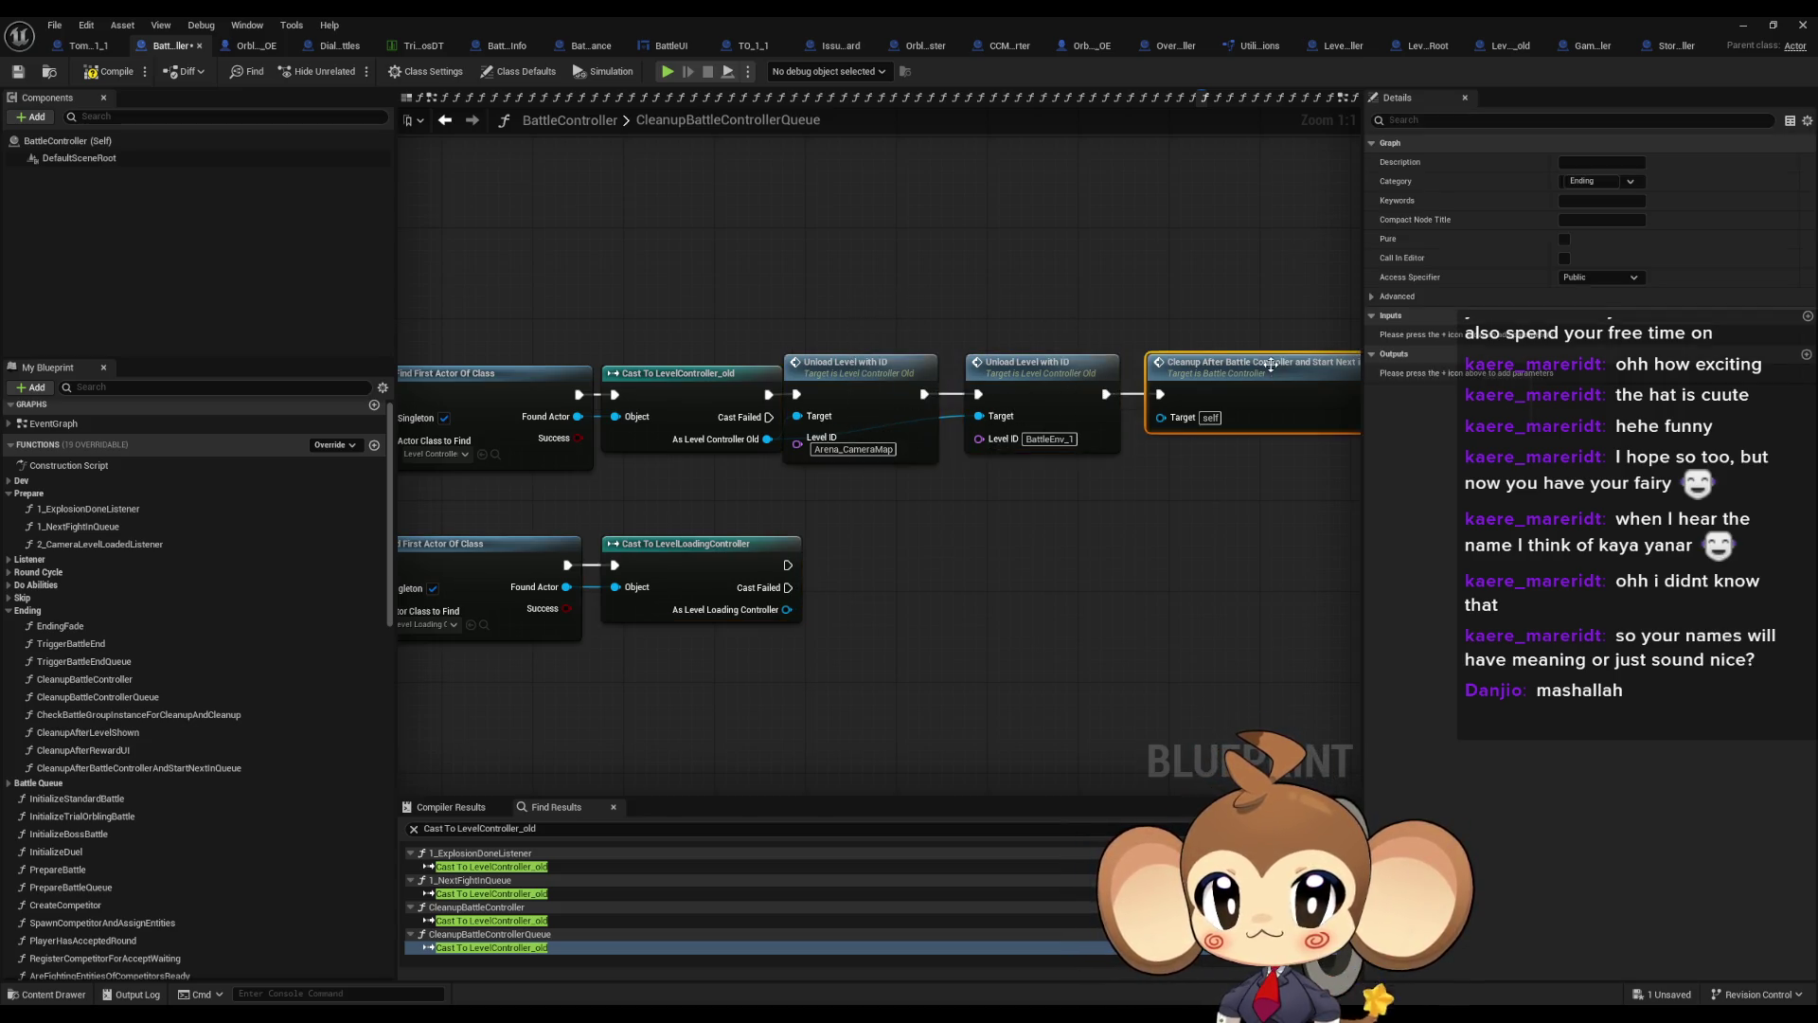
left_click_drag(1290, 435, 1211, 447)
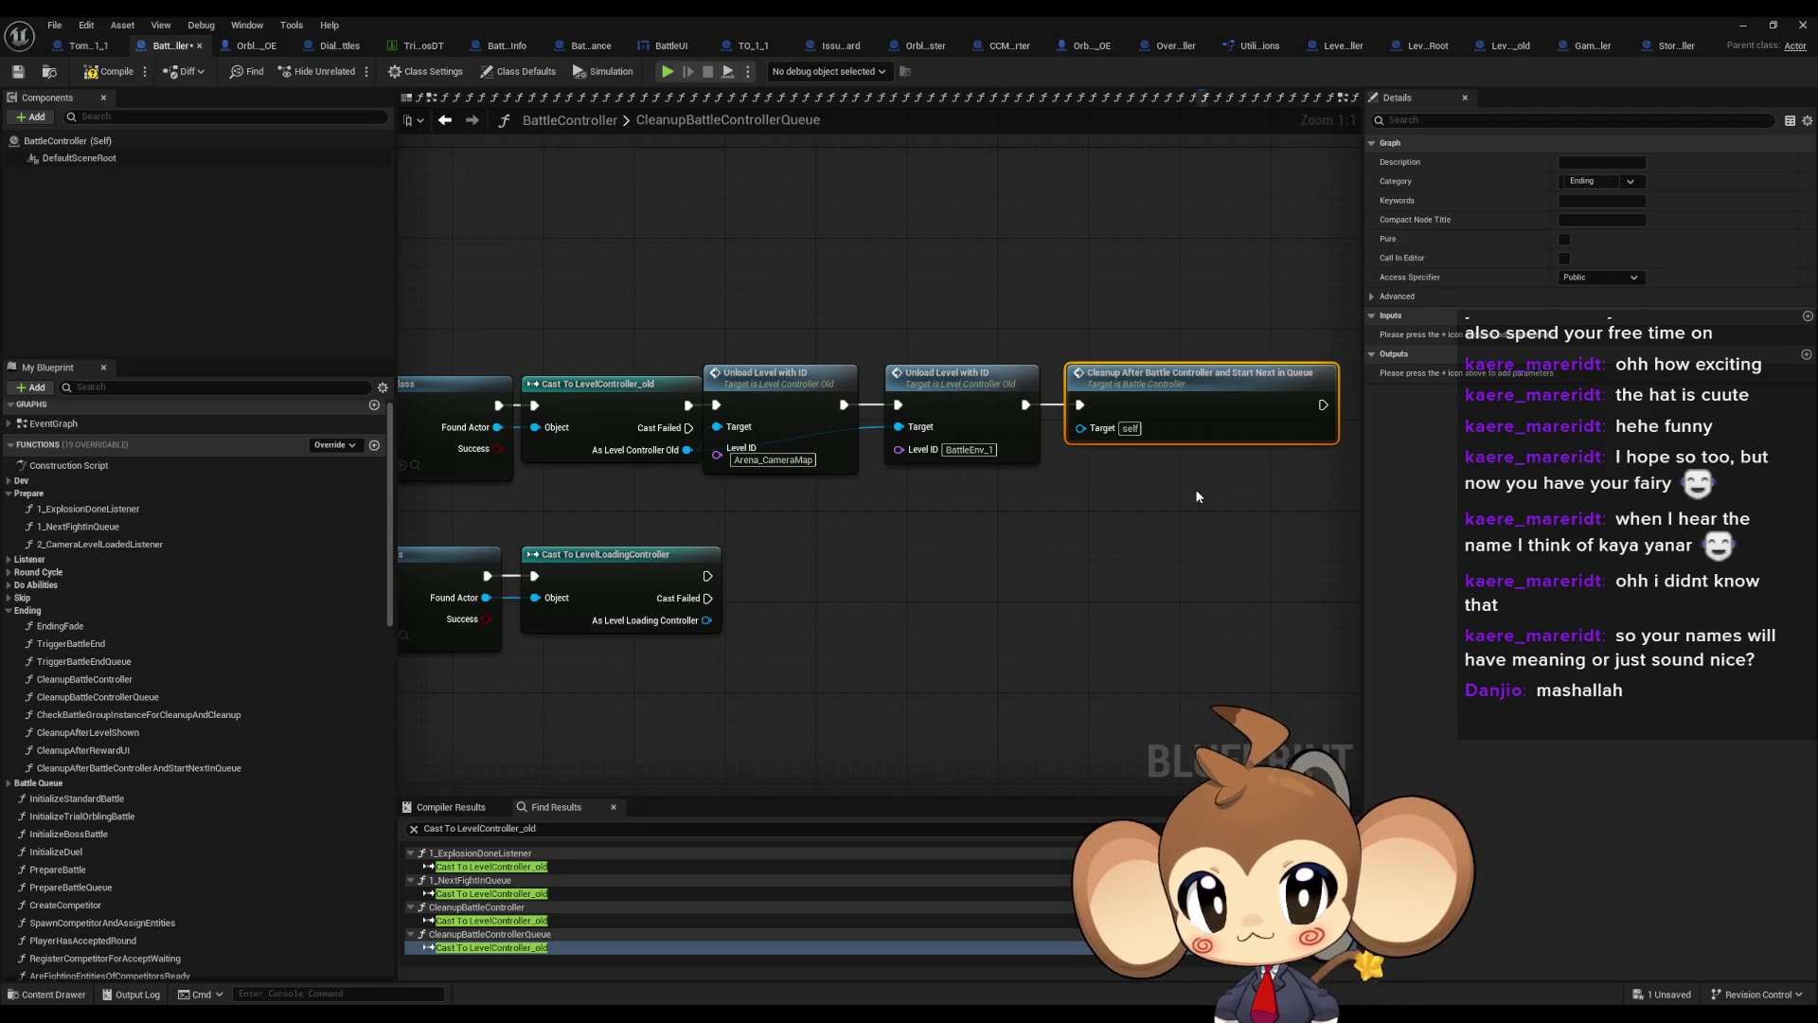
scroll(1195, 489, "down", 2)
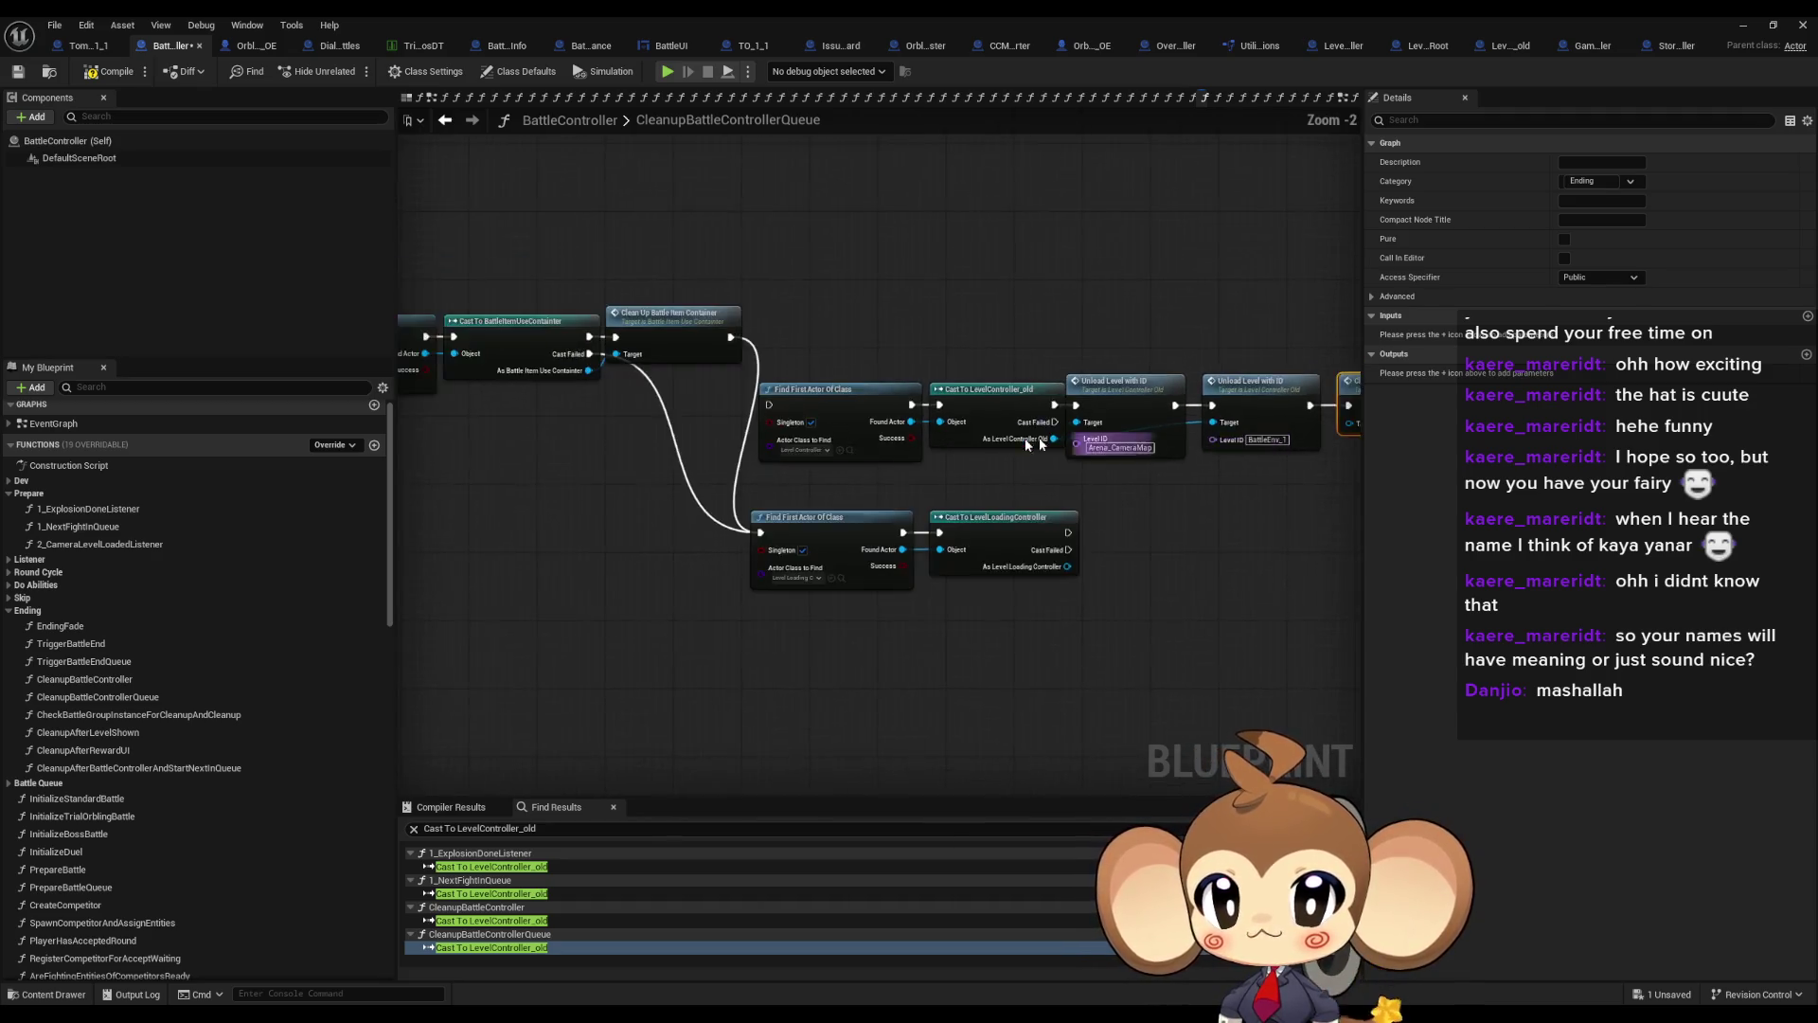
mouse_move(1204, 414)
left_mouse_down()
mouse_move(606, 341)
mouse_move(445, 364)
mouse_move(597, 355)
mouse_move(1200, 414)
left_mouse_up()
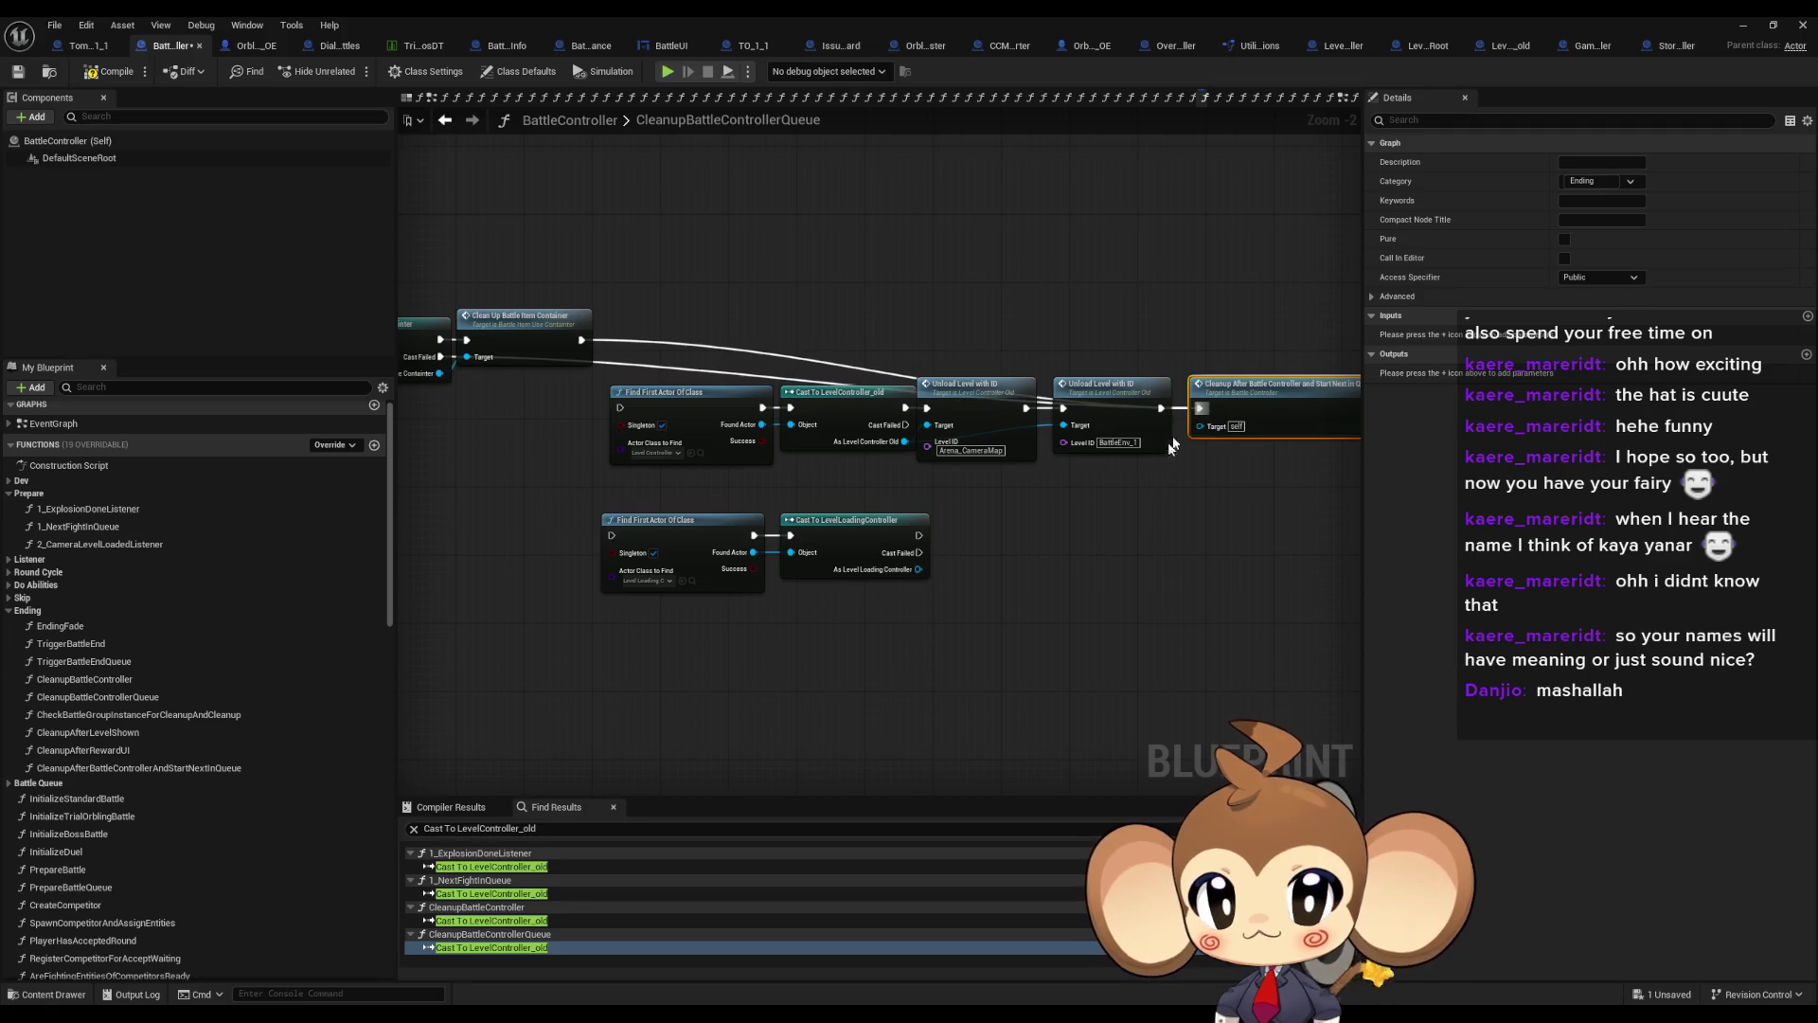
left_click_drag(1148, 505, 1141, 516)
scroll(1109, 564, "up", 2)
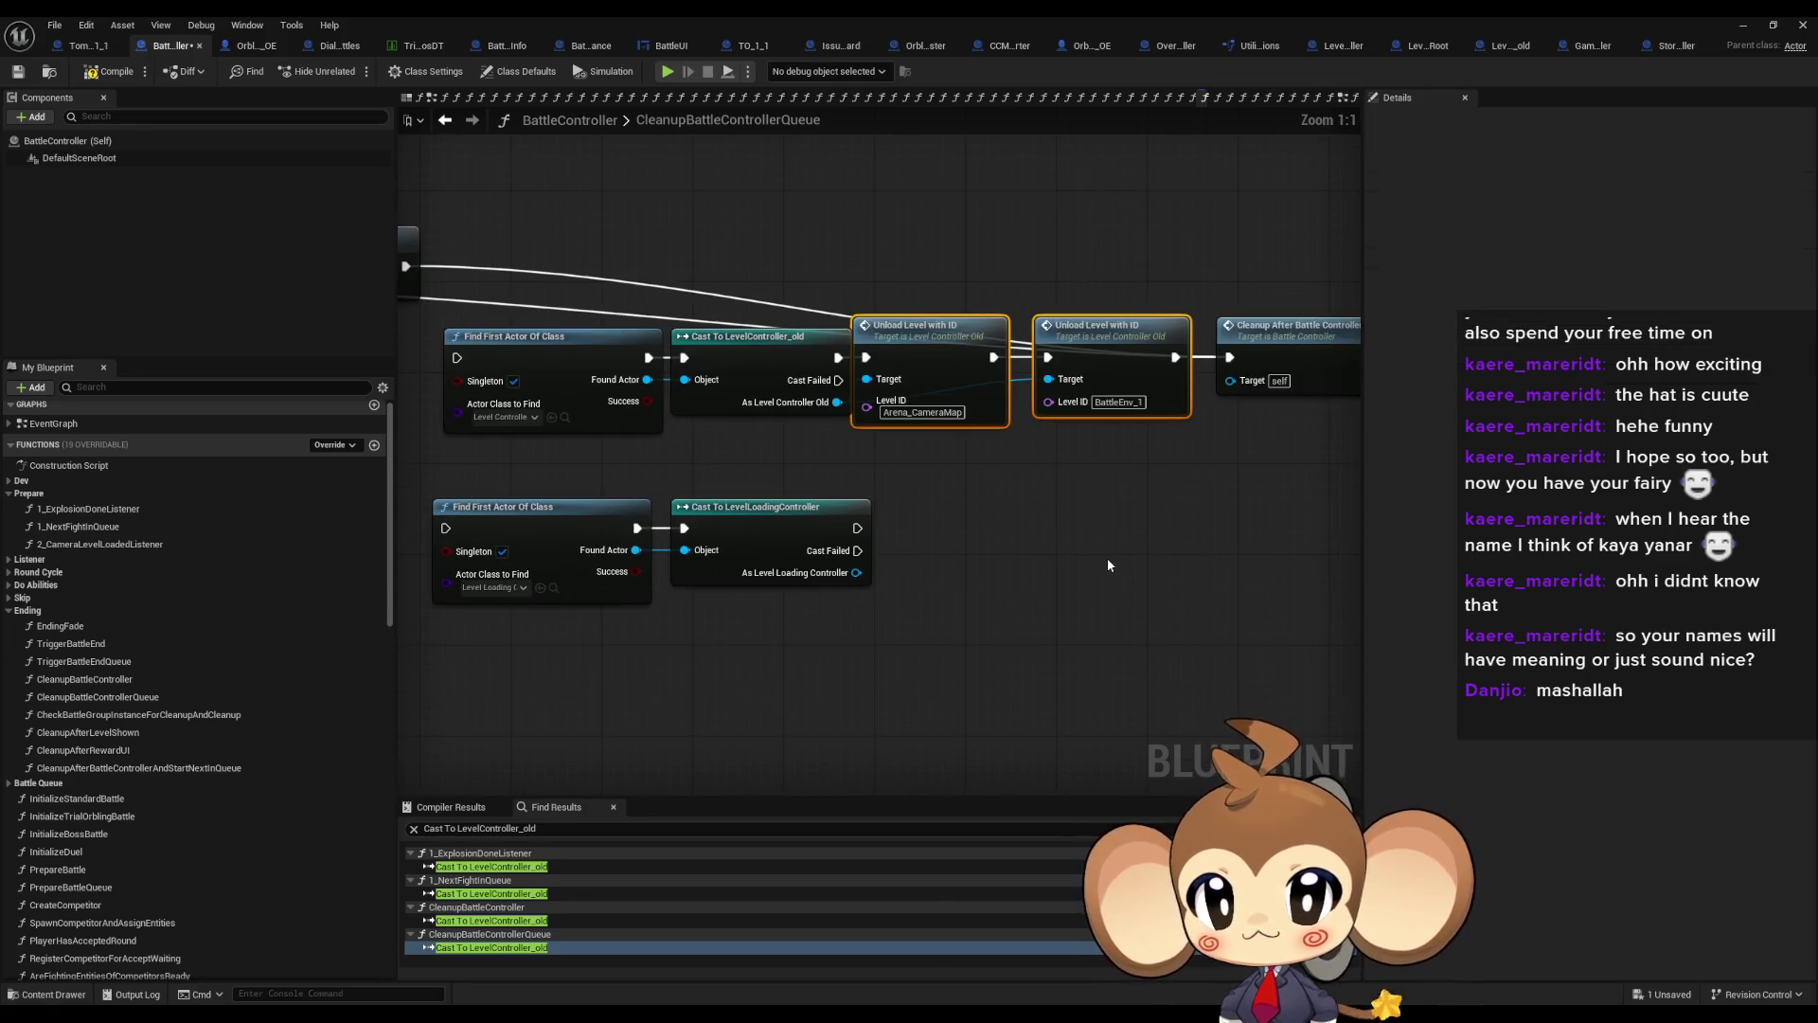
Open CleanupAfterBattleControllerAndStartNextInQueue, then its CheckBattleGroupInstanceForCleanupAndCleanup function
double_click(1228, 364)
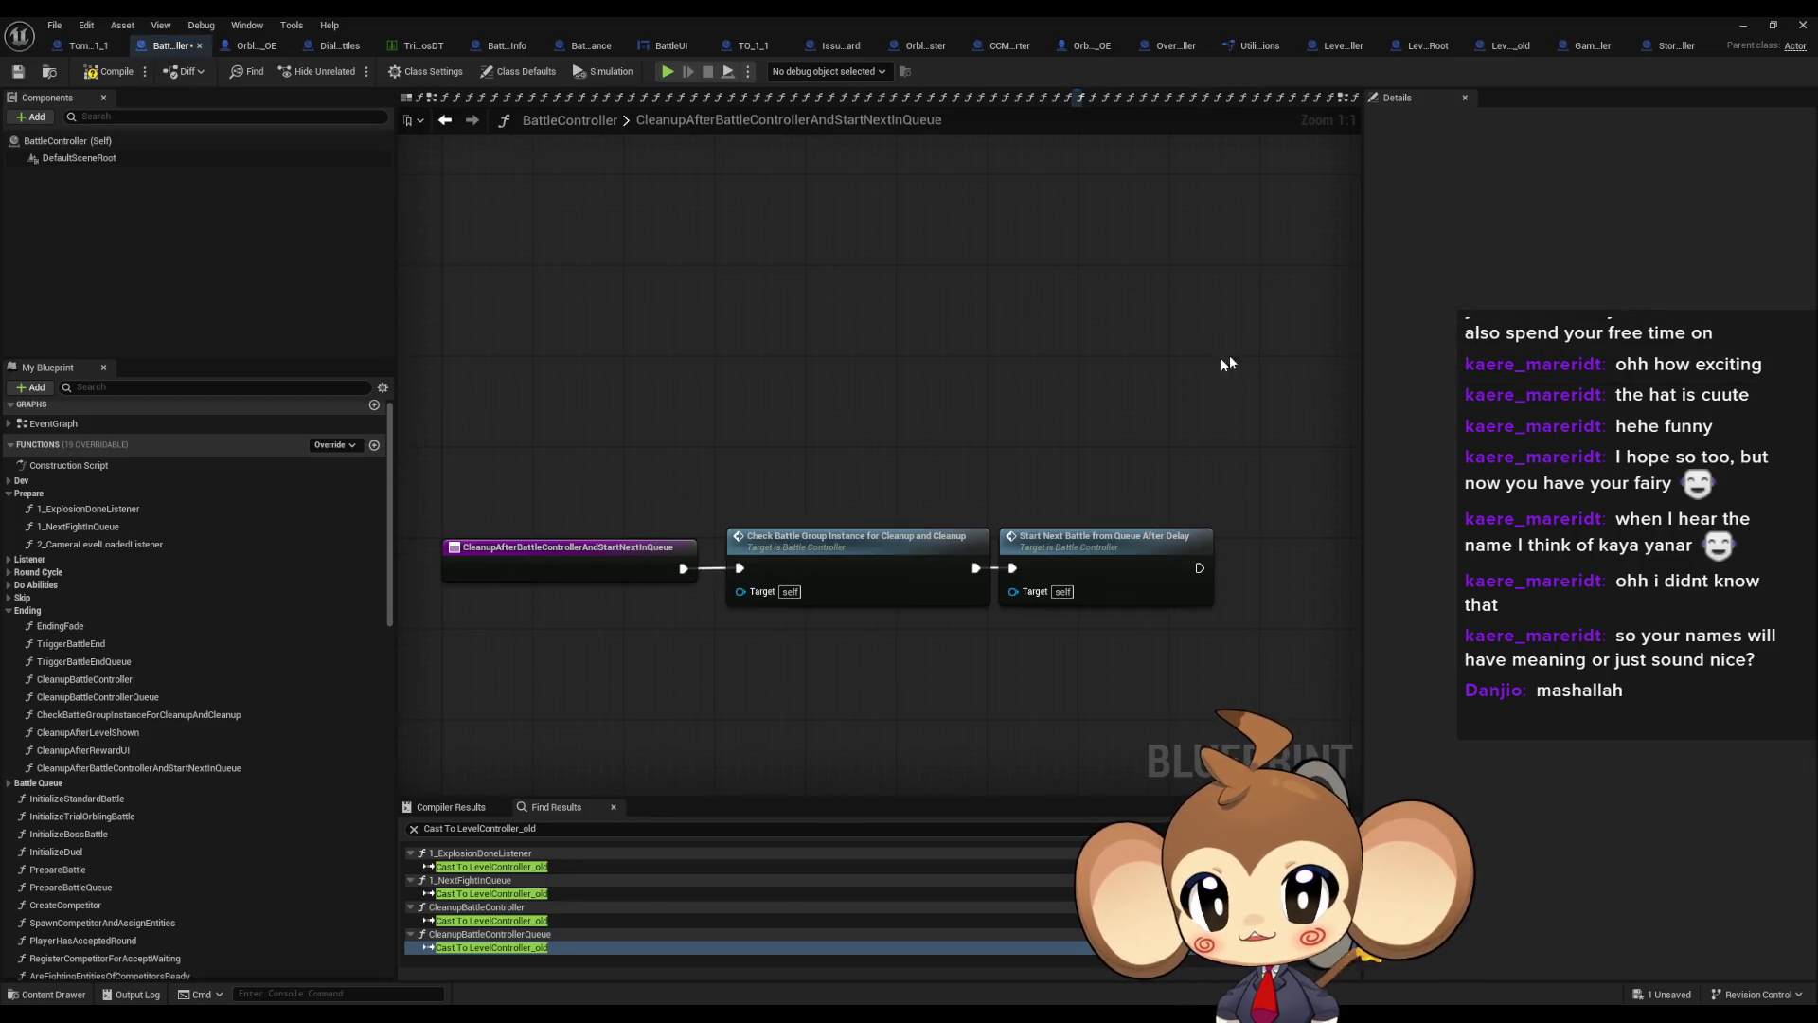
left_click(844, 571)
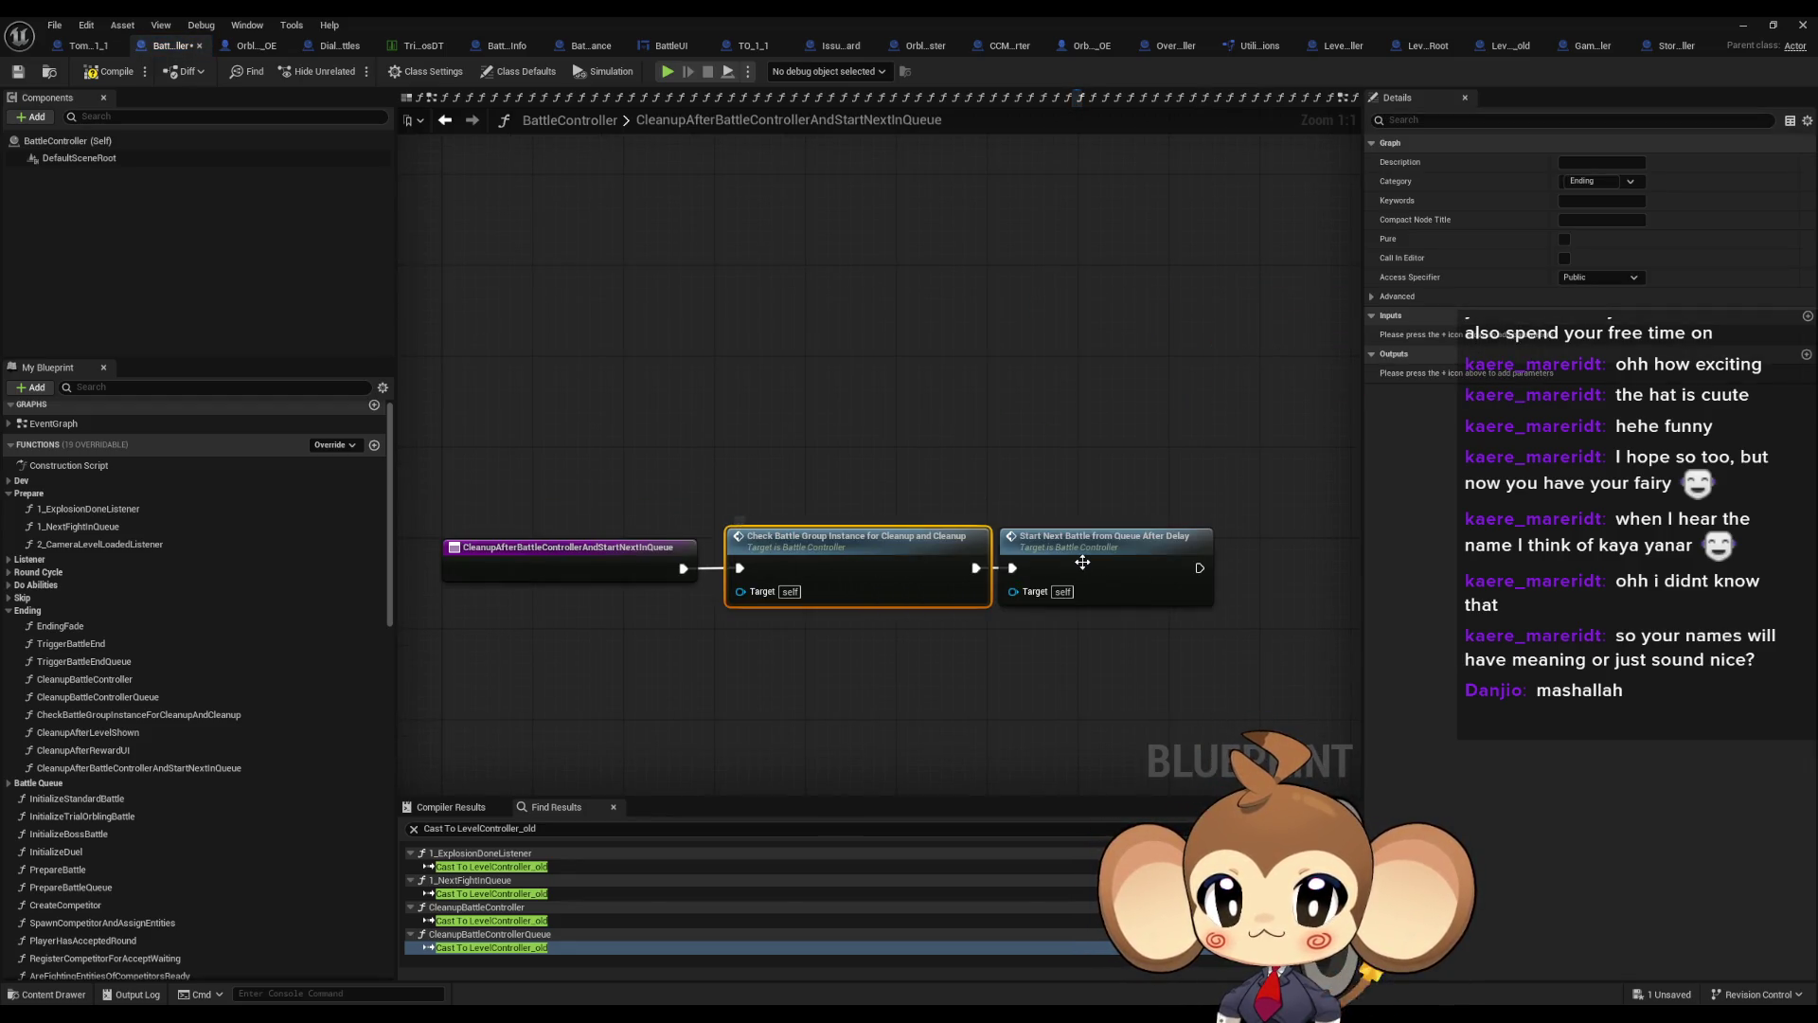
double_click(881, 558)
Follow Start Next Battle From Queue After Delay into BattleQueue's StartNextBattle function
left_click_drag(585, 530, 432, 520)
left_click(445, 119)
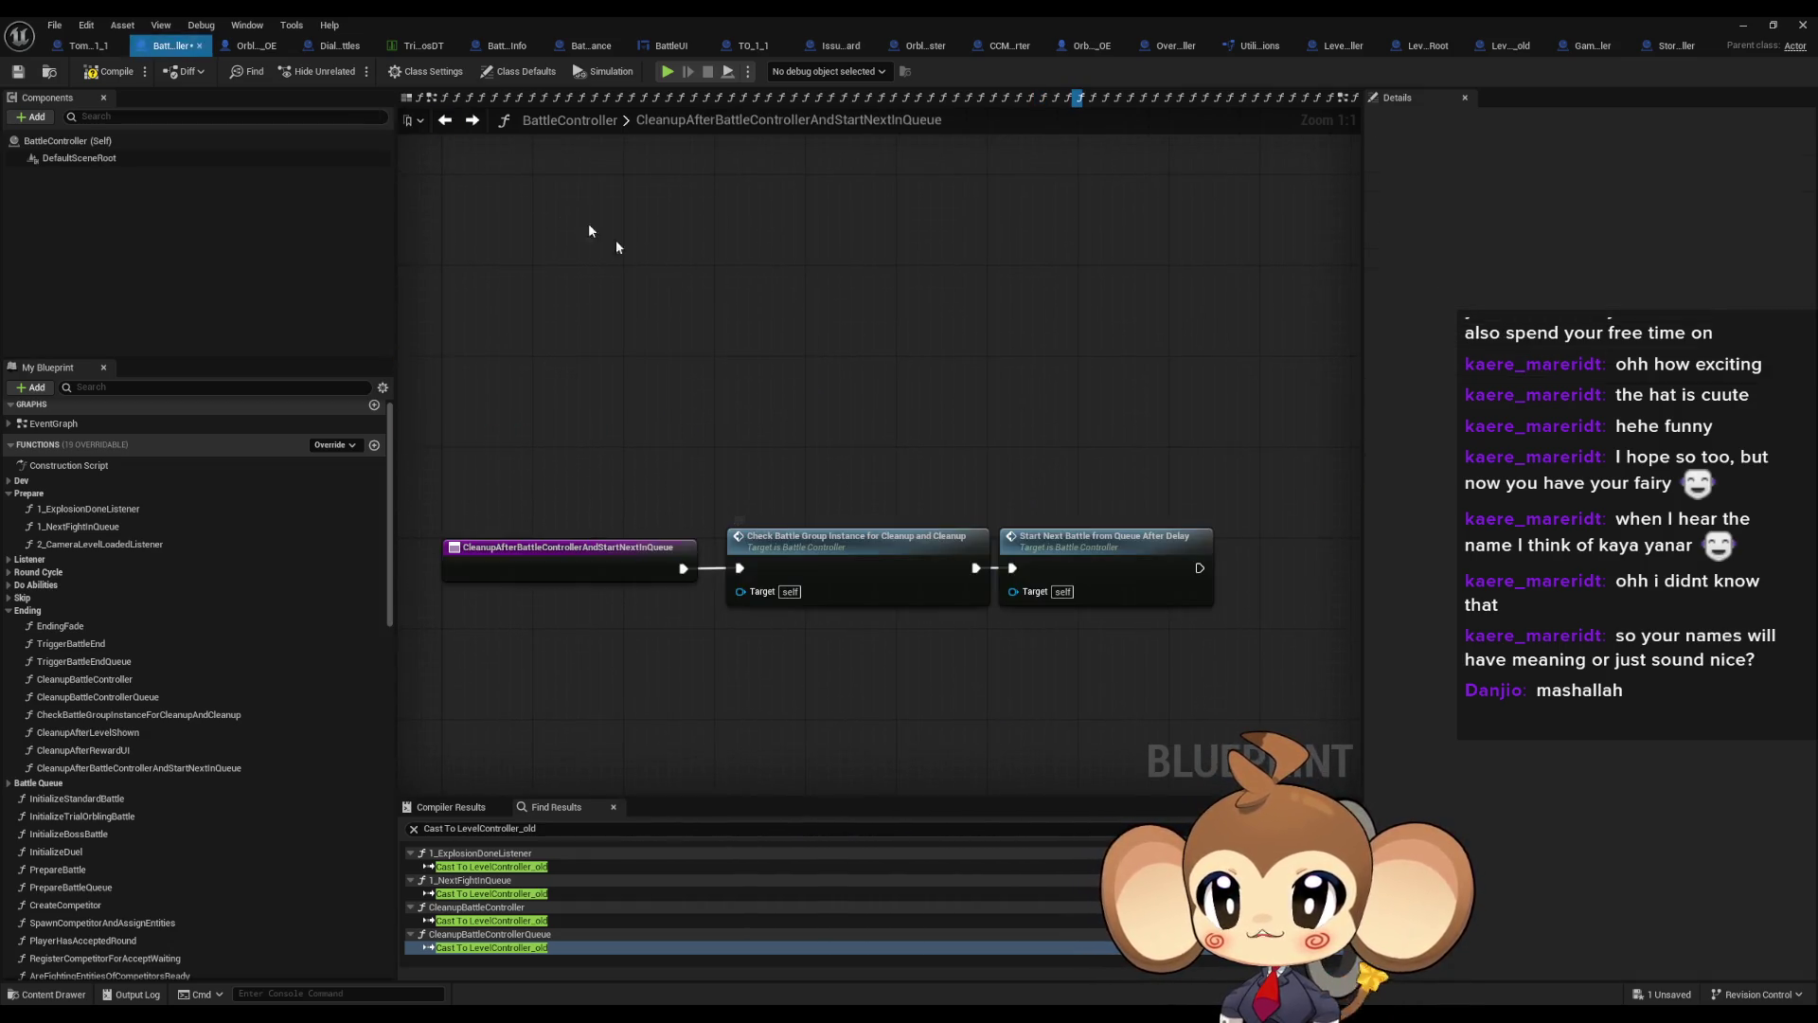
double_click(1091, 561)
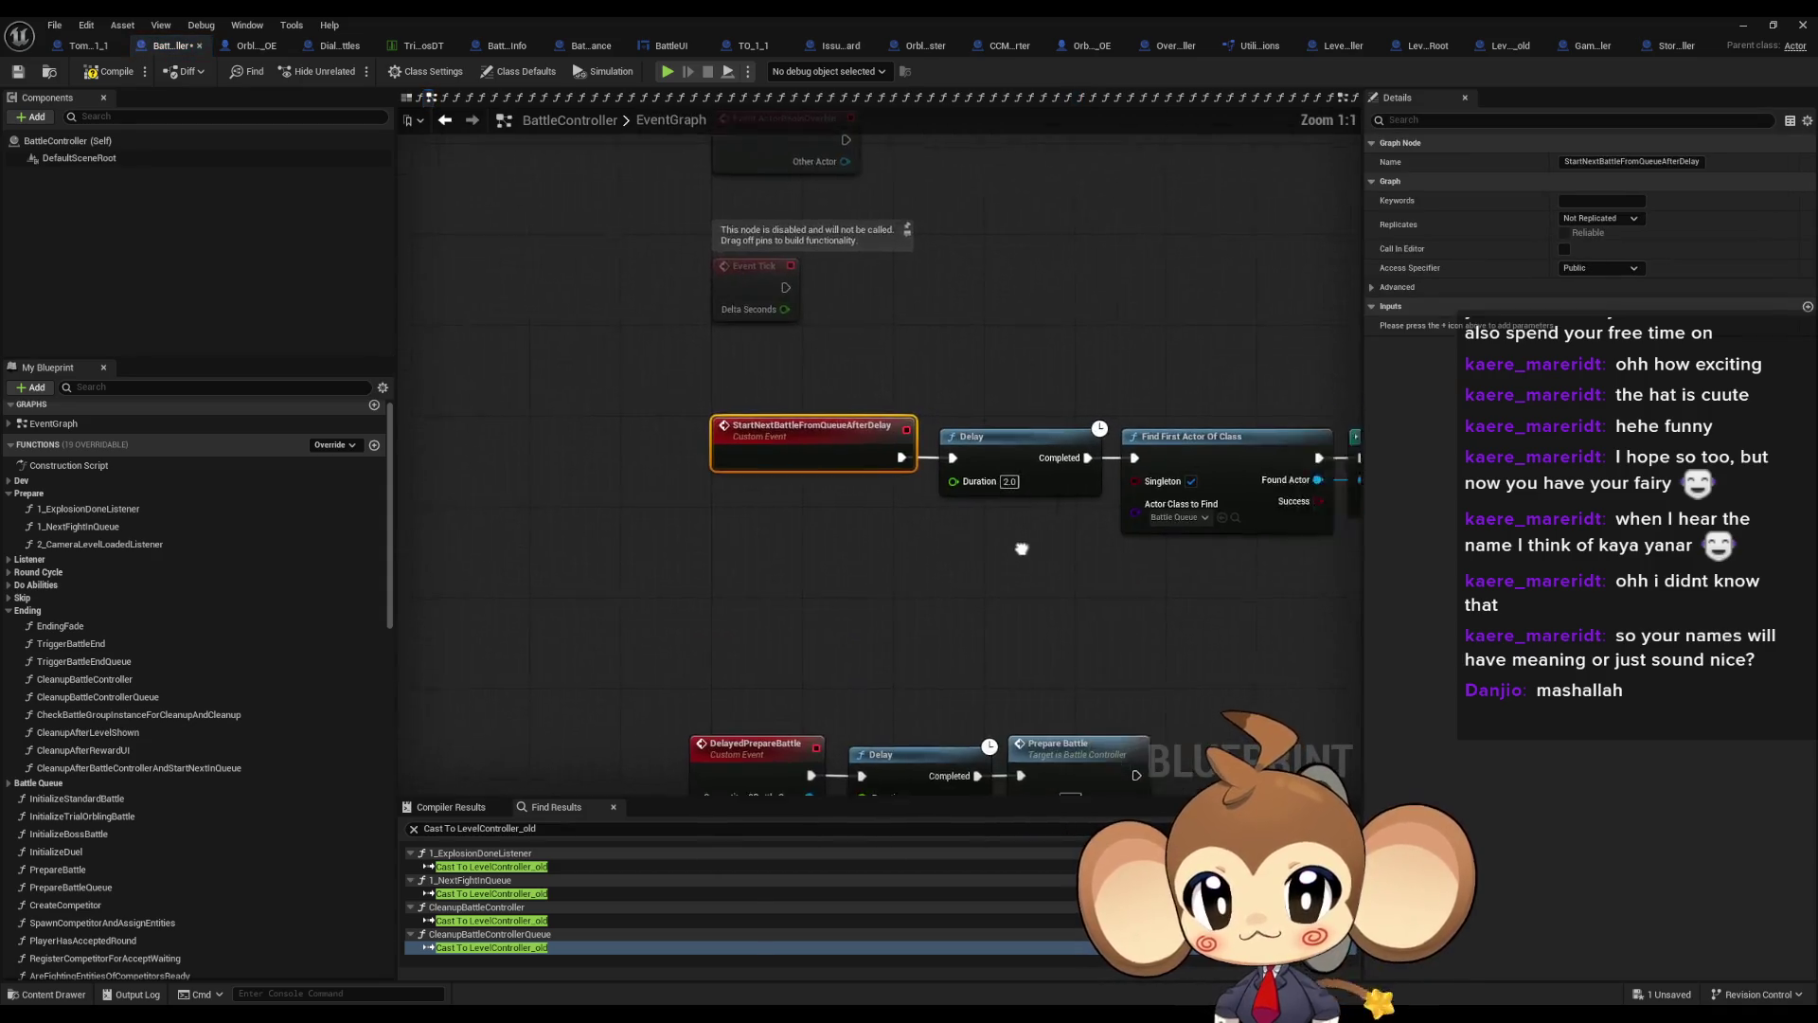
left_click_drag(844, 317, 1248, 535)
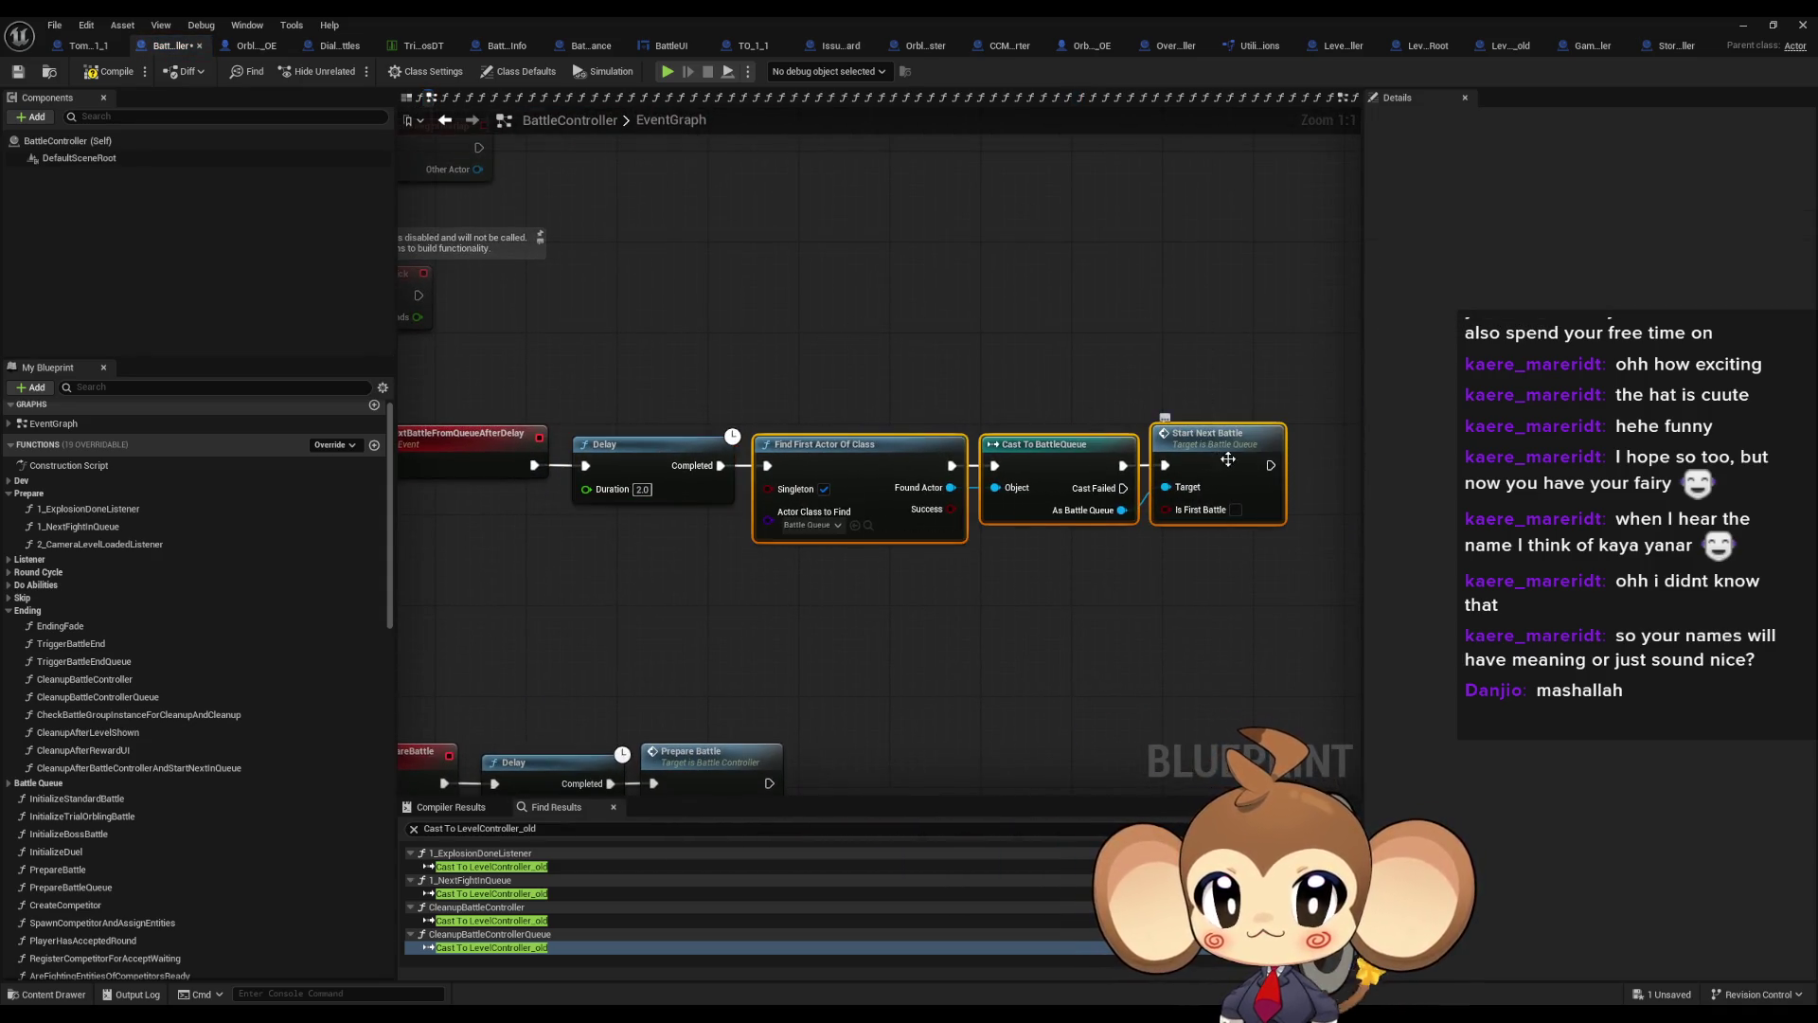
left_click(1069, 423)
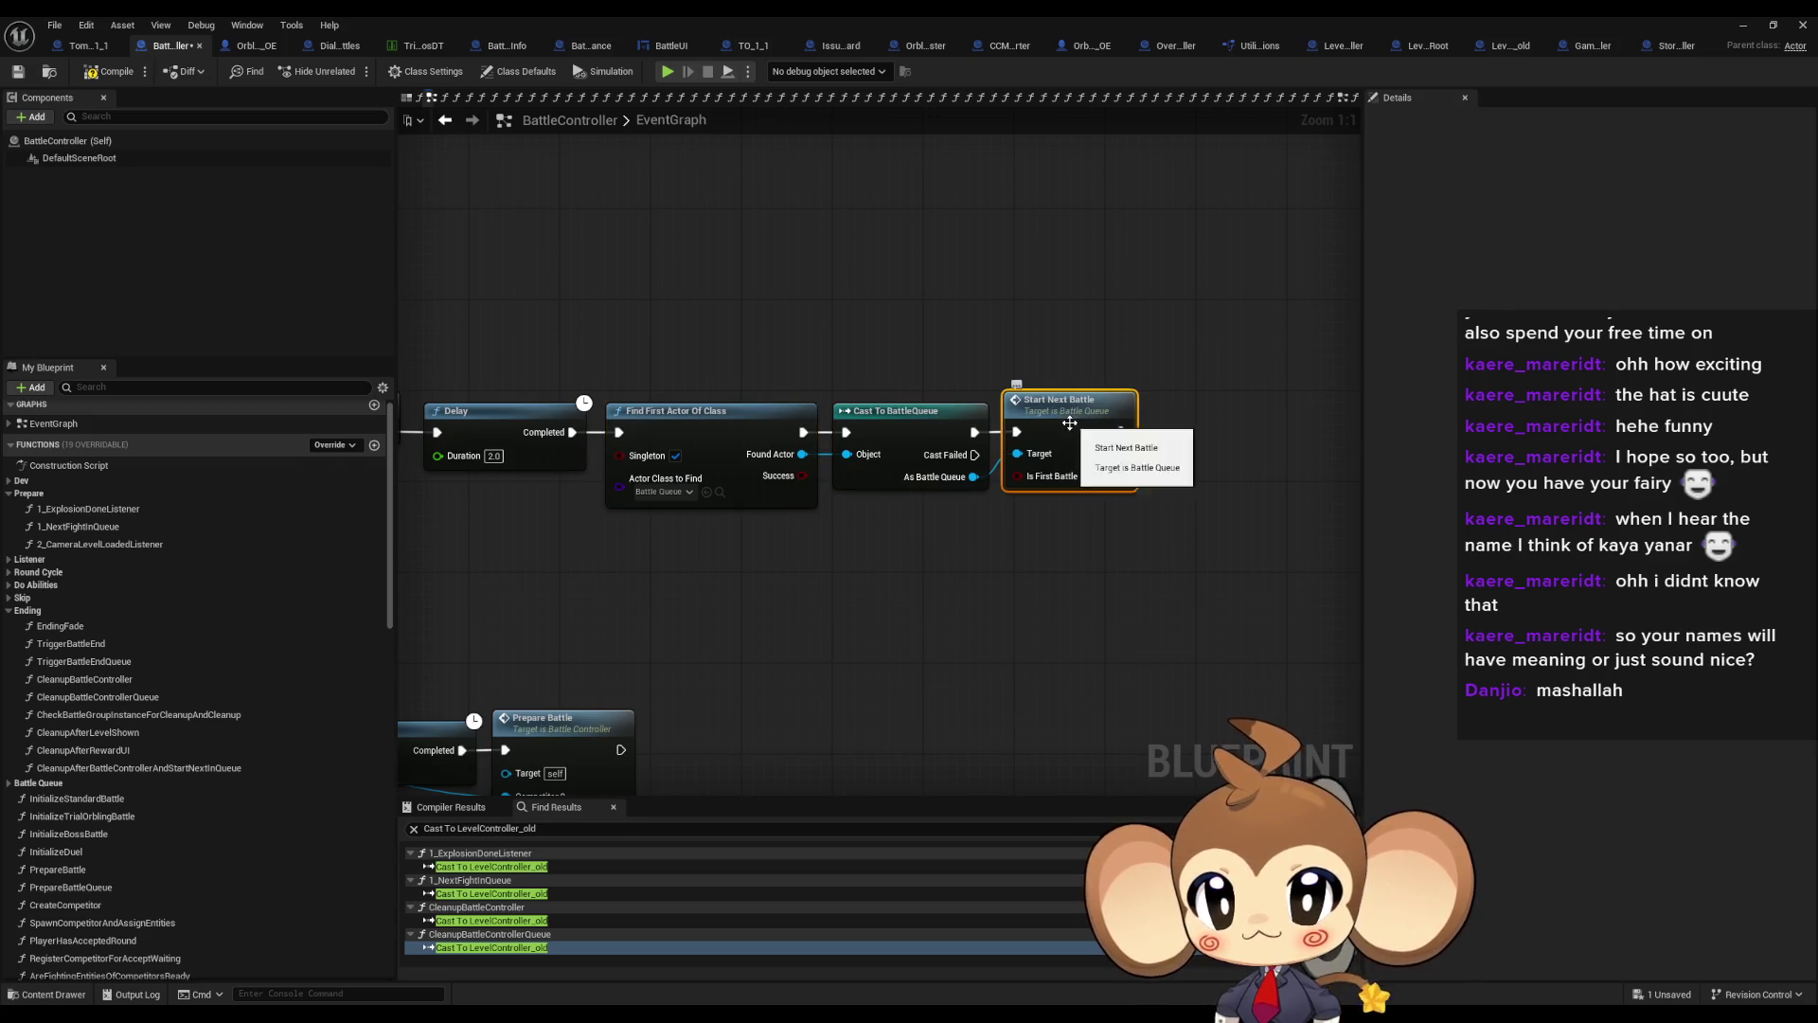
double_click(1069, 423)
Review StartNextBattle's nodes and open PrepareBattleQueue from its Prepare Battle Queue call
scroll(880, 474, "down", 3)
scroll(783, 504, "up", 5)
mouse_move(1016, 464)
left_mouse_down()
mouse_move(1016, 610)
mouse_move(1231, 251)
left_mouse_up()
mouse_move(1238, 517)
left_mouse_down()
mouse_move(797, 521)
mouse_move(796, 239)
left_mouse_up()
mouse_move(668, 398)
left_mouse_down()
mouse_move(854, 530)
mouse_move(931, 543)
left_mouse_up()
scroll(944, 470, "down", 2)
left_click_drag(944, 469, 407, 394)
left_click_drag(860, 530, 586, 435)
scroll(586, 435, "up", 2)
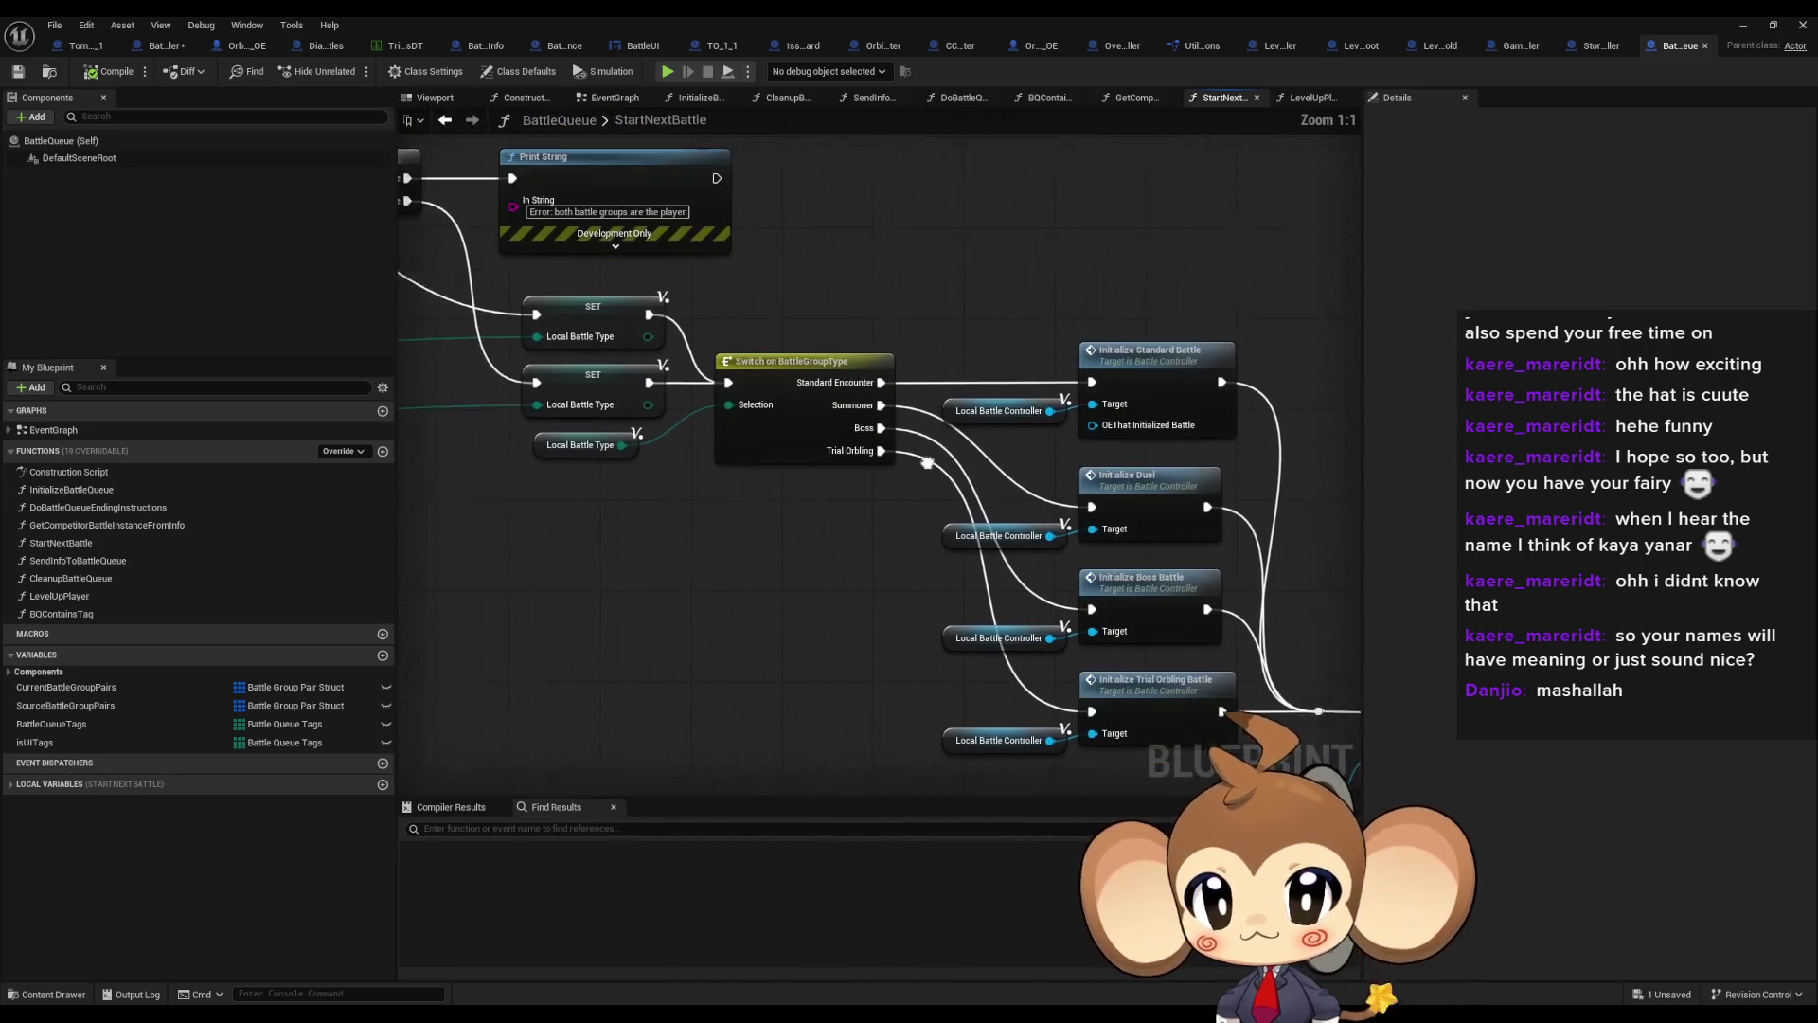
mouse_move(966, 218)
left_mouse_down()
mouse_move(1048, 354)
mouse_move(699, 128)
mouse_move(625, 112)
left_mouse_up()
left_click(973, 494)
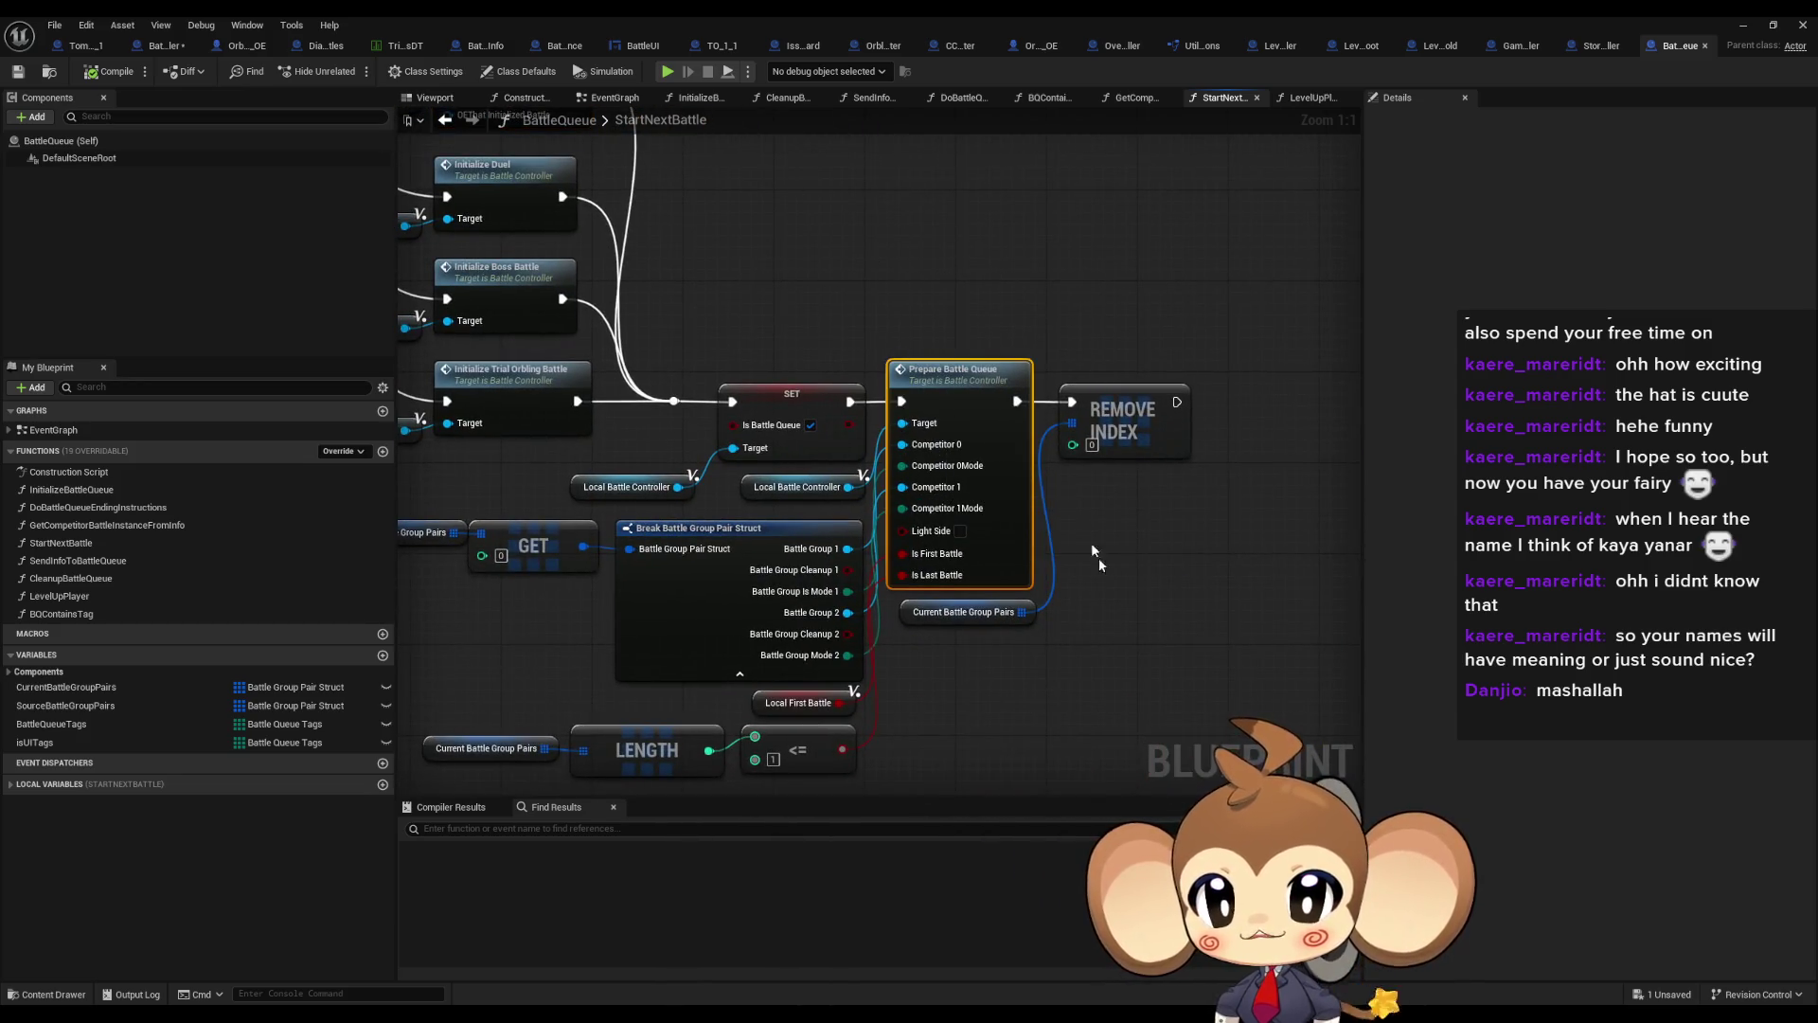
double_click(954, 391)
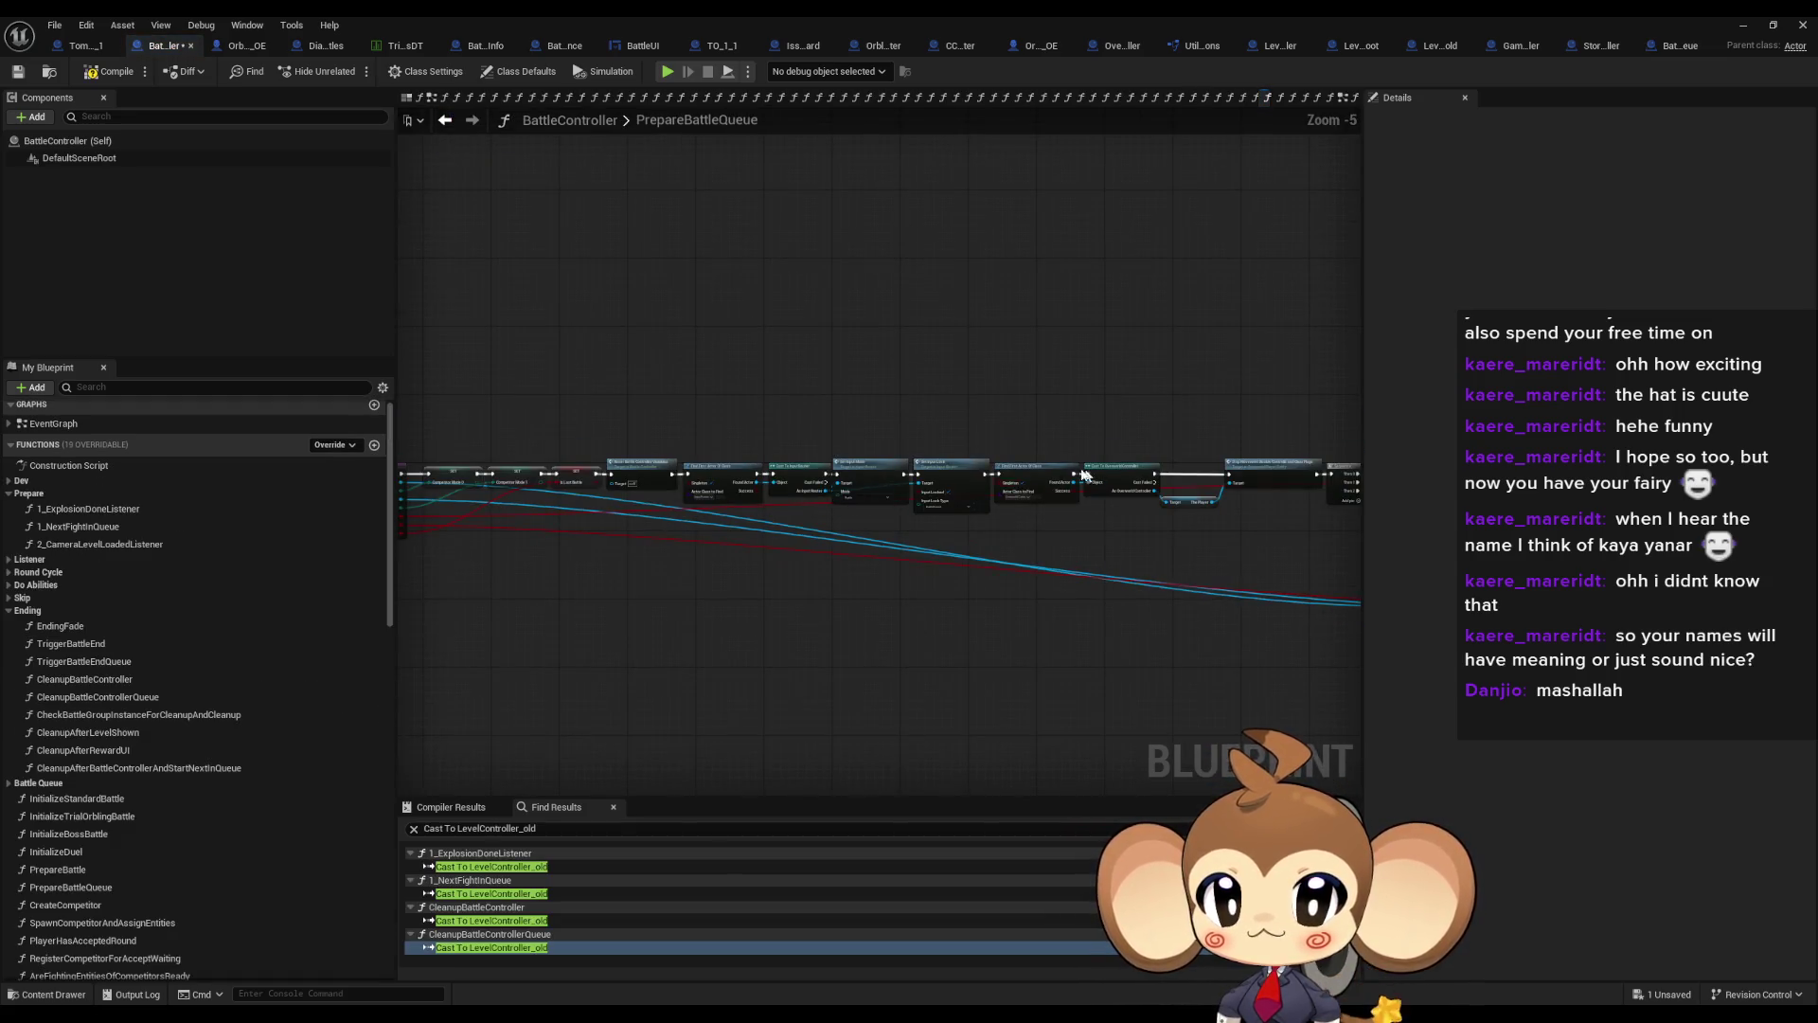
Pan through the PrepareBattleQueue graph from the spawn and music nodes back to its entry
scroll(1087, 474, "up", 3)
scroll(1335, 480, "down", 3)
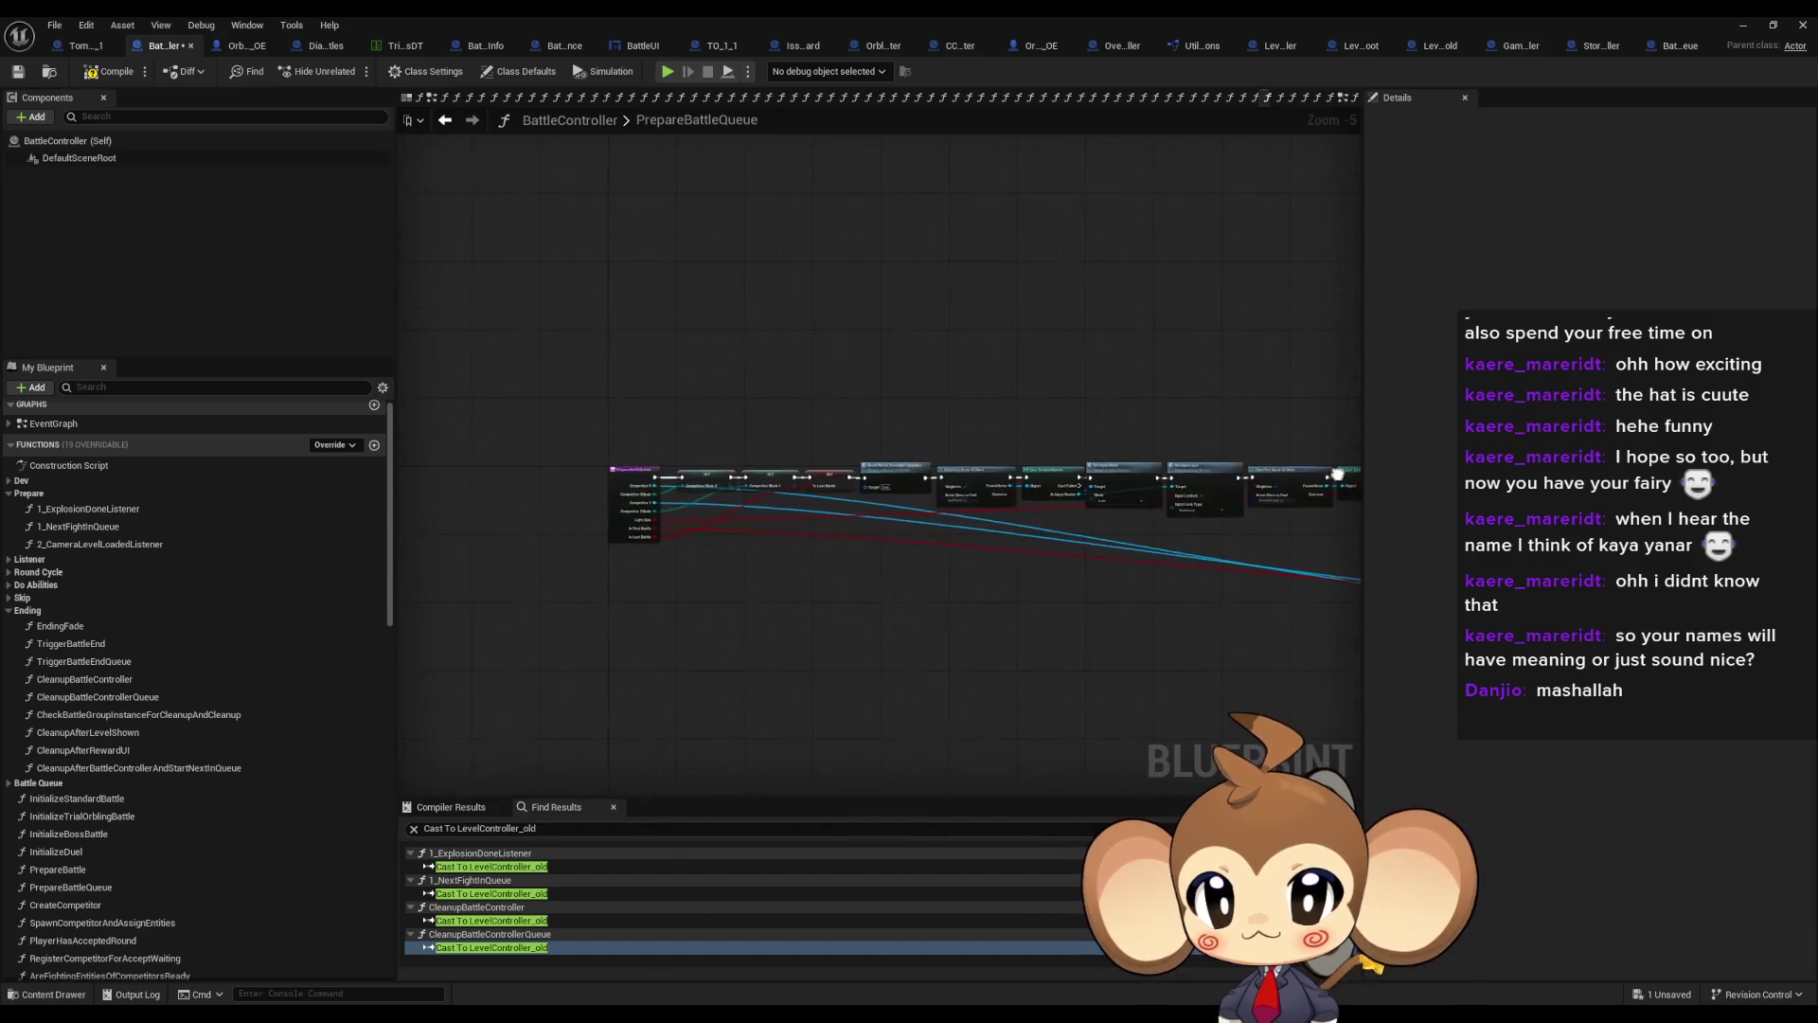
scroll(1161, 489, "up", 5)
mouse_move(923, 509)
left_mouse_down()
mouse_move(1169, 357)
mouse_move(1225, 357)
mouse_move(513, 345)
mouse_move(402, 321)
left_mouse_up()
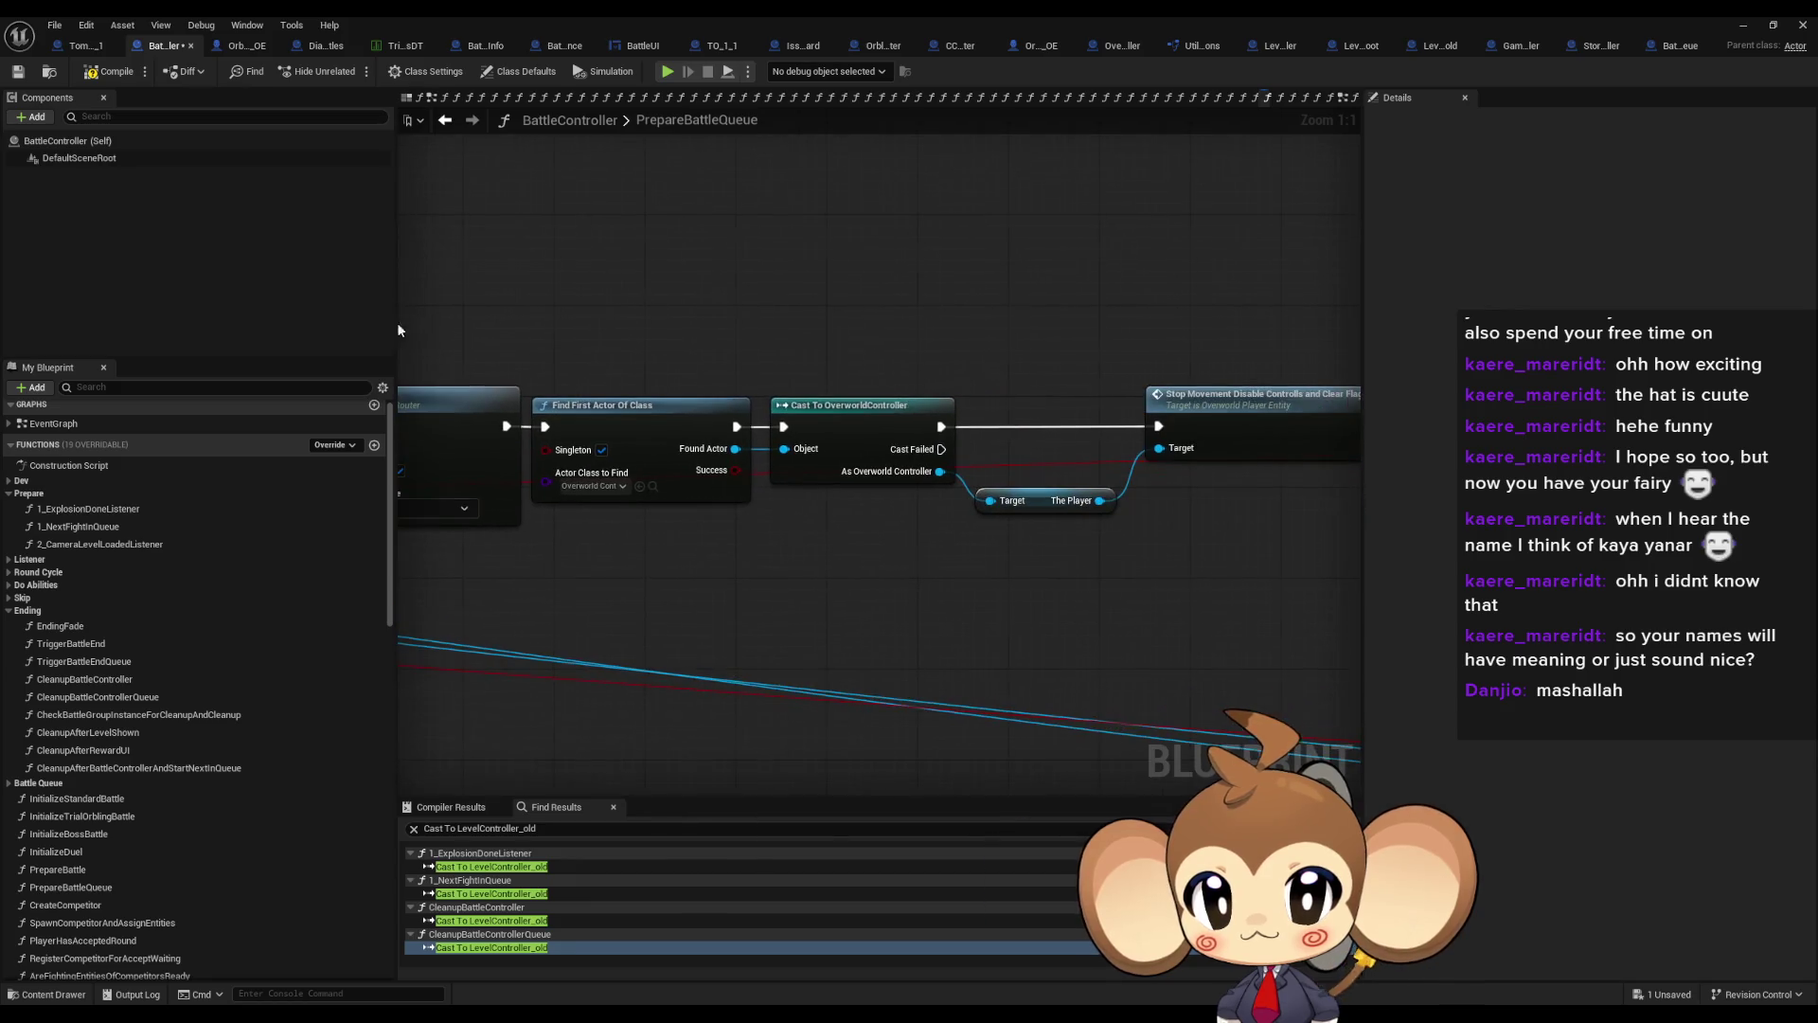
mouse_move(1062, 371)
left_mouse_down()
mouse_move(702, 378)
mouse_move(549, 252)
left_mouse_up()
mouse_move(928, 606)
left_mouse_down()
mouse_move(782, 373)
mouse_move(401, 232)
left_mouse_up()
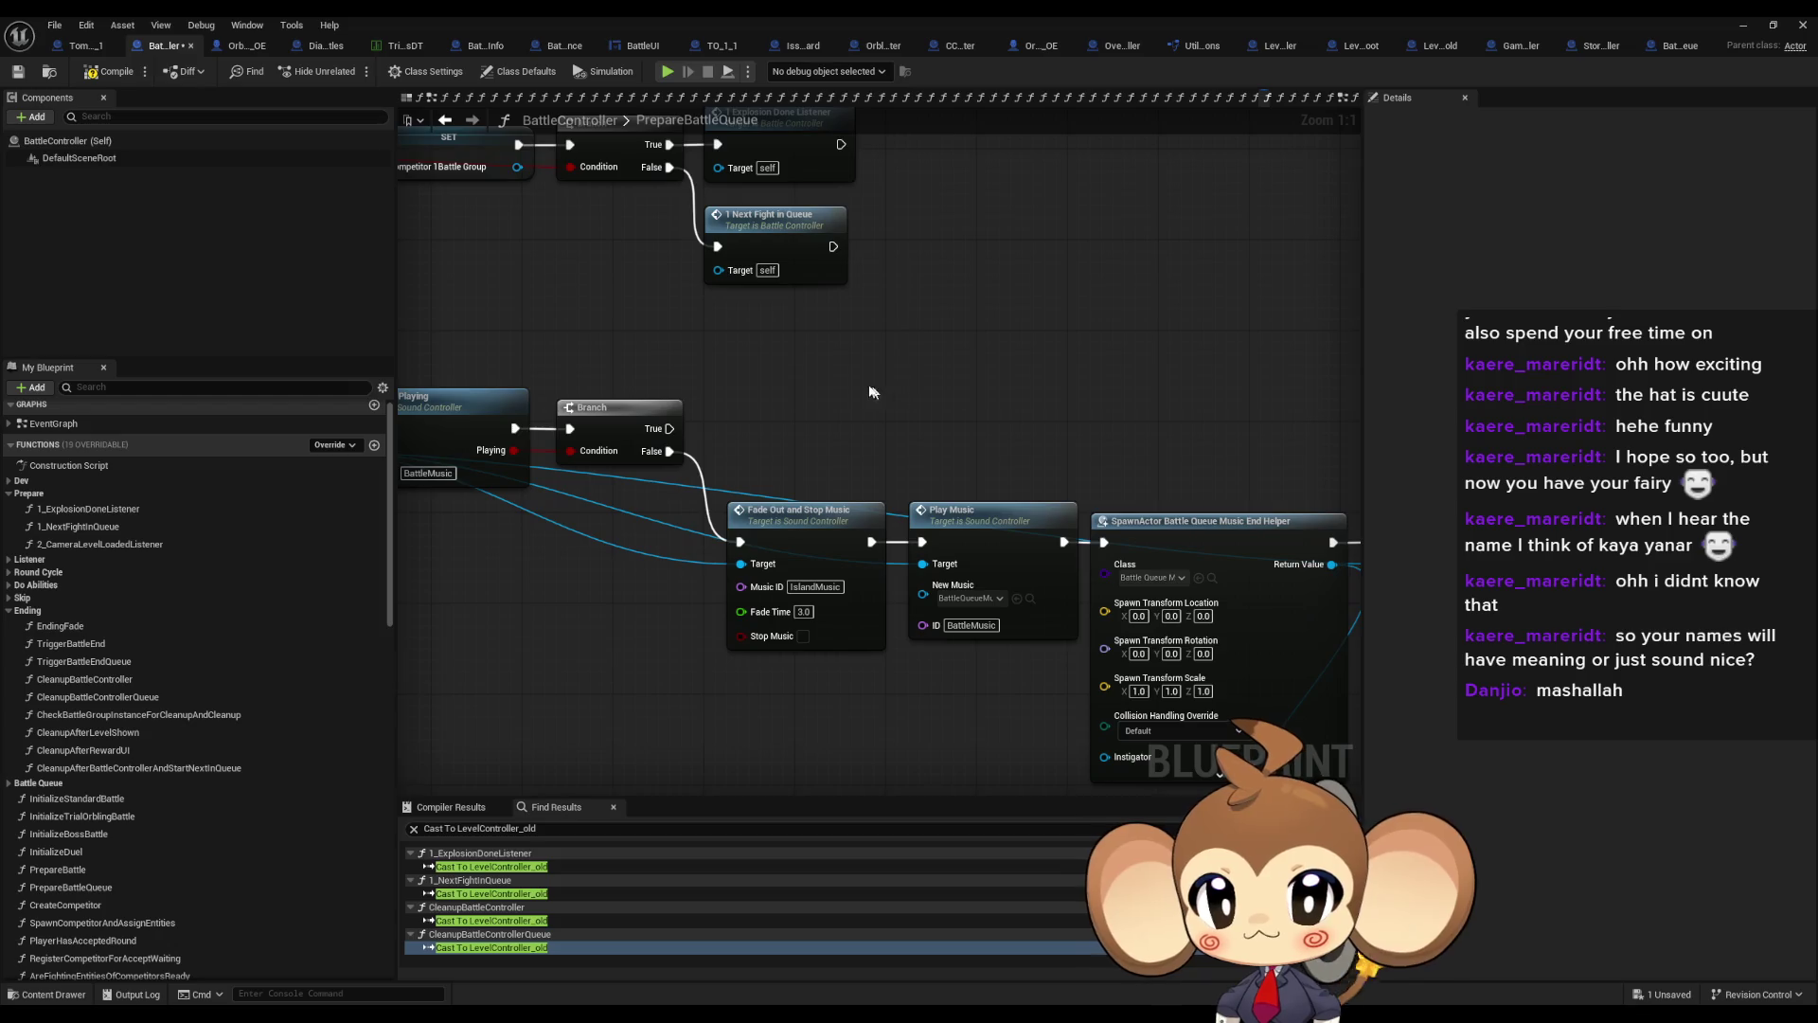
mouse_move(558, 335)
left_mouse_down()
mouse_move(852, 530)
mouse_move(1010, 664)
left_mouse_up()
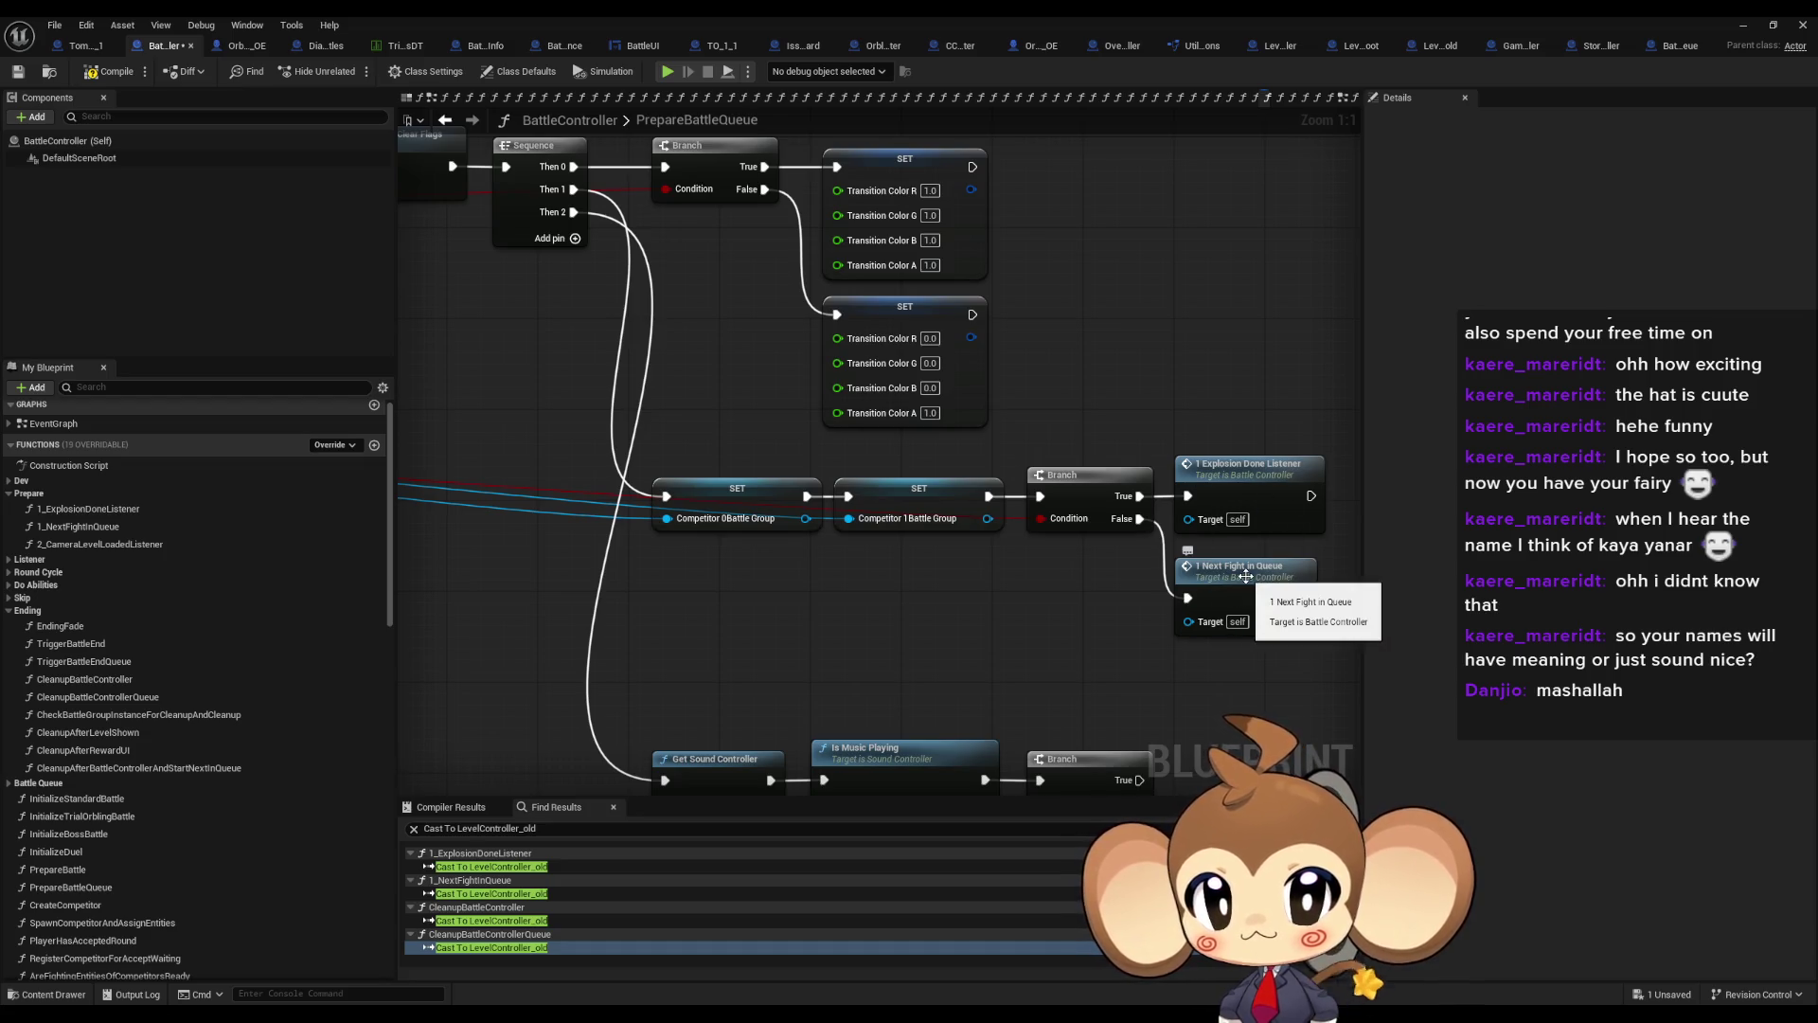
mouse_move(741, 346)
left_mouse_down()
mouse_move(1101, 625)
mouse_move(1151, 627)
left_mouse_up()
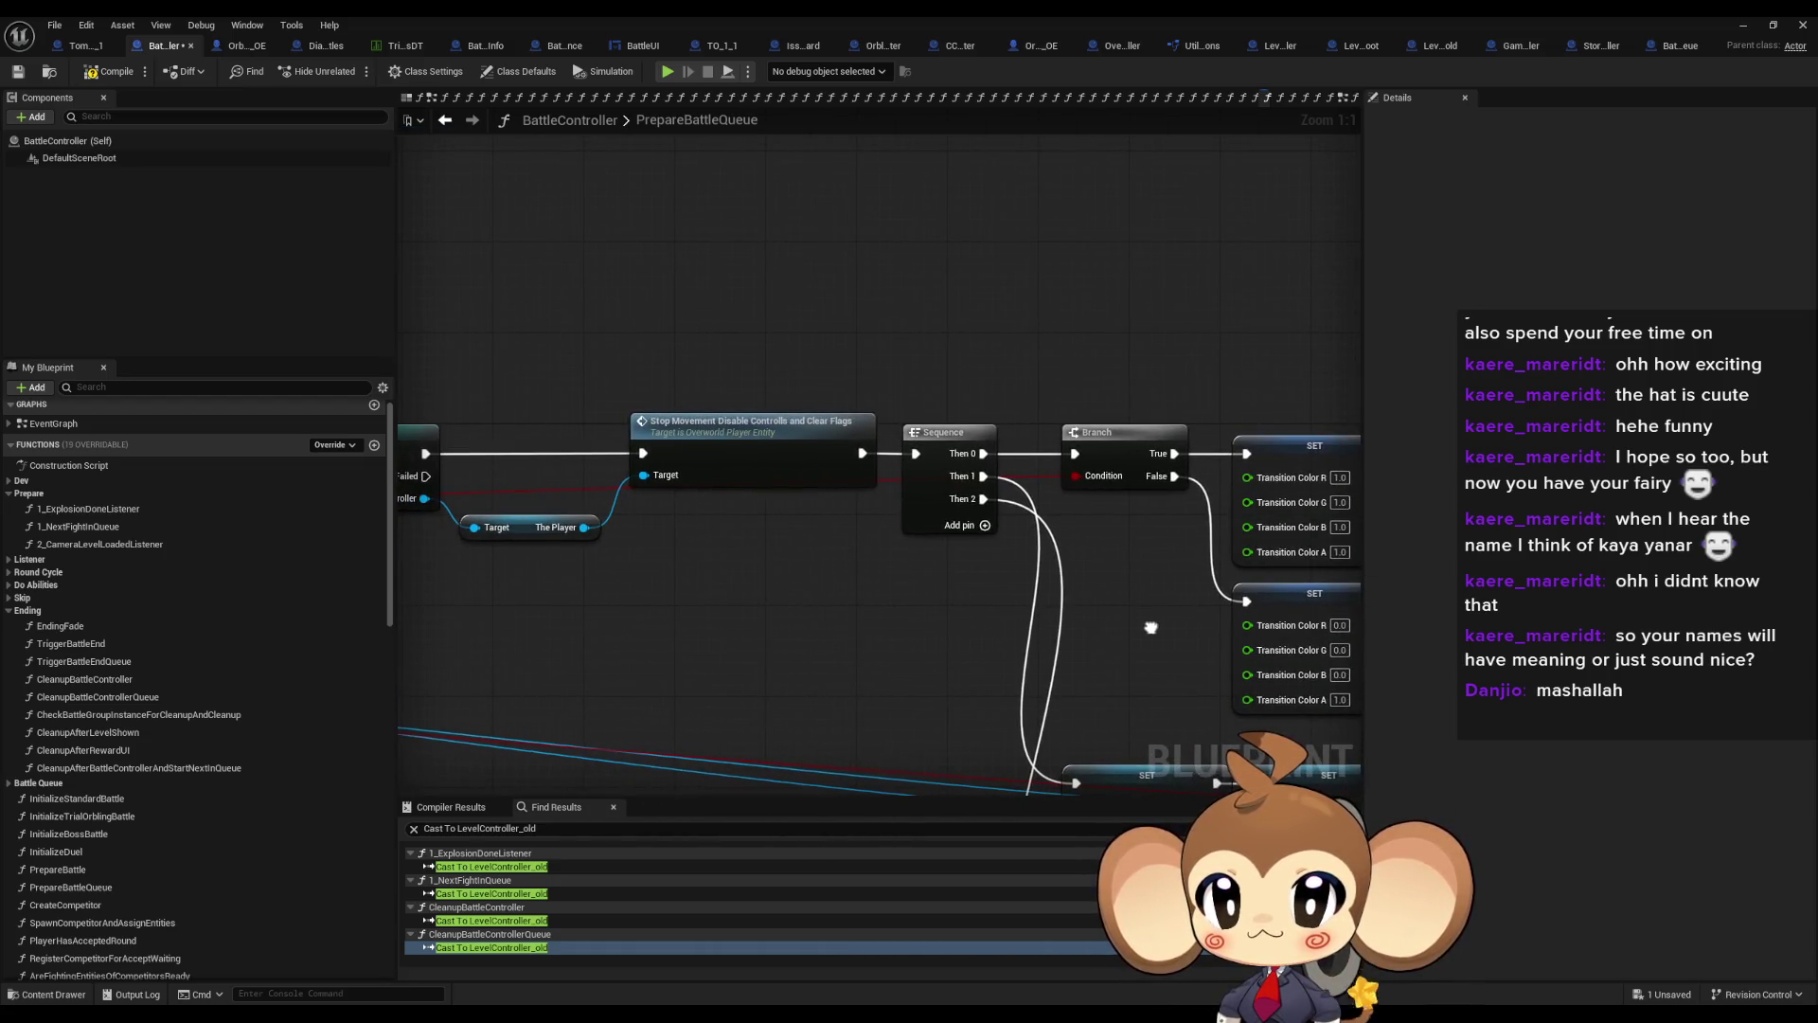
left_click_drag(947, 568, 1344, 511)
left_click_drag(758, 511, 1326, 473)
left_click_drag(1326, 545, 1087, 532)
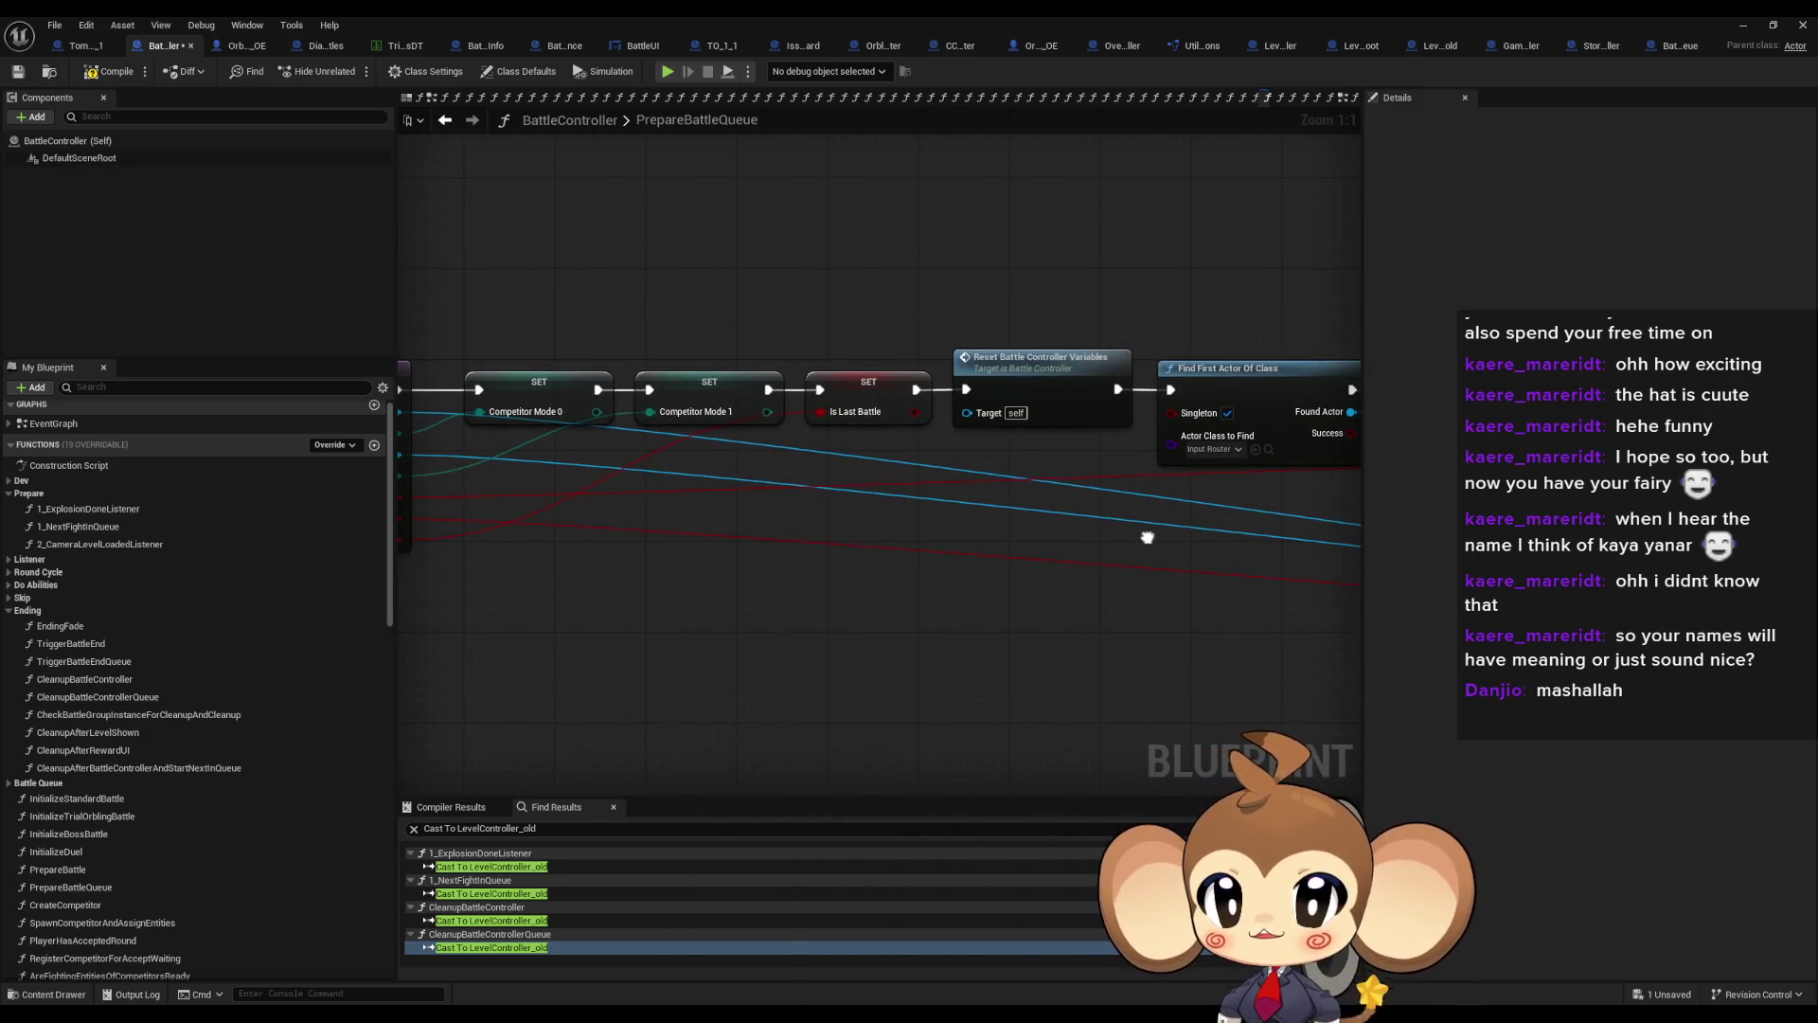
left_click_drag(1129, 409, 755, 388)
left_click_drag(1123, 398, 574, 384)
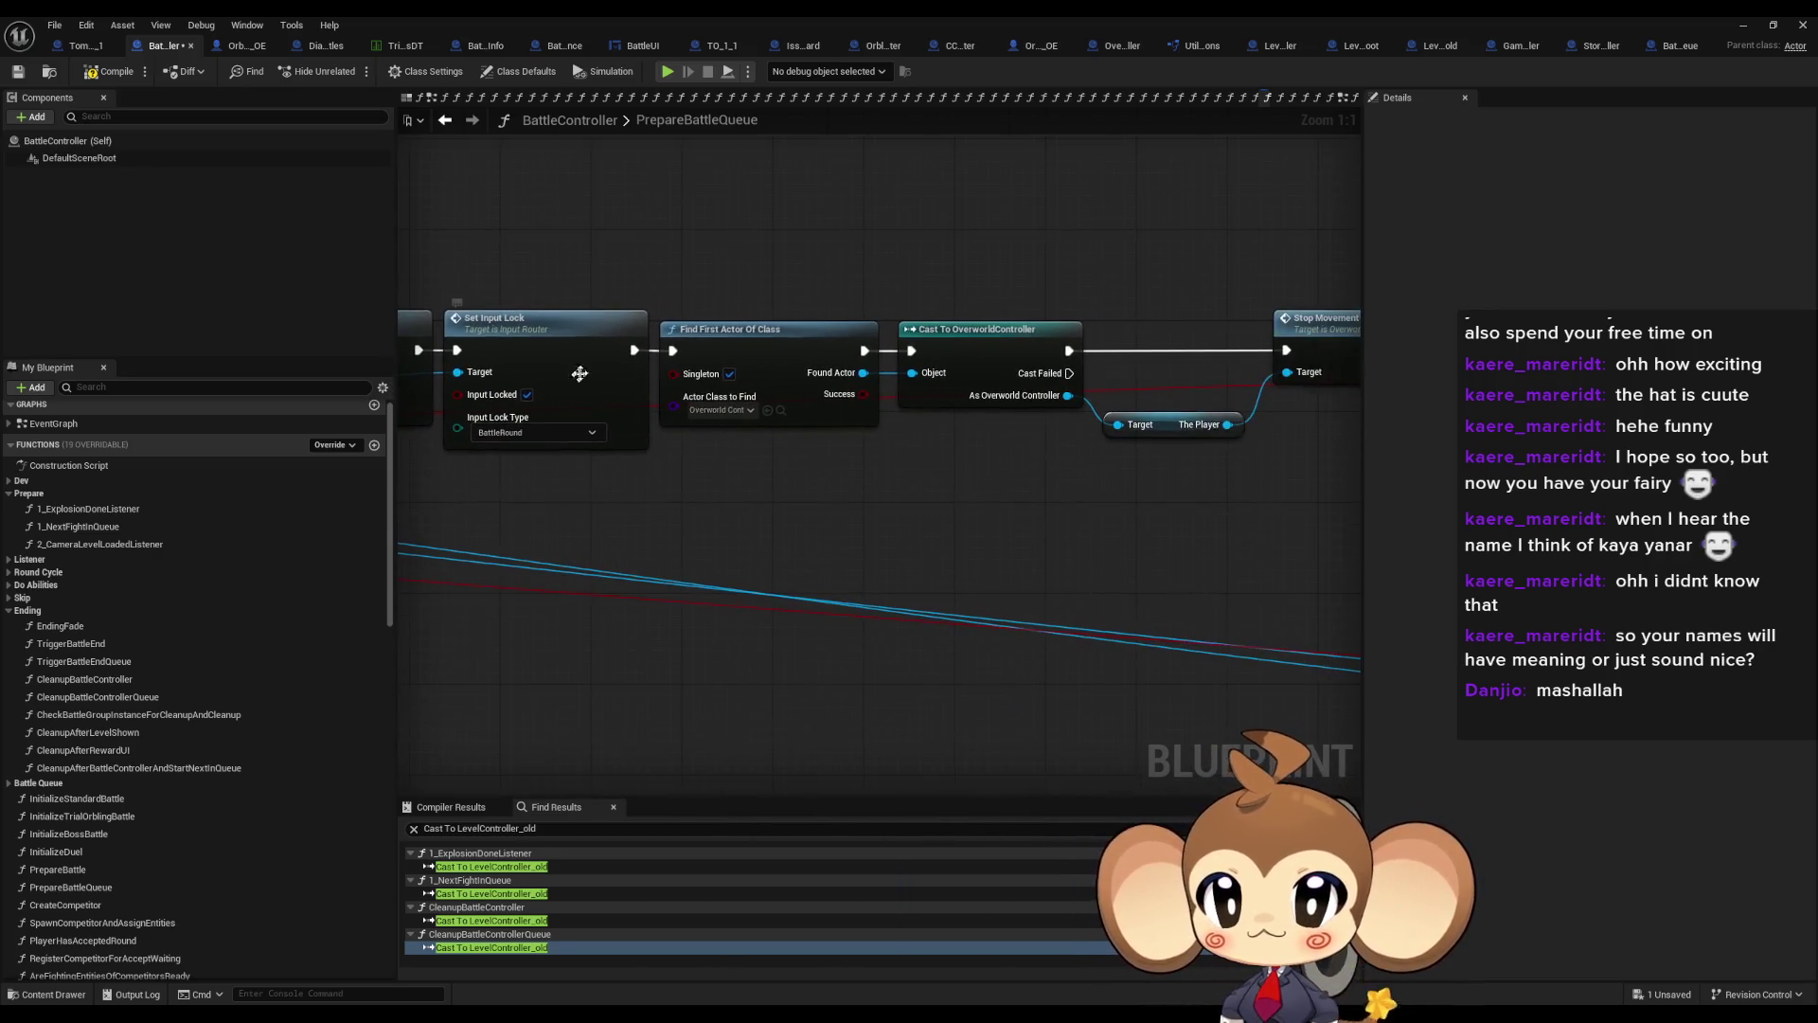
mouse_move(1117, 369)
left_mouse_down()
mouse_move(852, 284)
mouse_move(530, 227)
left_mouse_up()
Inspect the 1_ExplosionDoneListener function graph, then return to PrepareBattleQueue
left_click(1108, 489)
double_click(1133, 489)
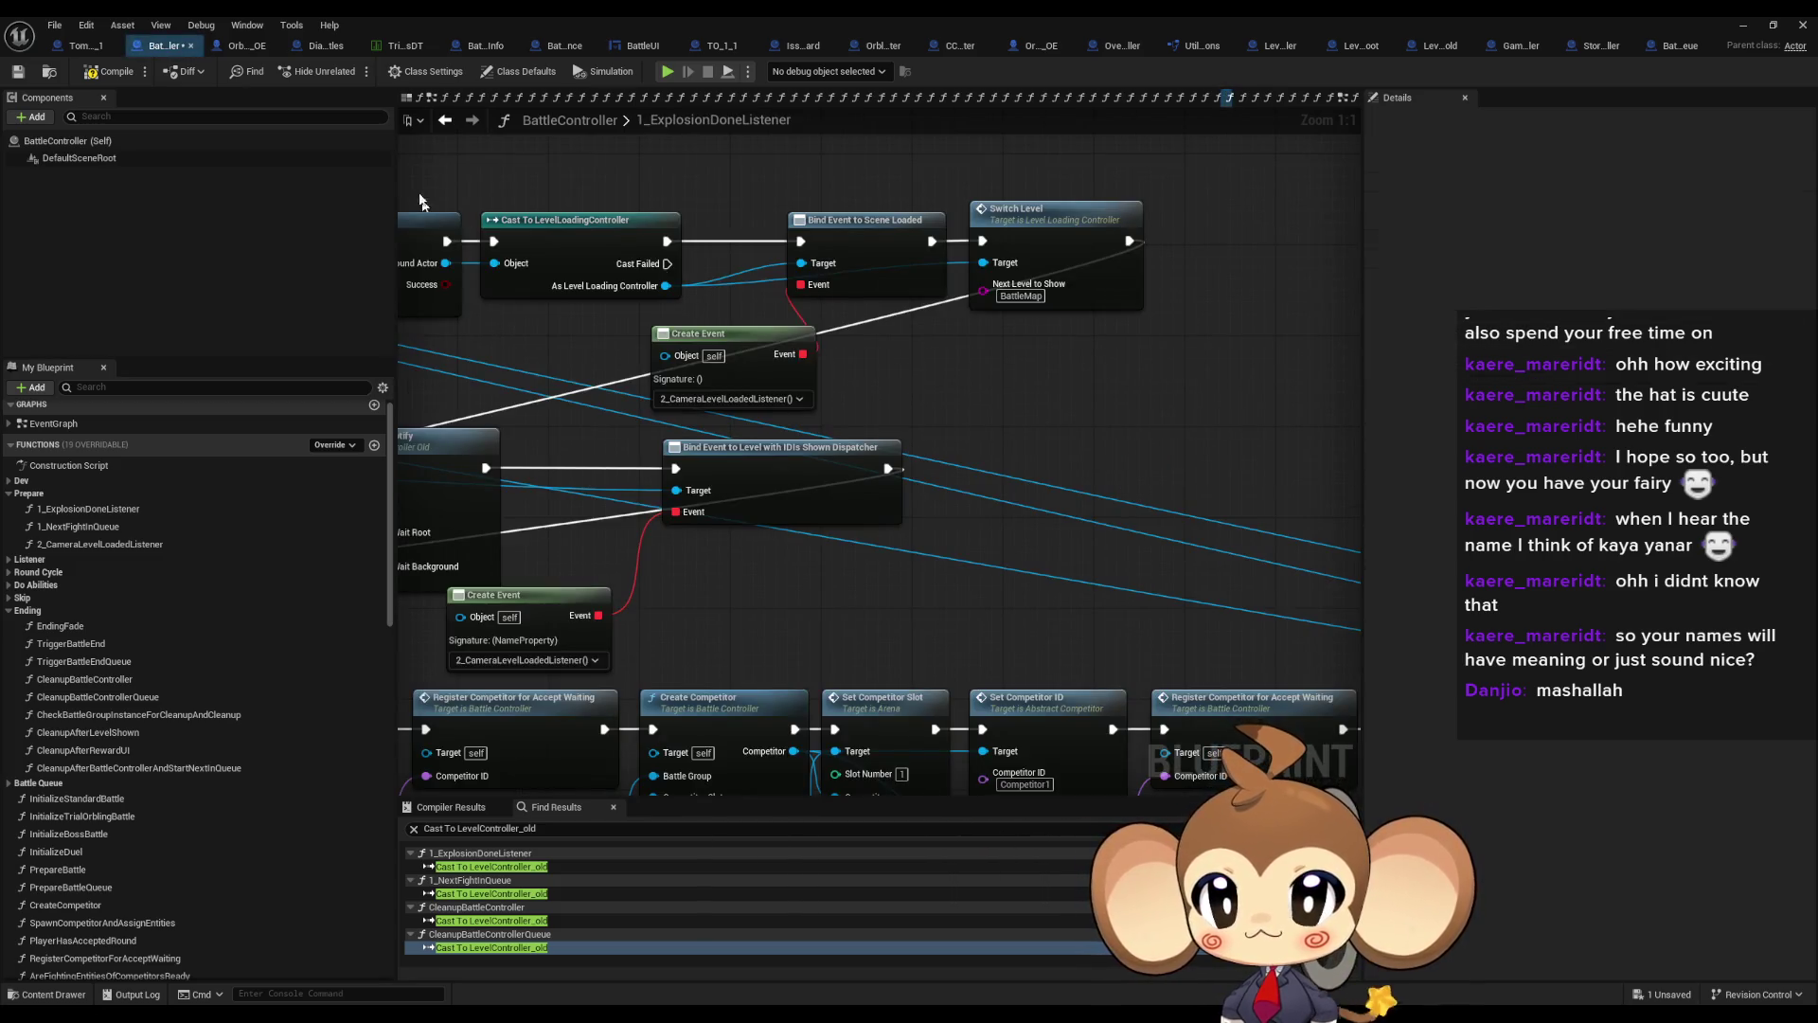
left_click(458, 121)
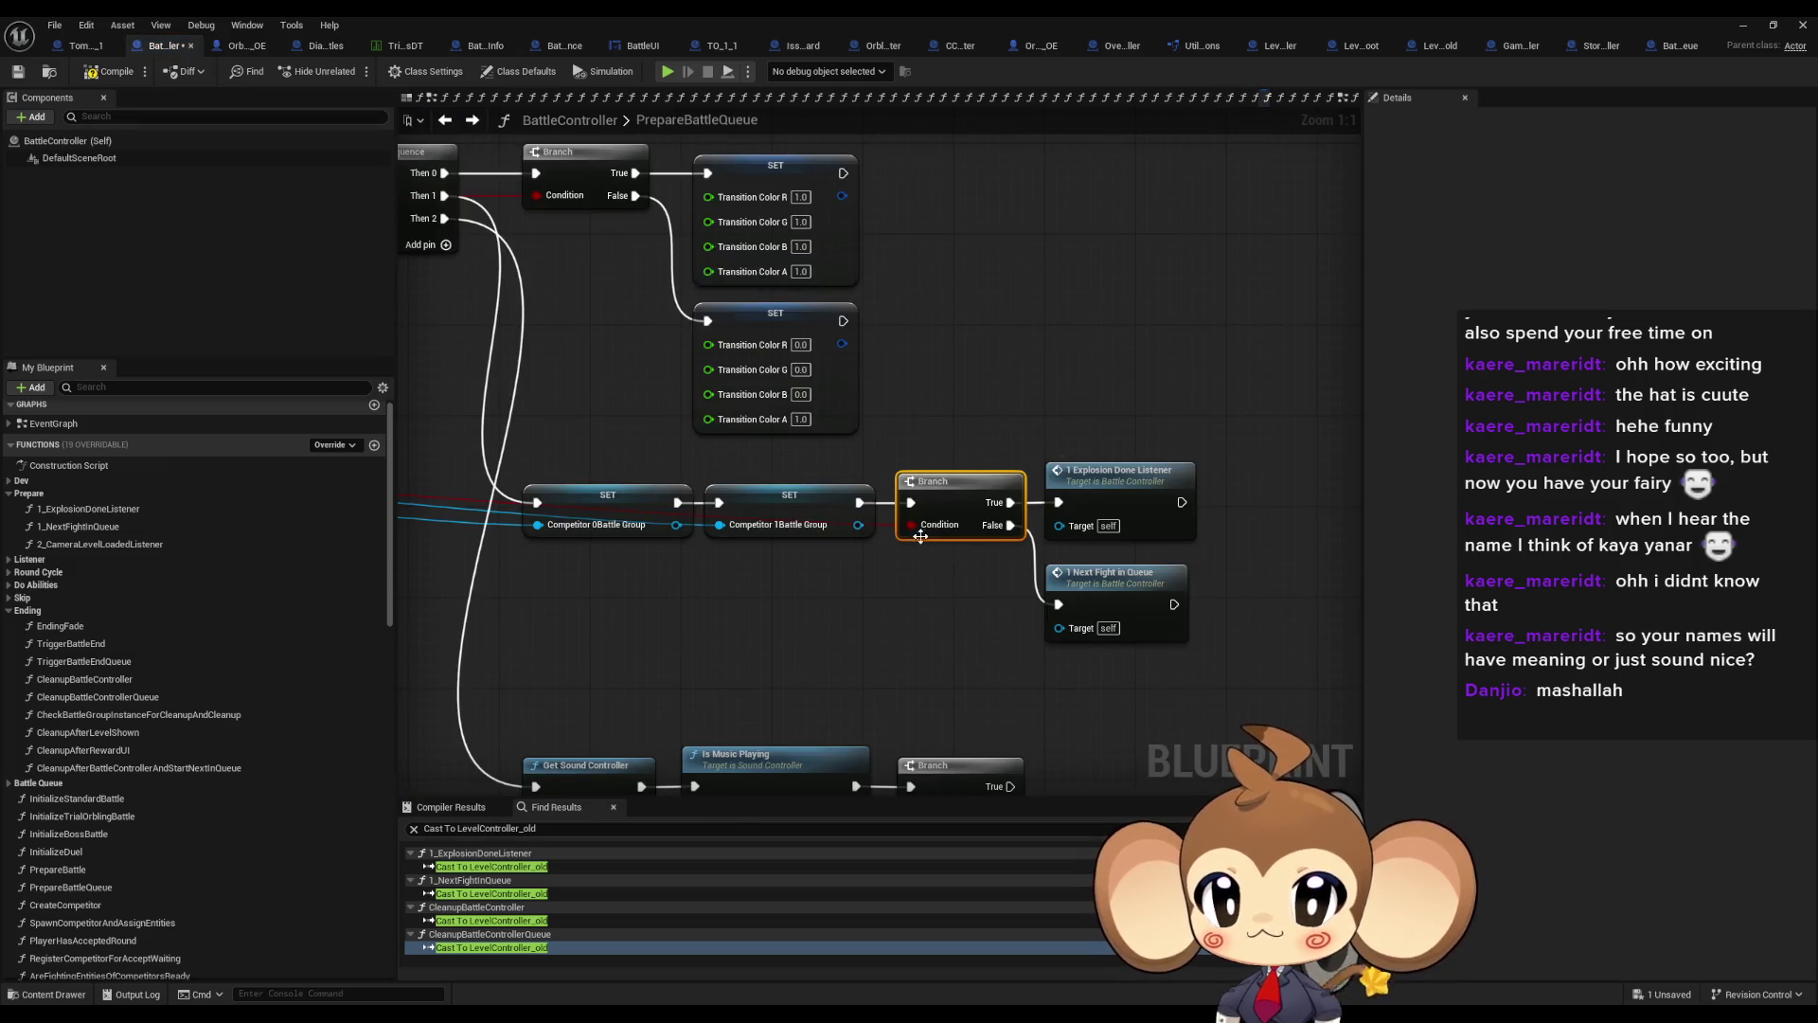
Open 1_NextFightInQueue and follow its Switch Level call into LevelLoadingController's SwitchLevel
scroll(920, 536, "down", 3)
scroll(763, 494, "up", 3)
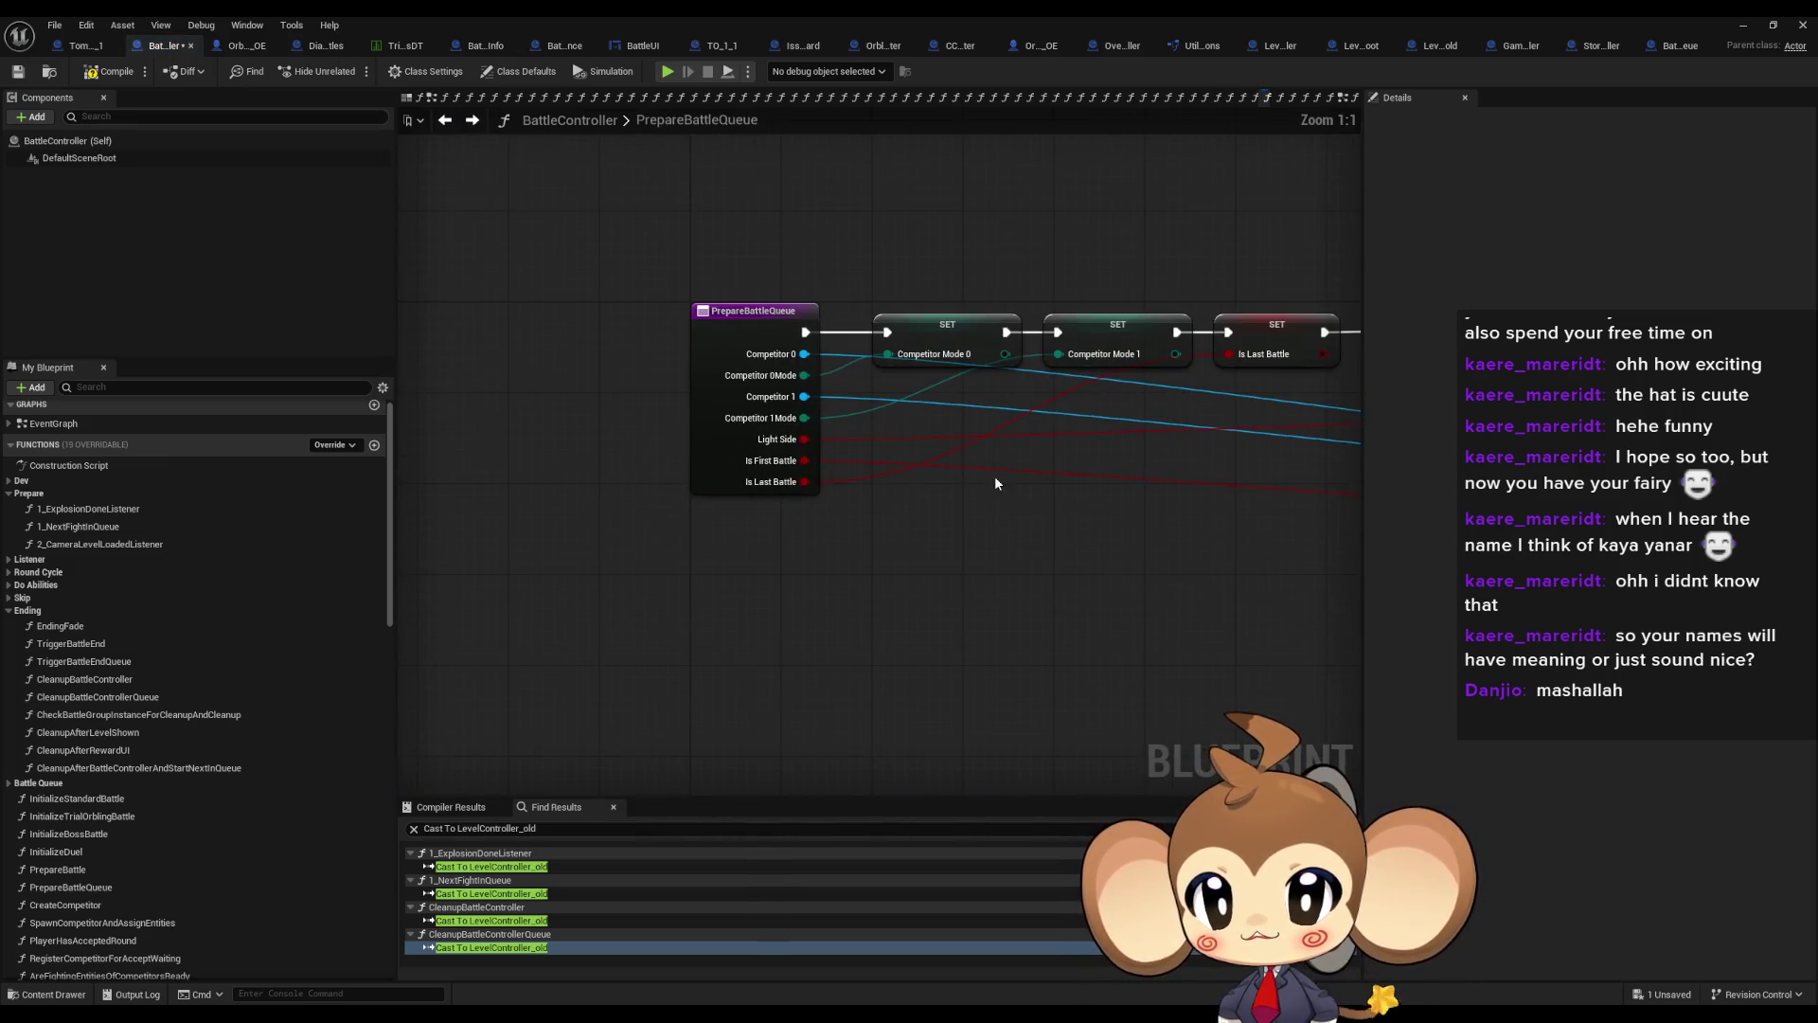
scroll(1004, 476, "down", 5)
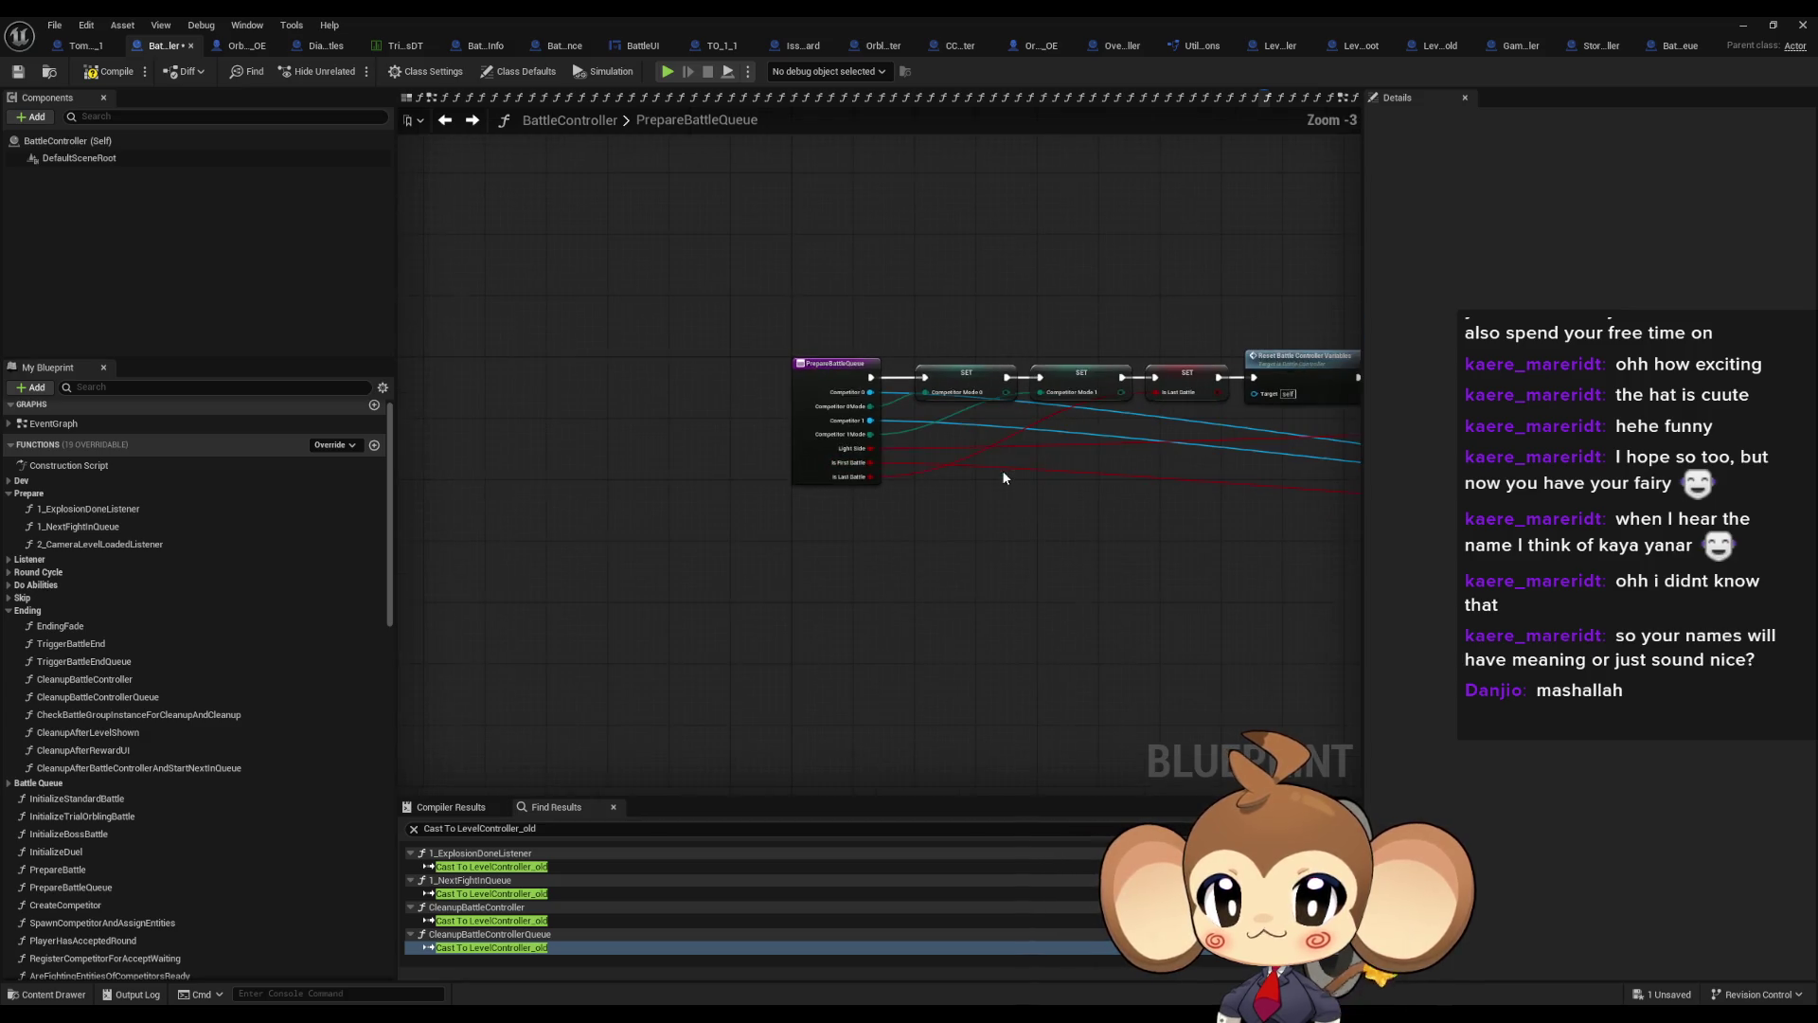
scroll(1020, 467, "up", 5)
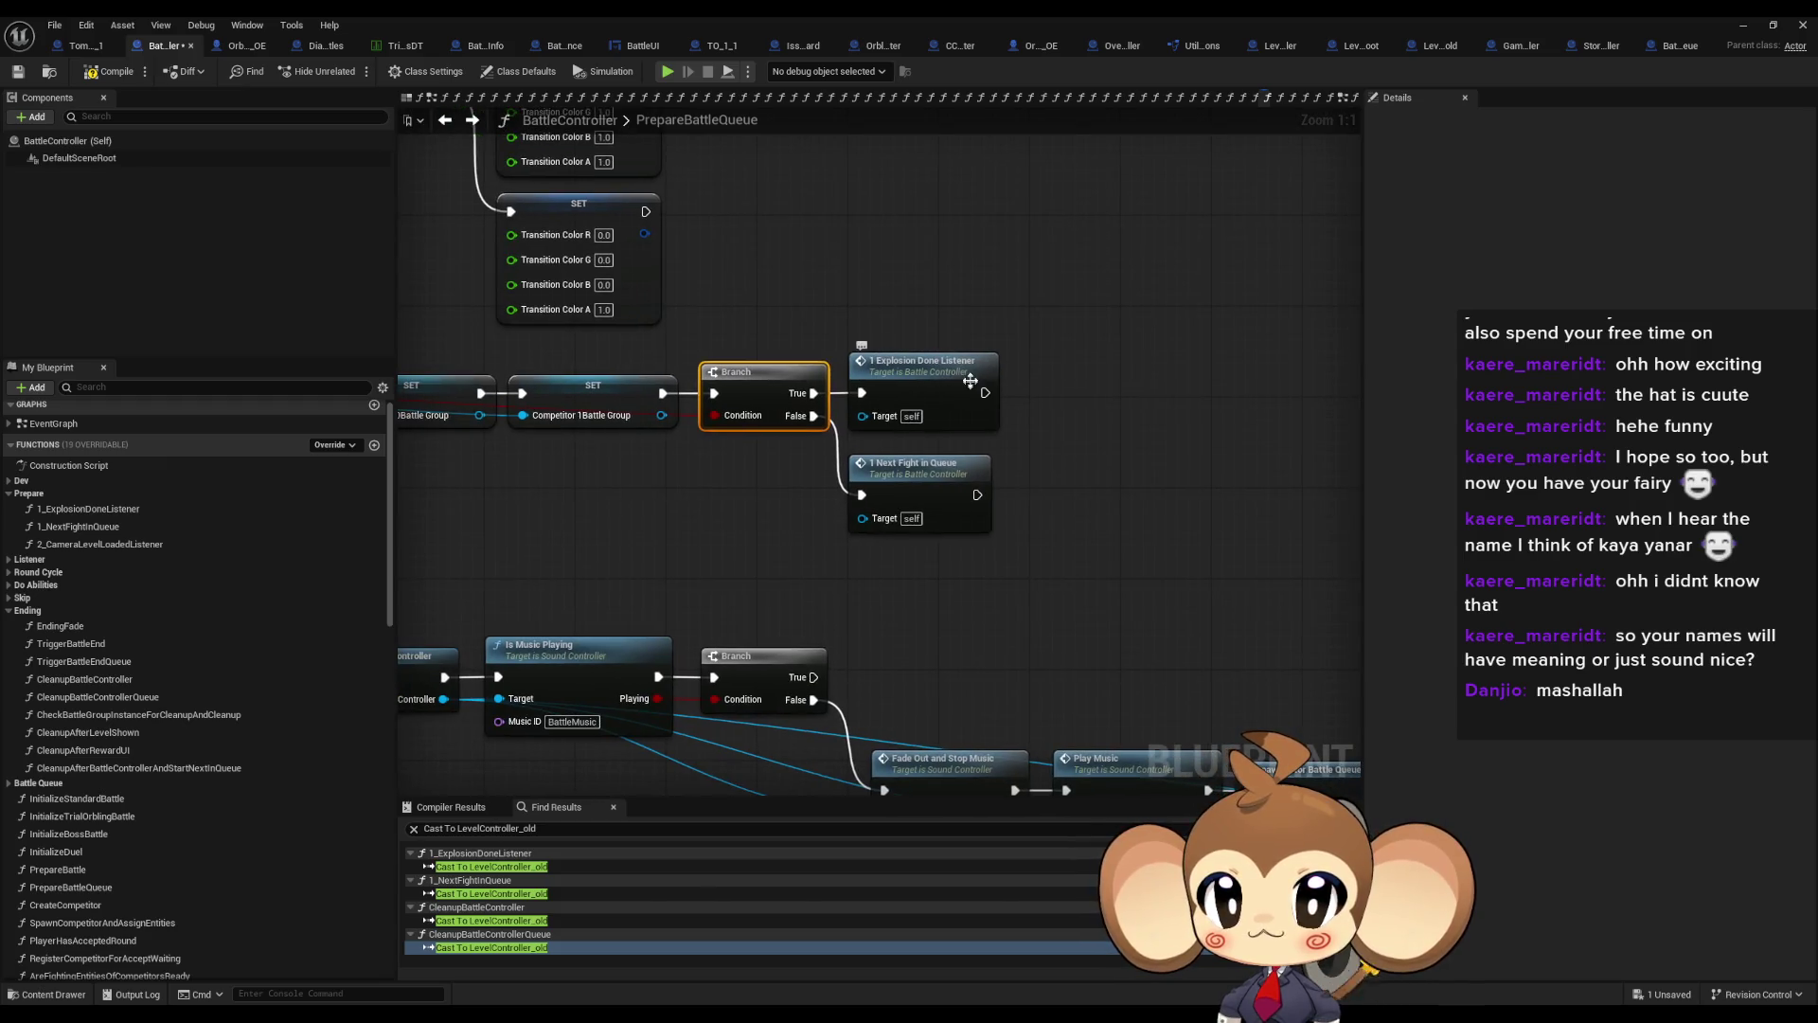
double_click(924, 480)
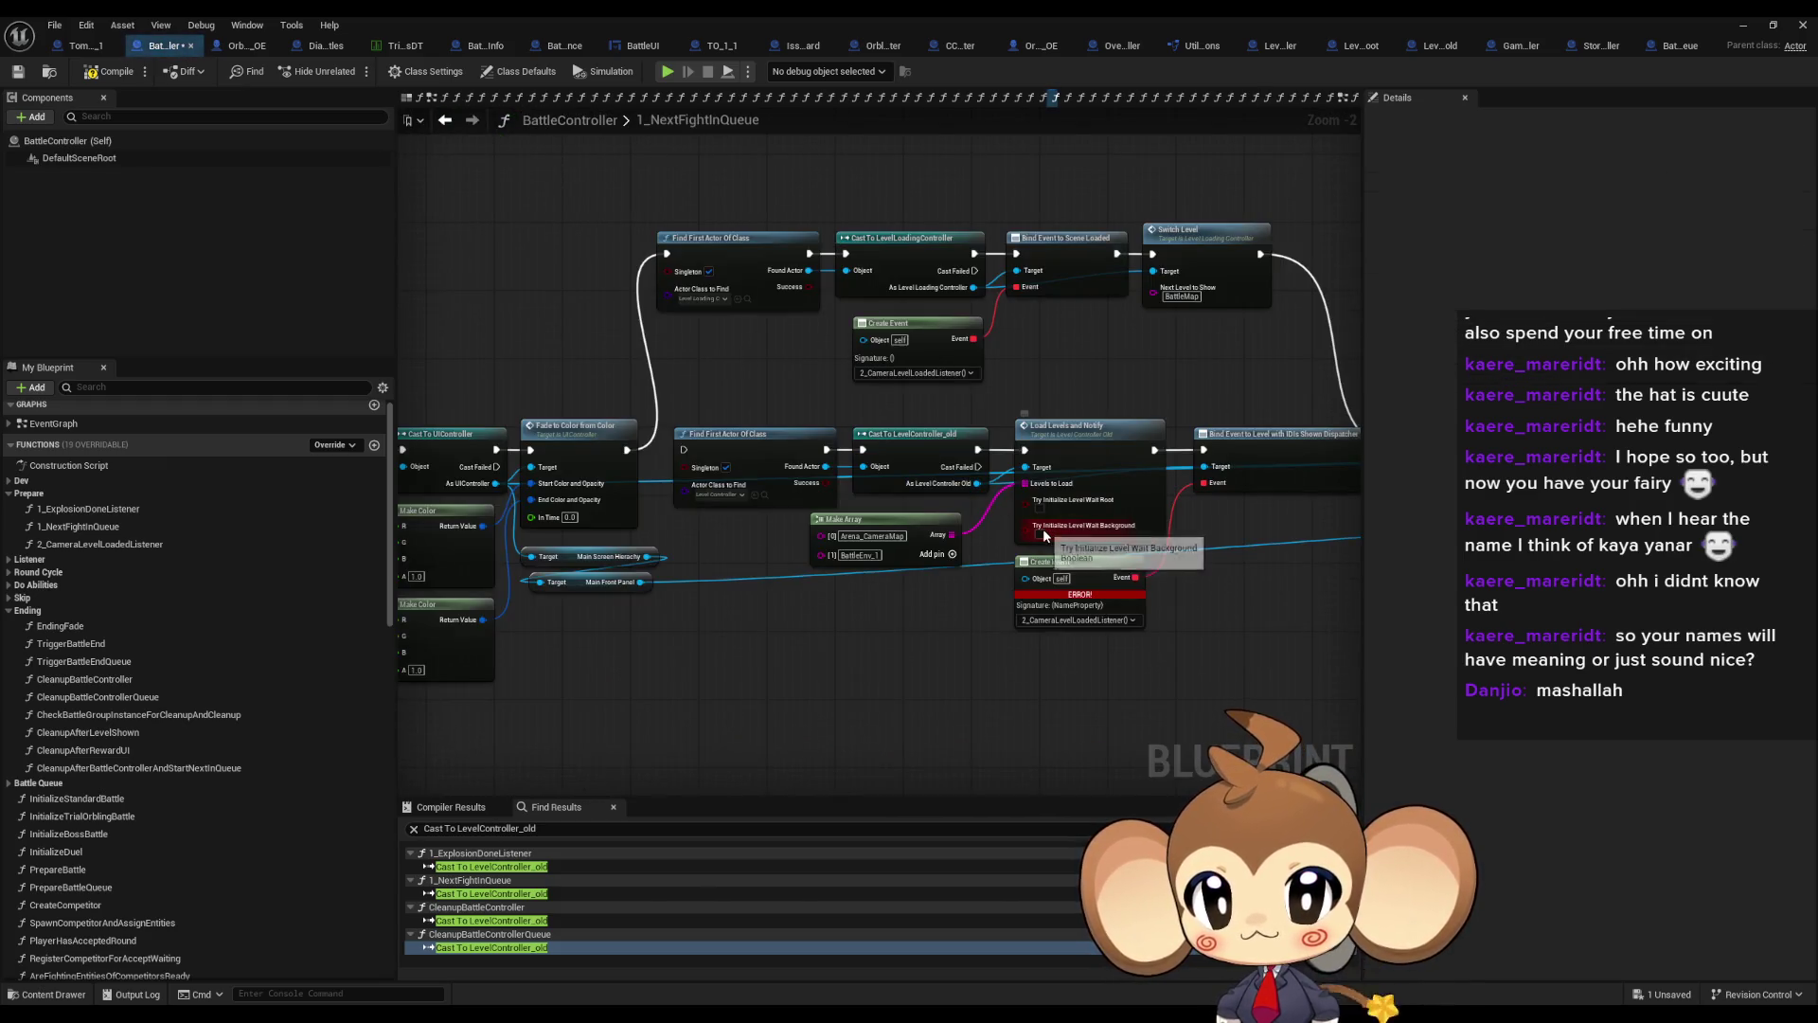
left_click_drag(599, 183, 1181, 371)
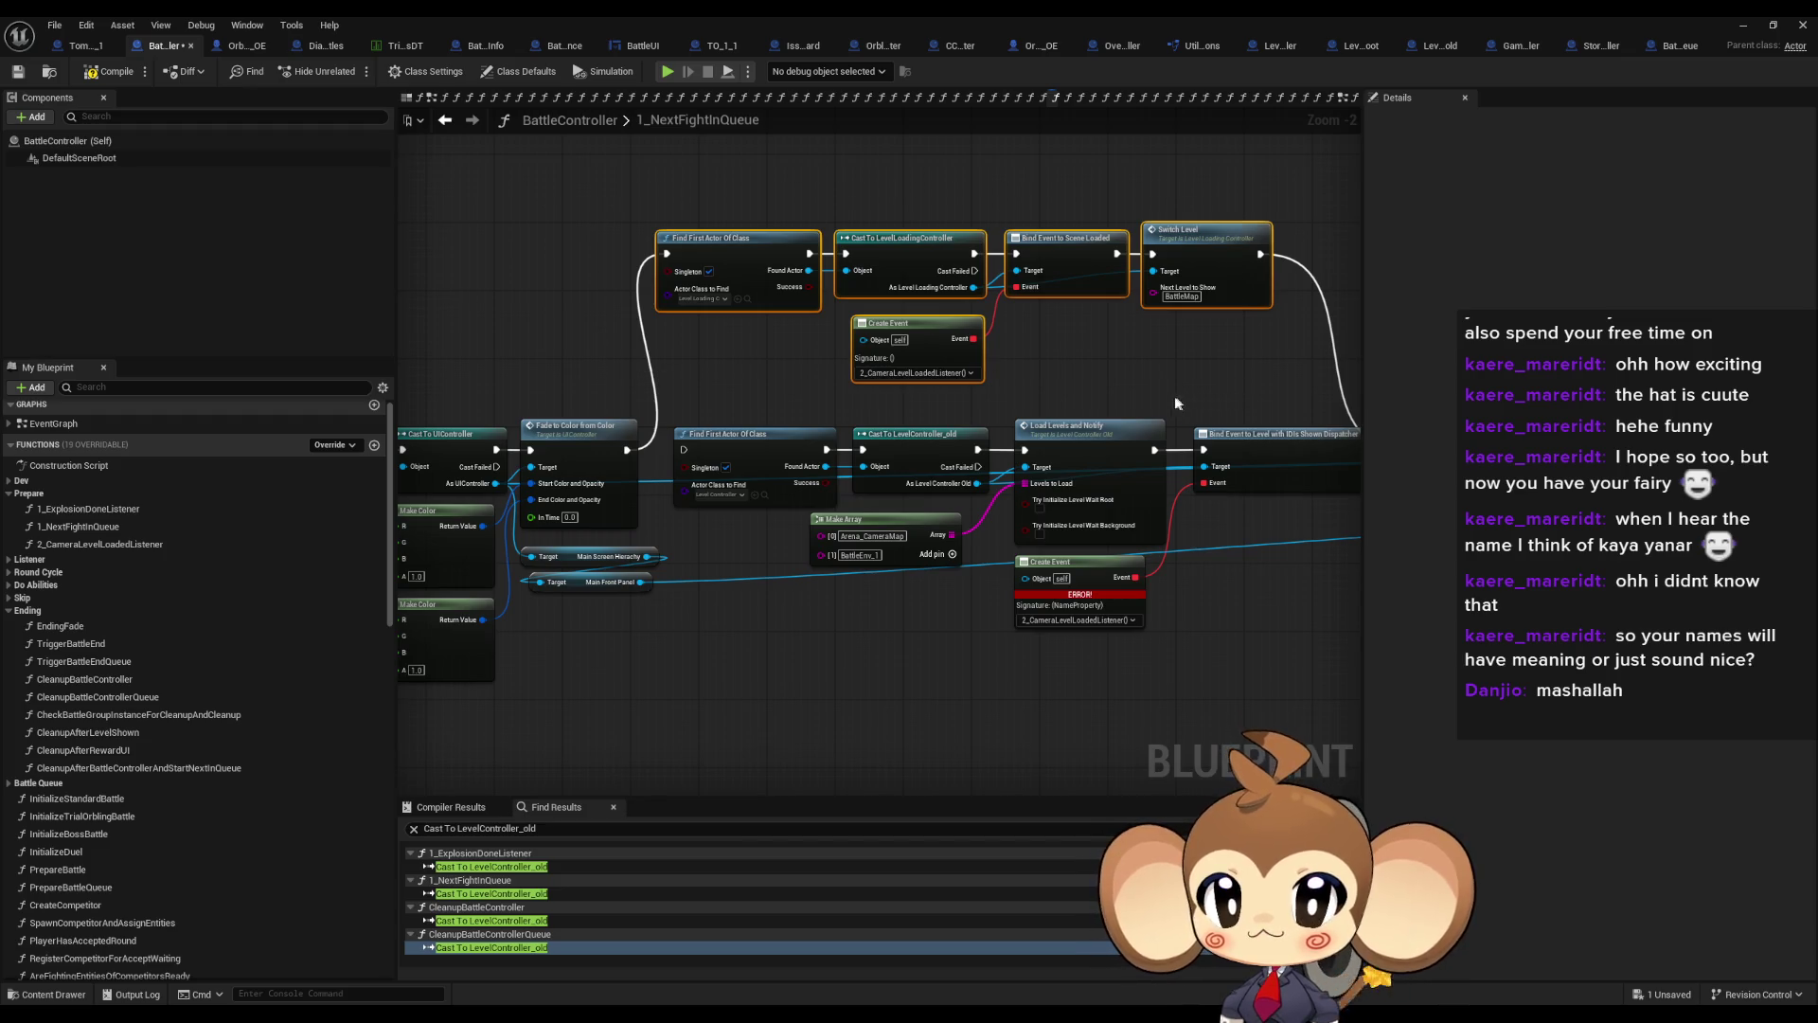
double_click(1190, 273)
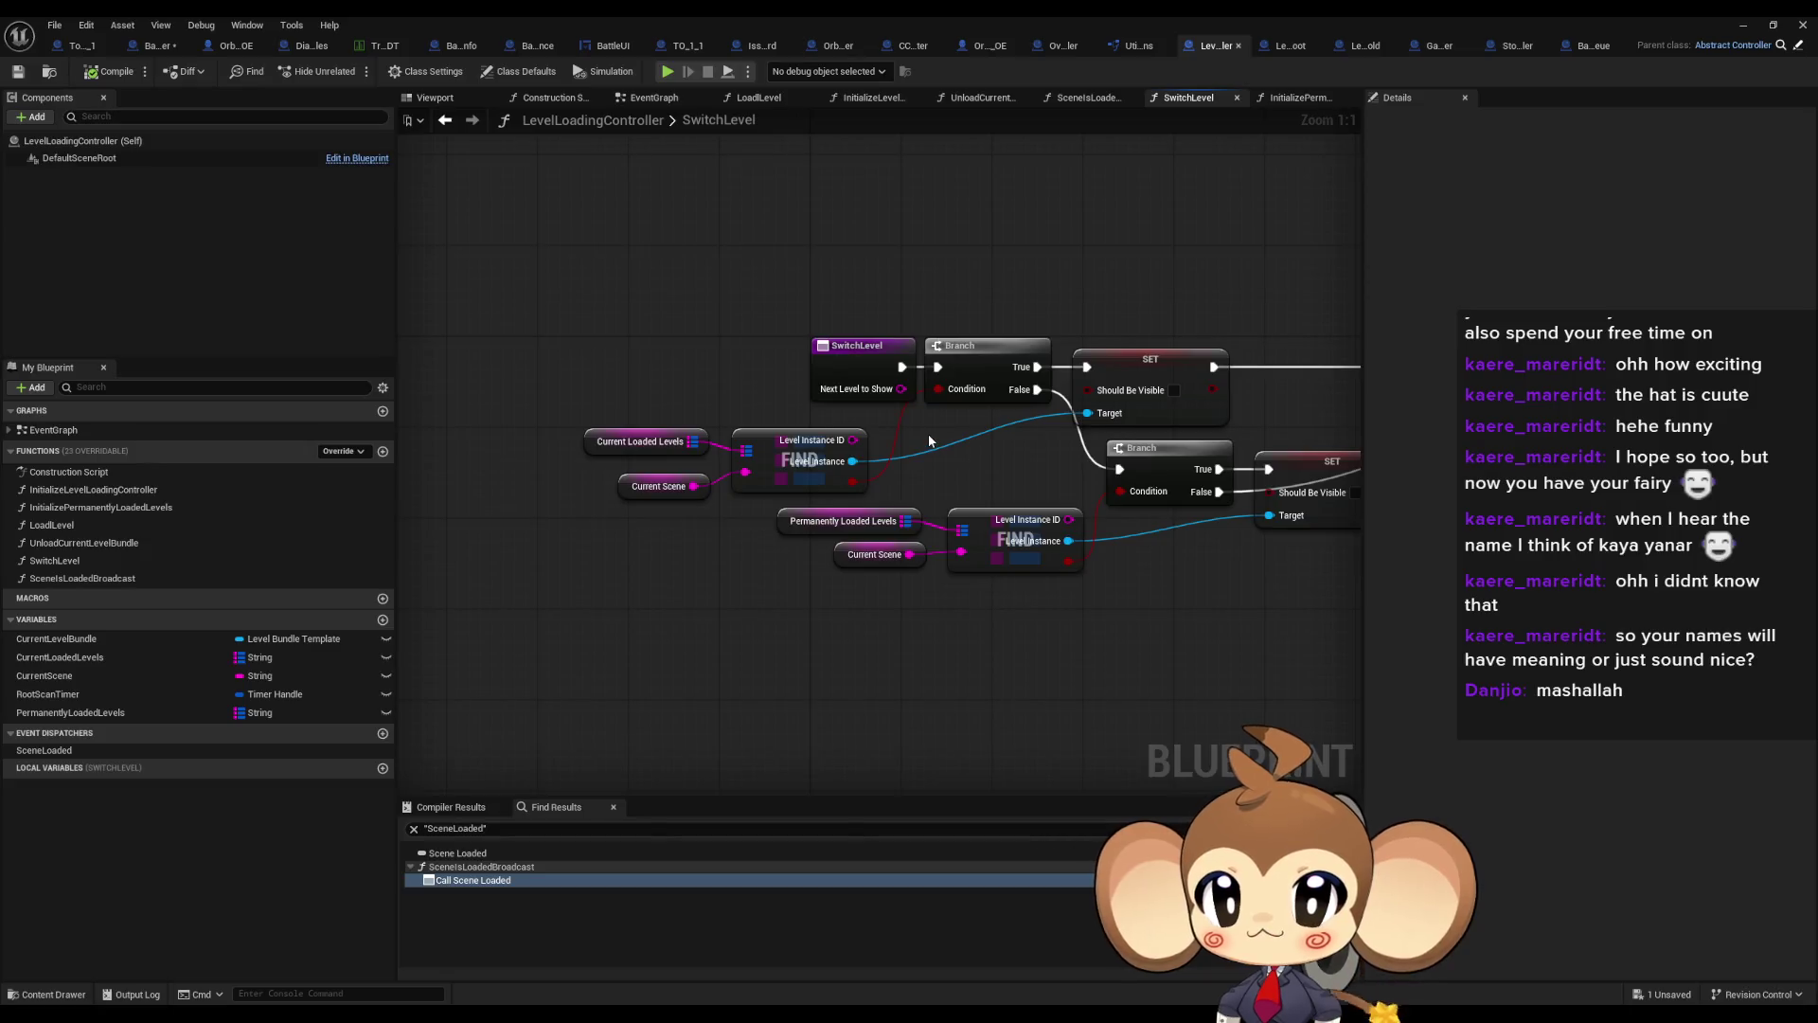
Pan the SwitchLevel graph across the Current Scene and Should Be Visible setters, then minimize the blueprint editor
left_click_drag(928, 434, 818, 422)
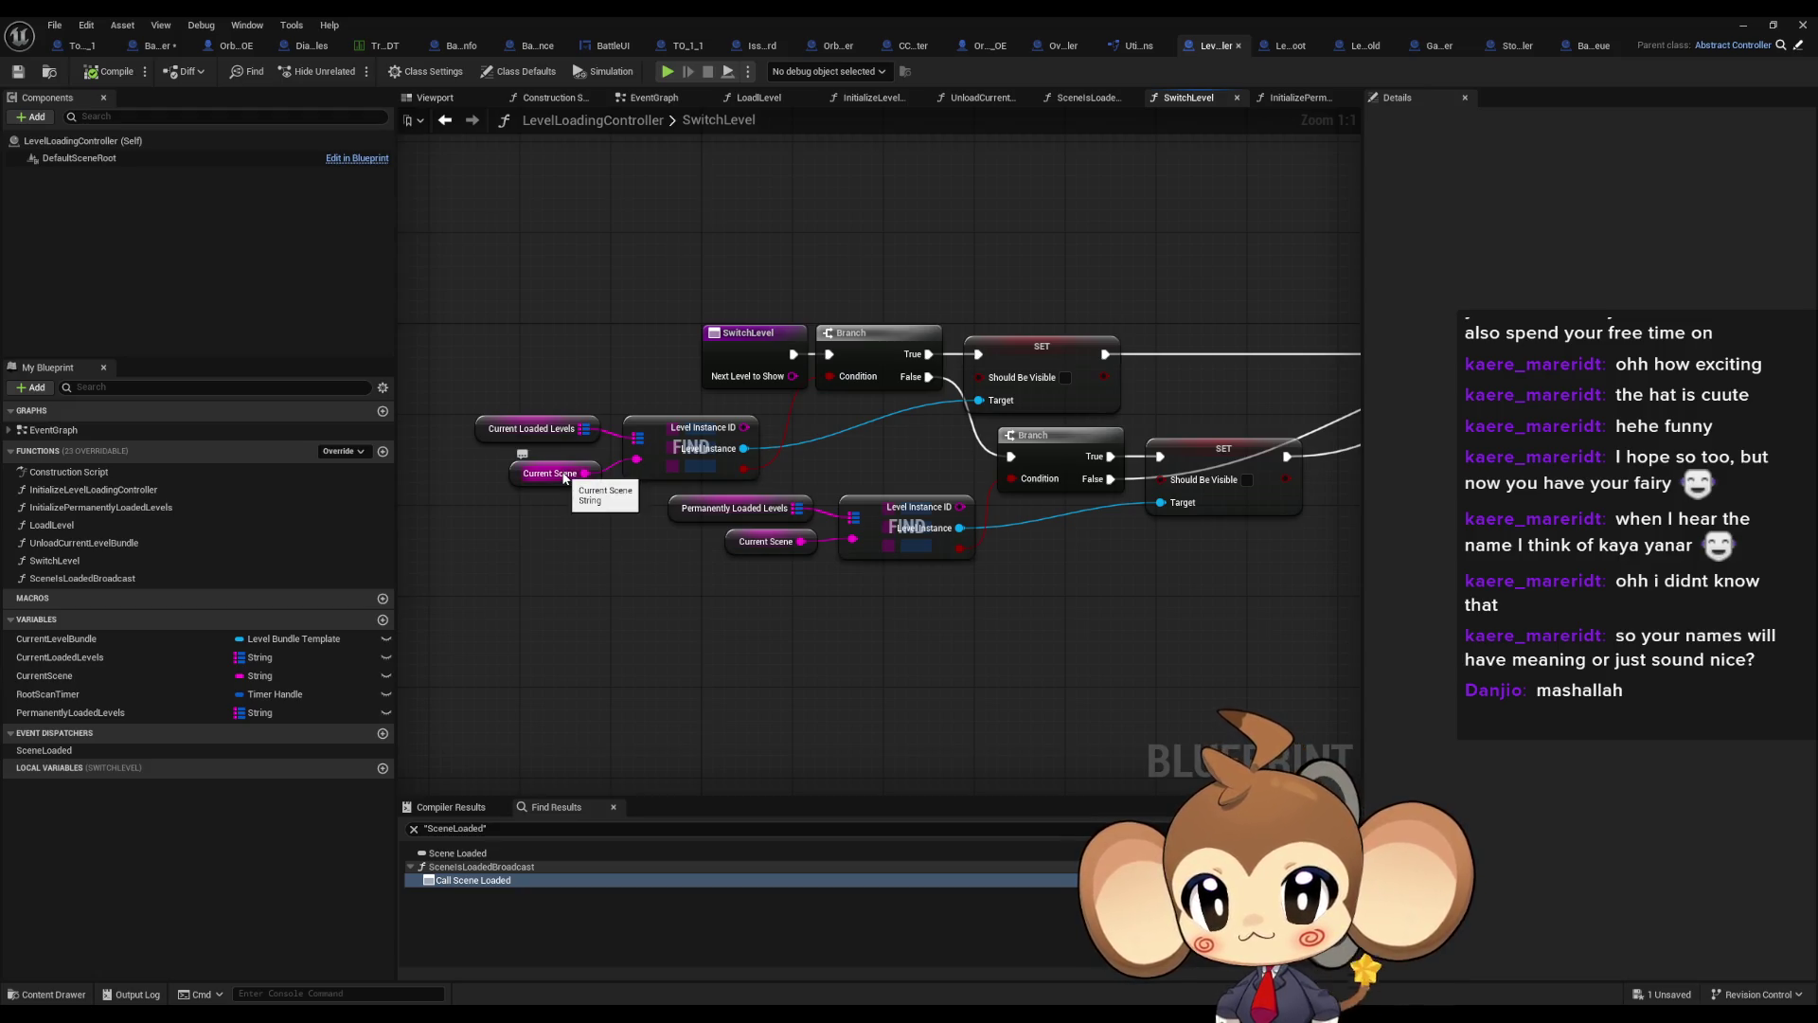
left_click_drag(1075, 393, 998, 450)
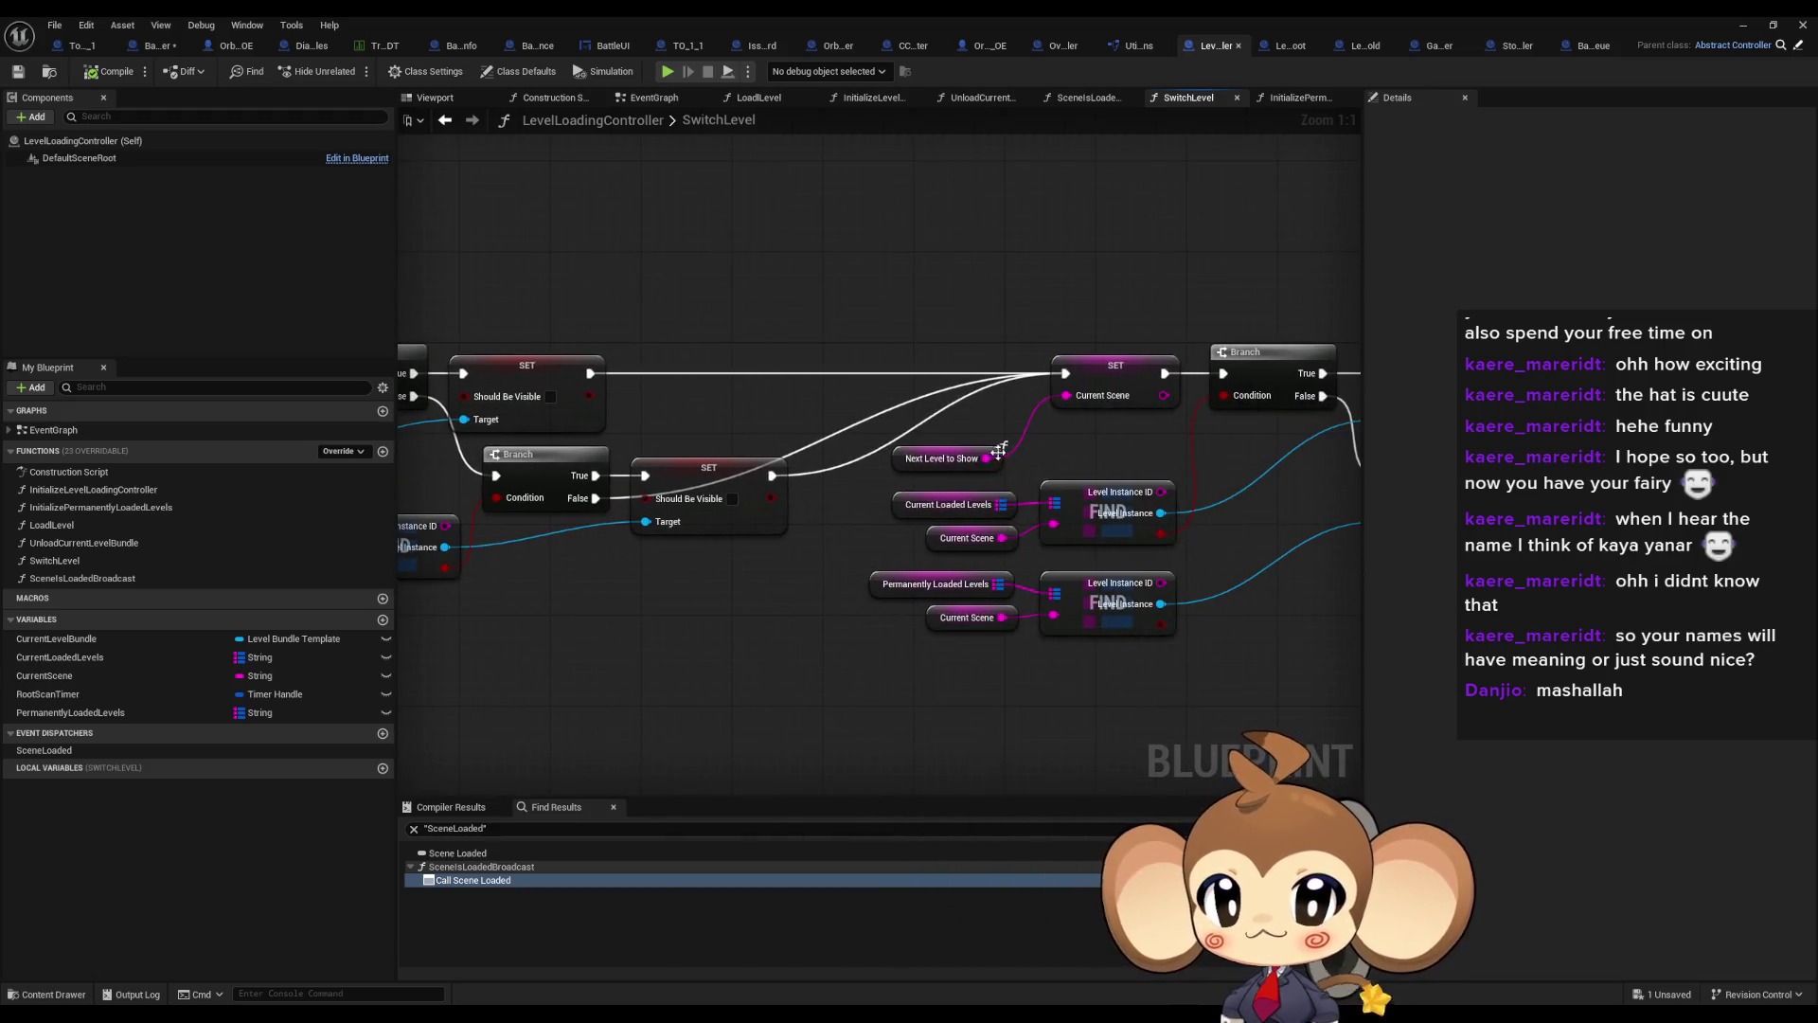
left_click_drag(1192, 420, 961, 395)
left_click_drag(958, 617, 1503, 557)
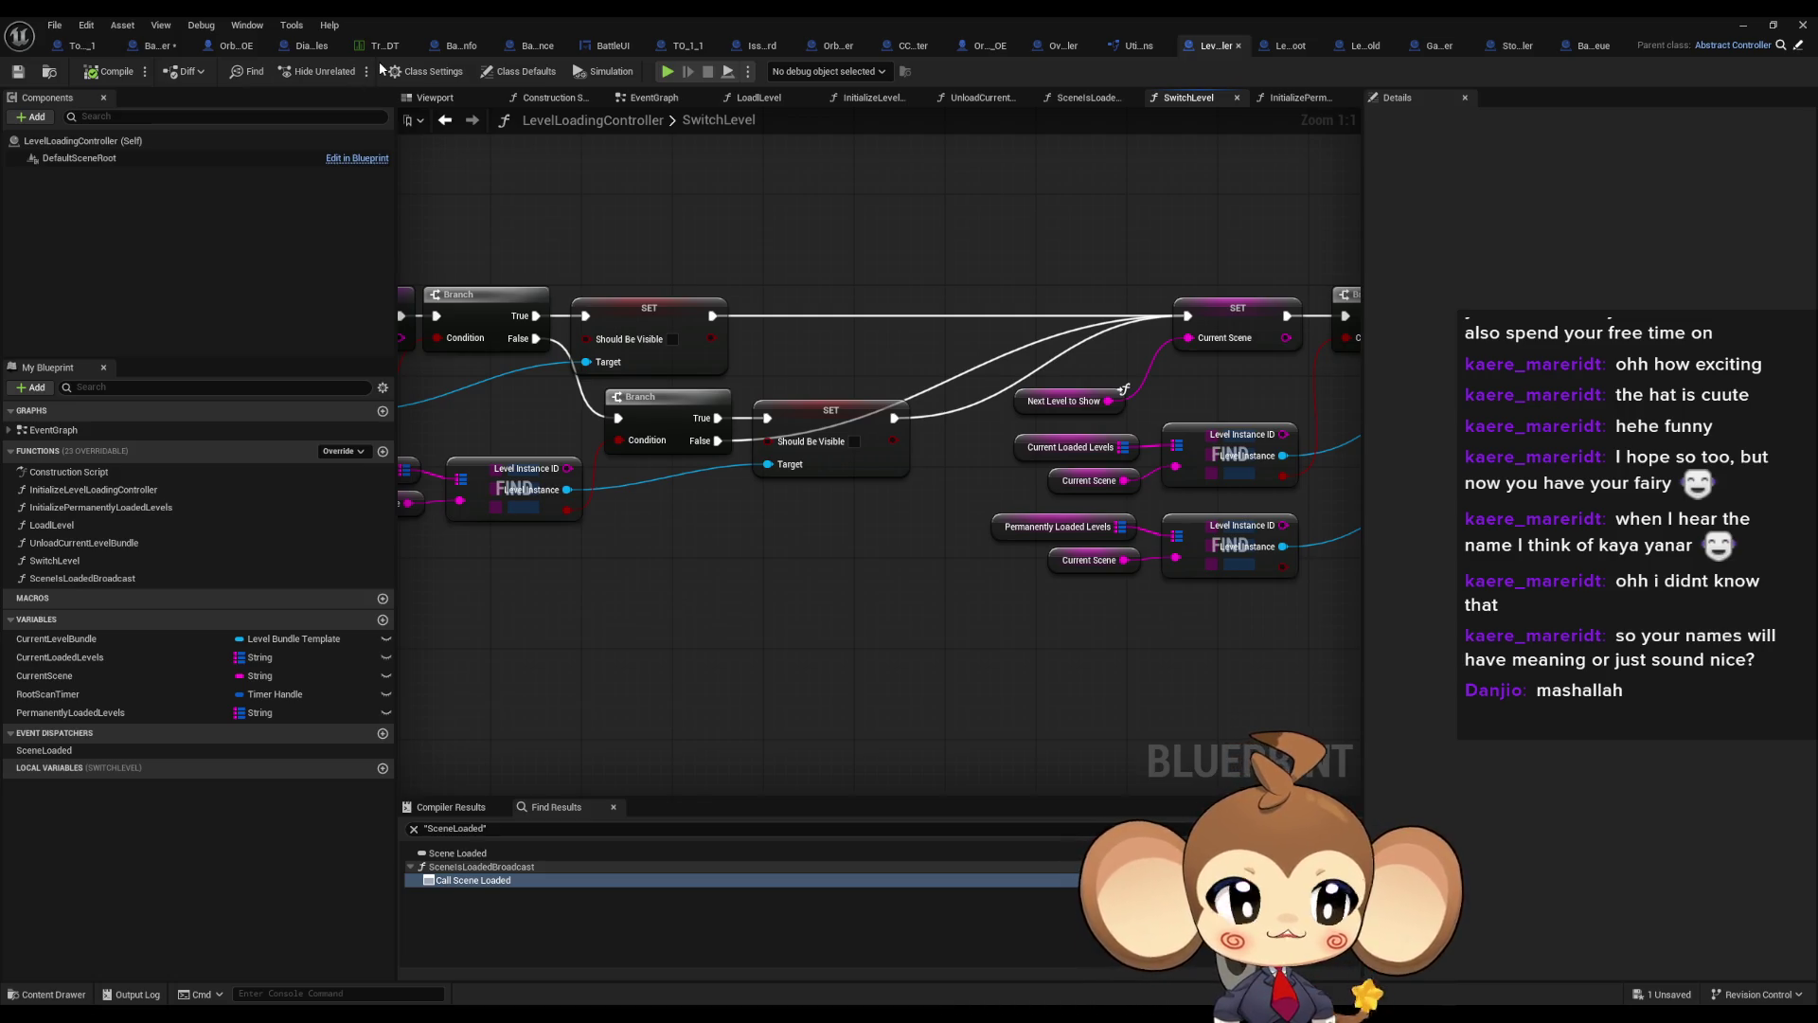
left_click(1731, 33)
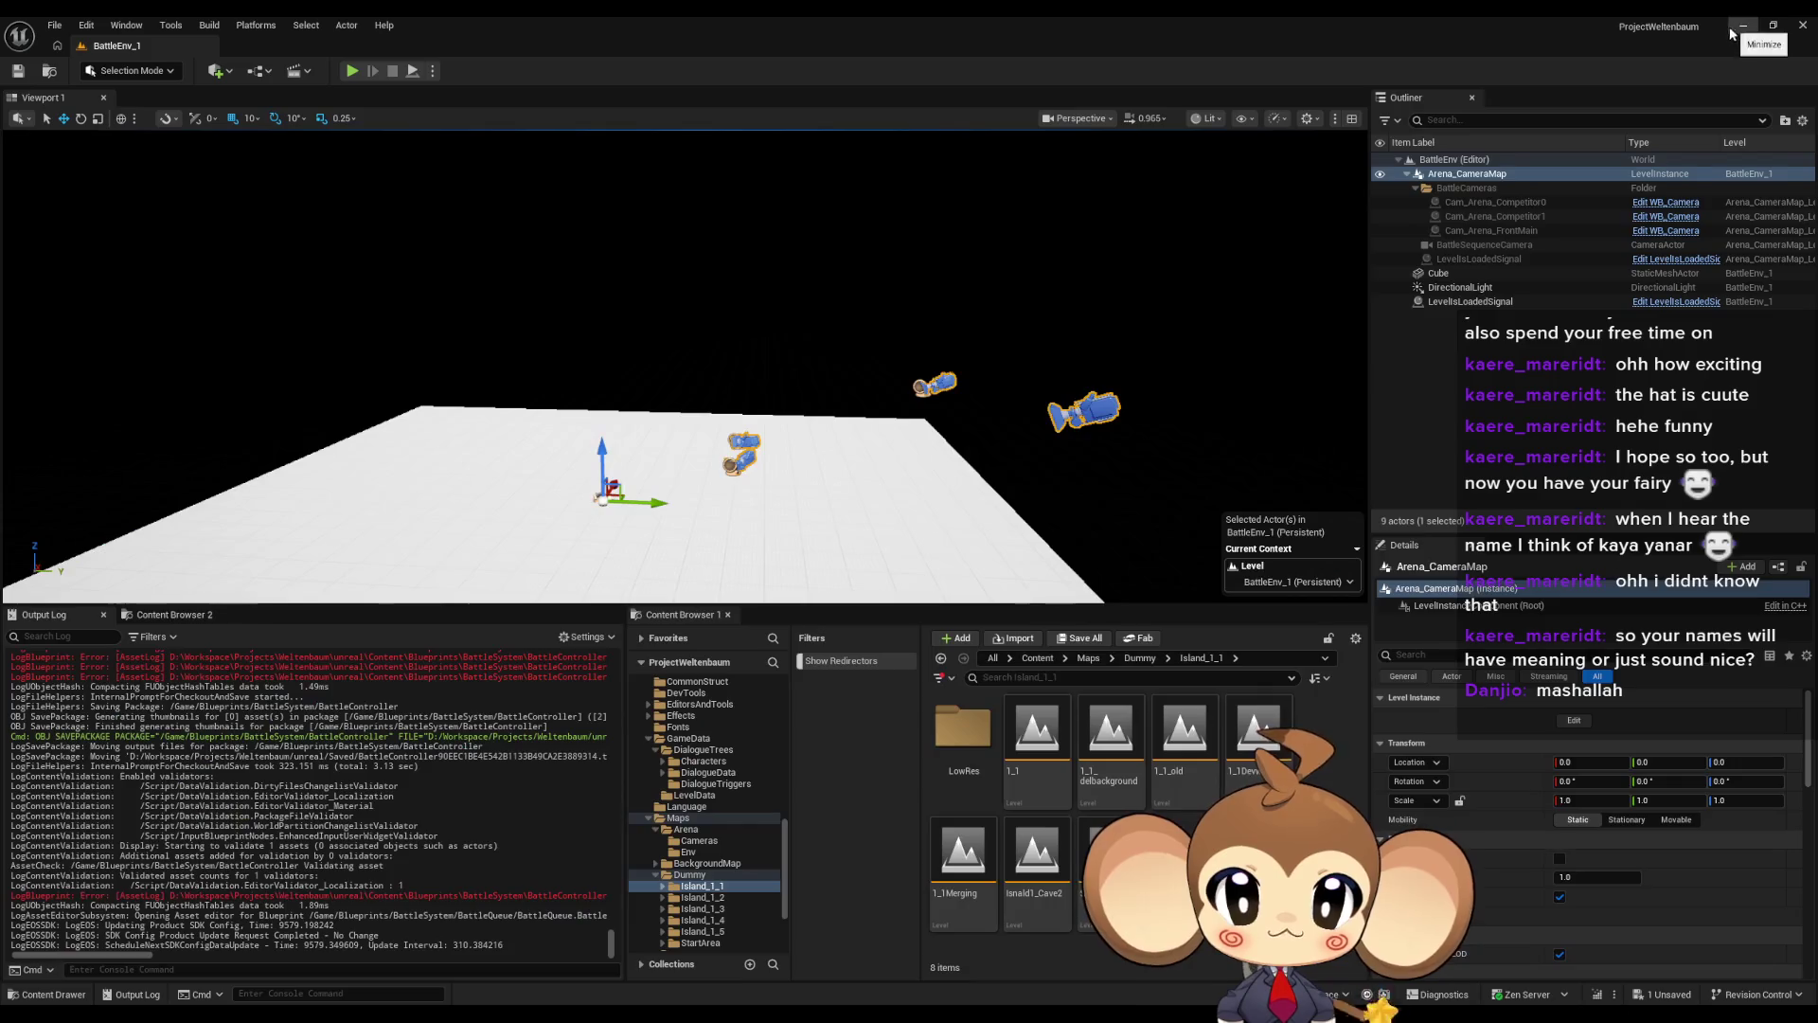
From the root Content folder, save all assets, then run and stop a short Main play test
left_click(1032, 659)
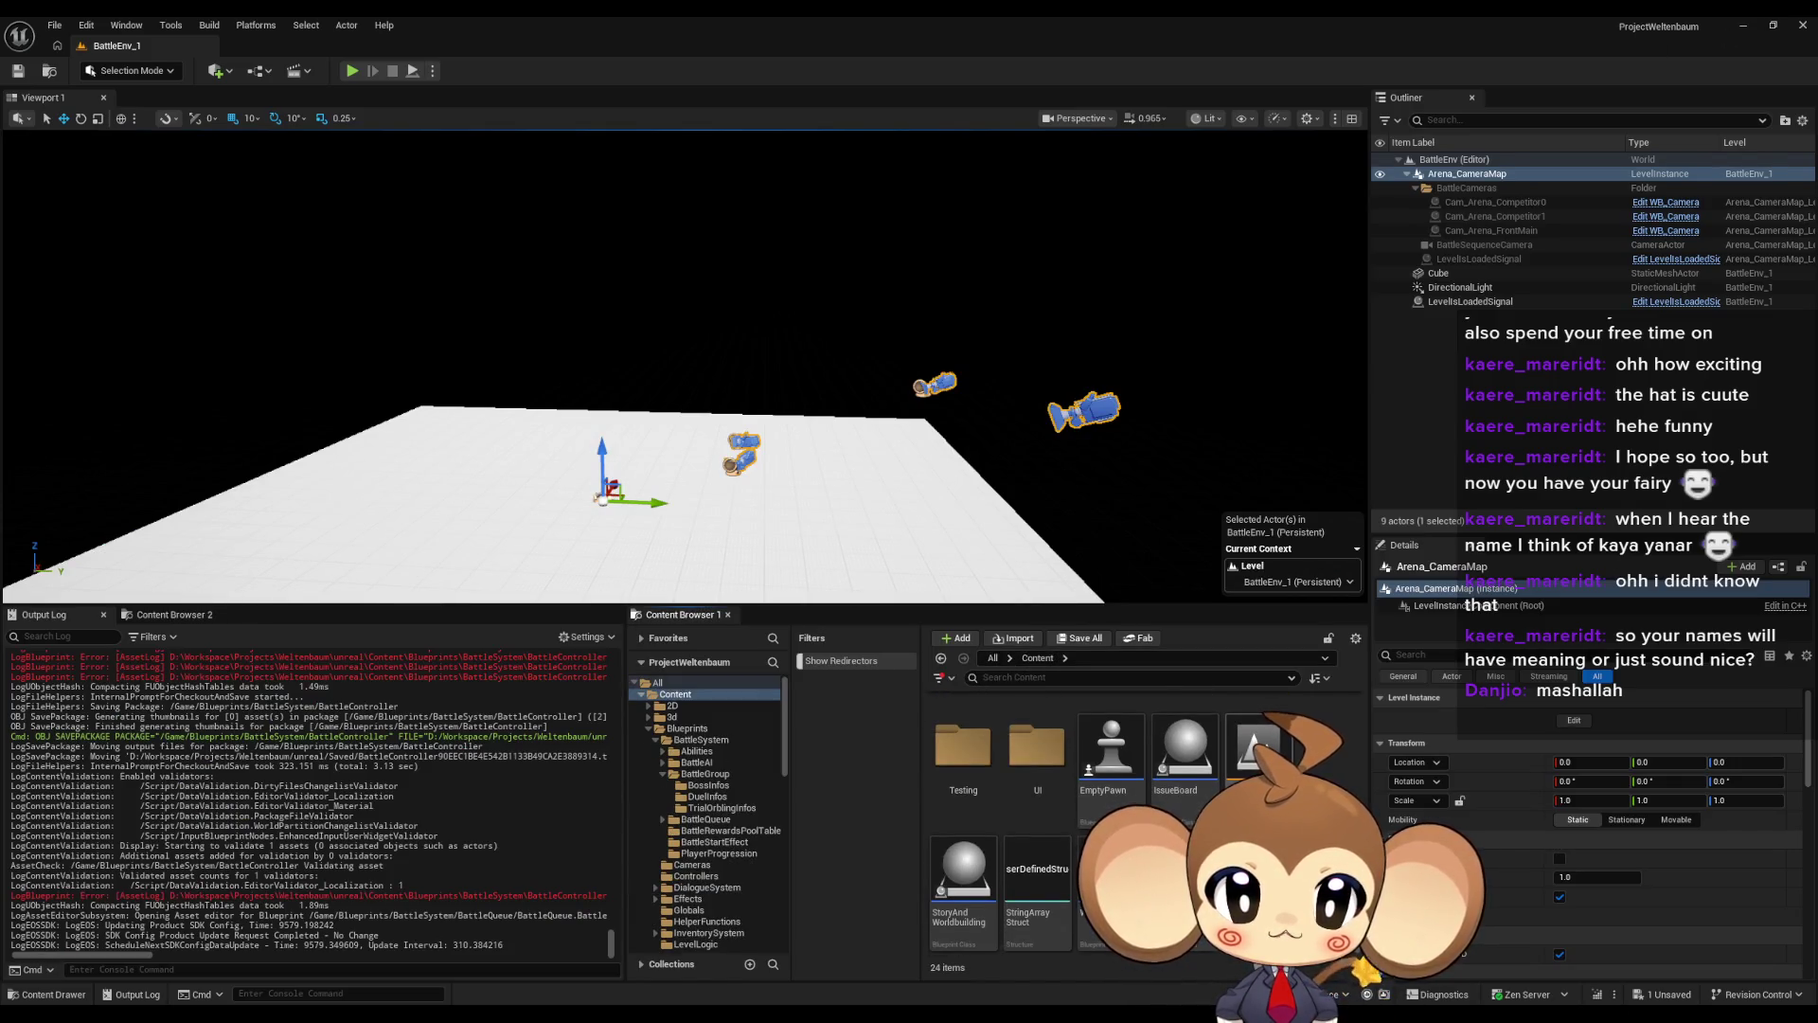
left_click(54, 26)
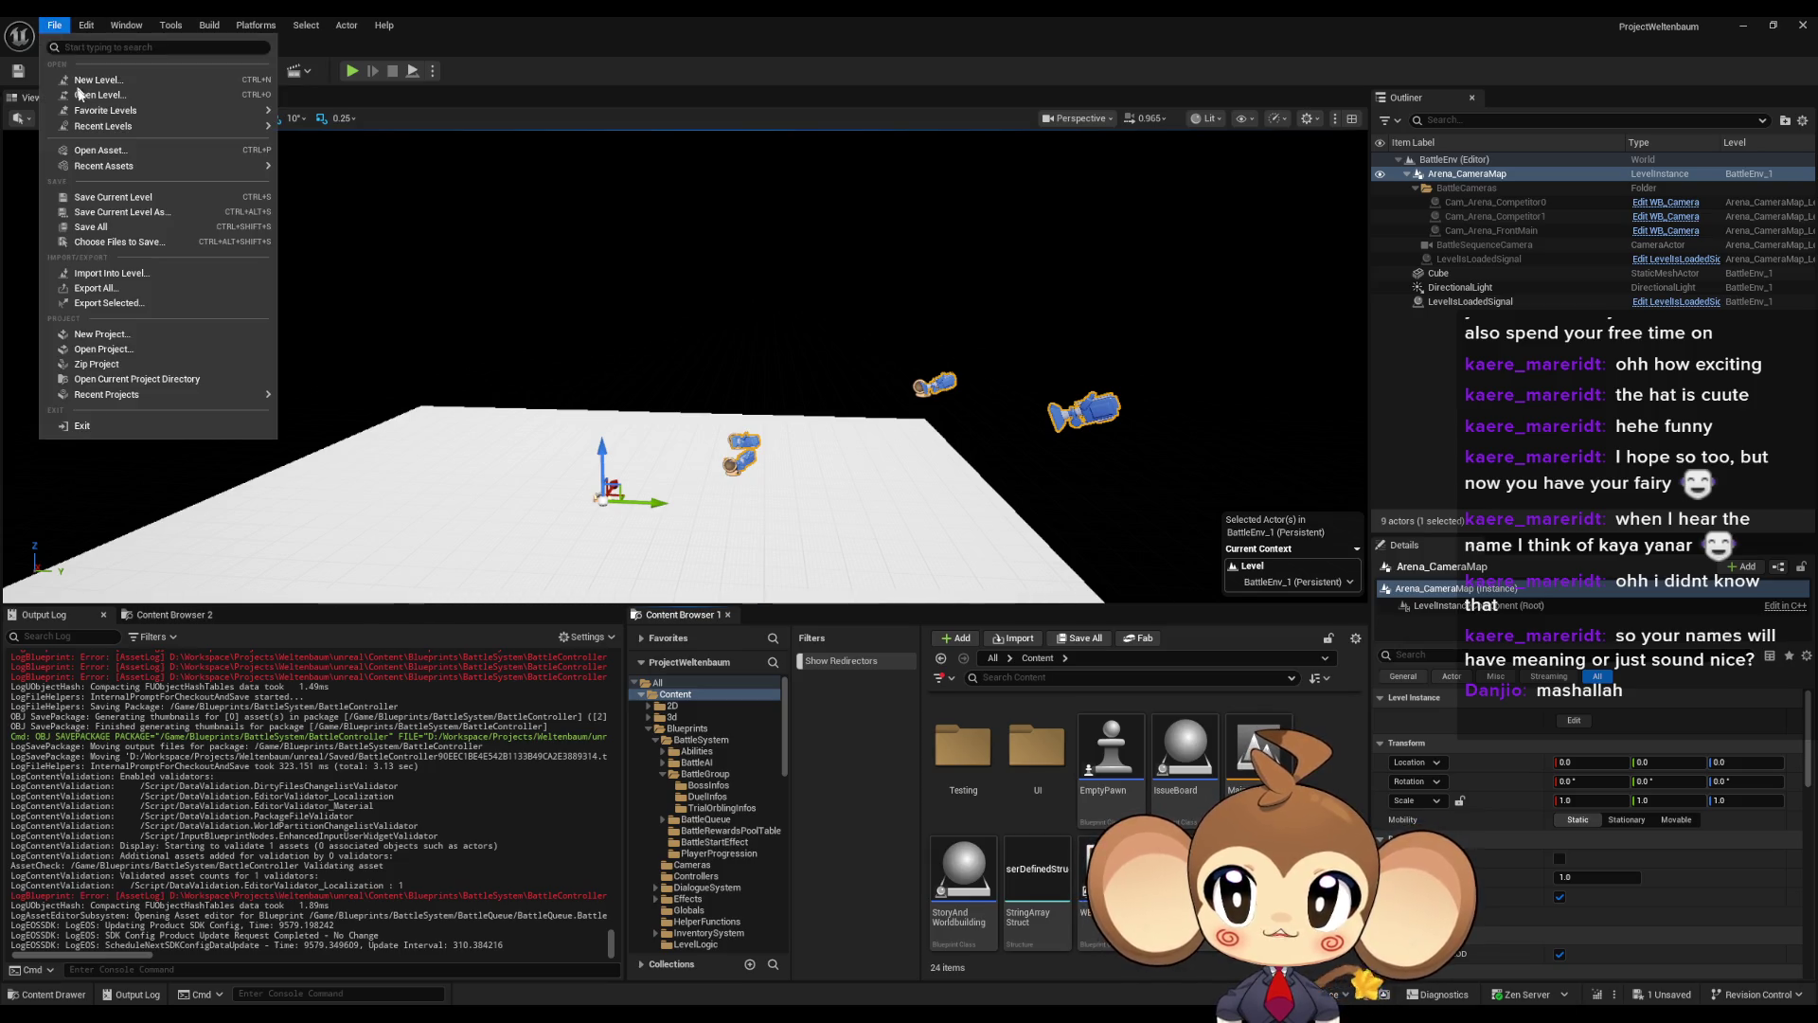
left_click(130, 233)
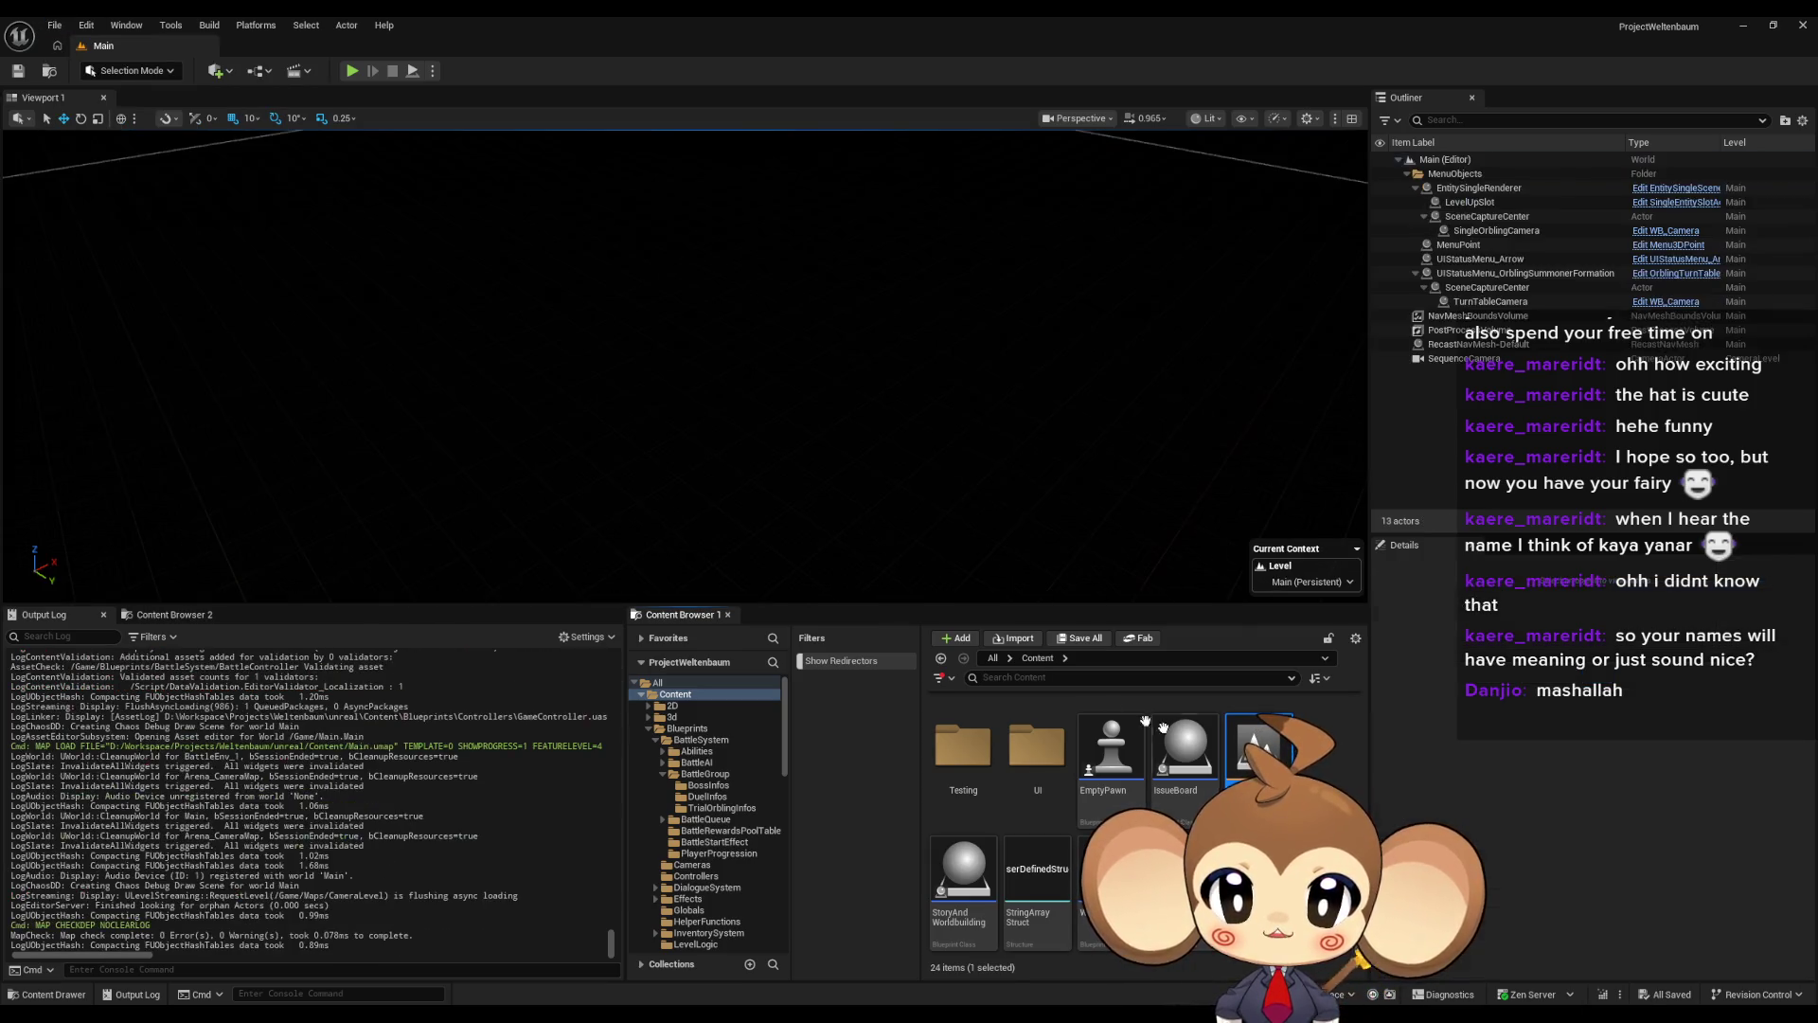
left_click(353, 71)
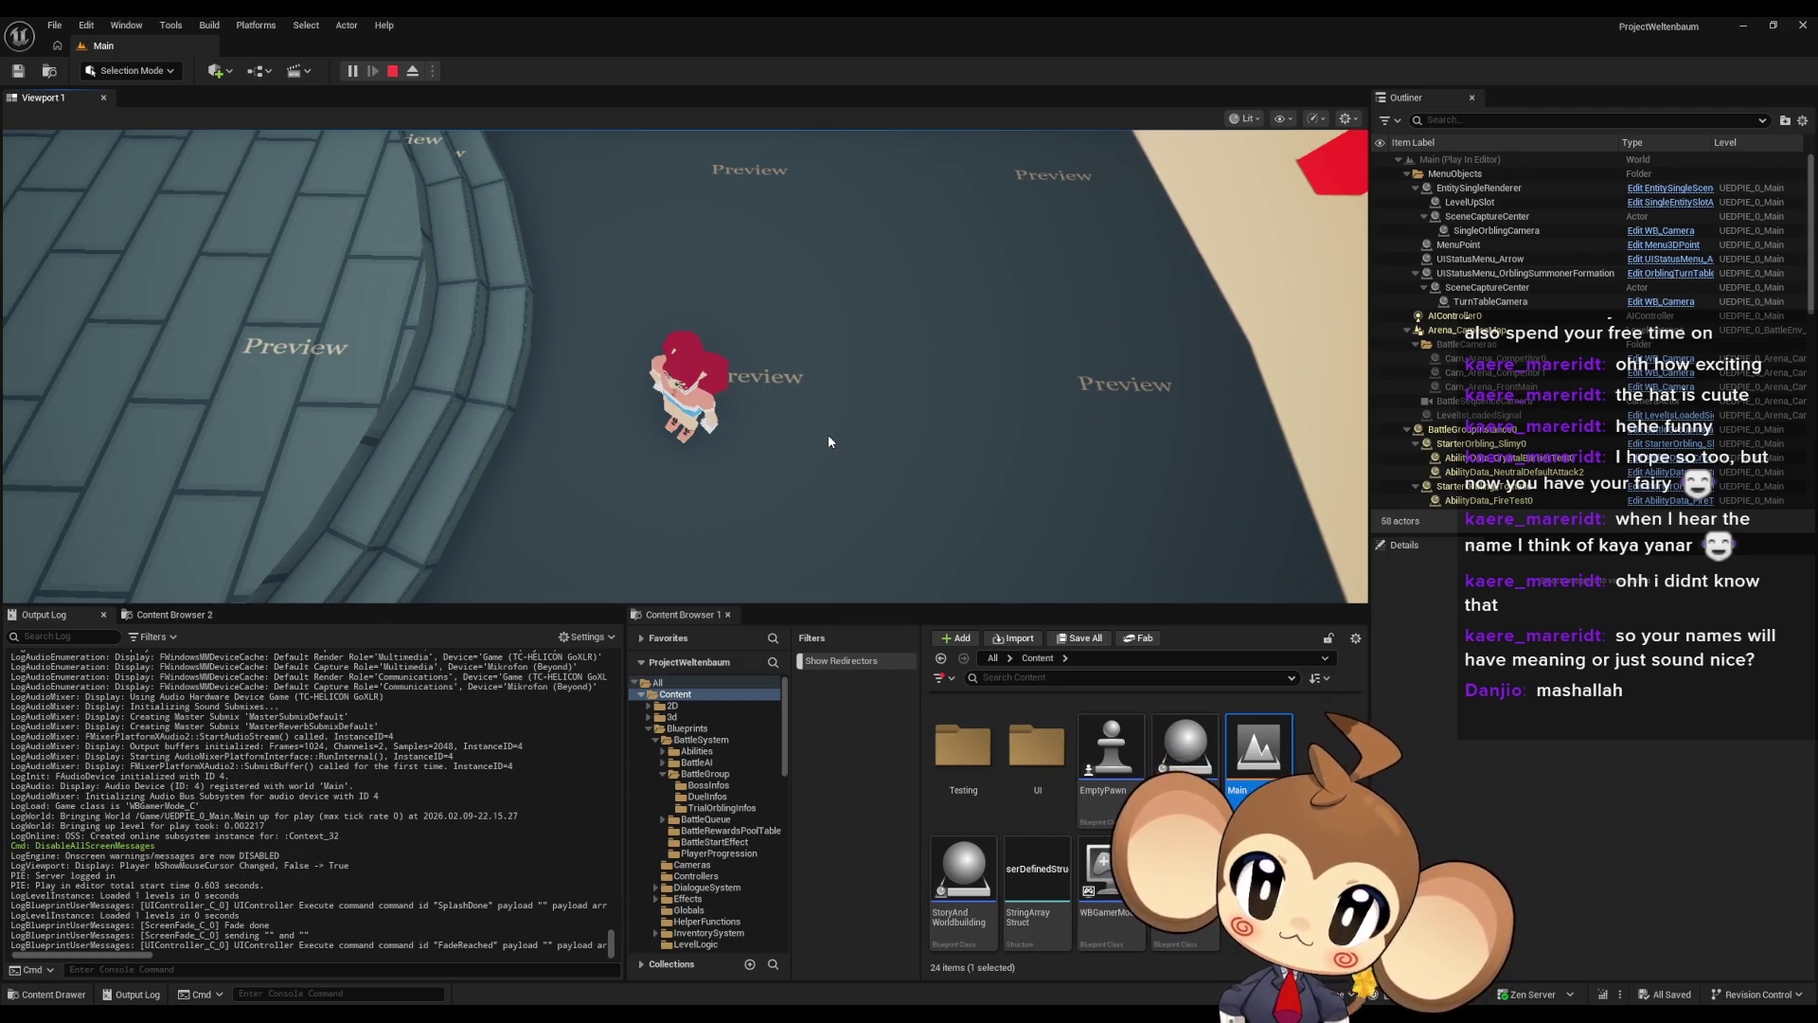
left_click(392, 71)
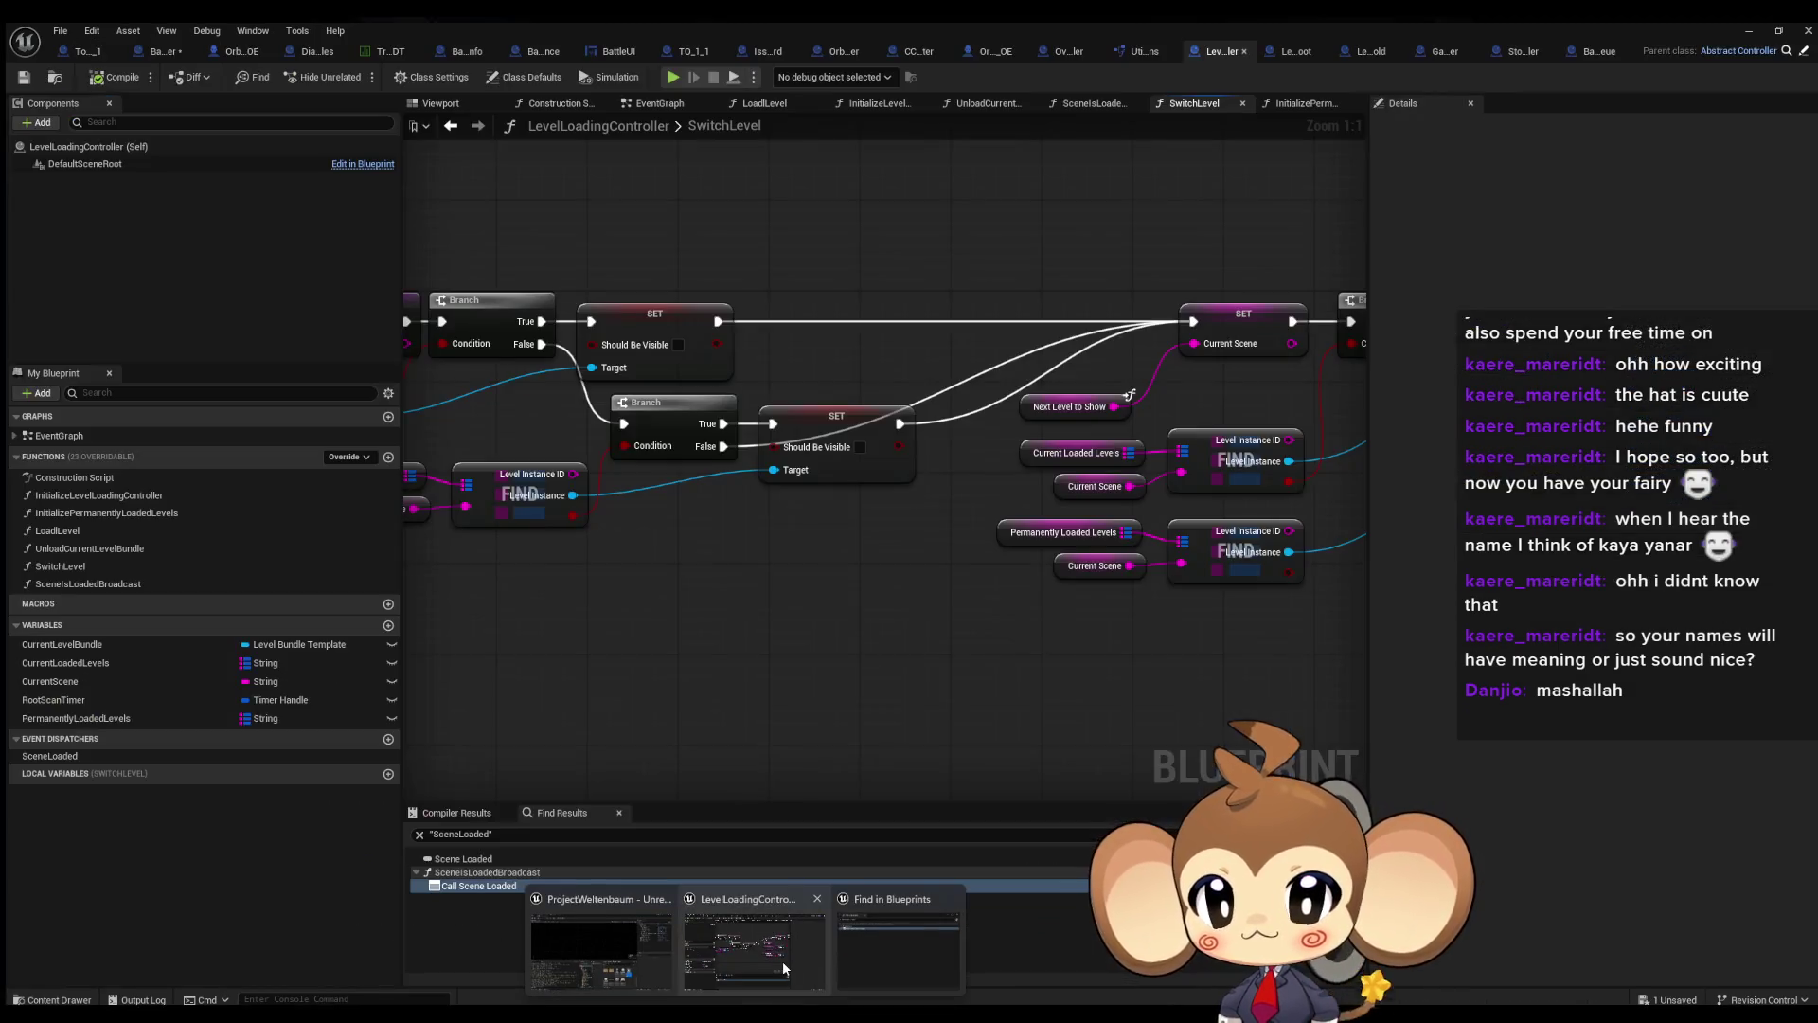
In InitializePermanentlyLoadedLevels, add a Set Should Be Visible node from Load Level Instance's Return Value
left_click(782, 960)
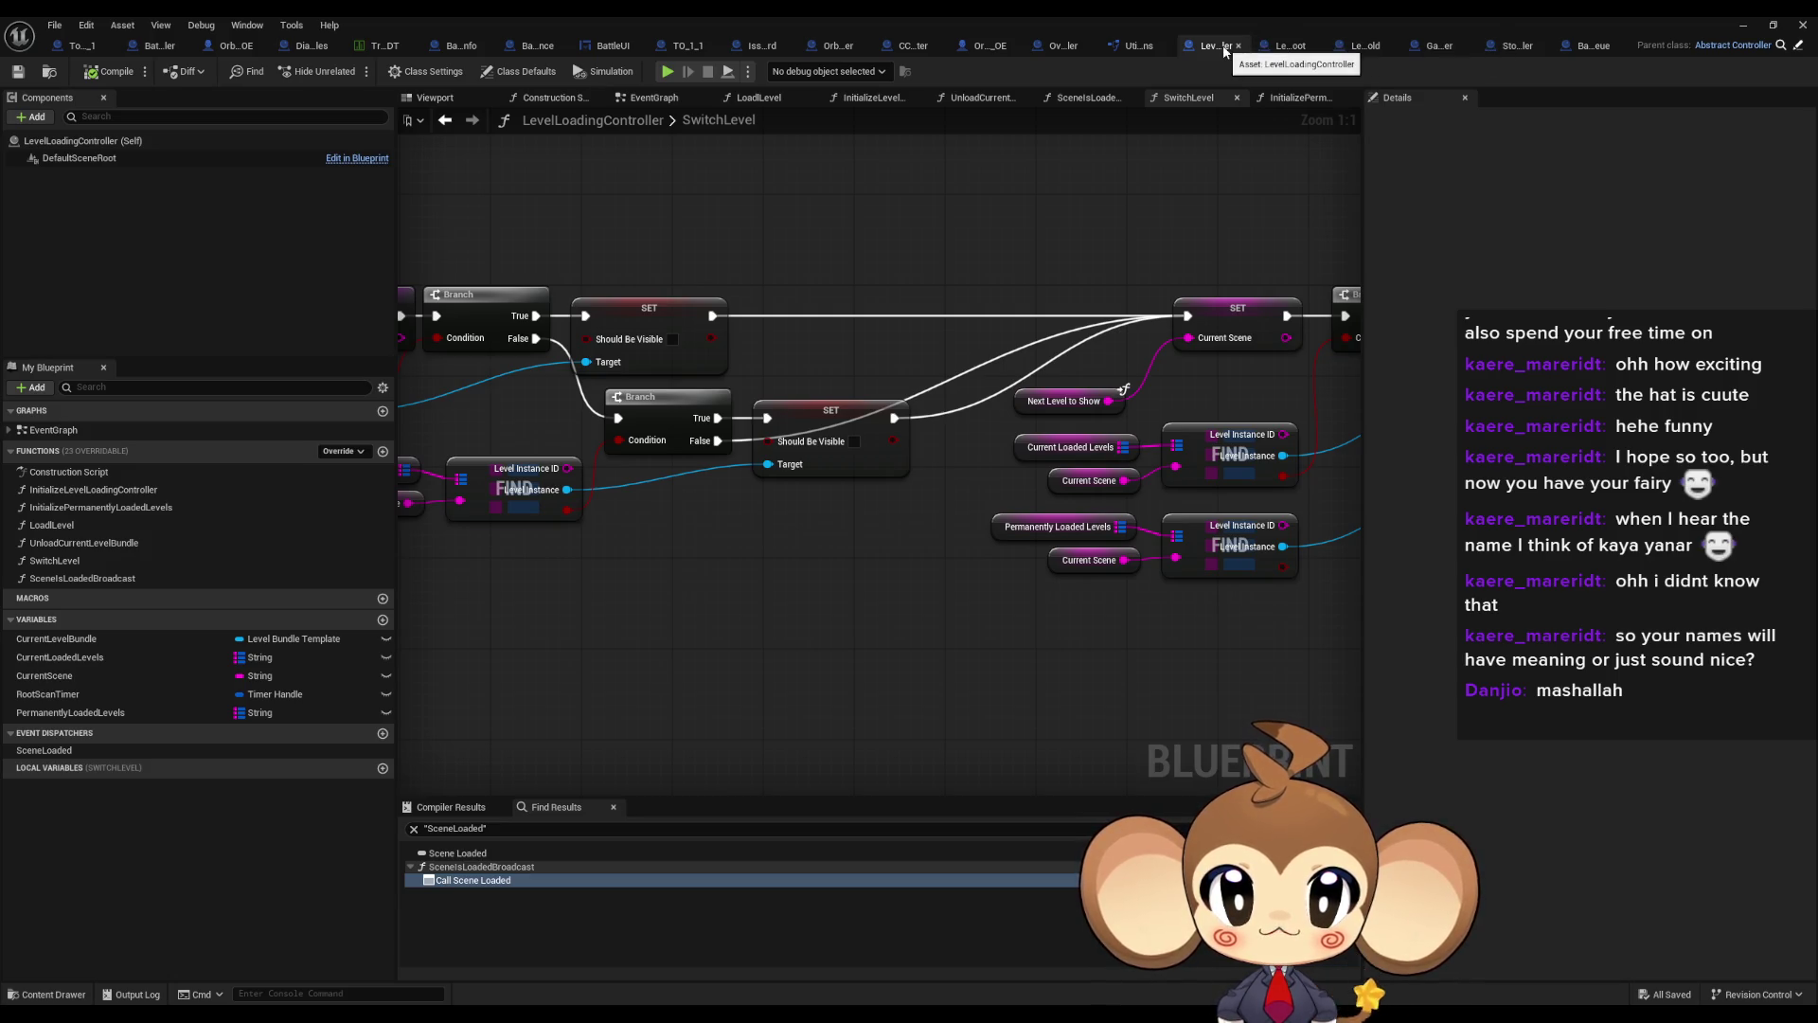
double_click(110, 512)
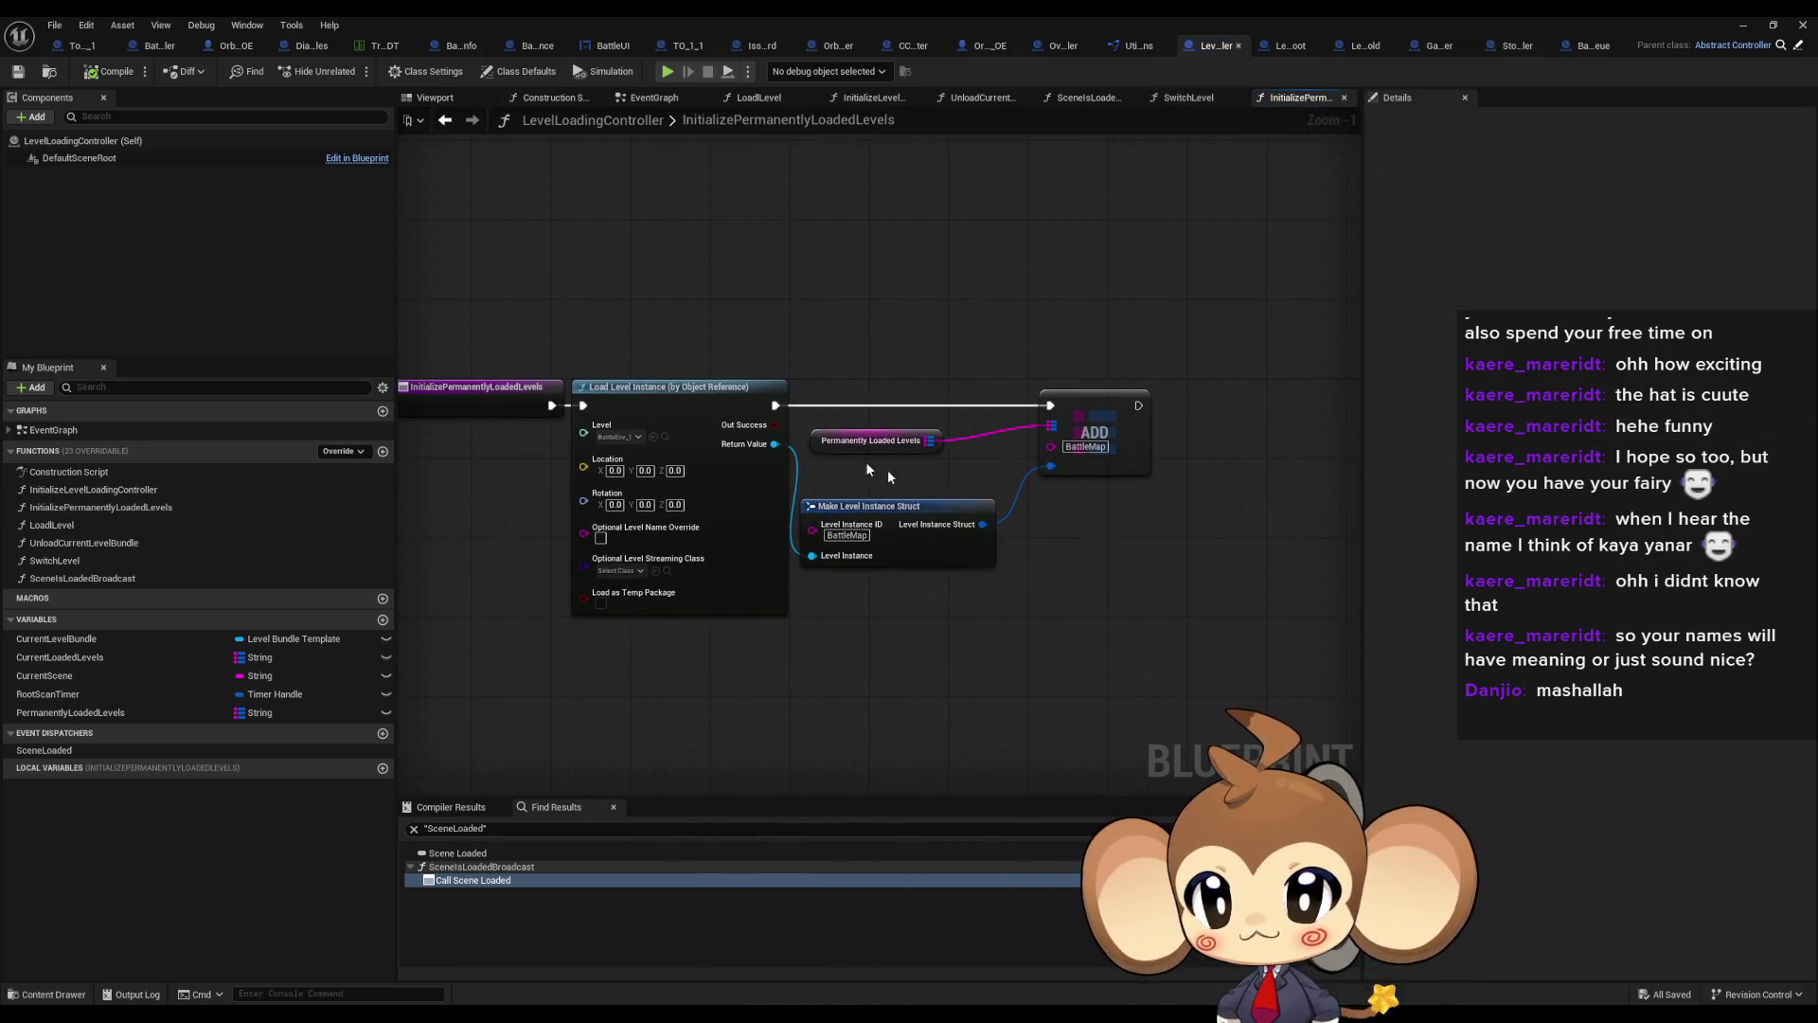
left_click_drag(780, 443, 899, 313)
type("set sho")
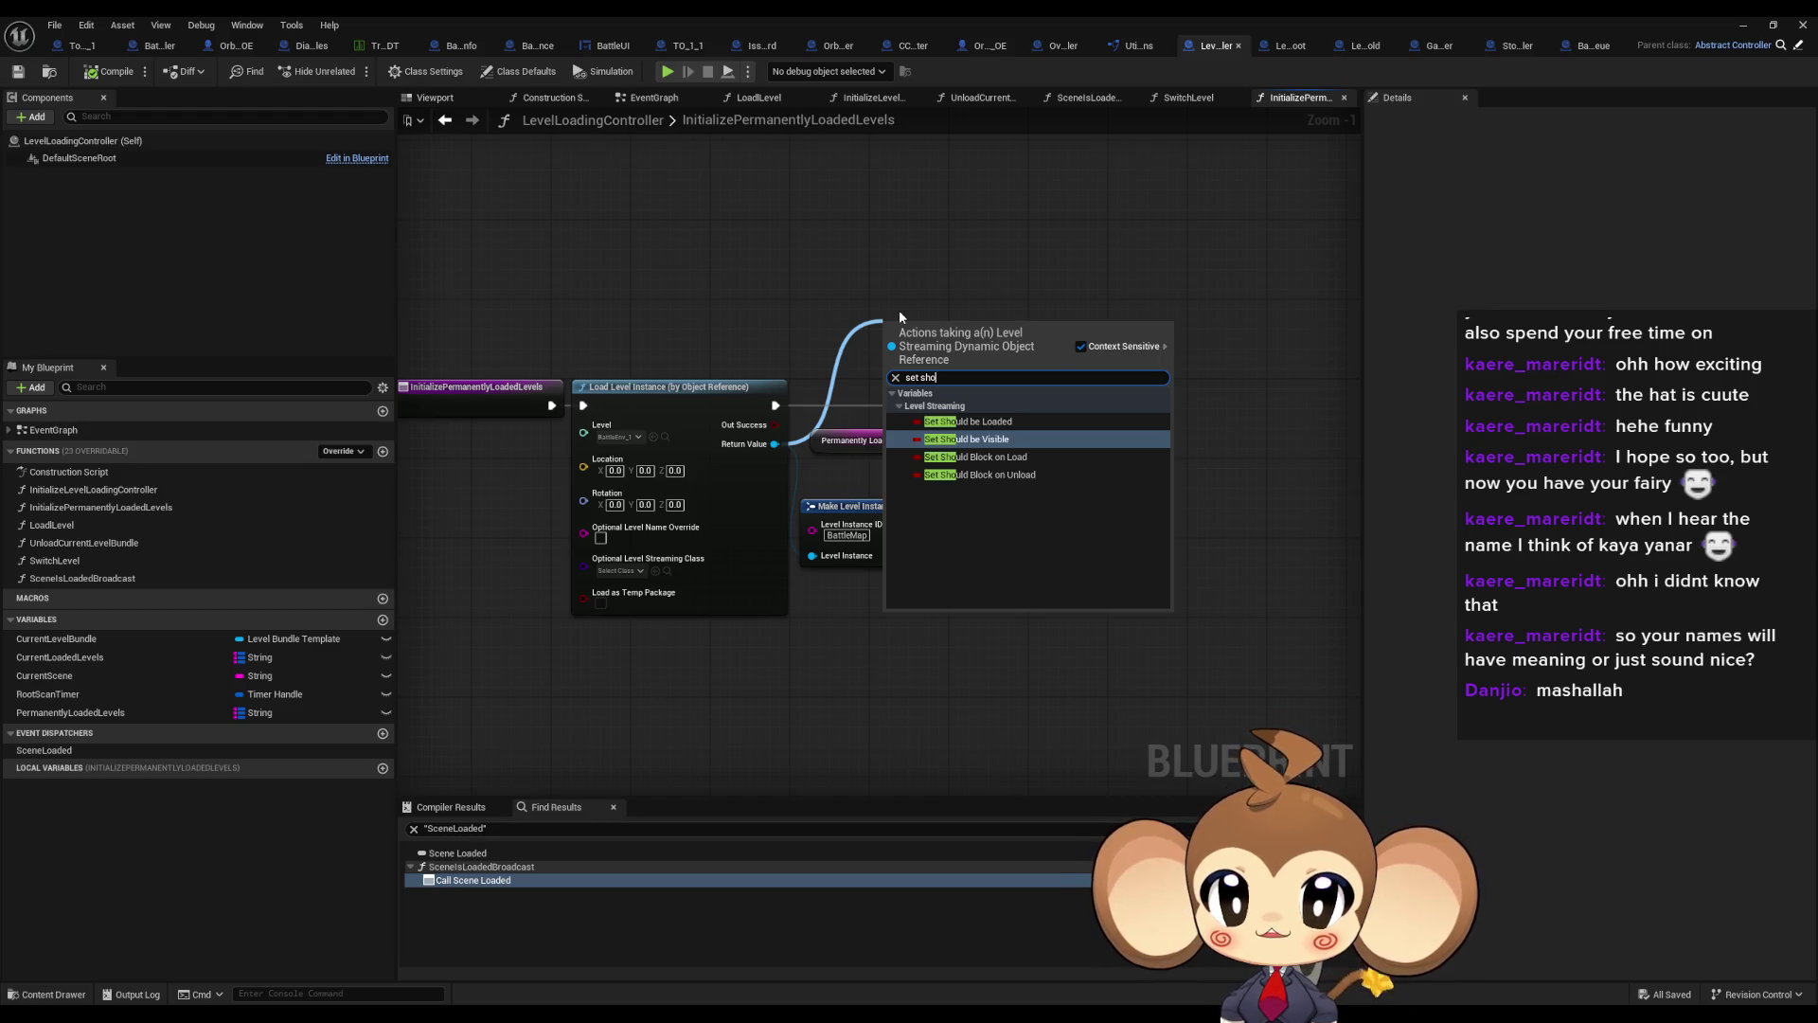
key("Return")
Wire the Should Be Visible setter between Load Level Instance and ADD, tidy the getter, and minimize
scroll(1009, 378, "up", 1)
left_click_drag(1002, 328, 1053, 407)
left_click_drag(875, 328, 735, 409)
left_click_drag(855, 451, 922, 496)
left_click_drag(938, 320, 881, 401)
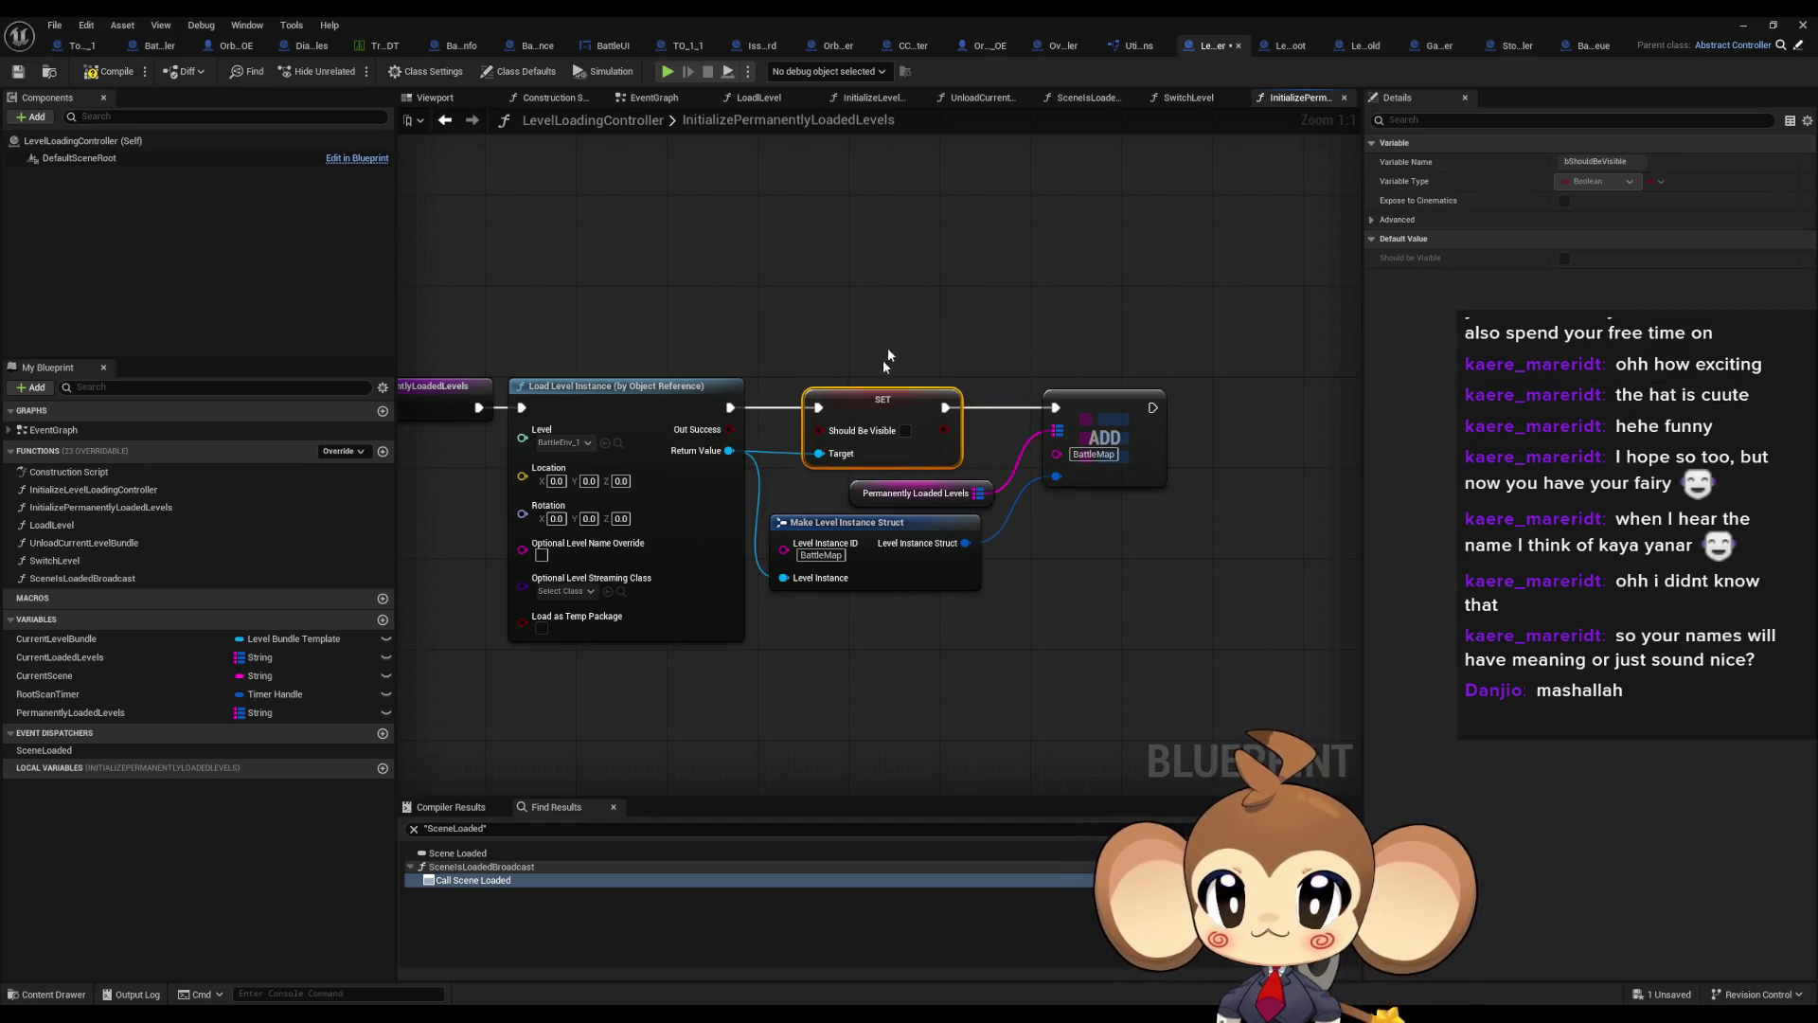
left_click(914, 492)
left_click(1743, 25)
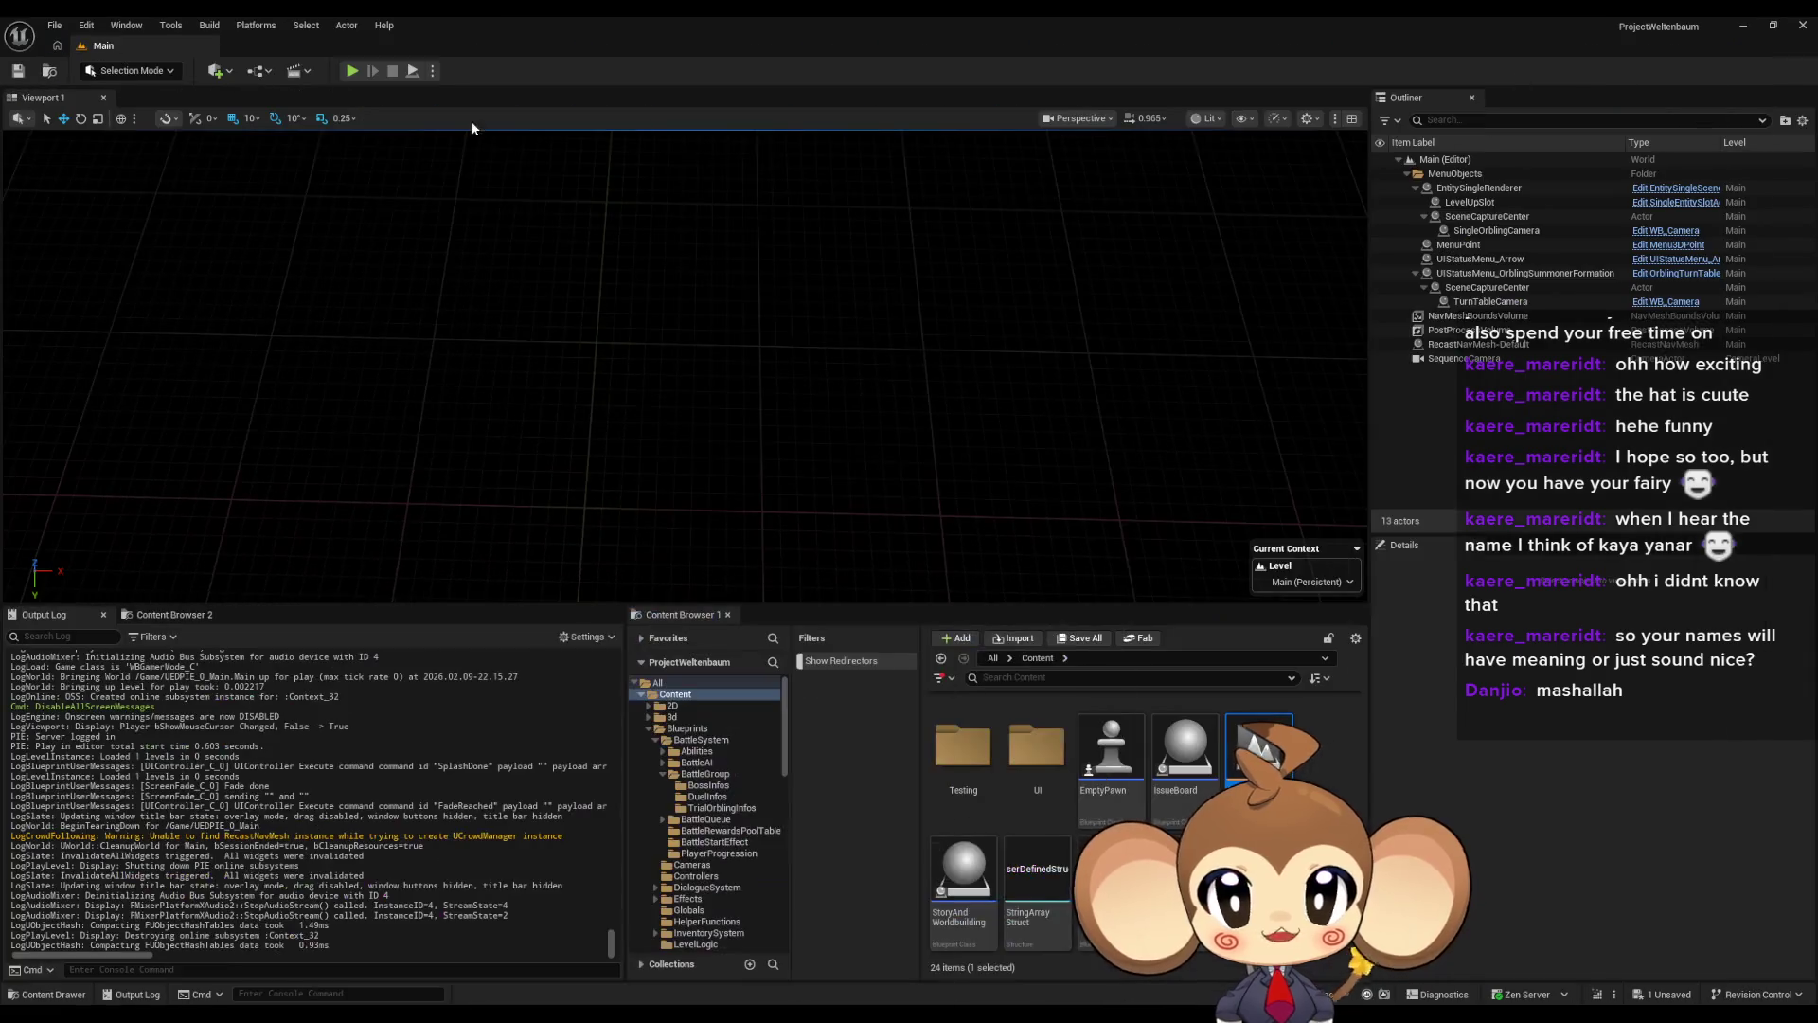
Play Main, capture input in the viewport, and swing the camera around the island before stopping
left_click(358, 73)
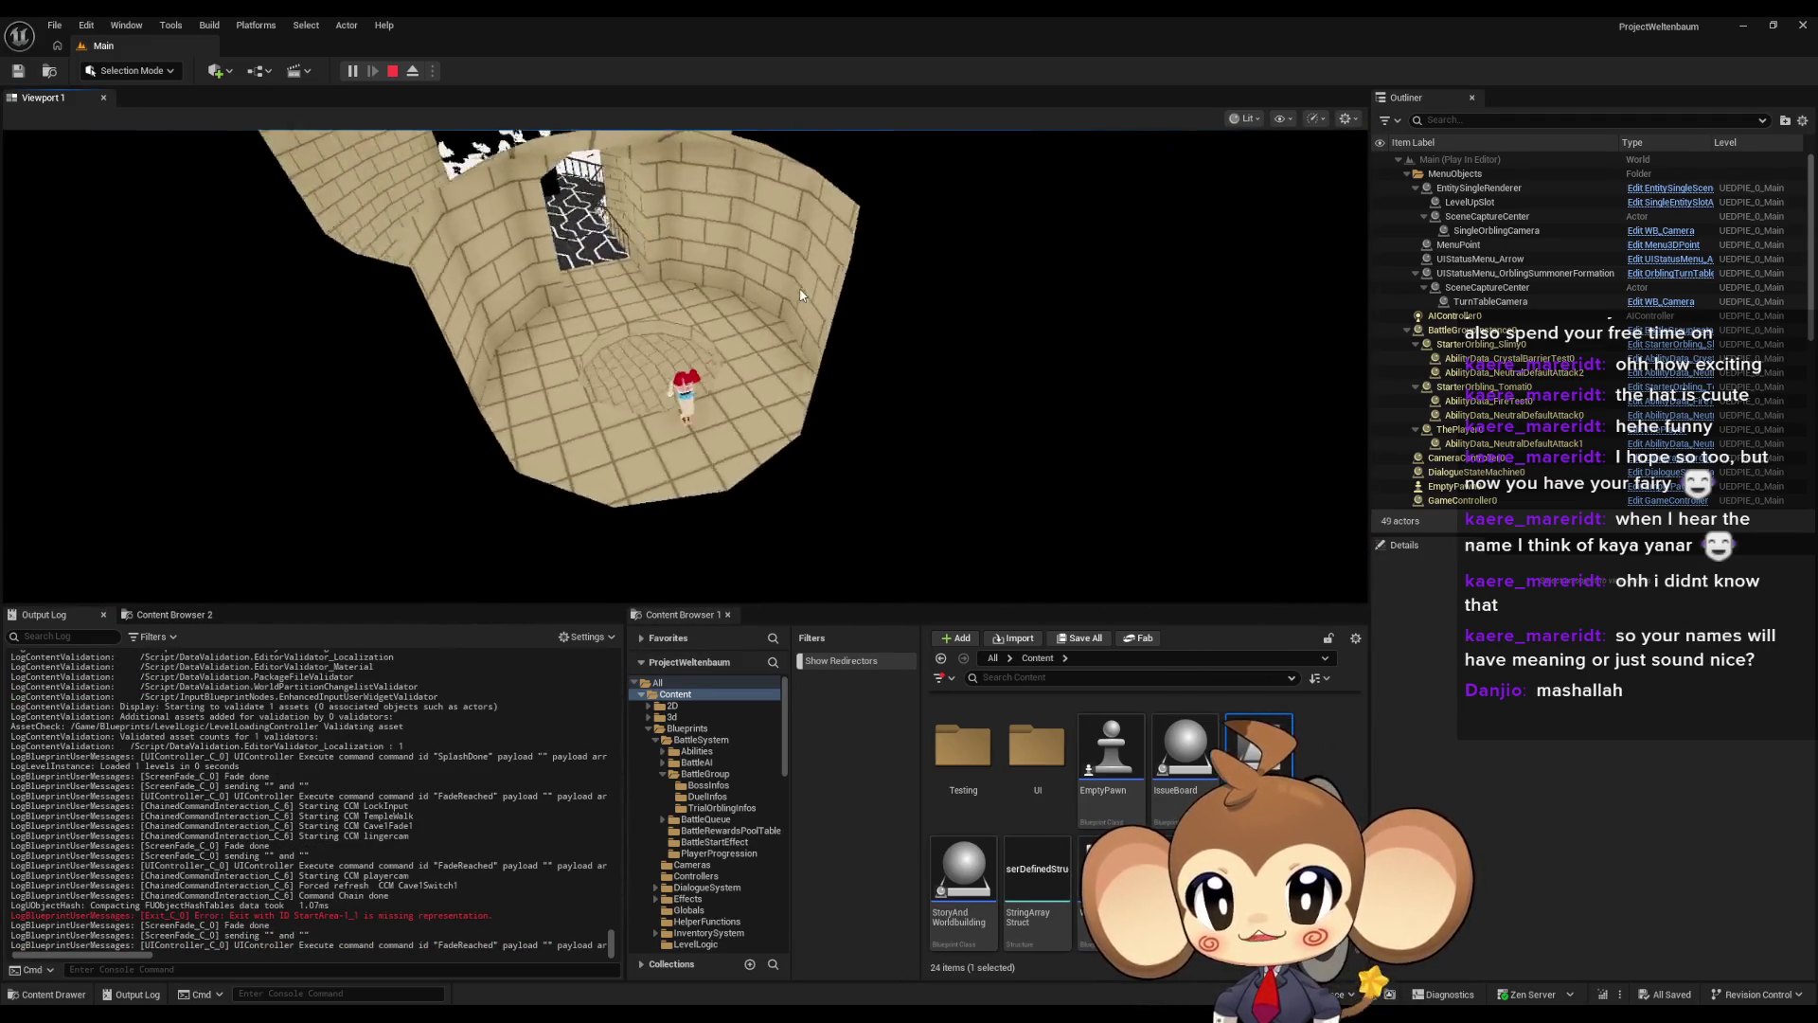
left_click(800, 294)
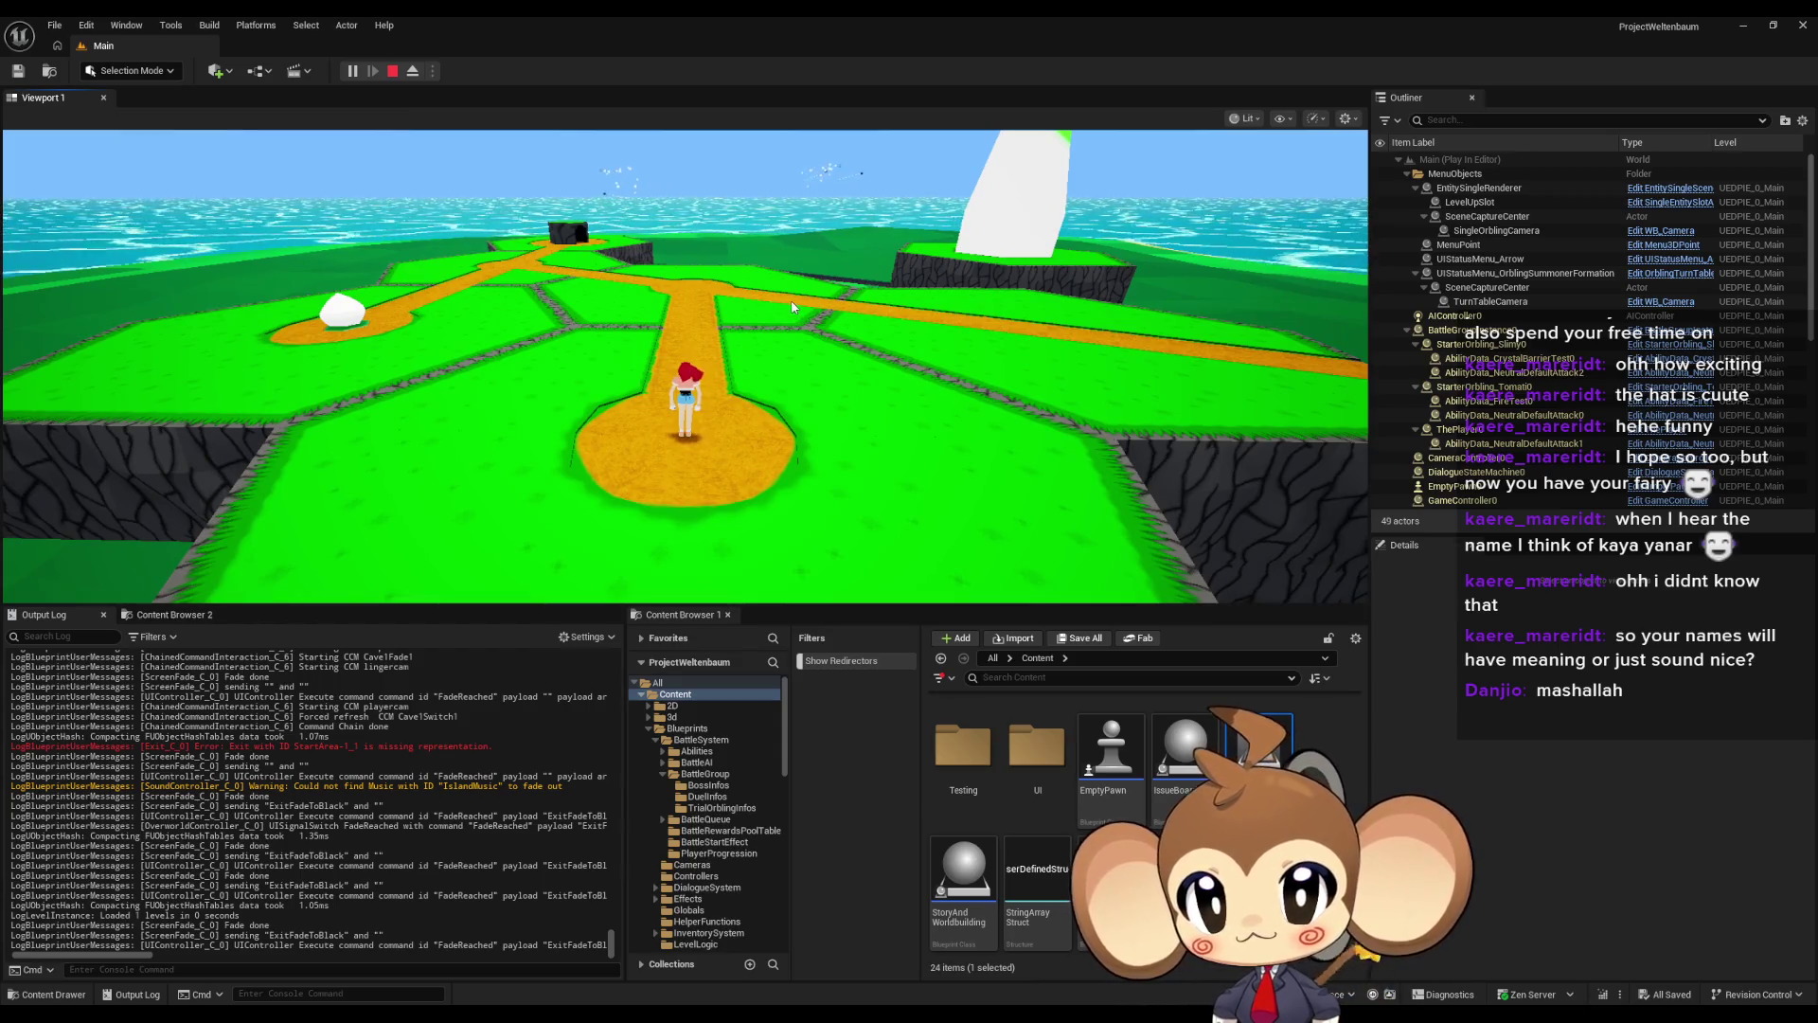
left_click(793, 306)
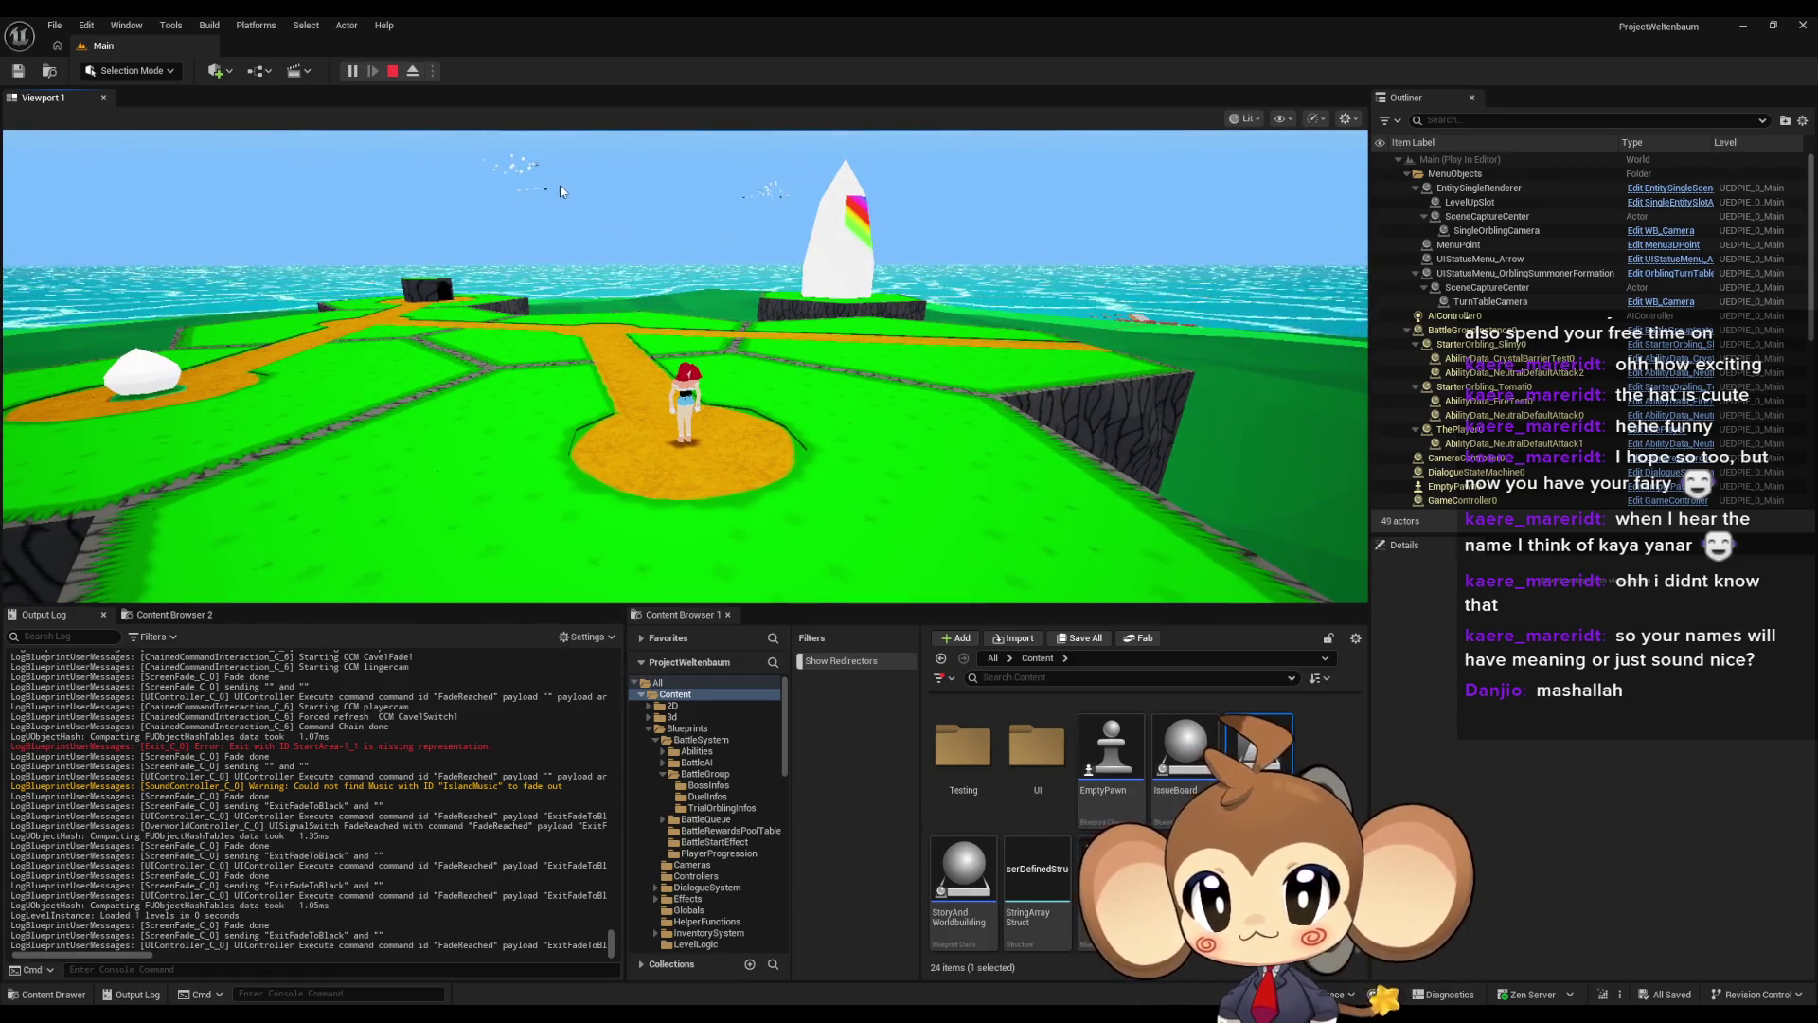
left_click_drag(691, 246, 719, 376)
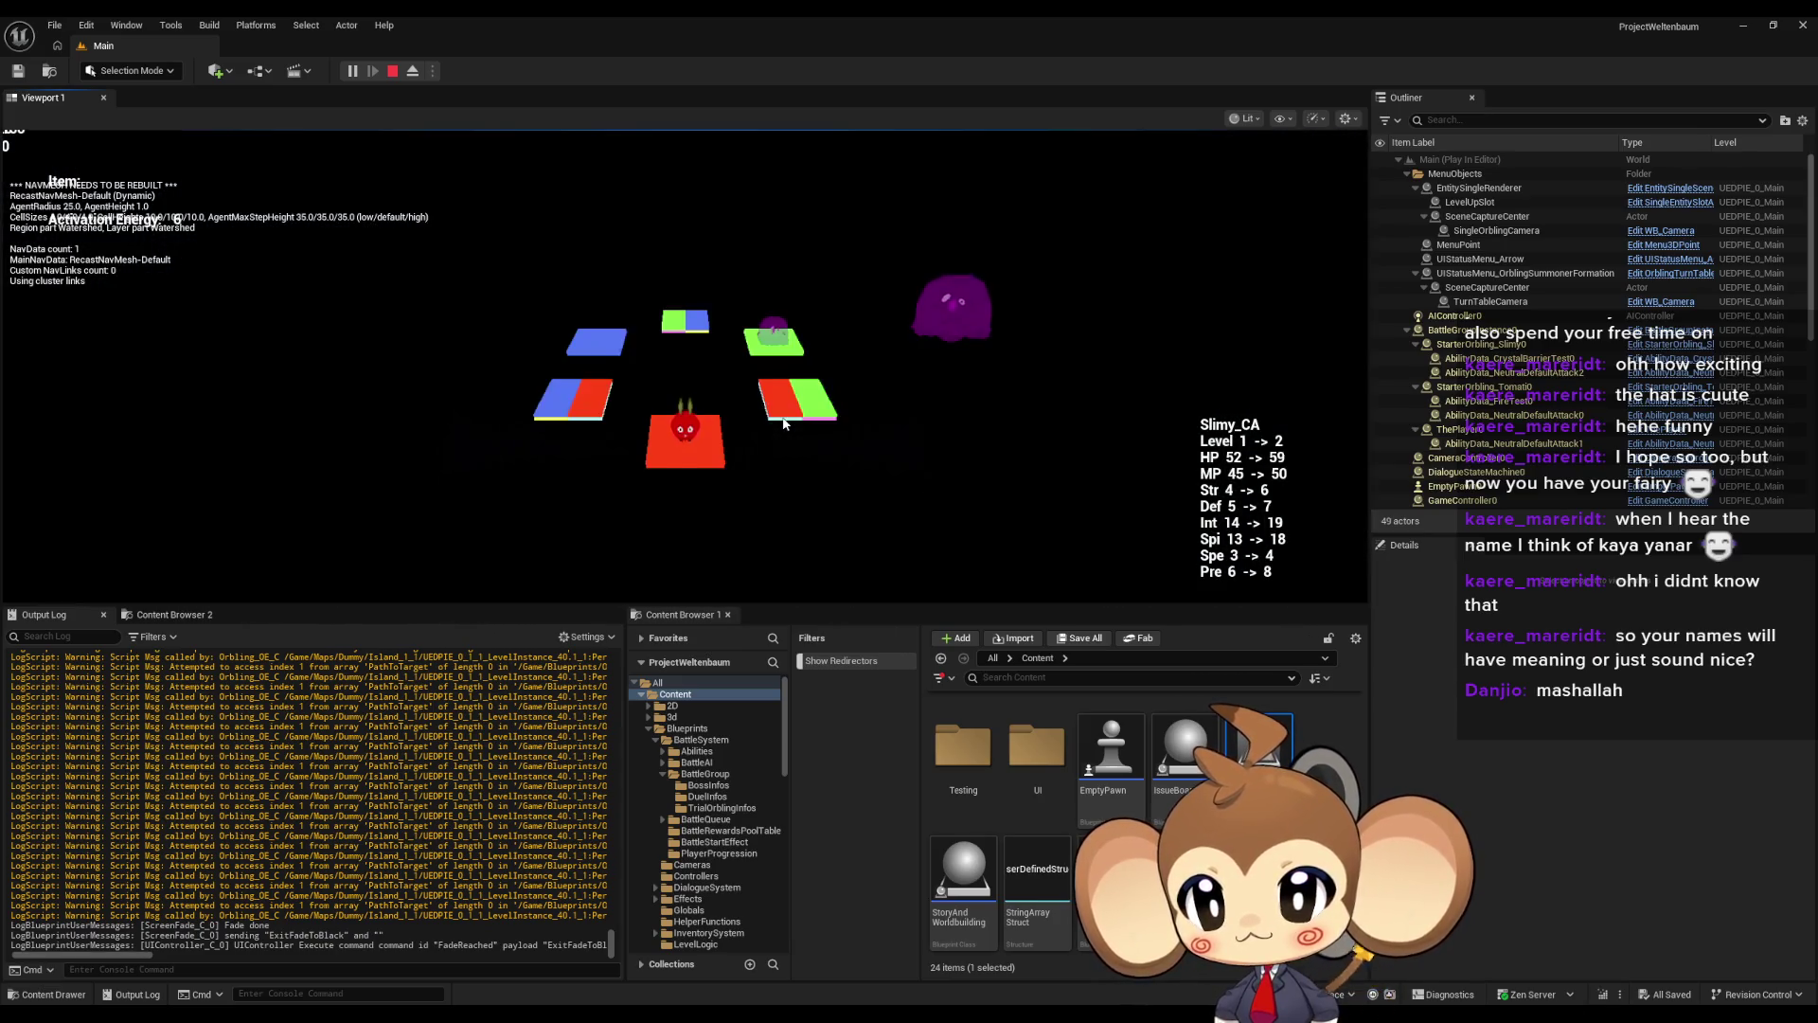
left_click(392, 78)
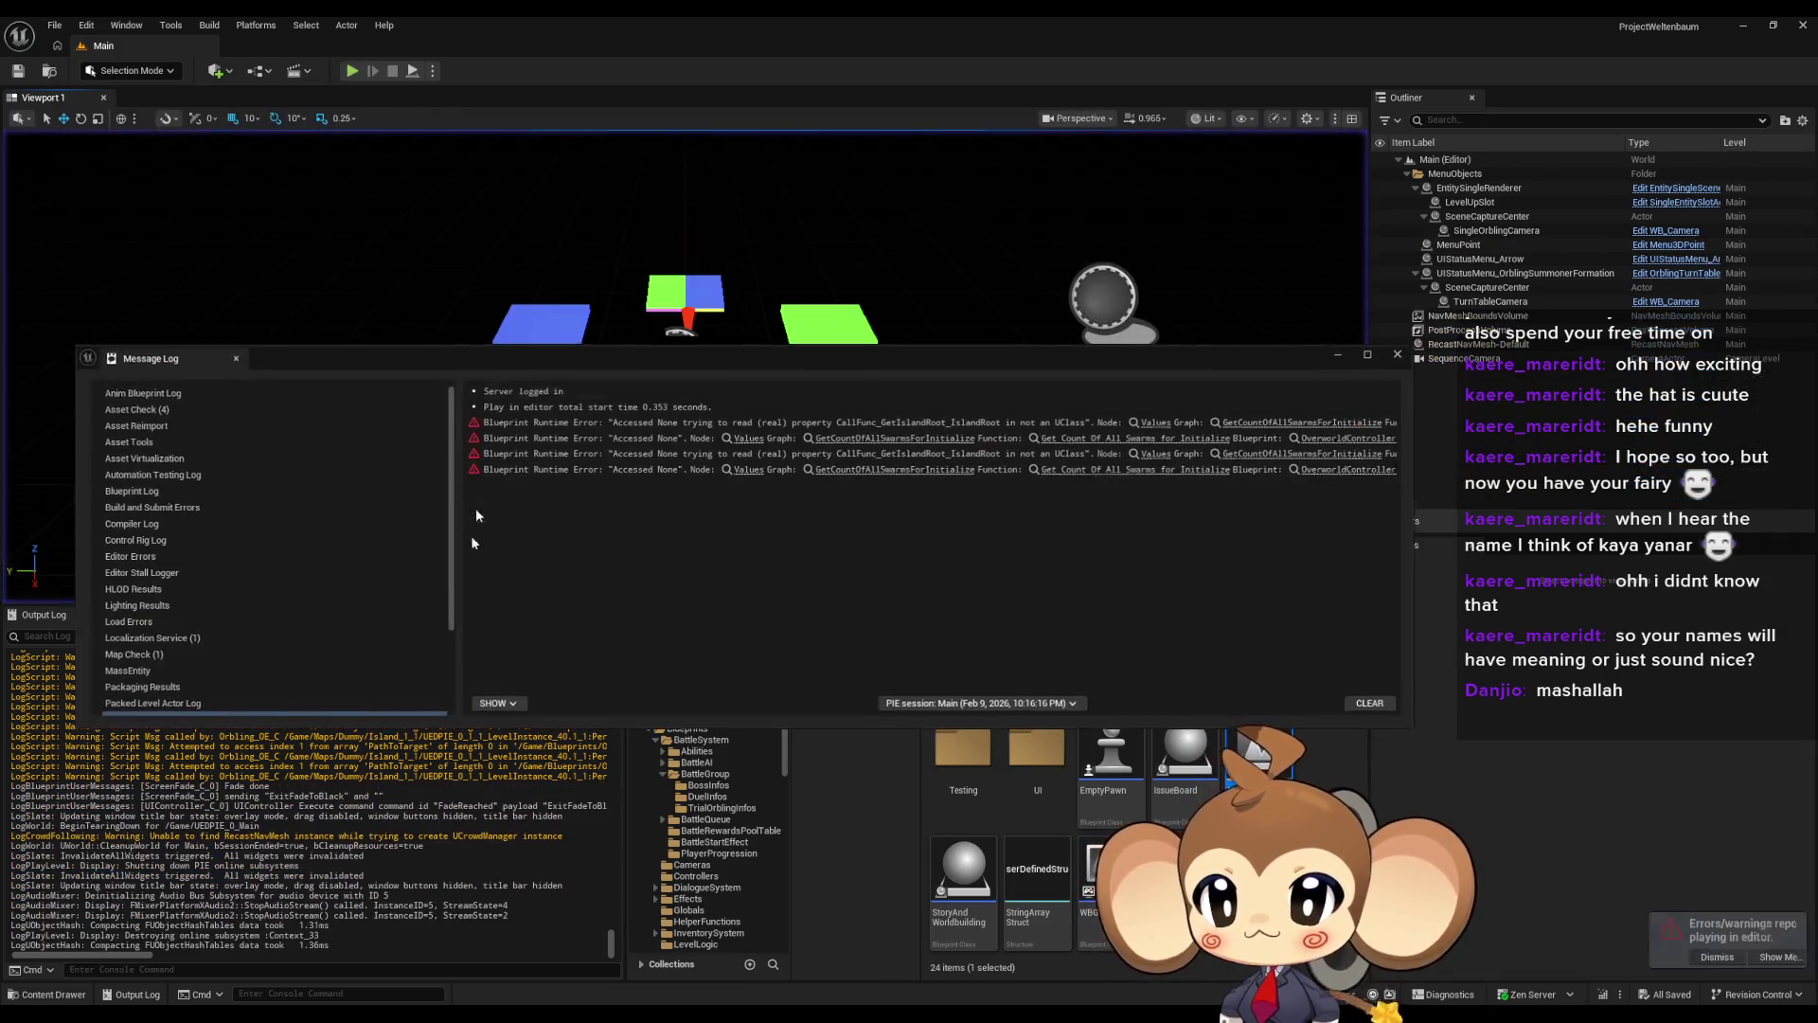
Select the Accessed None error lines in the Output Log and open GetCountOfAllSwarmsForInitialize from the error link
left_click_drag(948, 366, 1069, 150)
scroll(339, 882, "up", 4)
scroll(337, 888, "up", 10)
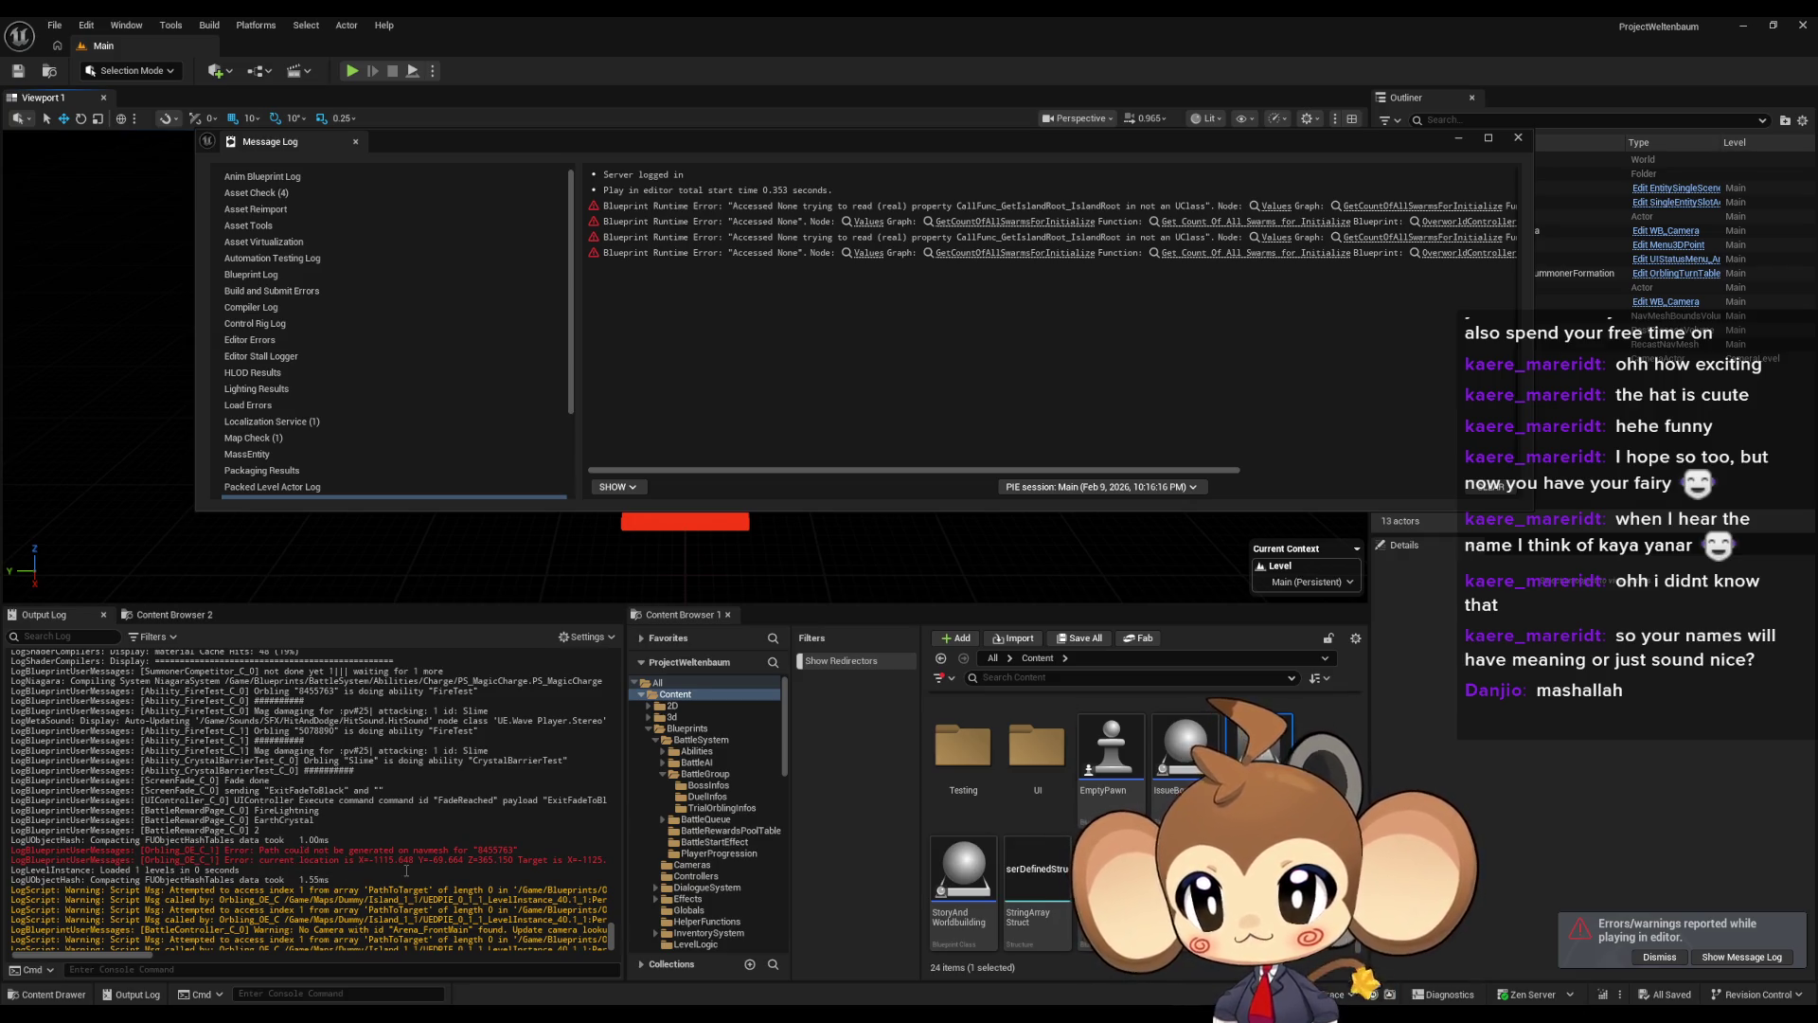
scroll(407, 870, "up", 15)
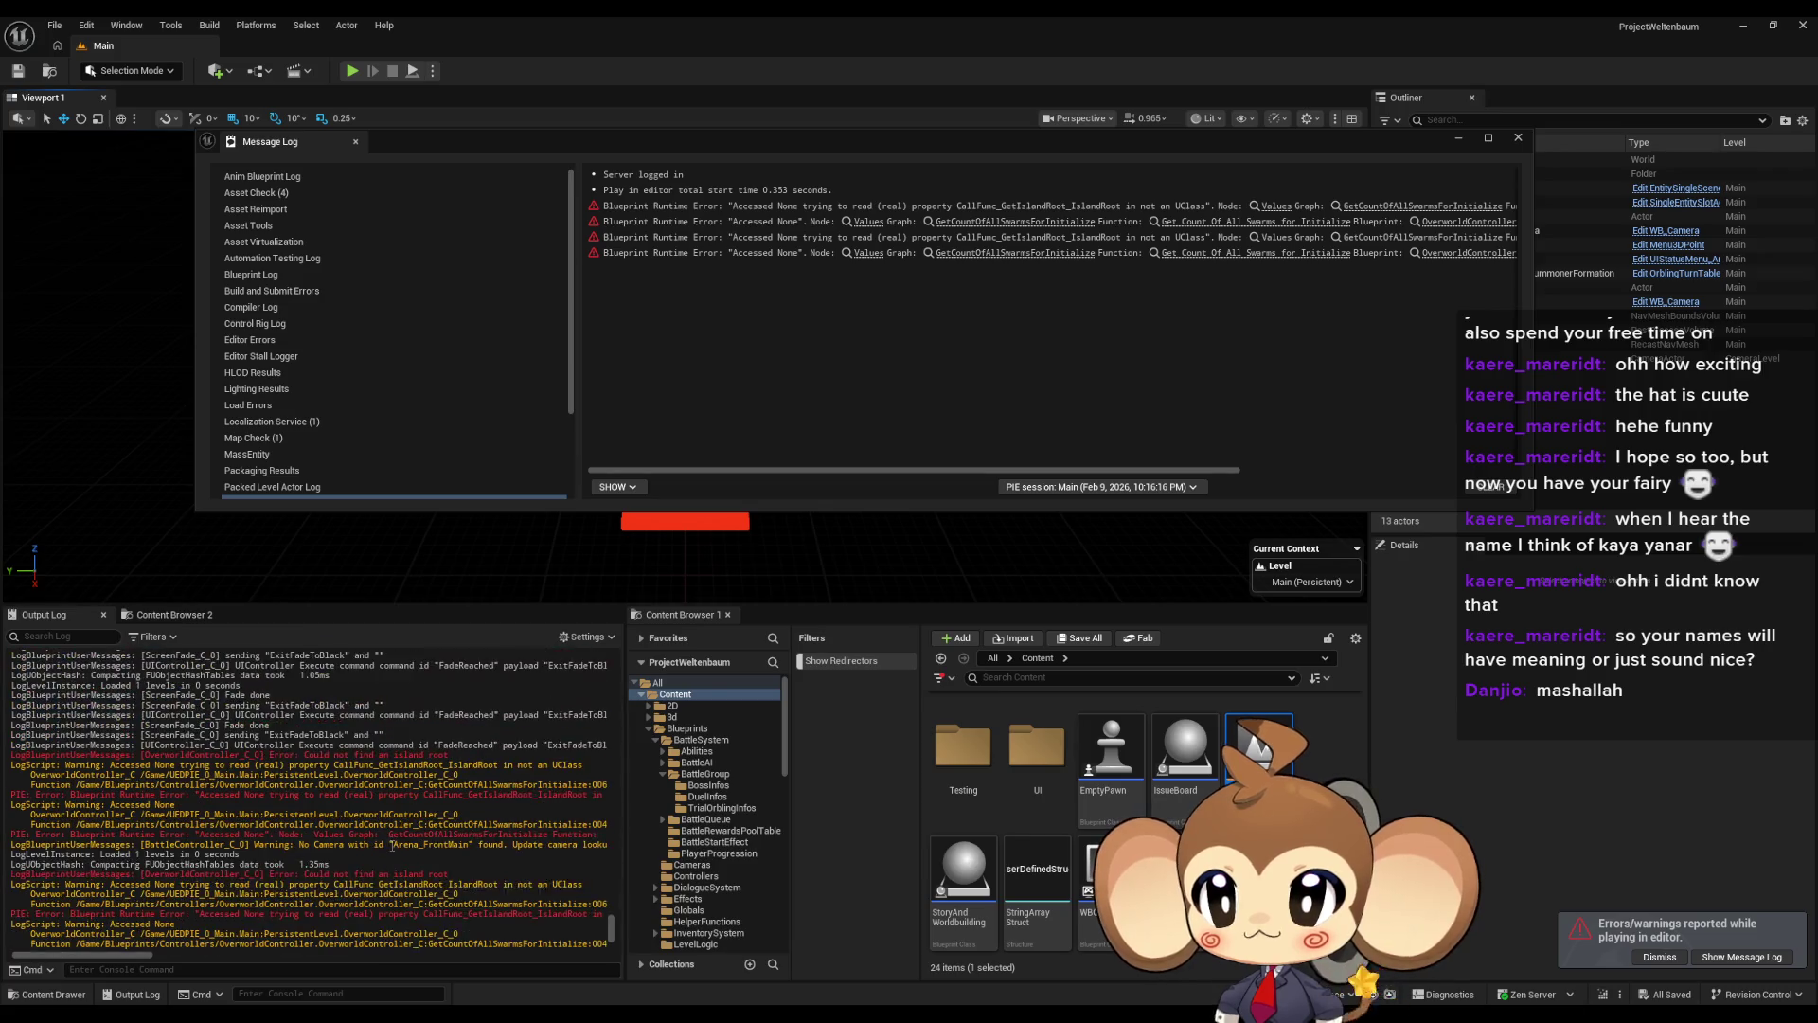
scroll(391, 846, "up", 2)
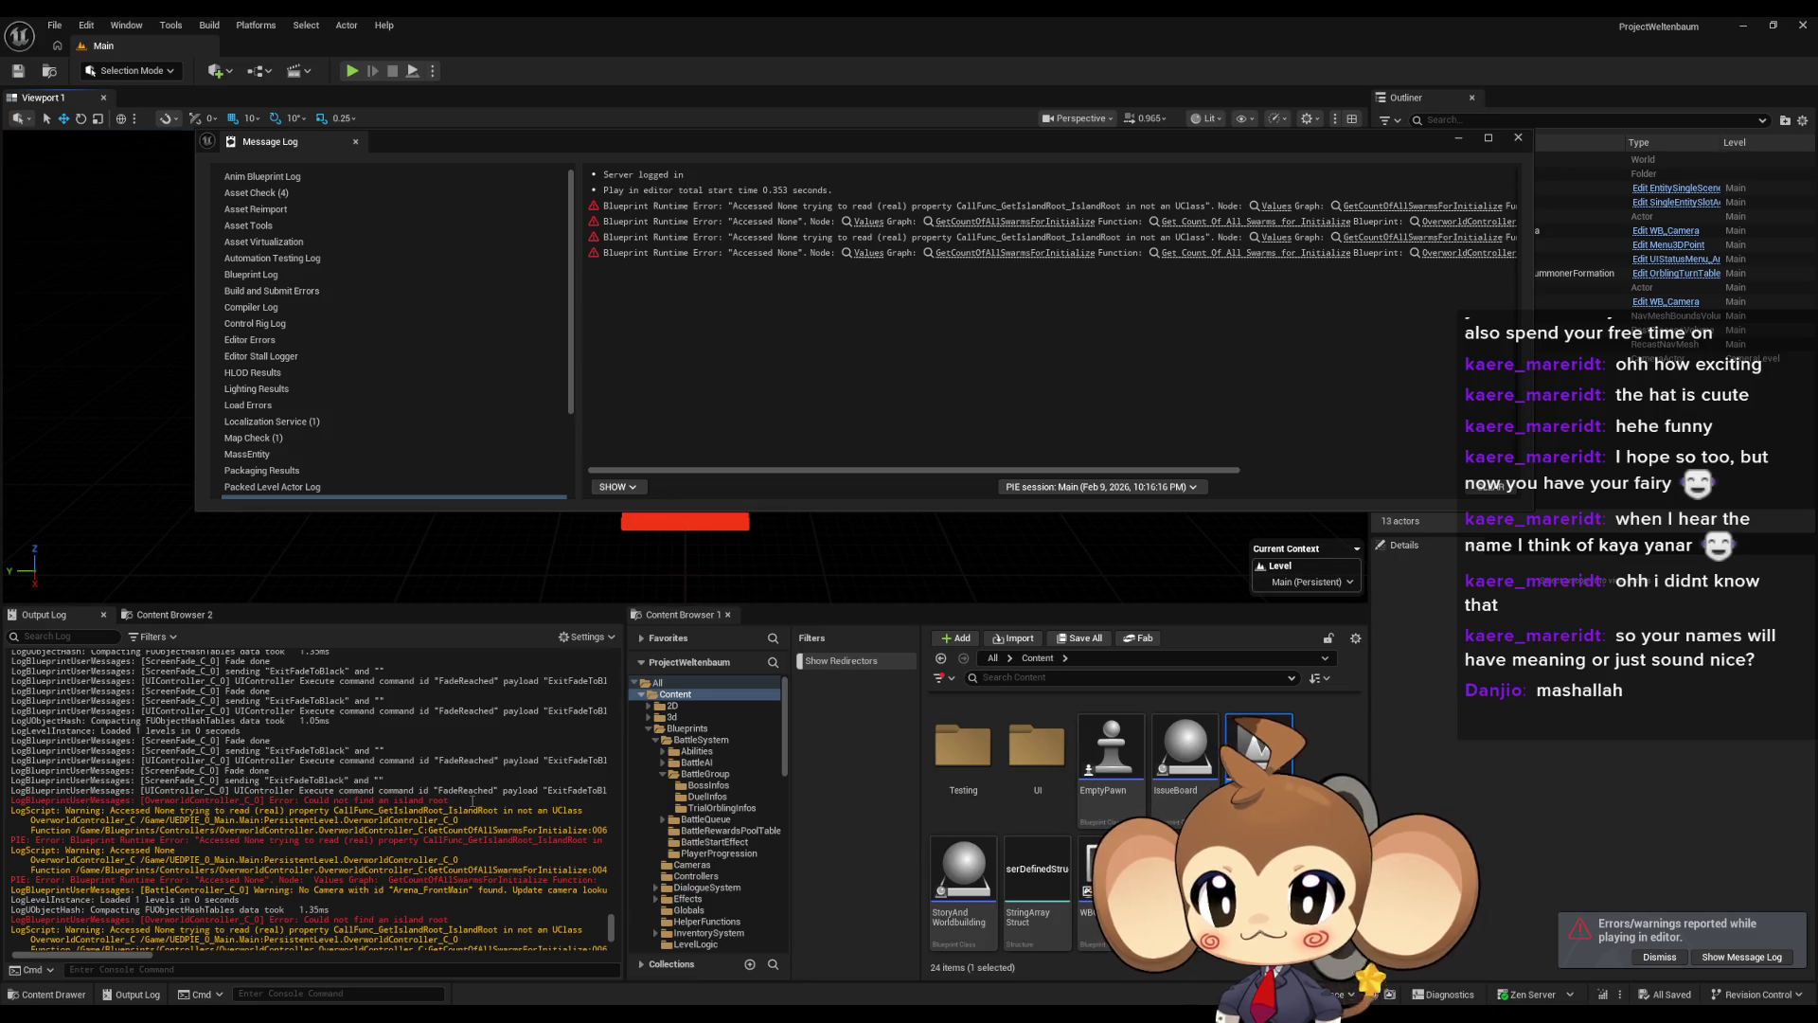
mouse_move(175, 800)
left_mouse_down()
mouse_move(19, 802)
mouse_move(385, 801)
left_mouse_up()
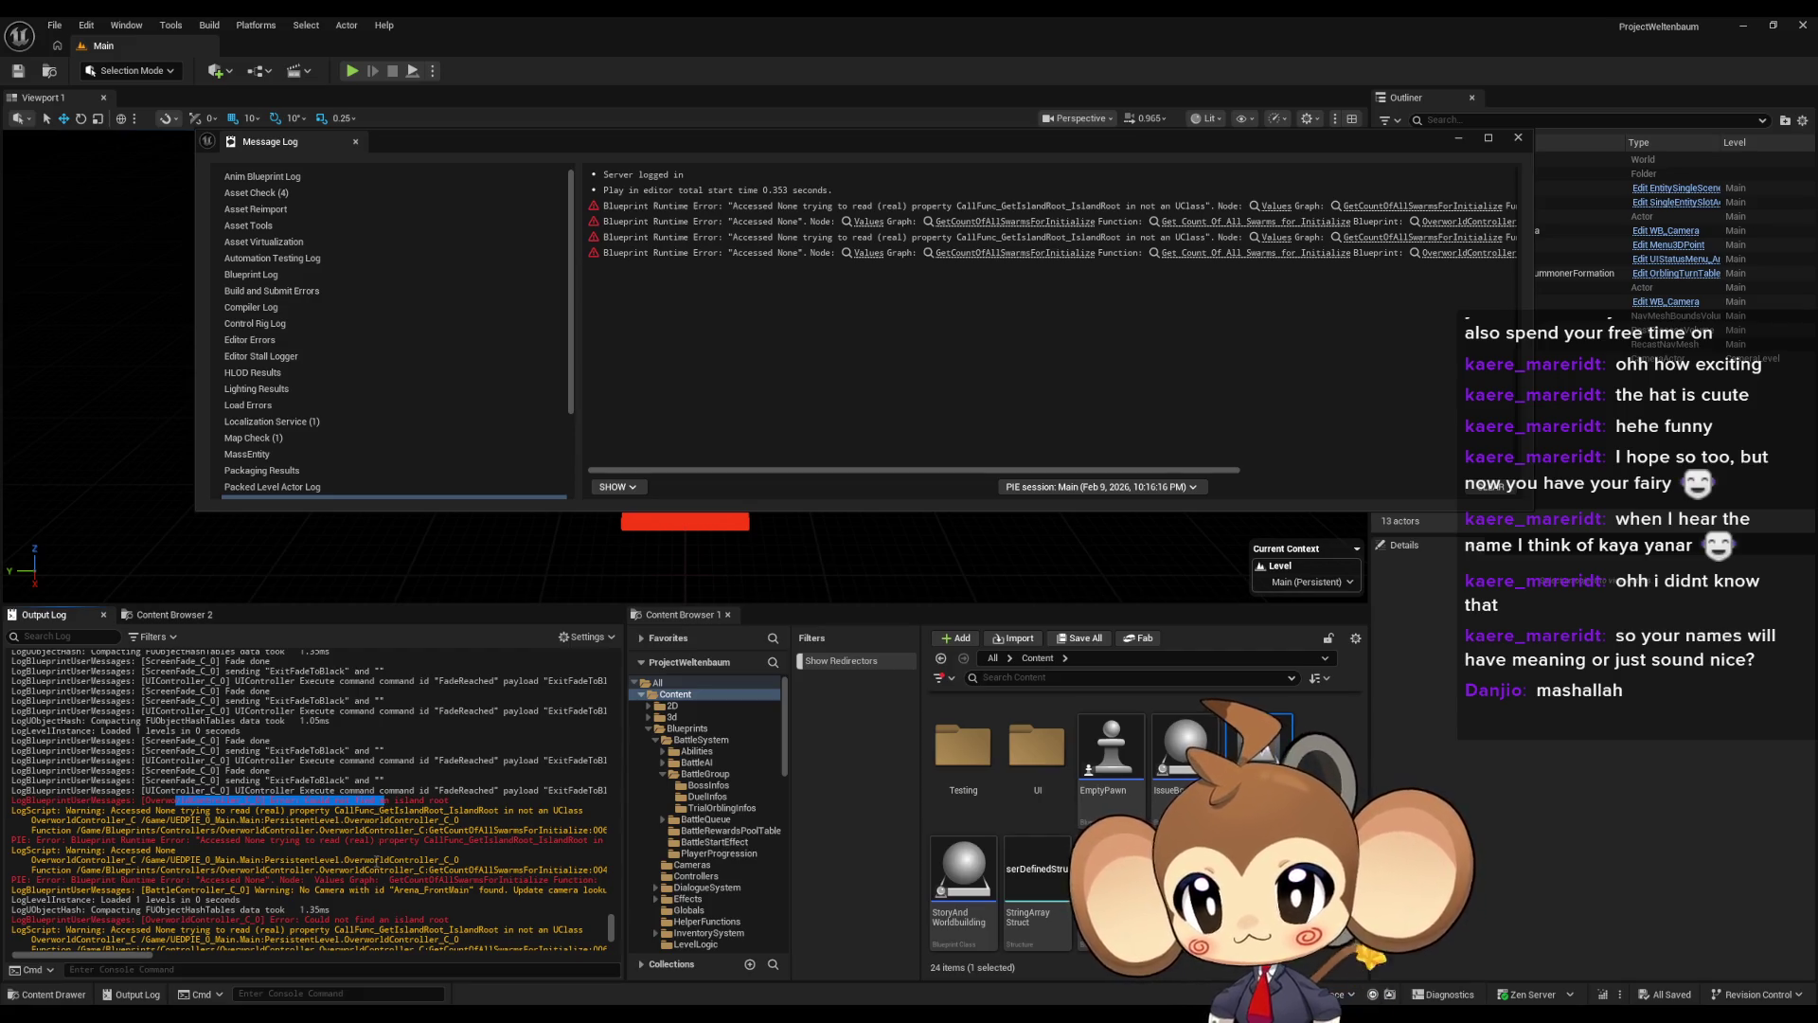
left_click_drag(227, 840, 387, 840)
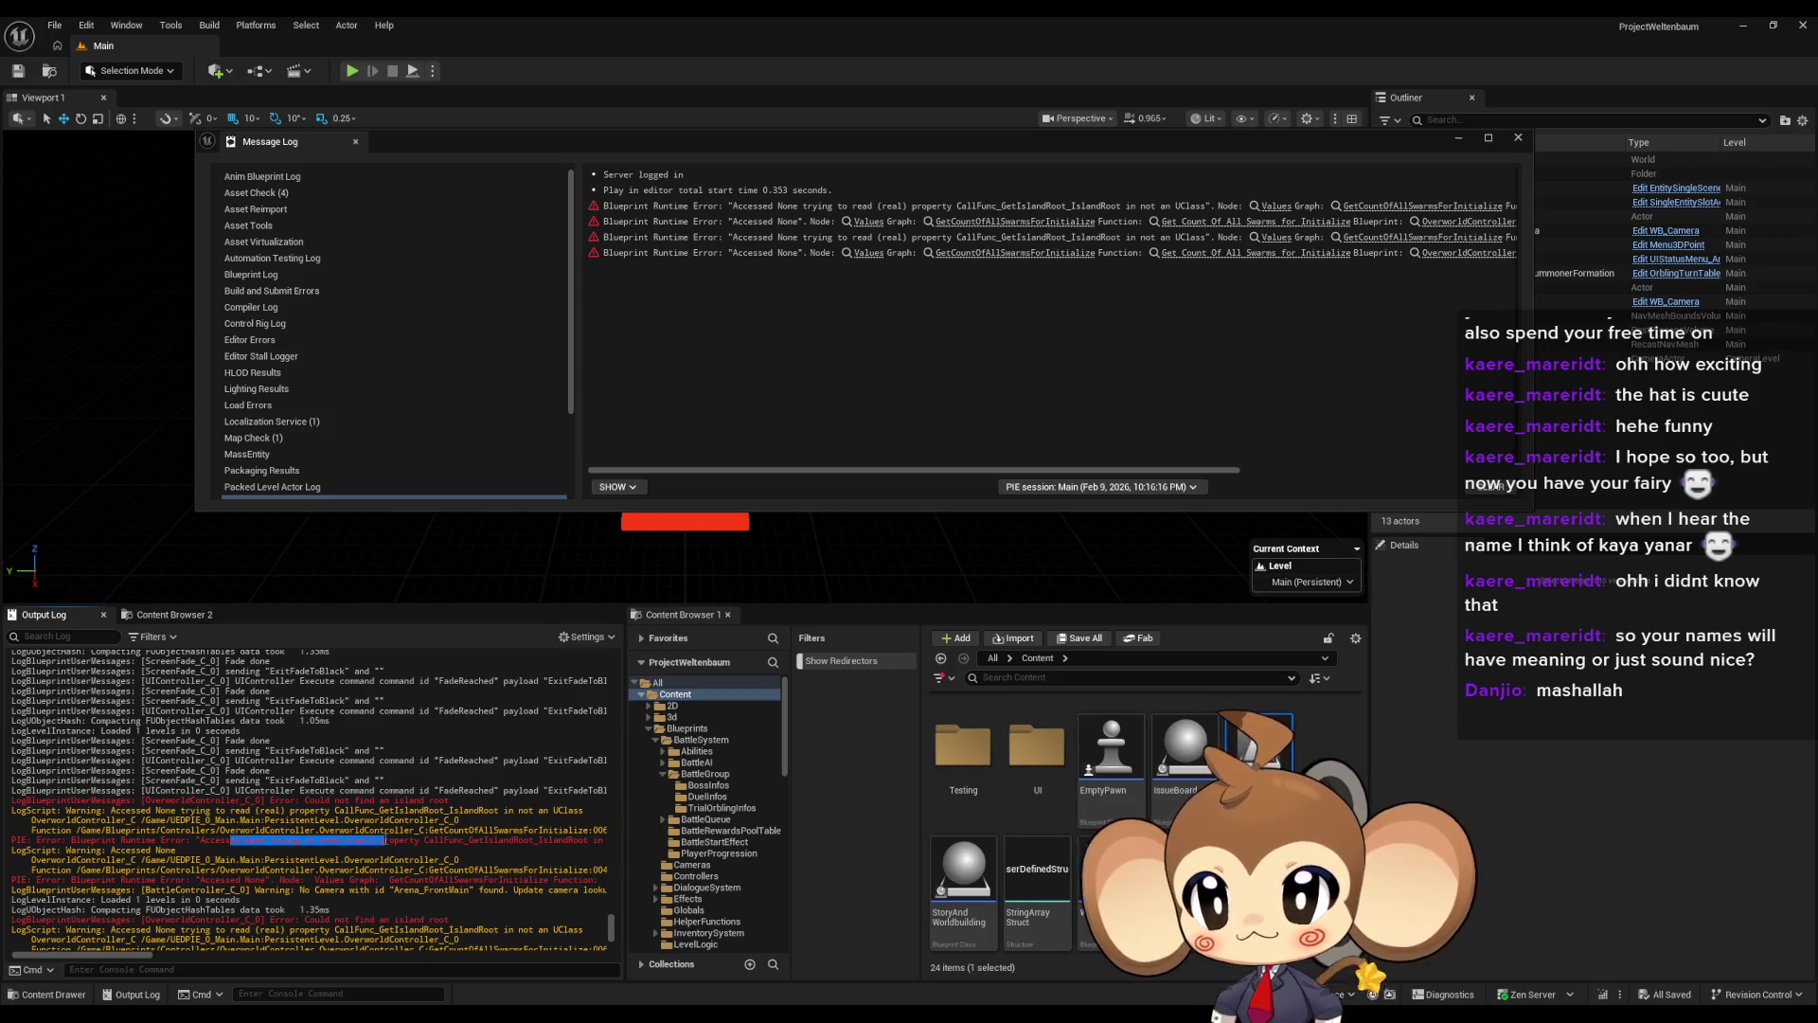
left_click(1402, 205)
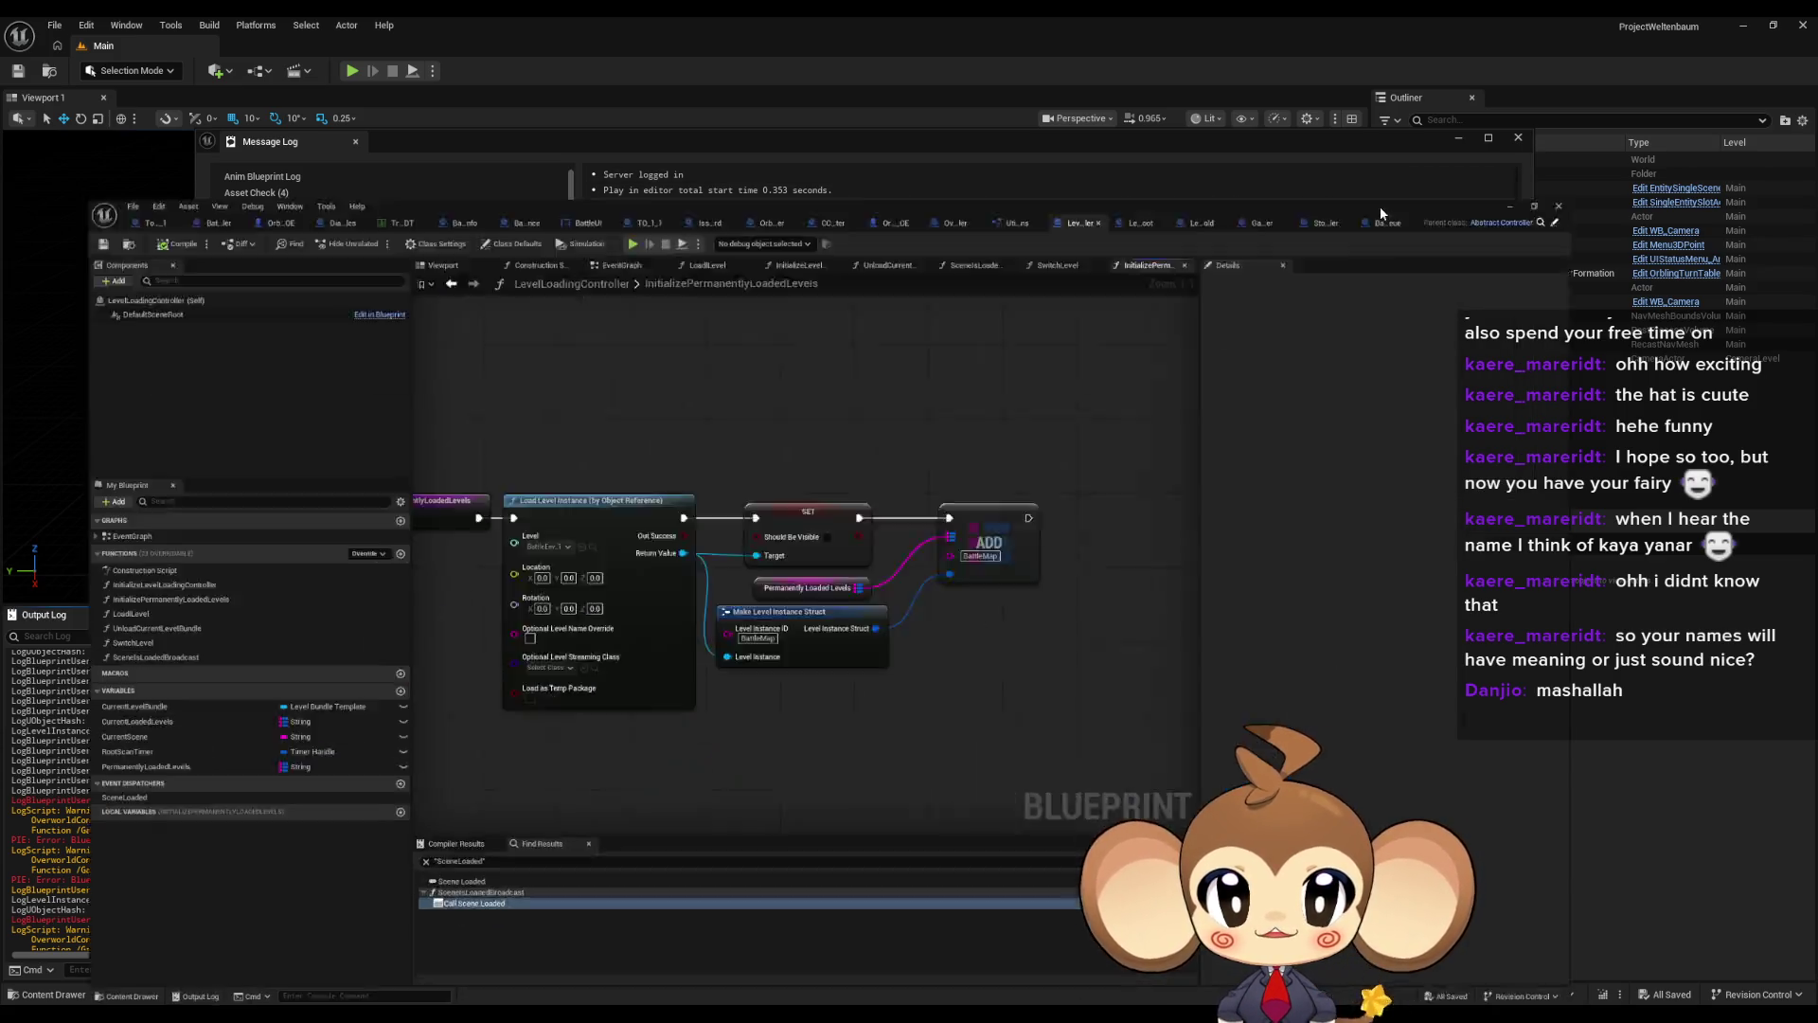
scroll(882, 476, "down", 3)
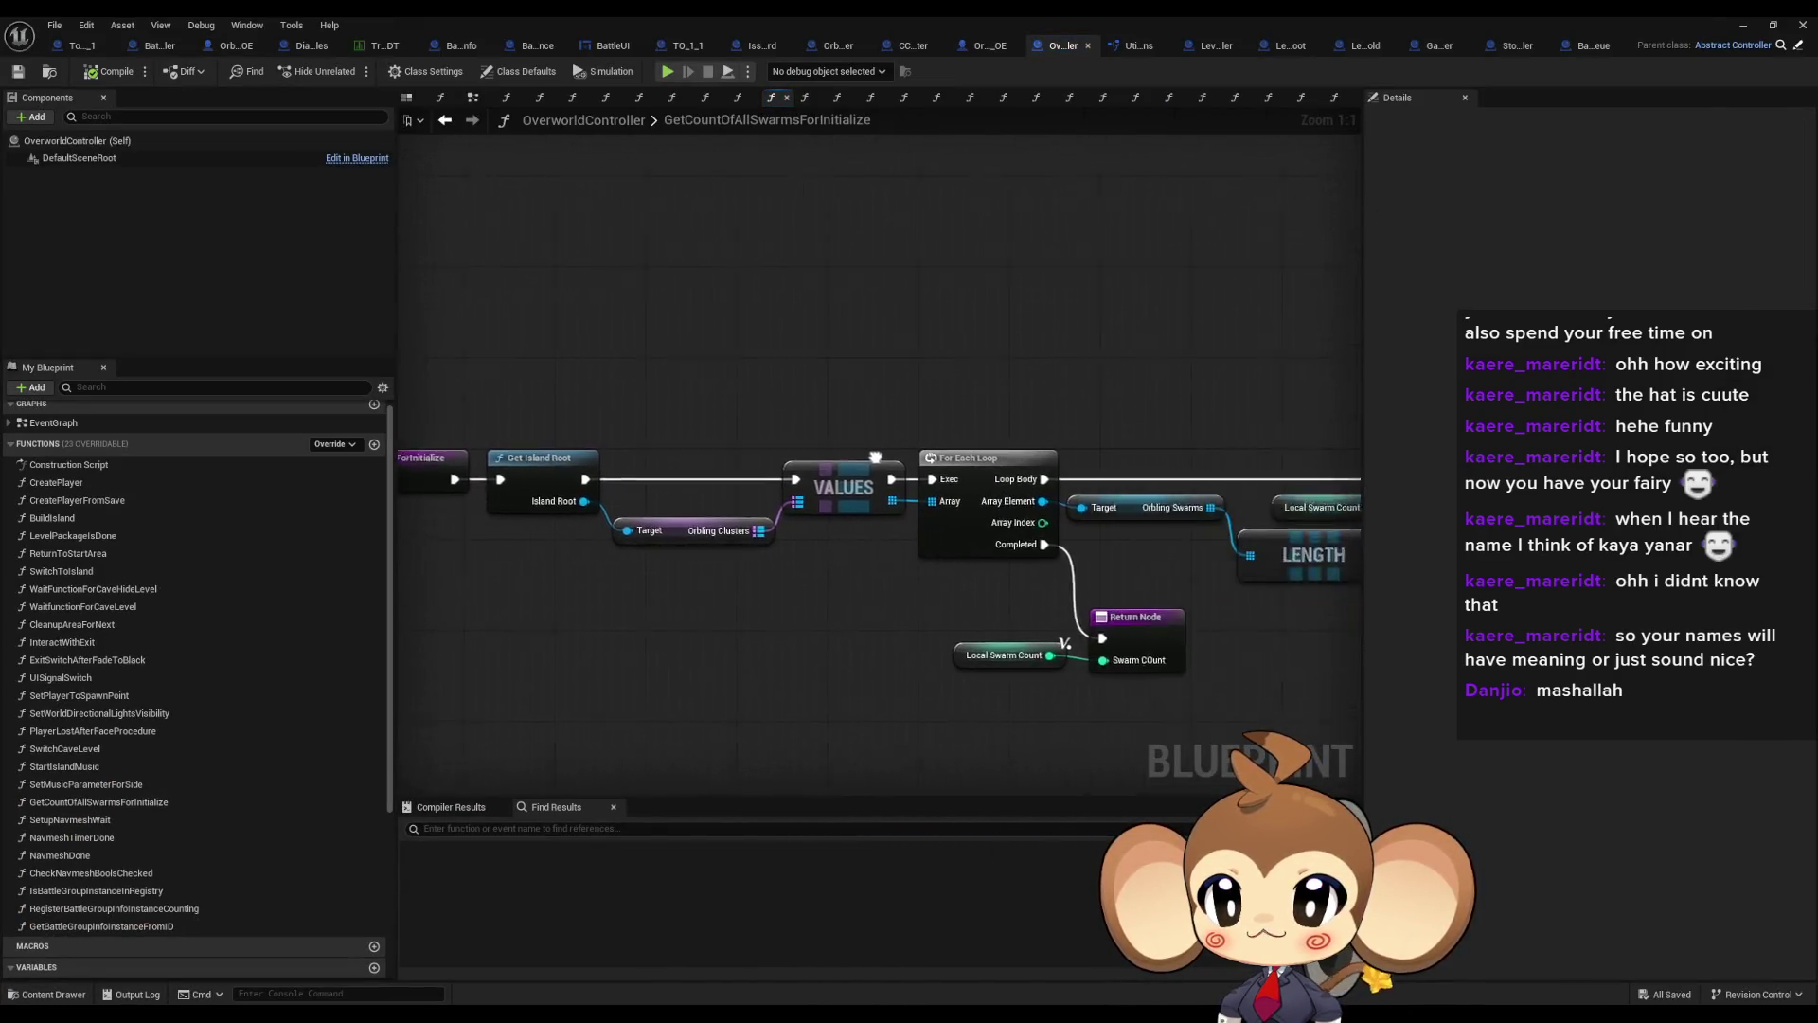
Search OverworldController for 'root' after discarding a mistyped error phrase
scroll(673, 497, "up", 3)
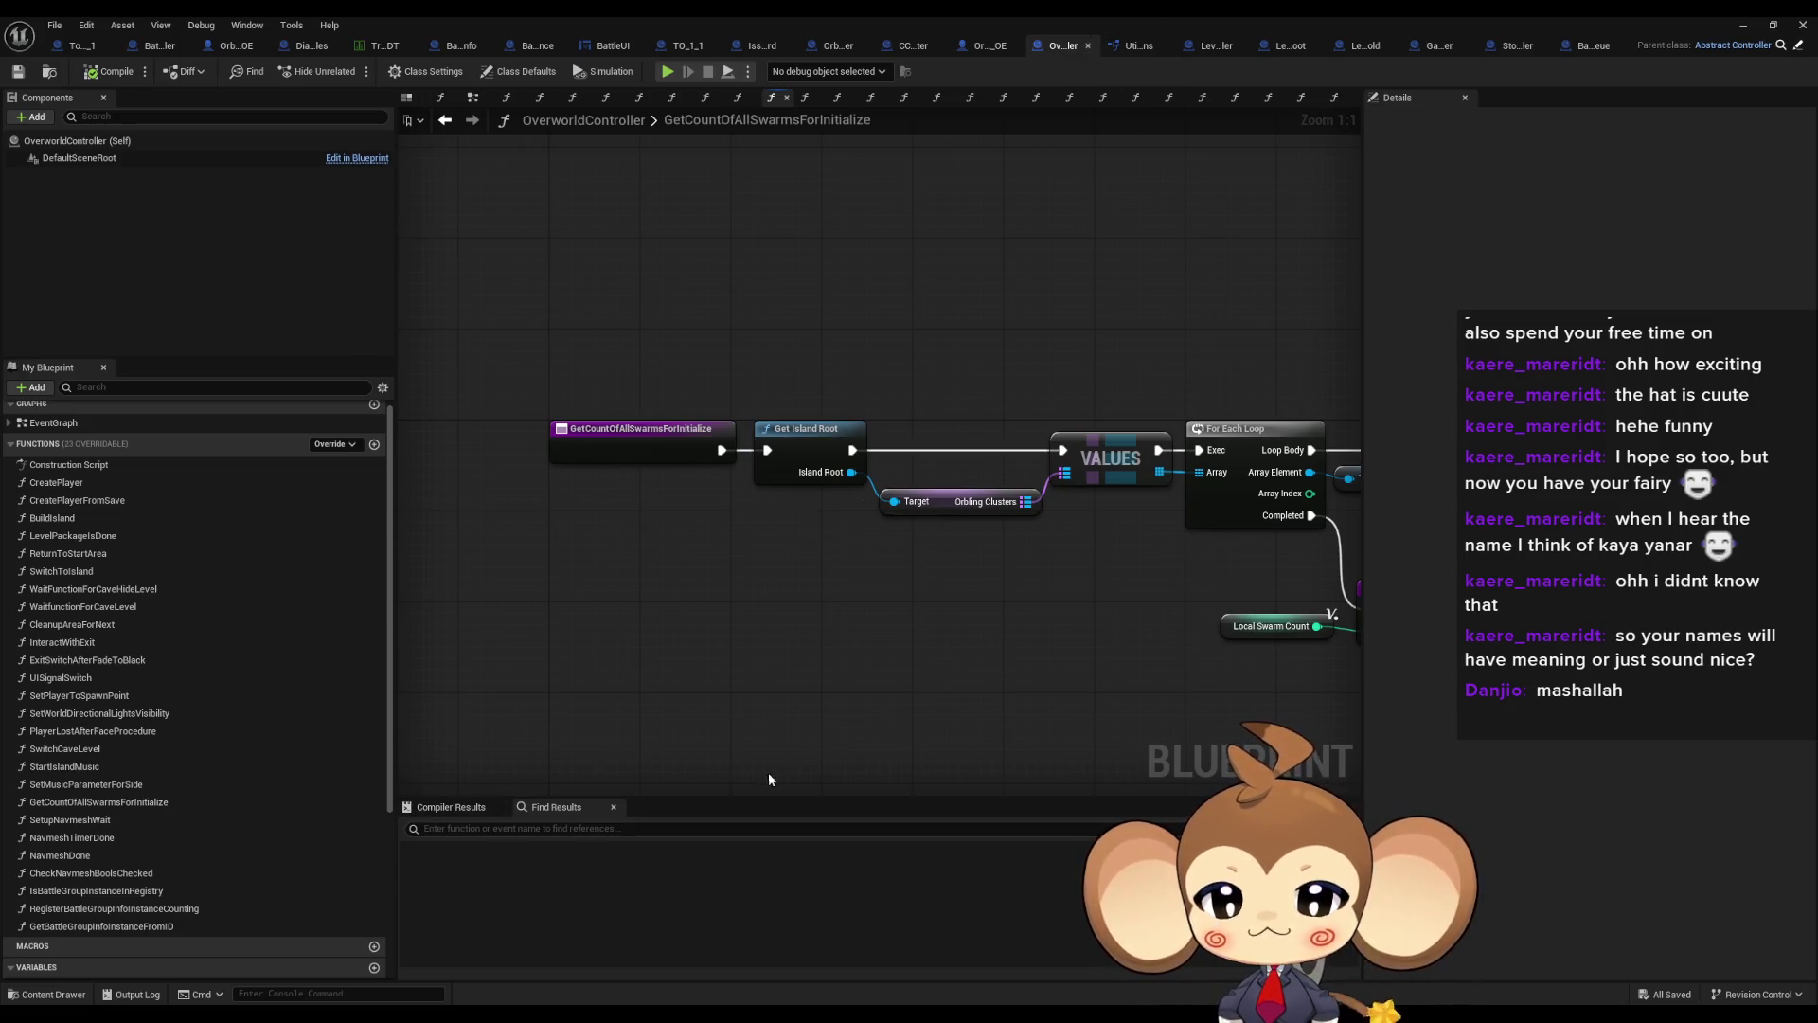
left_click(655, 827)
type("coiu")
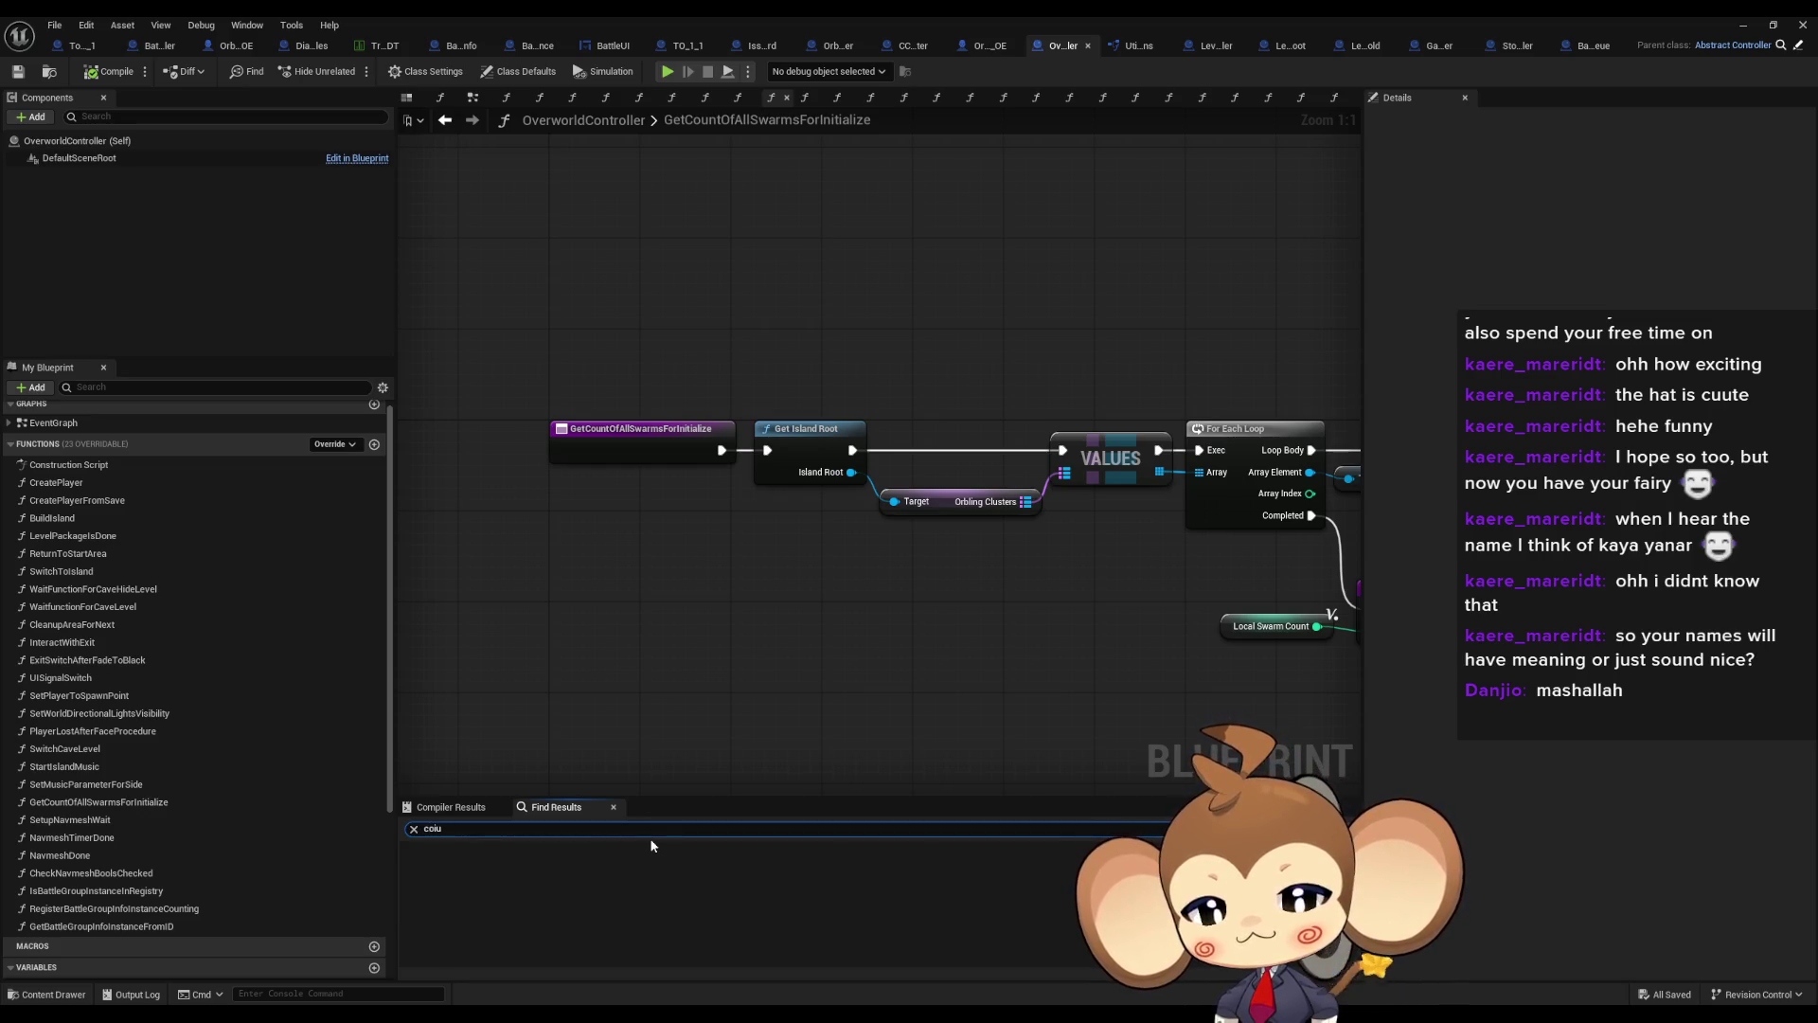
key("BackSpace")
key("BackSpace")
type("d no")
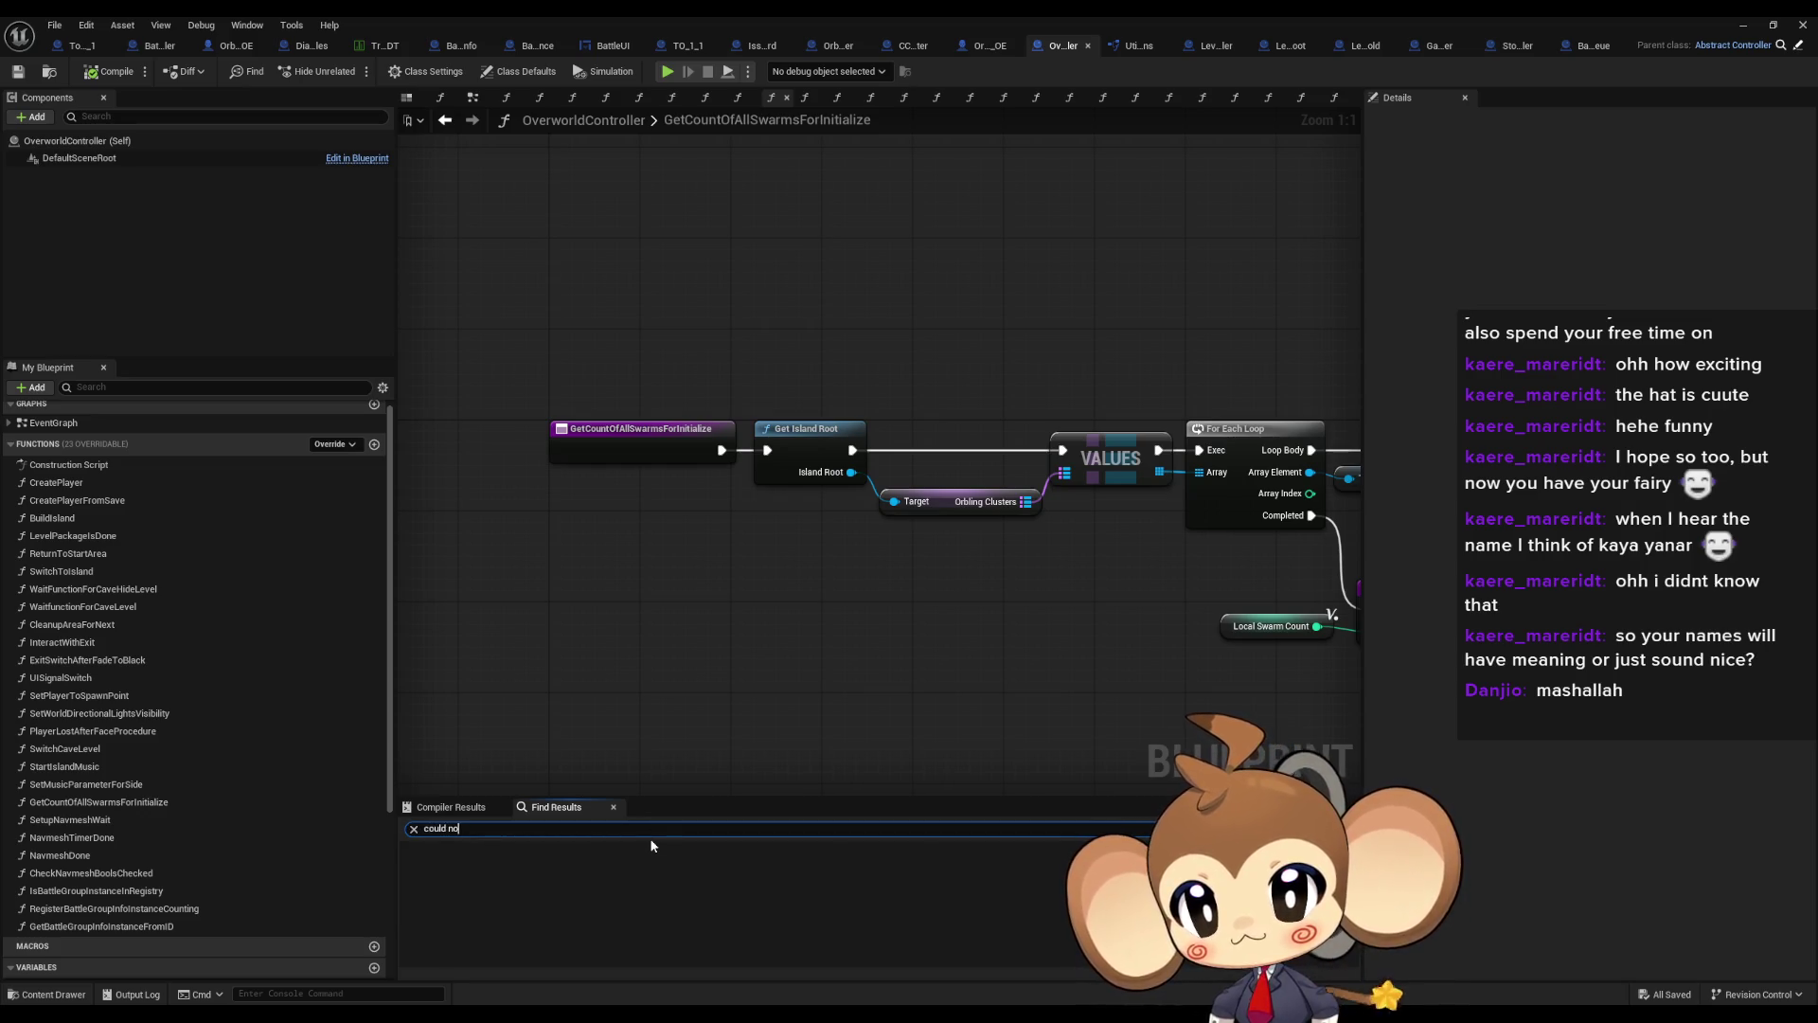
type("t find an is")
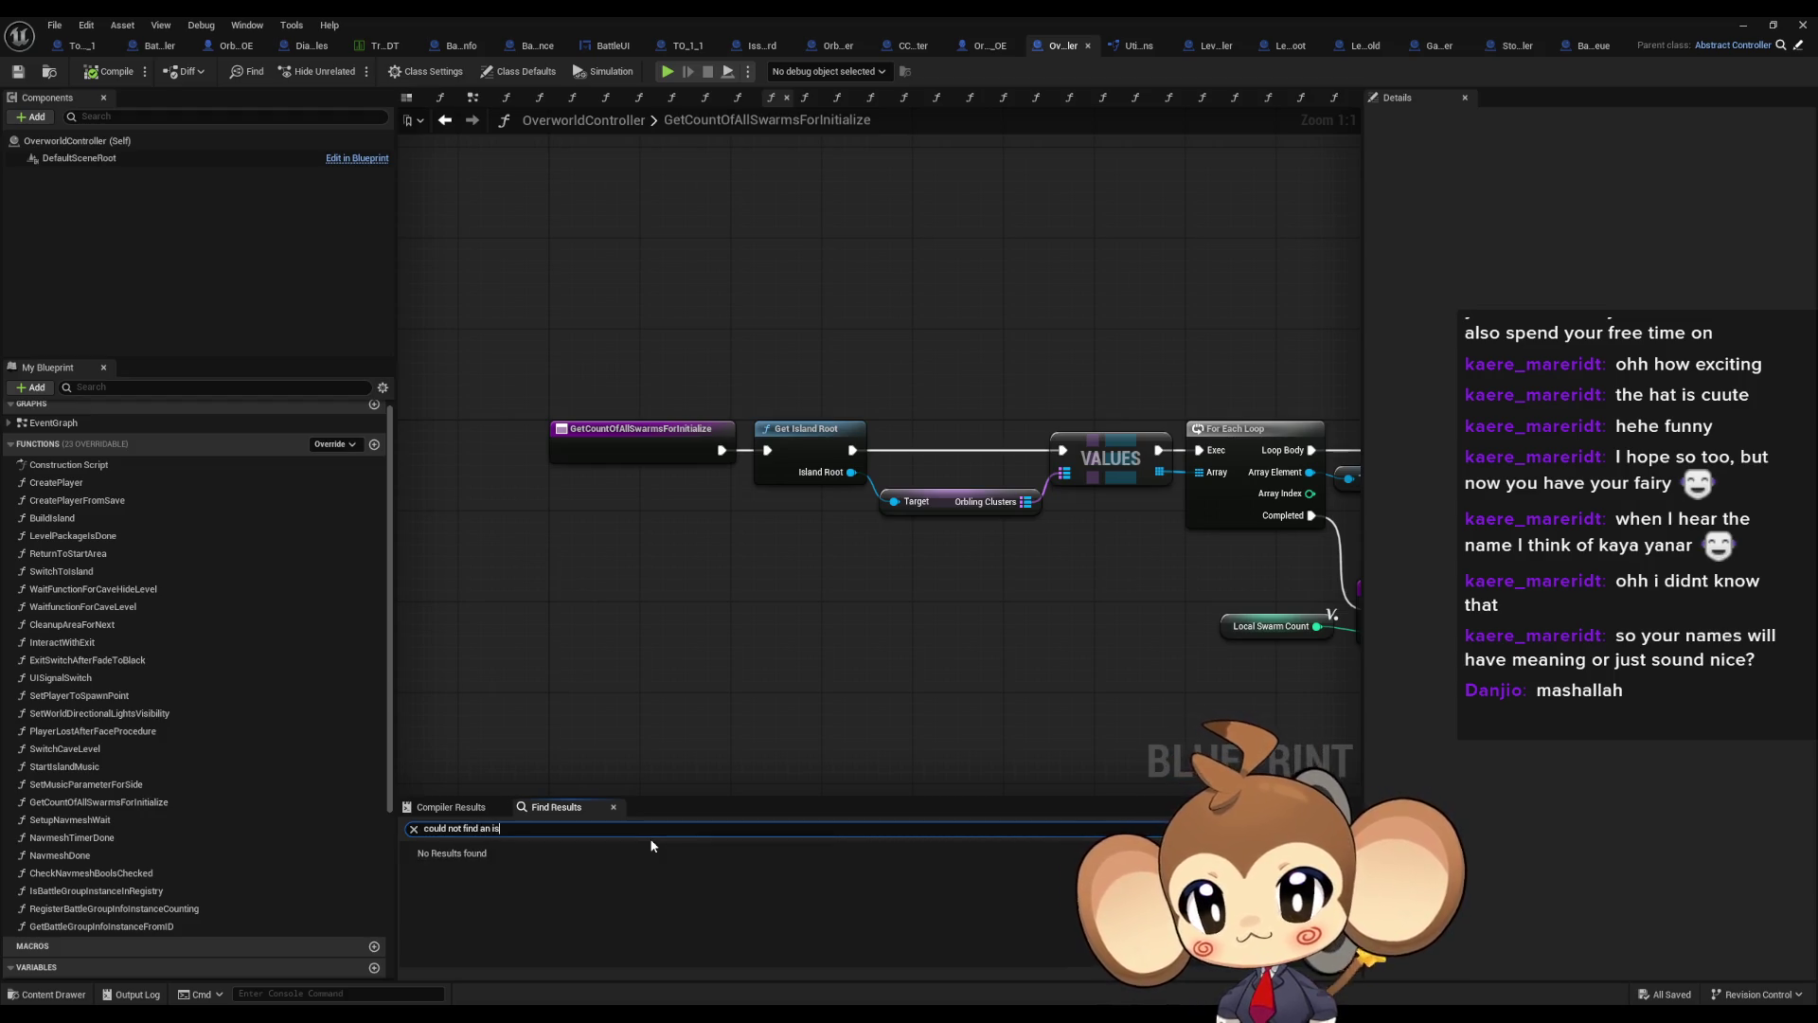
type("\"S")
key("BackSpace")
key("Home")
type("\"")
key("ctrl+a")
key("BackSpace")
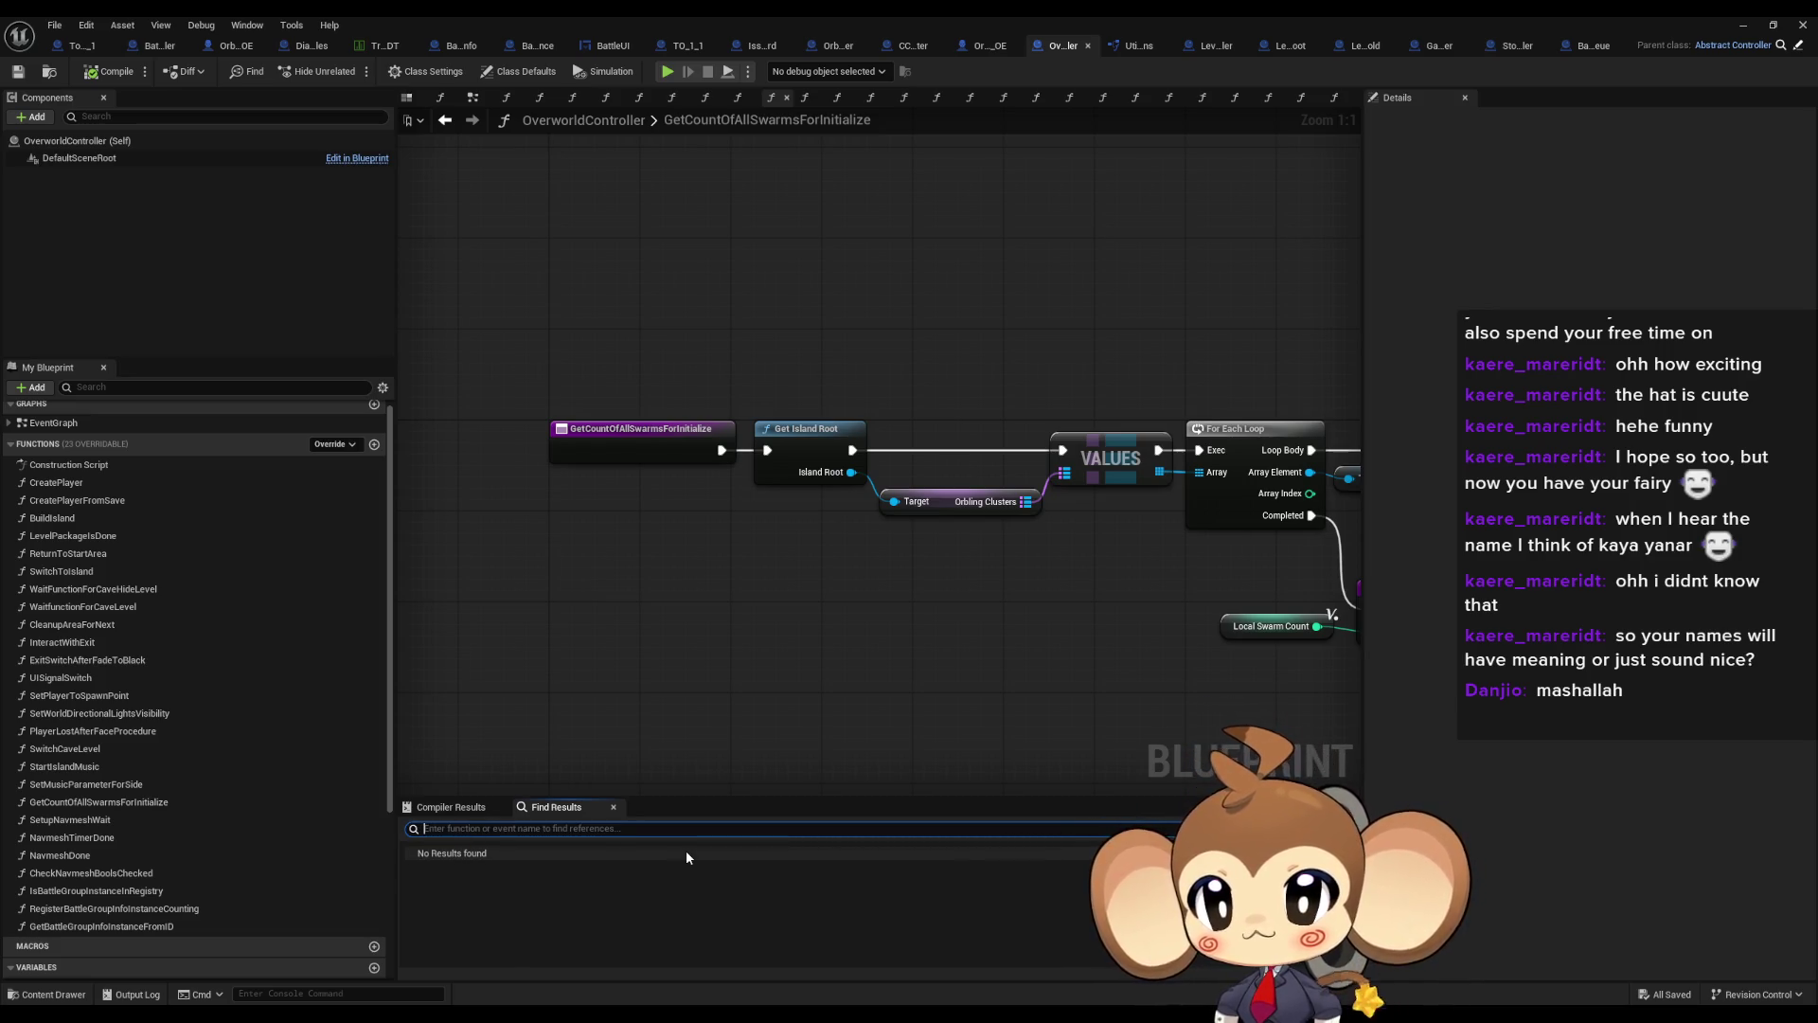
type("root")
key("Return")
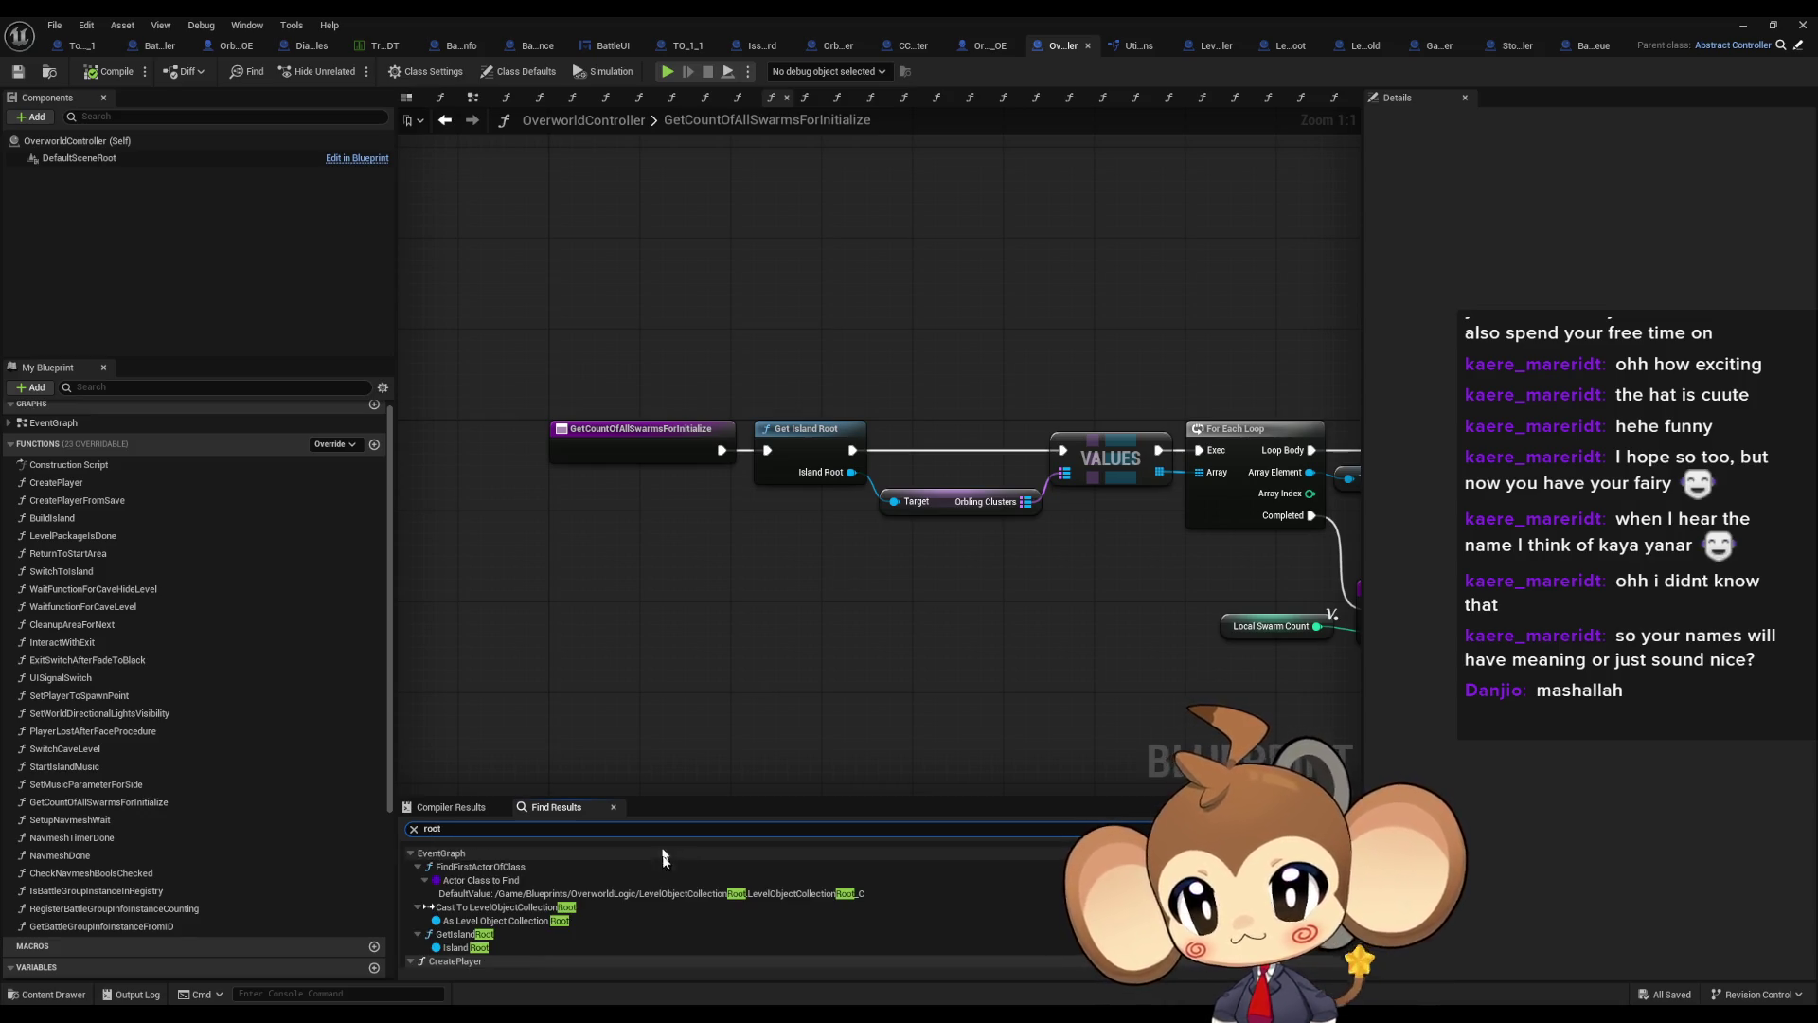
Bring the level editor forward, move the blueprint window aside, and select the Output Log error text
mouse_move(748, 1018)
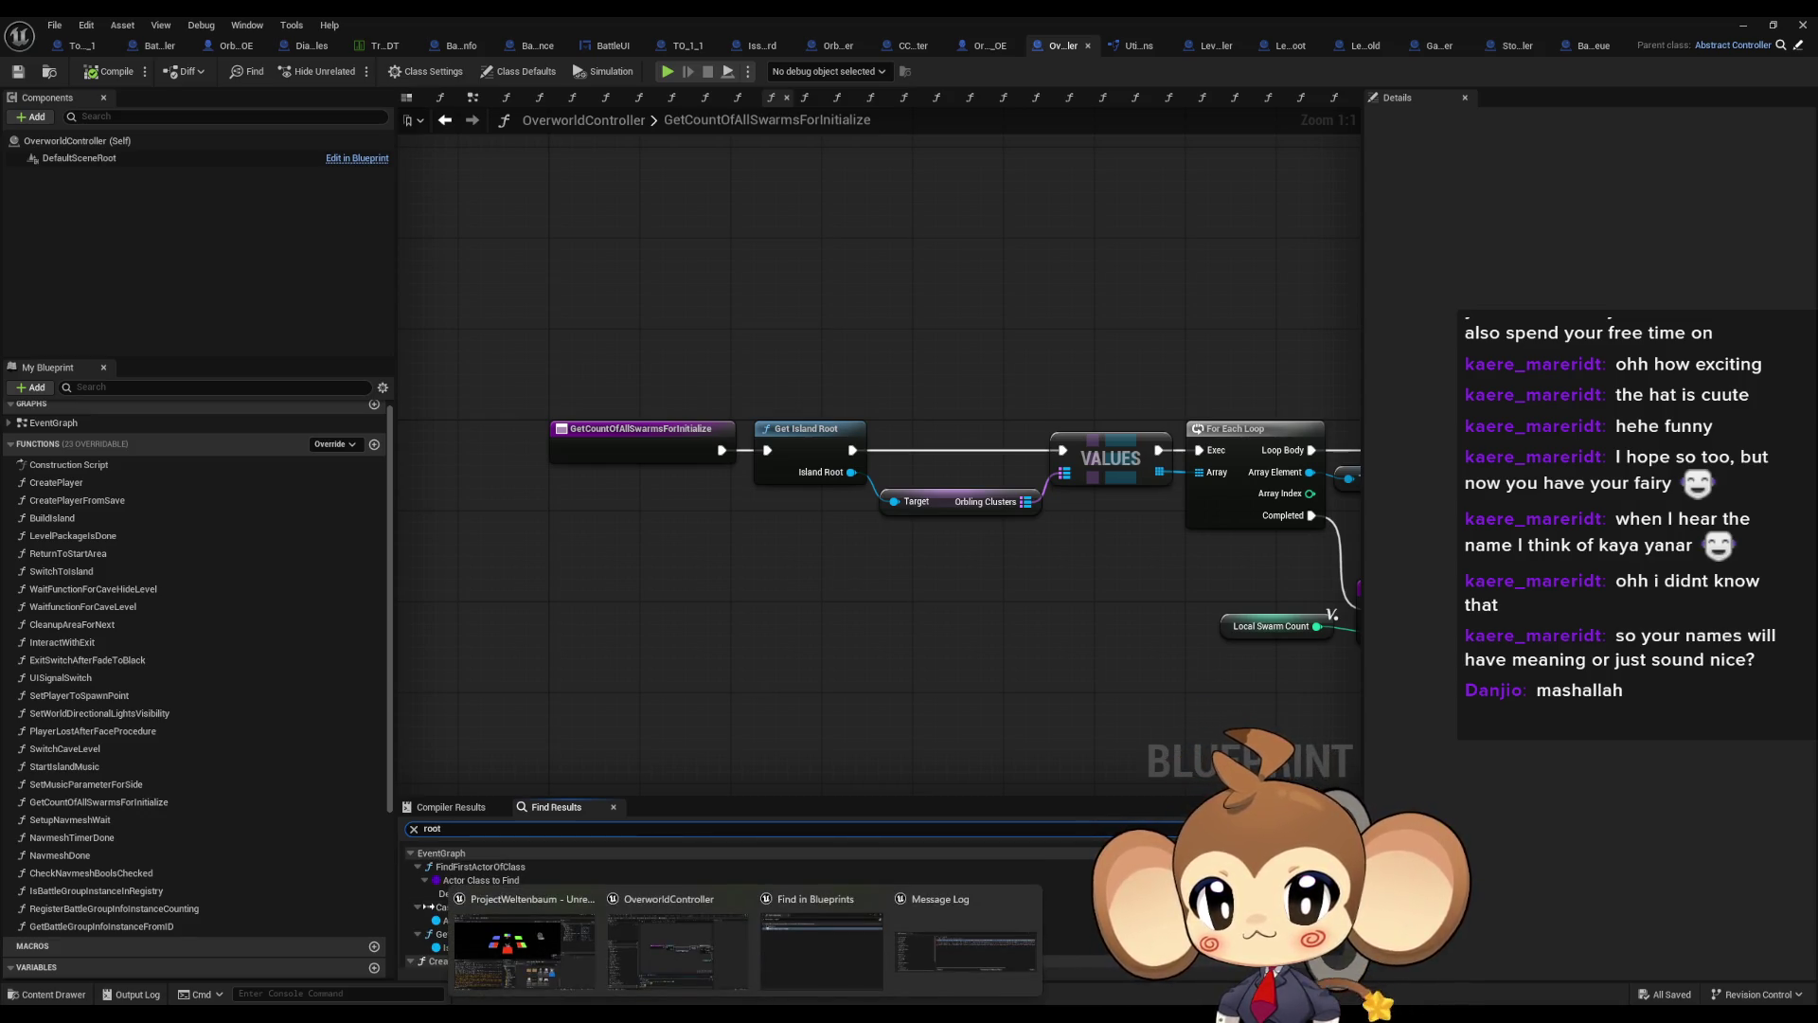
left_click(965, 947)
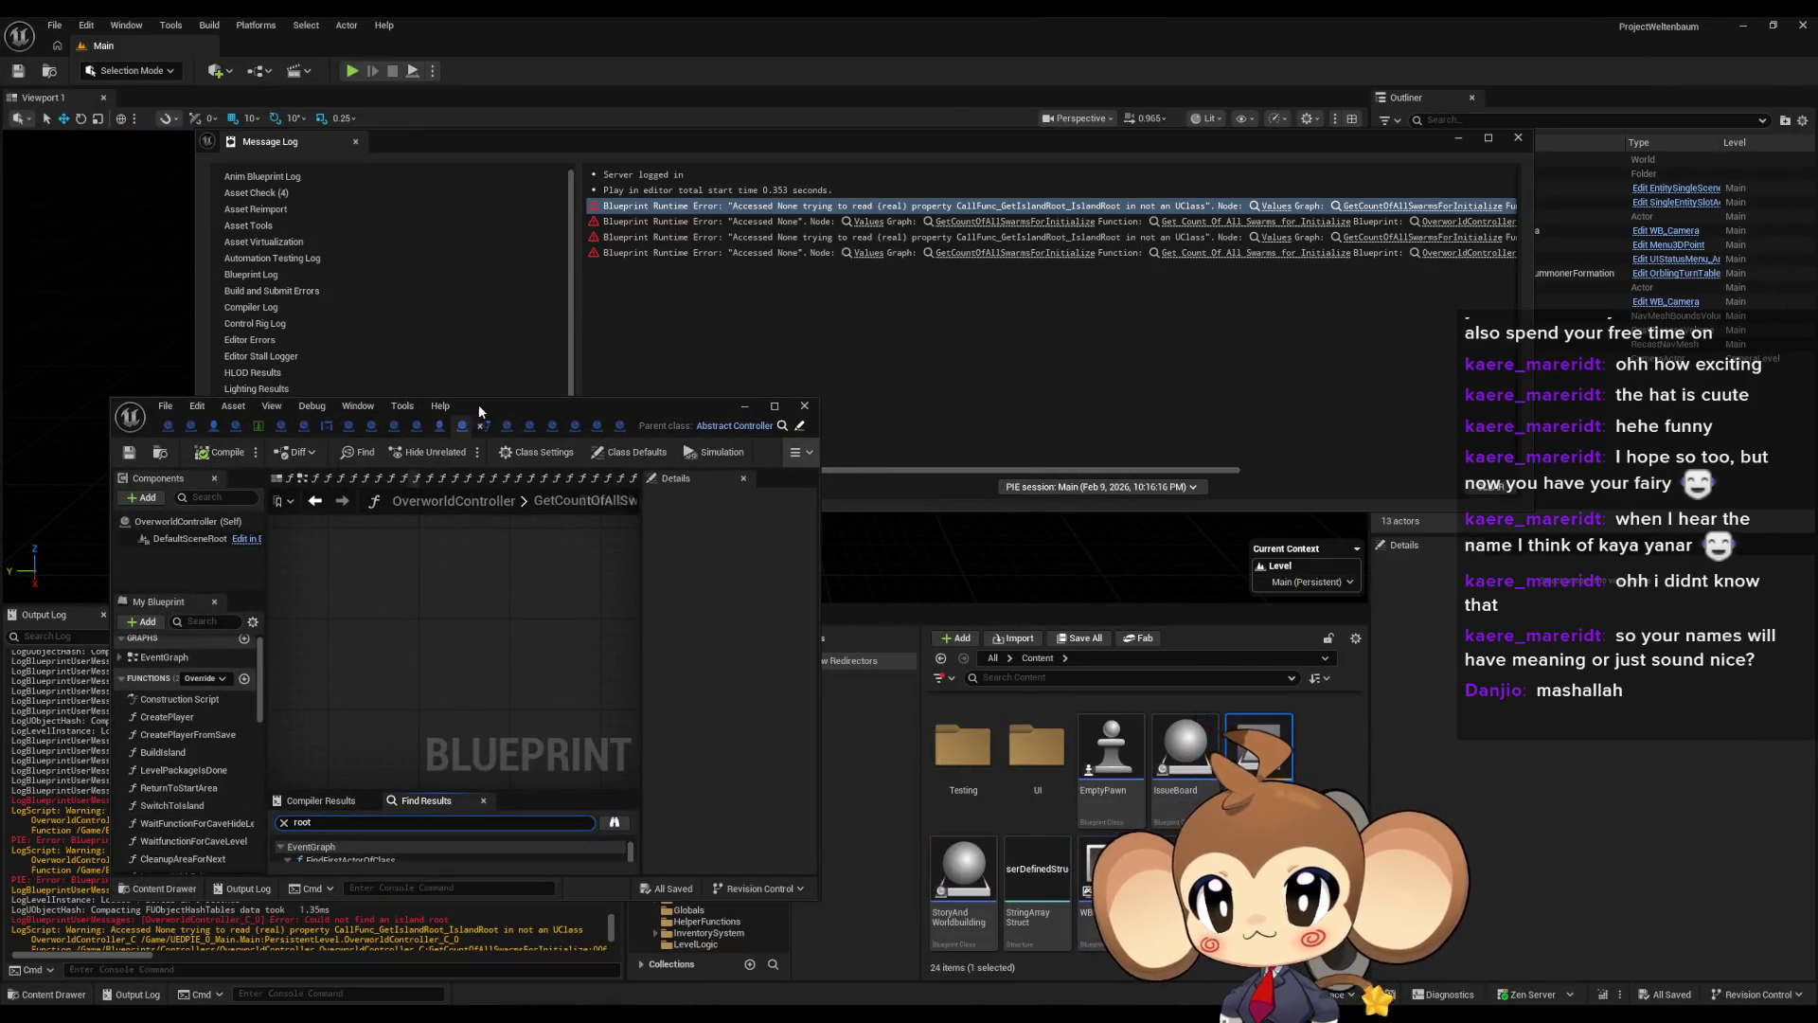
mouse_move(480, 410)
left_mouse_down()
mouse_move(876, 373)
mouse_move(989, 343)
left_mouse_up()
left_click_drag(270, 800, 437, 801)
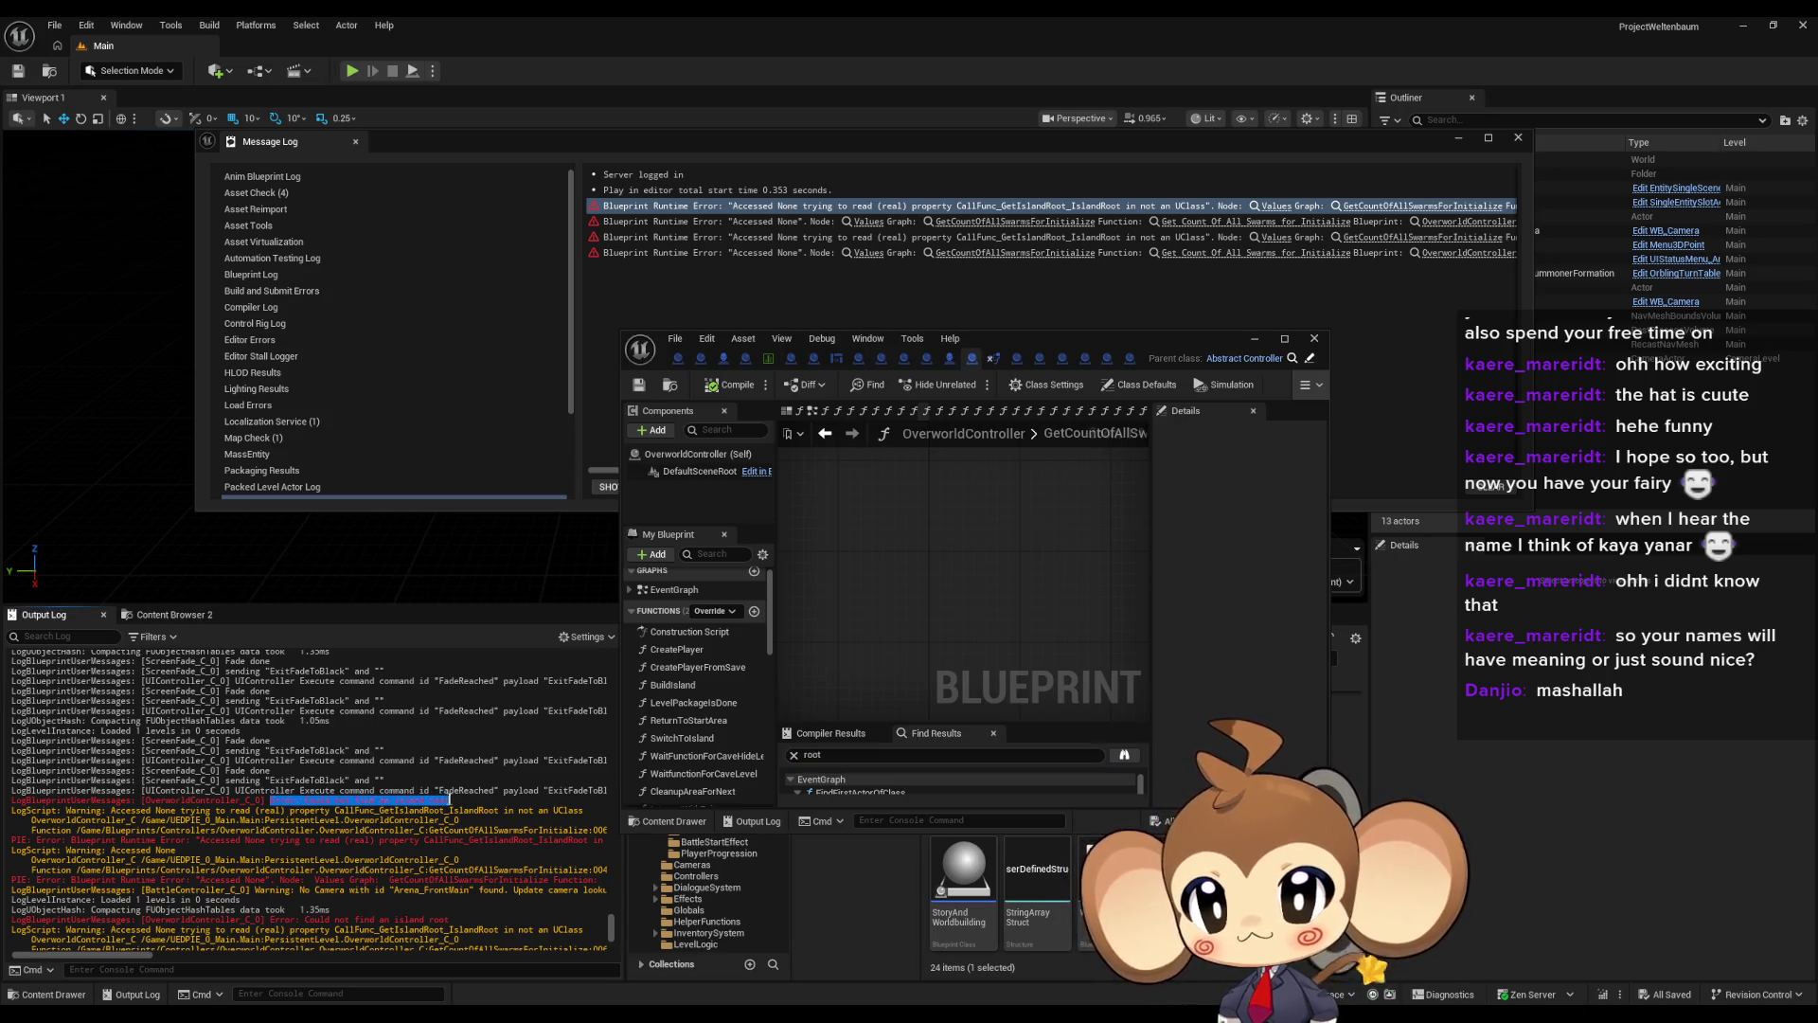
Copy the island-root error text and search the maximized blueprint for it
right_click(437, 803)
left_click(488, 916)
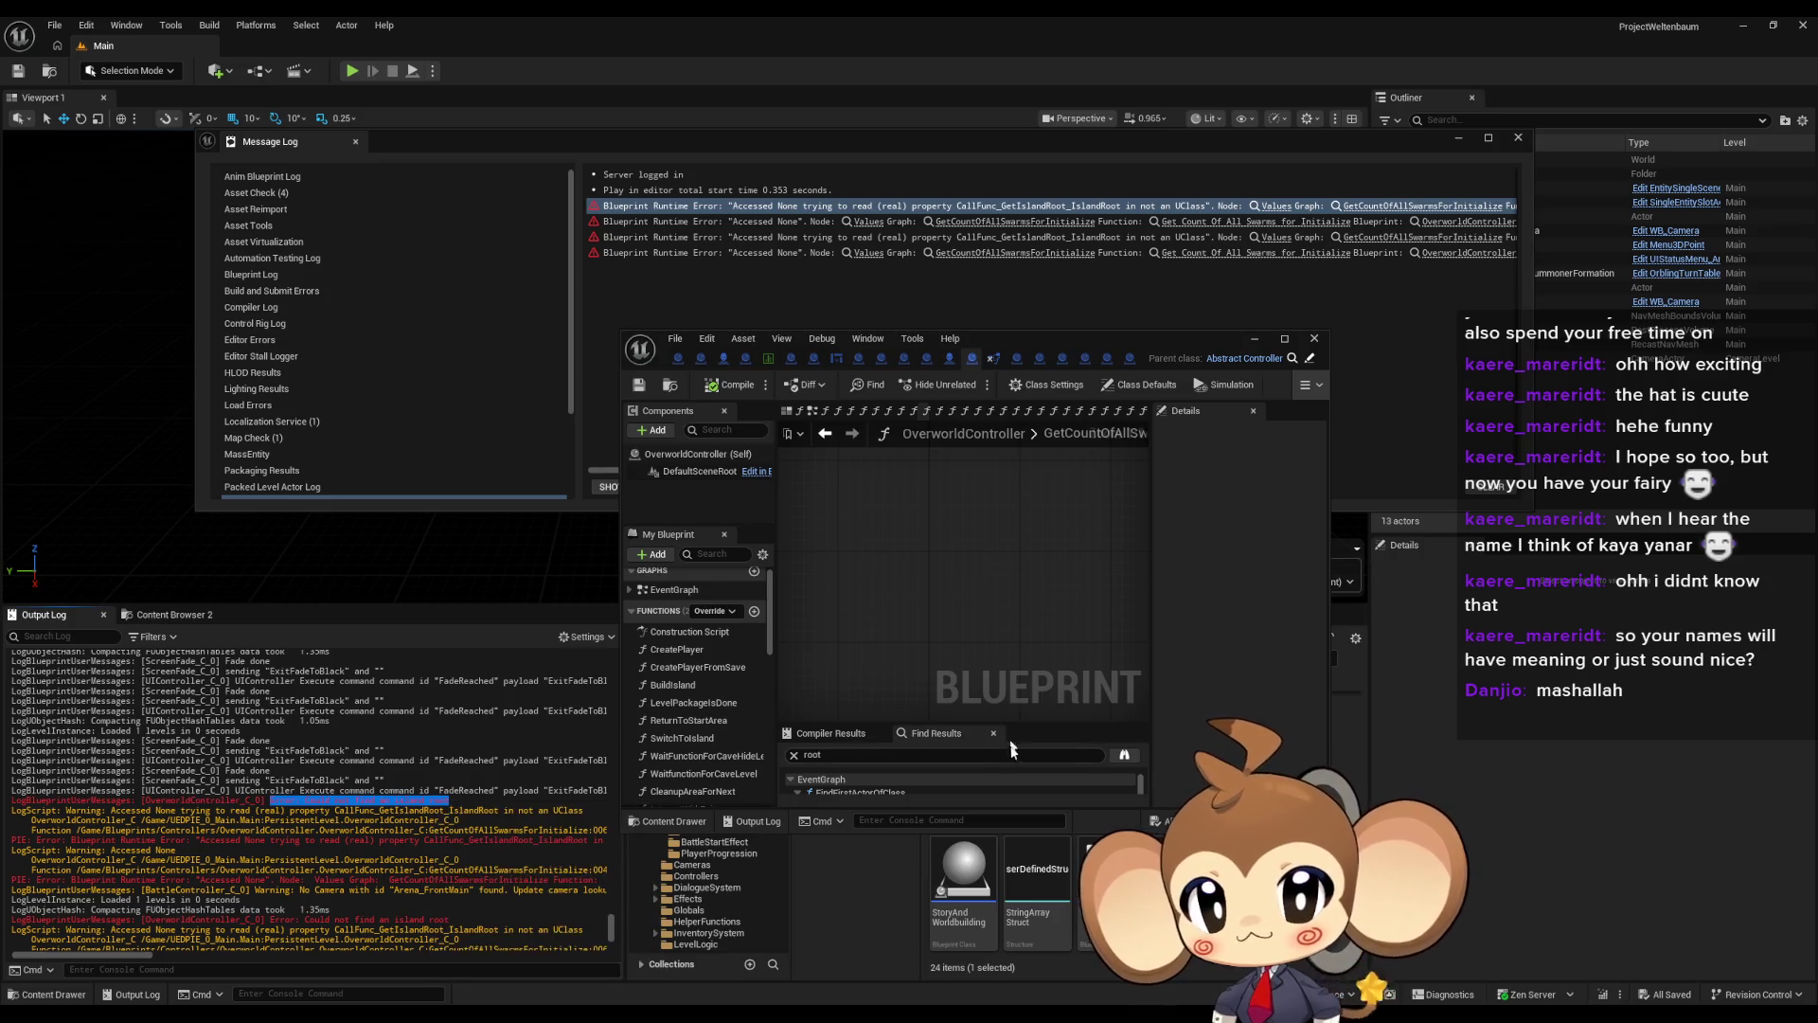
double_click(982, 333)
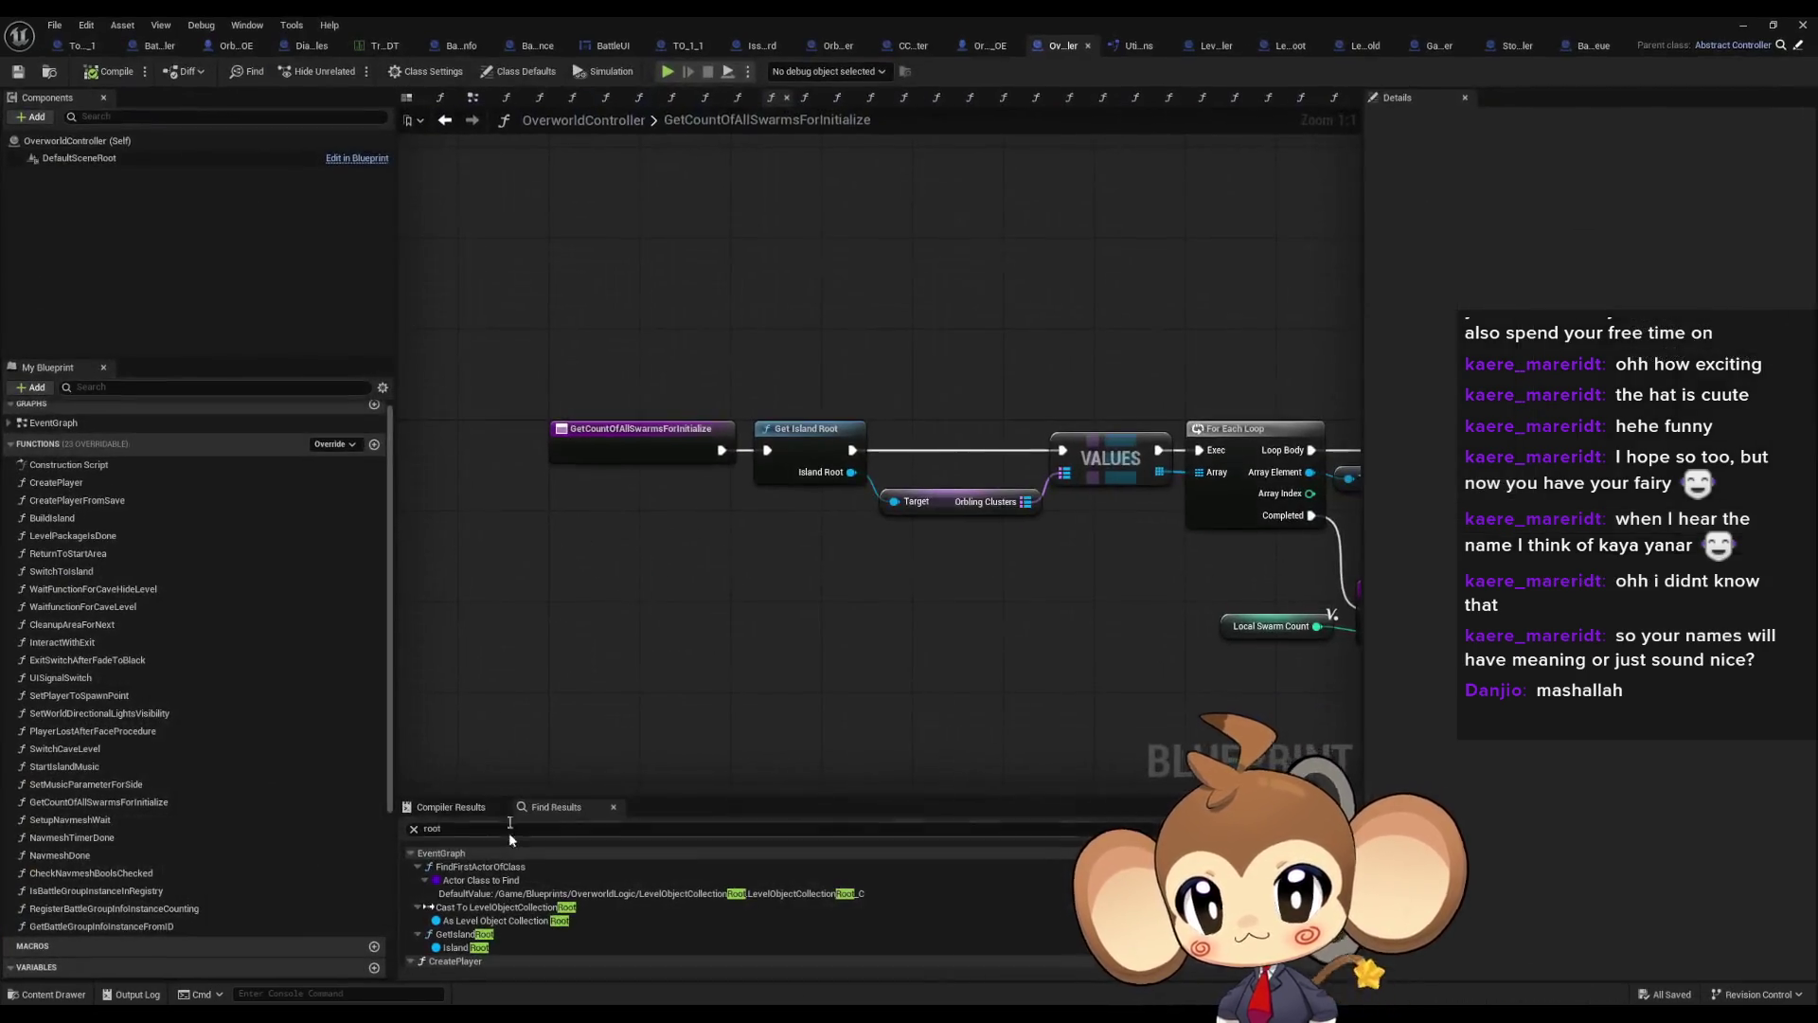
key("ctrl+a")
key("ctrl+v")
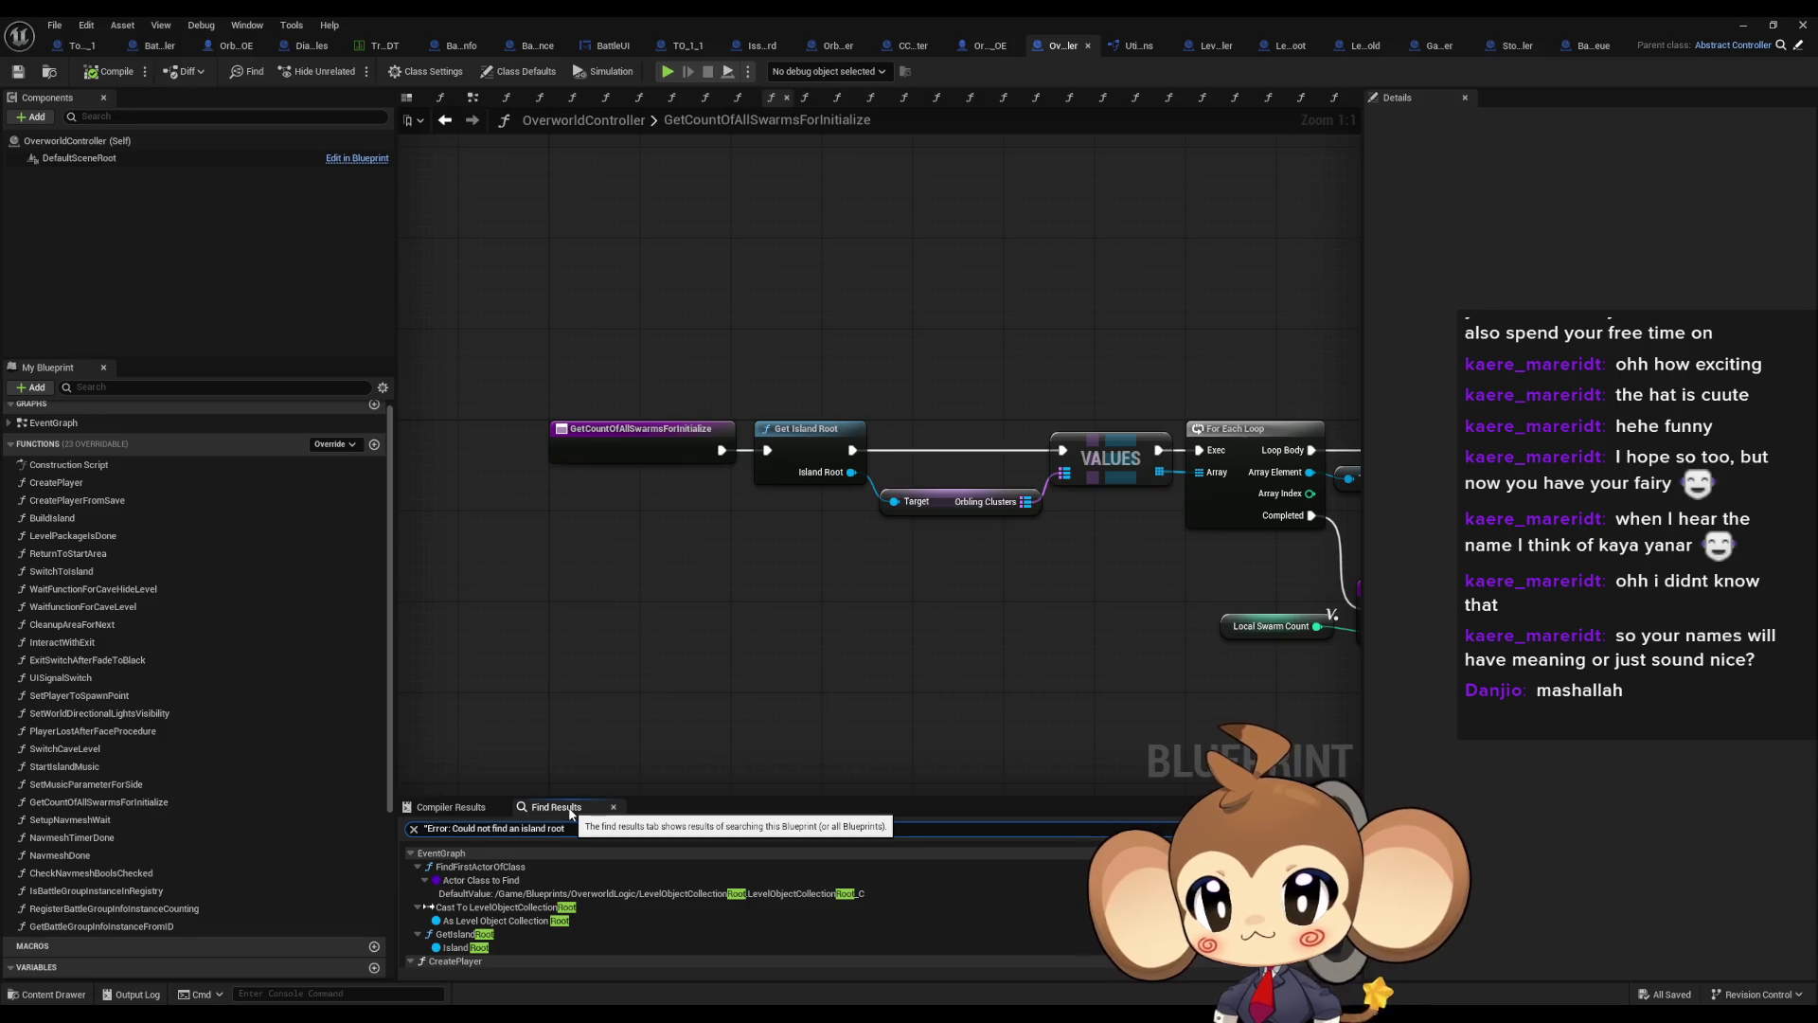
key("Return")
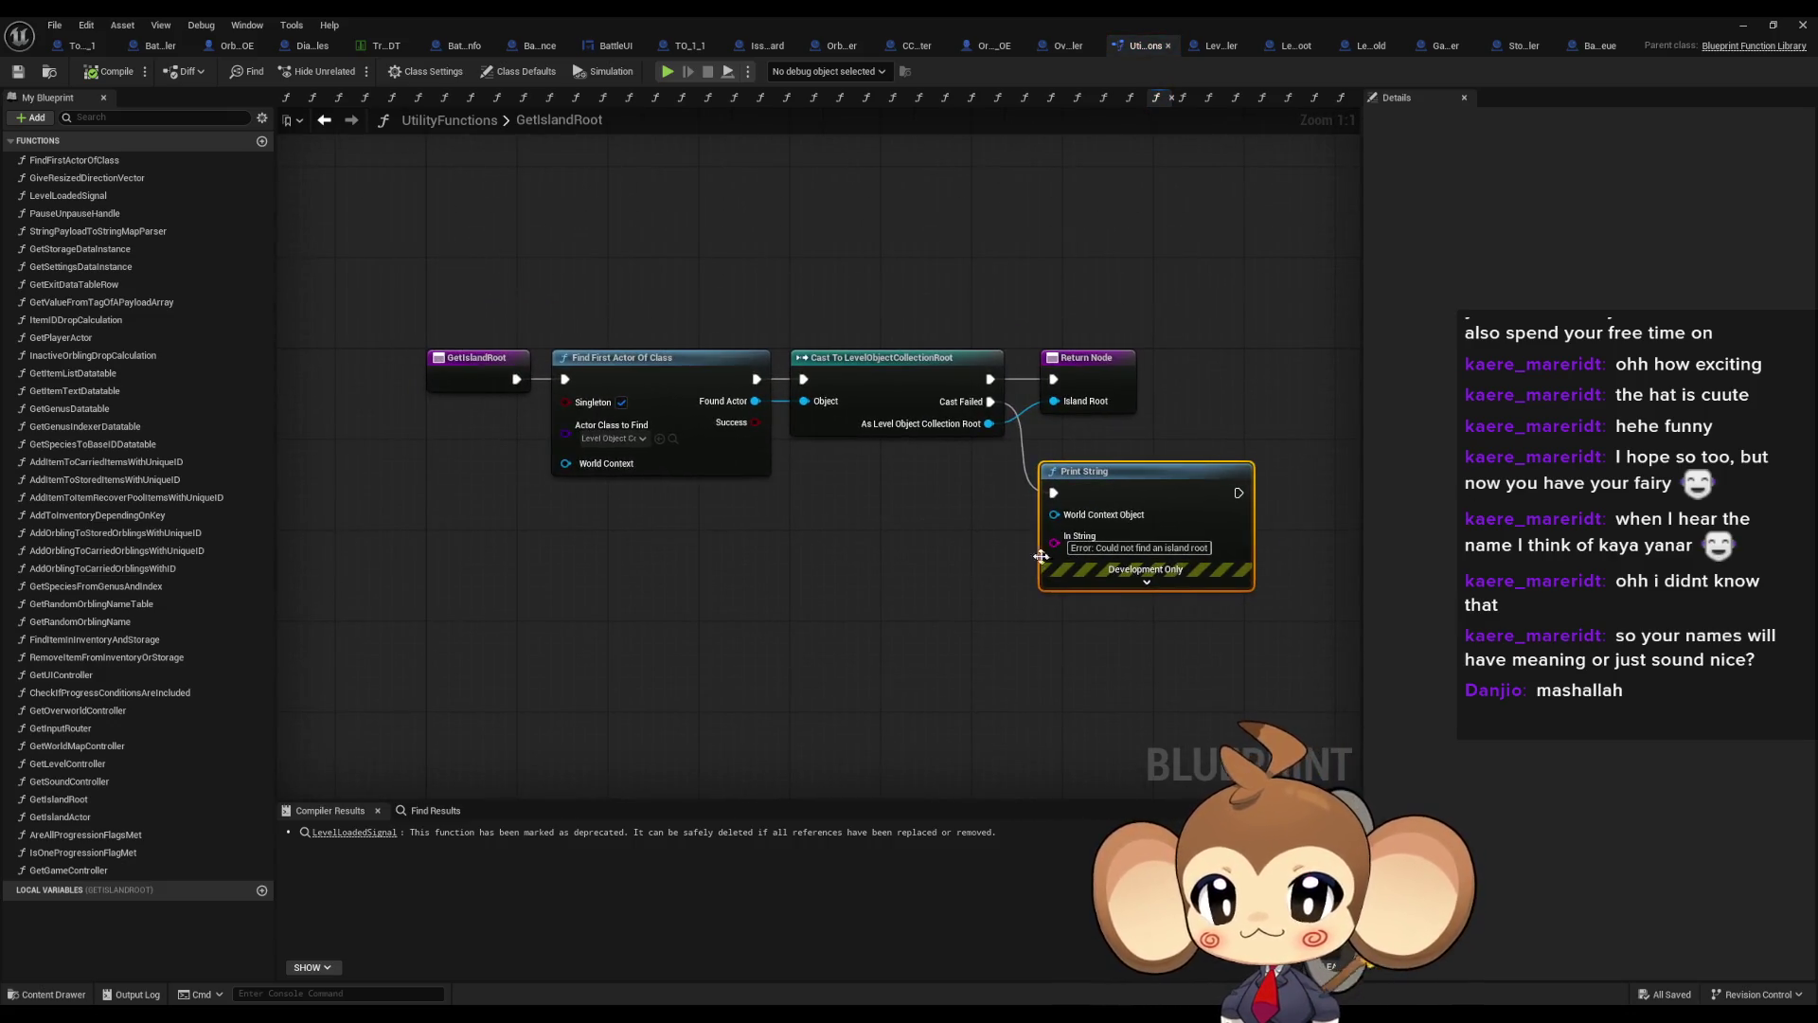
Open GetIslandRoot in UtilityFunctions and go to OverworldController's EventGraph call of Get Island Root
left_click(505, 379)
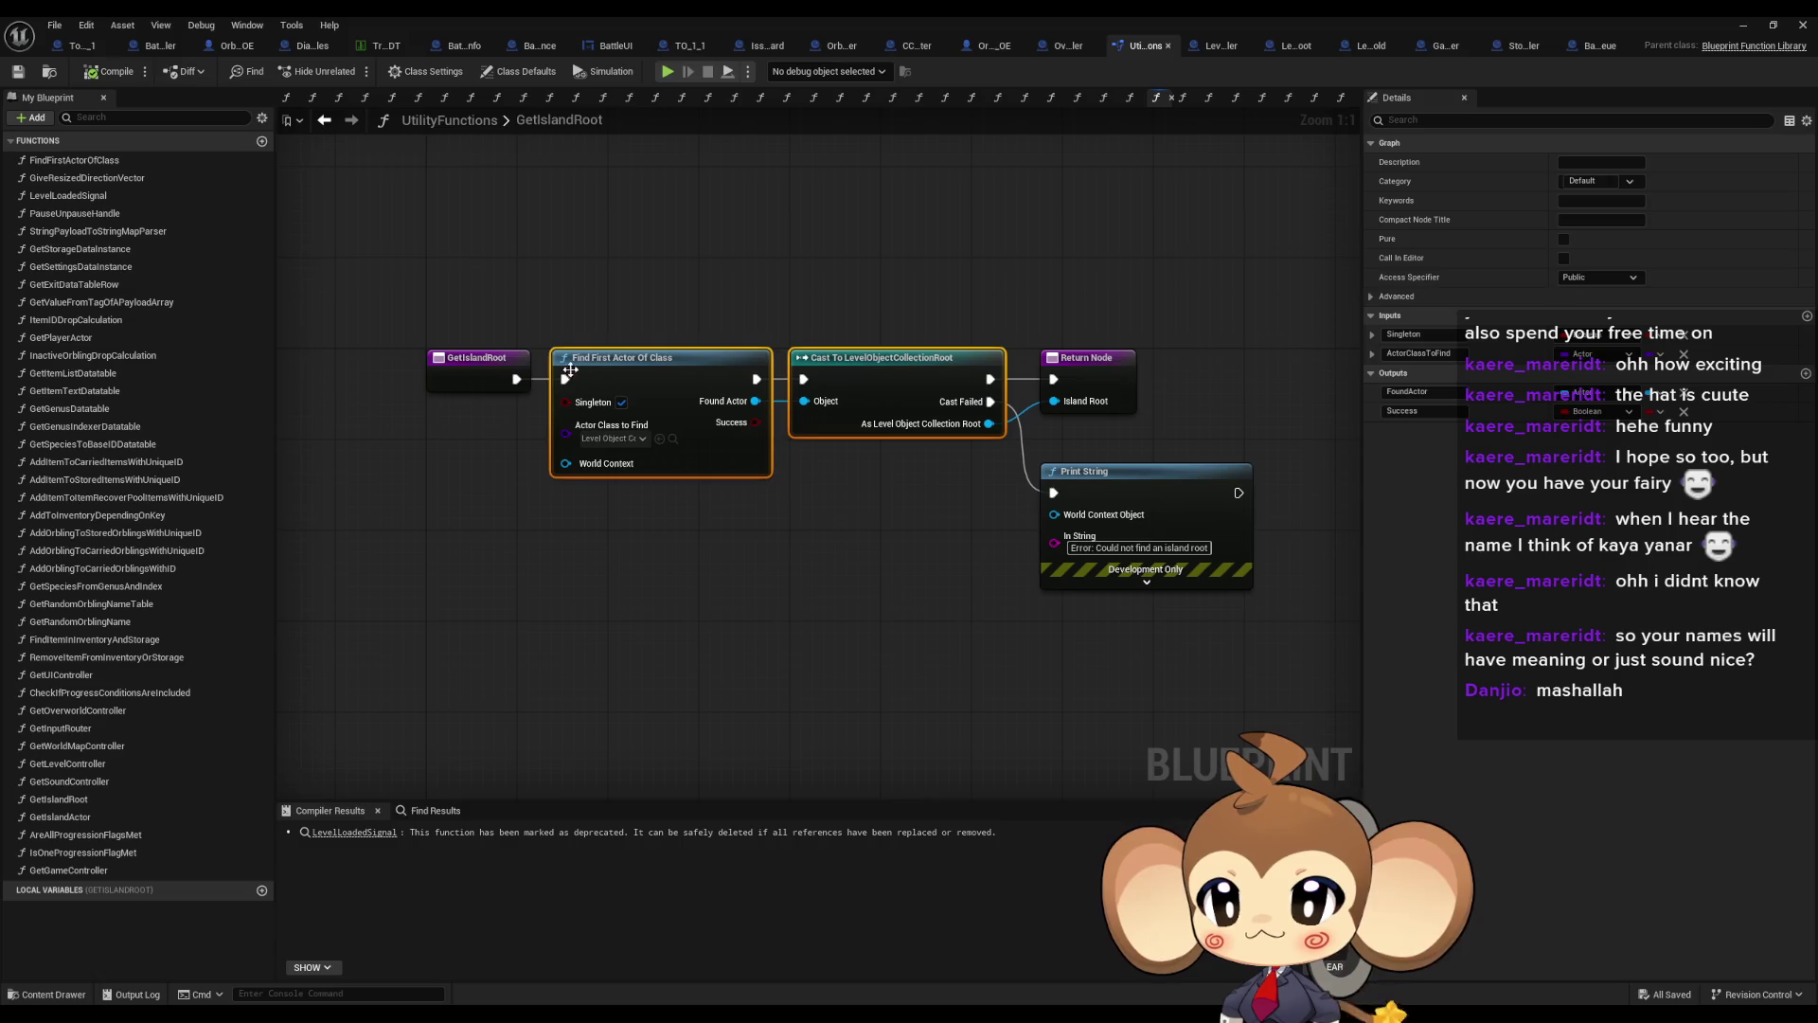
right_click(504, 378)
mouse_move(609, 532)
left_click(701, 571)
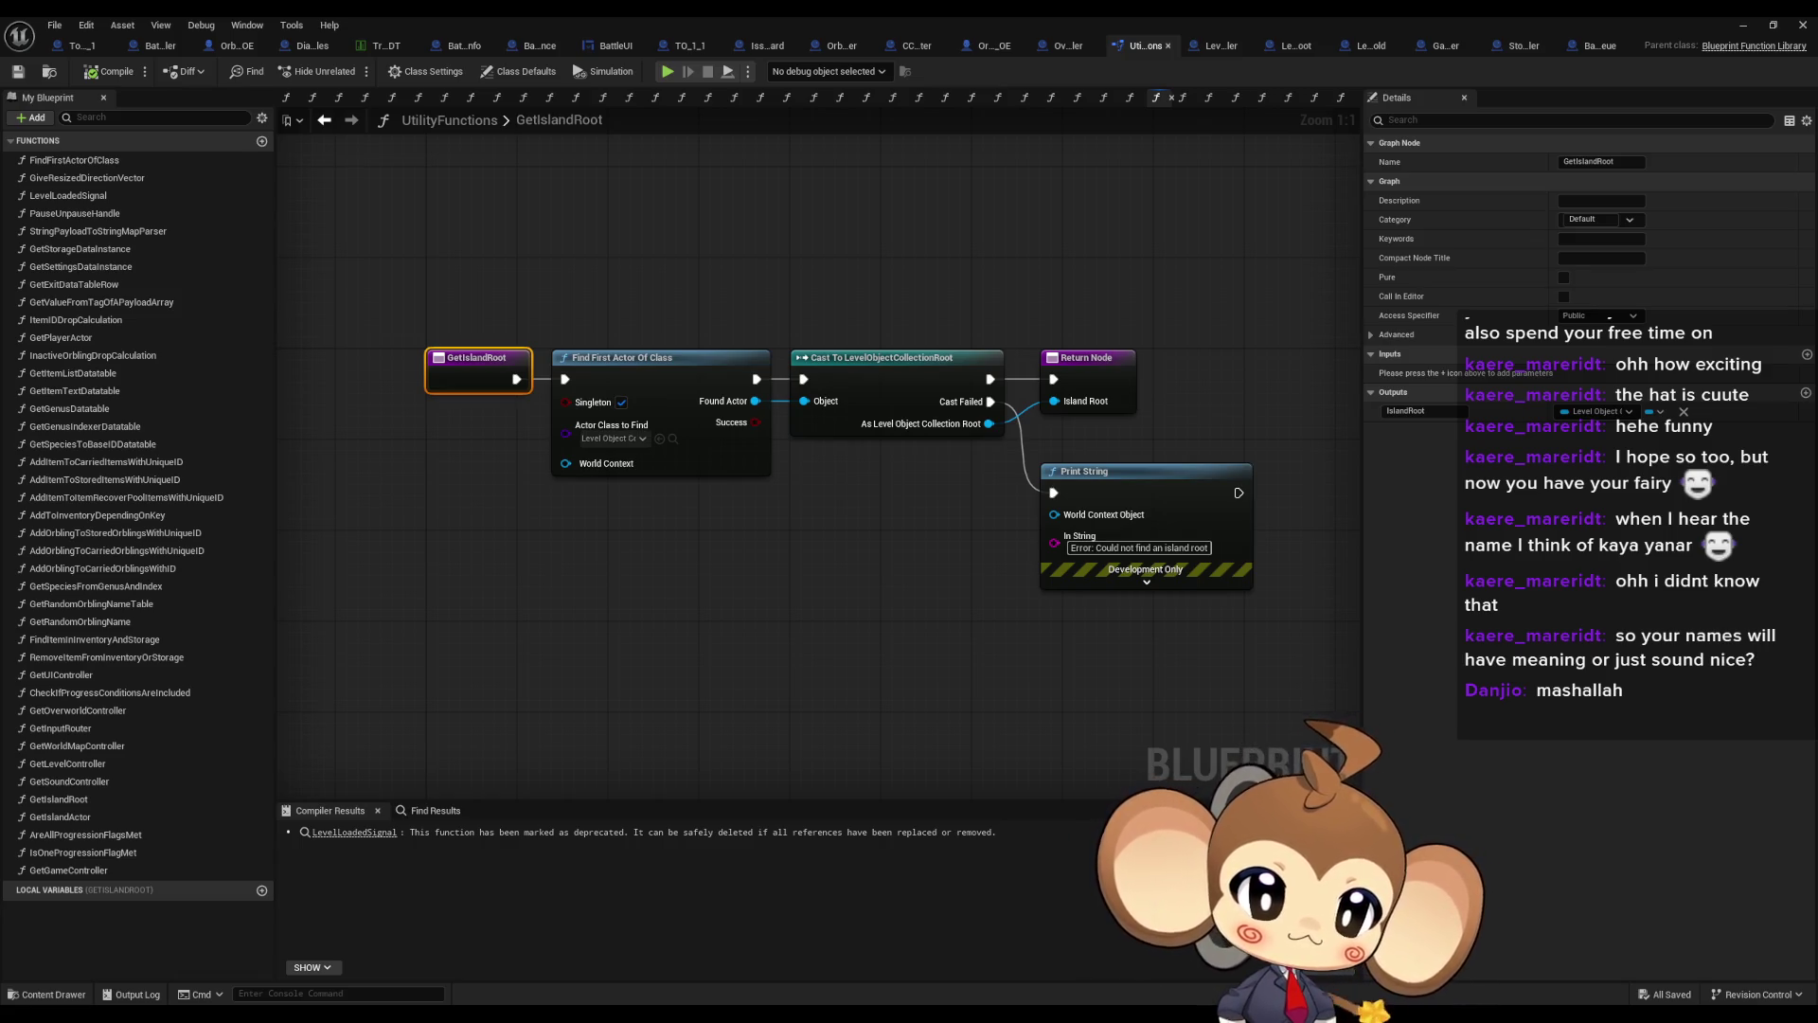
key("alt+Left")
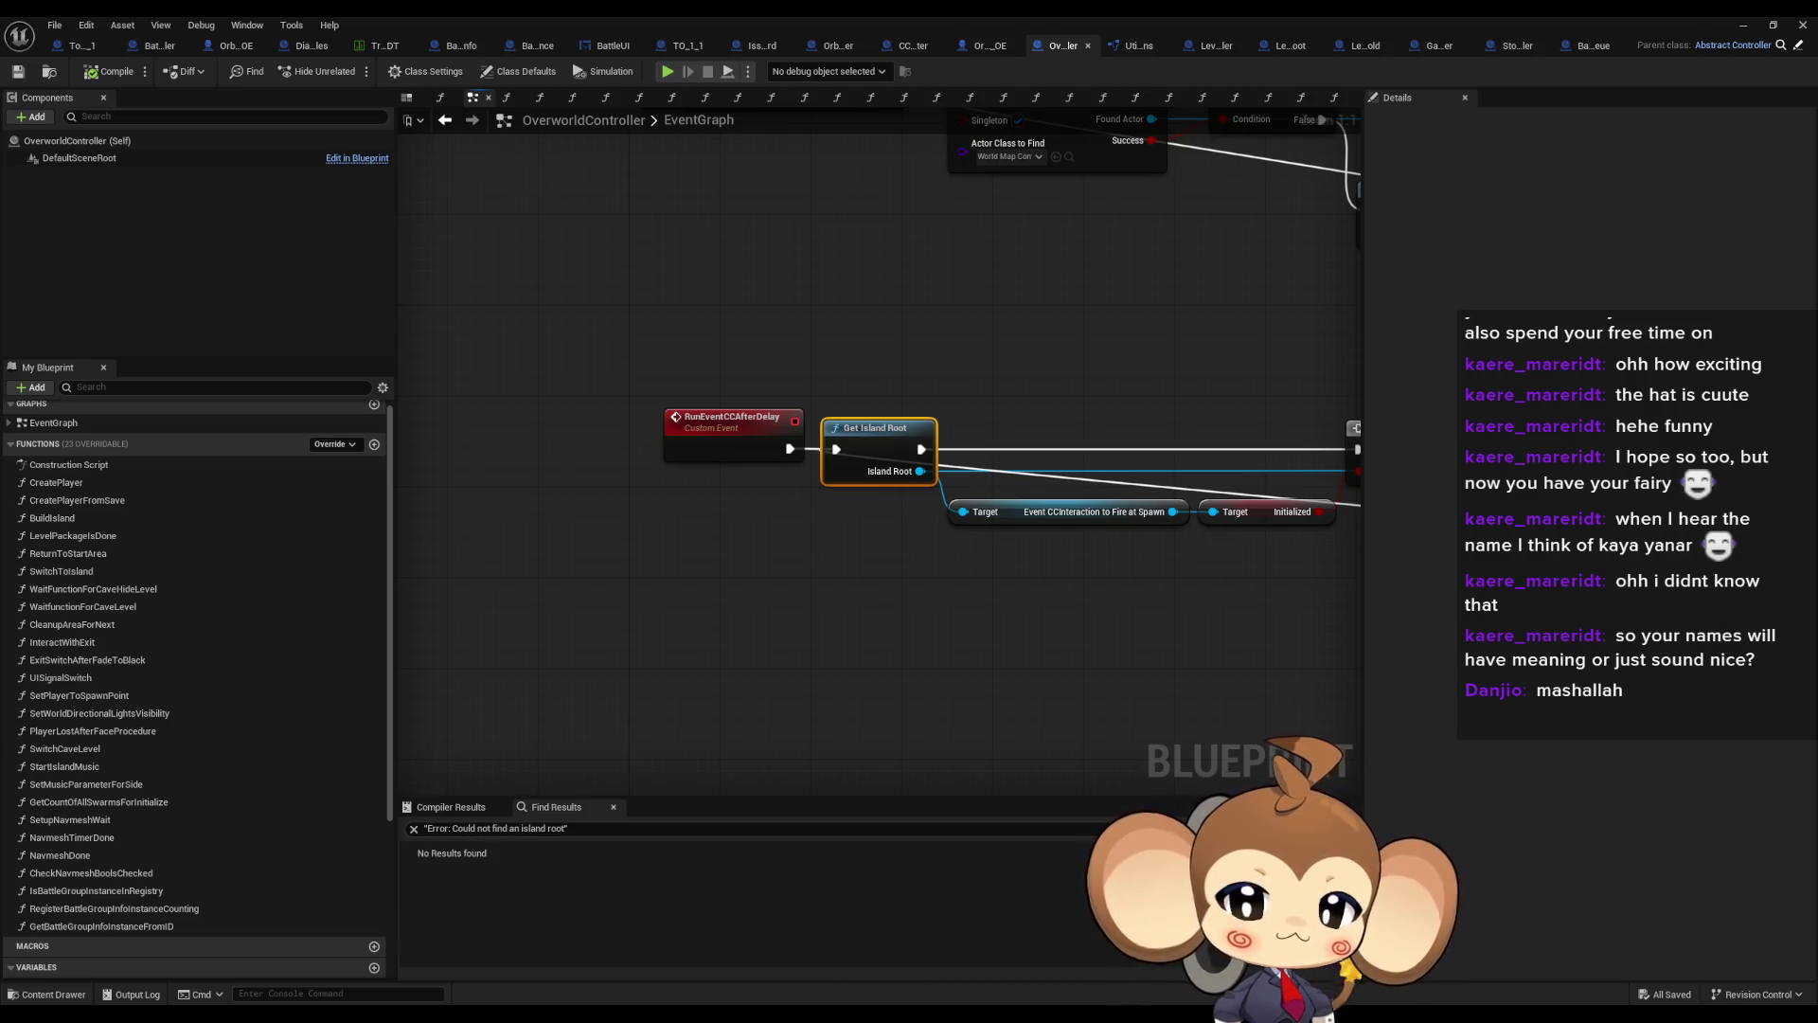
Jump to BattleController's CleanupAfterRewardUI and pan around its Get Island Root connections
key("alt+Left")
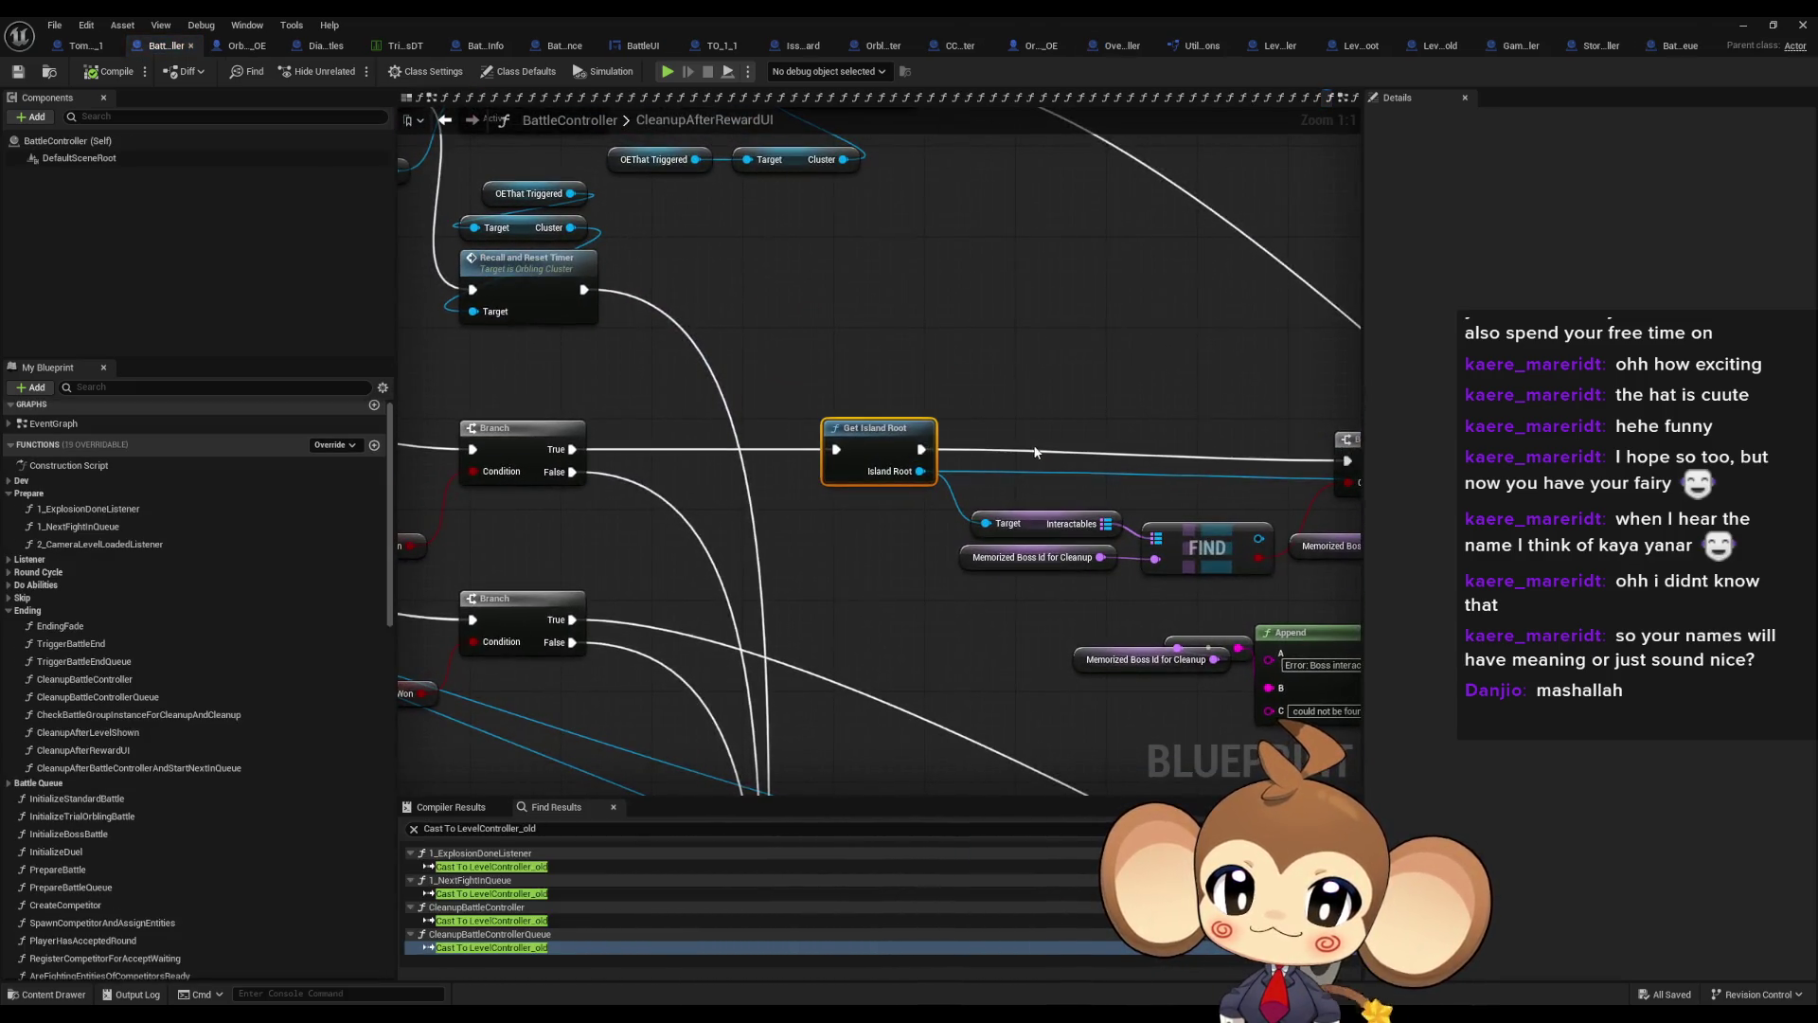
scroll(1035, 452, "down", 5)
scroll(907, 479, "up", 4)
mouse_move(907, 478)
left_mouse_down()
mouse_move(1062, 617)
mouse_move(741, 530)
left_mouse_up()
scroll(974, 625, "down", 3)
scroll(742, 530, "up", 4)
left_click_drag(1165, 521, 902, 458)
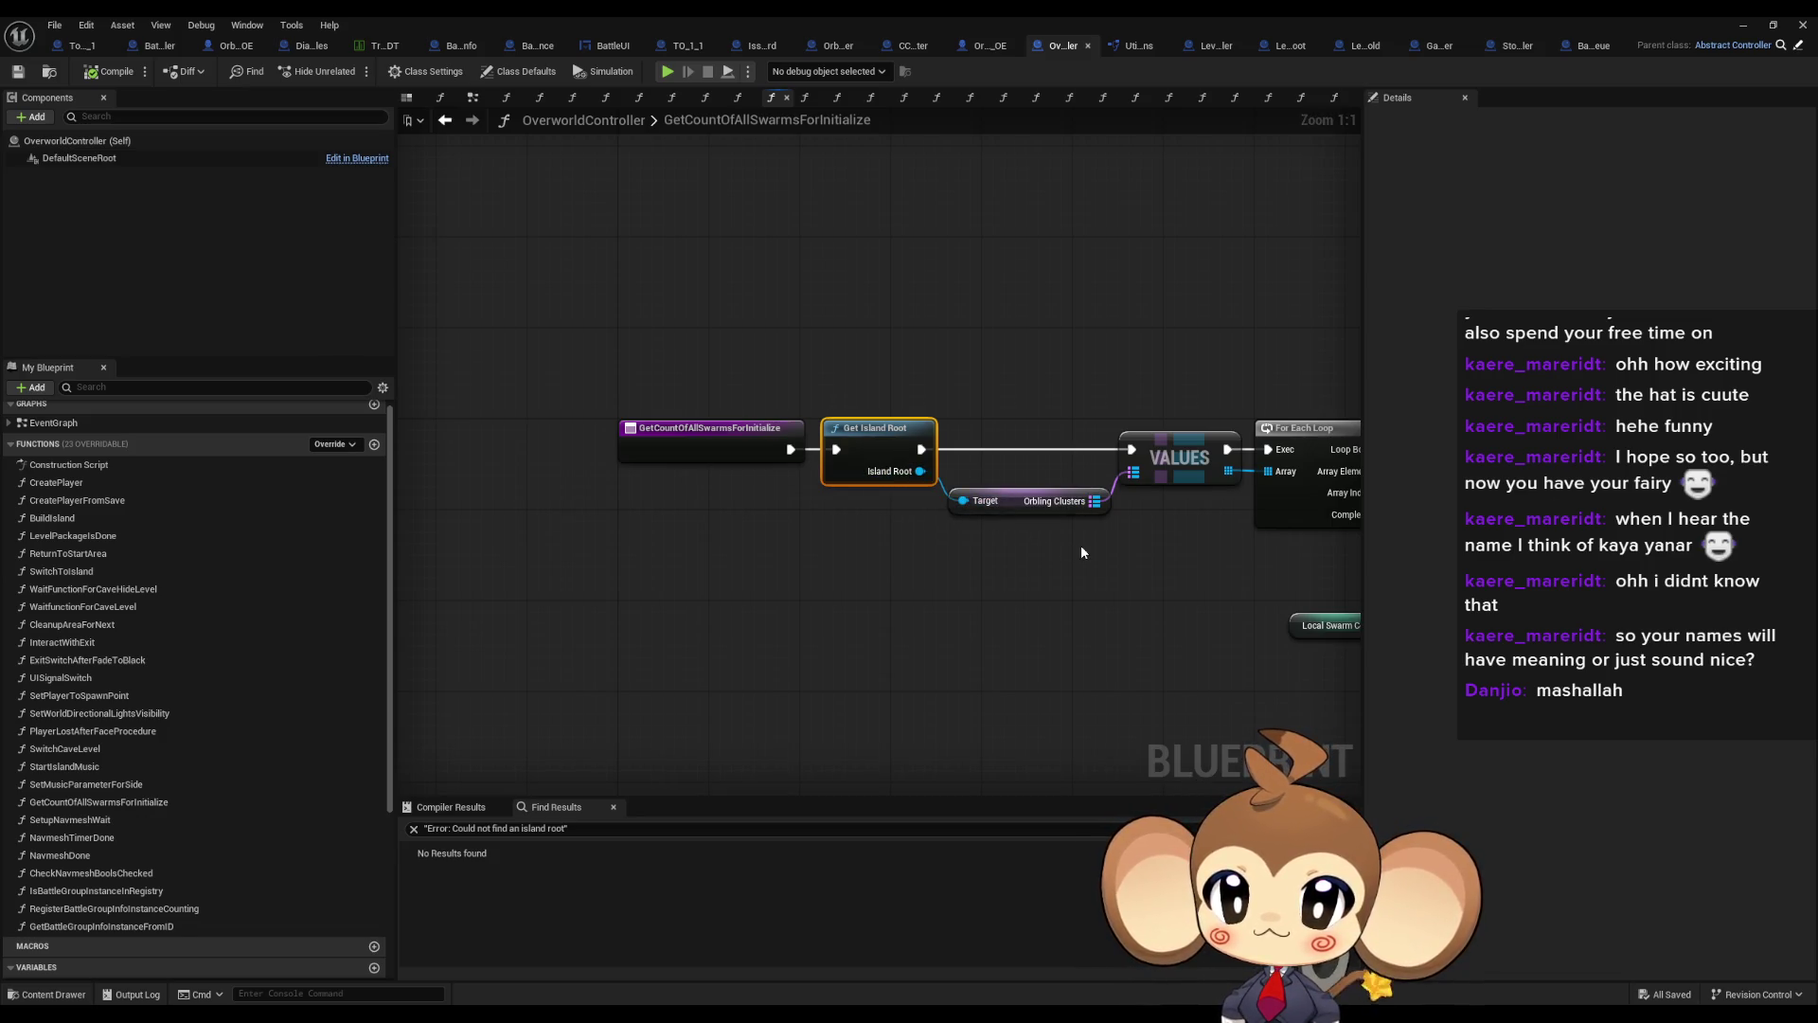
Float the blueprint window aside to check the logs, then maximize it again
double_click(859, 15)
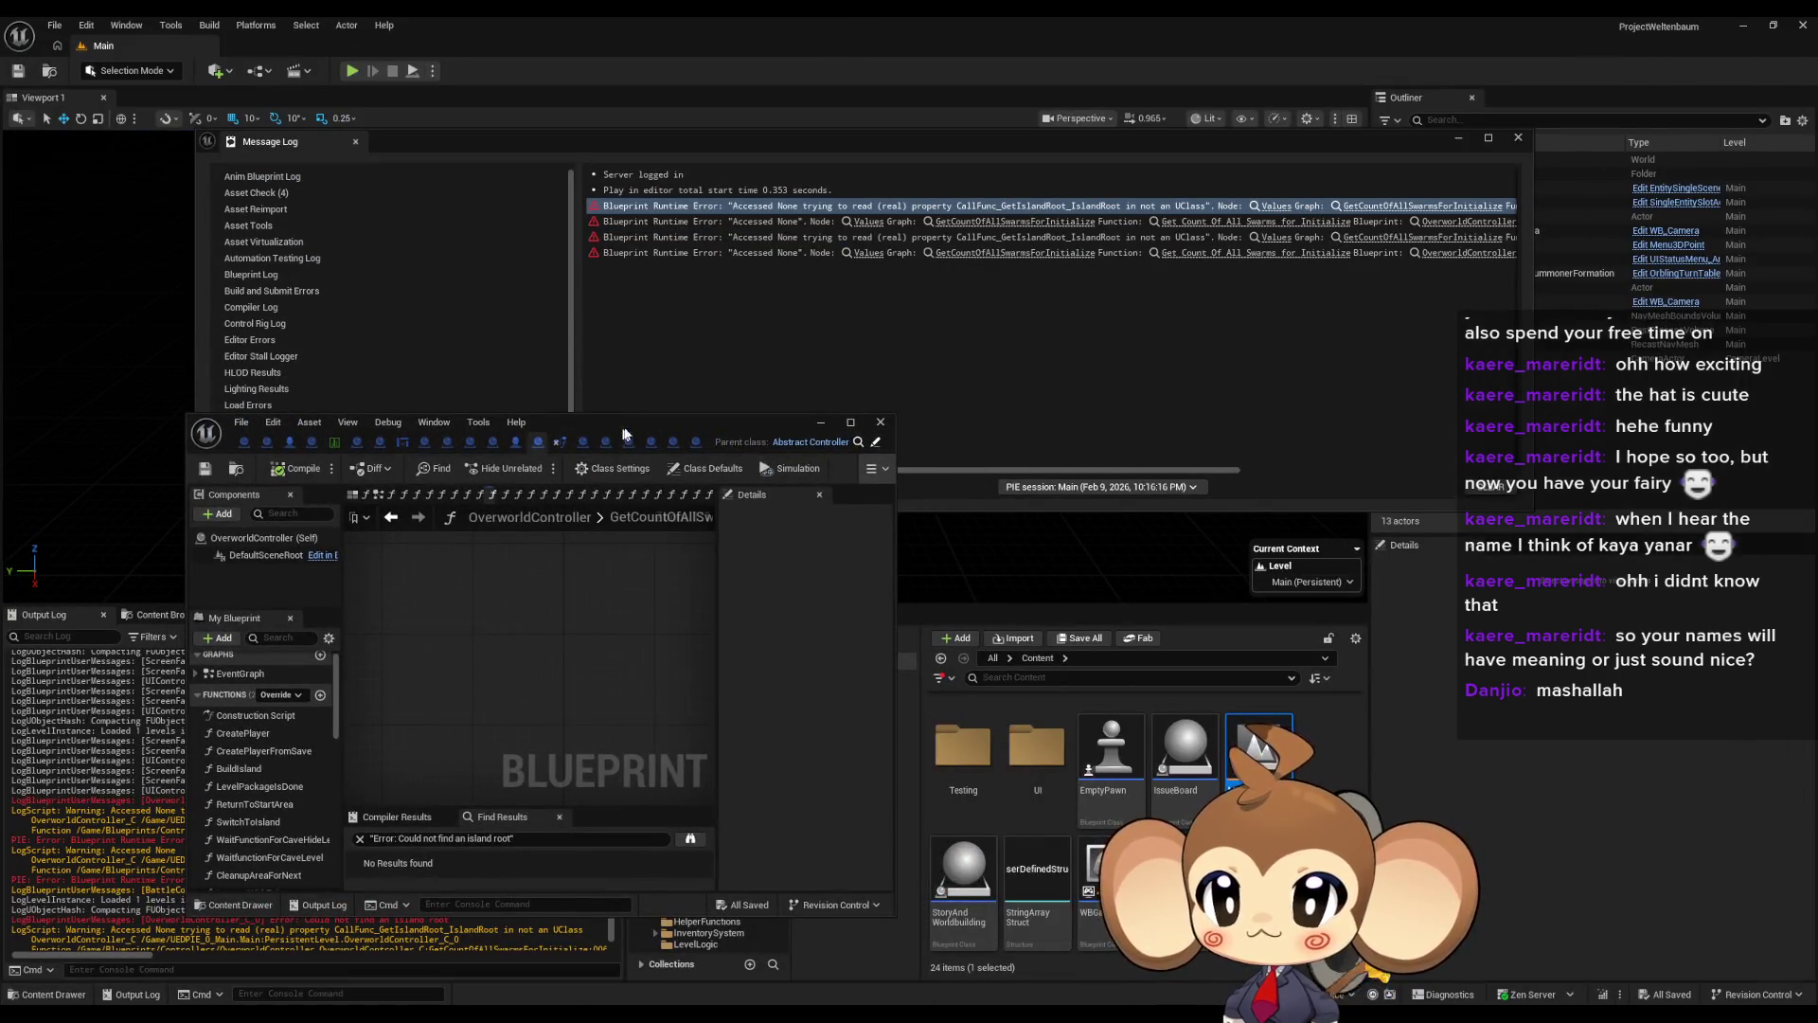
left_click_drag(621, 426, 1316, 208)
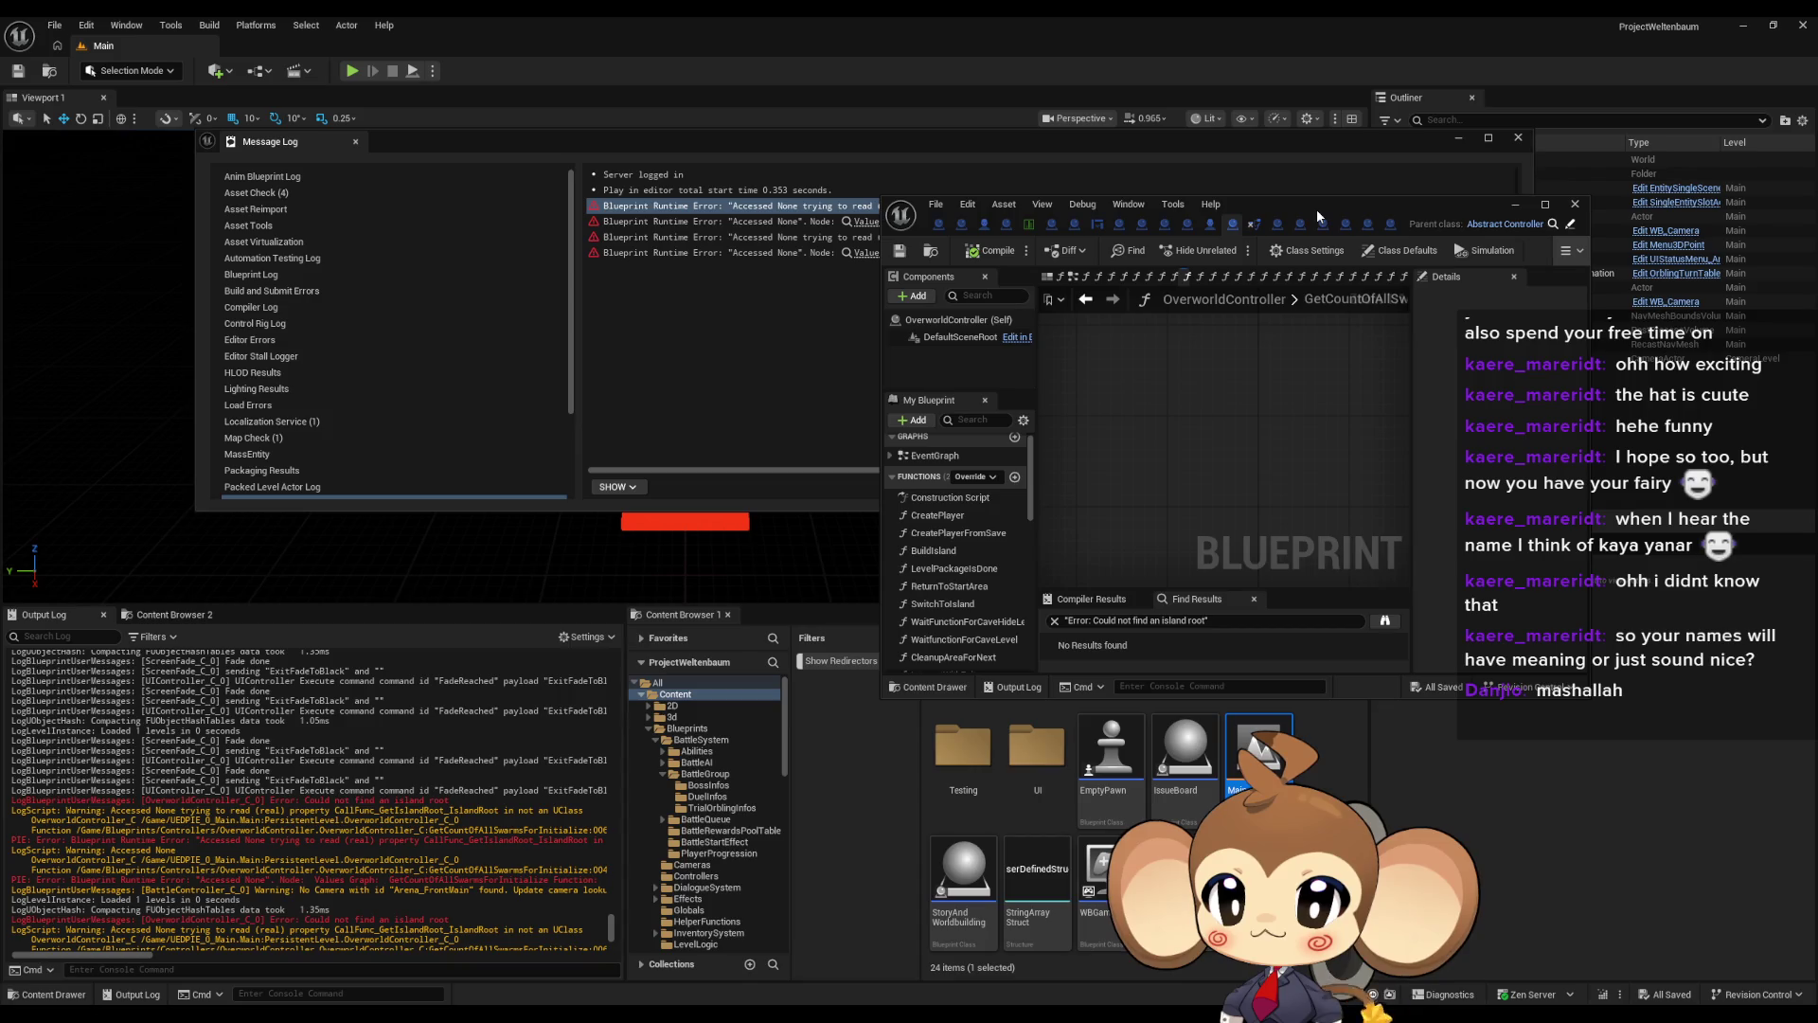
left_click_drag(1316, 208, 1317, 208)
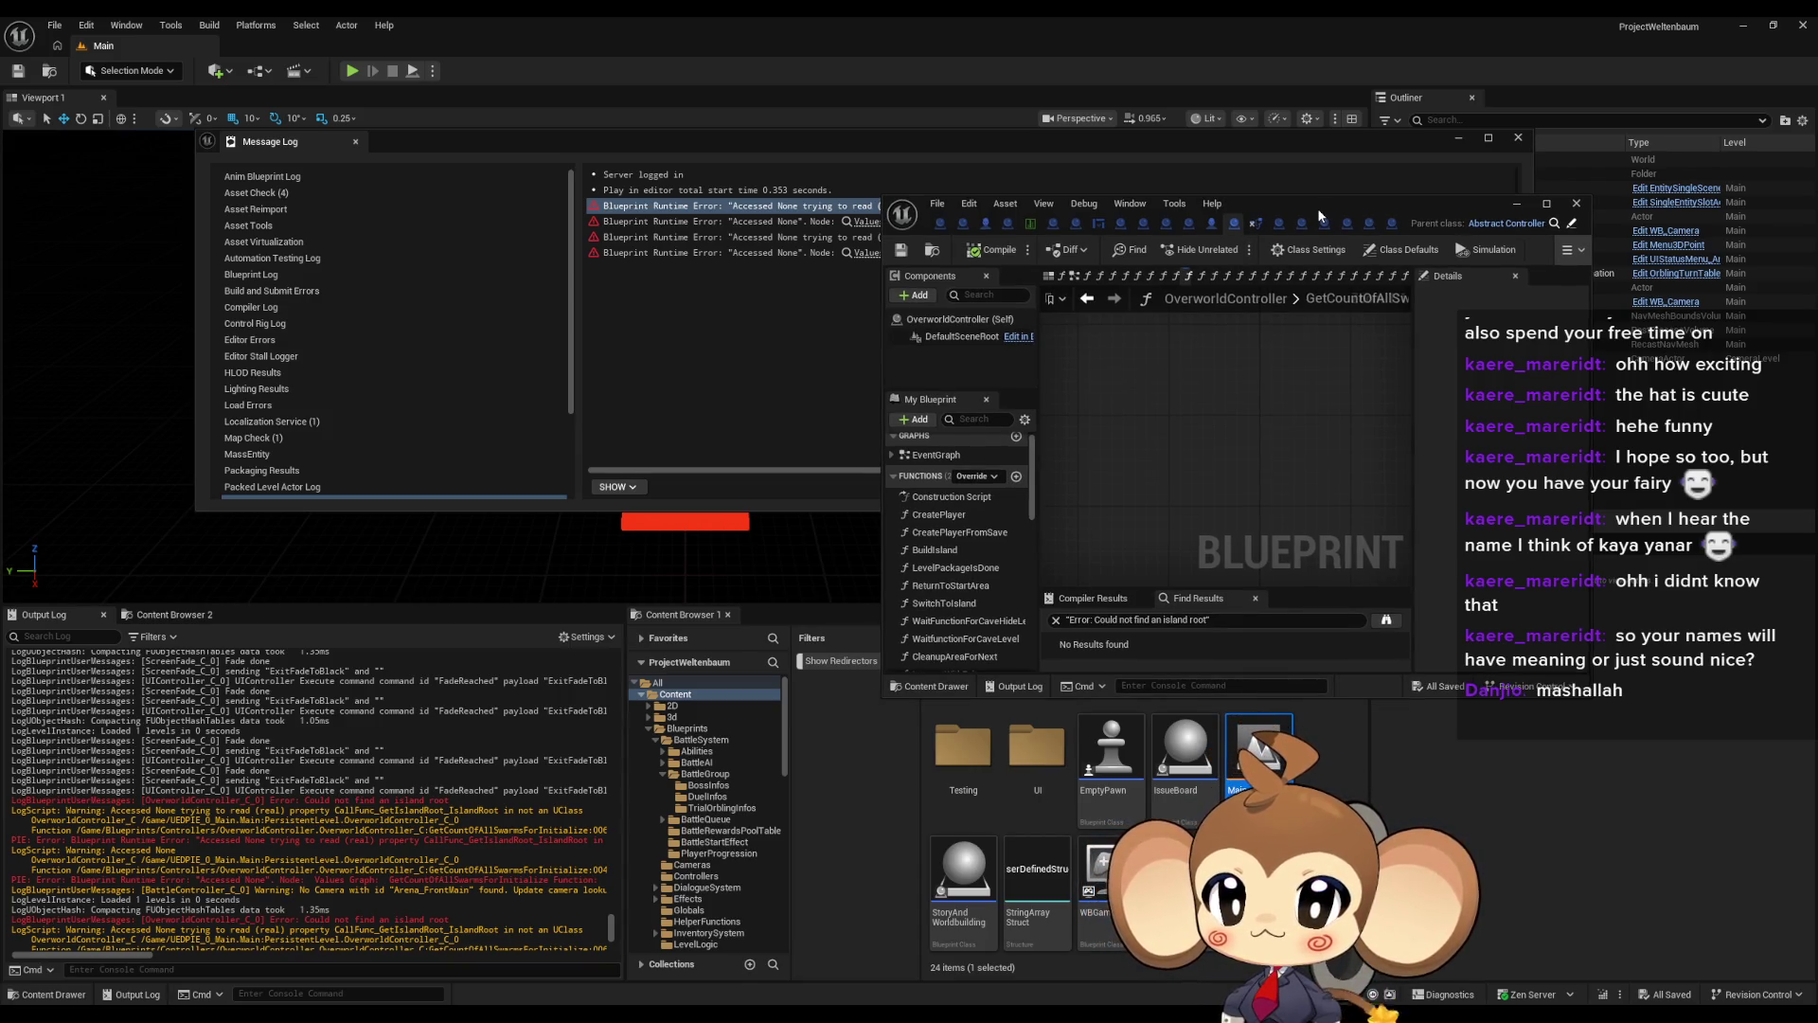
double_click(1316, 208)
left_click_drag(971, 424, 804, 580)
Find all references to the GetCountOfAllSwarmsForInitialize function
left_click(495, 457)
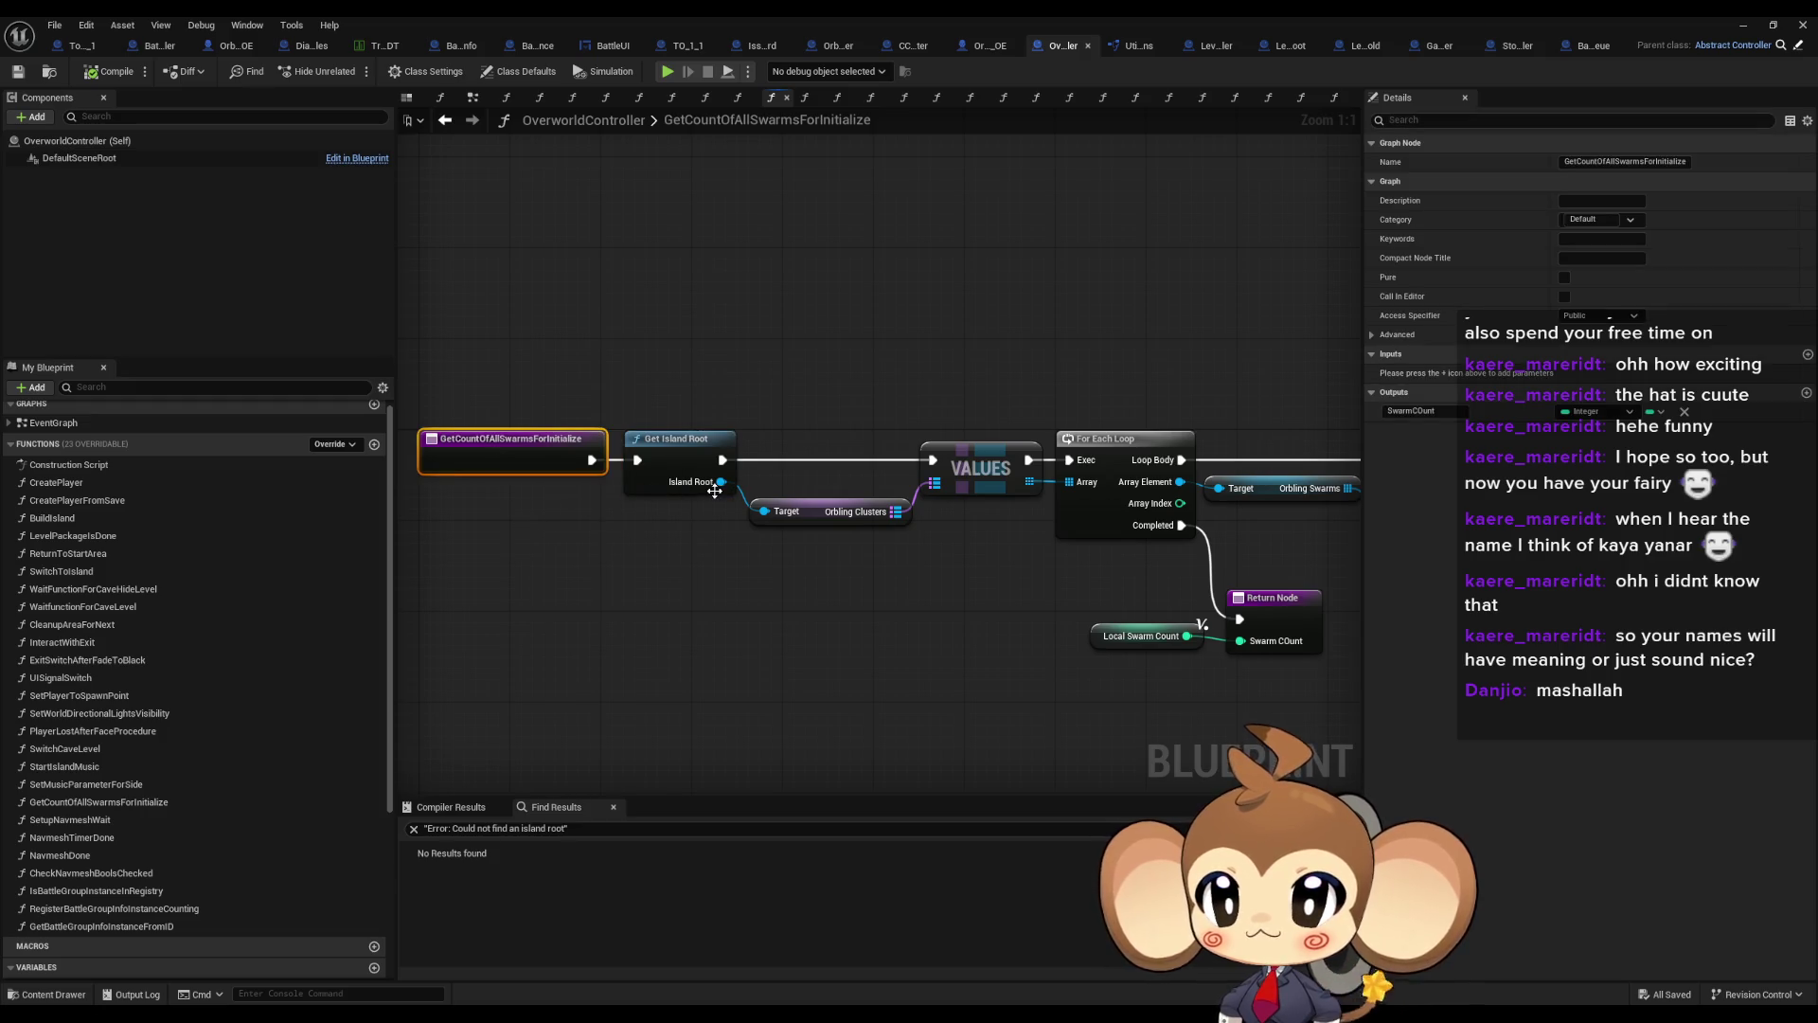
right_click(510, 441)
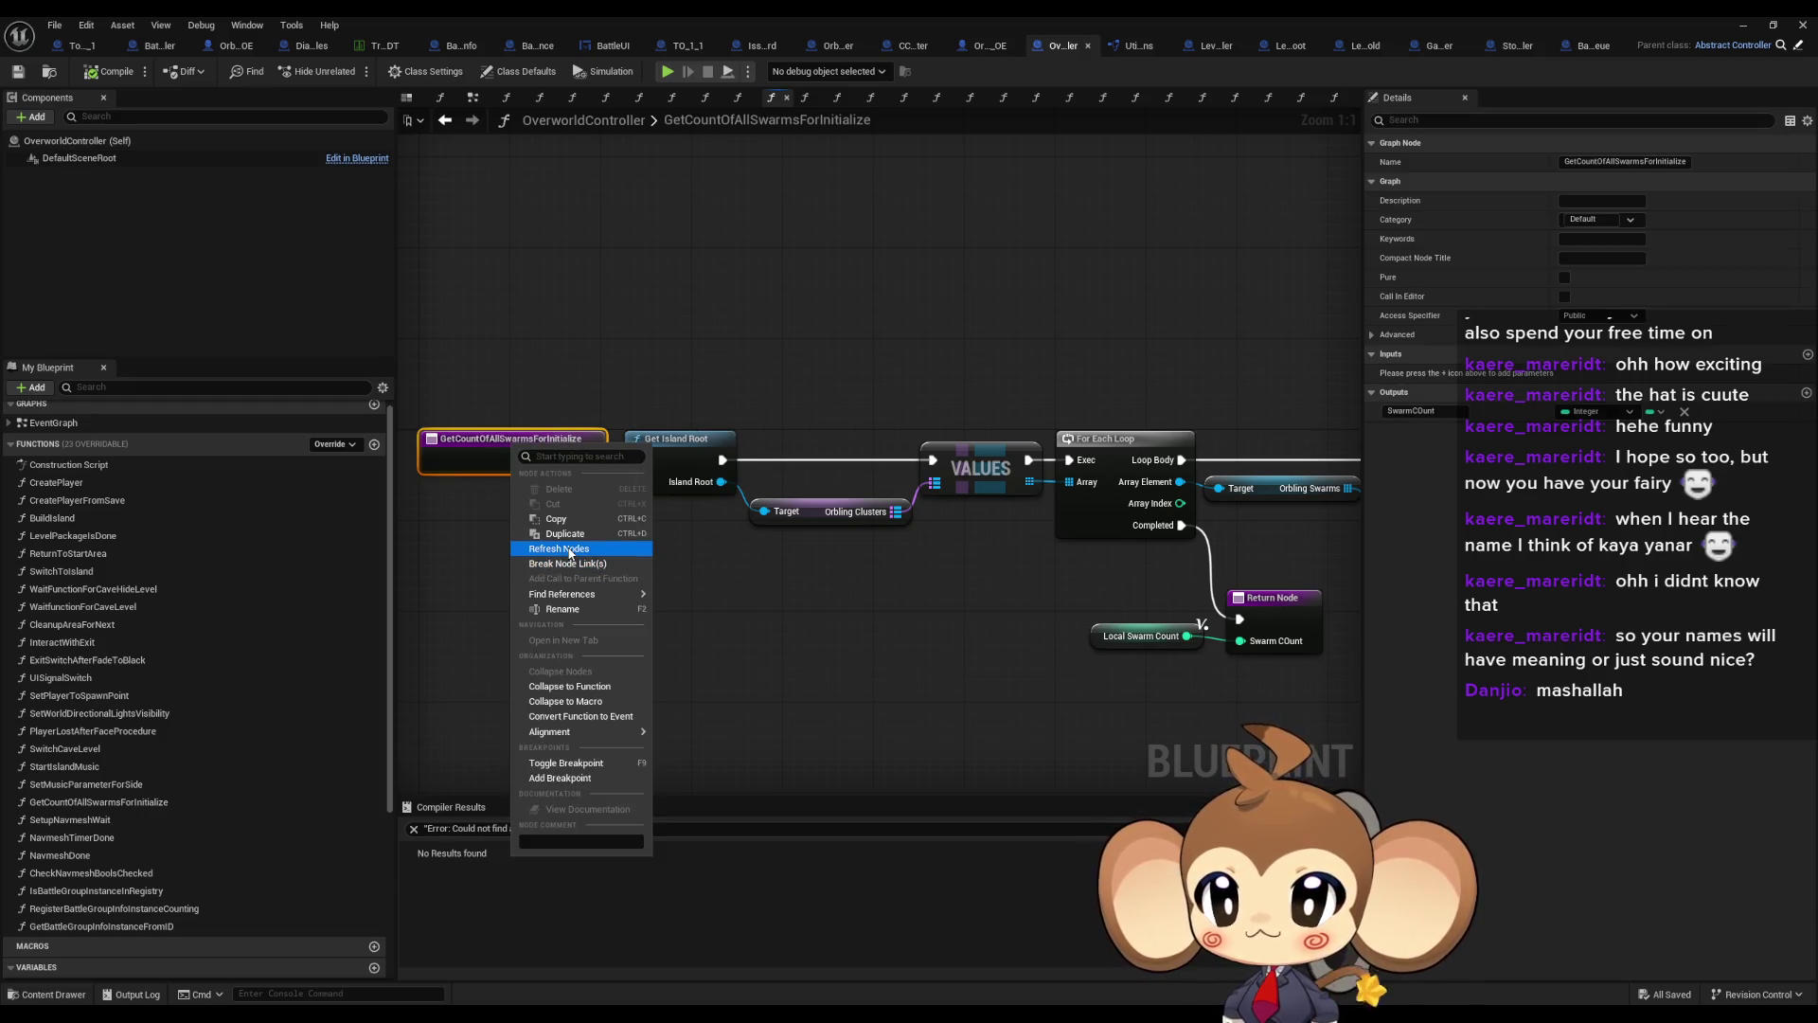
mouse_move(567, 592)
left_click(712, 652)
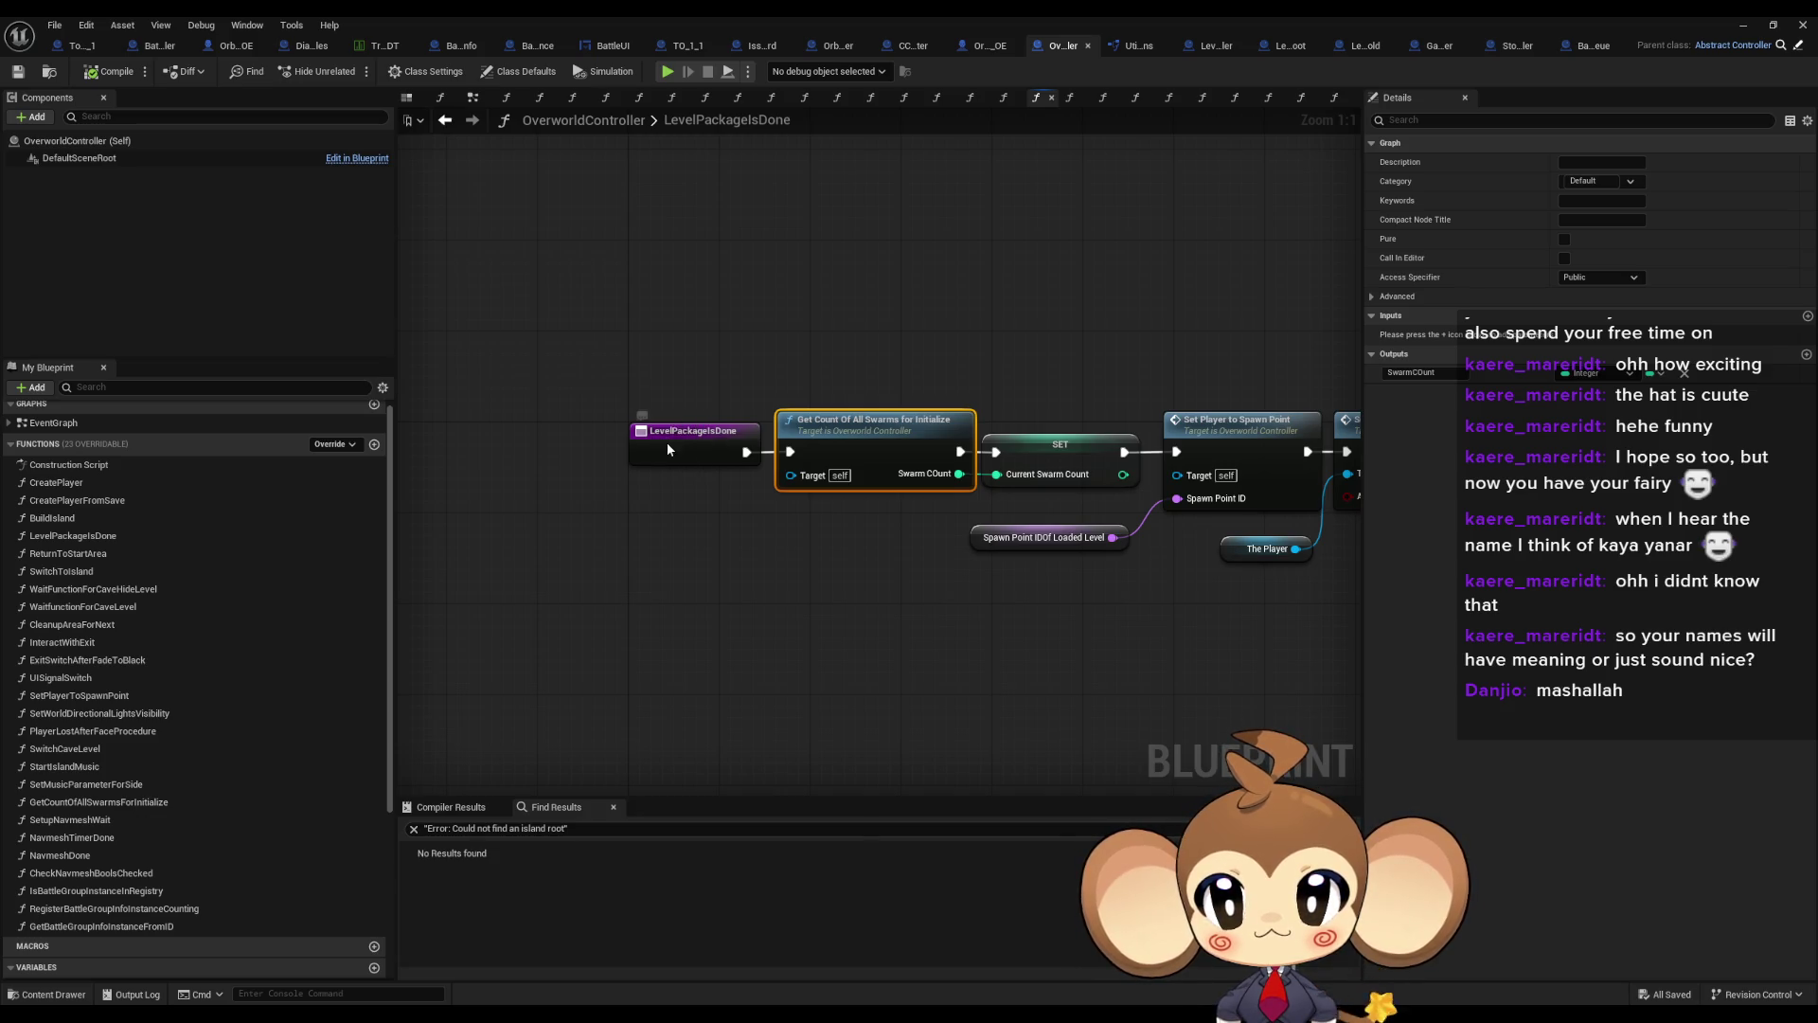
Find class-member references to LevelPackageIsDone and inspect its Scene Loaded/Levels Are Shown bindings in BuildIsland
left_click(671, 442)
right_click(671, 442)
mouse_move(758, 588)
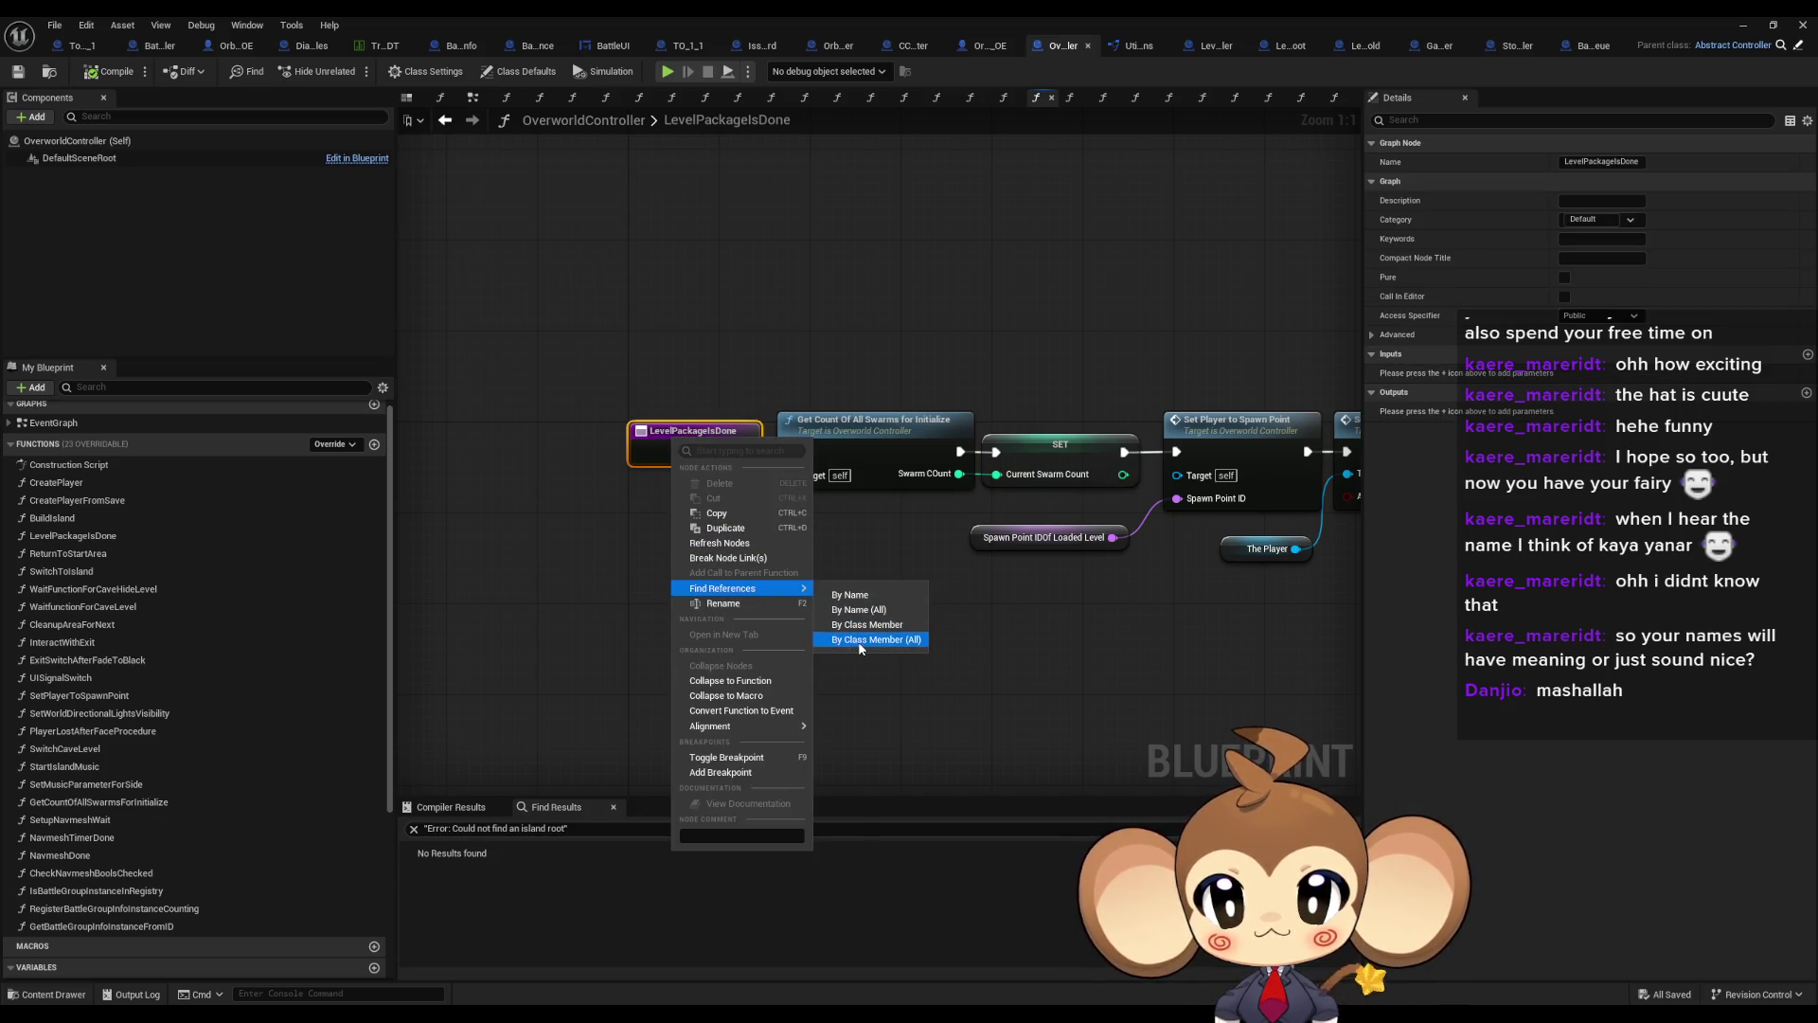
left_click(1019, 651)
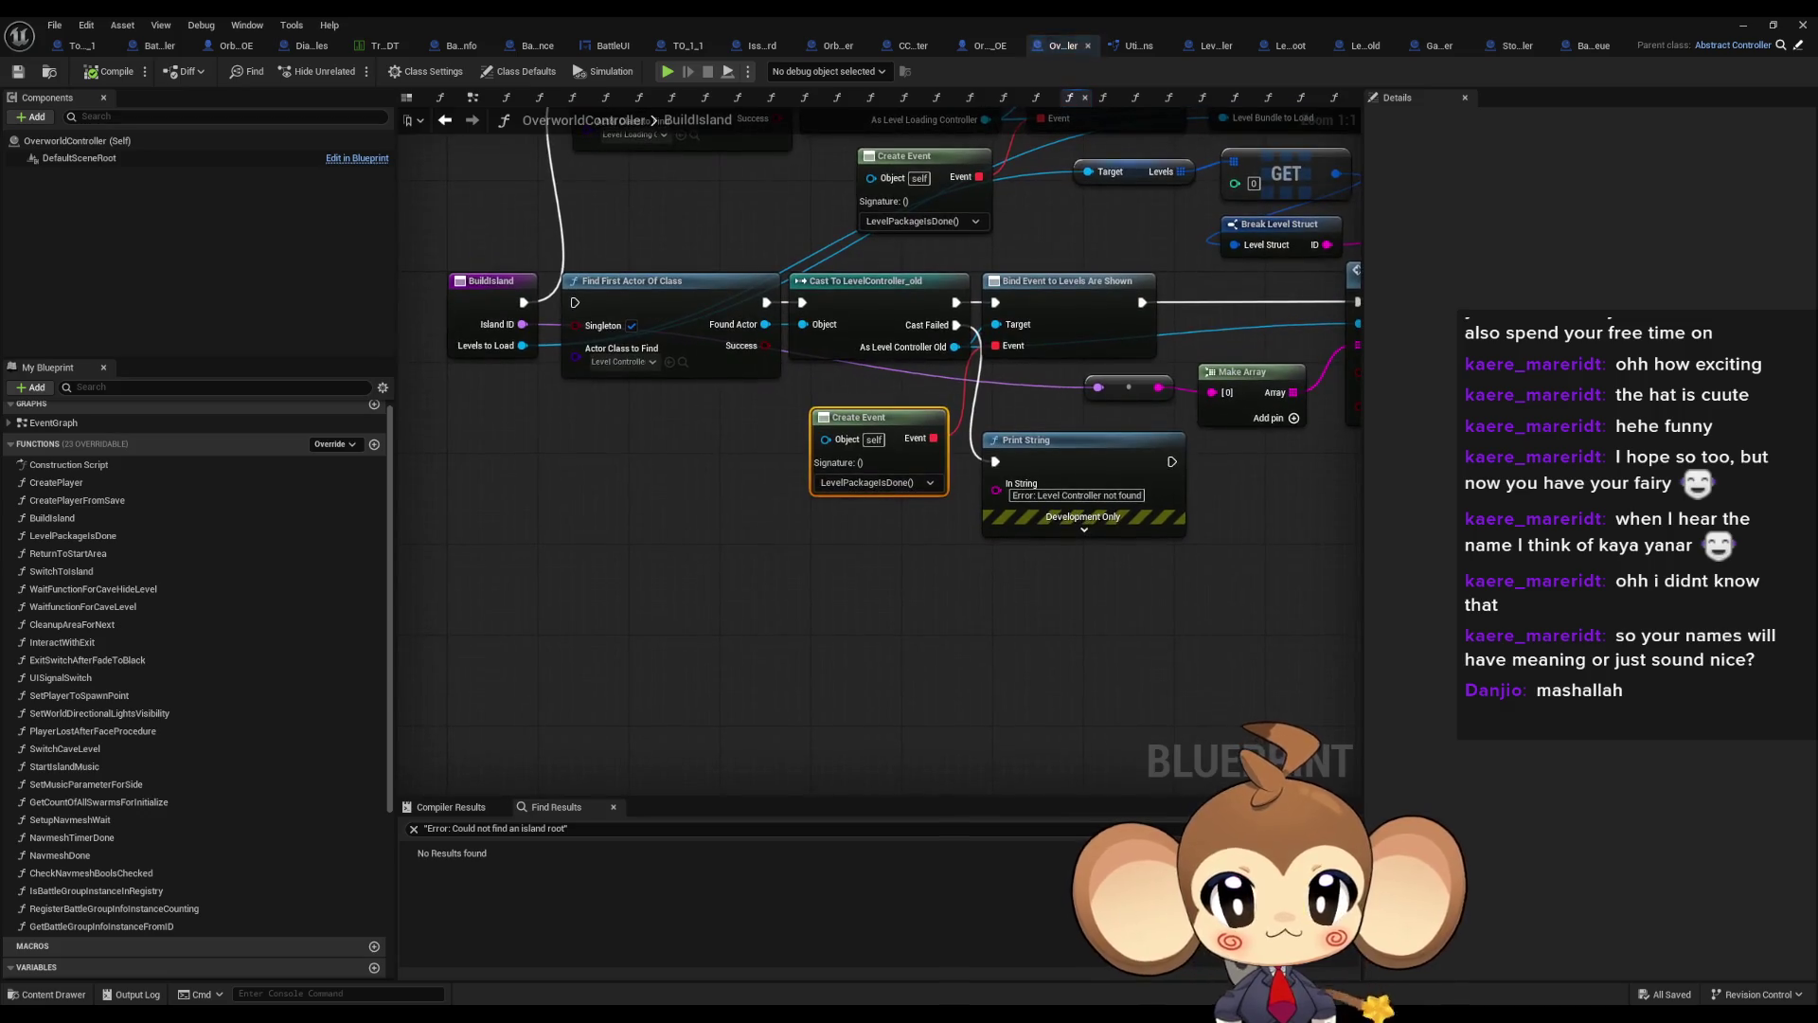
mouse_move(483, 271)
left_mouse_down()
mouse_move(867, 416)
mouse_move(907, 514)
left_mouse_up()
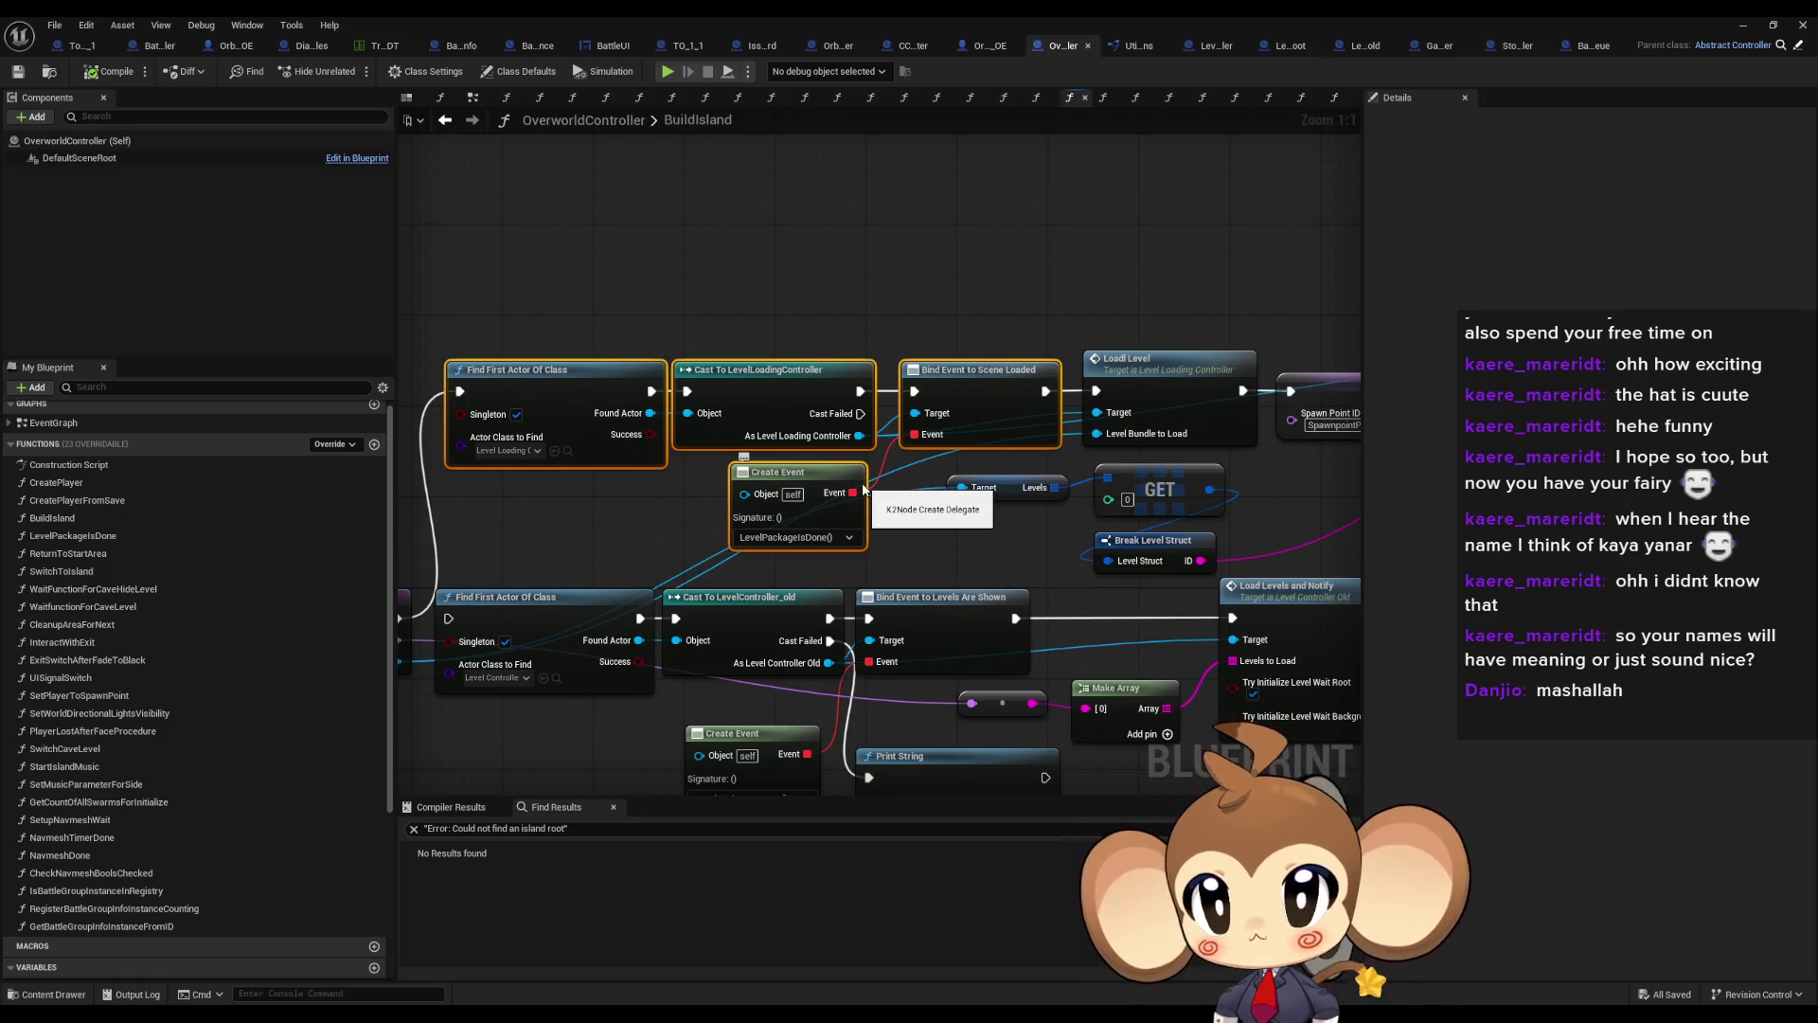
left_click_drag(773, 471, 808, 461)
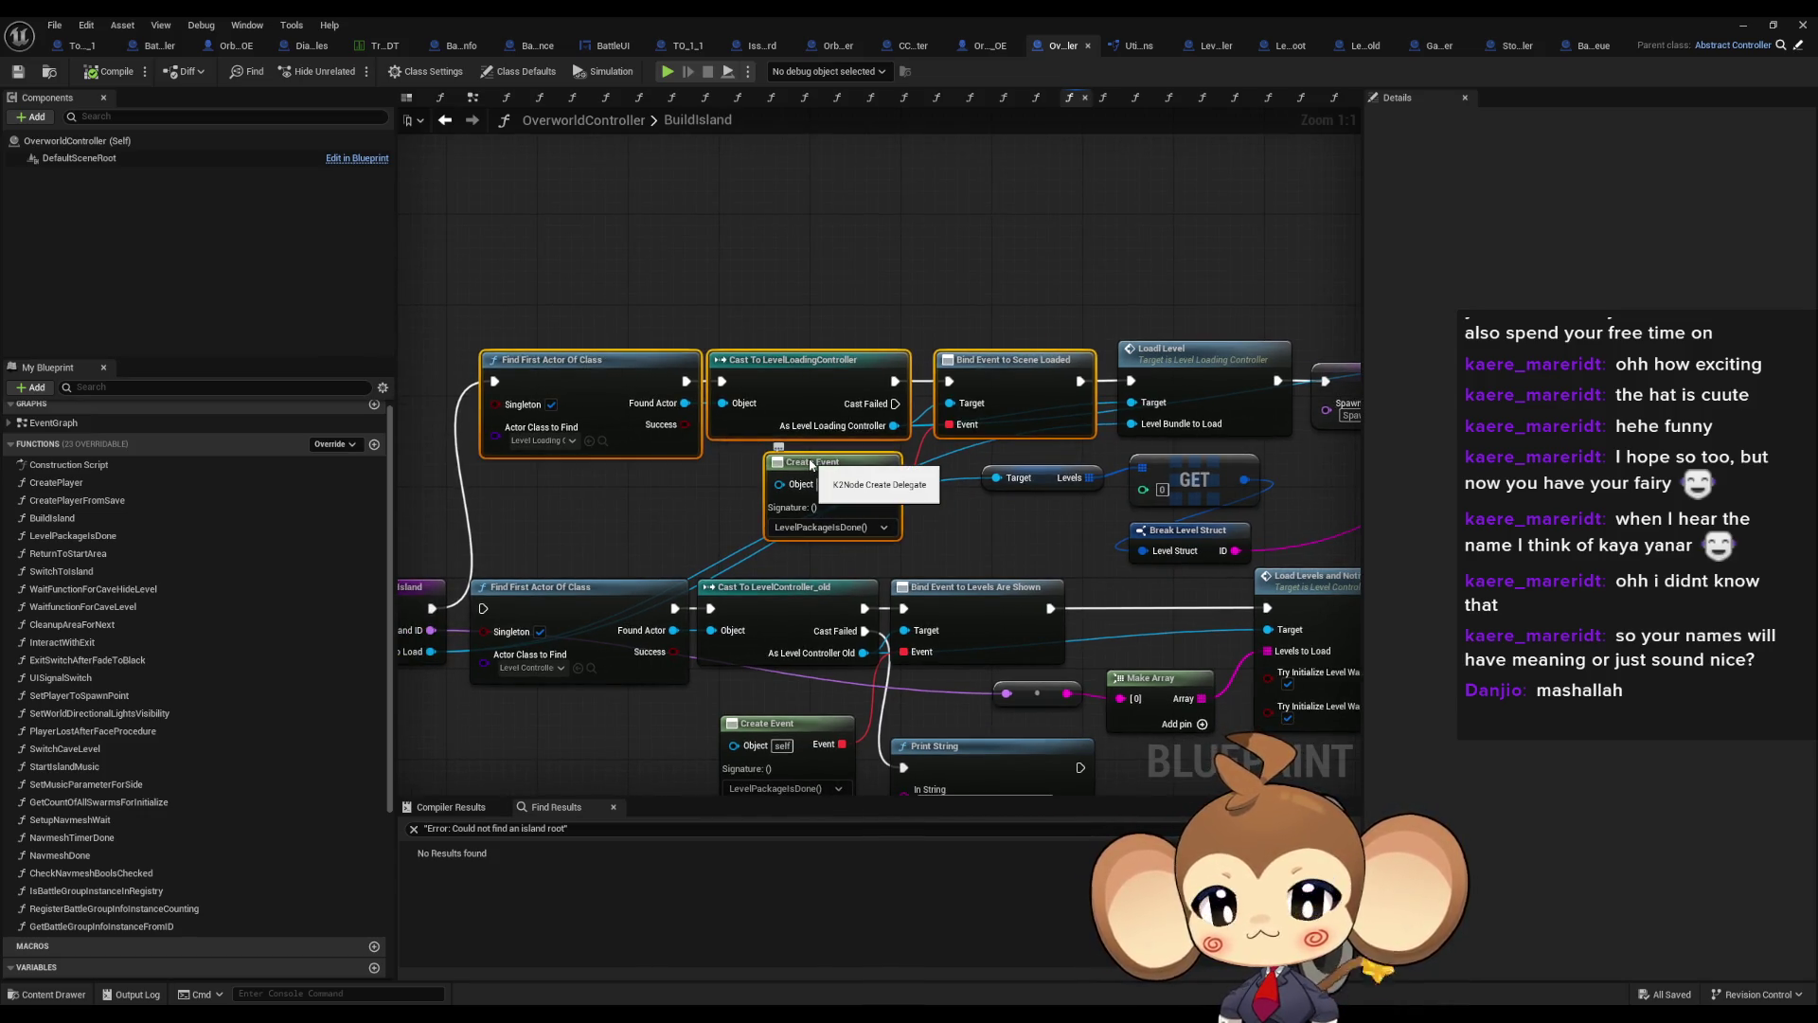
left_click(1205, 352)
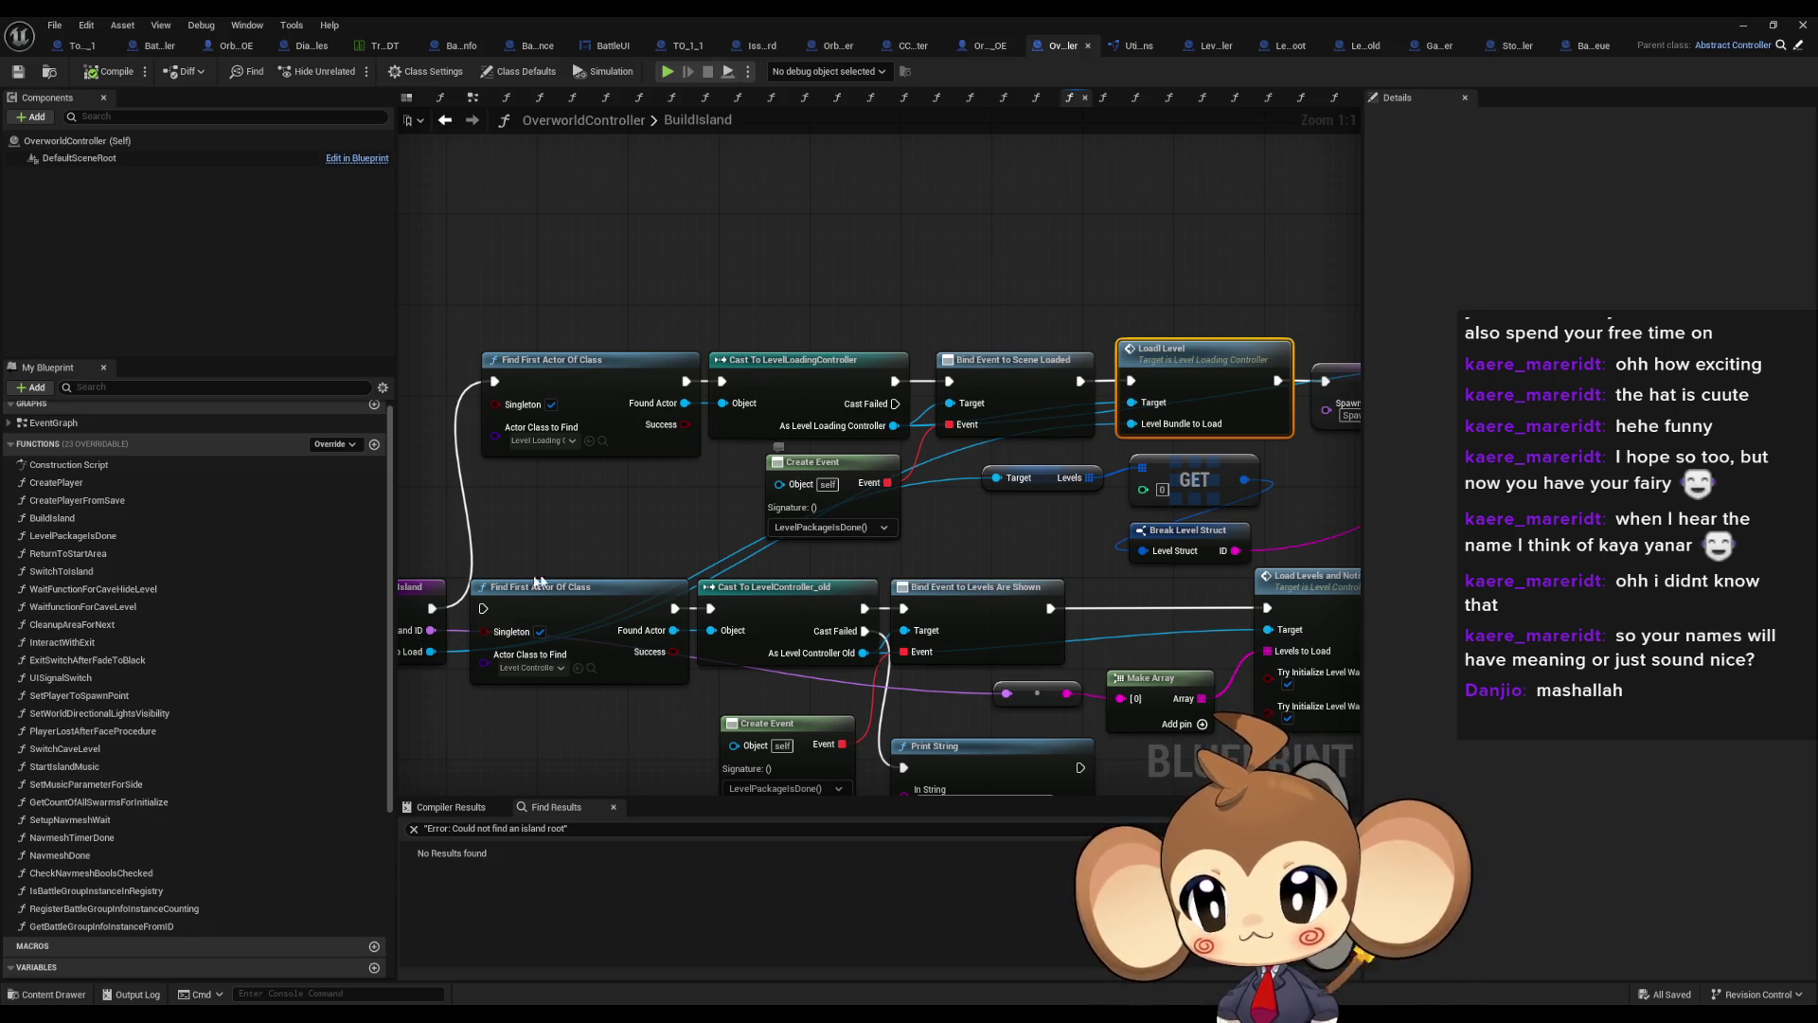
Reopen LevelPackageIsDone, select its Get Count Of All Swarms call, and minimize the blueprint window
double_click(68, 536)
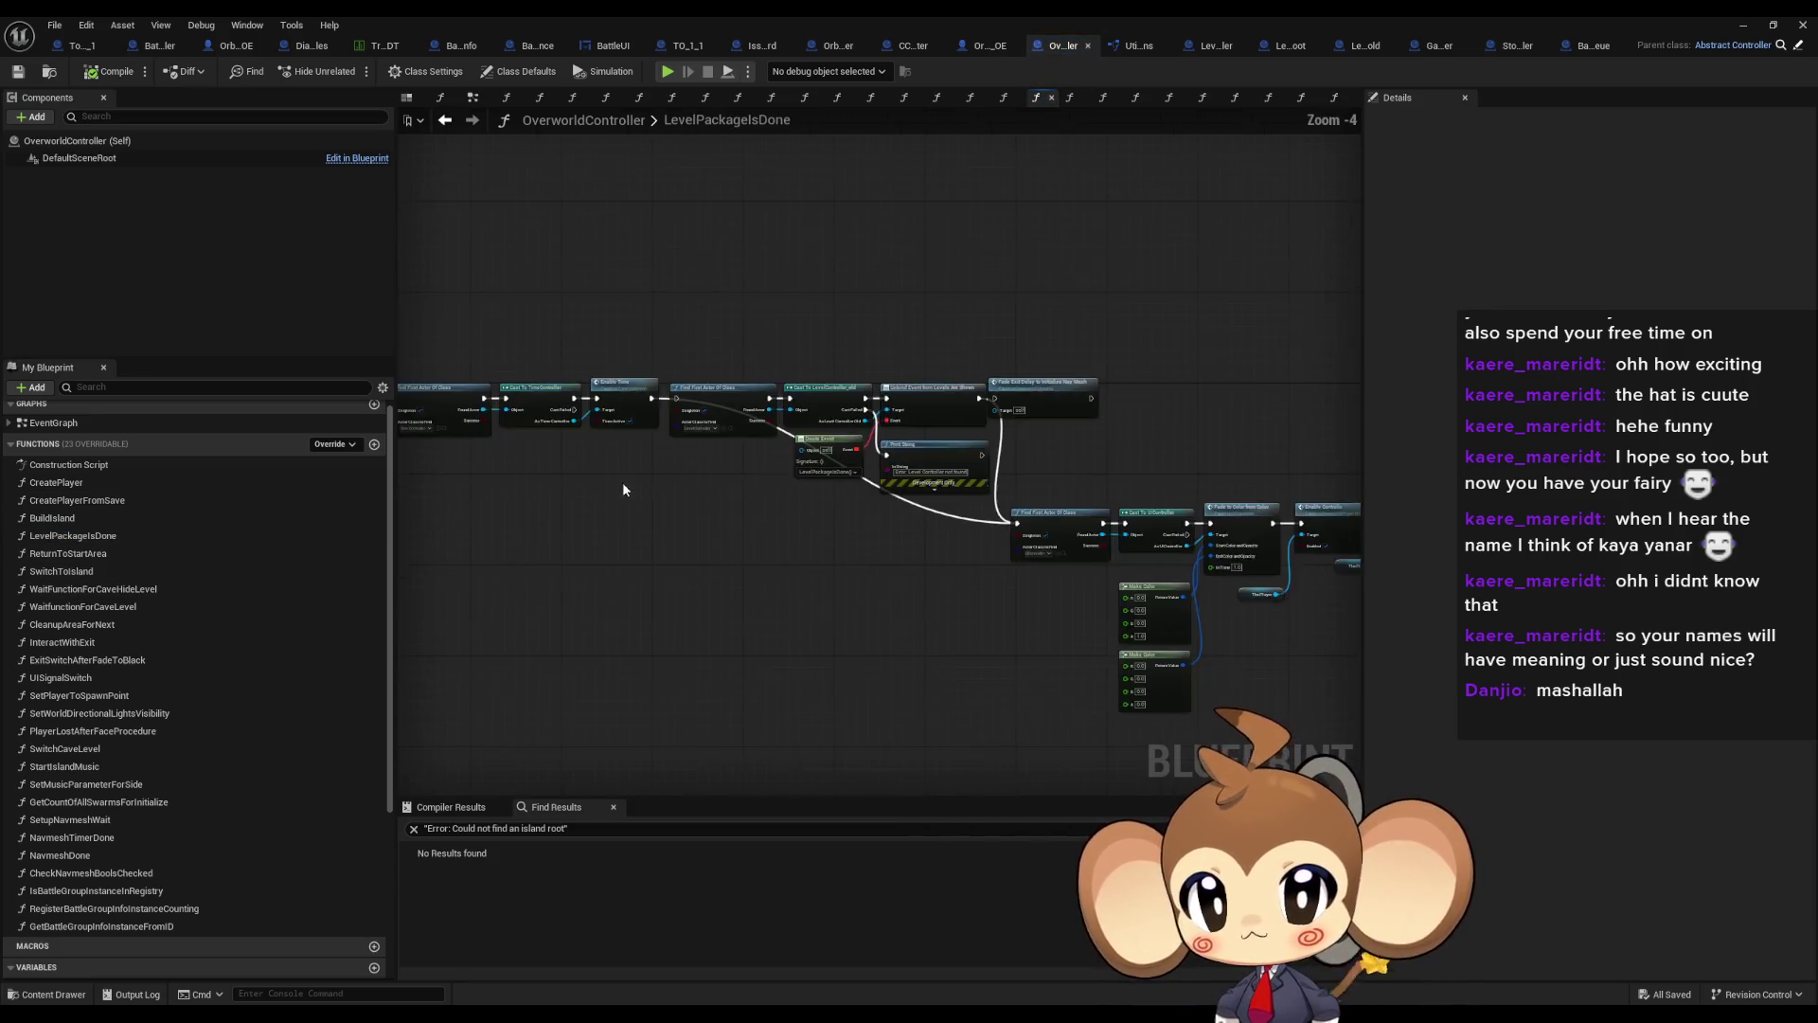
mouse_move(696, 314)
left_mouse_down()
mouse_move(741, 437)
mouse_move(740, 527)
left_mouse_up()
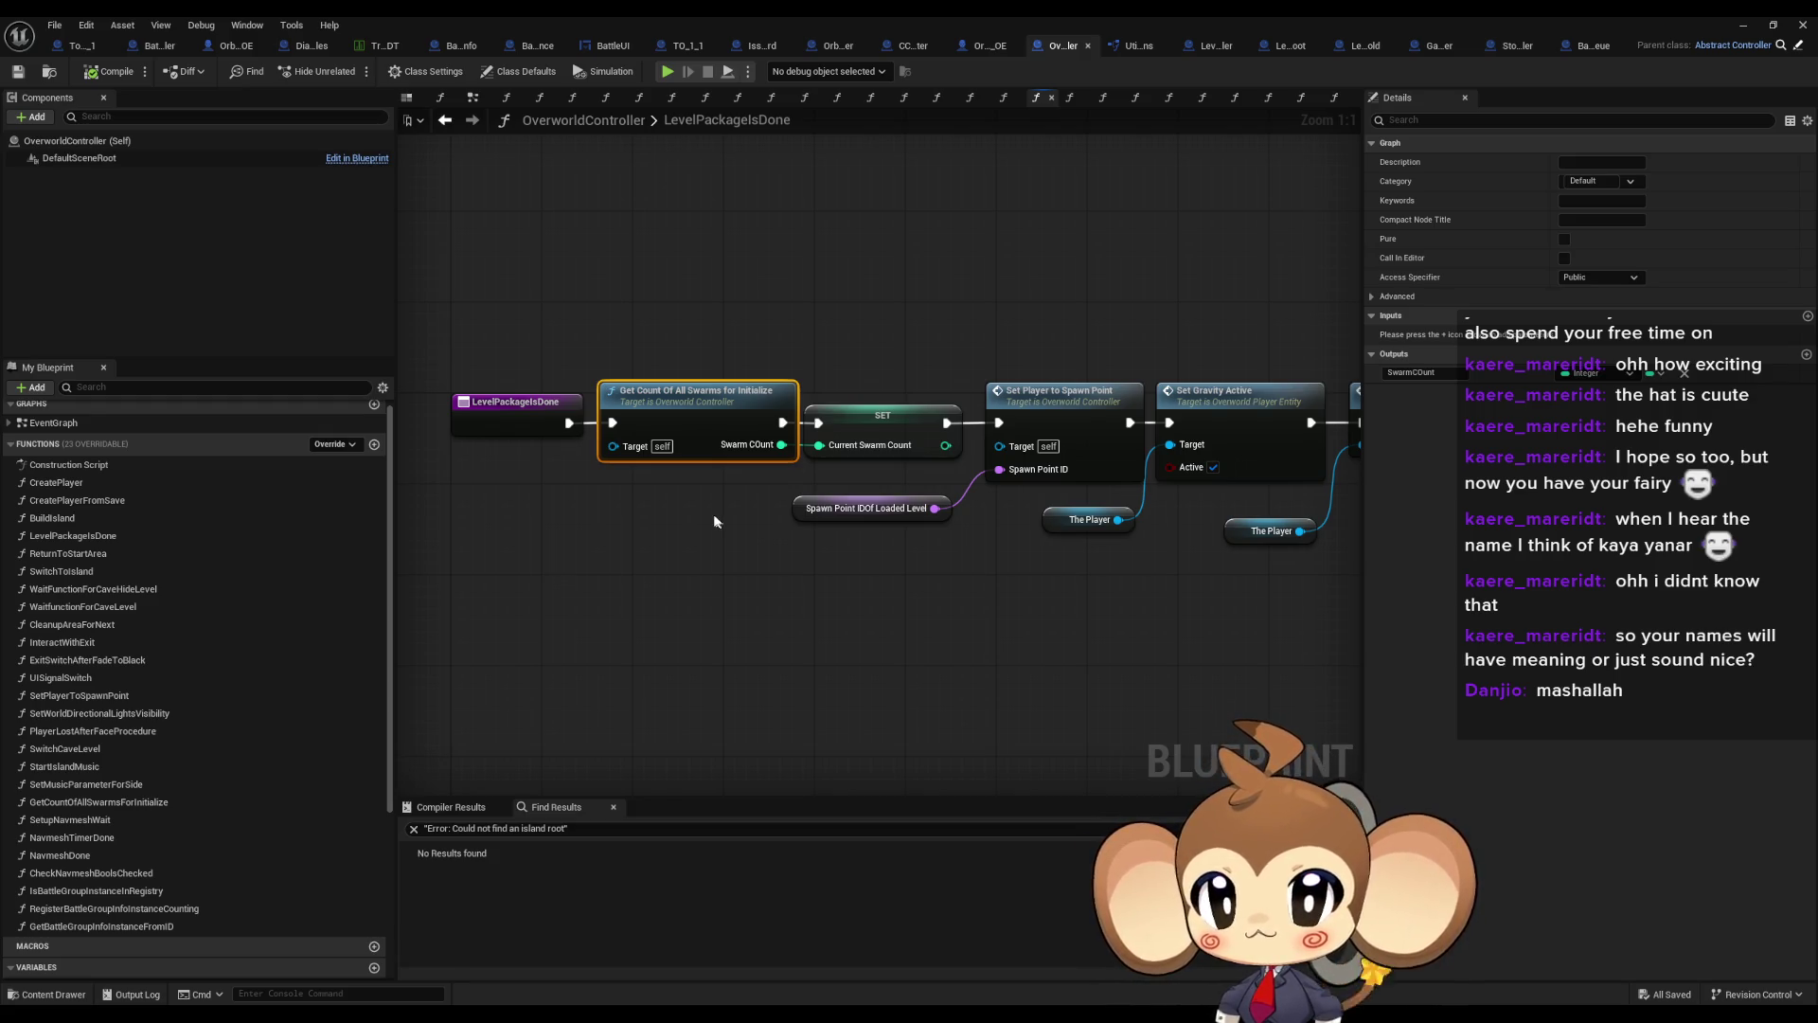
left_click(1741, 24)
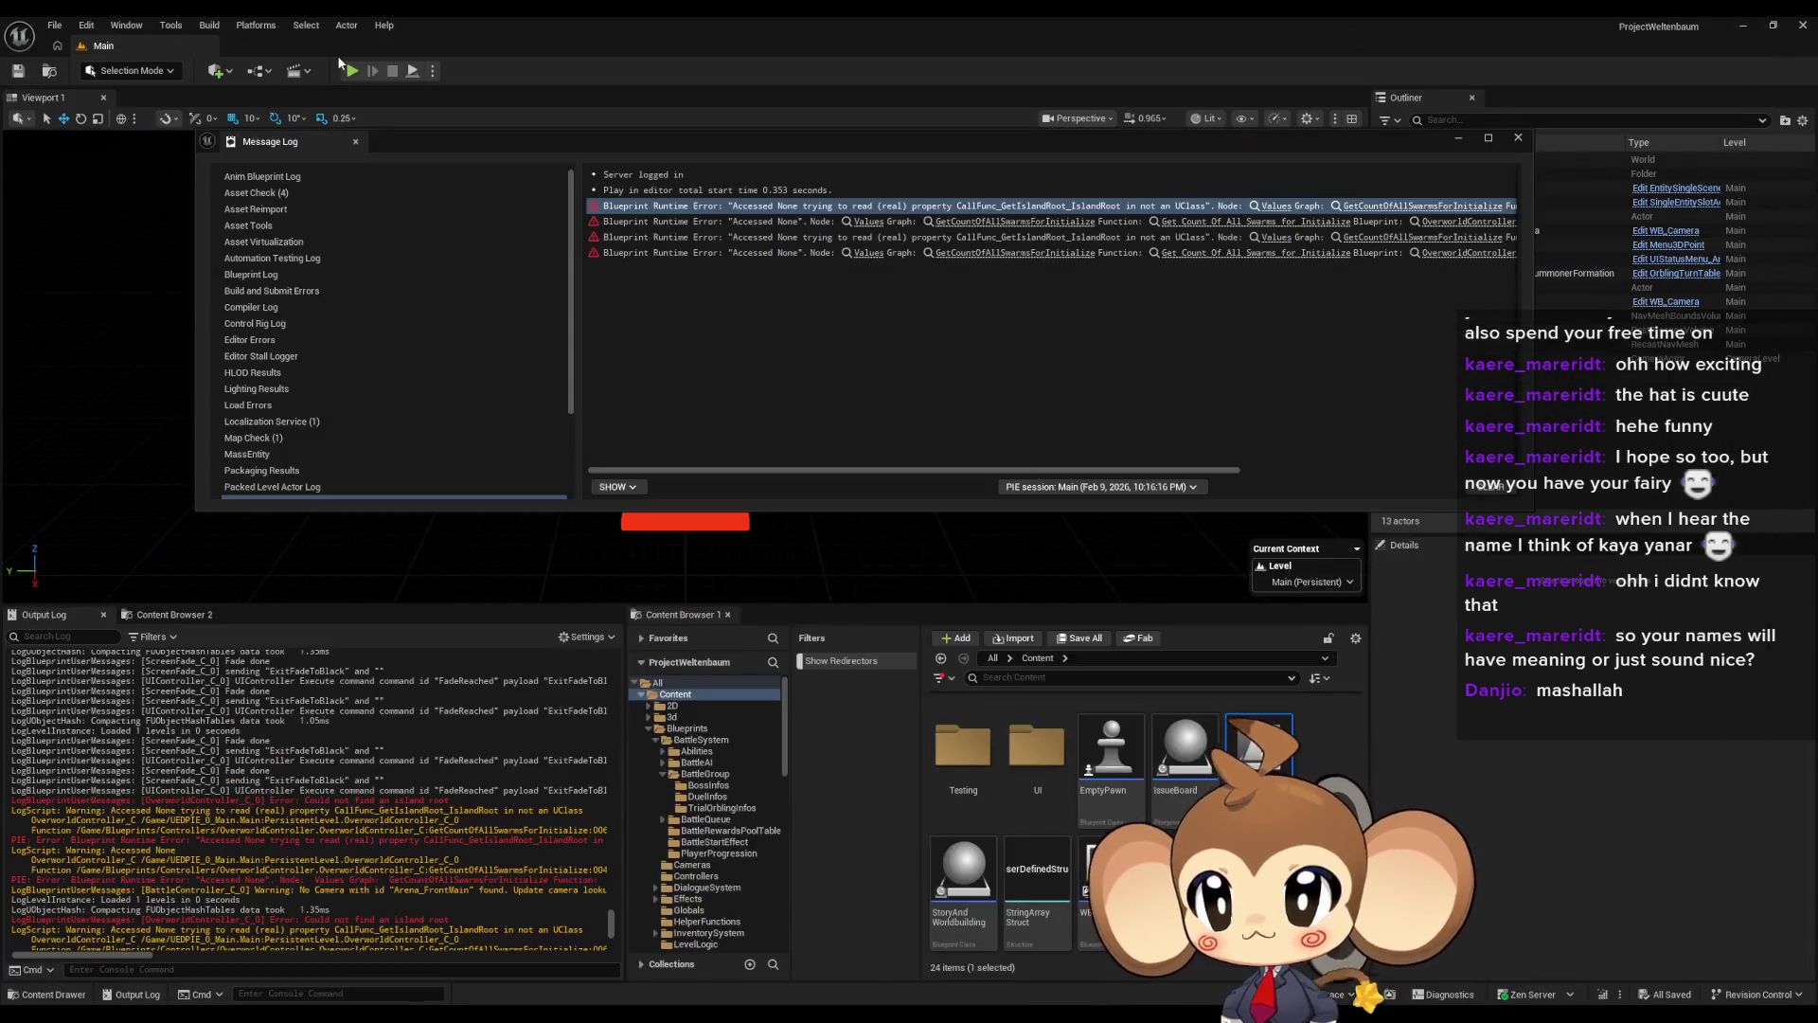
Play the game in the editor, closing the Message Log and clearing the Output Log
left_click(353, 73)
left_click(1454, 140)
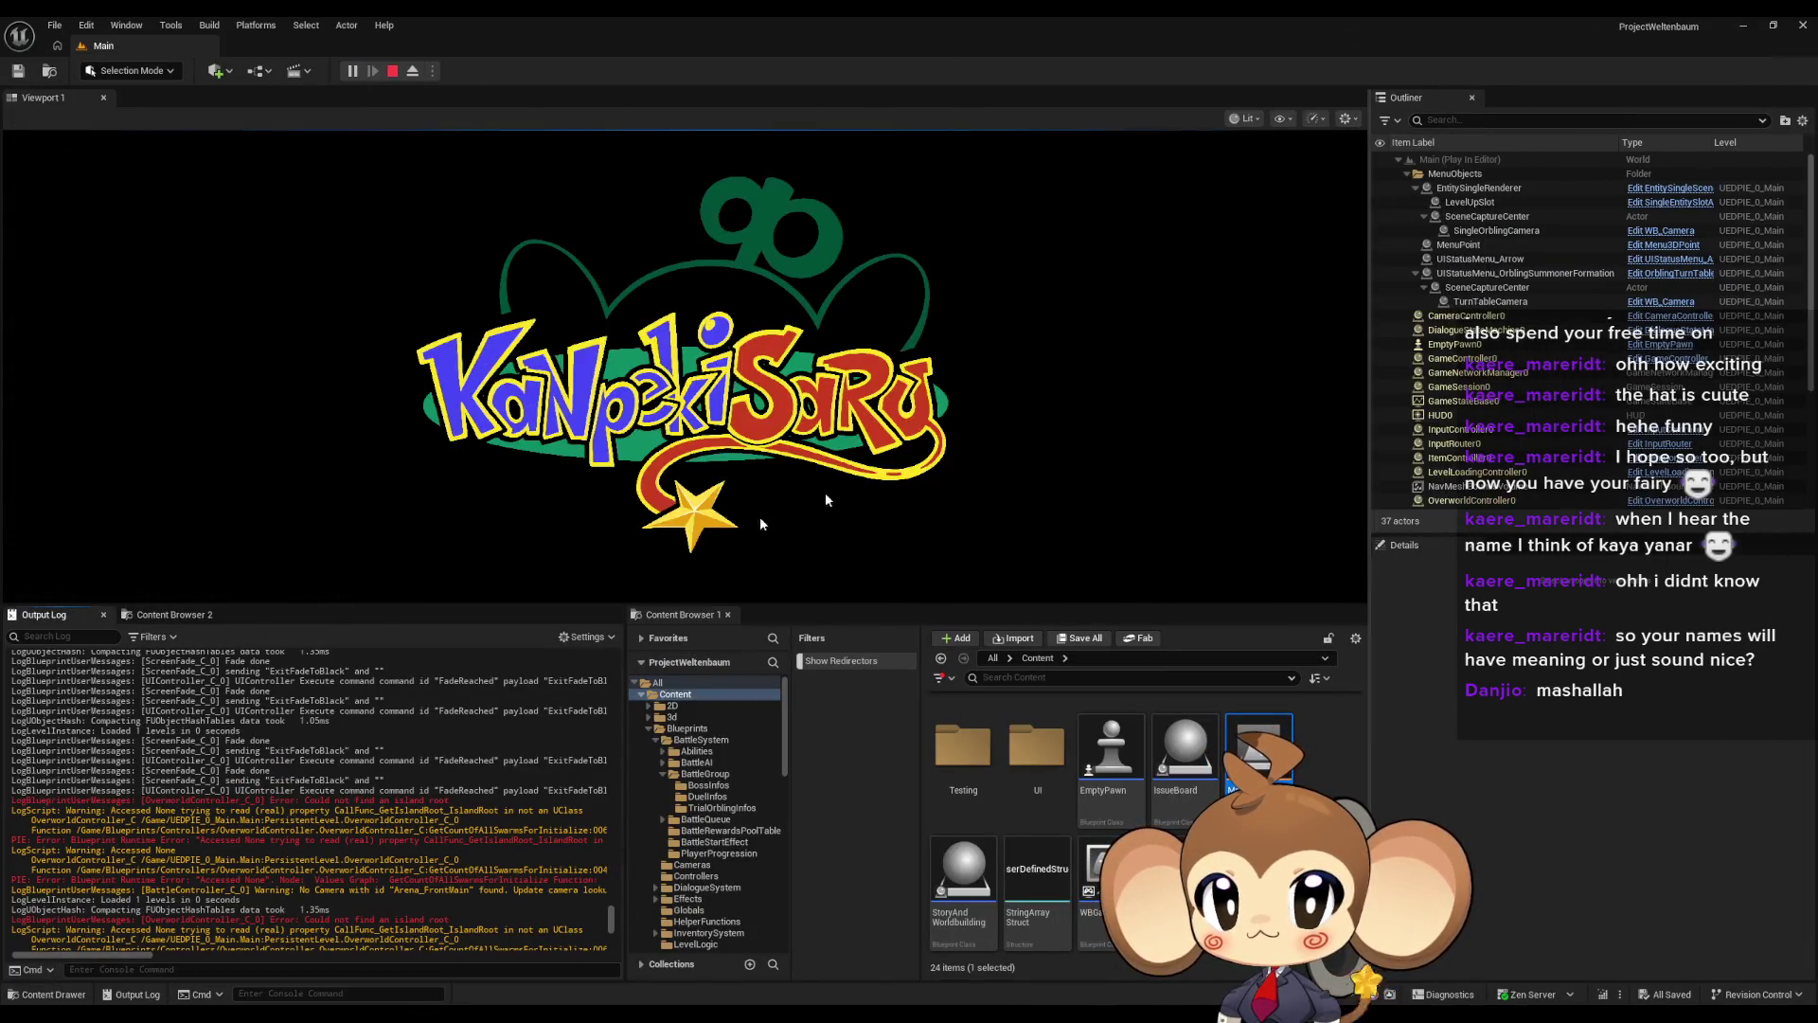
right_click(378, 693)
left_click(426, 721)
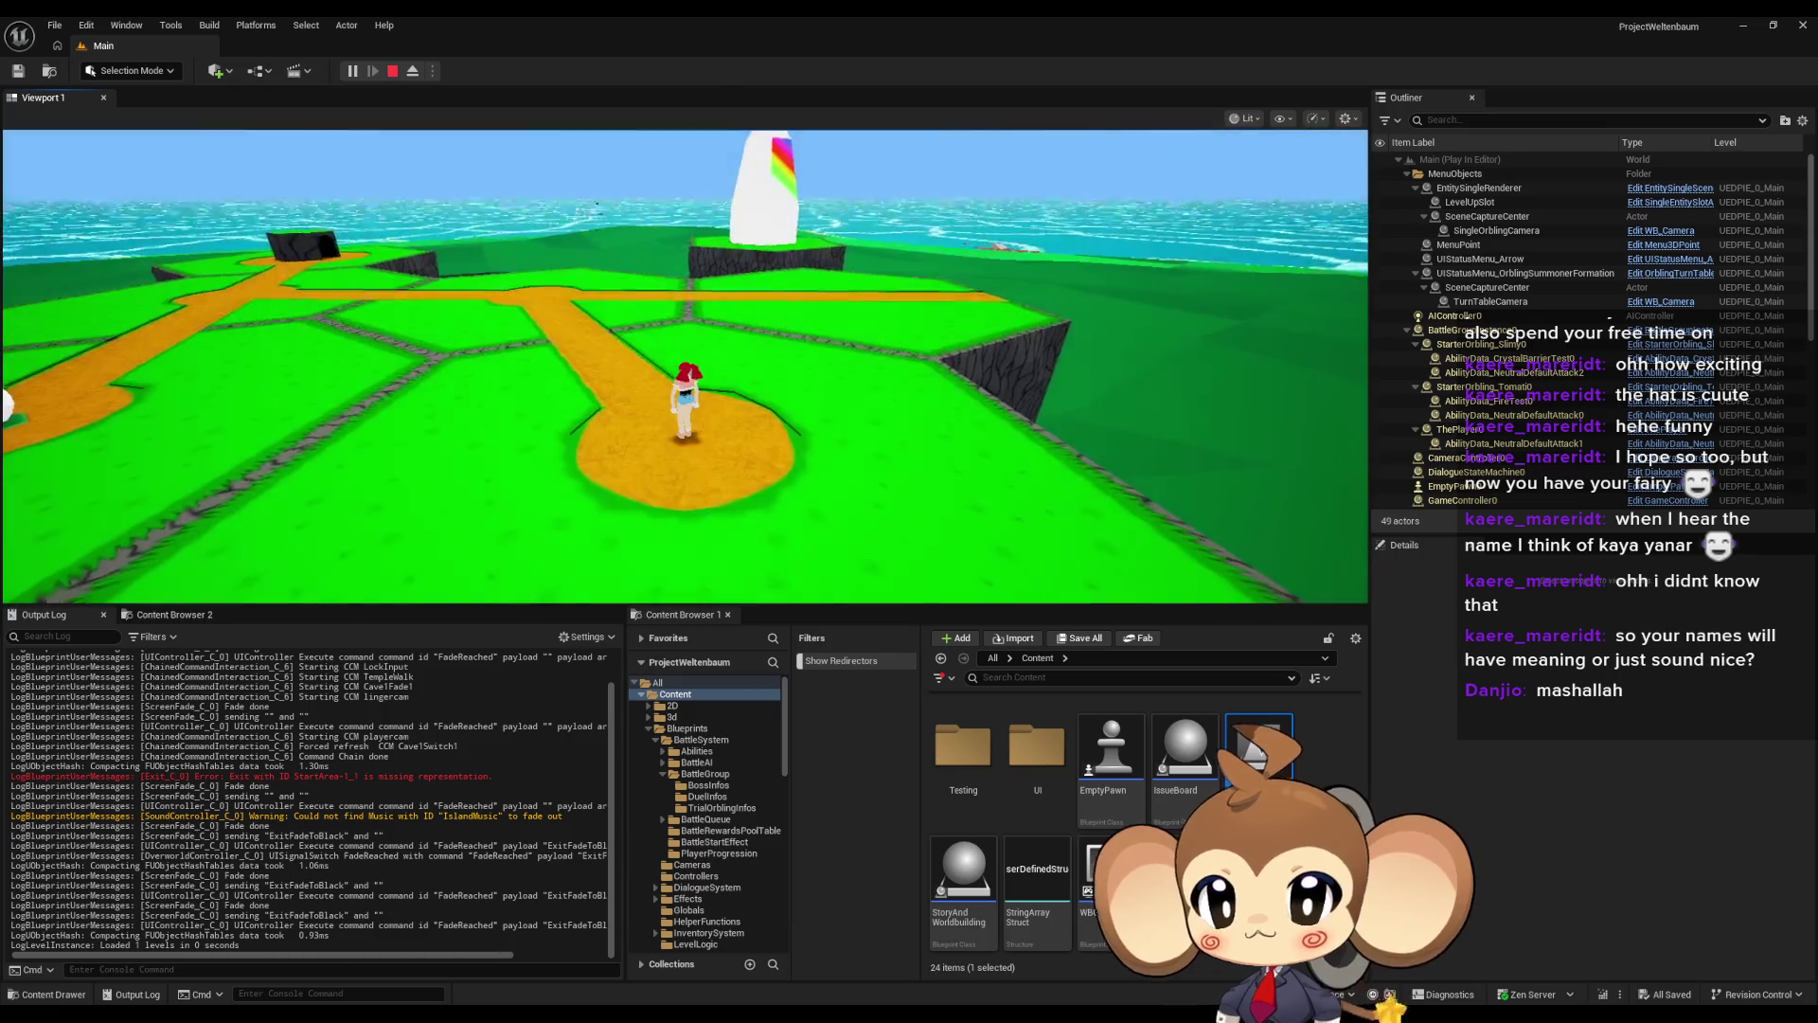
Add a breakpoint to the Get Count Of All Swarms node in OverworldController
mouse_move(738, 1013)
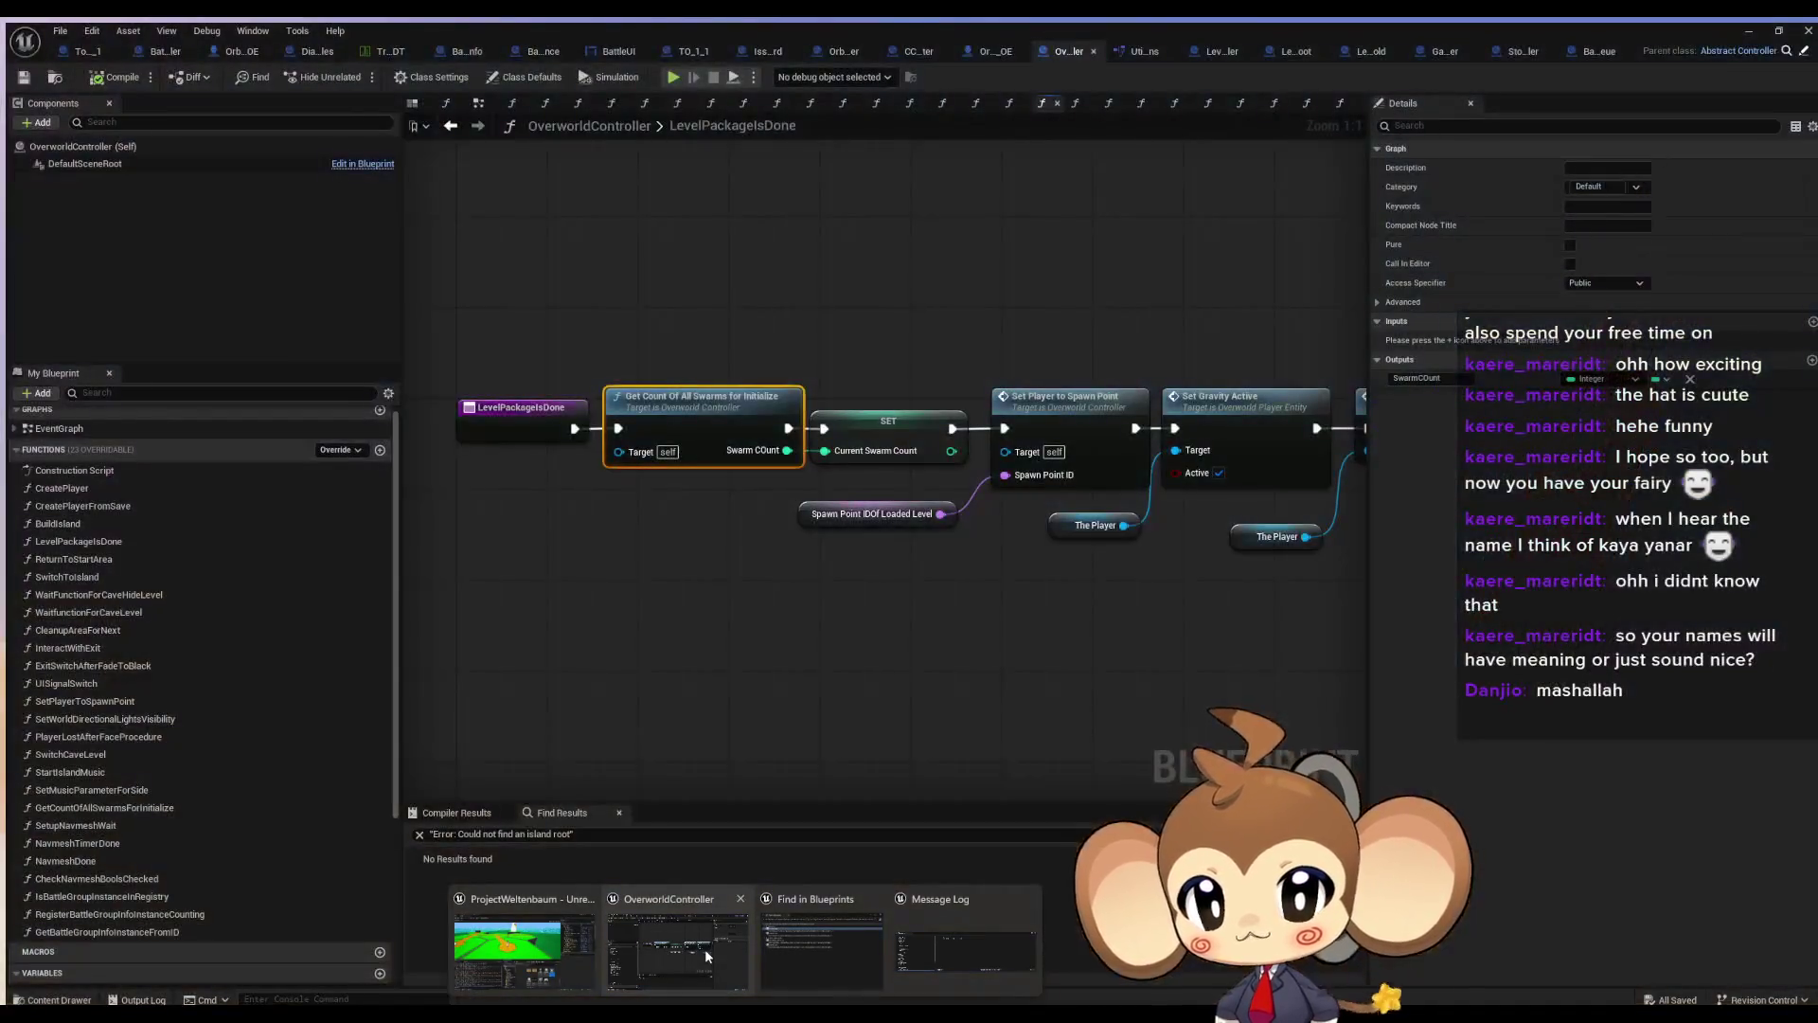
left_click(704, 949)
right_click(678, 443)
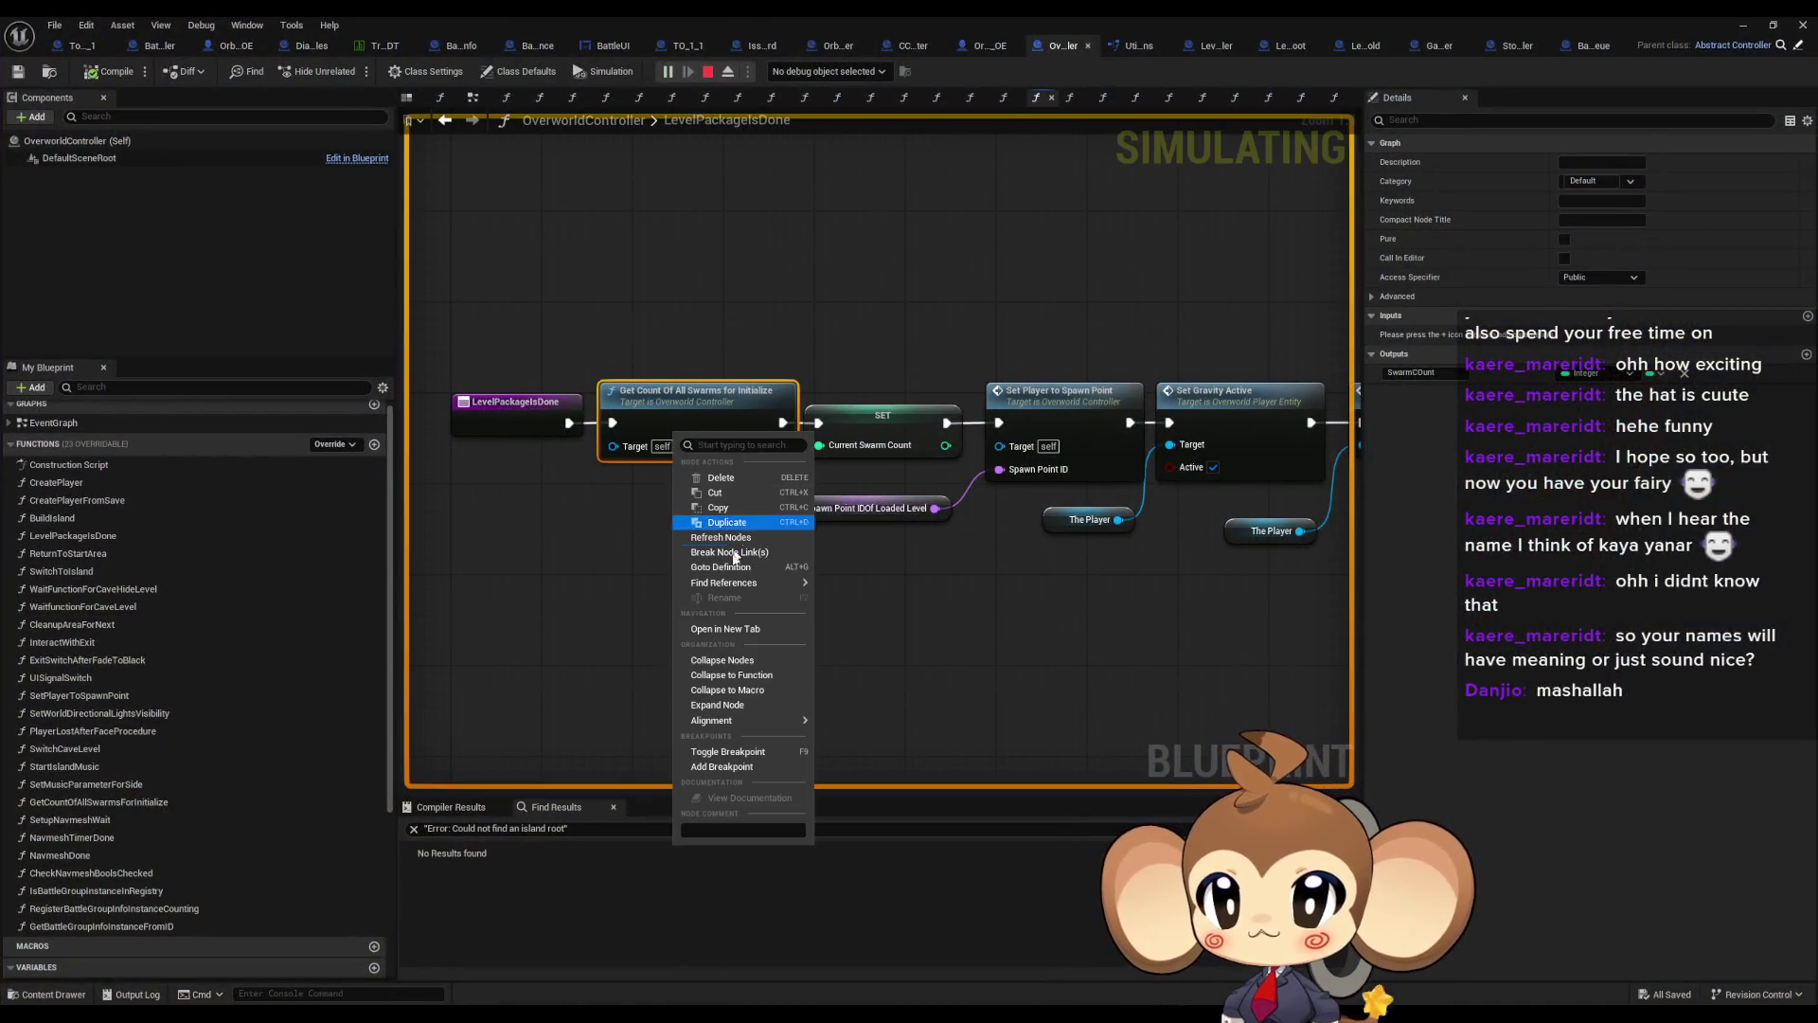
left_click(703, 752)
Run the character forward and right along the path until the breakpoint hits, then stop play
left_click(1744, 26)
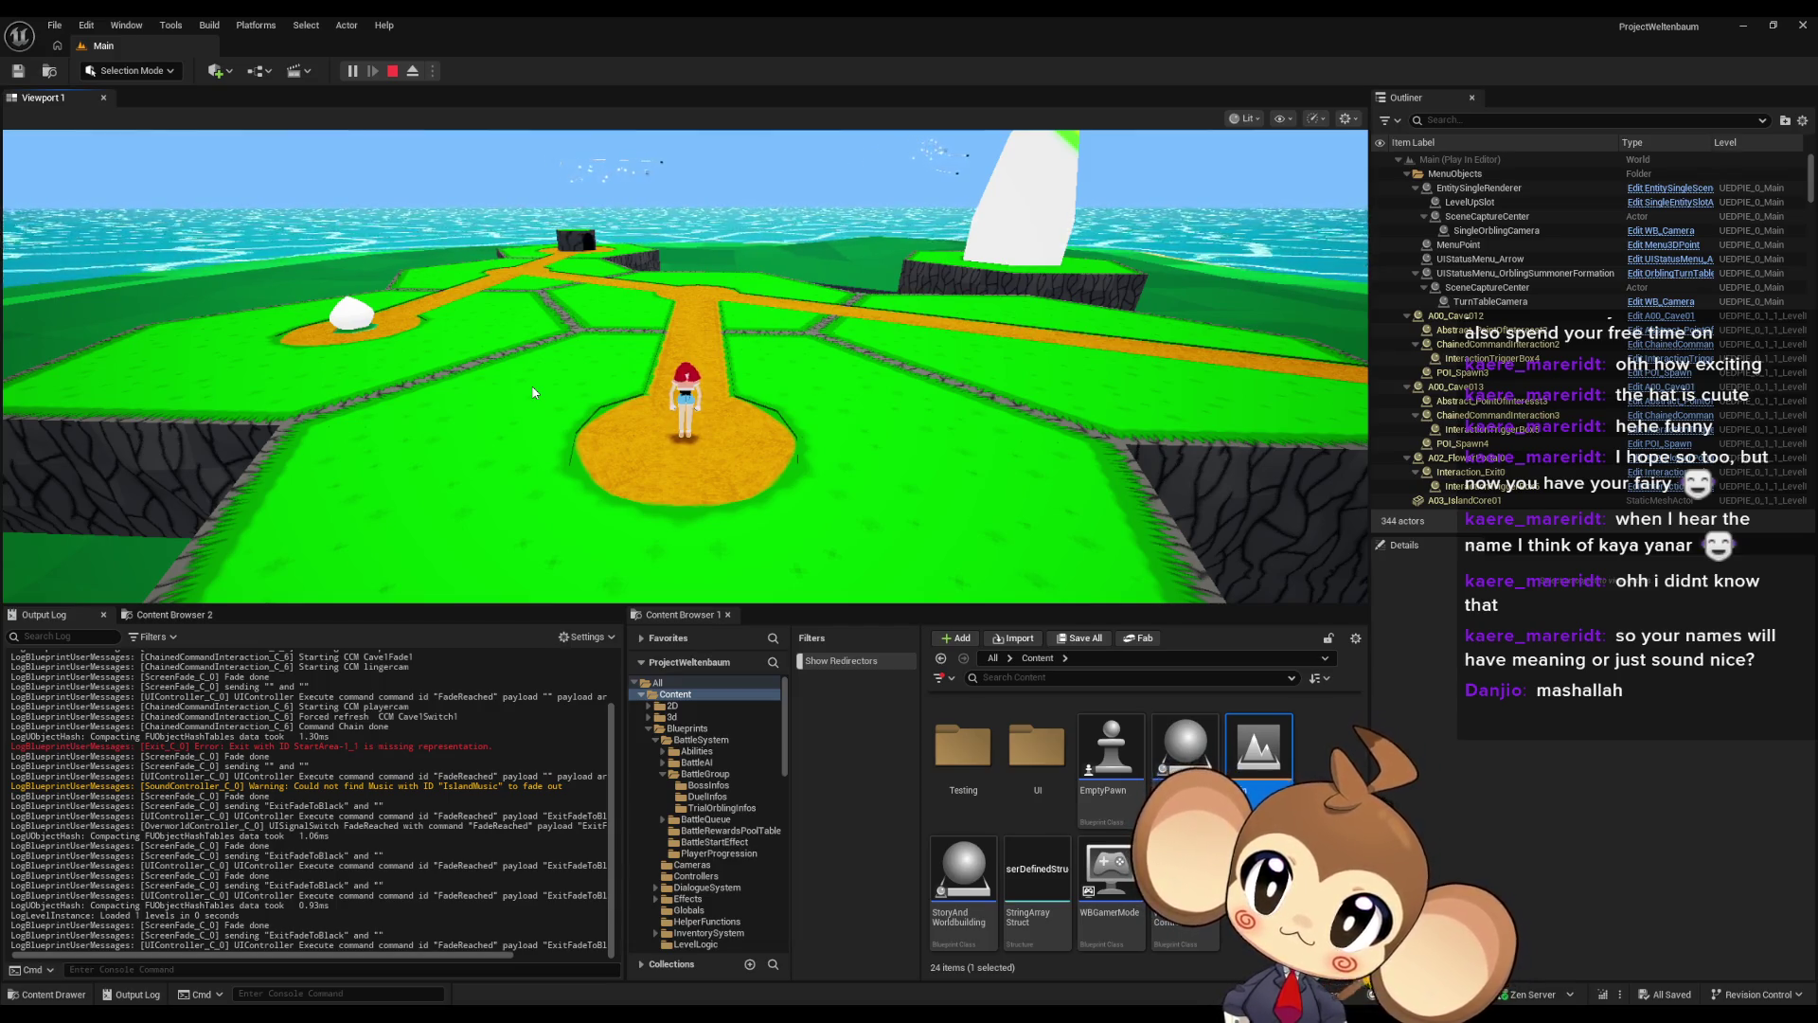
key("w")
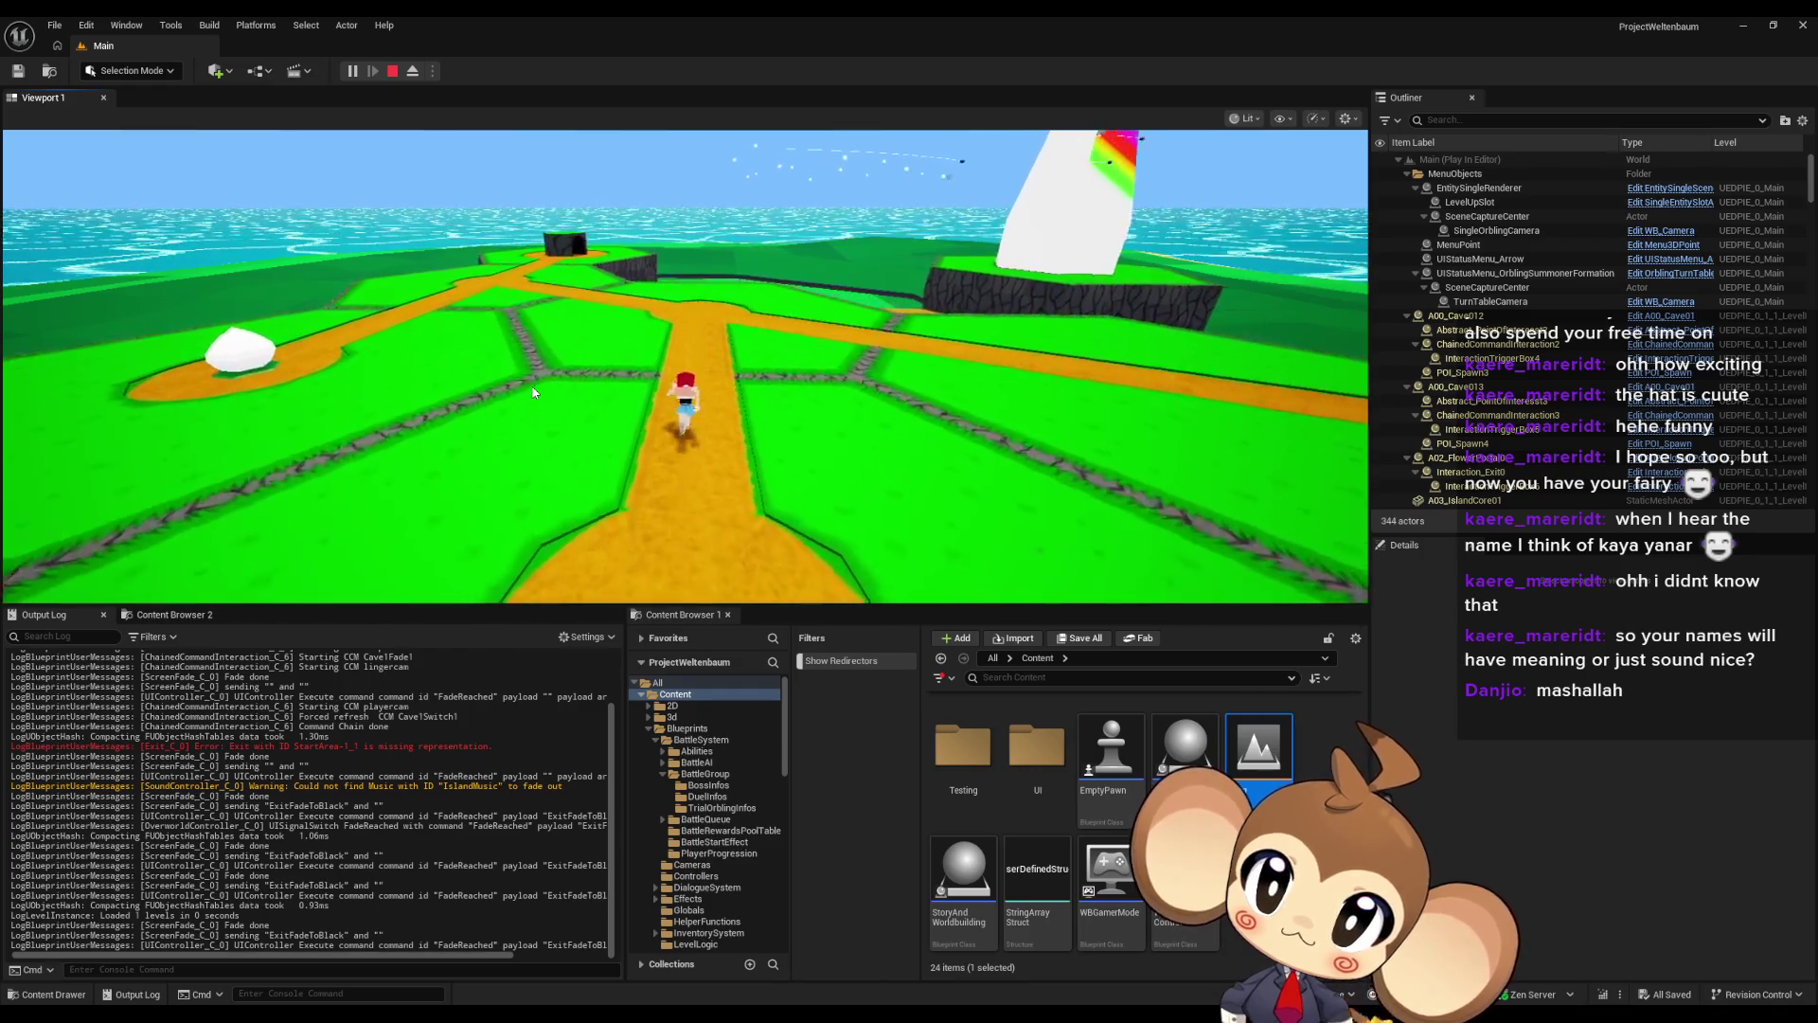
key("d")
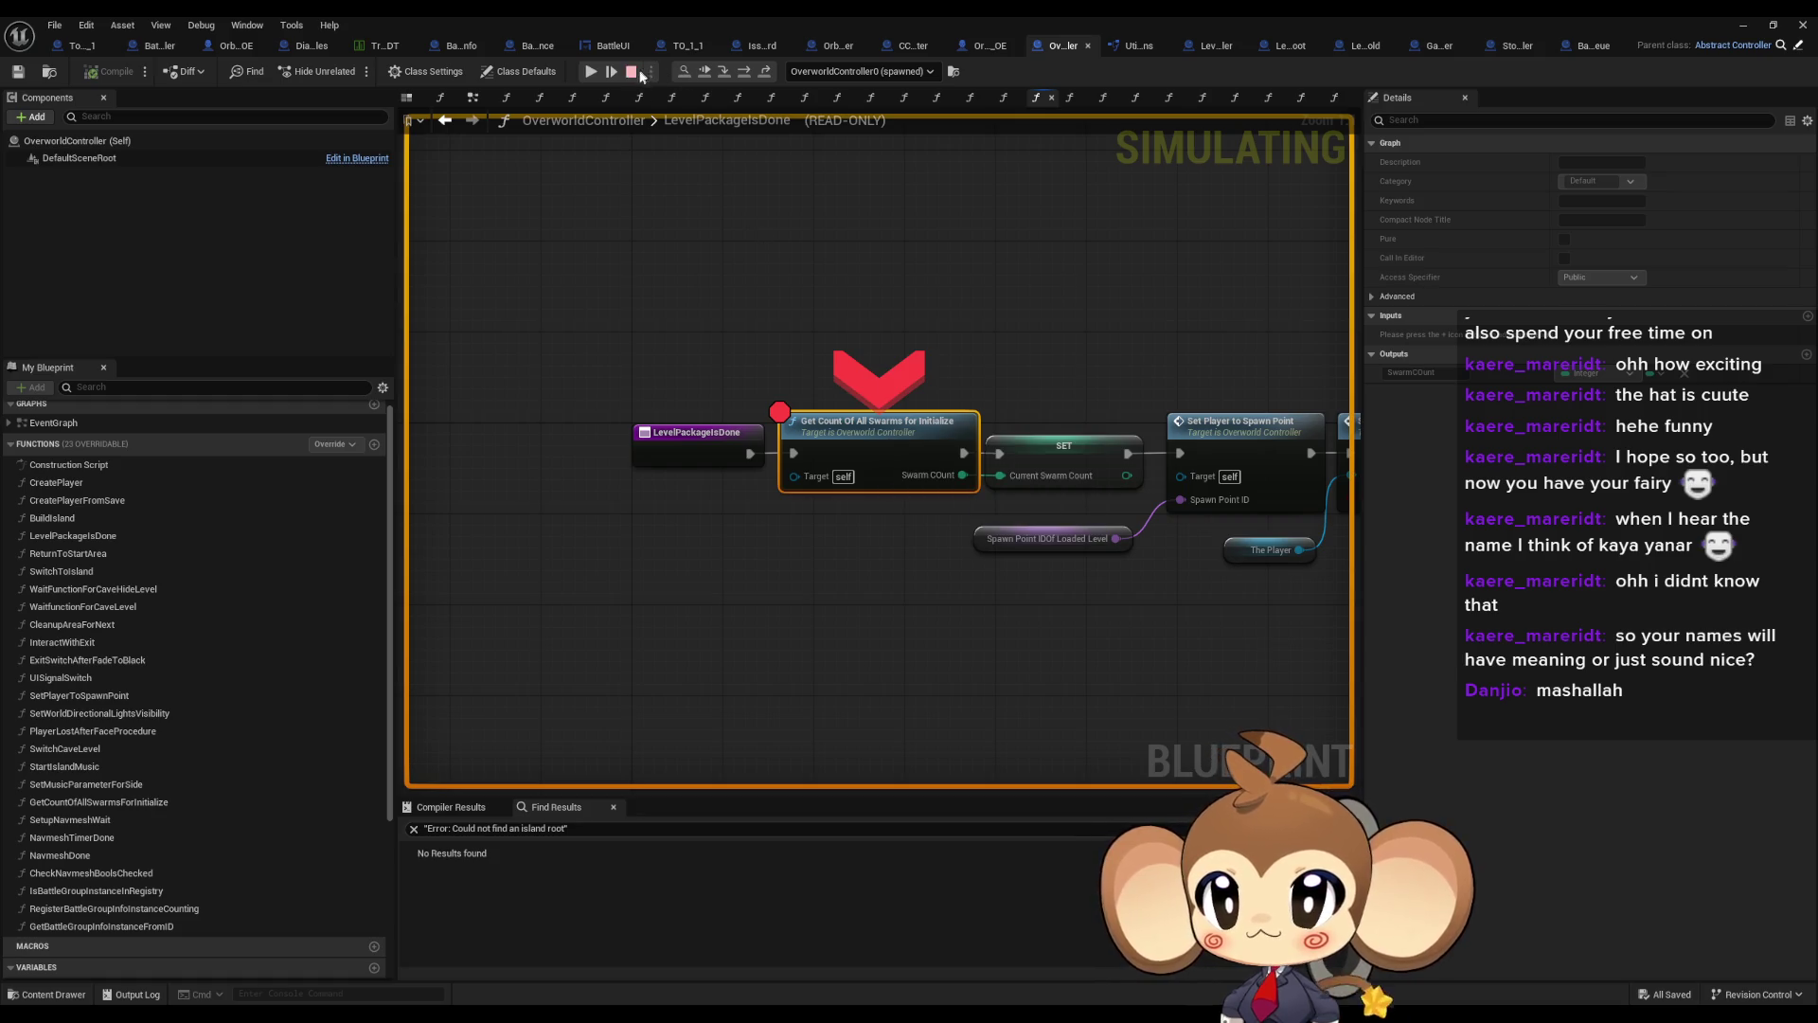
key("Escape")
Remove the breakpoint from the Get Count Of All Swarms node
right_click(848, 418)
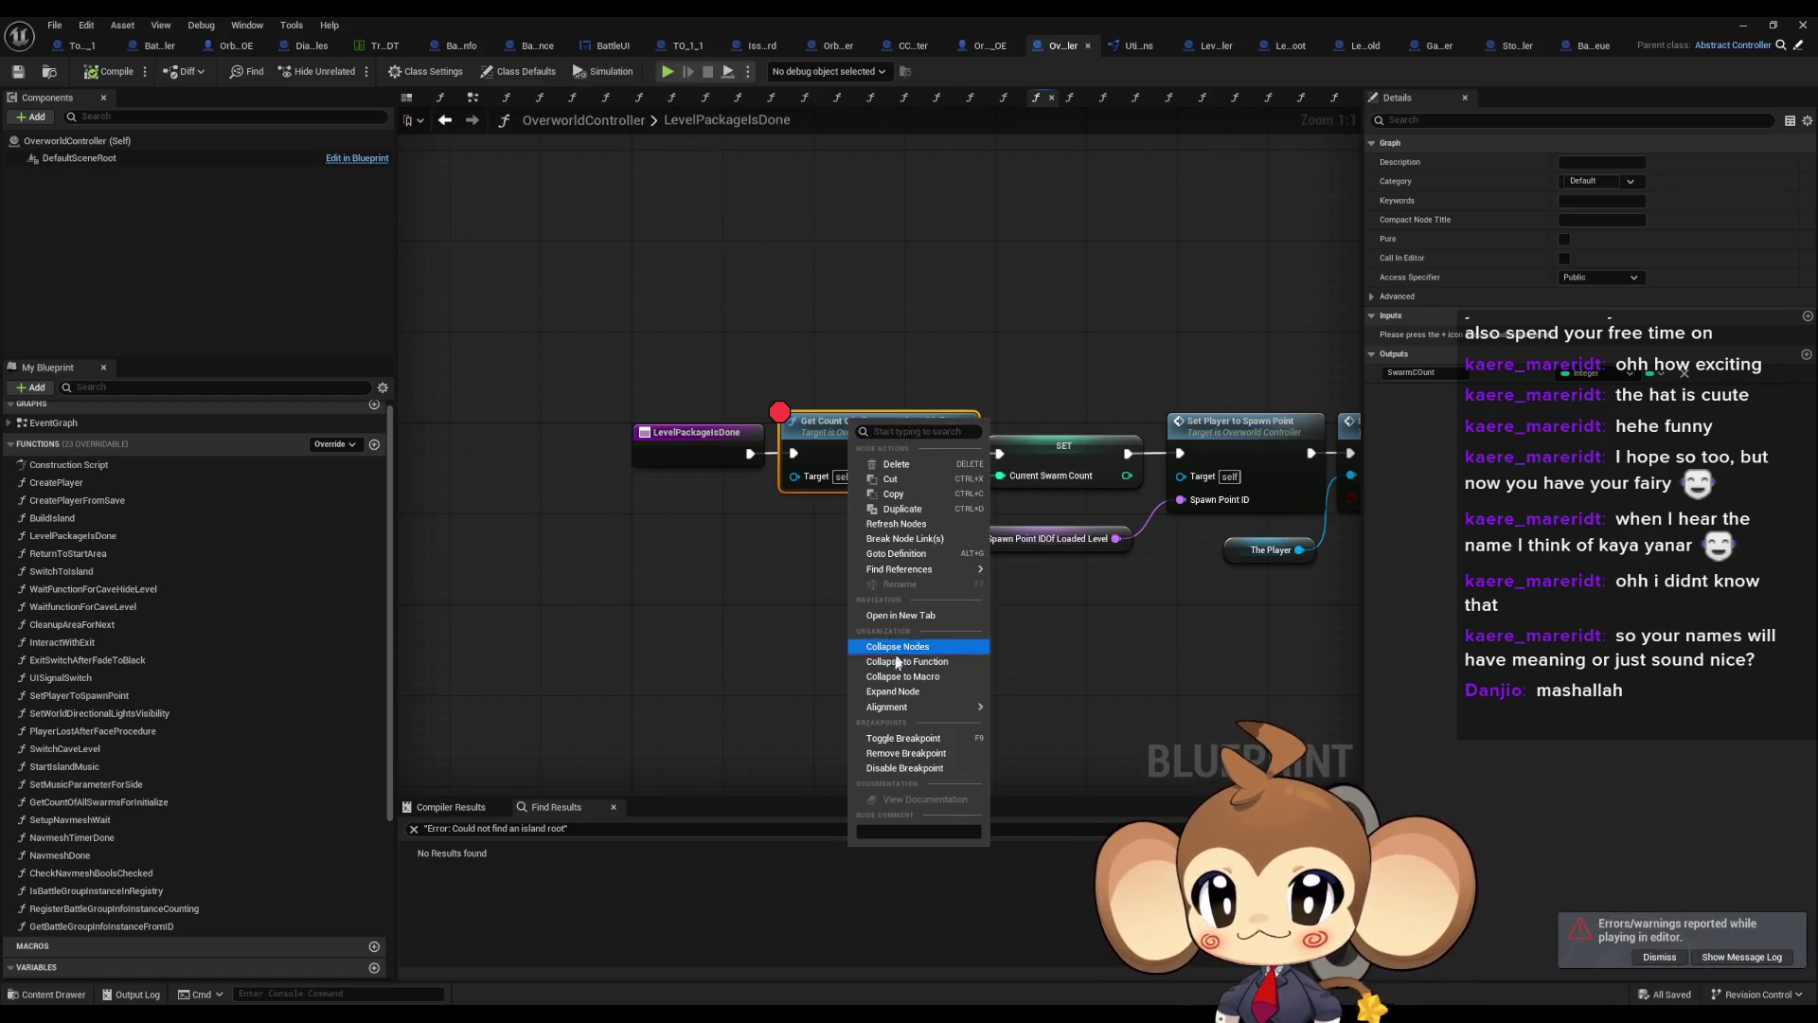
left_click(893, 758)
left_click(1742, 25)
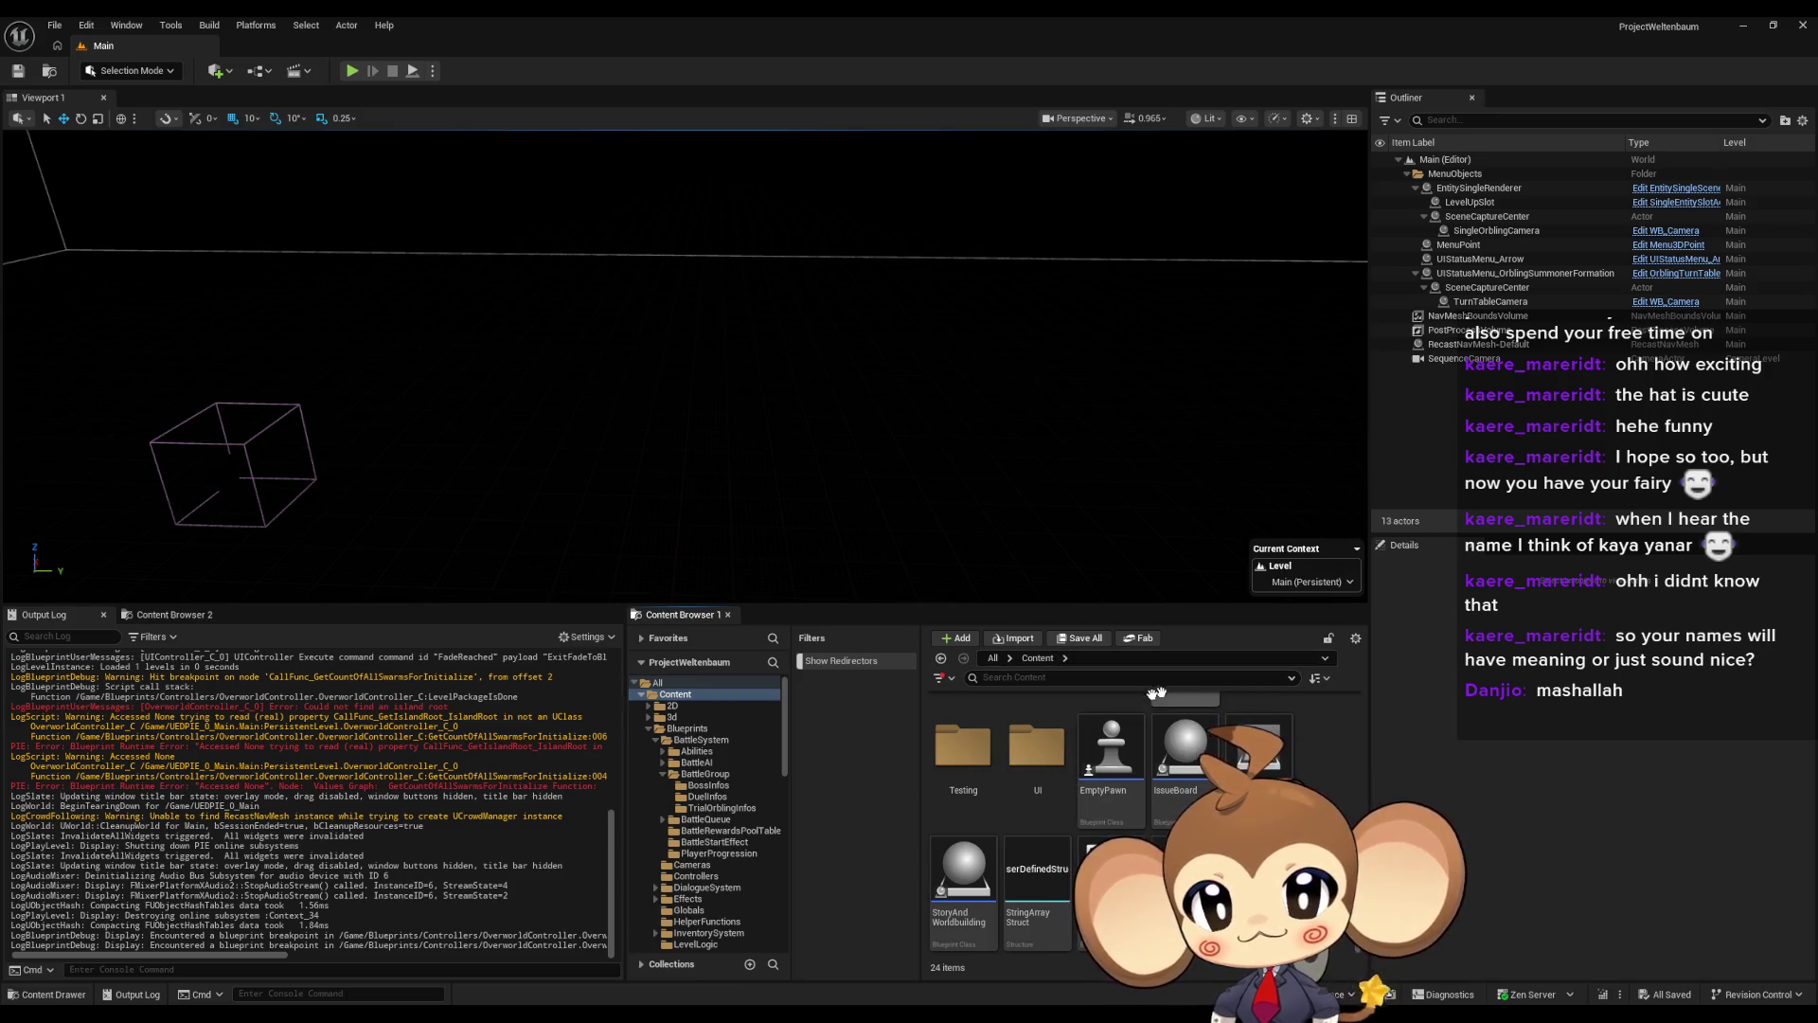
Browse the Content Browser from Content into the Maps folder
scroll(1191, 757, "up", 5)
scroll(1191, 765, "up", 1)
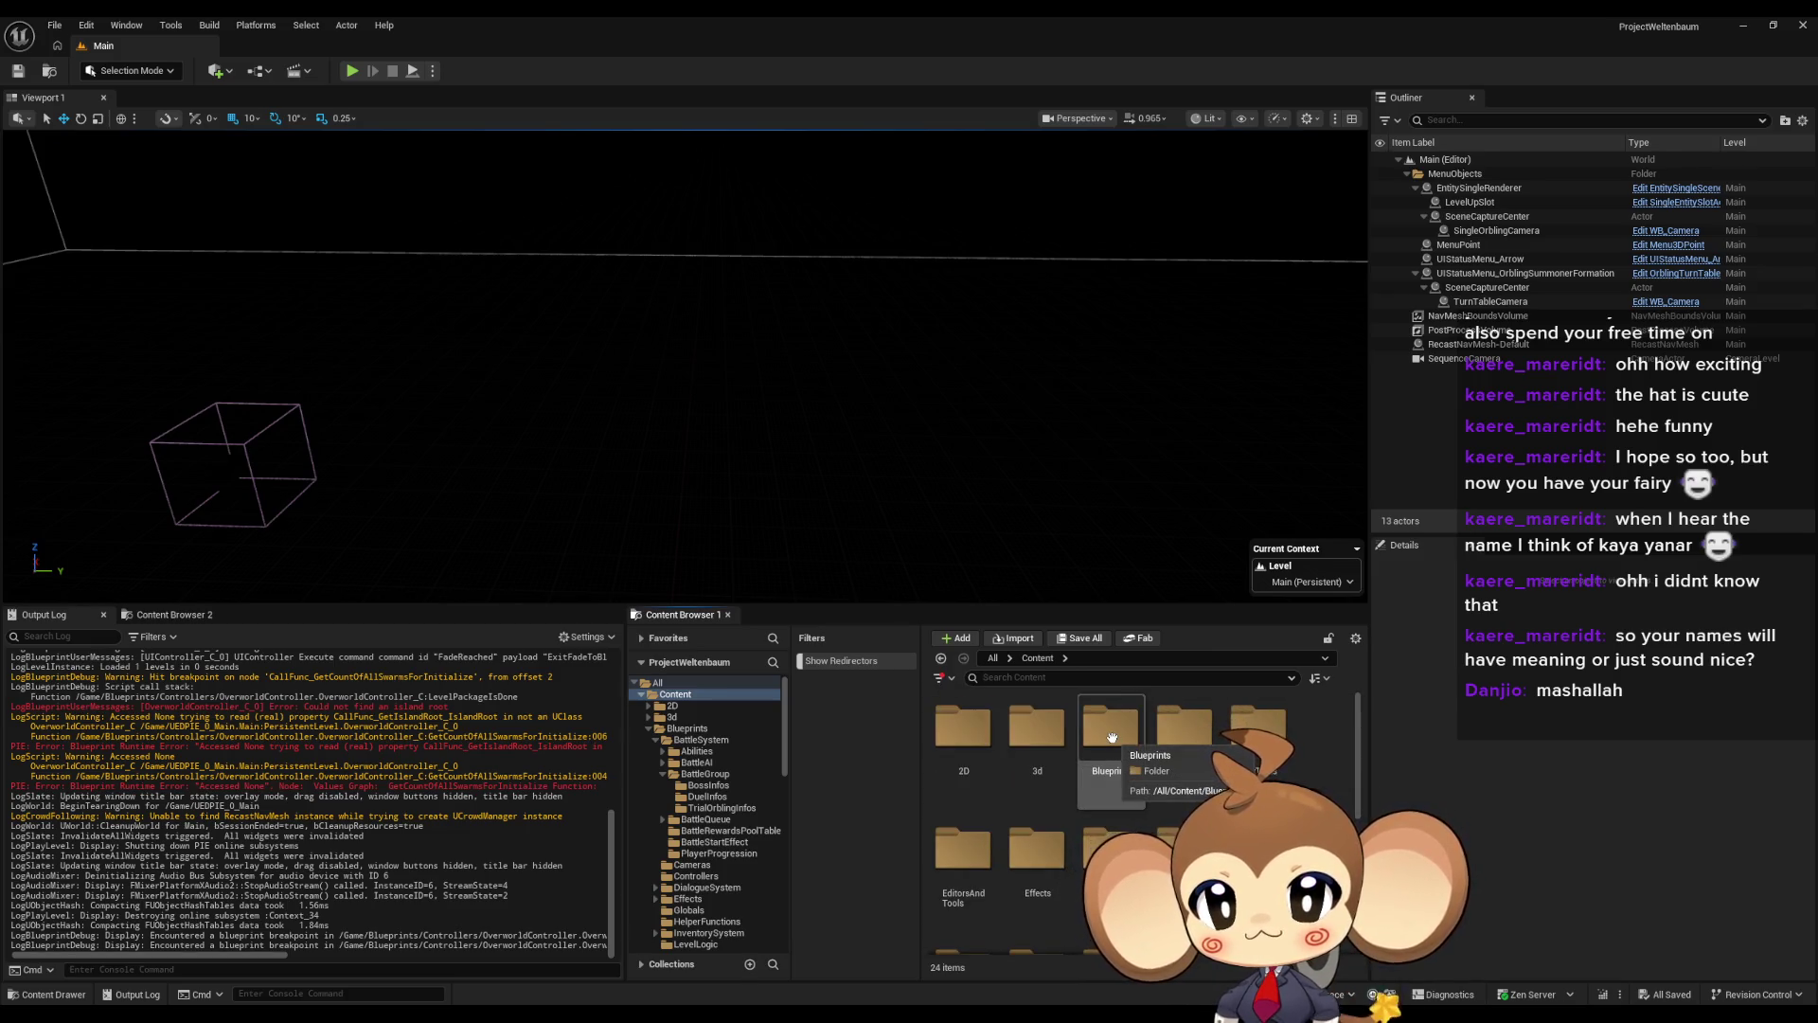
double_click(1111, 737)
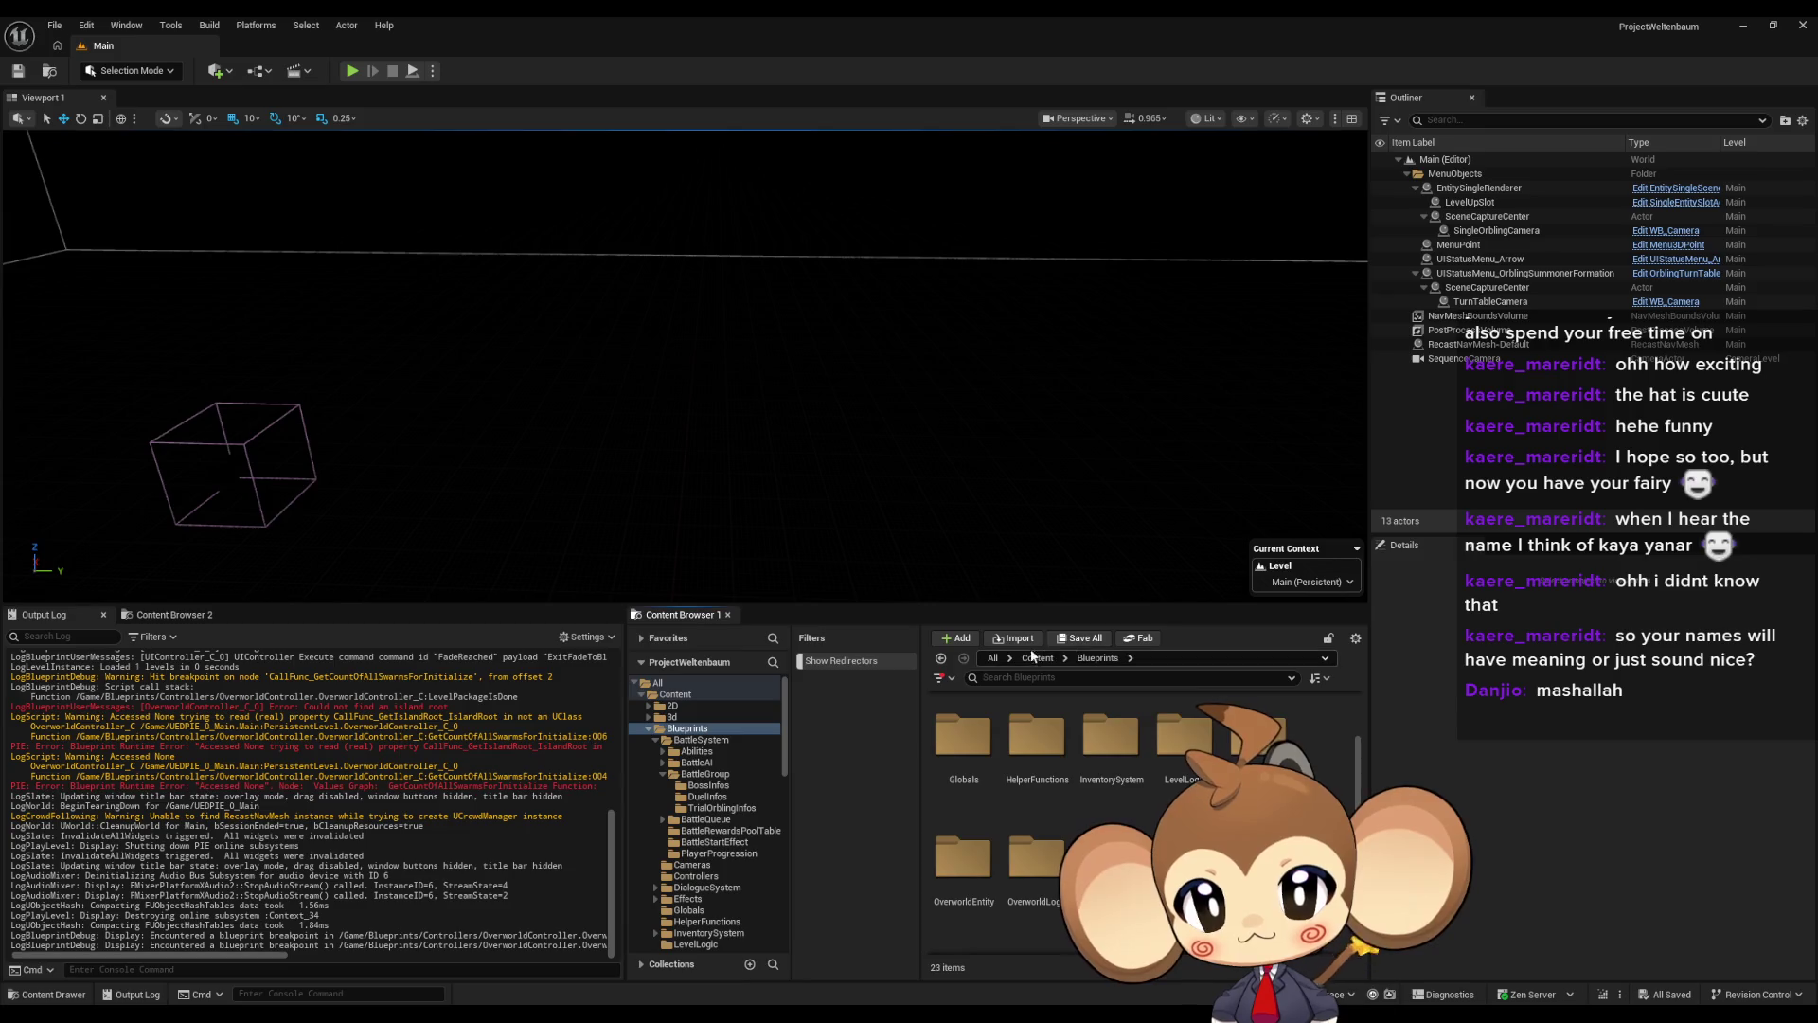
key("alt+Left")
left_click(966, 772)
double_click(967, 777)
Open the BattleEnv_1 level from Maps > Arena > Env and select its LevelIsLoadedSignal actor
double_click(1041, 748)
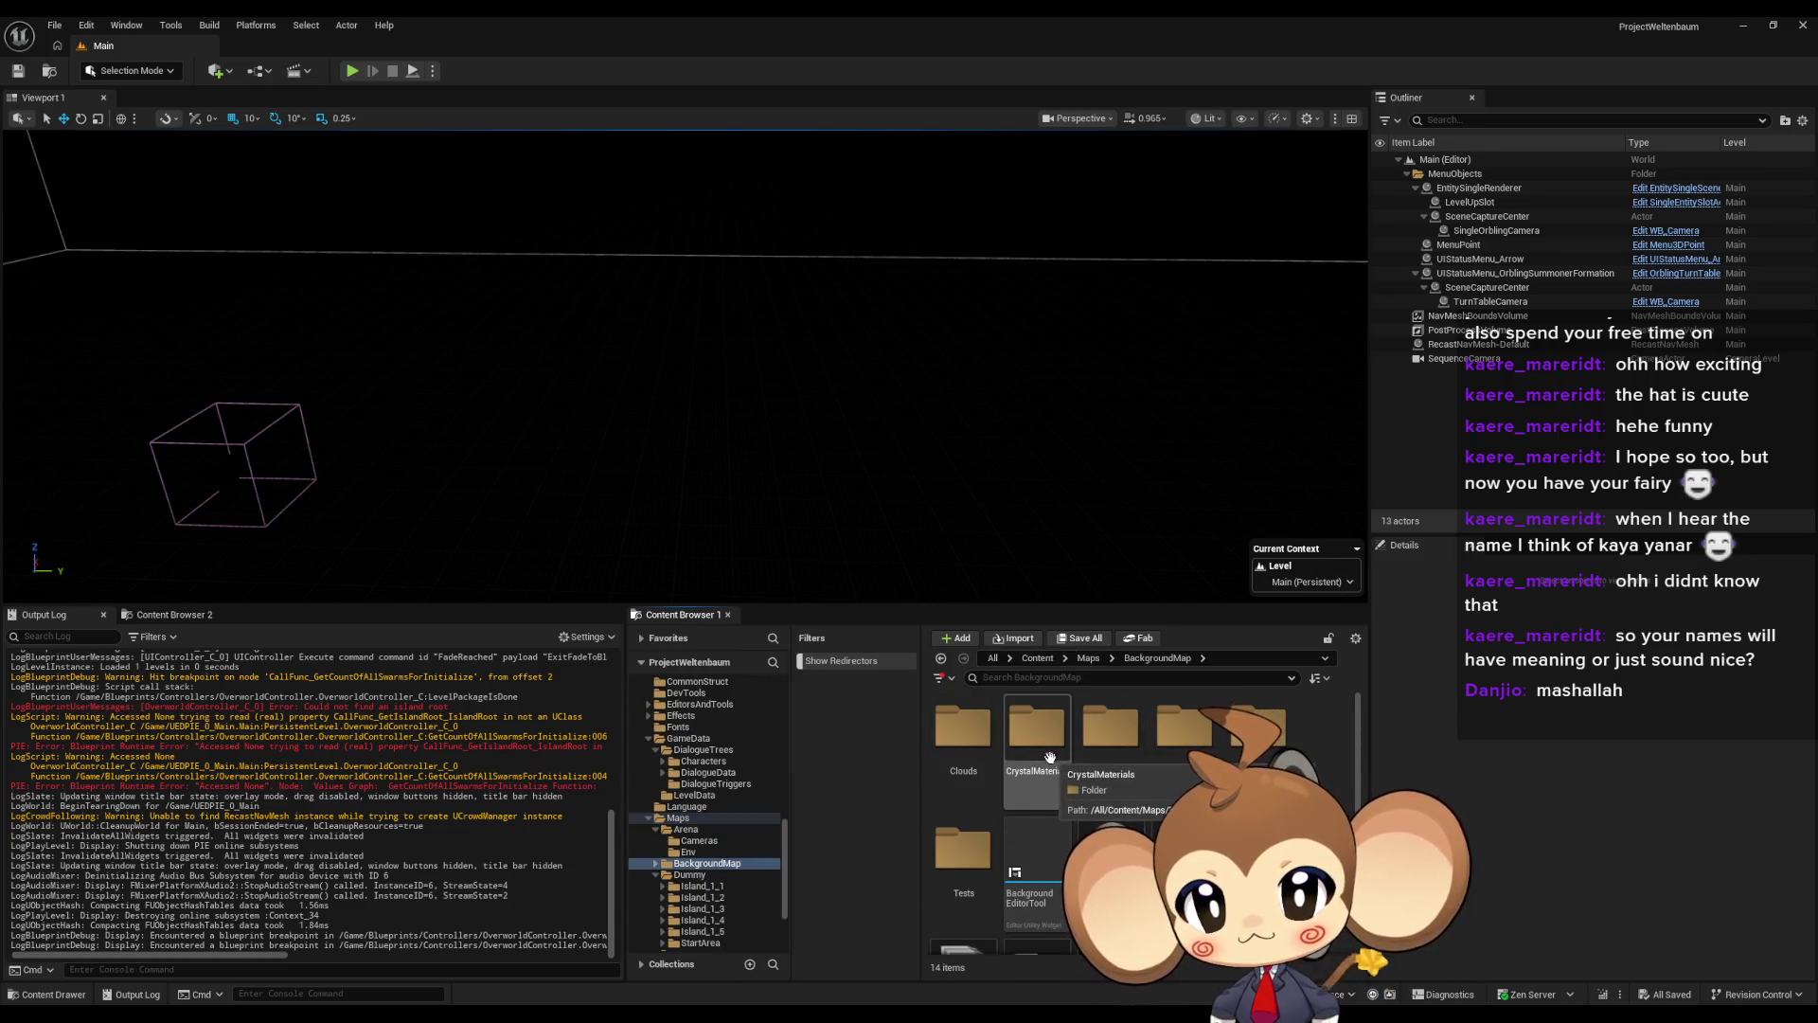
key("alt+Left")
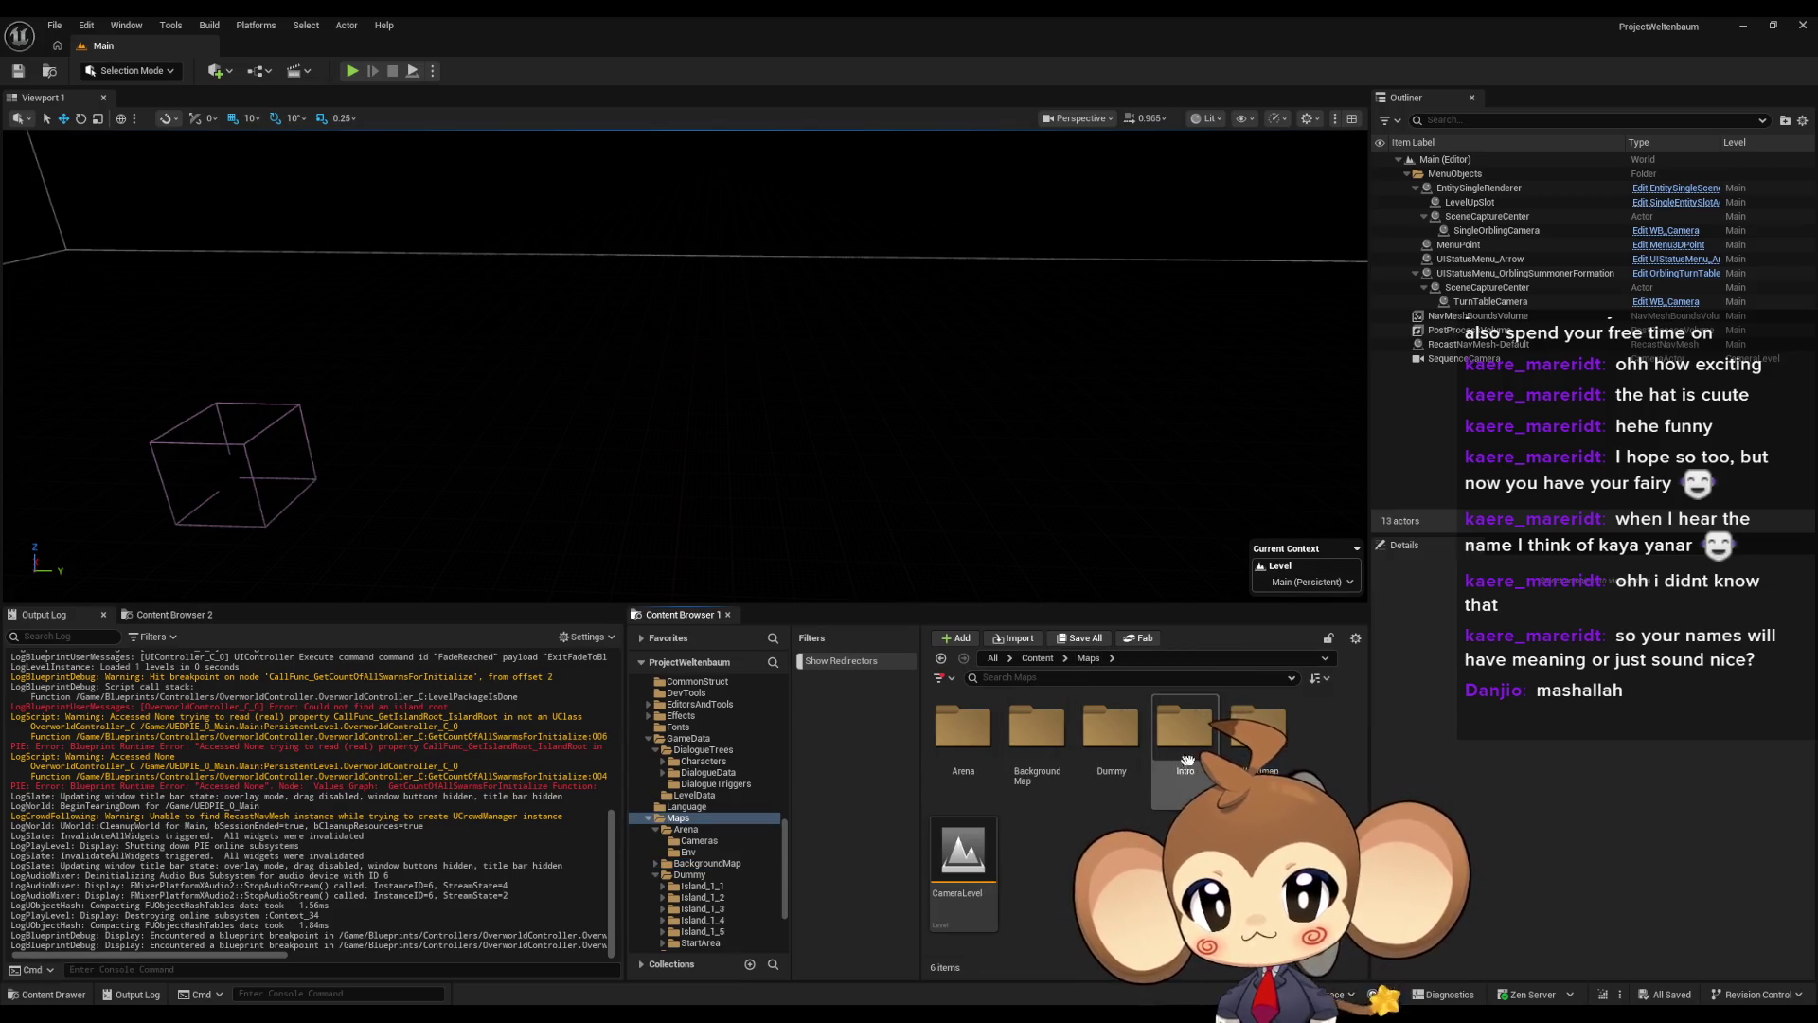
double_click(963, 734)
double_click(1033, 751)
double_click(963, 729)
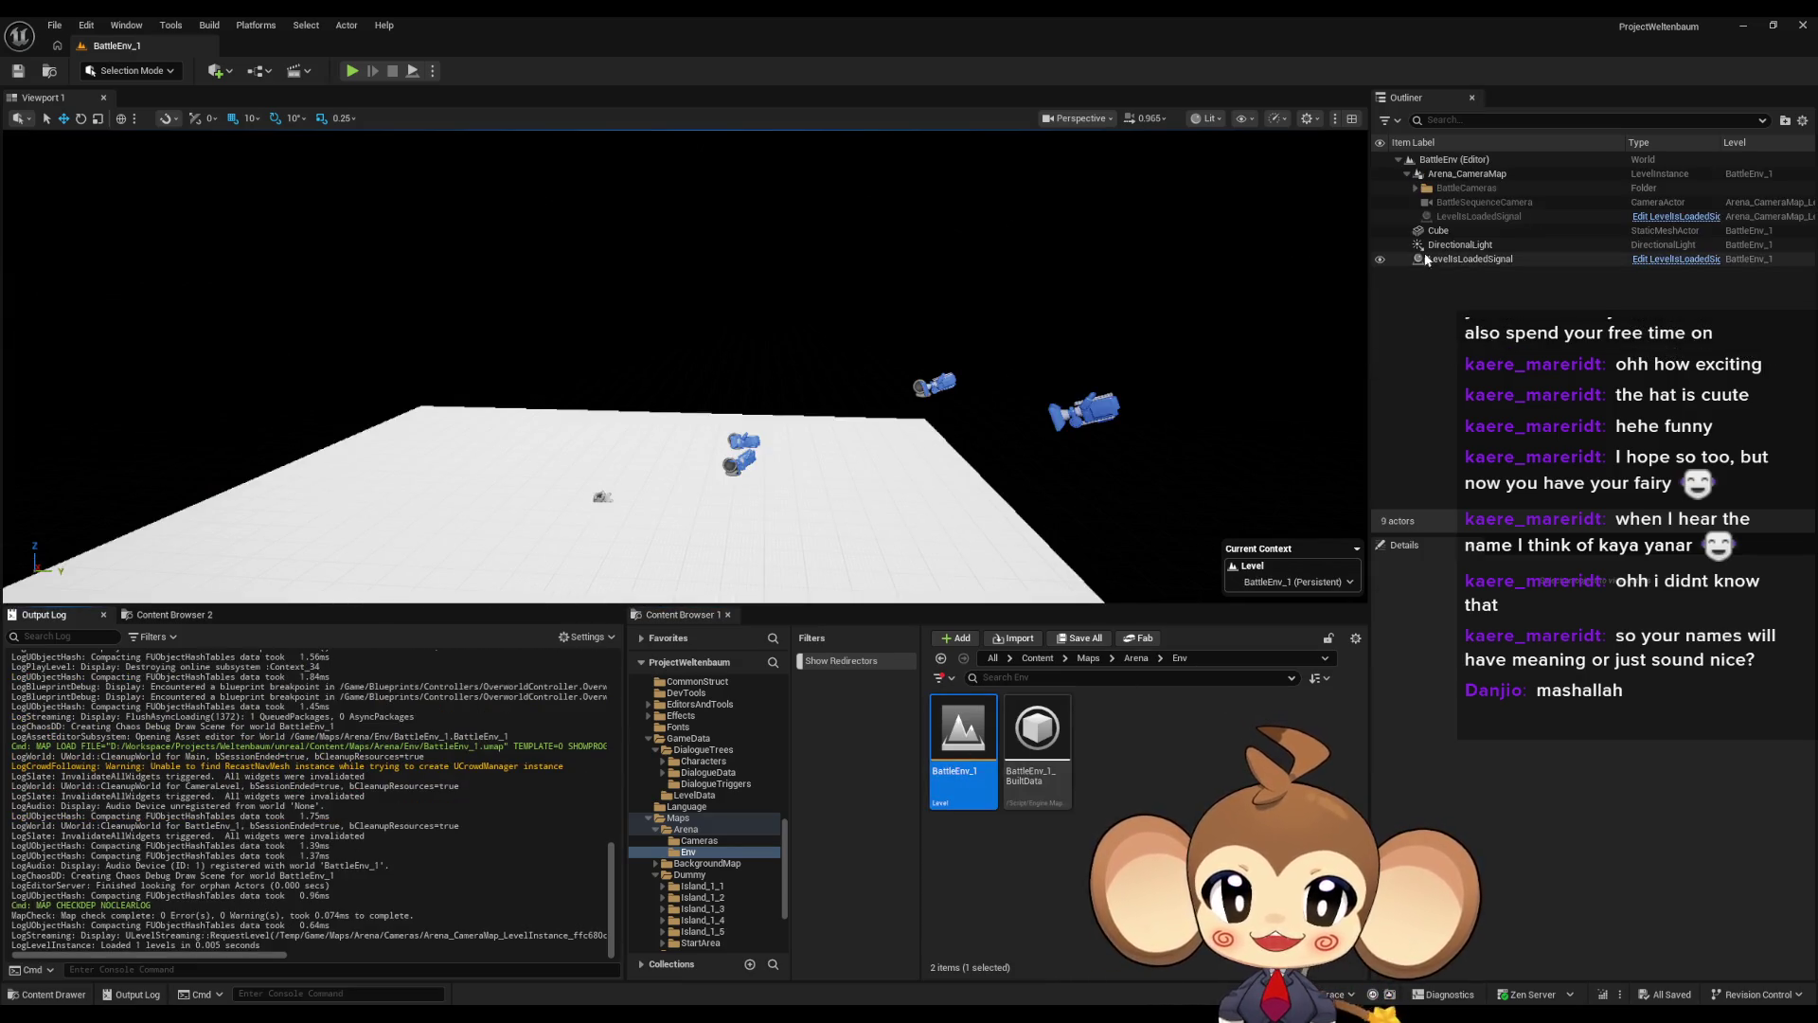
left_click(1474, 260)
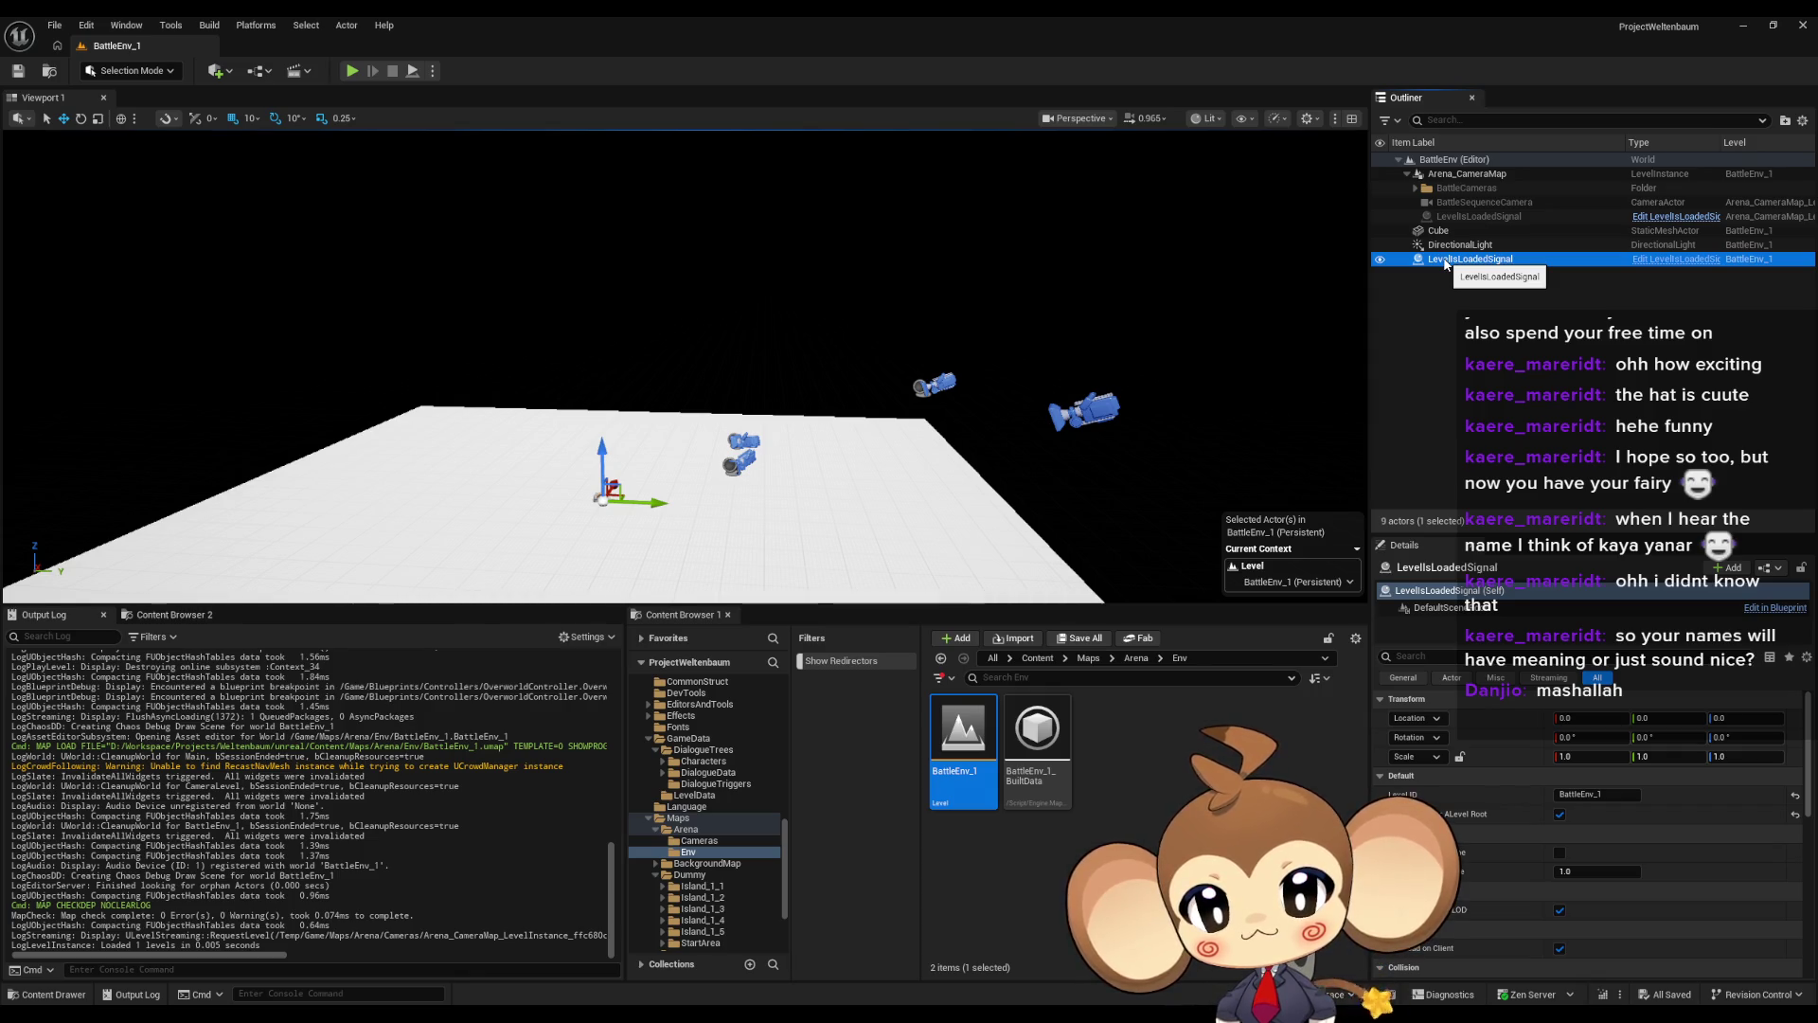
Frame the LevelIsLoadedSignal actor and look over its blueprint's EventGraph
double_click(1446, 263)
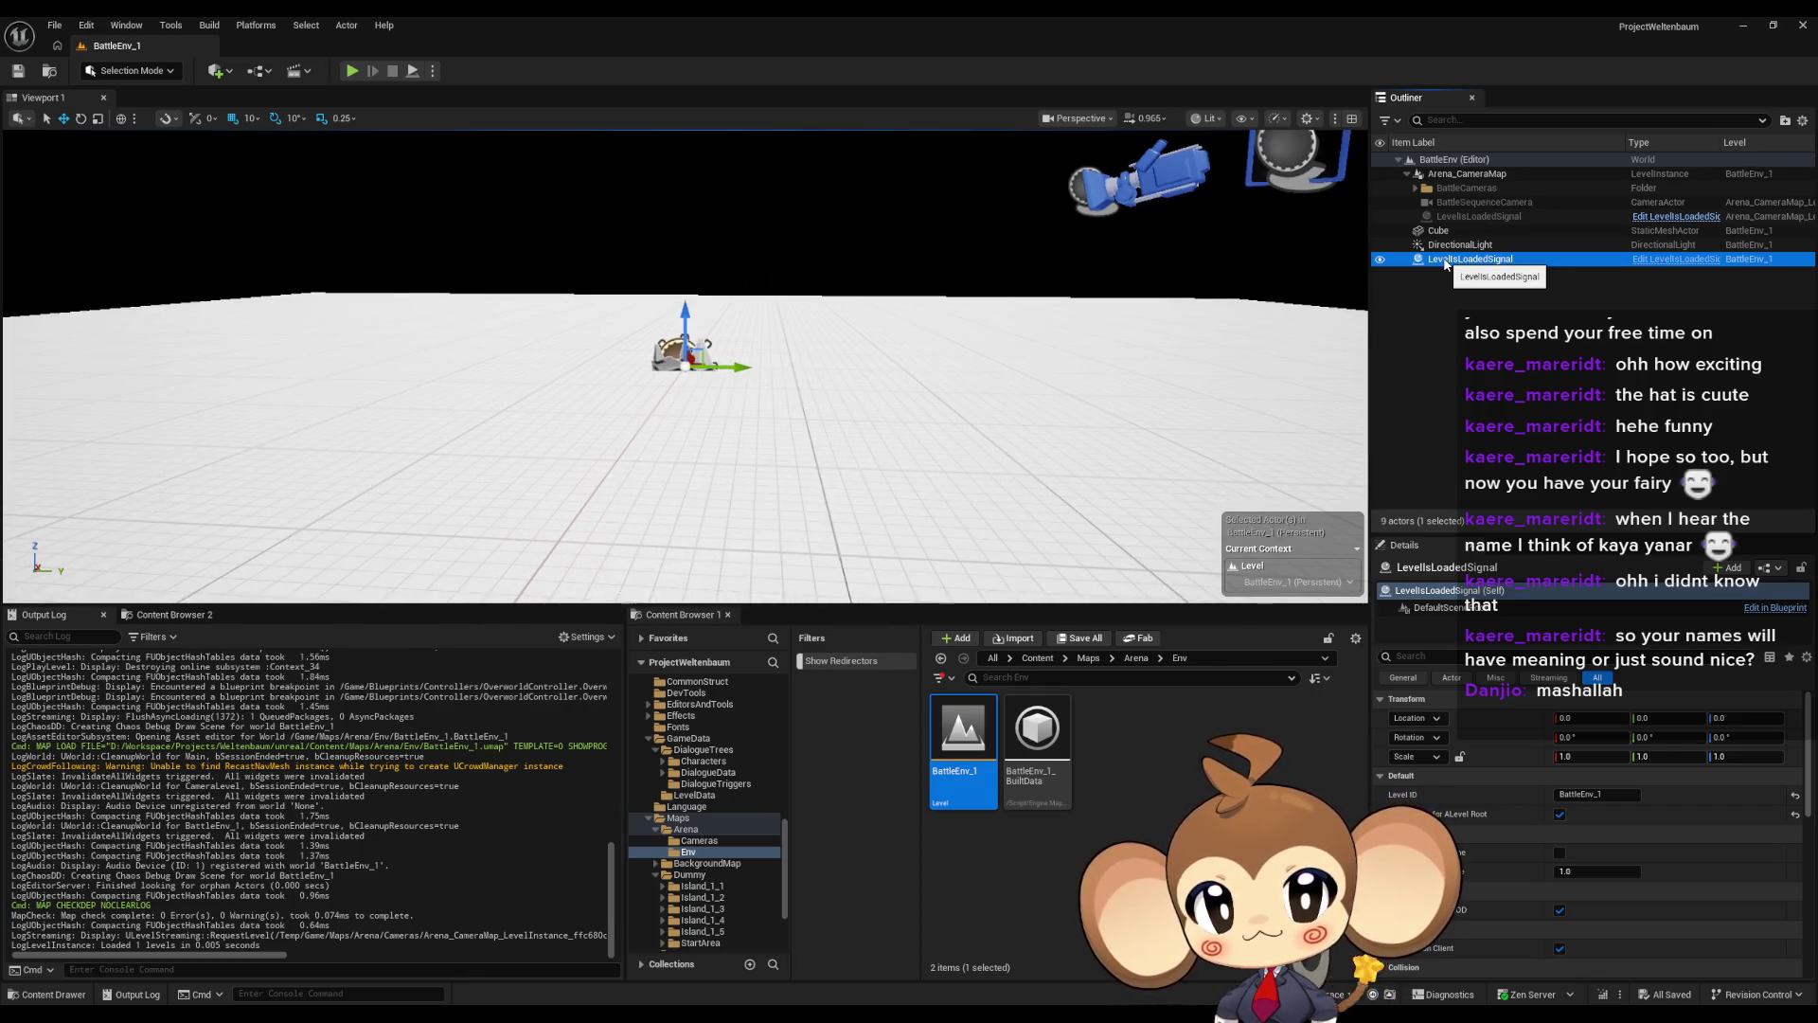
left_click(1700, 264)
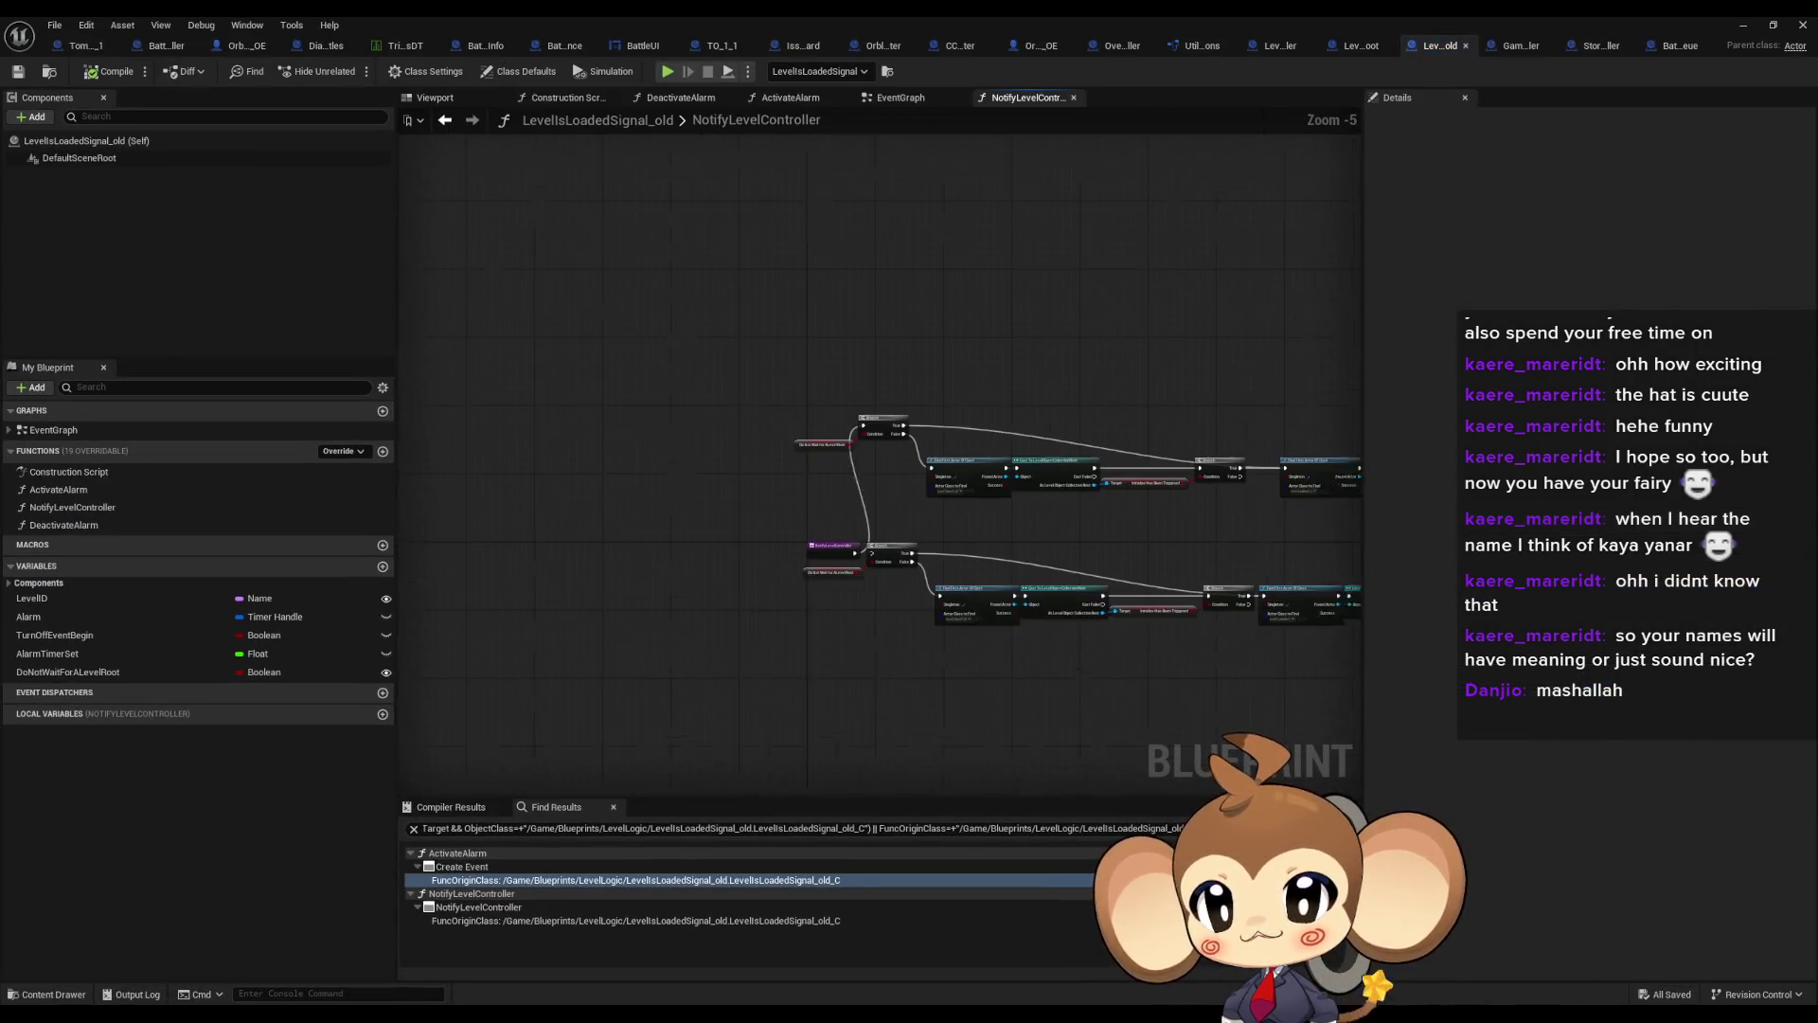
double_click(53, 430)
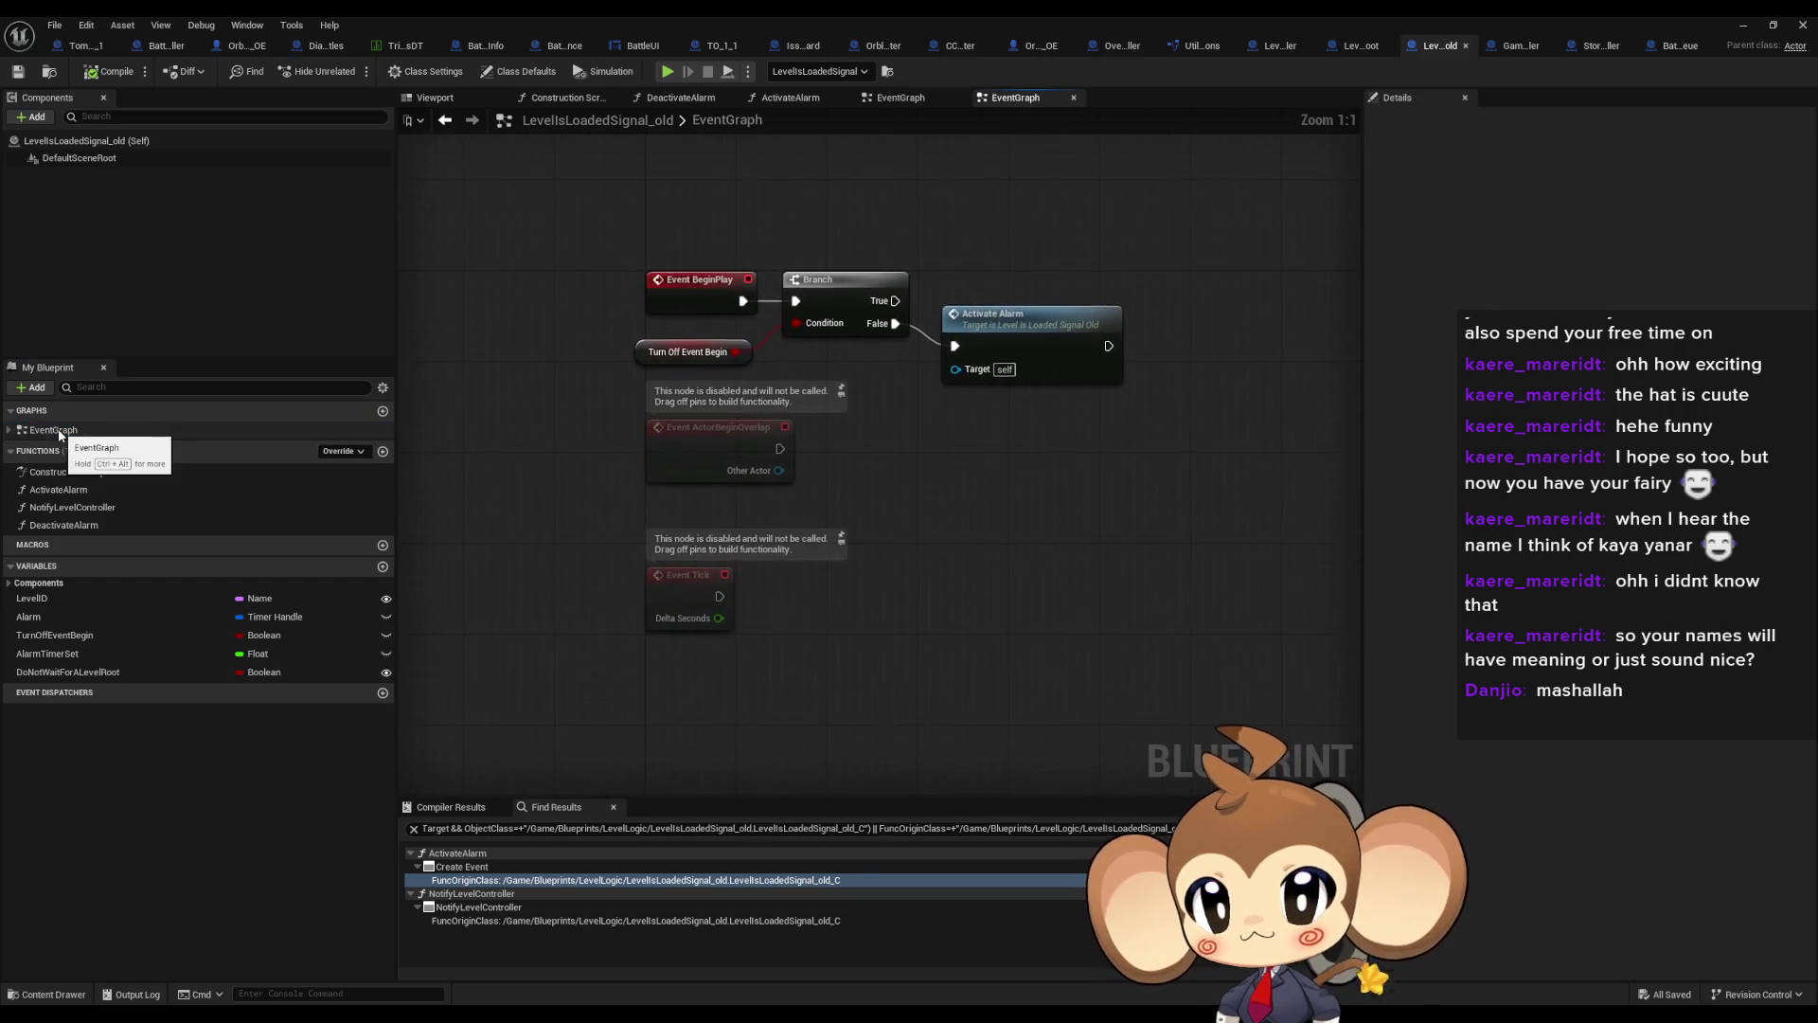
left_click(1744, 26)
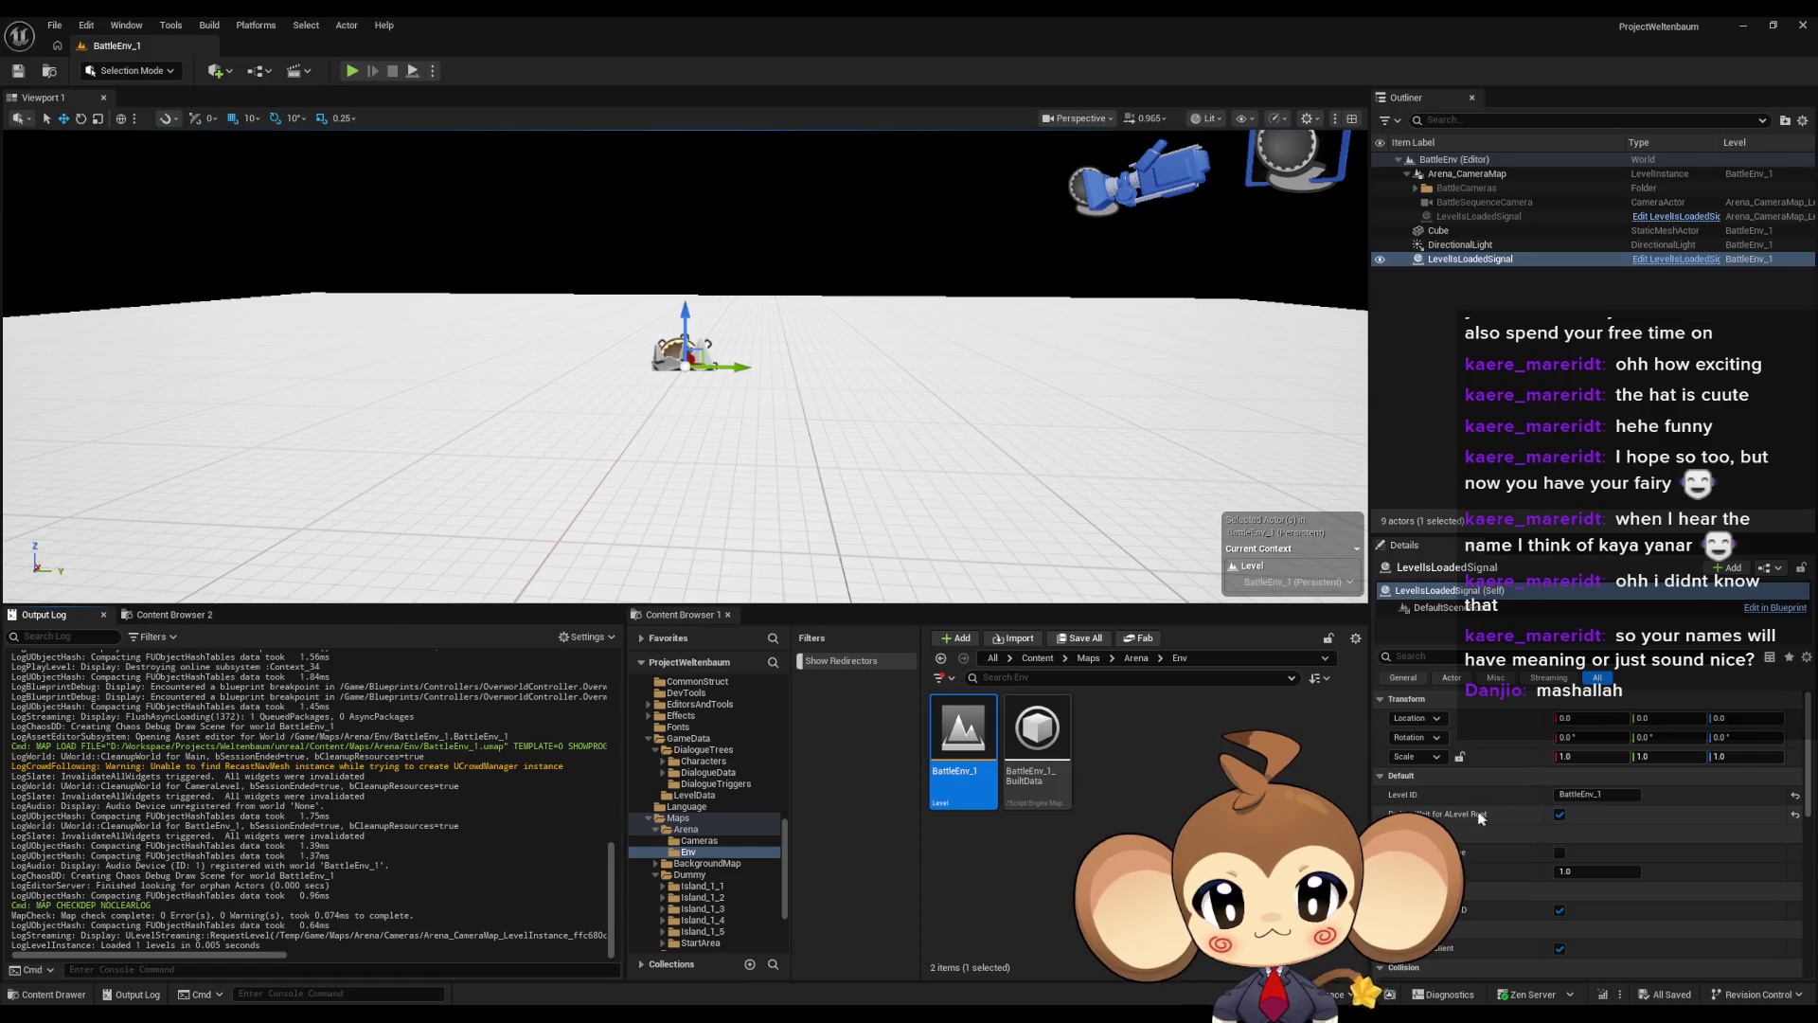
Make the TurnOffEventBegin variable instance-editable in the LevelsLoadedSignal blueprint
scroll(1460, 808, "down", 1)
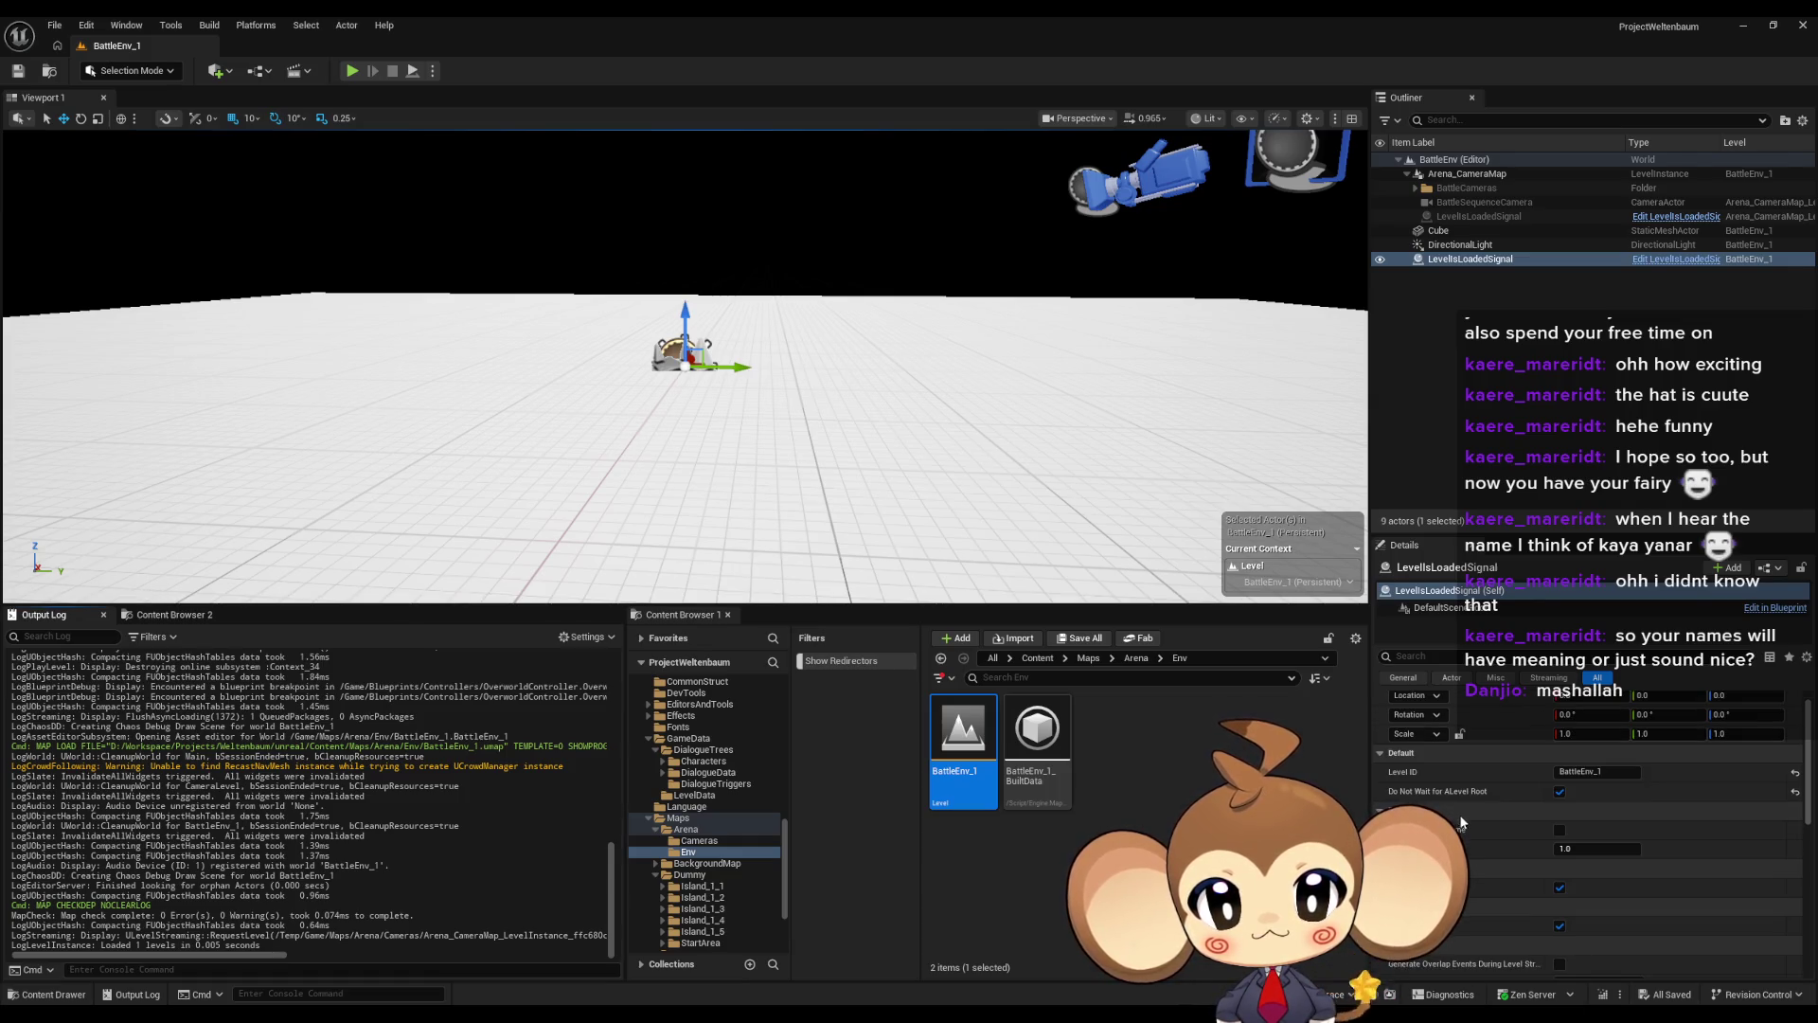
left_click(1651, 261)
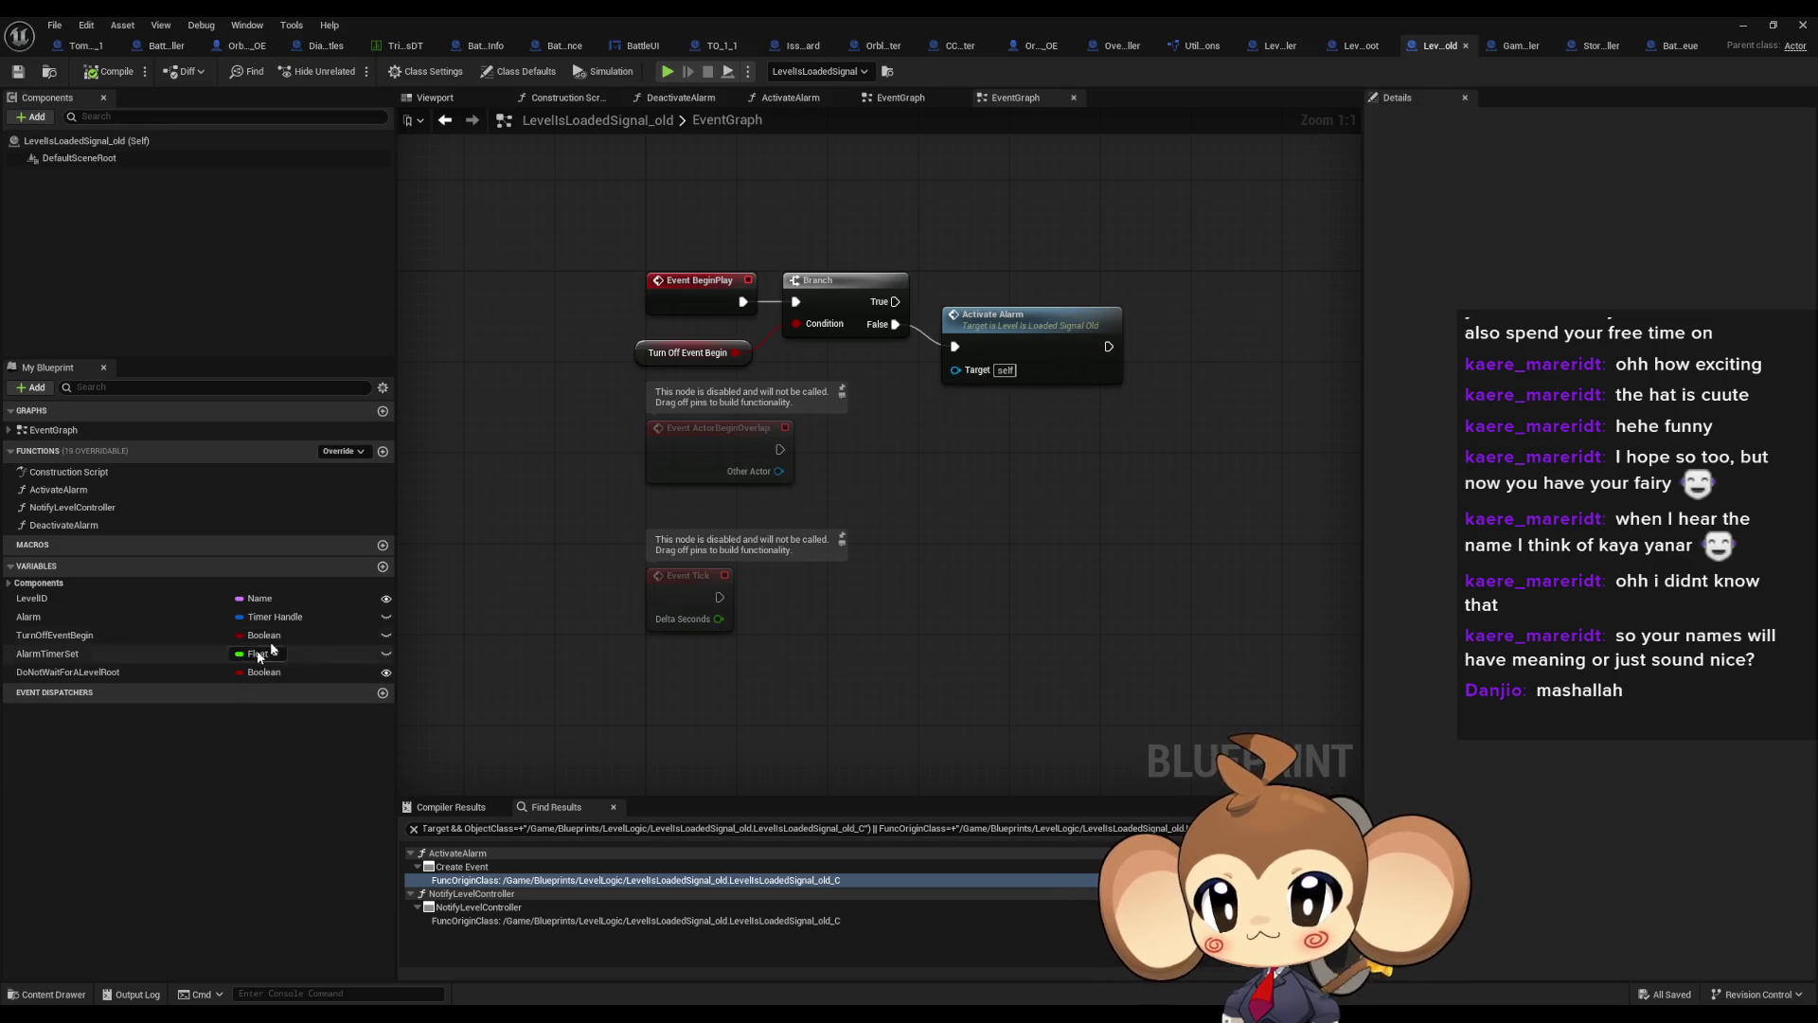
left_click(385, 636)
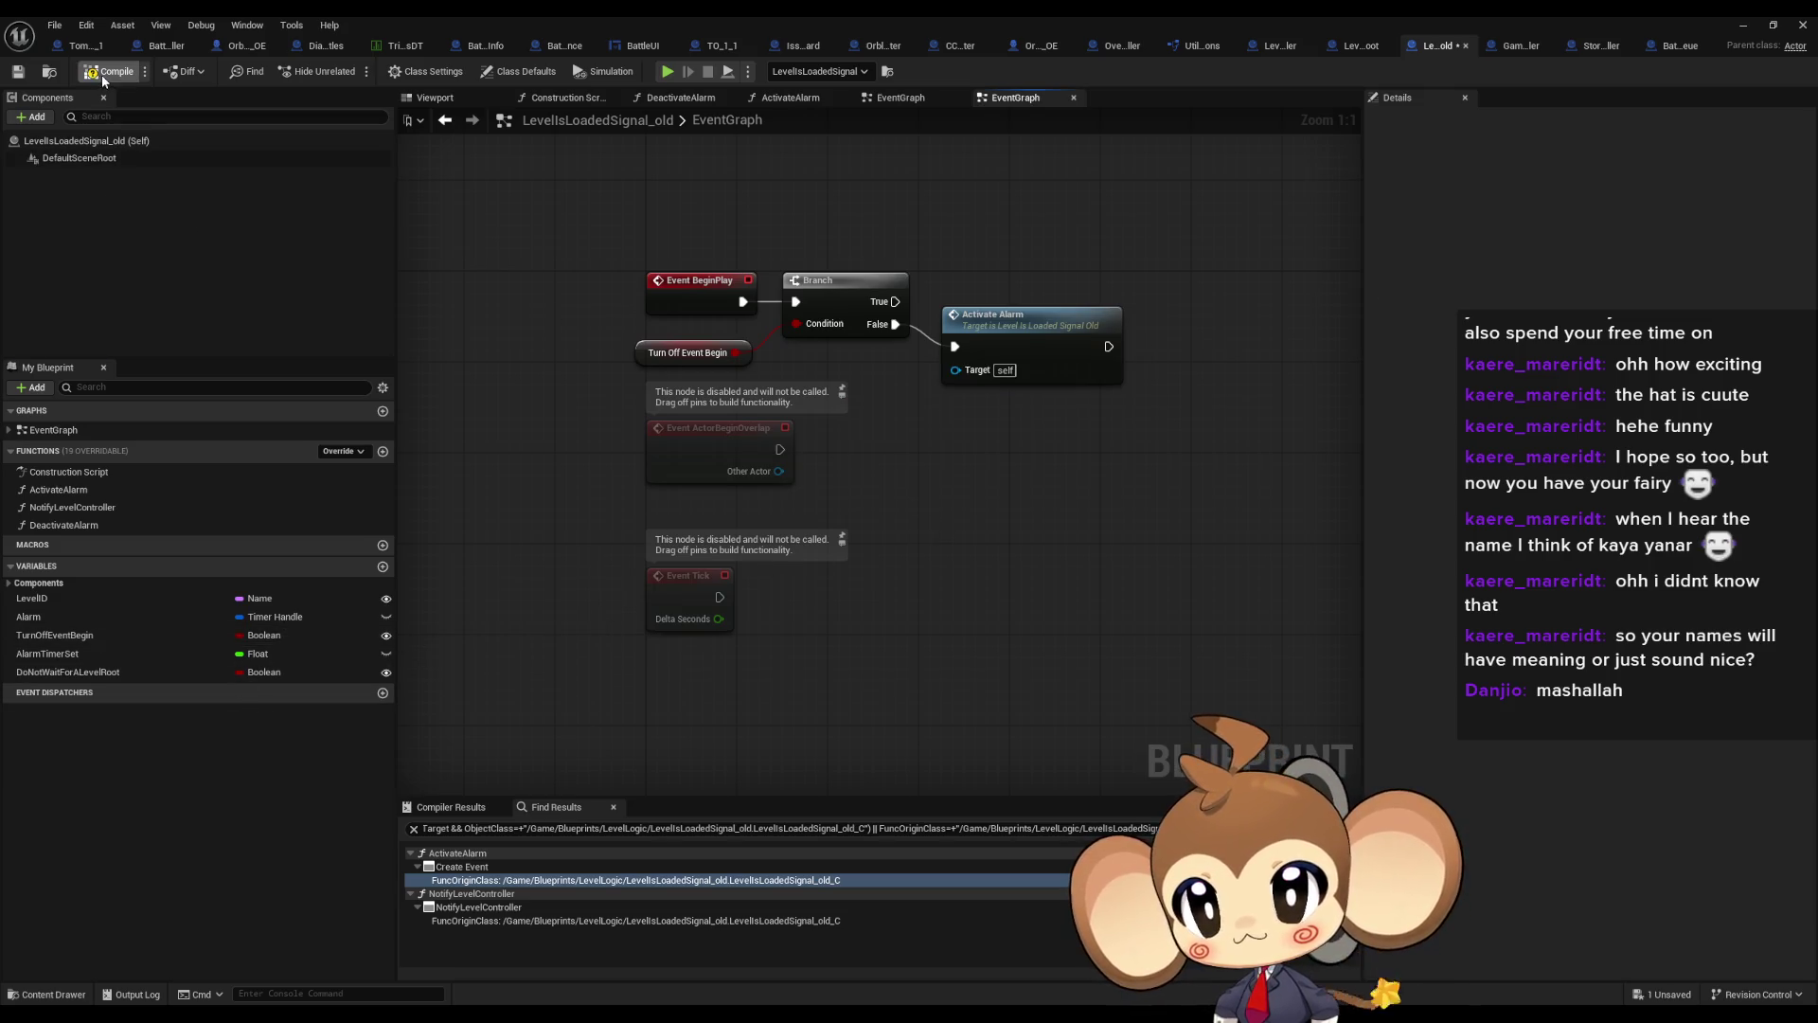
left_click(1743, 25)
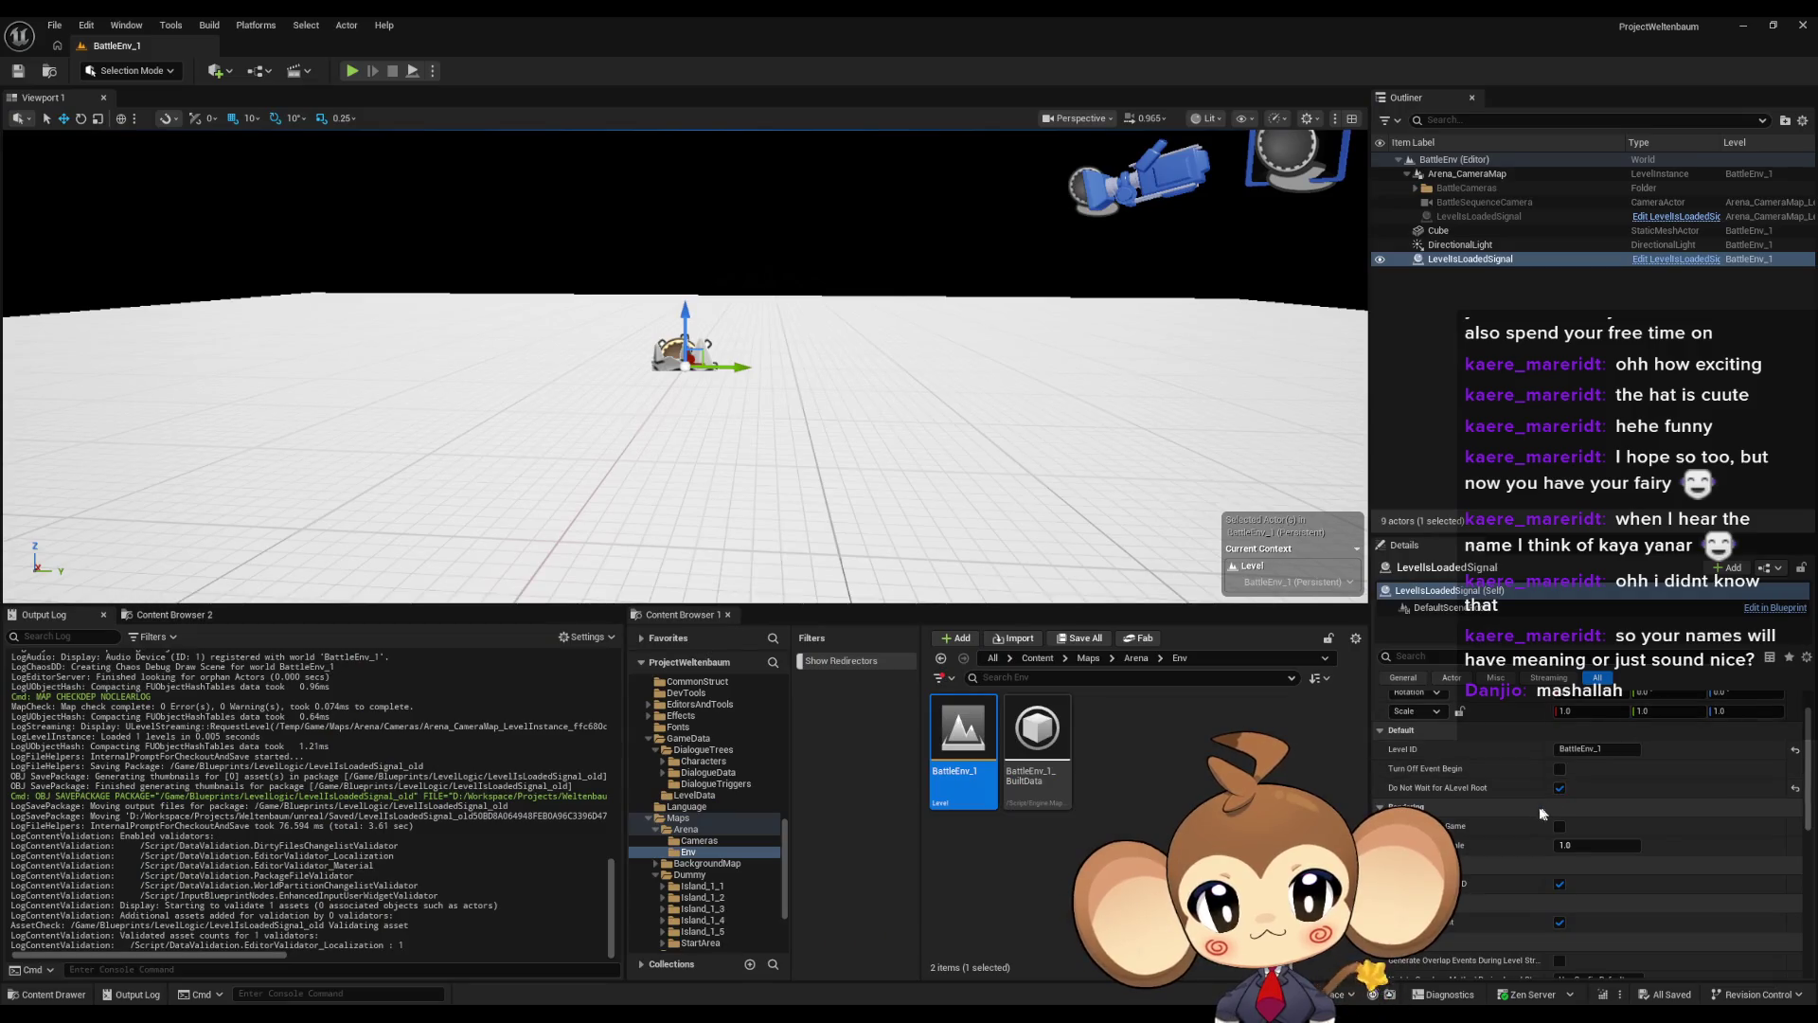
Tick Turn Off Event Begin on the level's signal actor and save BattleEnv_1
left_click(1559, 768)
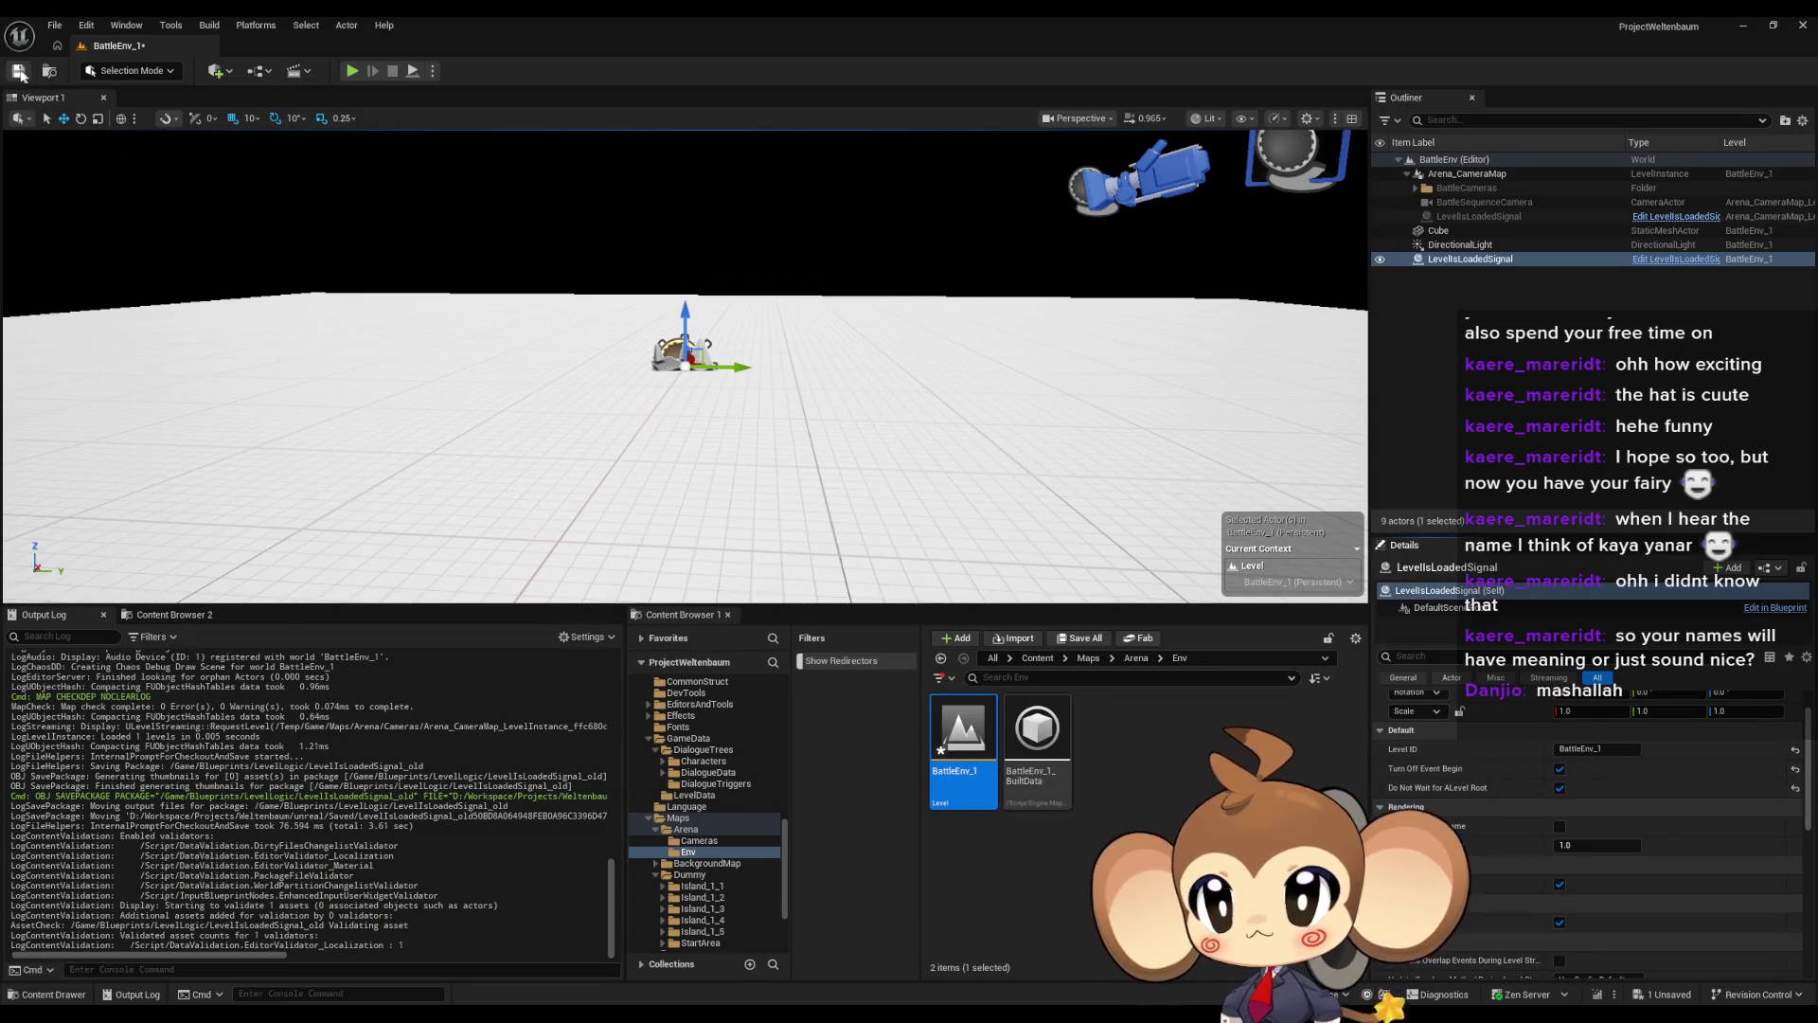
key("ctrl+s")
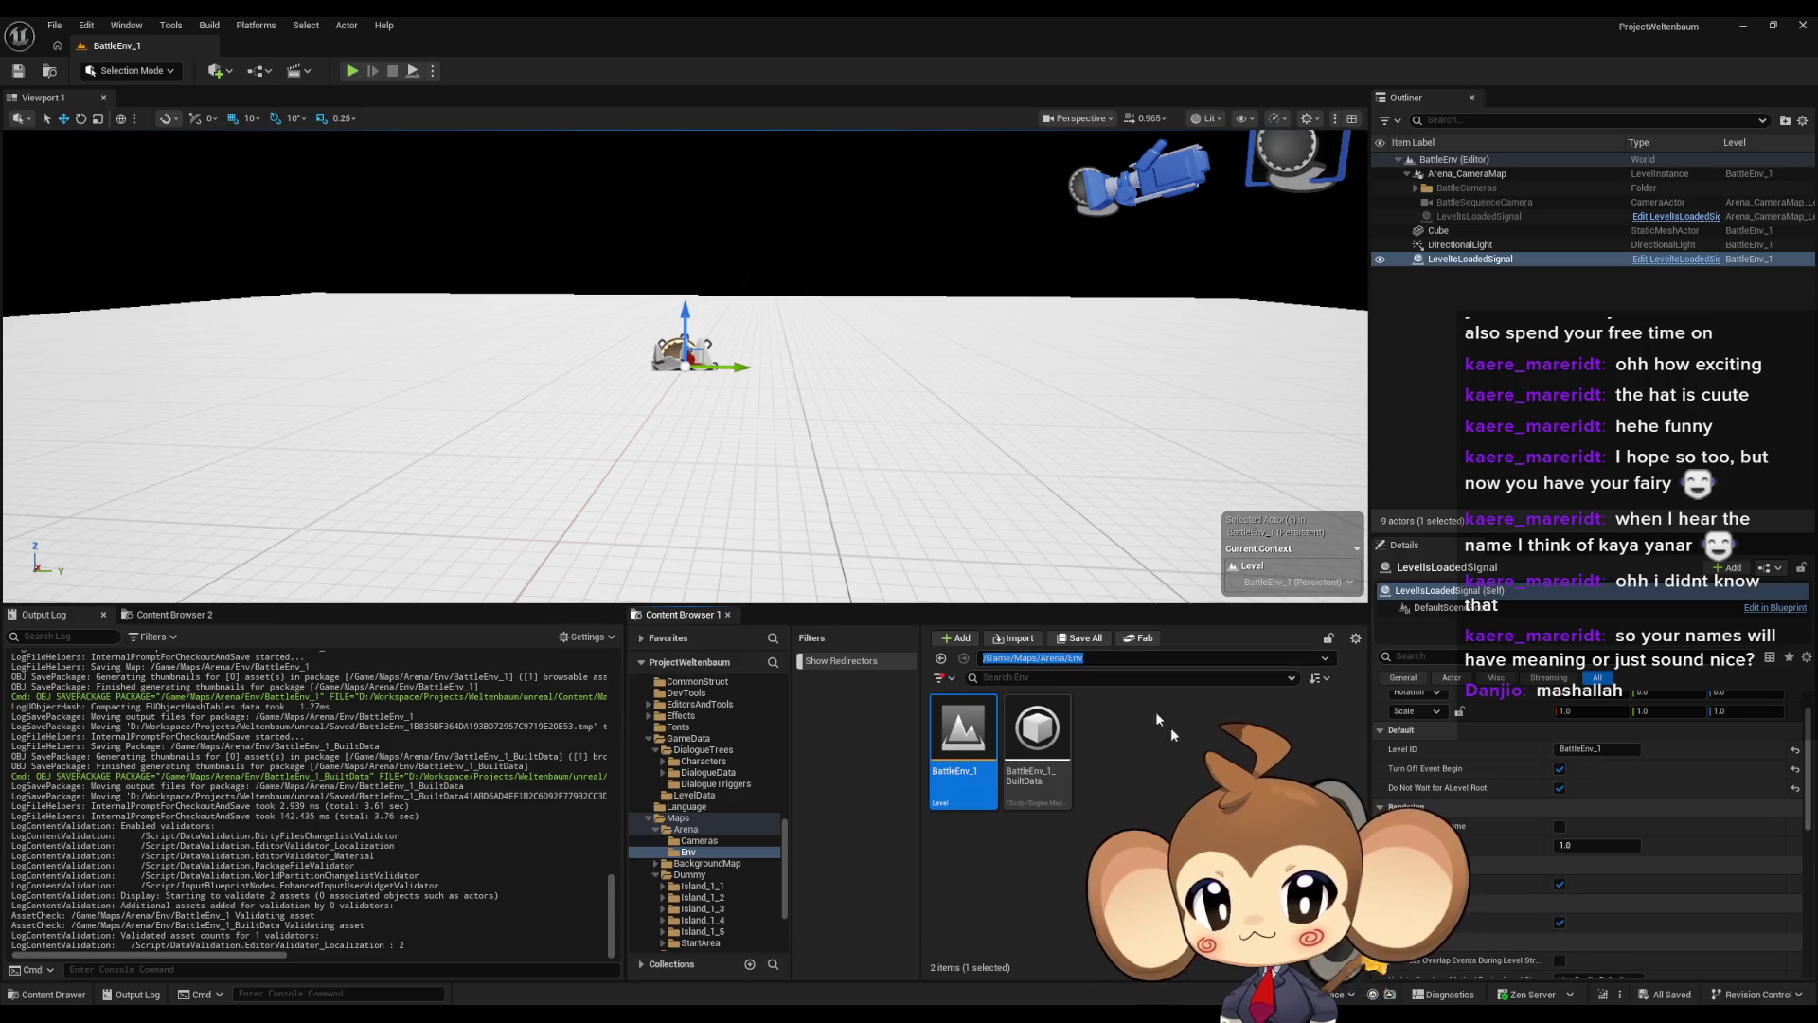
left_click(1039, 660)
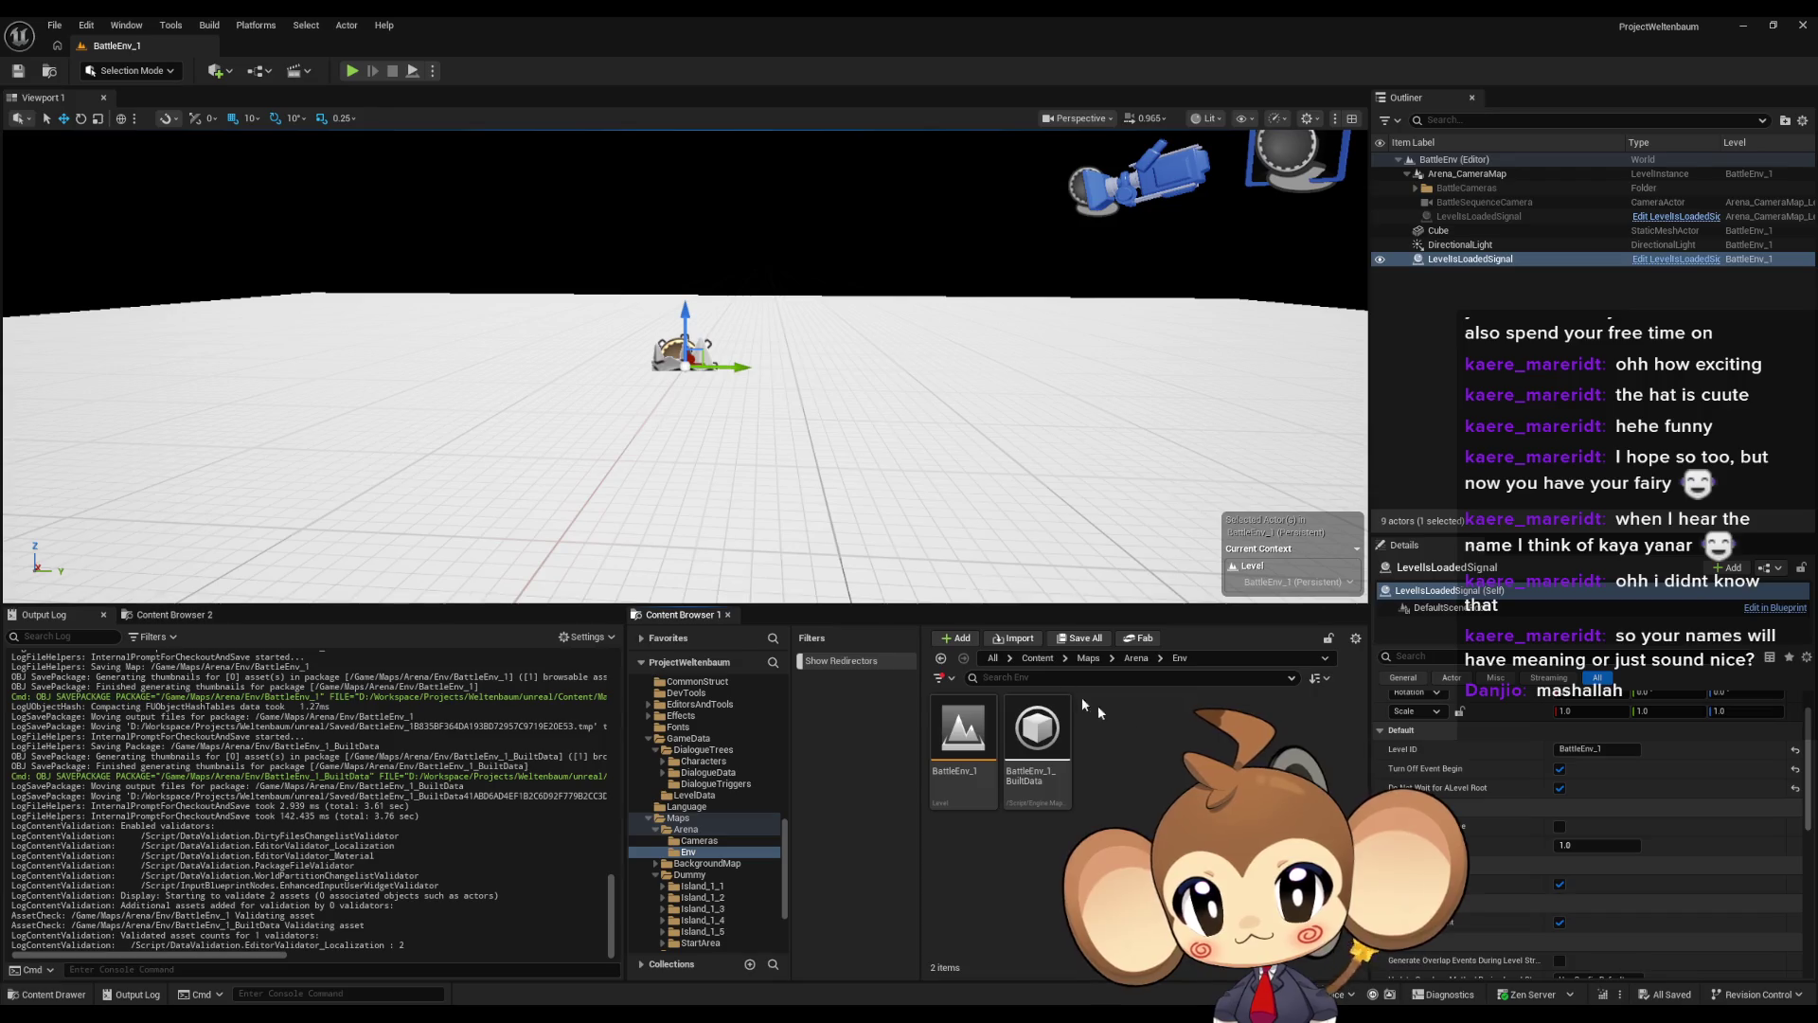
left_click(1037, 658)
scroll(1098, 824, "down", 3)
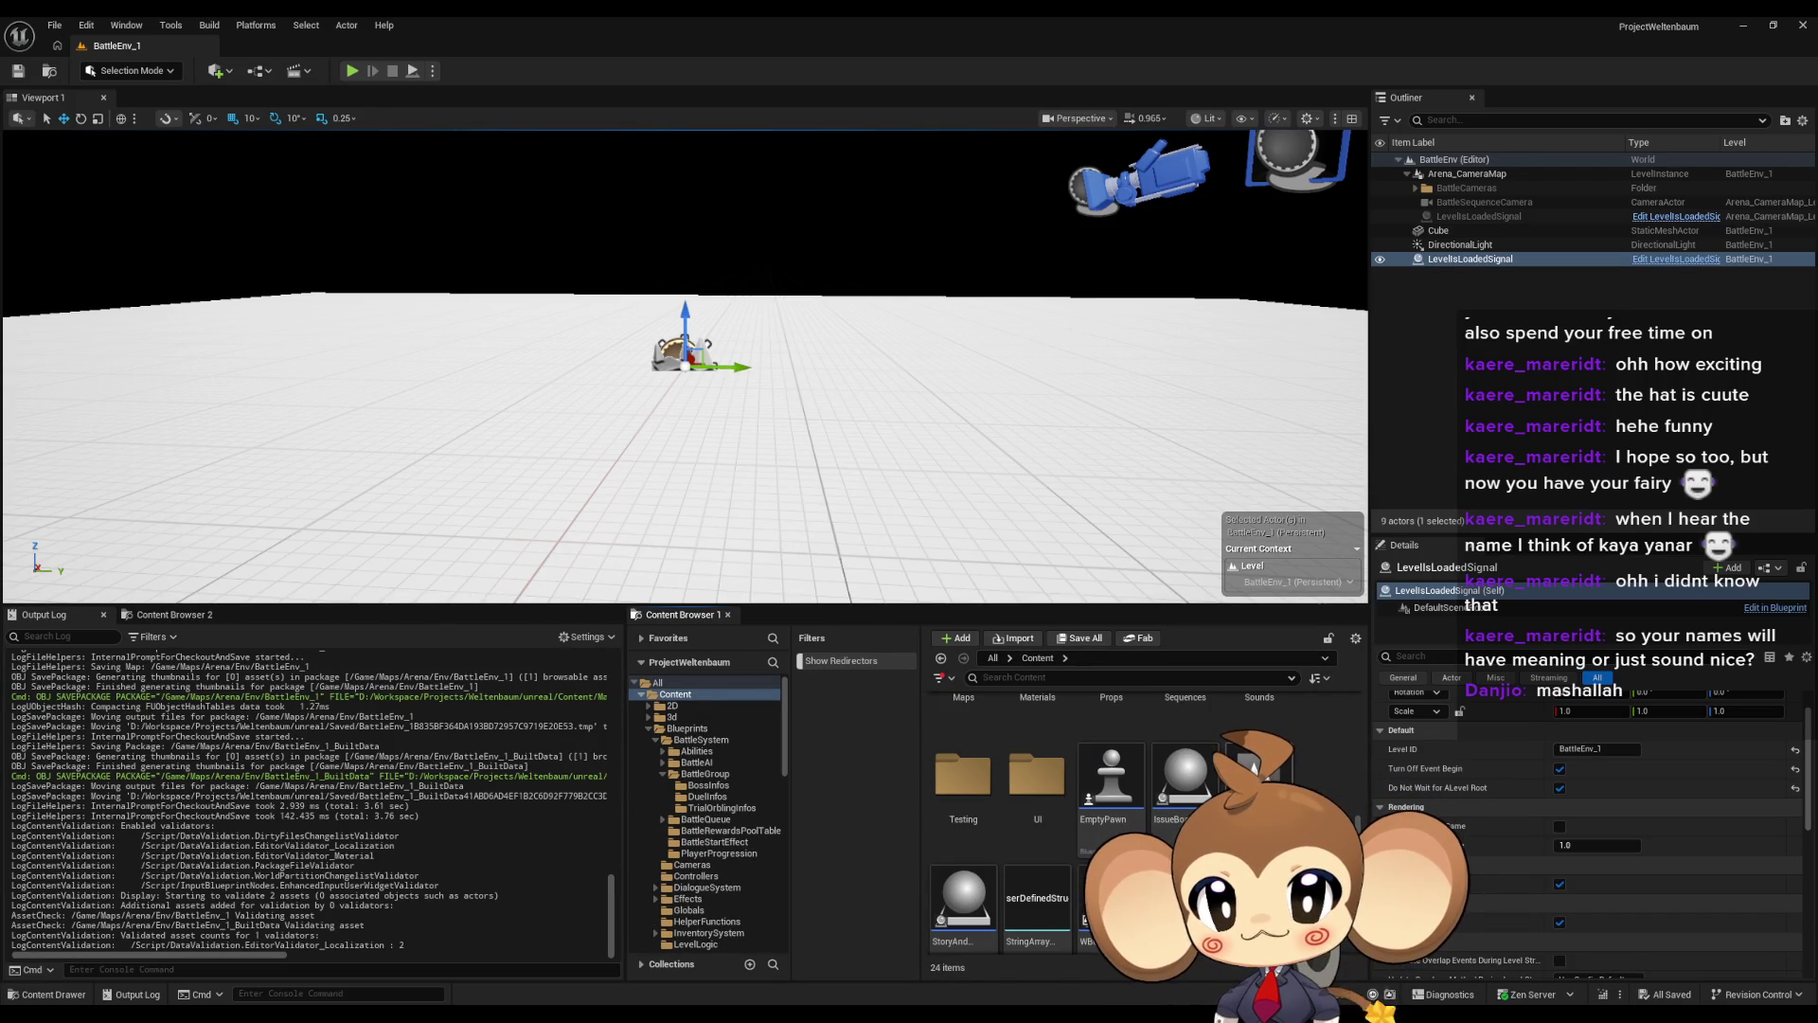
Play-test the game through to the battle arena, then stop it with Esc
left_click(352, 70)
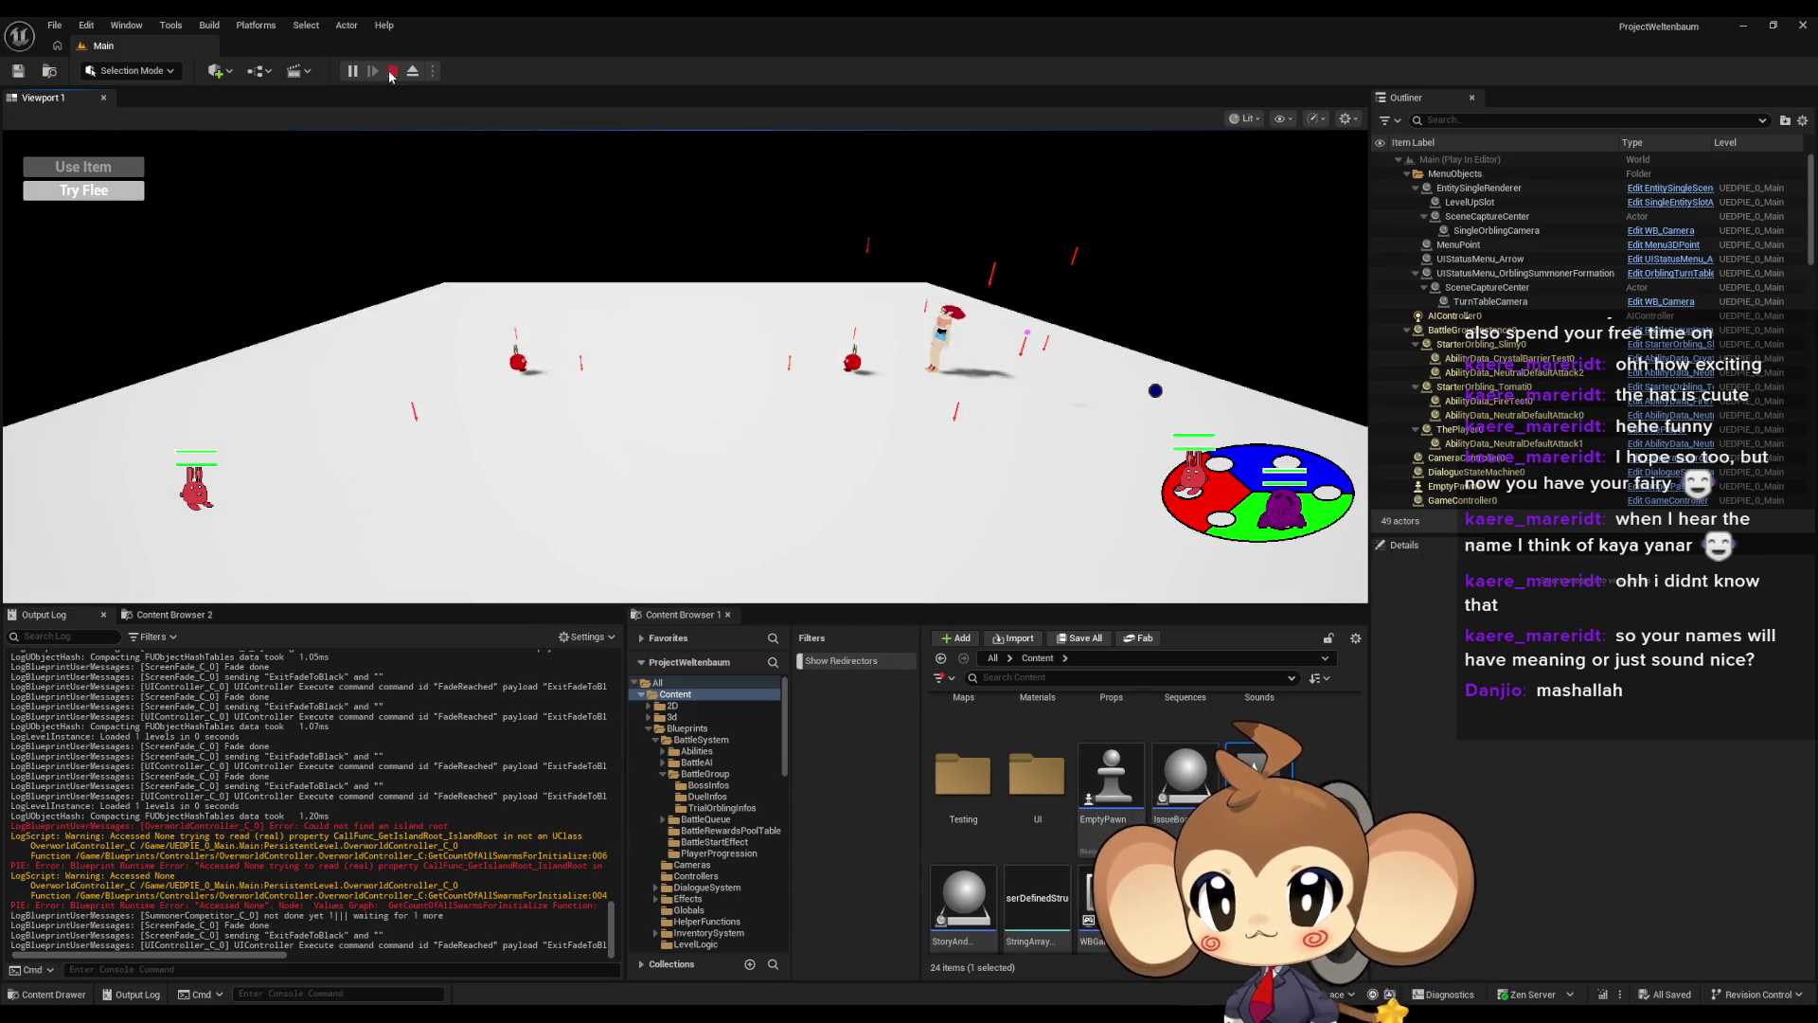
key("Escape")
mouse_move(746, 1011)
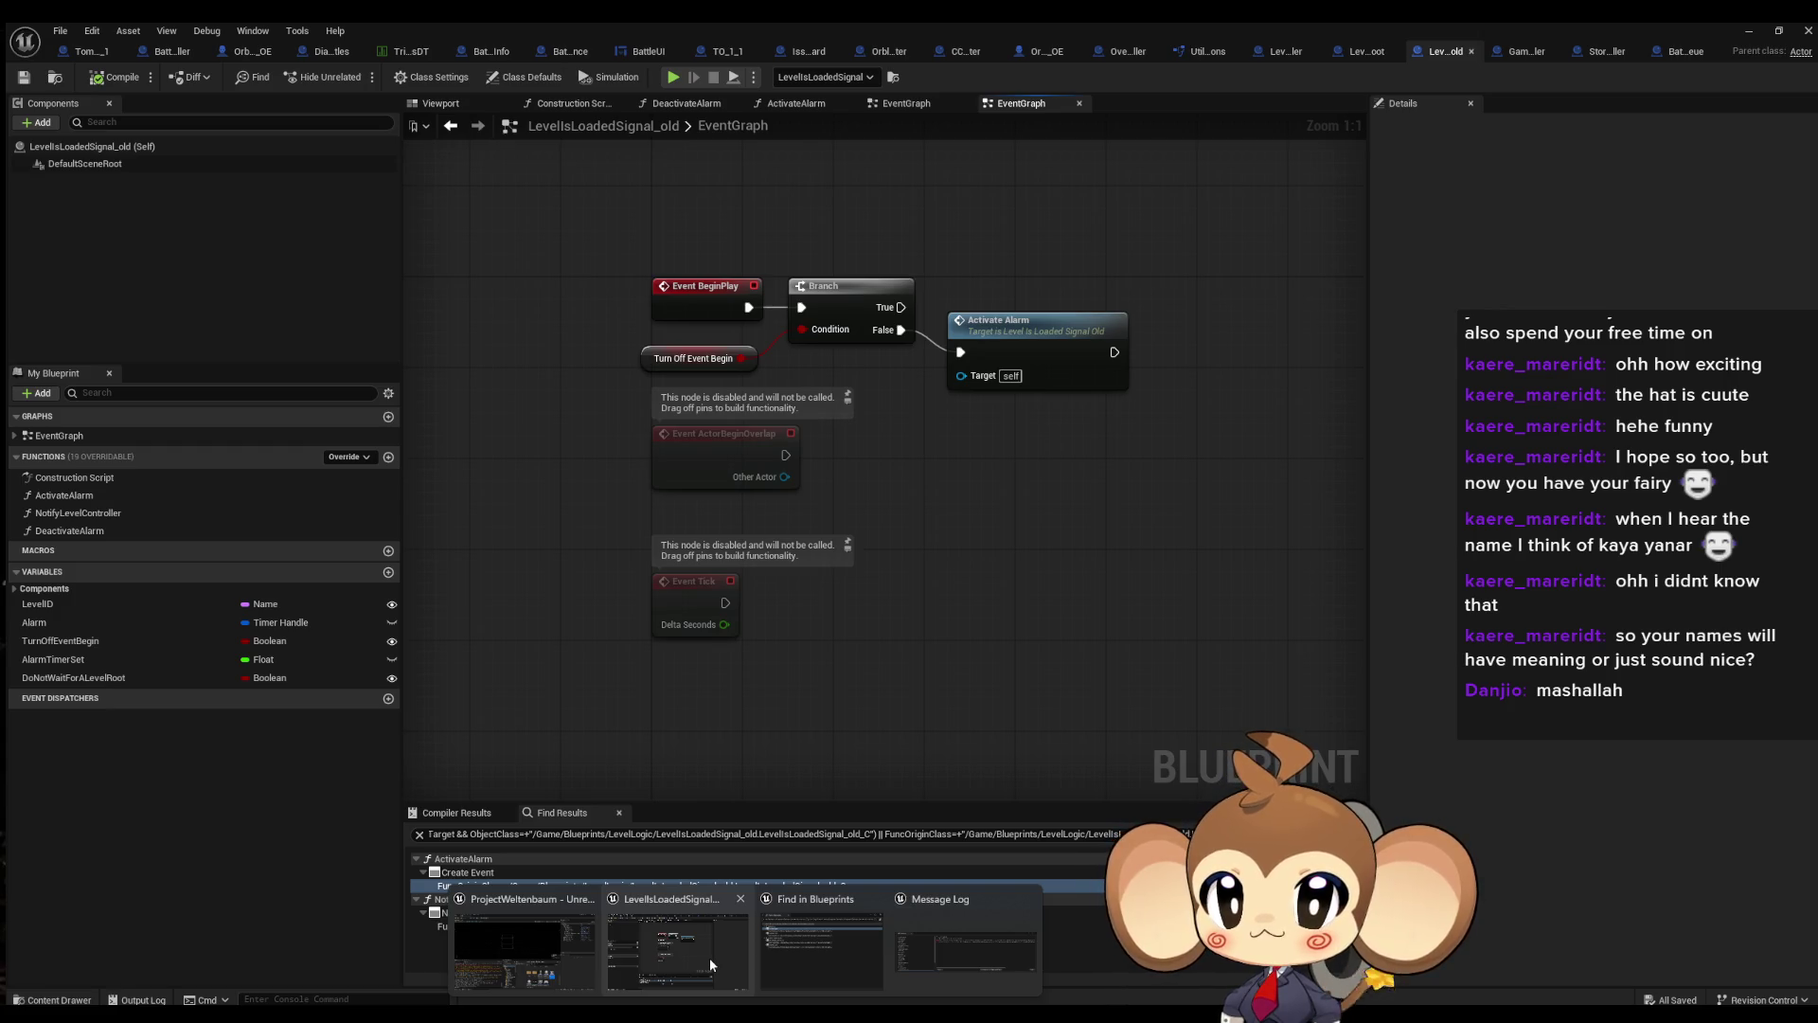
Open the NotifyLevelController function graph and pan across its Branch, Find and Cast nodes
left_click(708, 957)
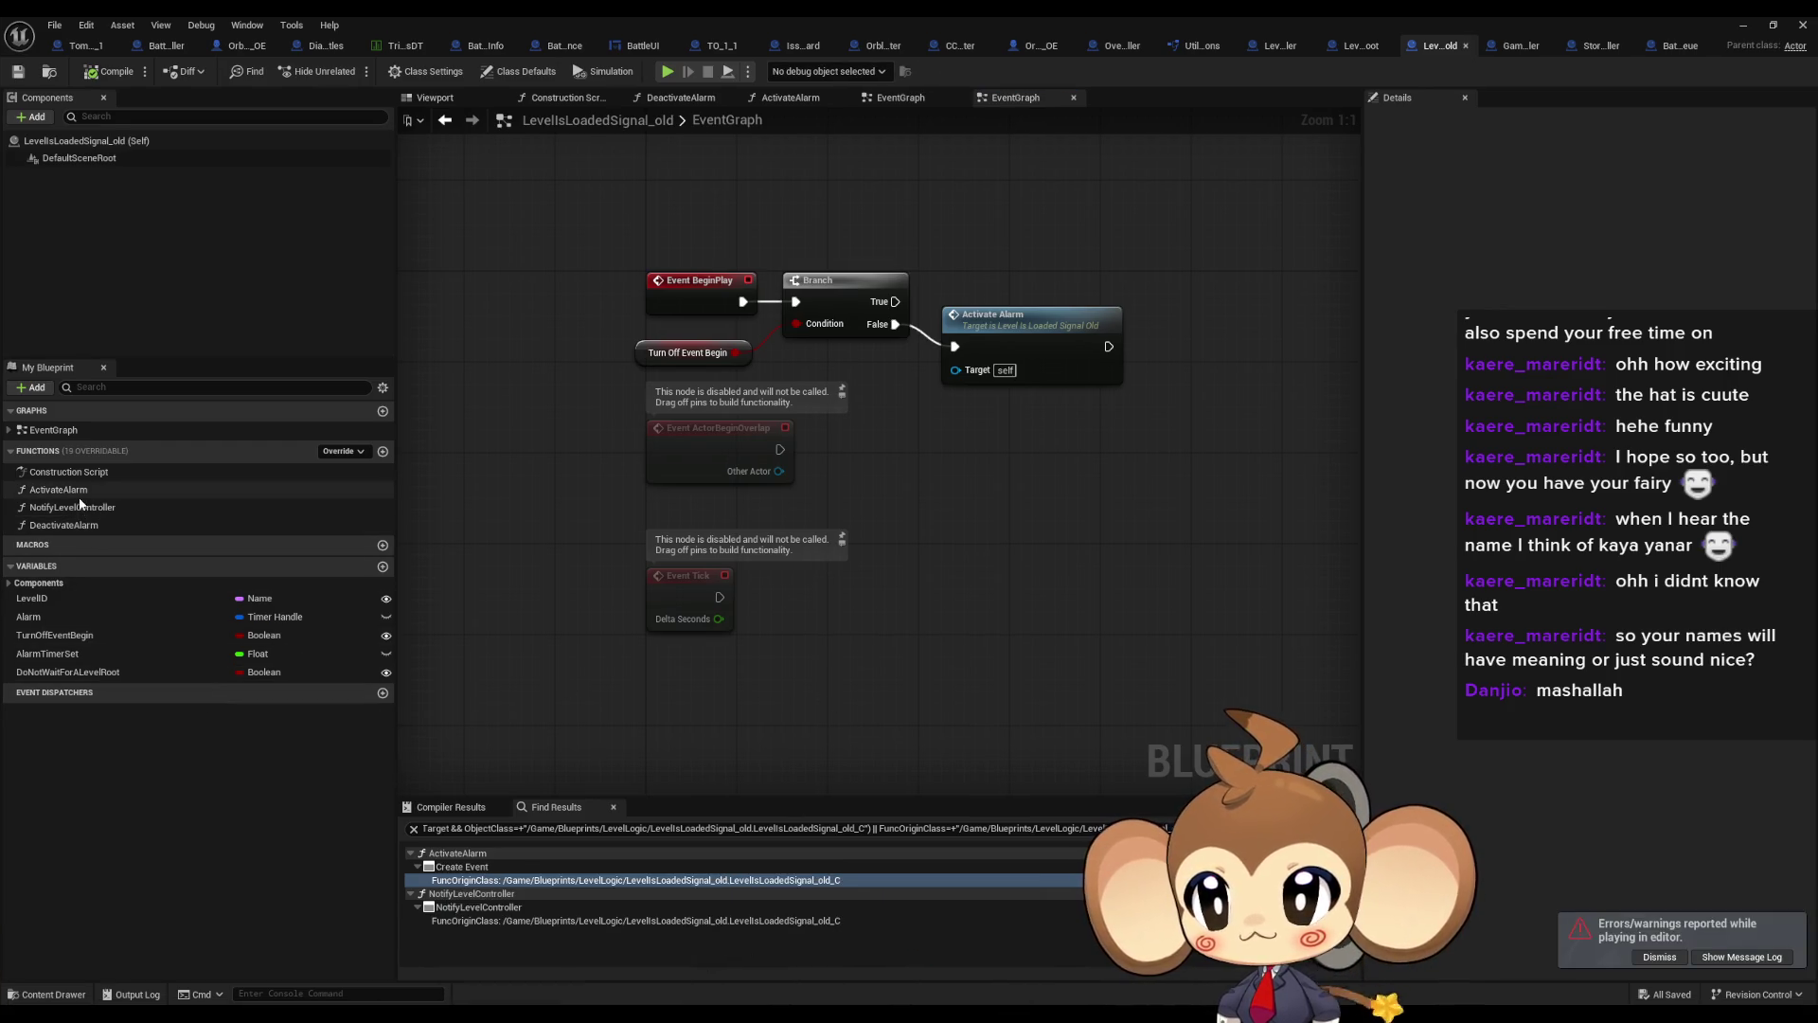
double_click(80, 506)
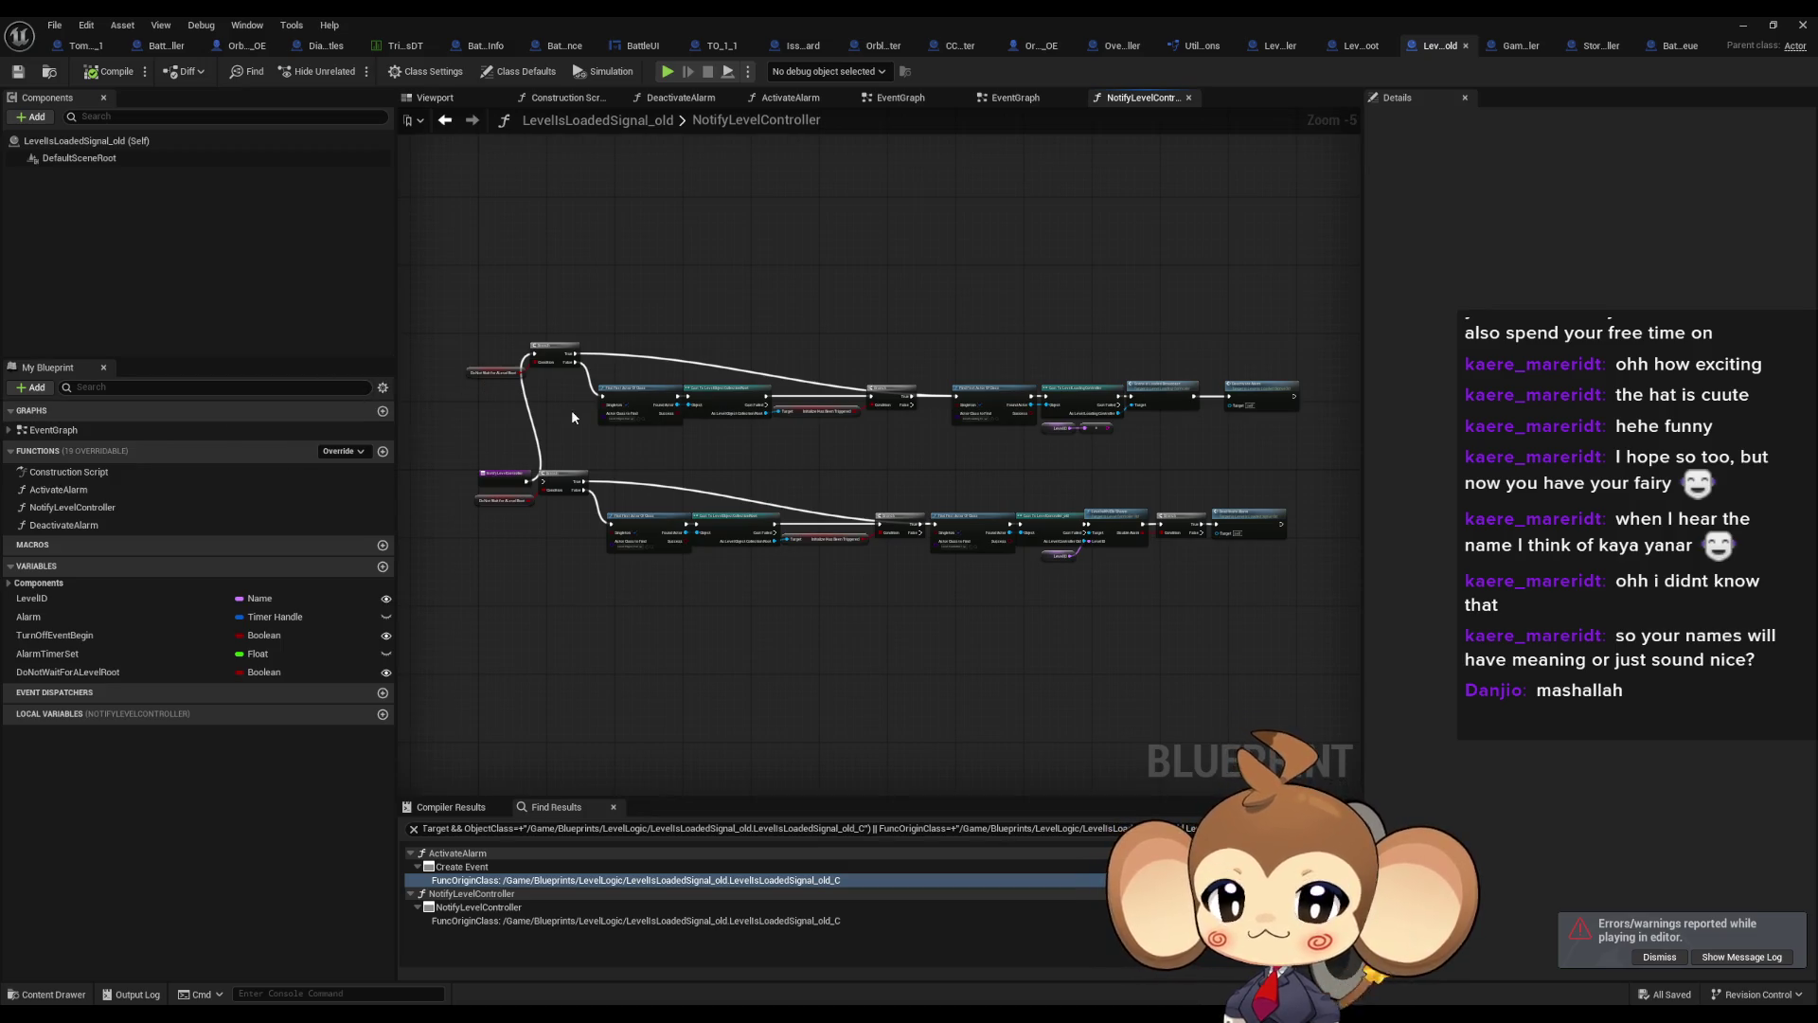
scroll(561, 420, "up", 6)
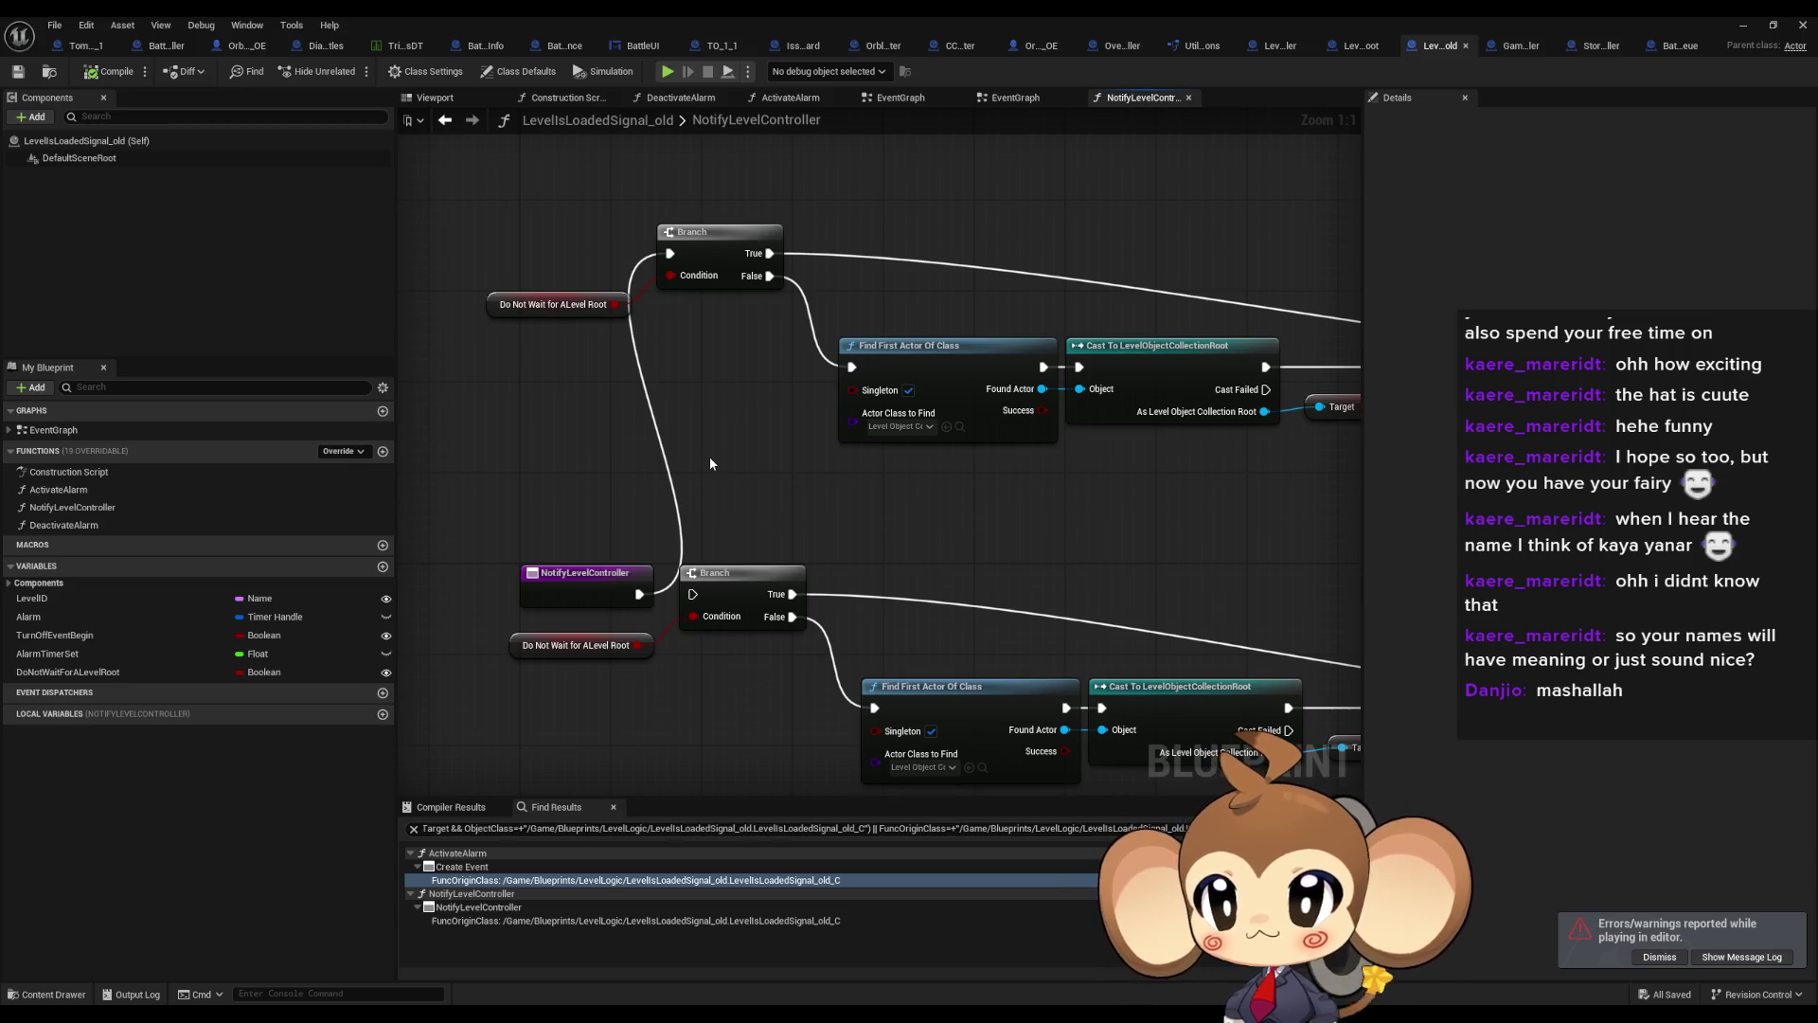
mouse_move(710, 463)
left_mouse_down()
mouse_move(4, 390)
mouse_move(1512, 23)
left_mouse_up()
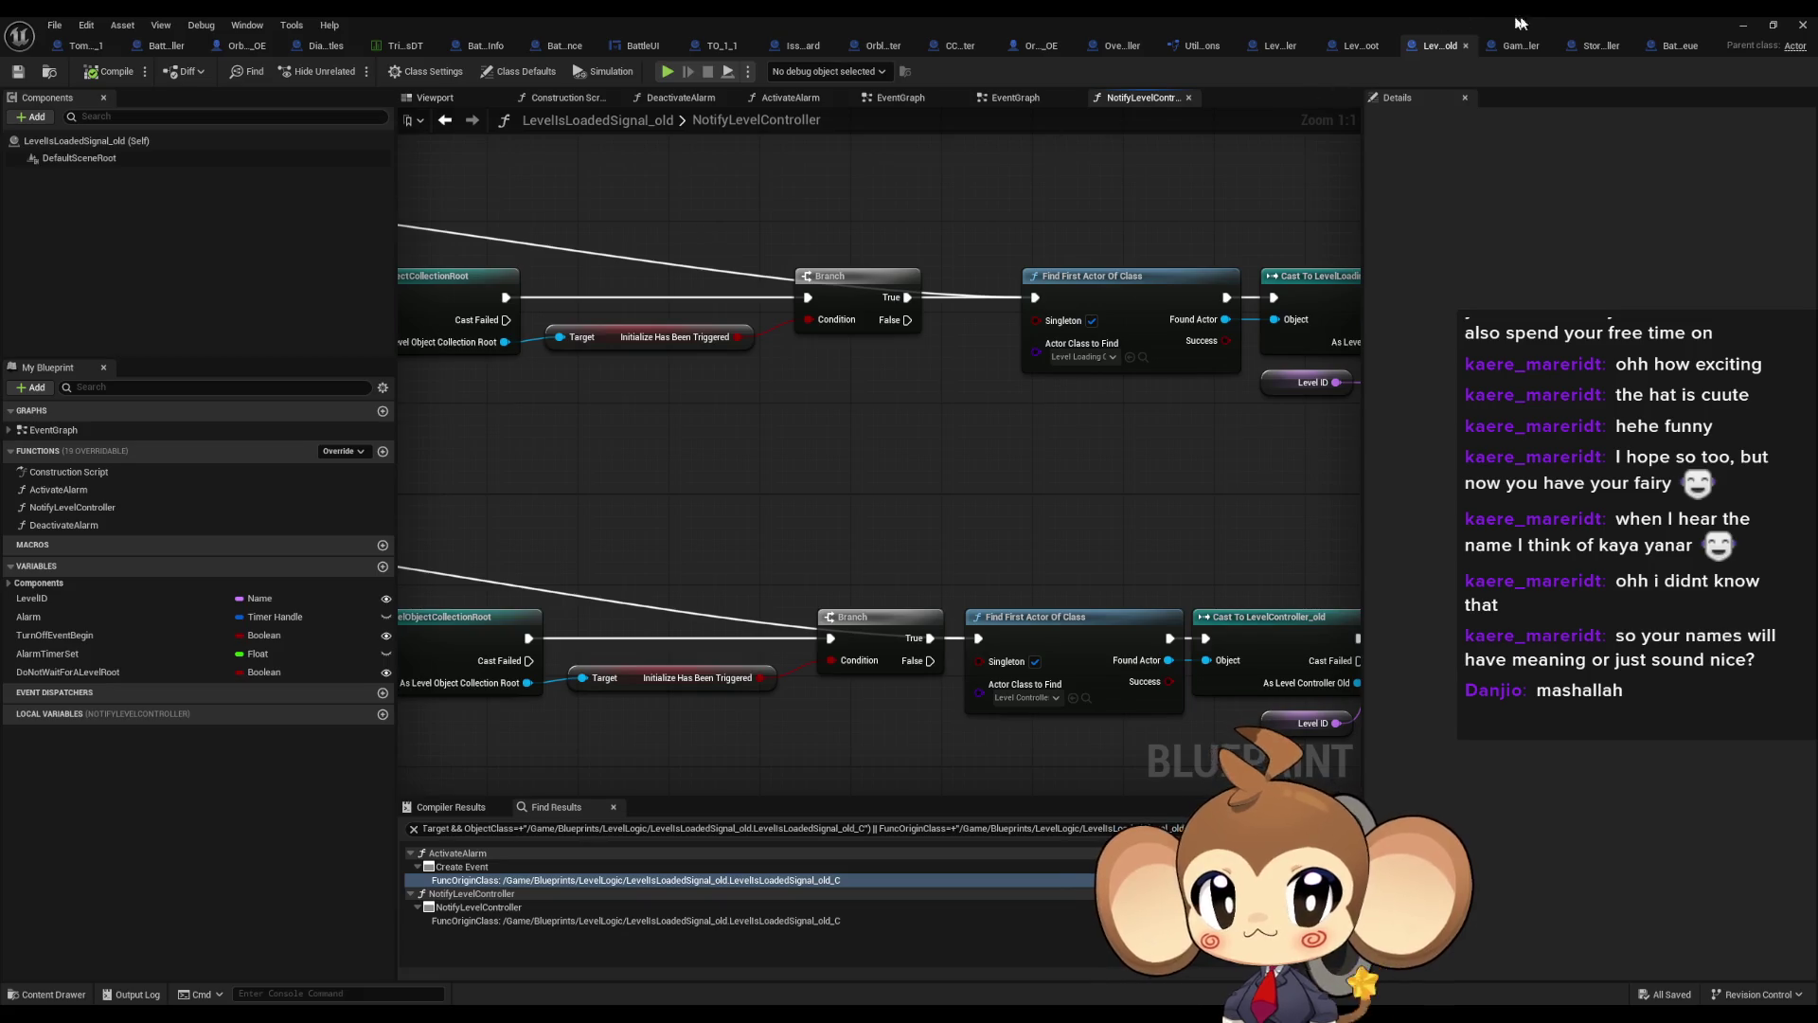
left_click(1739, 22)
Reopen BattleEnv_1 from Maps > Arena > Env and open its LevelsLoadedSignal actor's blueprint
scroll(1136, 824, "up", 3)
double_click(963, 857)
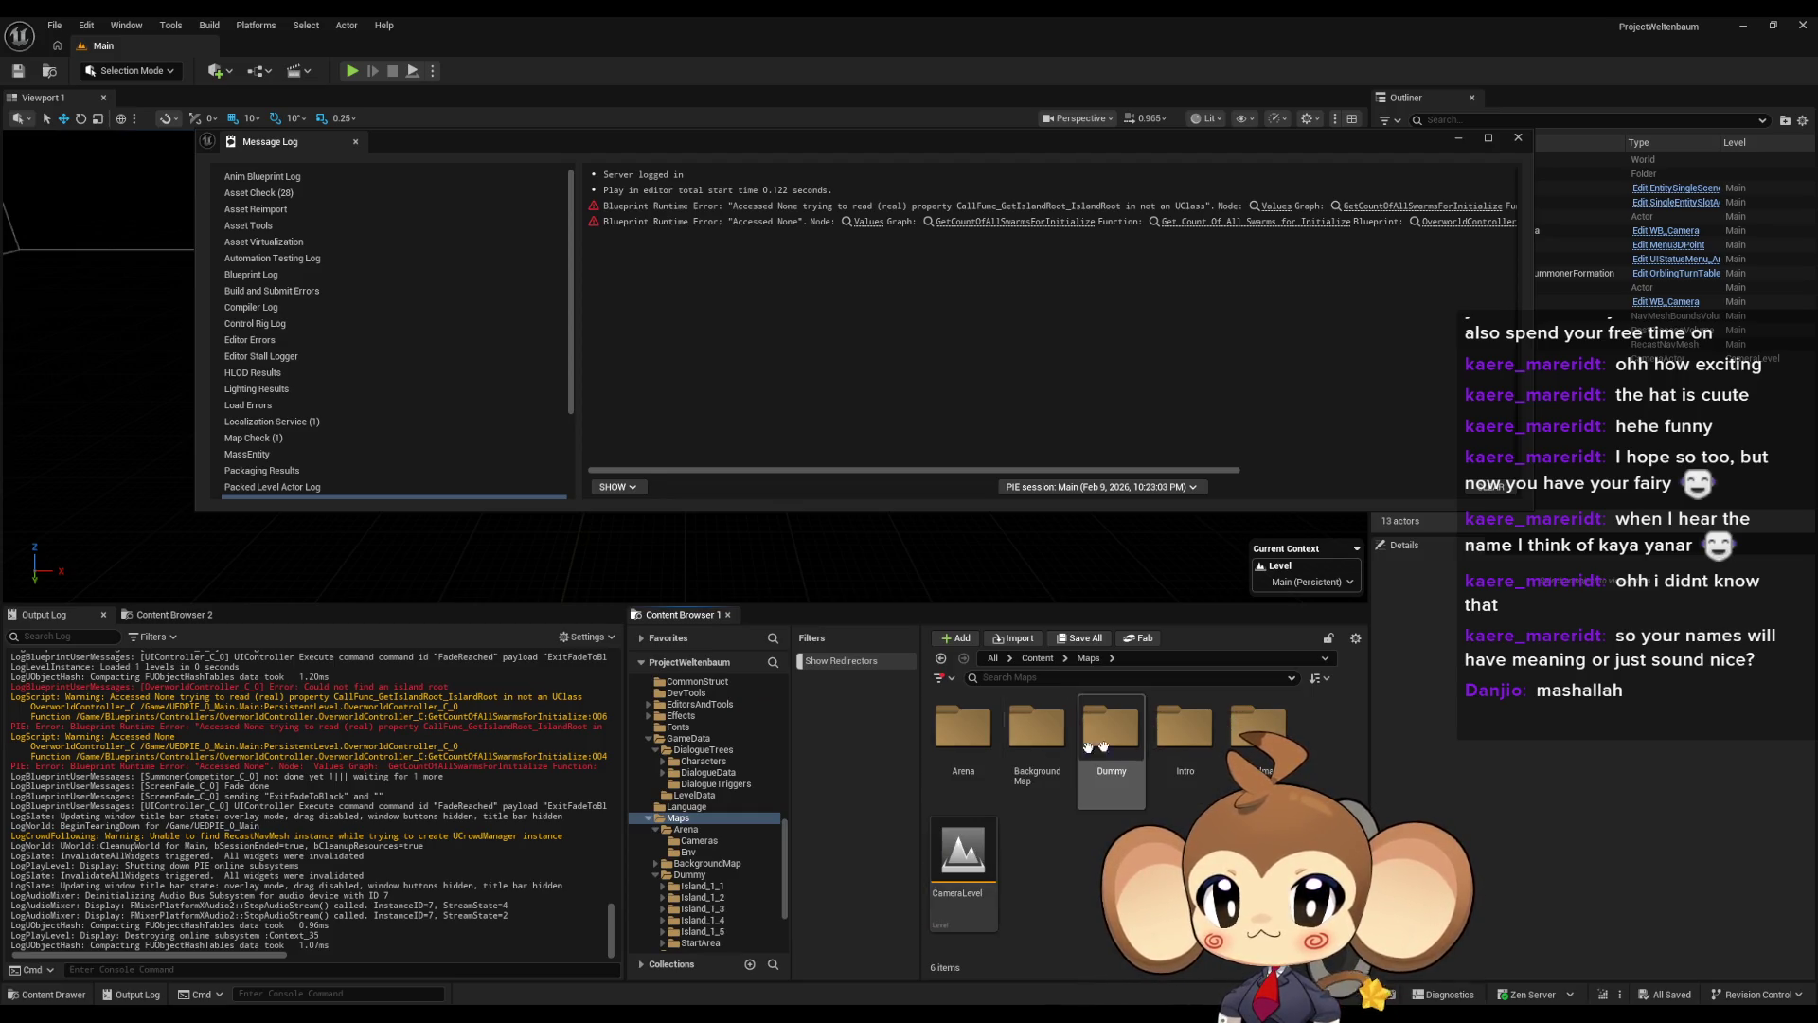
double_click(962, 736)
double_click(1037, 727)
double_click(963, 729)
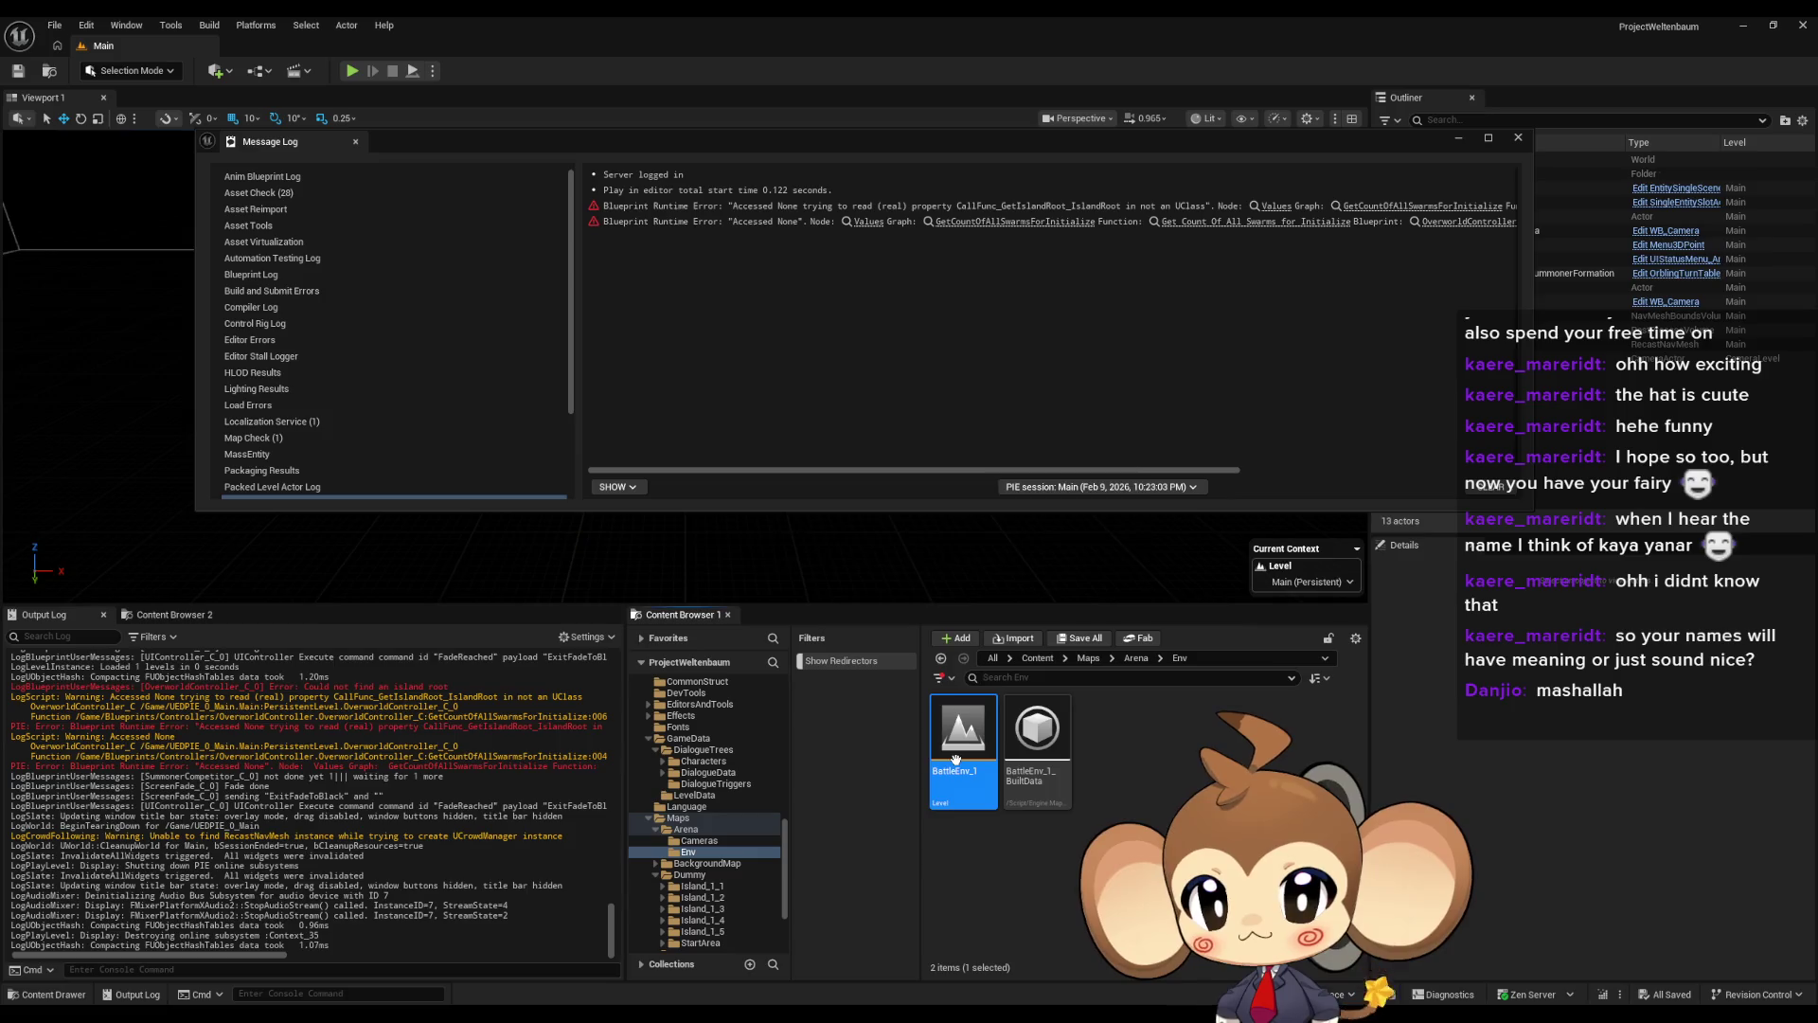
left_click(1577, 264)
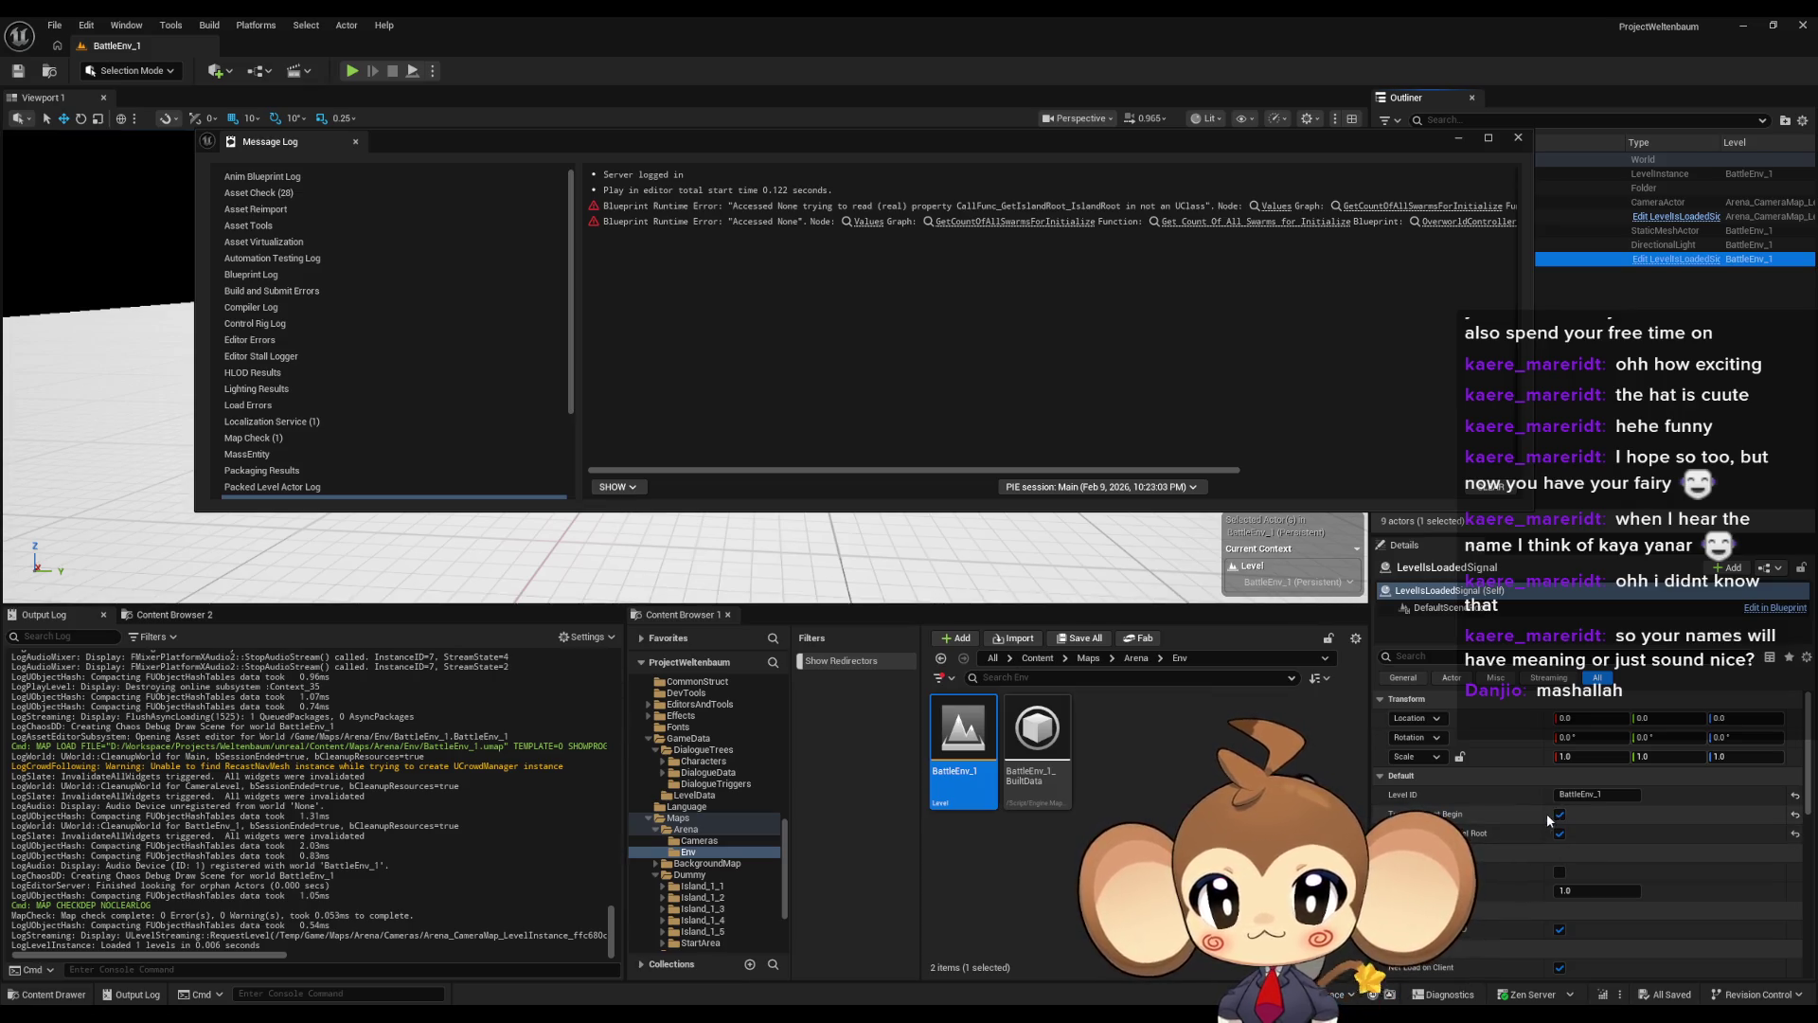
left_click(1695, 263)
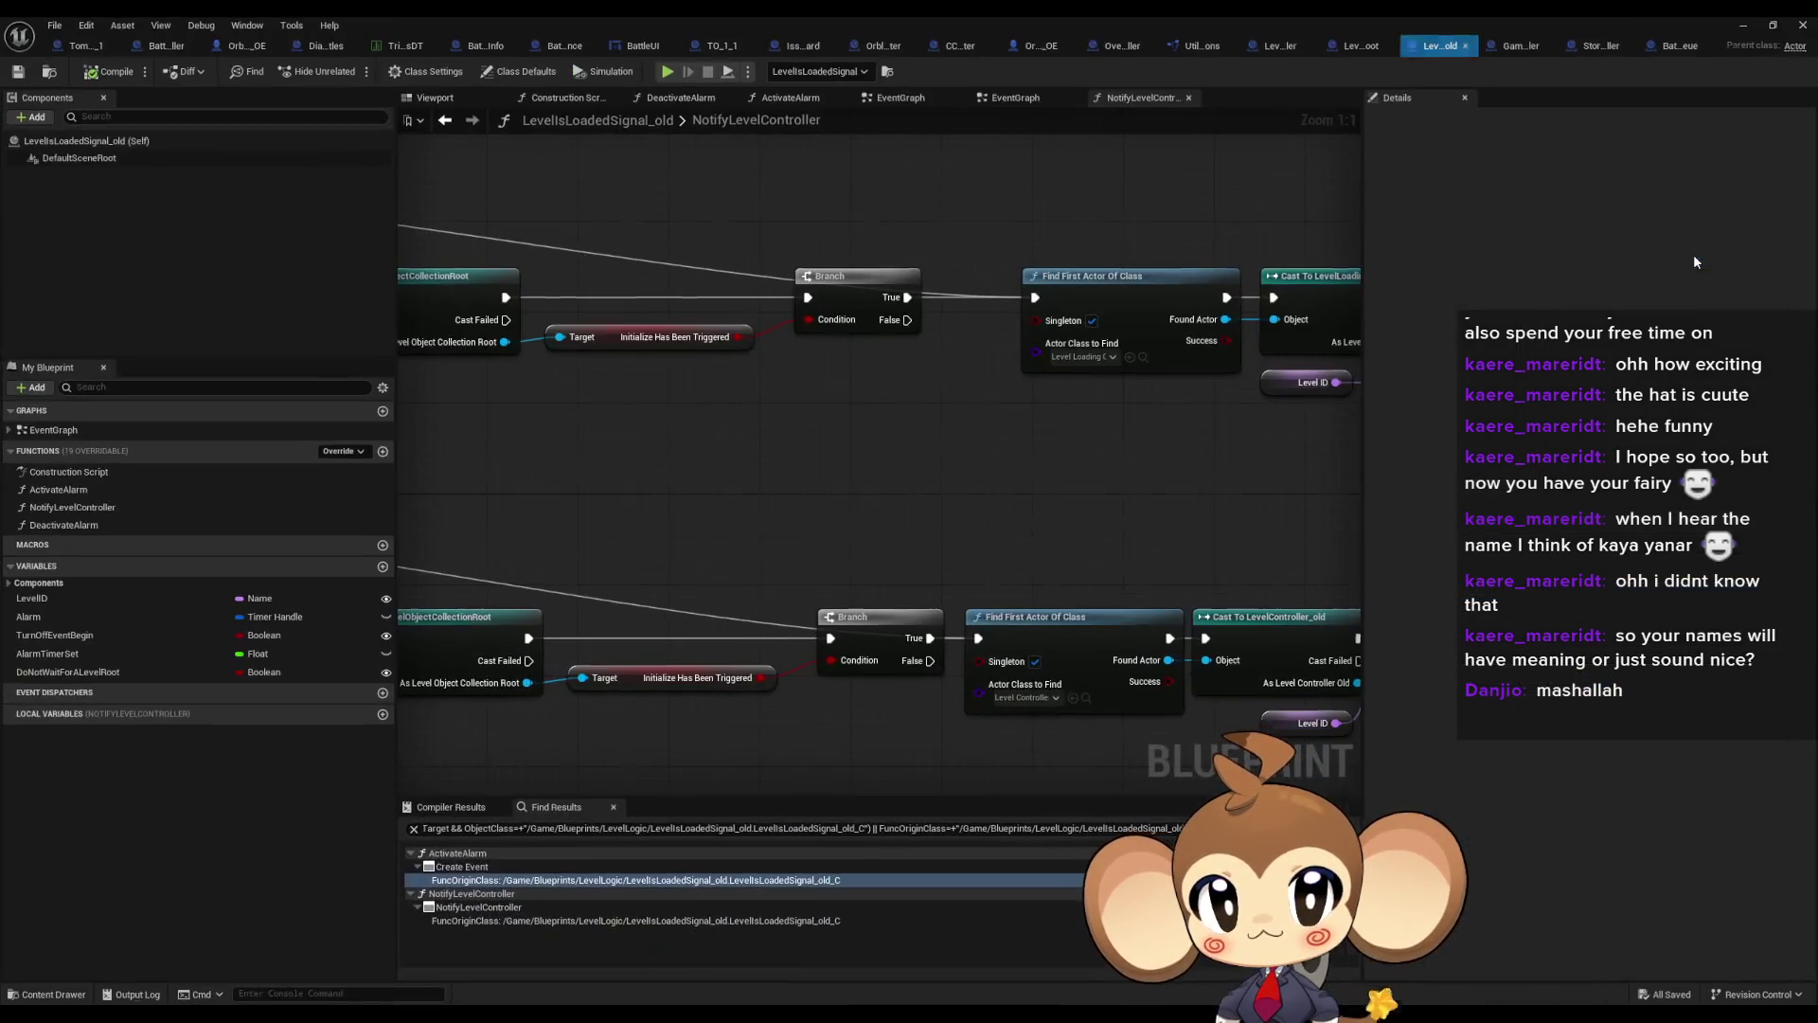
Review the Branch, Find First Actor, Cast and LevelID nodes, then return to the EventGraph
mouse_move(1131, 509)
left_mouse_down()
mouse_move(1747, 545)
mouse_move(824, 463)
left_mouse_up()
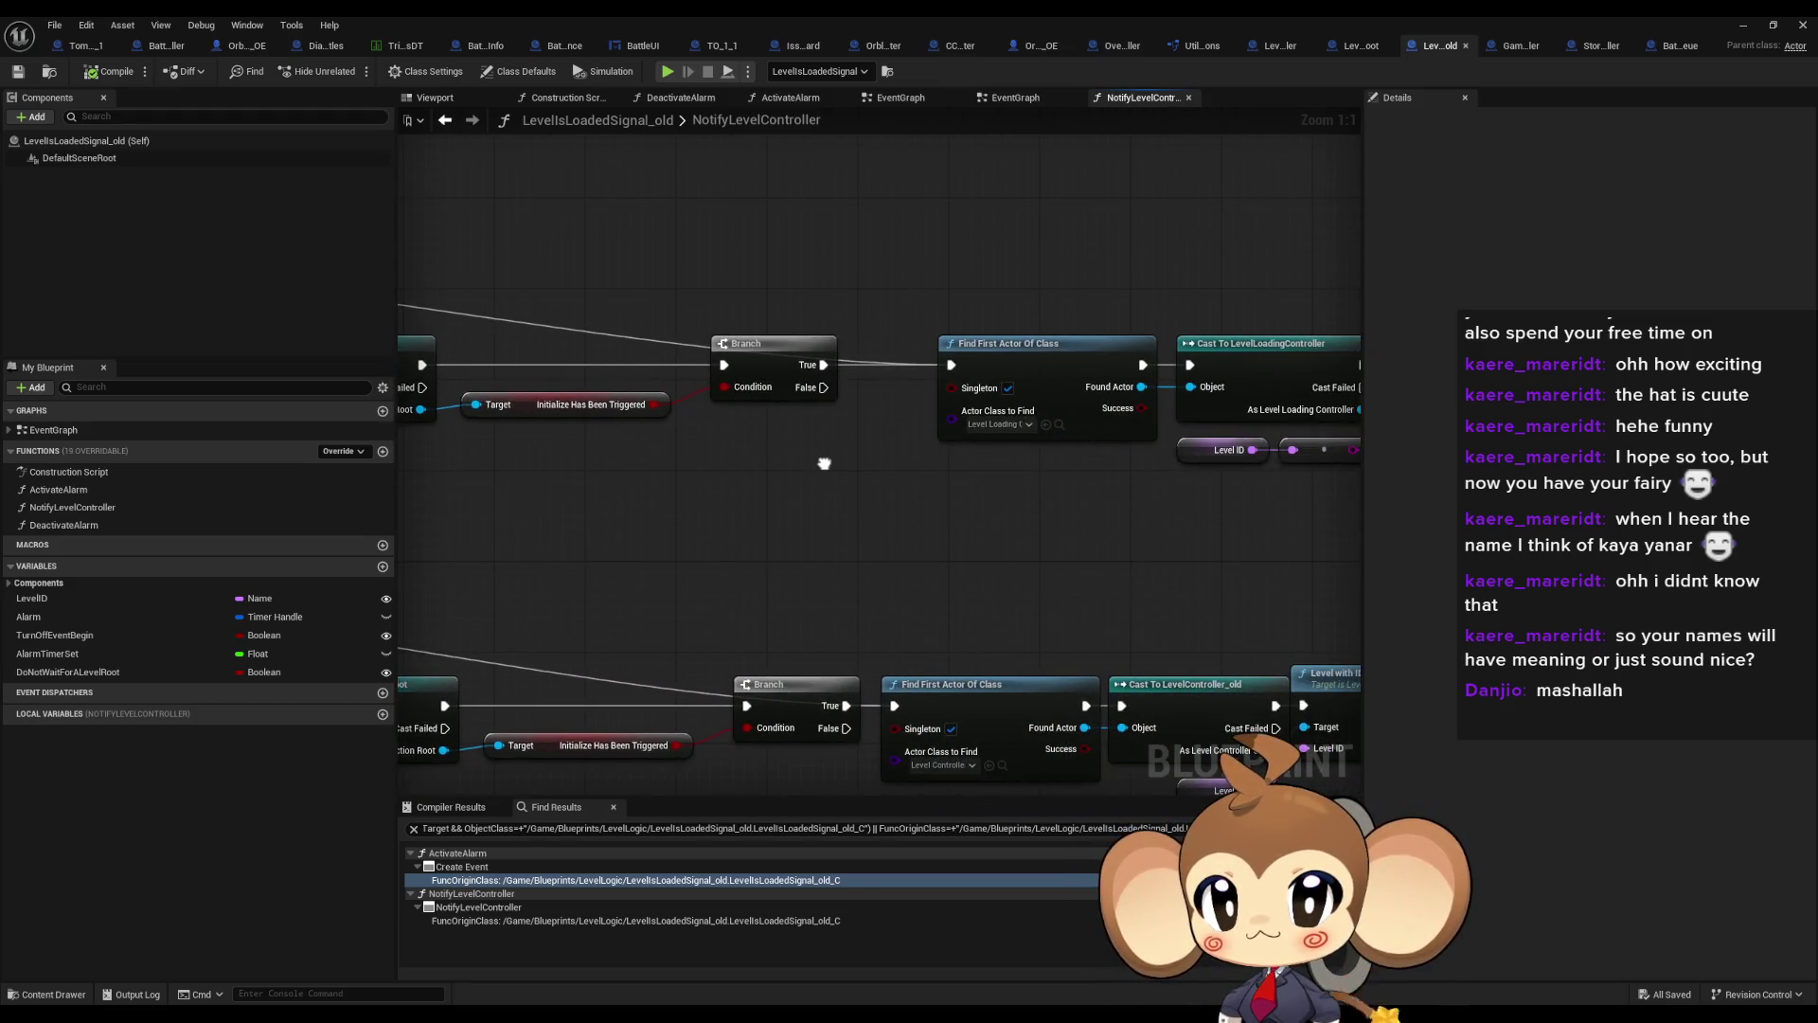
mouse_move(937, 232)
left_mouse_down()
mouse_move(1239, 451)
mouse_move(710, 412)
left_mouse_up()
mouse_move(350, 774)
left_mouse_down()
mouse_move(638, 776)
mouse_move(532, 784)
mouse_move(28, 734)
left_mouse_up()
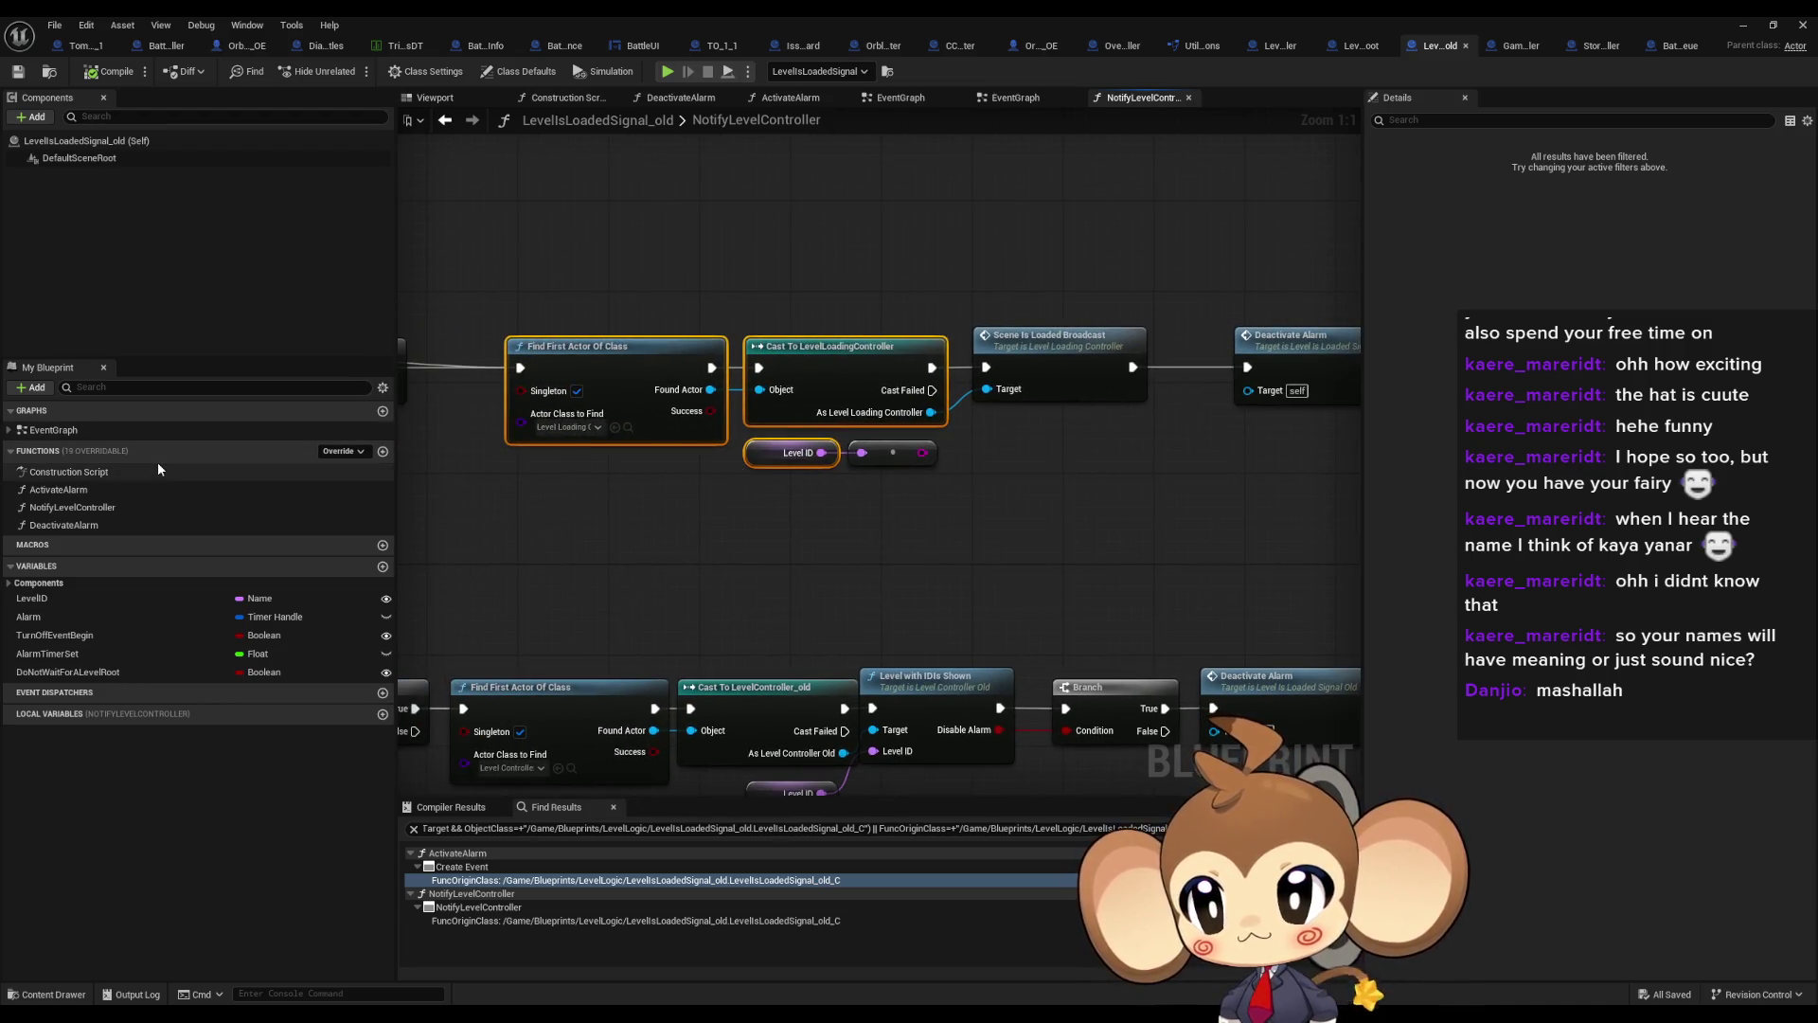
double_click(64, 429)
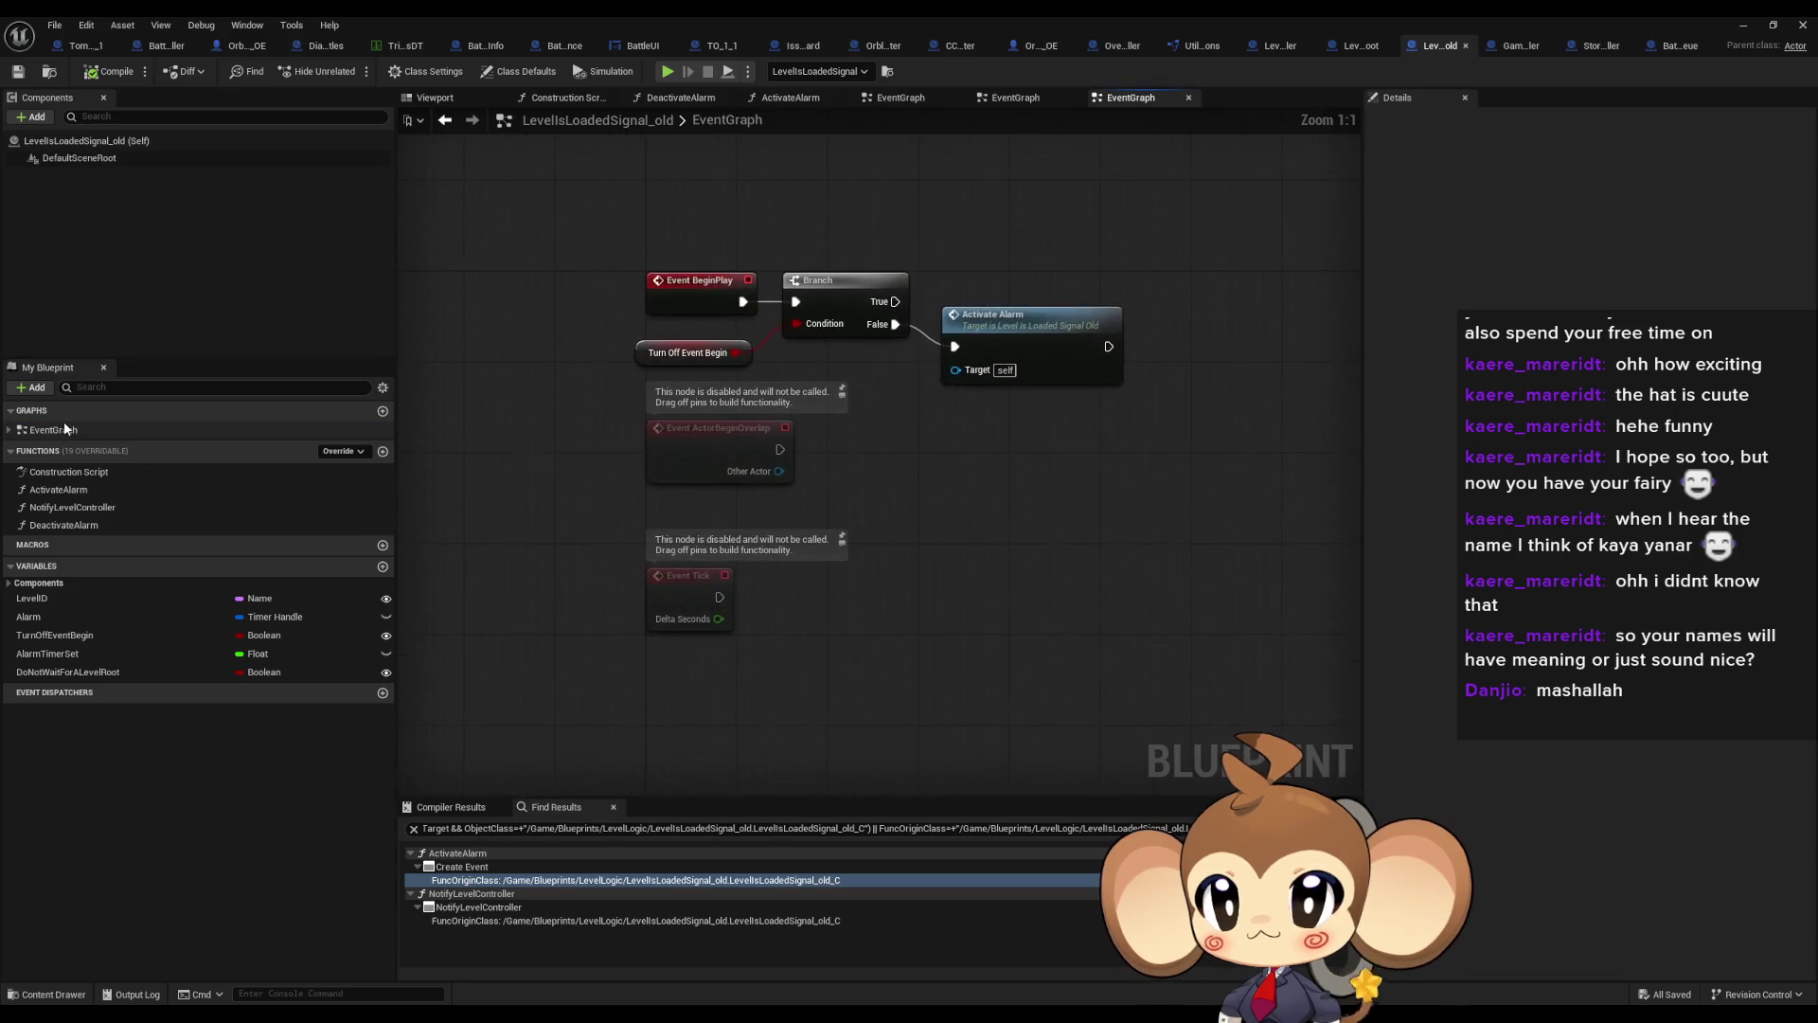
left_click(1742, 26)
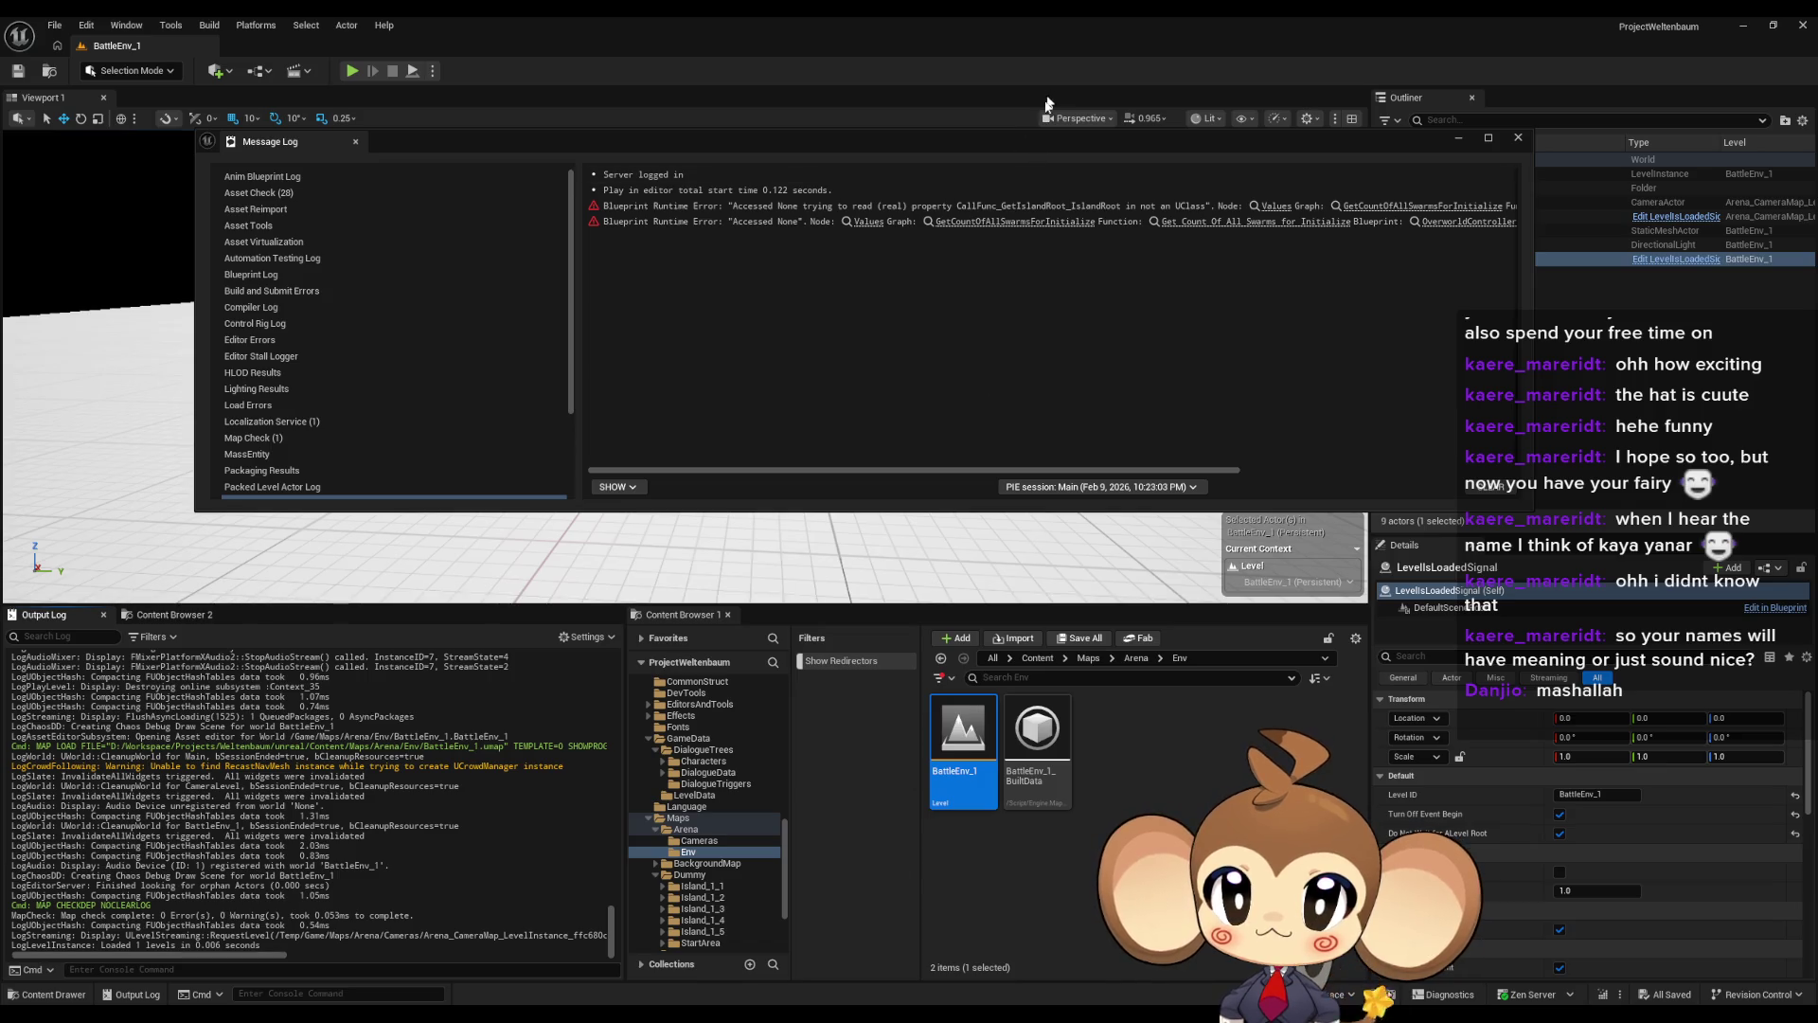
left_click_drag(991, 146, 803, 155)
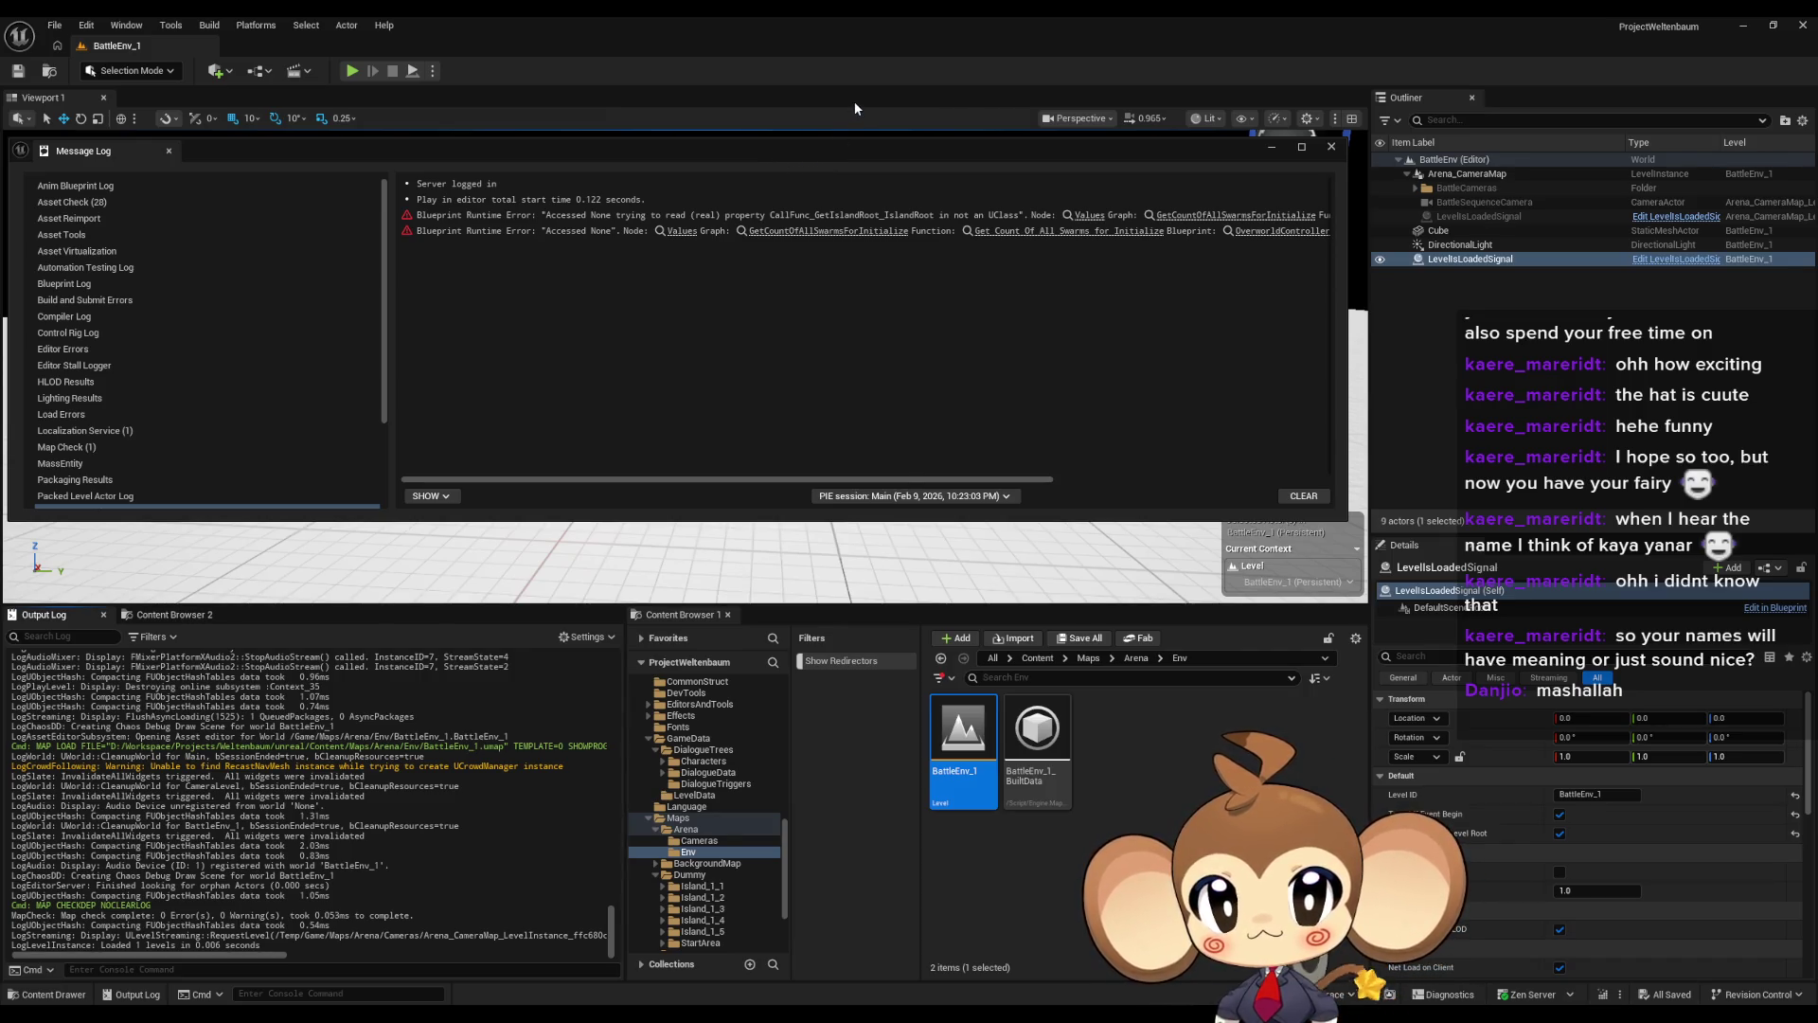
left_click(1676, 260)
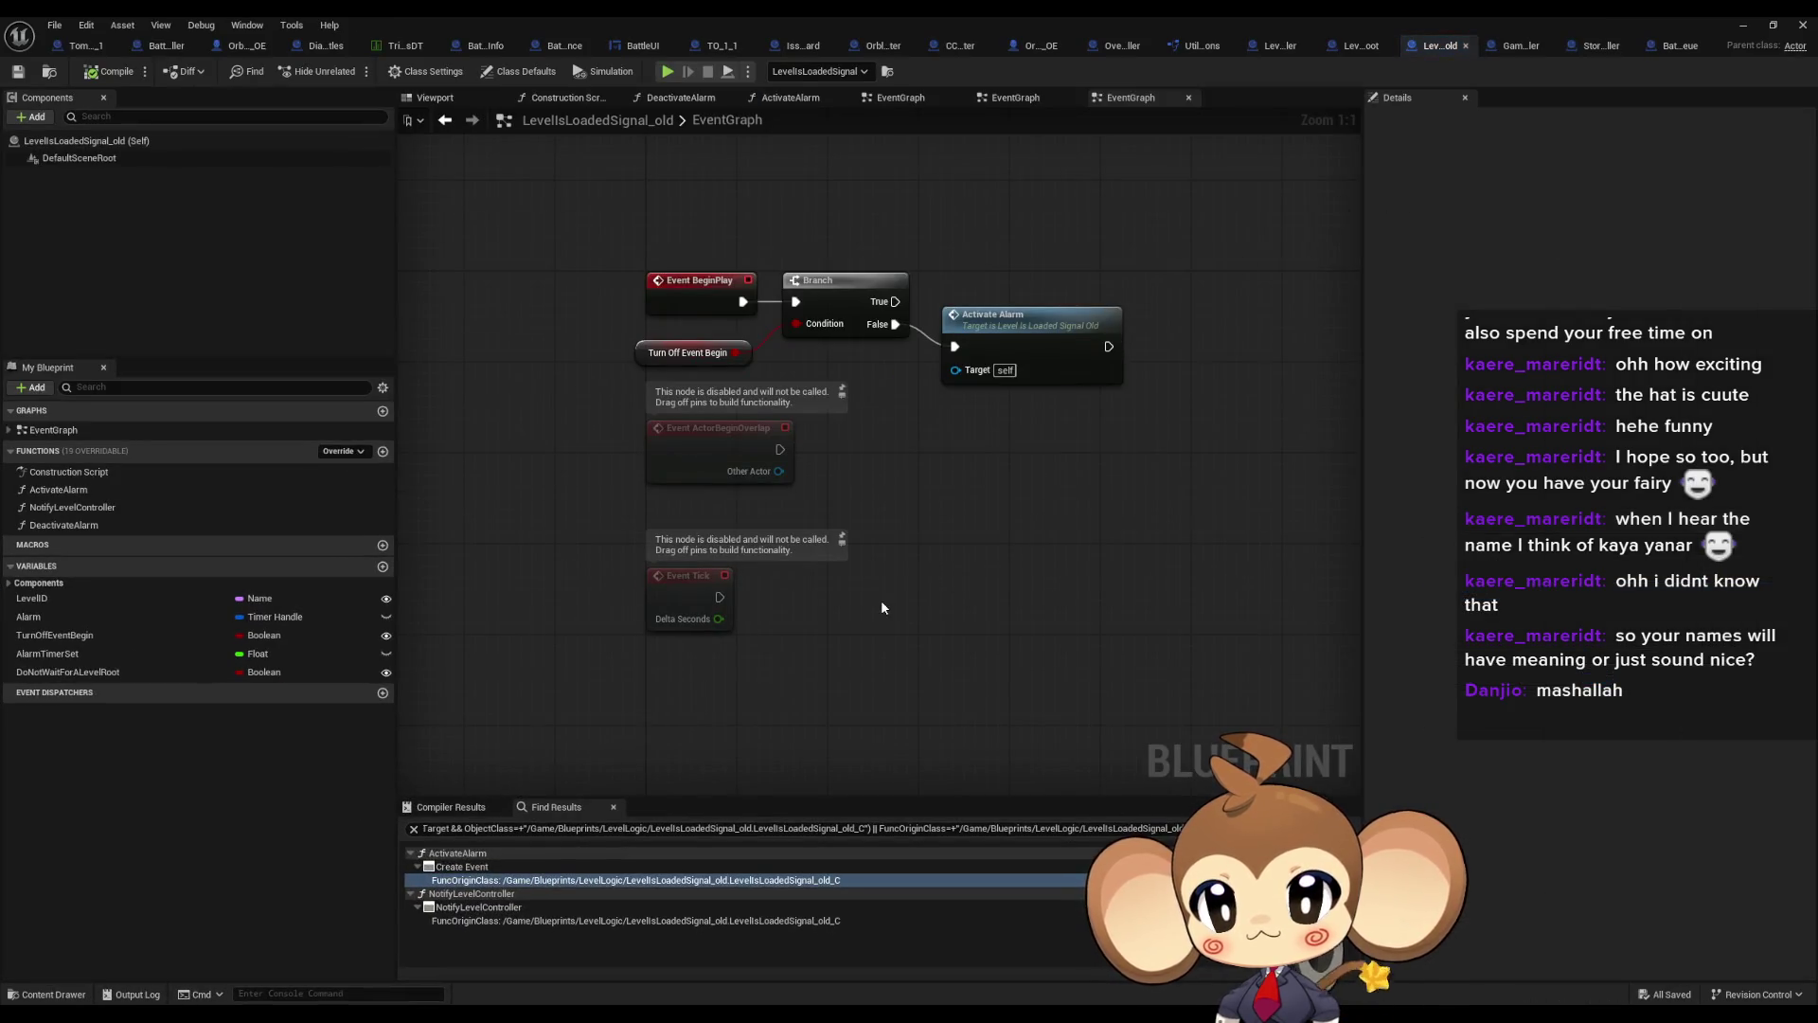
After Event BeginPlay, add a Print String node fed by an Append node
left_click_drag(764, 496, 771, 372)
type("print")
key("Return")
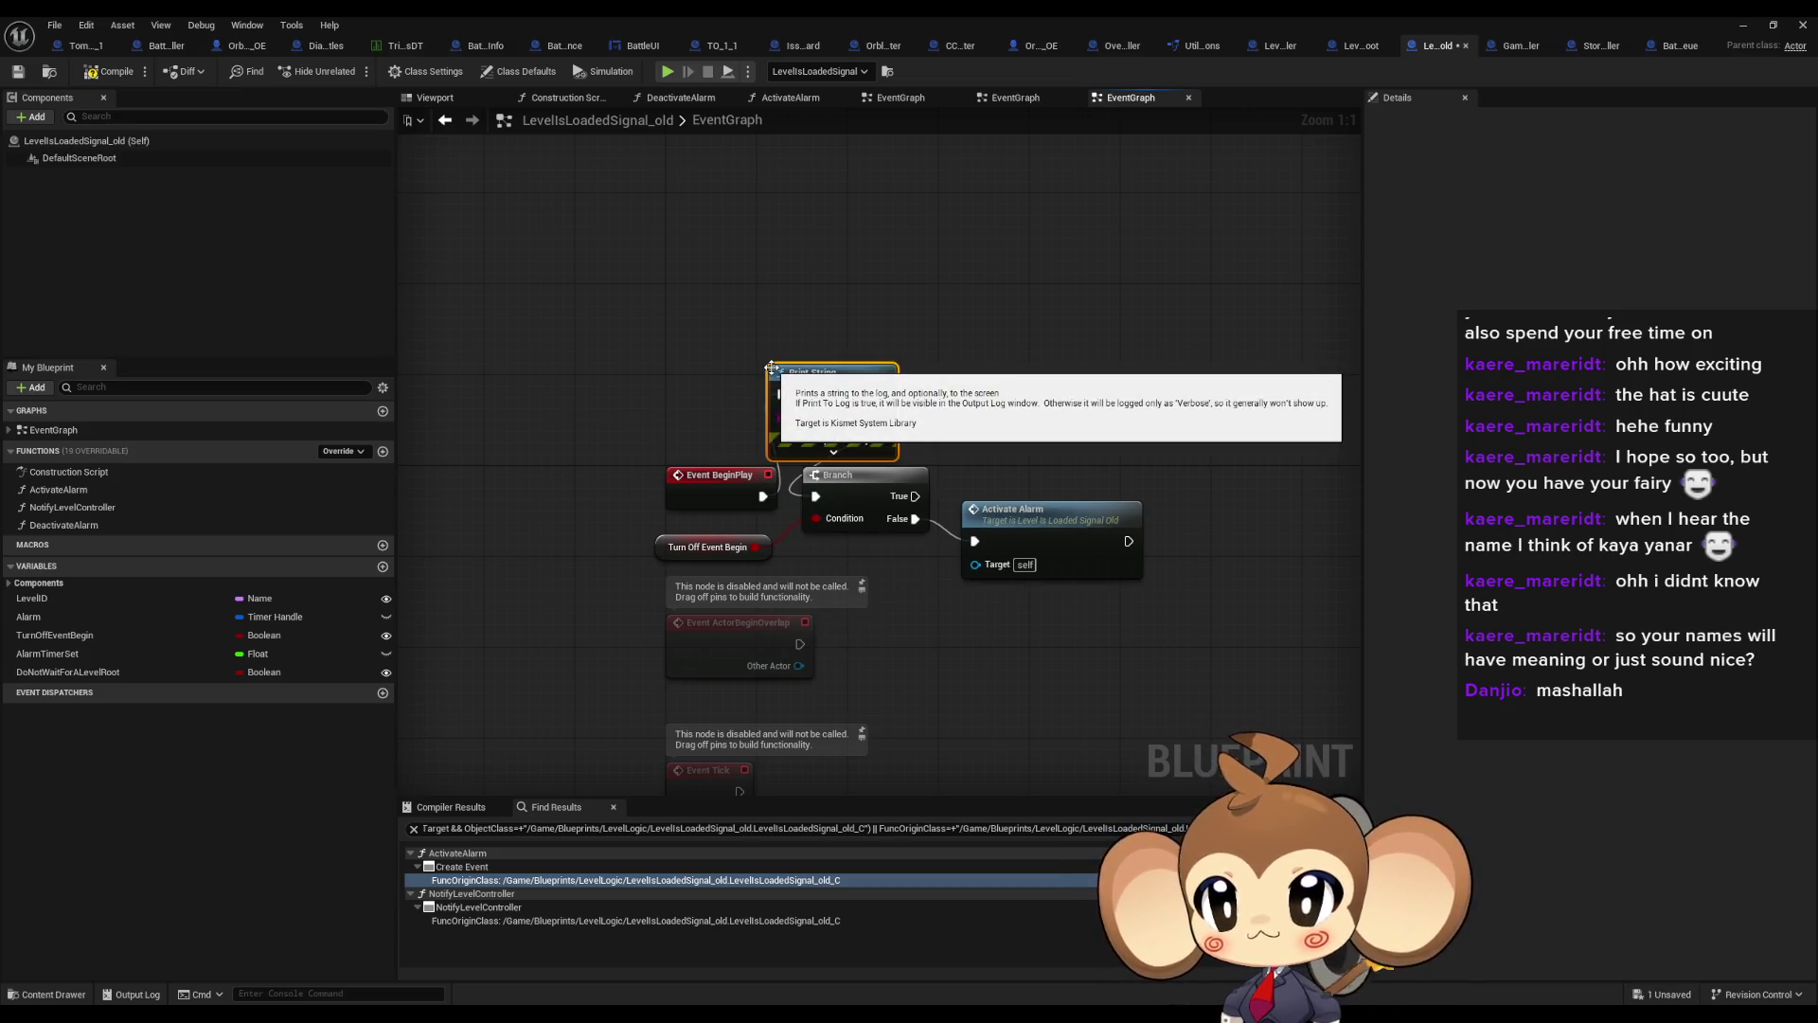
left_click_drag(742, 391, 601, 385)
type("append")
key("Return")
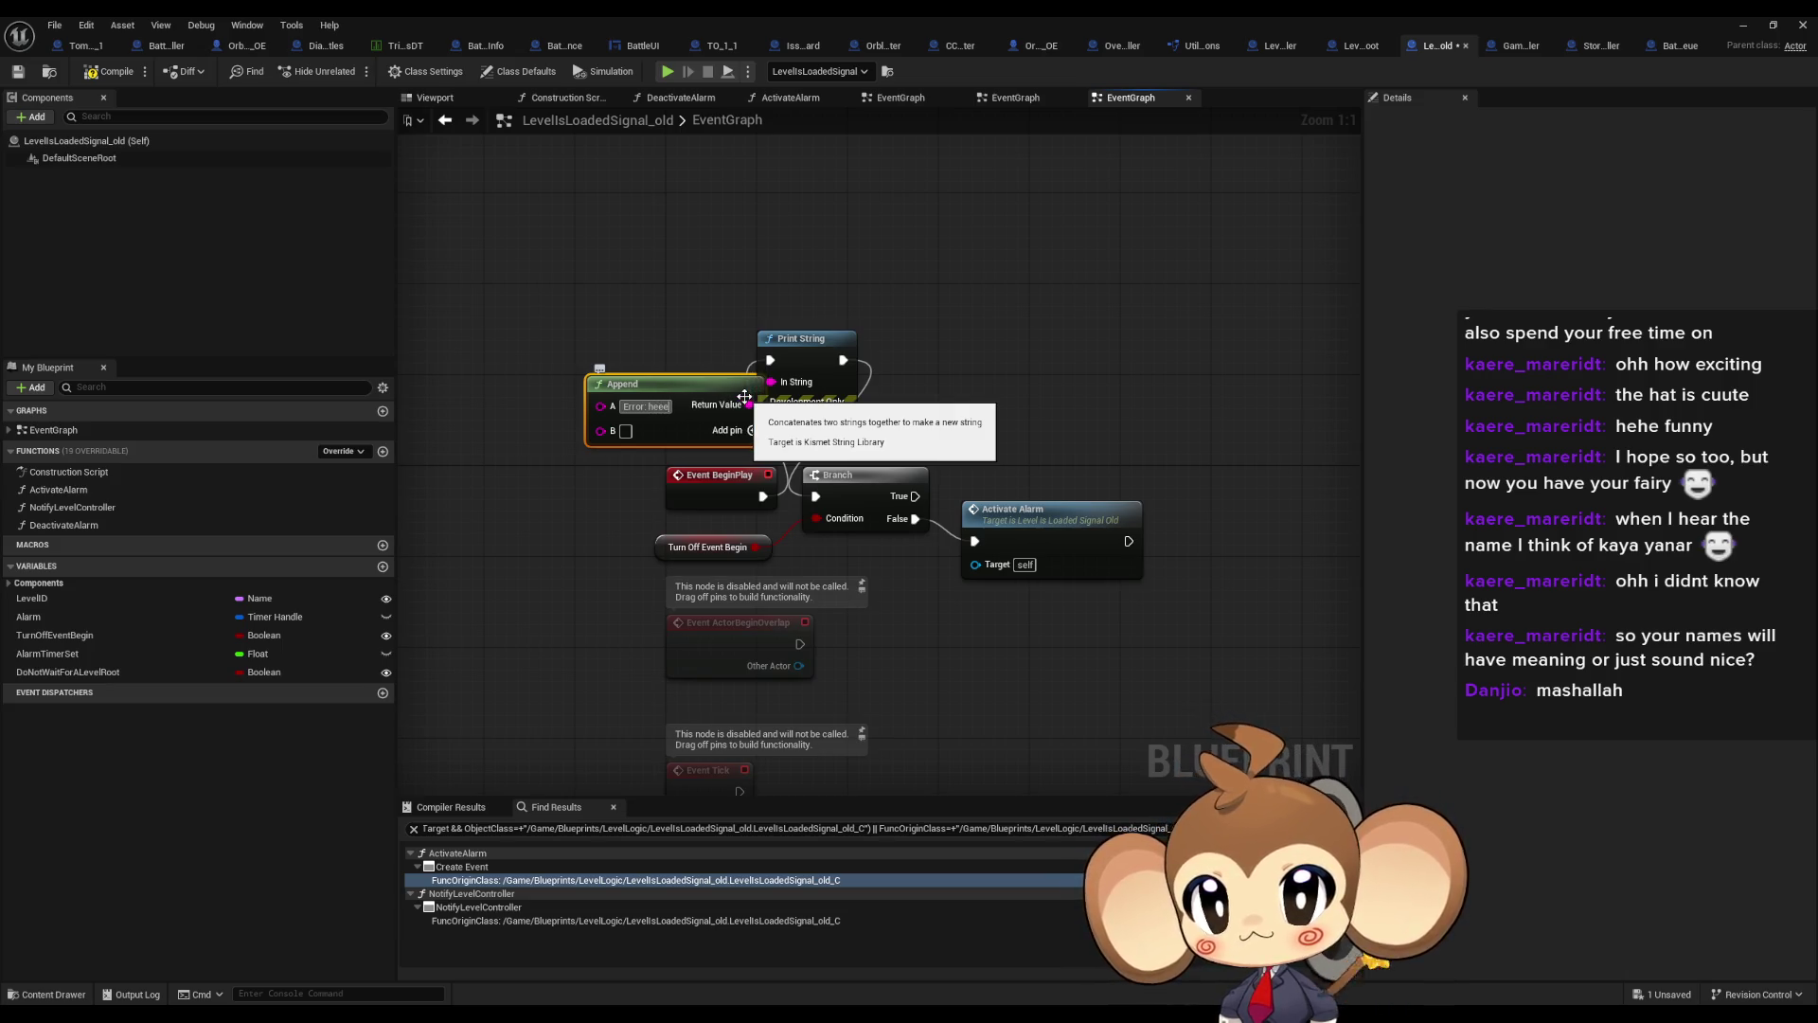
Wire the LevelID variable into the Append node's B input
left_click_drag(745, 396, 710, 385)
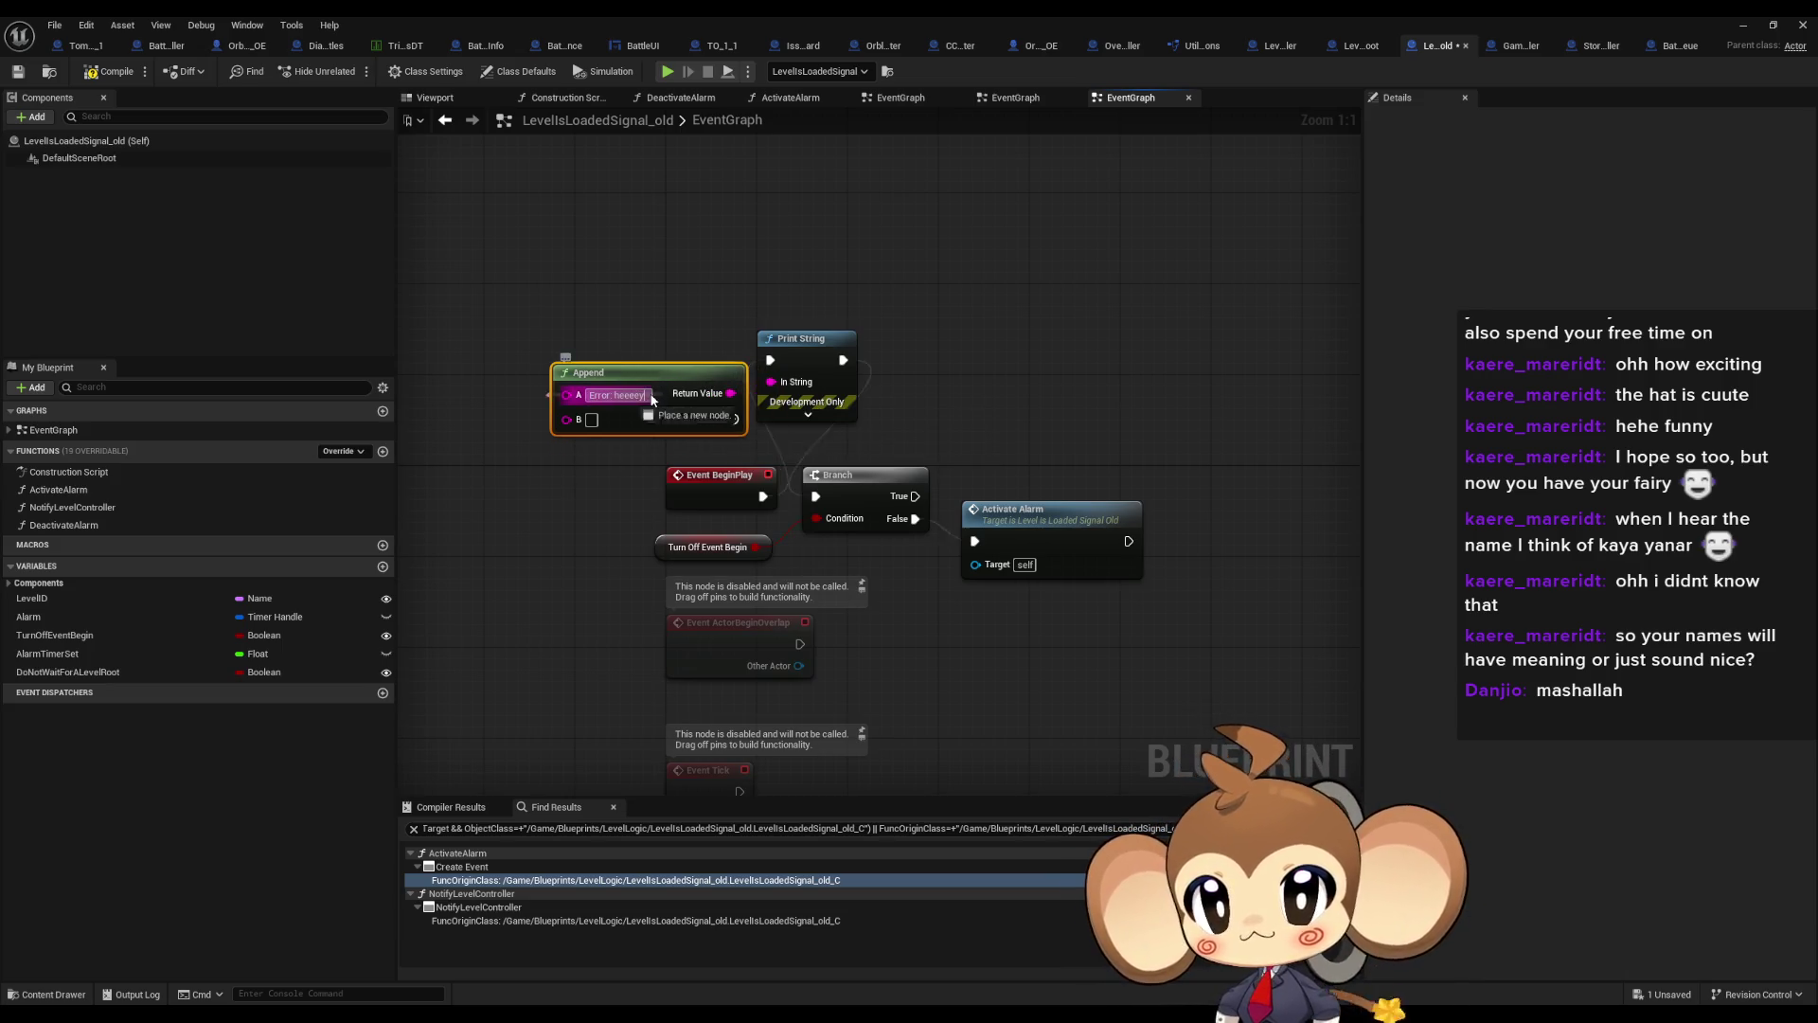
left_click(487, 523)
left_click_drag(515, 564, 606, 562)
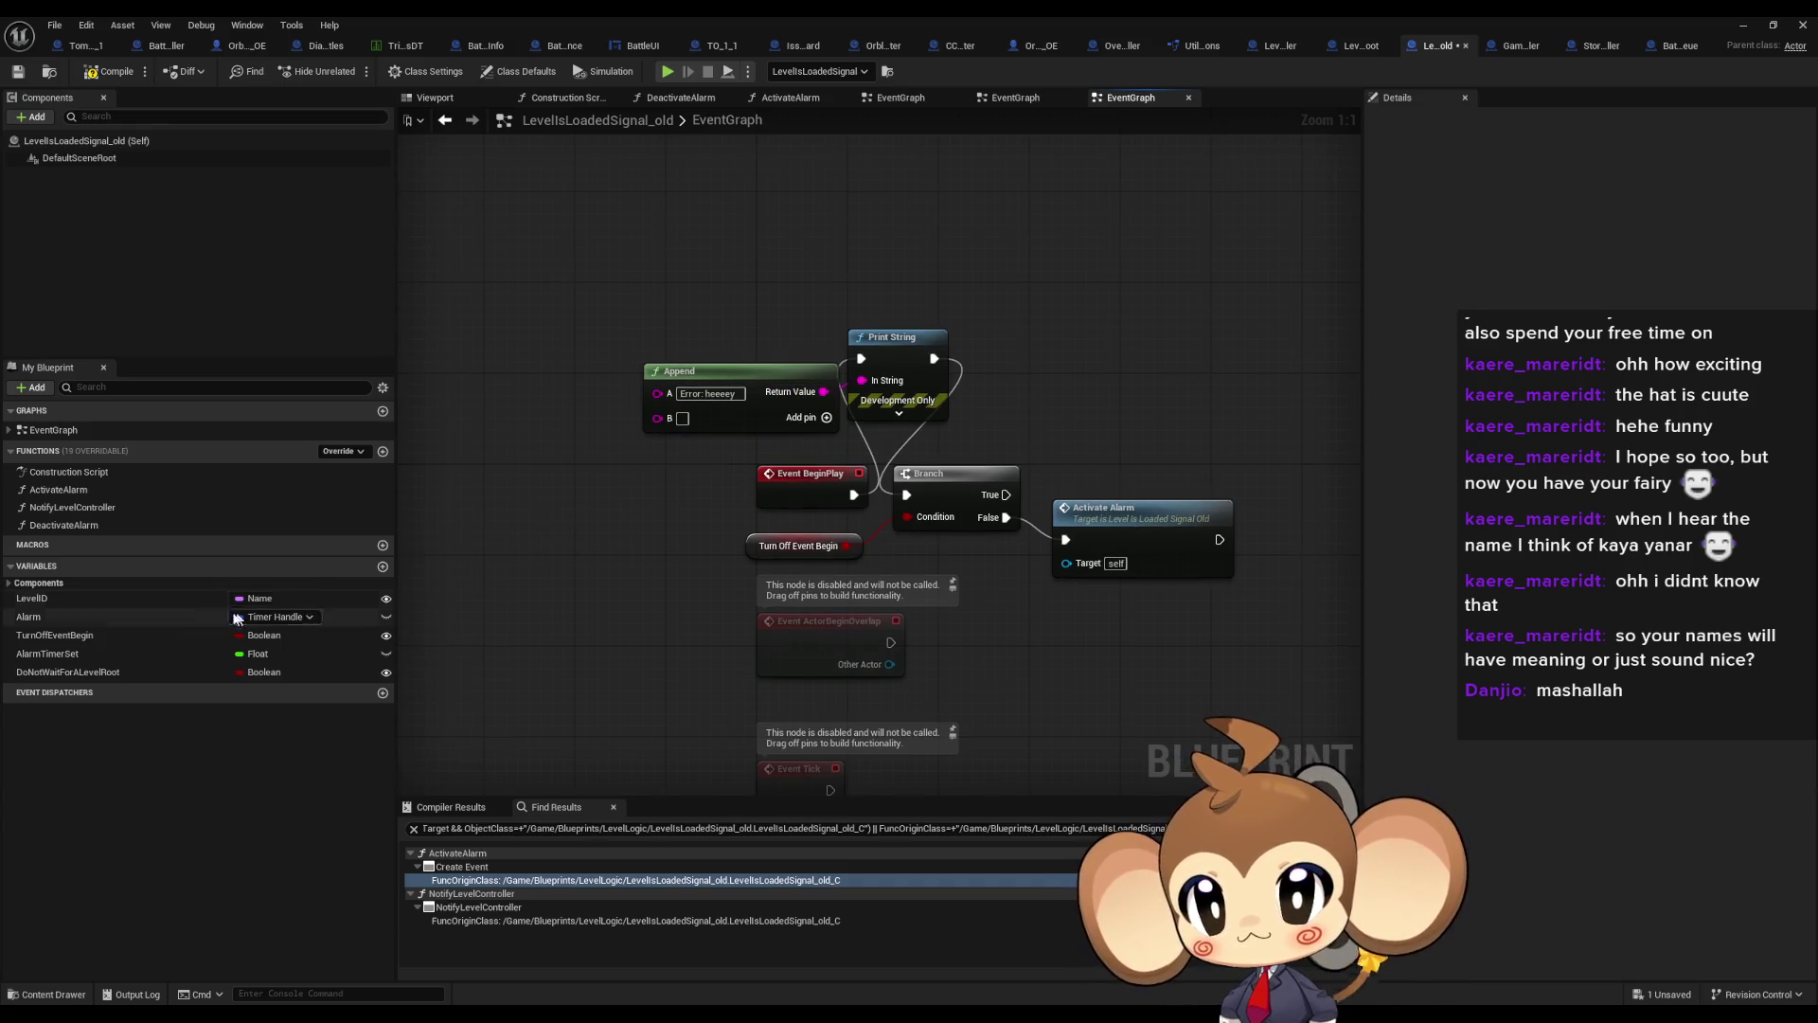
mouse_move(79, 599)
left_mouse_down()
mouse_move(511, 502)
mouse_move(657, 417)
left_mouse_up()
left_click(535, 511)
left_click(1745, 23)
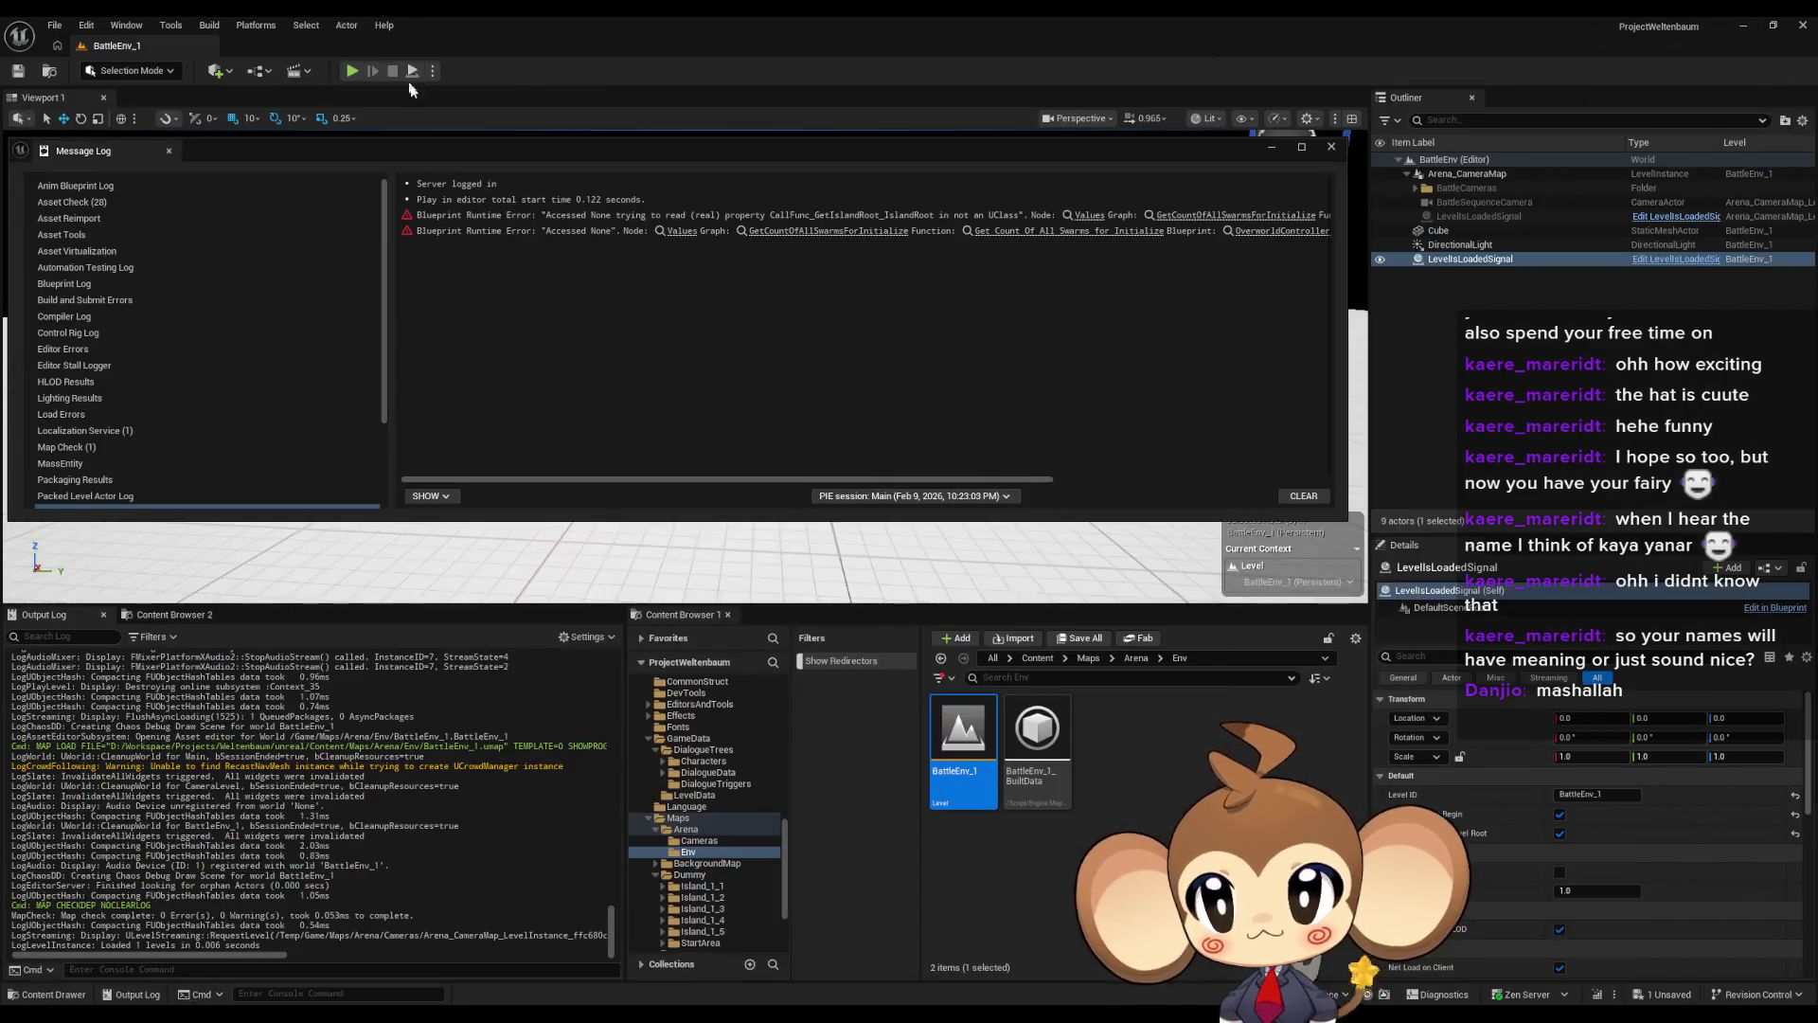
Briefly play-test BattleEnv_1 with the Message Log closed, then stop it
left_click(356, 72)
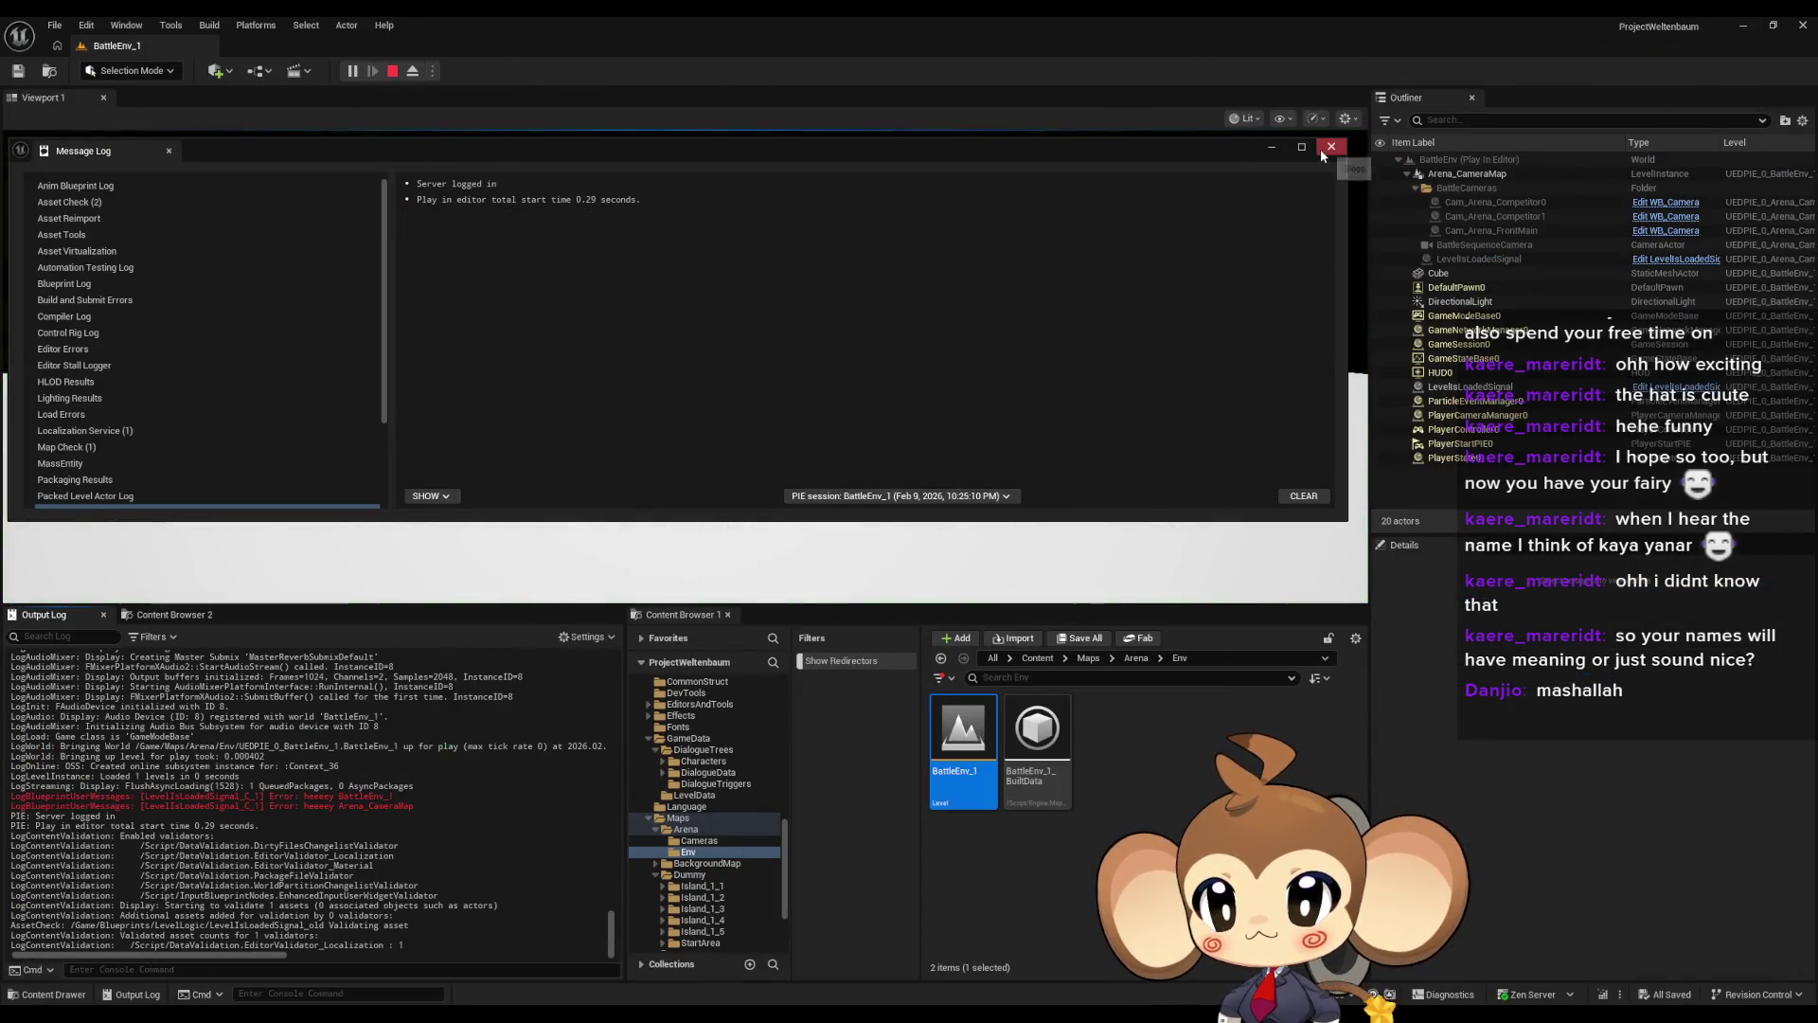
left_click(1329, 148)
left_click(394, 72)
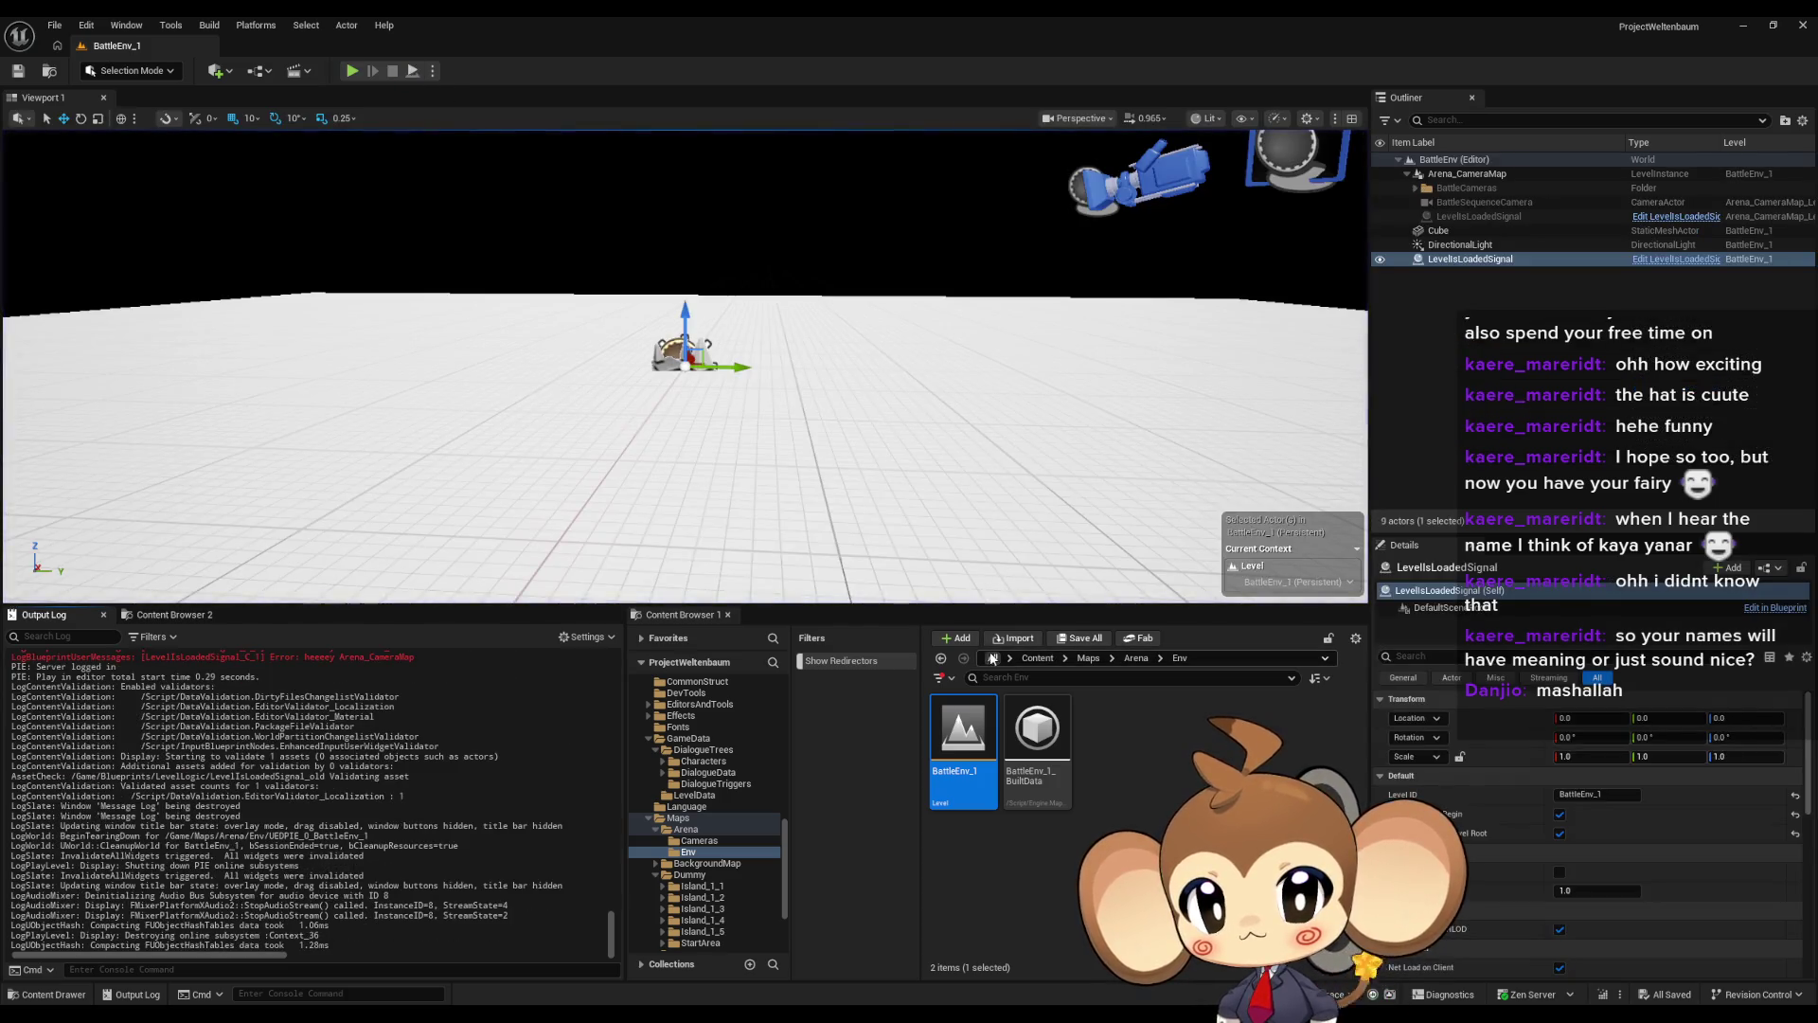
left_click(1049, 659)
scroll(1172, 792, "down", 5)
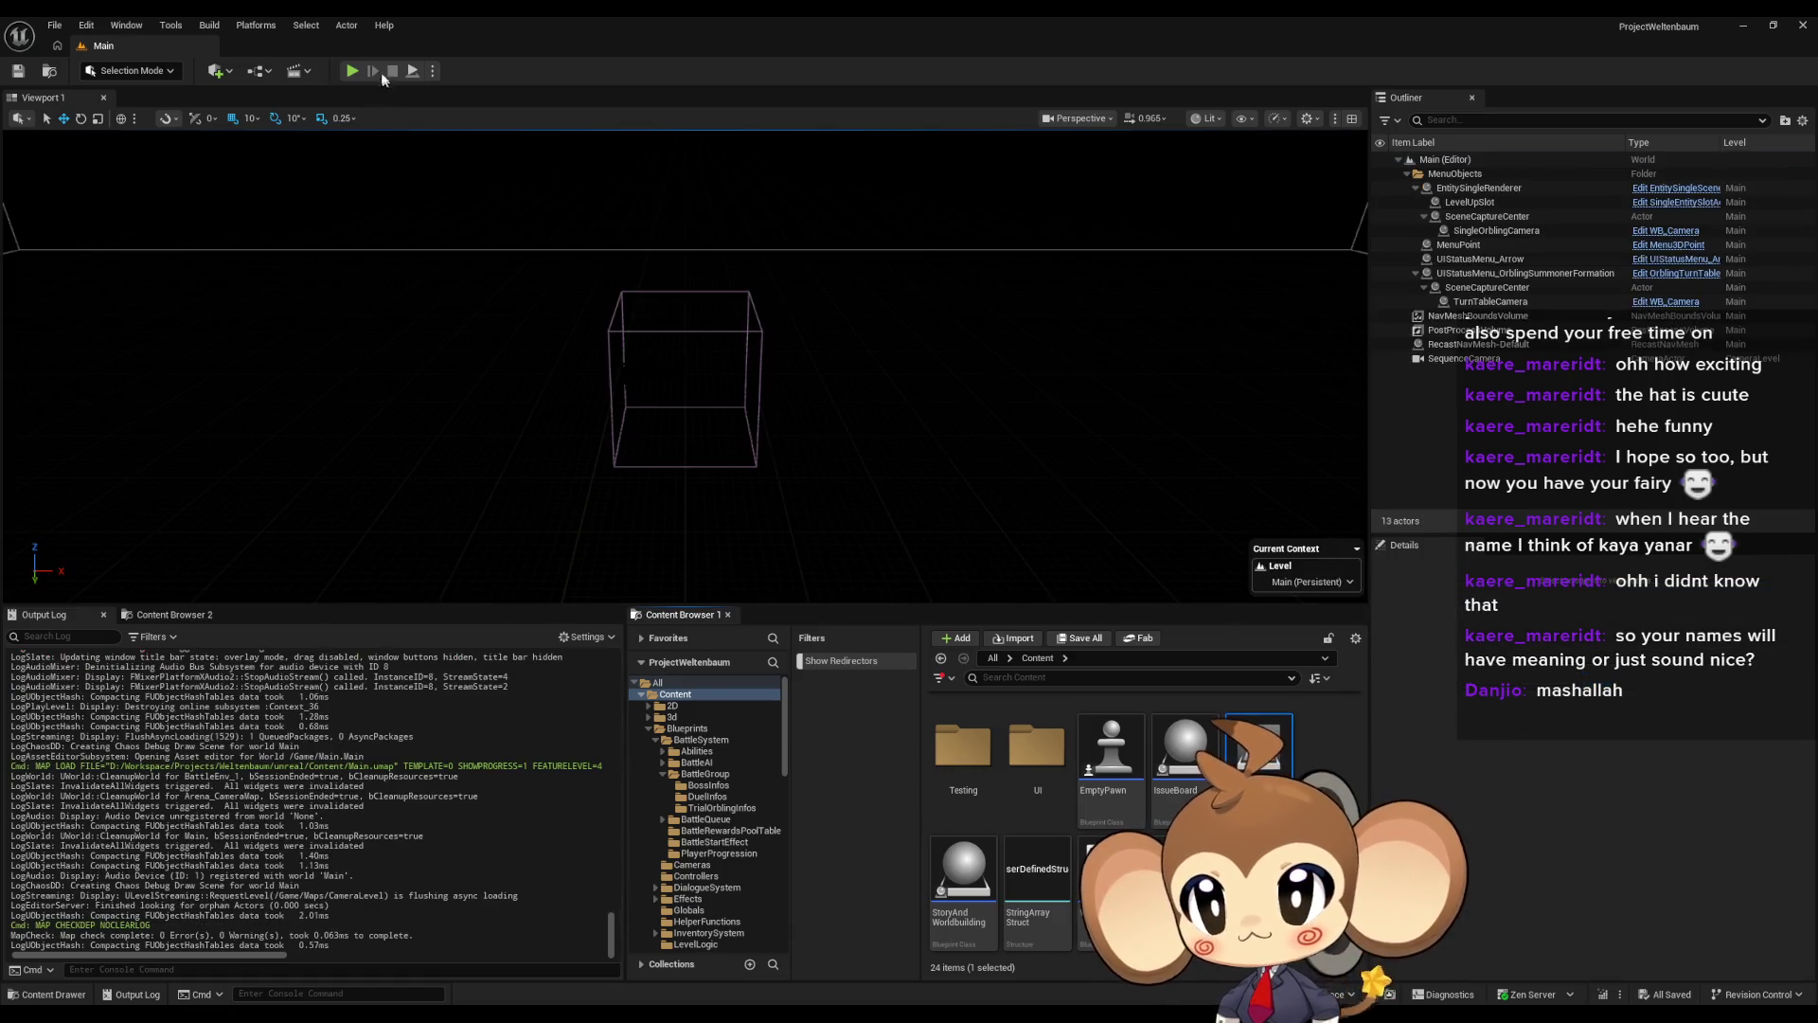
Play the Main level, walk into a battle, and check the Output Log's error lines before stopping
left_click(353, 72)
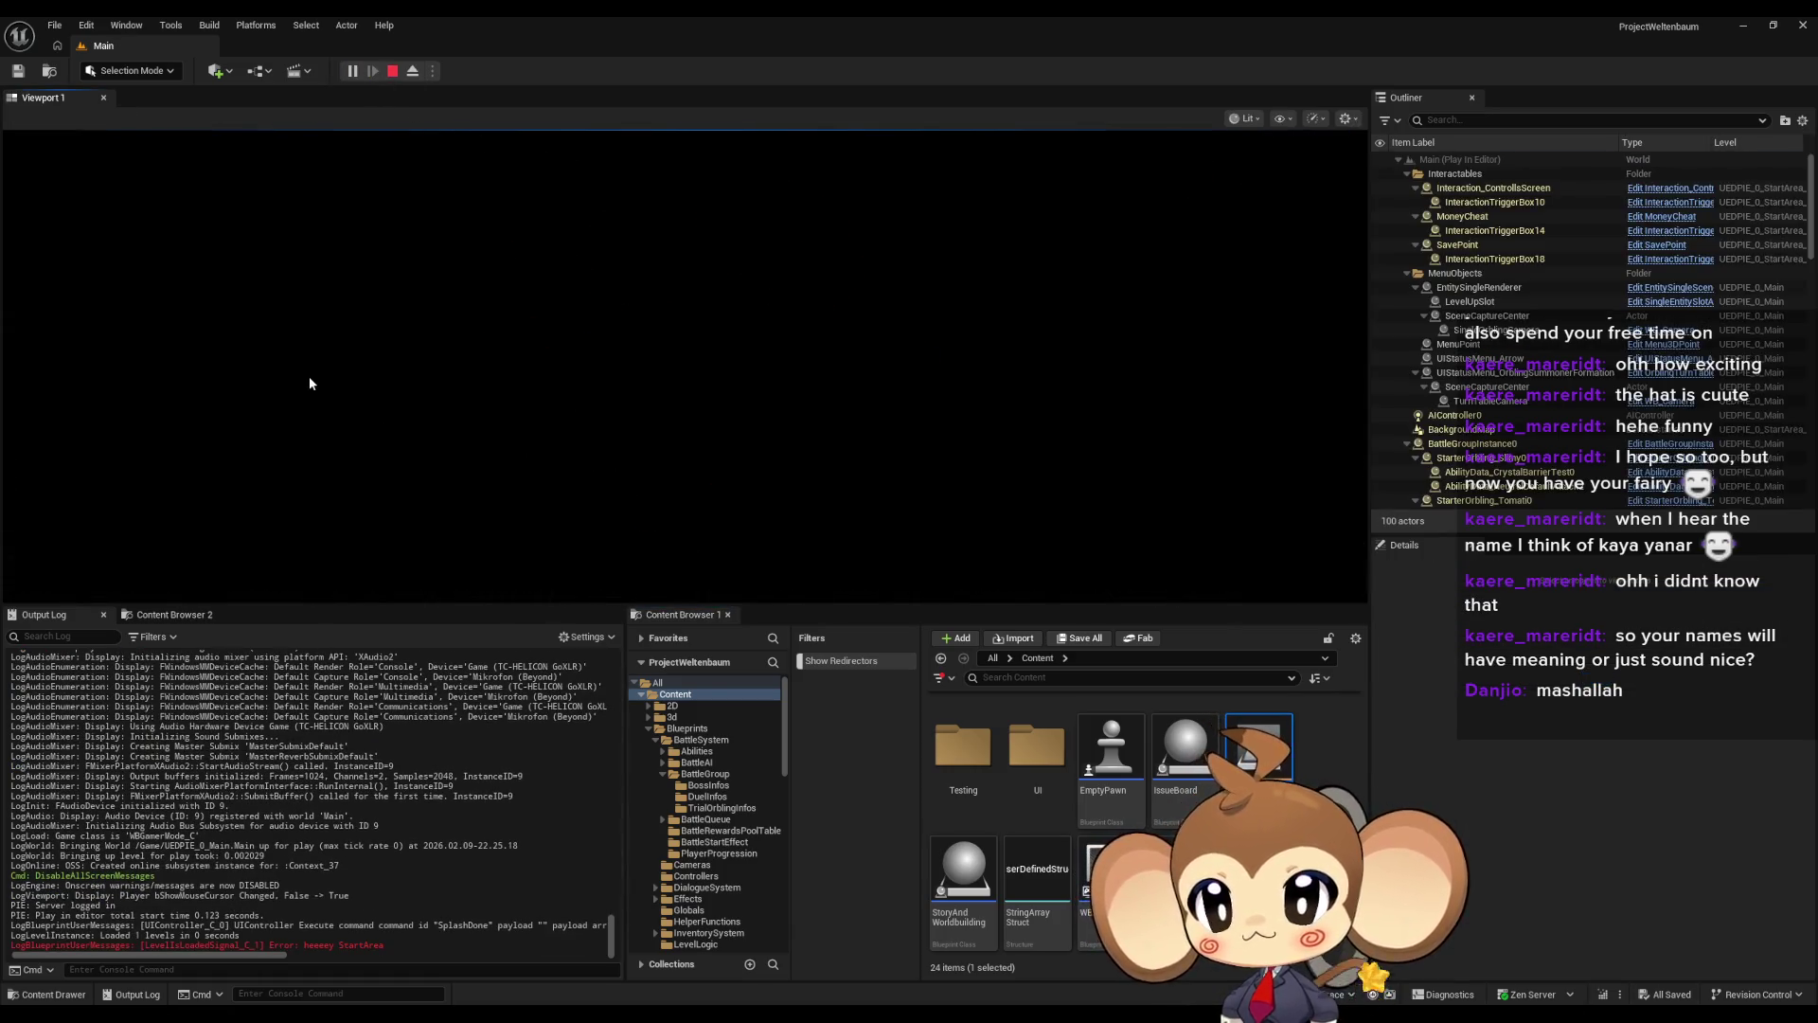
key("w")
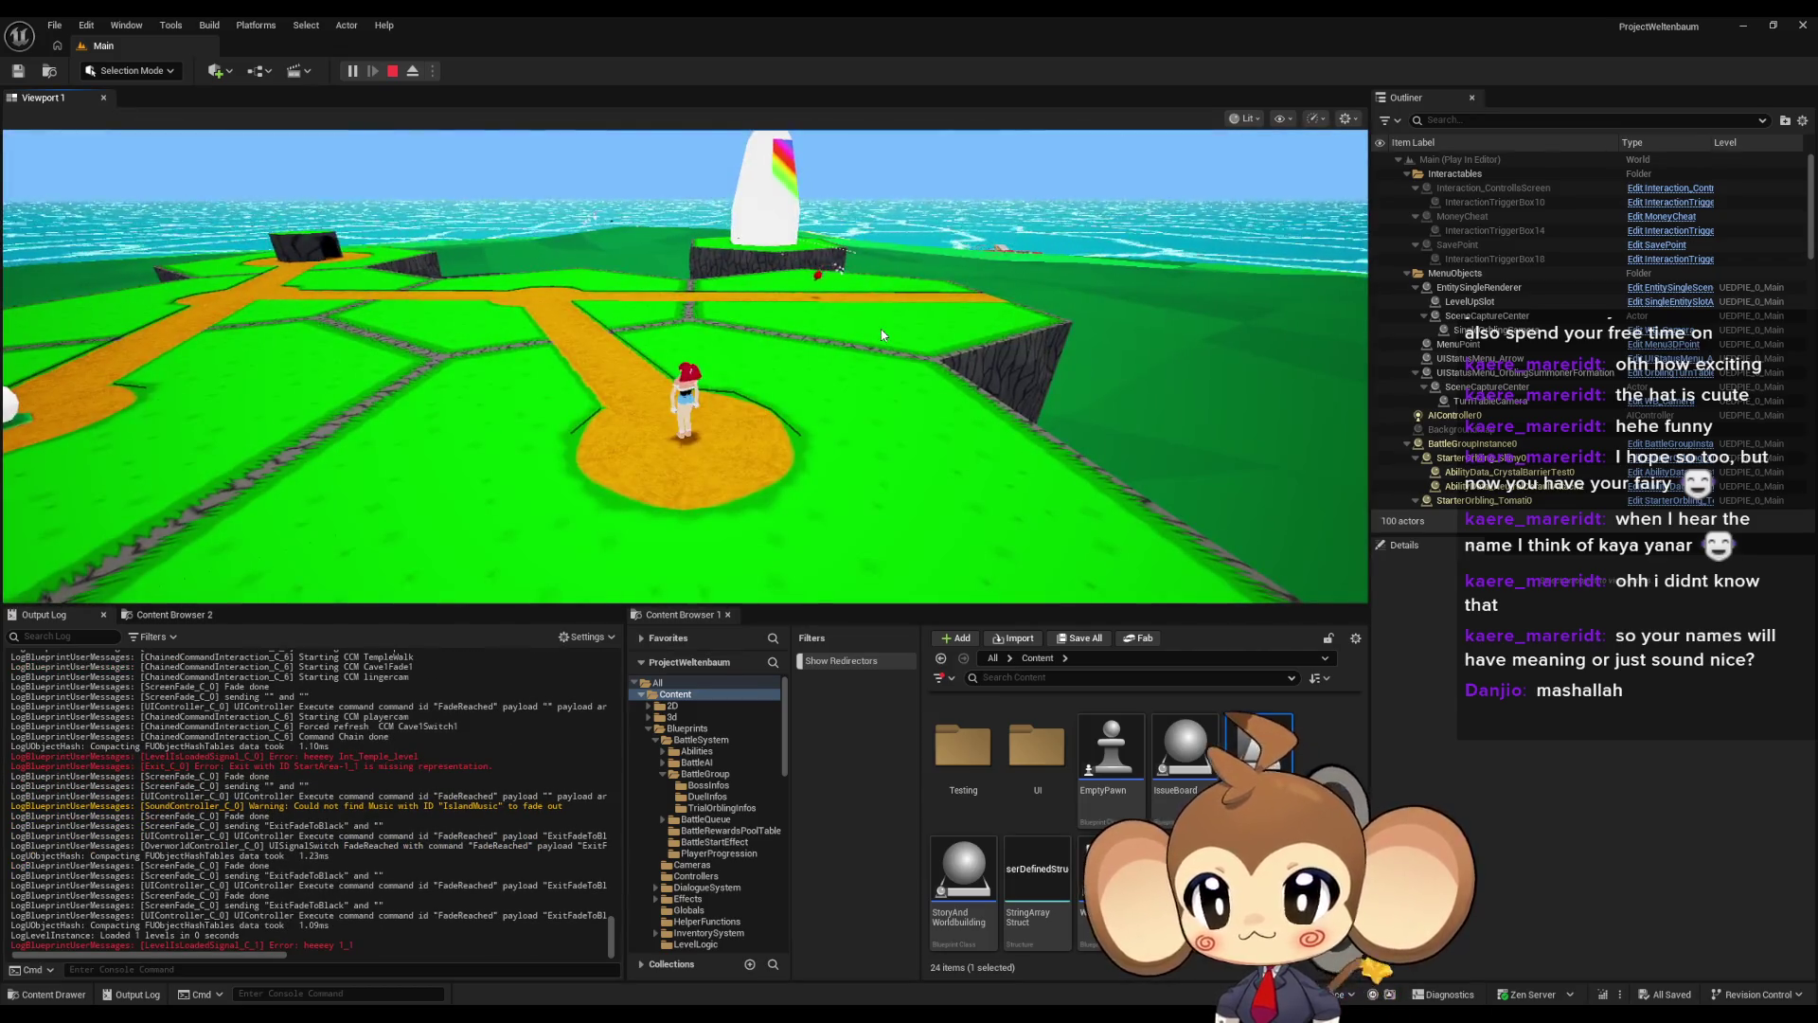
key("w")
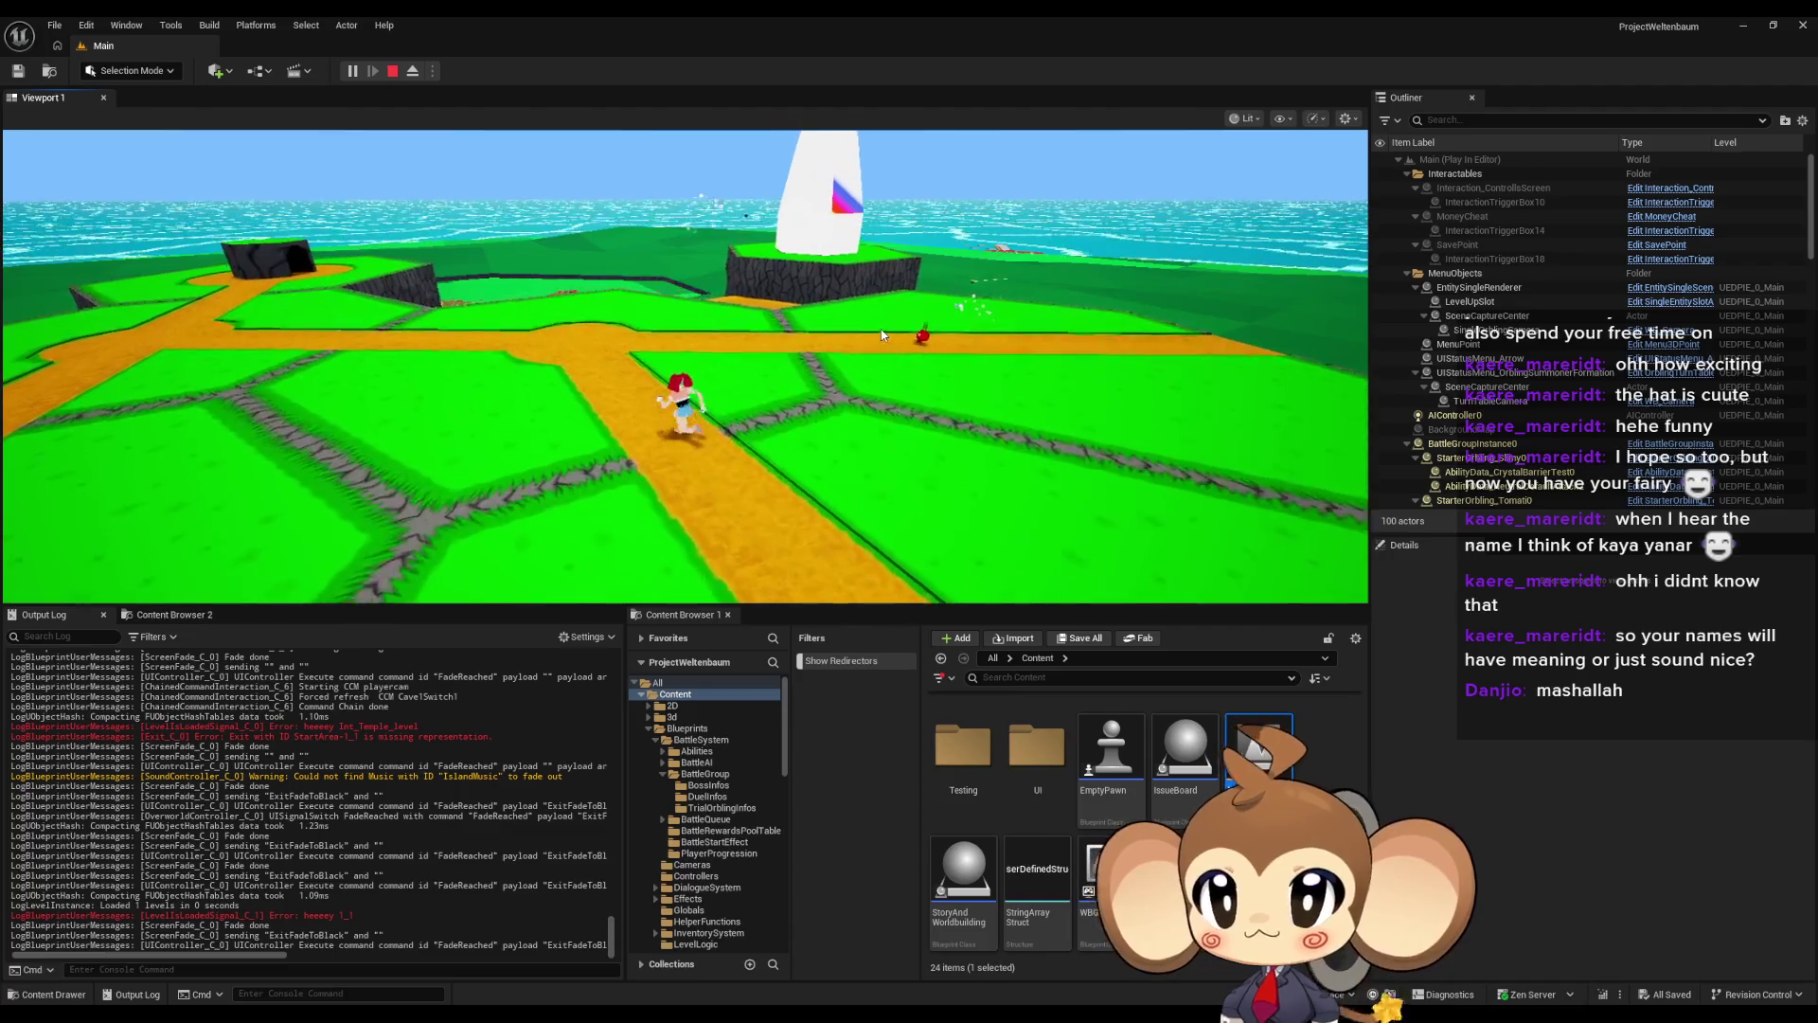
key("w")
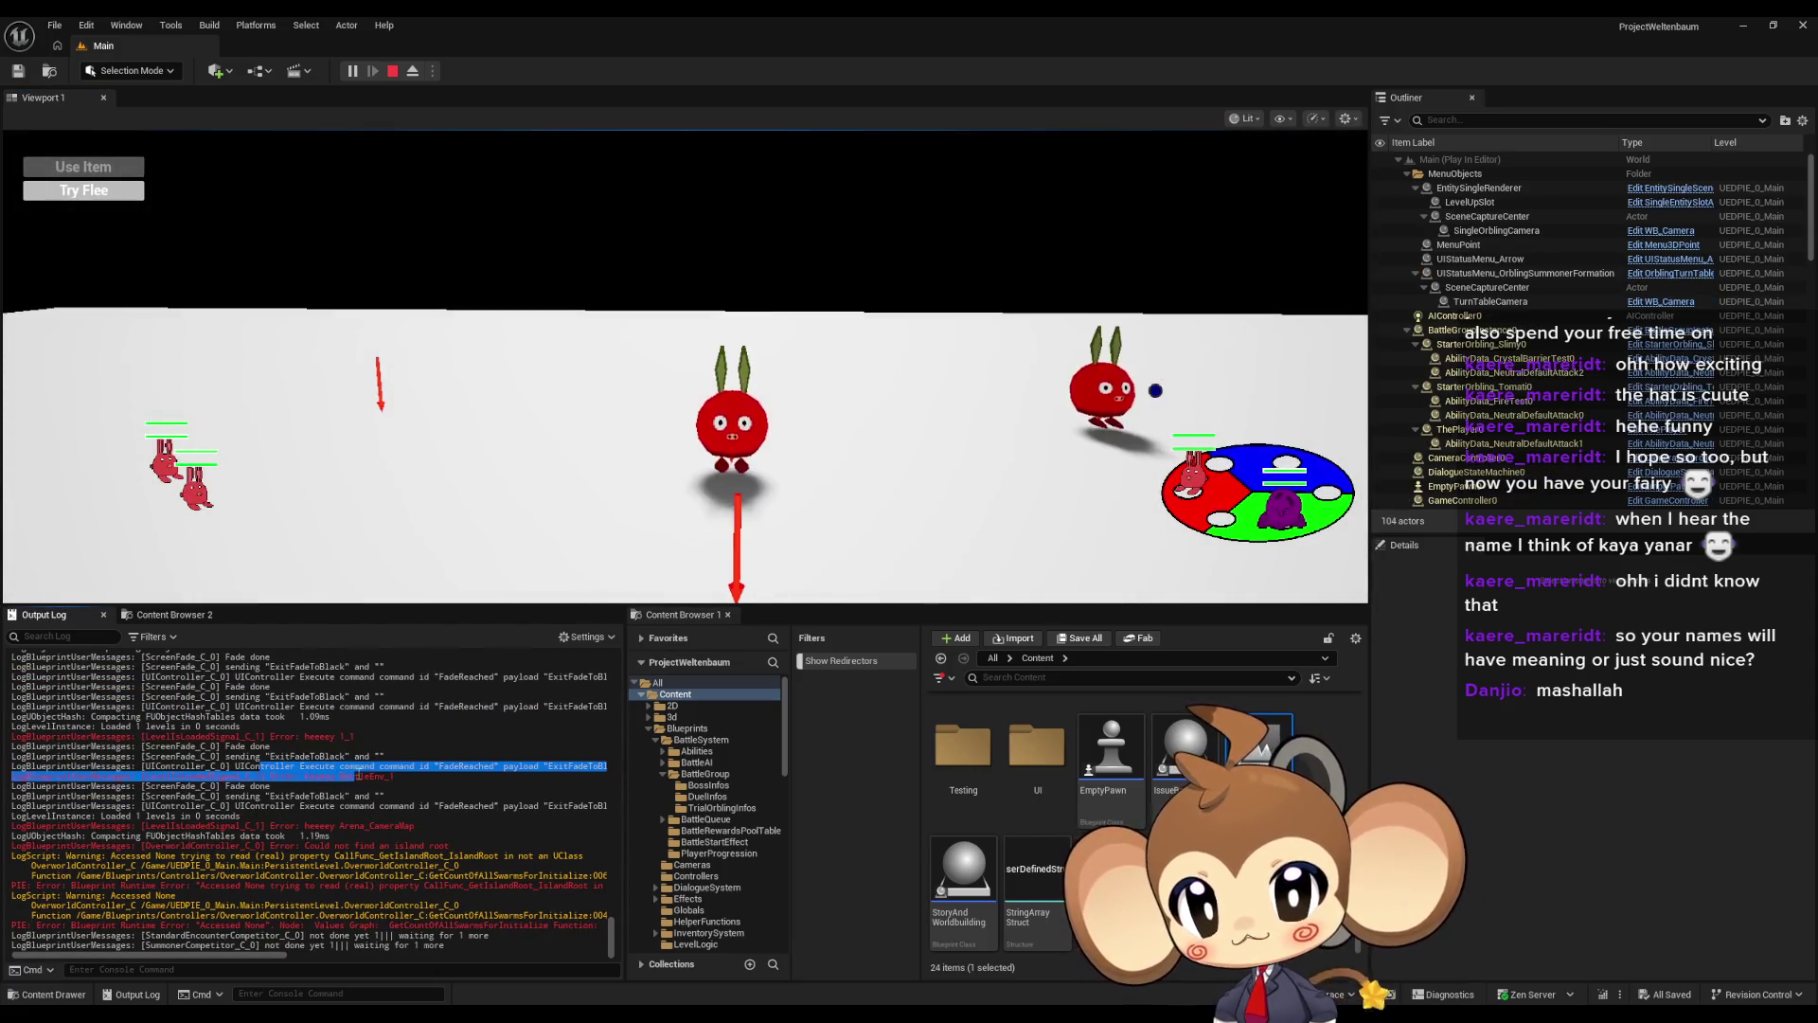
mouse_move(359, 776)
left_mouse_down()
mouse_move(336, 796)
mouse_move(367, 796)
left_mouse_up()
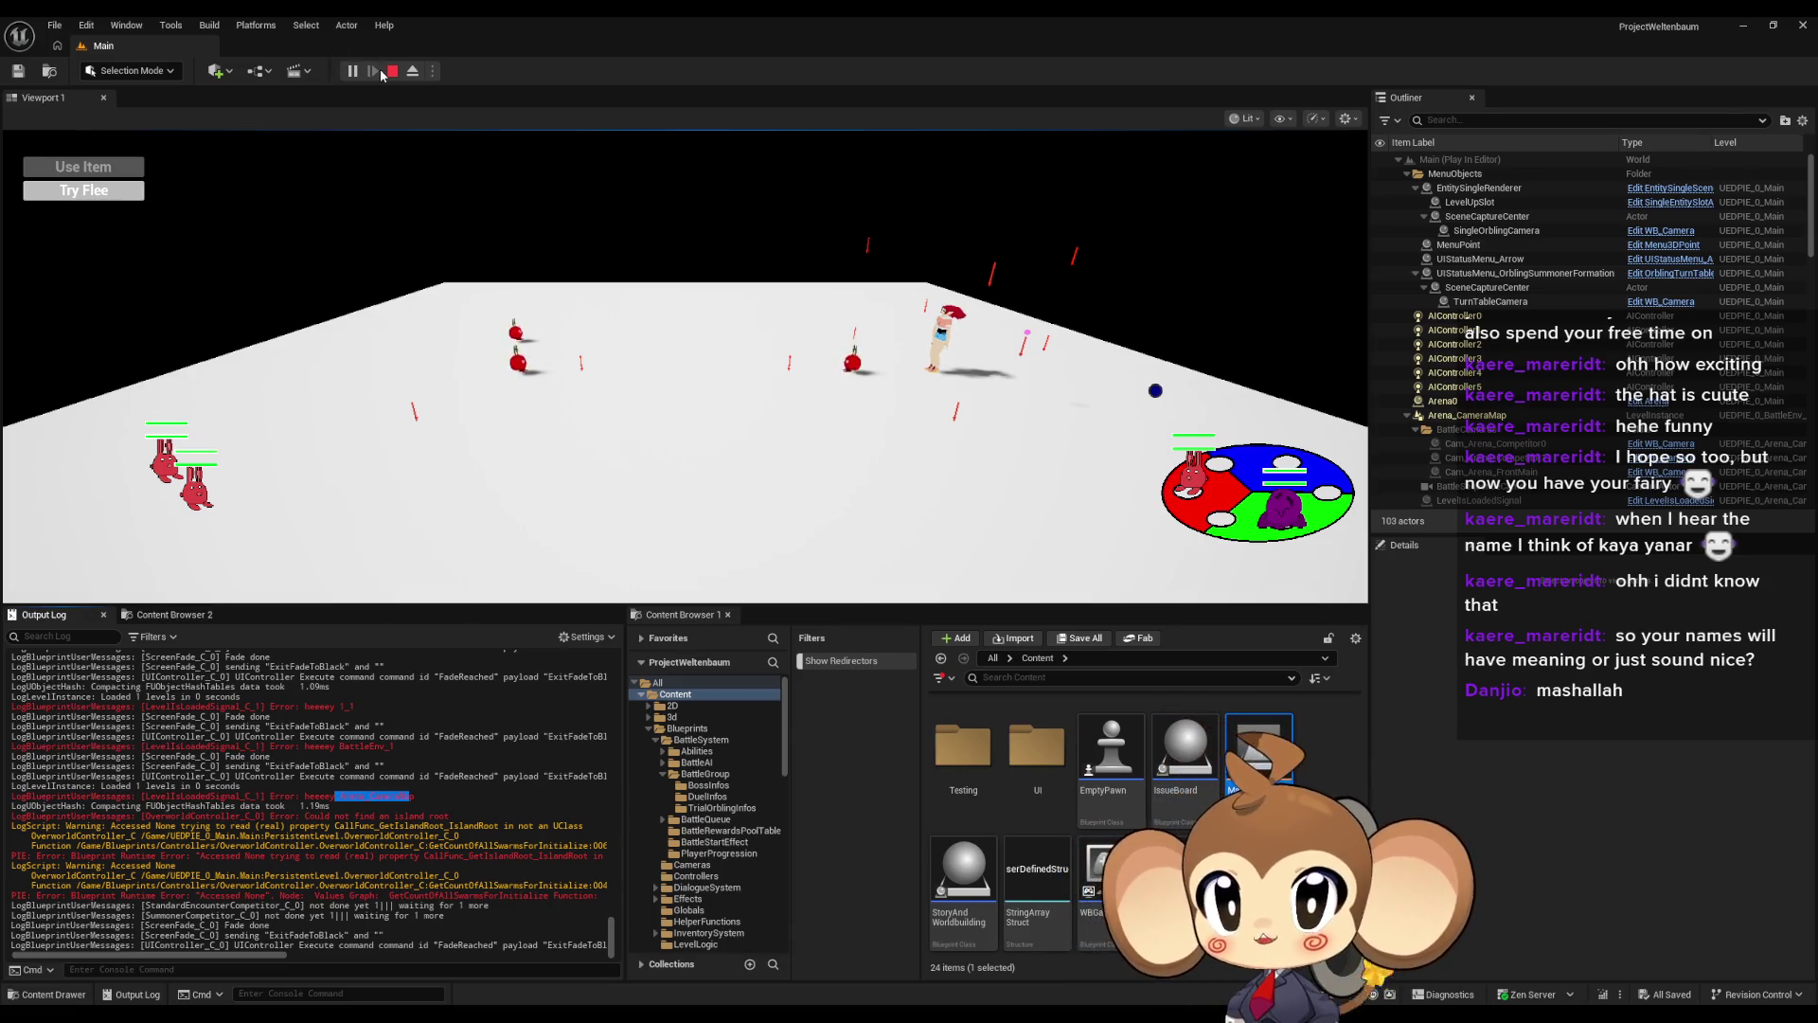
left_click(392, 72)
Open the Arena_CameraMap level from Maps > Arena > Cameras
mouse_move(746, 1014)
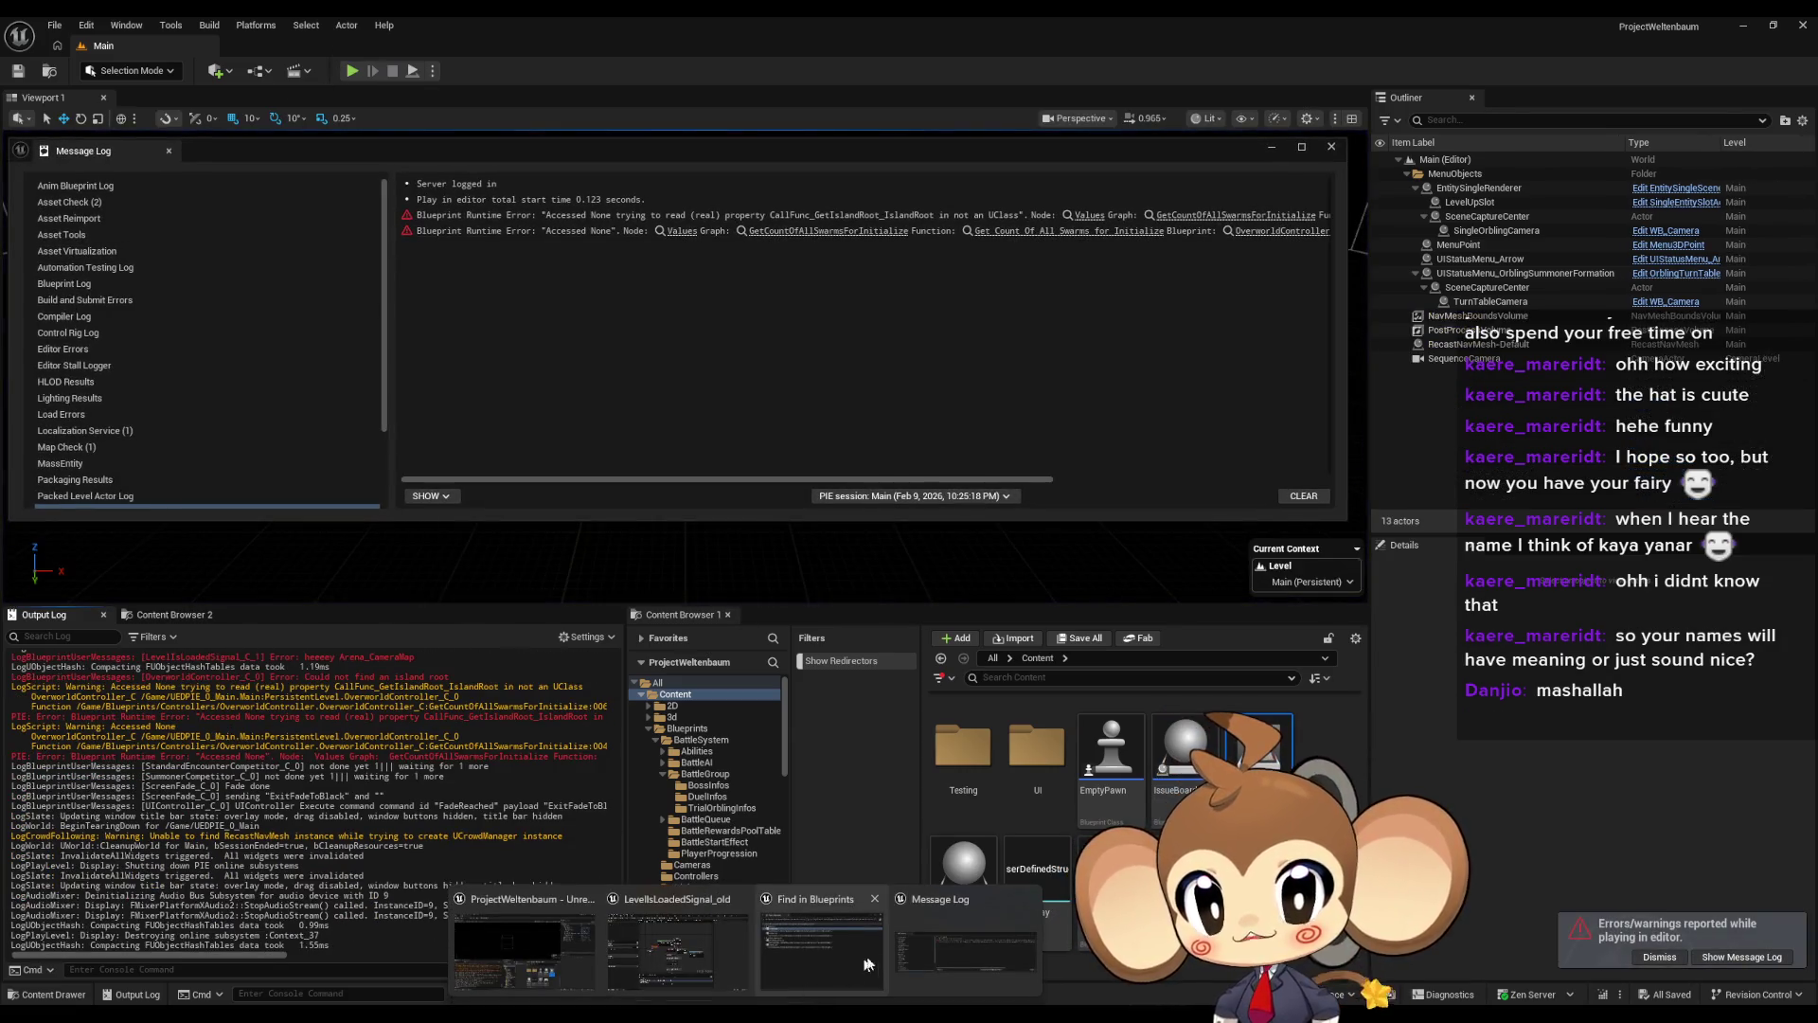
mouse_move(669, 950)
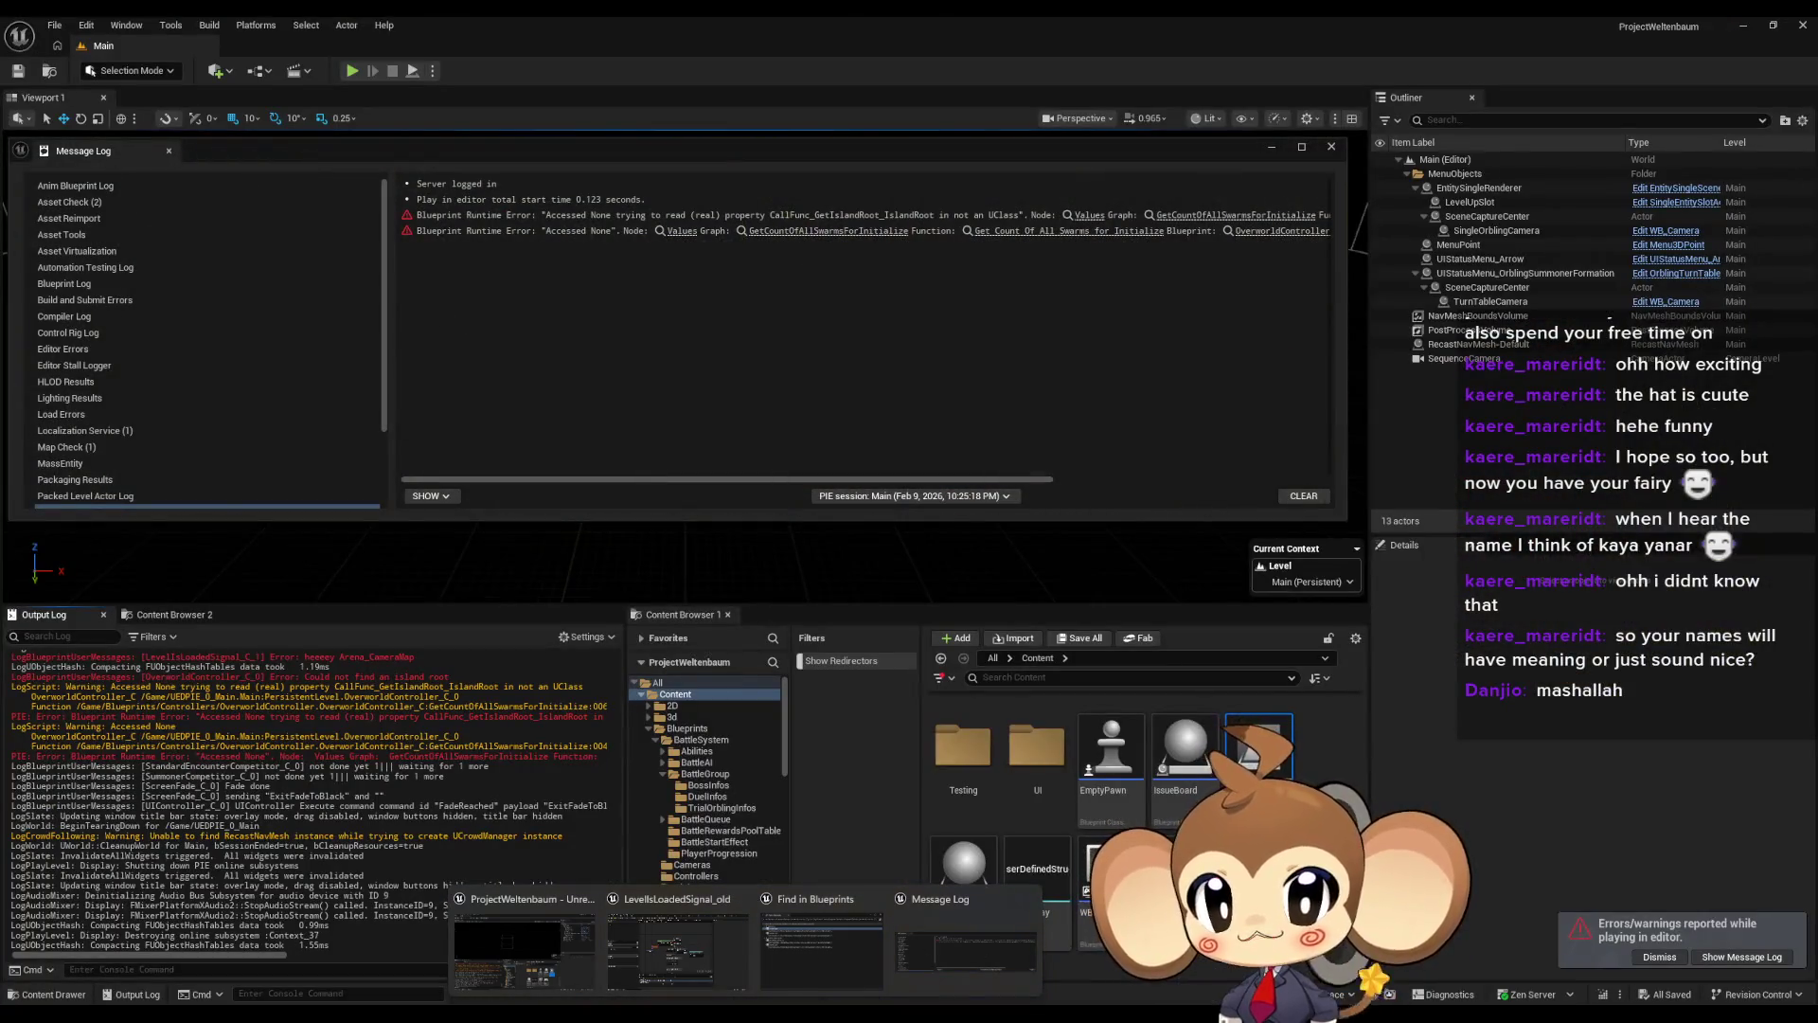
scroll(1159, 779, "up", 5)
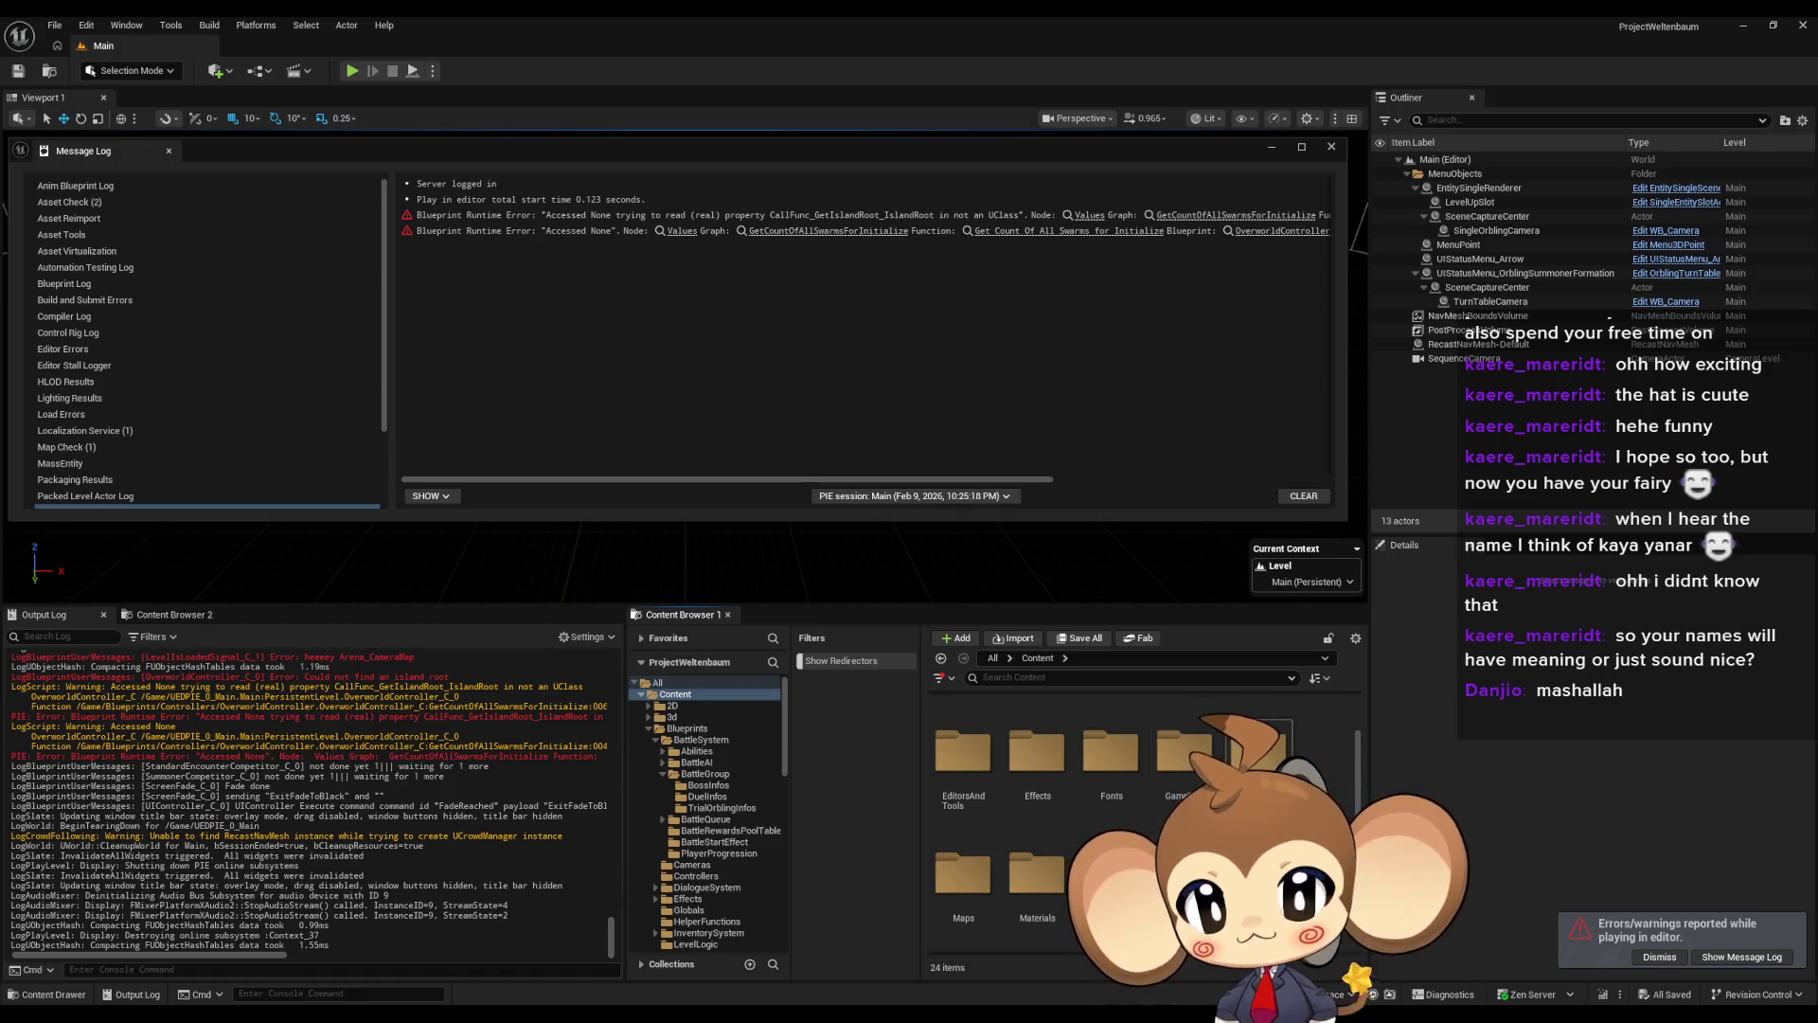
scroll(1077, 834, "down", 1)
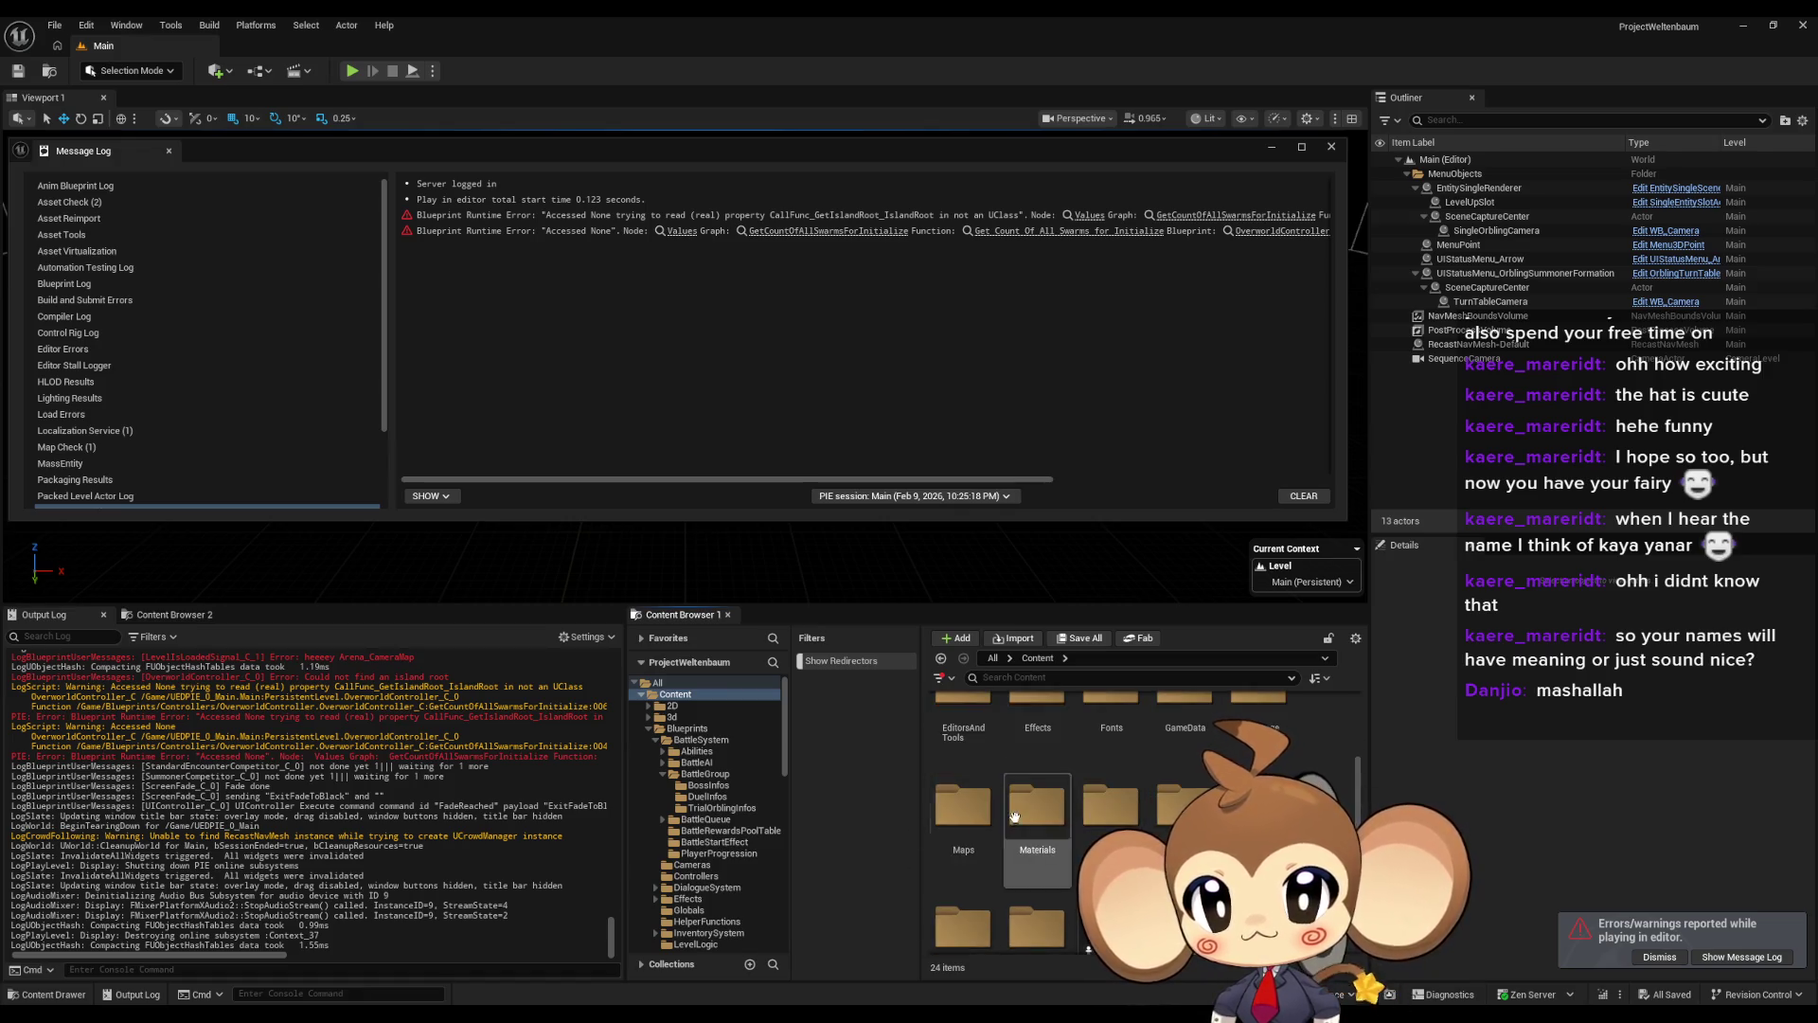
double_click(963, 810)
double_click(954, 724)
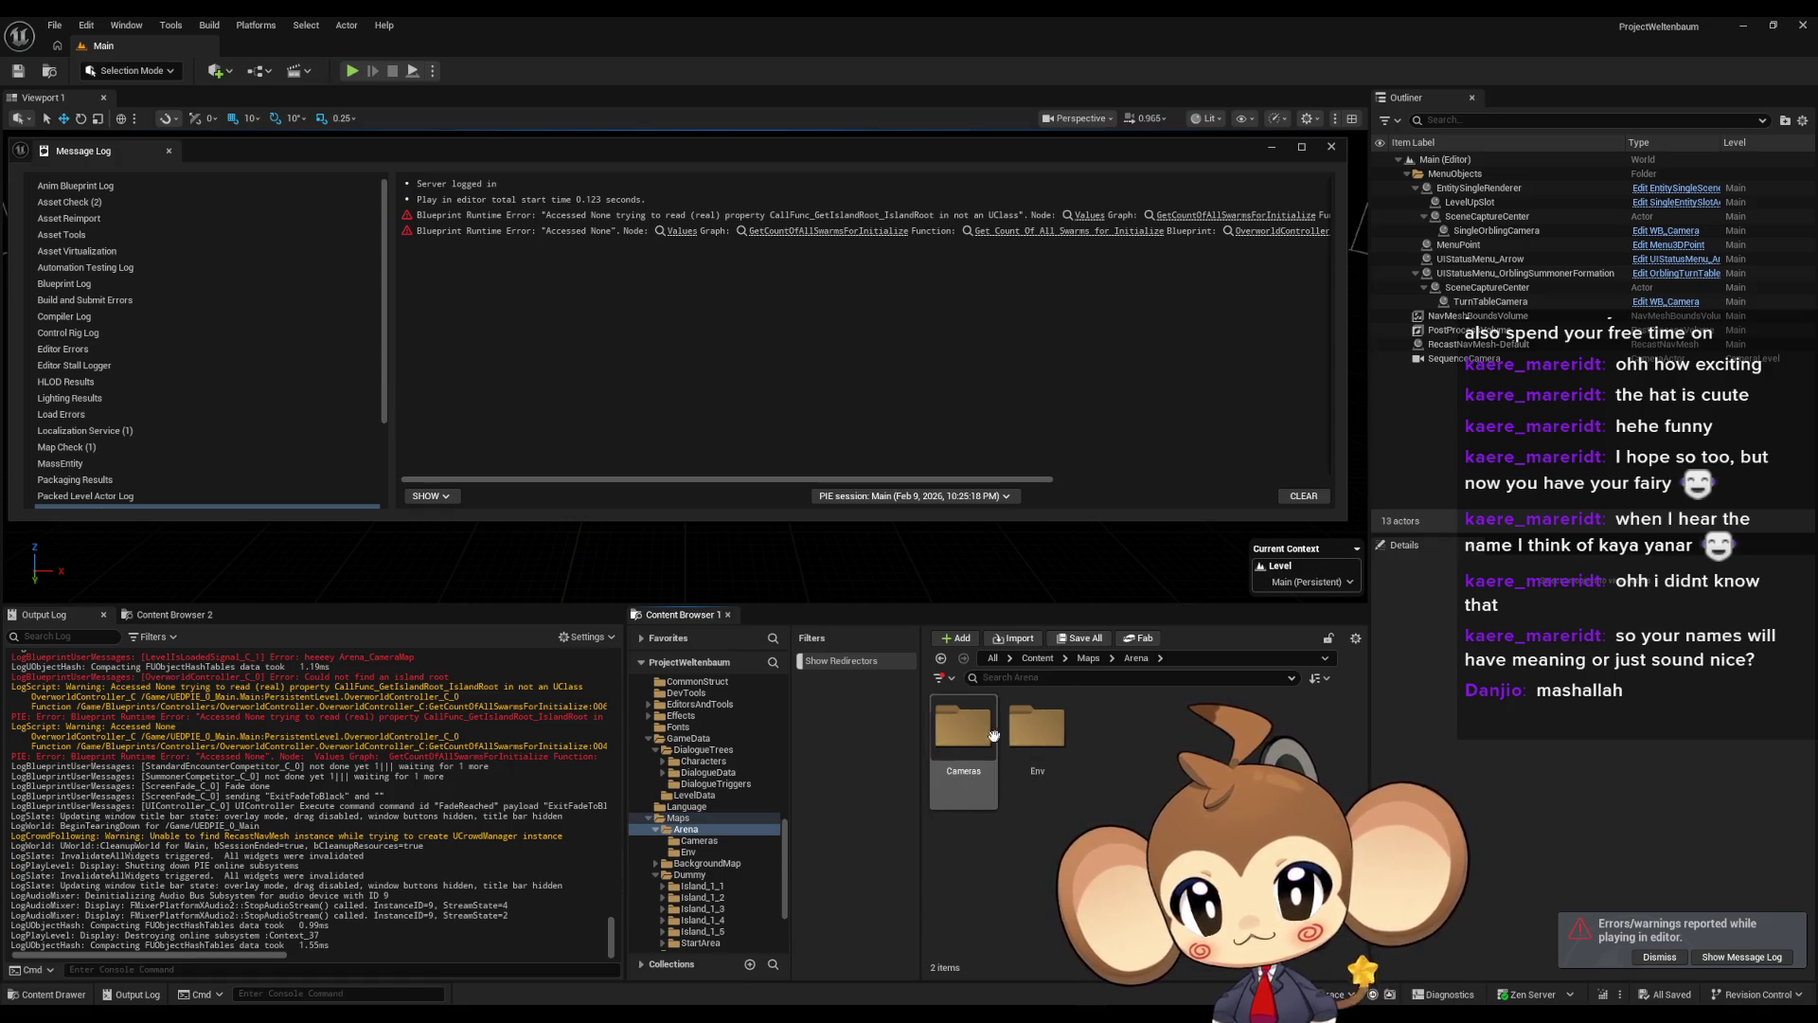
double_click(954, 724)
double_click(963, 729)
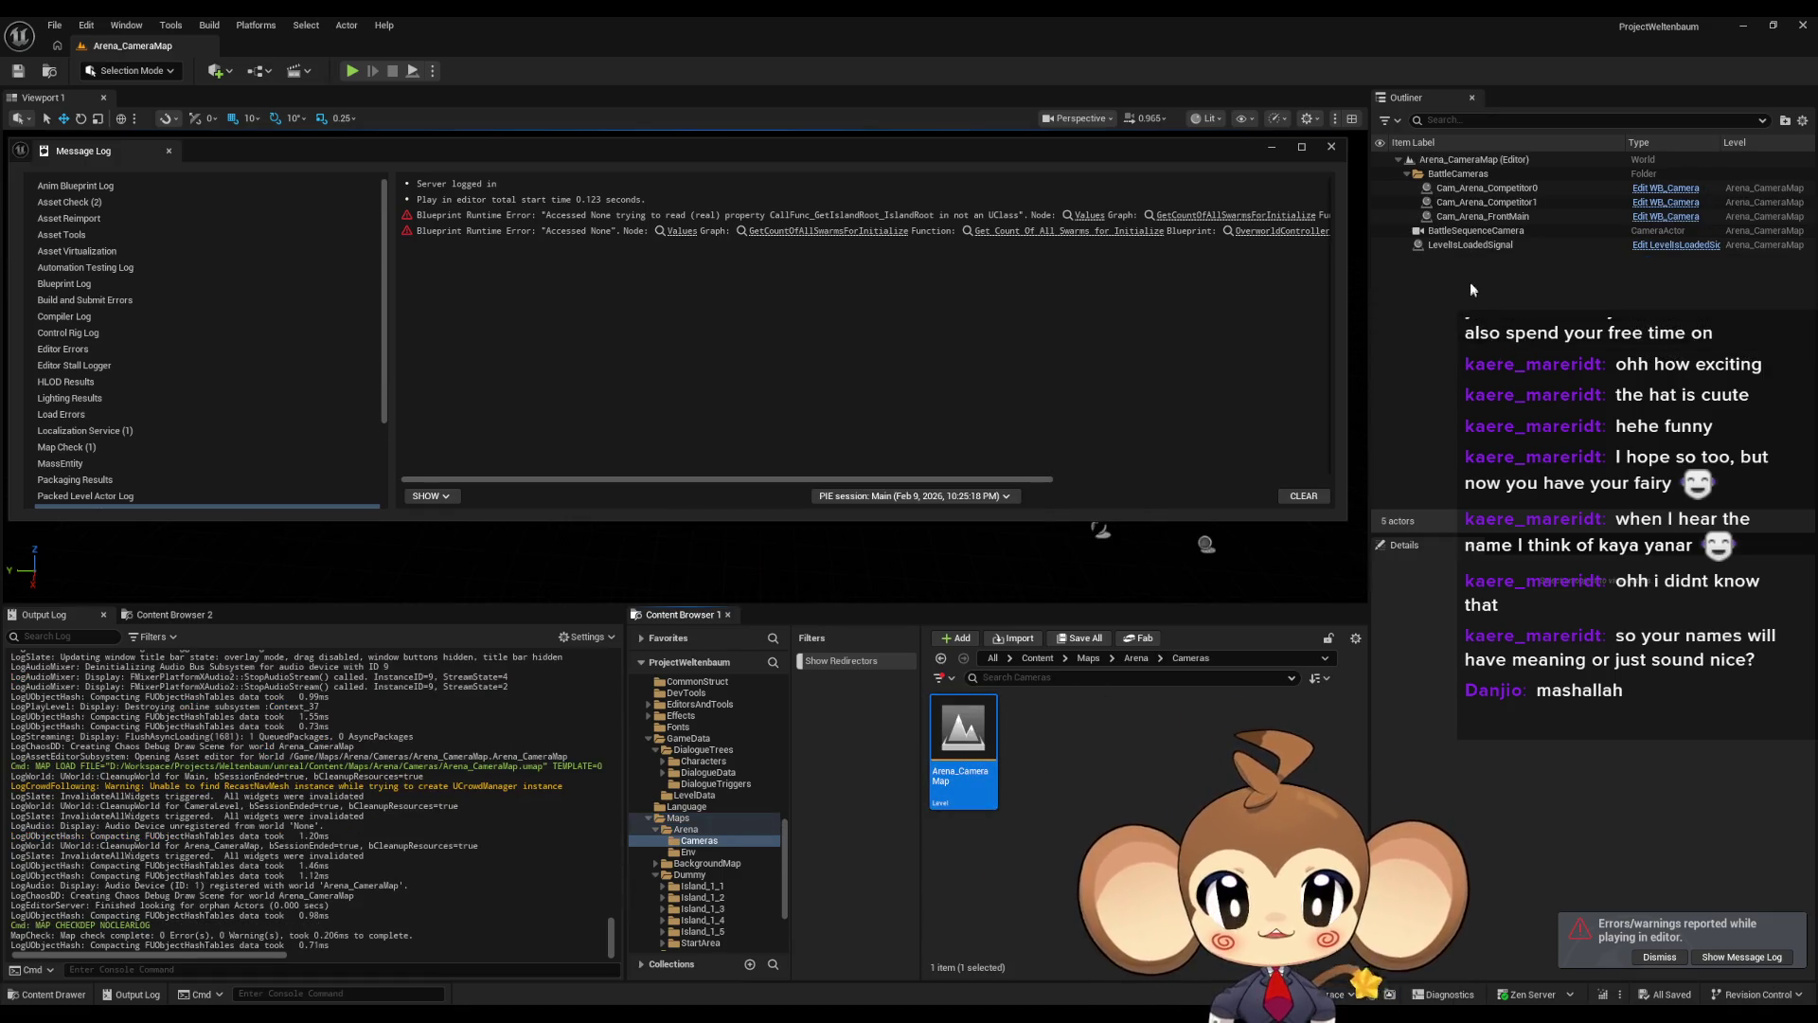
Tick Turn Off Event Begin on the LevelIsLoadedSignal actor and save Arena_CameraMap
left_click(1515, 244)
left_click(1560, 815)
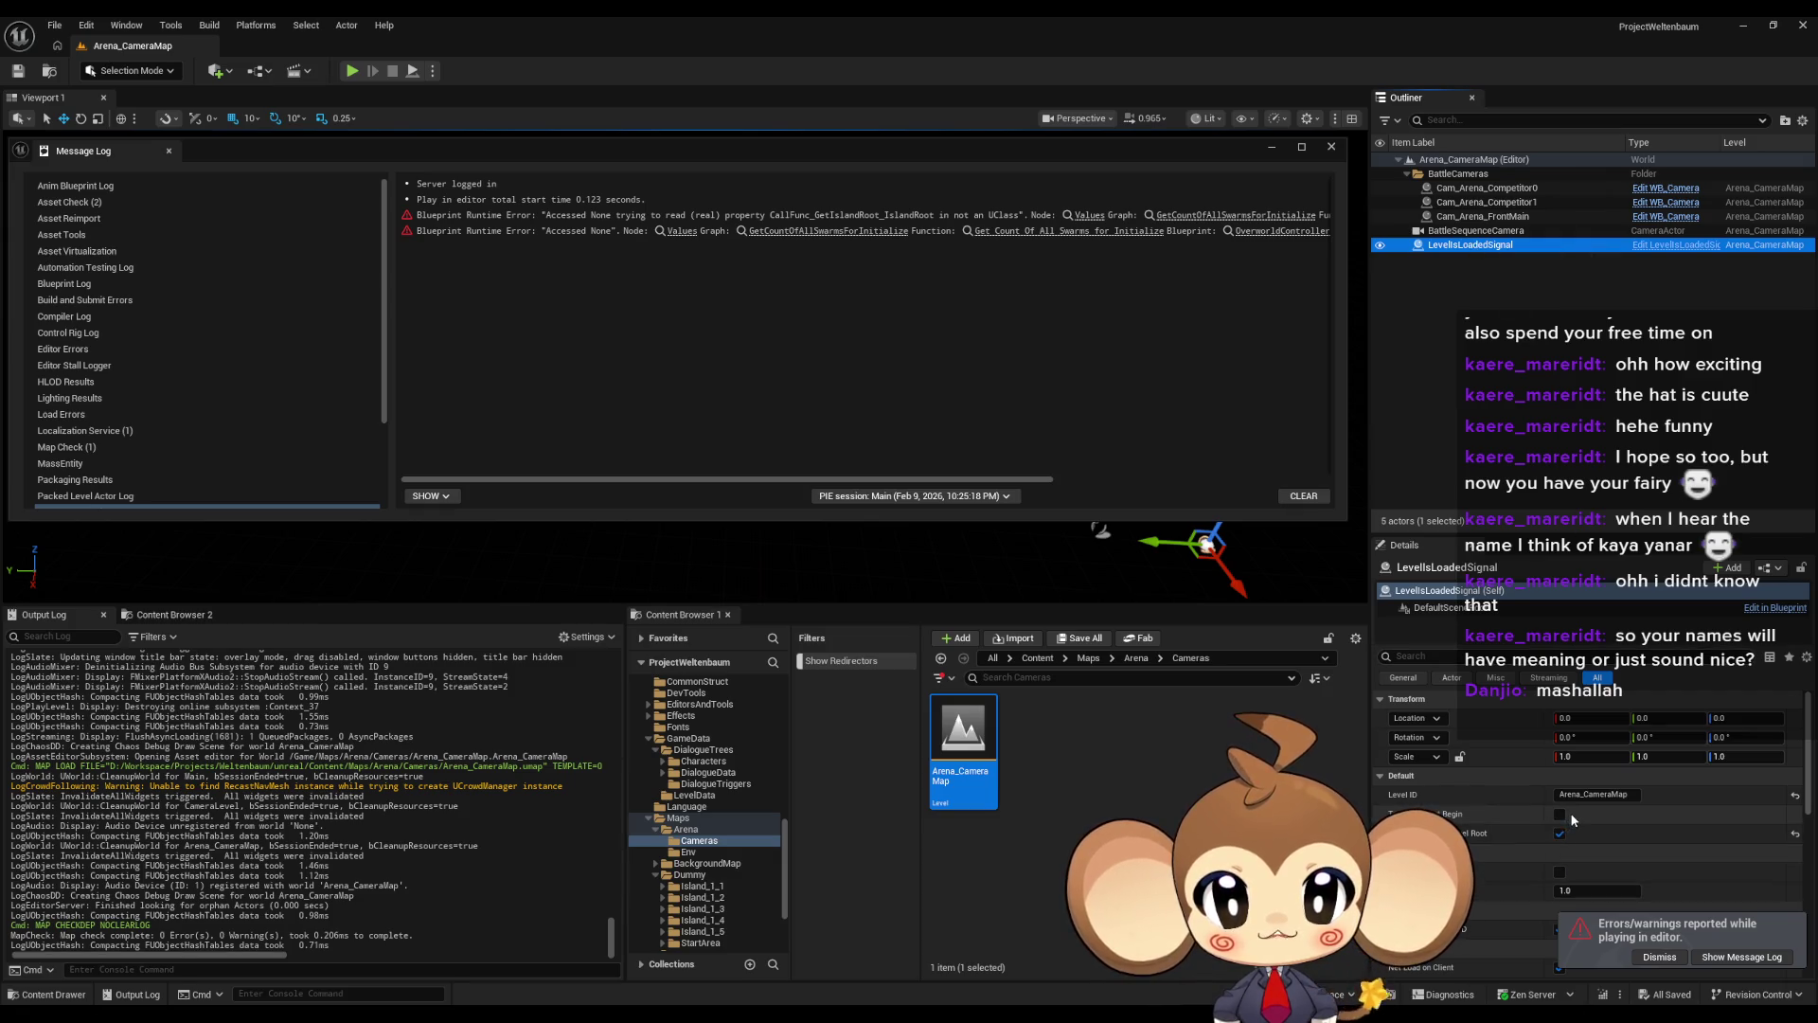
left_click(17, 72)
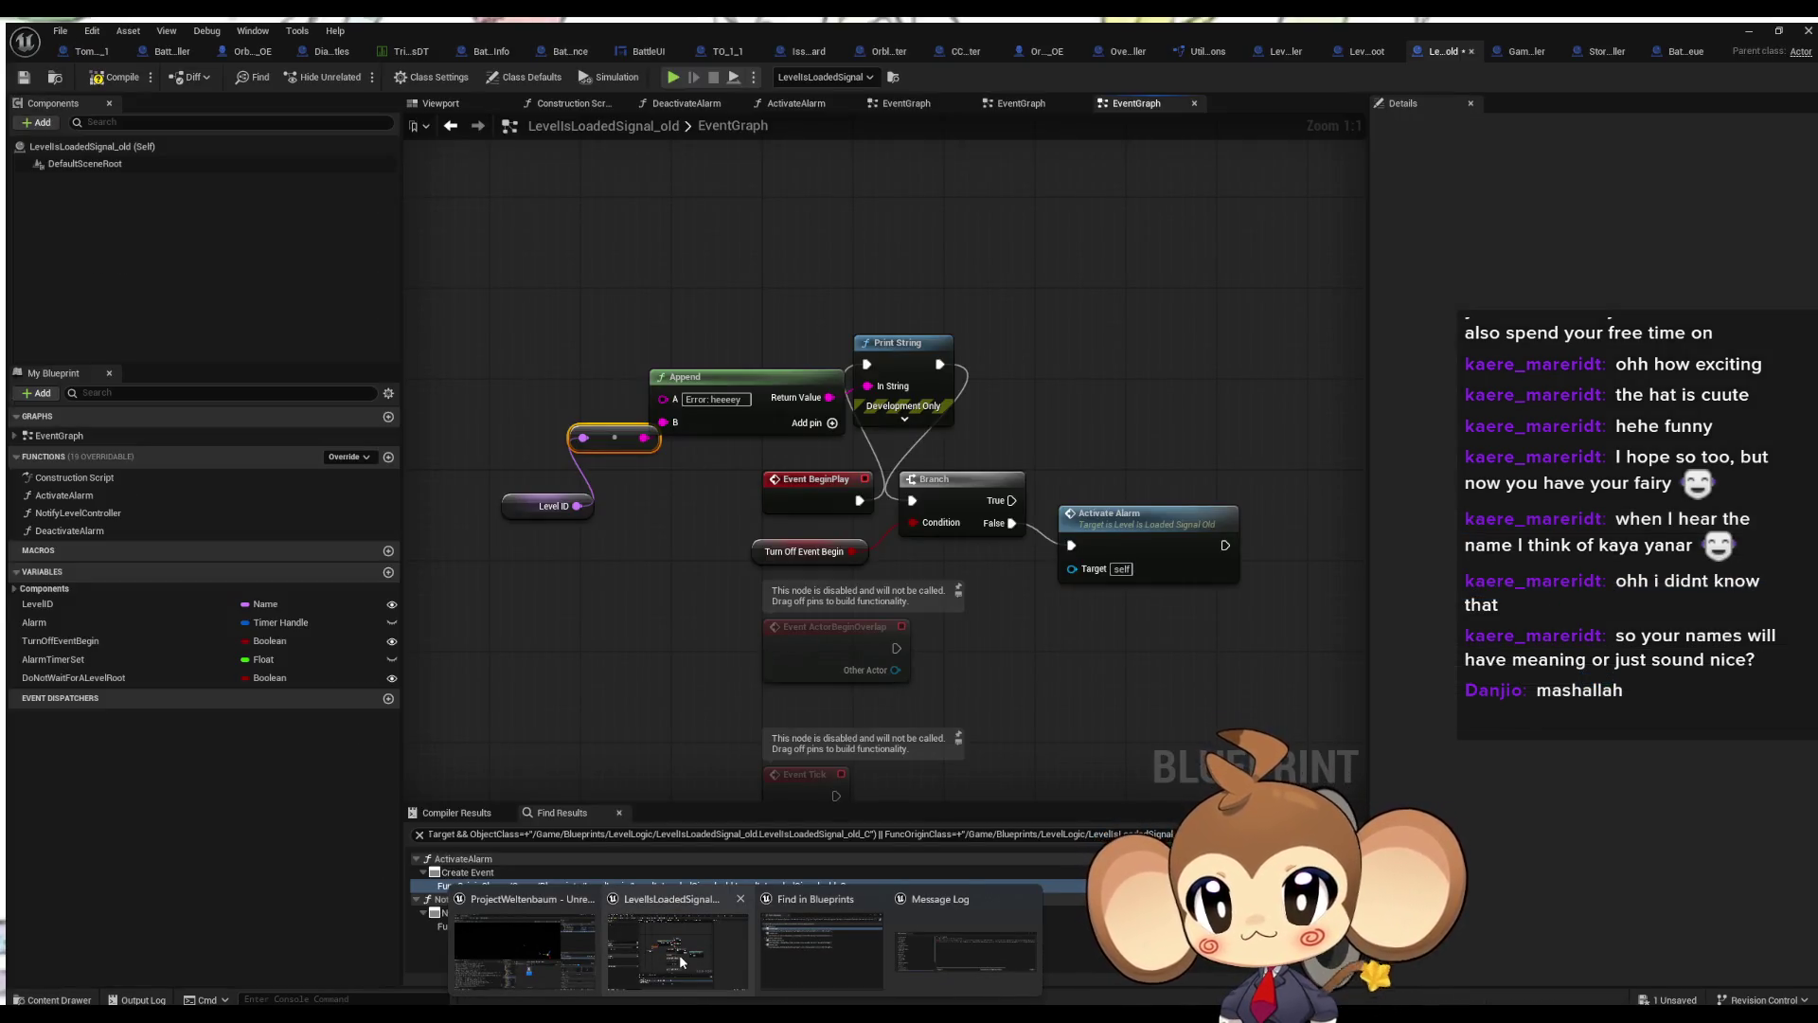
Briefly play-test Arena_CameraMap with Alt+P, then stop it
left_click(679, 961)
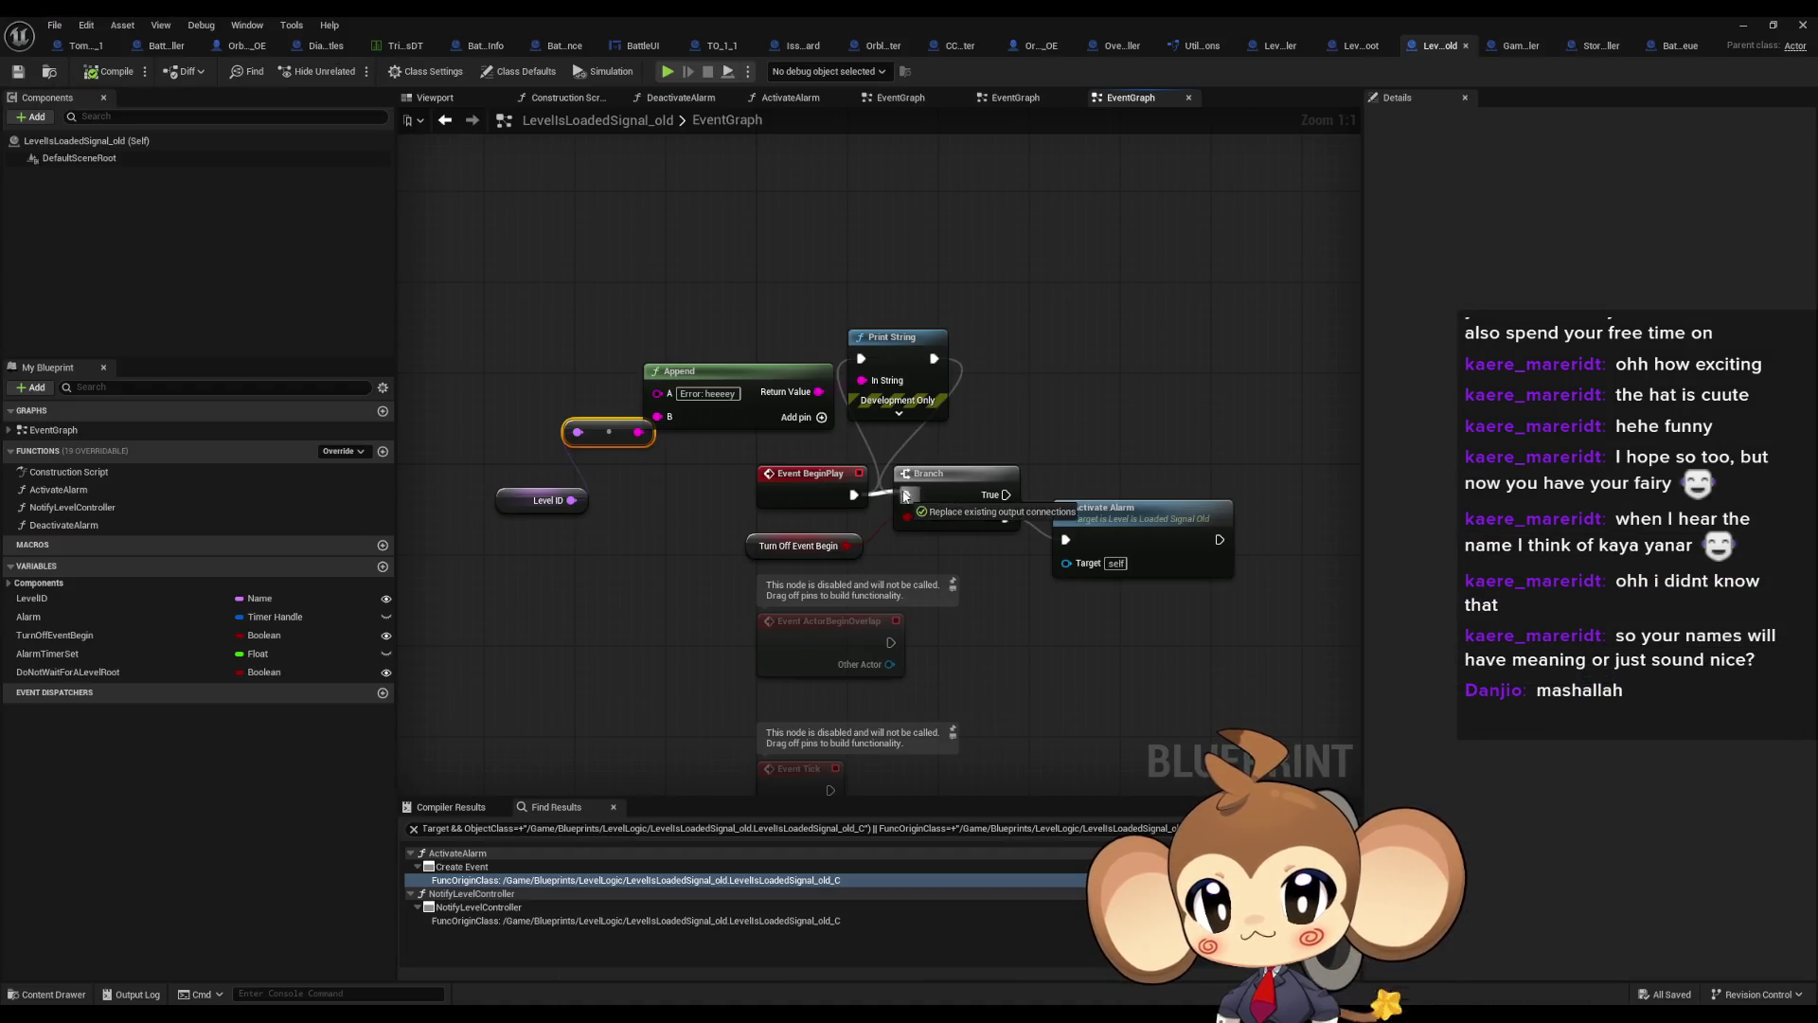
left_click(1742, 25)
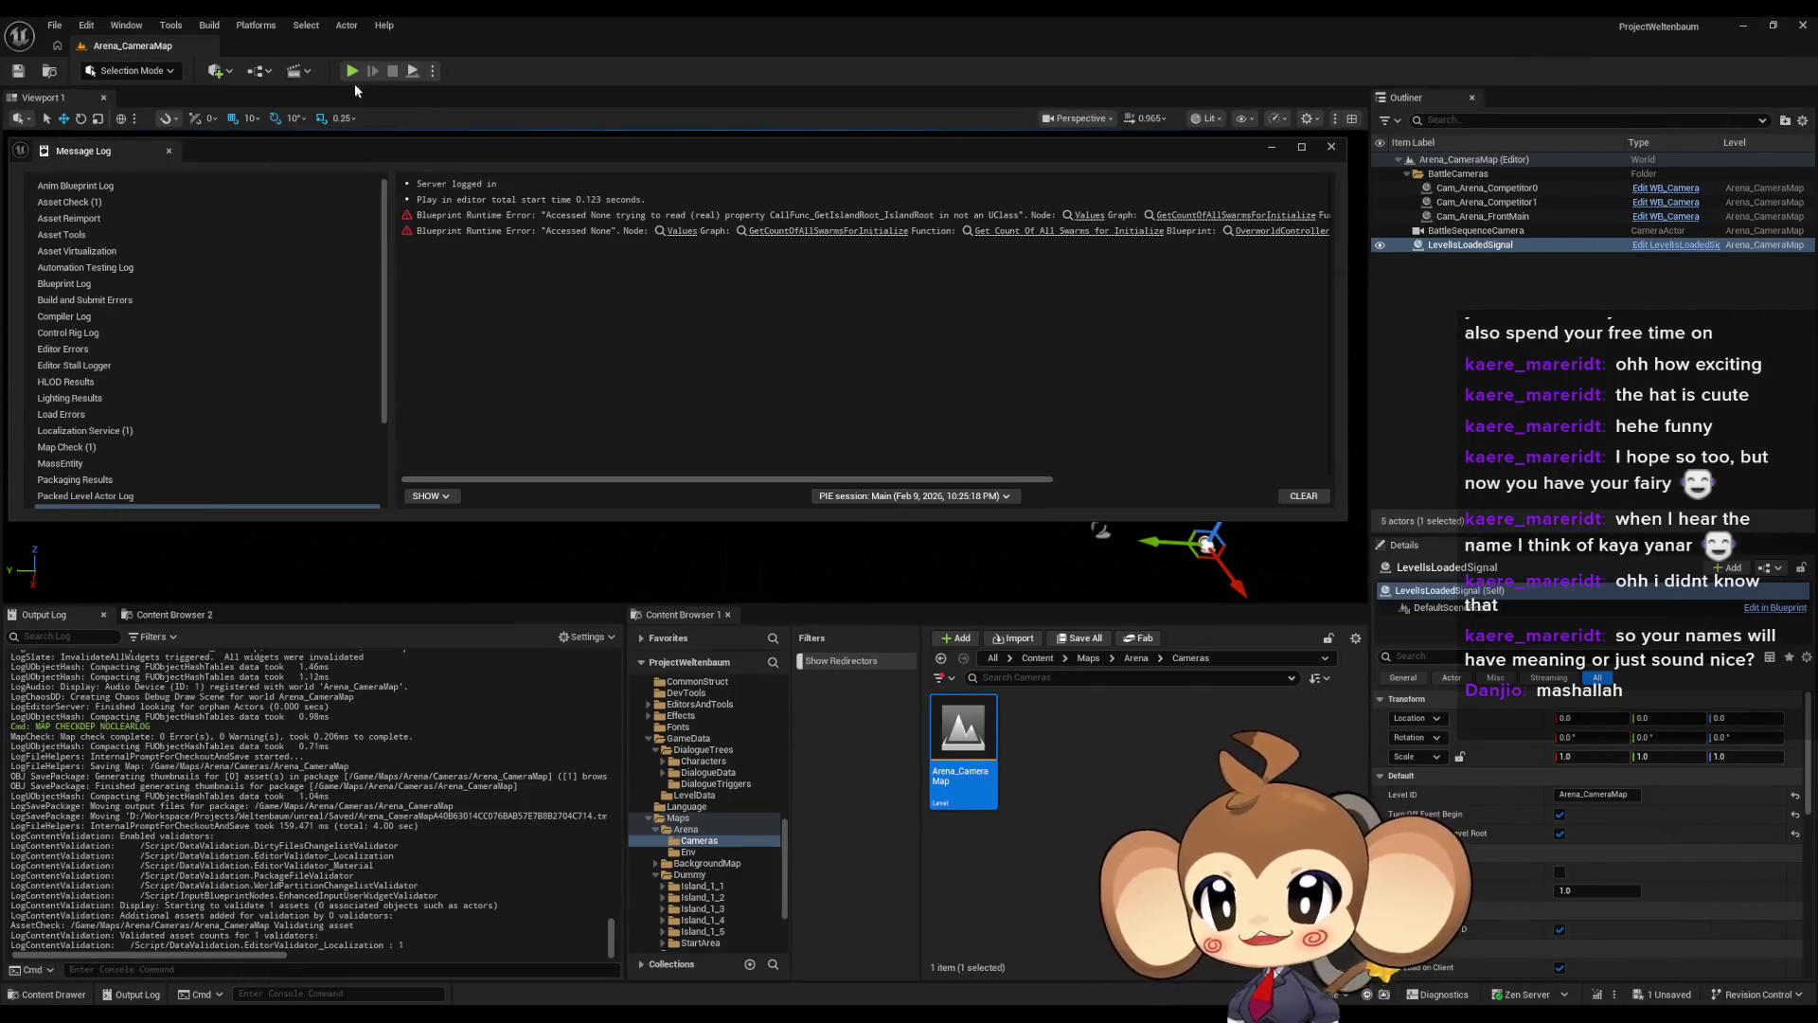
key("alt+p")
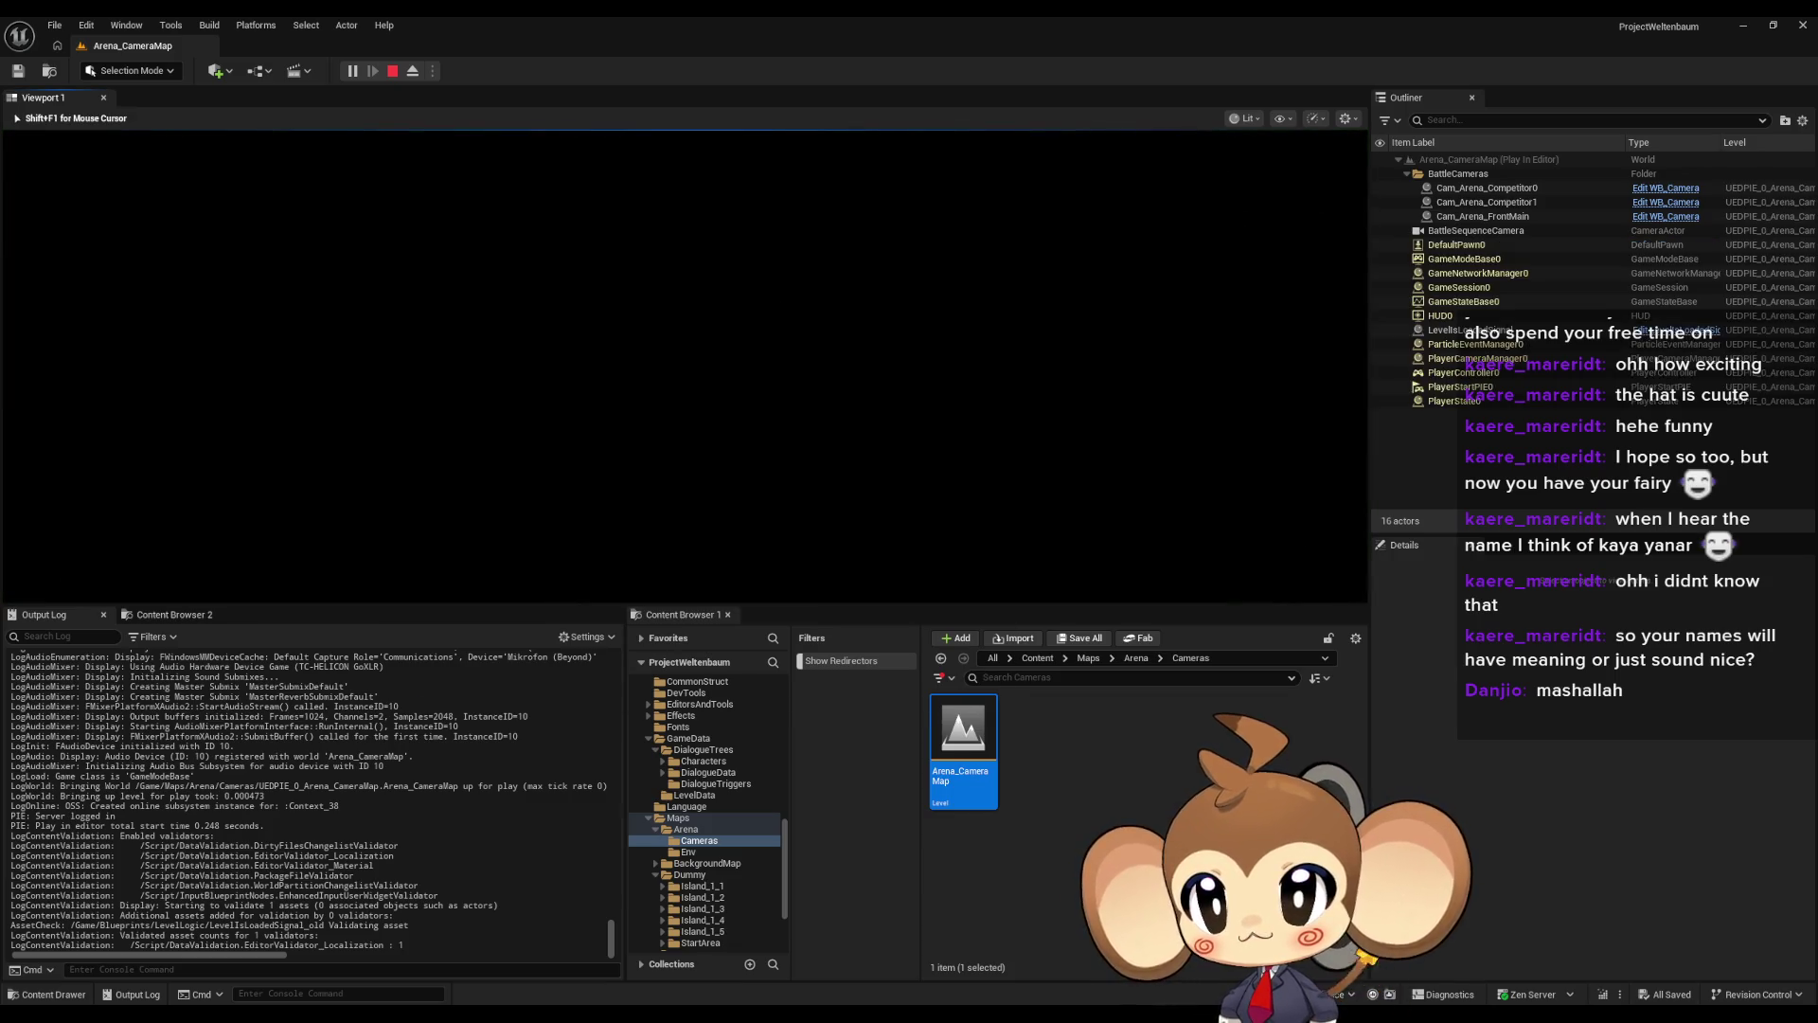
key("shift+F1")
left_click(392, 71)
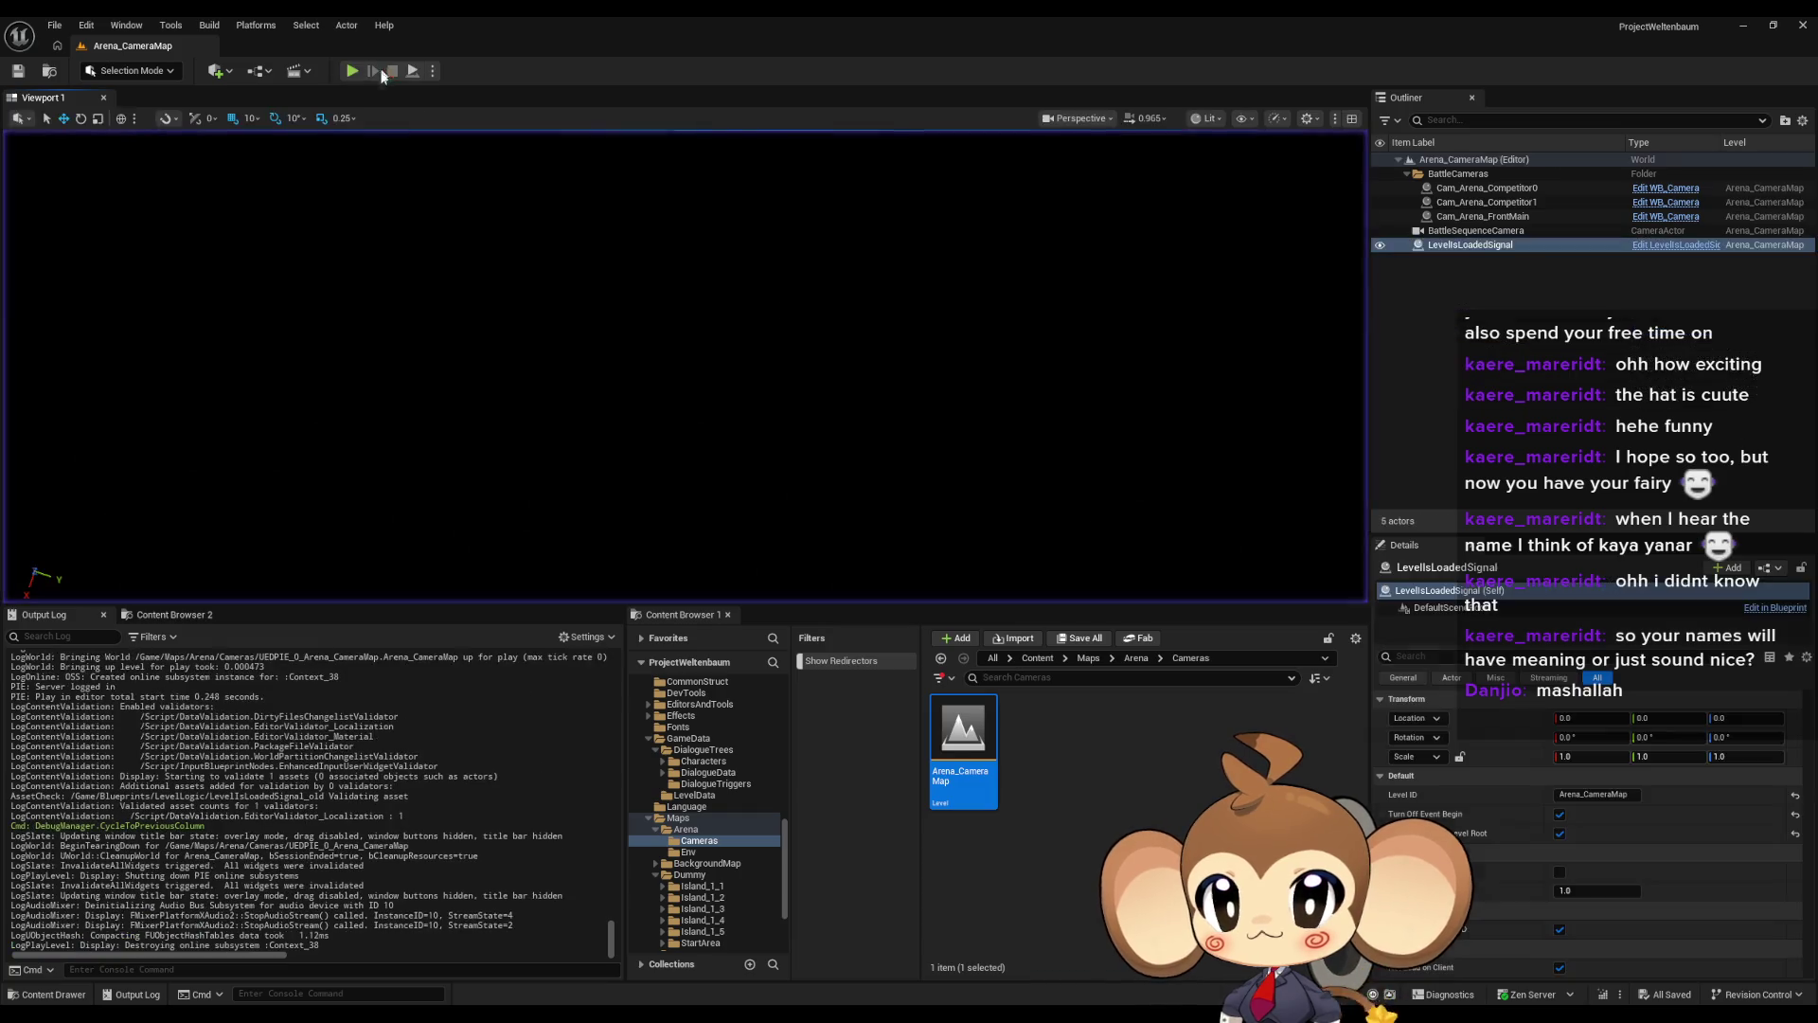
Play the Main level, walk the character up the path to the junction, and stop
left_click(1038, 657)
left_click(1086, 940)
scroll(1086, 940, "down", 1)
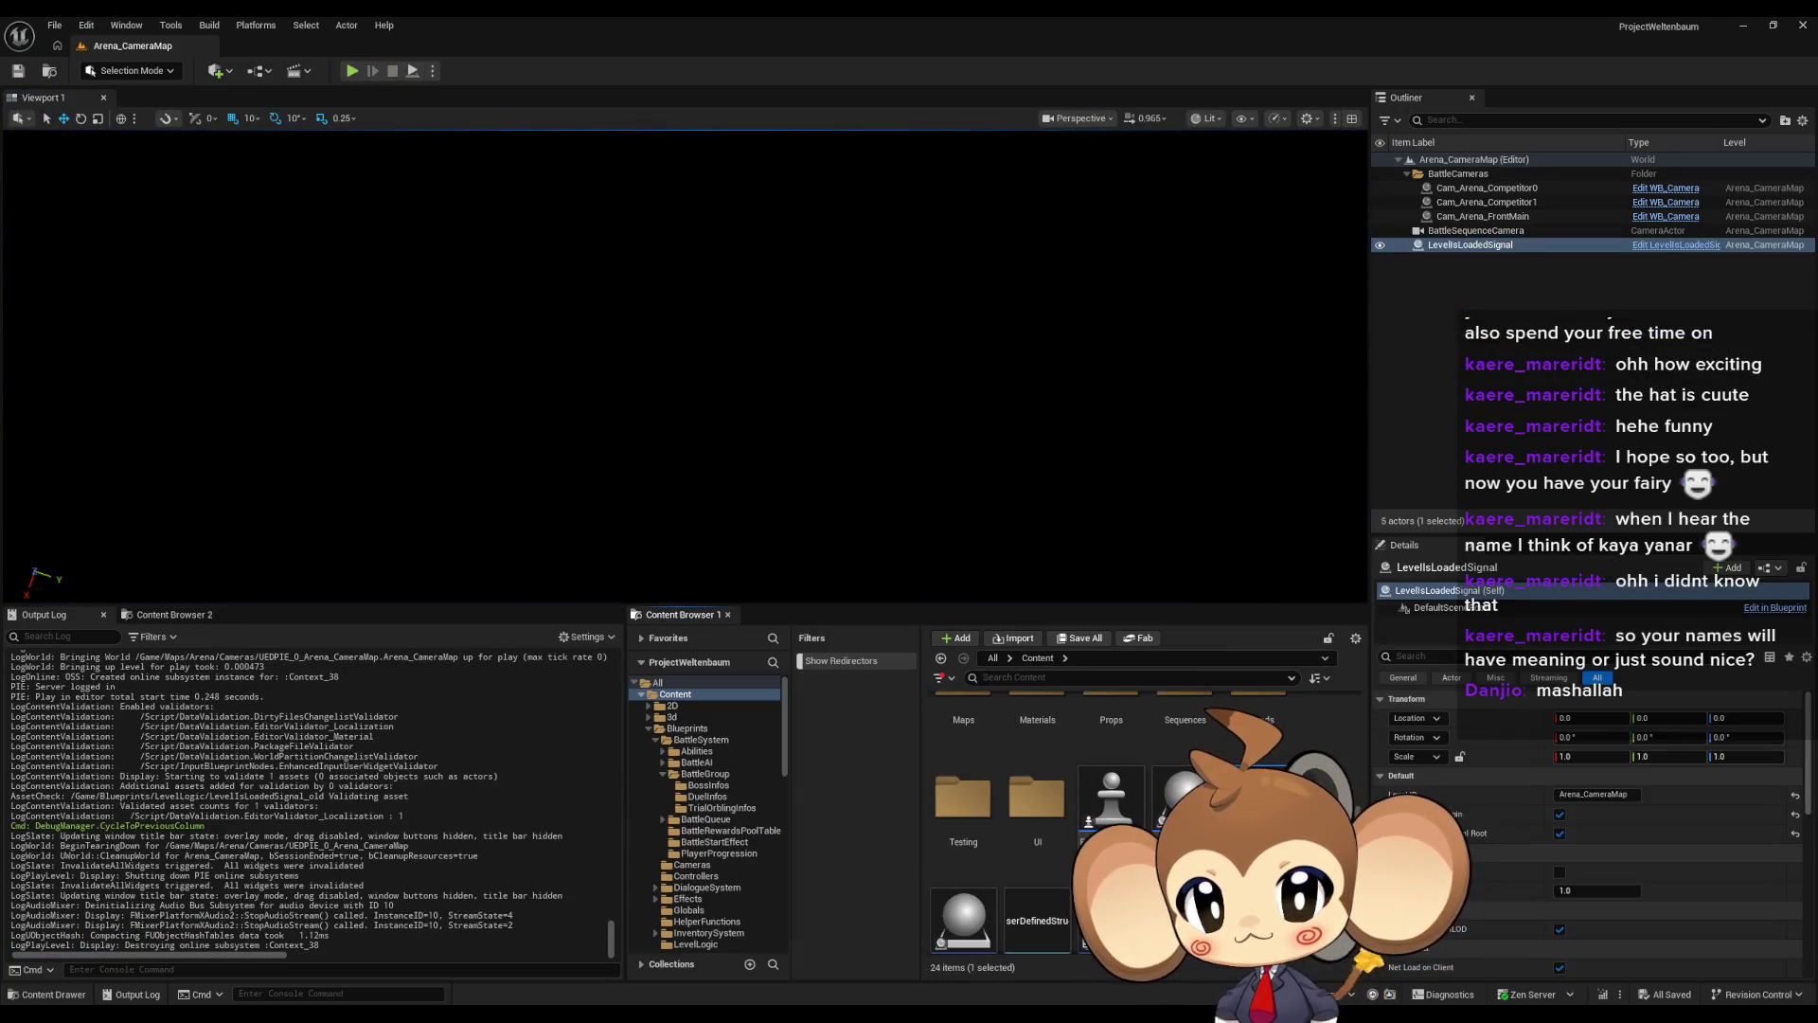
left_click(360, 73)
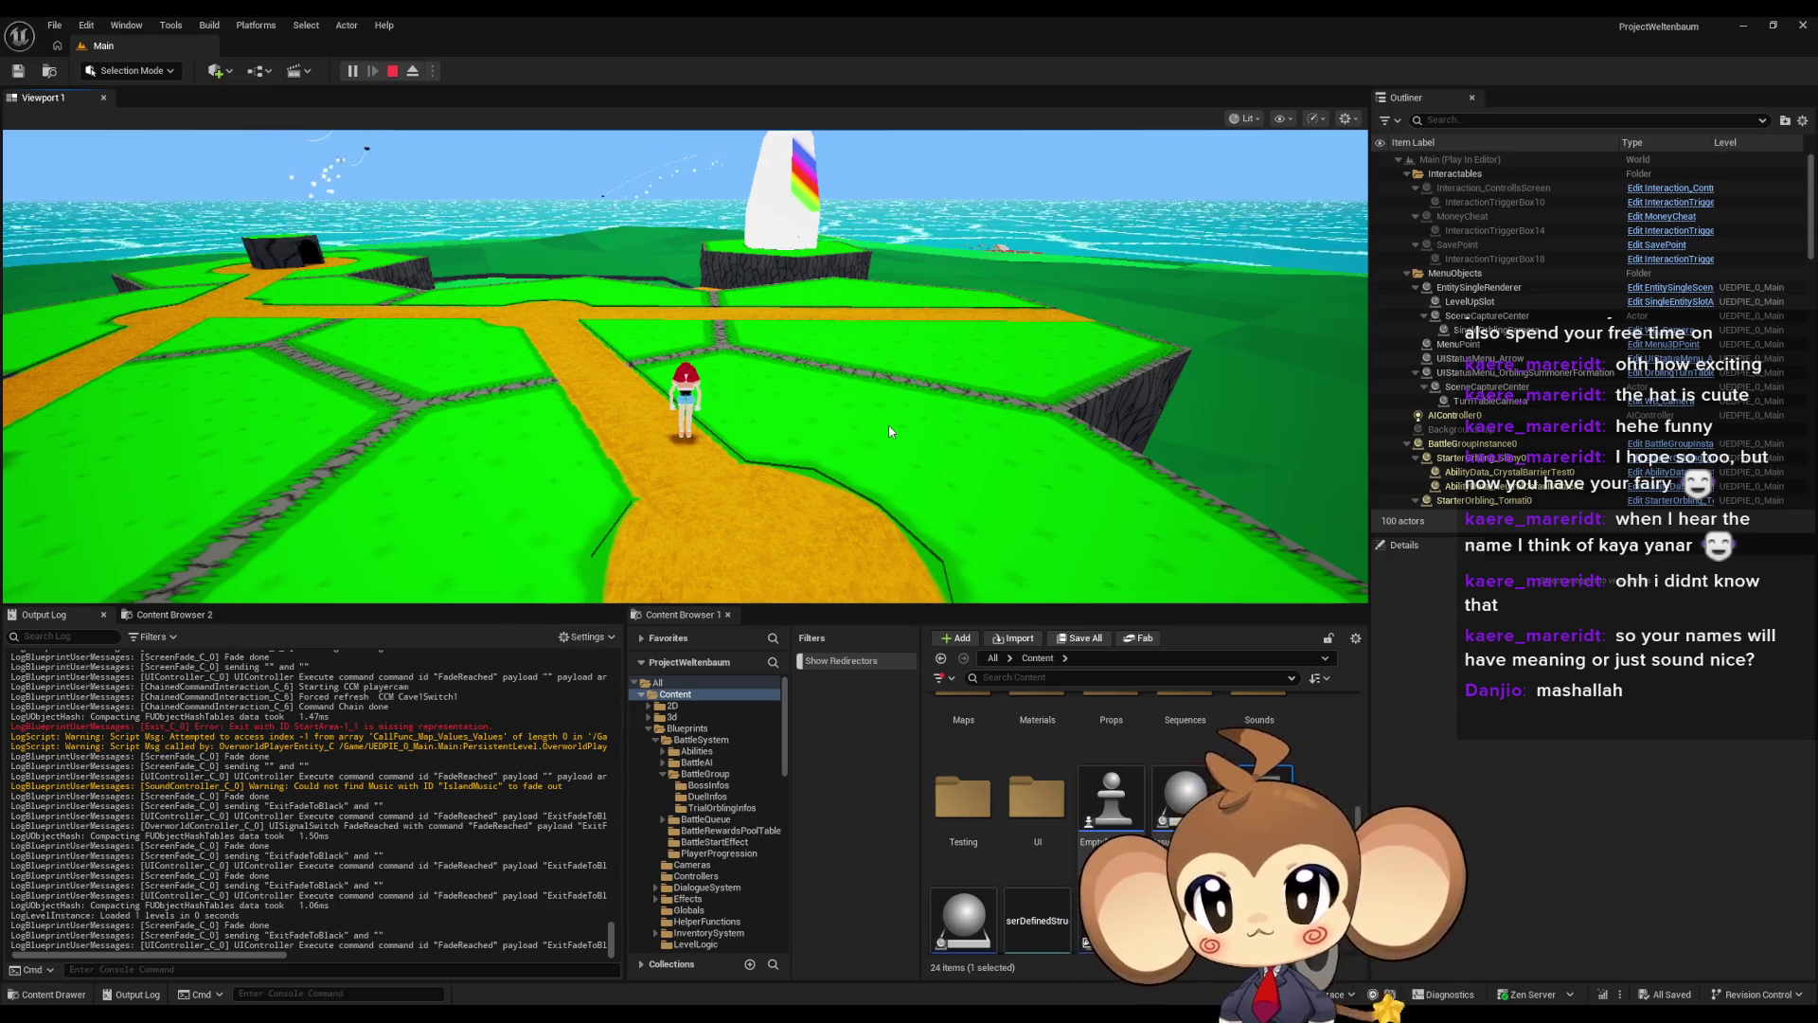
key("w")
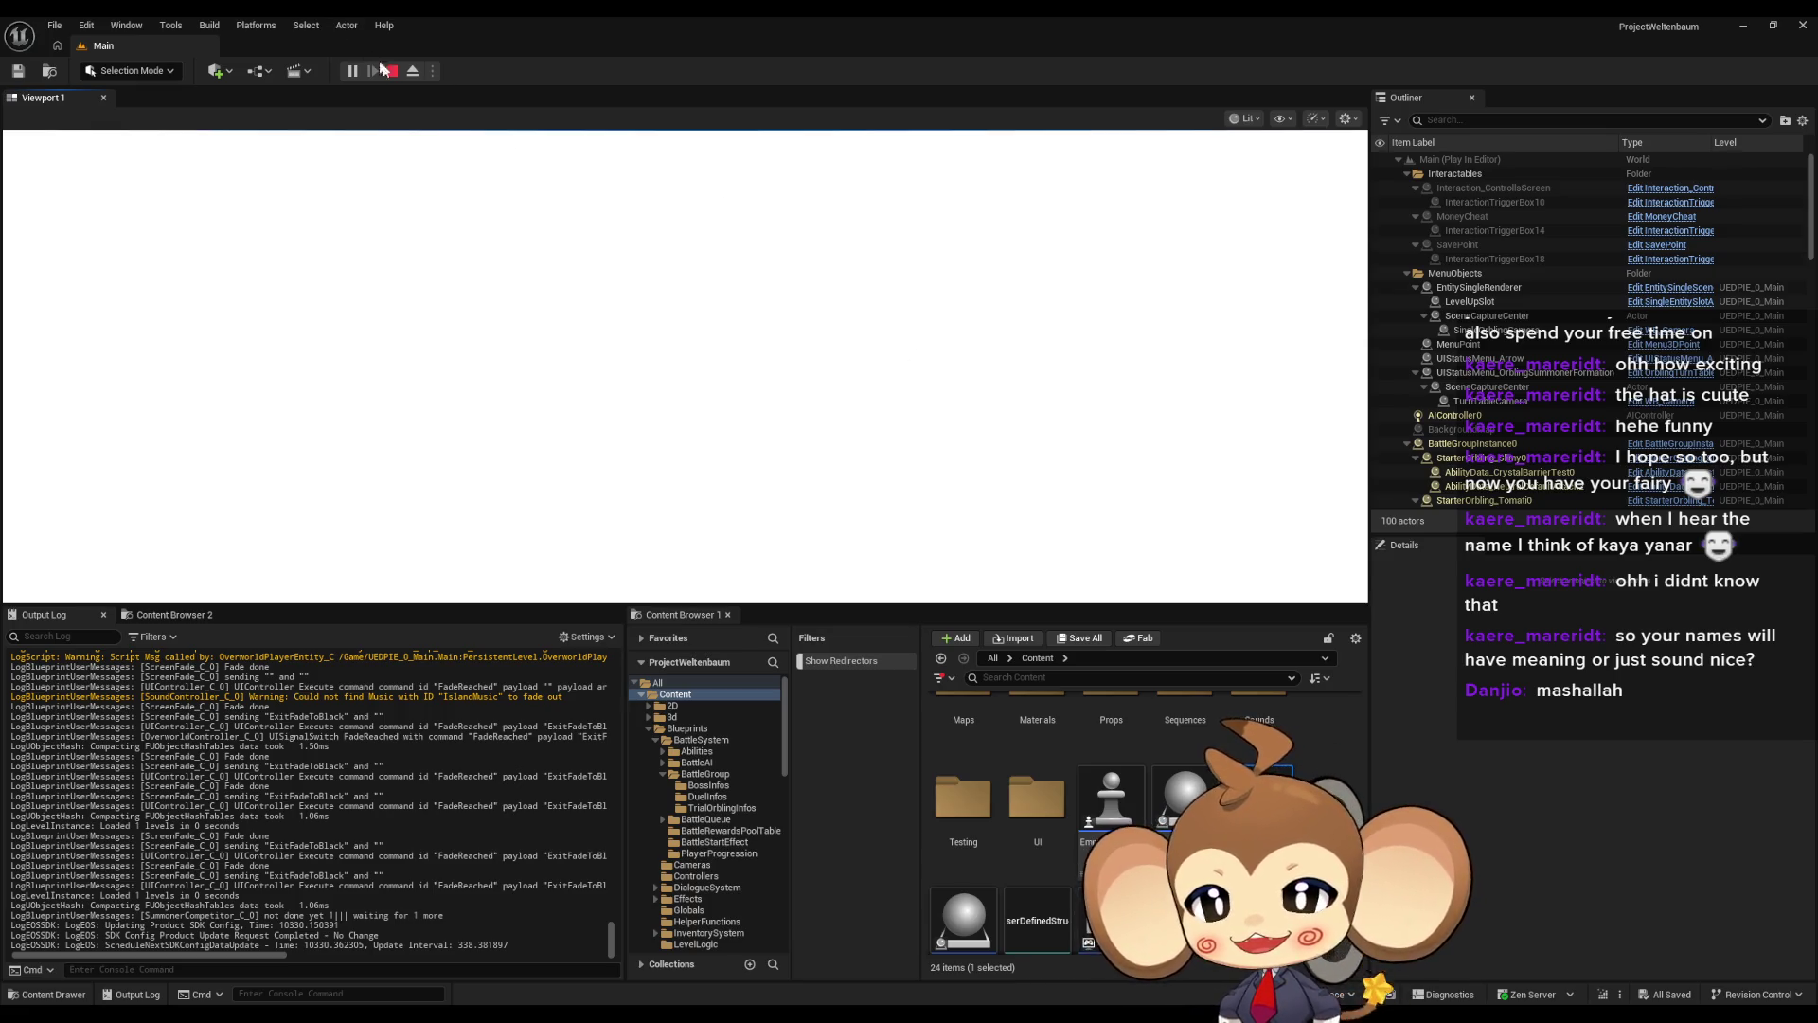
left_click(391, 72)
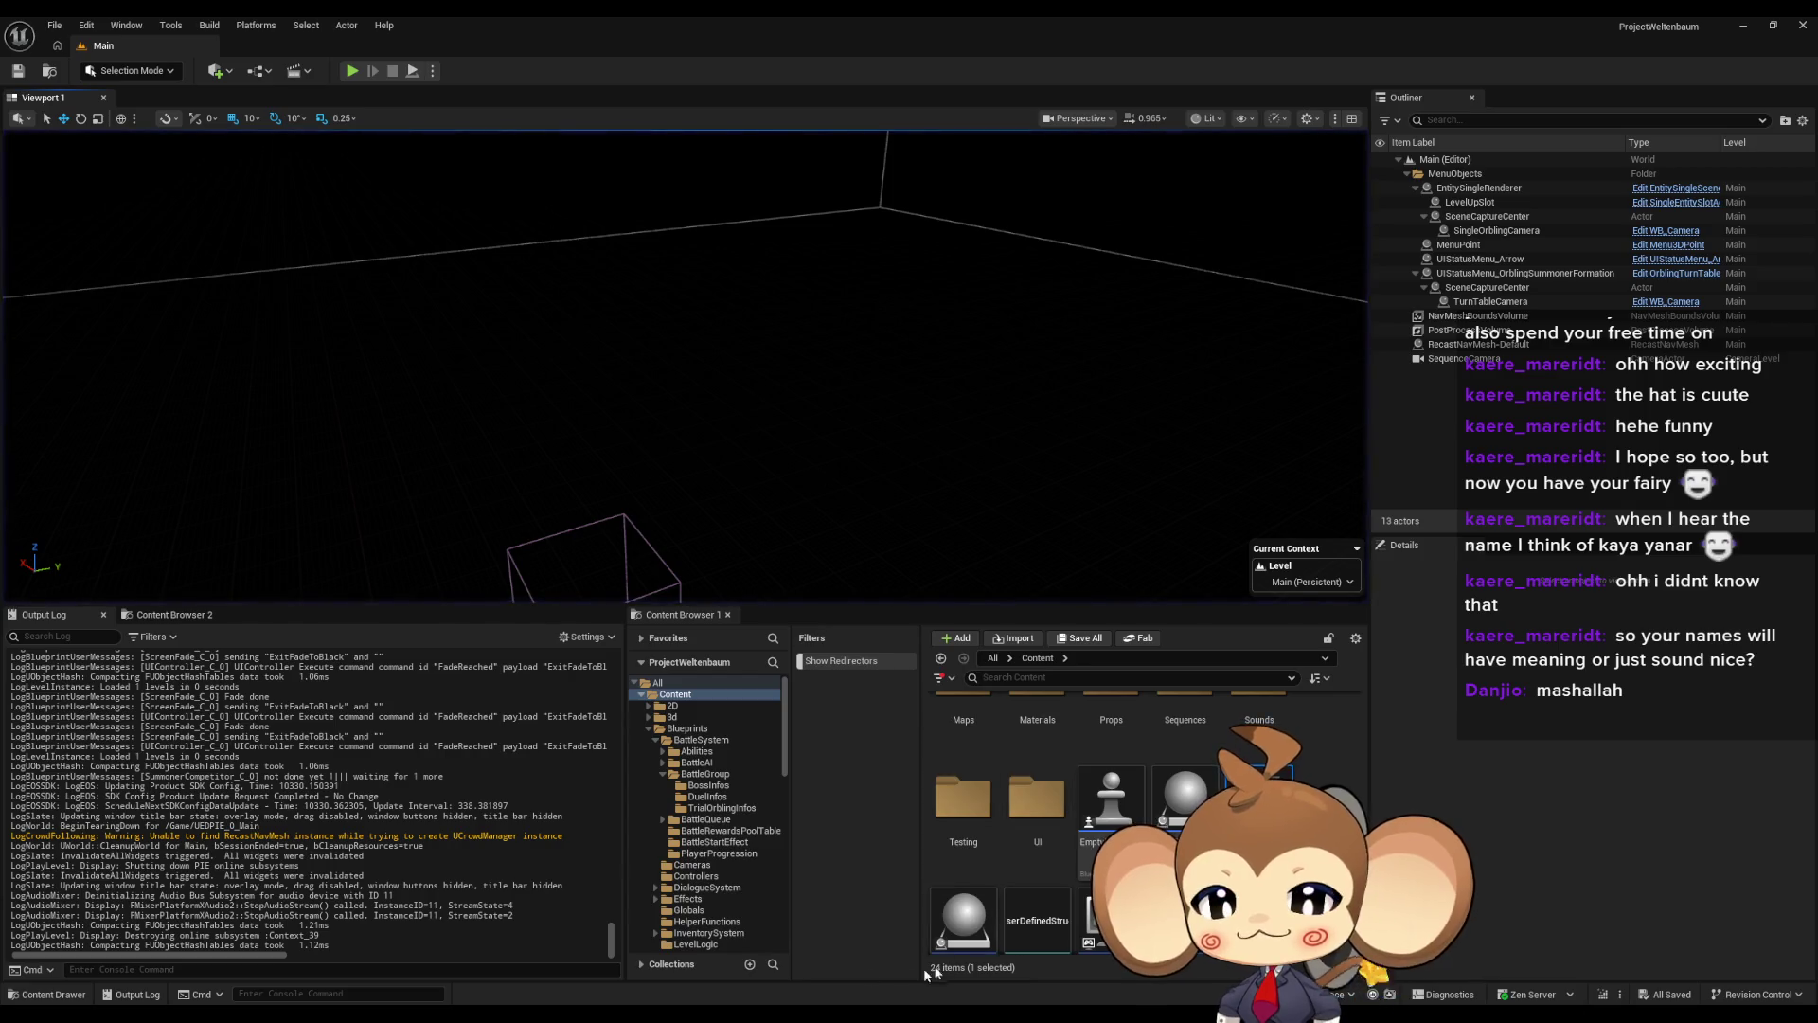
Delete the debug Append, Print String, reroute and Level ID nodes from LevelIsLoadedSignal_old's EventGraph
left_click(722, 949)
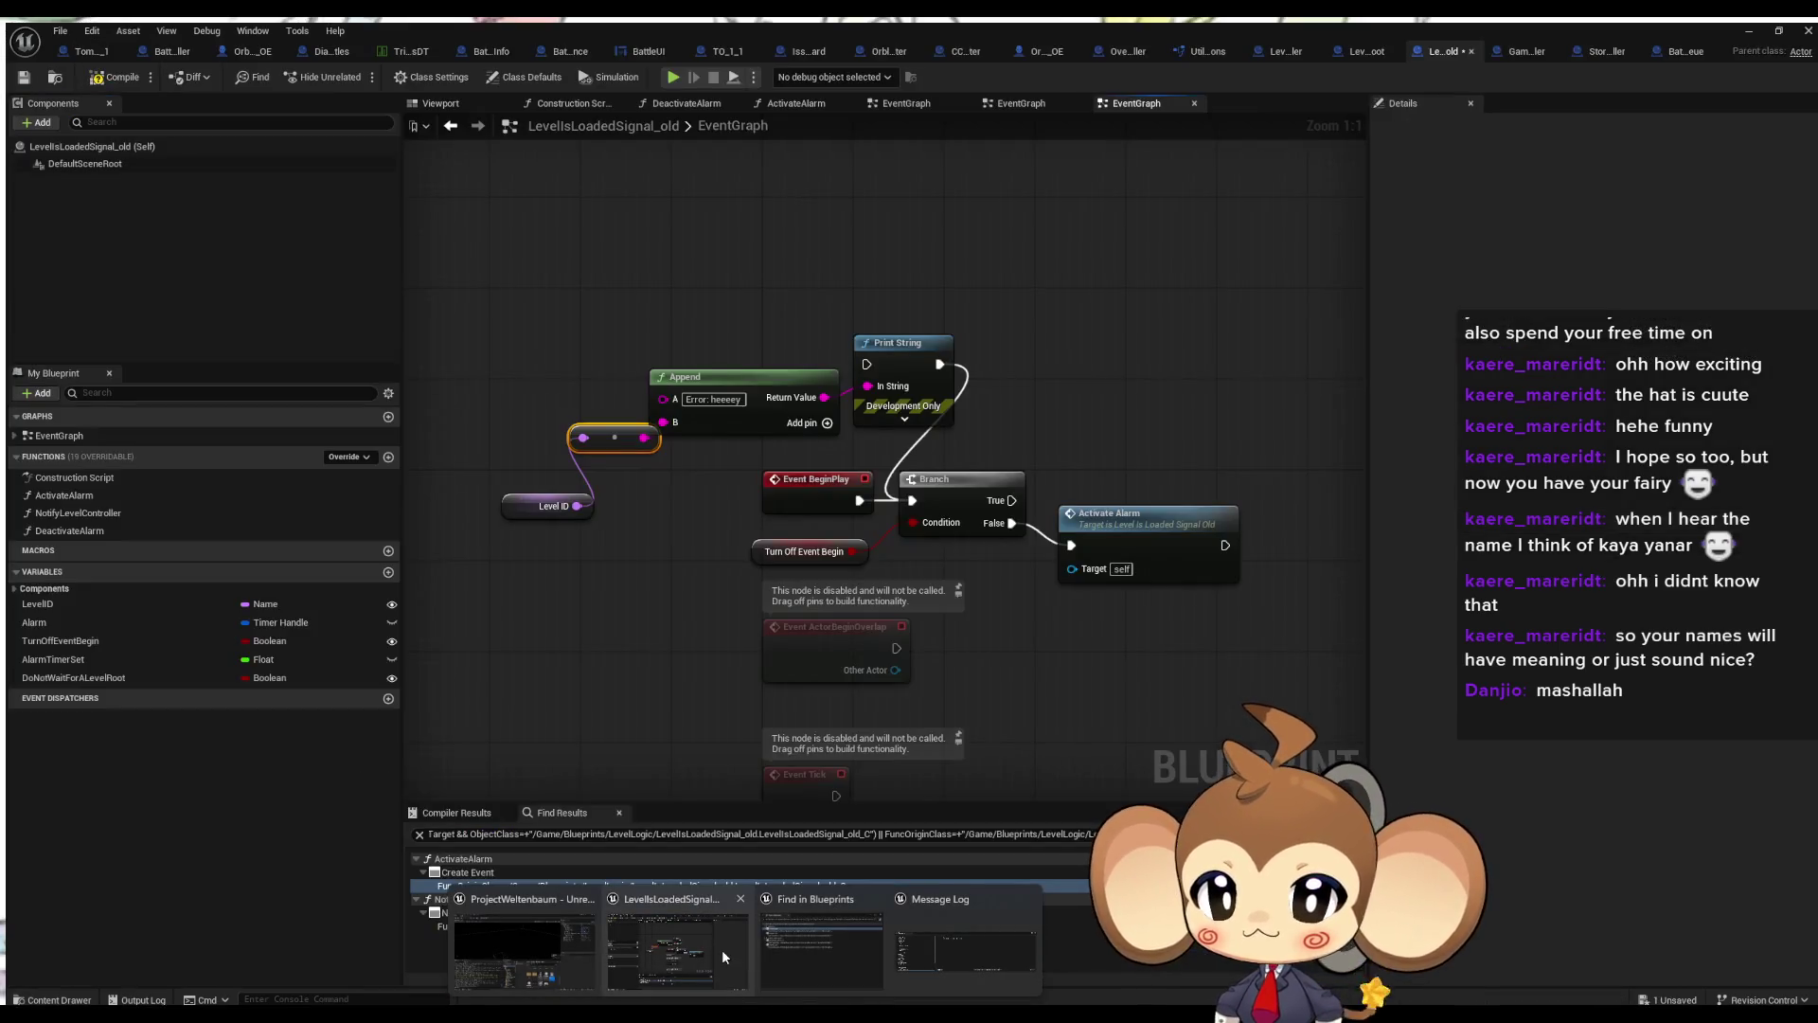
mouse_move(562, 310)
left_mouse_down()
mouse_move(940, 441)
mouse_move(923, 434)
left_mouse_up()
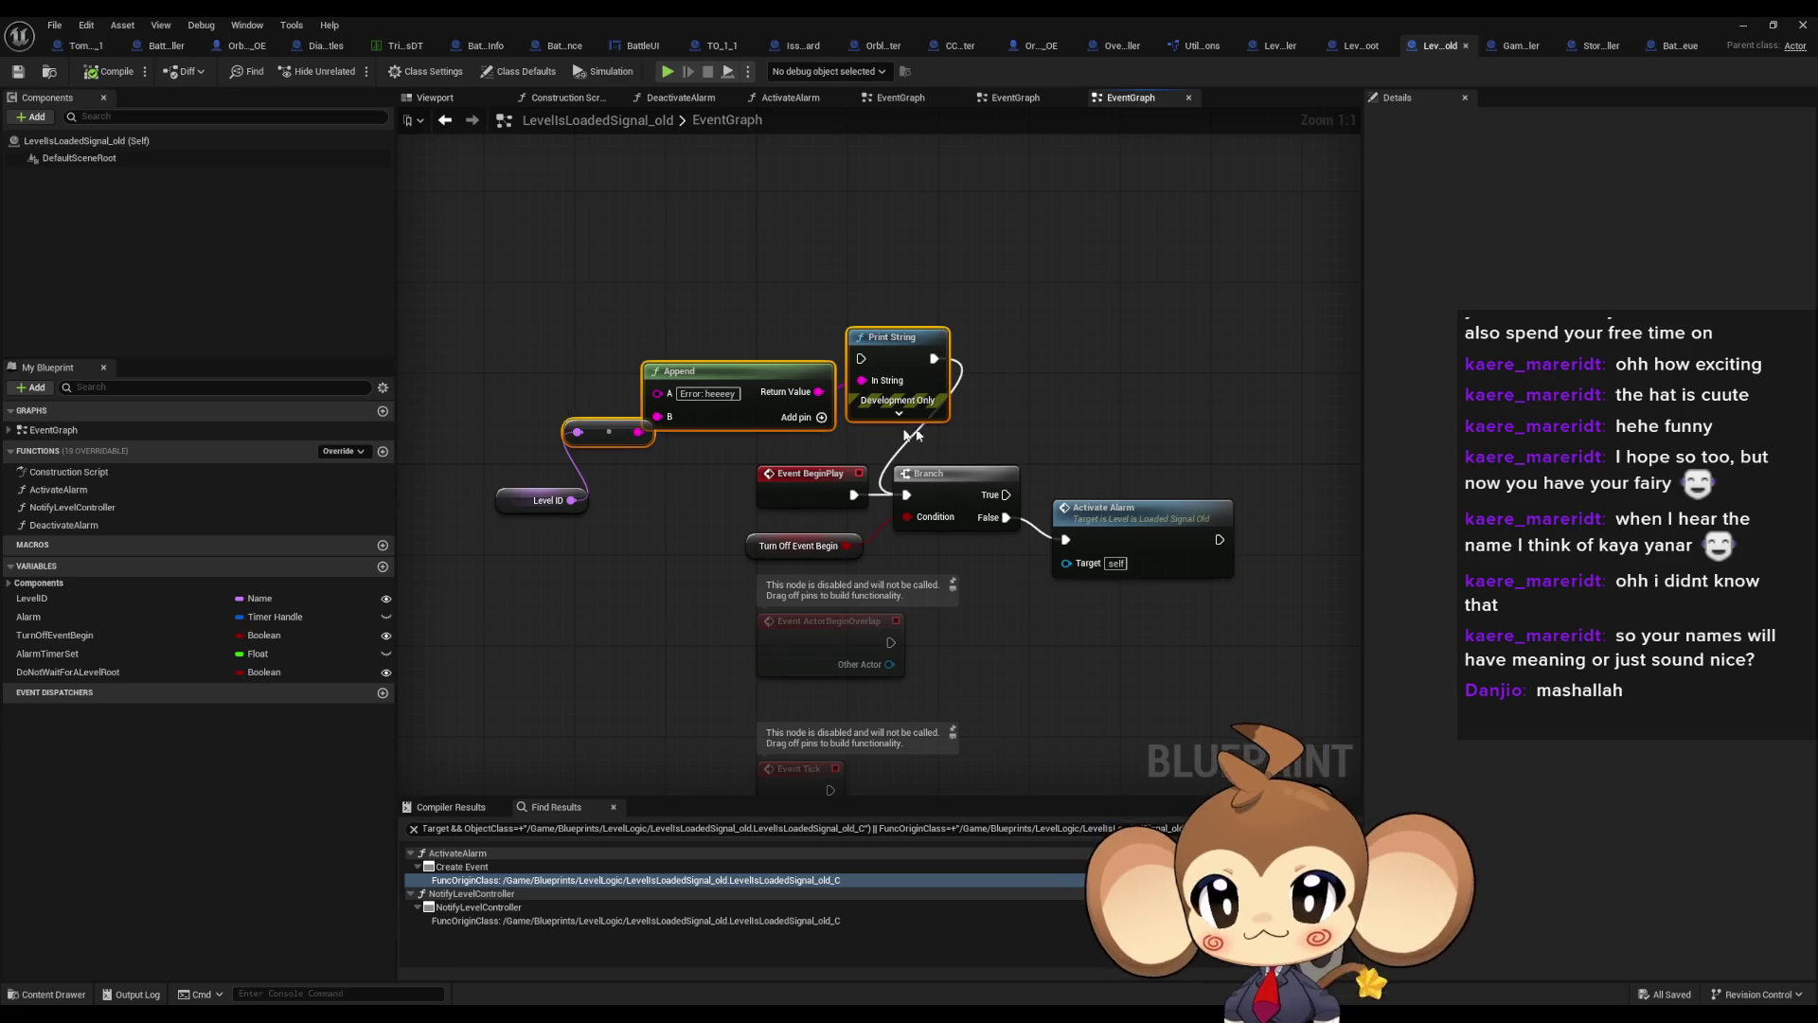
key("Delete")
left_click(544, 500)
key("Delete")
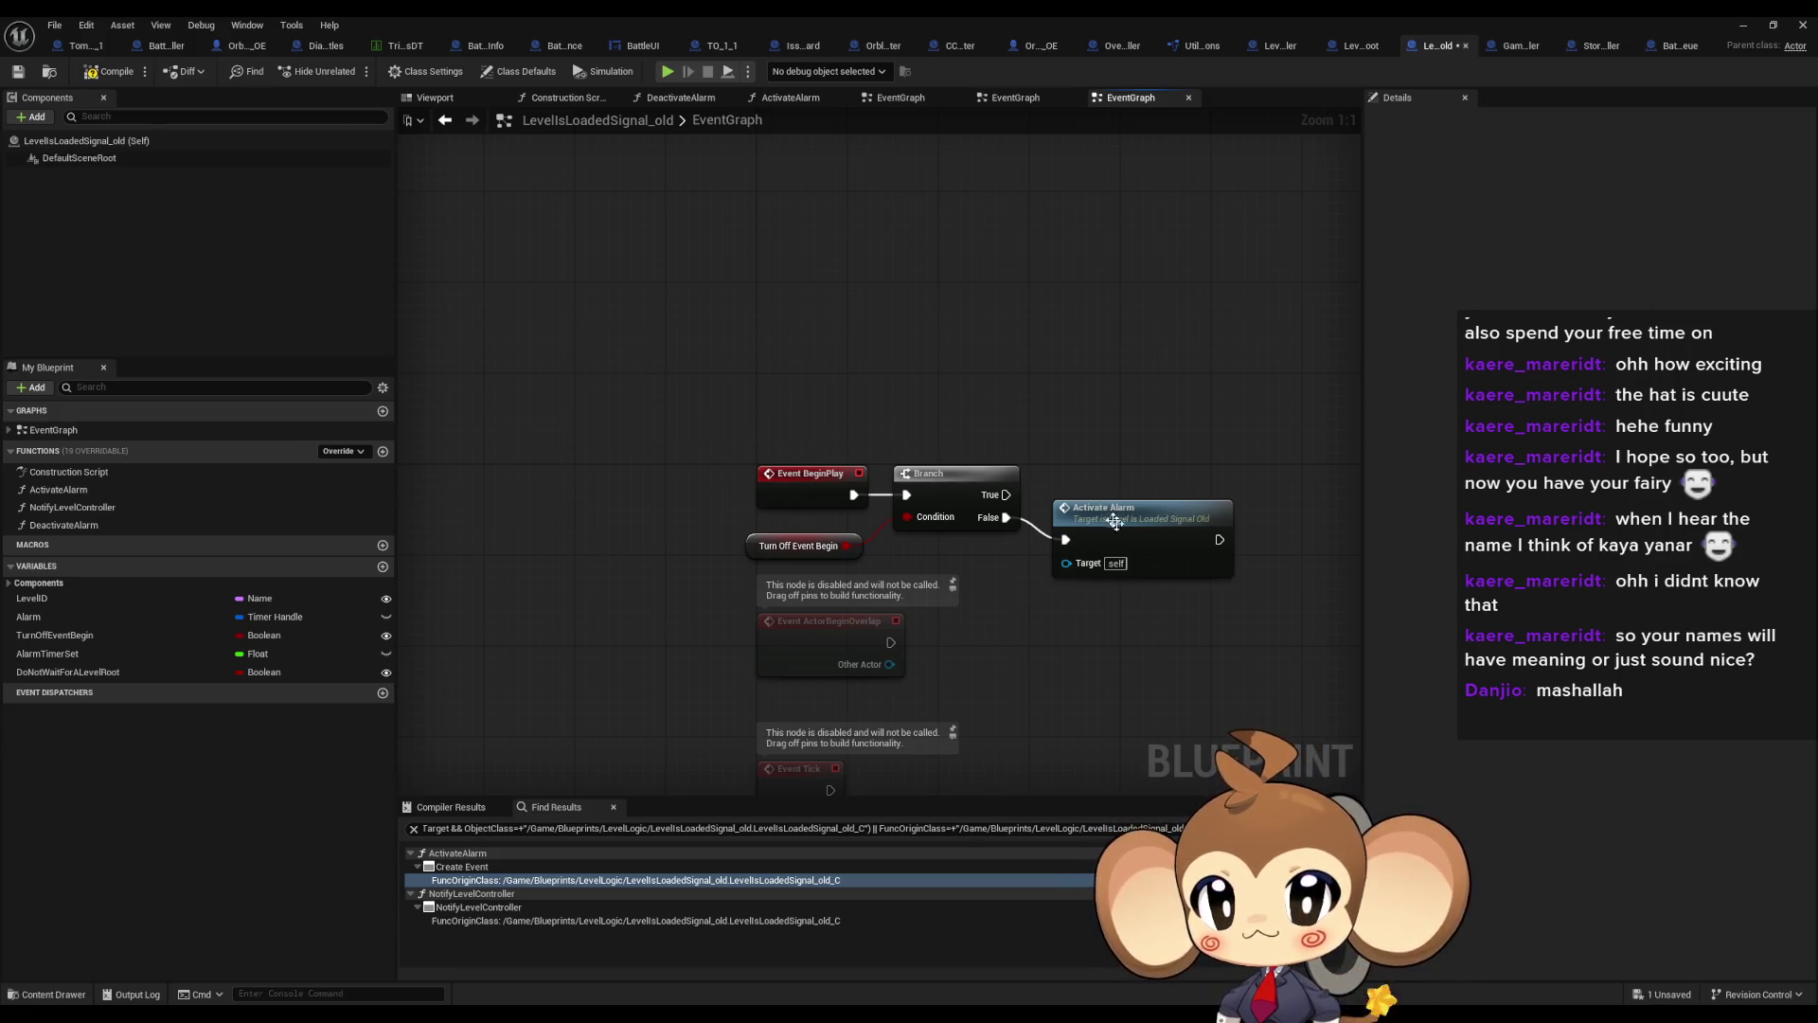
Open the ActivateAlarm graph, then view LevelLoadingController's InitializePermanentlyLoadedLevels entry node
double_click(1109, 516)
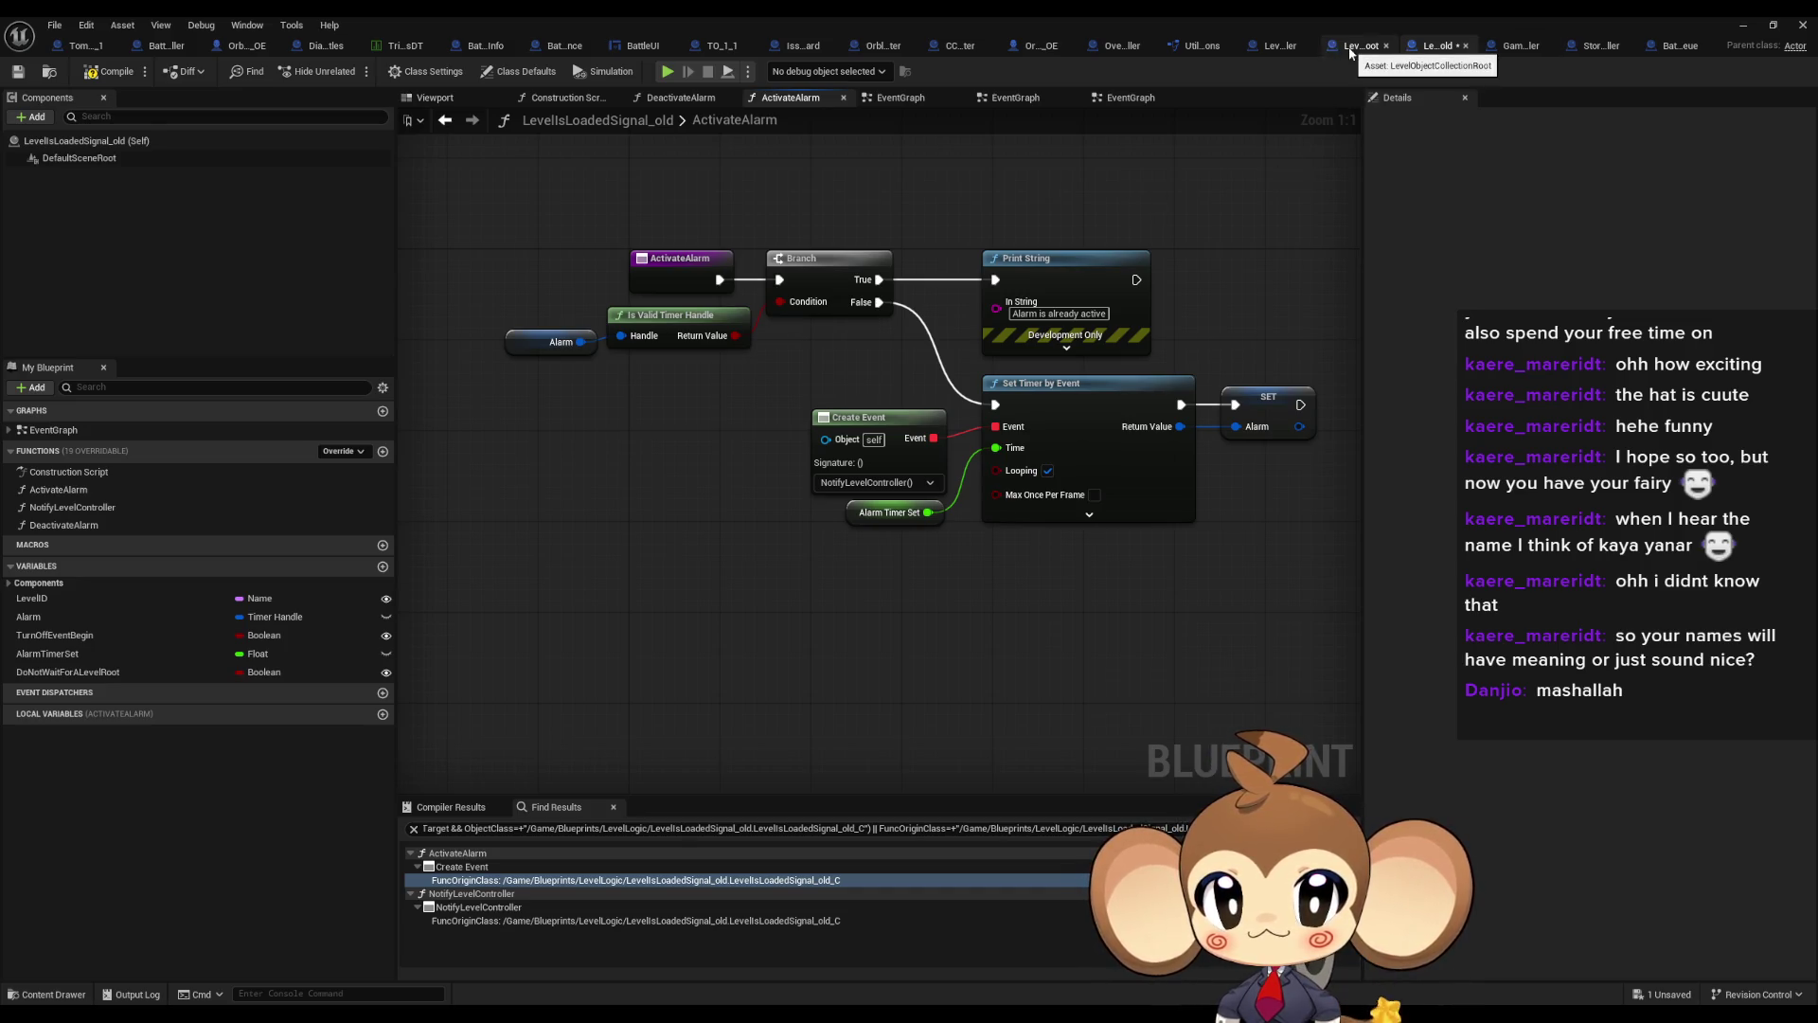
left_click(1280, 46)
left_click_drag(849, 205, 1365, 213)
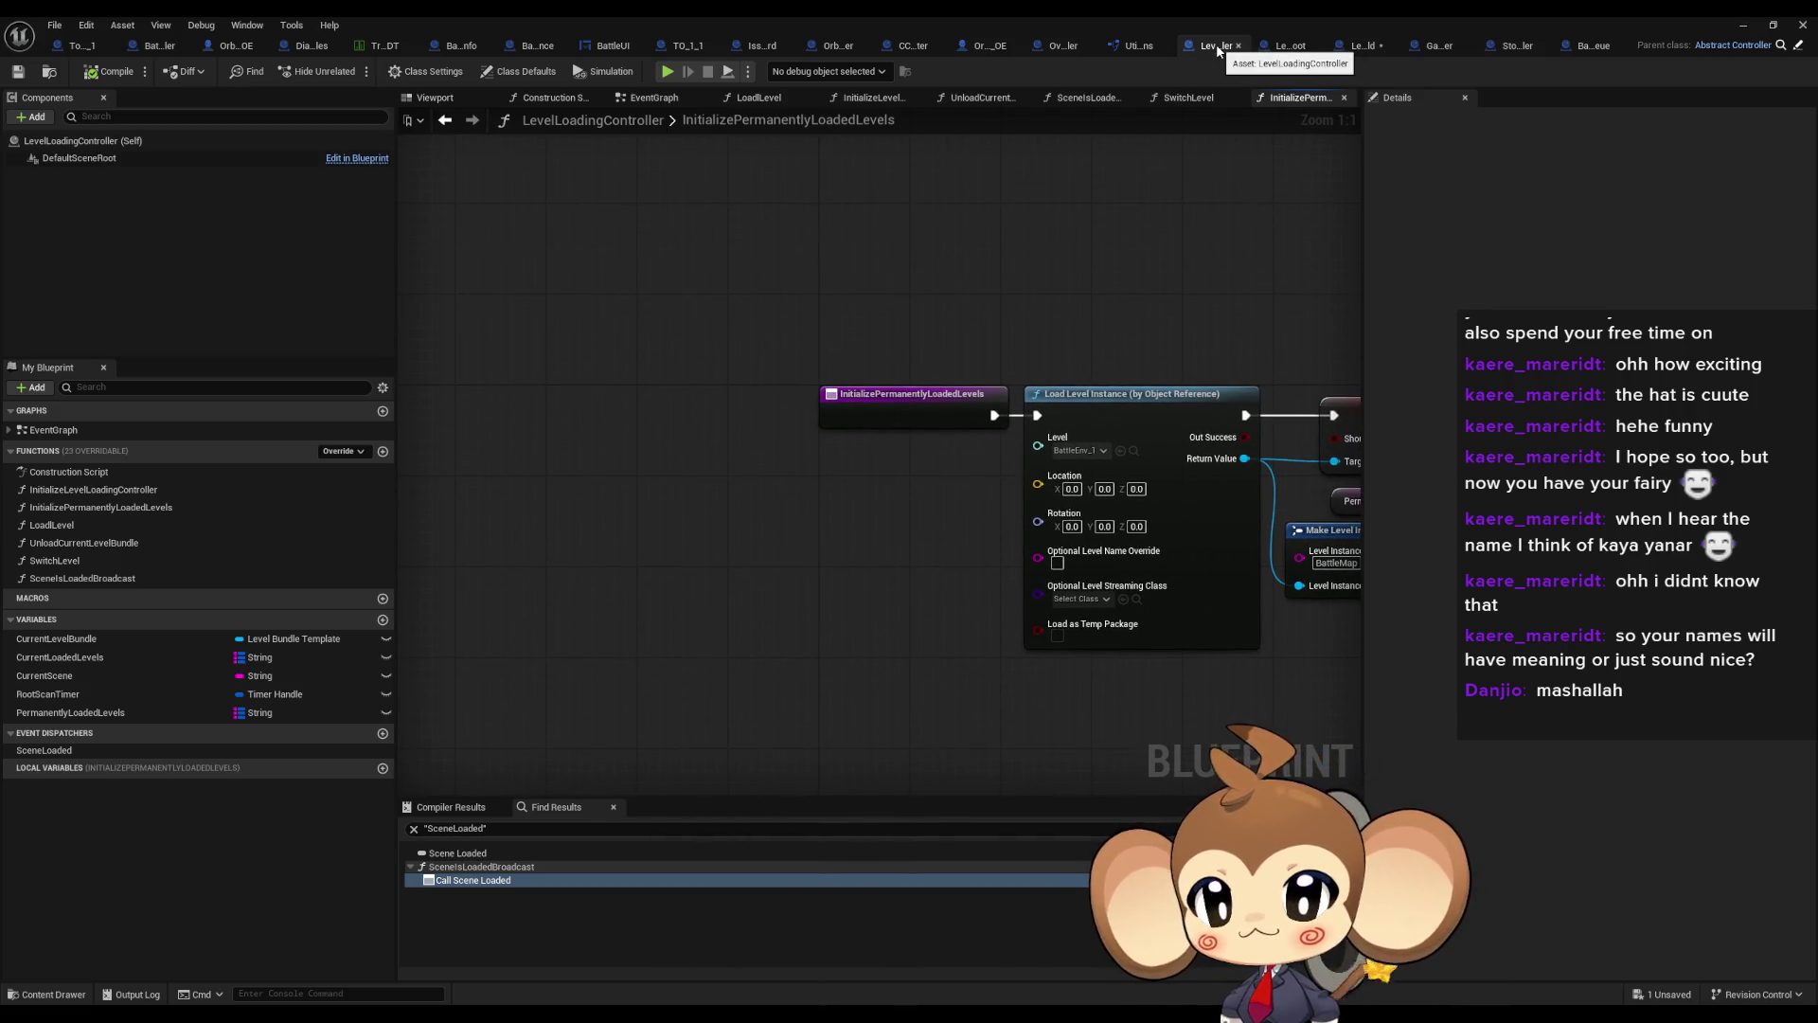
Inspect LevelObjectCollectionRoot's ResumeWorldLogic graph and open OrblingCluster's Resume Cluster function
left_click(1286, 47)
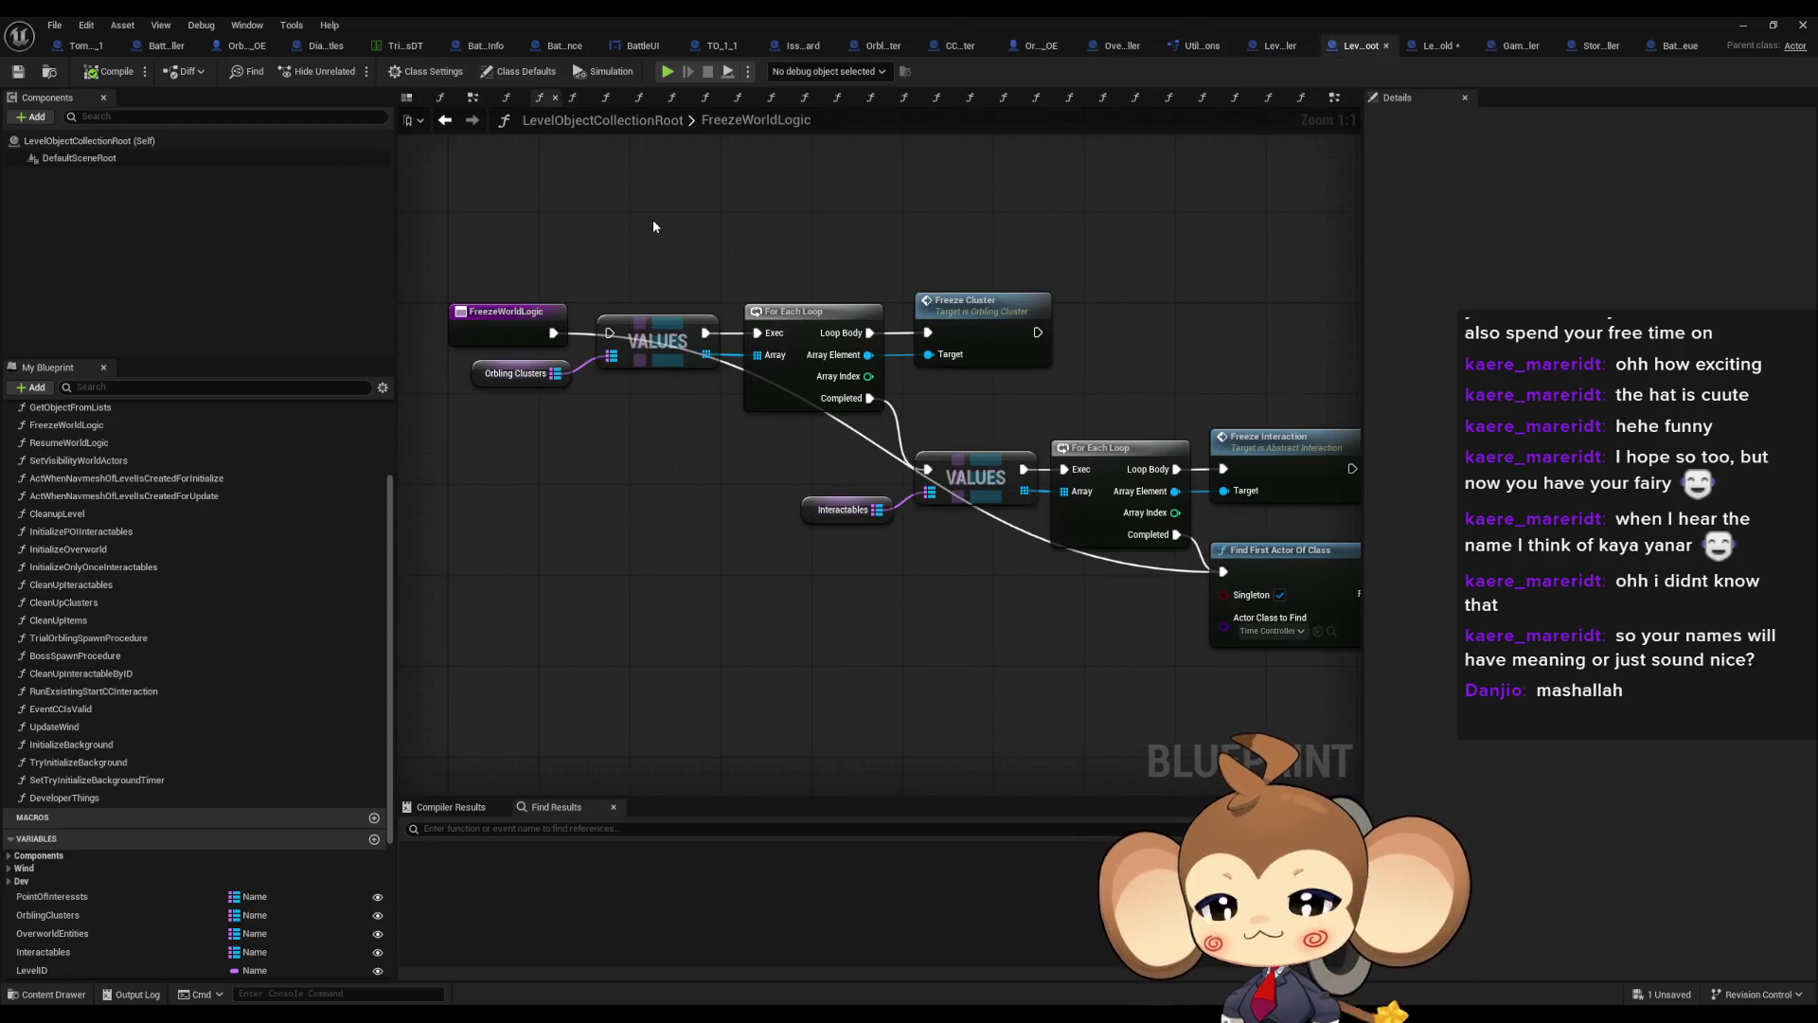
left_click_drag(725, 230, 730, 304)
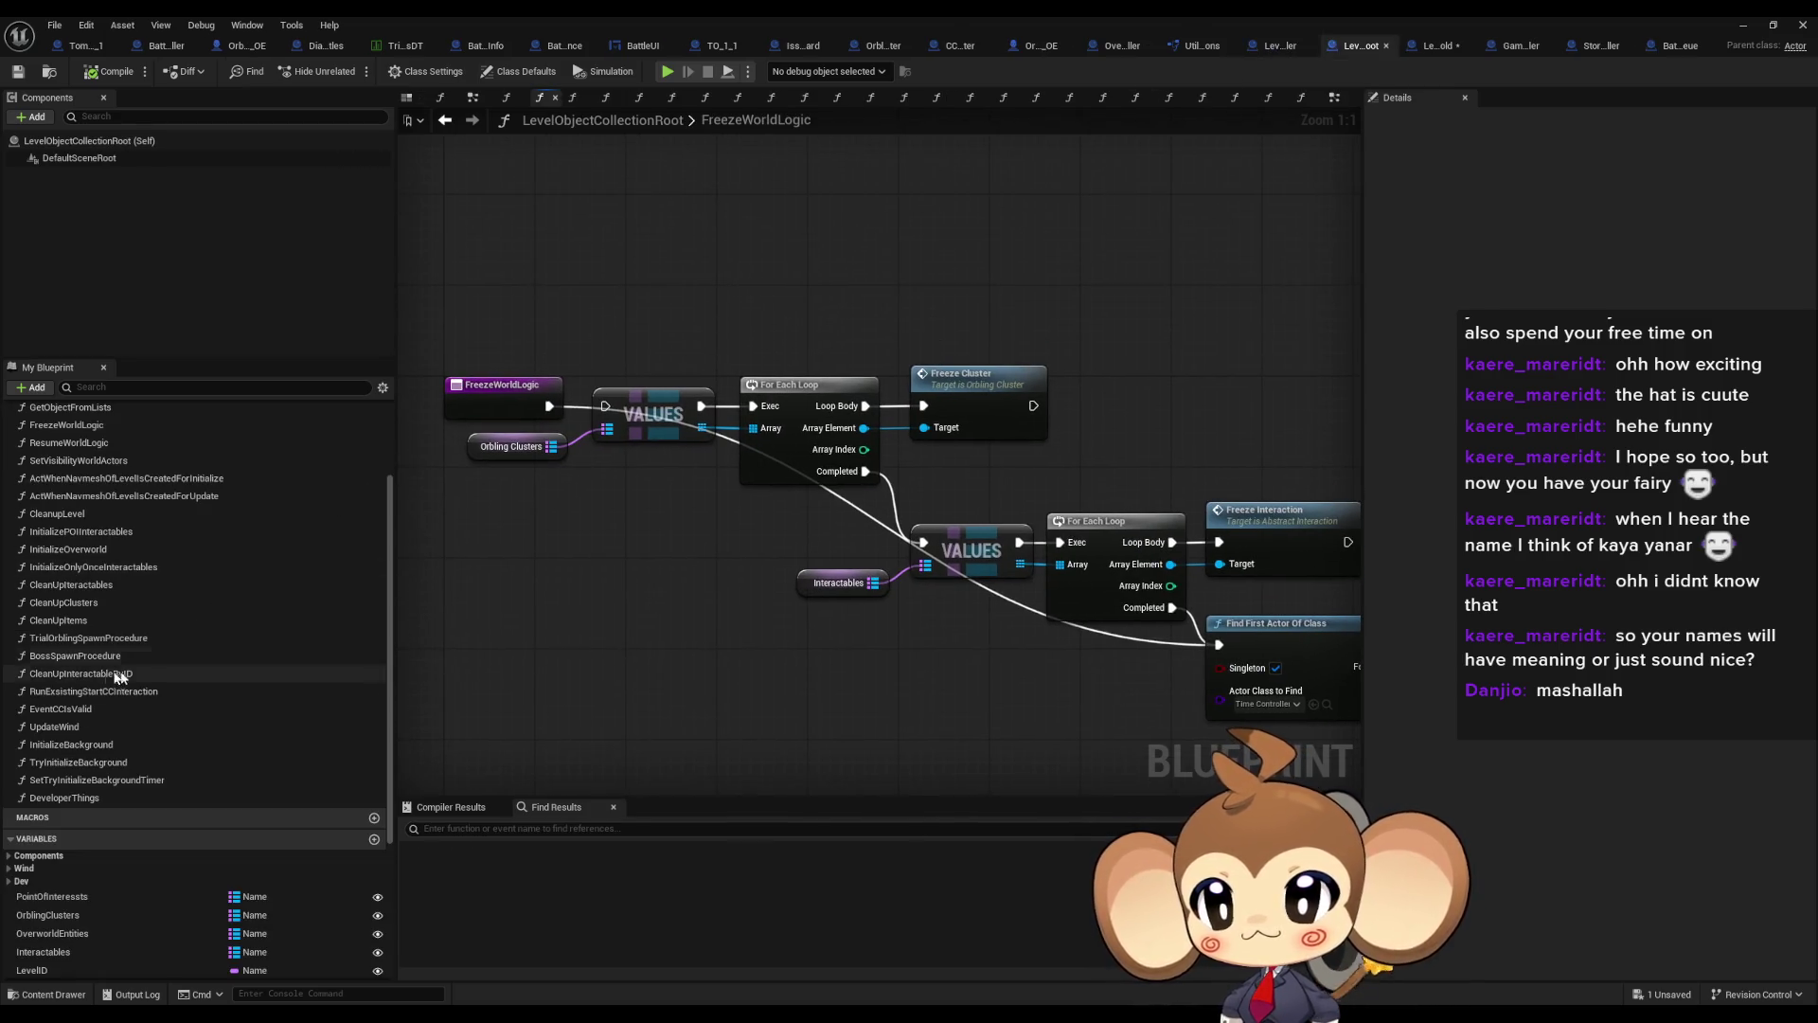
scroll(117, 655, "up", 5)
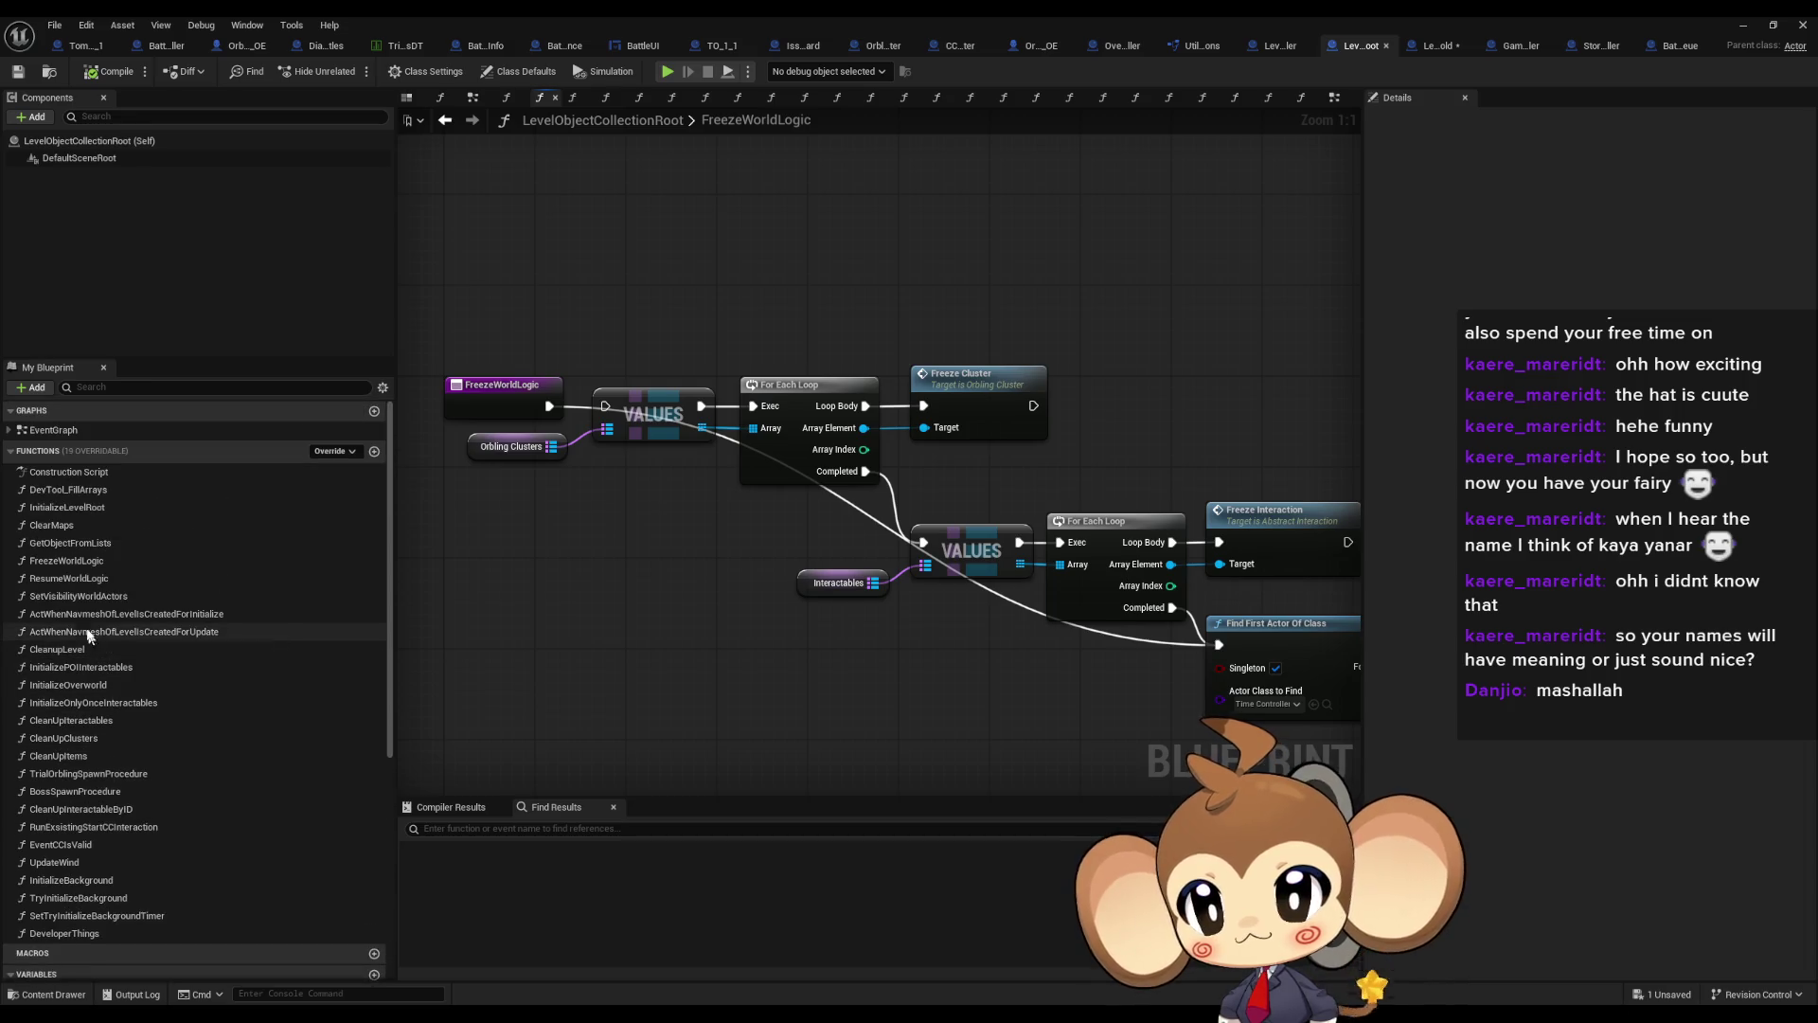
double_click(79, 579)
mouse_move(612, 469)
left_mouse_down()
mouse_move(1103, 549)
mouse_move(1077, 552)
left_mouse_up()
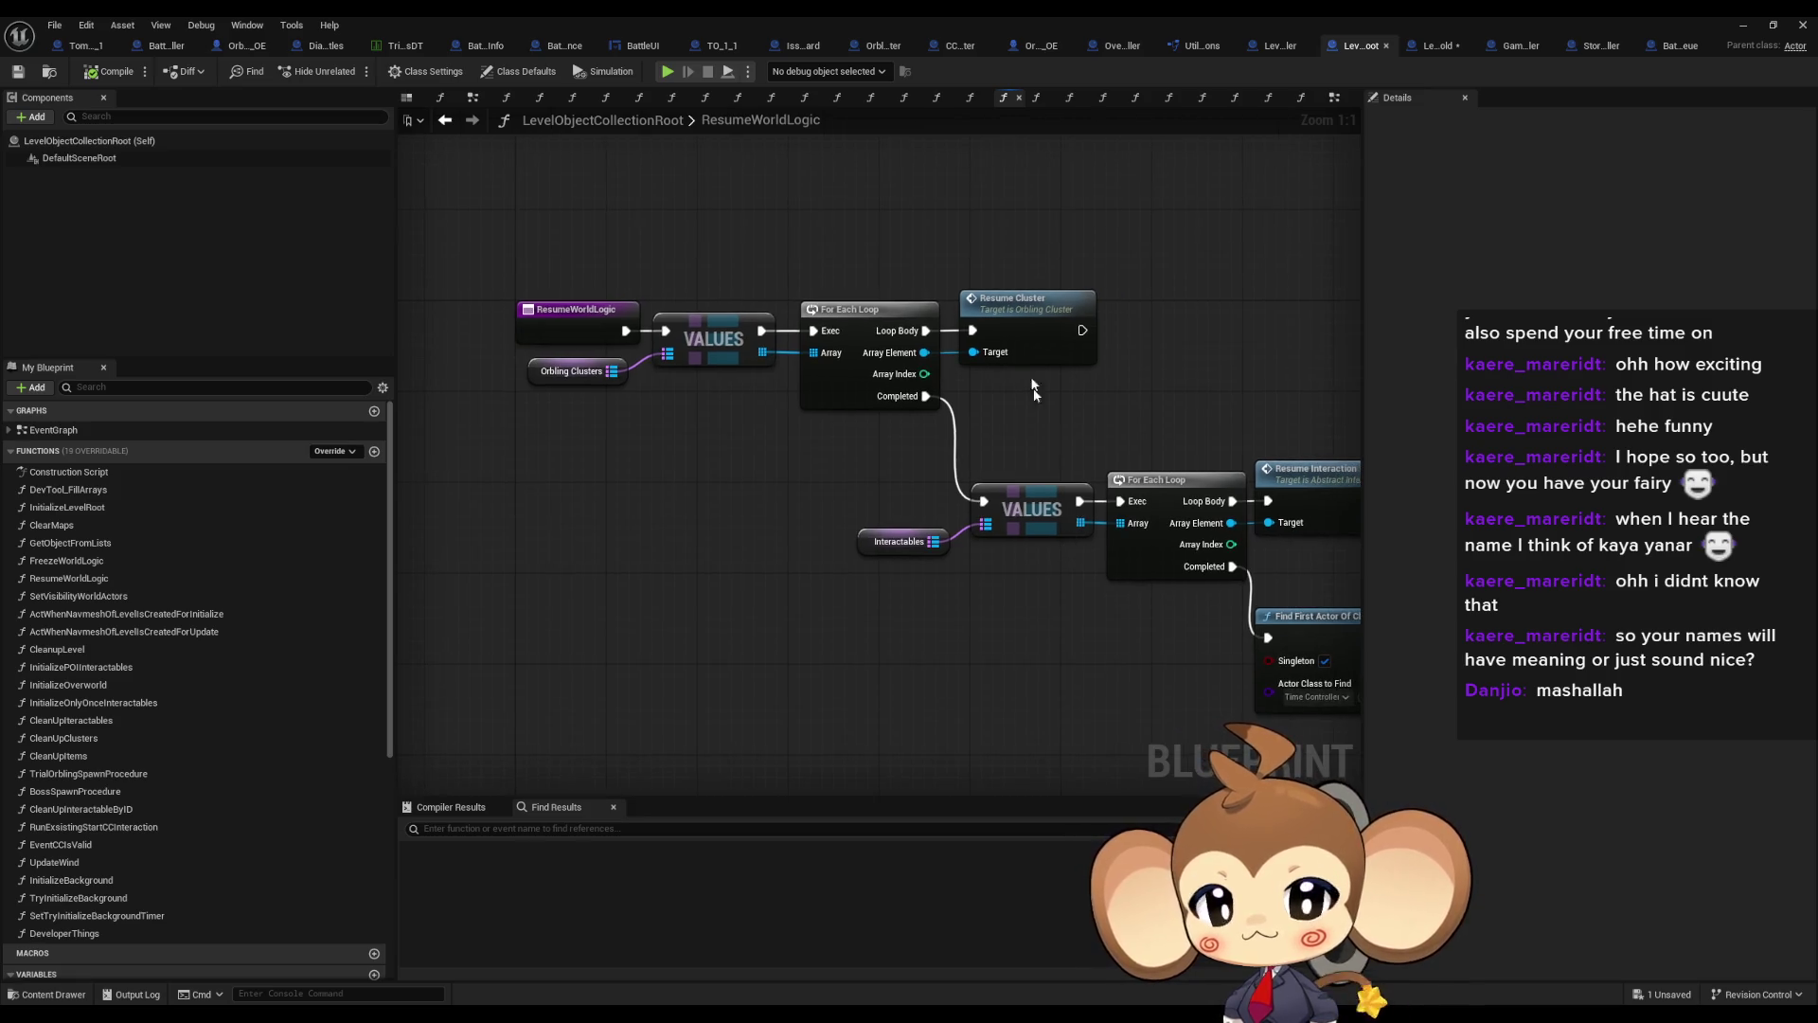
double_click(1032, 309)
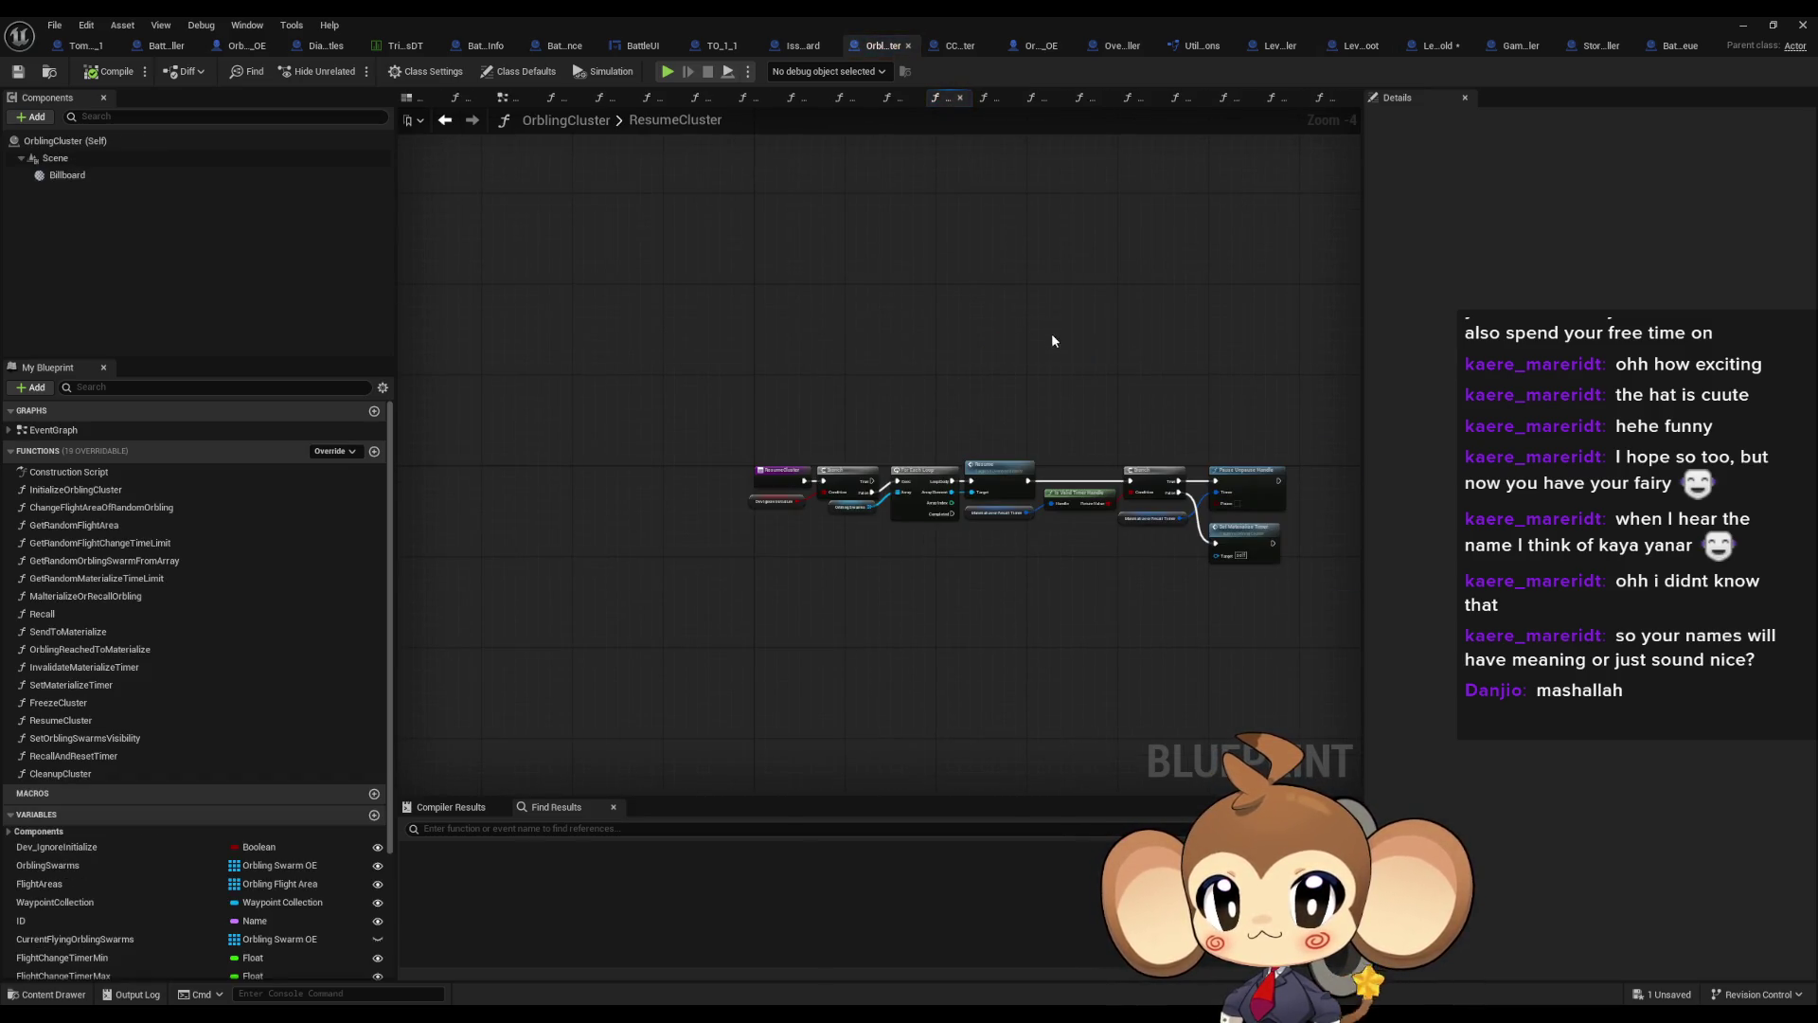
Review LevelObjectCollectionRoot's InitializeLevelRoot graph, then return to LevelIsLoadedSignal_old
left_click(1356, 48)
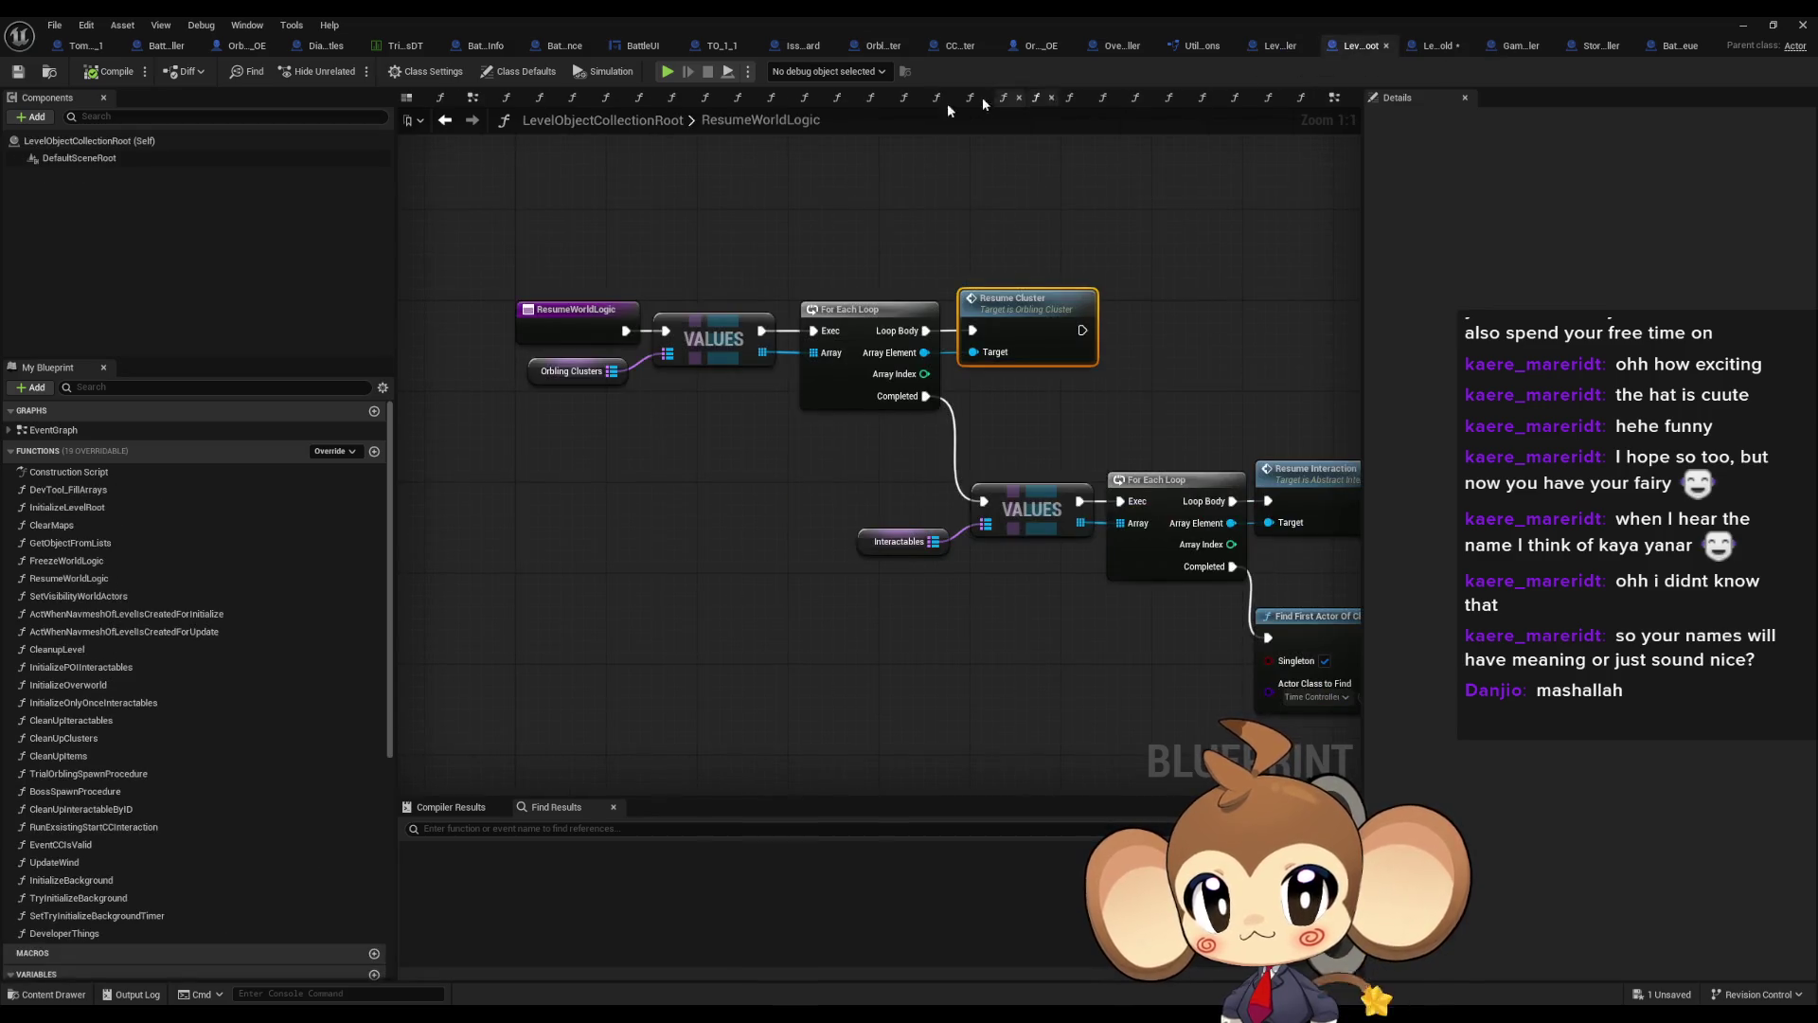
double_click(66, 508)
scroll(947, 379, "down", 4)
scroll(1009, 382, "up", 5)
scroll(1005, 582, "down", 2)
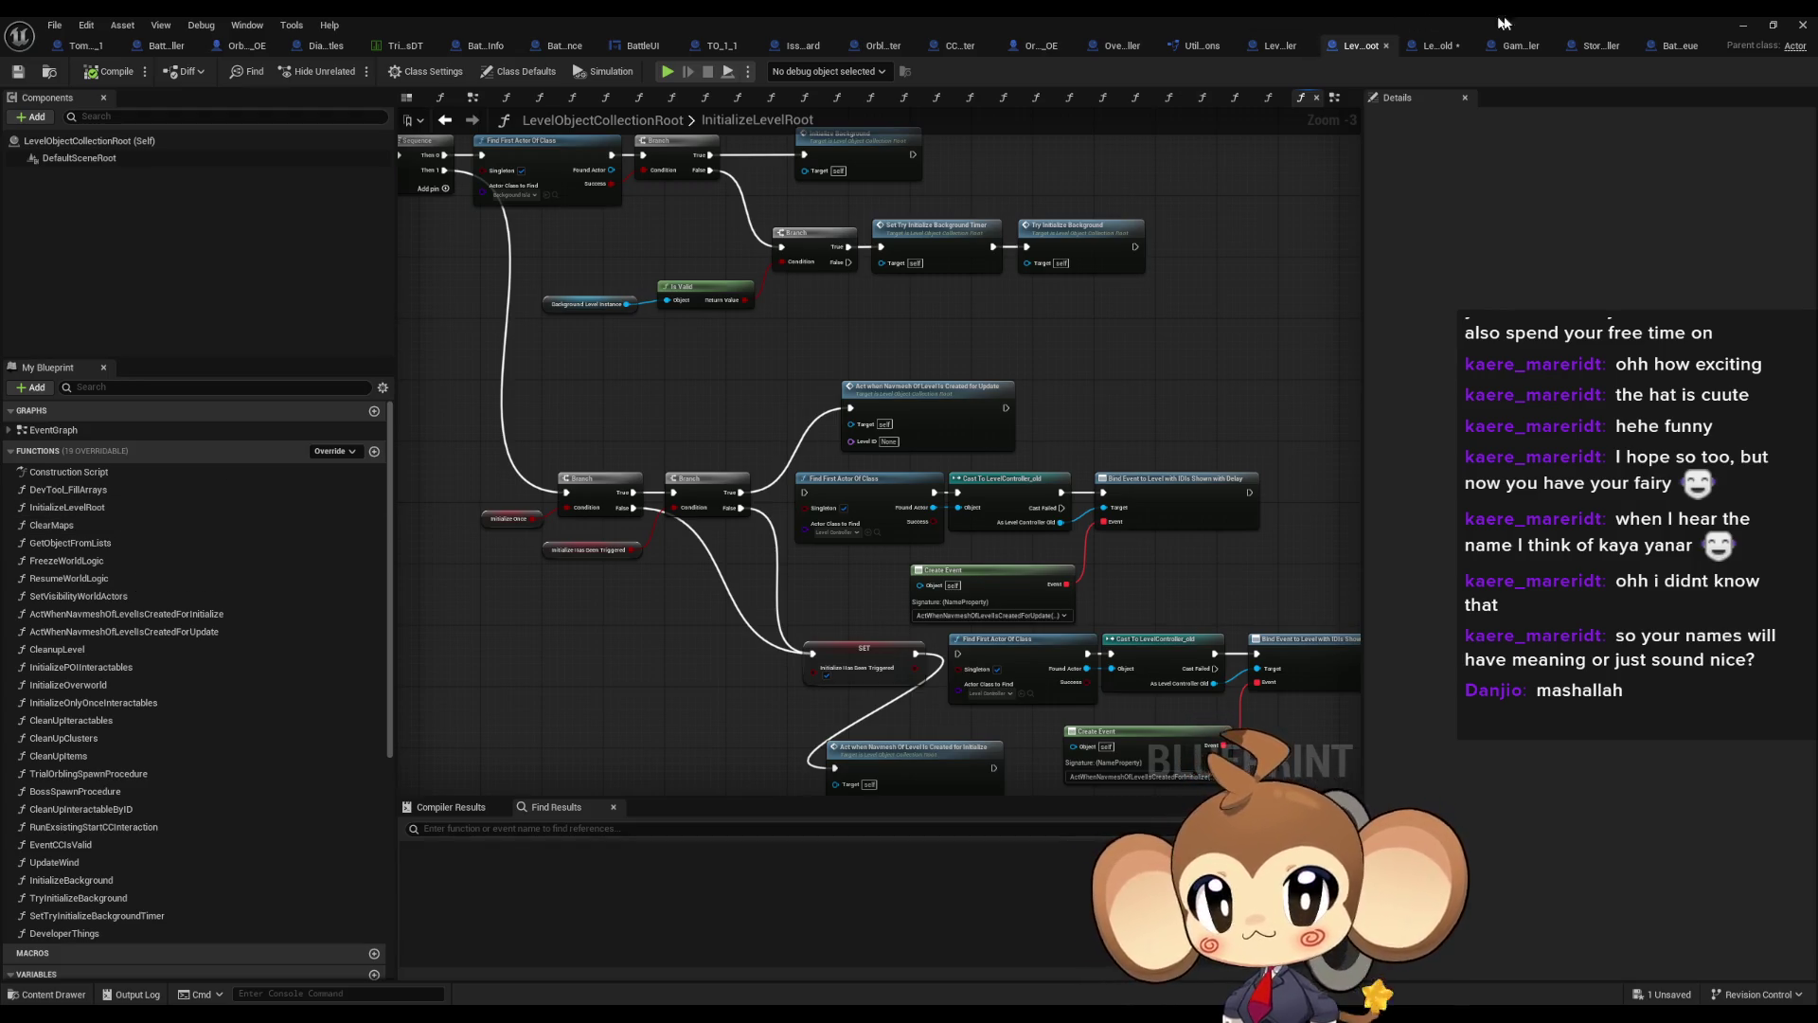
left_click(1434, 47)
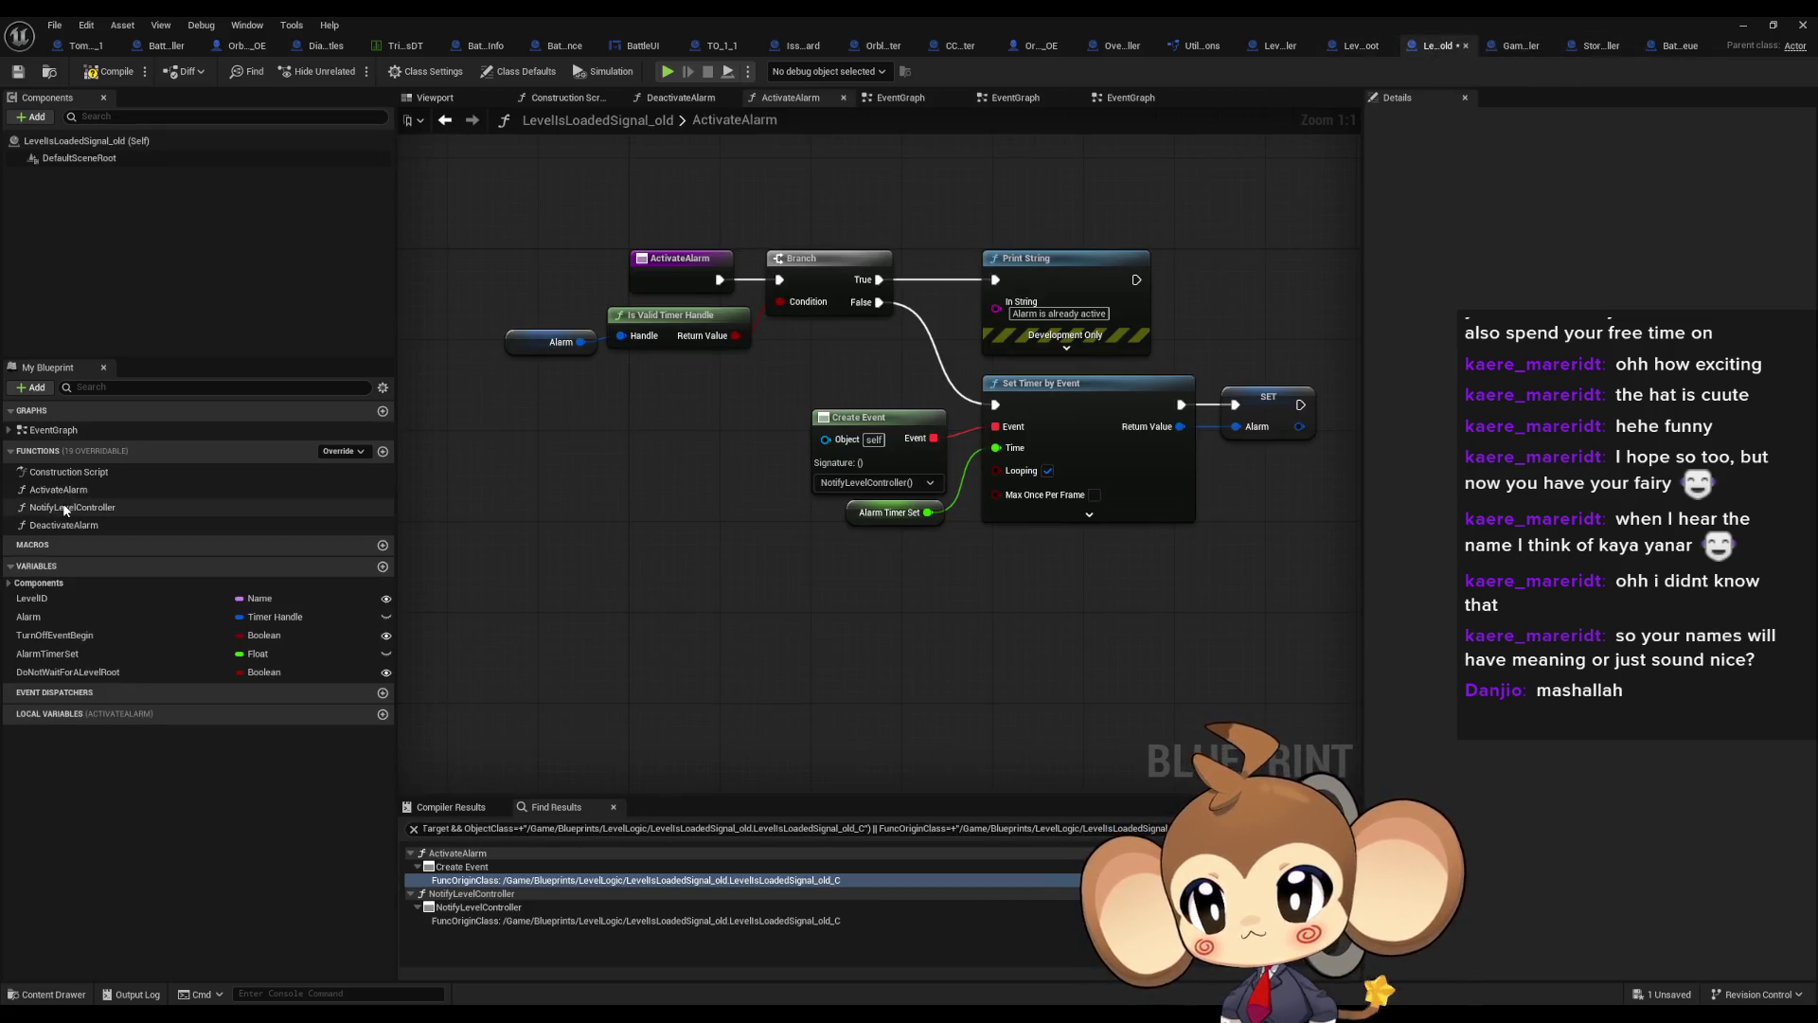
Inspect the NotifyLevelController graph and open its SceneIsLoadedBroadcast function
double_click(72, 506)
scroll(947, 408, "up", 5)
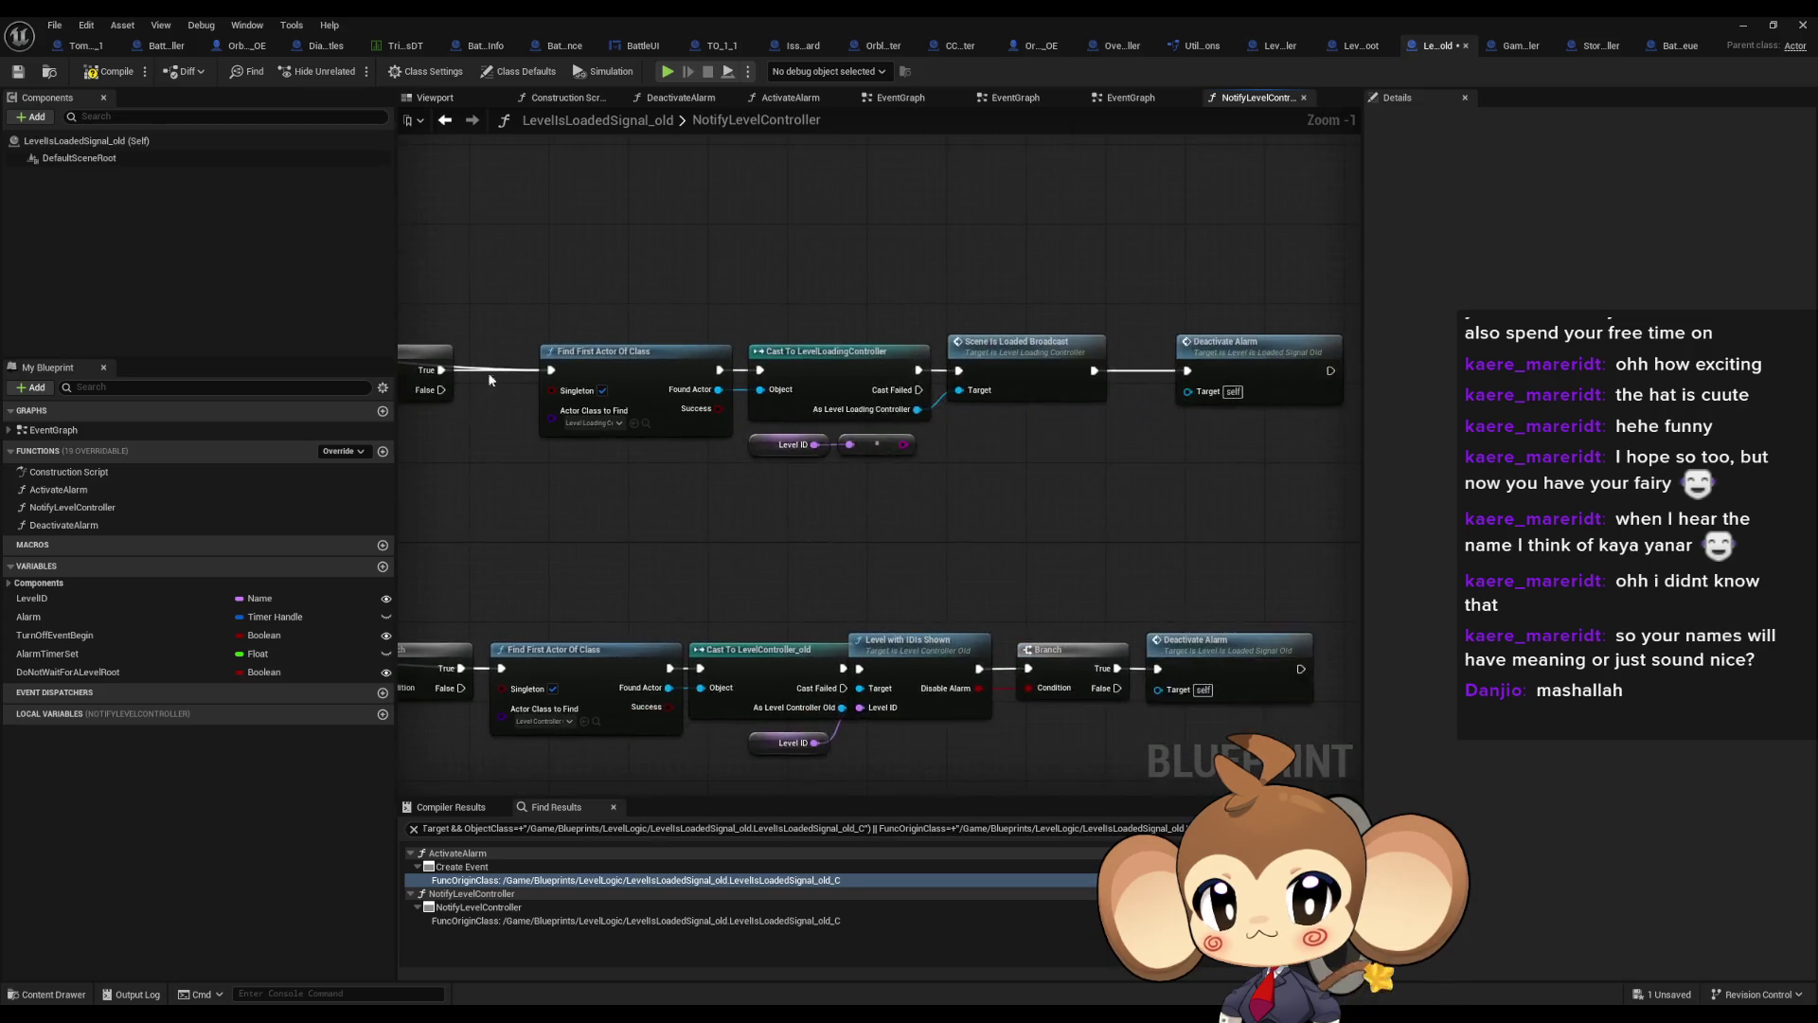
mouse_move(603, 276)
left_mouse_down()
mouse_move(909, 421)
mouse_move(1246, 497)
mouse_move(1172, 492)
left_mouse_up()
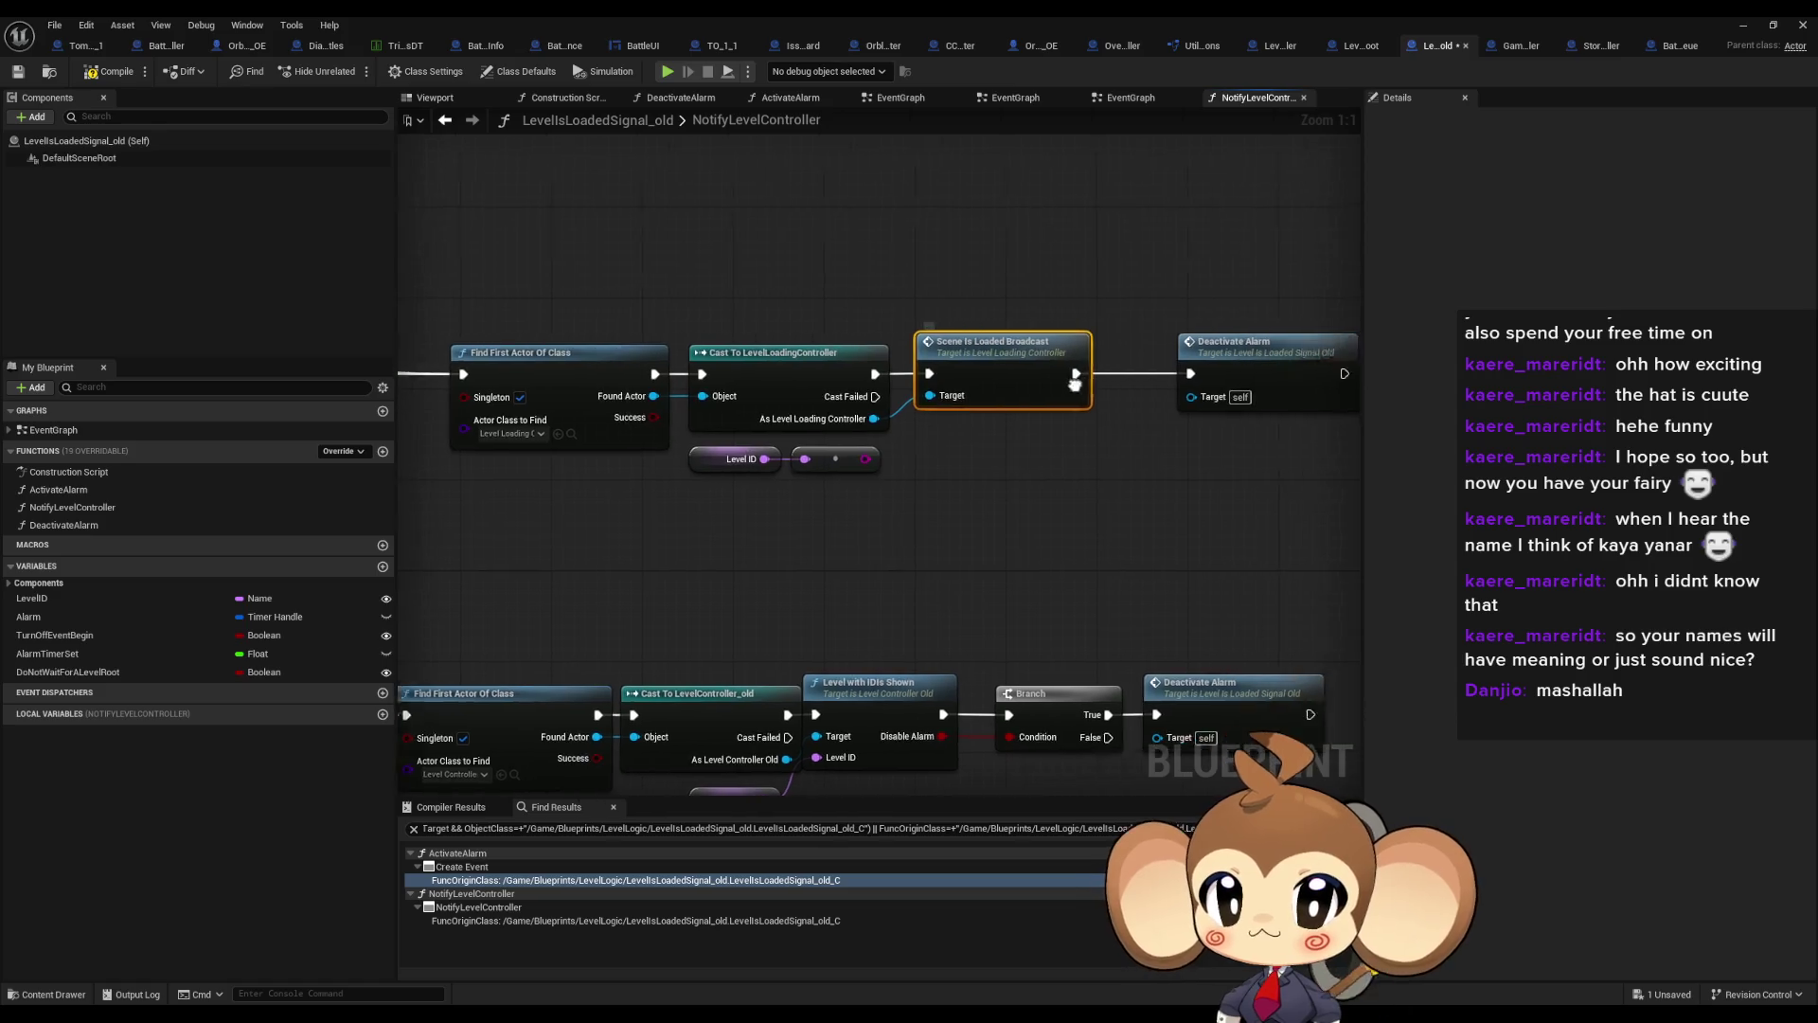
left_click(1157, 368)
left_click(928, 368)
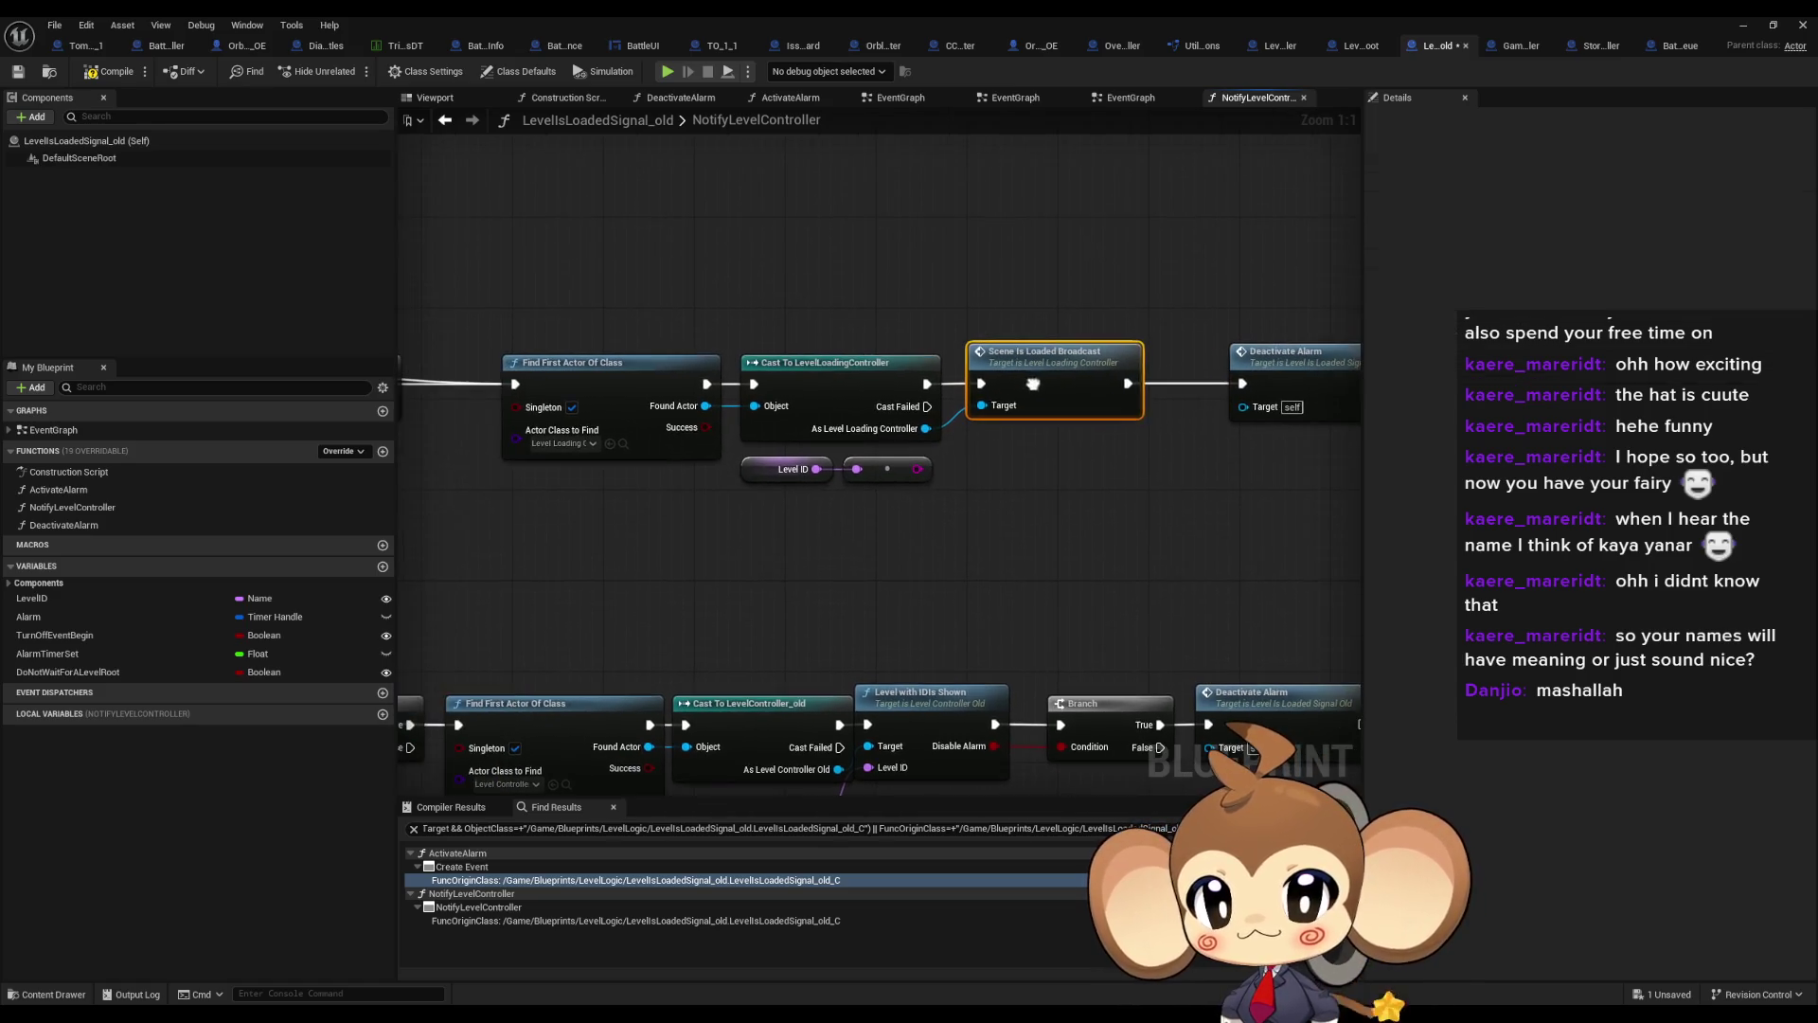
double_click(1035, 377)
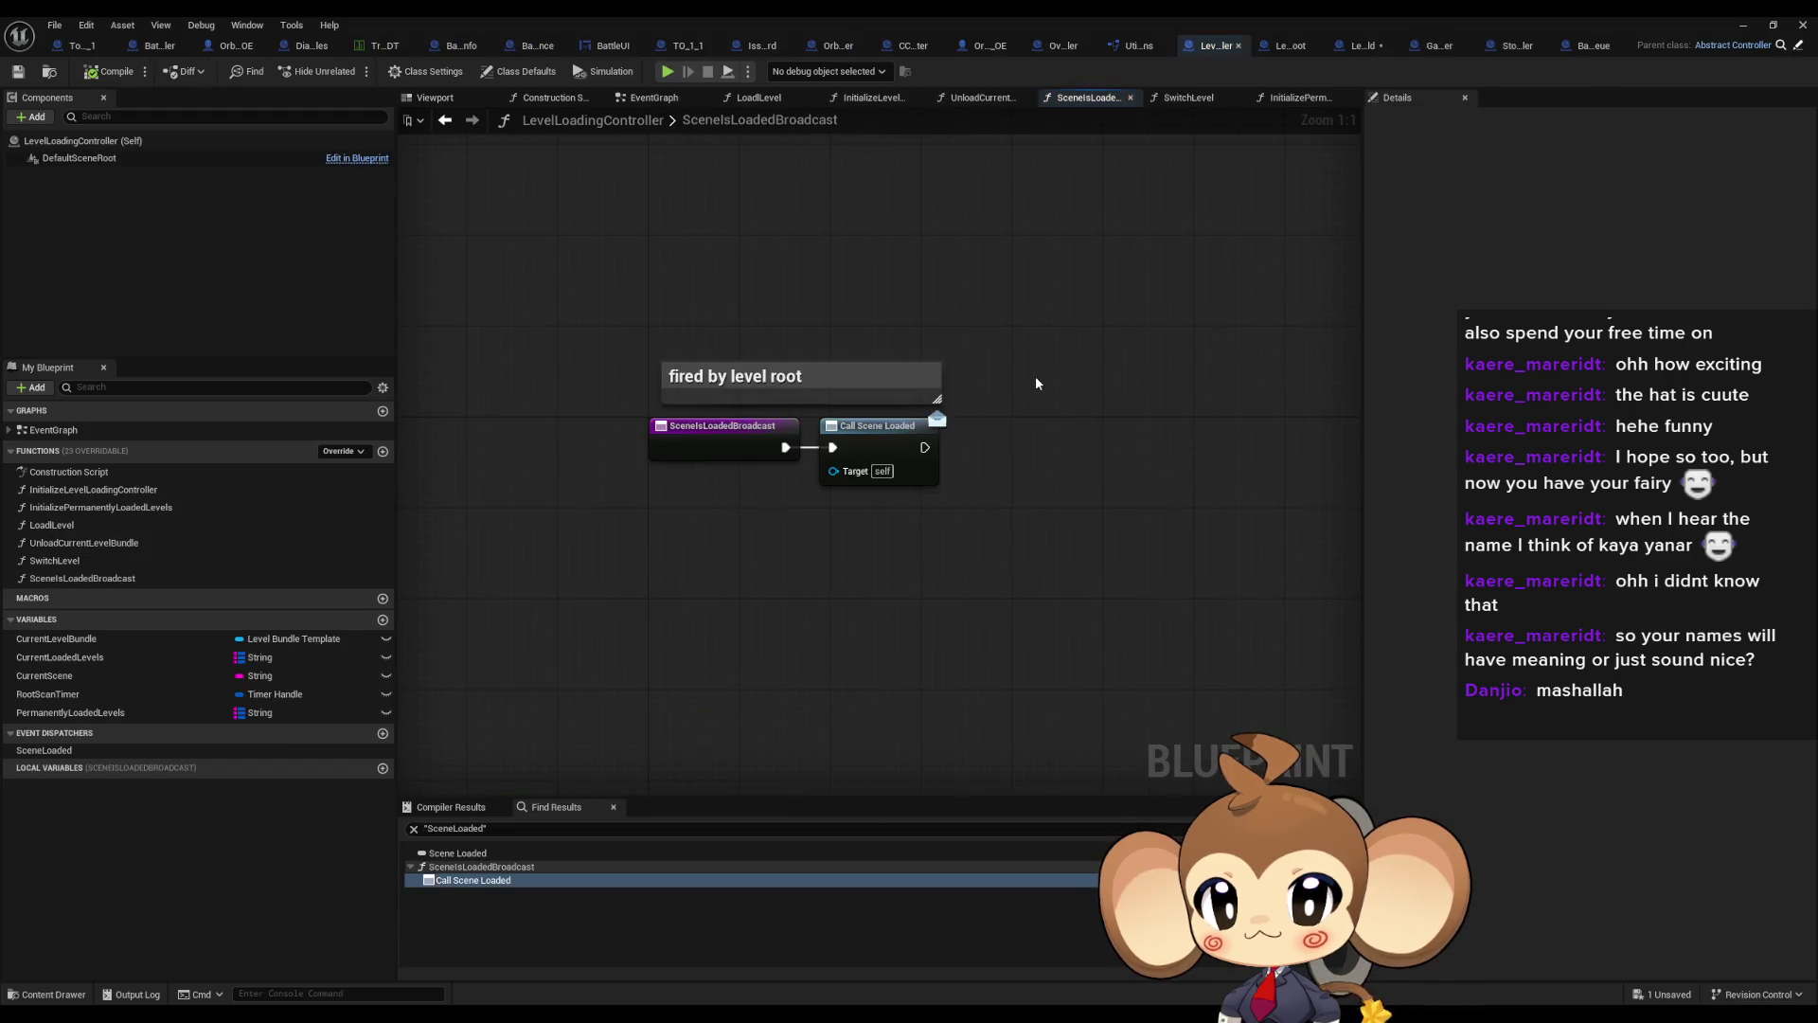
Search references for 'bind Scene Loaded' from the Call Scene Loaded node, then view BattleController
right_click(878, 439)
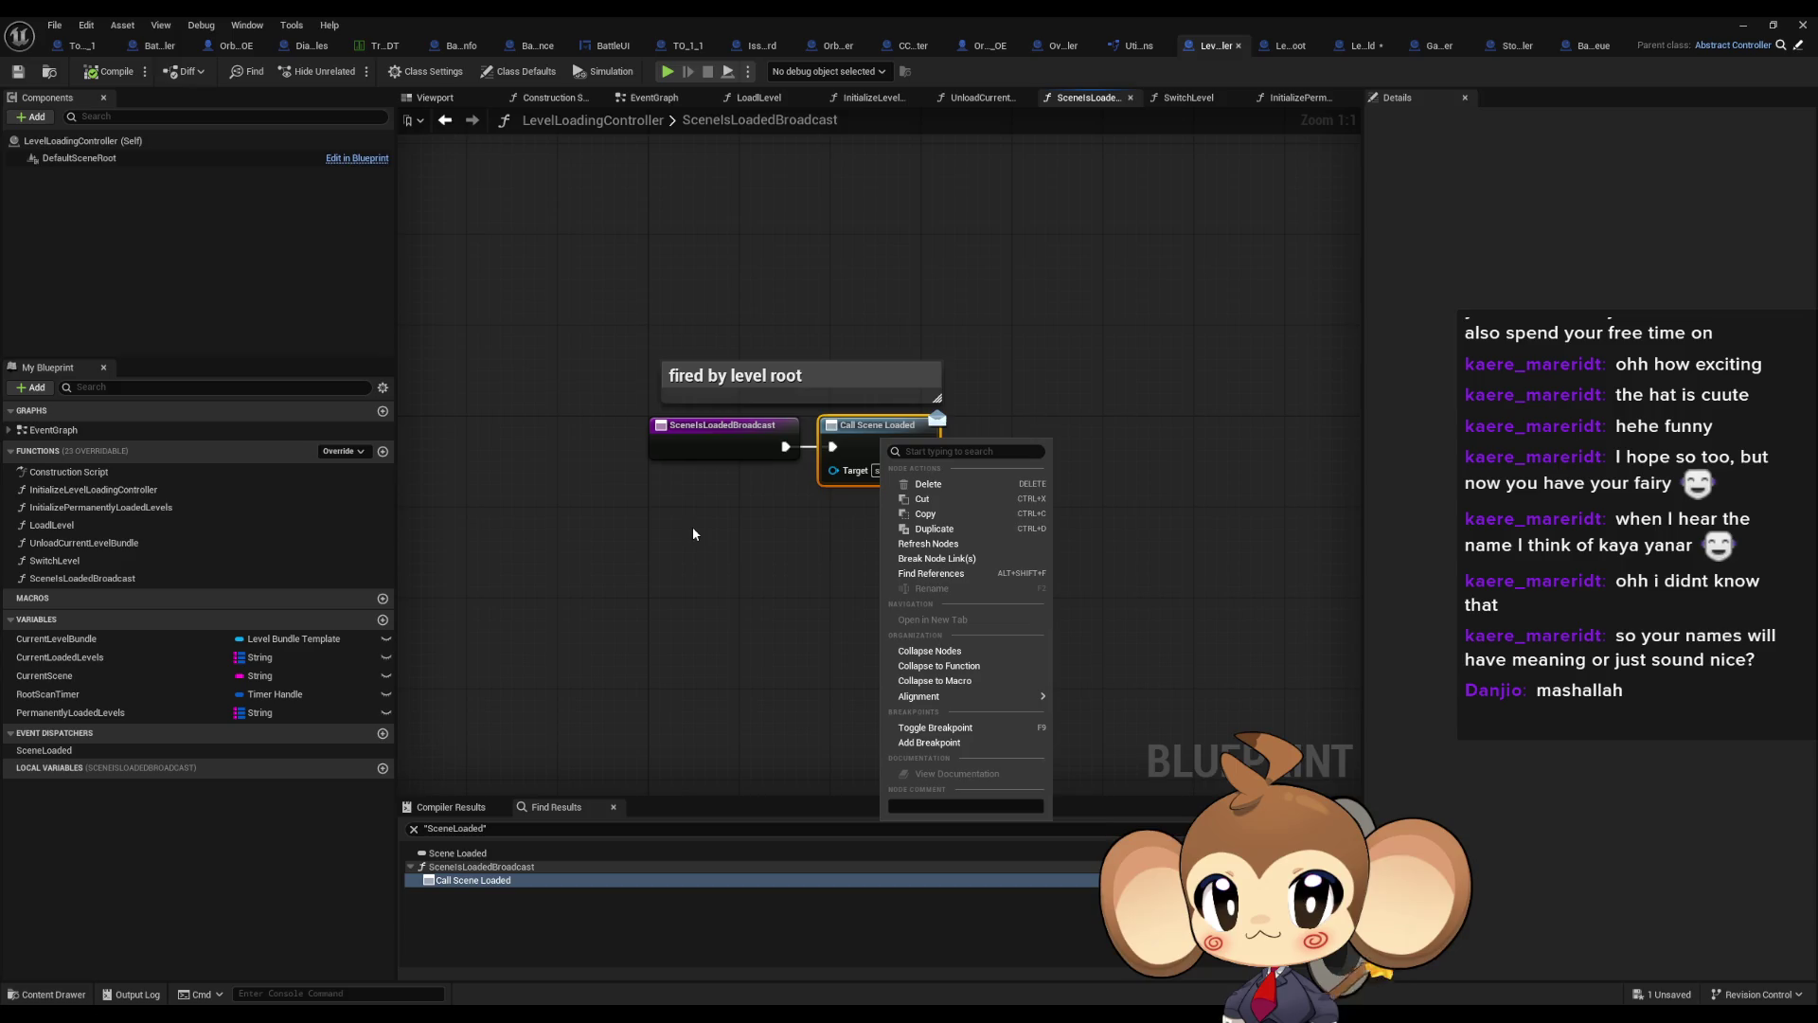
left_click(936, 577)
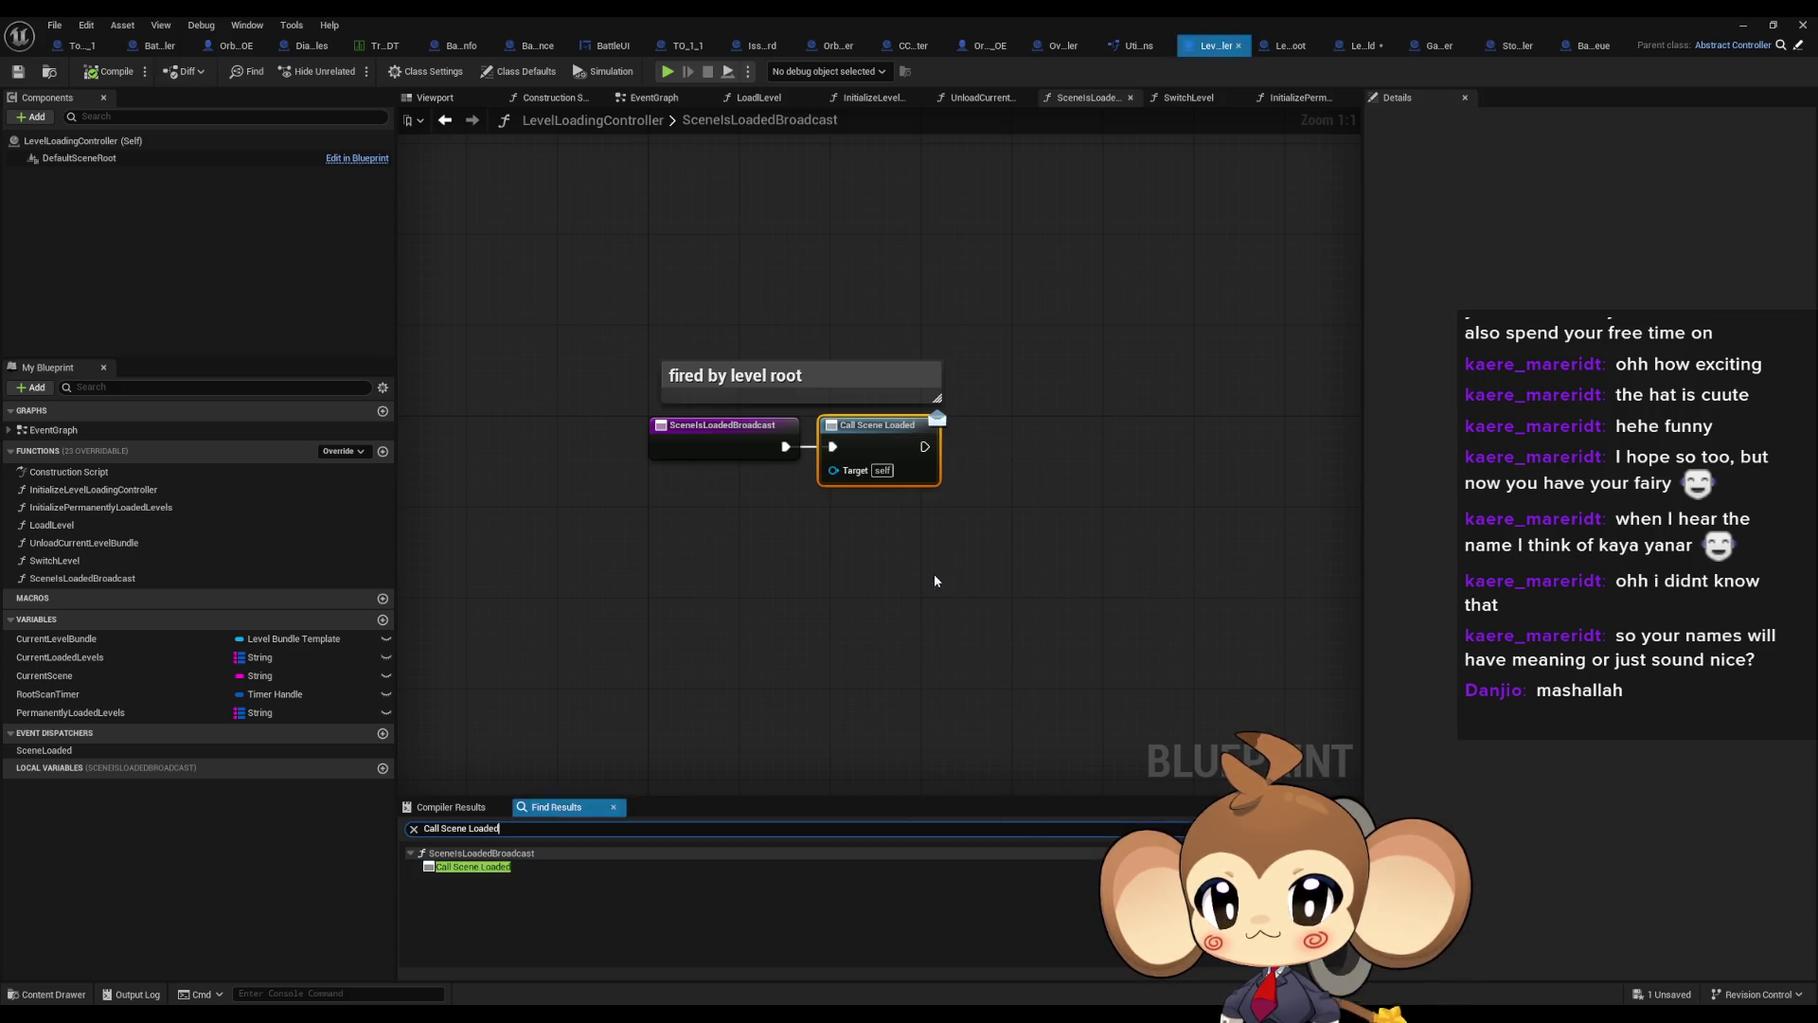
left_click_drag(442, 828, 297, 845)
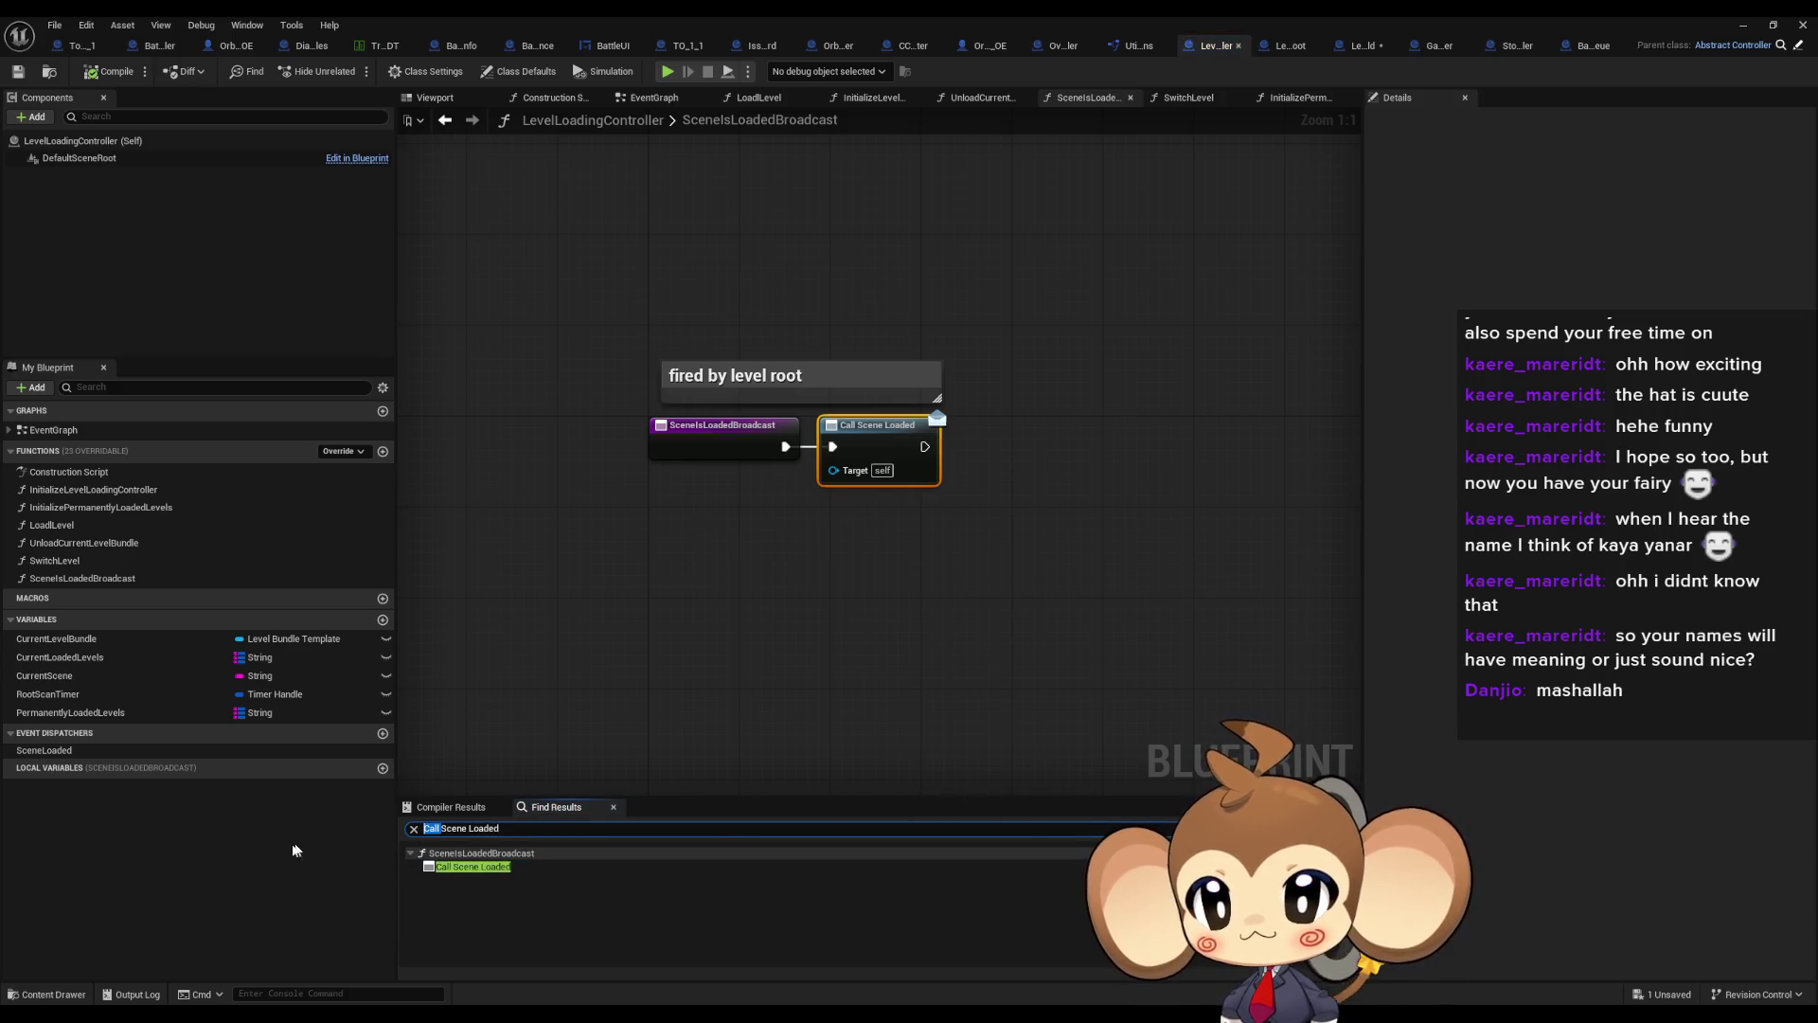
type("bind")
key("Return")
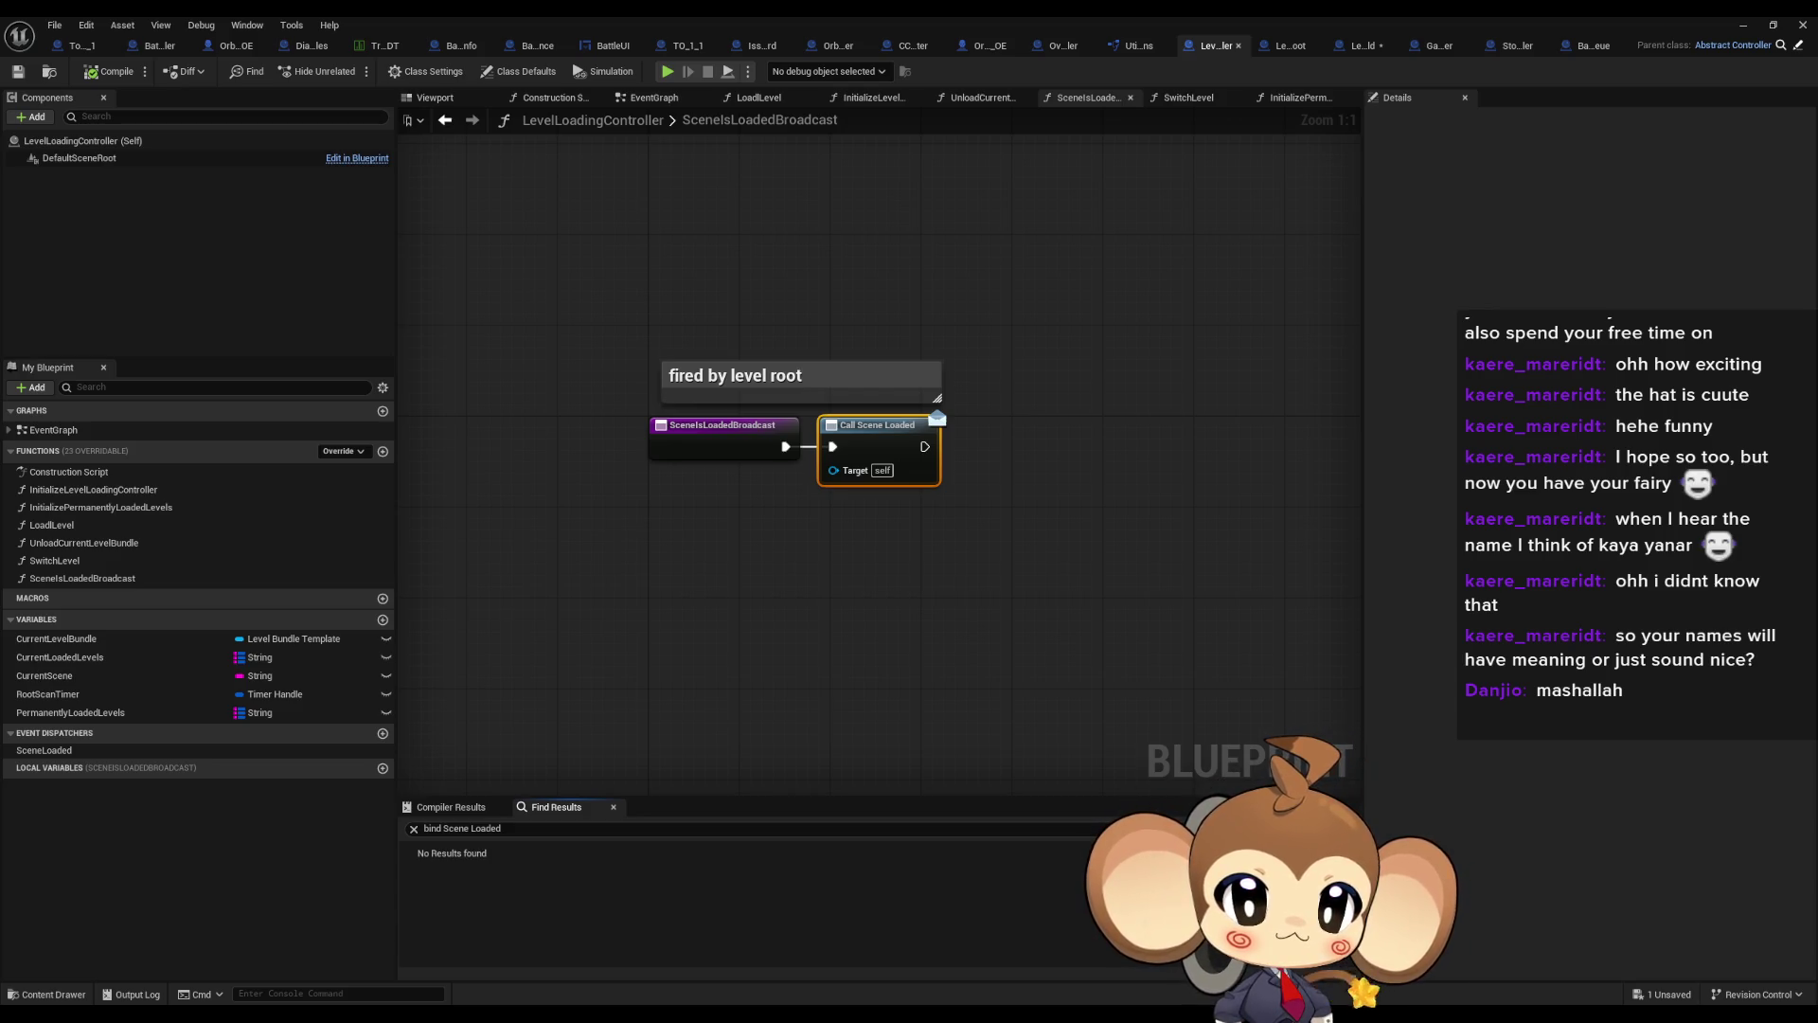
left_click(161, 46)
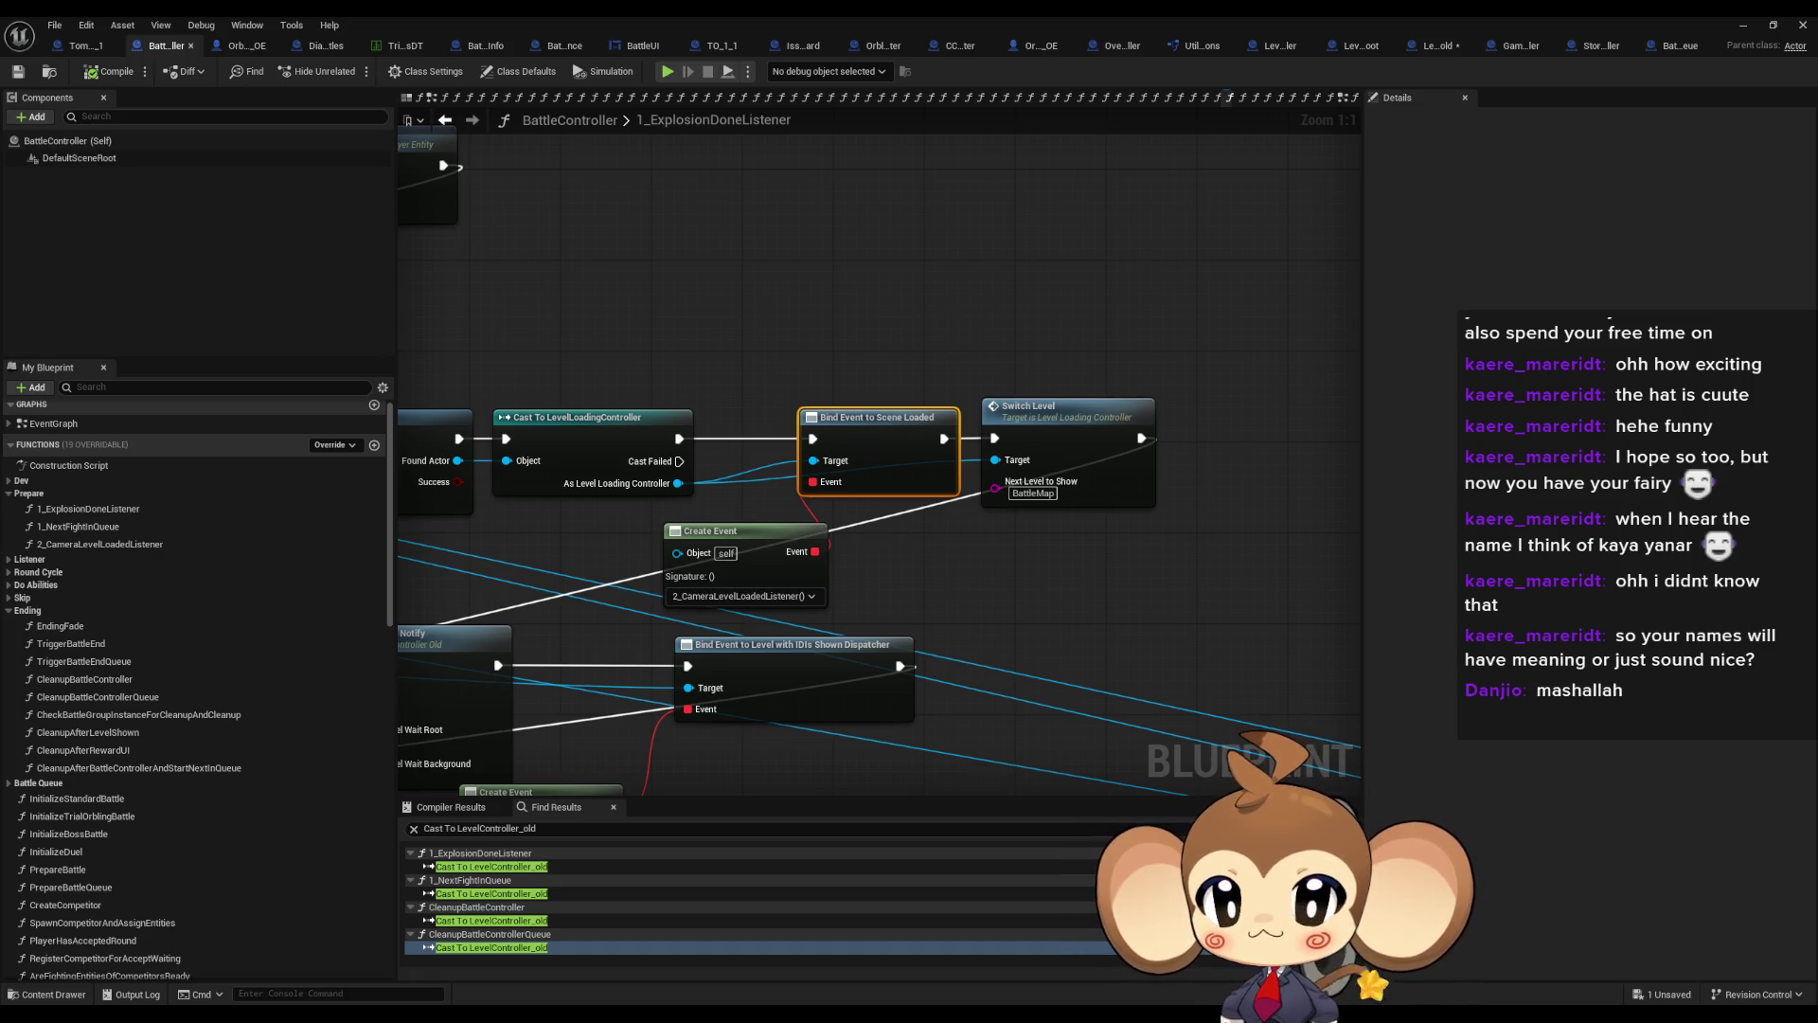
Find references to Bind Event to Levels Are Shown in OverworldController's BuildIsland and open the ExitSwitchAfterFadeToBlack result
left_click_drag(663, 473, 1312, 457)
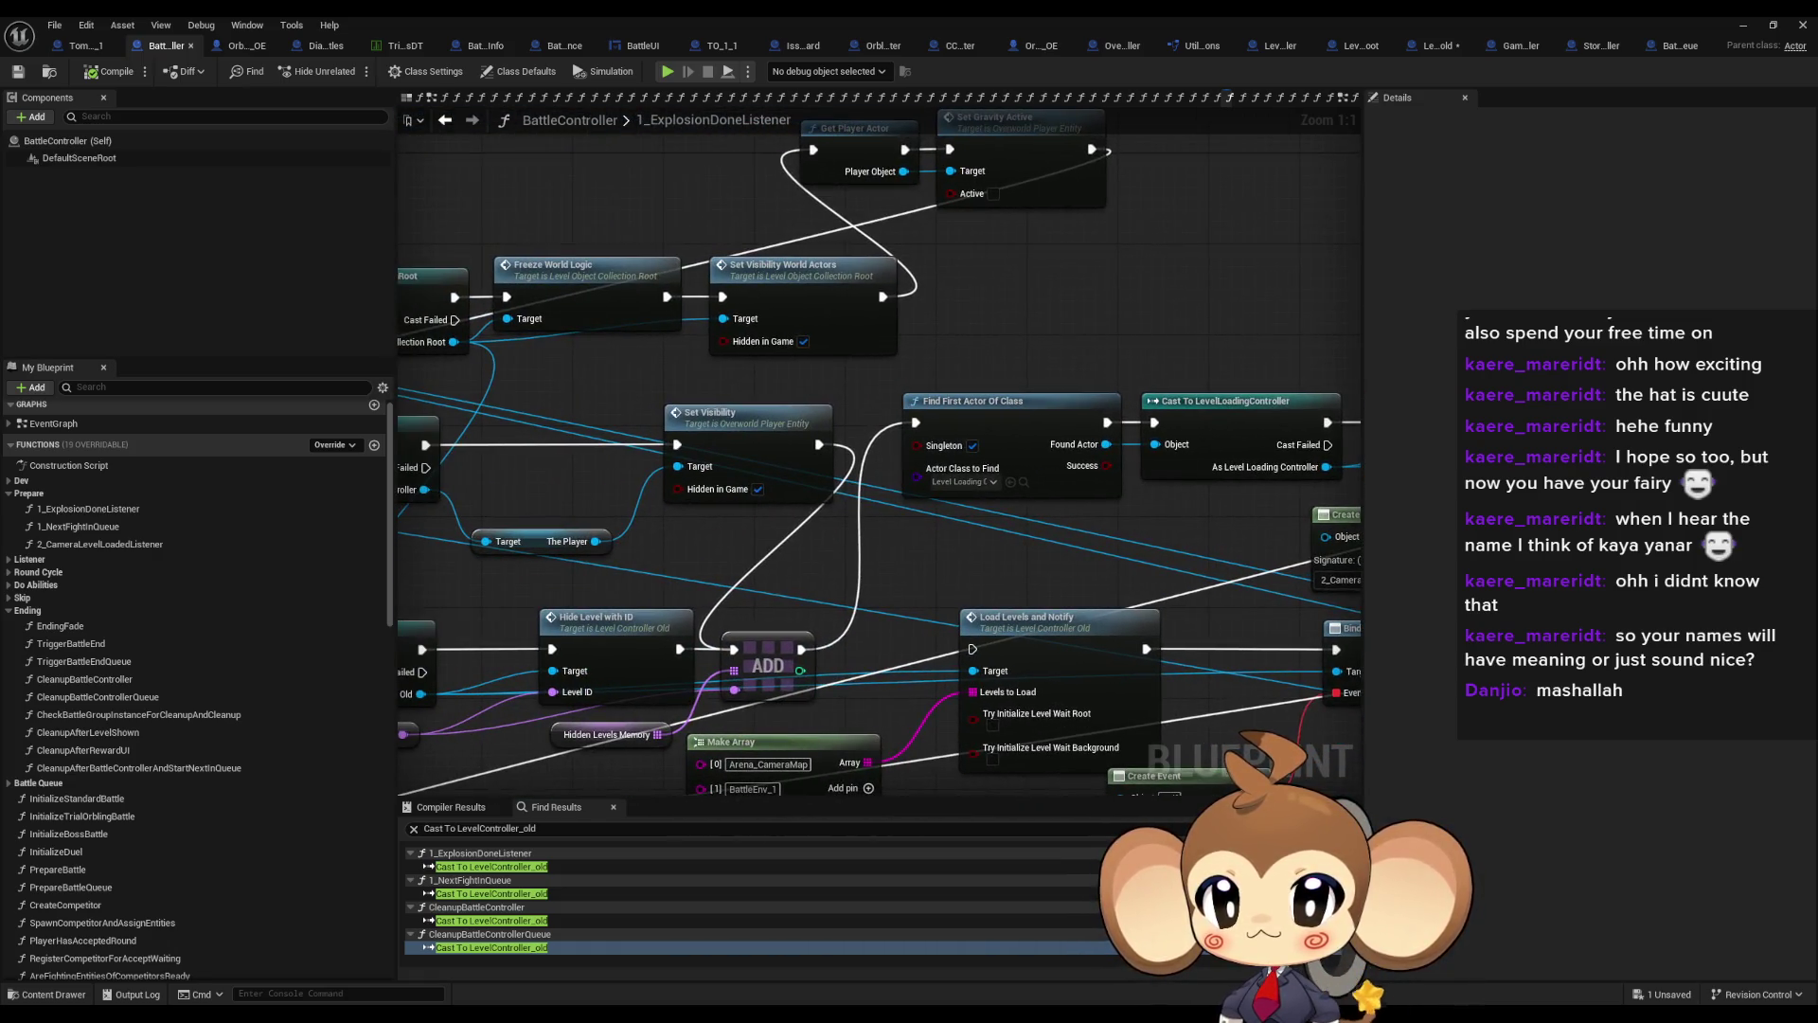
left_click(1122, 45)
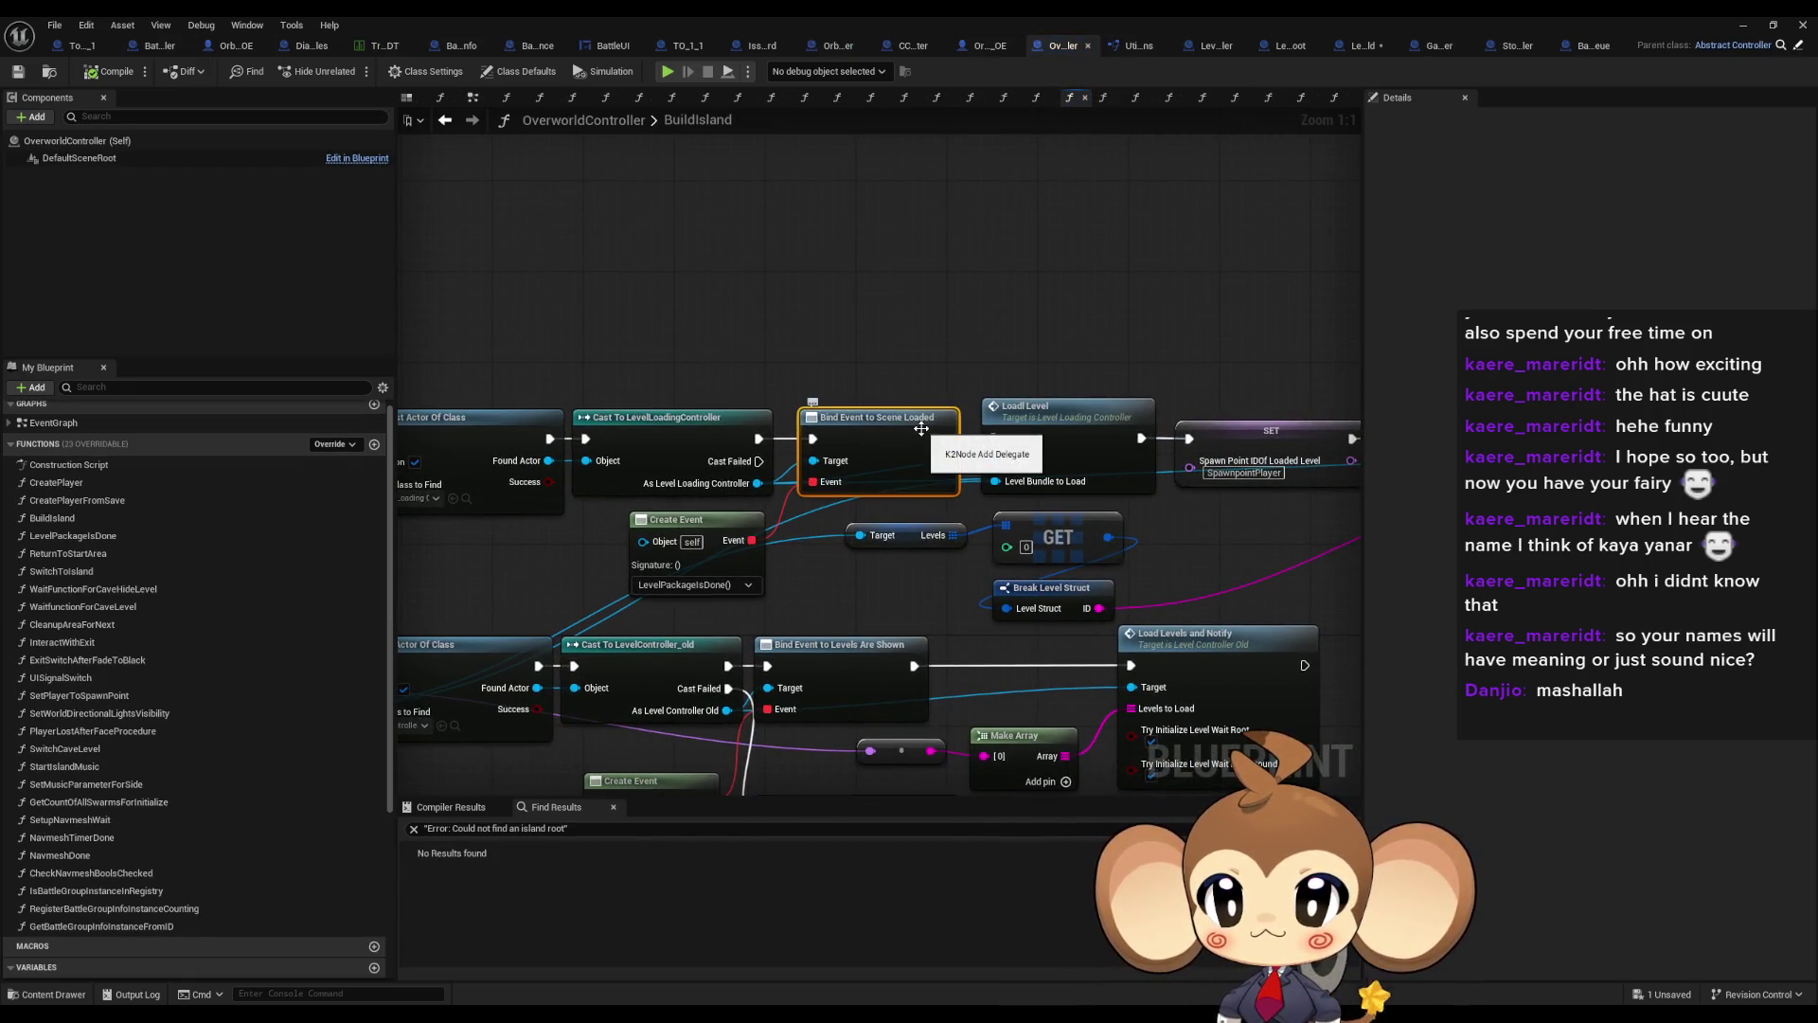
scroll(910, 533, "down", 2)
left_click_drag(910, 533, 1038, 479)
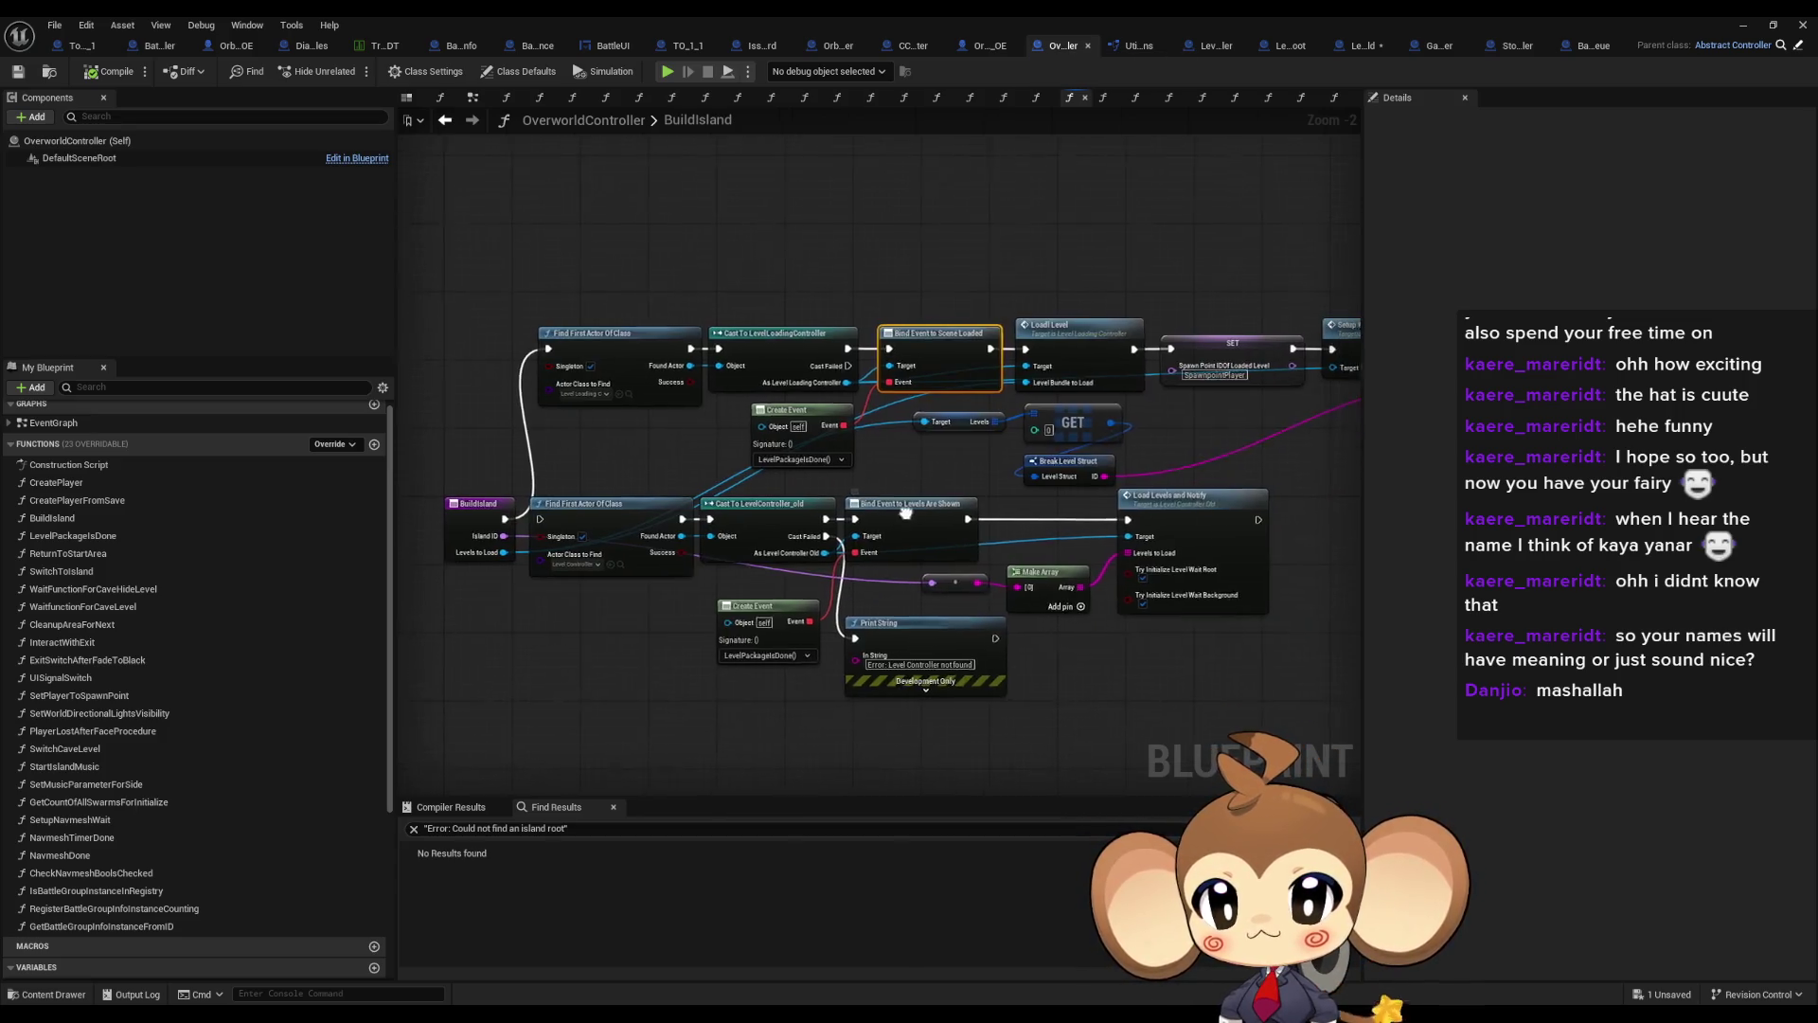
right_click(903, 516)
left_click(951, 646)
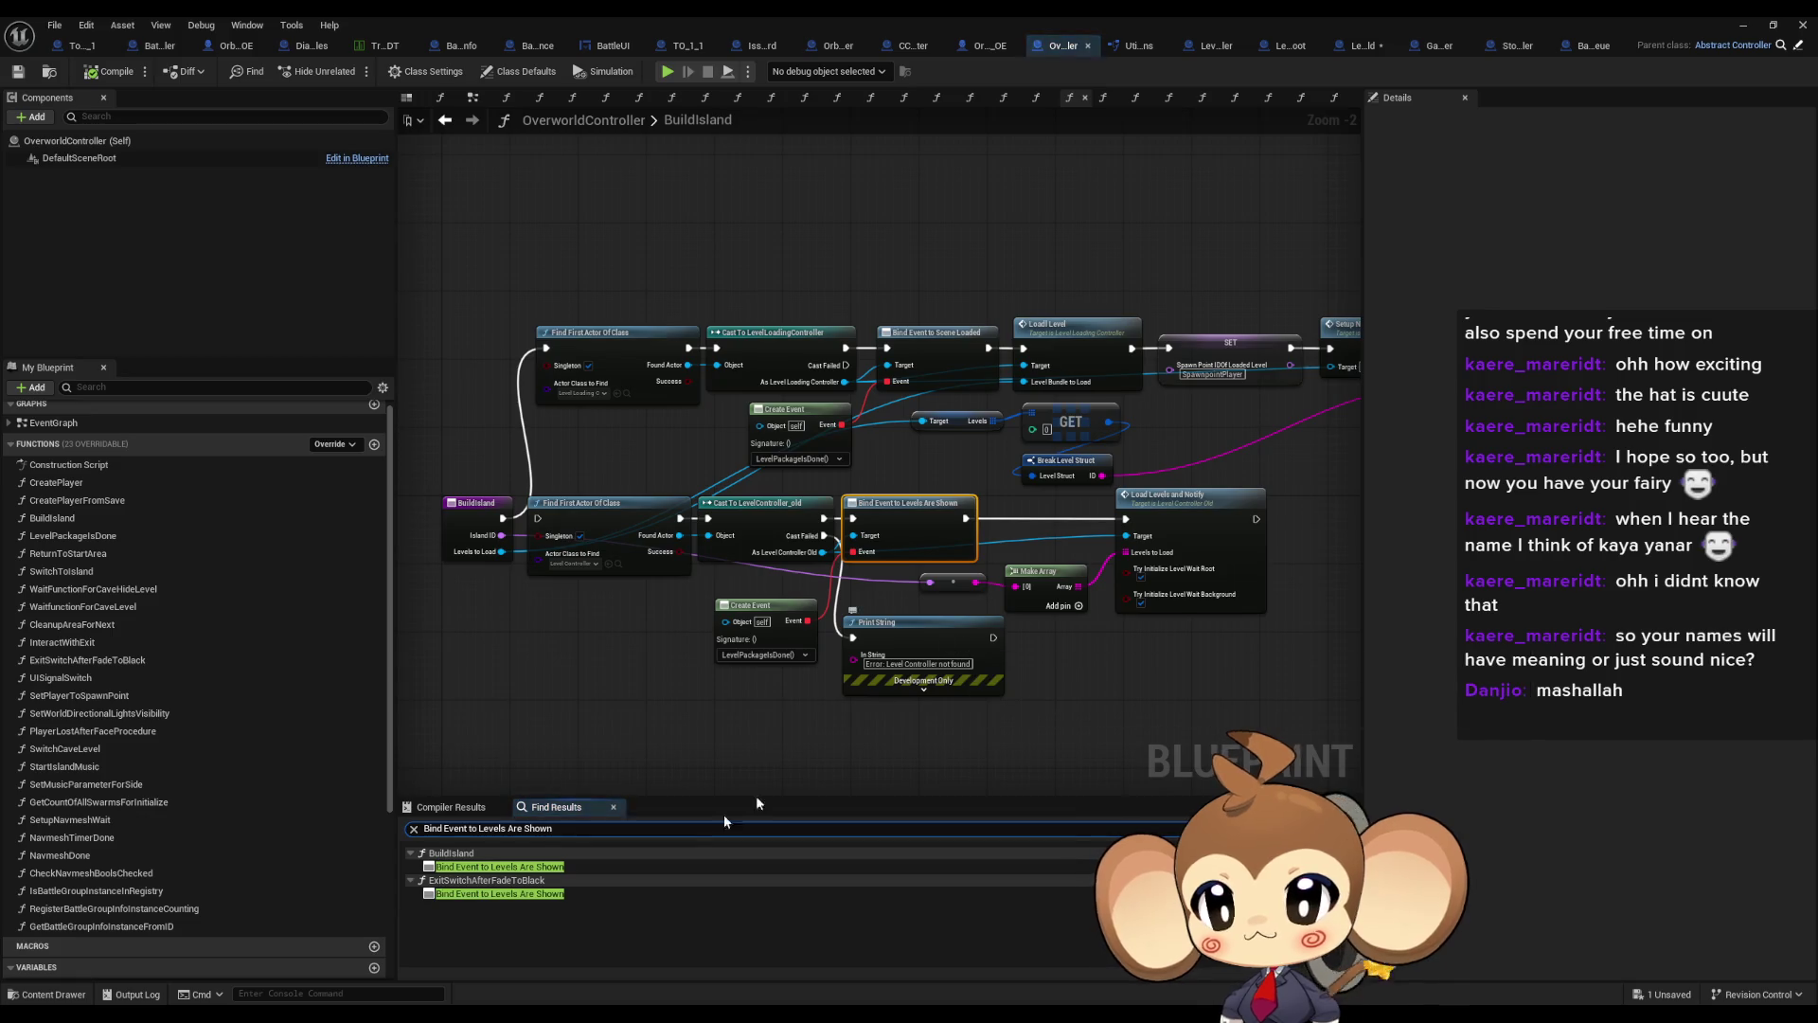
left_click(507, 894)
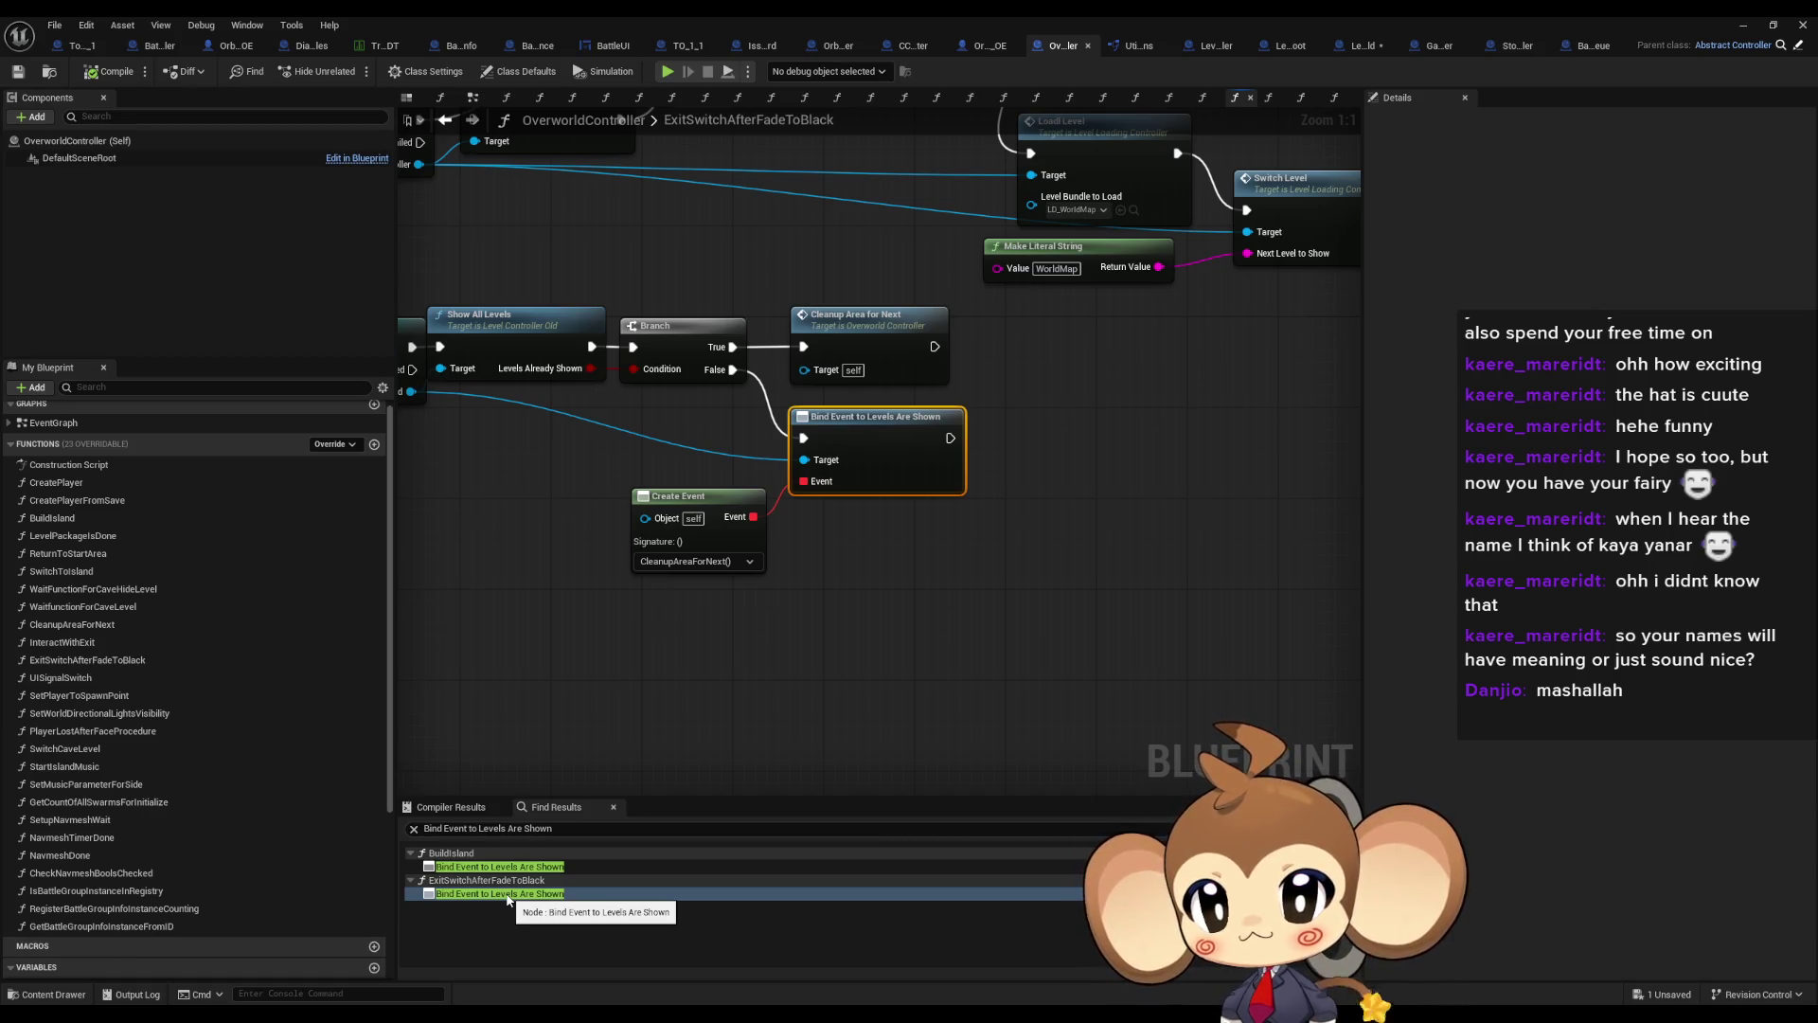
Search Find Results for 'unbind Event to Levels Are Shown', finding no matches
double_click(434, 828)
type("unbind")
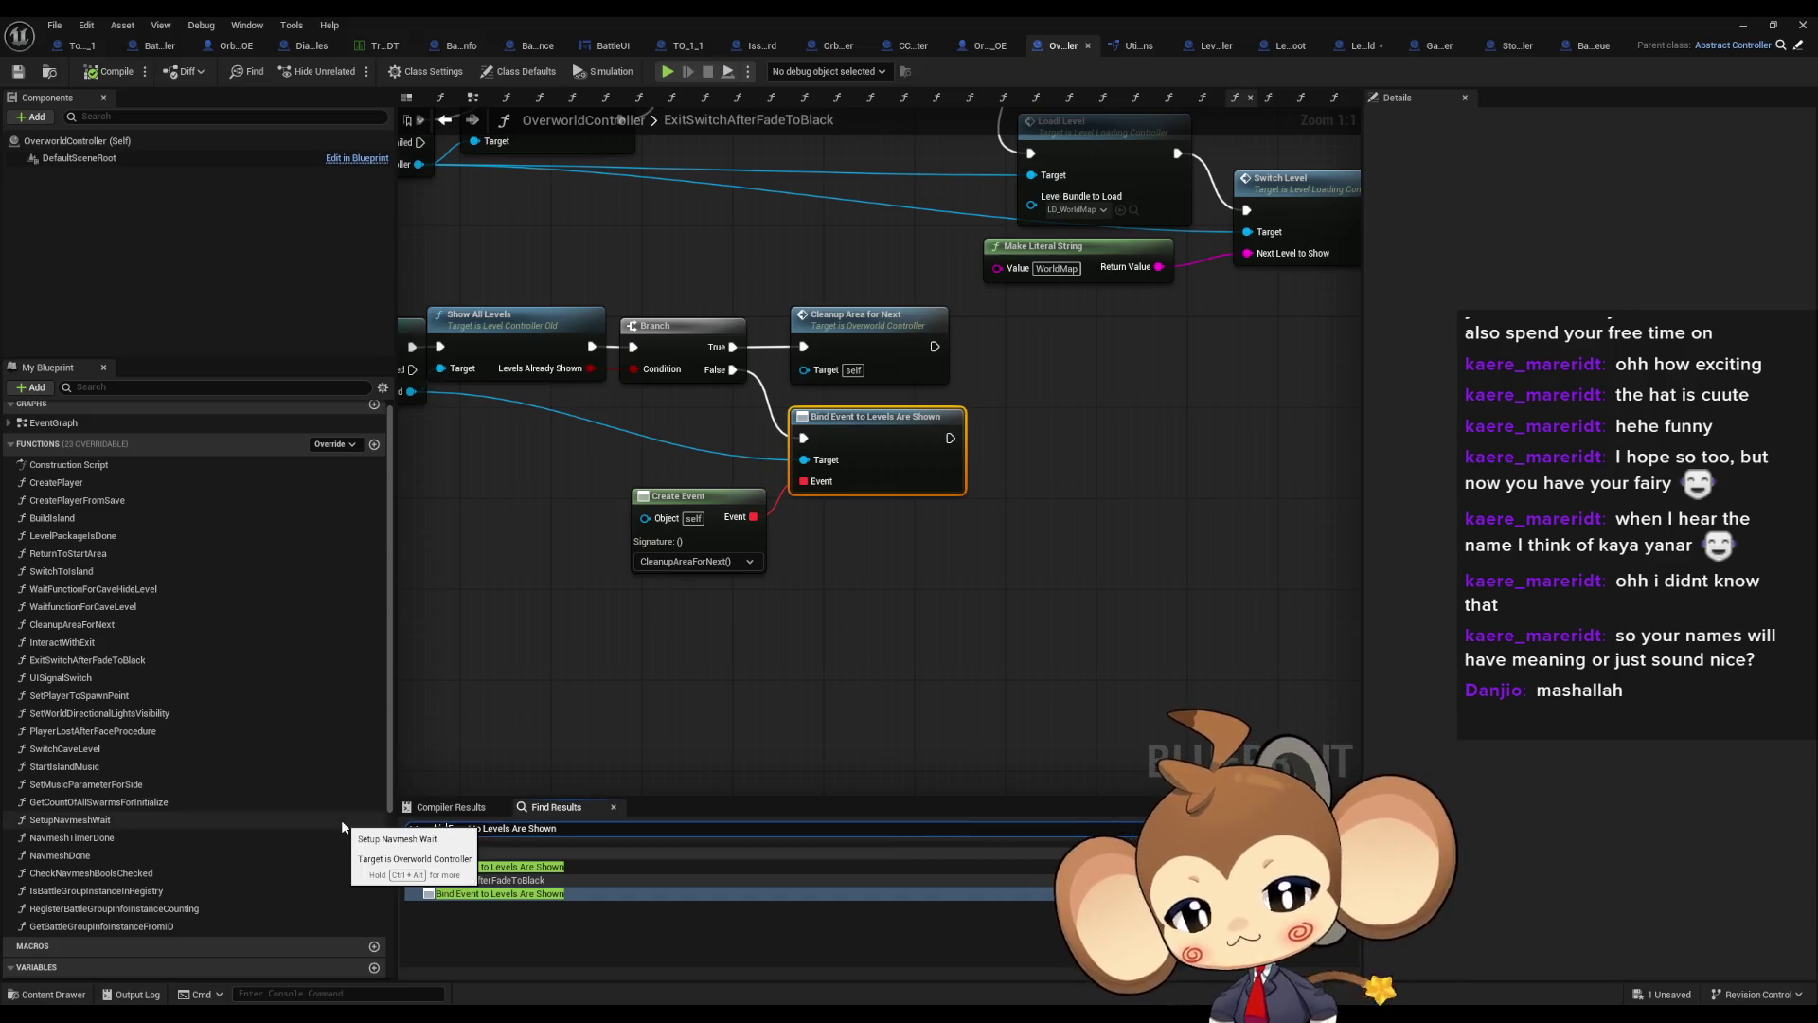
key("Return")
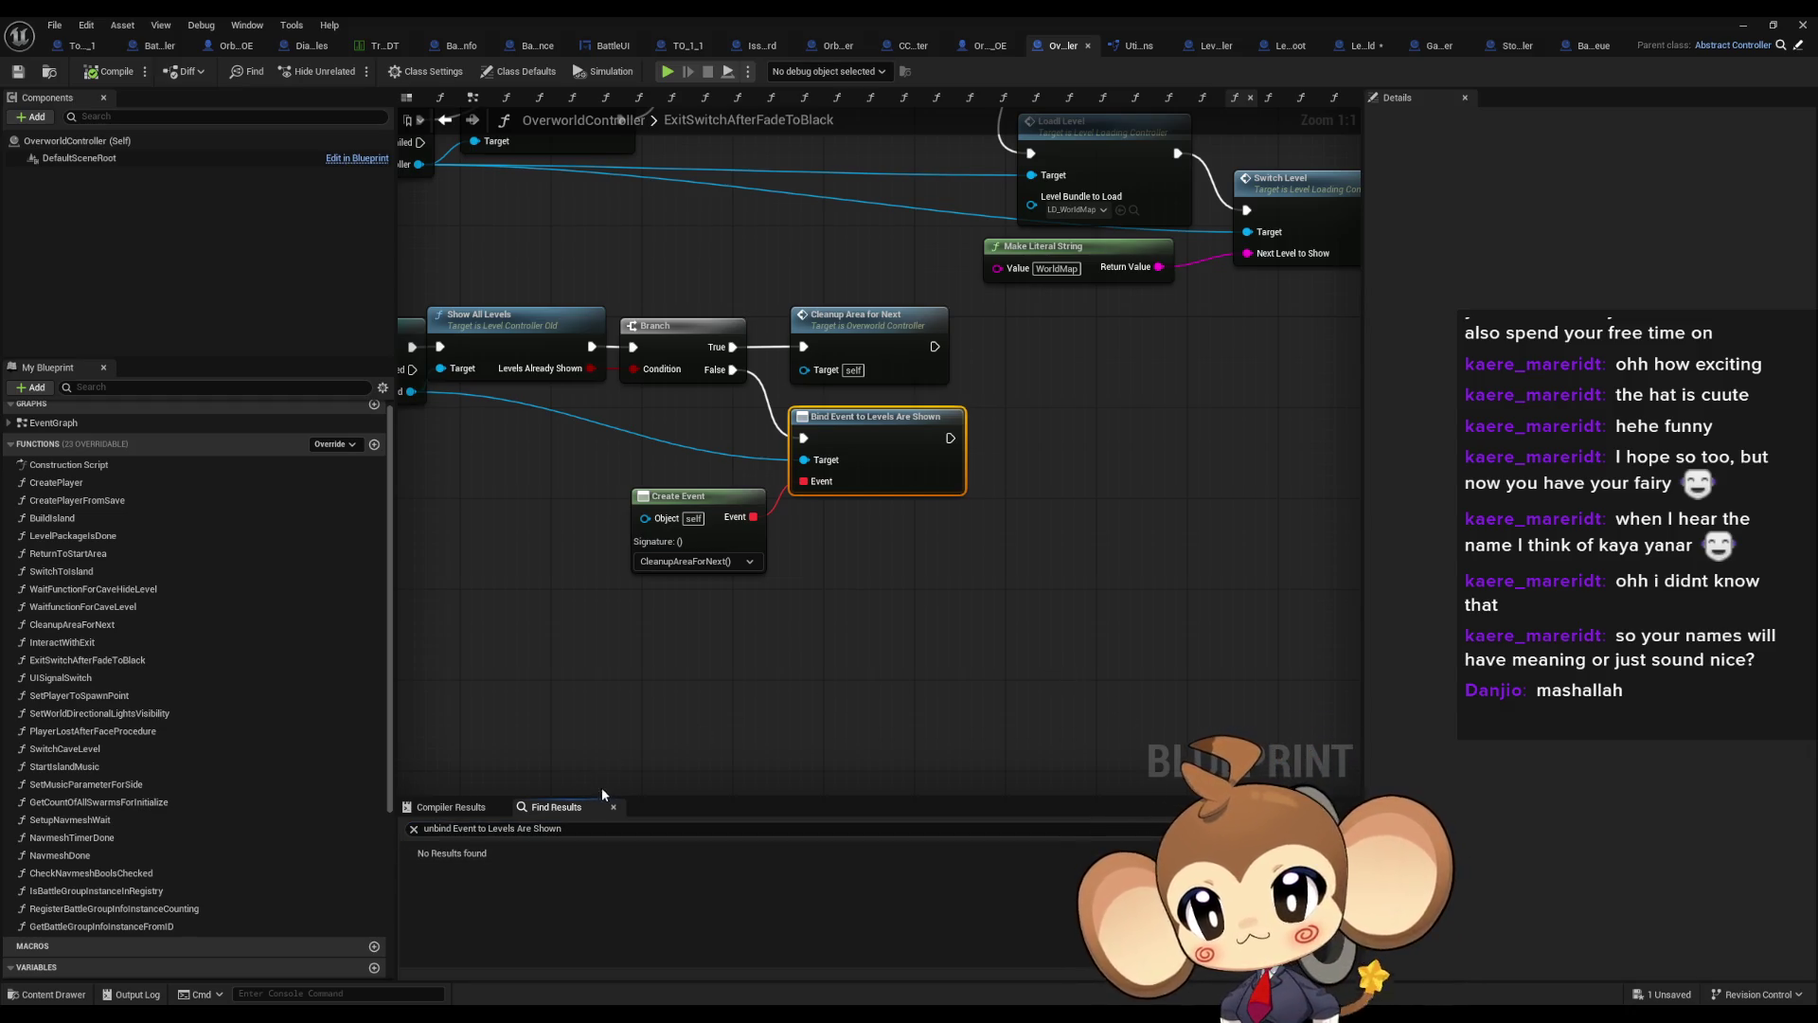
Return to the BuildIsland graph, then open OverworldController's LevelPackageIsDone function
left_click(444, 120)
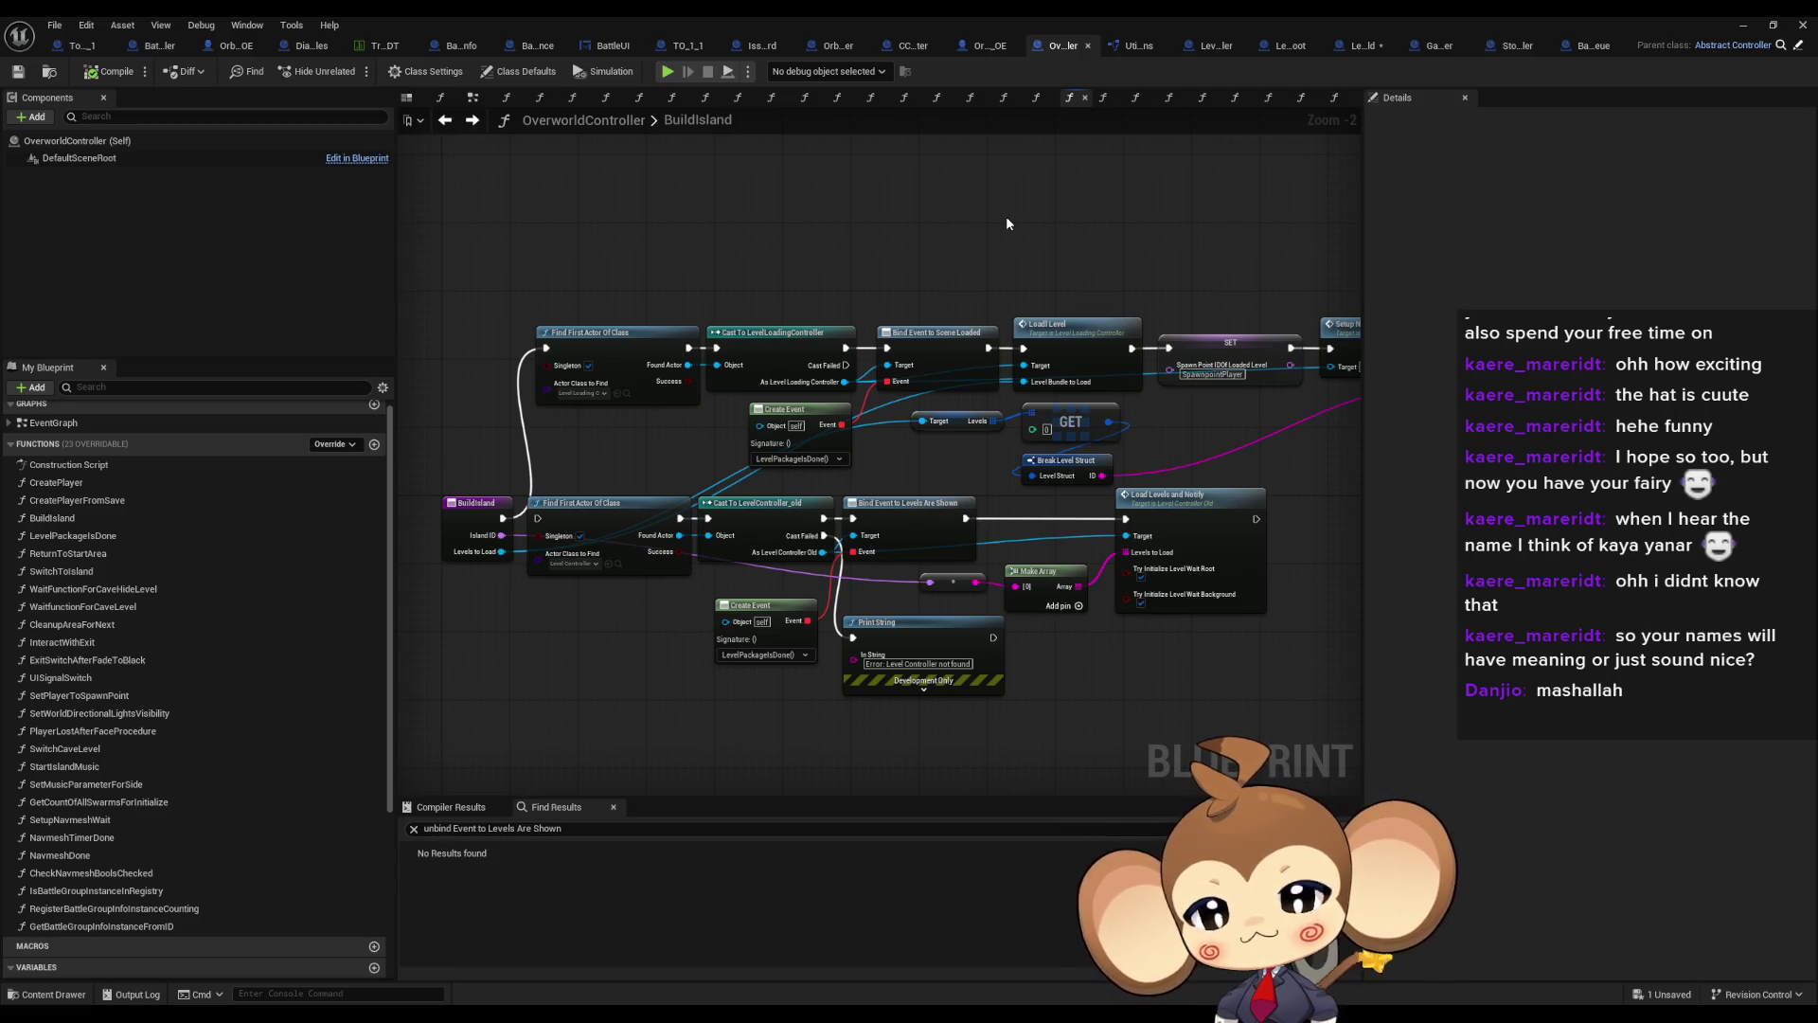
left_click_drag(1074, 285, 900, 327)
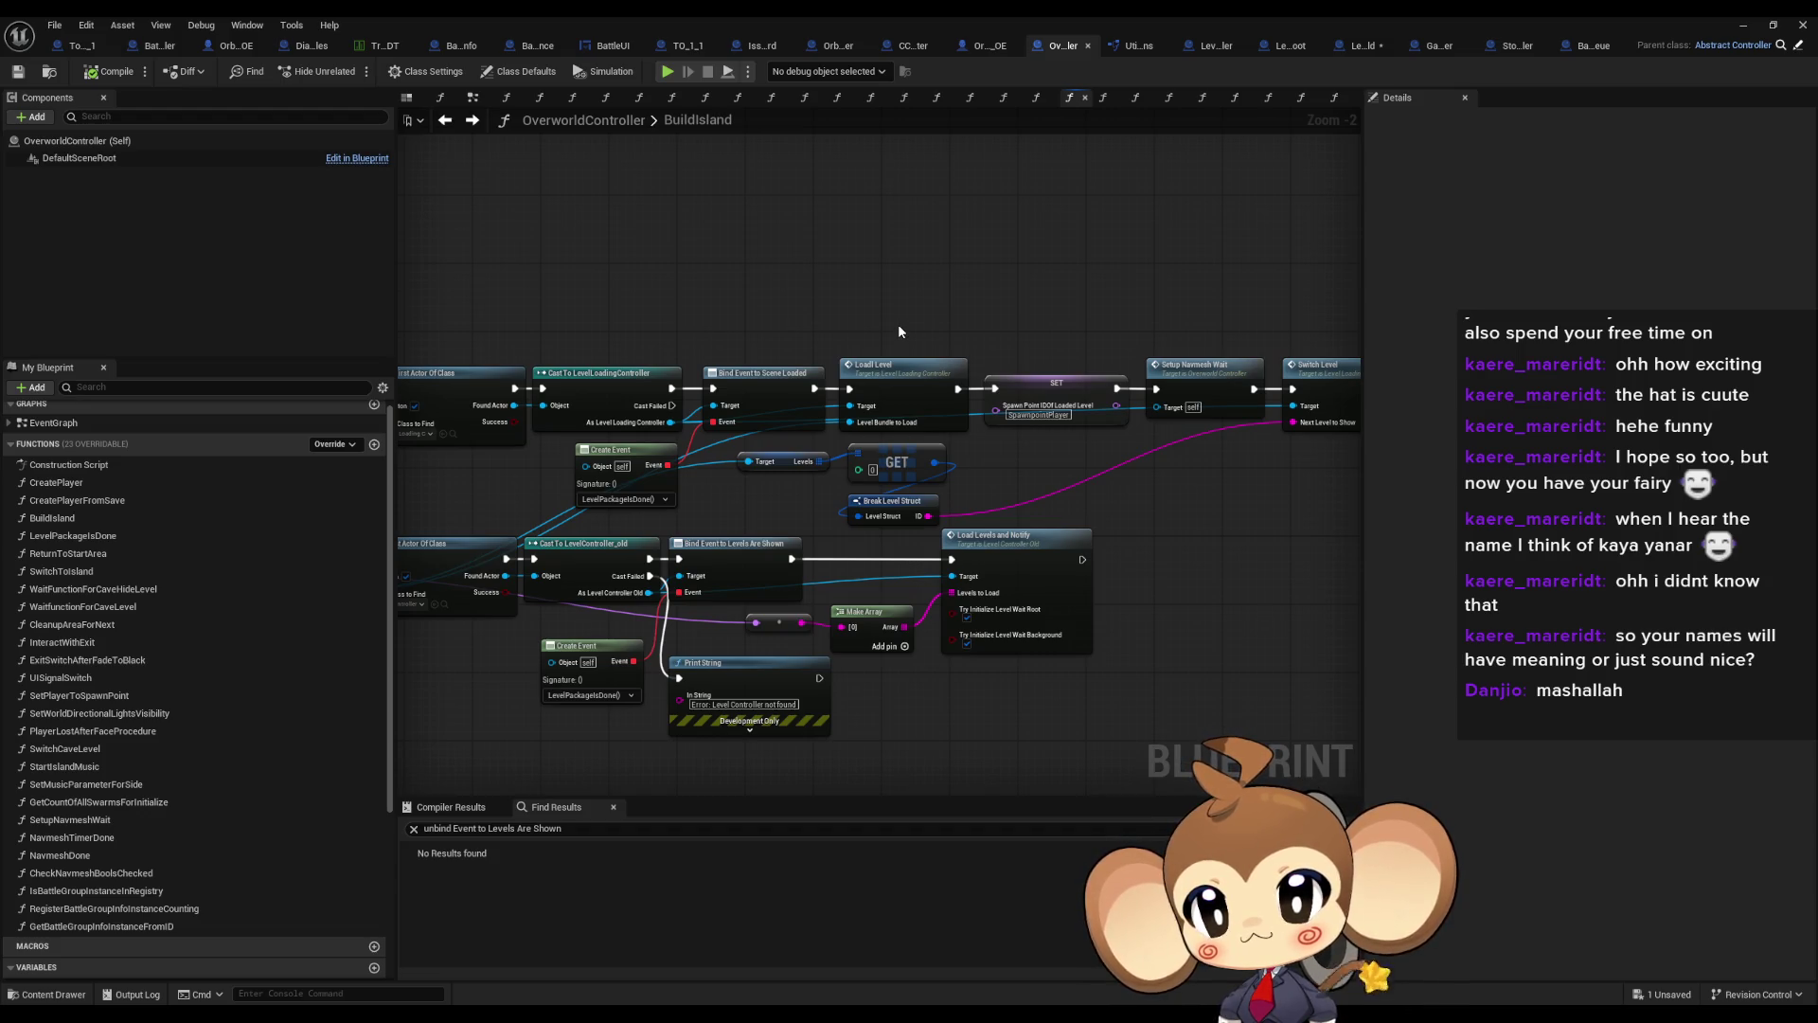
scroll(109, 566, "up", 1)
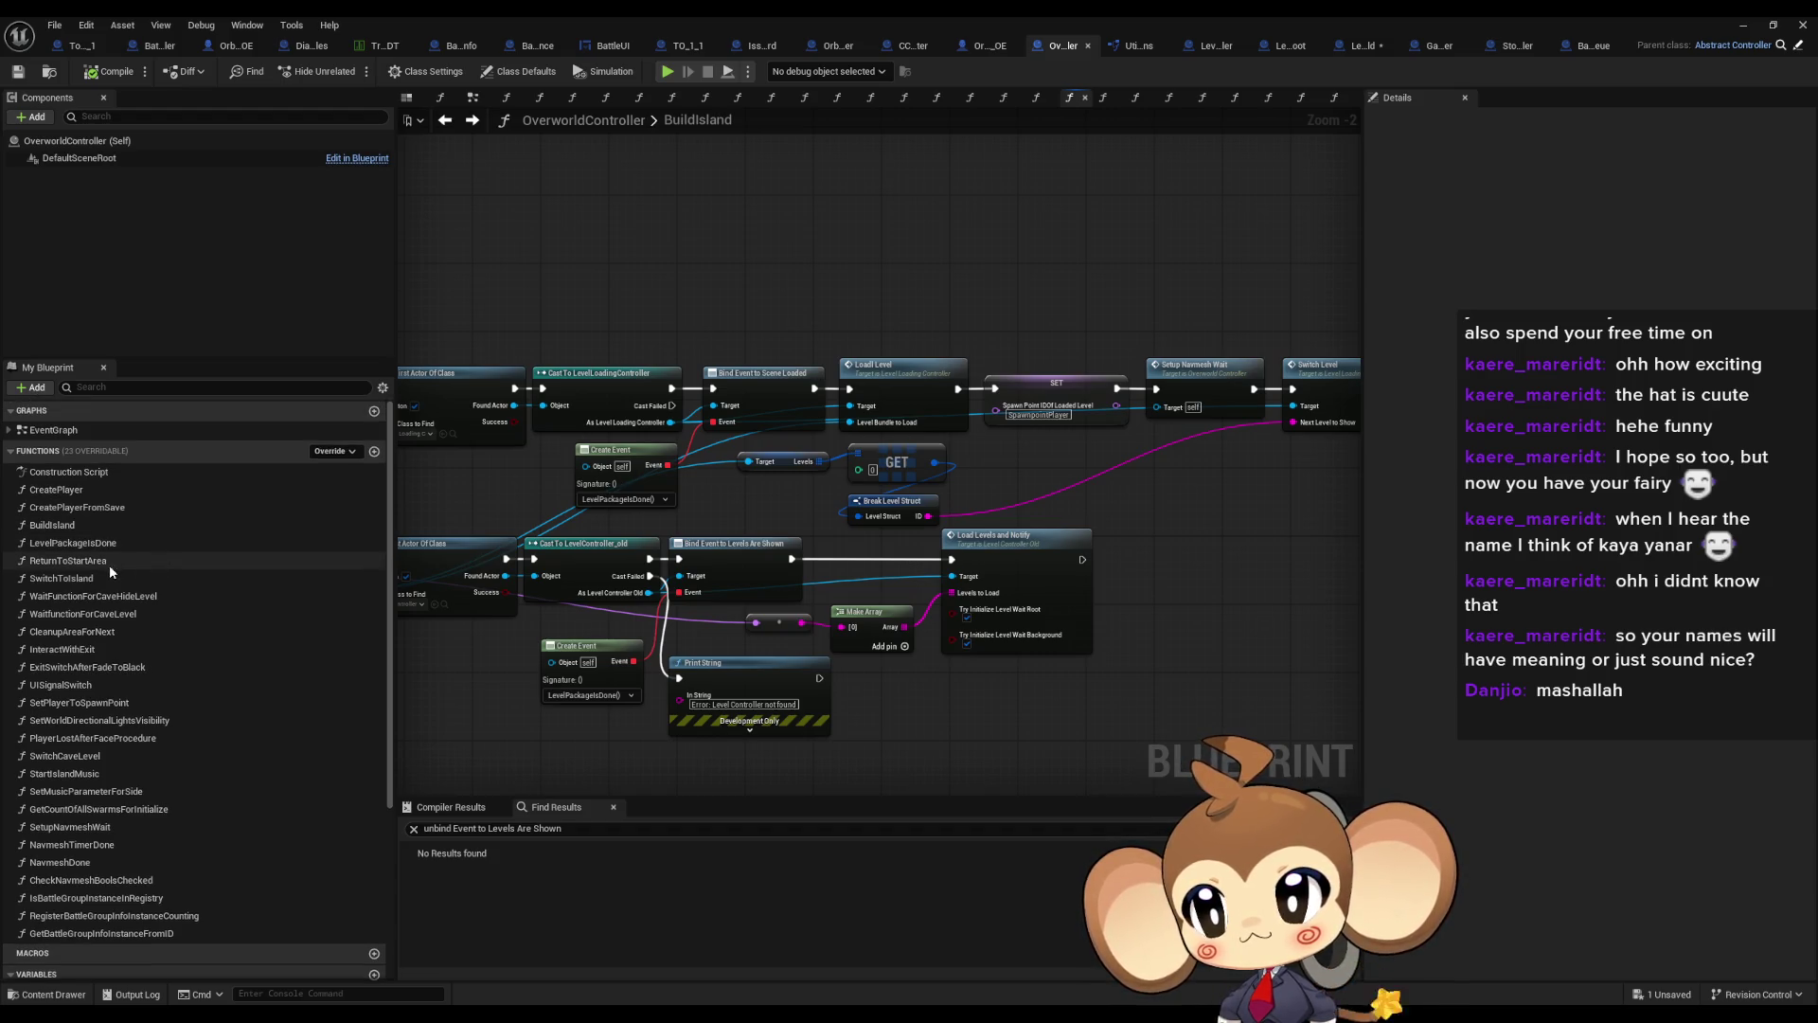
double_click(109, 548)
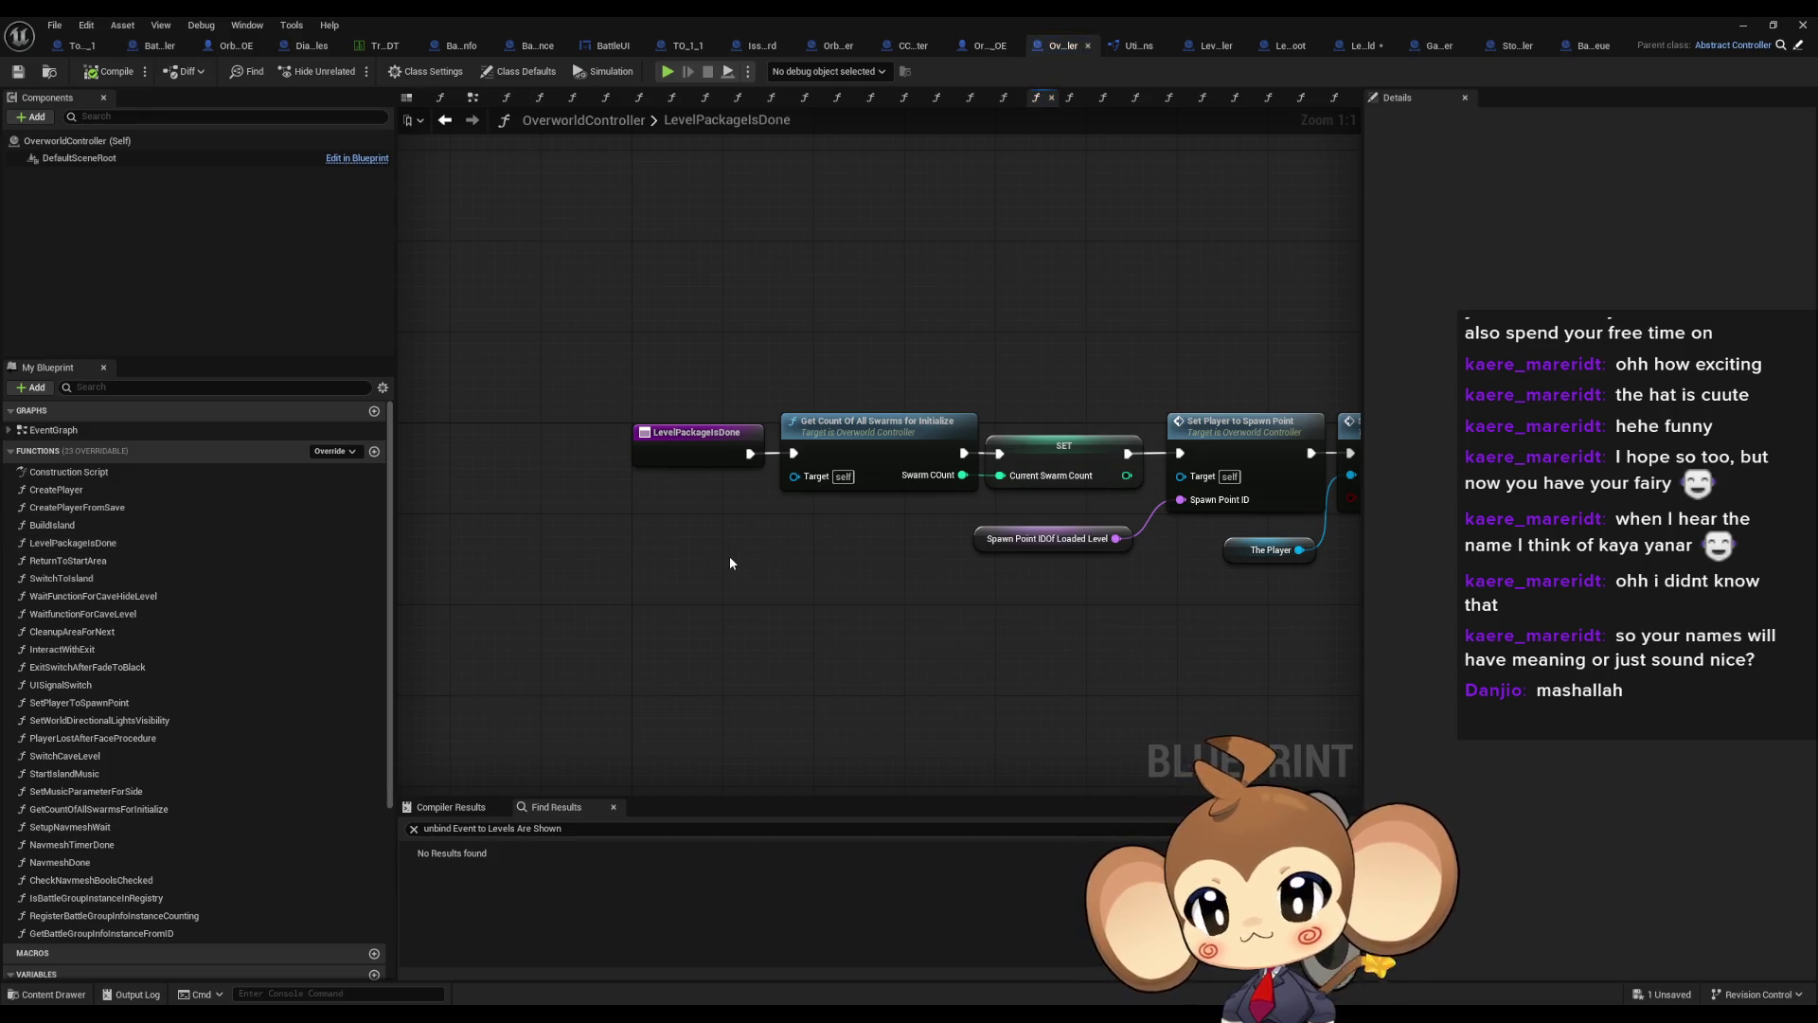